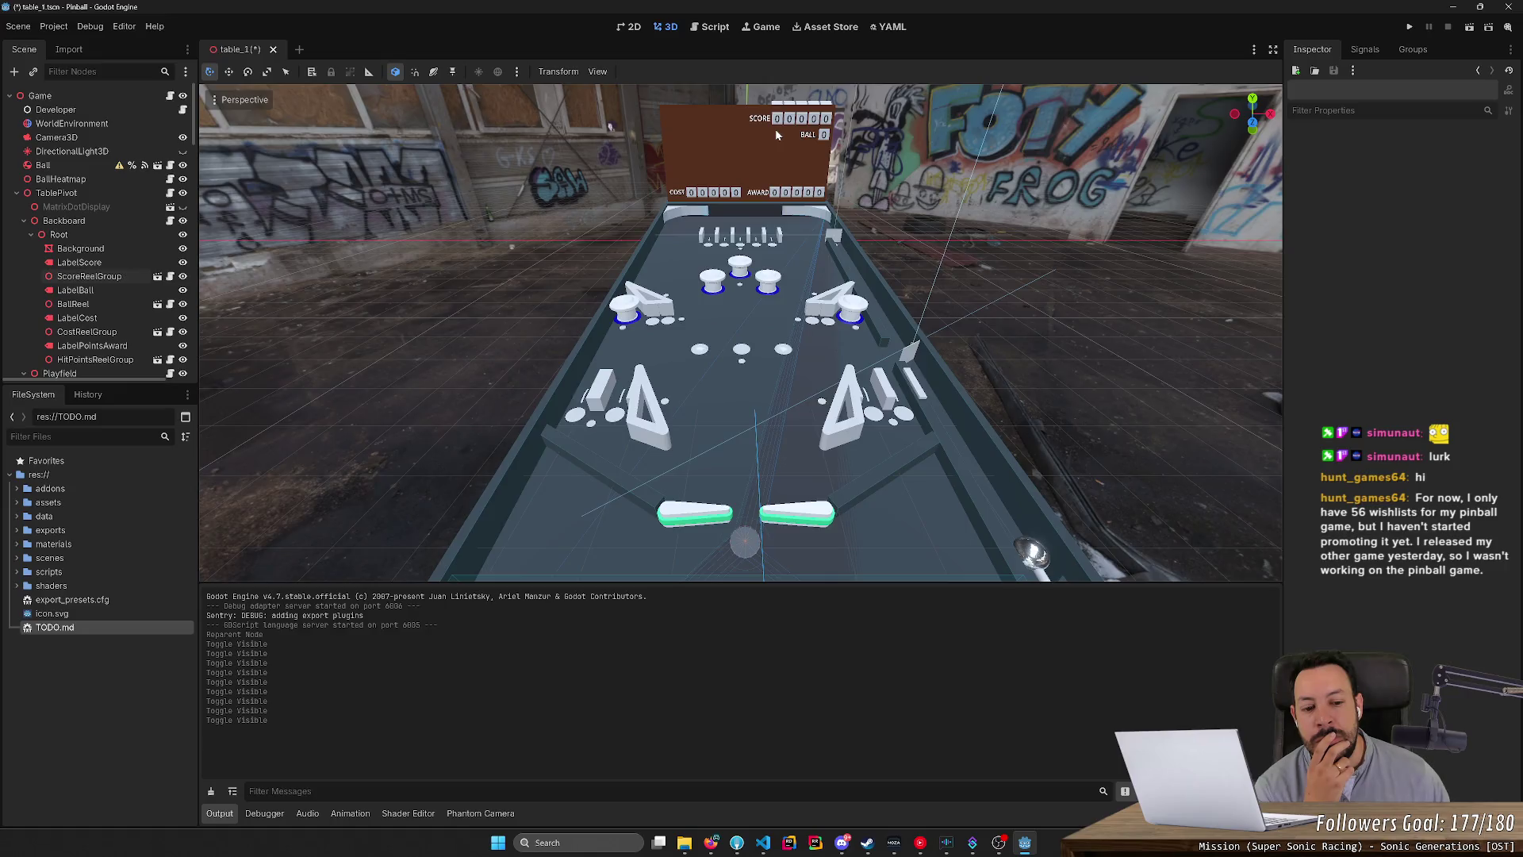
# Inspect both slingshots and an upper-left table element, then save and run the project.
pyautogui.click(662, 420)
pyautogui.click(830, 437)
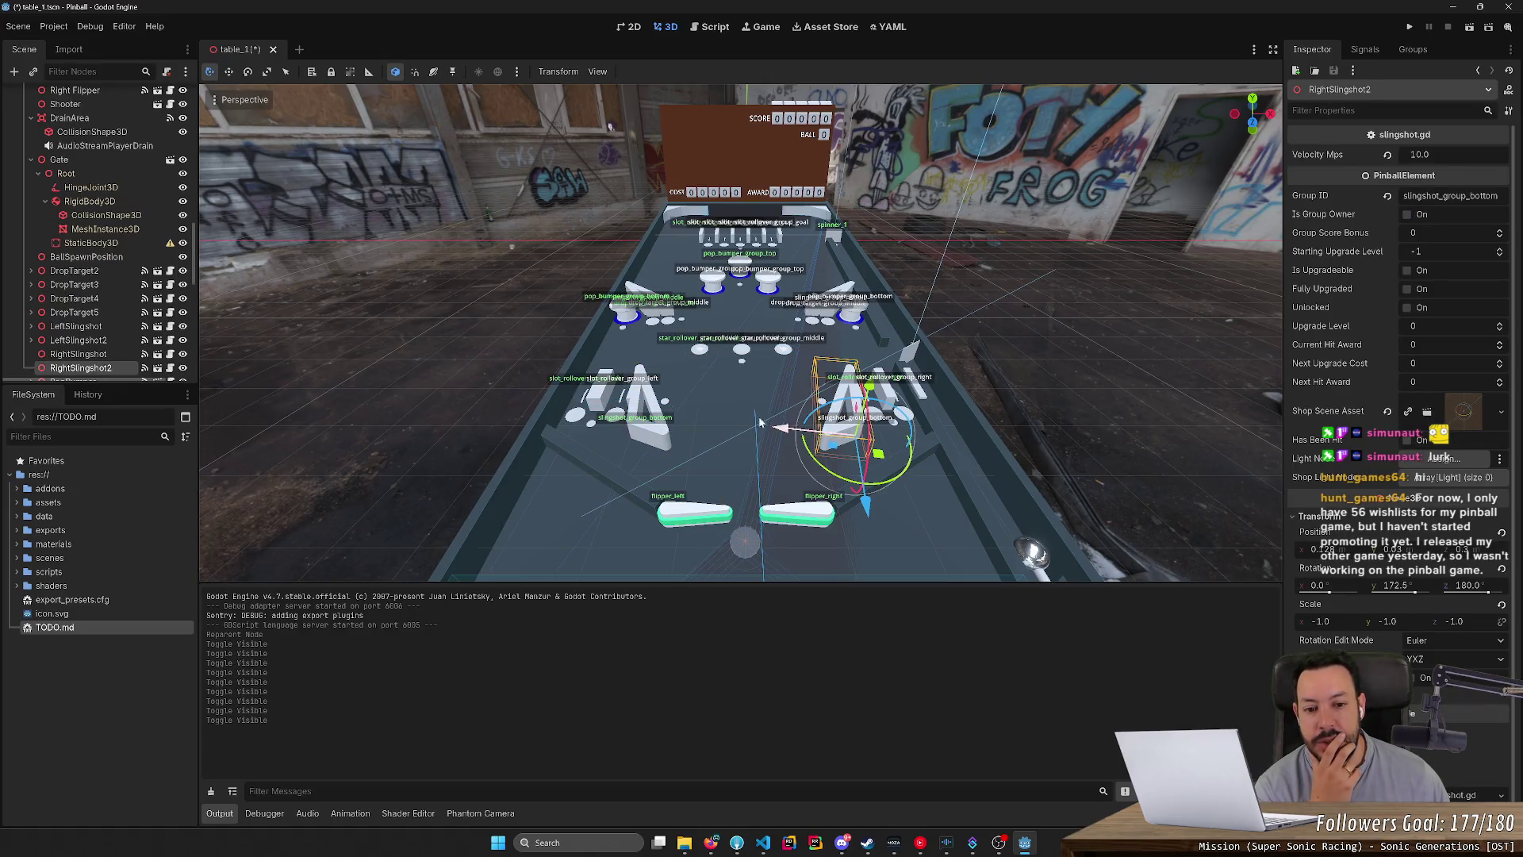
pyautogui.click(675, 424)
pyautogui.click(1067, 347)
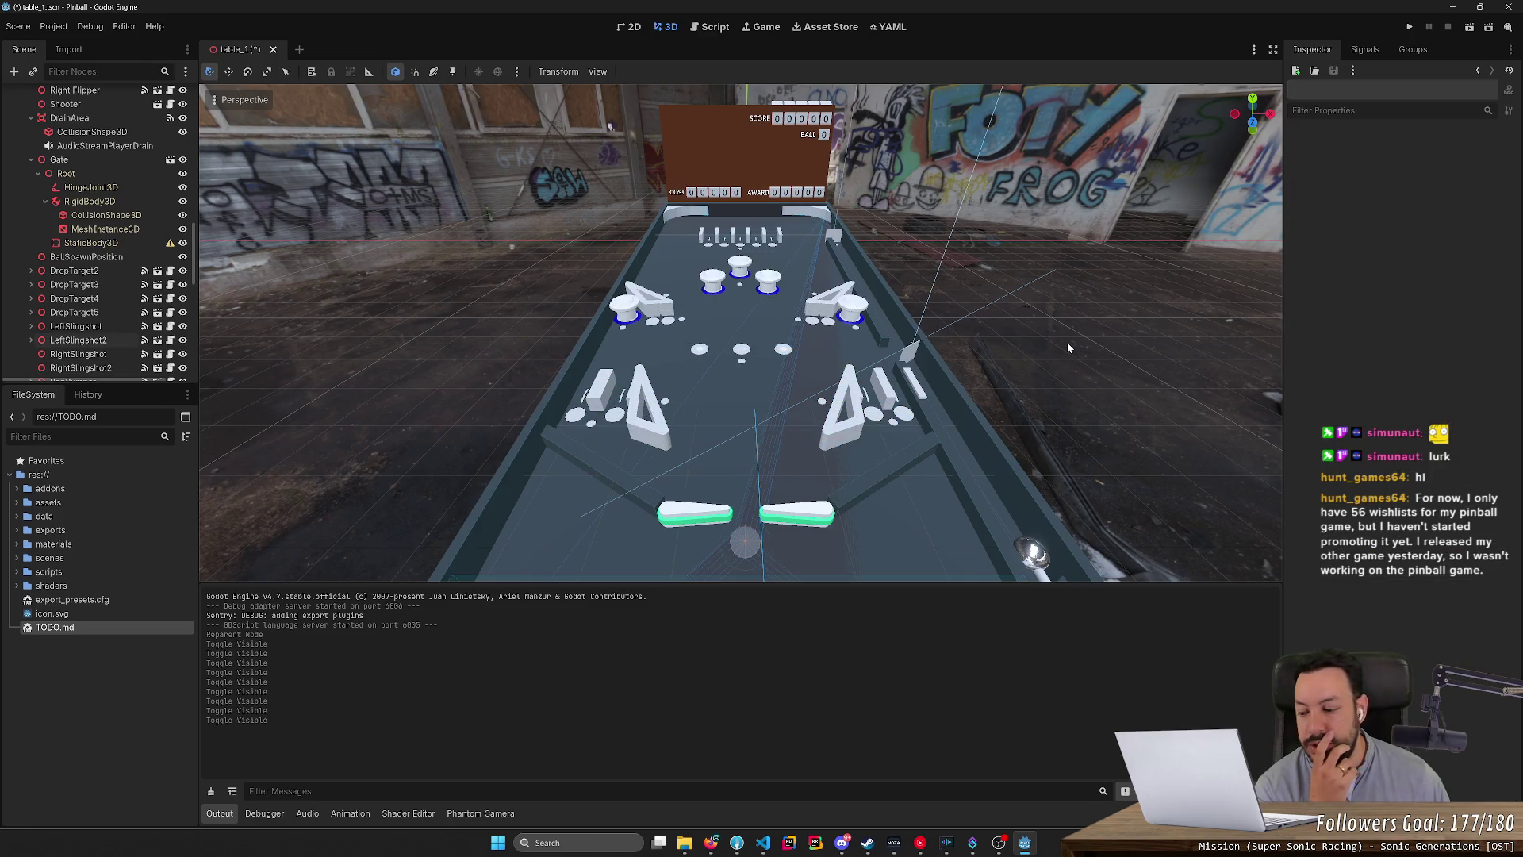
pyautogui.click(653, 297)
pyautogui.click(1014, 300)
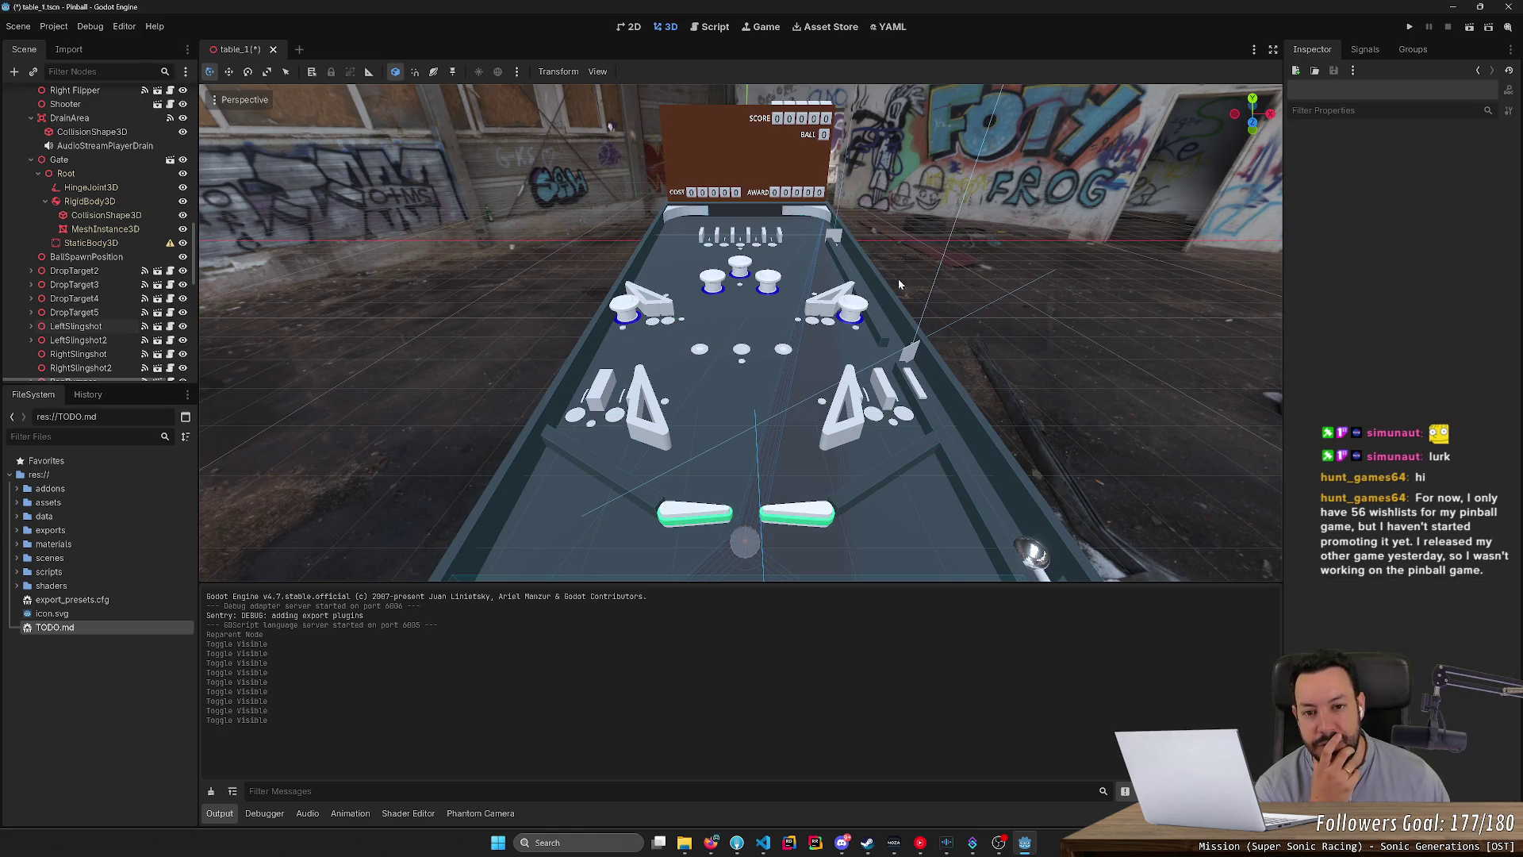
pyautogui.click(1404, 27)
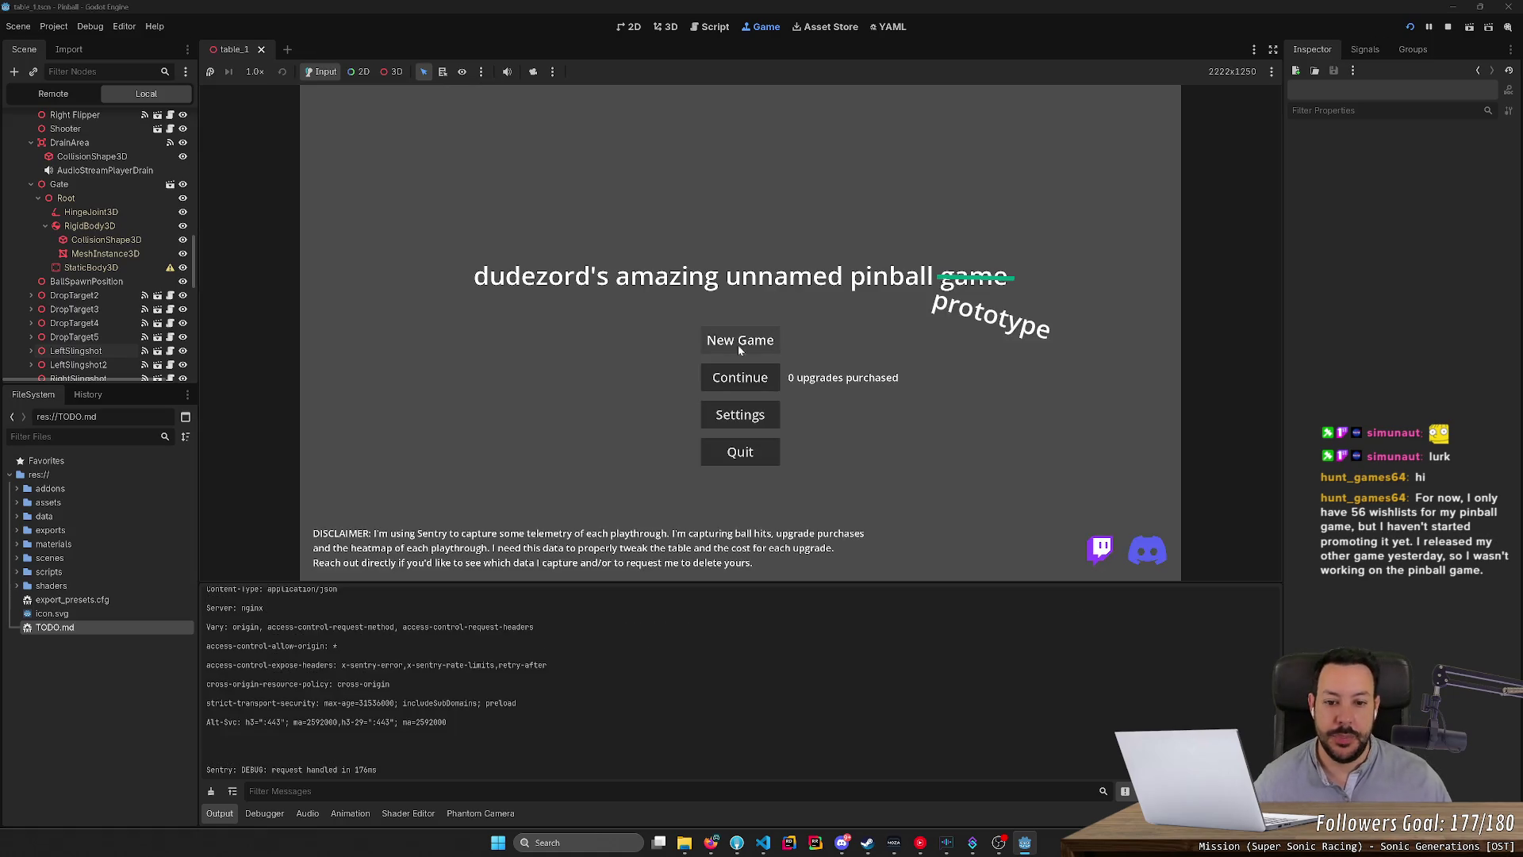
# Start a new game, test the left and right flippers, launch the ball, then stop the game.
pyautogui.click(738, 344)
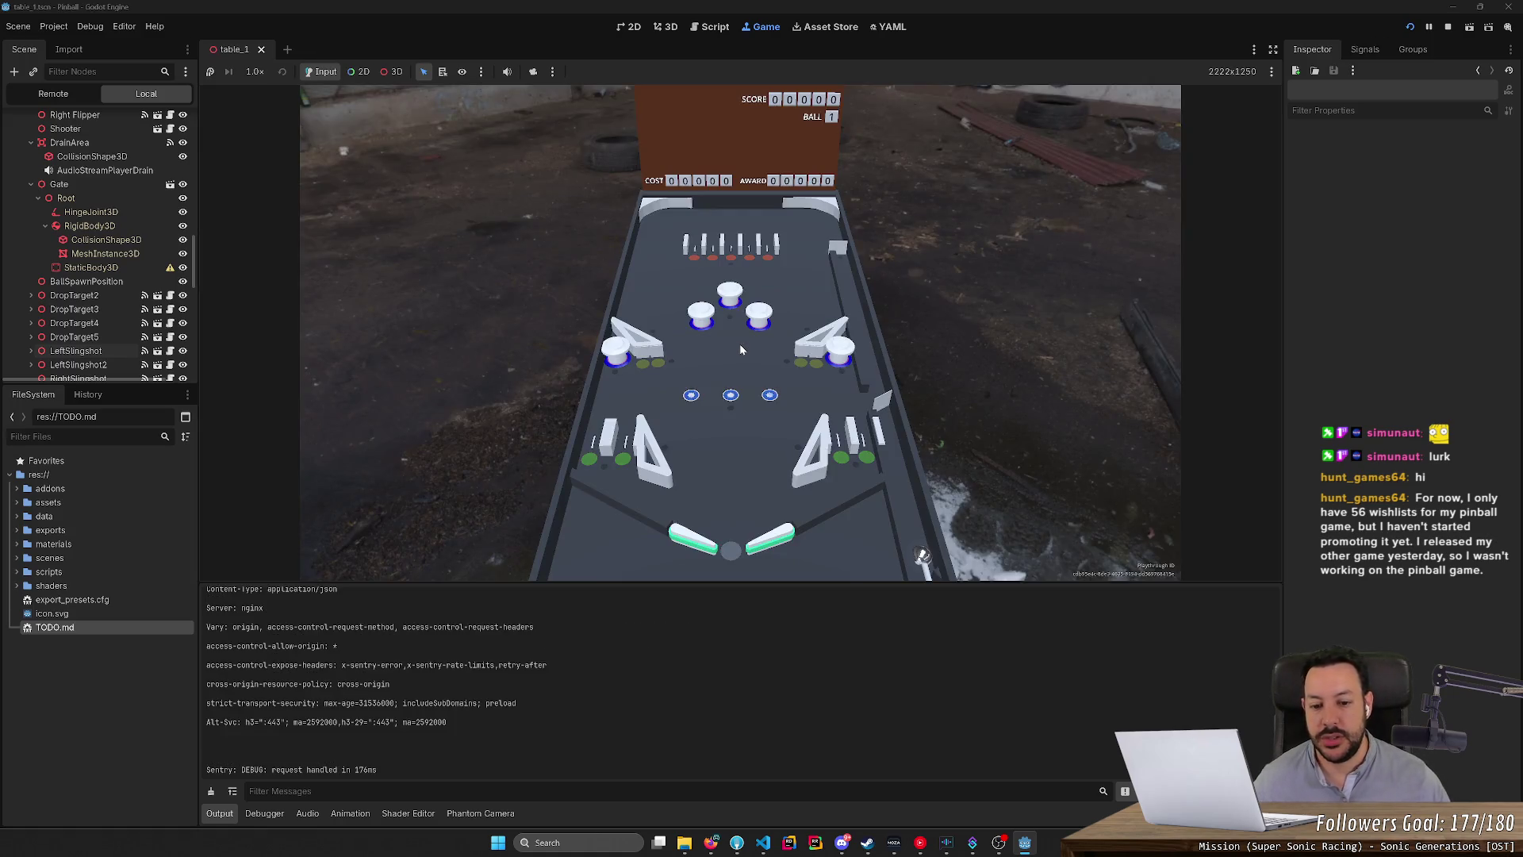
pyautogui.press('Left')
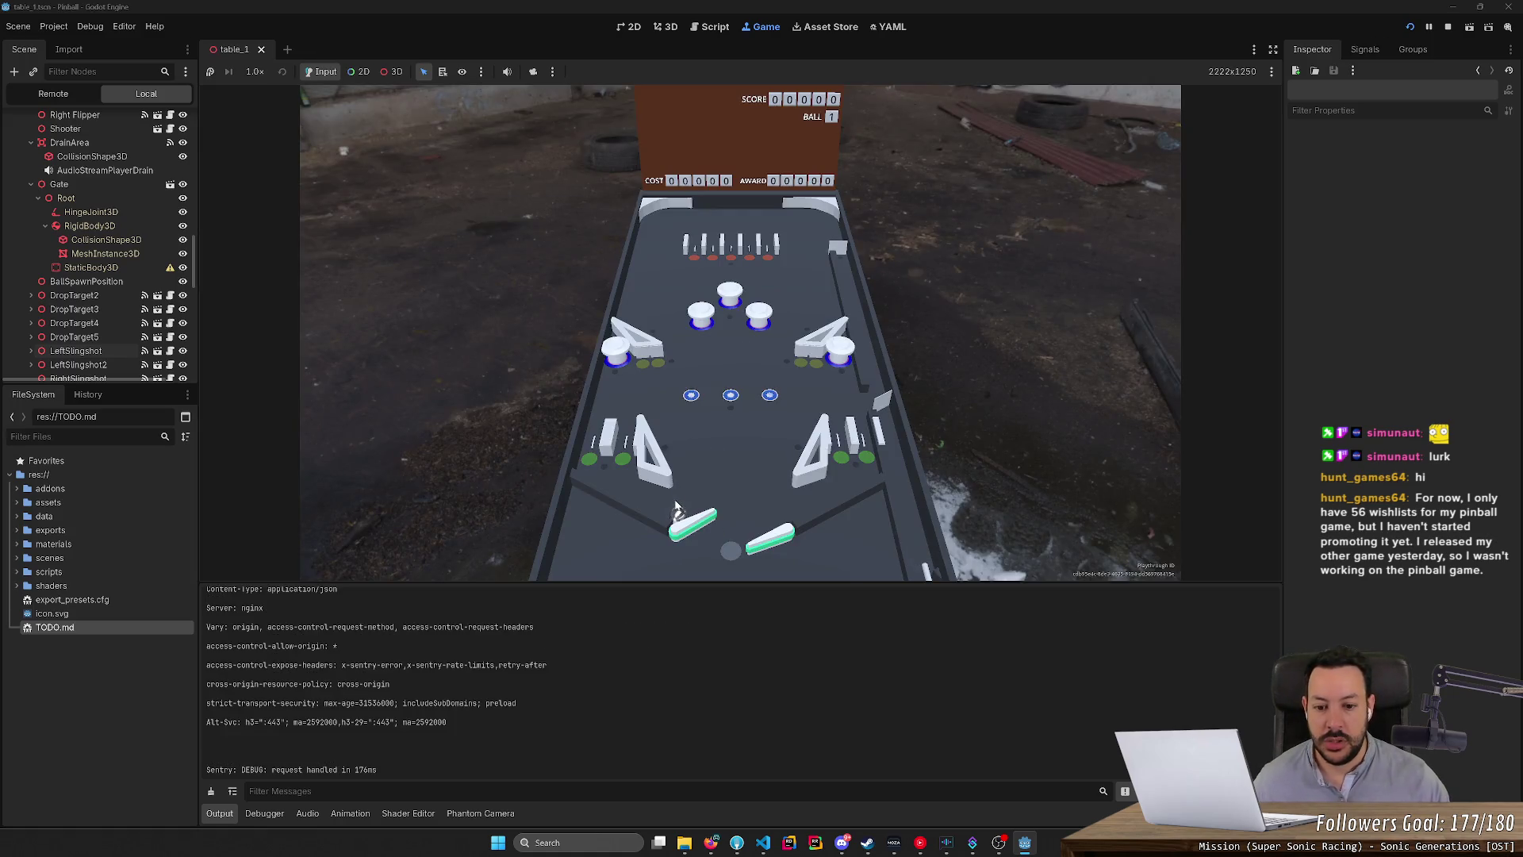
pyautogui.press('Right')
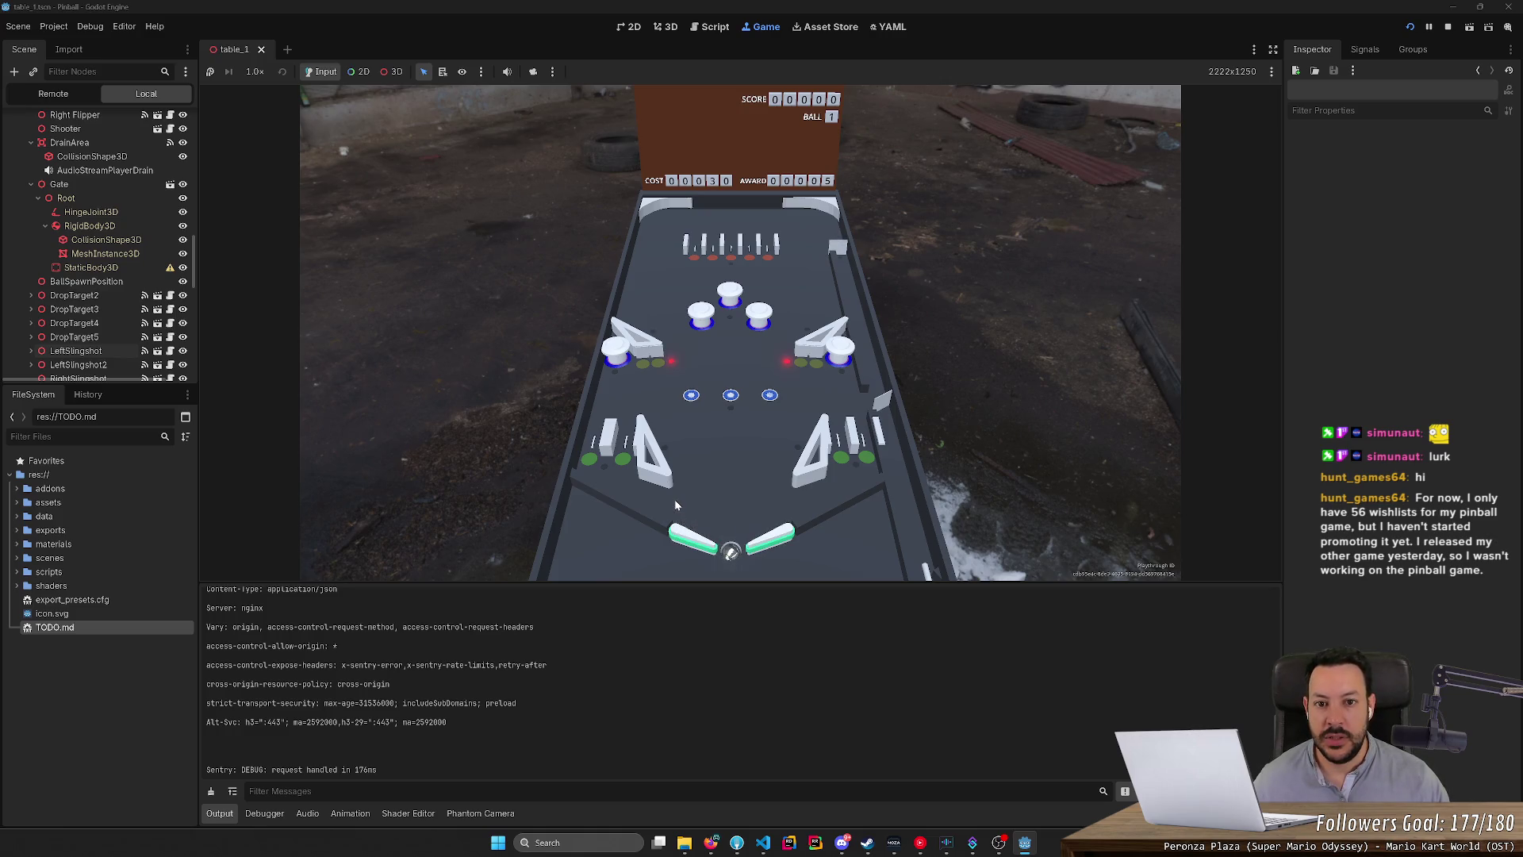
pyautogui.press('Right')
pyautogui.press('Right')
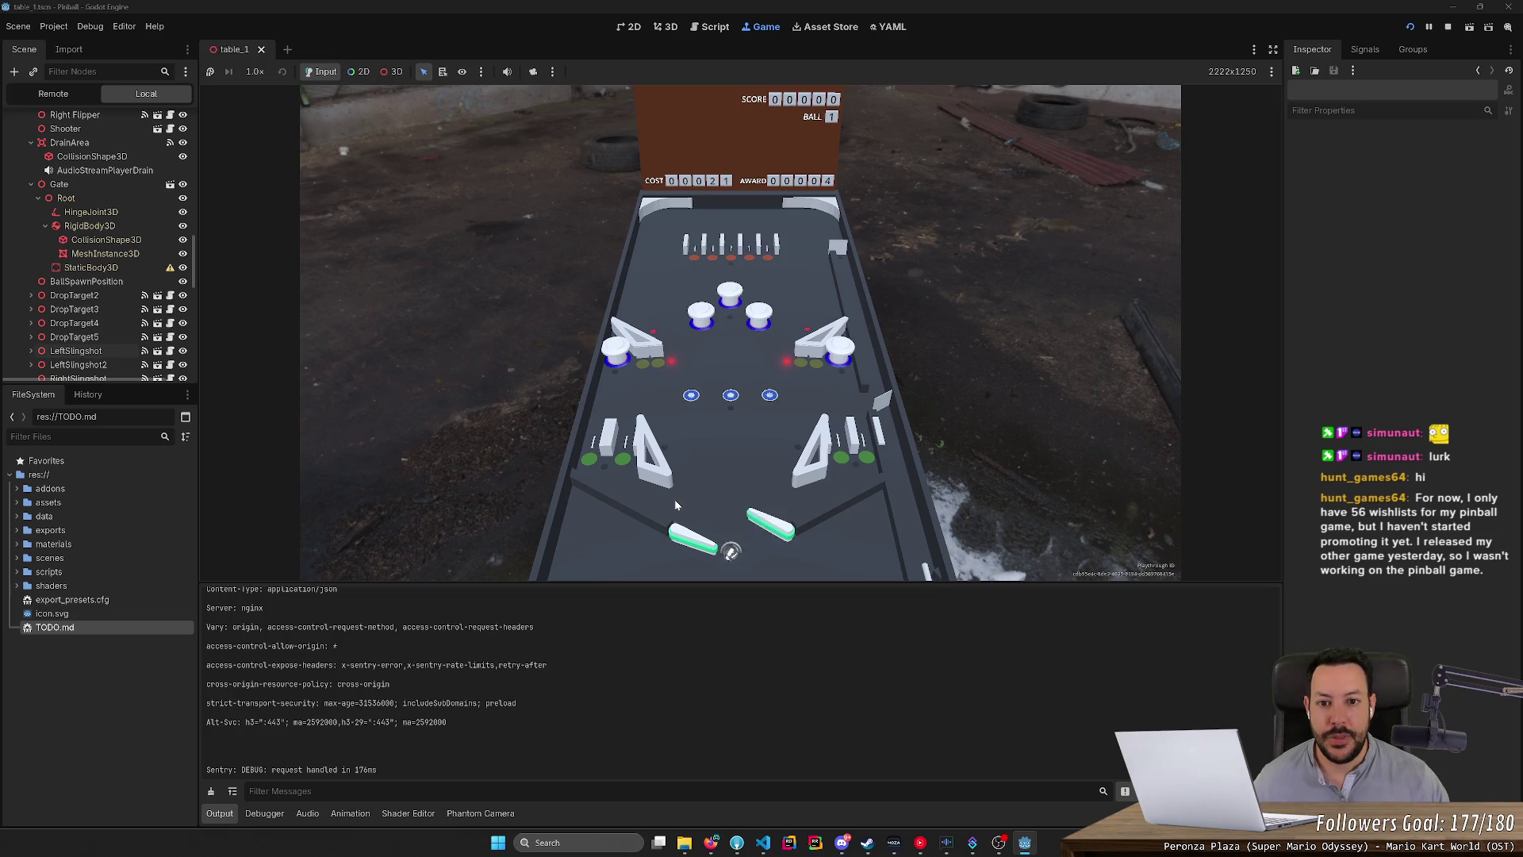
pyautogui.press('Right')
pyautogui.press('Right')
pyautogui.press('Right')
pyautogui.press('Right')
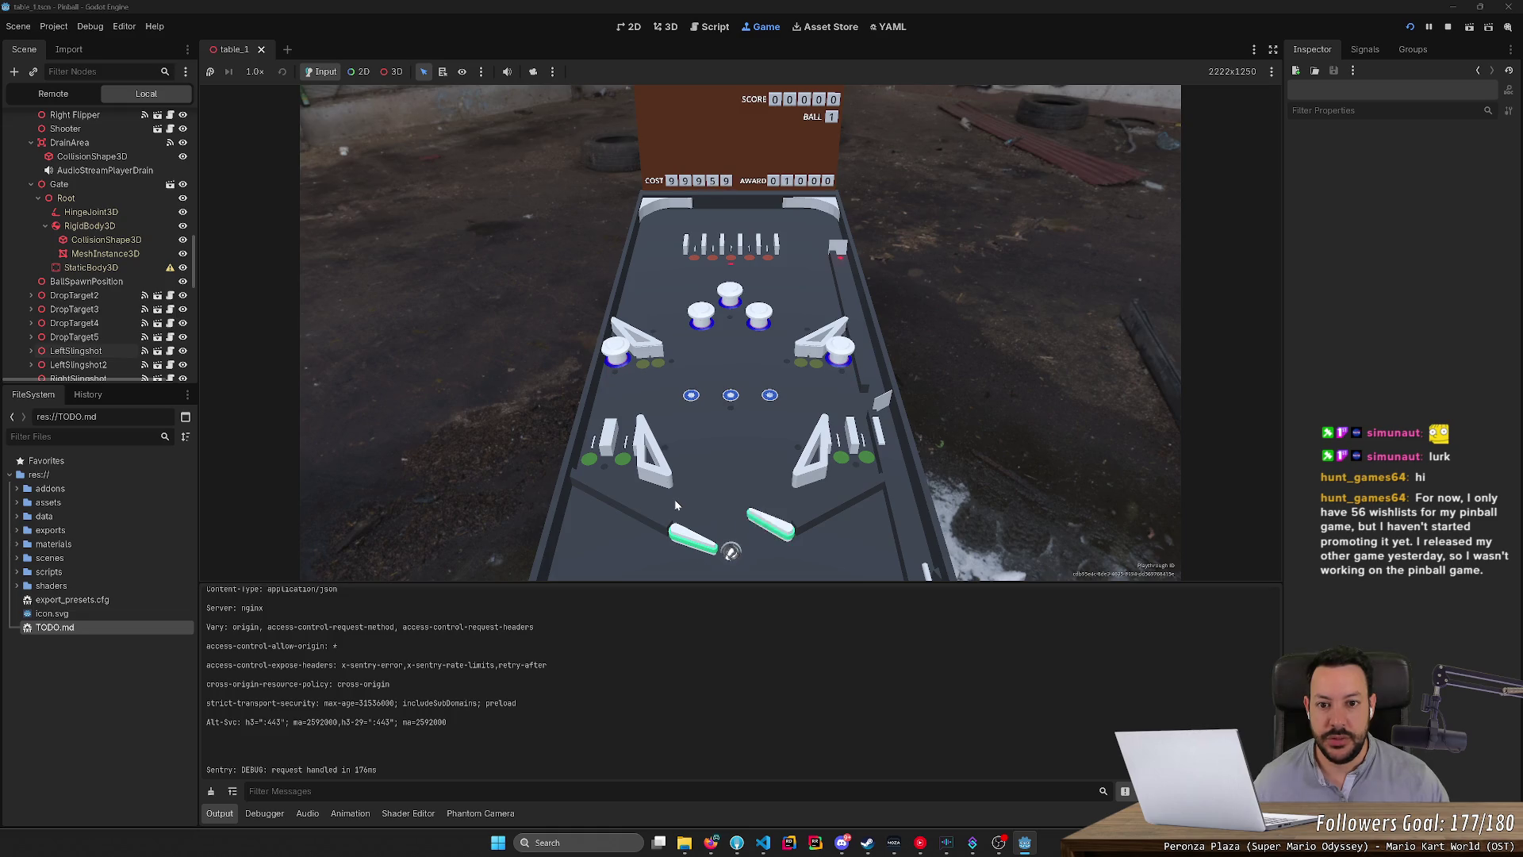
pyautogui.press('Right')
pyautogui.press('Right')
pyautogui.press('Right')
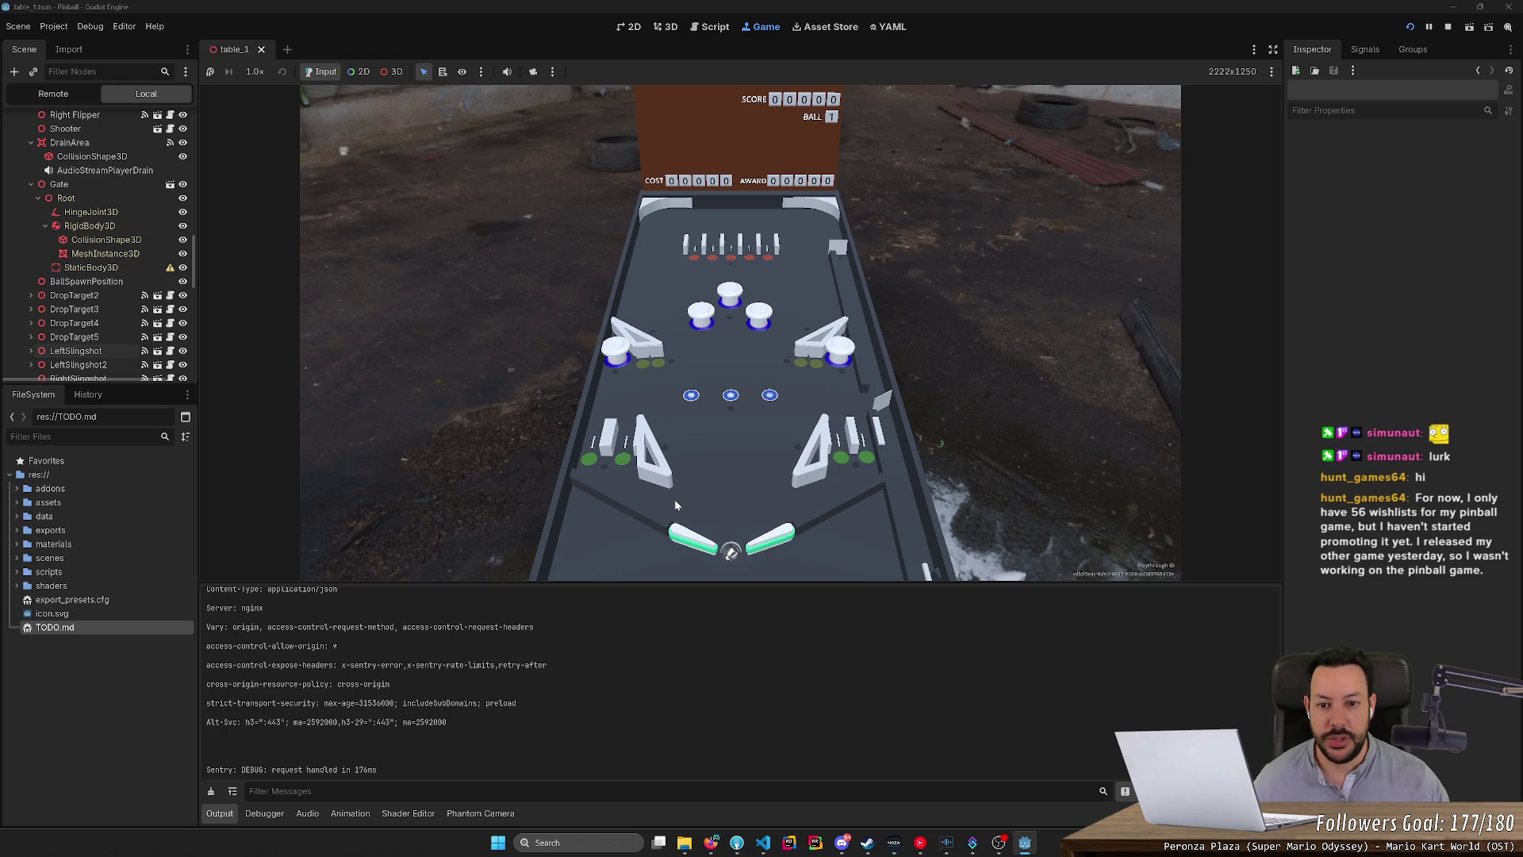
pyautogui.press('Right')
pyautogui.press('Right')
pyautogui.press('Left')
pyautogui.click(1447, 26)
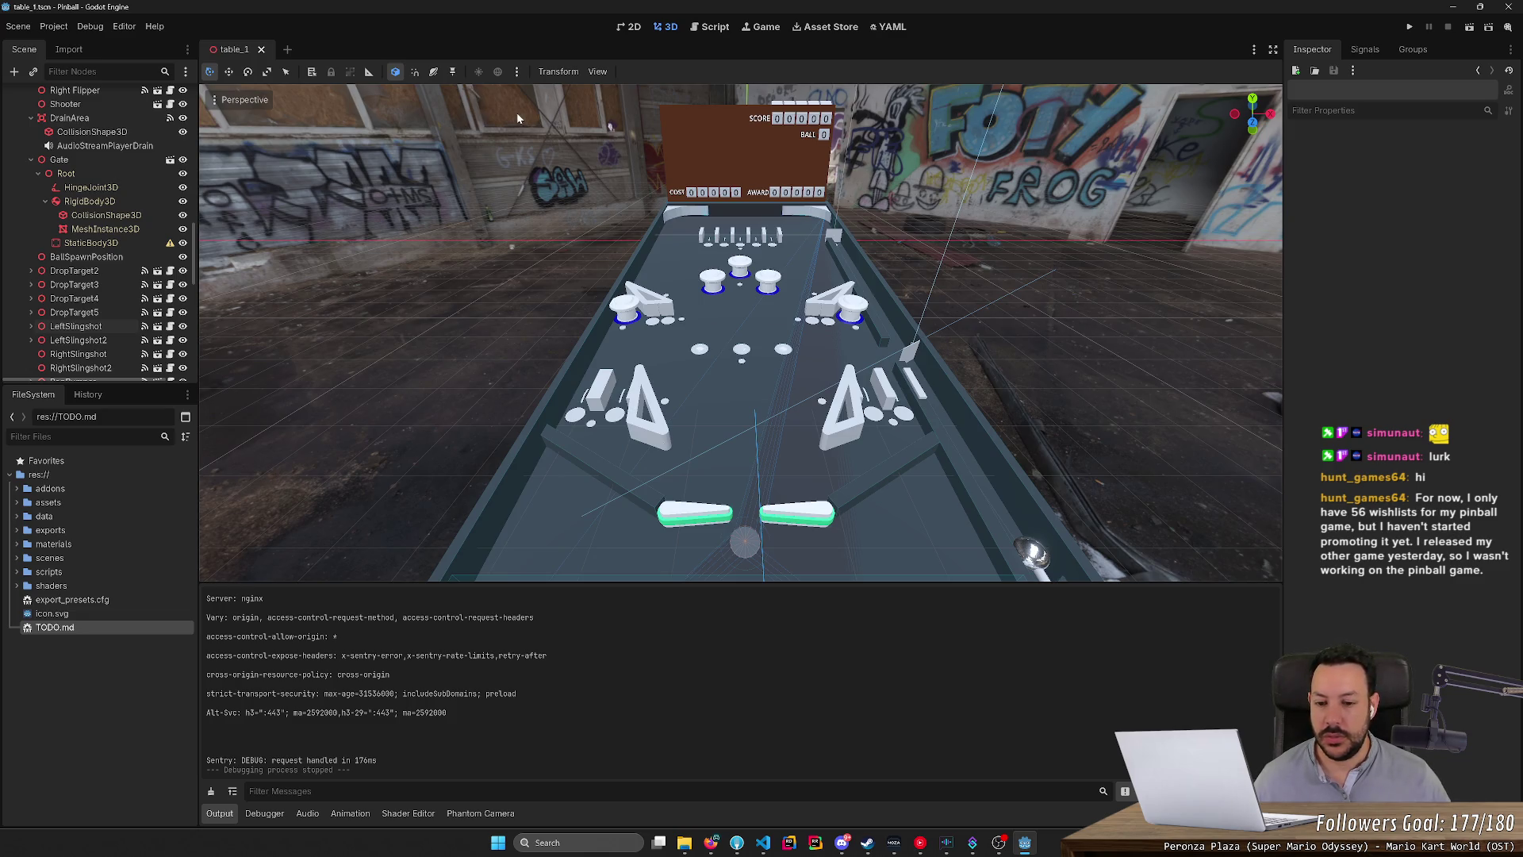
# Orbit down to the playfield, select the left slingshot, zoom out, then bring up TODO.md.
pyautogui.moveTo(517, 118)
pyautogui.mouseDown()
pyautogui.moveTo(507, 305)
pyautogui.moveTo(555, 305)
pyautogui.mouseUp()
pyautogui.click(649, 339)
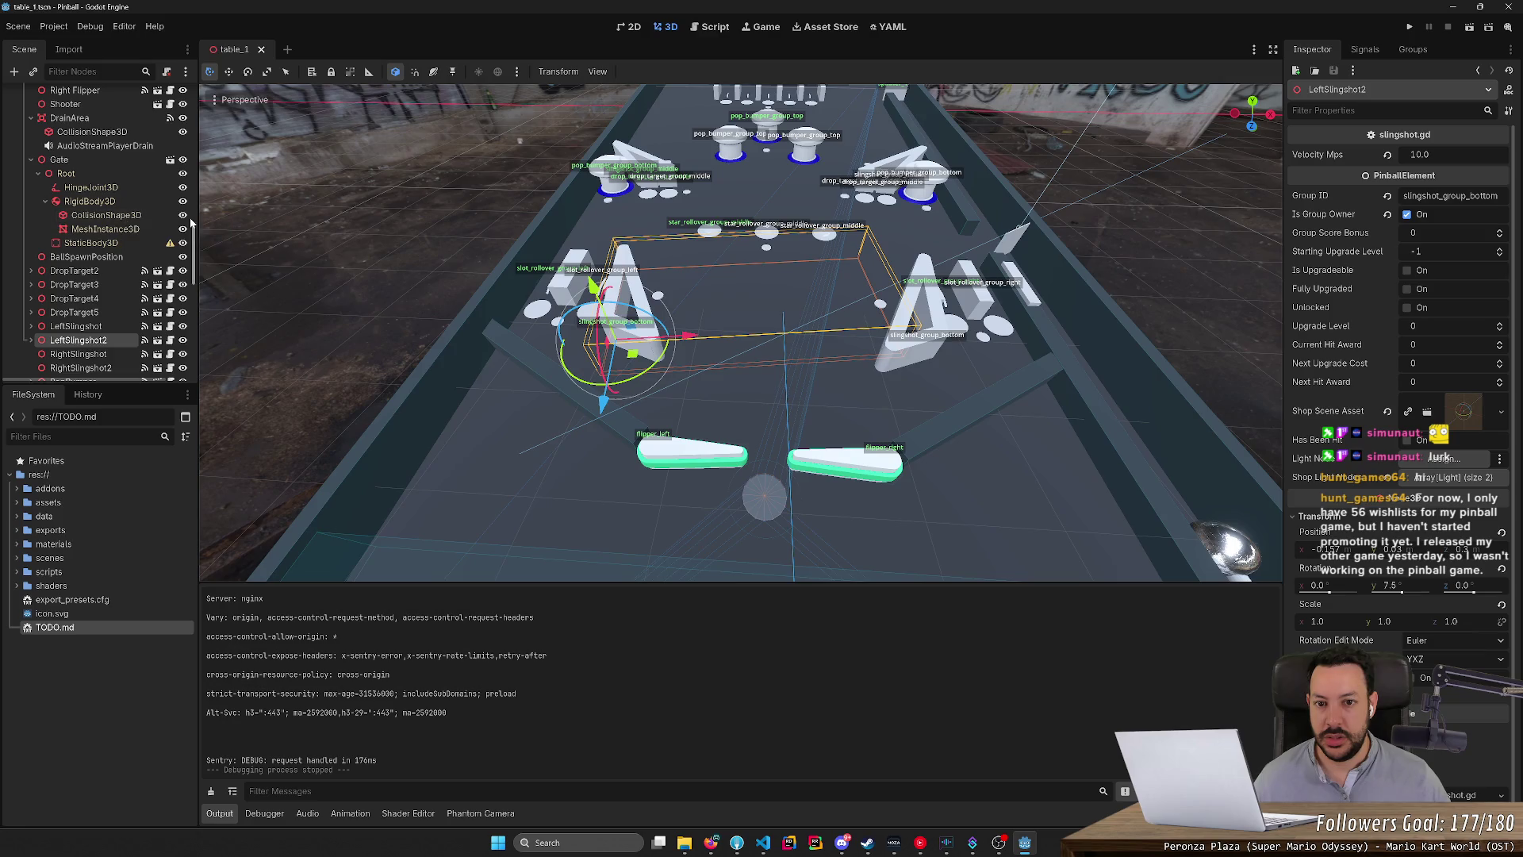
pyautogui.scroll(-2, 740, 333)
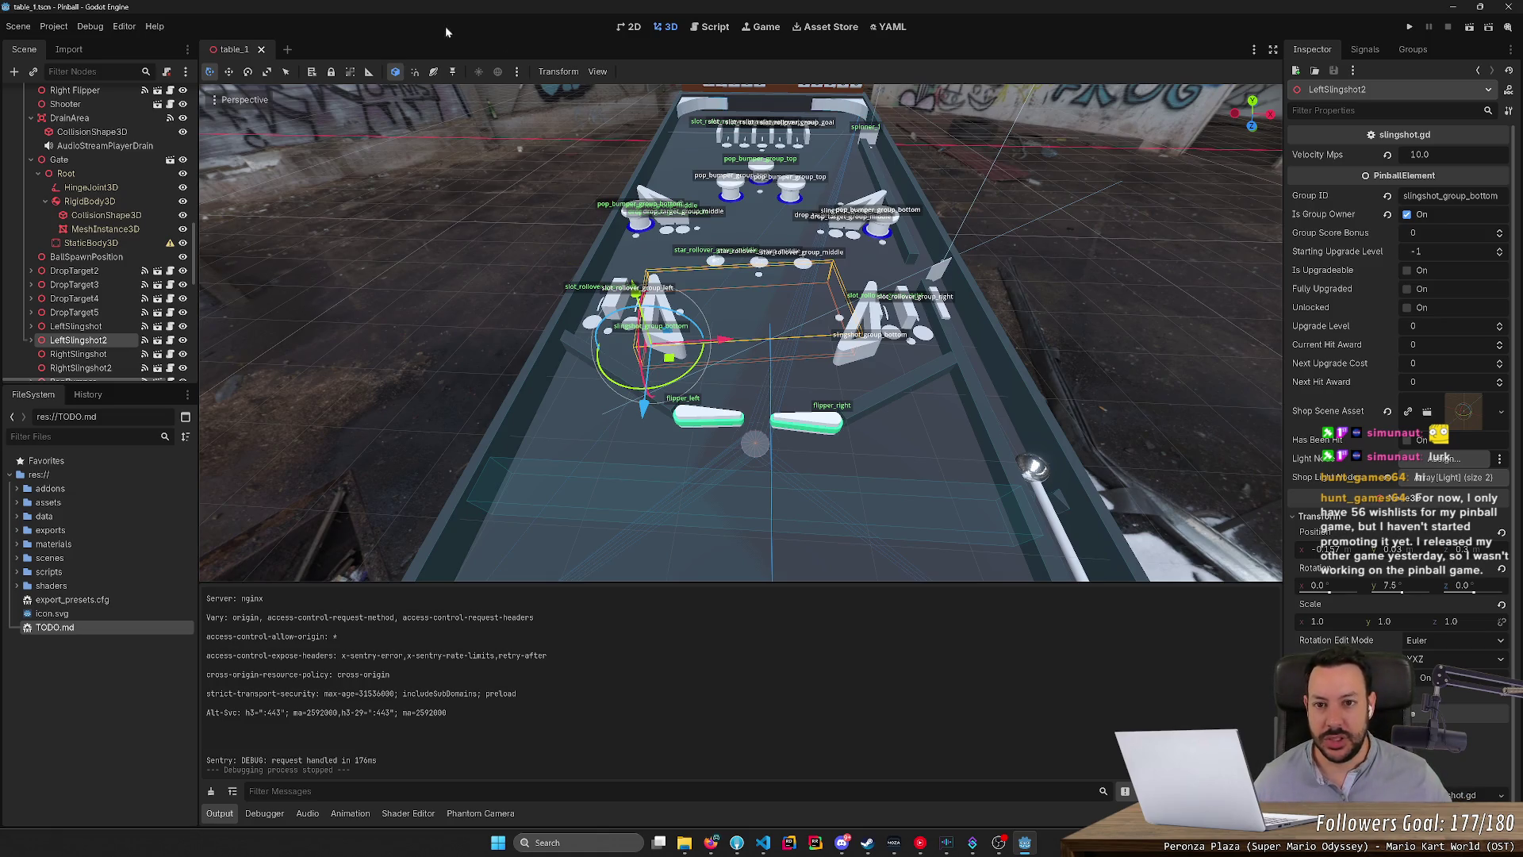
pyautogui.click(690, 31)
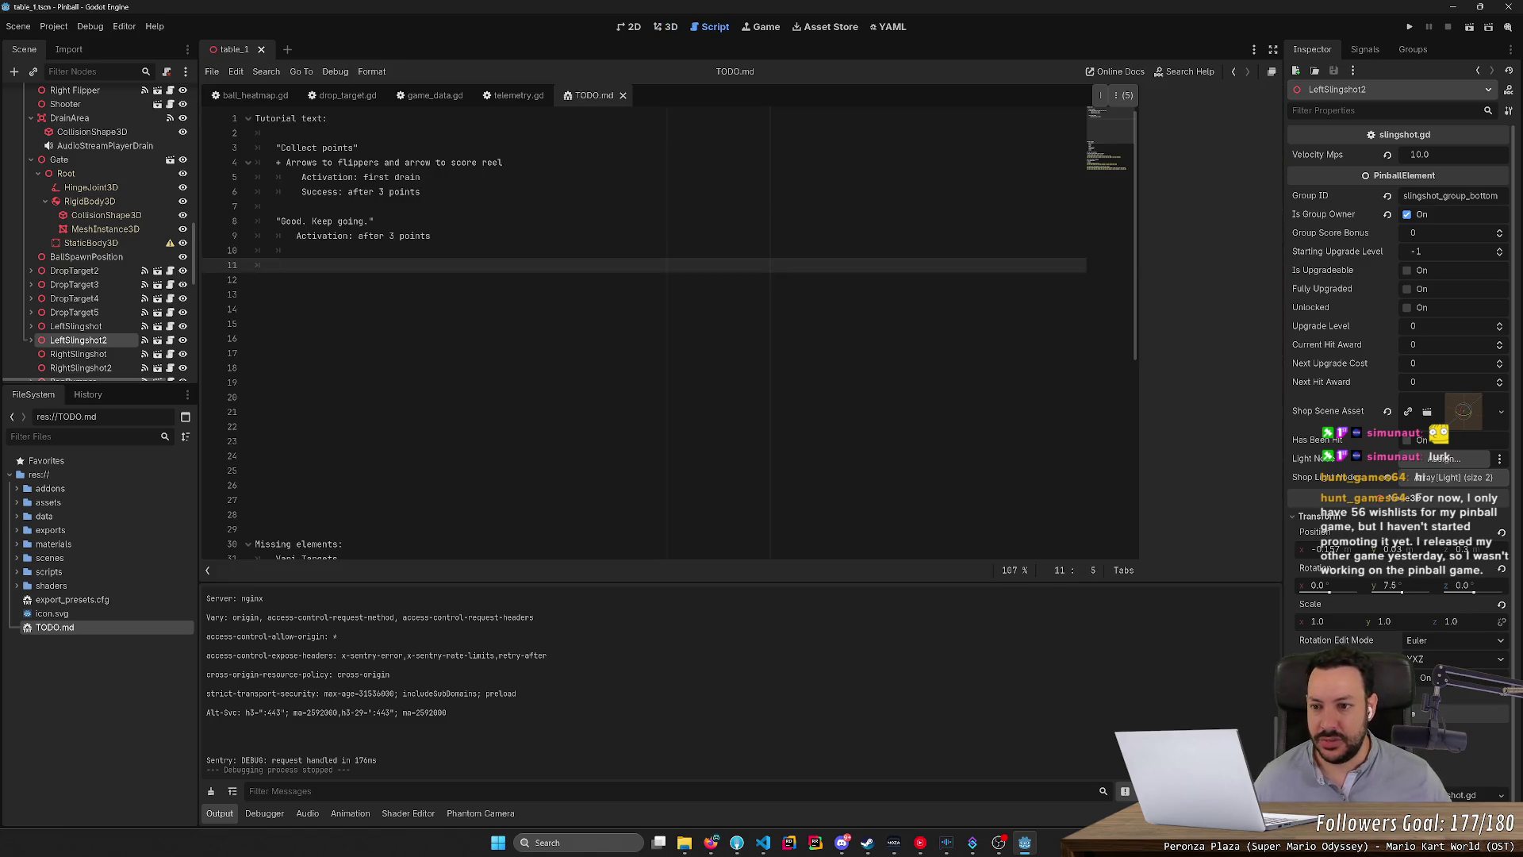
# Duplicate the 'Good. Keep going.' entry and its activation line onto lines 11–12.
pyautogui.click(431, 235)
pyautogui.click(276, 265)
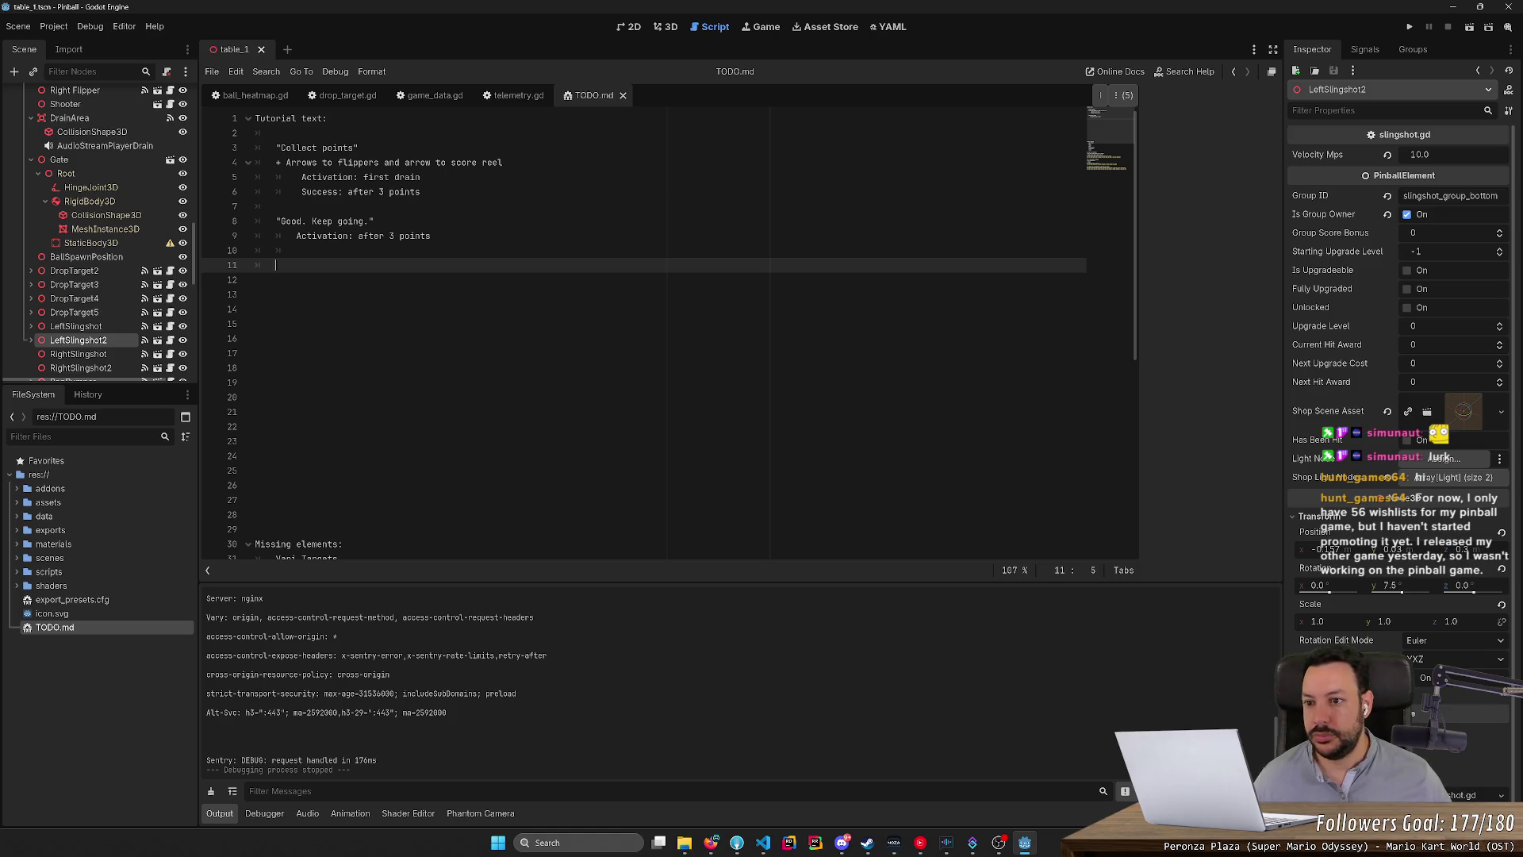
pyautogui.moveTo(431, 236)
pyautogui.mouseDown()
pyautogui.moveTo(255, 235)
pyautogui.moveTo(276, 221)
pyautogui.mouseUp()
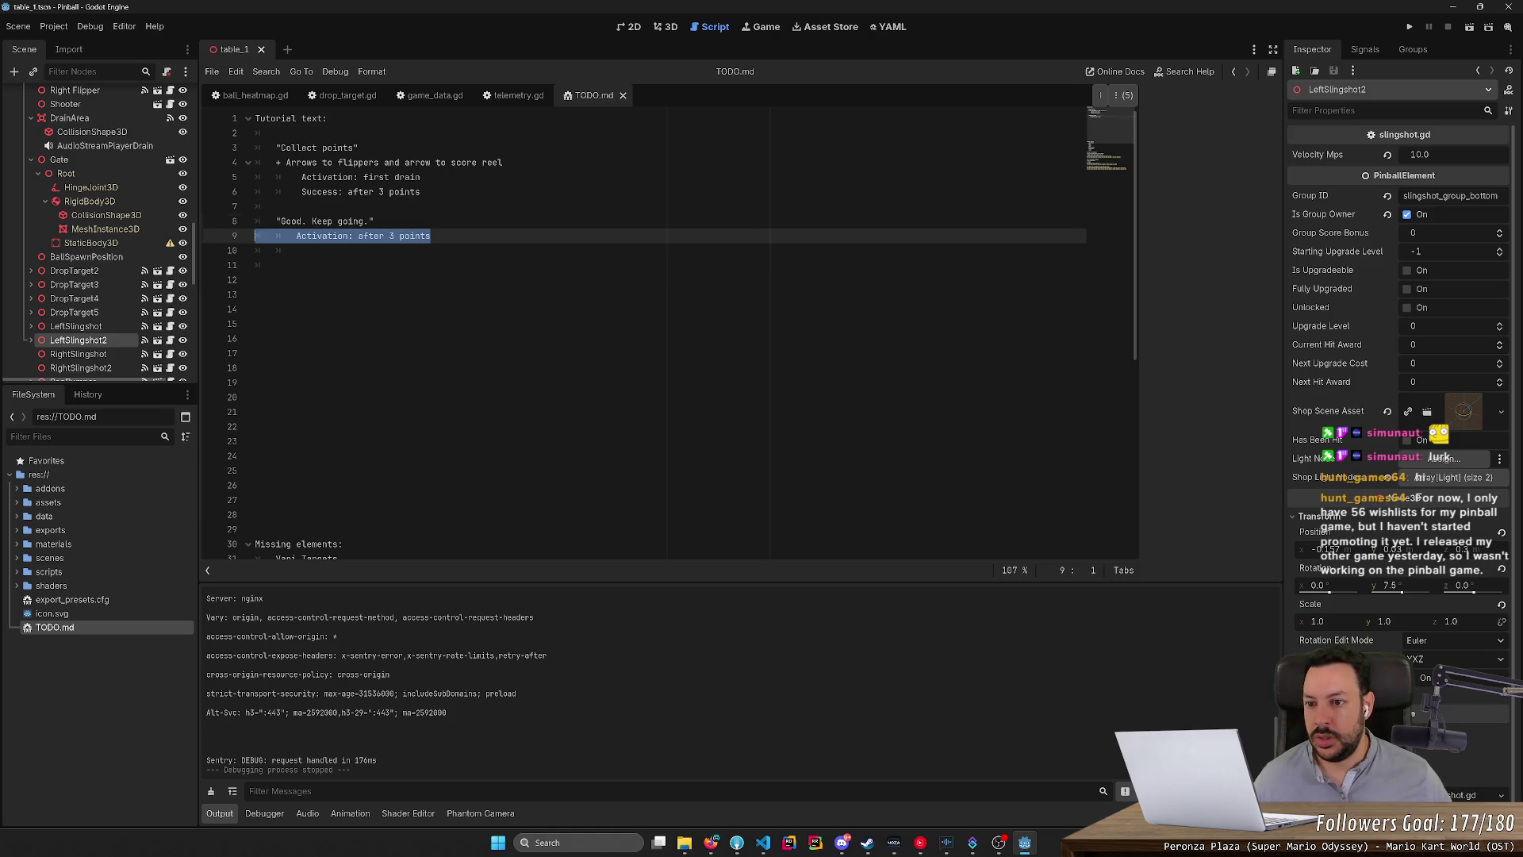
pyautogui.click(276, 265)
pyautogui.moveTo(373, 220); pyautogui.dragTo(276, 220)
pyautogui.hotkey('ctrl', 'c')
pyautogui.click(276, 265)
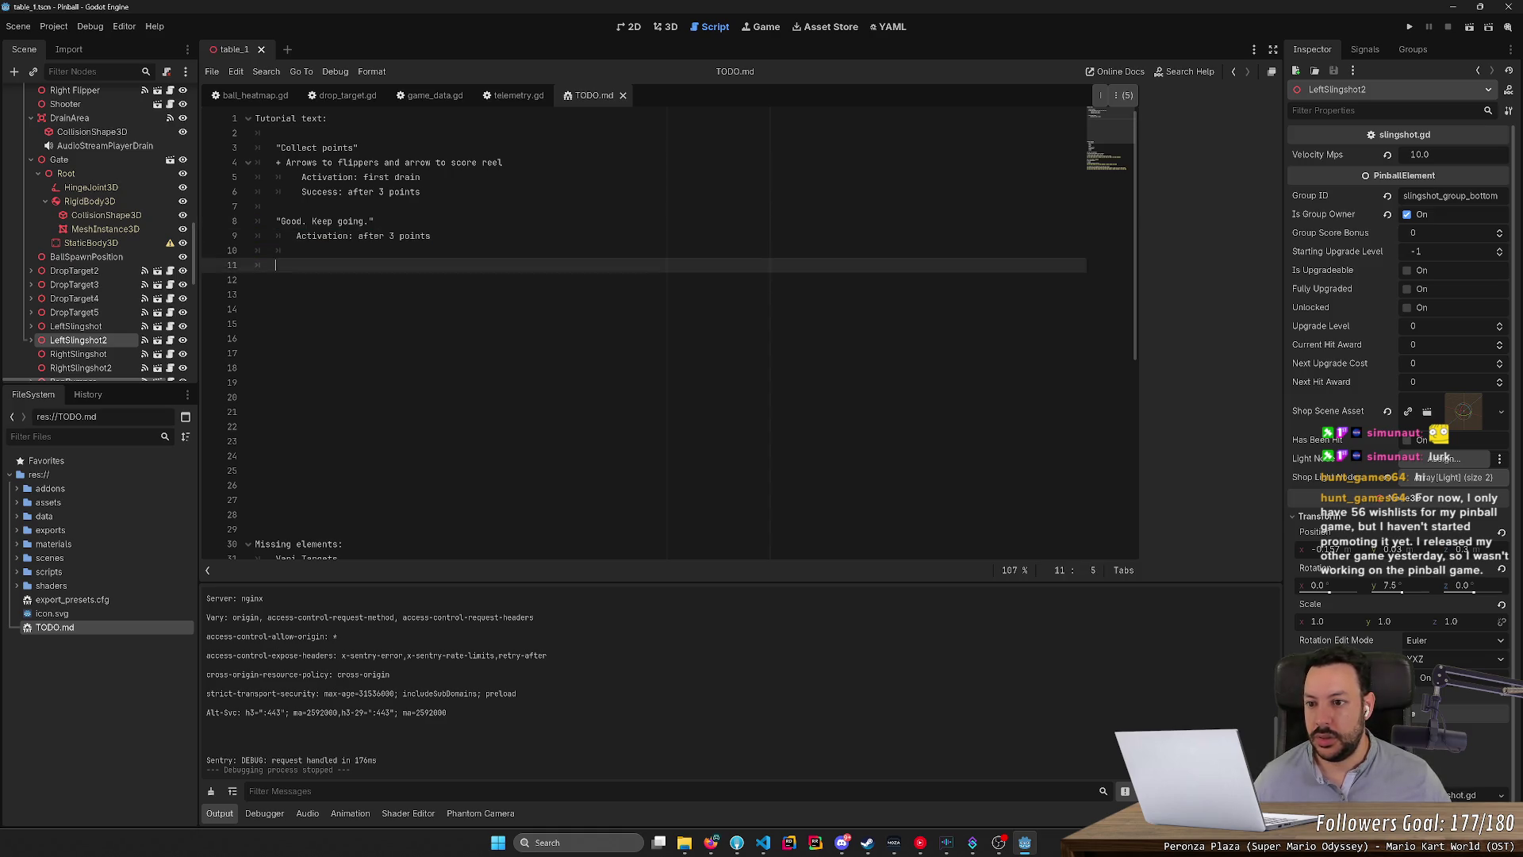
pyautogui.hotkey('ctrl', 'v')
pyautogui.hotkey('shift', 'Home')
pyautogui.hotkey('shift', 'Home')
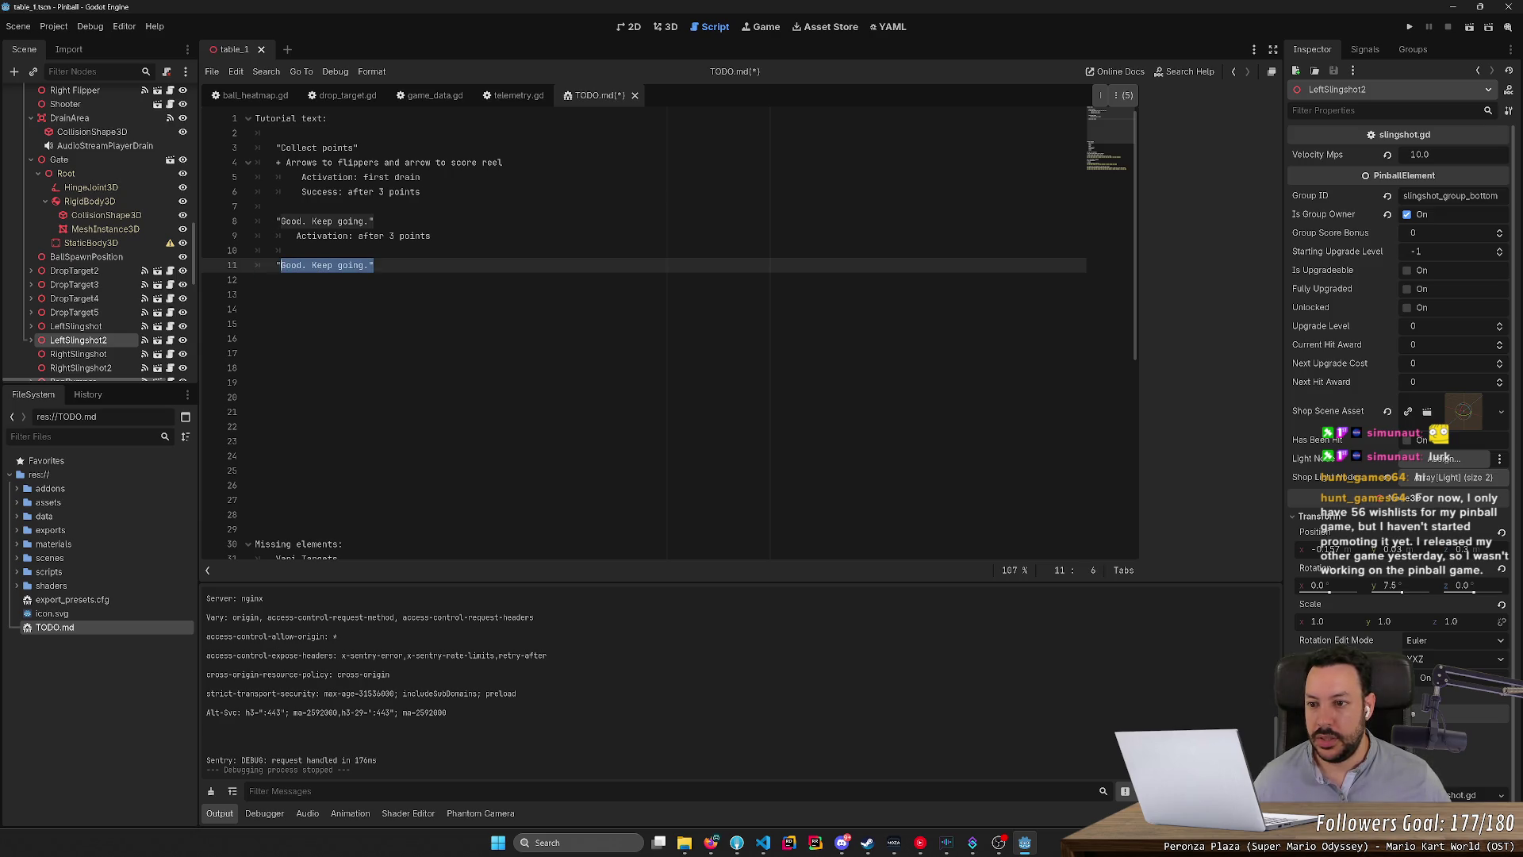
pyautogui.hotkey('ctrl', 'z')
pyautogui.hotkey('ctrl', 'c')
pyautogui.press('Down')
pyautogui.press('Down')
pyautogui.press('Down')
pyautogui.hotkey('ctrl', 'v')
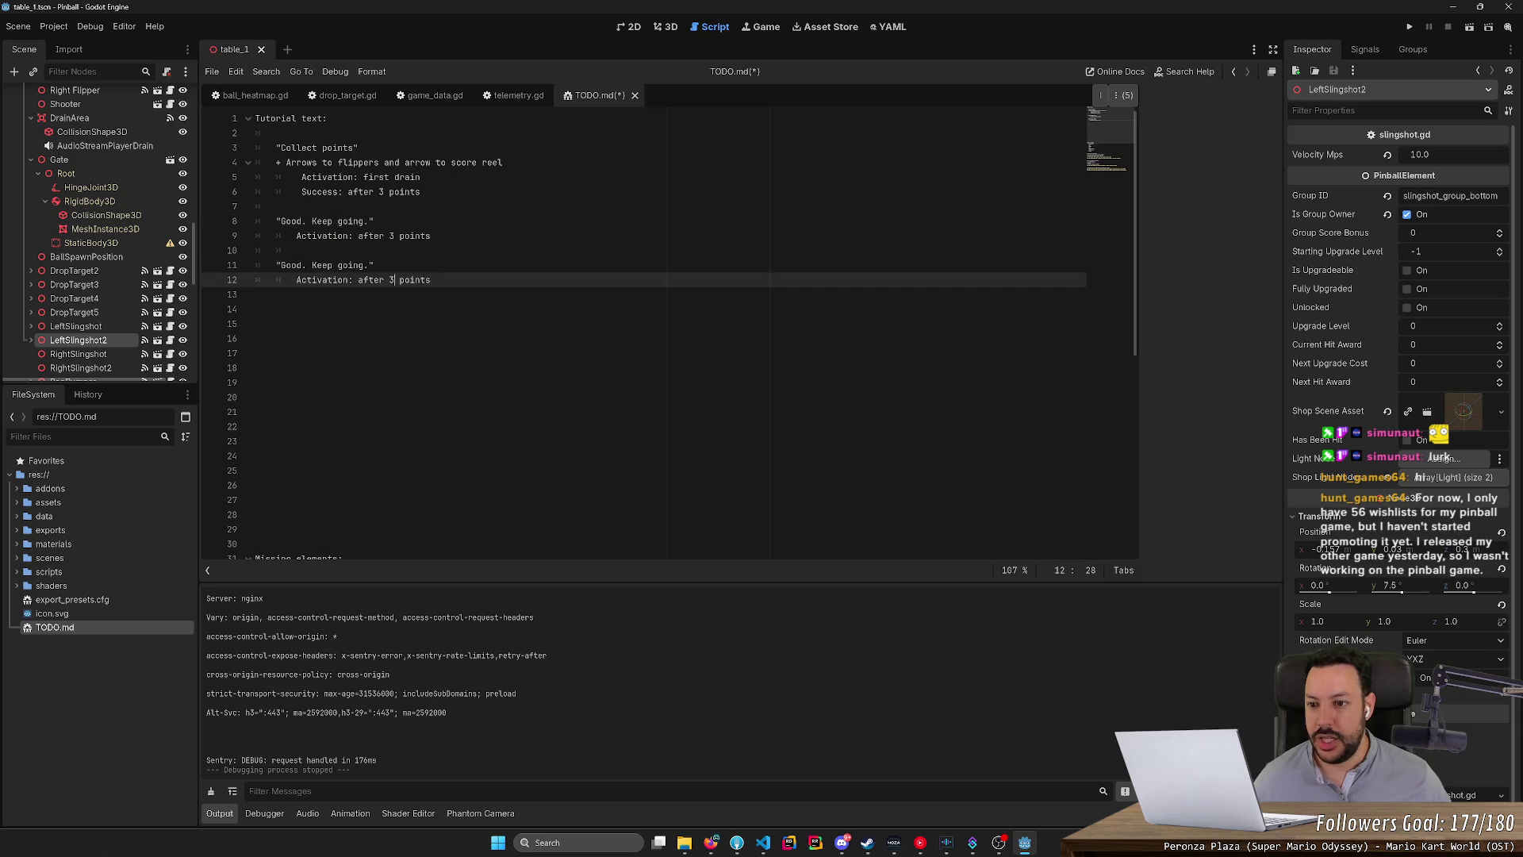
# Change the new entry's threshold from 3 to 8 and delete 'after' on lines 6, 9 and 12.
pyautogui.press('BackSpace')
pyautogui.write('8')
pyautogui.press('Up')
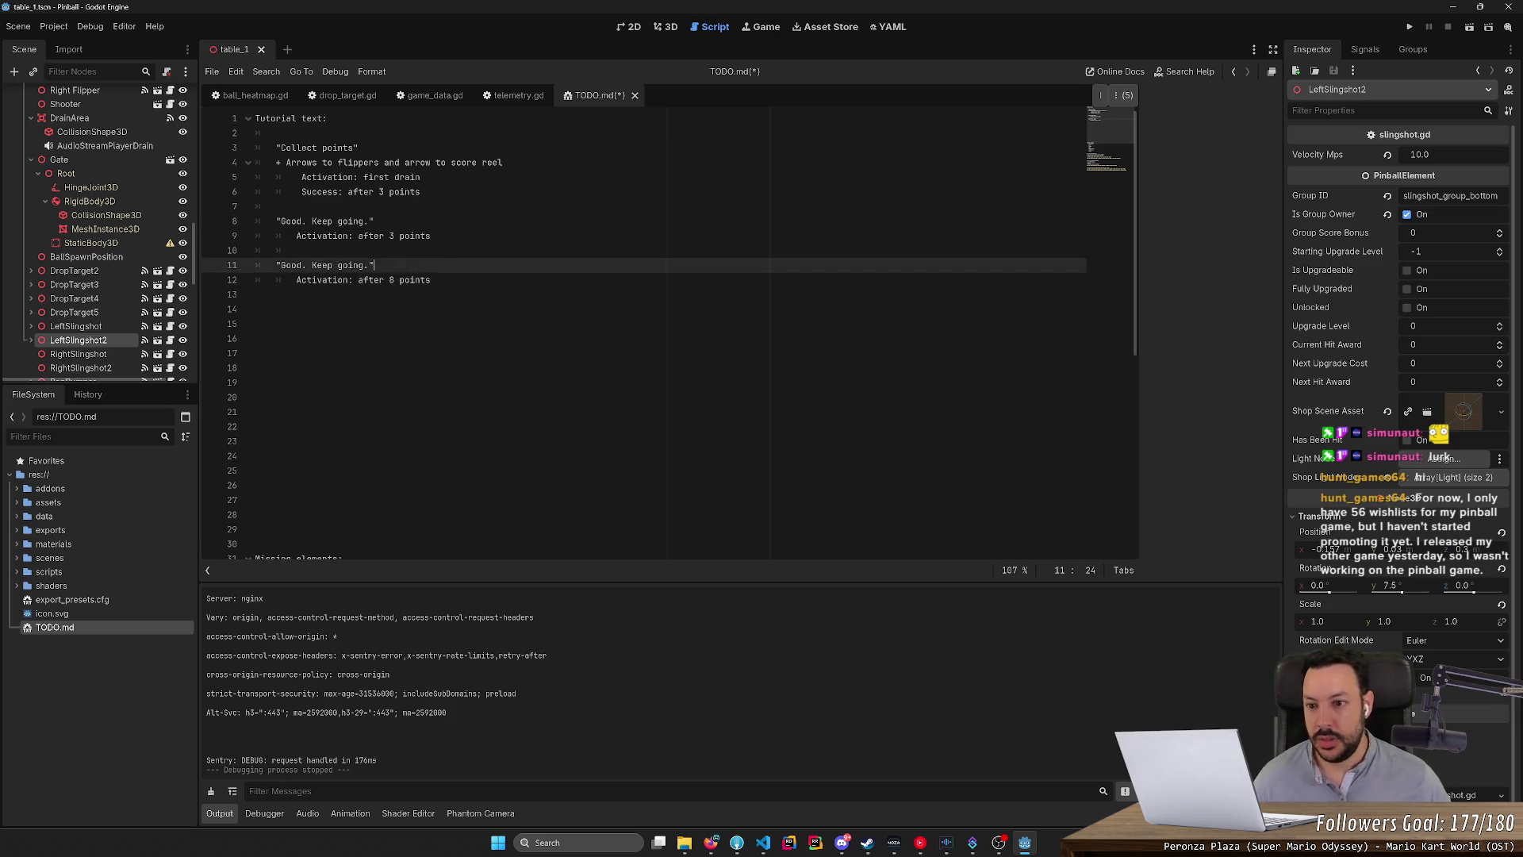
pyautogui.press('Up')
pyautogui.press('Up')
pyautogui.press('Up')
pyautogui.press('Up')
pyautogui.press('Up')
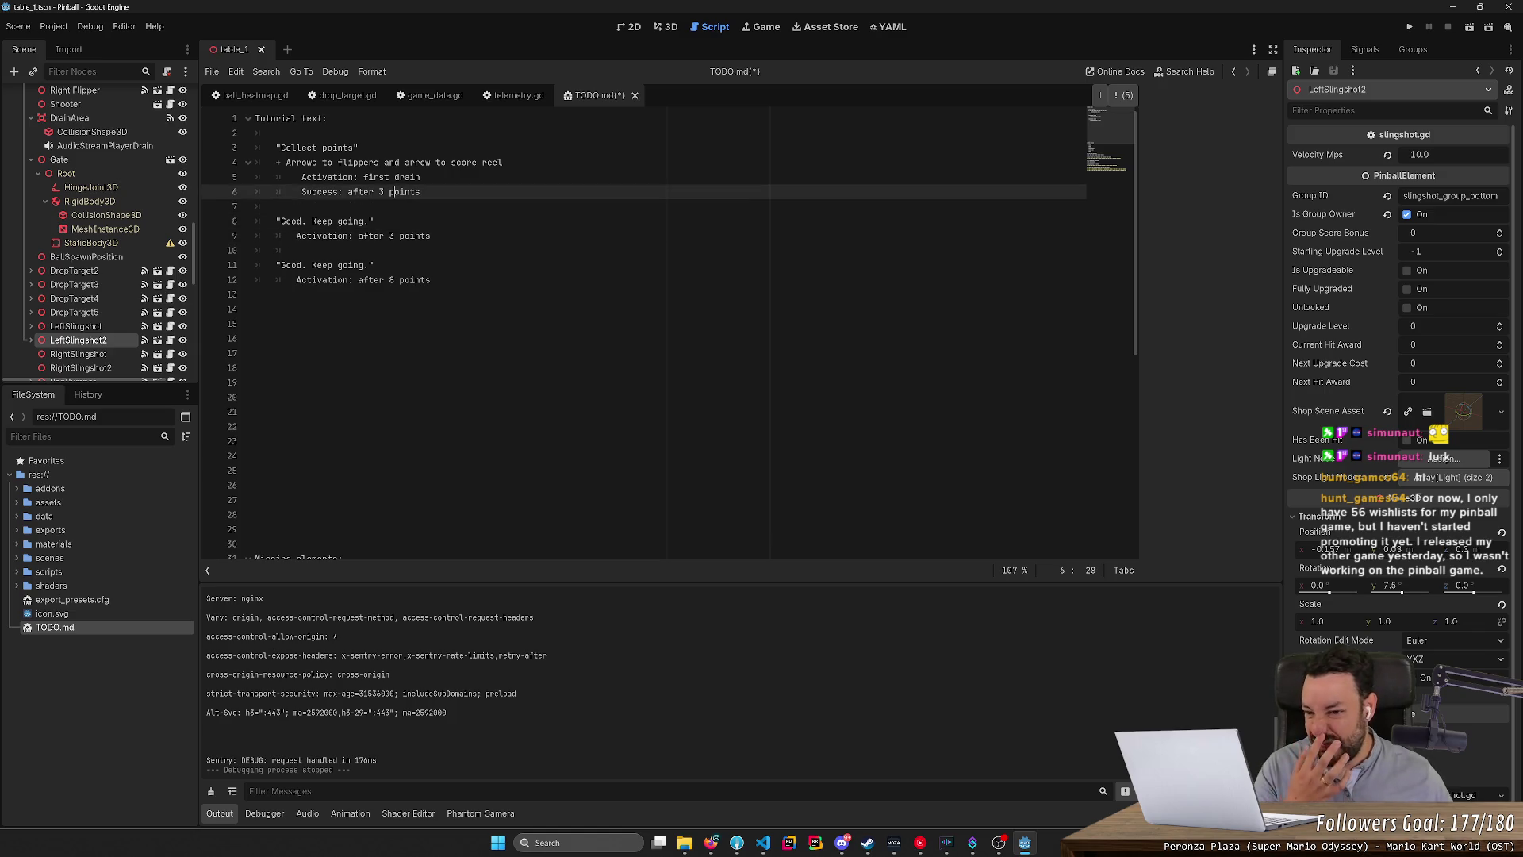
pyautogui.doubleClick(371, 280)
pyautogui.press('BackSpace')
pyautogui.press('BackSpace')
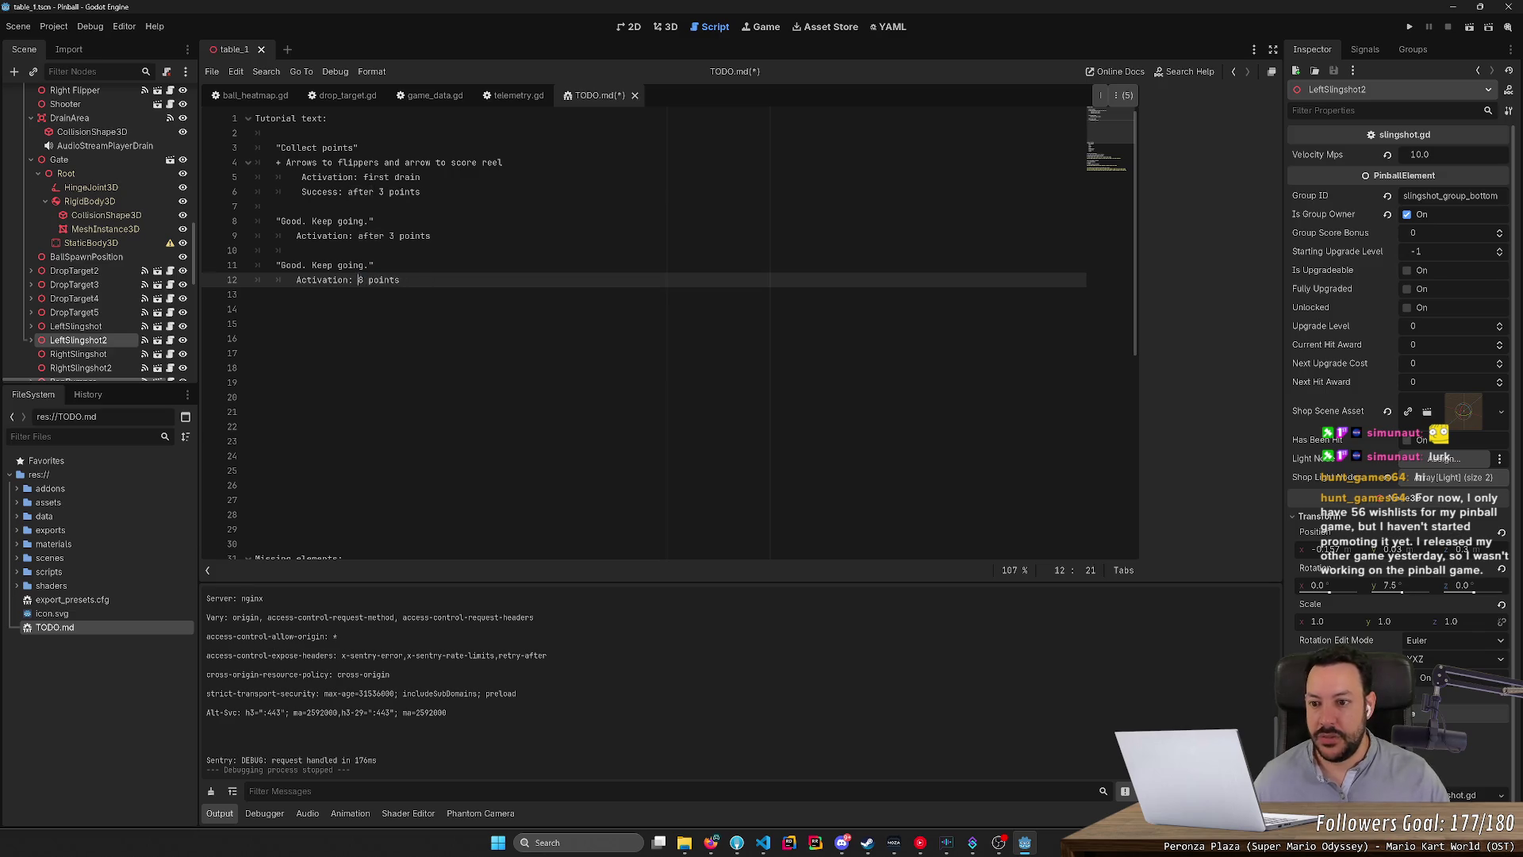
pyautogui.doubleClick(360, 191)
pyautogui.press('BackSpace')
pyautogui.press('BackSpace')
pyautogui.doubleClick(370, 236)
pyautogui.press('BackSpace')
pyautogui.press('BackSpace')
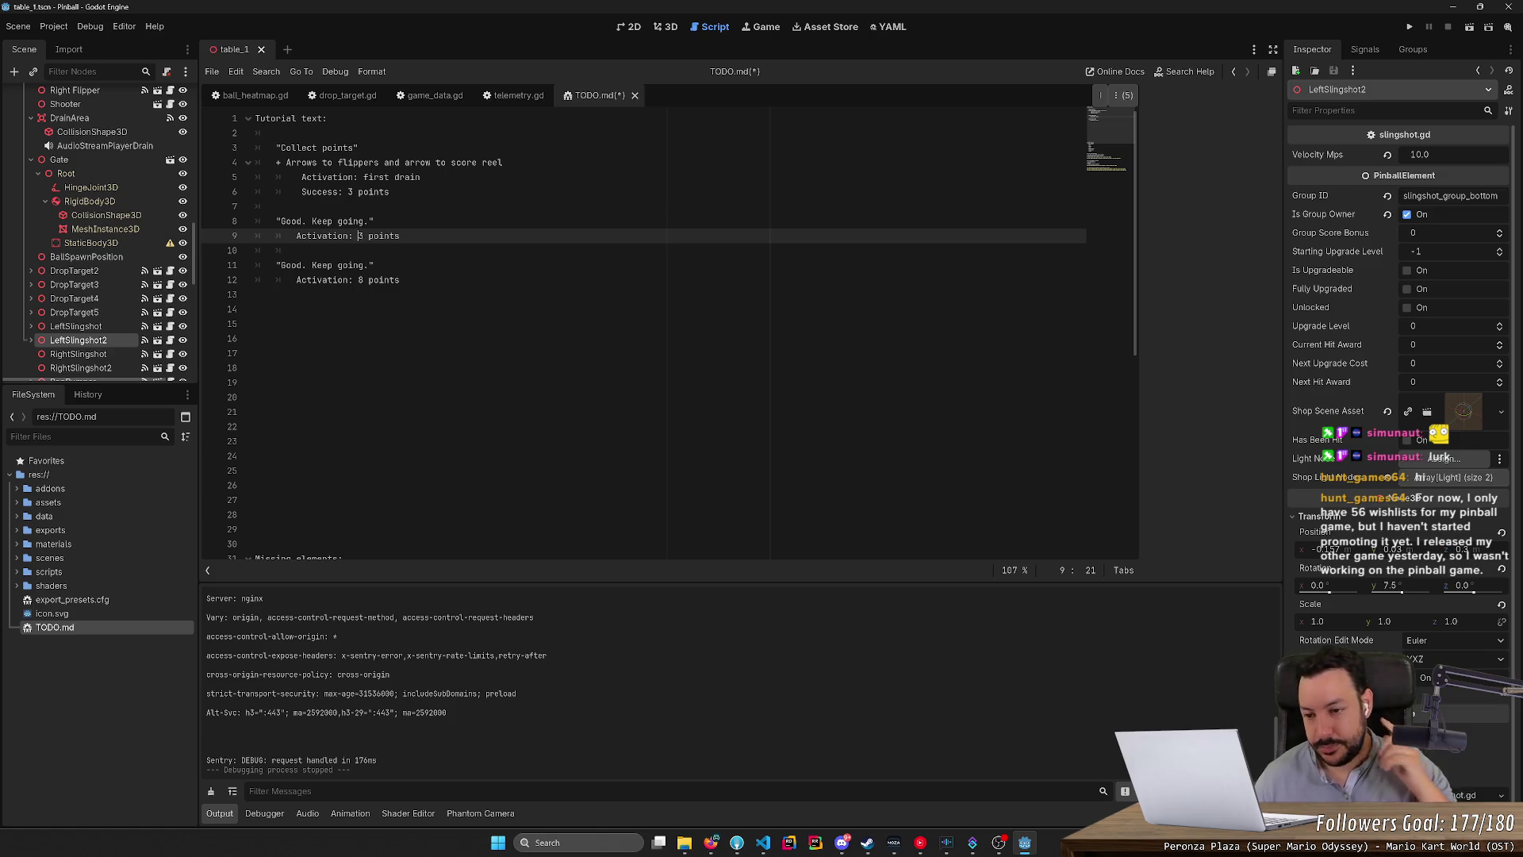
# Select line 11's text, then look between the 3D table view and TODO.md.
pyautogui.click(374, 265)
pyautogui.hotkey('shift', 'Home')
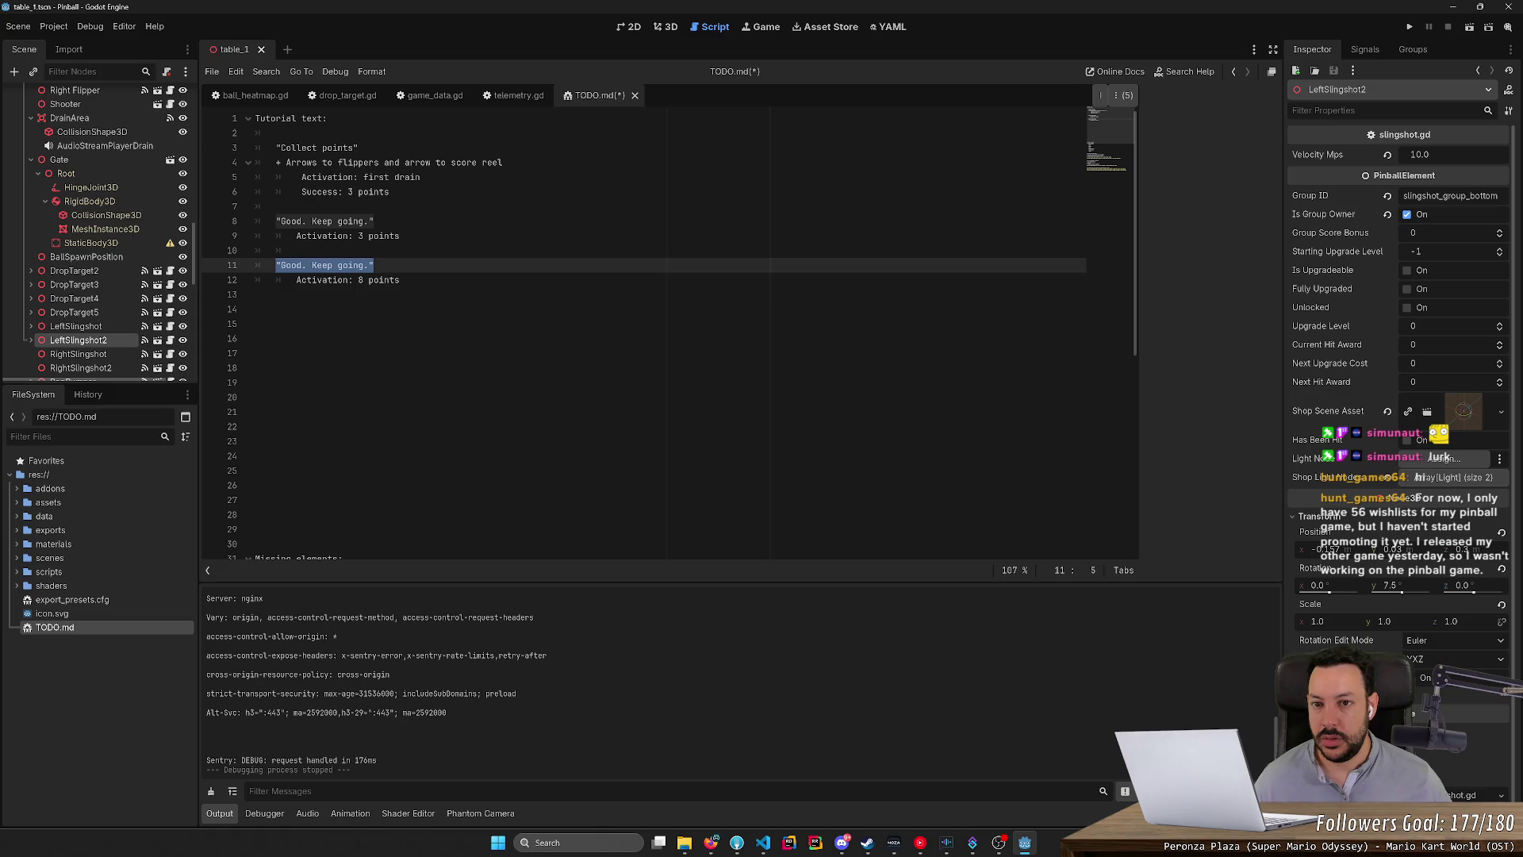
pyautogui.click(665, 26)
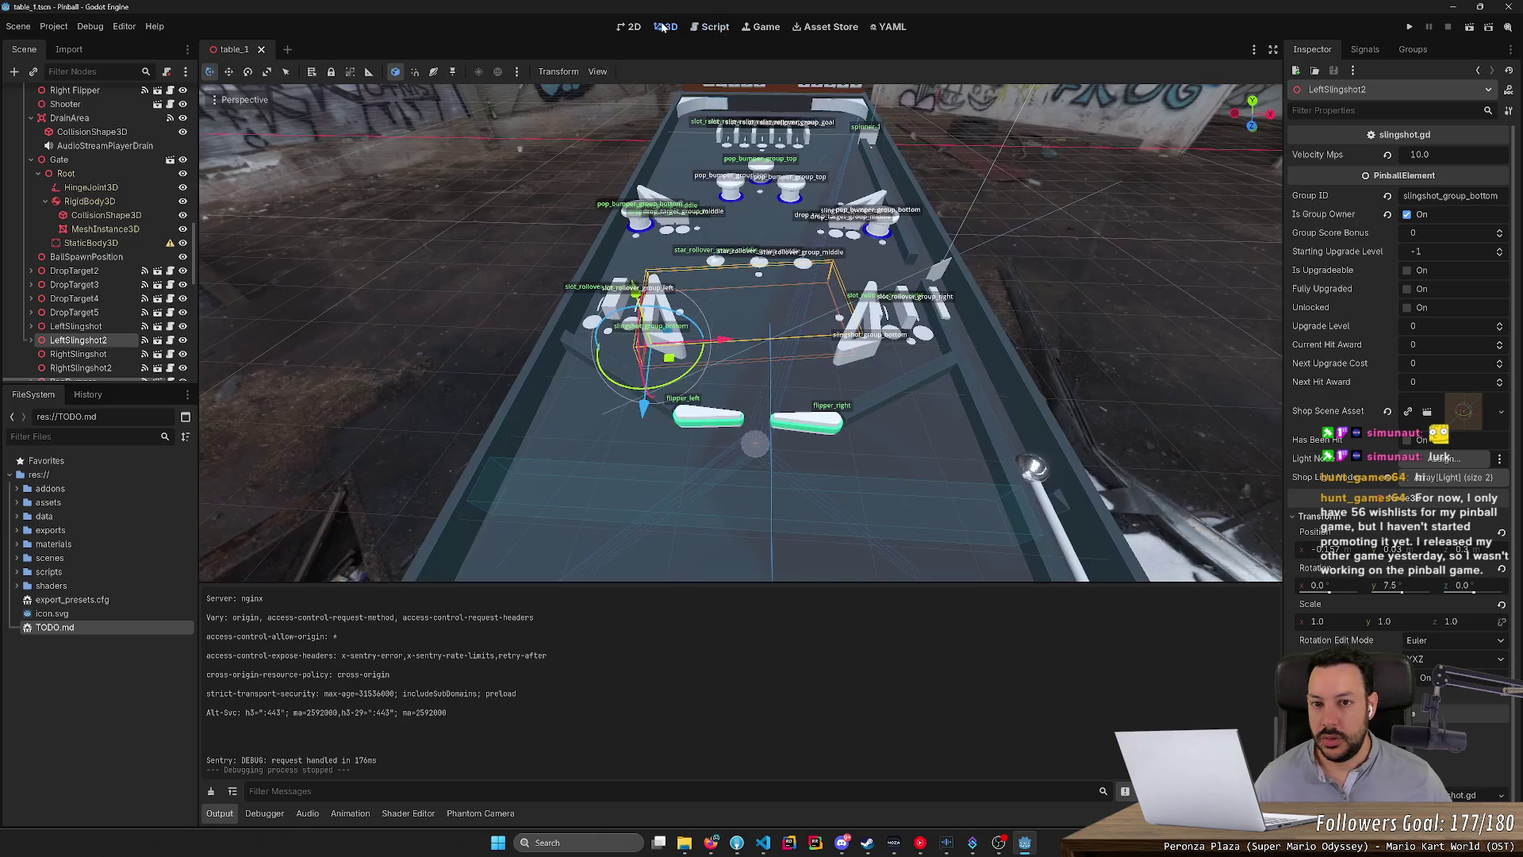
pyautogui.click(711, 29)
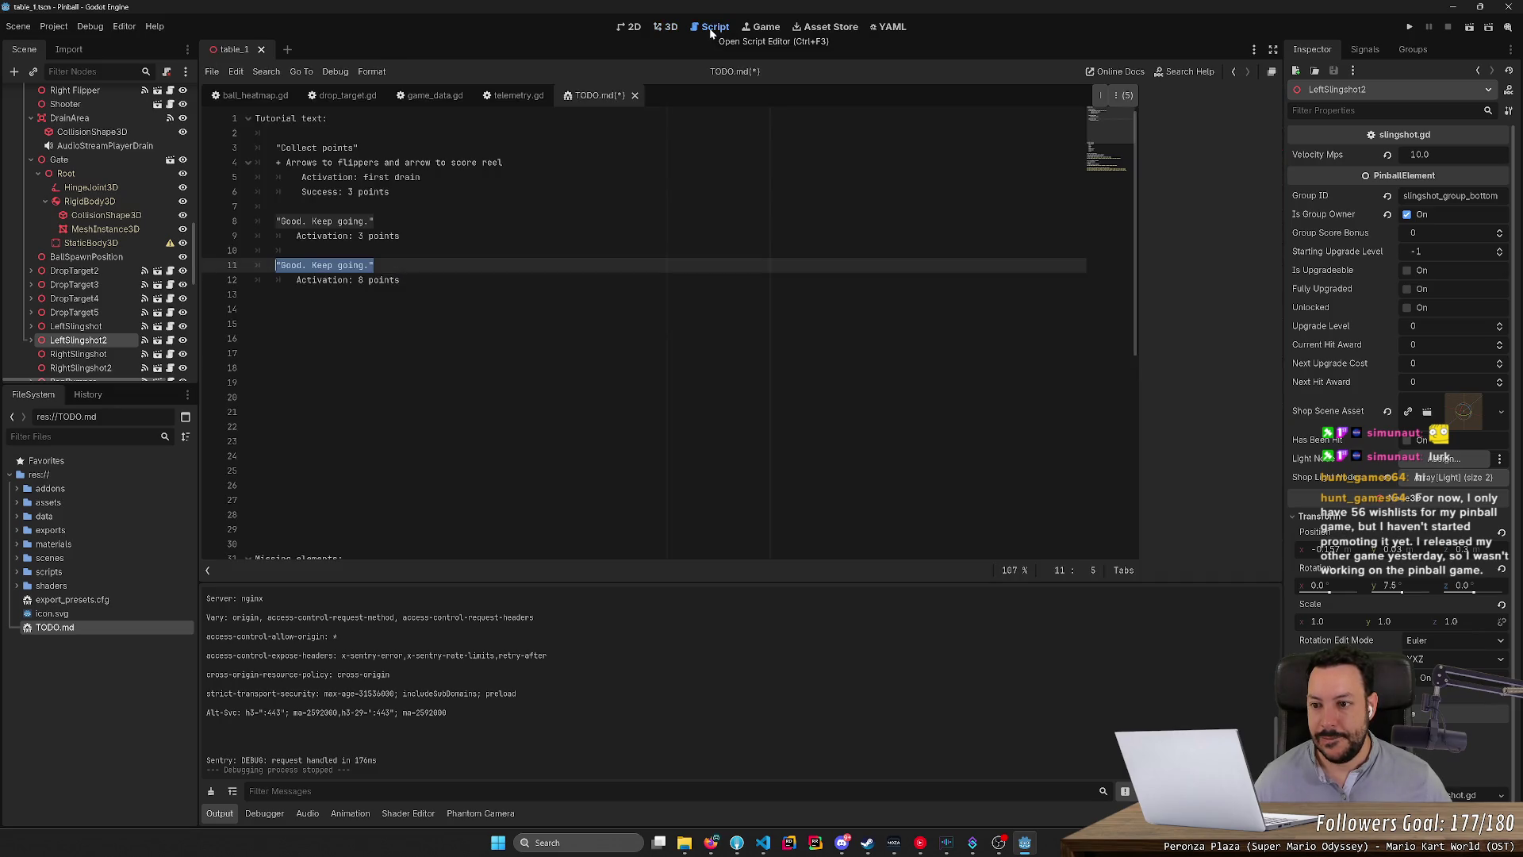
pyautogui.click(668, 27)
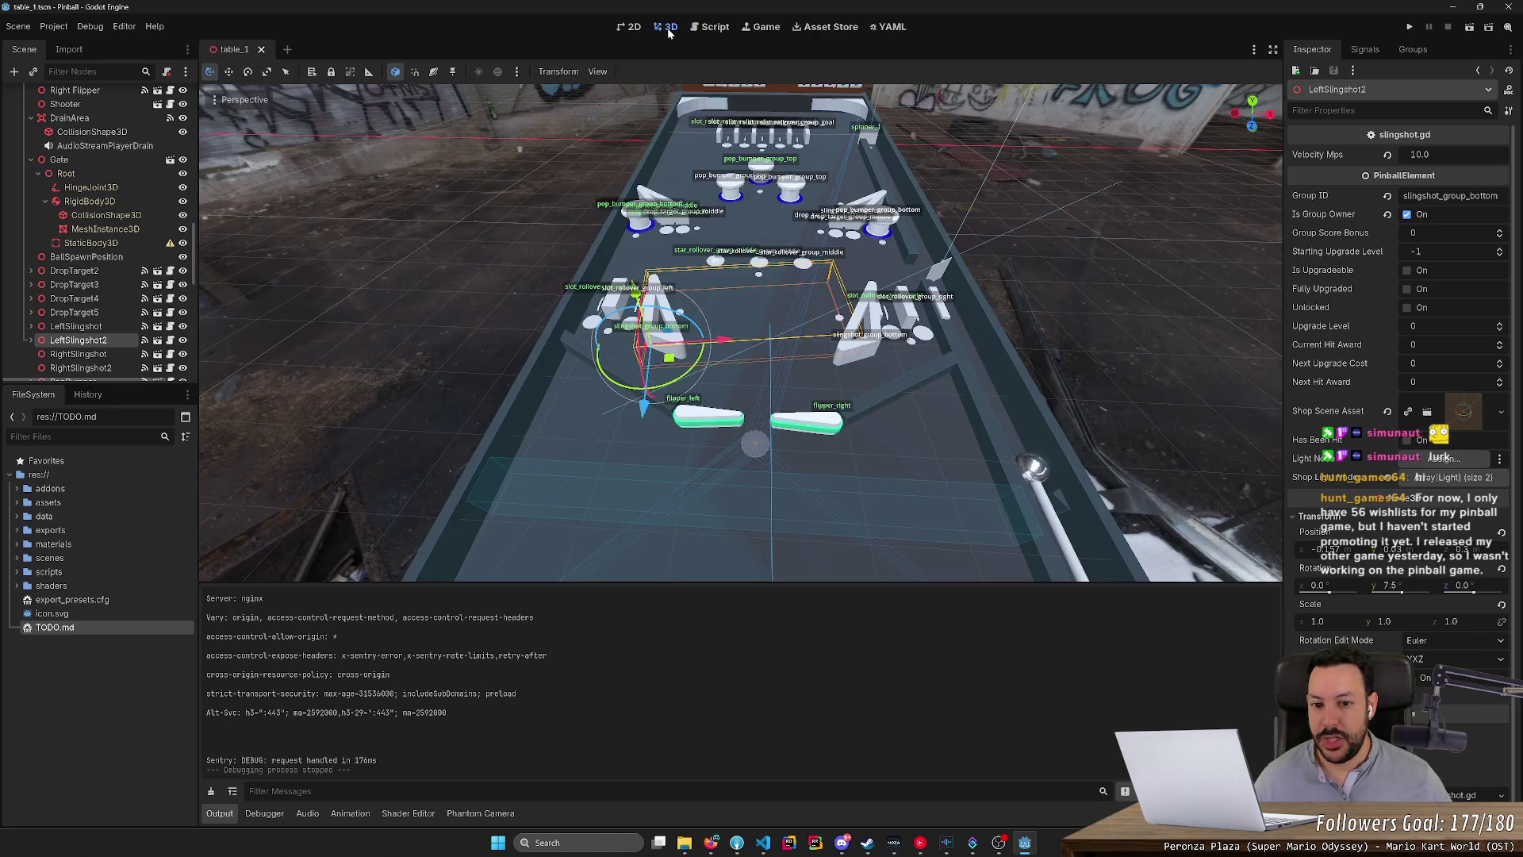
pyautogui.press('d')
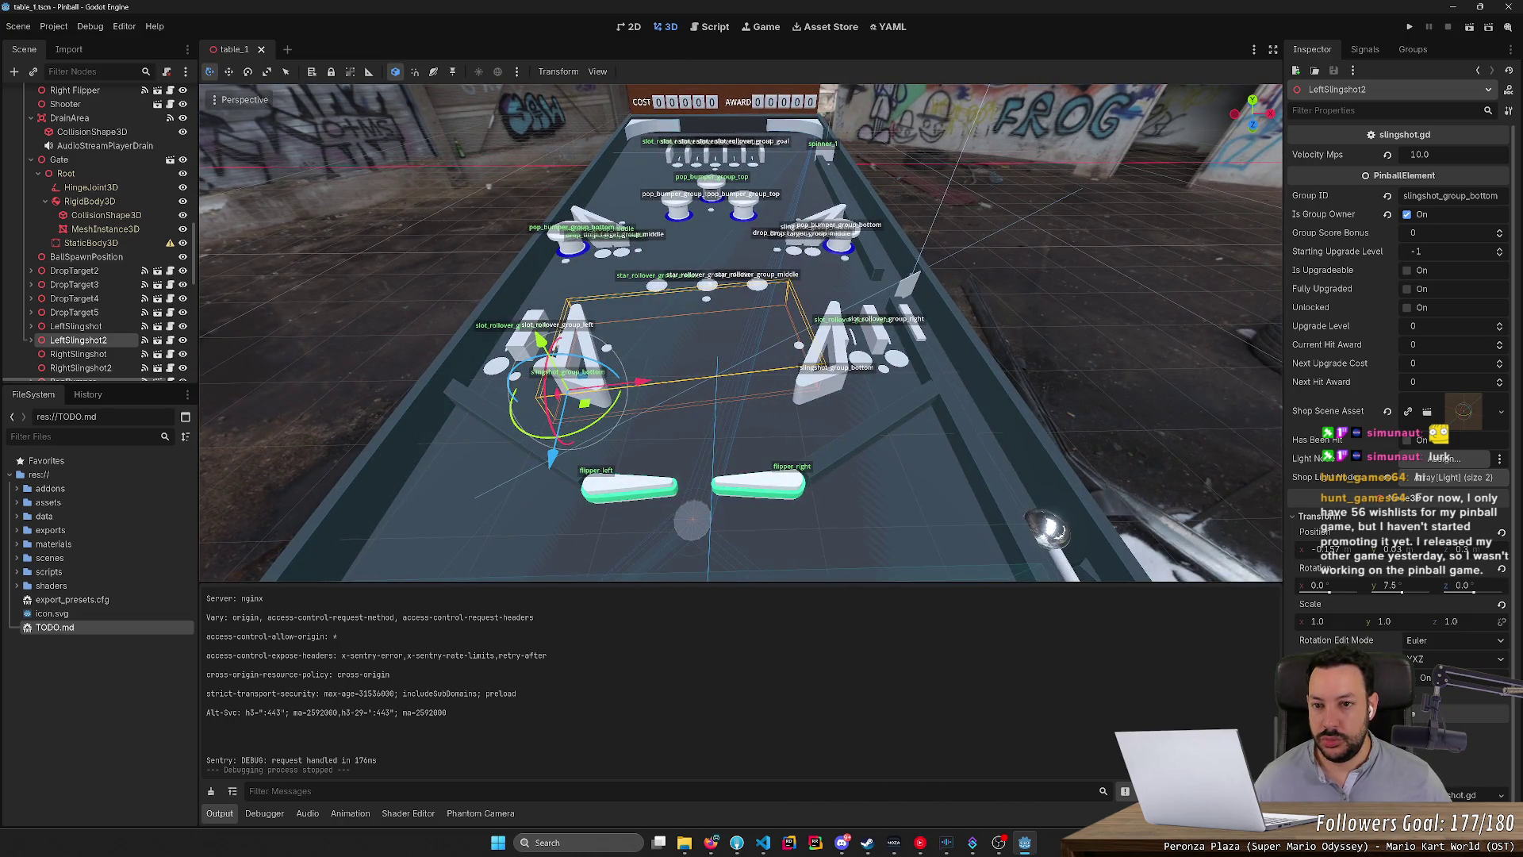
pyautogui.click(695, 29)
# Replace line 11's old message with a draft about exchanging points for unlocks.
pyautogui.doubleClick(291, 265)
pyautogui.hotkey('shift', 'End')
pyautogui.hotkey('shift', 'Left')
pyautogui.write('You can')
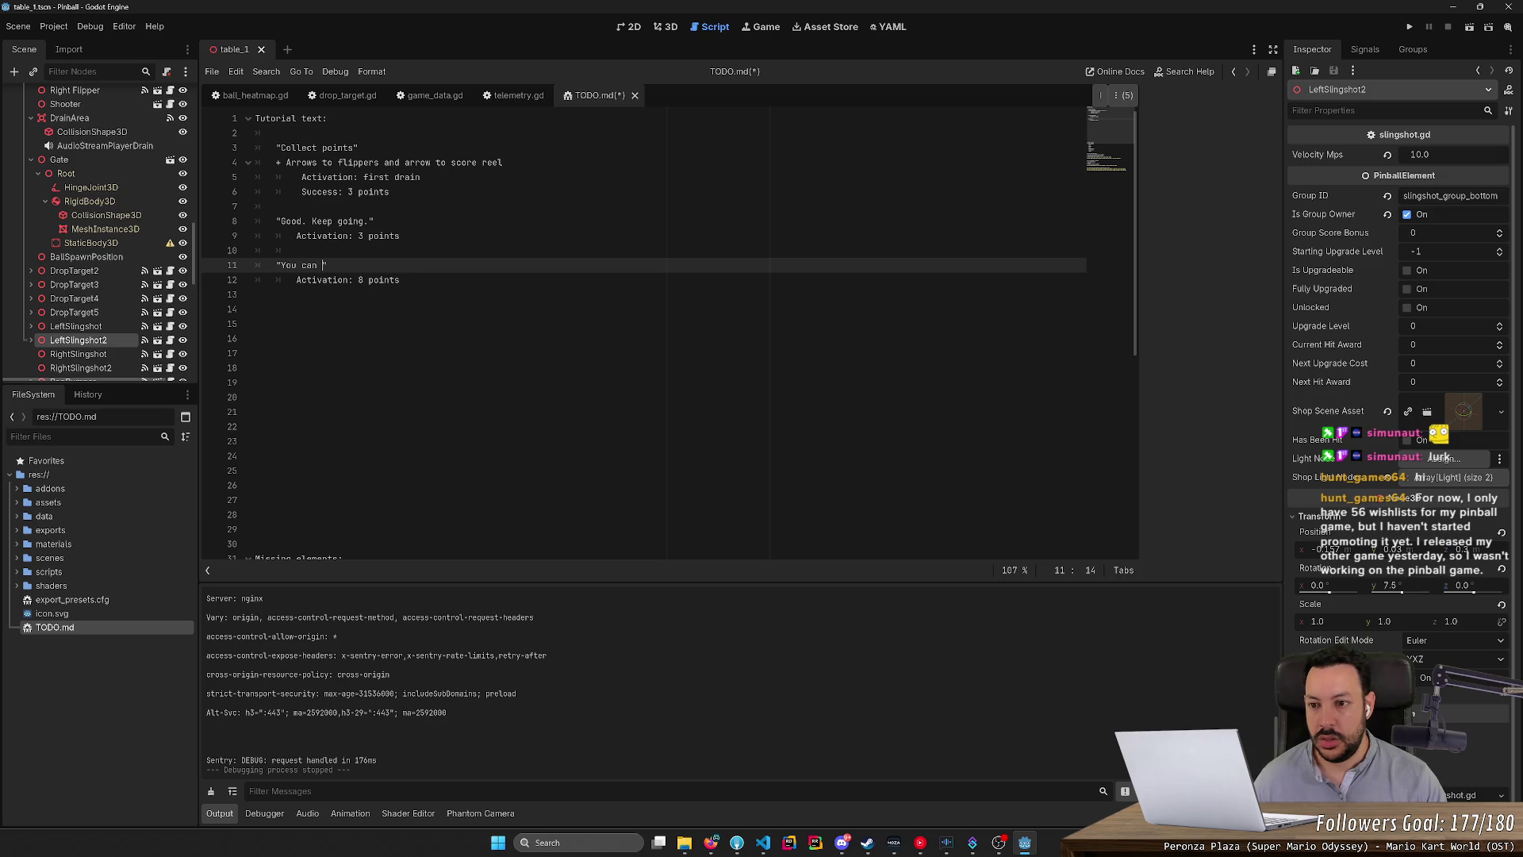
pyautogui.press('BackSpace')
pyautogui.press('BackSpace')
pyautogui.press('BackSpace')
pyautogui.write('Exchange points i')
pyautogui.write('ith ')
pyautogui.write('upgrades')
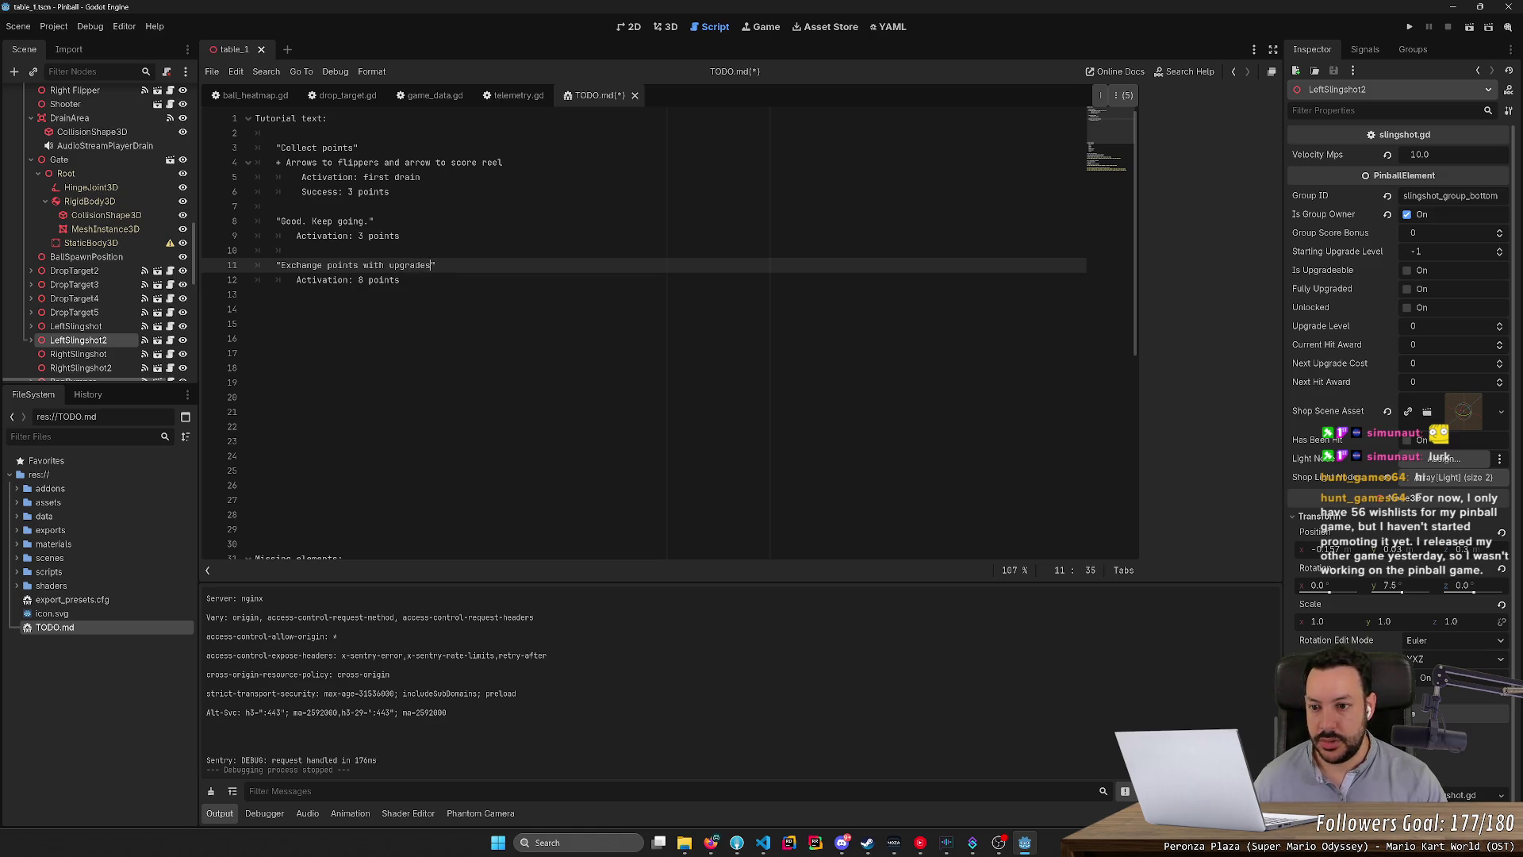
pyautogui.hotkey('ctrl', 'BackSpace')
pyautogui.write('unlocks')
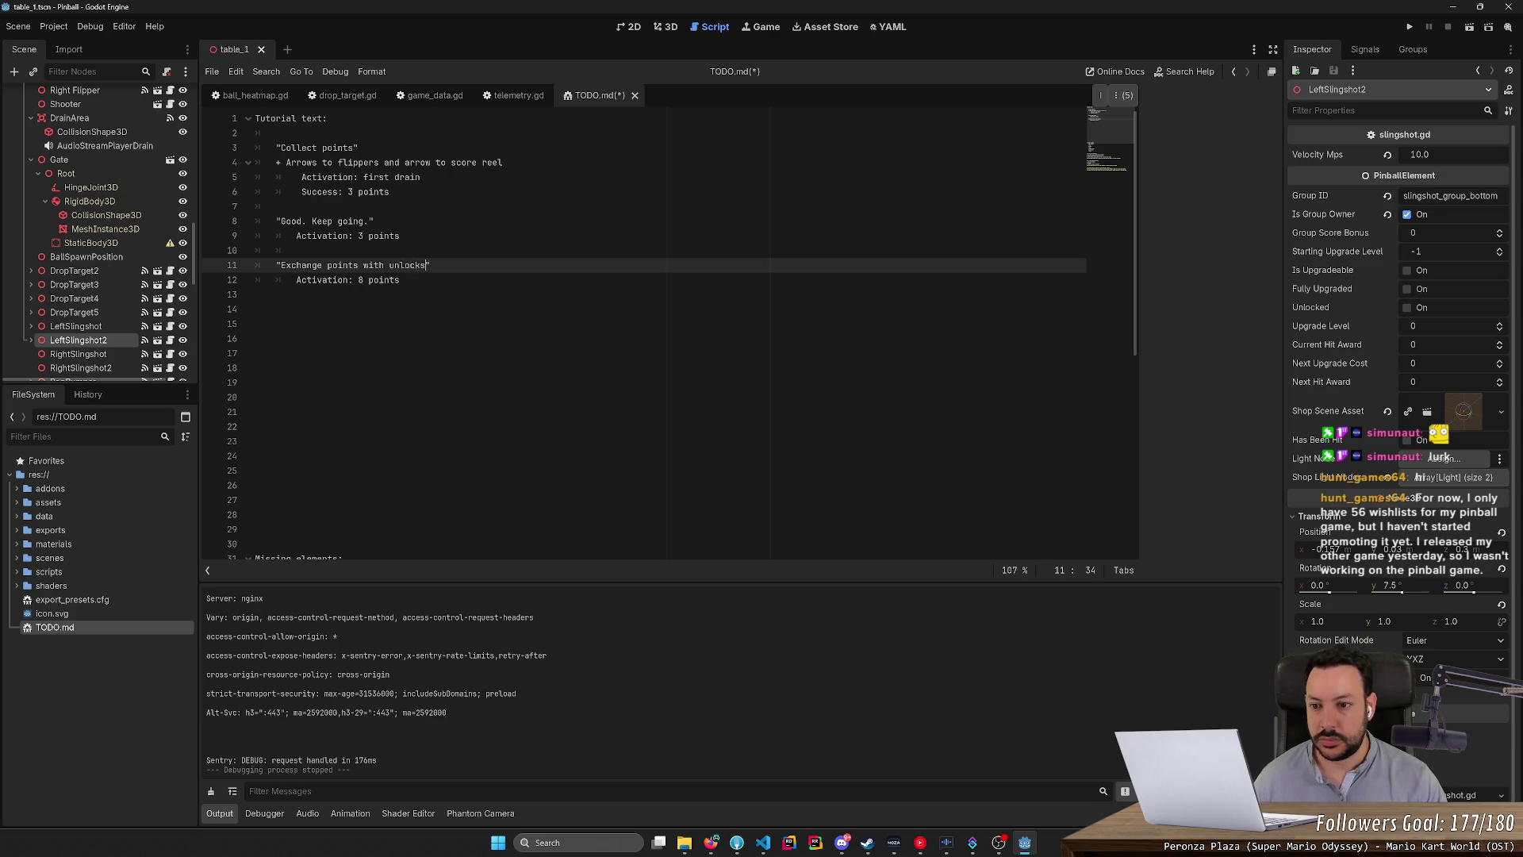
# Reword the draft to 'Use your points to unlock the rest of the table'.
pyautogui.hotkey('ctrl', 'shift', 'Left')
pyautogui.hotkey('ctrl', 'Left')
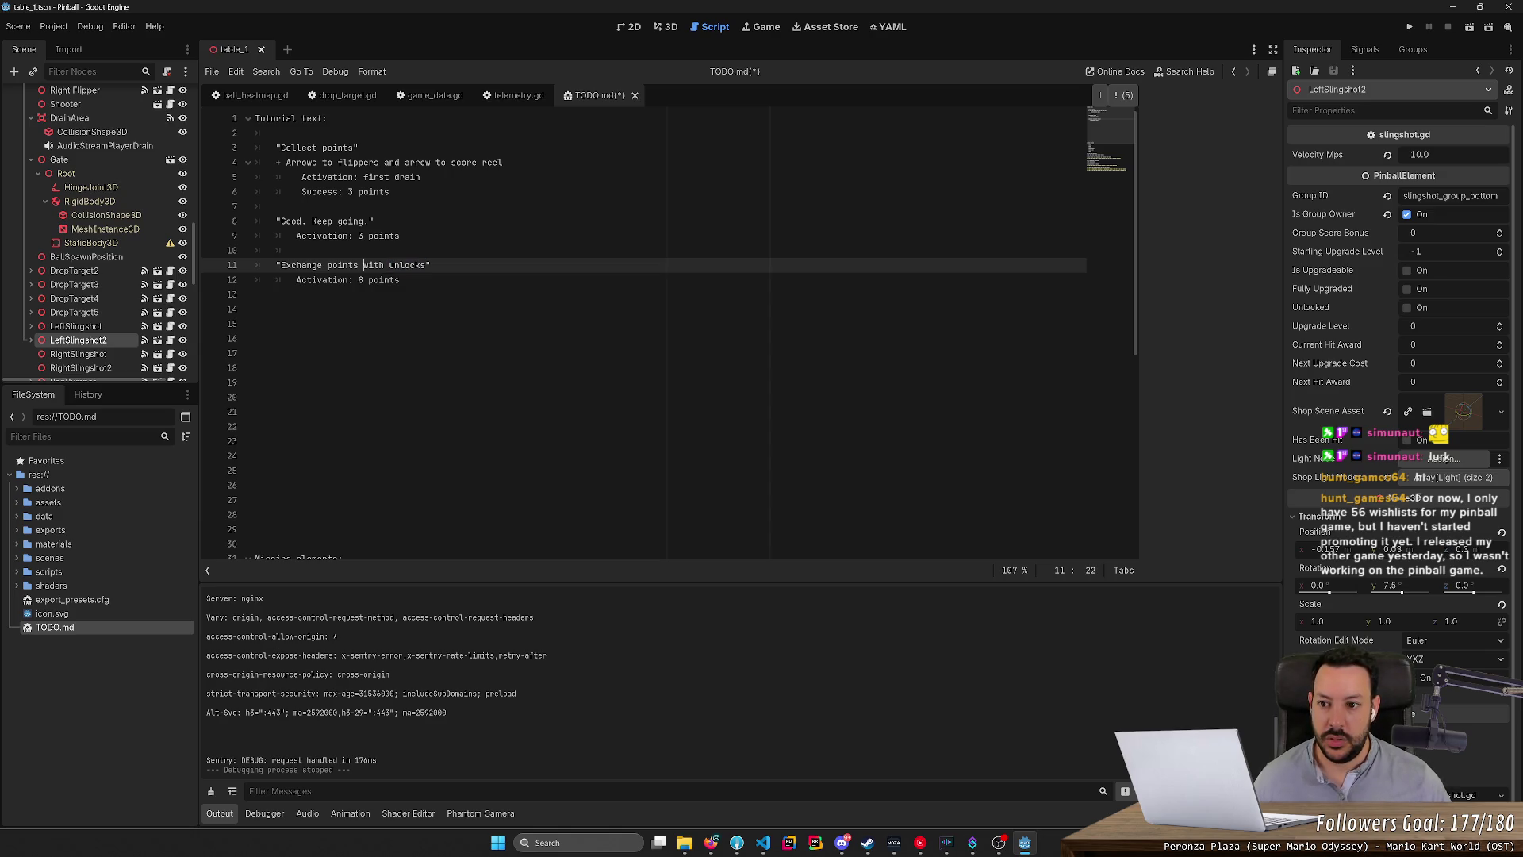
pyautogui.hotkey('ctrl', 'shift', 'Right')
pyautogui.write('Use yours')
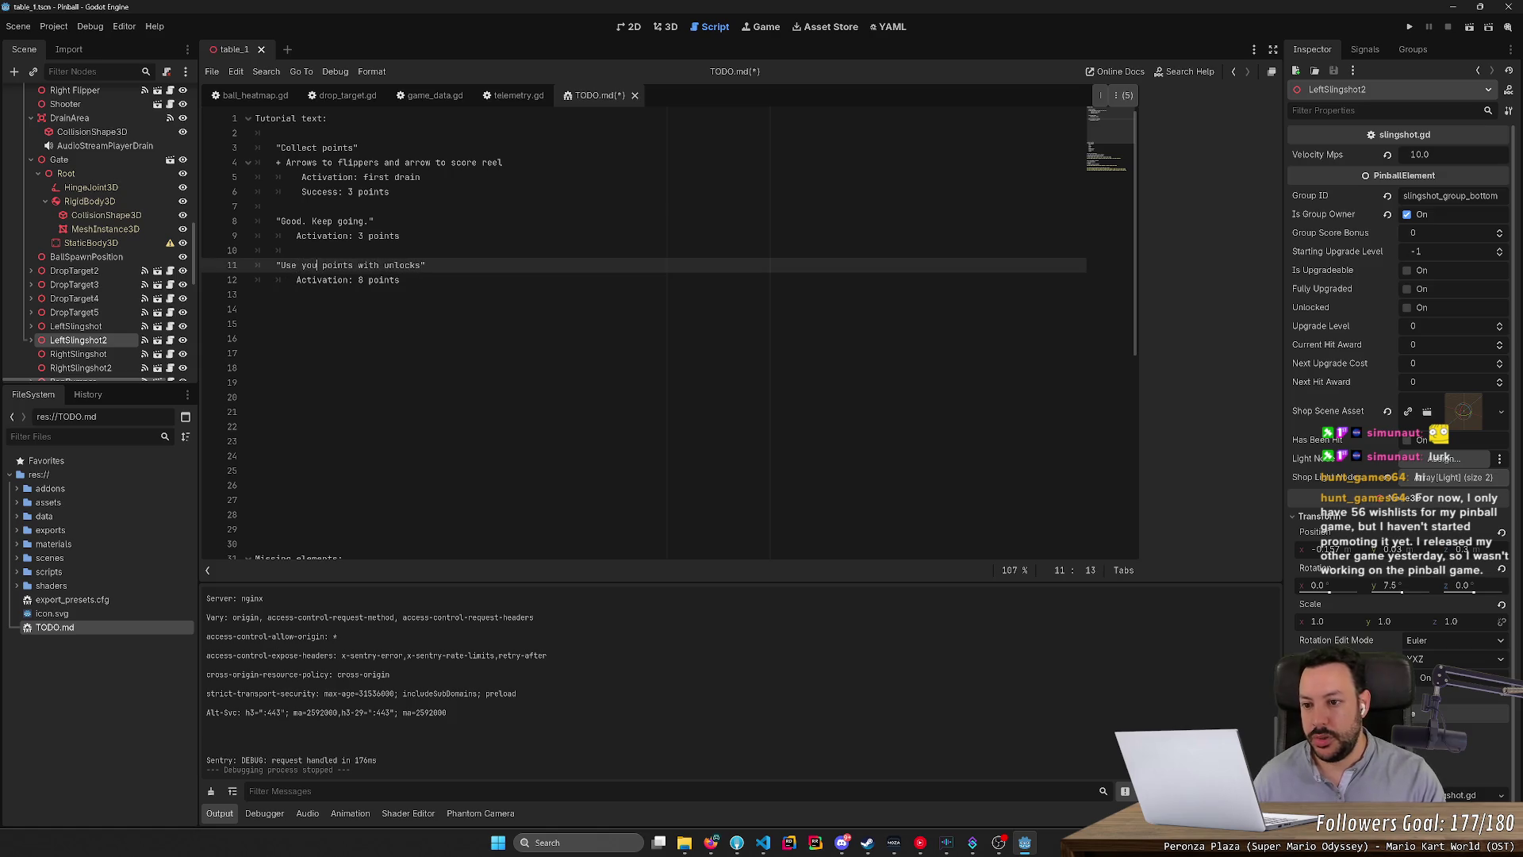
pyautogui.press('BackSpace')
pyautogui.hotkey('ctrl', 'shift', 'Right')
pyautogui.write('to')
pyautogui.press('BackSpace')
pyautogui.write('the rest of the table')
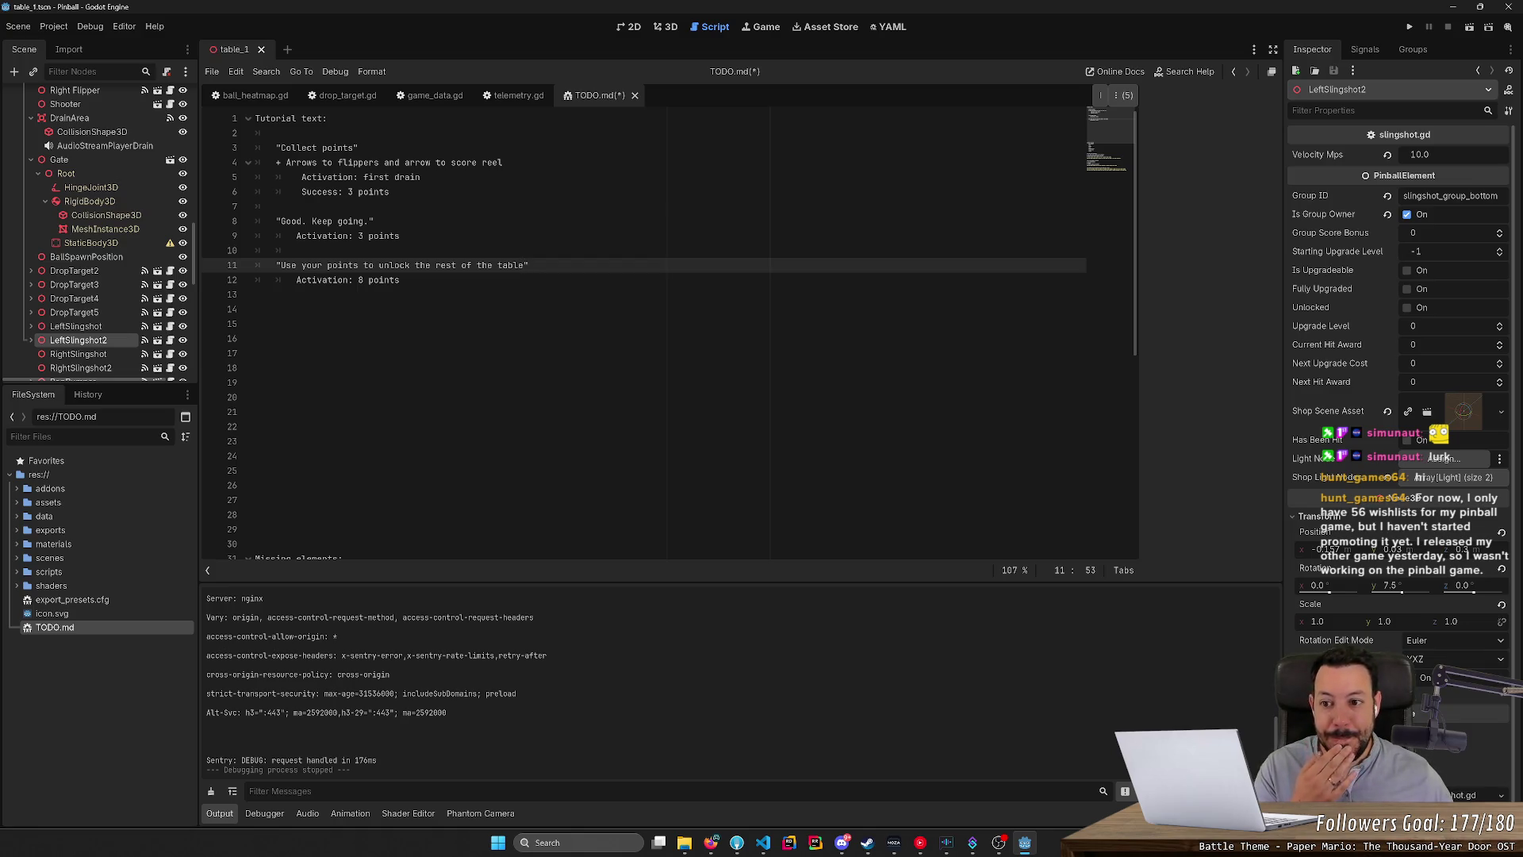
pyautogui.click(400, 280)
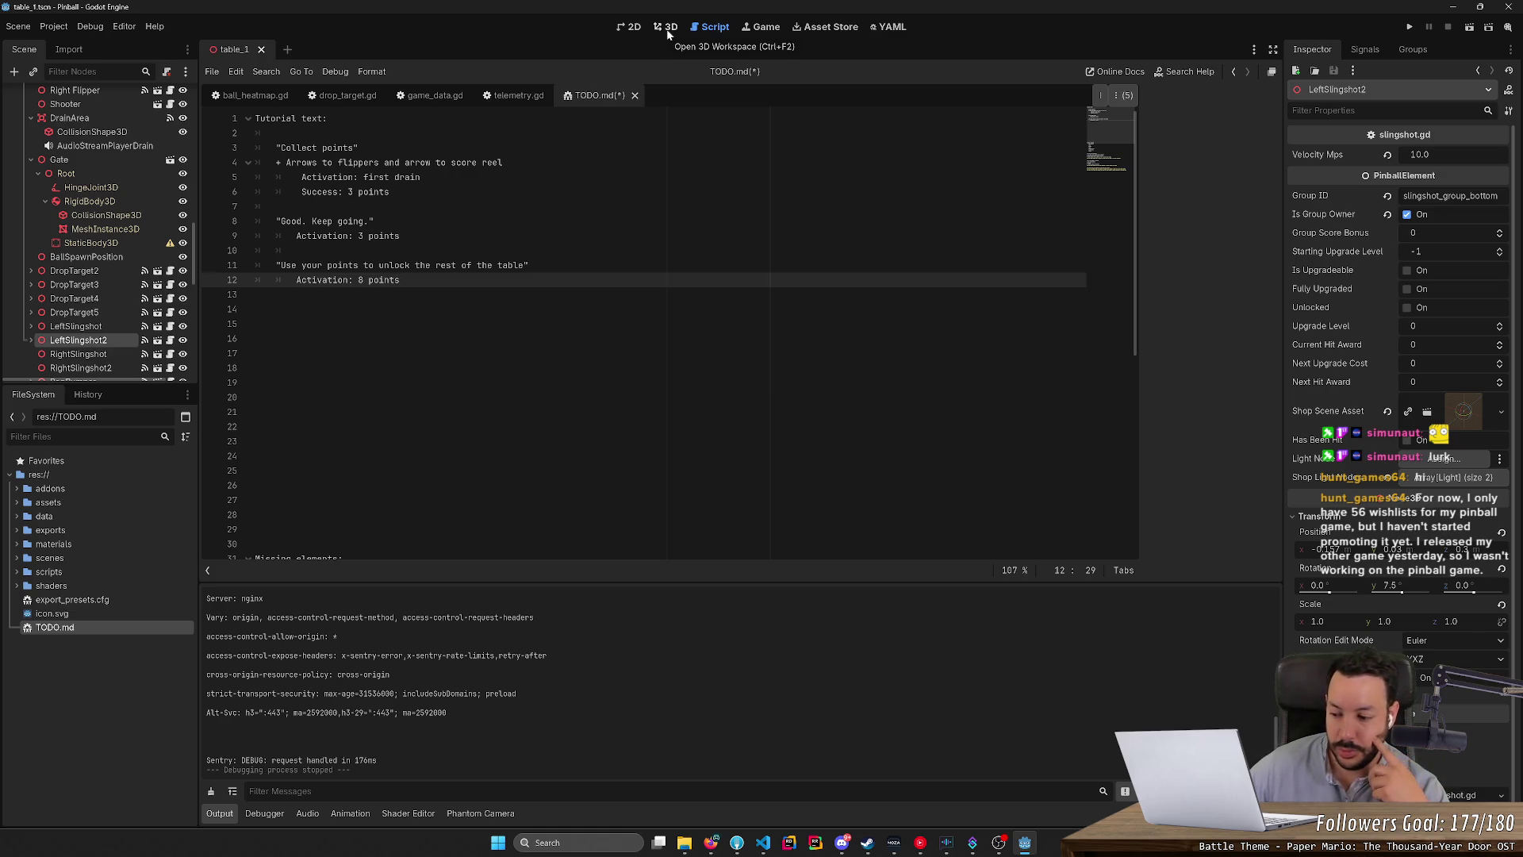
pyautogui.click(668, 29)
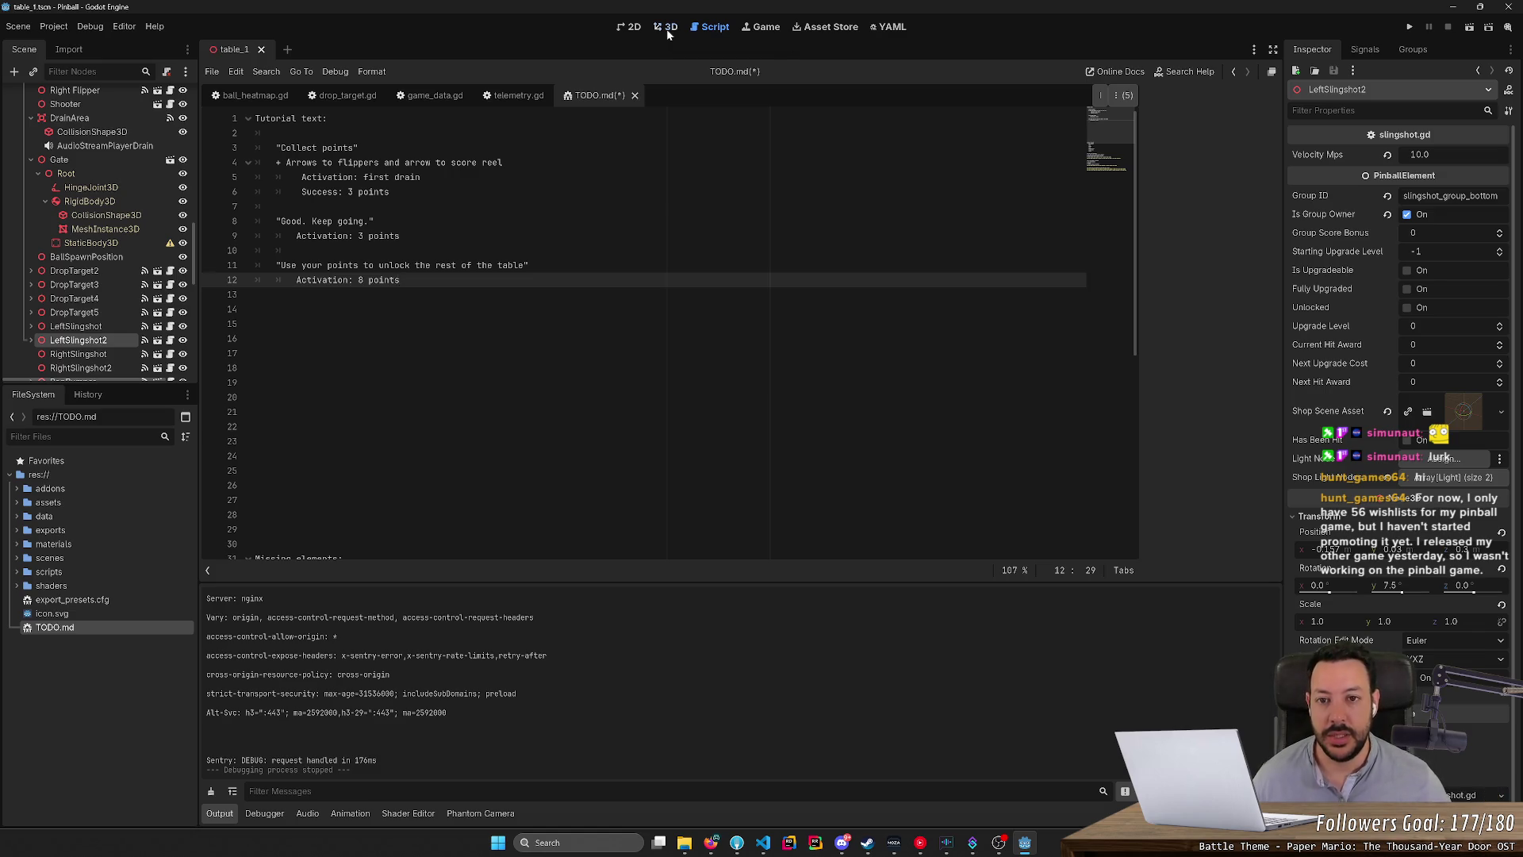
# Deselect the slingshot, glance back at TODO.md, and return to the 3D table view.
pyautogui.click(982, 156)
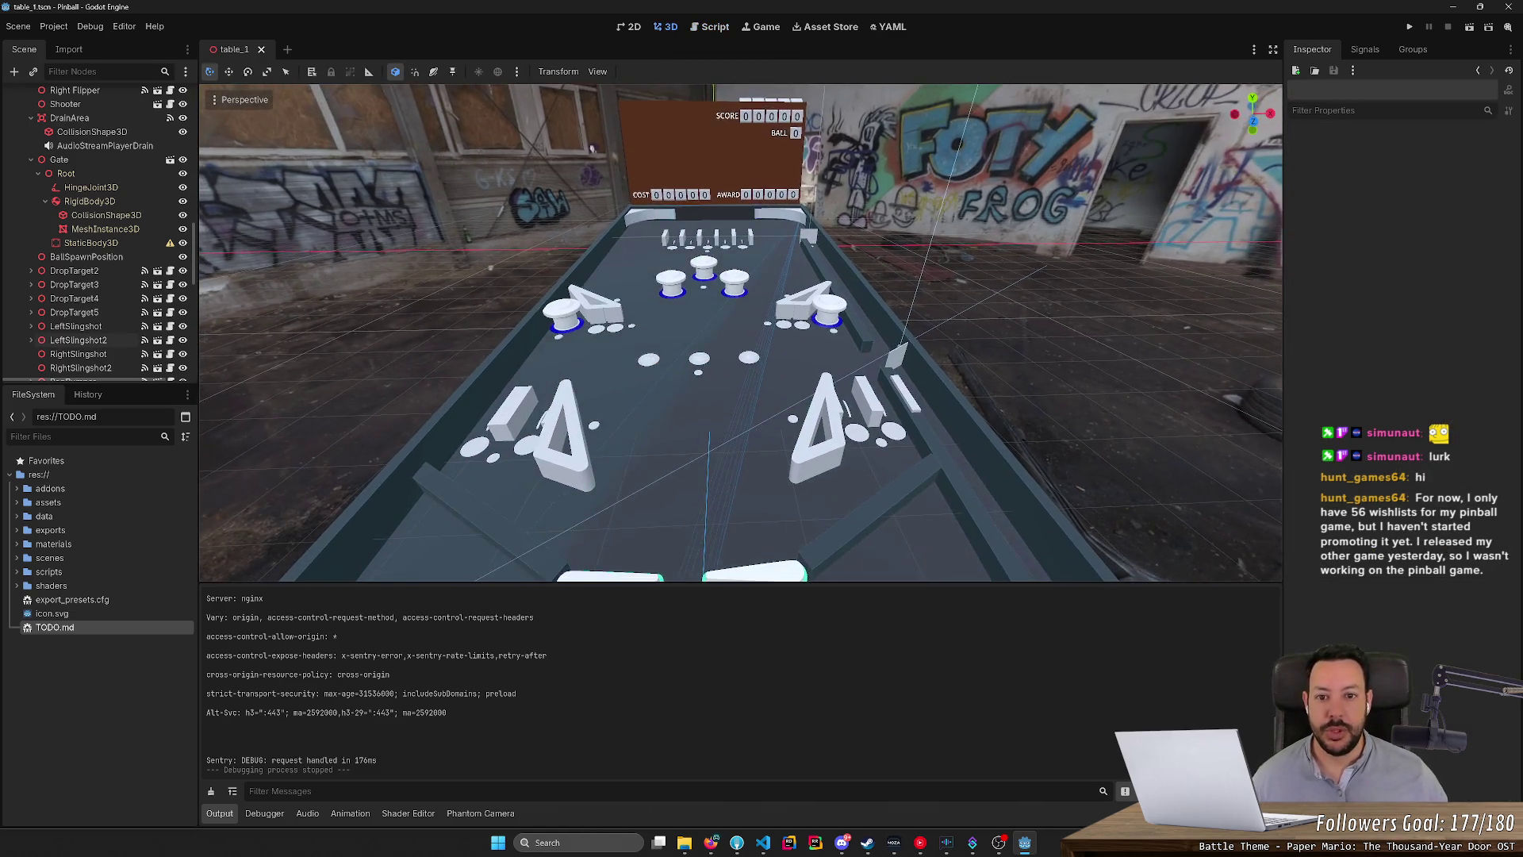
pyautogui.click(708, 29)
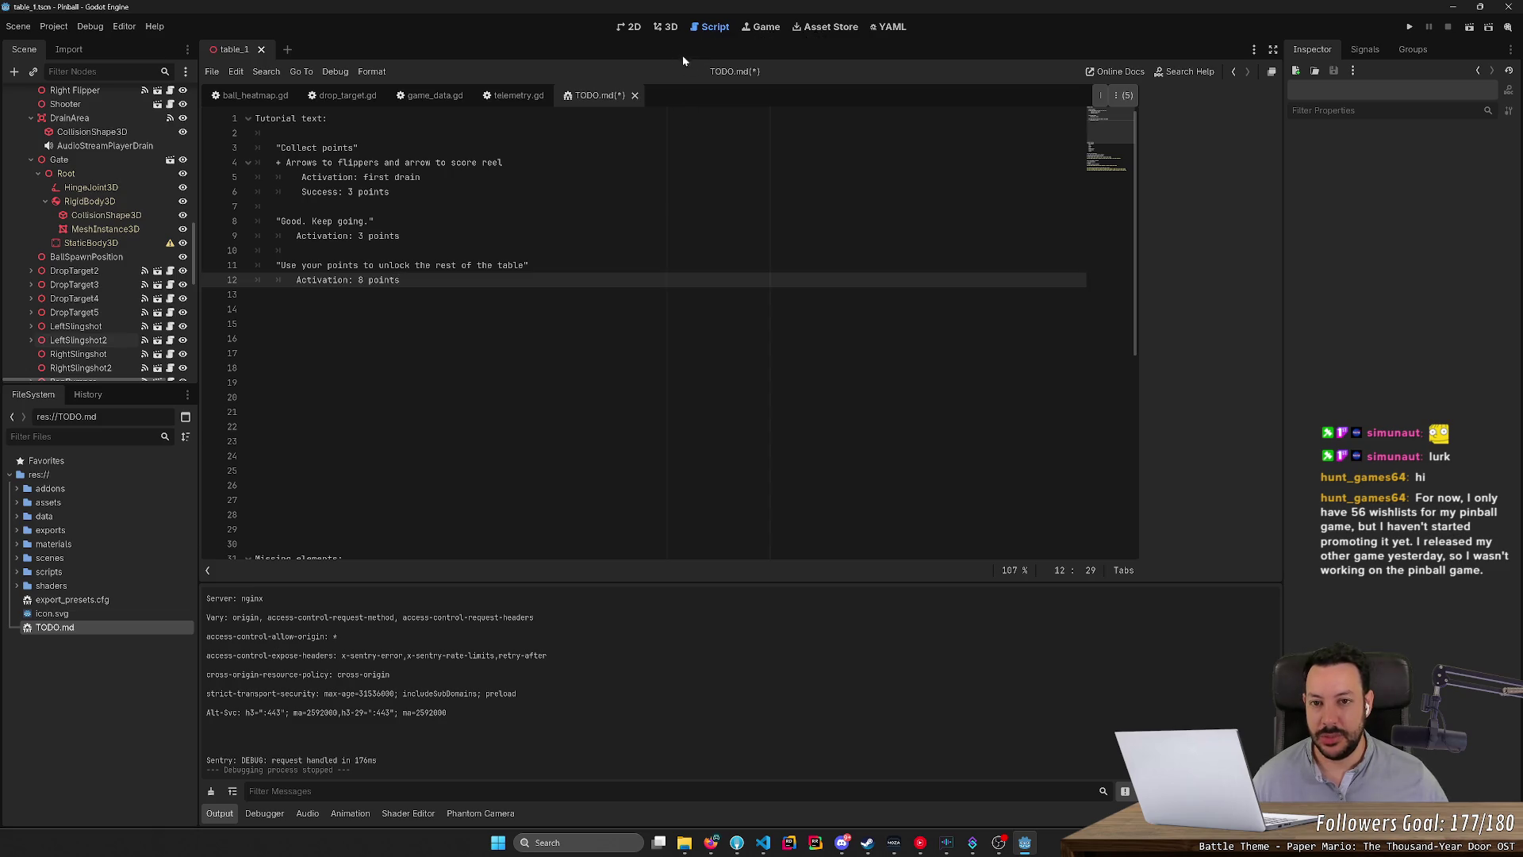
pyautogui.click(667, 30)
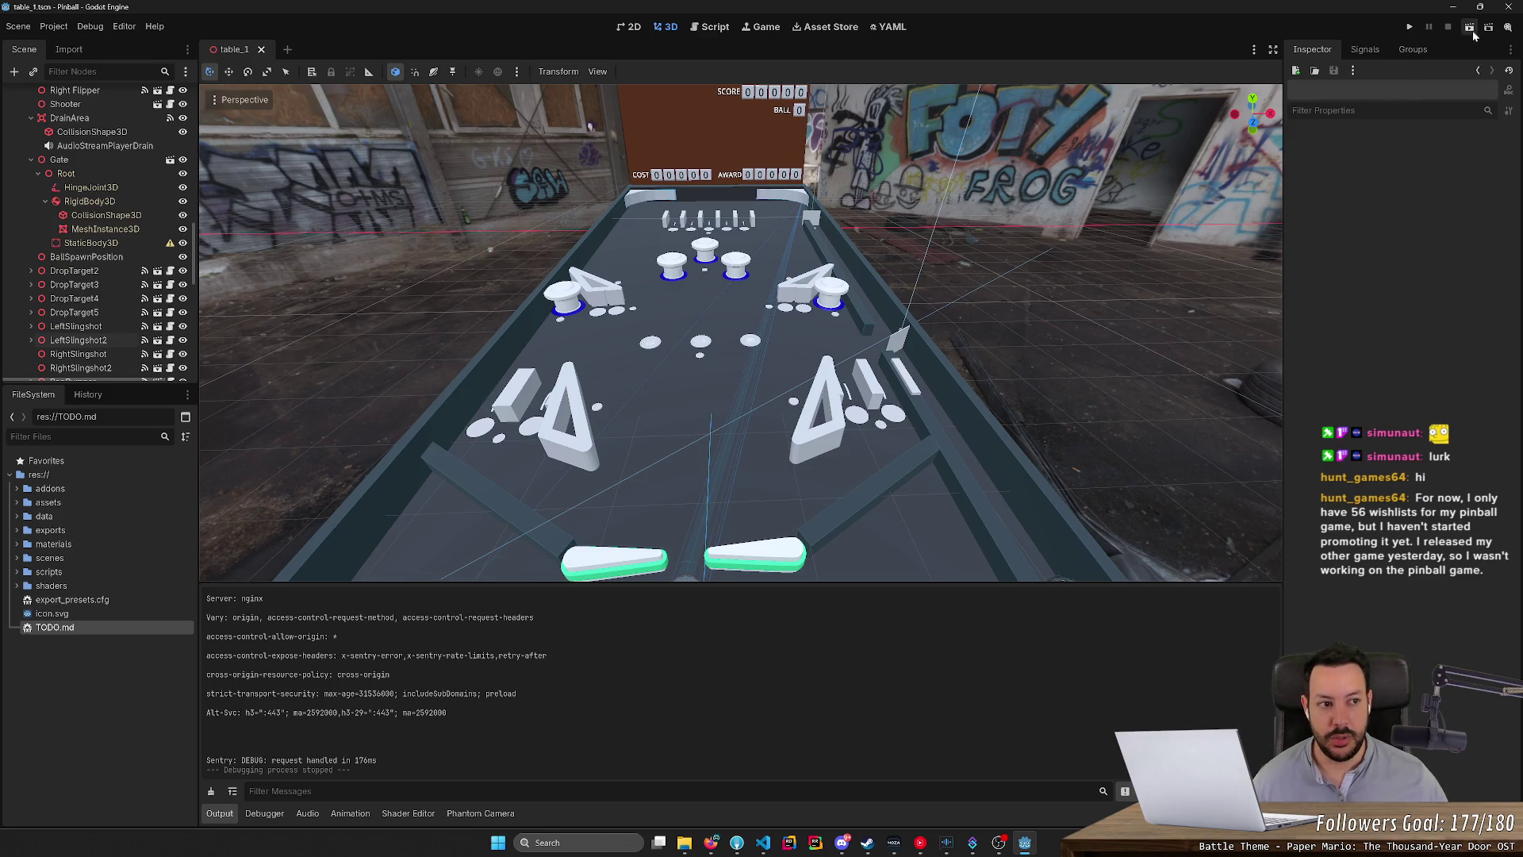
# Run the game, launch the ball with space, work both flippers, then stop and reopen TODO.md.
pyautogui.click(1409, 26)
pyautogui.press('space')
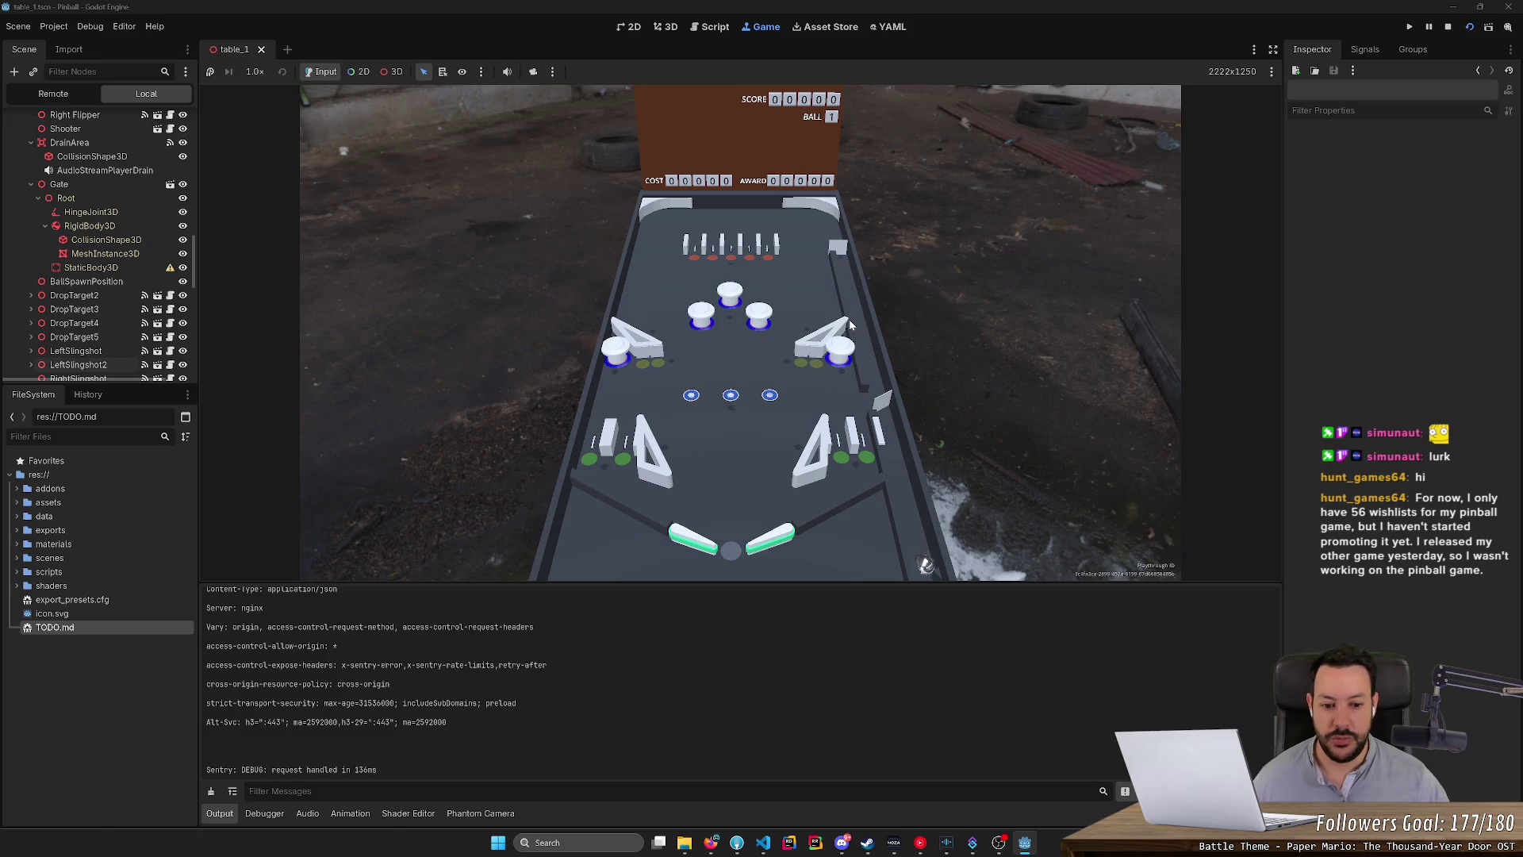
pyautogui.press('Left')
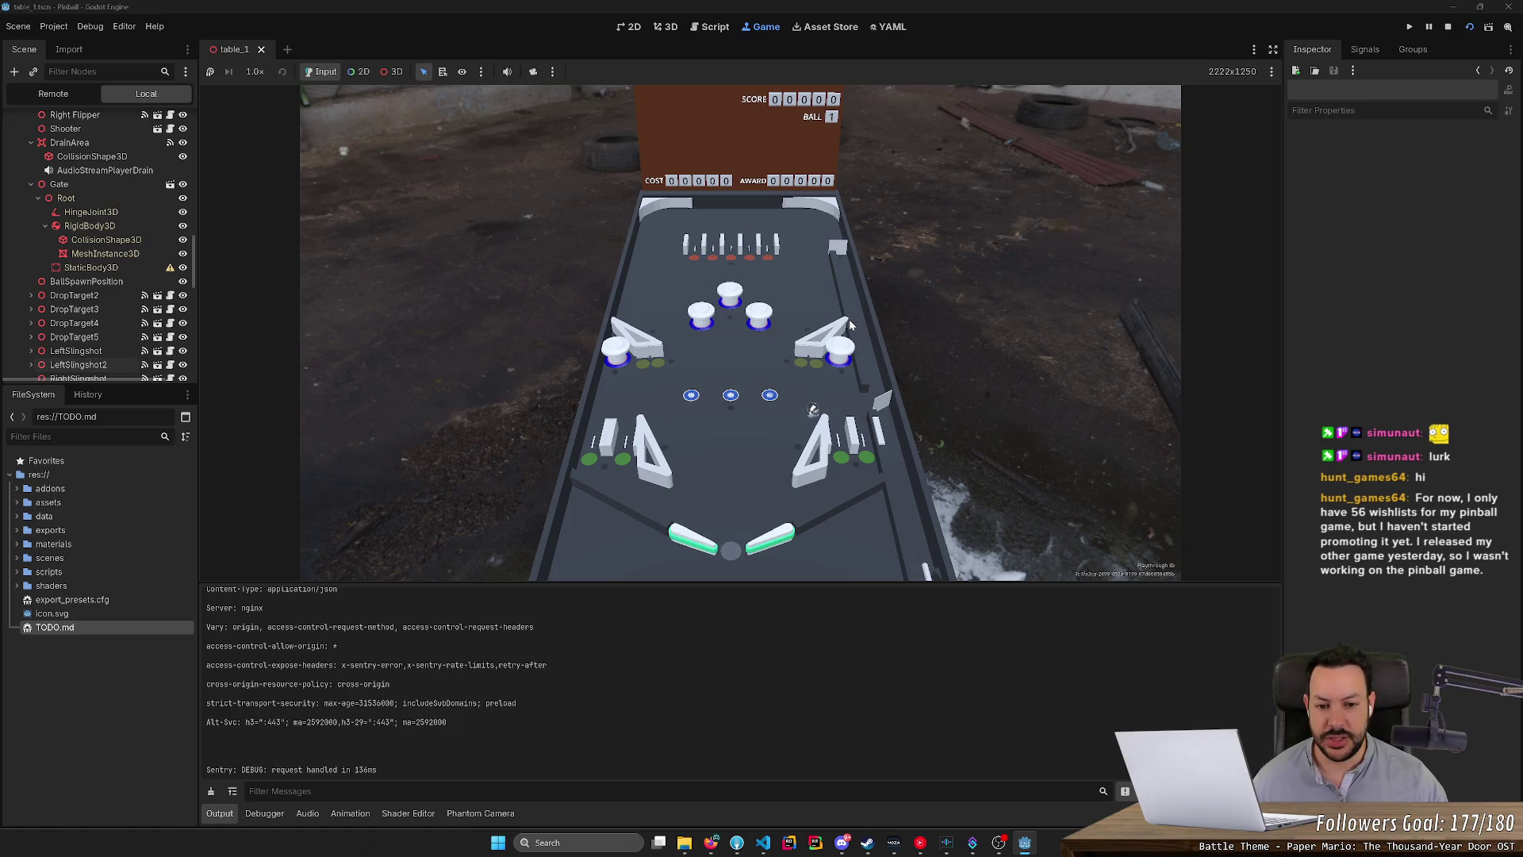
pyautogui.press('Right')
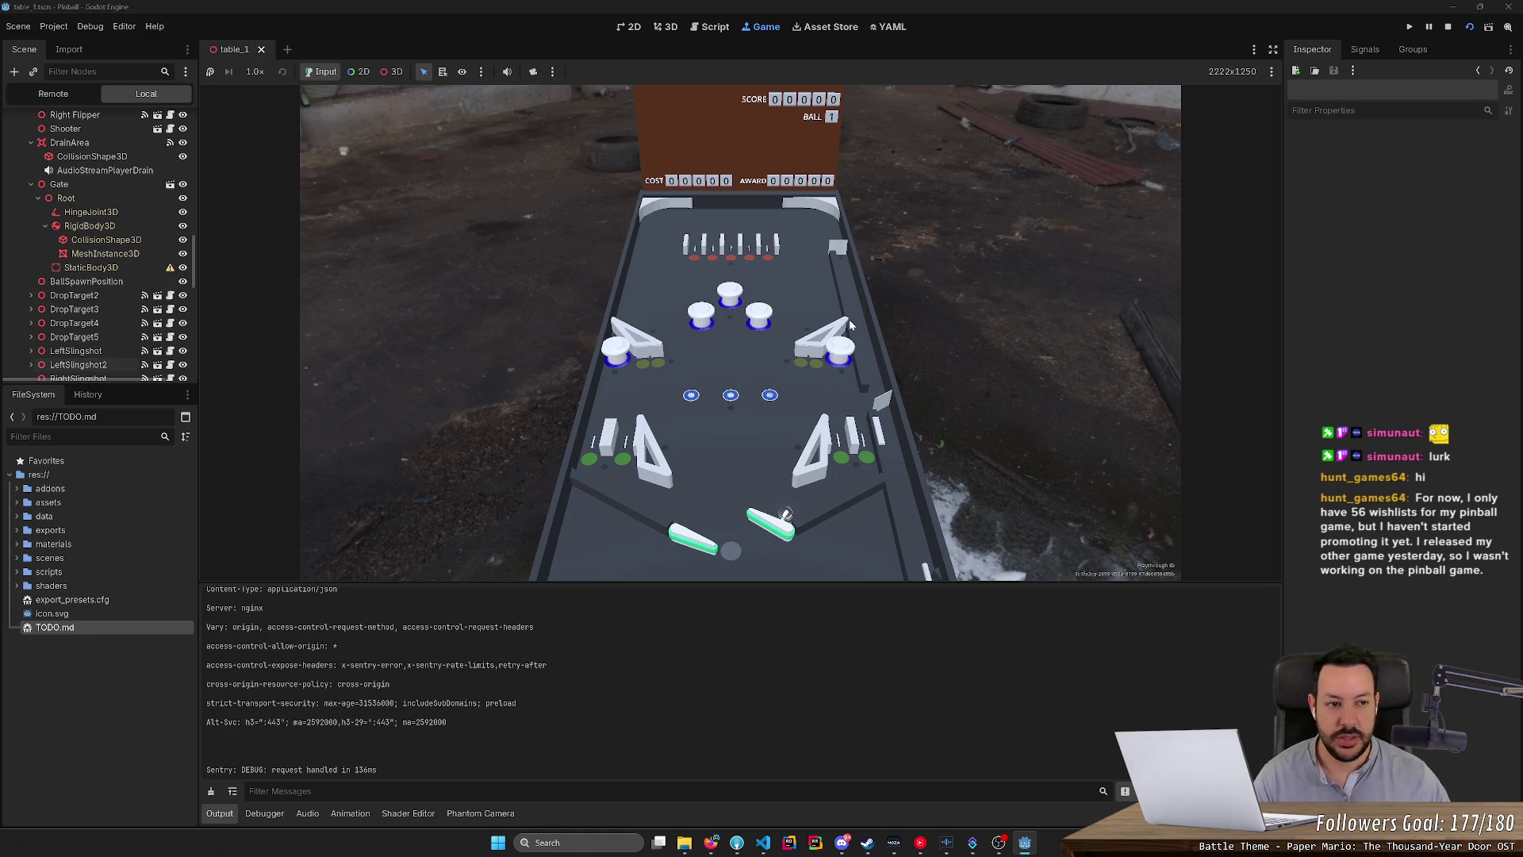
pyautogui.click(1447, 27)
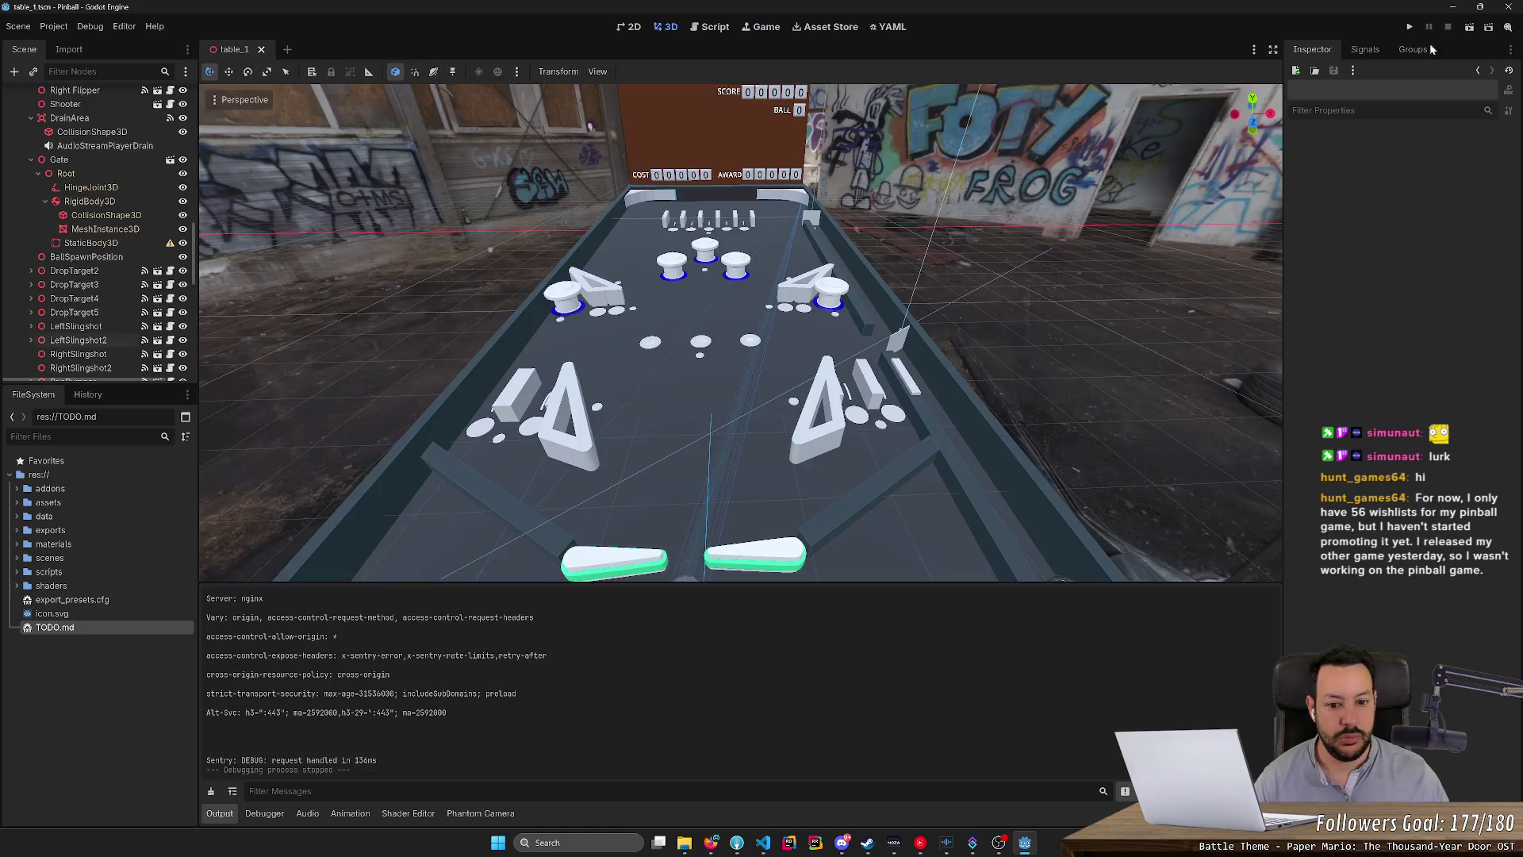
pyautogui.click(716, 27)
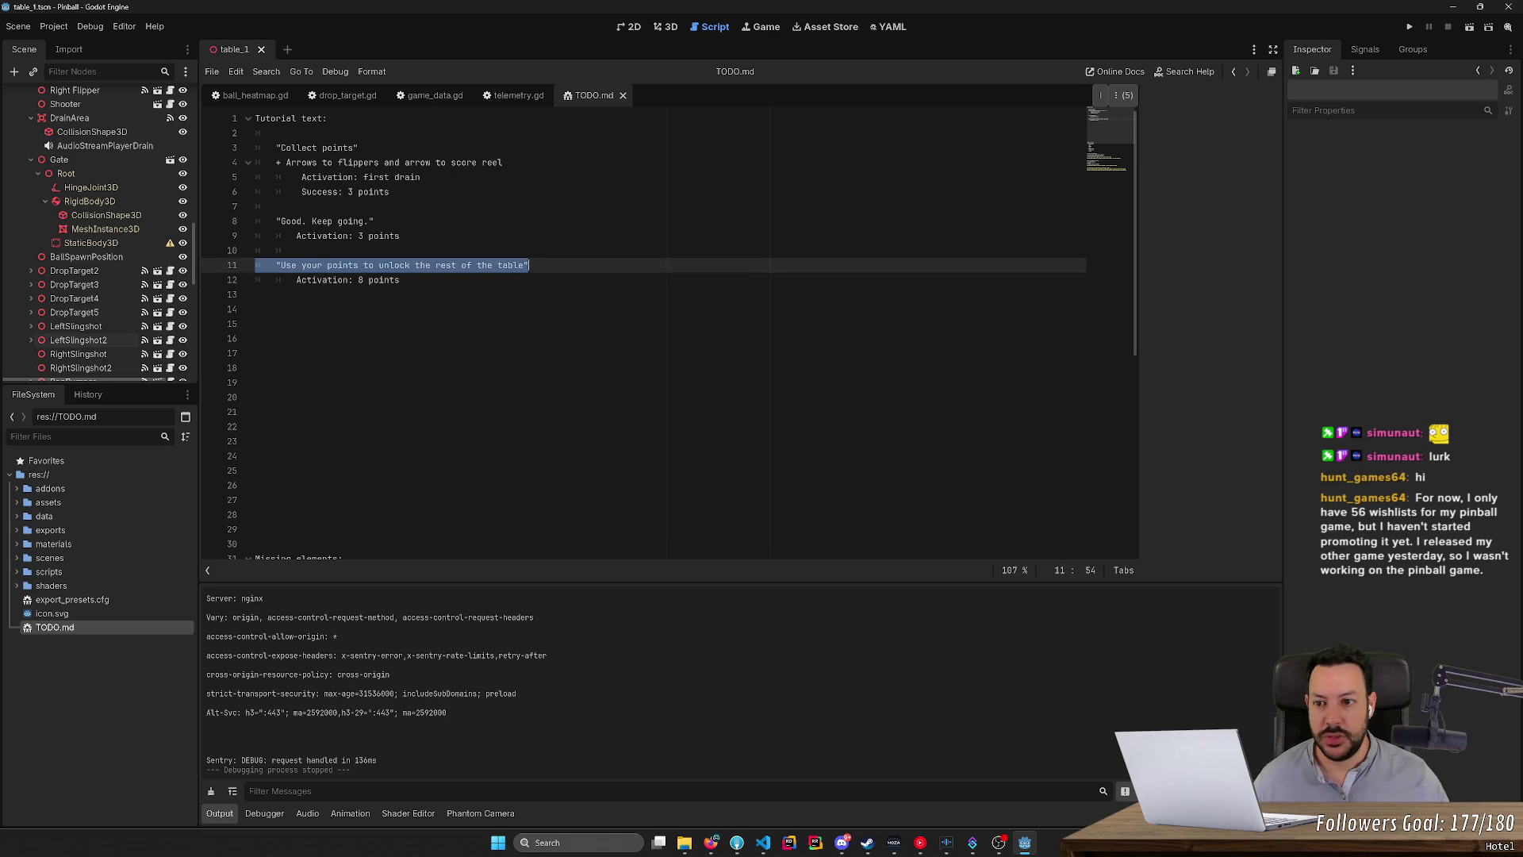
pyautogui.click(374, 221)
pyautogui.click(276, 133)
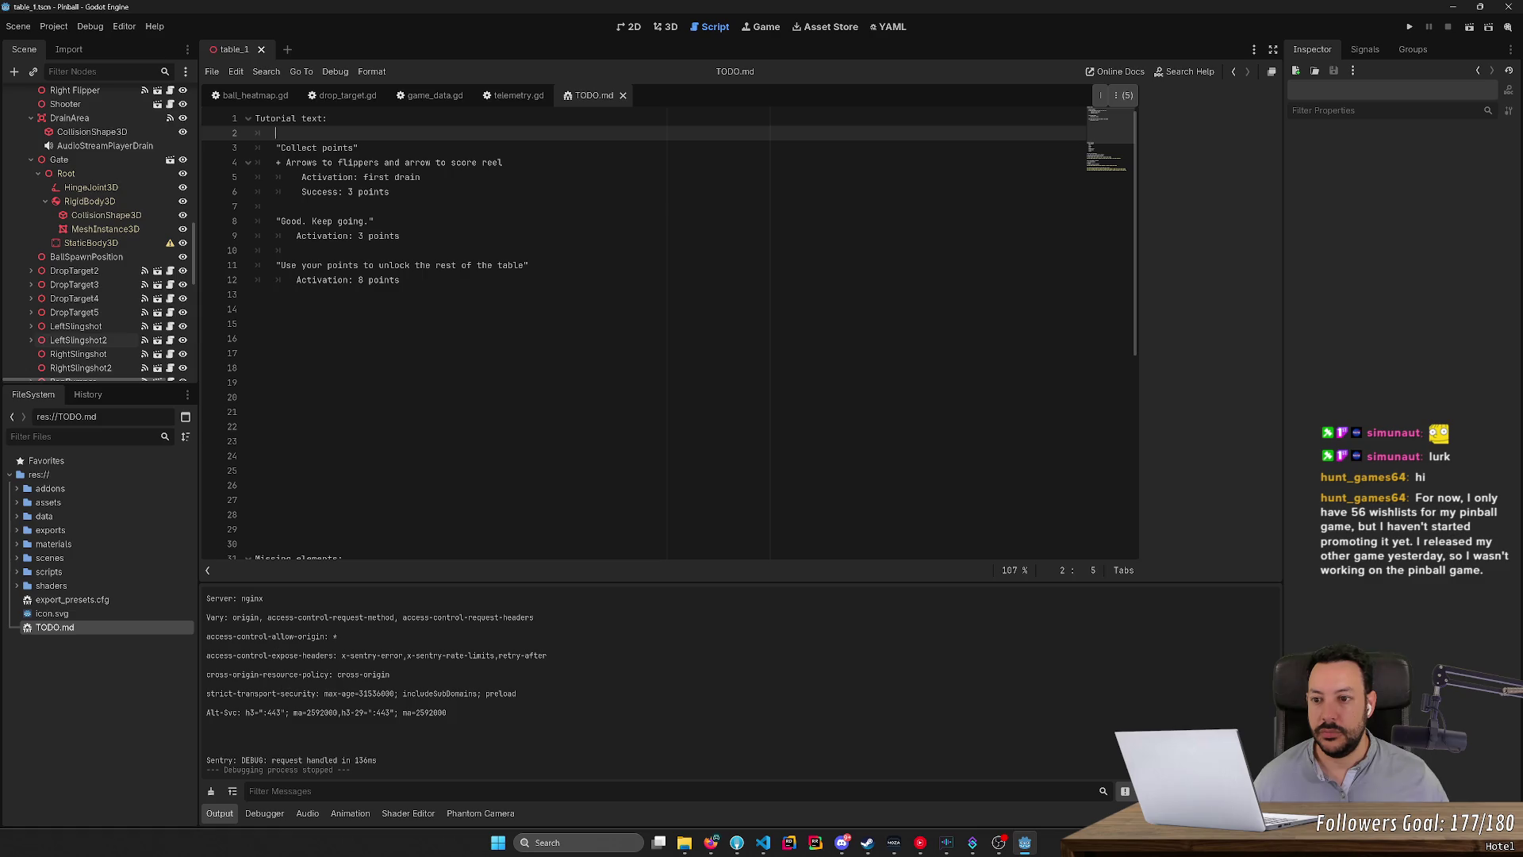
pyautogui.click(262, 308)
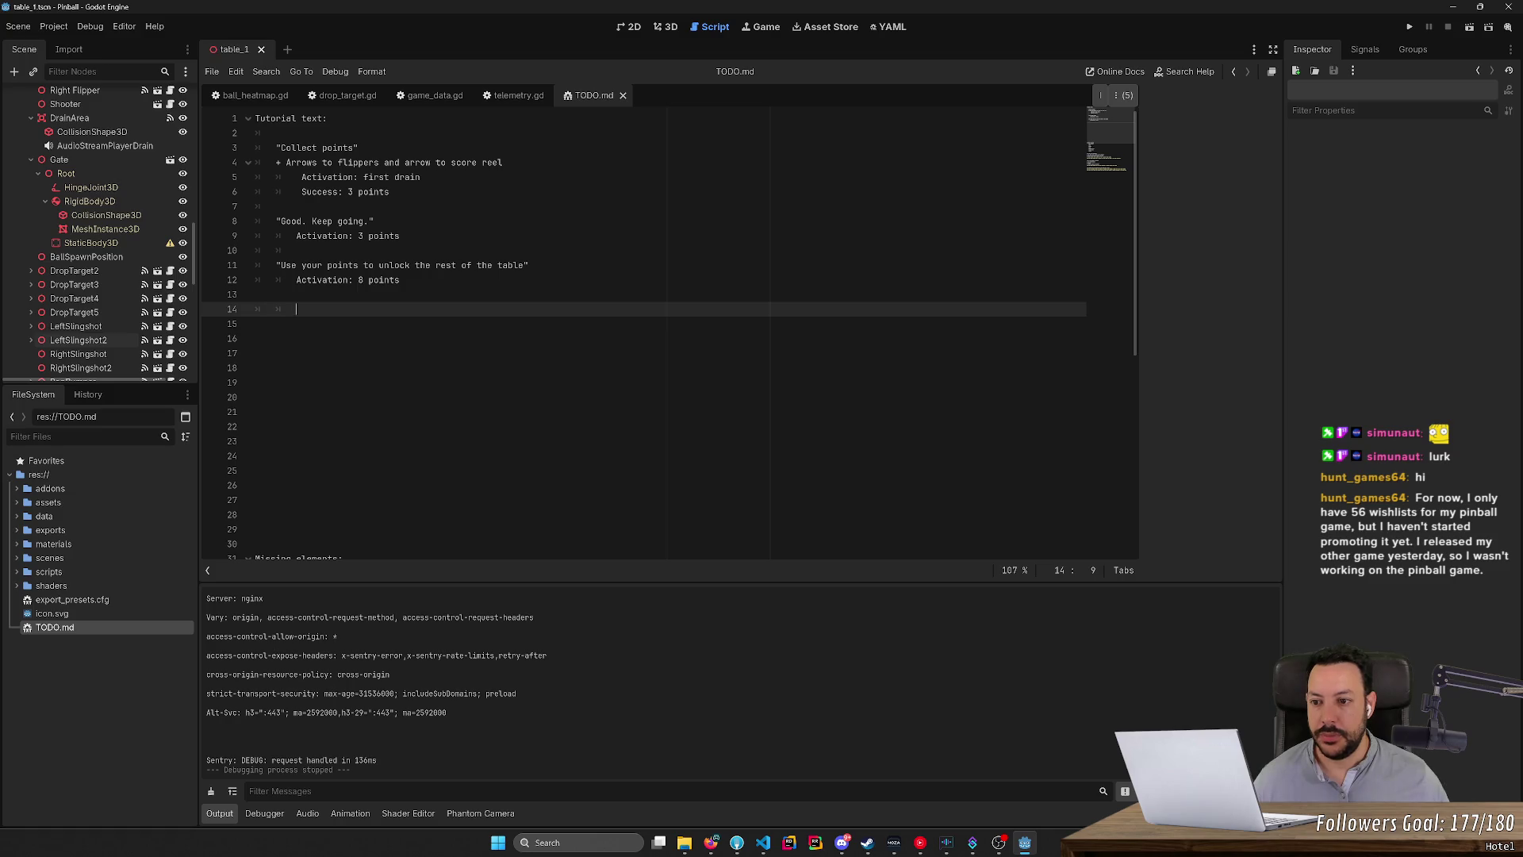
pyautogui.press('BackSpace')
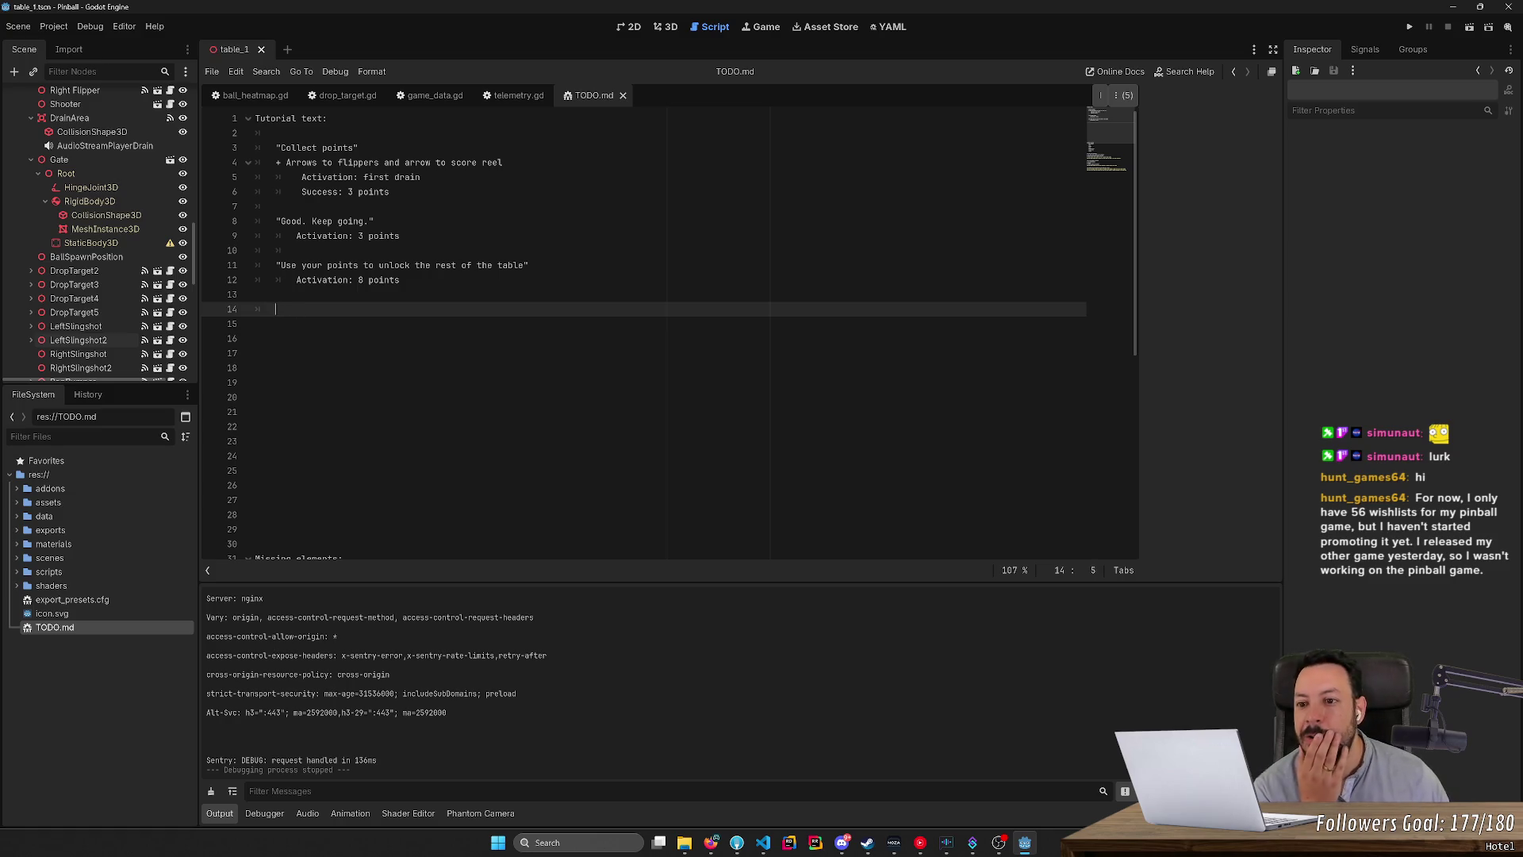
pyautogui.click(670, 31)
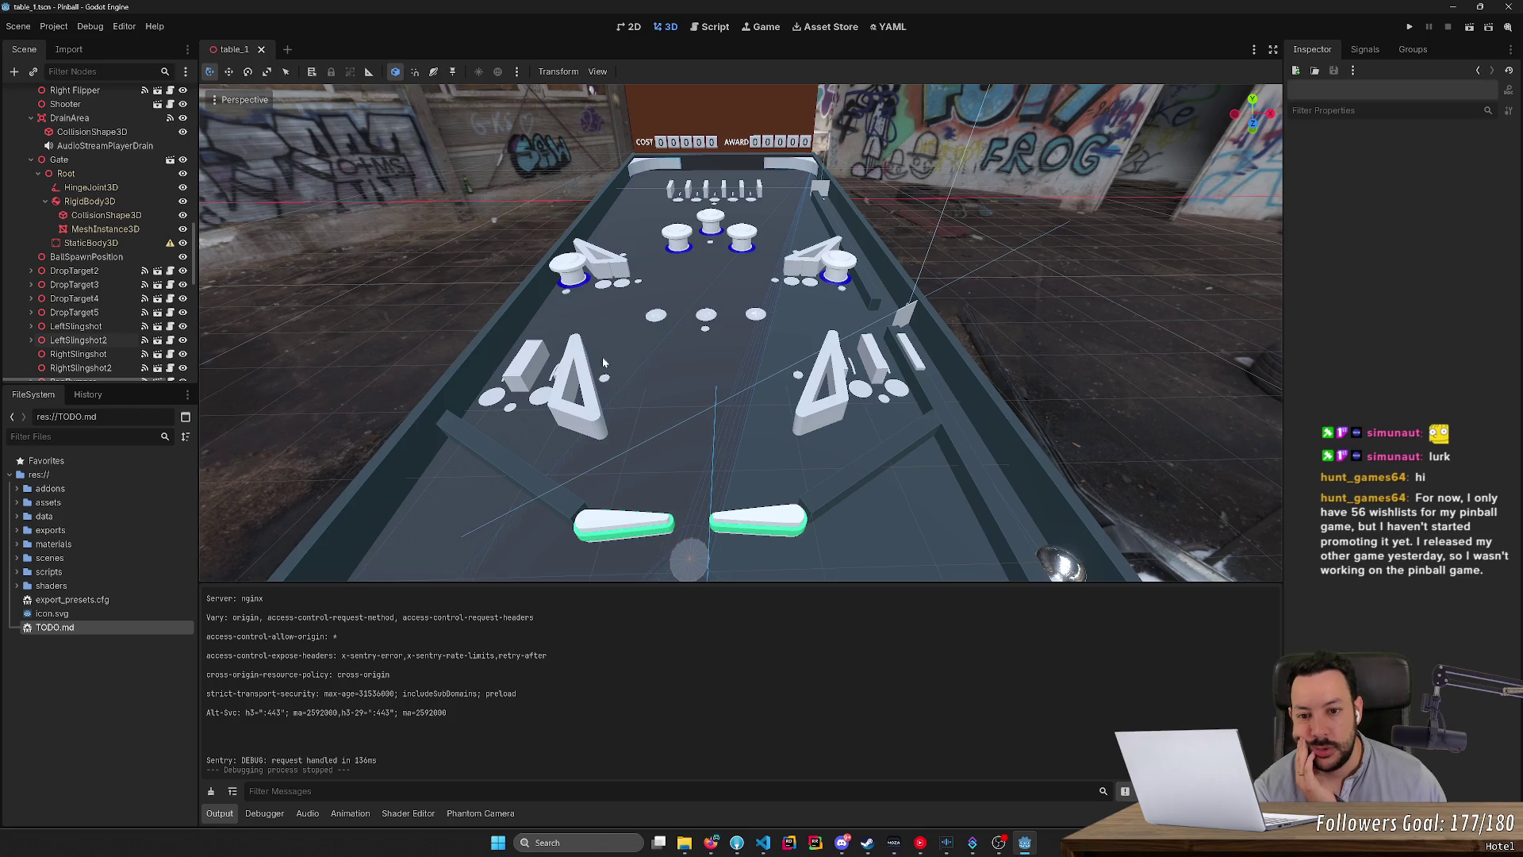
pyautogui.click(696, 26)
pyautogui.press('Up')
pyautogui.press('Up')
pyautogui.press('Up')
pyautogui.press('End')
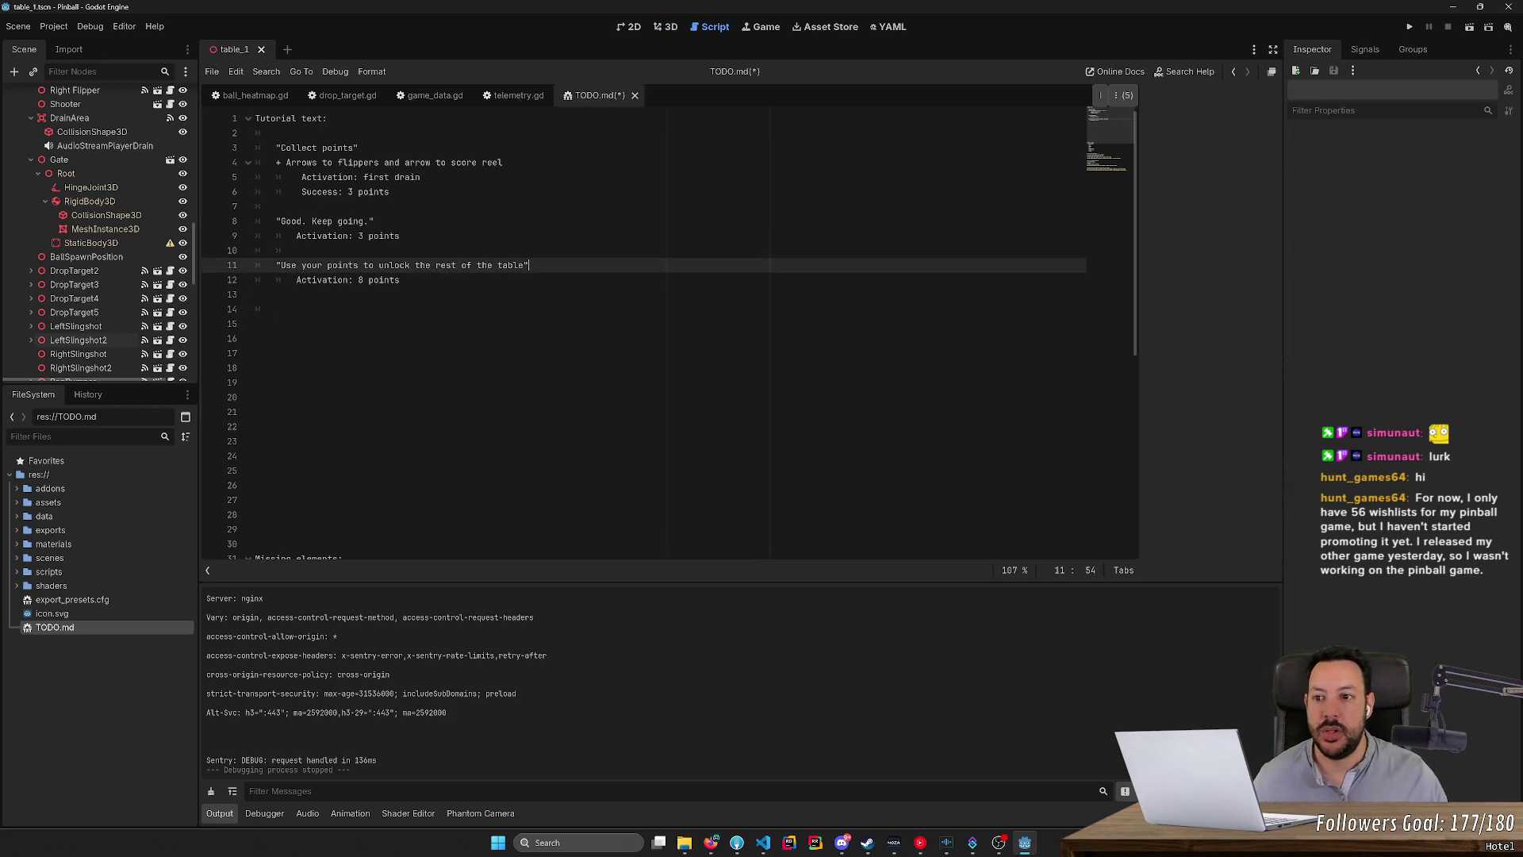
# Add the line '+ Arrows to every locked element' under the unlock message.
pyautogui.press('Return')
pyautogui.write('+ Arrows ')
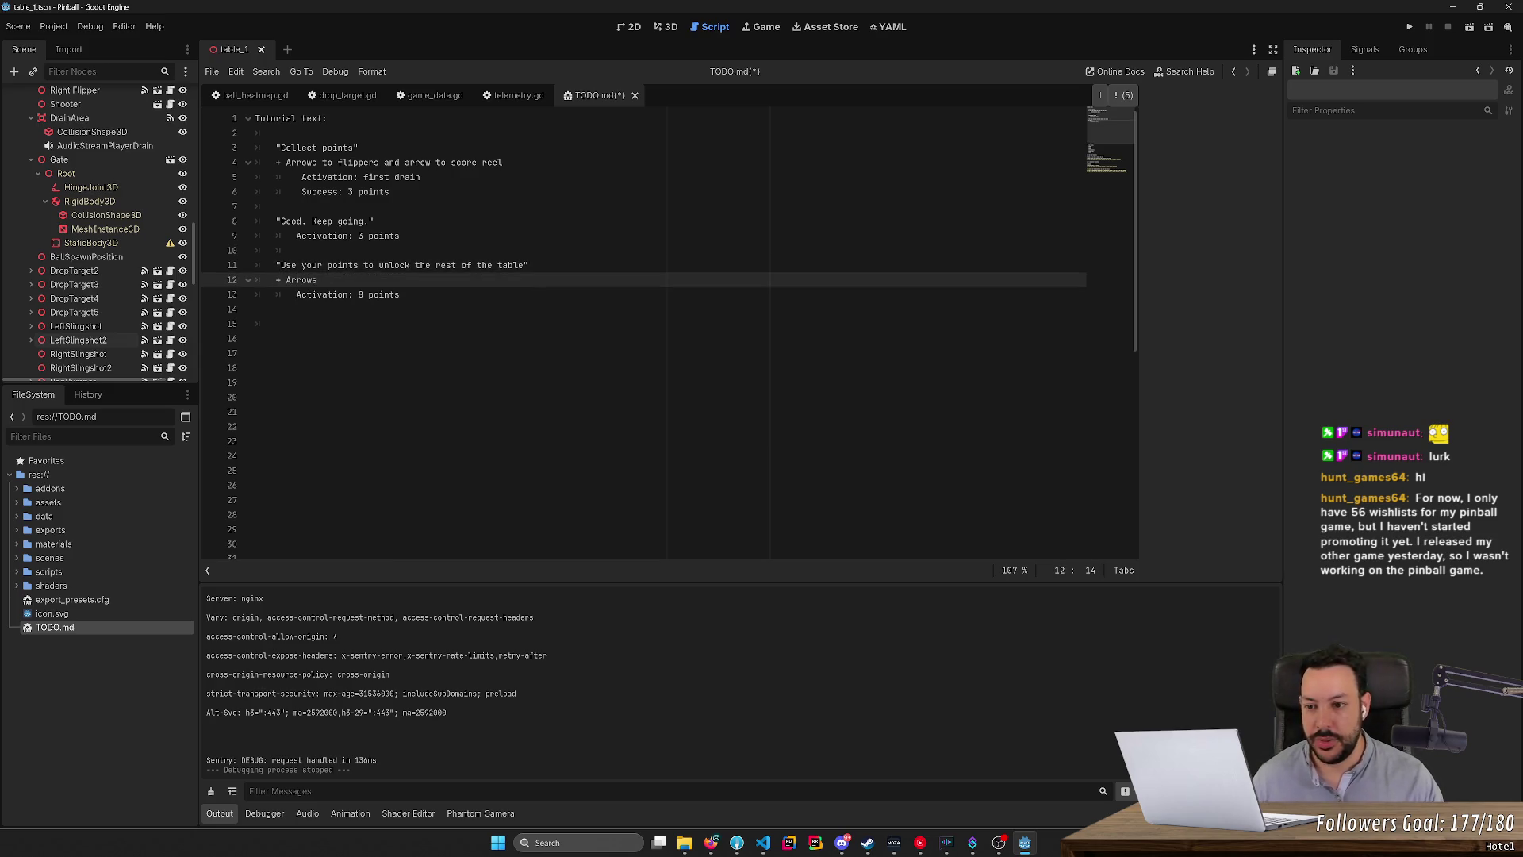
pyautogui.write('to ')
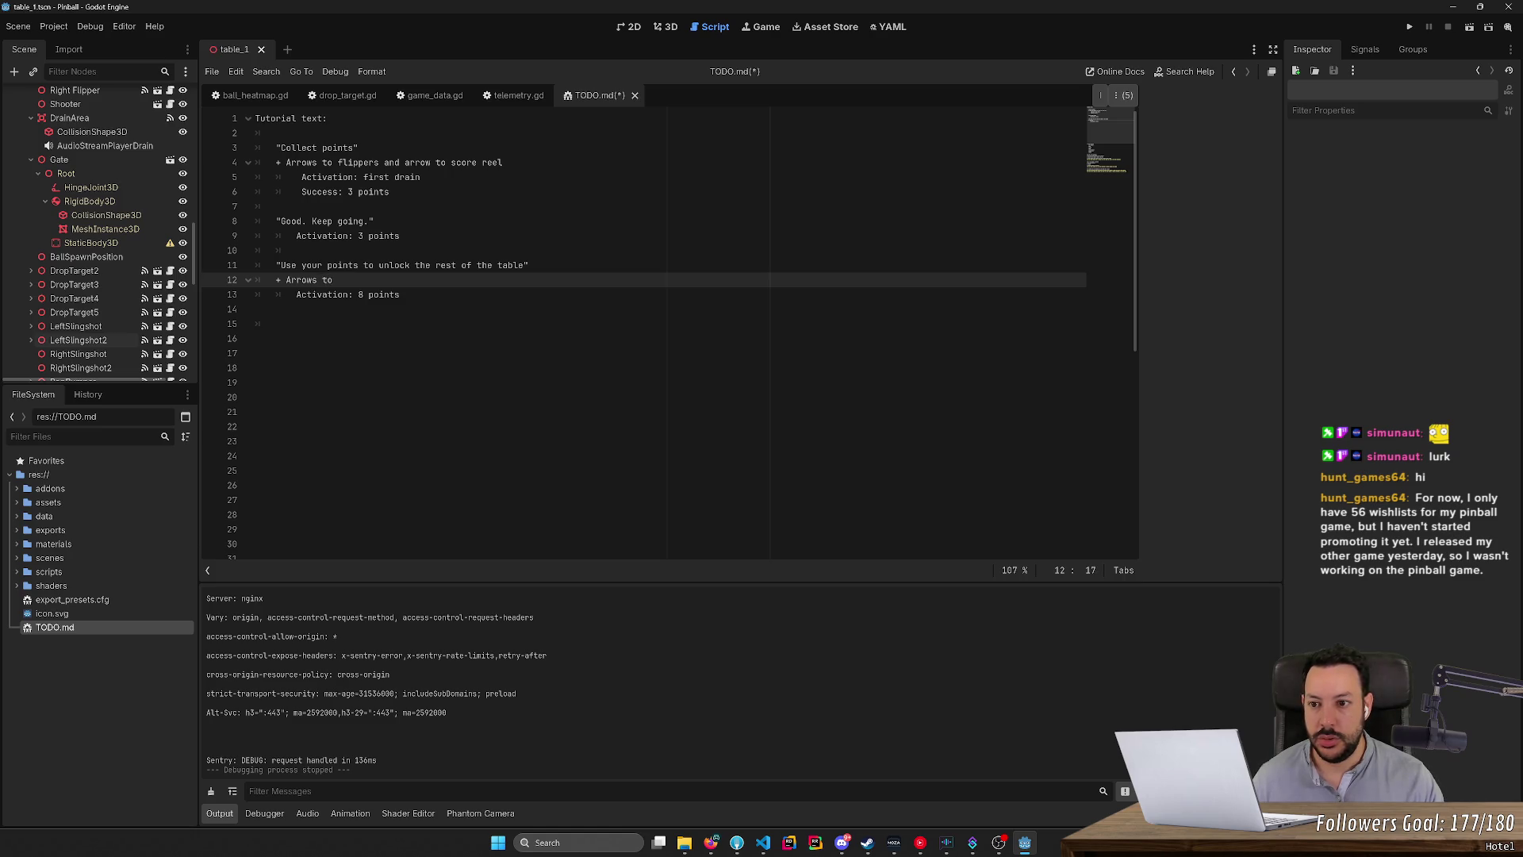
pyautogui.write('every locked el')
pyautogui.press('BackSpace')
pyautogui.write('group')
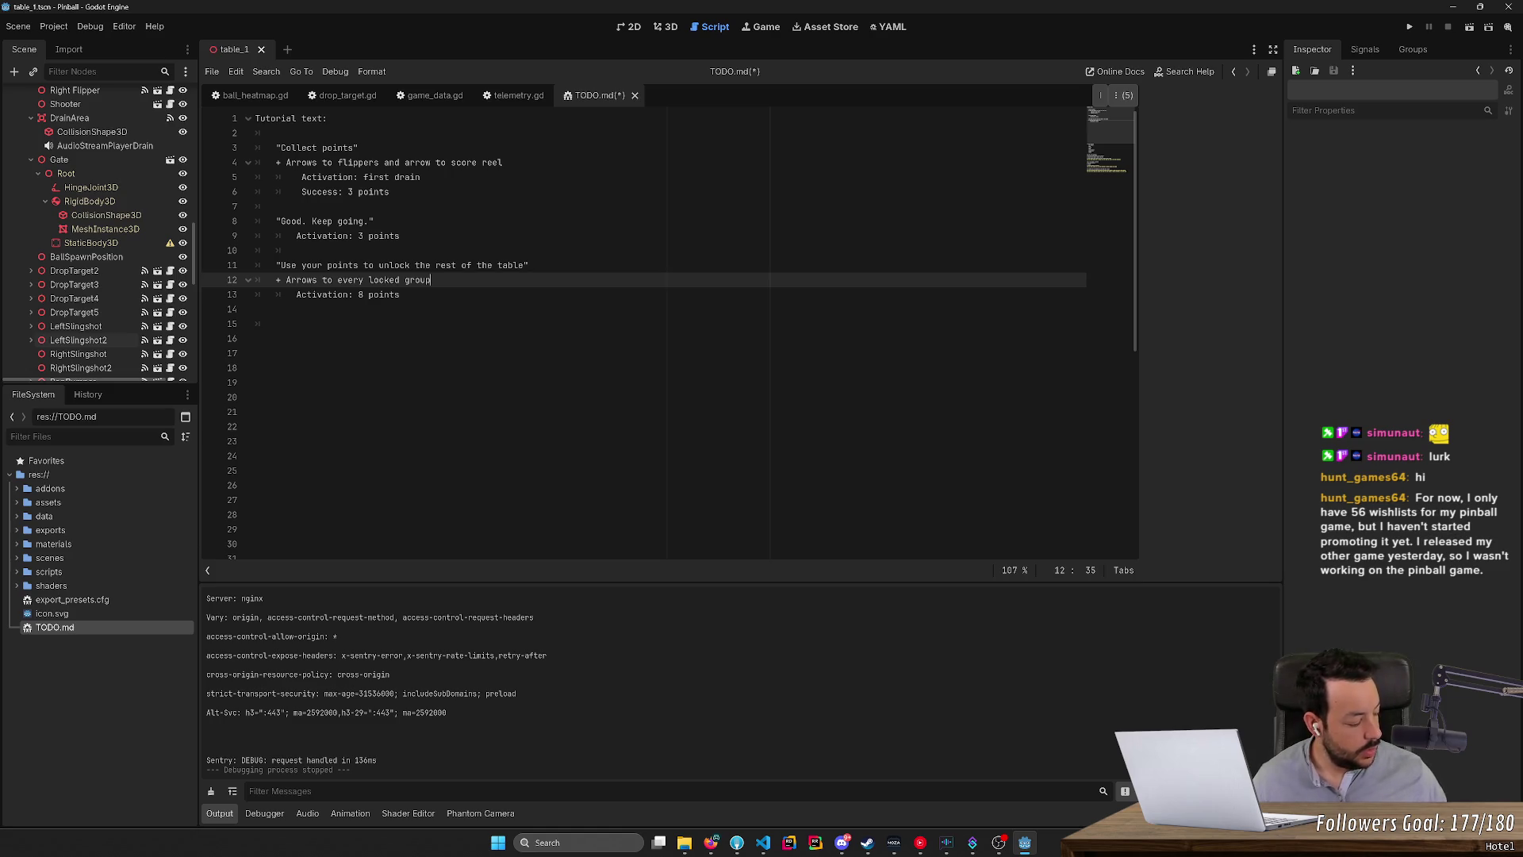
pyautogui.press('BackSpace')
pyautogui.press('BackSpace')
pyautogui.press('BackSpace')
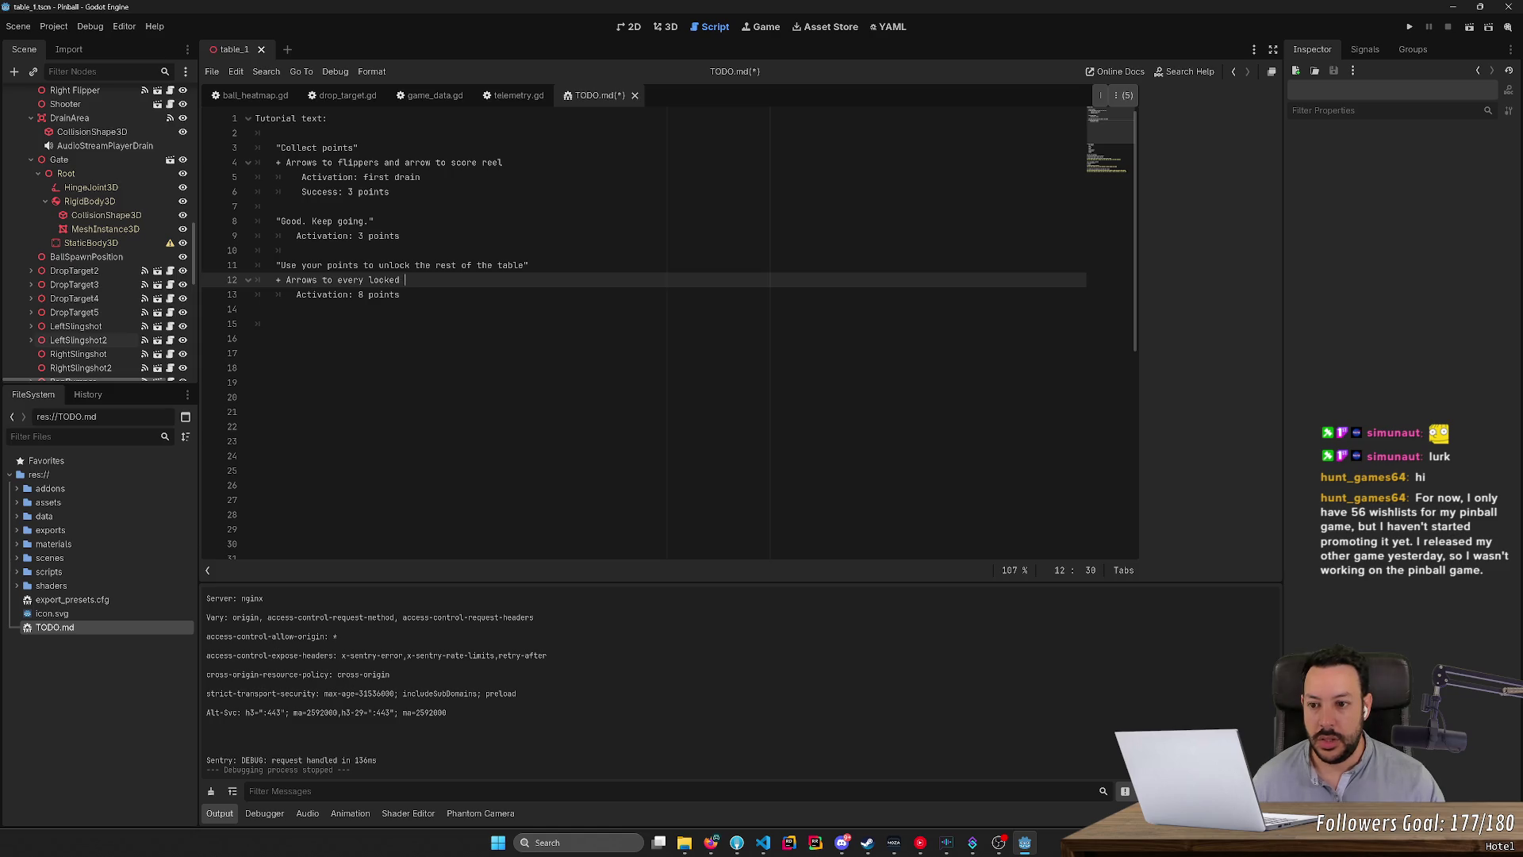
pyautogui.write('elemnt')
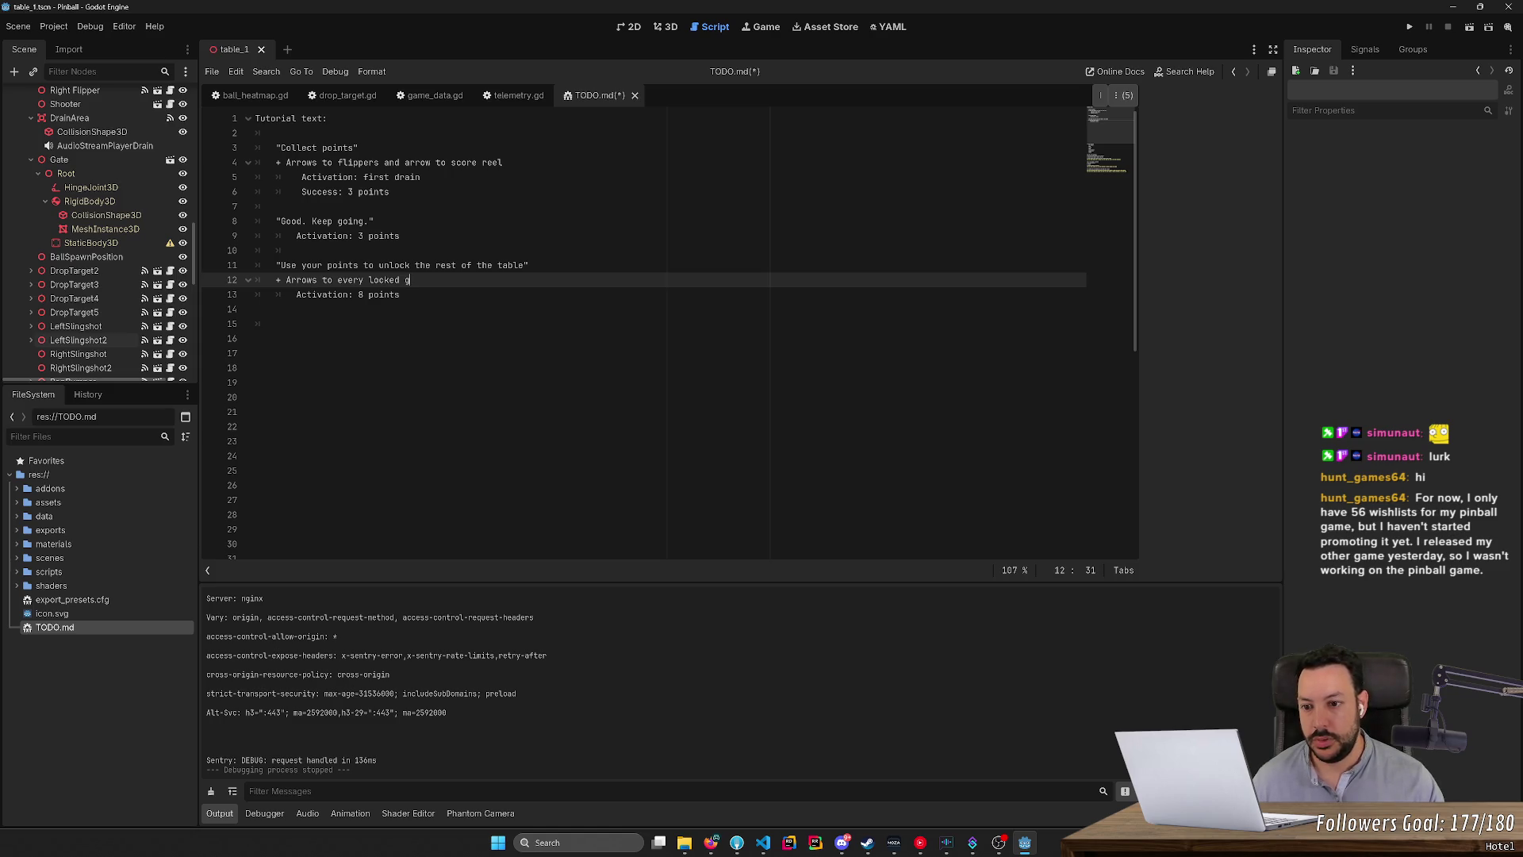
pyautogui.press('BackSpace')
pyautogui.press('BackSpace')
pyautogui.write('ent')
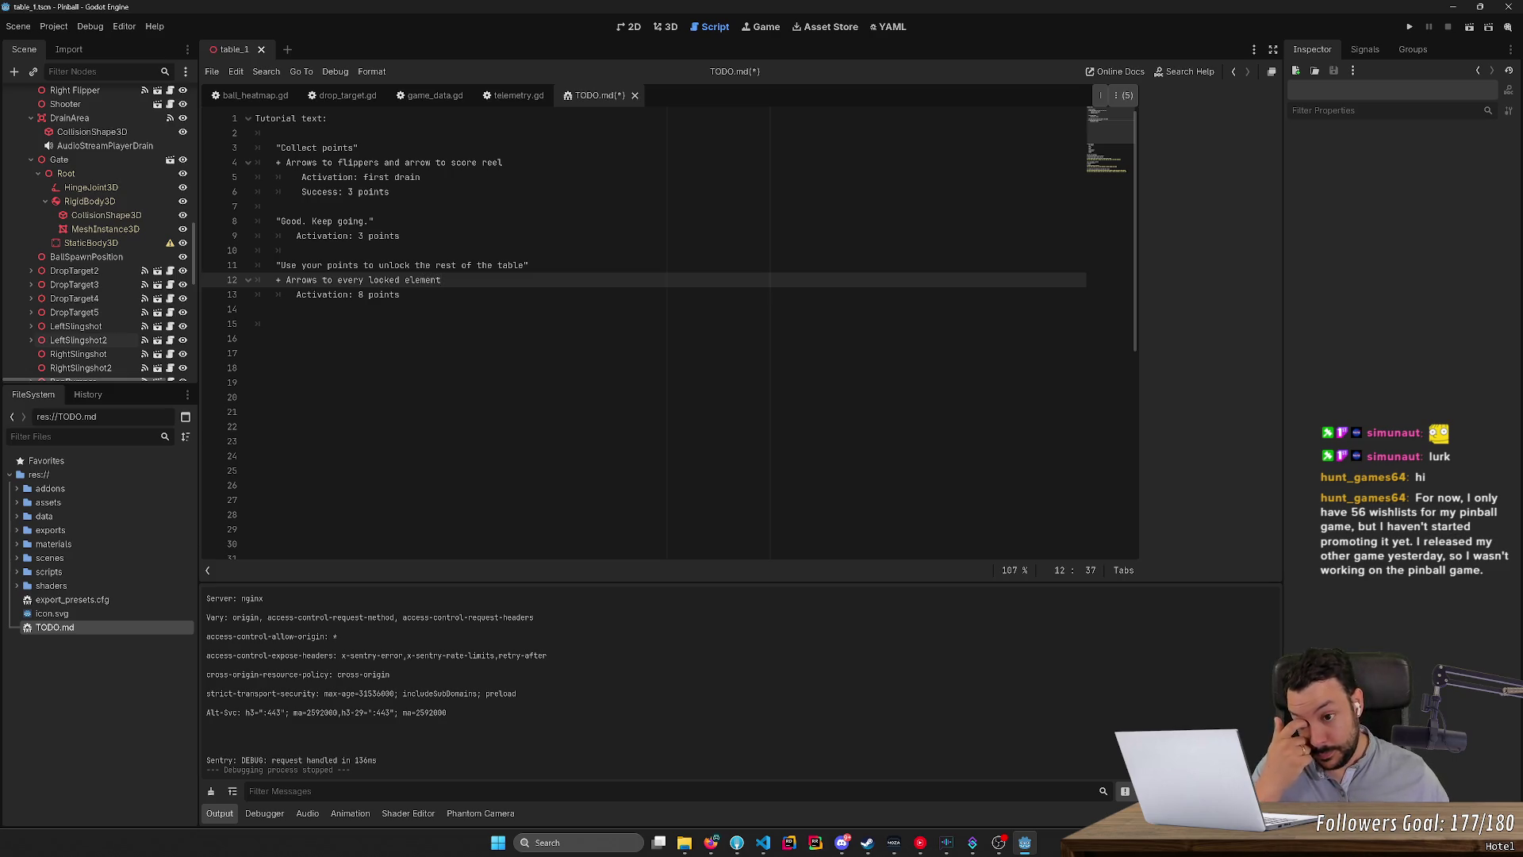
pyautogui.click(529, 265)
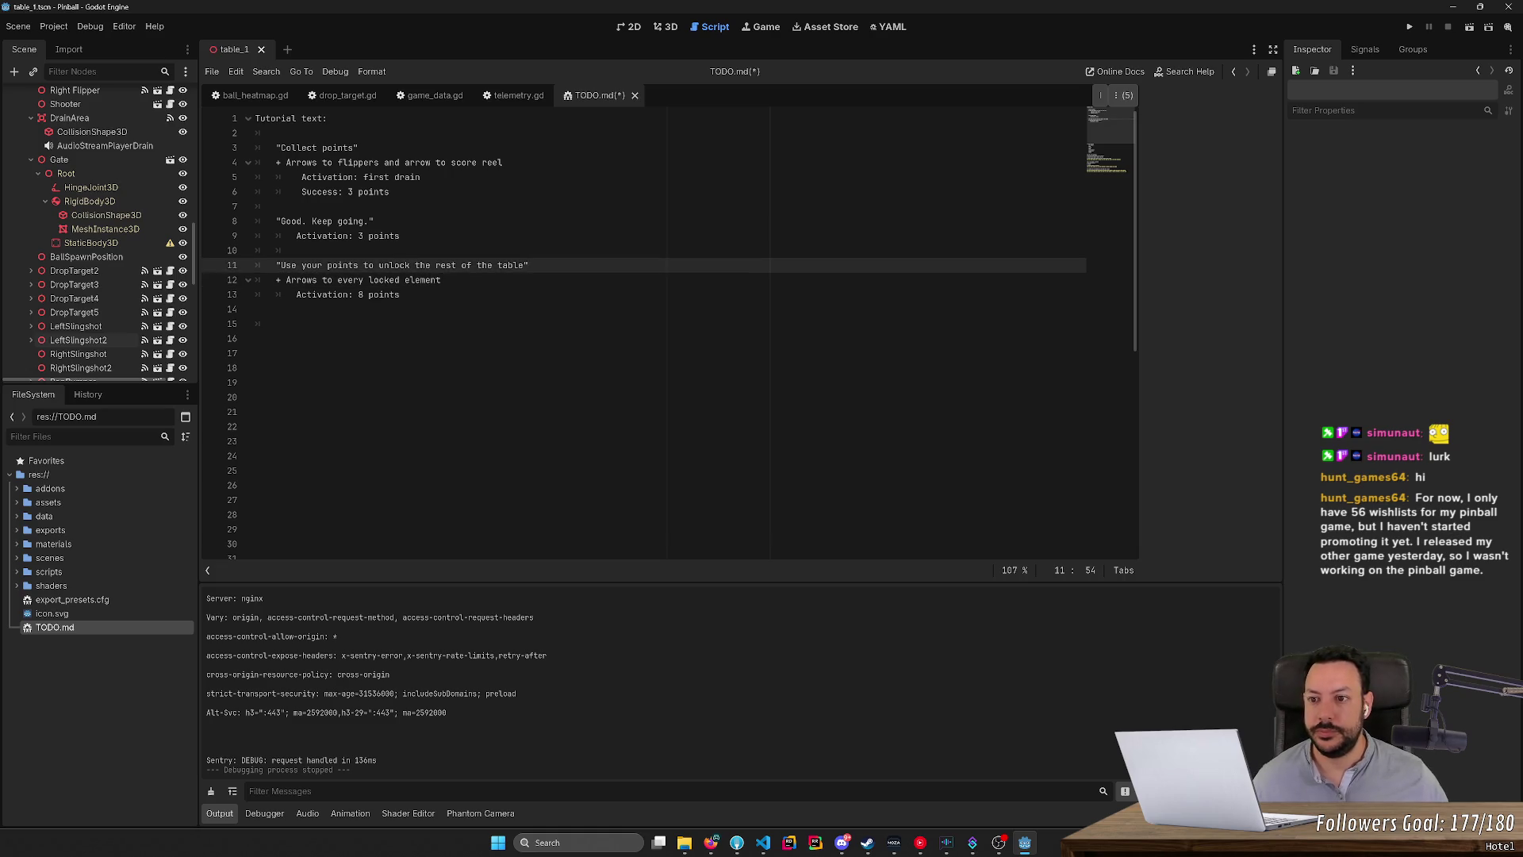
# Delete the 'Success: 3 points' line and add a blank line after line 14.
pyautogui.click(388, 191)
pyautogui.hotkey('ctrl', 'shift', 'k')
pyautogui.click(276, 309)
pyautogui.press('Return')
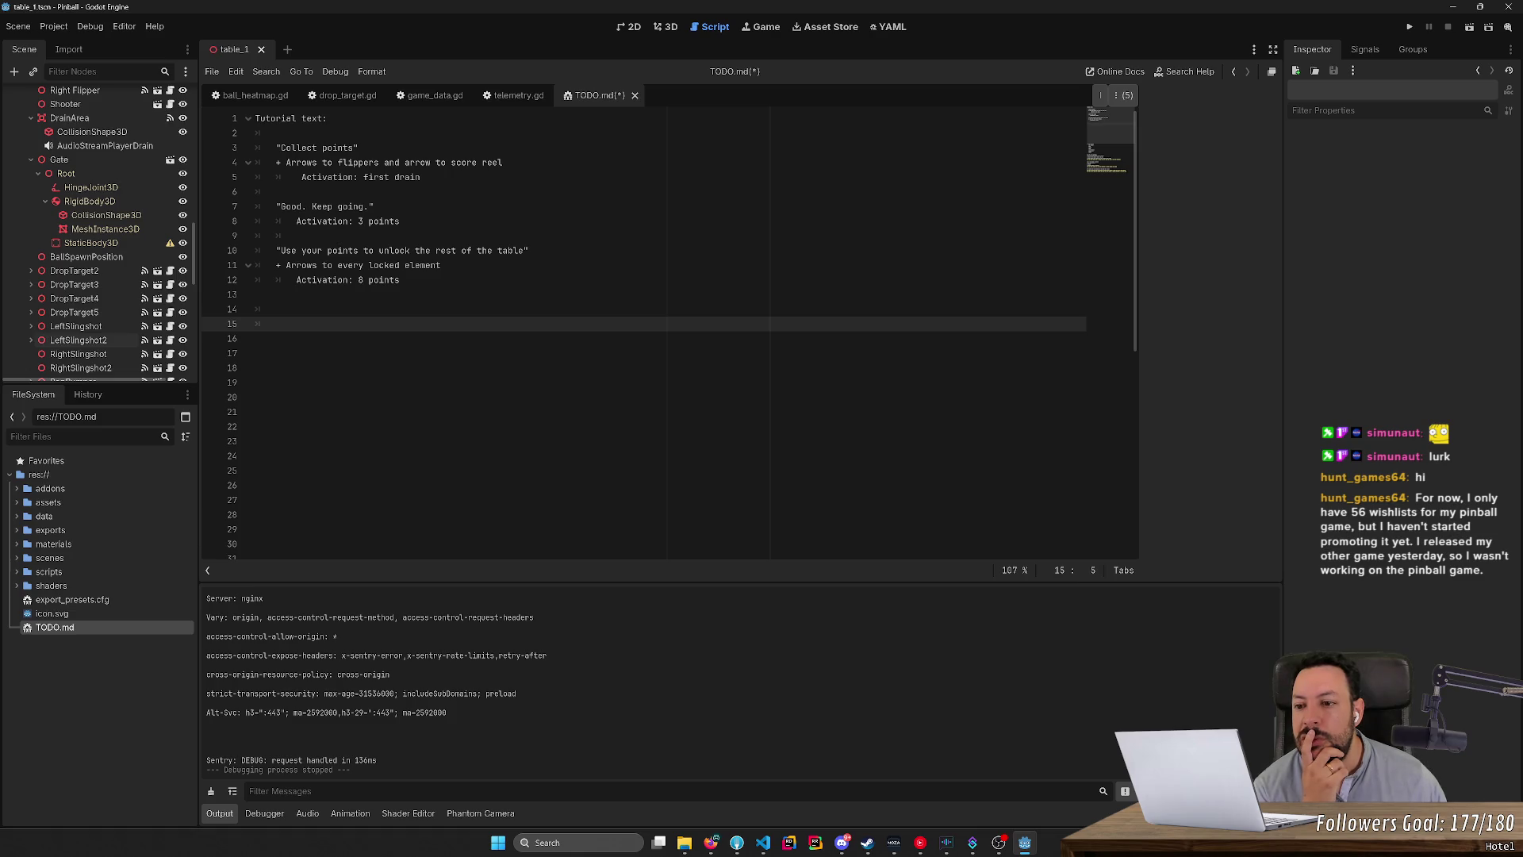
pyautogui.click(276, 308)
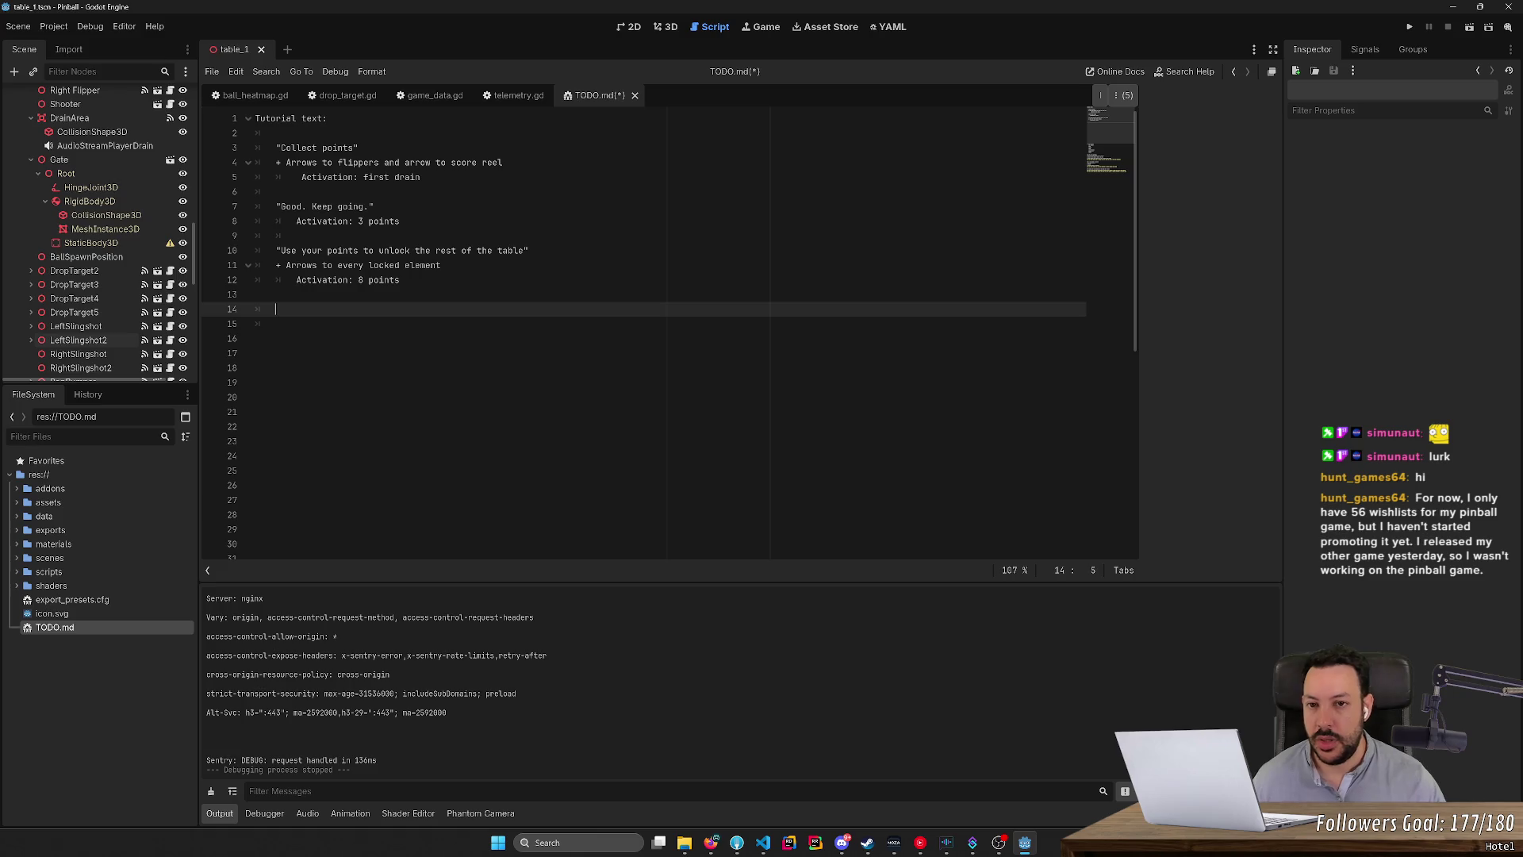
pyautogui.click(666, 28)
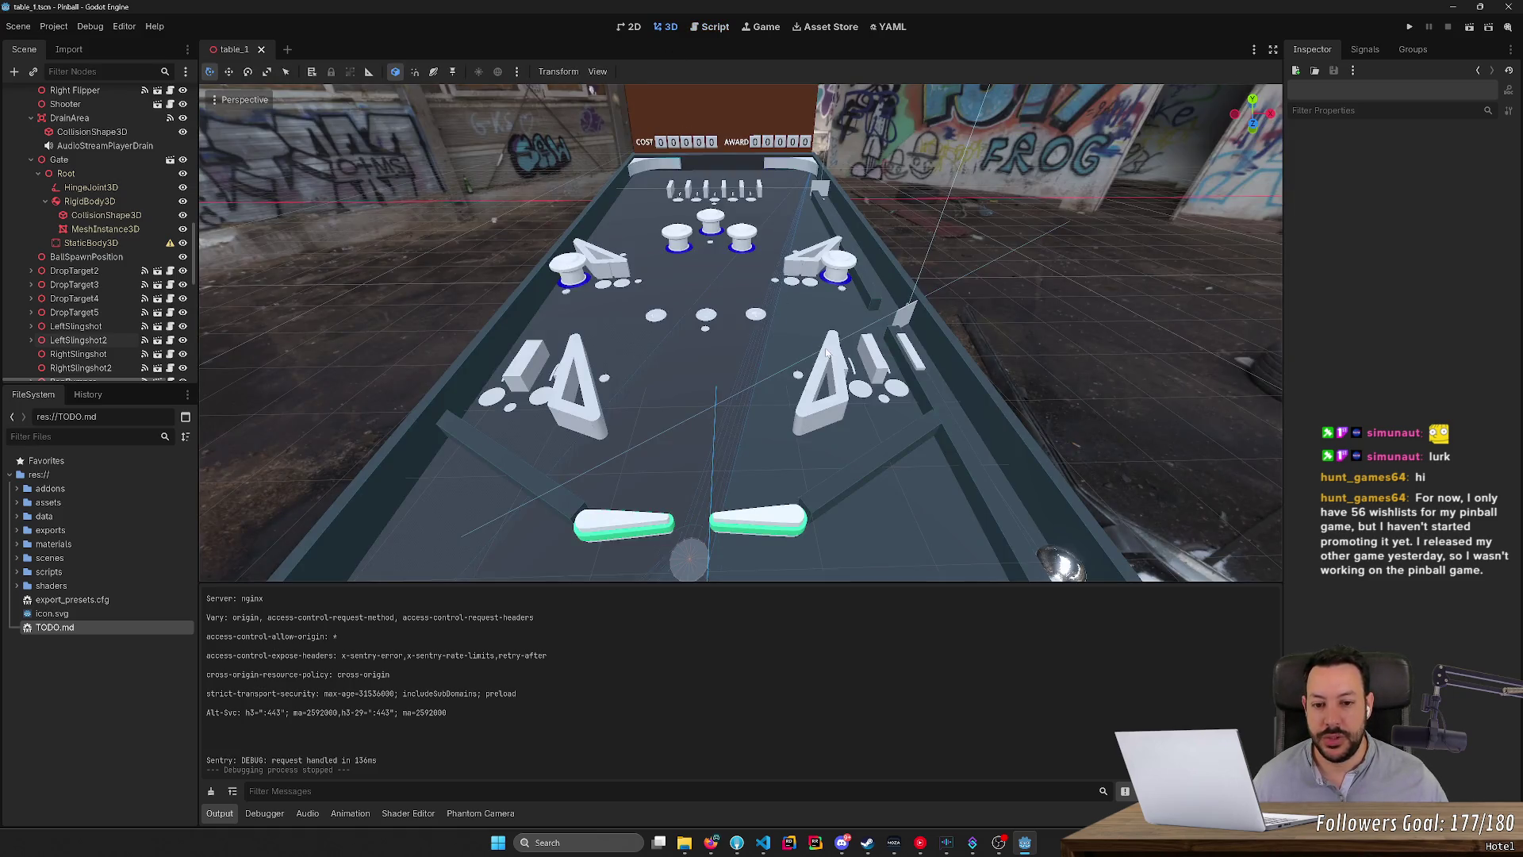
pyautogui.scroll(3, 603, 168)
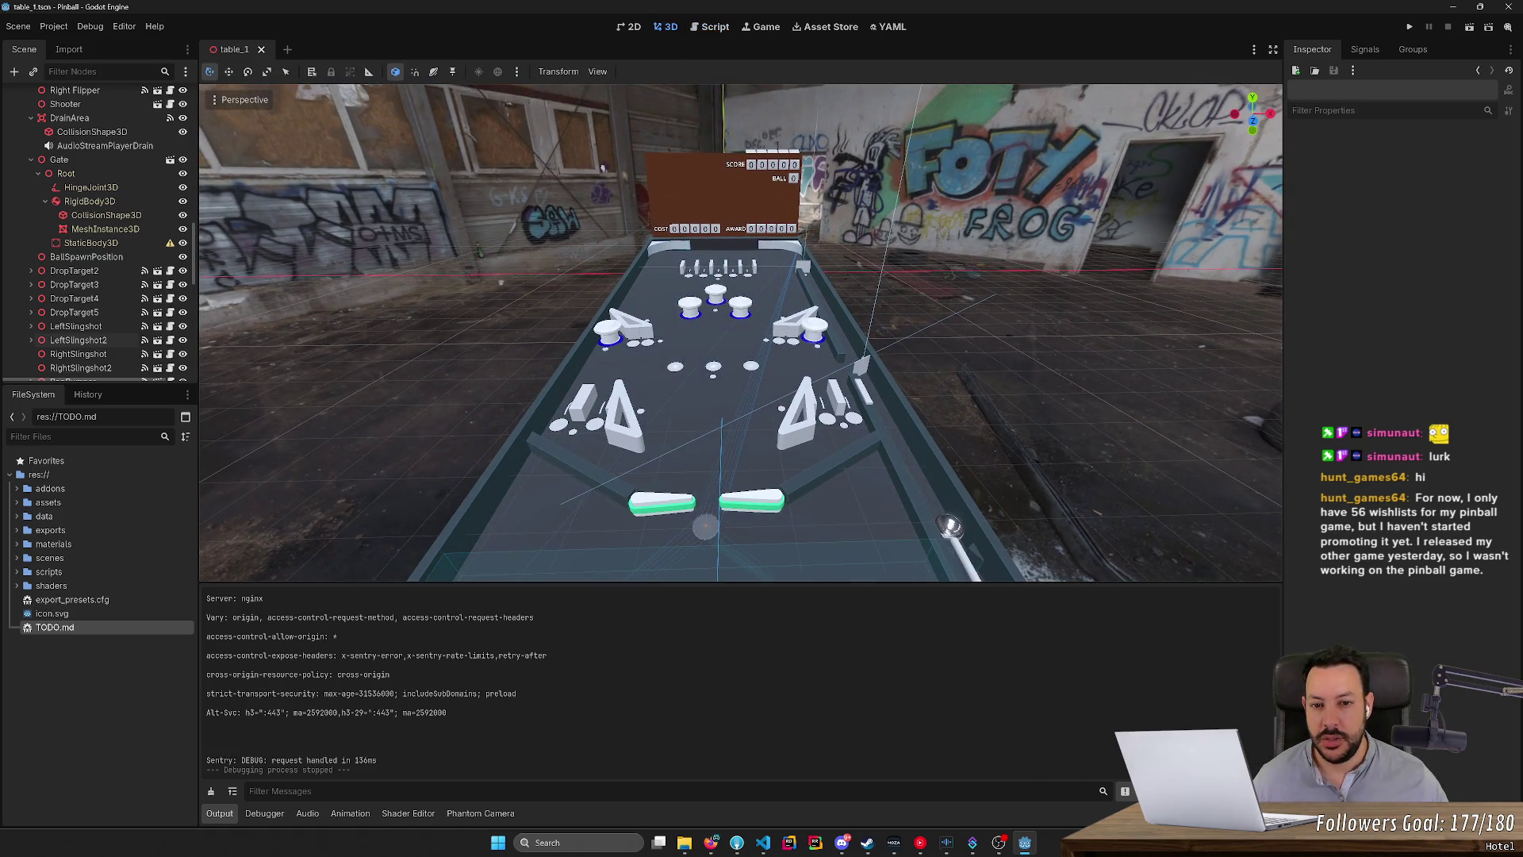
pyautogui.click(539, 413)
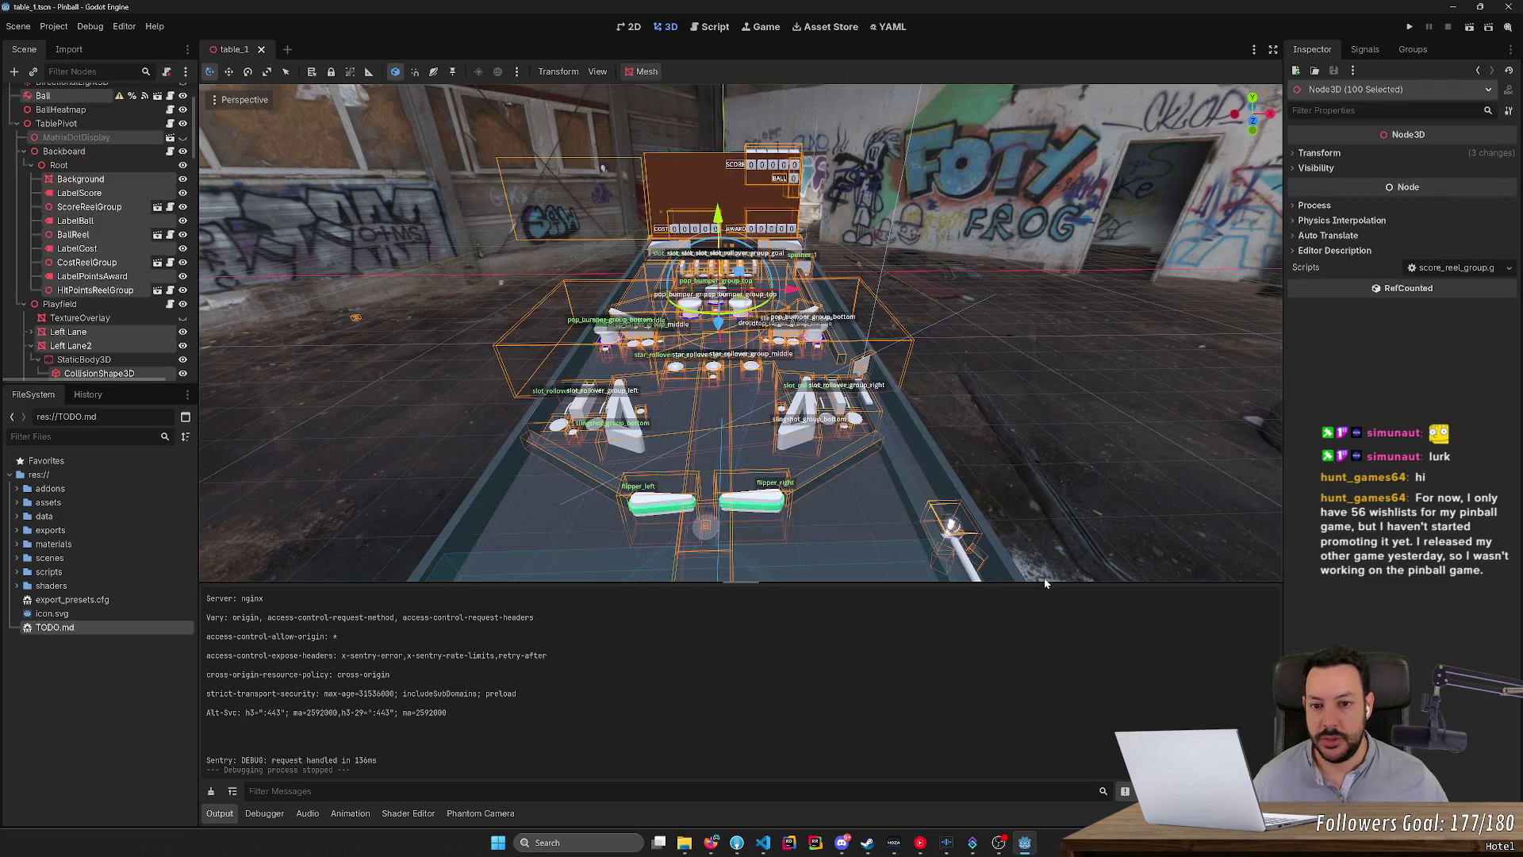
pyautogui.click(337, 481)
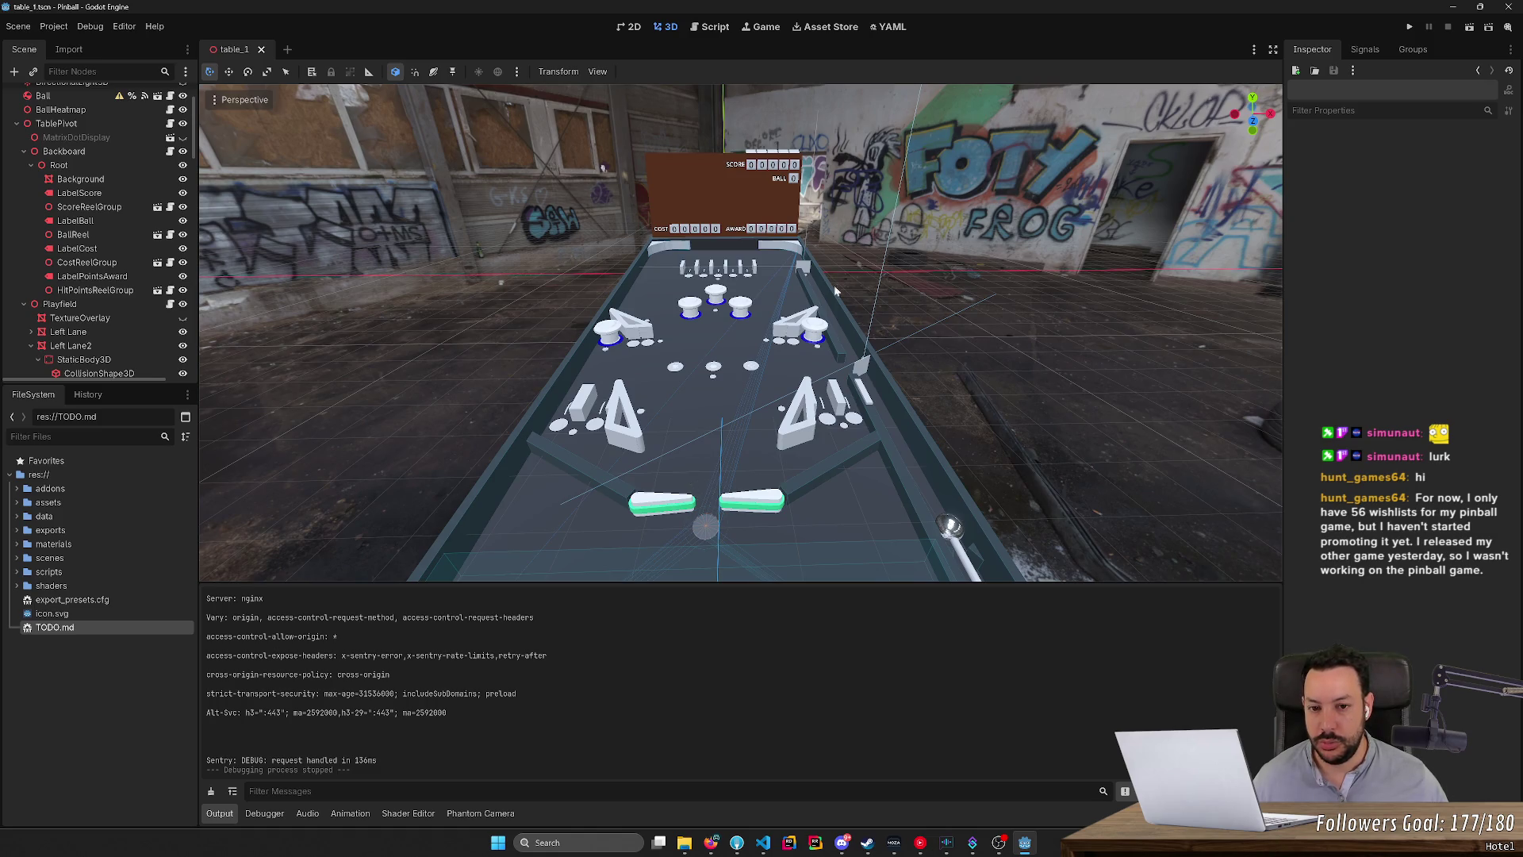
pyautogui.moveTo(607, 136)
pyautogui.mouseDown()
pyautogui.moveTo(897, 283)
pyautogui.moveTo(874, 287)
pyautogui.mouseUp()
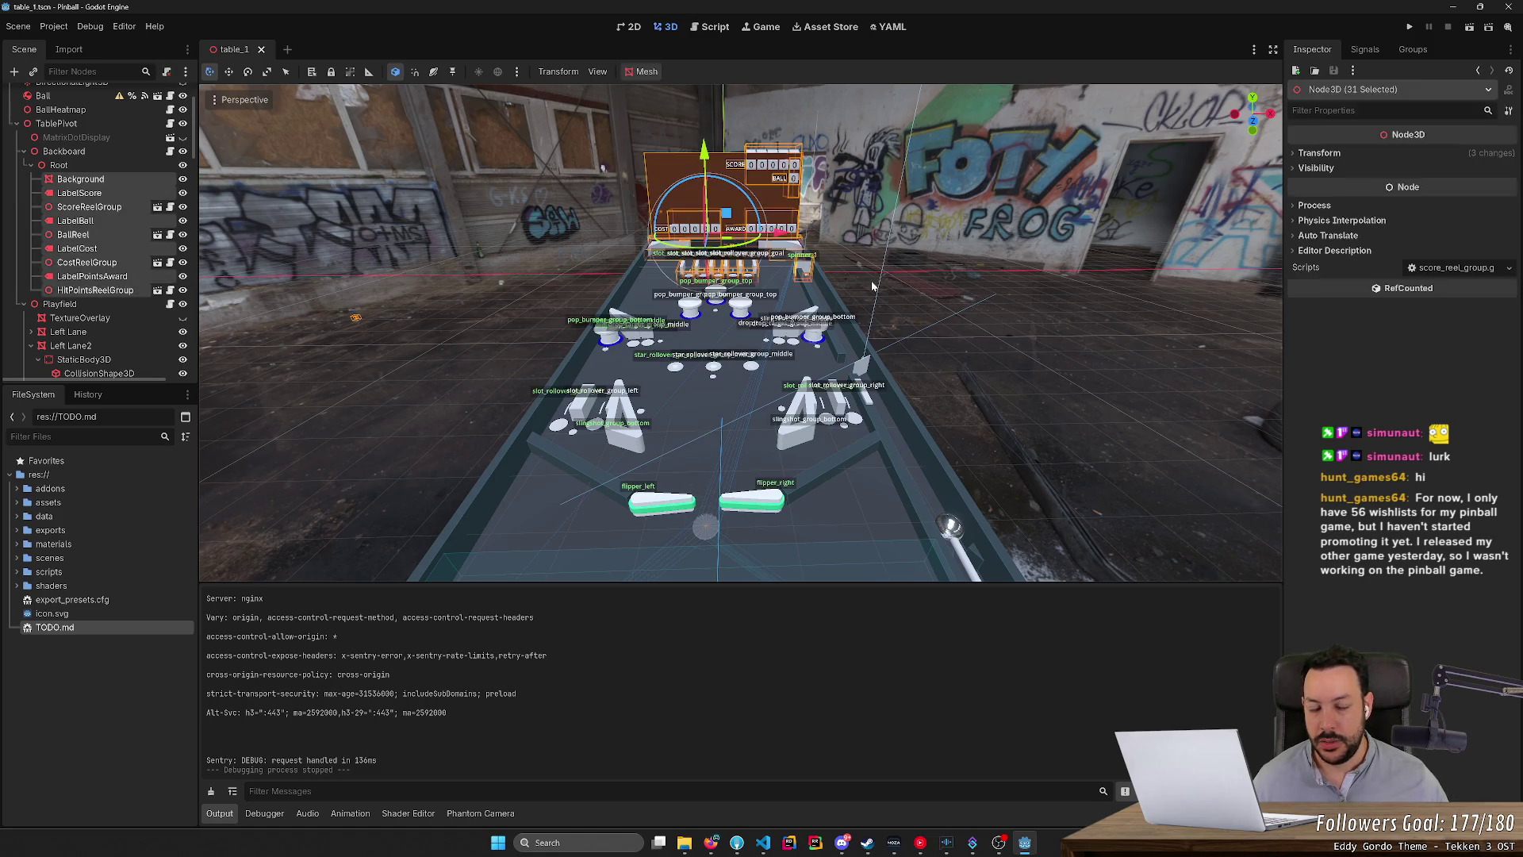
pyautogui.scroll(5, 958, 264)
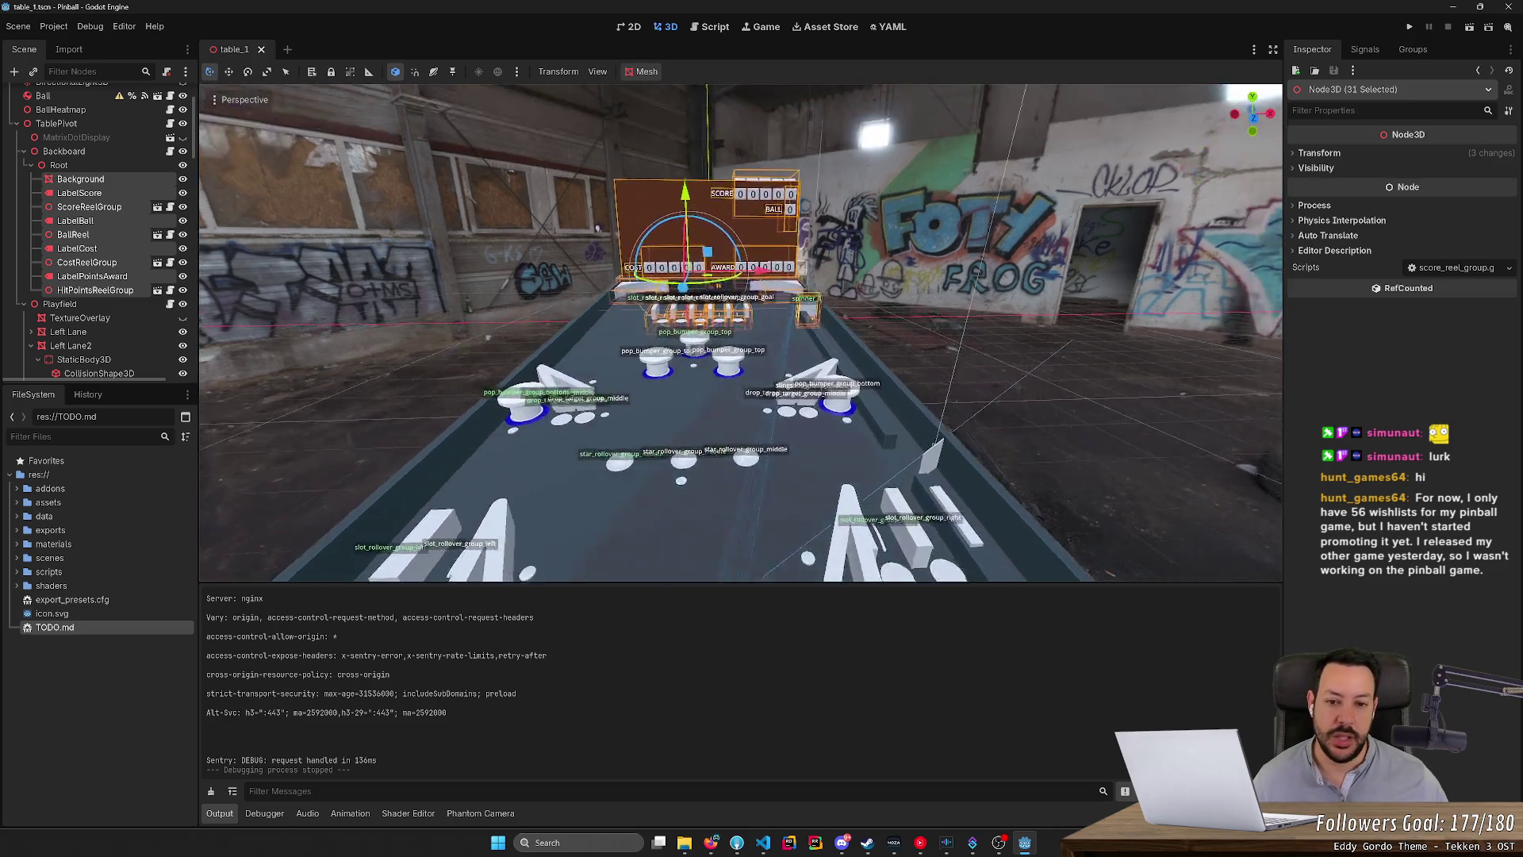
pyautogui.click(959, 264)
pyautogui.scroll(-5, 598, 231)
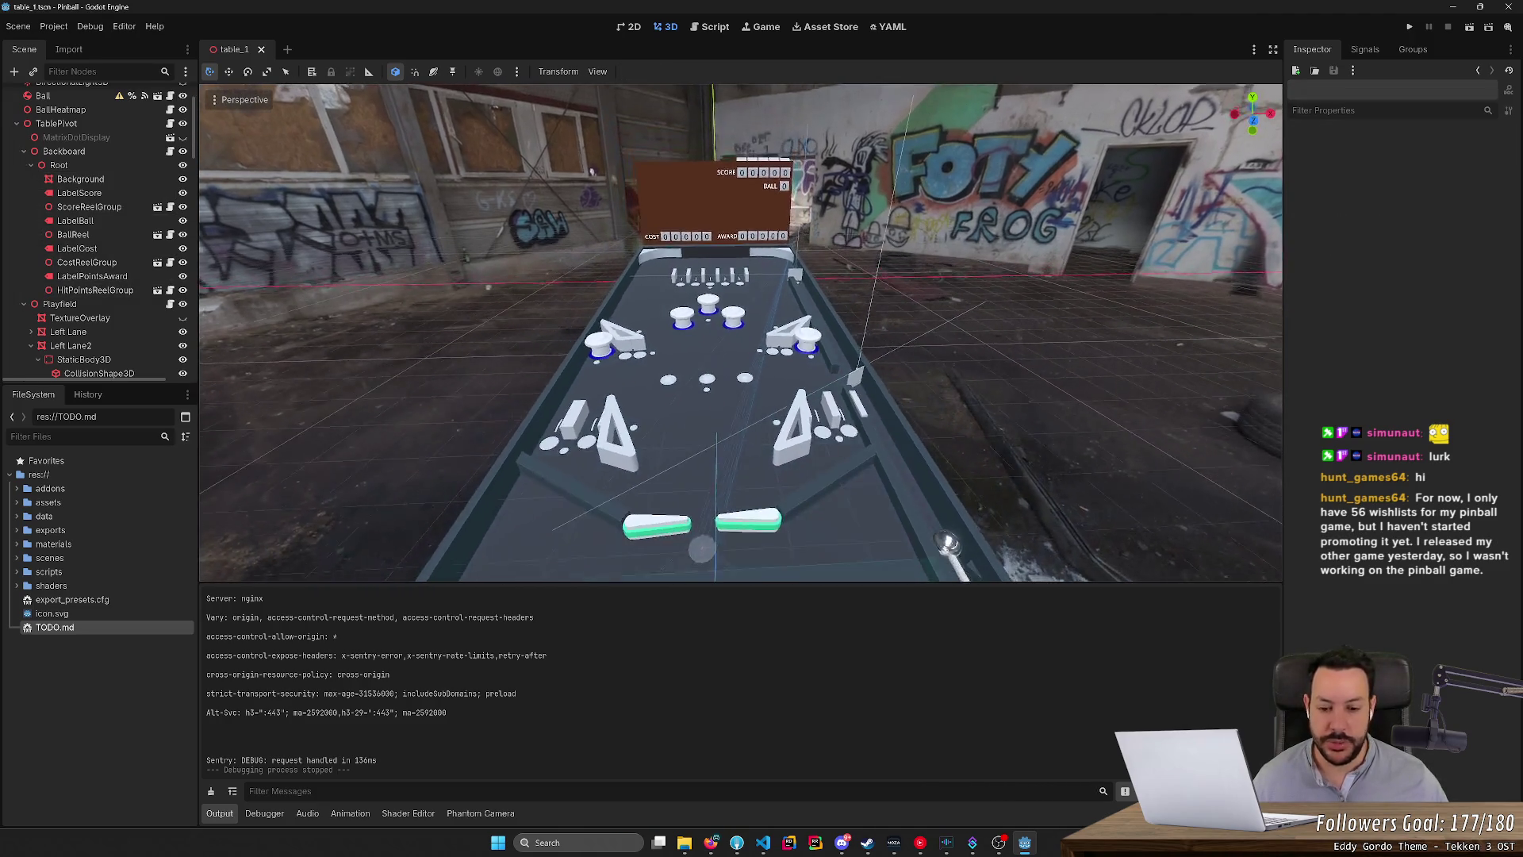
pyautogui.scroll(2, 610, 178)
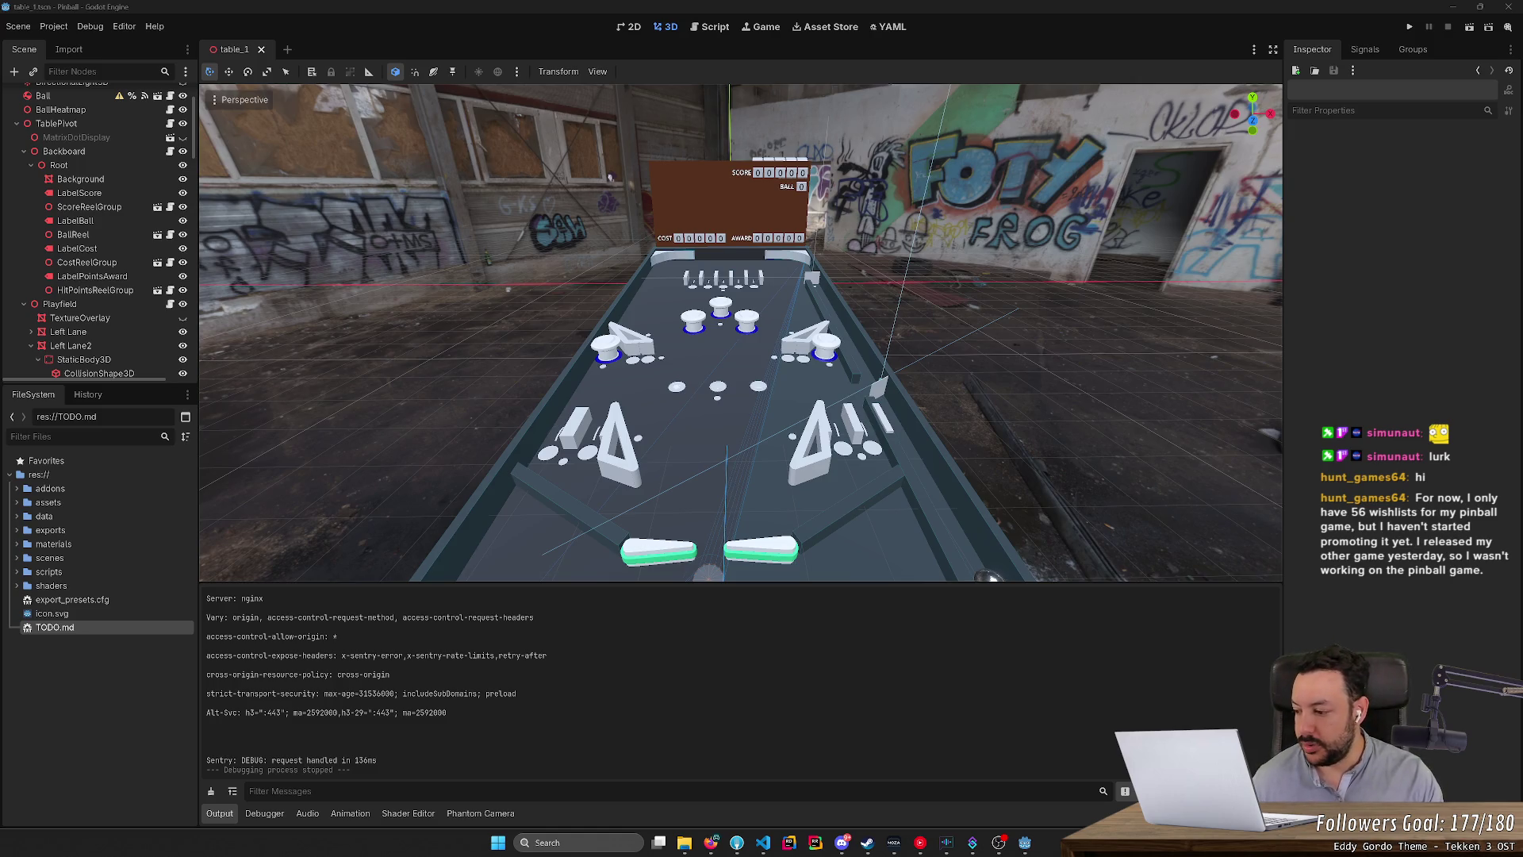
pyautogui.click(714, 27)
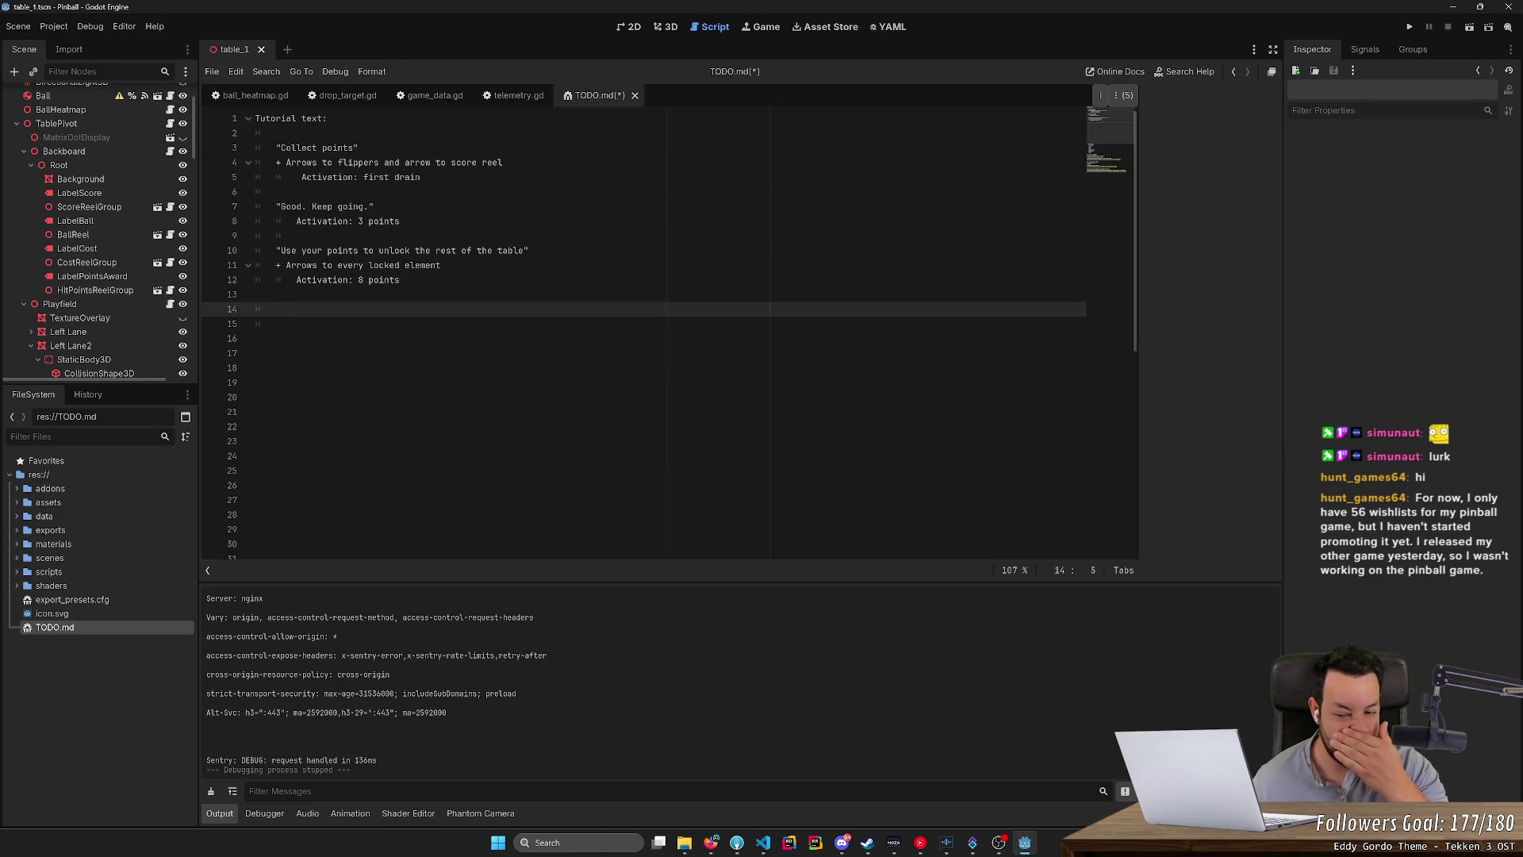
pyautogui.click(671, 29)
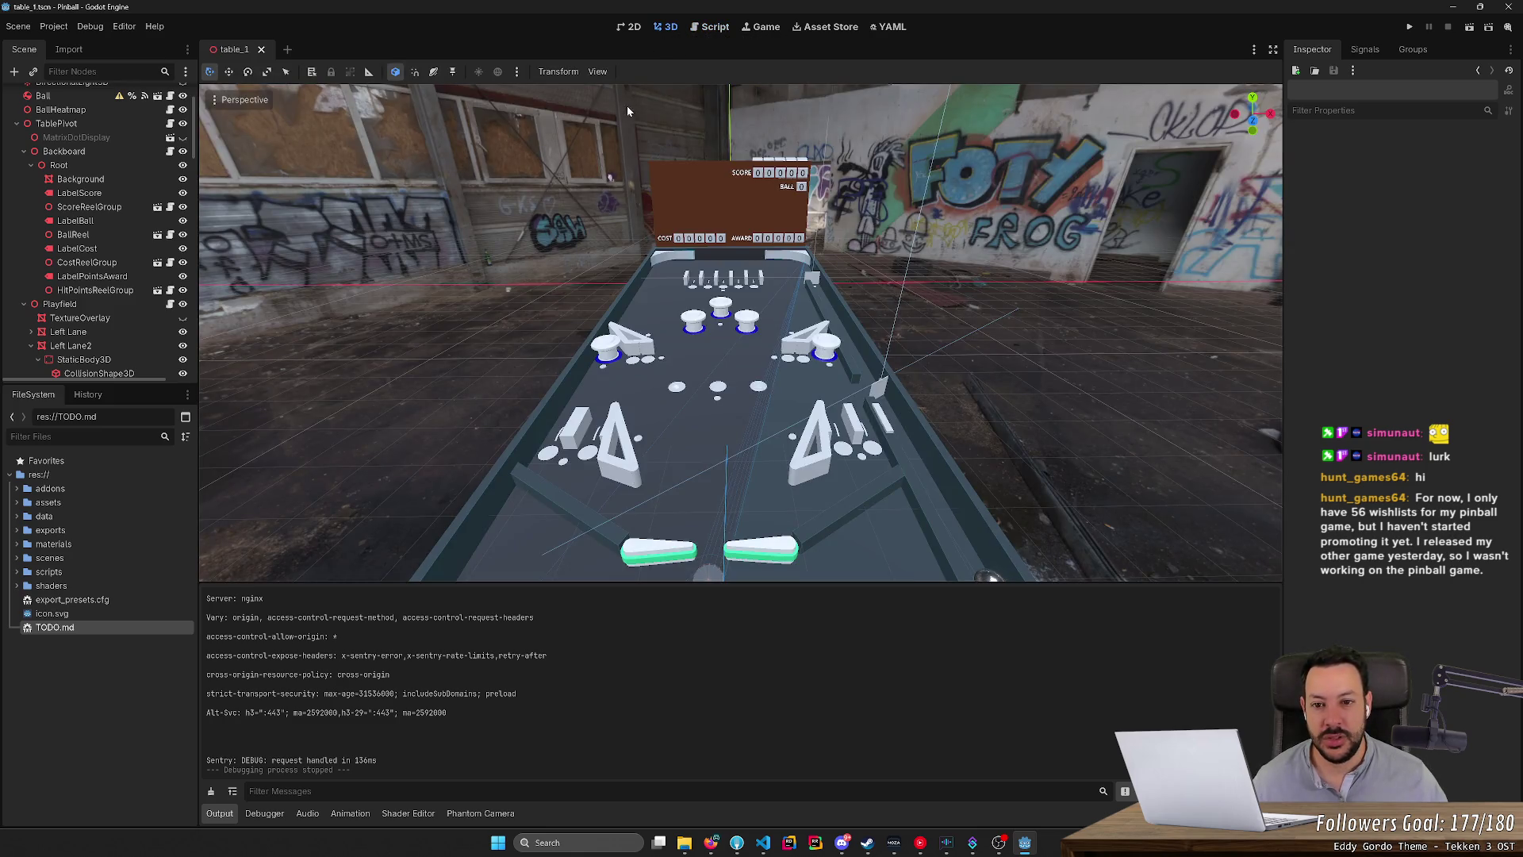
pyautogui.rightClick(664, 88)
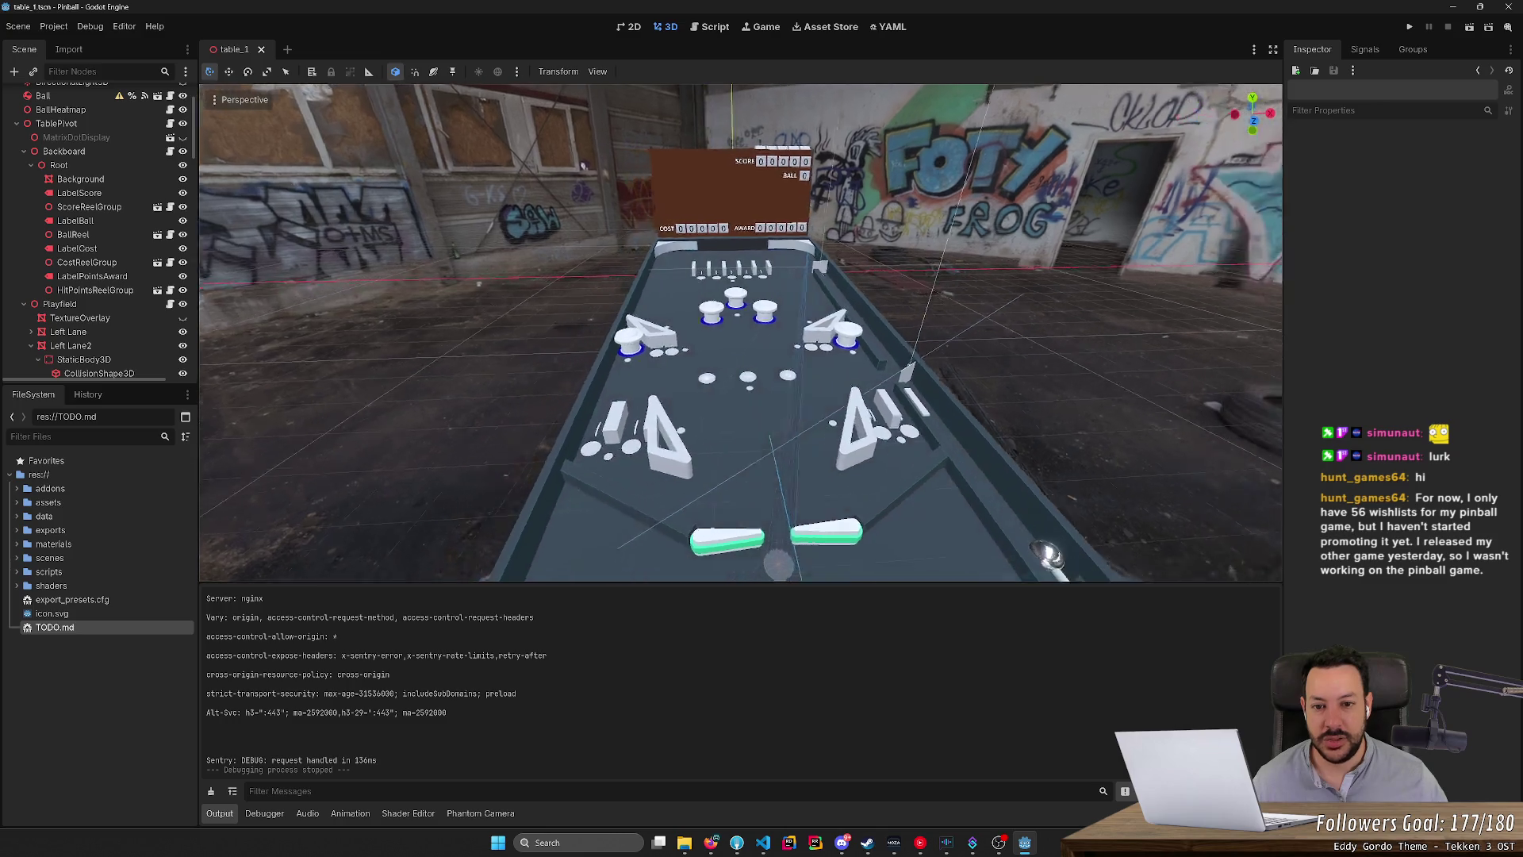
pyautogui.moveTo(673, 74); pyautogui.dragTo(673, 74)
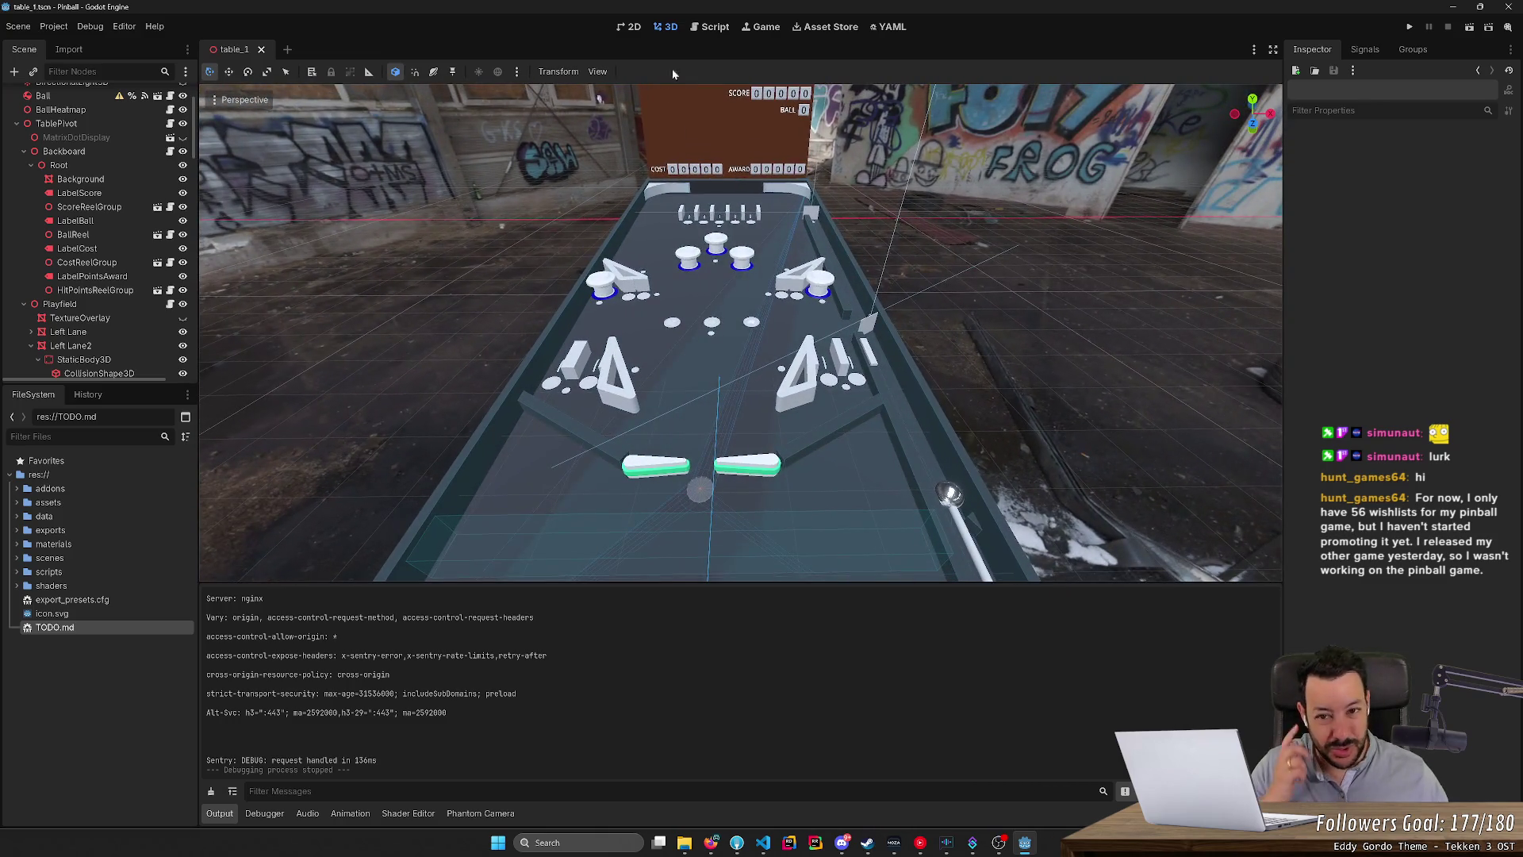
pyautogui.click(705, 30)
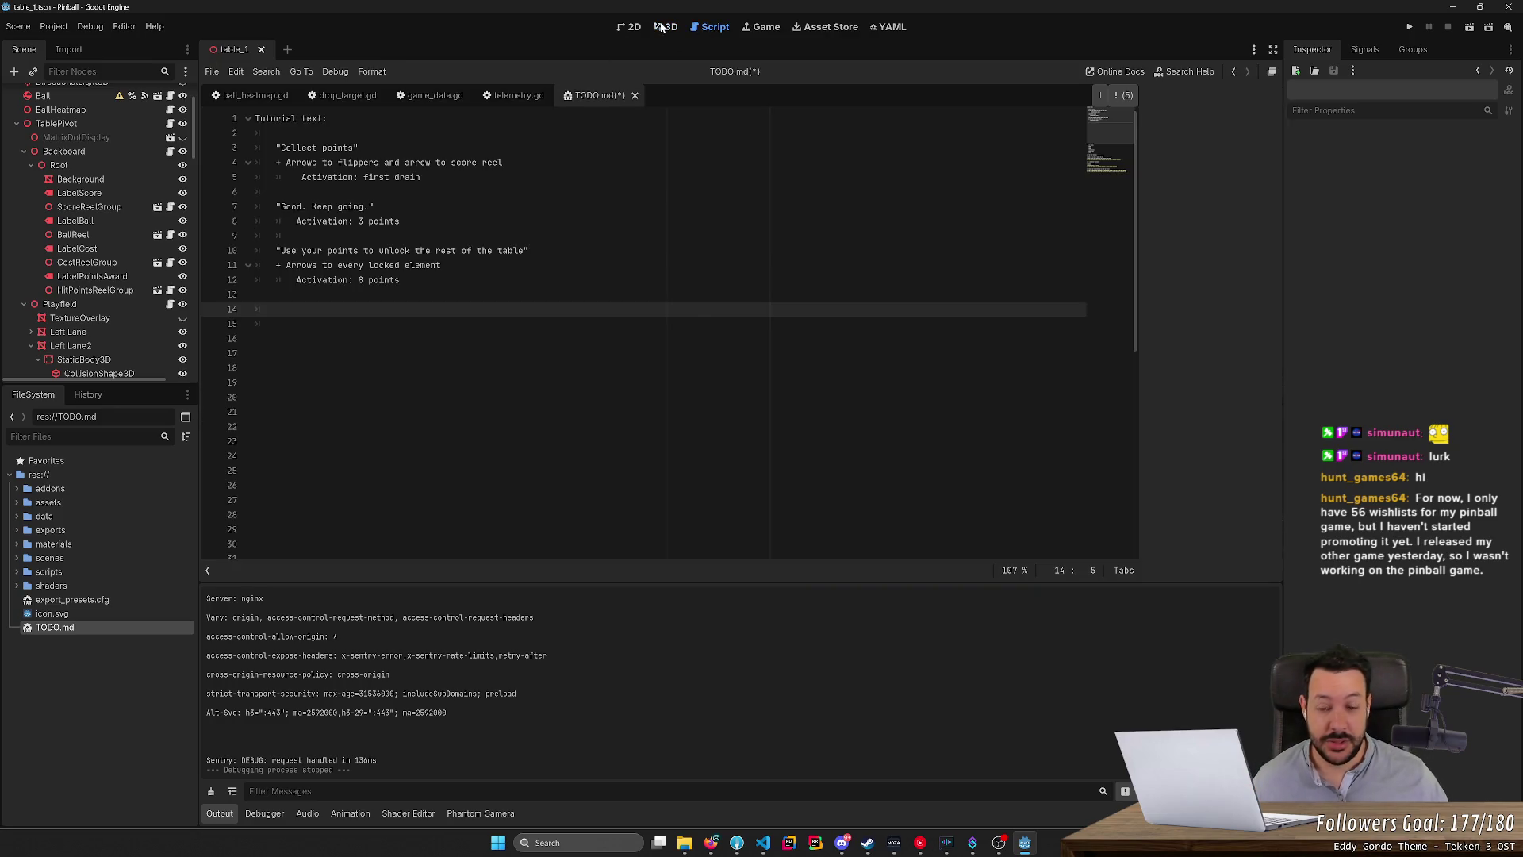
pyautogui.click(661, 27)
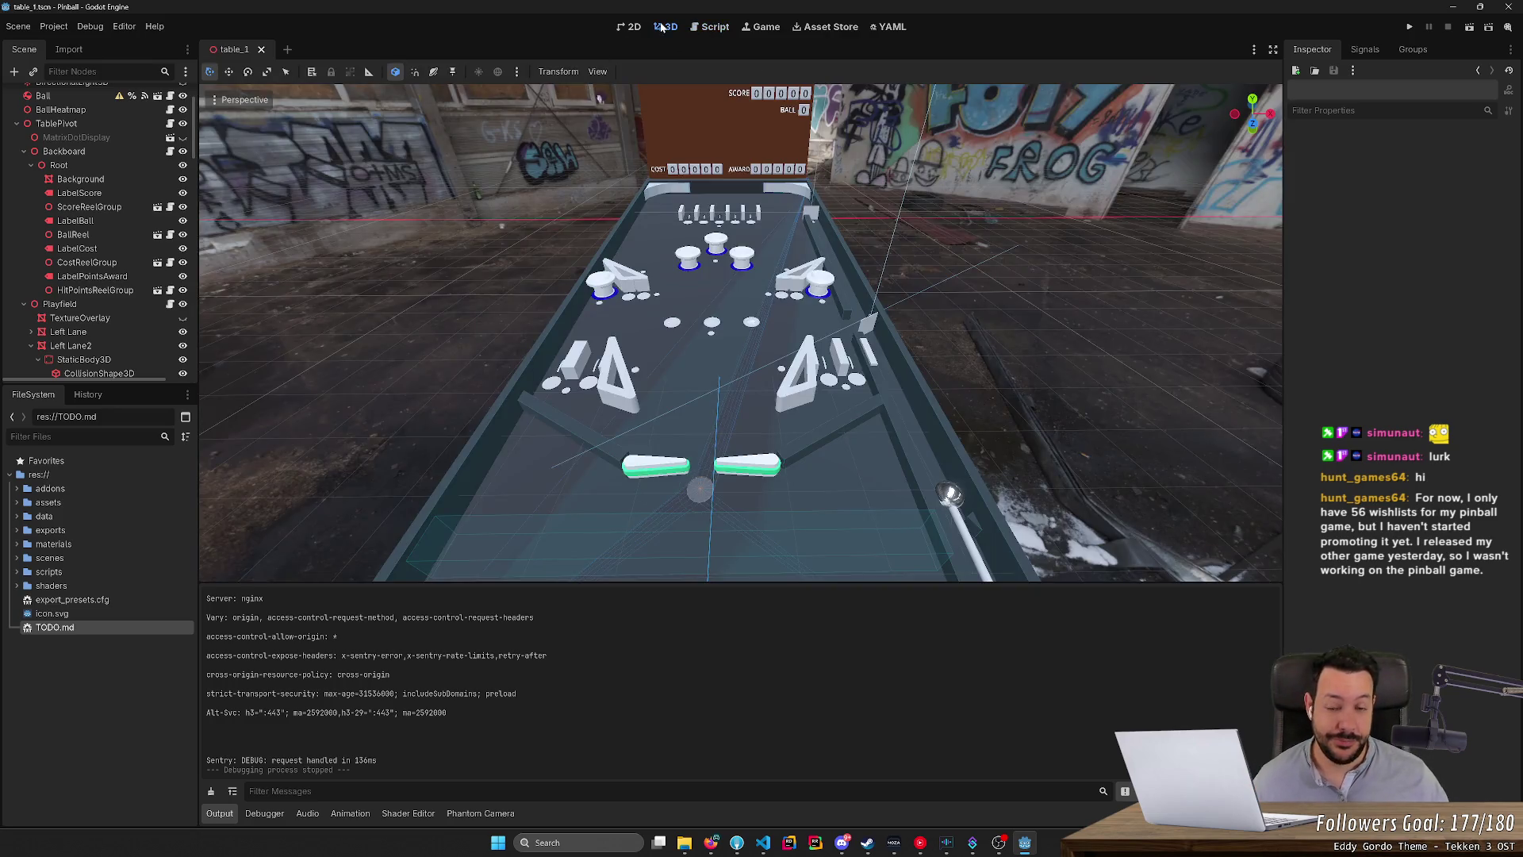
pyautogui.click(715, 28)
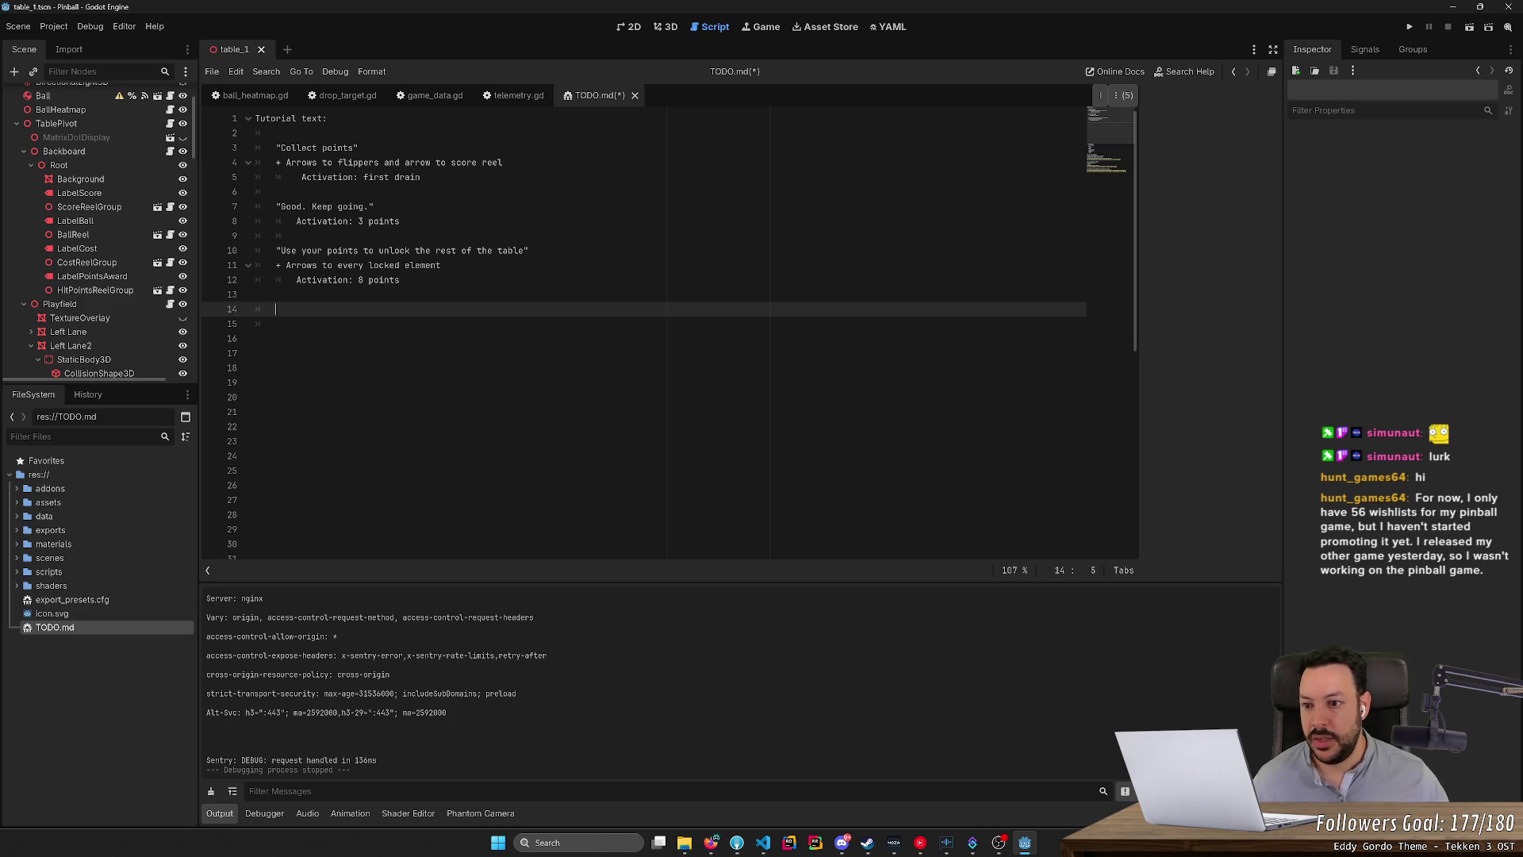
# Add line 15 with empty quotes and an indented line 16 whose condition ends as 'Activation: points reset'.
pyautogui.press('Return')
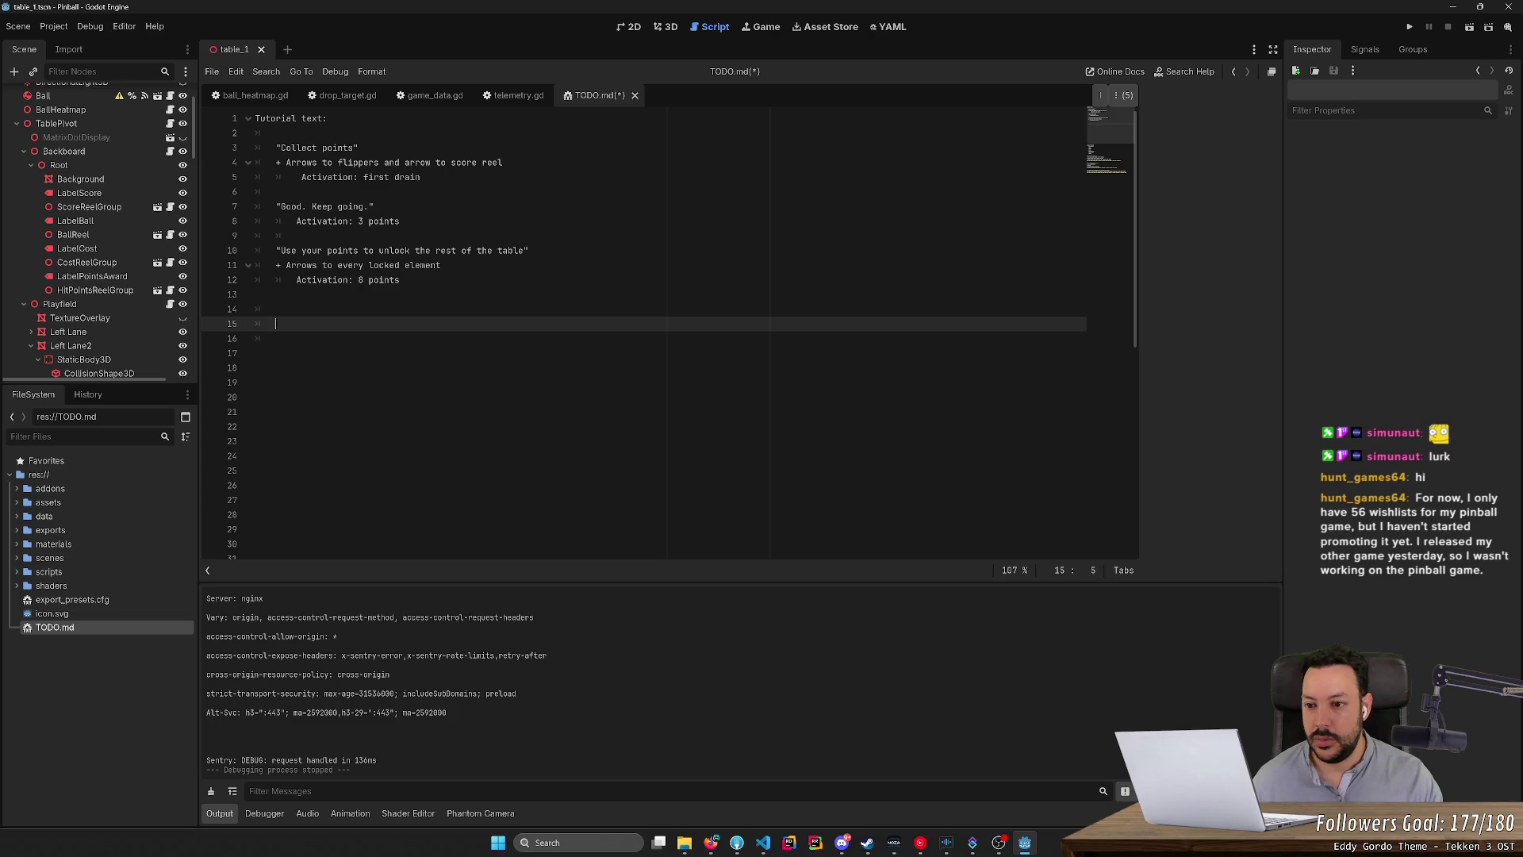
pyautogui.write('"')
pyautogui.click(275, 338)
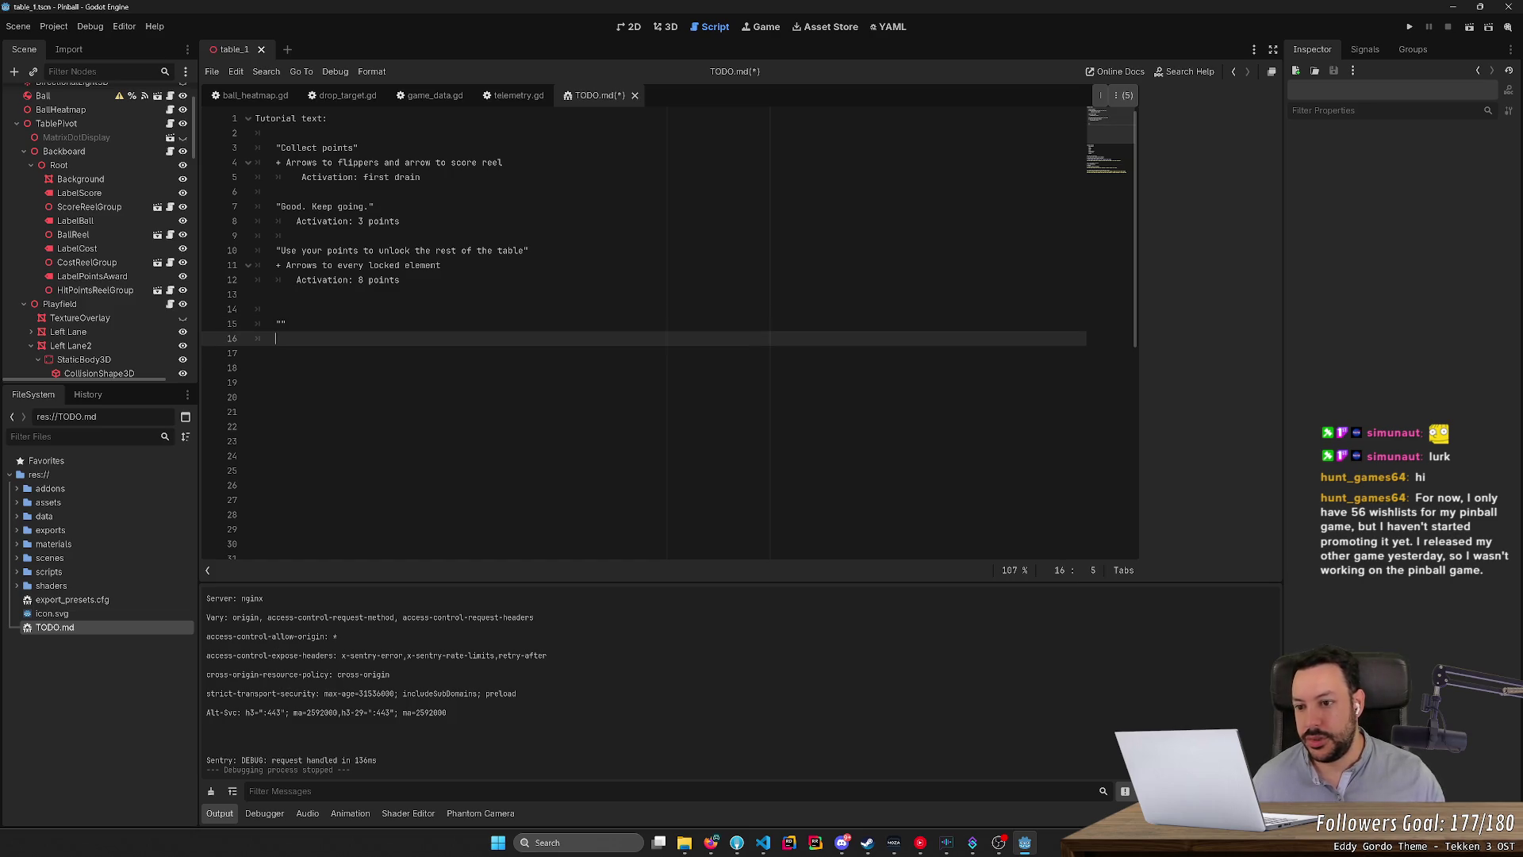
pyautogui.press('Tab')
pyautogui.write('Activation: firs')
pyautogui.press('BackSpace')
pyautogui.press('BackSpace')
pyautogui.press('BackSpace')
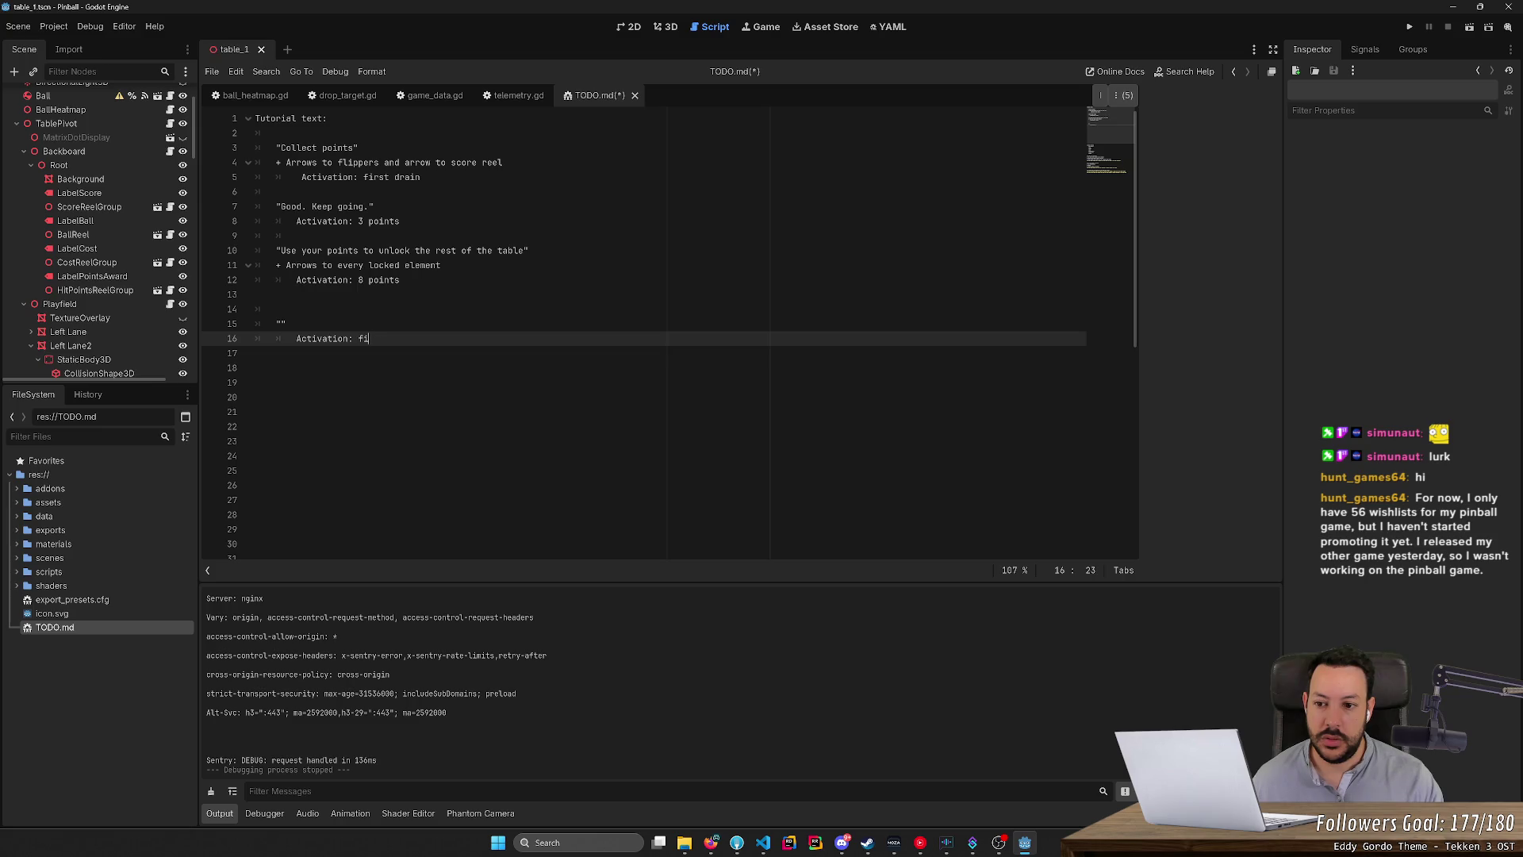
pyautogui.write('balls lost')
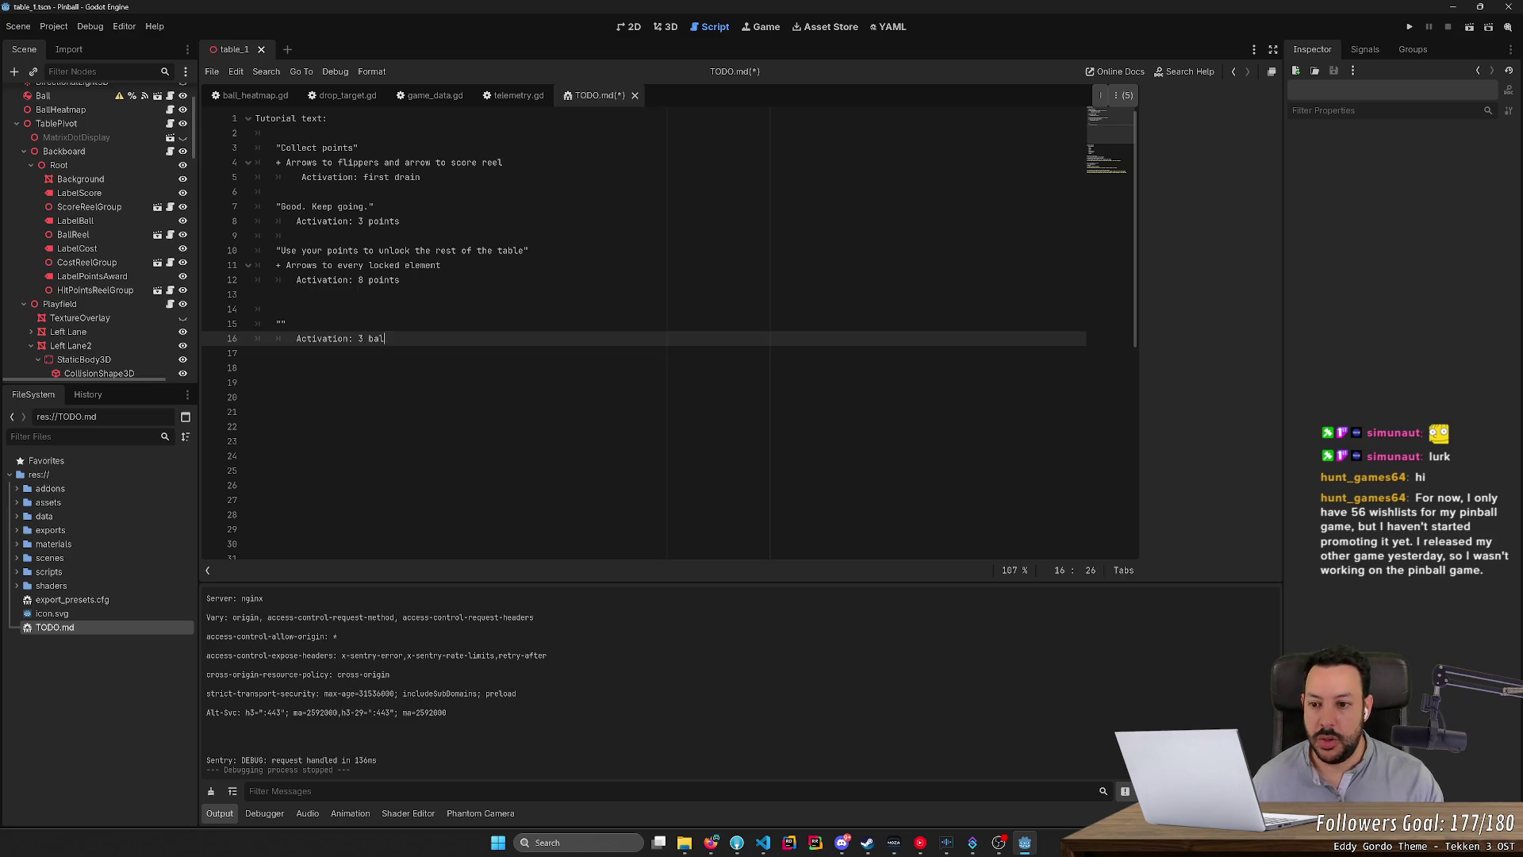
pyautogui.click(281, 324)
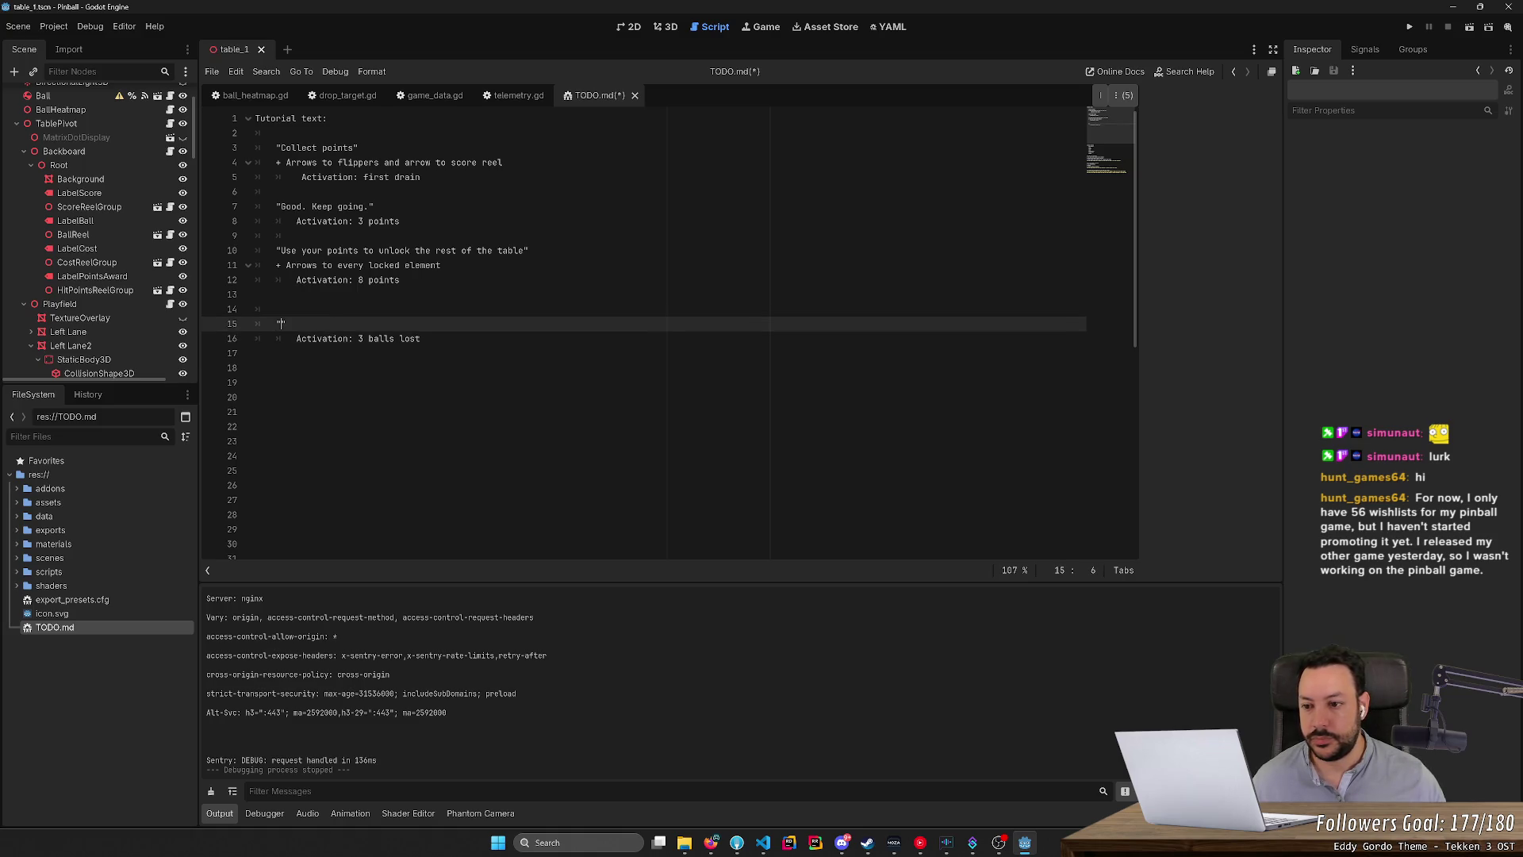
pyautogui.click(277, 338)
pyautogui.hotkey('ctrl', 'shift', 'Right')
pyautogui.hotkey('ctrl', 'shift', 'Right')
pyautogui.hotkey('ctrl', 'shift', 'Right')
pyautogui.write('points reset')
pyautogui.click(282, 323)
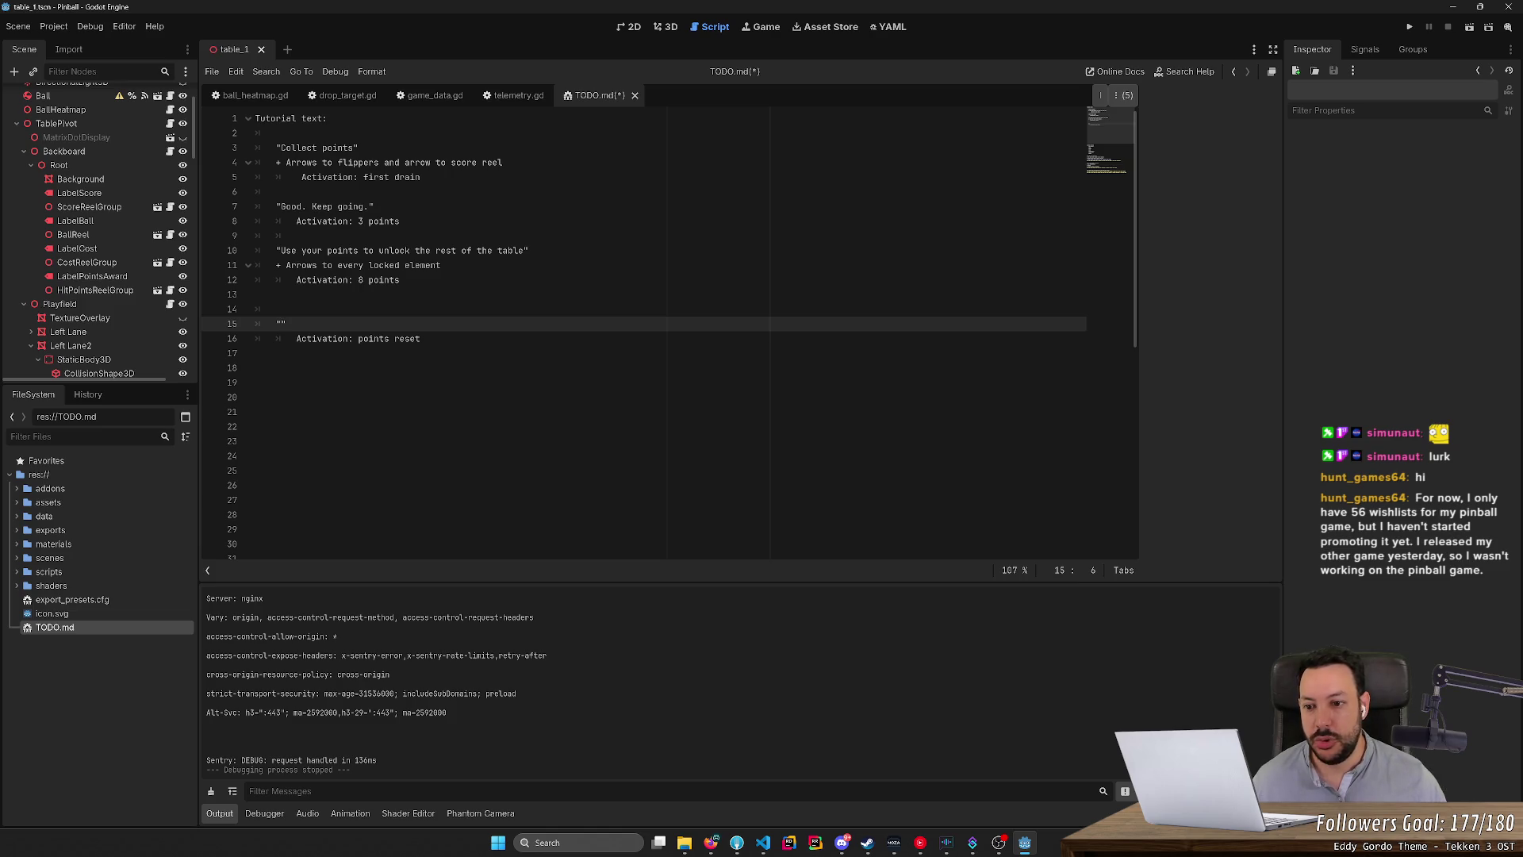
# Select and review the new entry on lines 15–16 and the unlock entry on lines 10–12.
pyautogui.moveTo(425, 338); pyautogui.dragTo(124, 322)
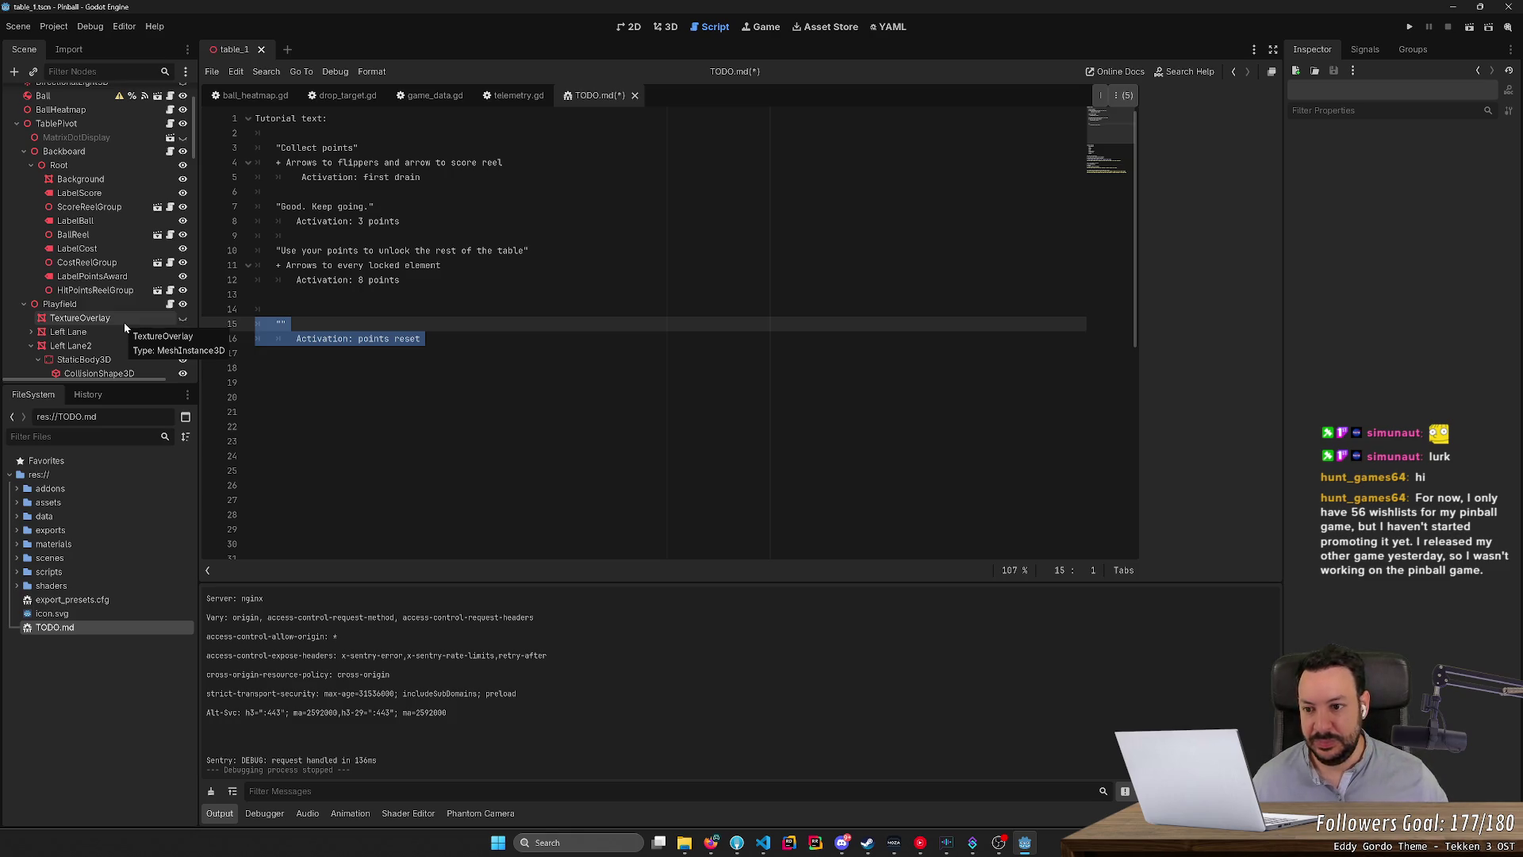
pyautogui.moveTo(421, 339); pyautogui.dragTo(255, 324)
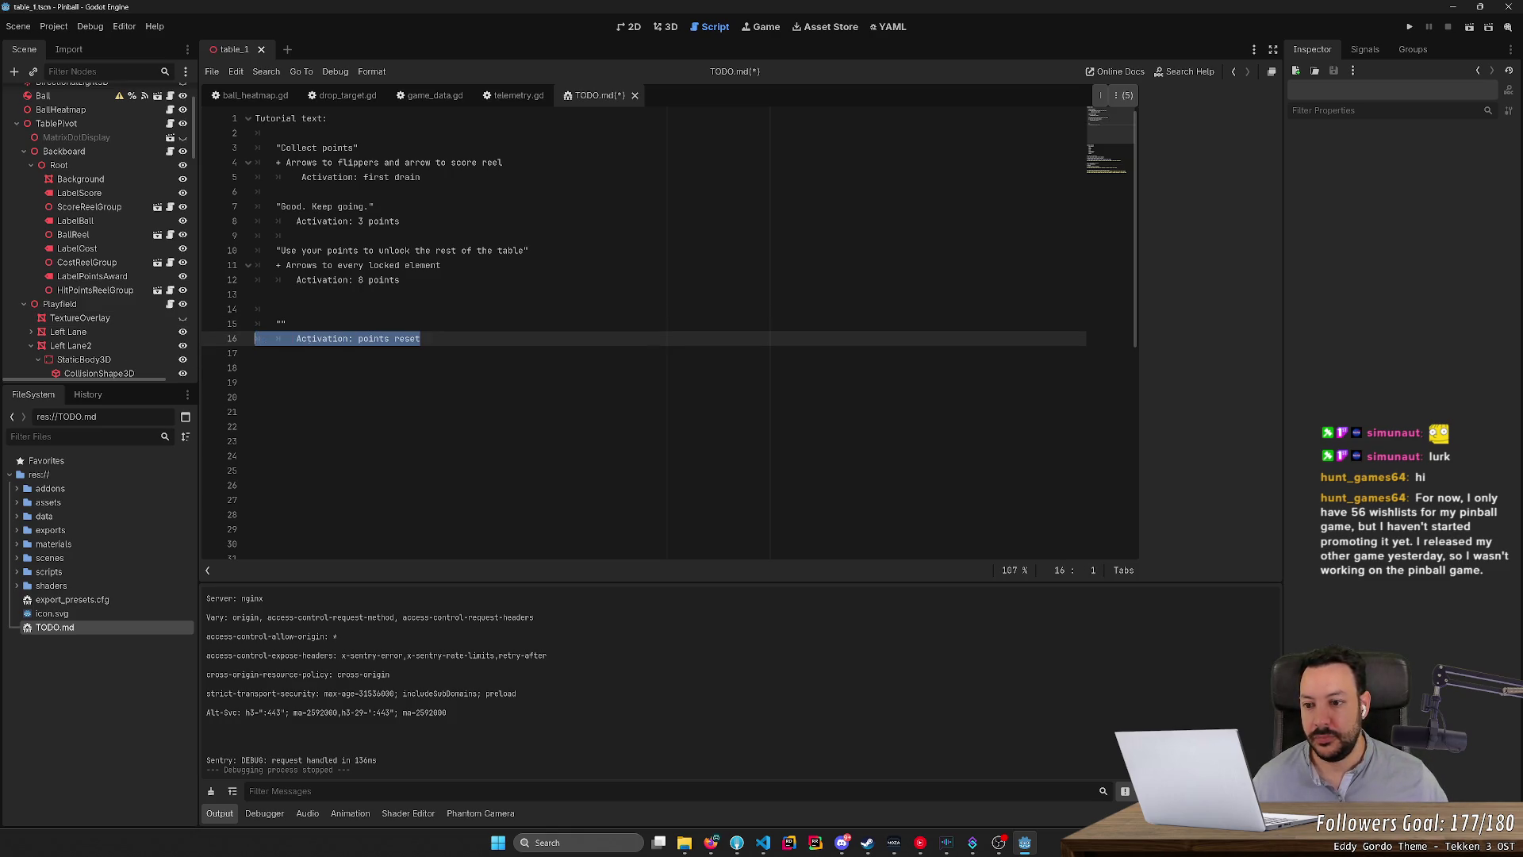
pyautogui.click(420, 367)
pyautogui.moveTo(420, 339)
pyautogui.mouseDown()
pyautogui.moveTo(254, 339)
pyautogui.moveTo(254, 324)
pyautogui.mouseUp()
pyautogui.click(420, 368)
pyautogui.click(400, 280)
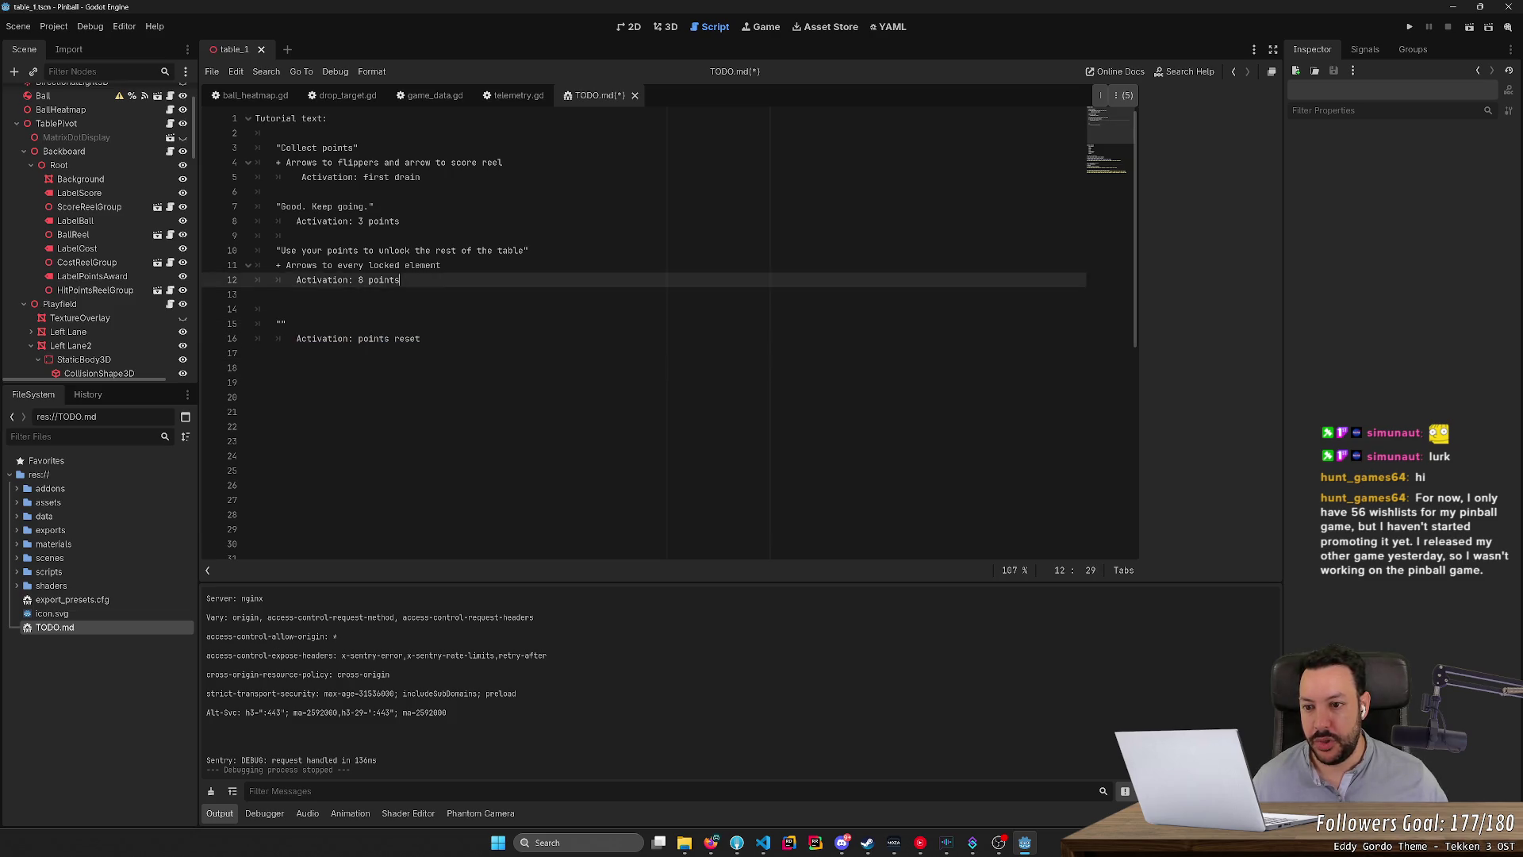
pyautogui.moveTo(400, 280); pyautogui.dragTo(255, 250)
pyautogui.click(287, 324)
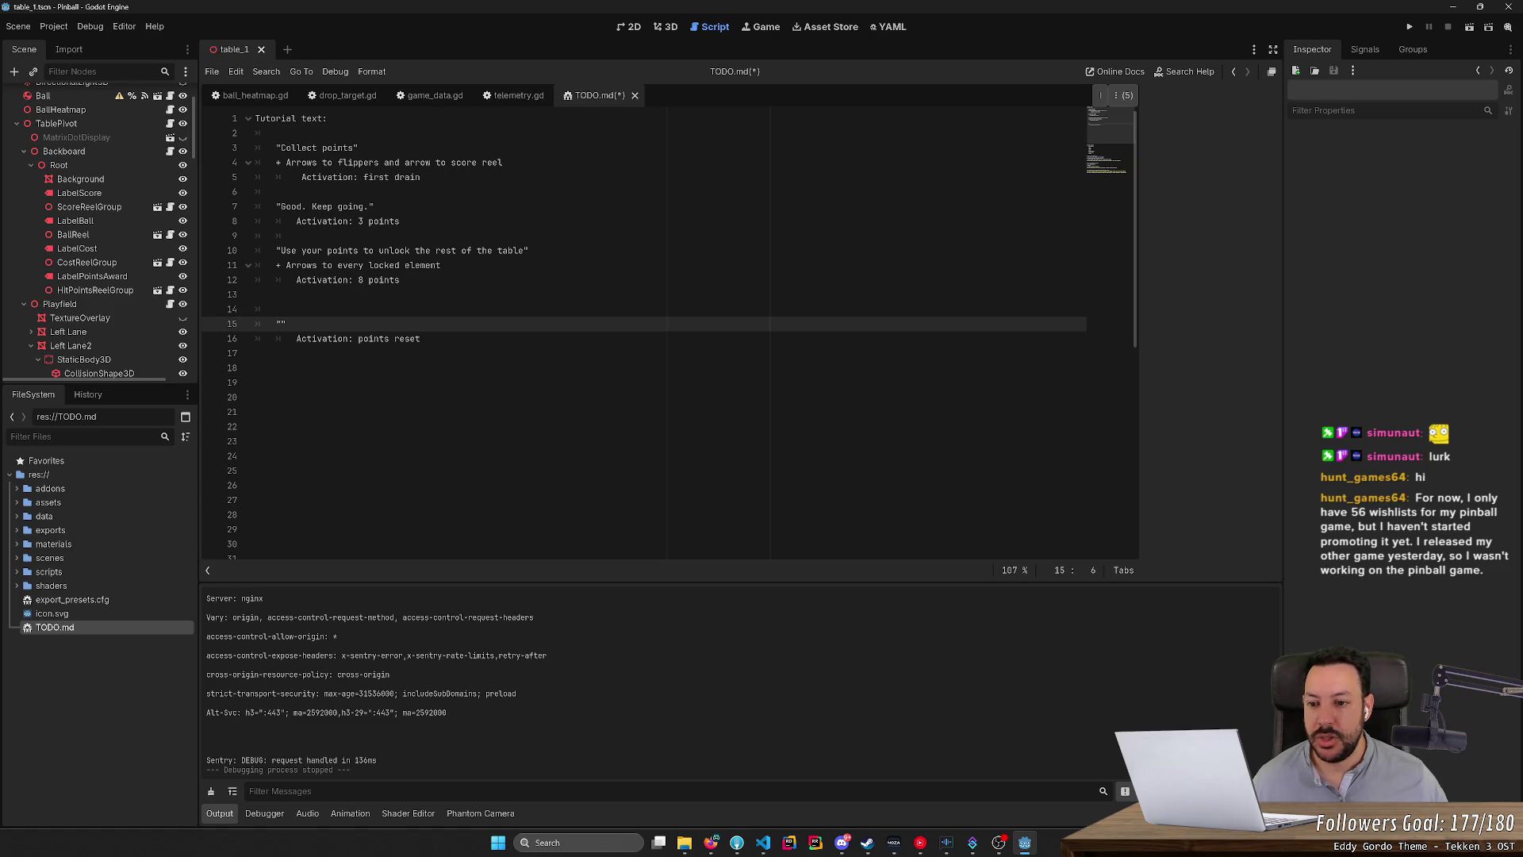
# Set the activation to 'lost 3 balls' and write the 'Oops, you lost your points…' message.
pyautogui.click(389, 338)
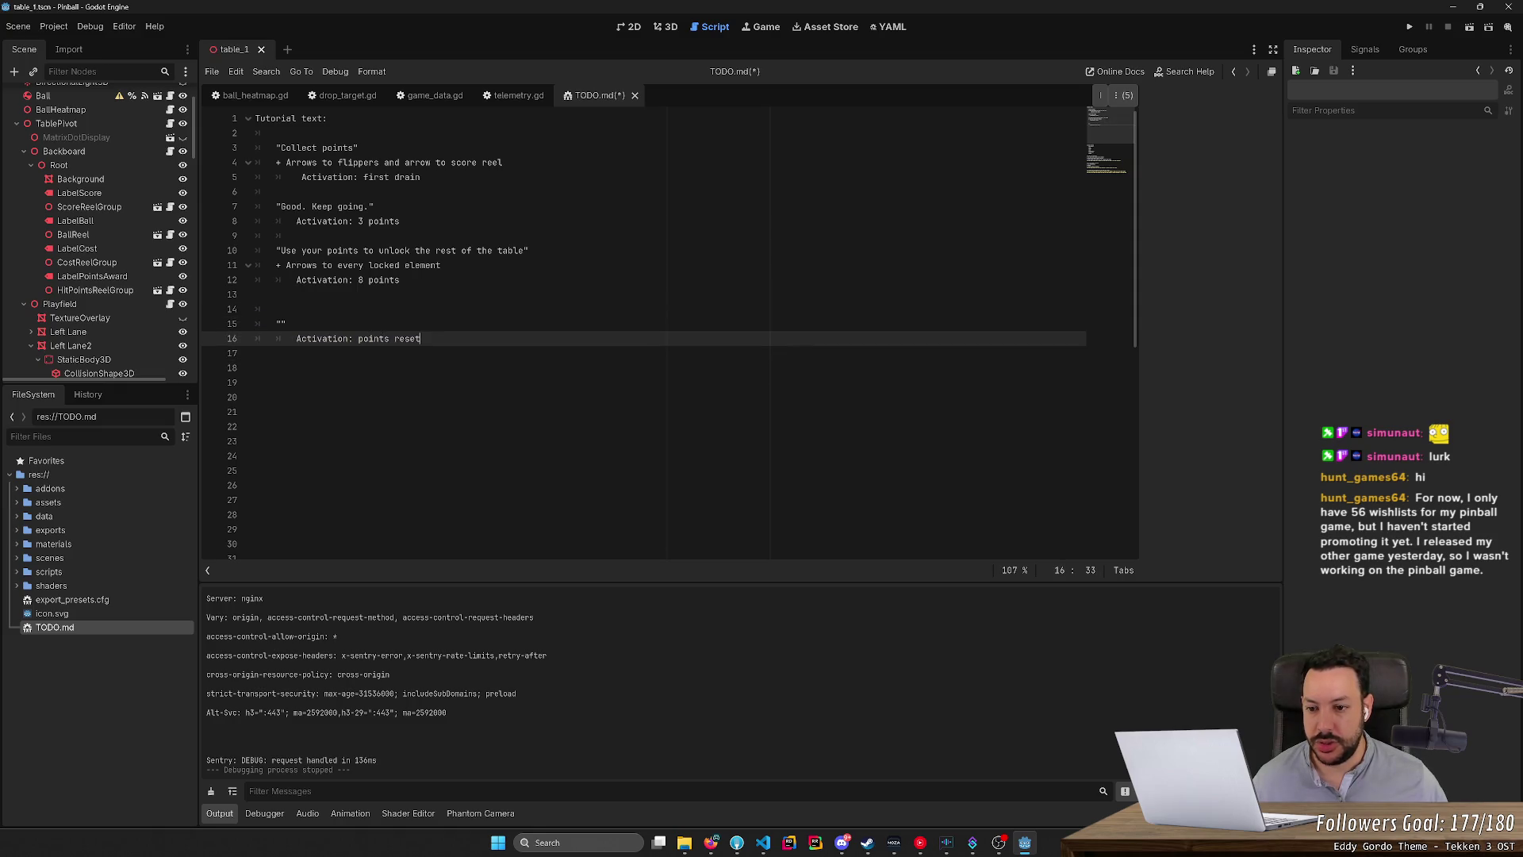
pyautogui.hotkey('ctrl', 'shift', 'Left')
pyautogui.hotkey('ctrl', 'shift', 'Left')
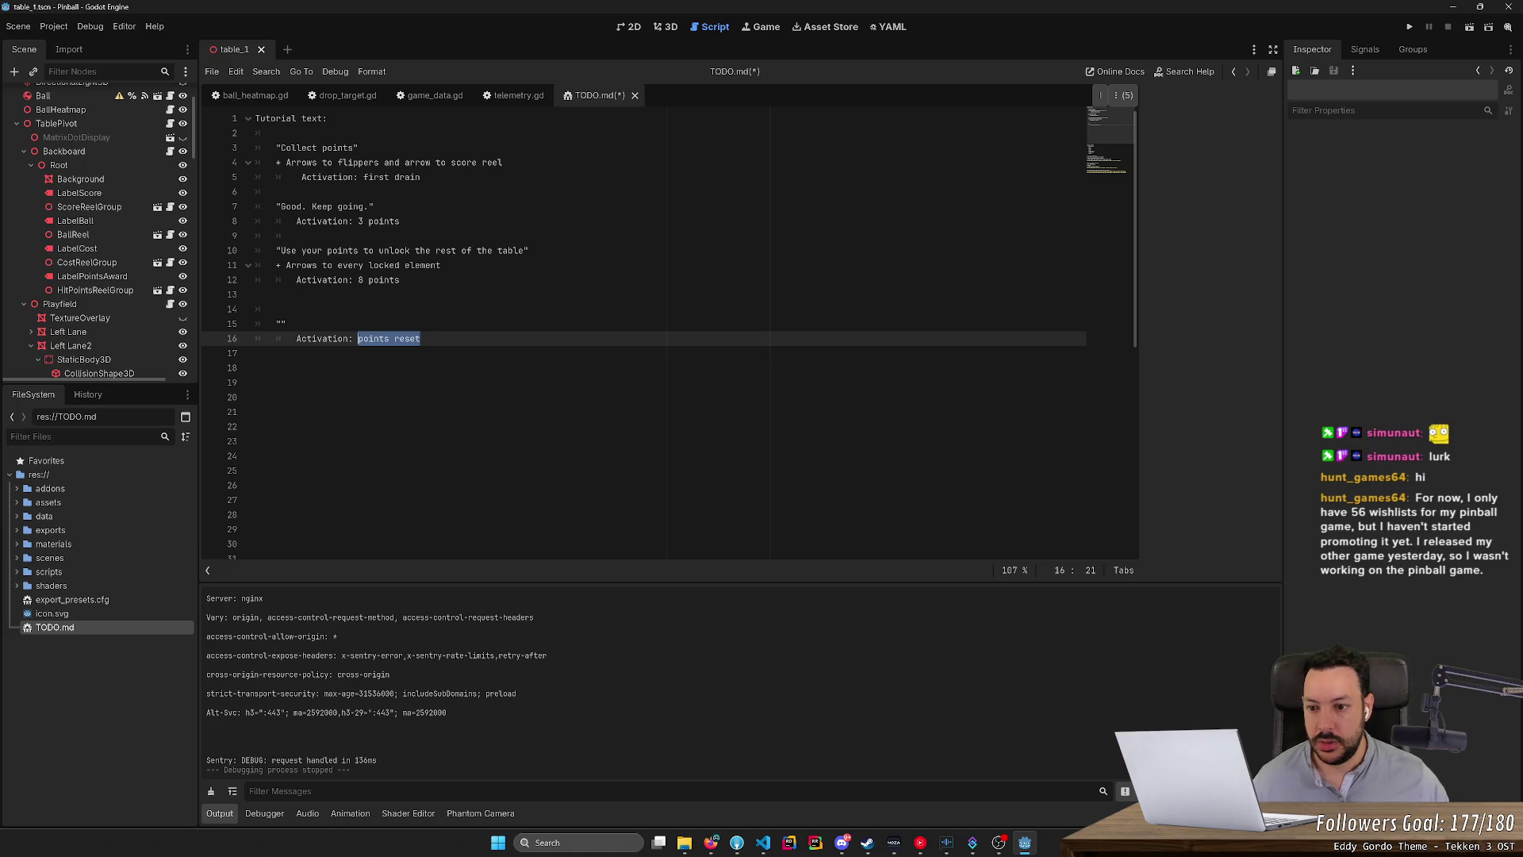
pyautogui.write('lost 3')
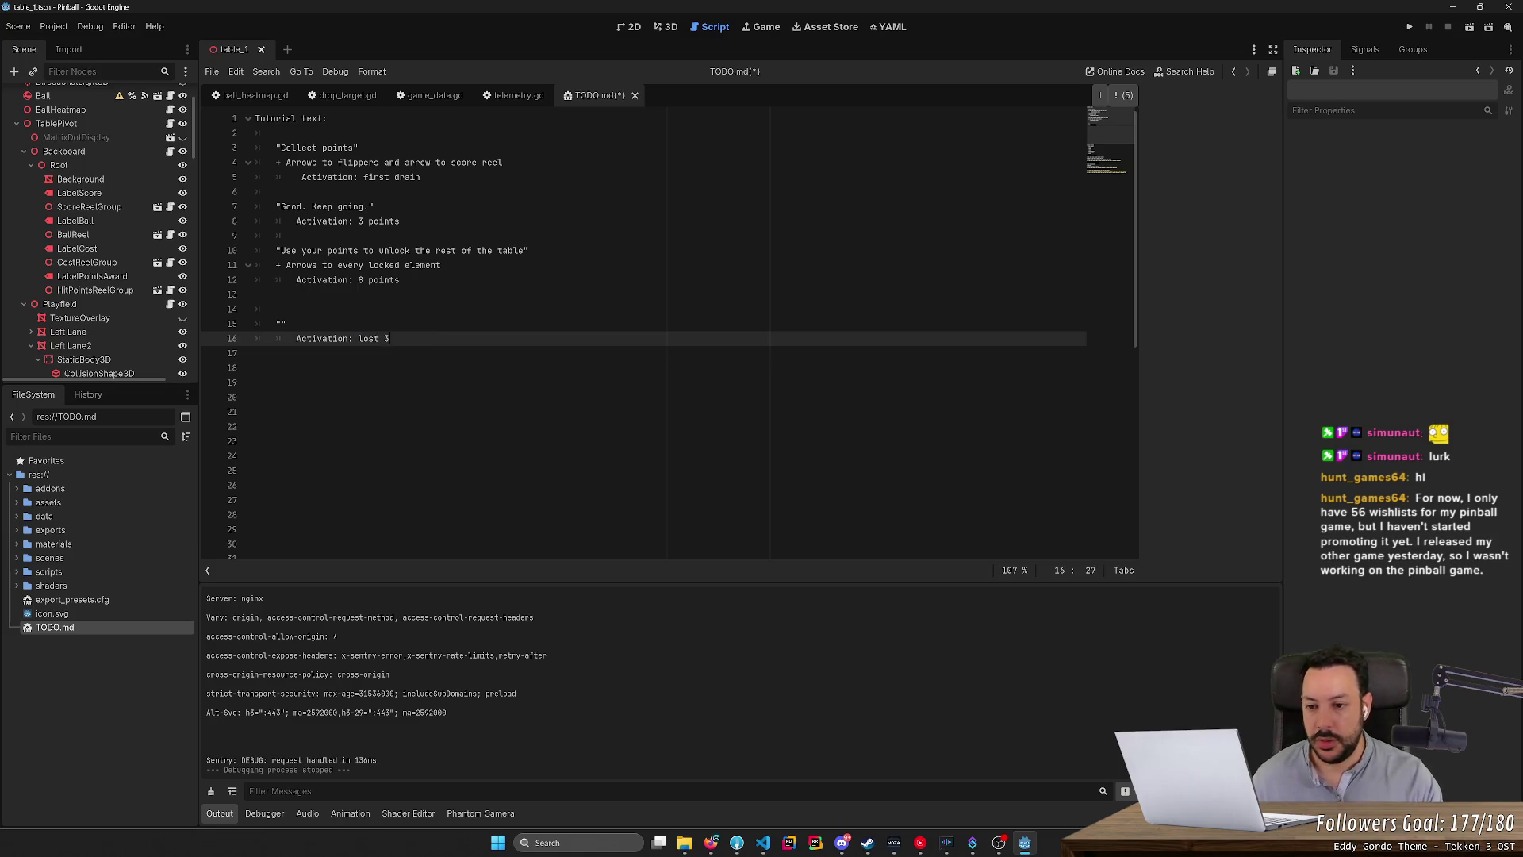
pyautogui.write(' balls')
pyautogui.click(281, 324)
pyautogui.write('Oo')
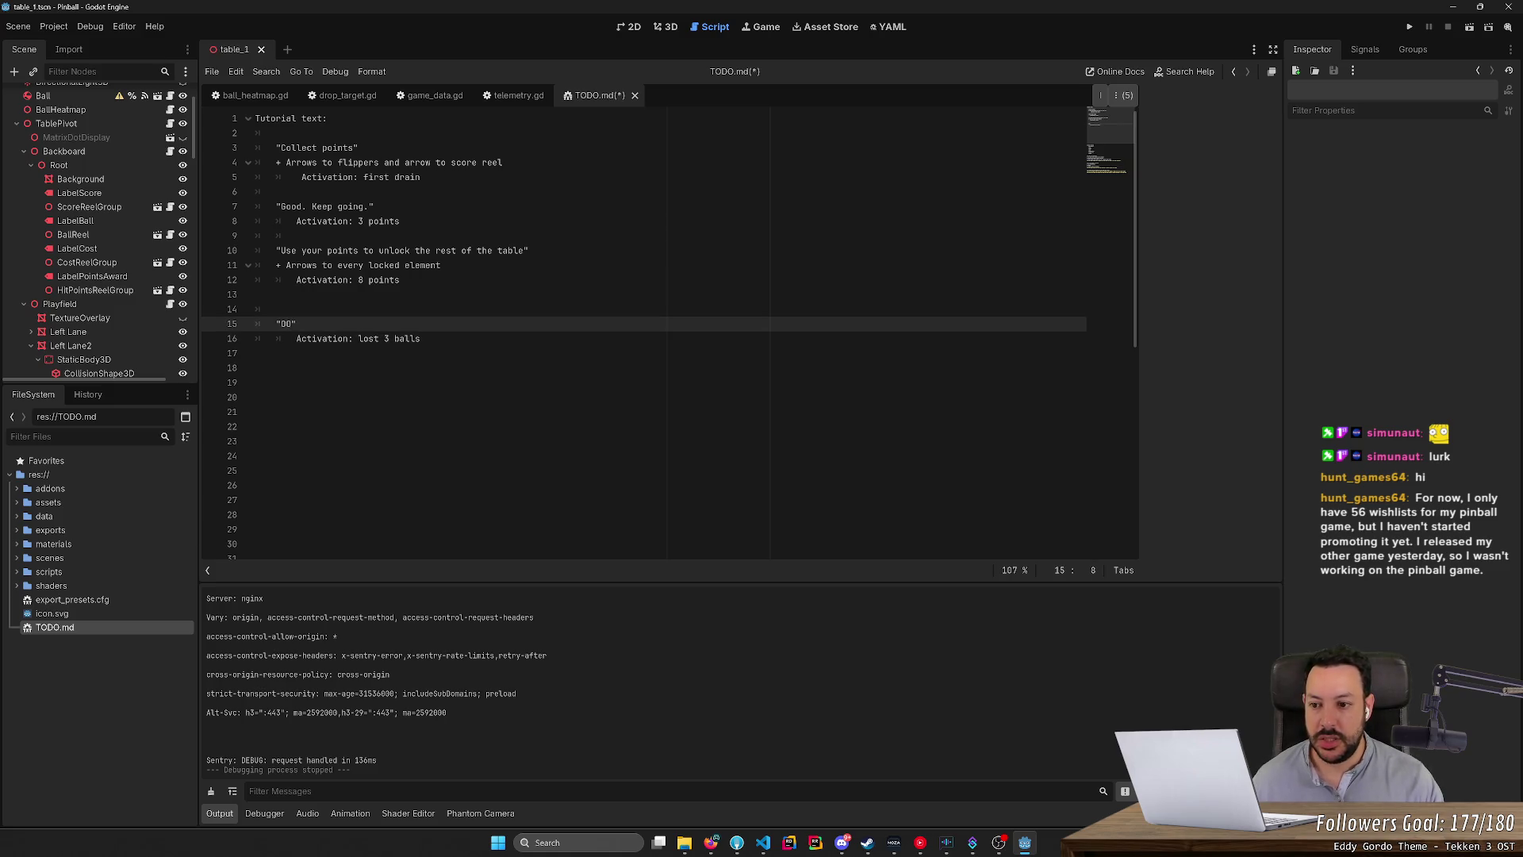
pyautogui.write('ops')
pyautogui.press('BackSpace')
pyautogui.press('BackSpace')
pyautogui.press('BackSpace')
pyautogui.write('ps, you lost your points.')
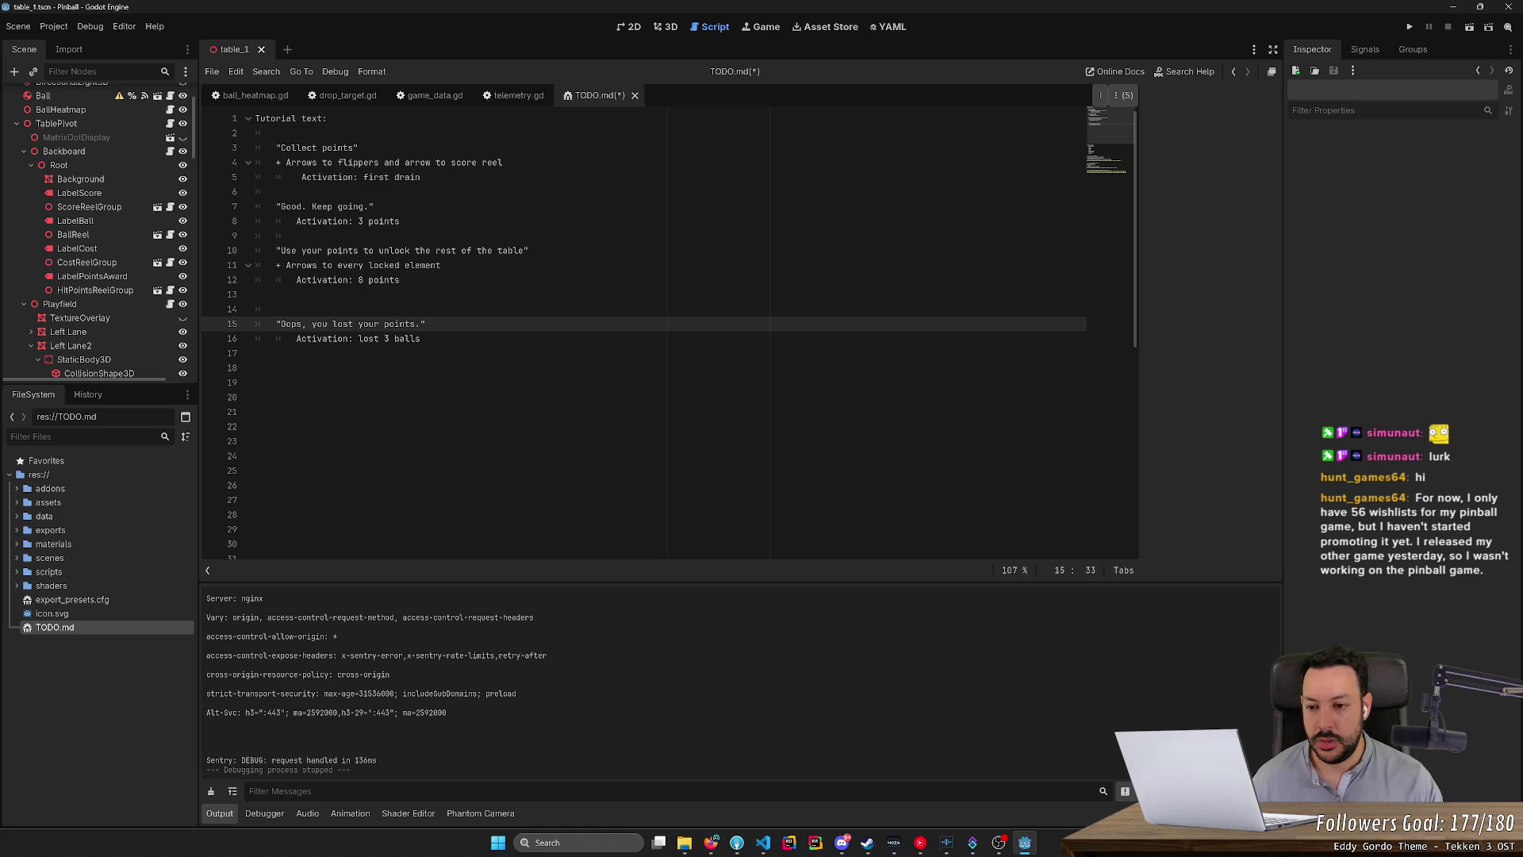
pyautogui.write(' You need to sep')
pyautogui.press('BackSpace')
pyautogui.press('BackSpace')
pyautogui.write('pend them bef')
pyautogui.write('ore ')
pyautogui.write('that happens agai')
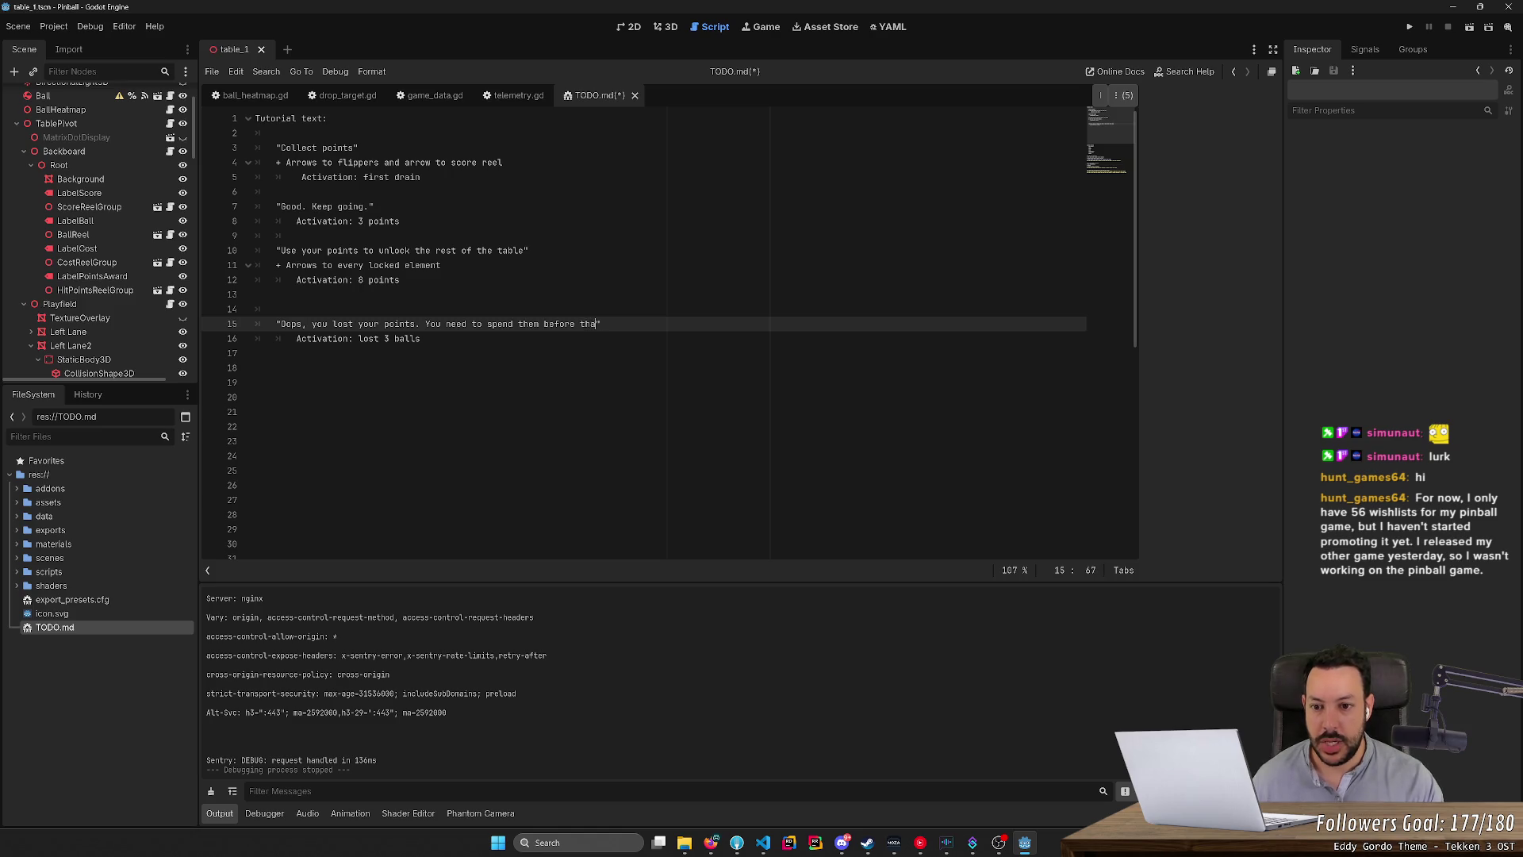
pyautogui.write('n')
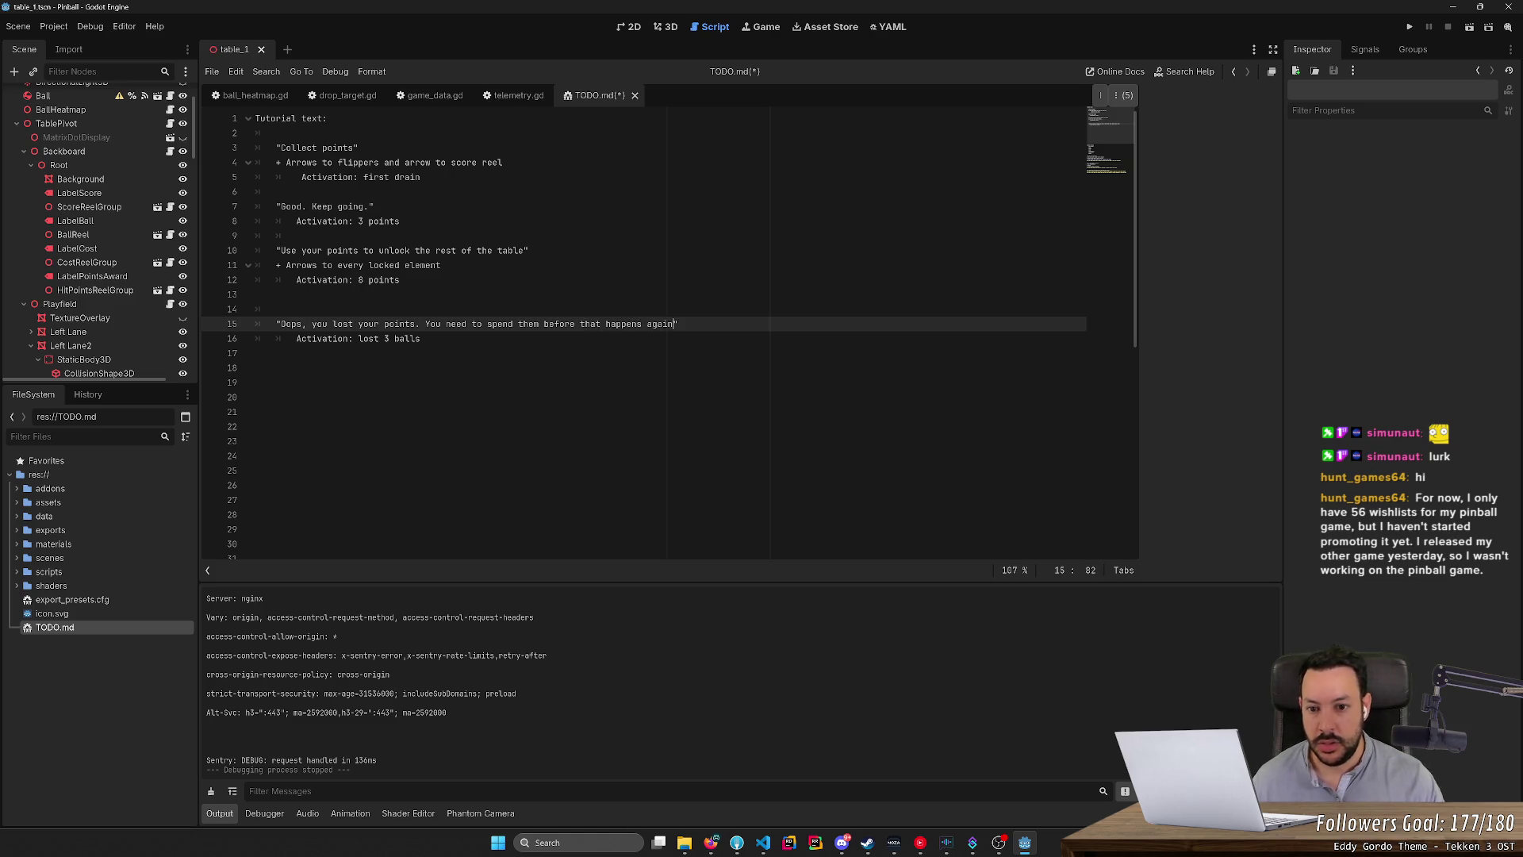
# Add '+ Arrows to Shop' on a new line under the Oops message.
pyautogui.press('Return')
pyautogui.write('+ Arrows')
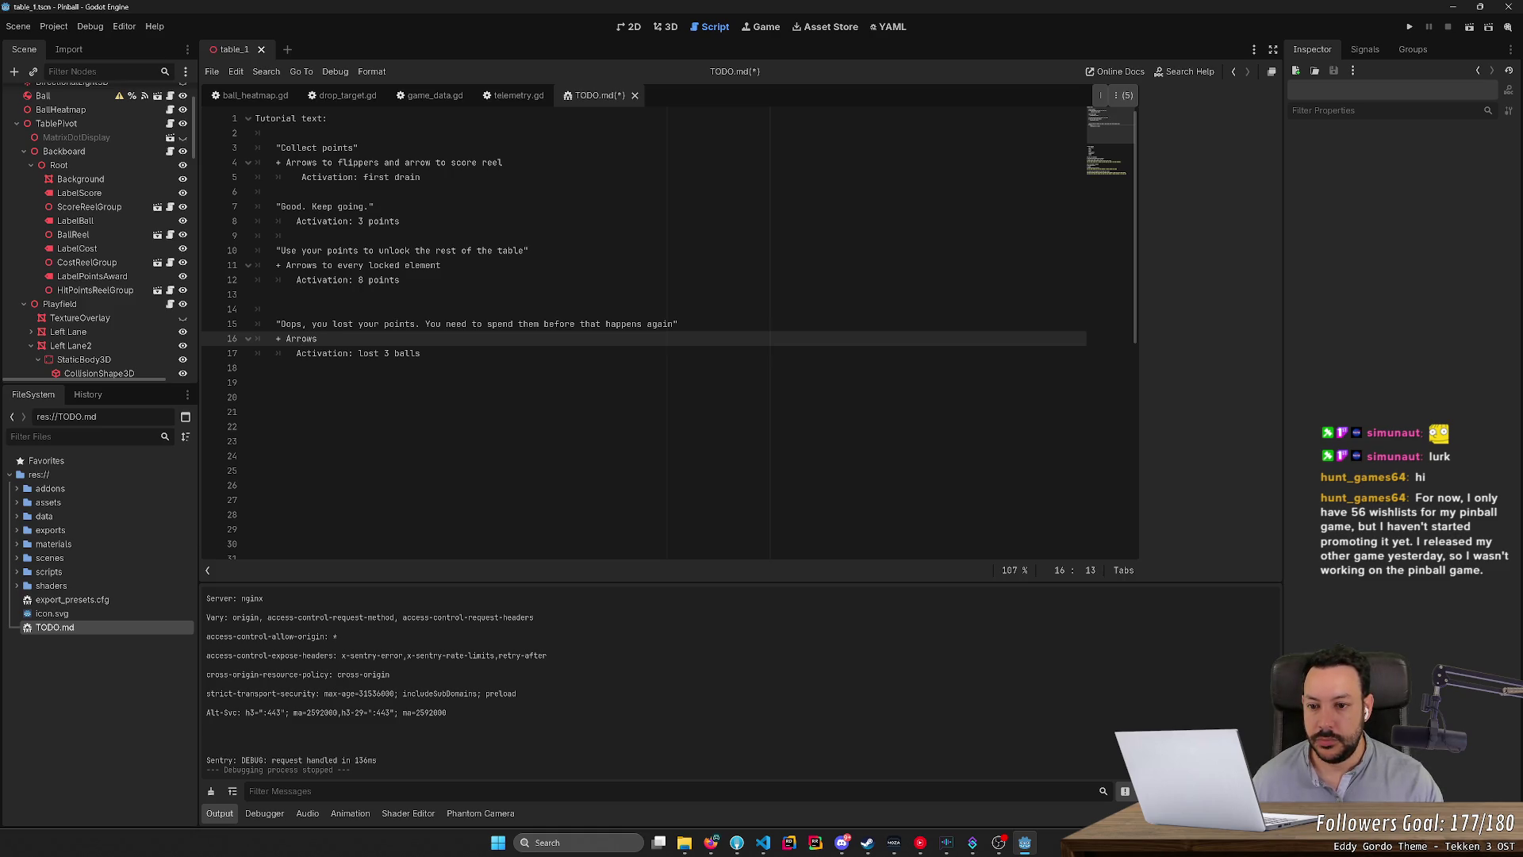
pyautogui.press('BackSpace')
pyautogui.press('BackSpace')
pyautogui.press('BackSpace')
pyautogui.press('Return')
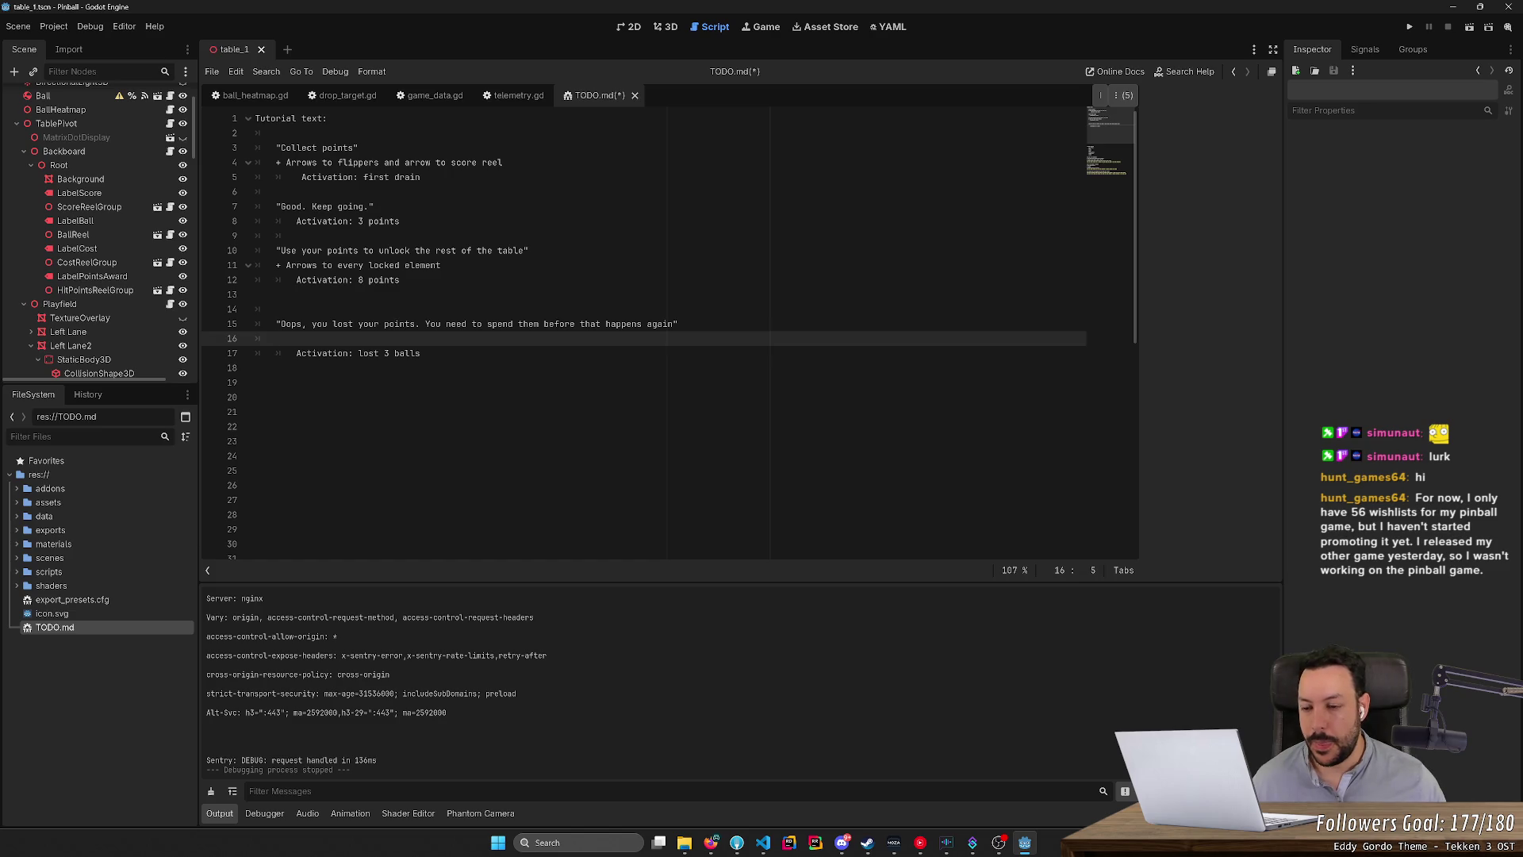
pyautogui.write('+Arrows')
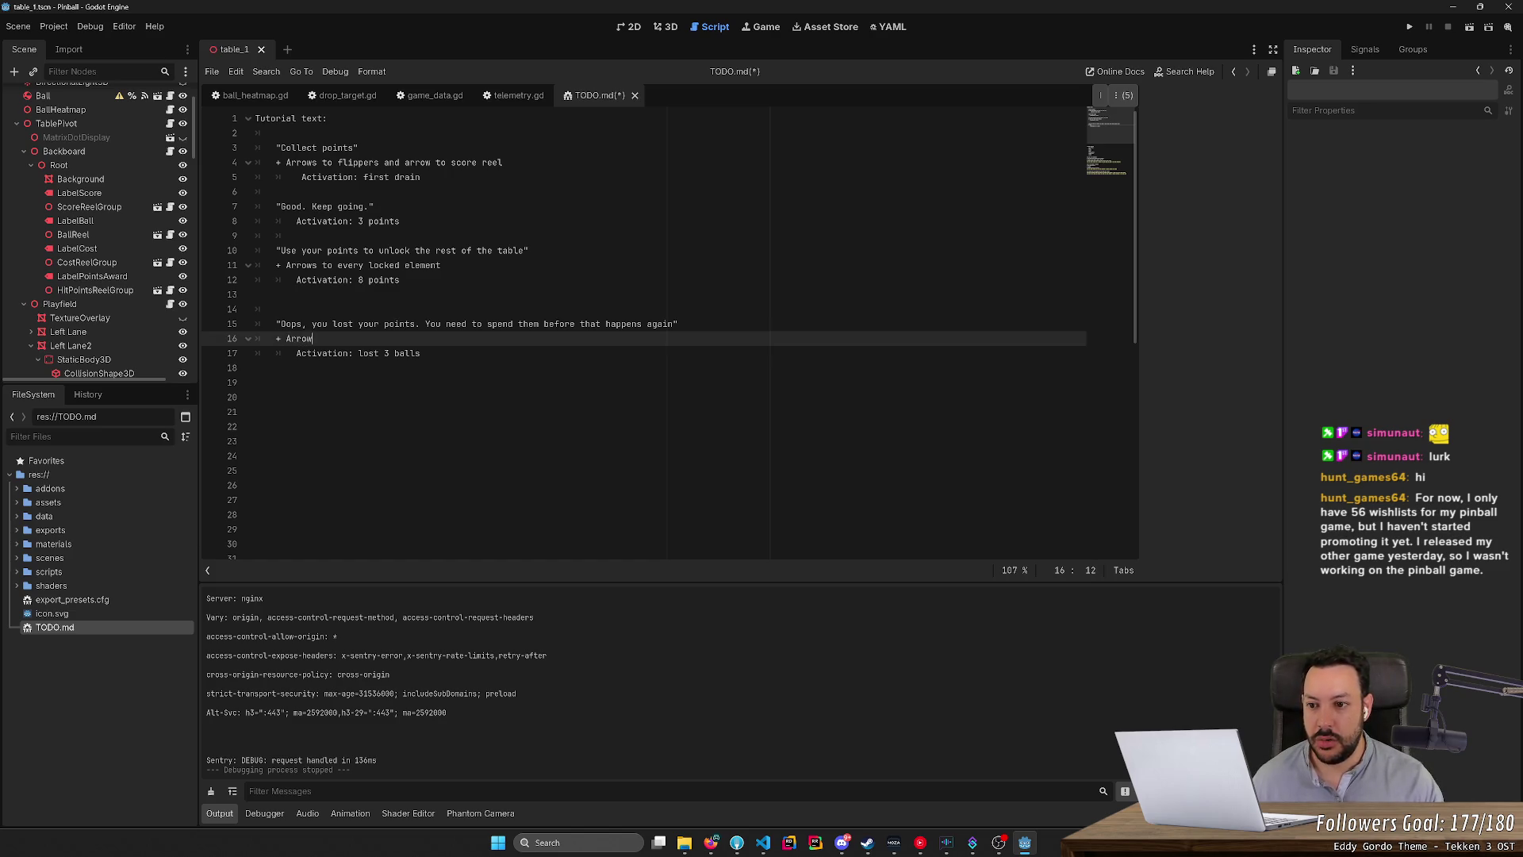
pyautogui.write(' to Shop')
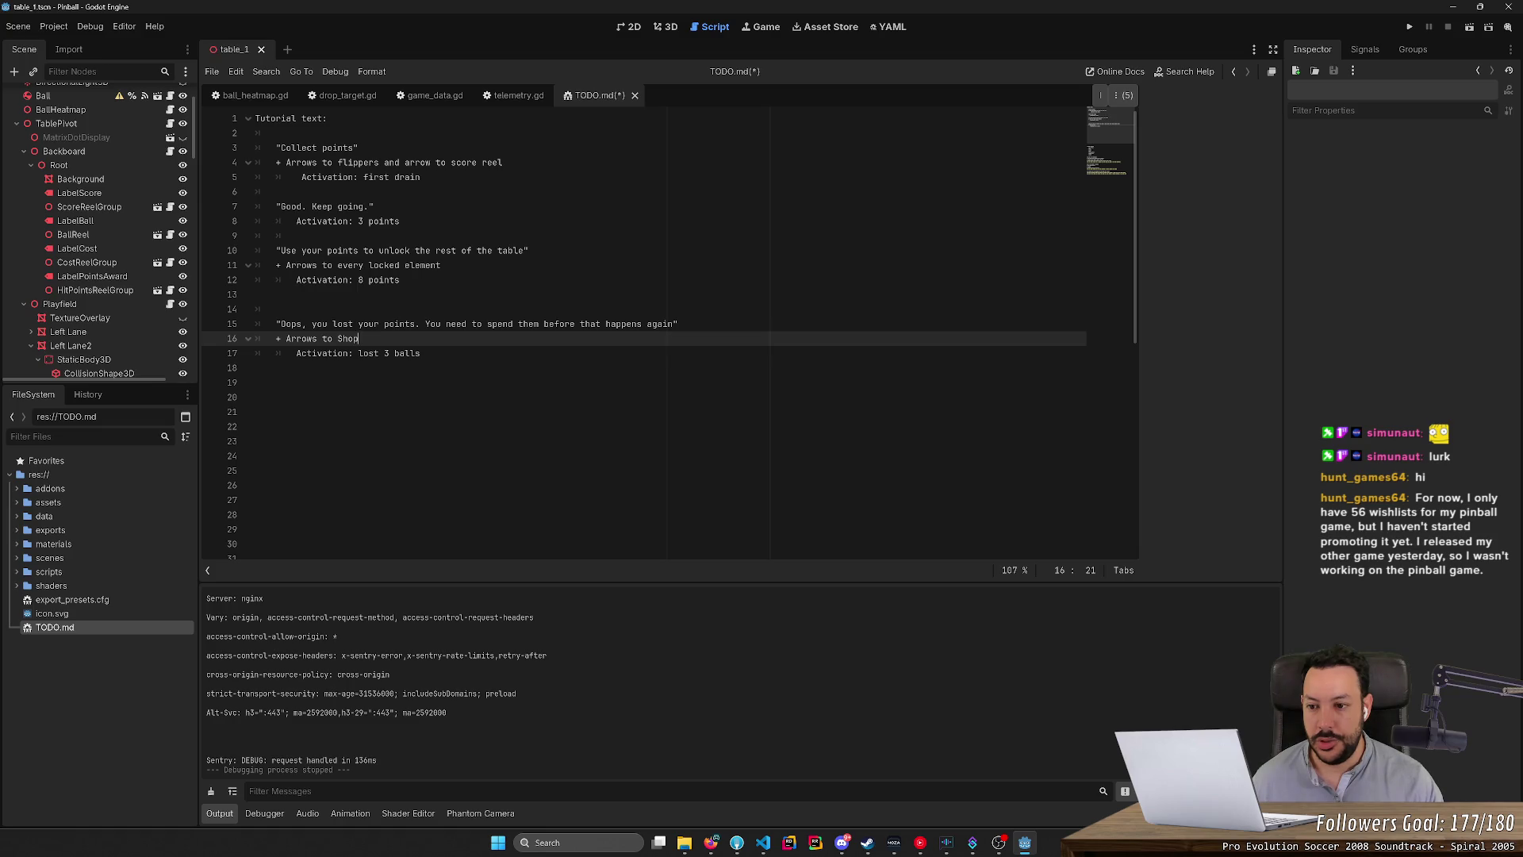
pyautogui.click(671, 28)
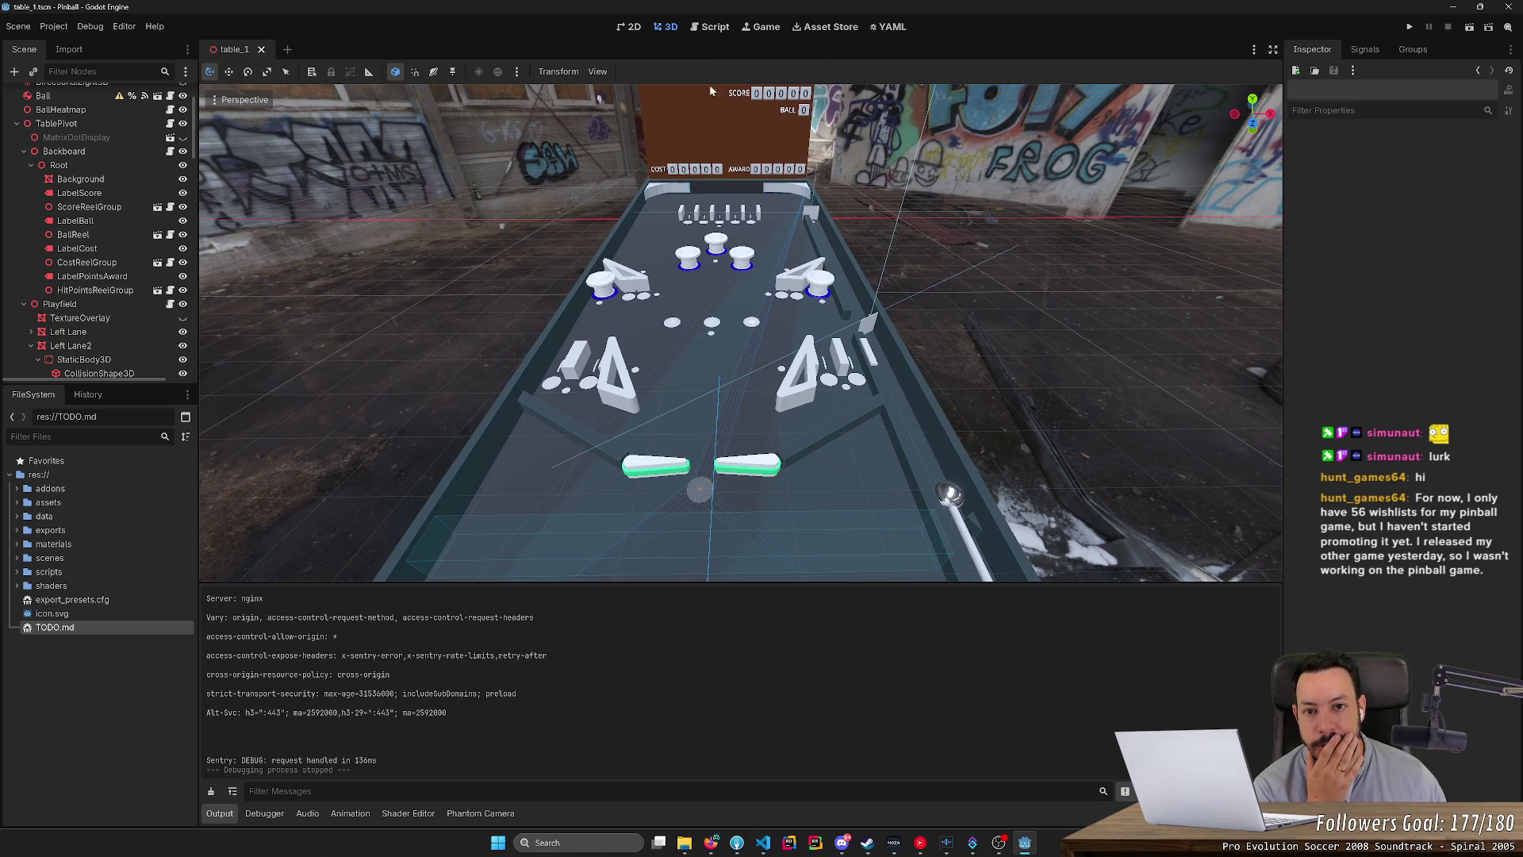
pyautogui.click(705, 30)
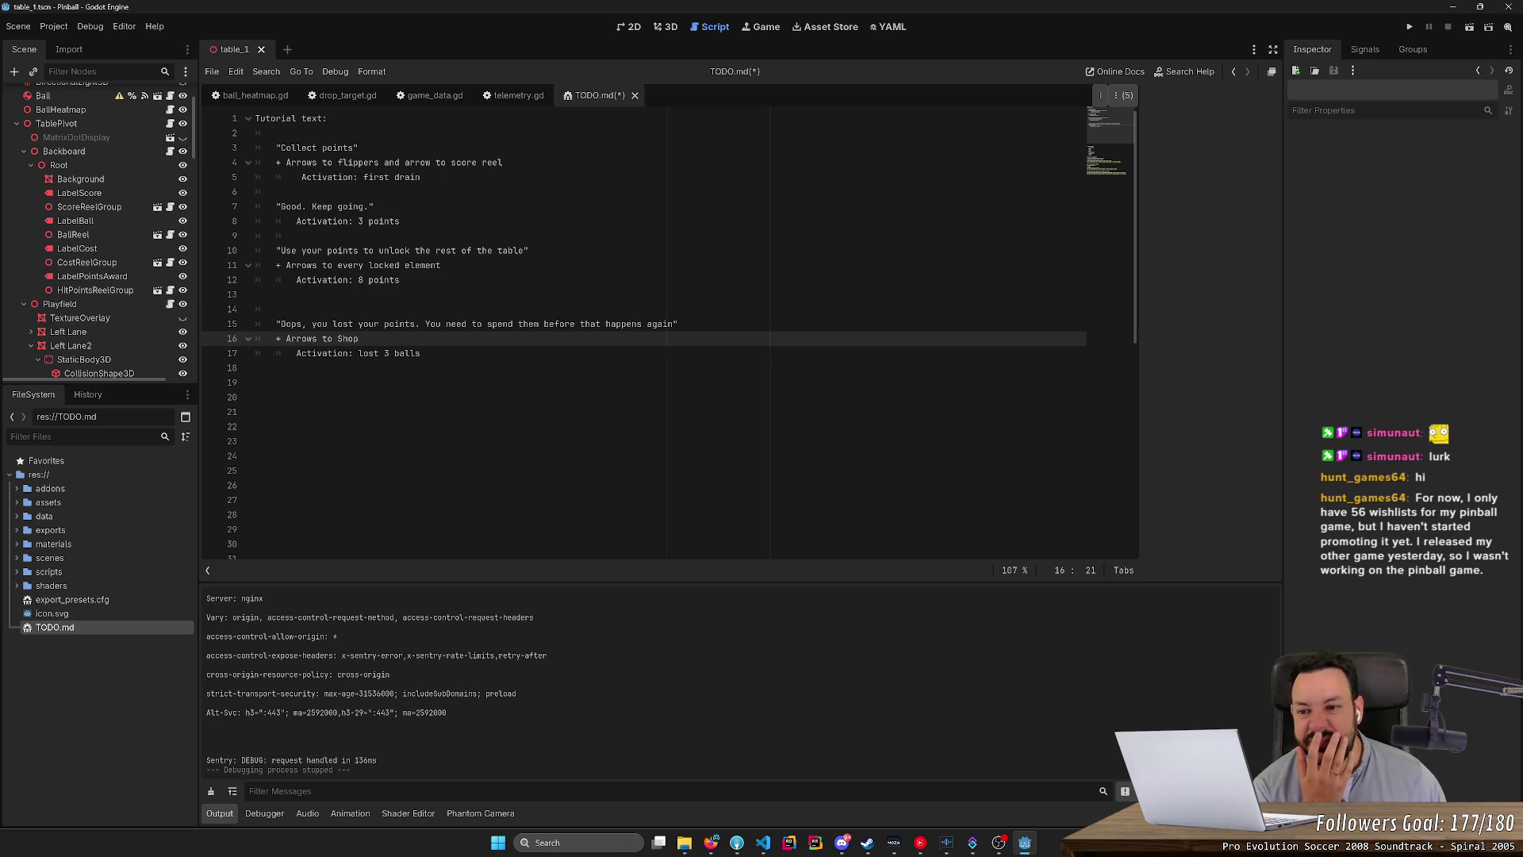
# Move the '+ Arrows to Shop' line down and paste a copy of the lines 10–12 step onto line 18.
pyautogui.moveTo(401, 280); pyautogui.dragTo(145, 252)
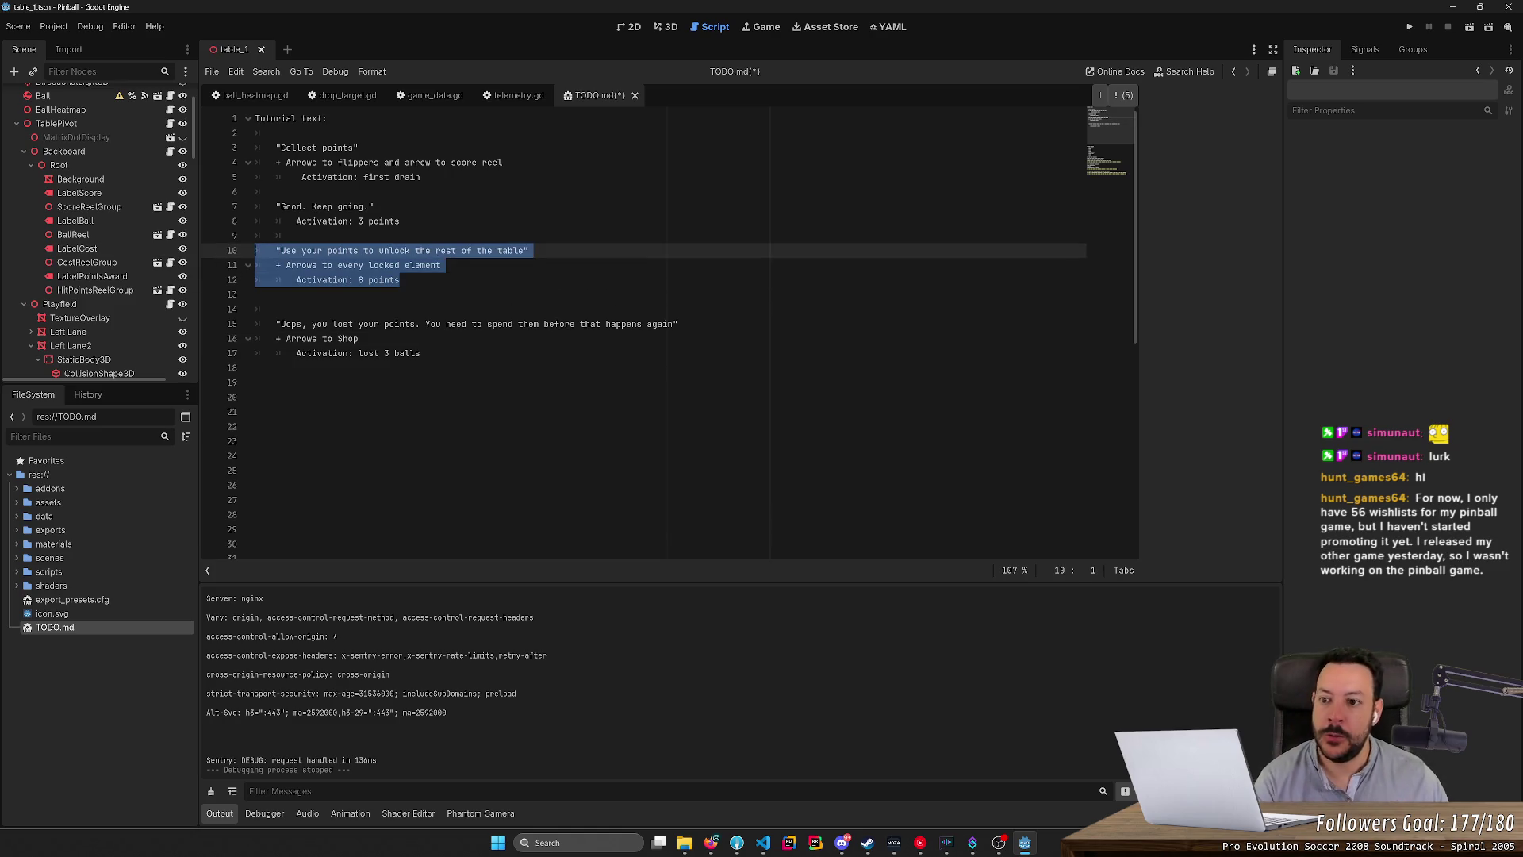
pyautogui.click(256, 295)
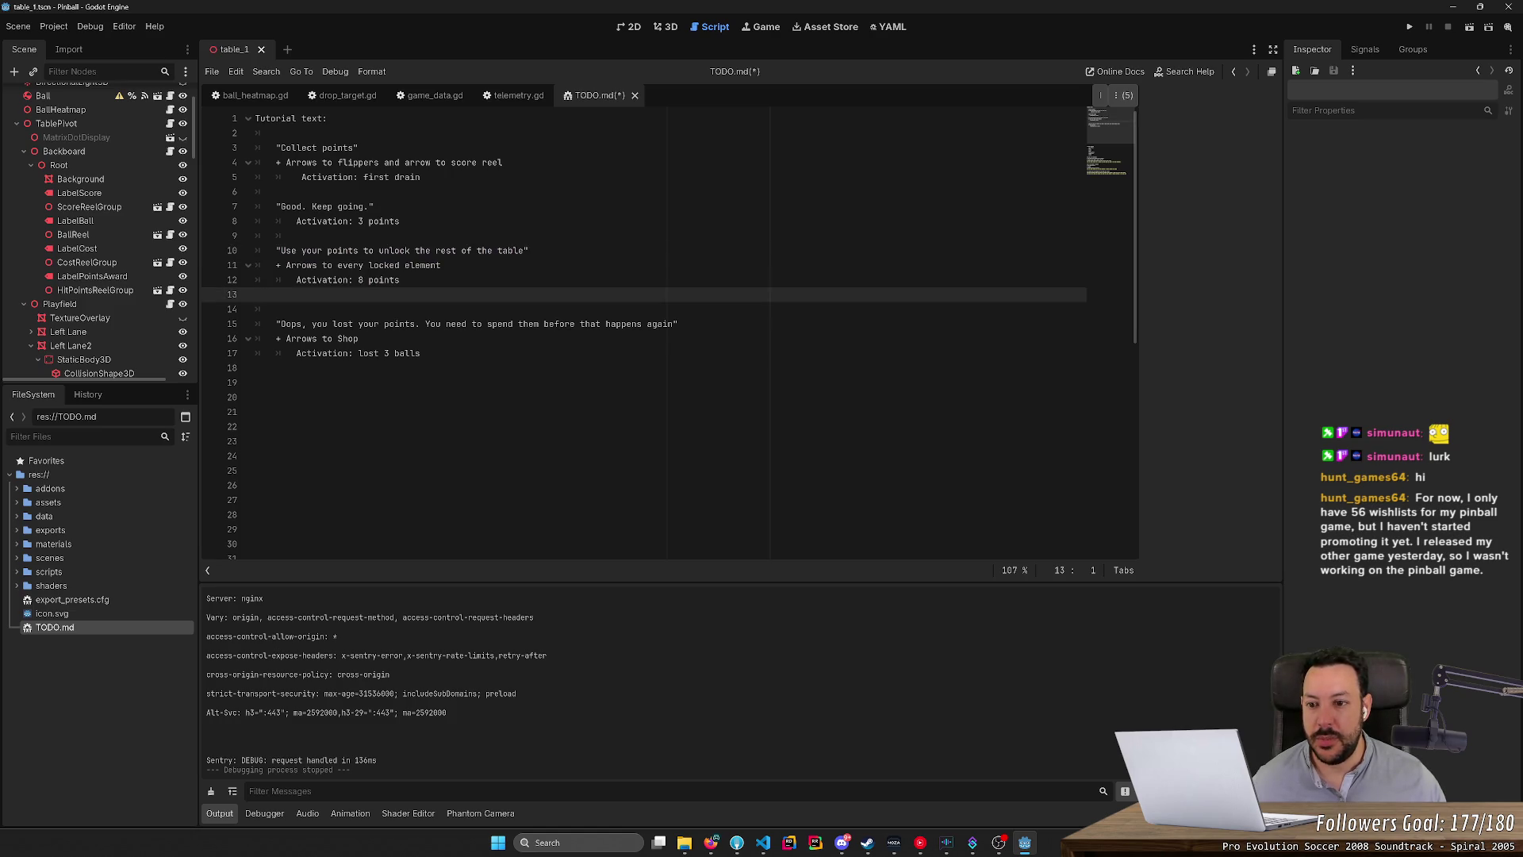
pyautogui.moveTo(359, 339); pyautogui.dragTo(681, 324)
pyautogui.hotkey('ctrl', 'x')
pyautogui.click(256, 353)
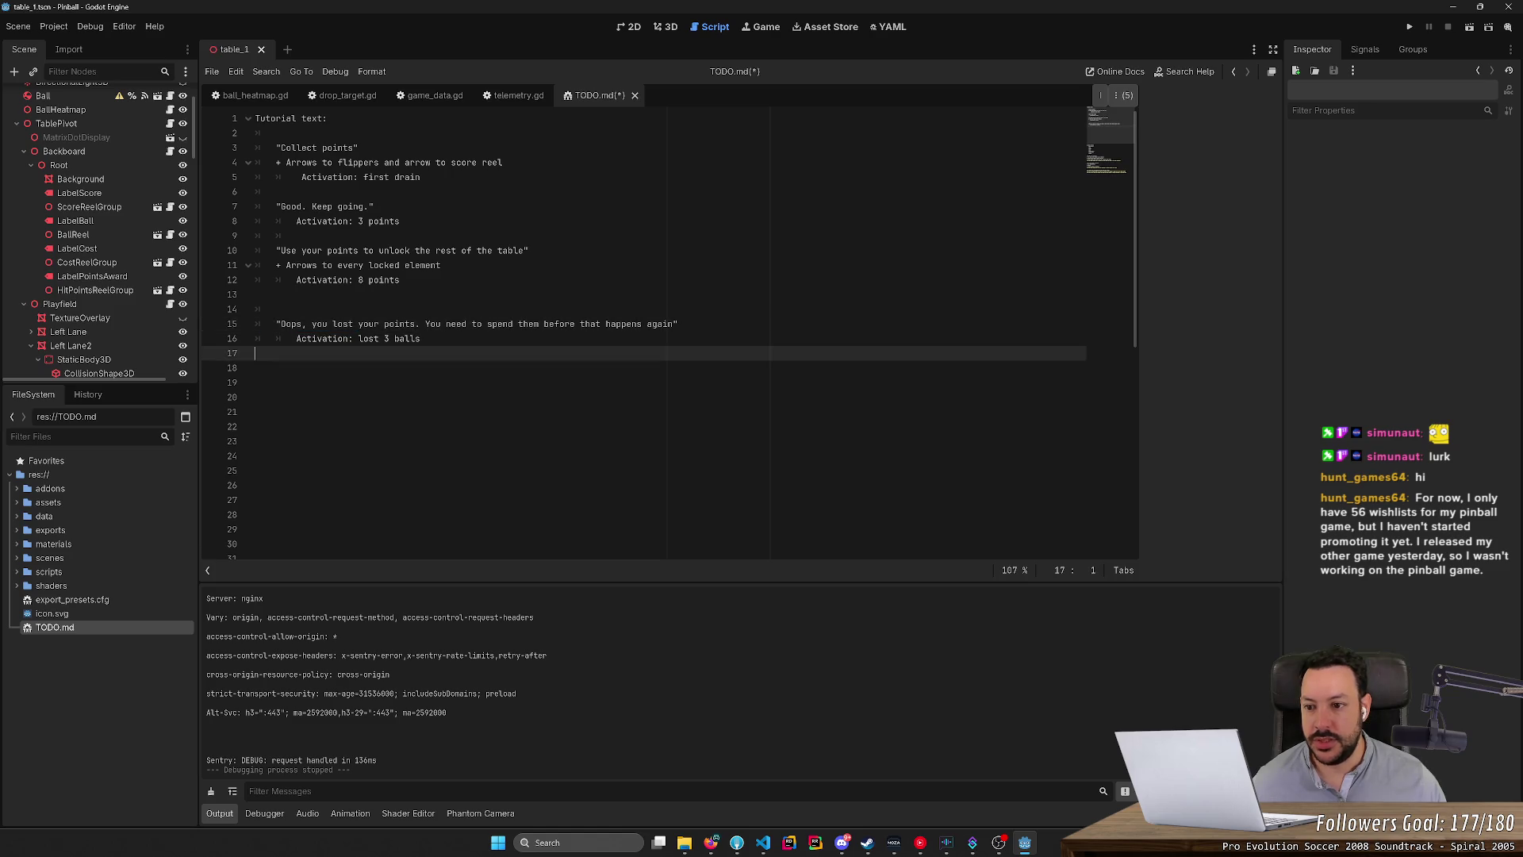
pyautogui.click(256, 367)
pyautogui.hotkey('ctrl', 'v')
pyautogui.click(405, 279)
pyautogui.moveTo(404, 279); pyautogui.dragTo(255, 249)
pyautogui.click(255, 367)
pyautogui.hotkey('ctrl', 'v')
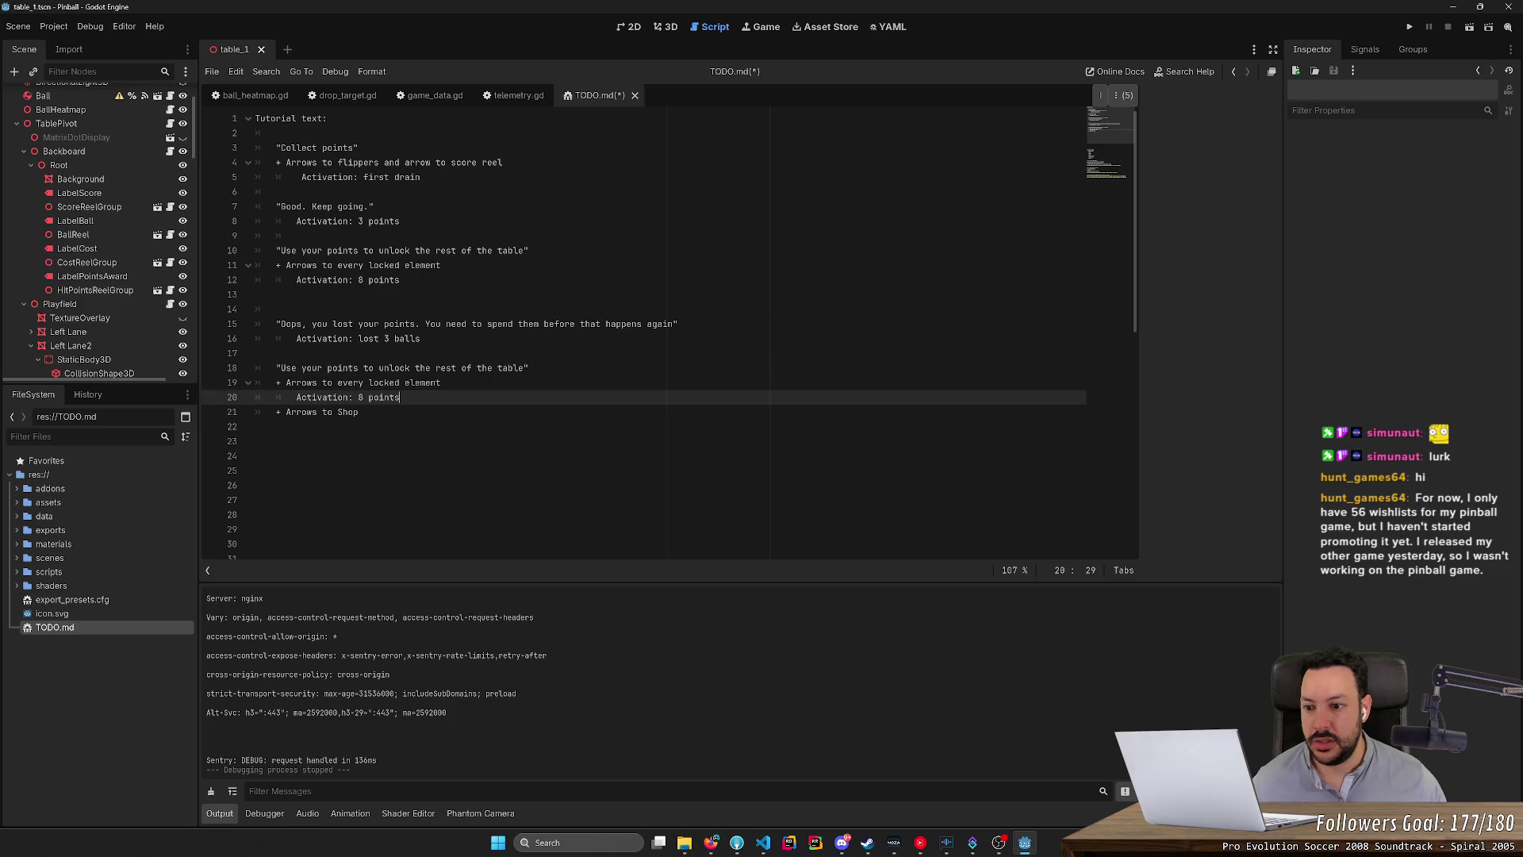
pyautogui.press('Down')
pyautogui.hotkey('ctrl', 'x')
# Rewrite the copied step's sentence as "You can exchange your points in the Shop.".
pyautogui.moveTo(276, 368); pyautogui.dragTo(529, 368)
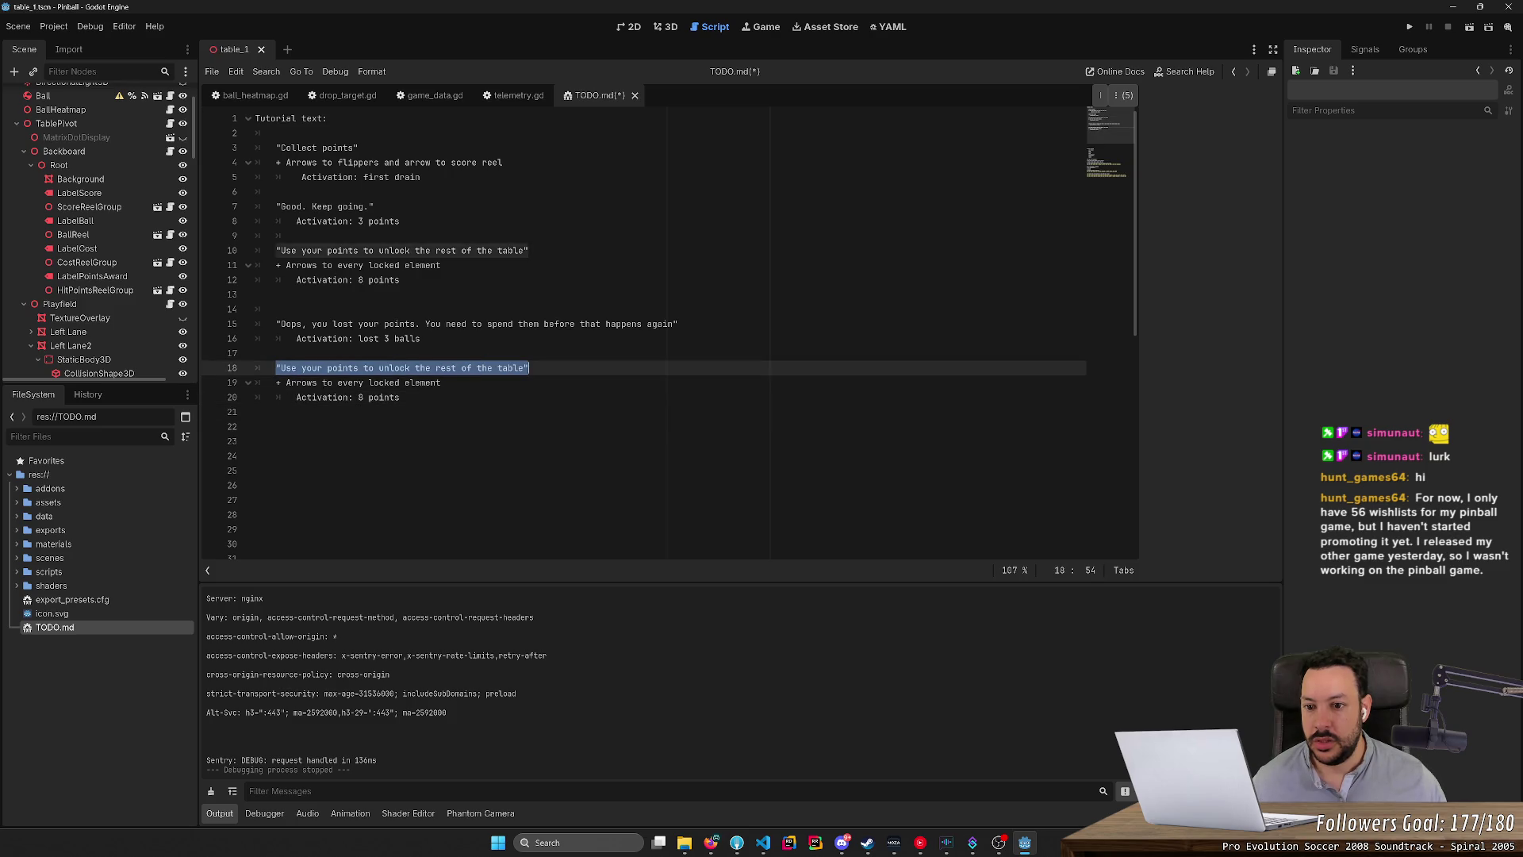
pyautogui.write('"')
pyautogui.press('BackSpace')
pyautogui.press('BackSpace')
pyautogui.press('BackSpace')
pyautogui.press('BackSpace')
pyautogui.press('BackSpace')
pyautogui.press('BackSpace')
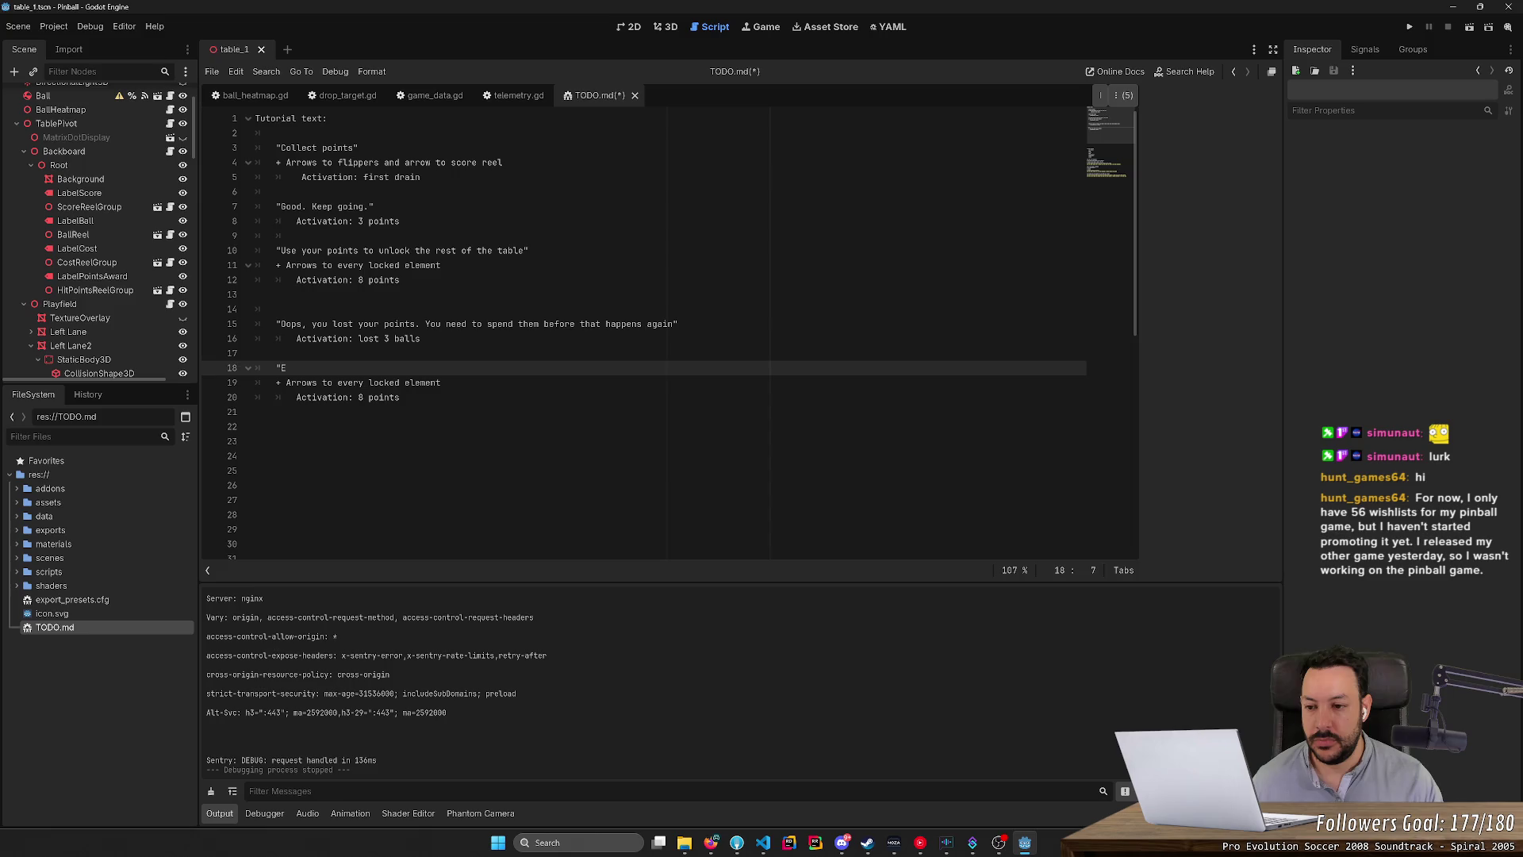
pyautogui.write('xchan')
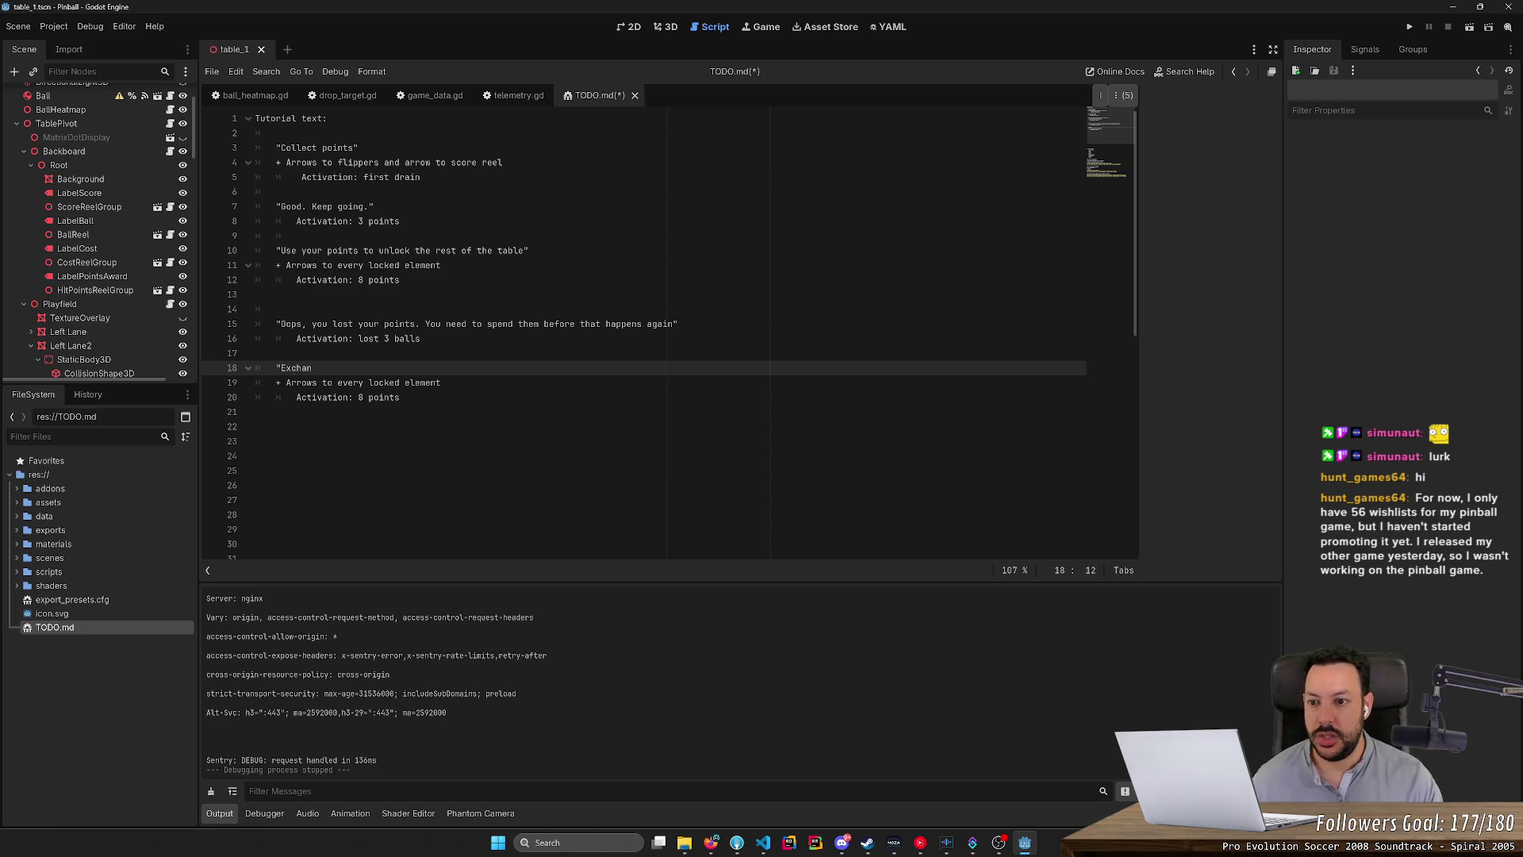
pyautogui.press('BackSpace')
pyautogui.press('BackSpace')
pyautogui.press('BackSpace')
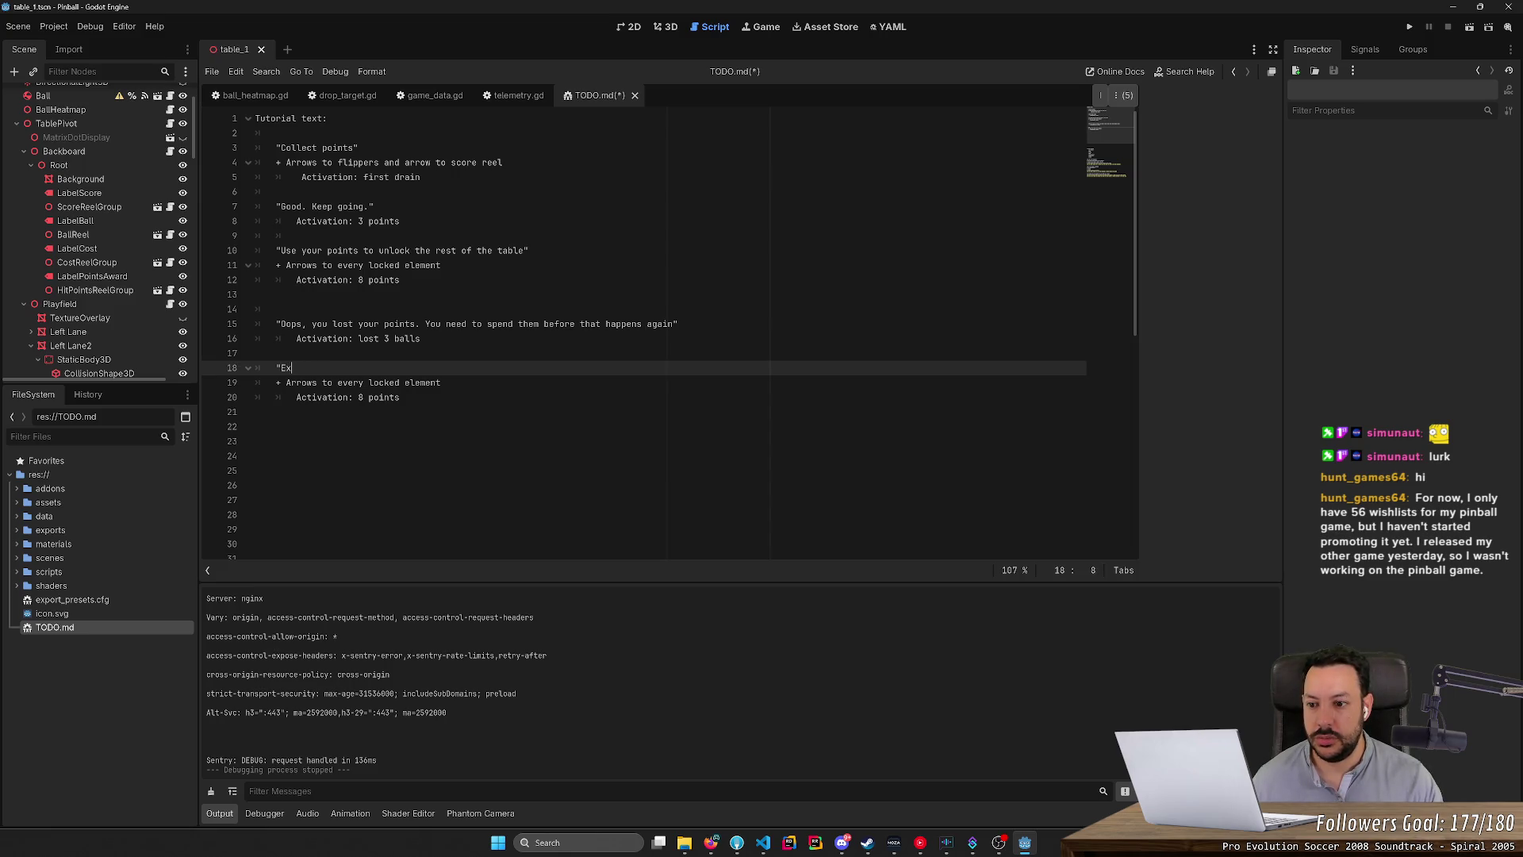
pyautogui.write('You can excha')
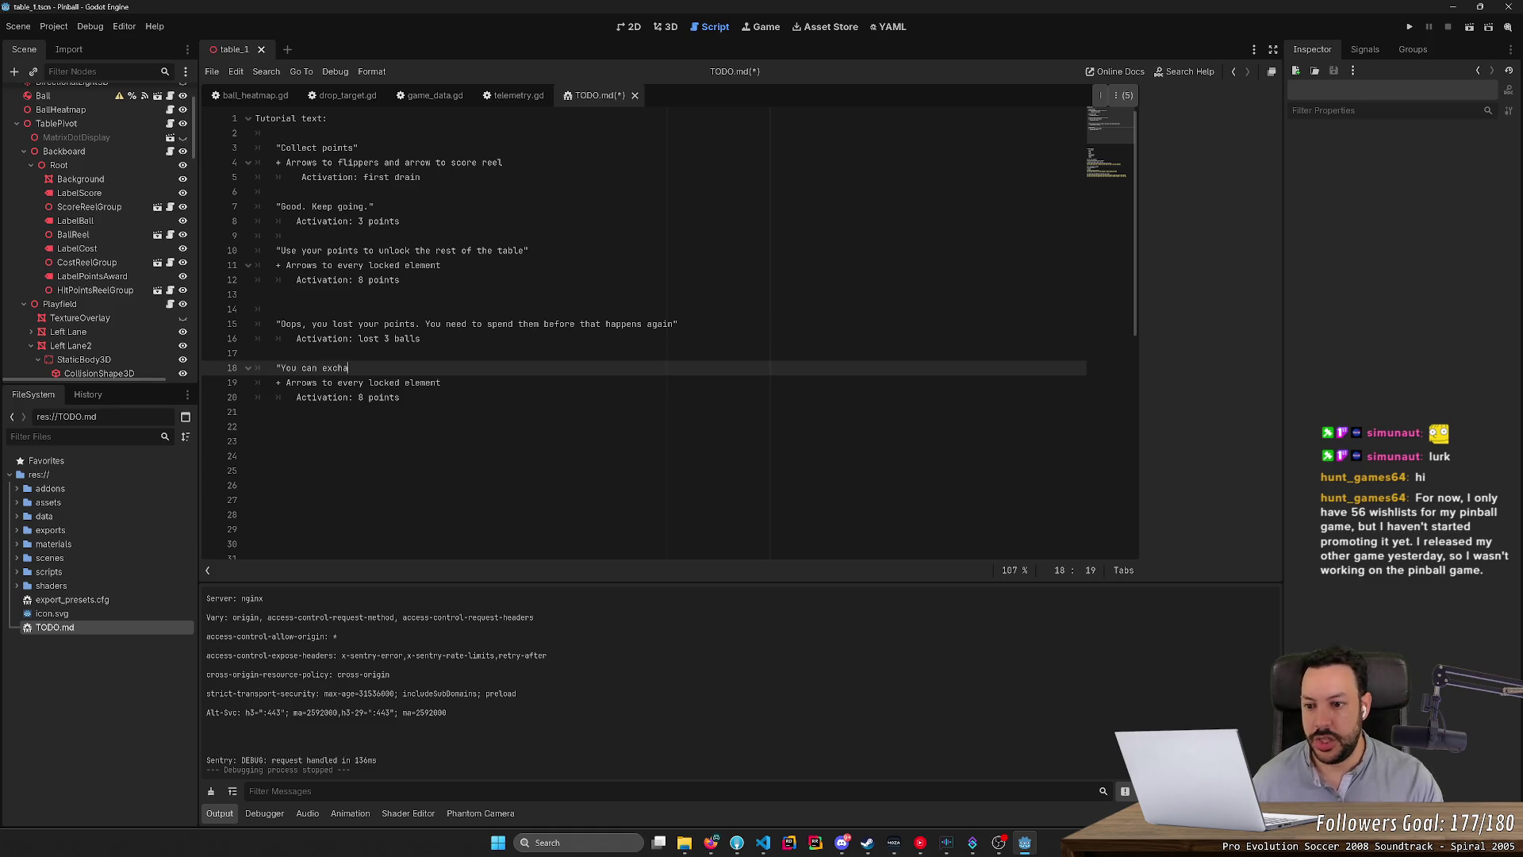
pyautogui.write('nge your points here')
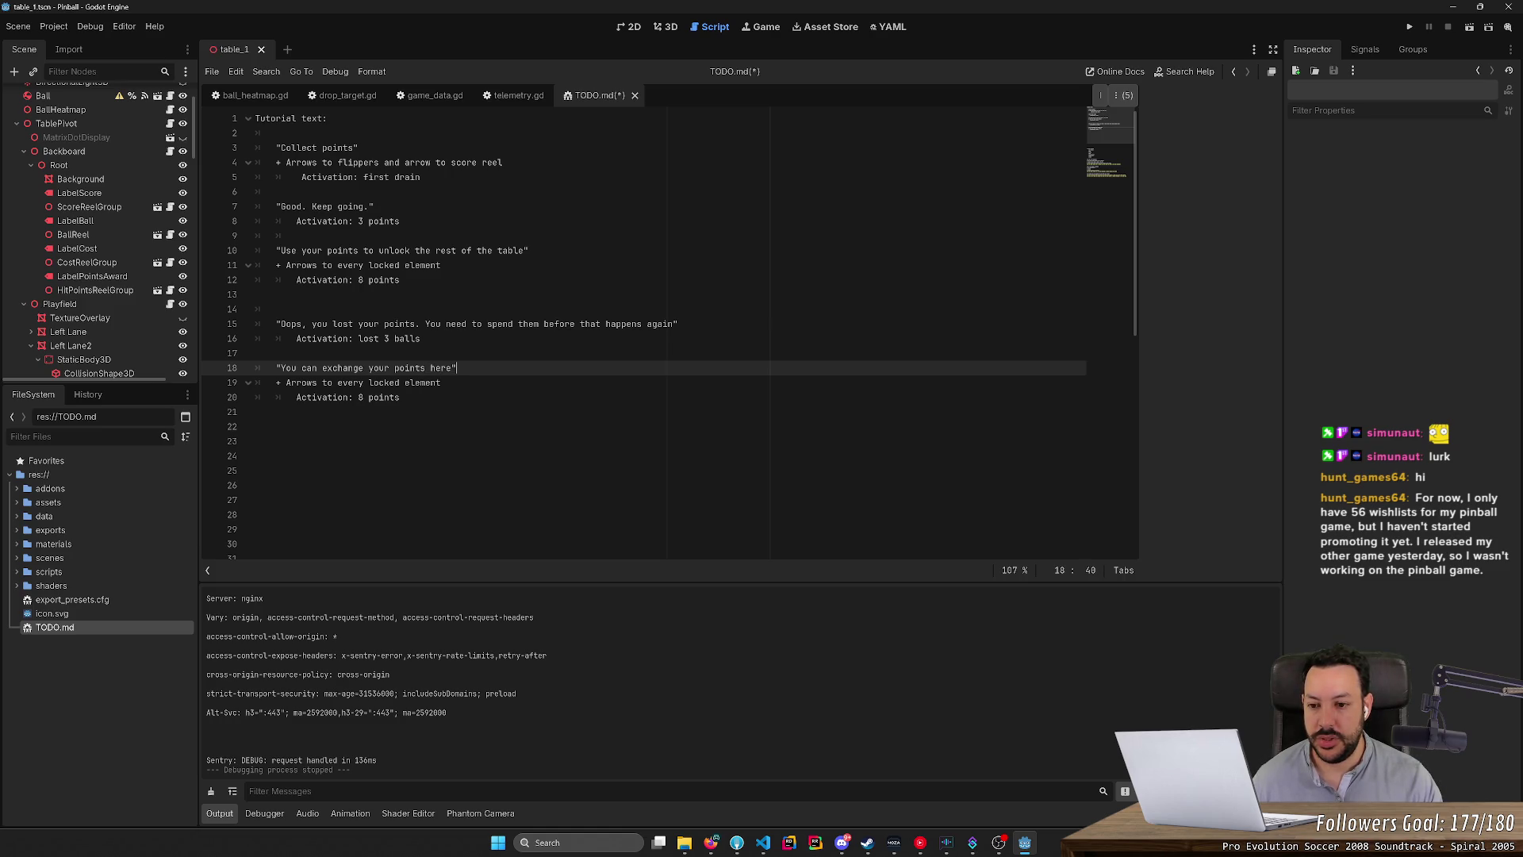
pyautogui.press('BackSpace')
pyautogui.press('BackSpace')
pyautogui.press('BackSpace')
pyautogui.write('in ts')
pyautogui.press('BackSpace')
pyautogui.press('BackSpace')
pyautogui.write('he Shop."')
pyautogui.press('Return')
# Remove the extra empty line and change the copied arrows line to '+ Arrows to the Shop'.
pyautogui.hotkey('ctrl', 'shift', 'k')
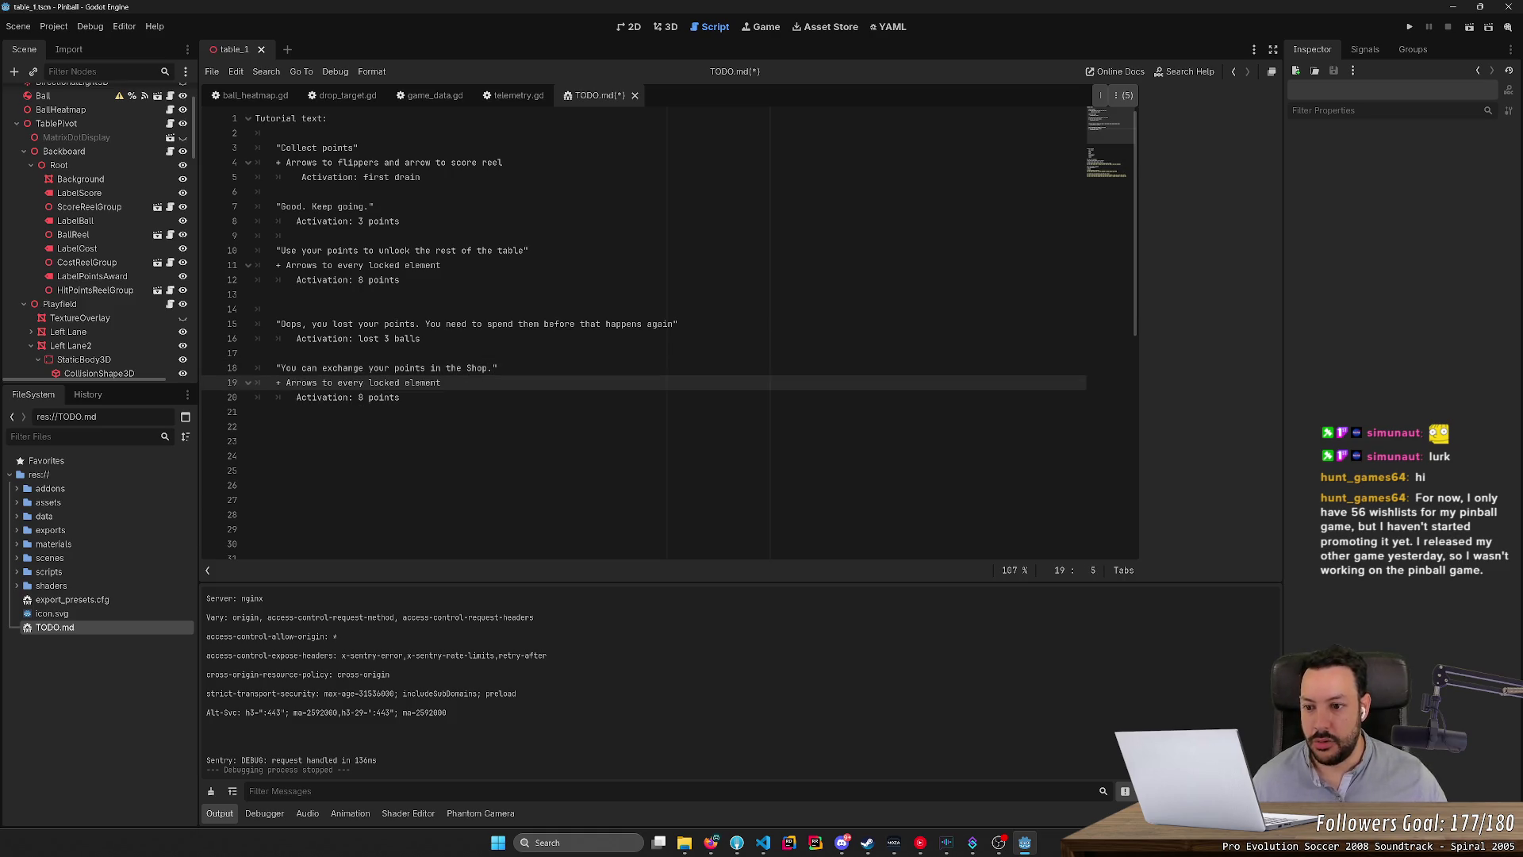
pyautogui.hotkey('ctrl', 'Left')
pyautogui.hotkey('ctrl', 'shift', 'Right')
pyautogui.hotkey('ctrl', 'shift', 'Right')
pyautogui.hotkey('ctrl', 'shift', 'Right')
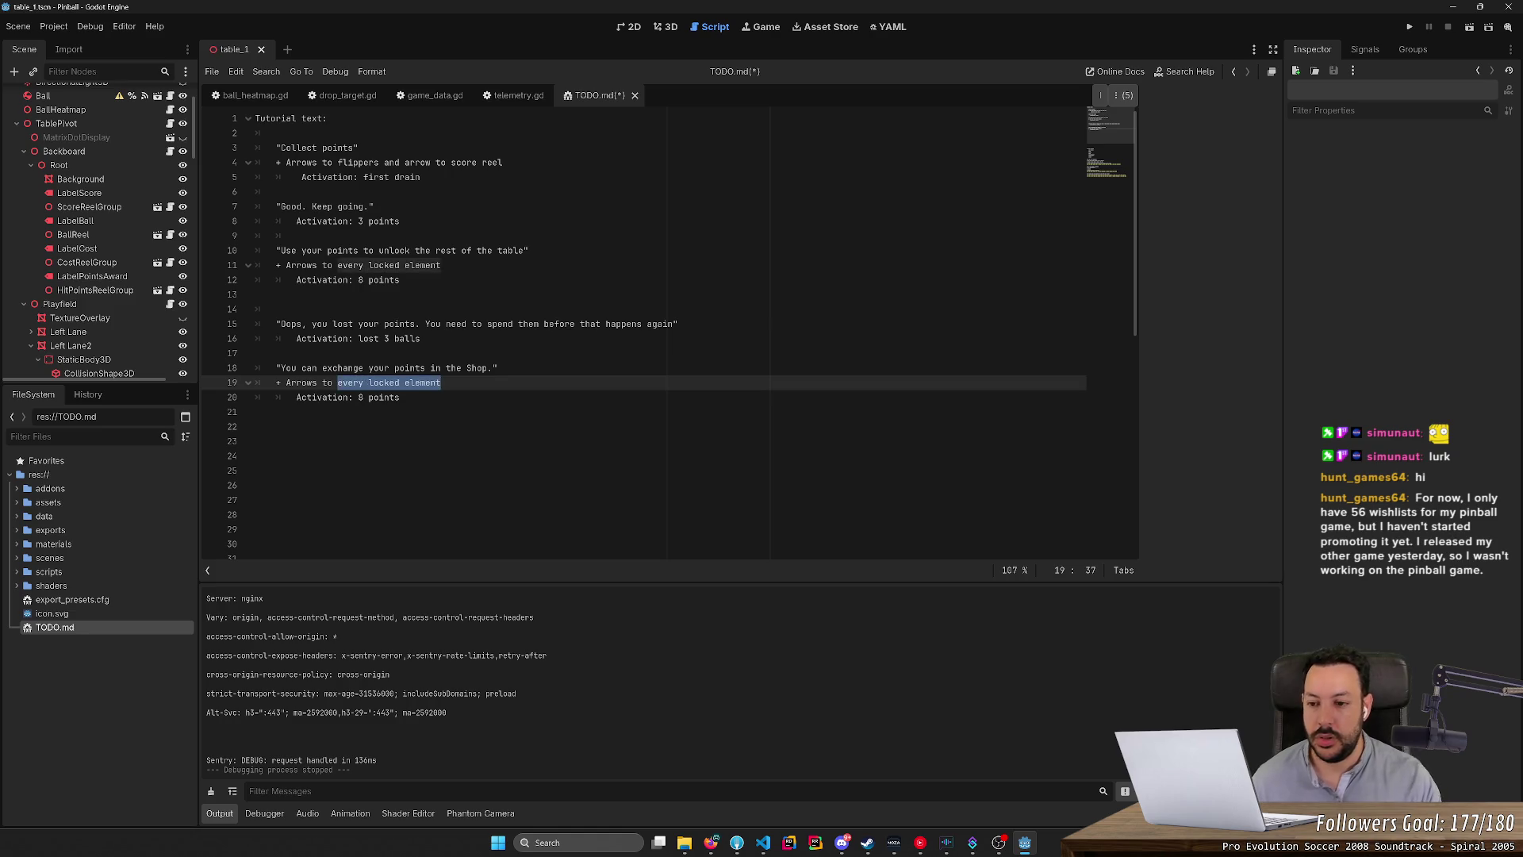
pyautogui.write('the Shop')
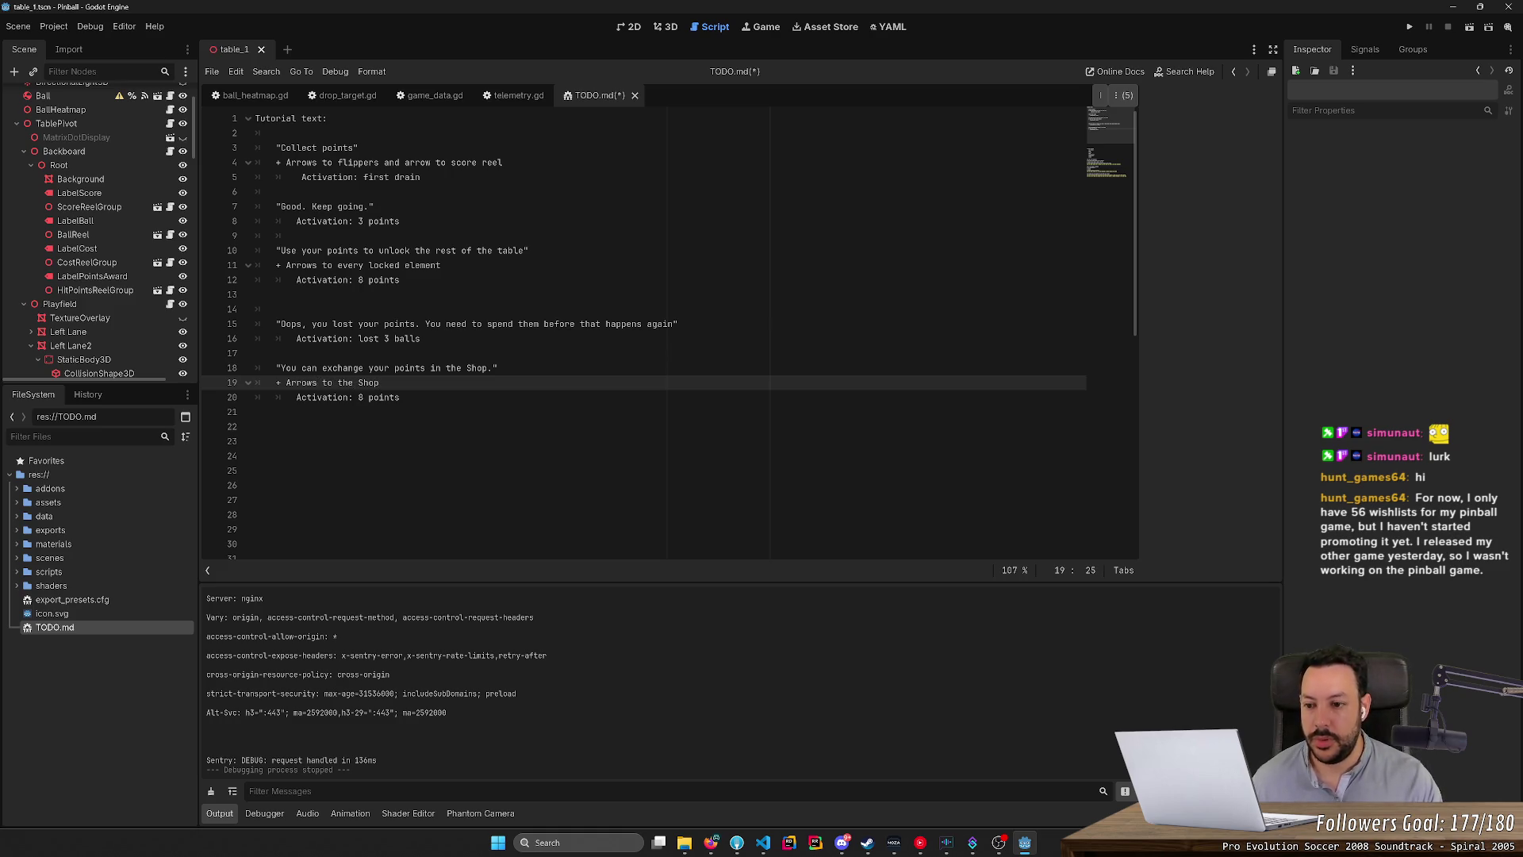
pyautogui.click(502, 367)
# Append "Lift both flippers" to the Shop step and make it activate at 8 points again.
pyautogui.write('"')
pyautogui.write('Lift both ')
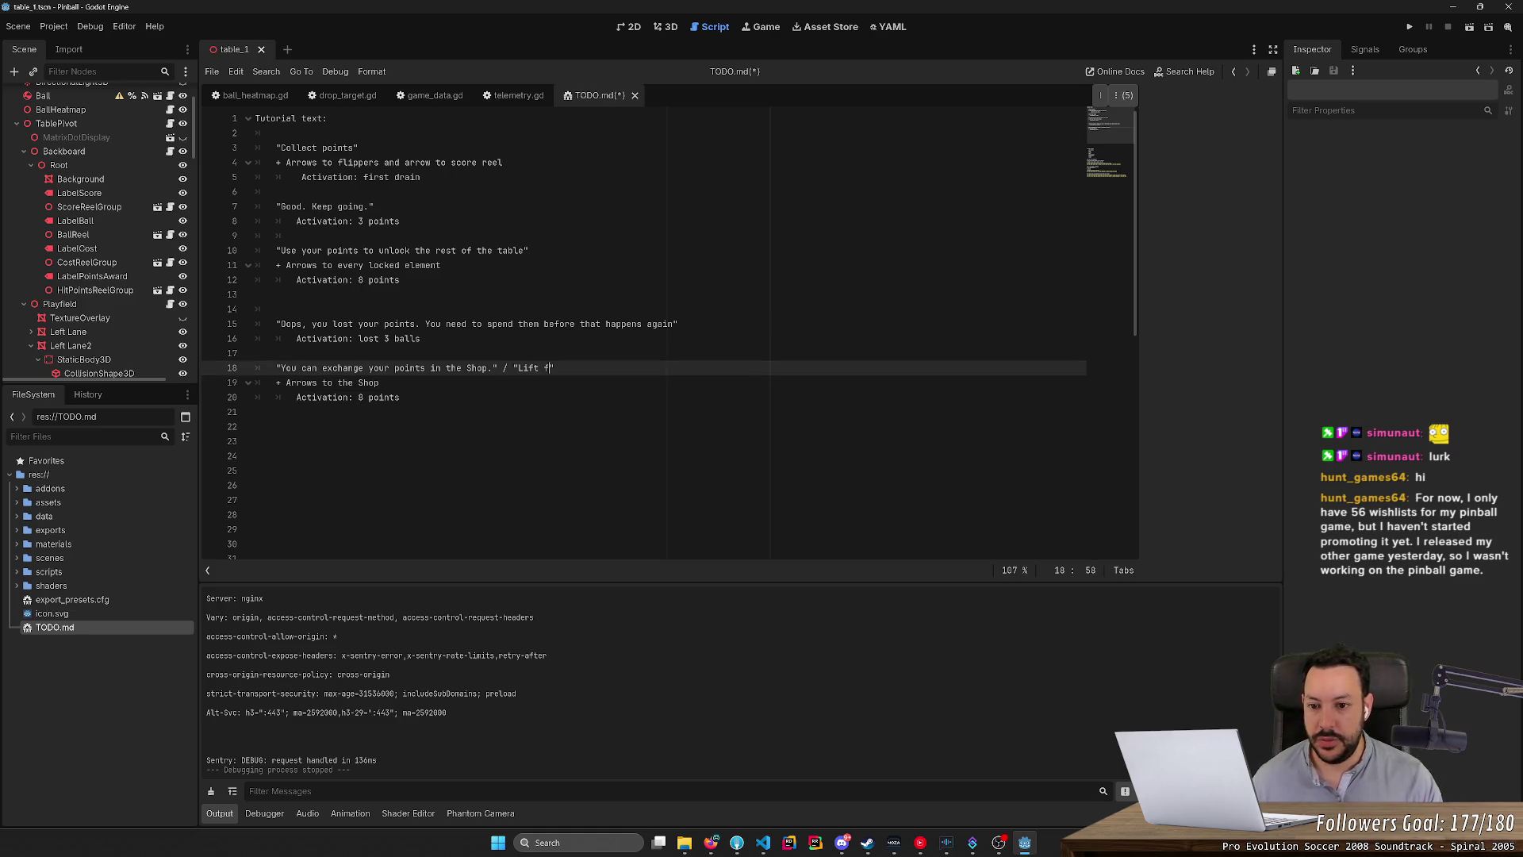
pyautogui.write('flippers"')
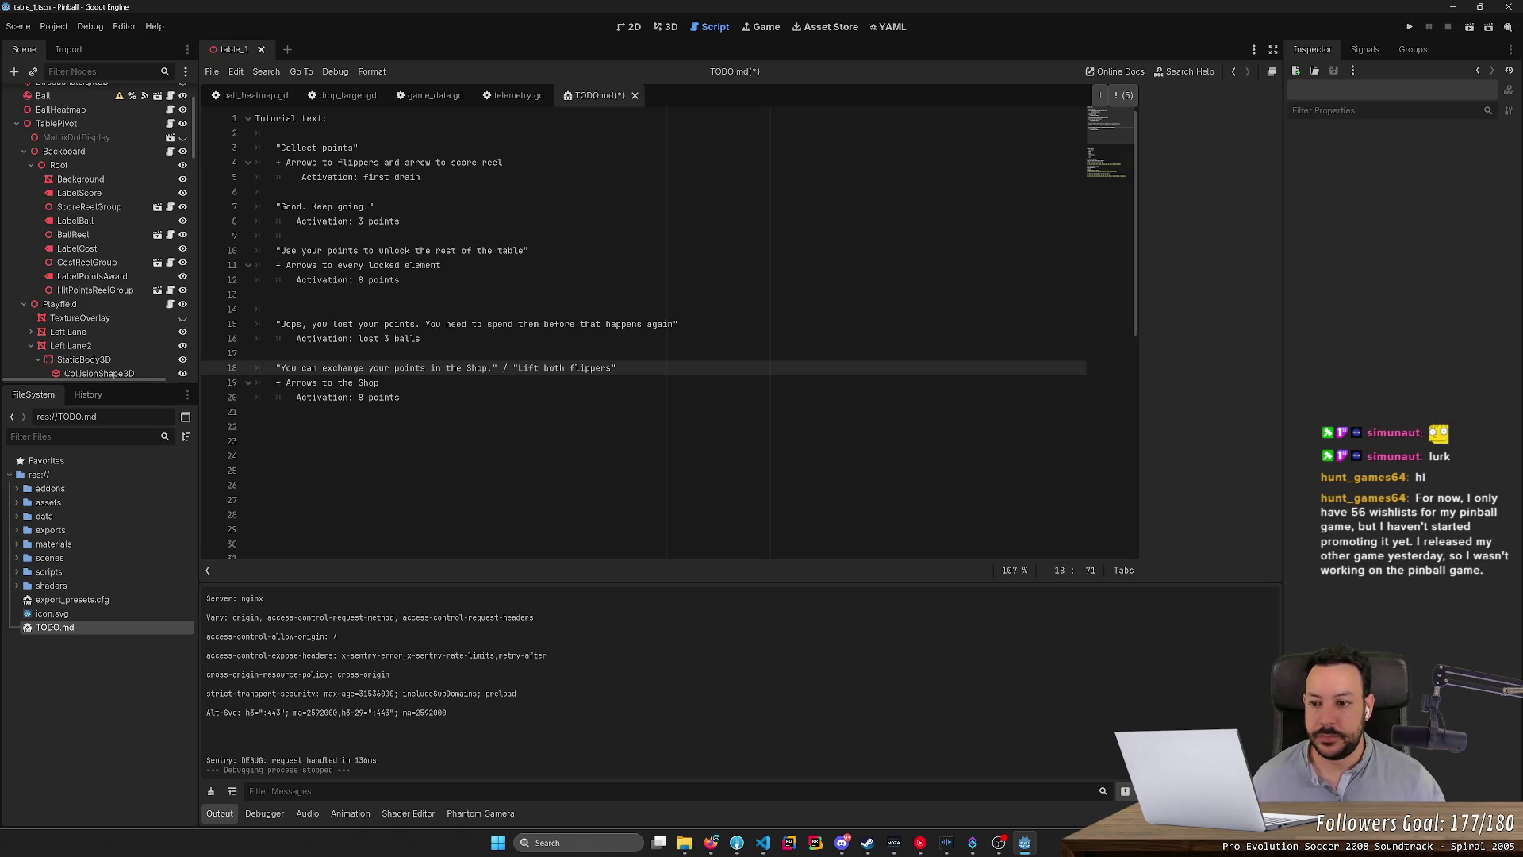
pyautogui.press('Down')
pyautogui.press('Down')
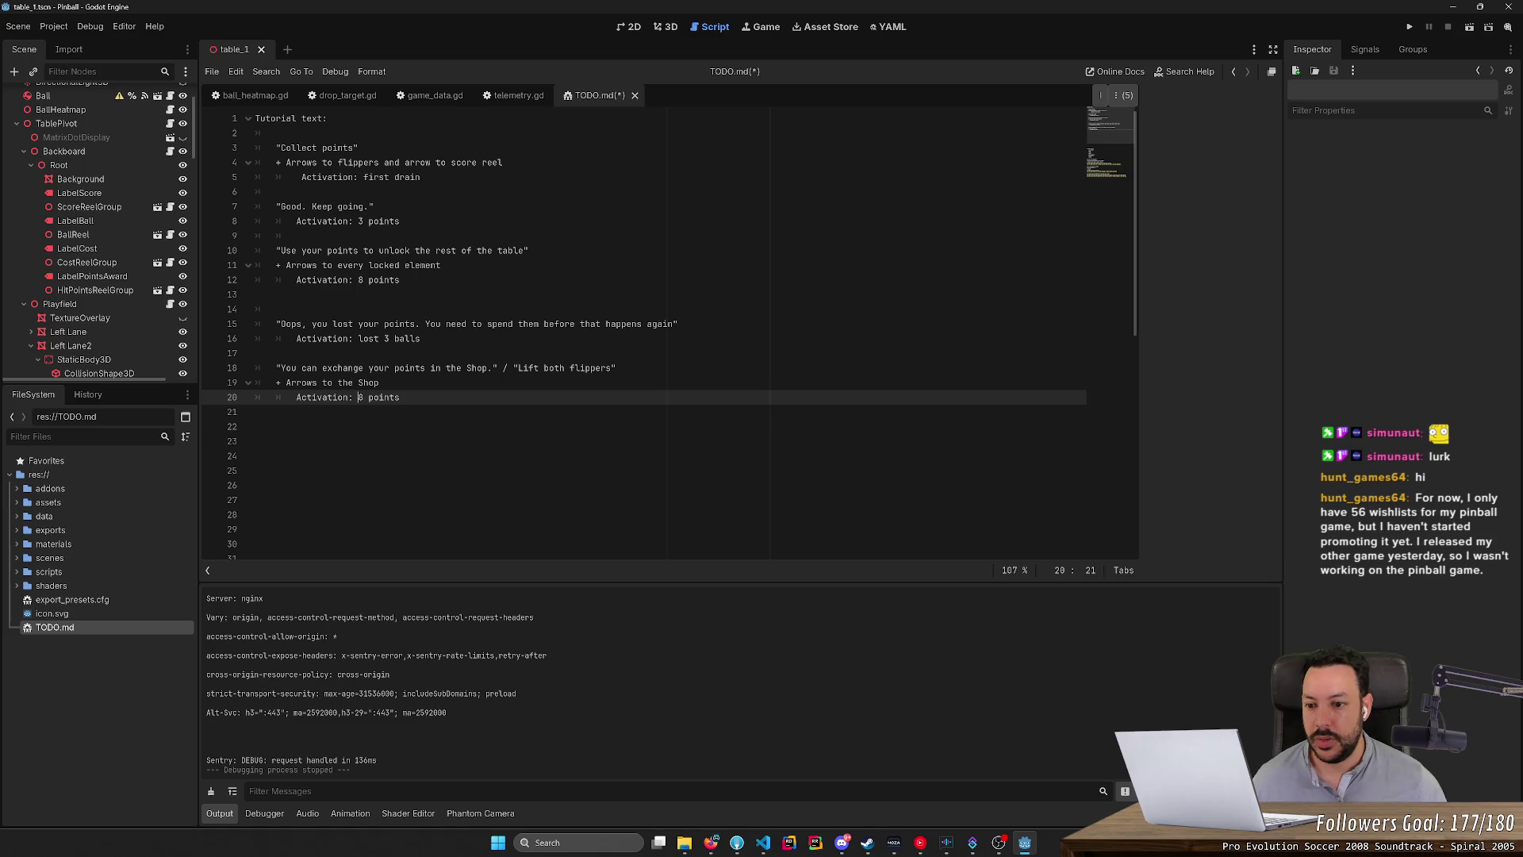
pyautogui.press('End')
pyautogui.write('again')
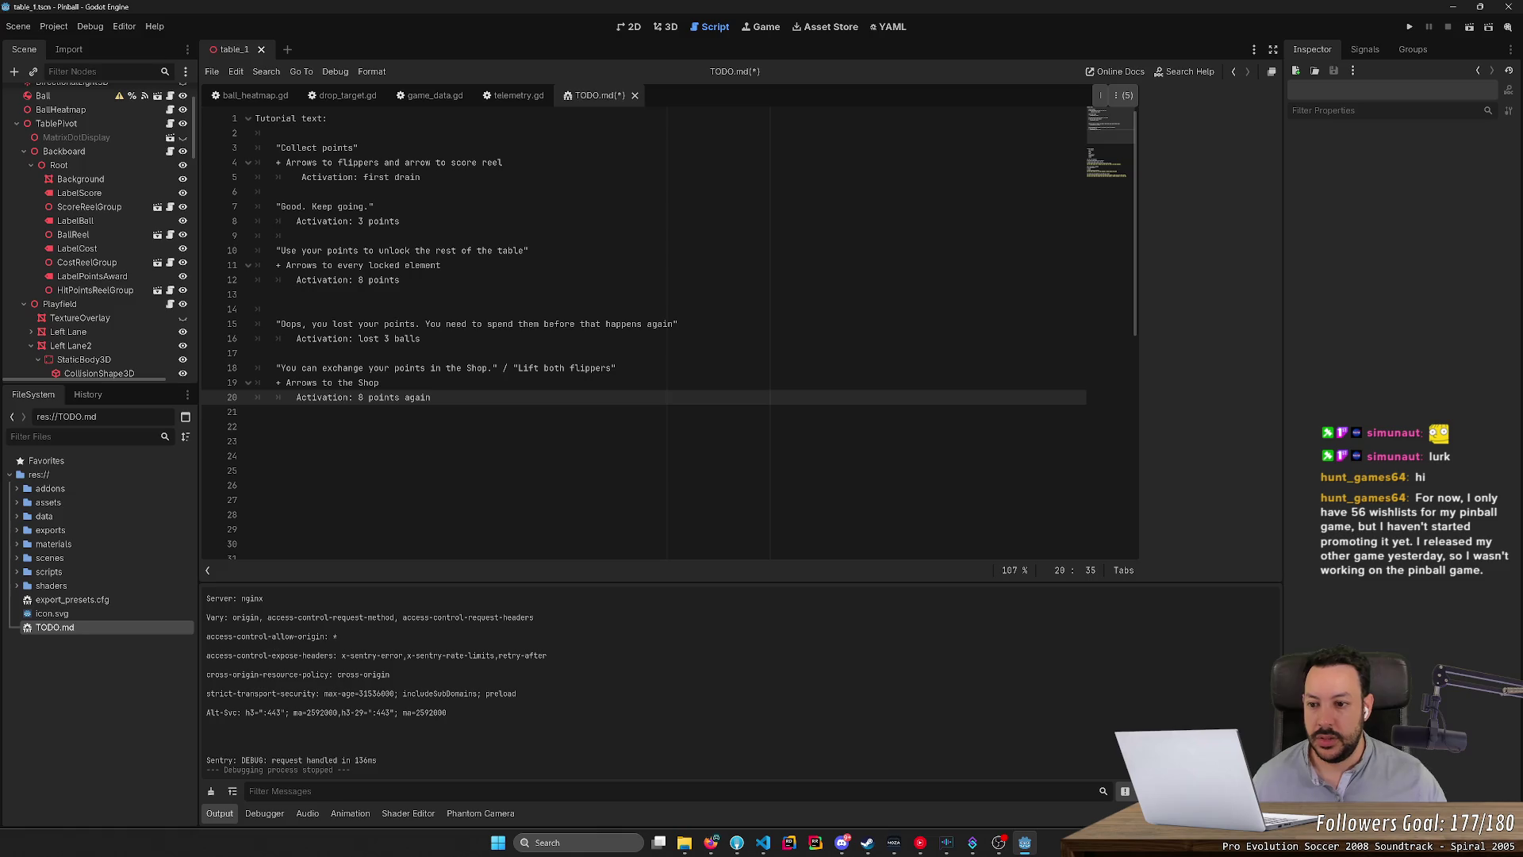
pyautogui.press('Return')
pyautogui.press('Return')
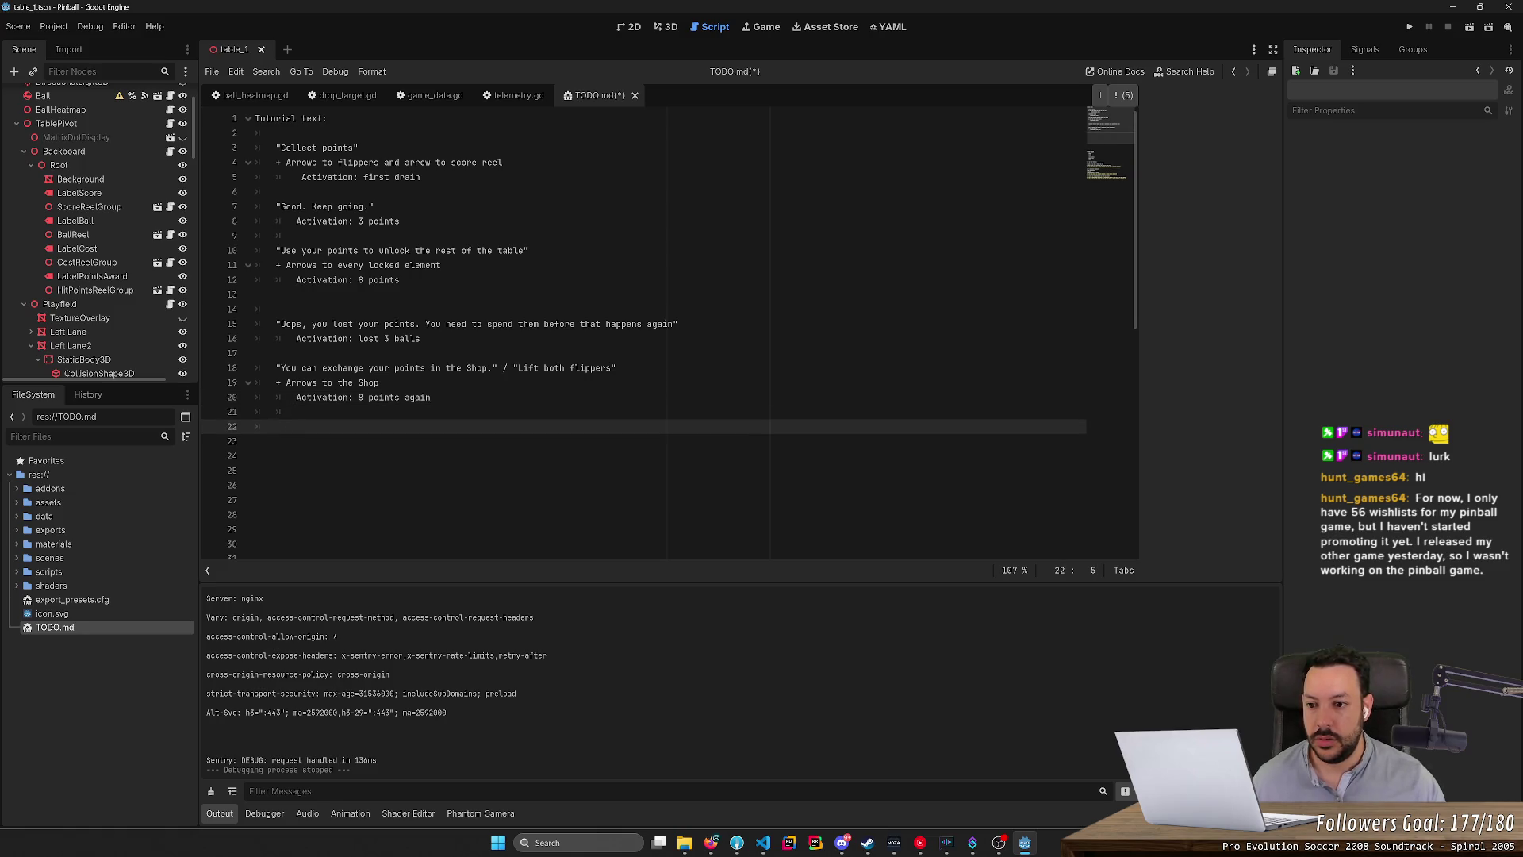
pyautogui.press('Up')
pyautogui.press('Up')
pyautogui.press('Up')
pyautogui.press('Return')
pyautogui.press('Down')
pyautogui.press('Down')
pyautogui.press('Down')
# Append '(points reset to 0)' to the lost-3-balls activation line.
pyautogui.click(276, 441)
pyautogui.press('Up')
pyautogui.press('Up')
pyautogui.press('Up')
pyautogui.press('End')
pyautogui.write('(')
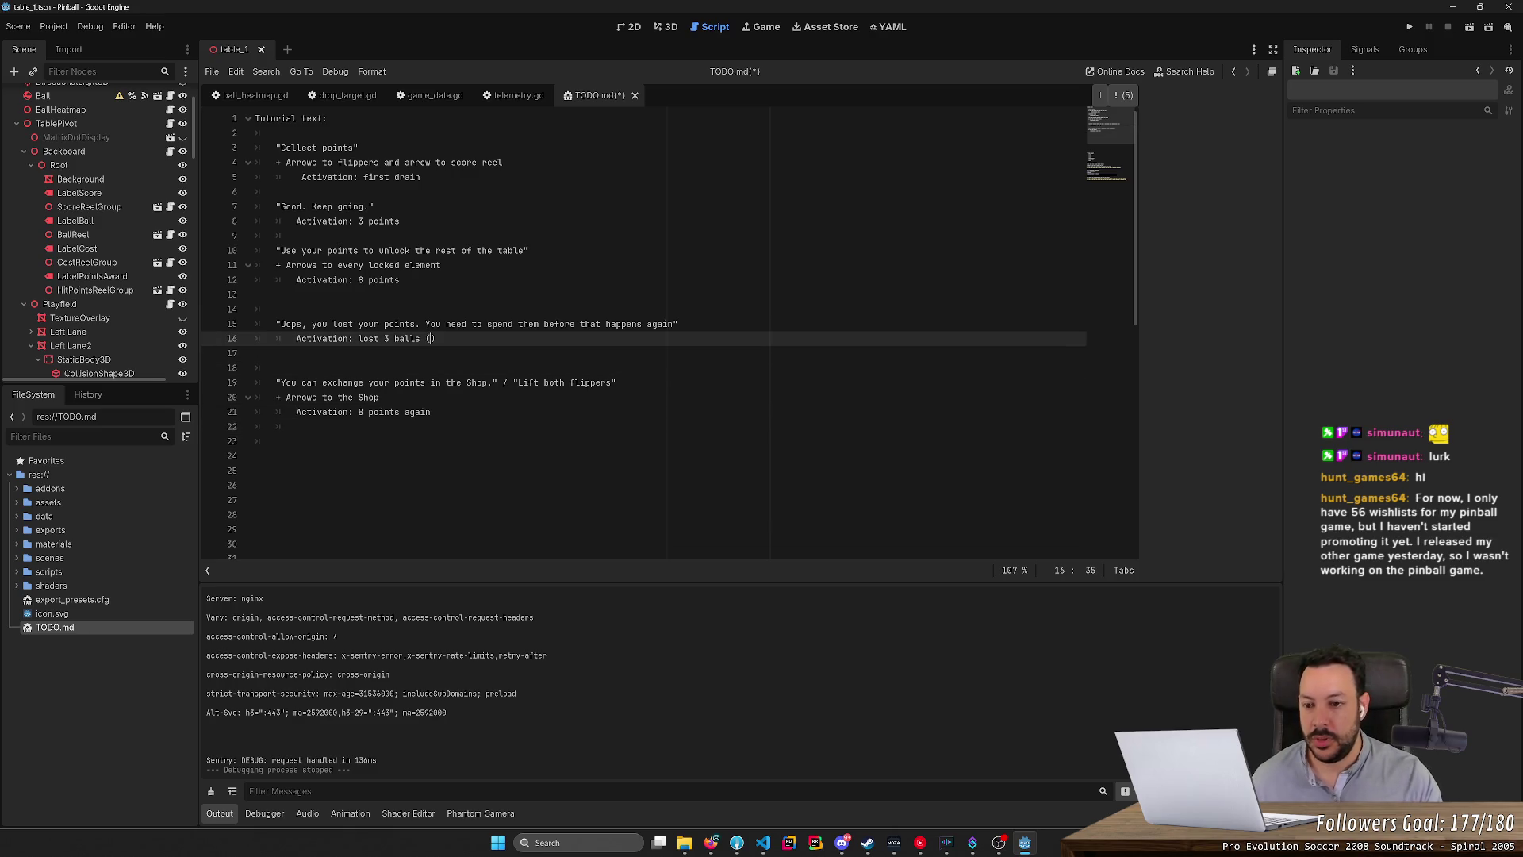
pyautogui.write('points reset to 0')
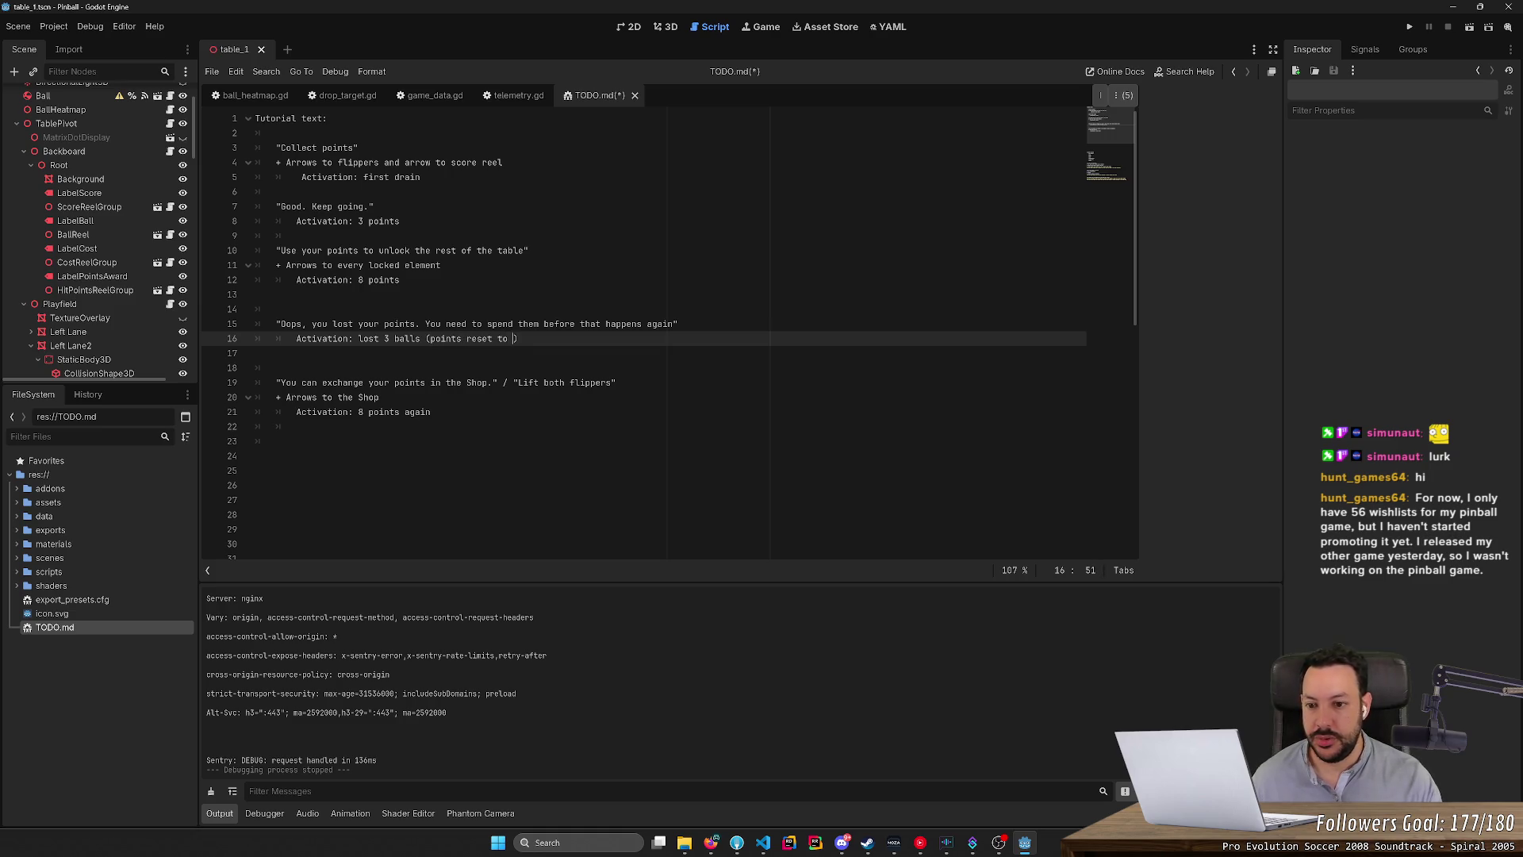
pyautogui.press('Down')
pyautogui.press('Down')
pyautogui.press('Down')
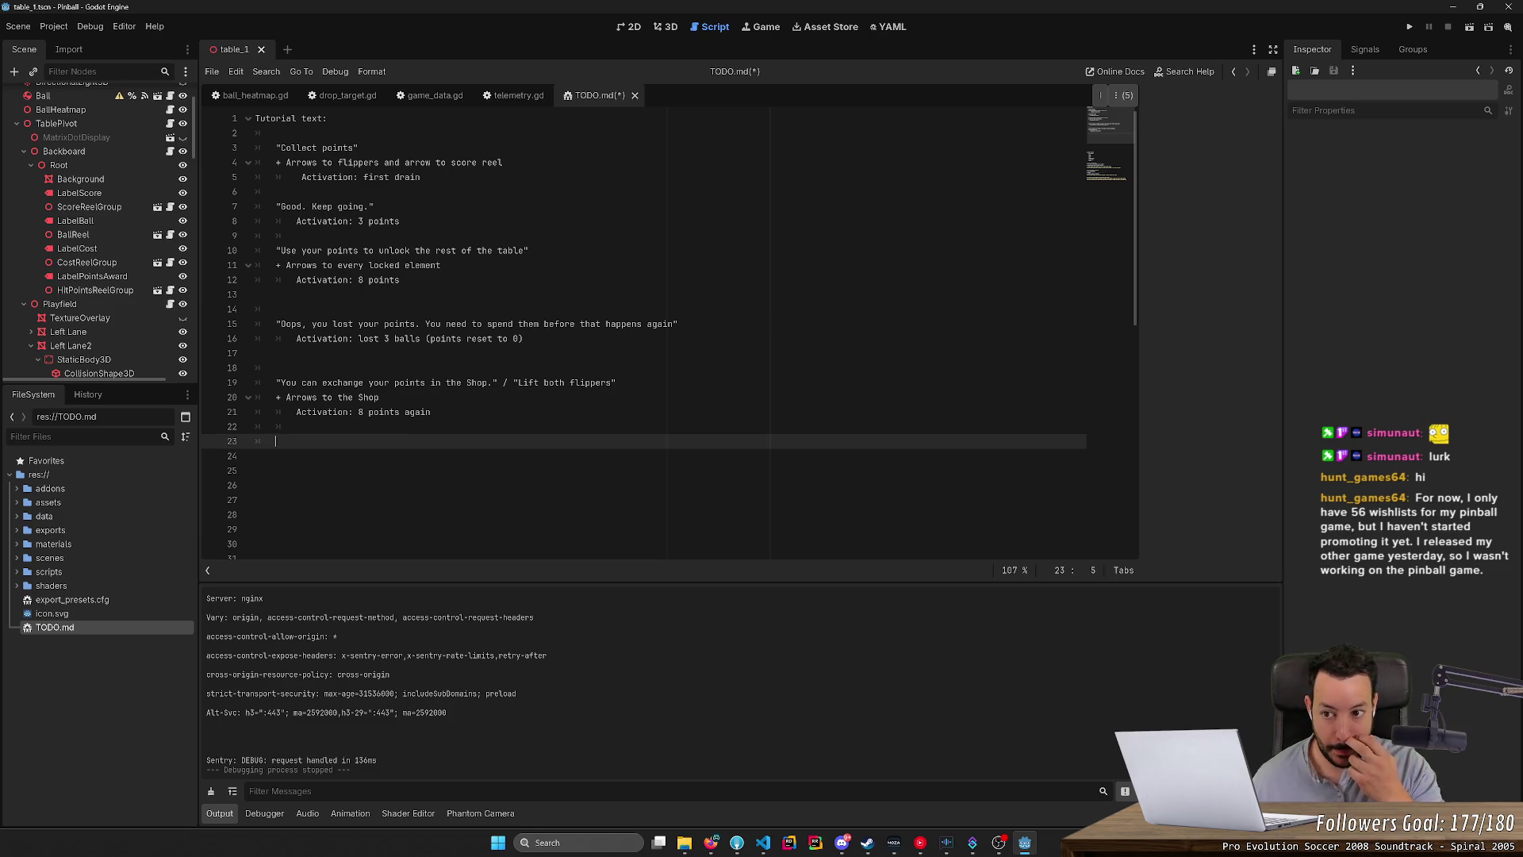
pyautogui.click(296, 235)
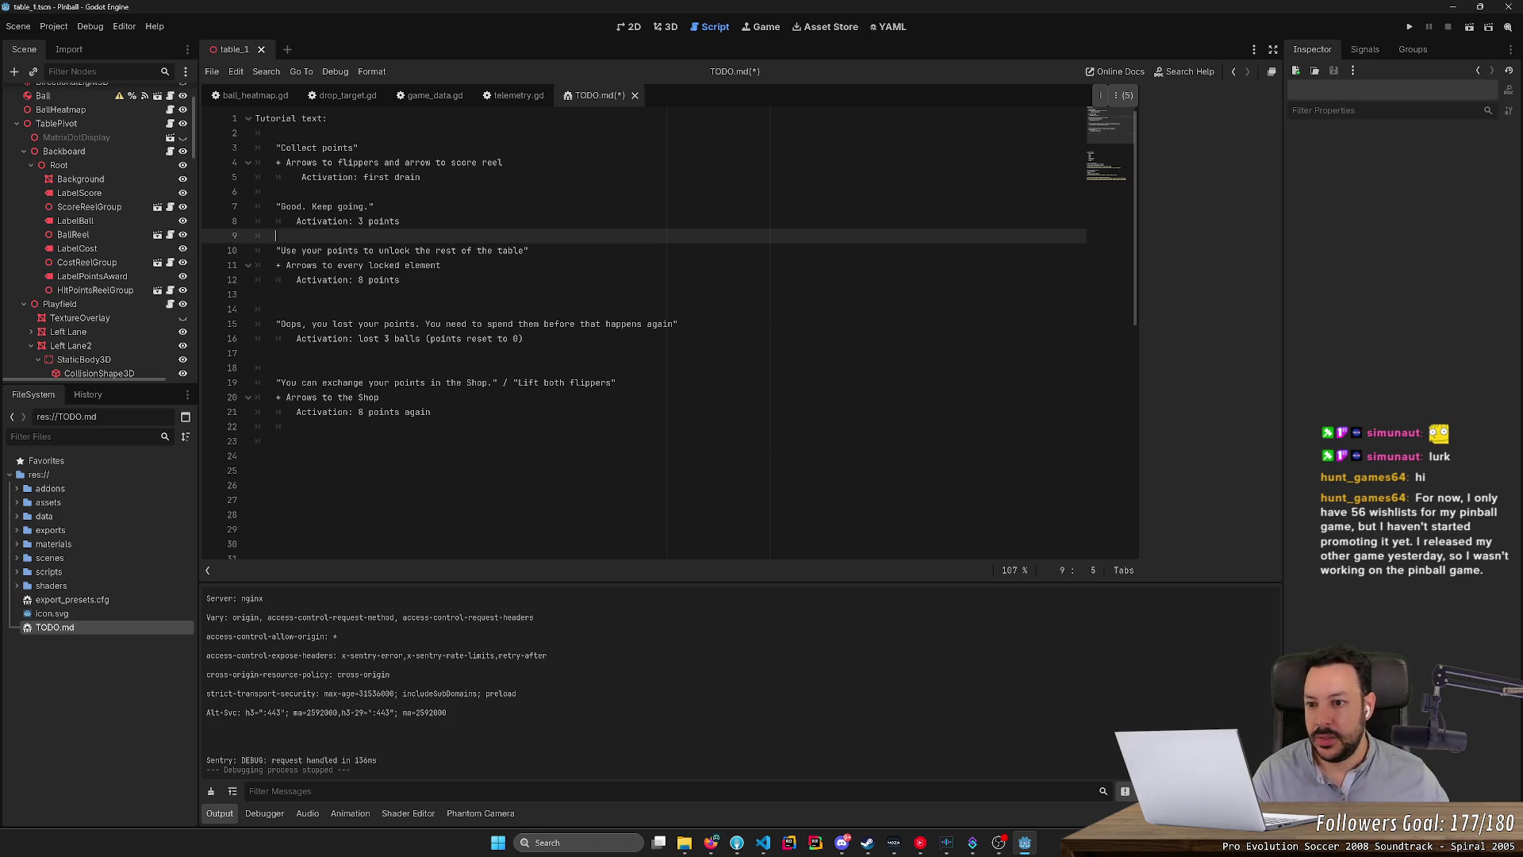
# Add blank lines after the first and second tutorial steps and tidy the empty lines at the end.
pyautogui.press('Up')
pyautogui.press('Up')
pyautogui.press('Up')
pyautogui.press('Return')
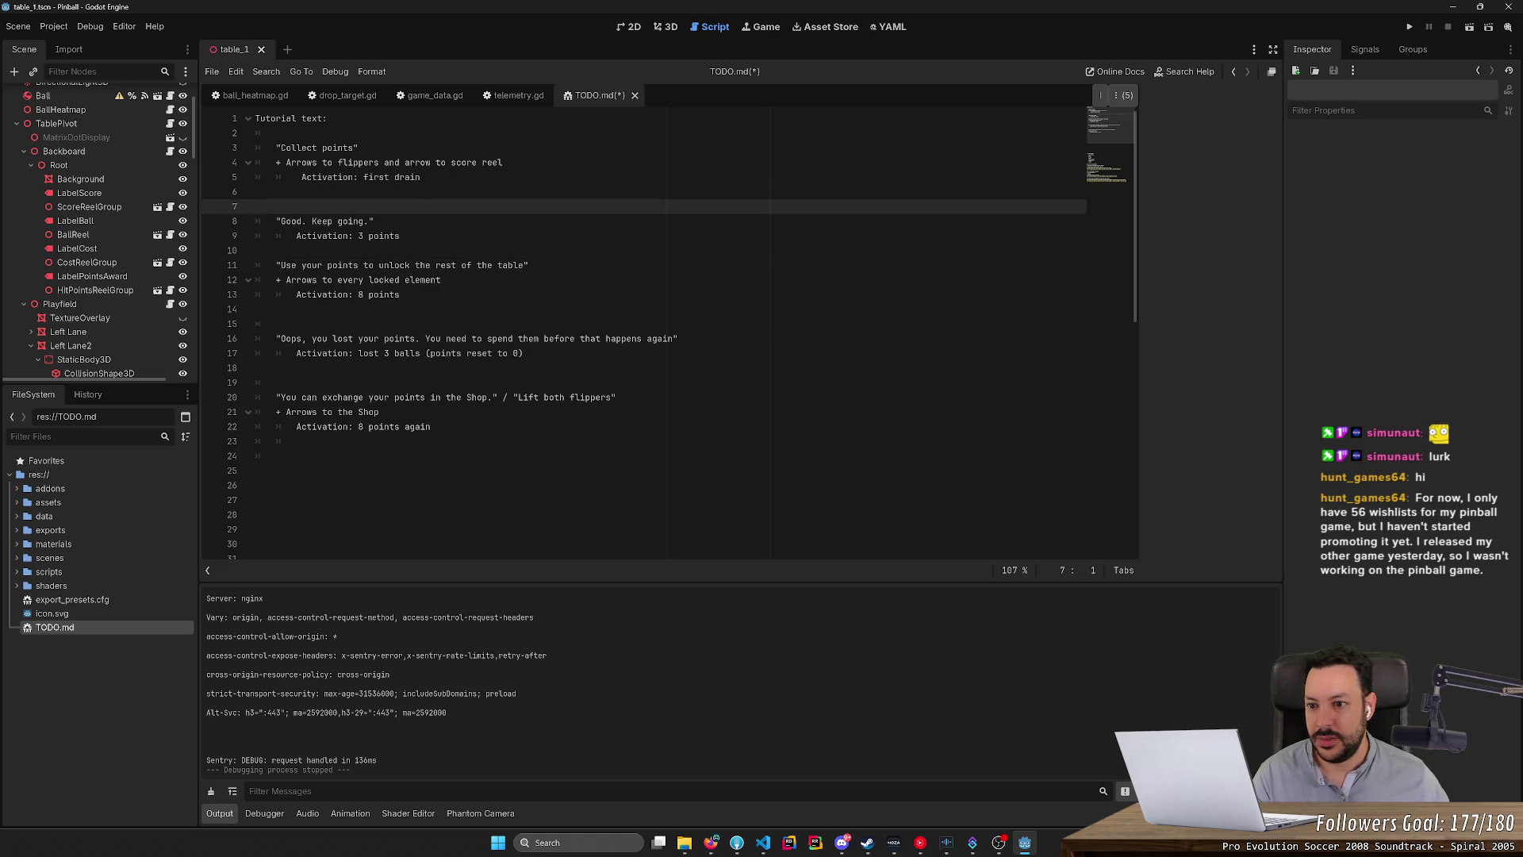
pyautogui.press('Down')
pyautogui.press('Down')
pyautogui.press('Down')
pyautogui.press('Return')
pyautogui.click(275, 470)
pyautogui.press('BackSpace')
pyautogui.press('Return')
pyautogui.press('Return')
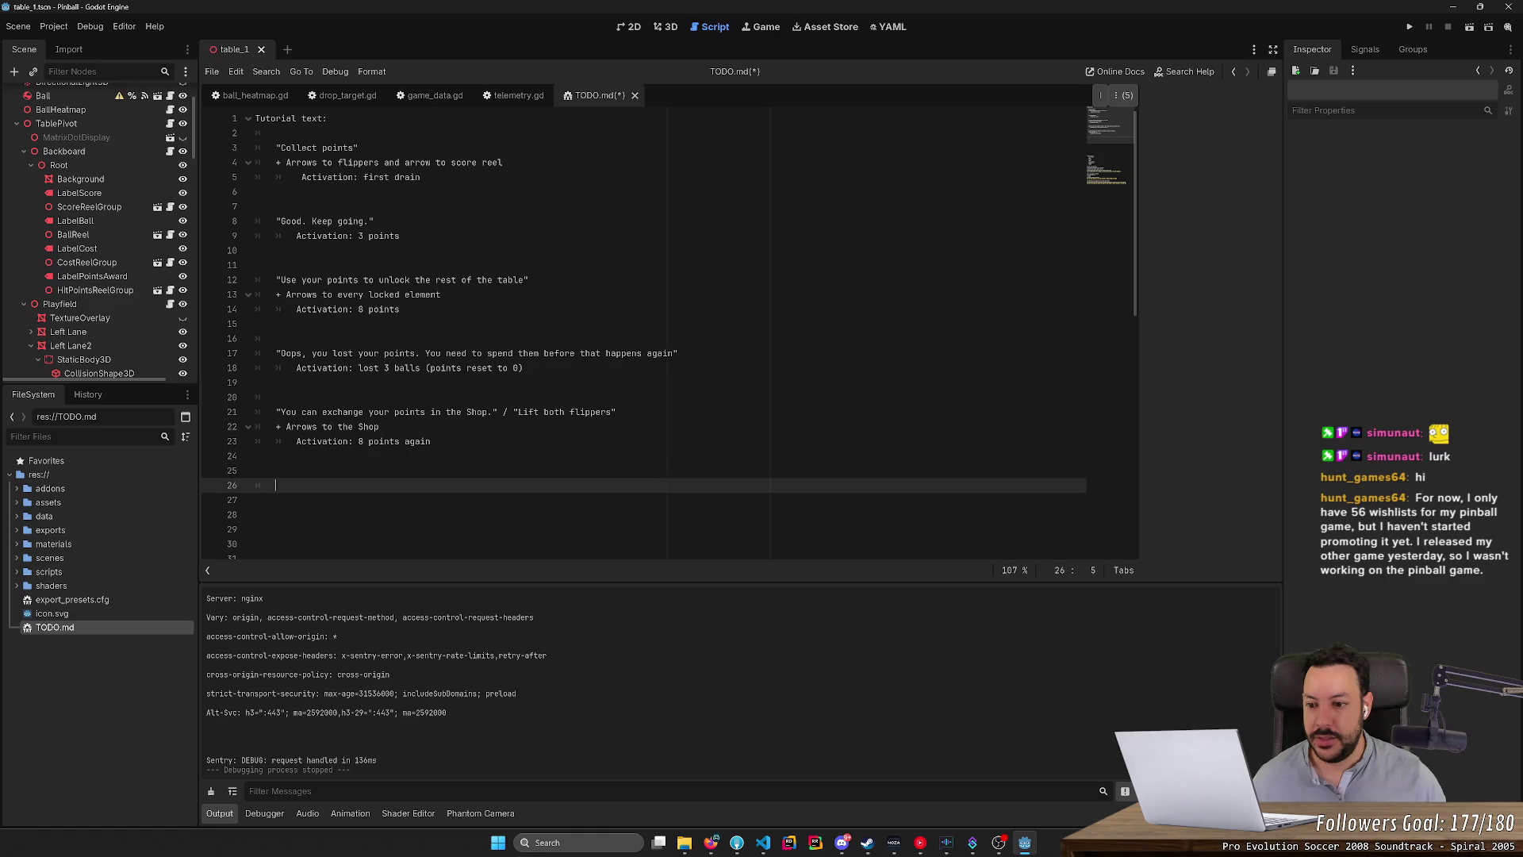
# Paste a copy of the Shop step's arrows and activation lines on line 26, activating on 'Entered the shop'.
pyautogui.moveTo(430, 441)
pyautogui.mouseDown()
pyautogui.moveTo(255, 441)
pyautogui.moveTo(255, 427)
pyautogui.mouseUp()
pyautogui.hotkey('ctrl', 'c')
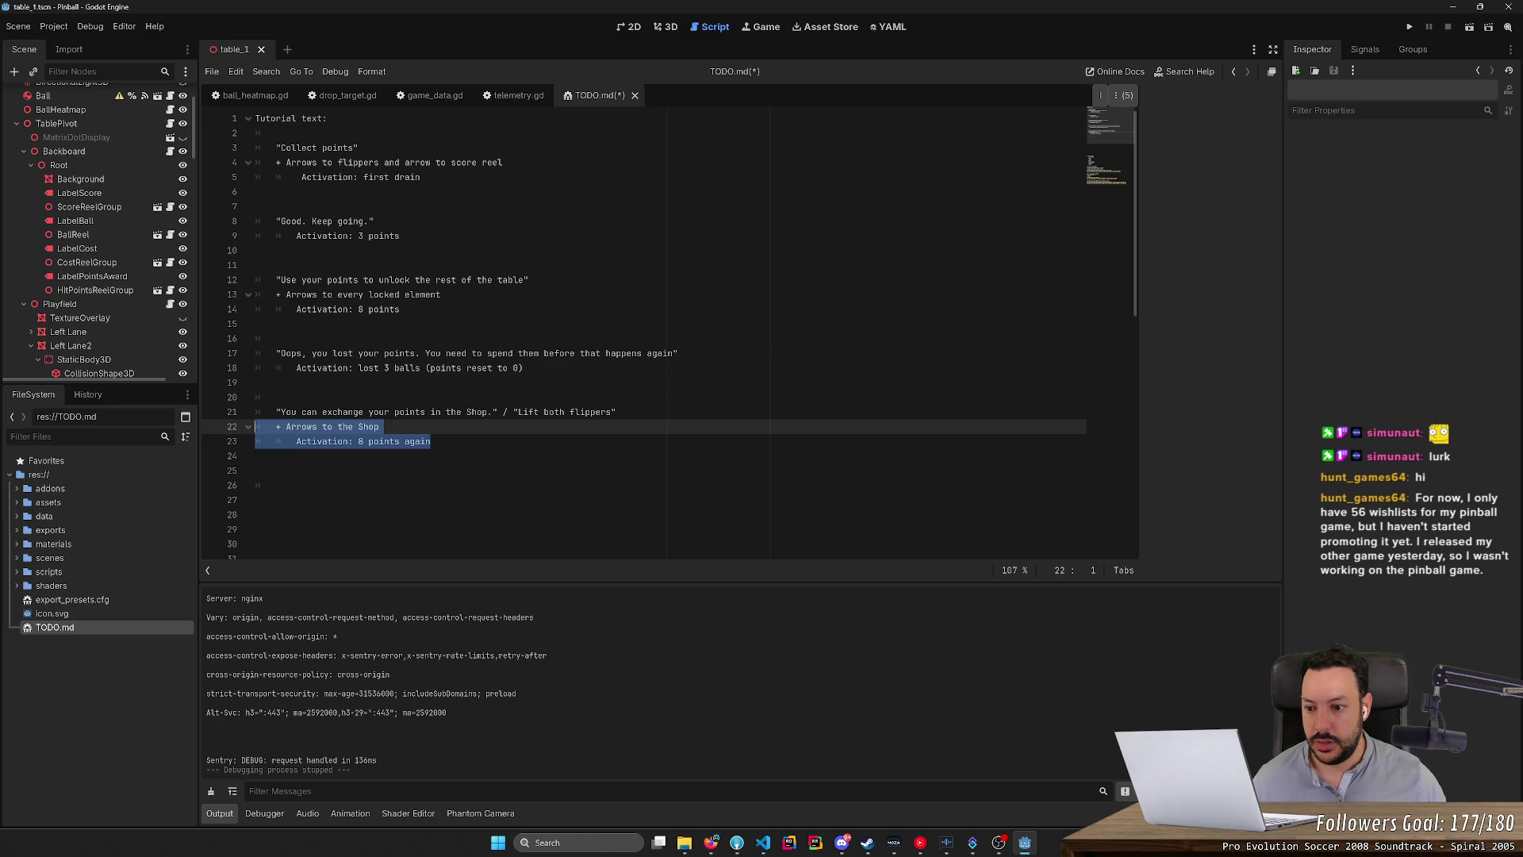
pyautogui.click(363, 441)
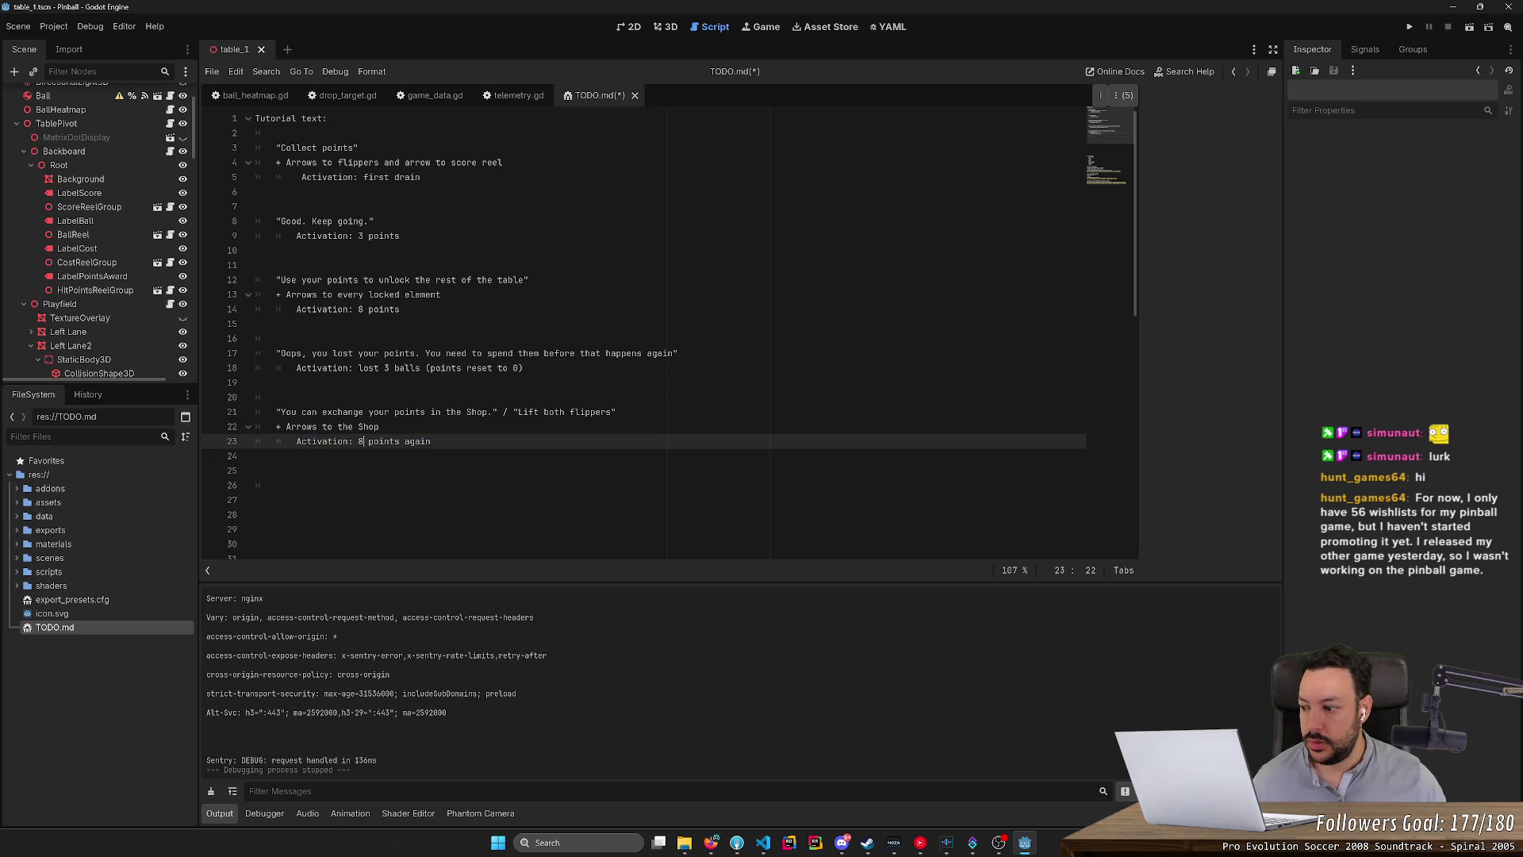
pyautogui.click(269, 484)
pyautogui.hotkey('ctrl', 'v')
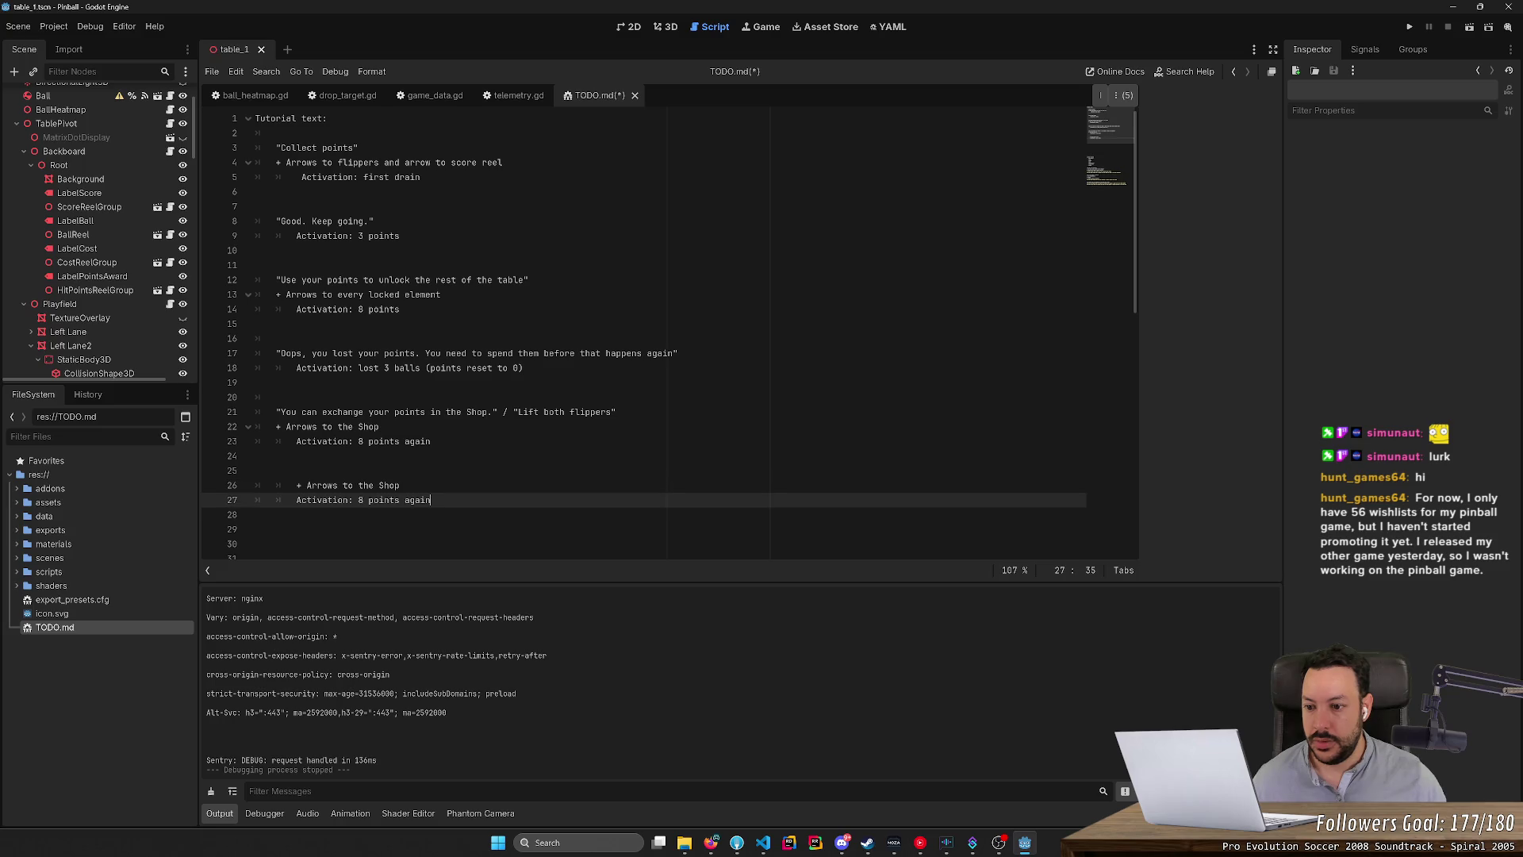
pyautogui.click(296, 485)
pyautogui.press('BackSpace')
pyautogui.moveTo(358, 500); pyautogui.dragTo(431, 500)
pyautogui.write('Entered the shop')
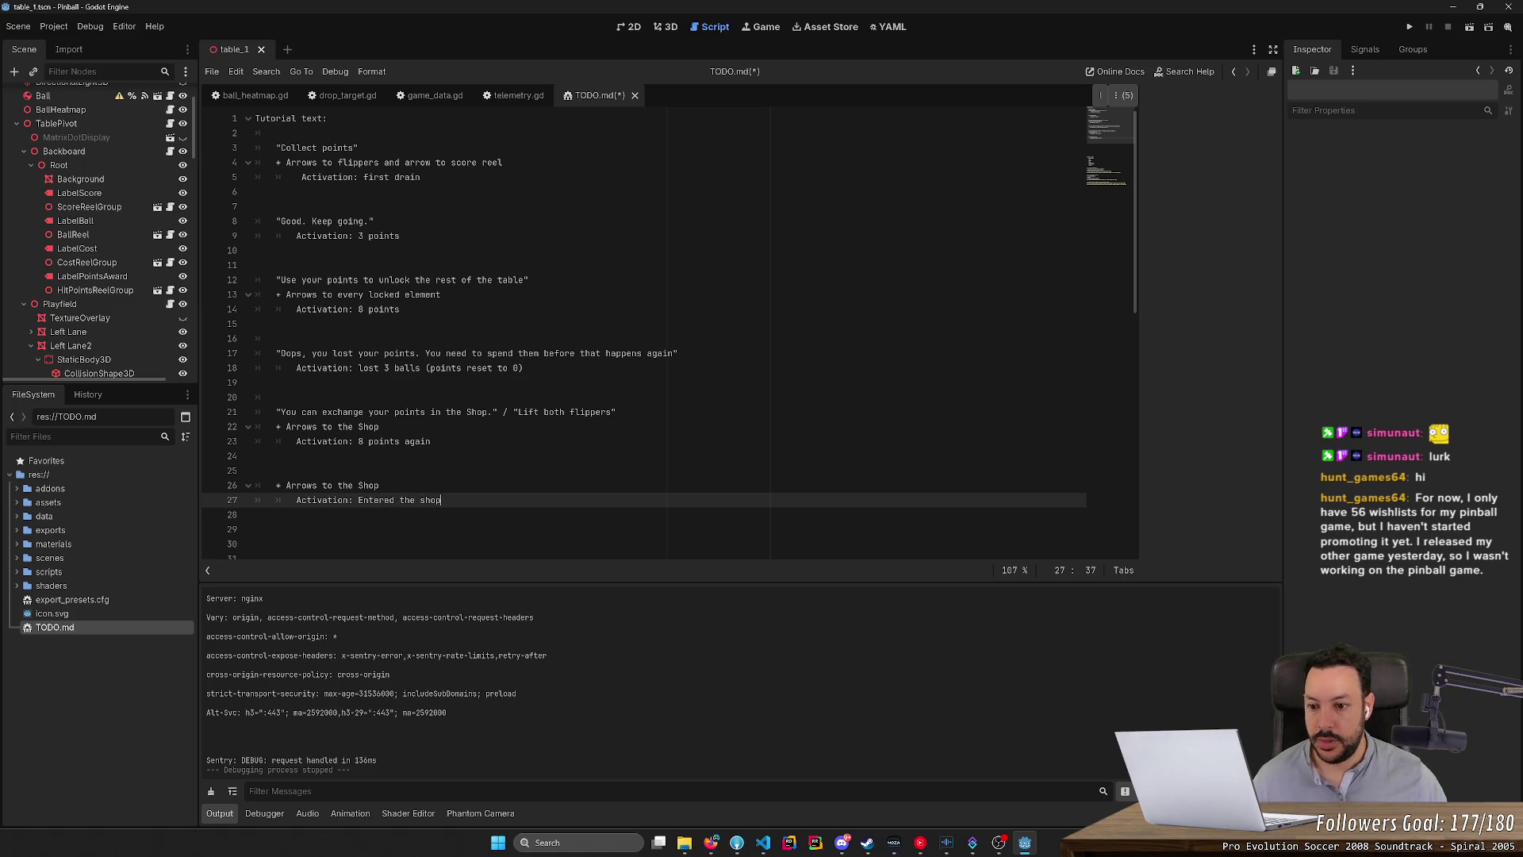
# Write the hint "Use your flippers select your next unlock", confirmed with the plunger.
pyautogui.press('Up')
pyautogui.hotkey('ctrl', 'shift', 'Left')
pyautogui.hotkey('ctrl', 'shift', 'Left')
pyautogui.hotkey('ctrl', 'shift', 'Left')
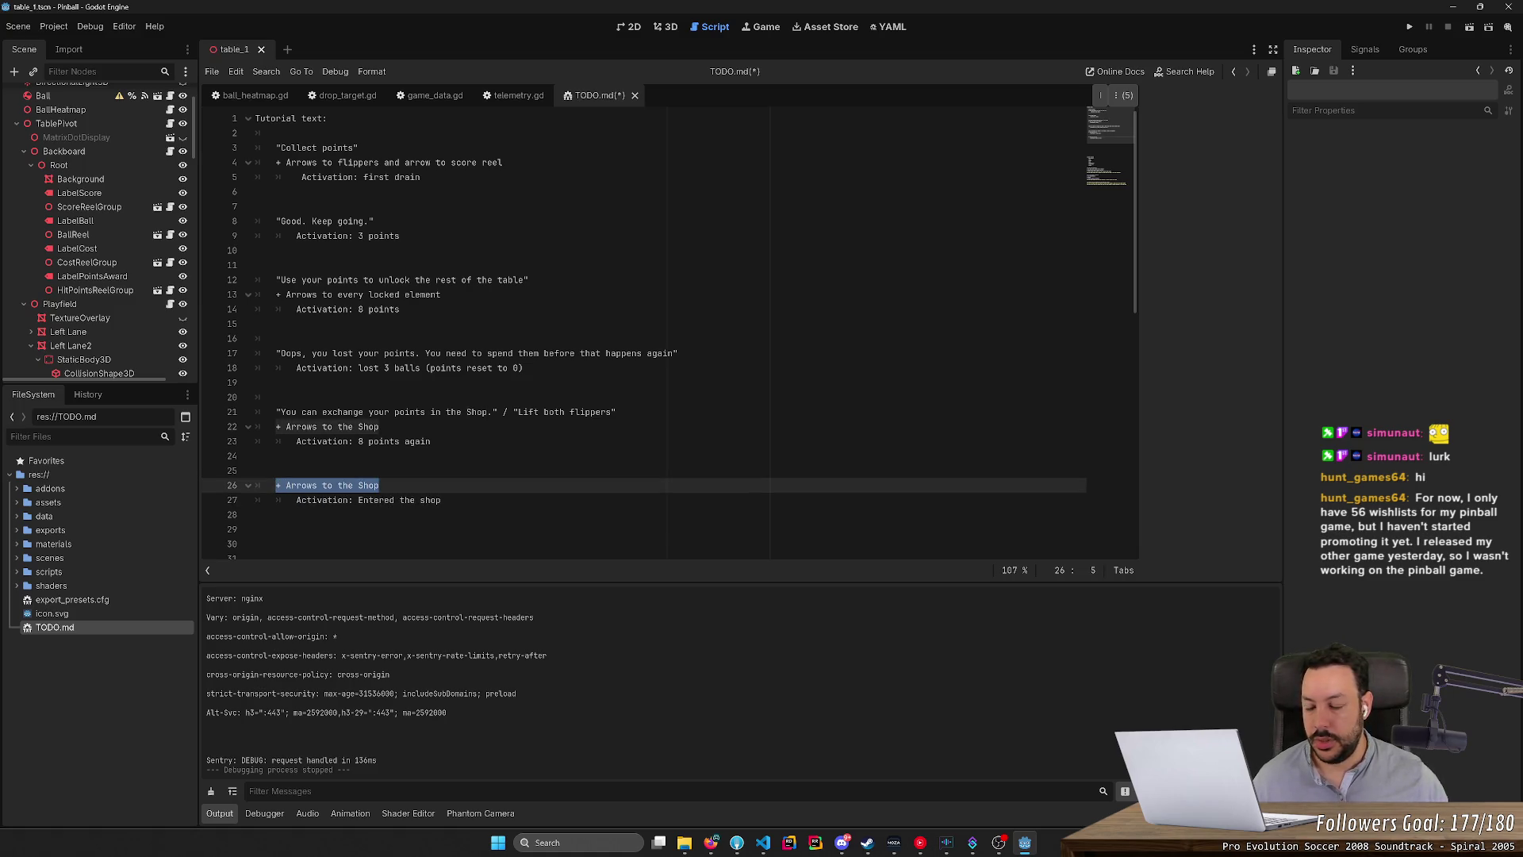
pyautogui.write('"')
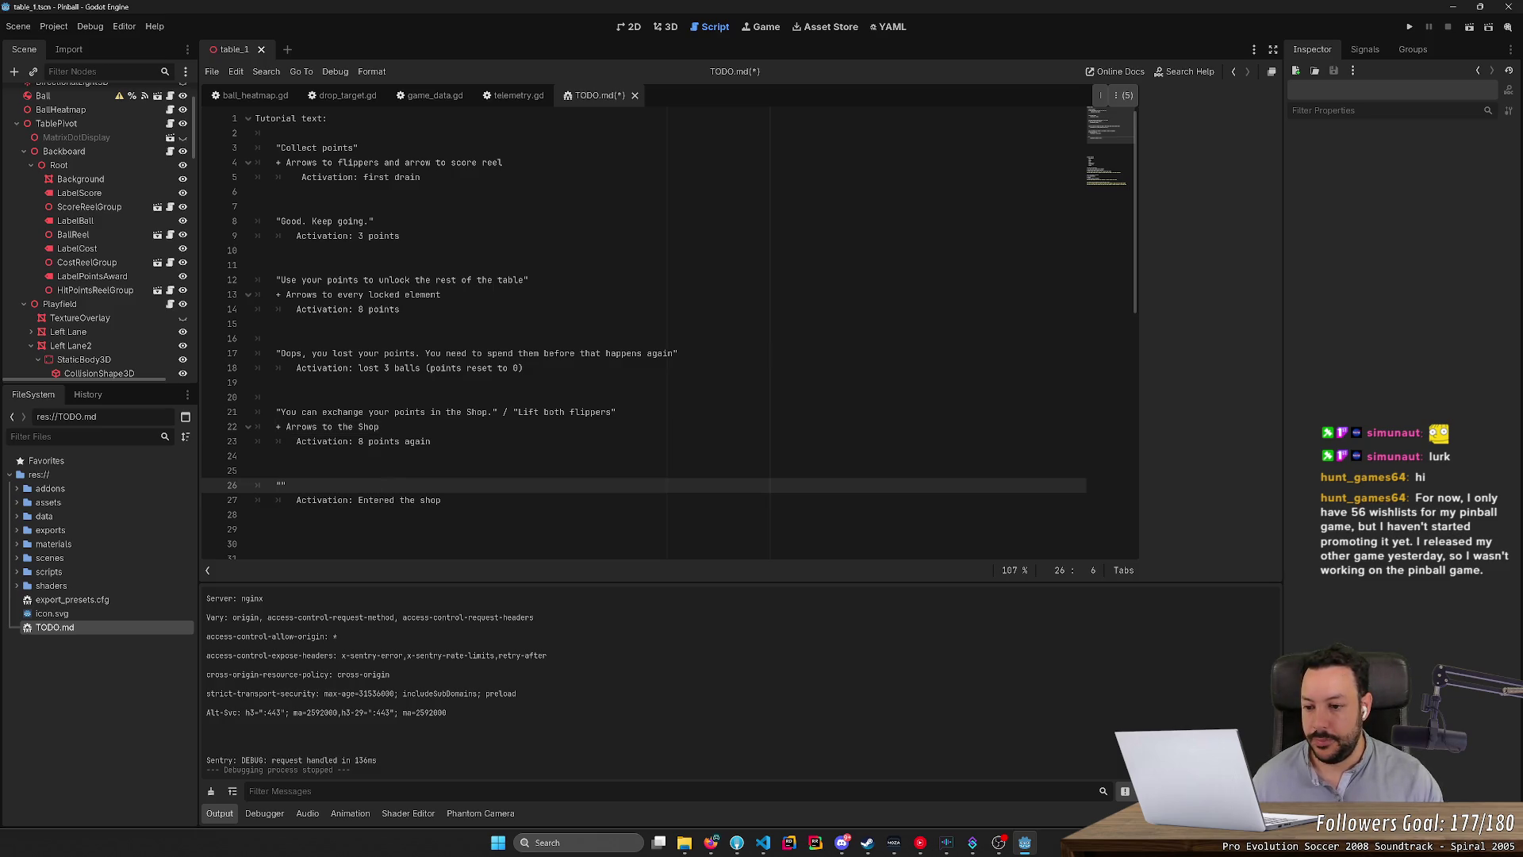
pyautogui.write('Use your flip')
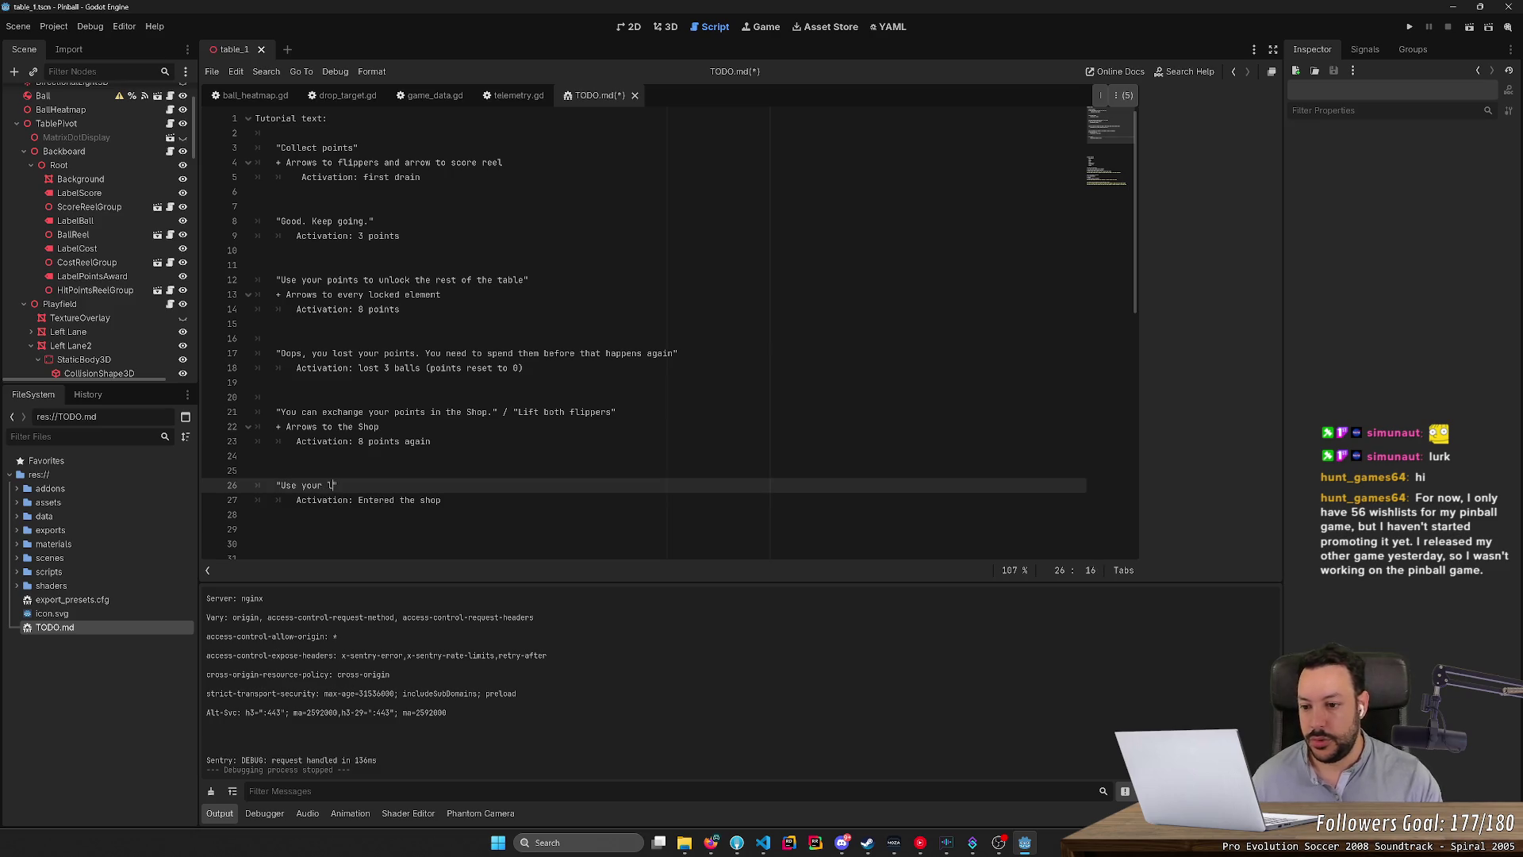
pyautogui.write('pers')
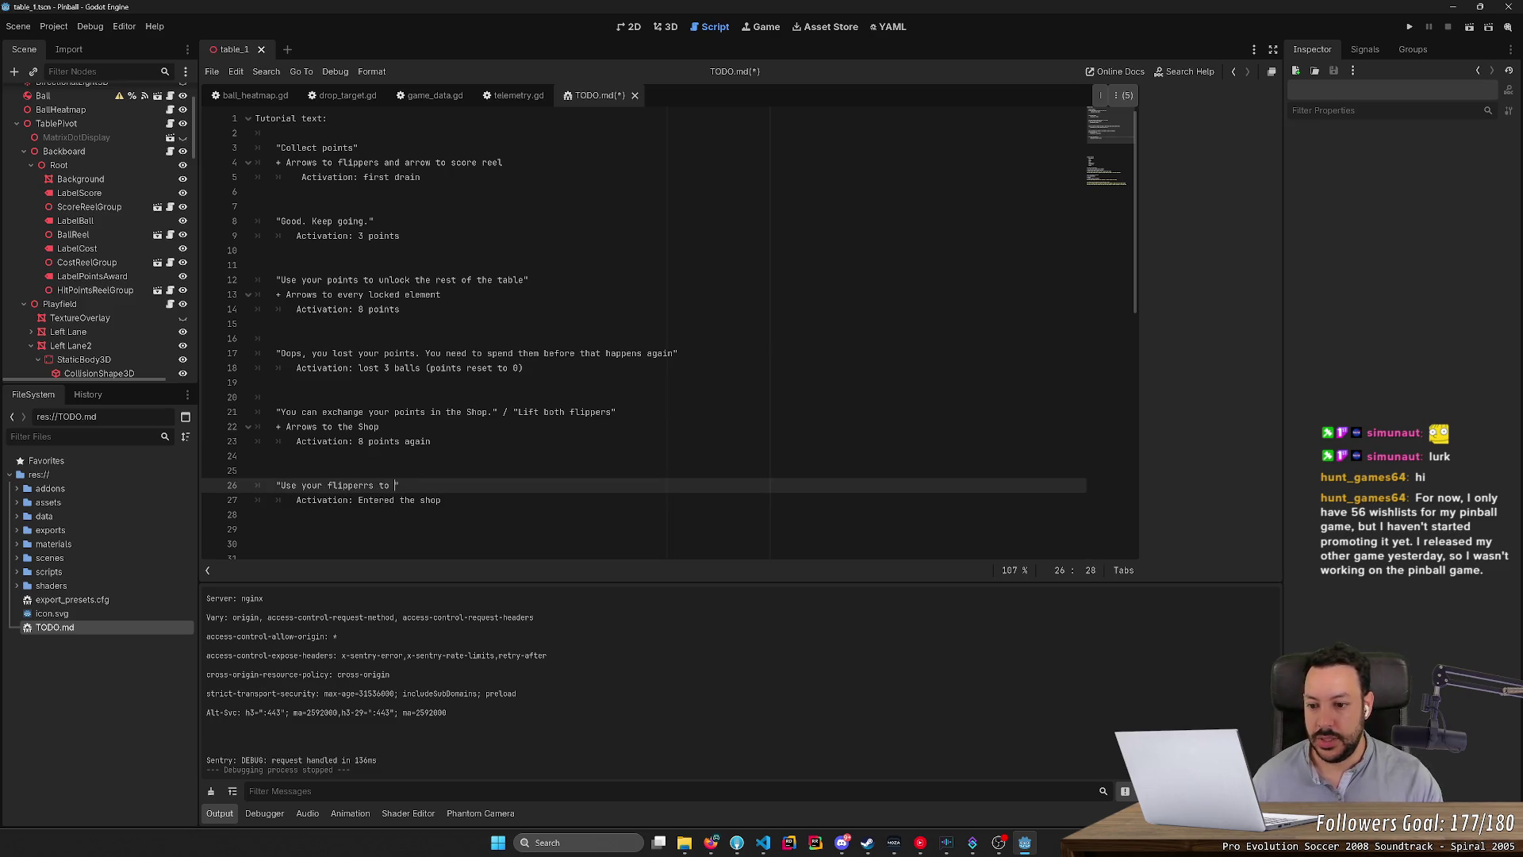
pyautogui.write(' select your ')
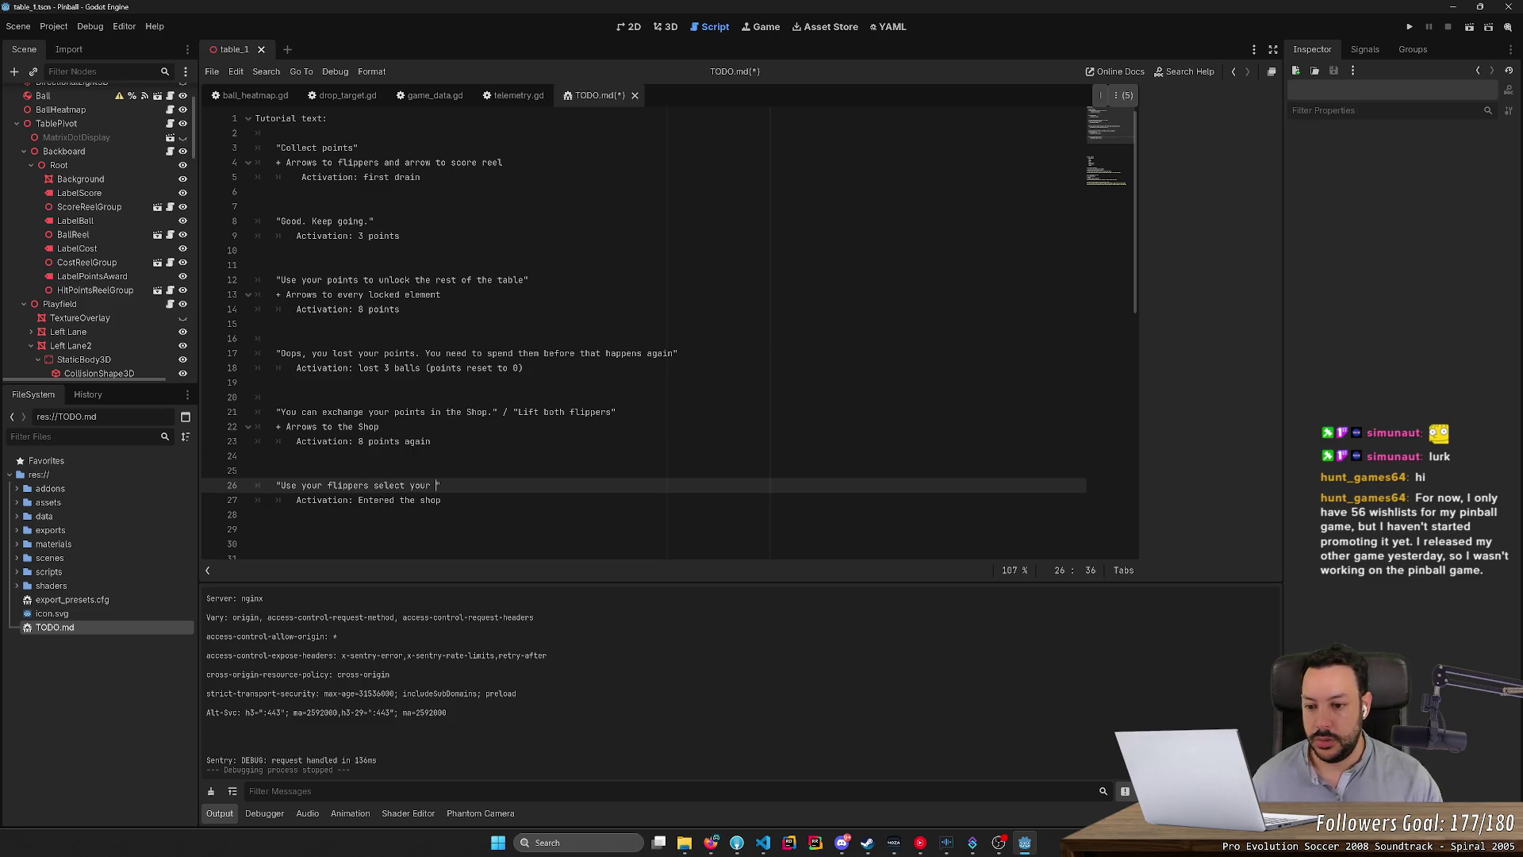
pyautogui.write('next ')
pyautogui.write('upgrade')
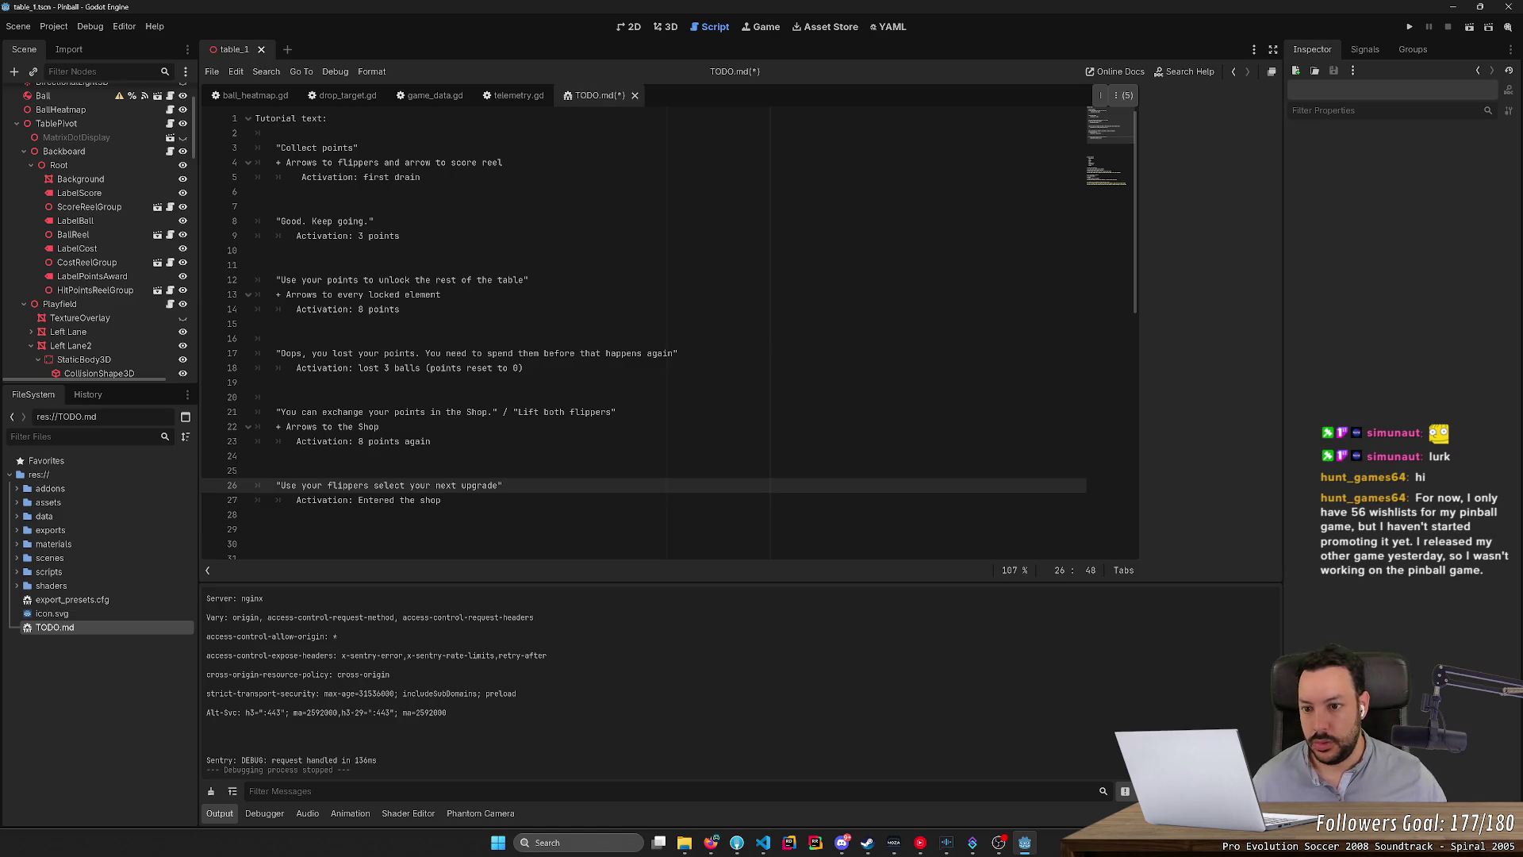
pyautogui.hotkey('ctrl', 'd')
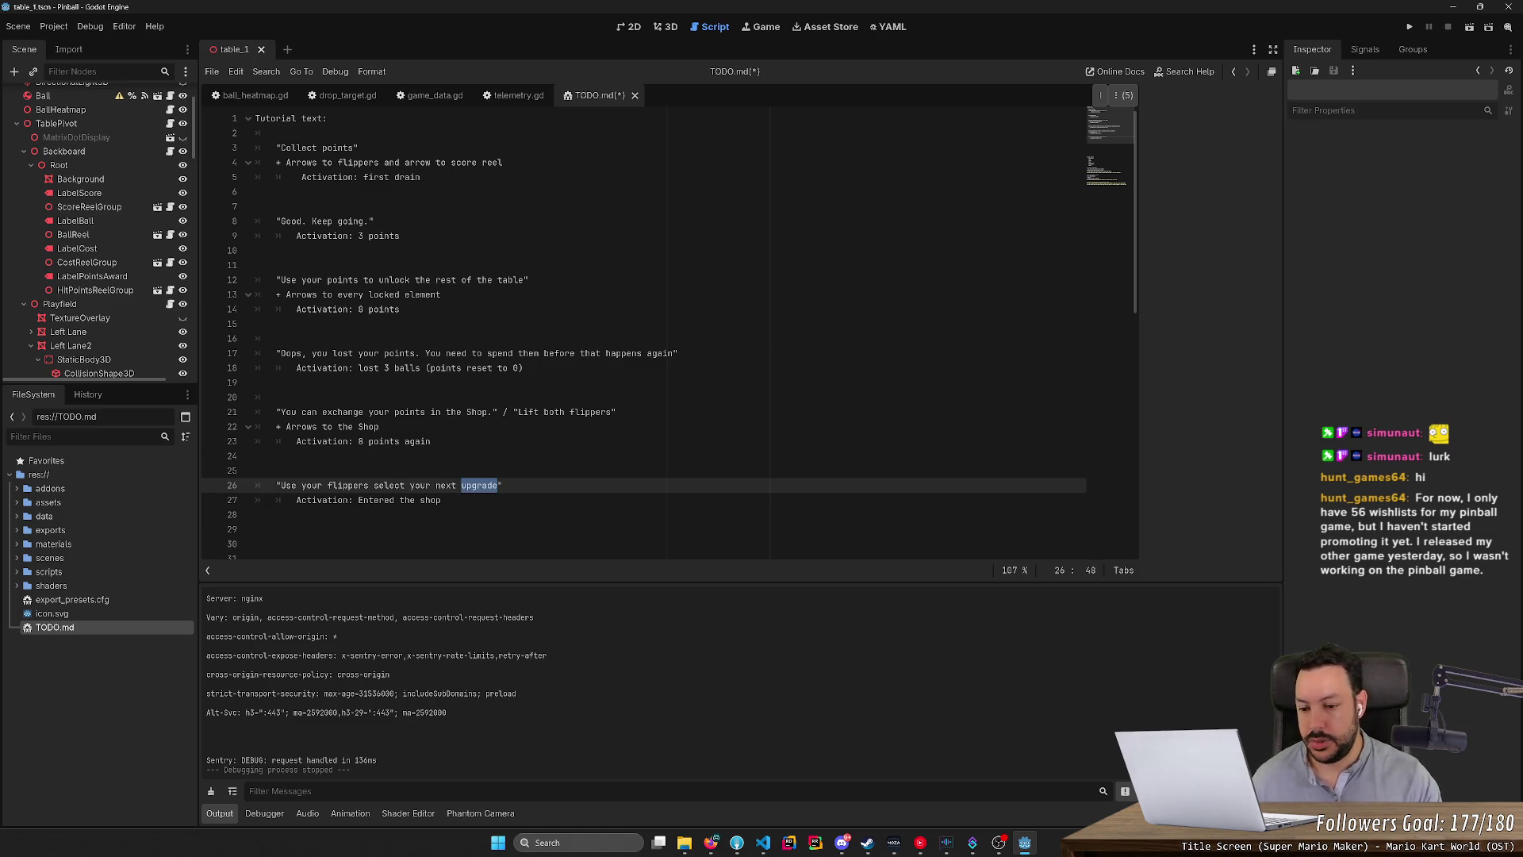
pyautogui.write('unlock')
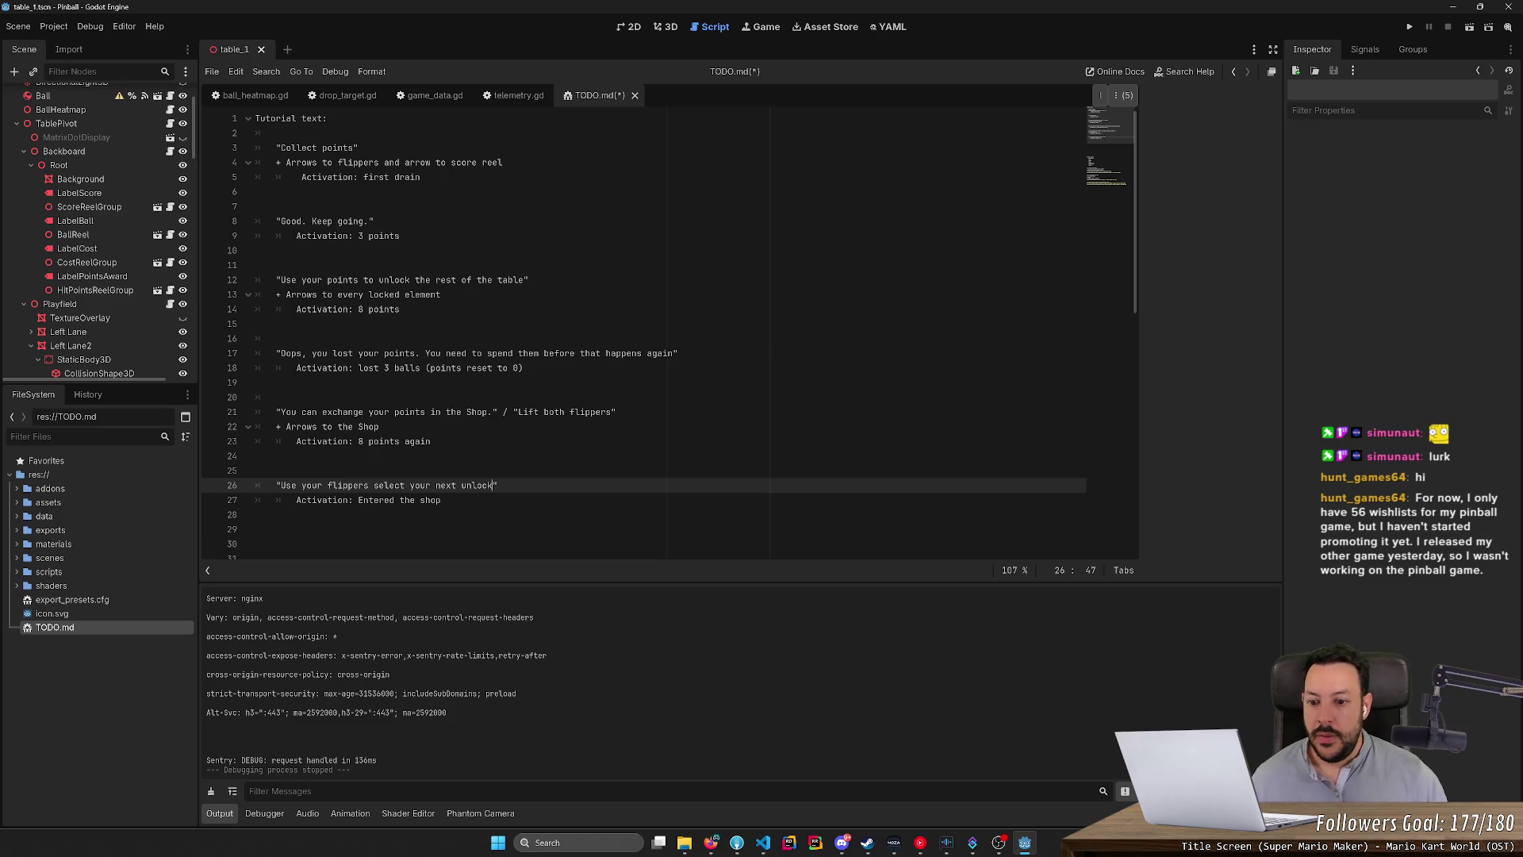
pyautogui.write('Onfirm with the plunger')
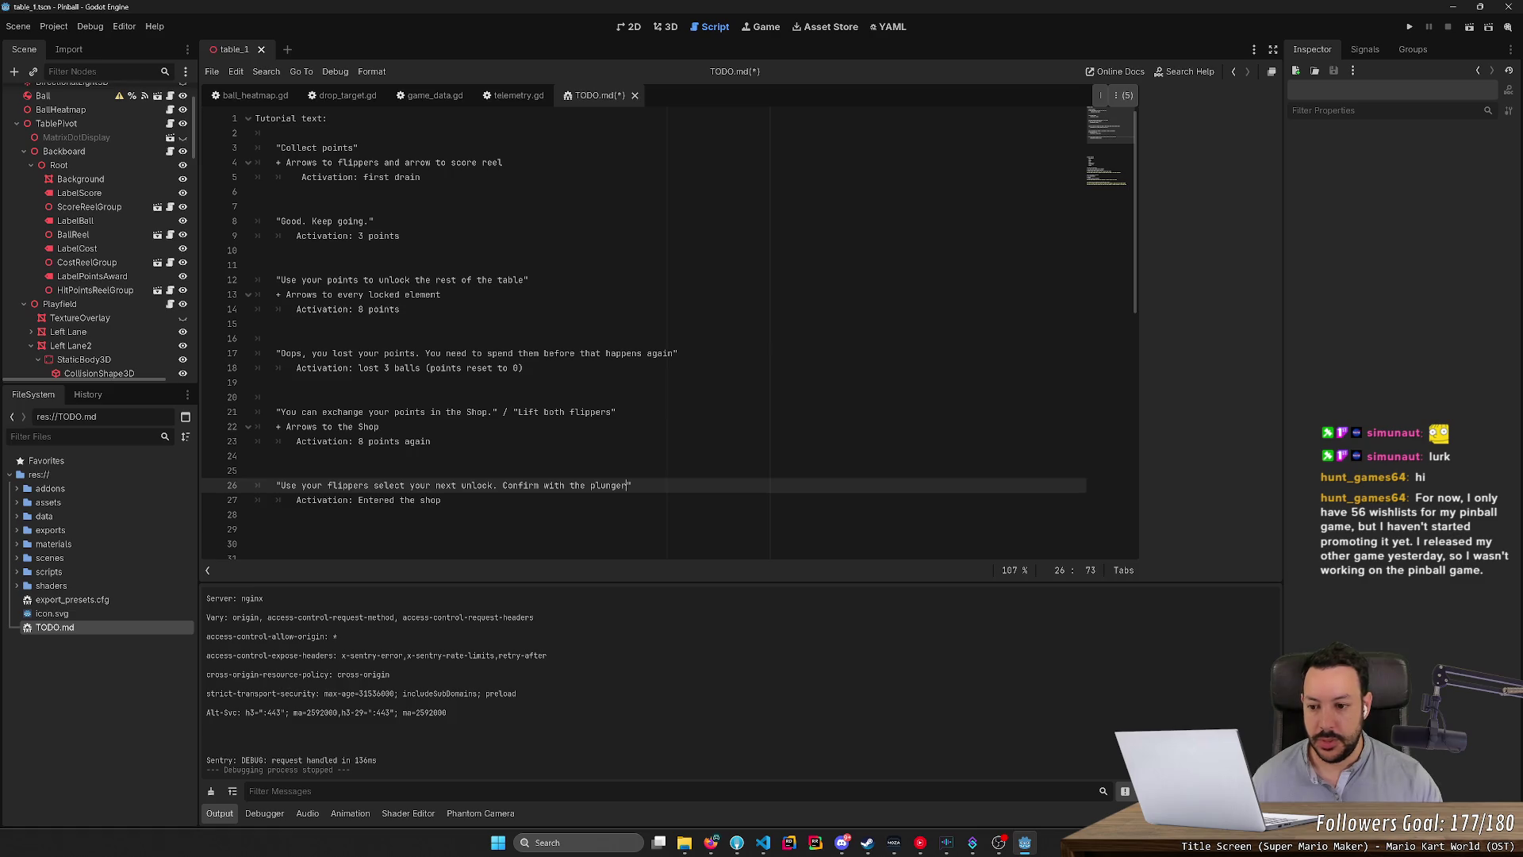
# Duplicate the 'Entered the shop' Activation line onto line 30.
pyautogui.click(256, 529)
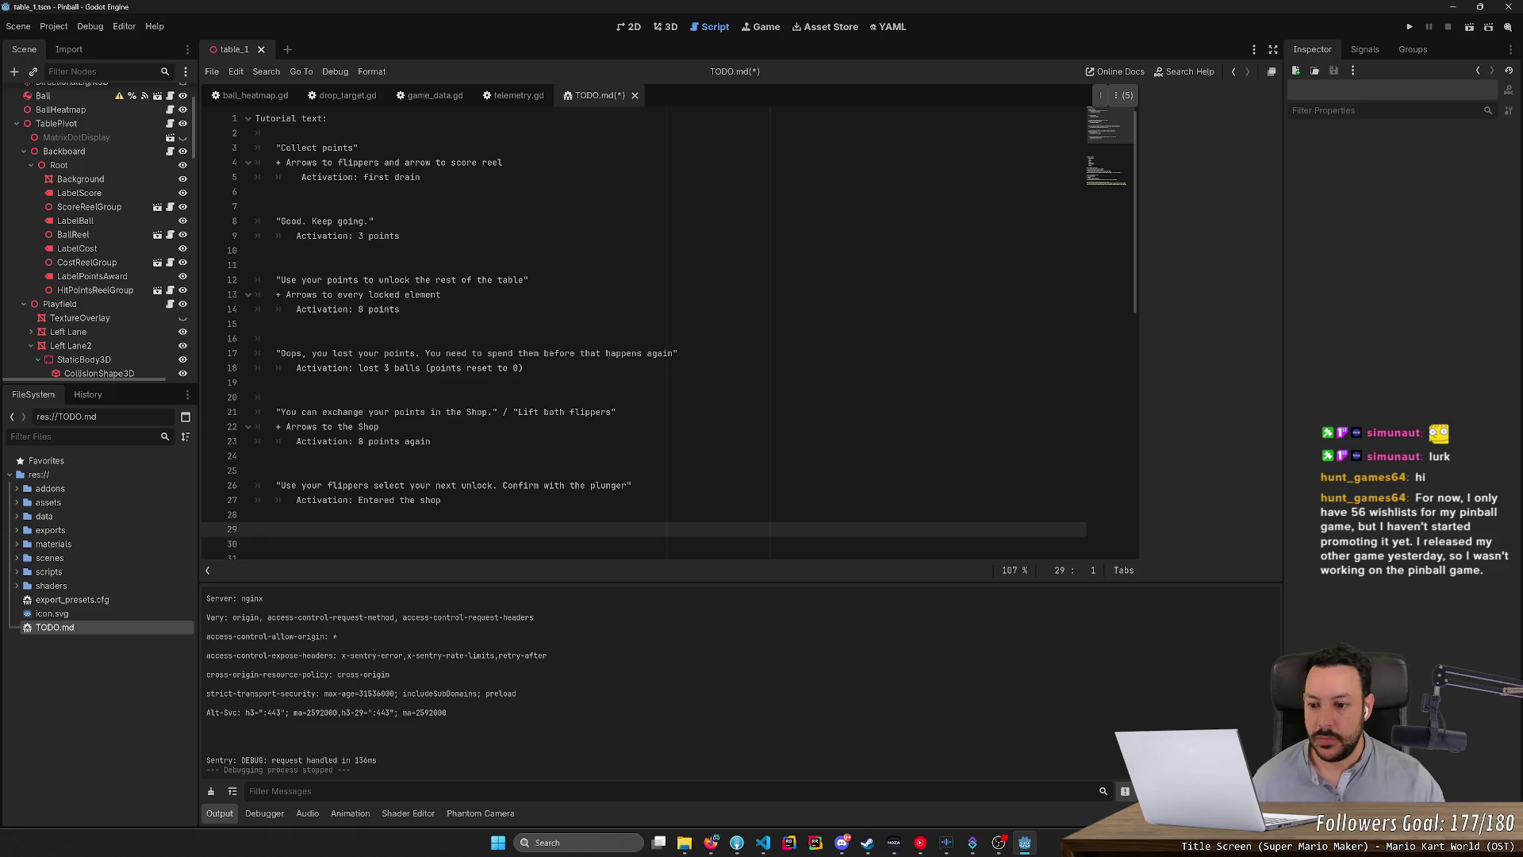
pyautogui.press('Down')
pyautogui.scroll(-2, 667, 333)
pyautogui.press('Up')
pyautogui.press('Up')
pyautogui.press('Up')
pyautogui.press('End')
pyautogui.hotkey('shift', 'Down')
pyautogui.press('Up')
pyautogui.hotkey('shift', 'Home')
pyautogui.hotkey('ctrl', 'c')
pyautogui.press('Down')
pyautogui.press('Down')
pyautogui.press('Down')
pyautogui.hotkey('ctrl', 'v')
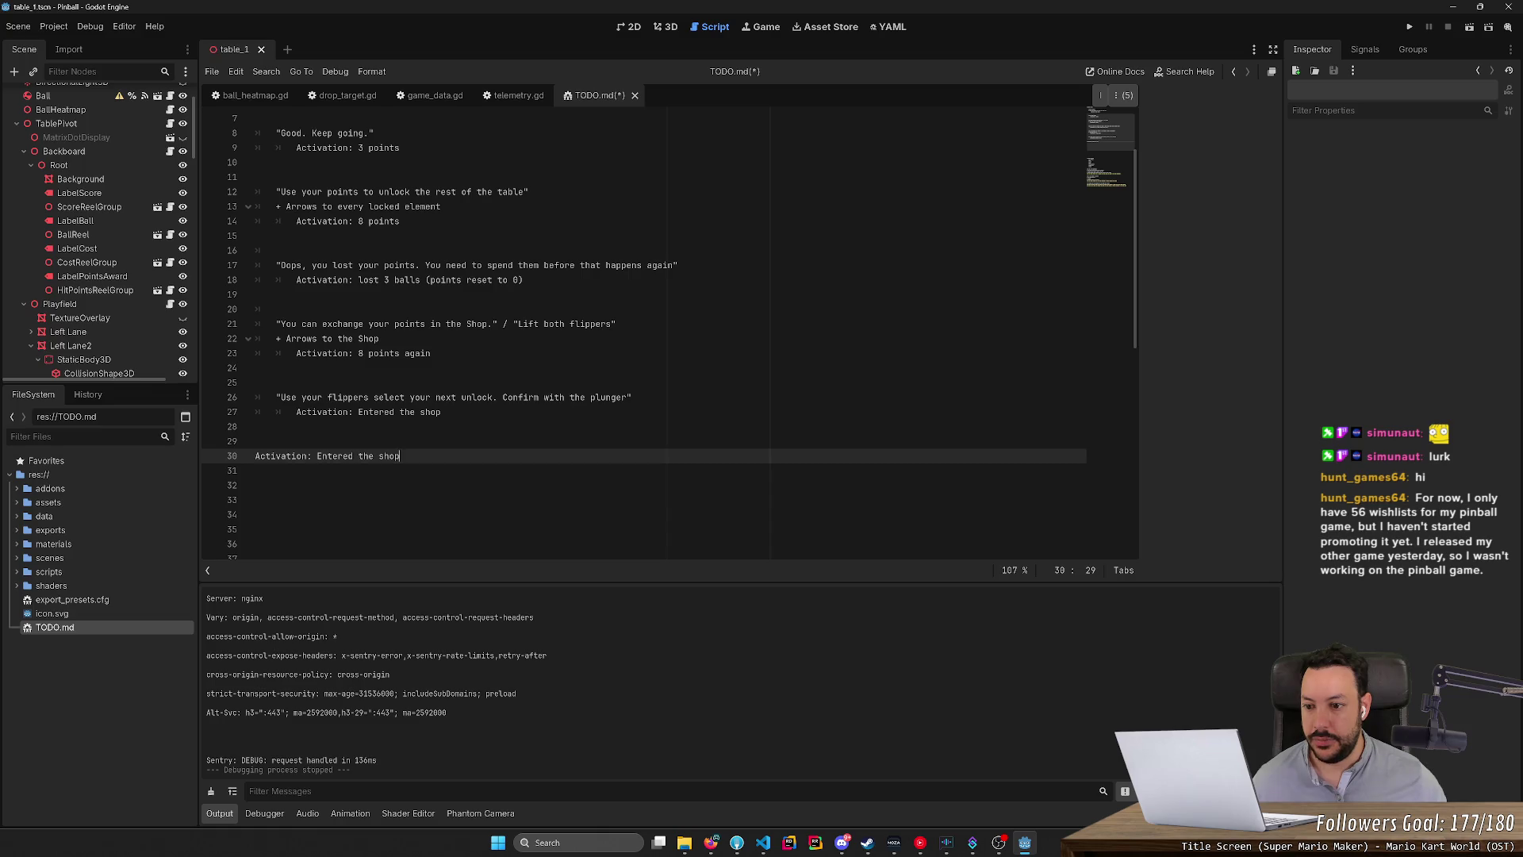
# Indent the duplicated Activation line and put quotes around 'Entered the shop'.
pyautogui.press('Home')
pyautogui.press('Tab')
pyautogui.hotkey('ctrl', 'Right')
pyautogui.hotkey('ctrl', 'Right')
pyautogui.hotkey('ctrl', 'shift', 'Right')
pyautogui.hotkey('ctrl', 'shift', 'Right')
pyautogui.hotkey('ctrl', 'shift', 'Right')
pyautogui.write('"')
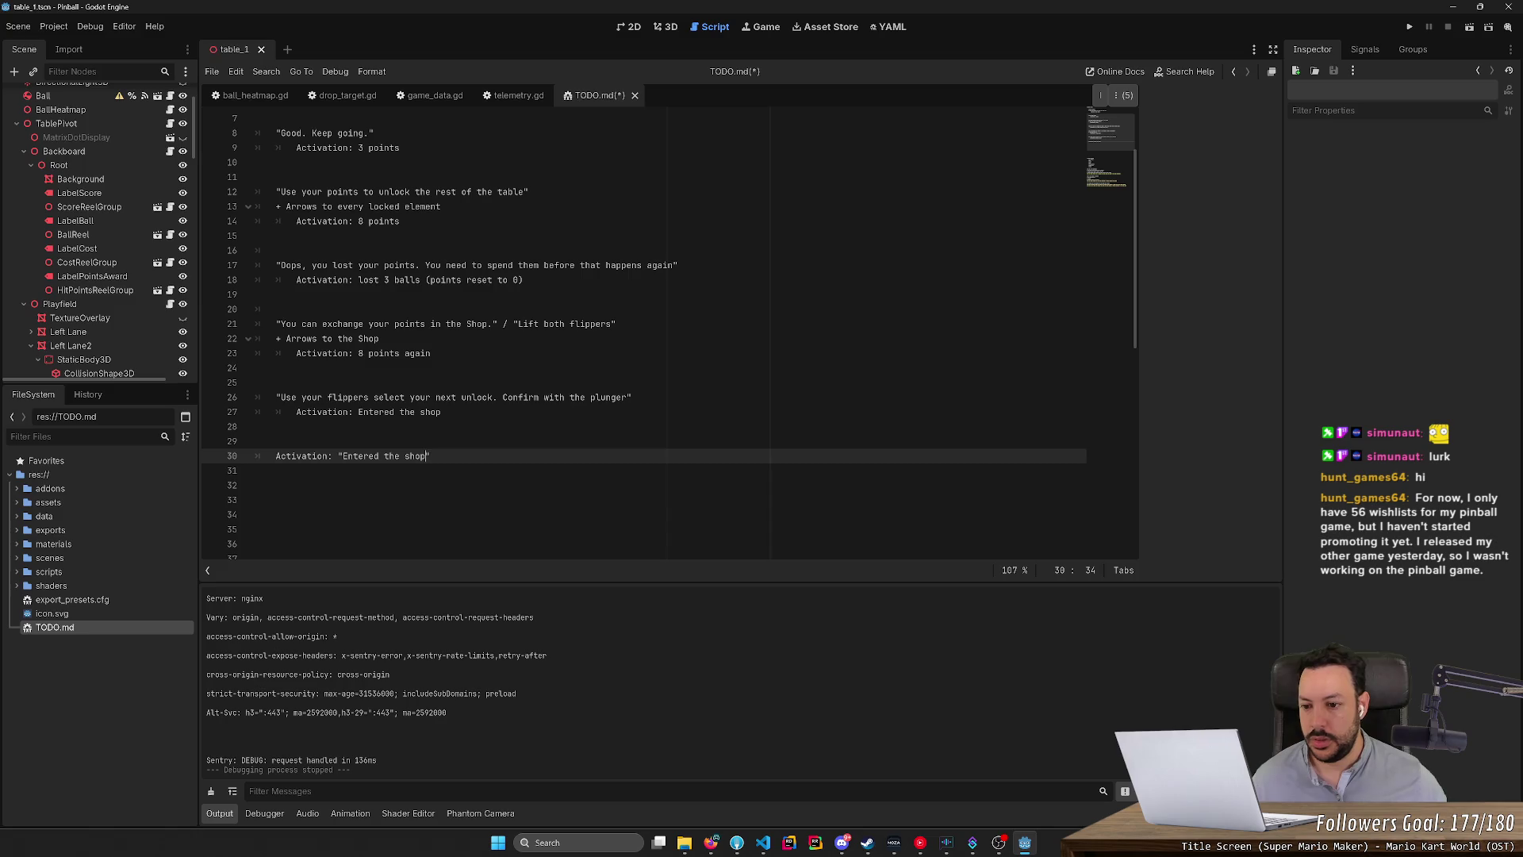
pyautogui.hotkey('ctrl', 'shift', 'Left')
pyautogui.hotkey('ctrl', 'shift', 'Left')
pyautogui.hotkey('ctrl', 'shift', 'Left')
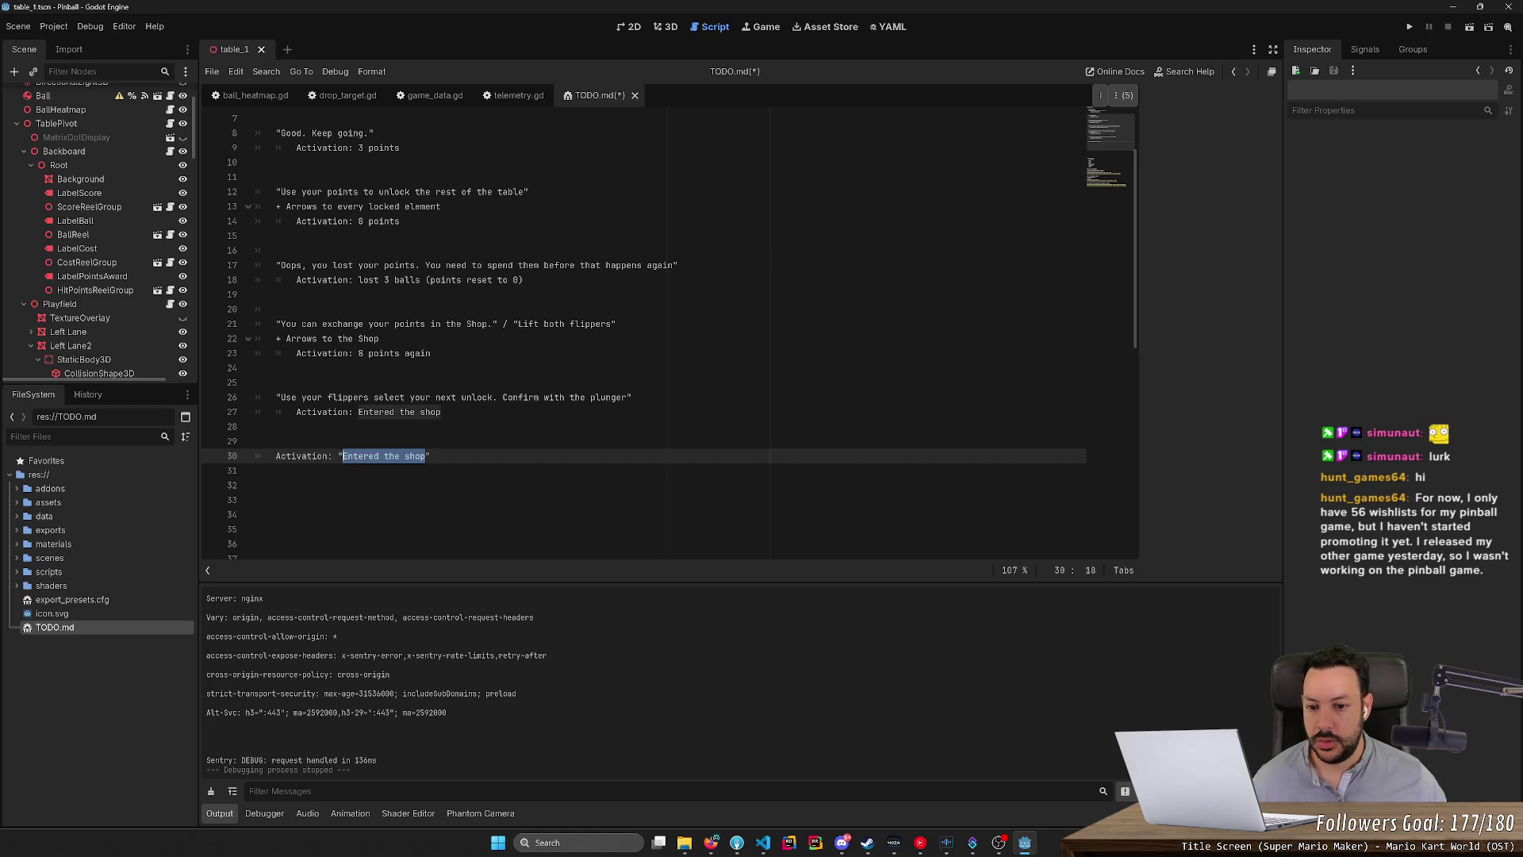
# Append '. Make sure you have enough points' to the hint and start an 'Arrows to the' line below.
pyautogui.click(633, 397)
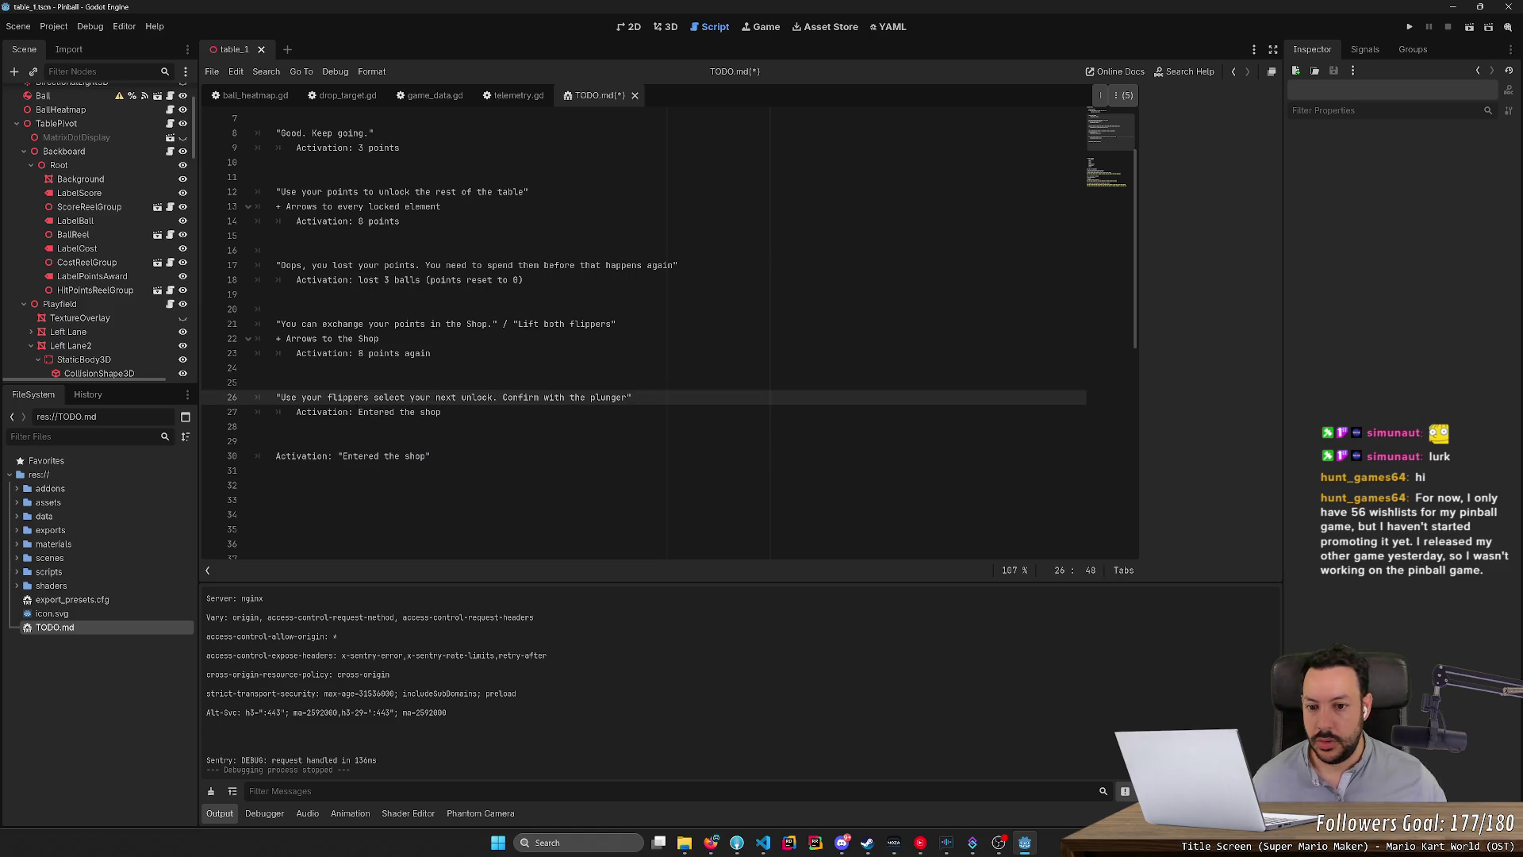
pyautogui.write('. Make s')
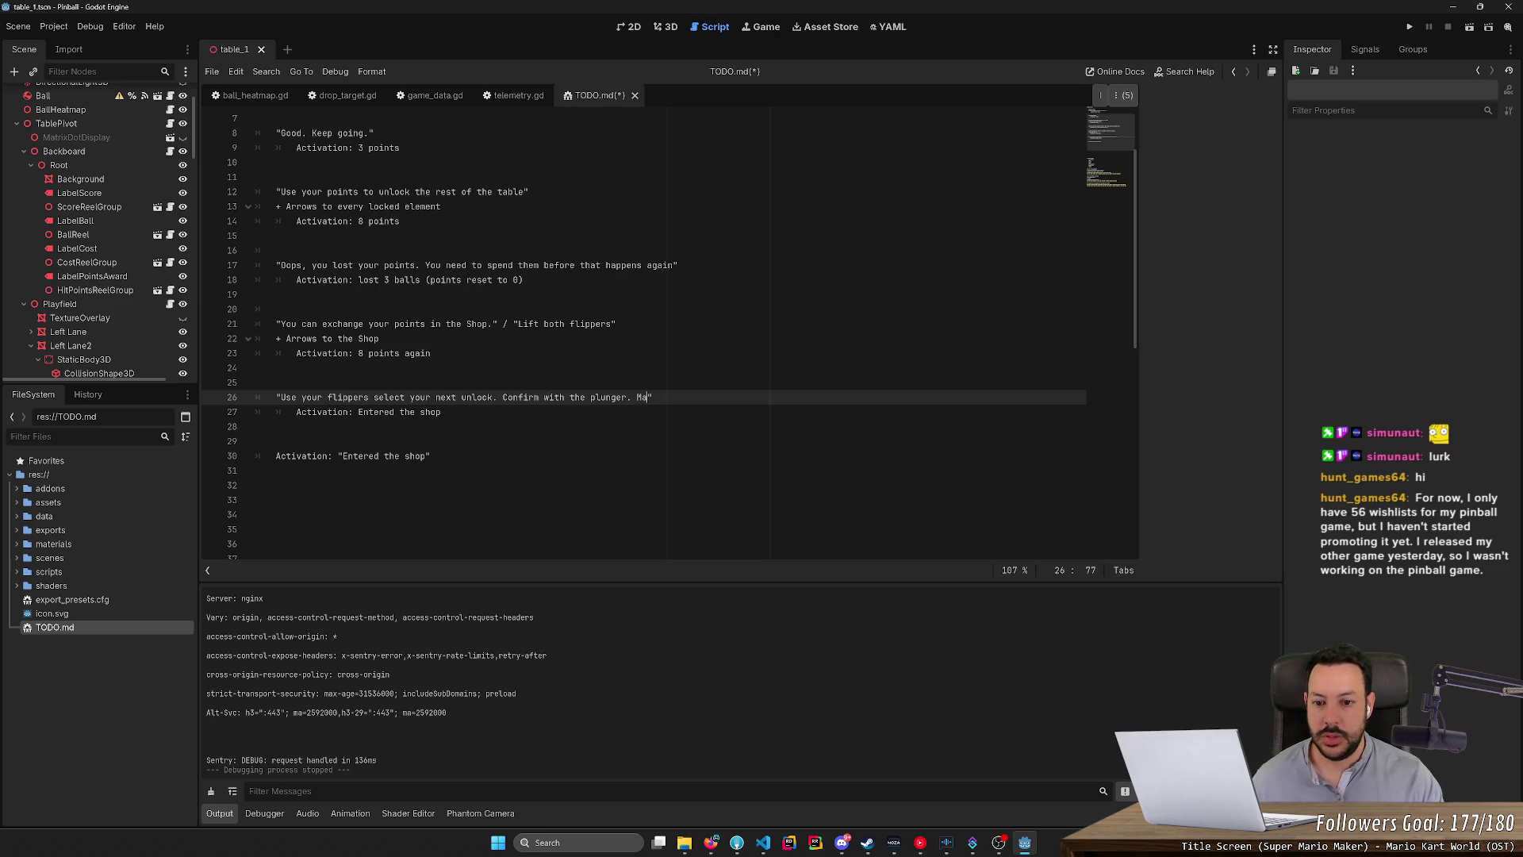
pyautogui.write('ure you have eno')
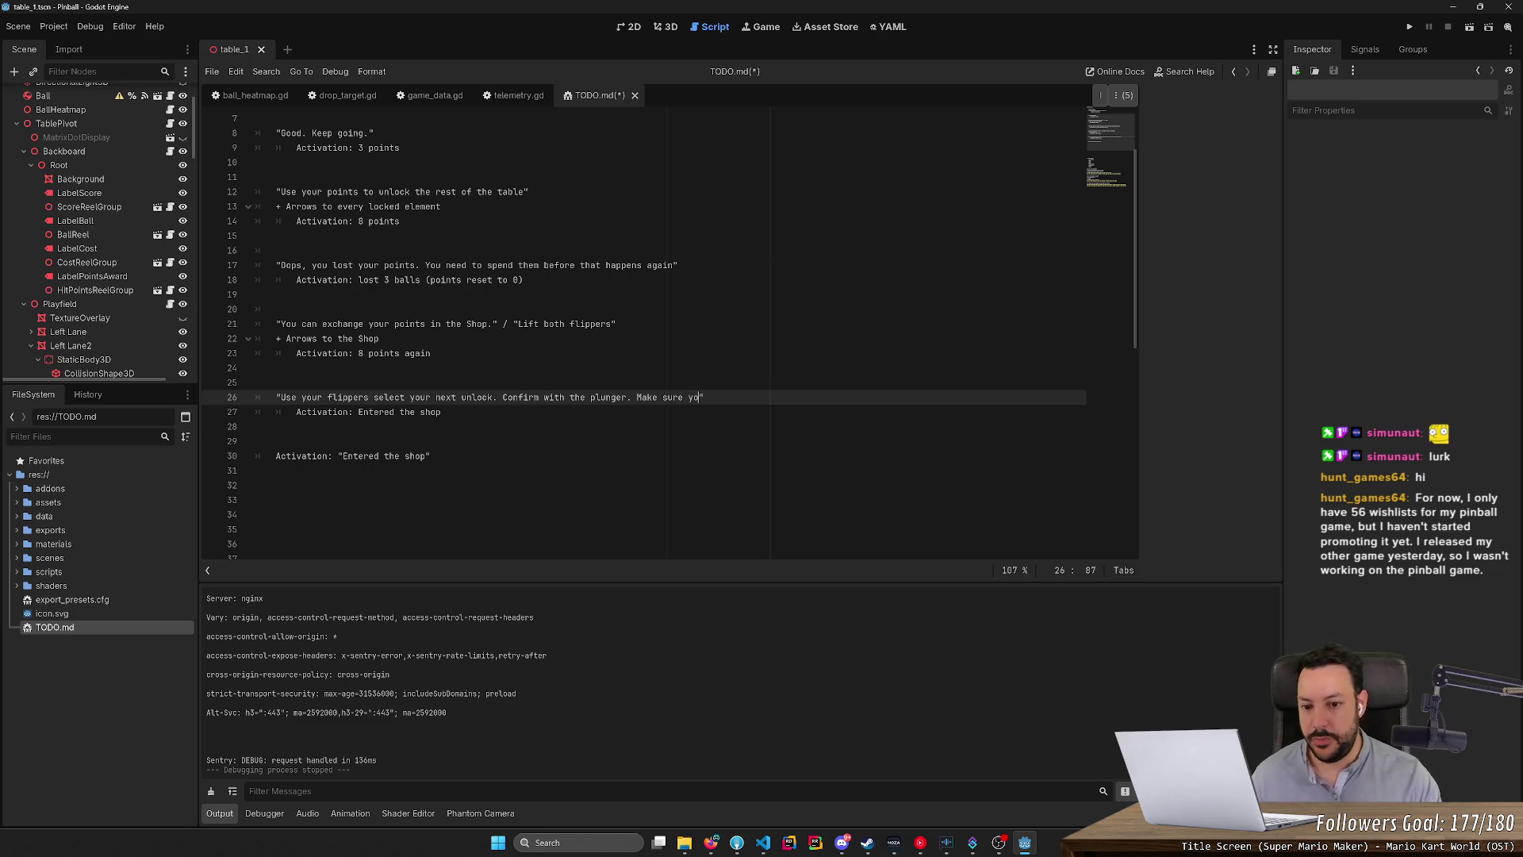
pyautogui.write('ugh poiun')
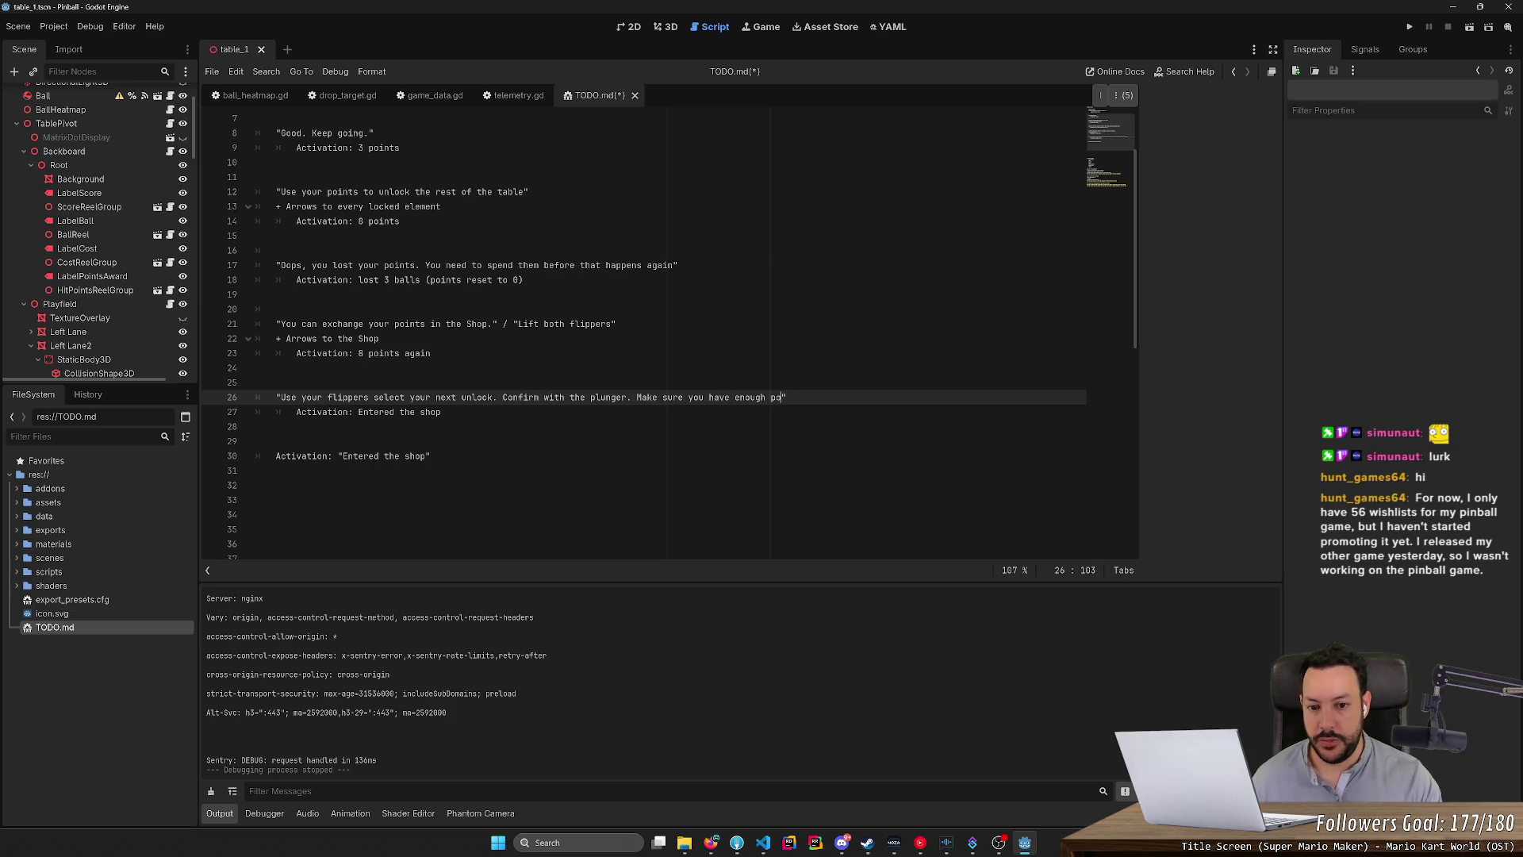
pyautogui.press('BackSpace')
pyautogui.write('ts')
pyautogui.press('BackSpace')
pyautogui.press('BackSpace')
pyautogui.press('BackSpace')
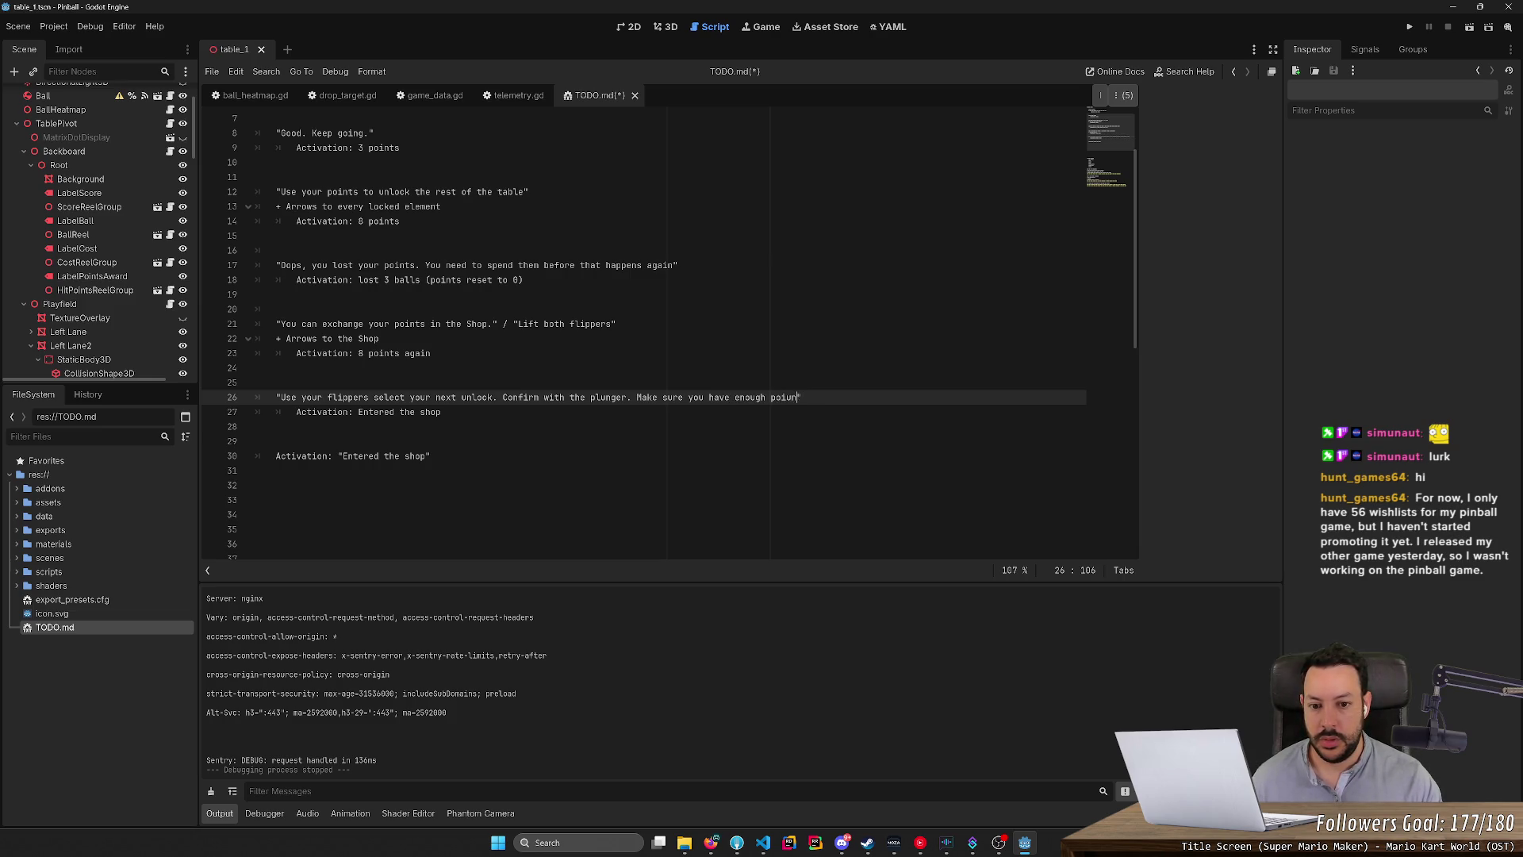
pyautogui.write('nts')
pyautogui.press('End')
pyautogui.press('Return')
pyautogui.write('Arrows to the')
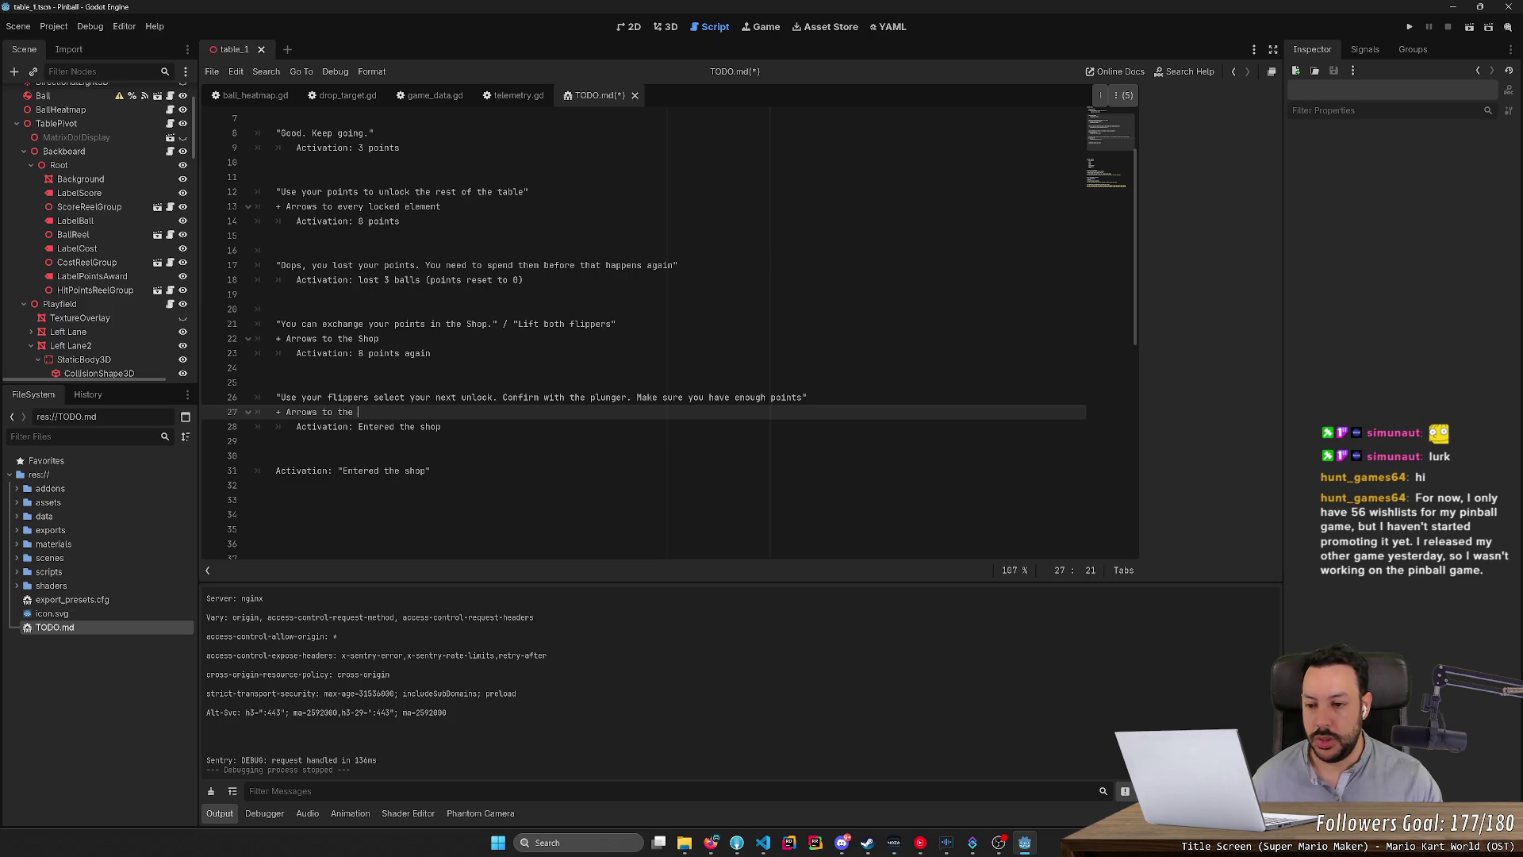
# Complete the arrows line as 'Arrows to the Score and to the Cost'.
pyautogui.scroll(2, 670, 334)
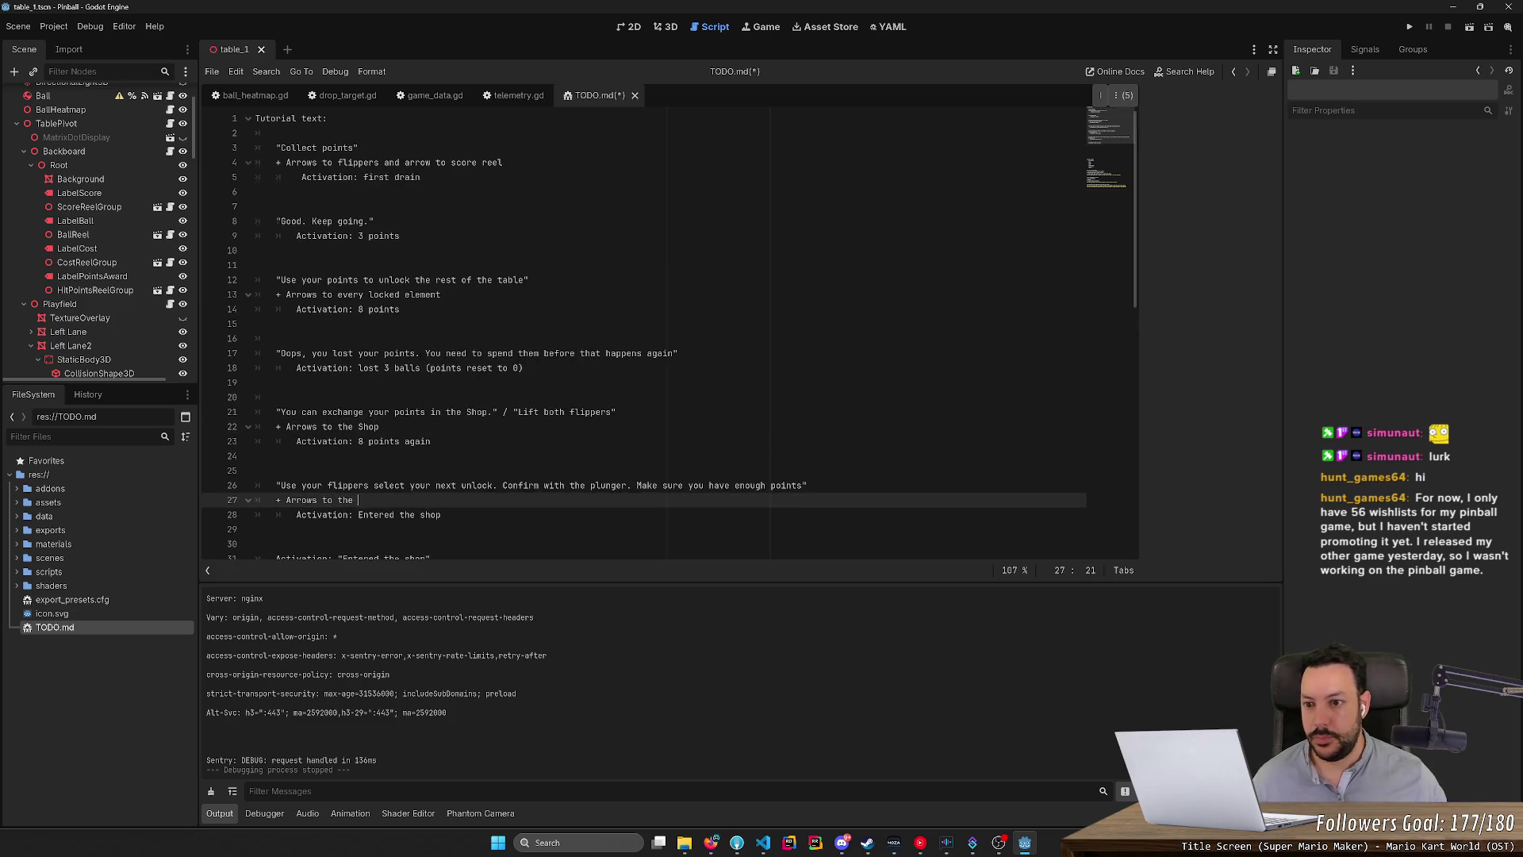
pyautogui.scroll(-1, 670, 333)
pyautogui.scroll(1, 670, 333)
pyautogui.scroll(-2, 670, 333)
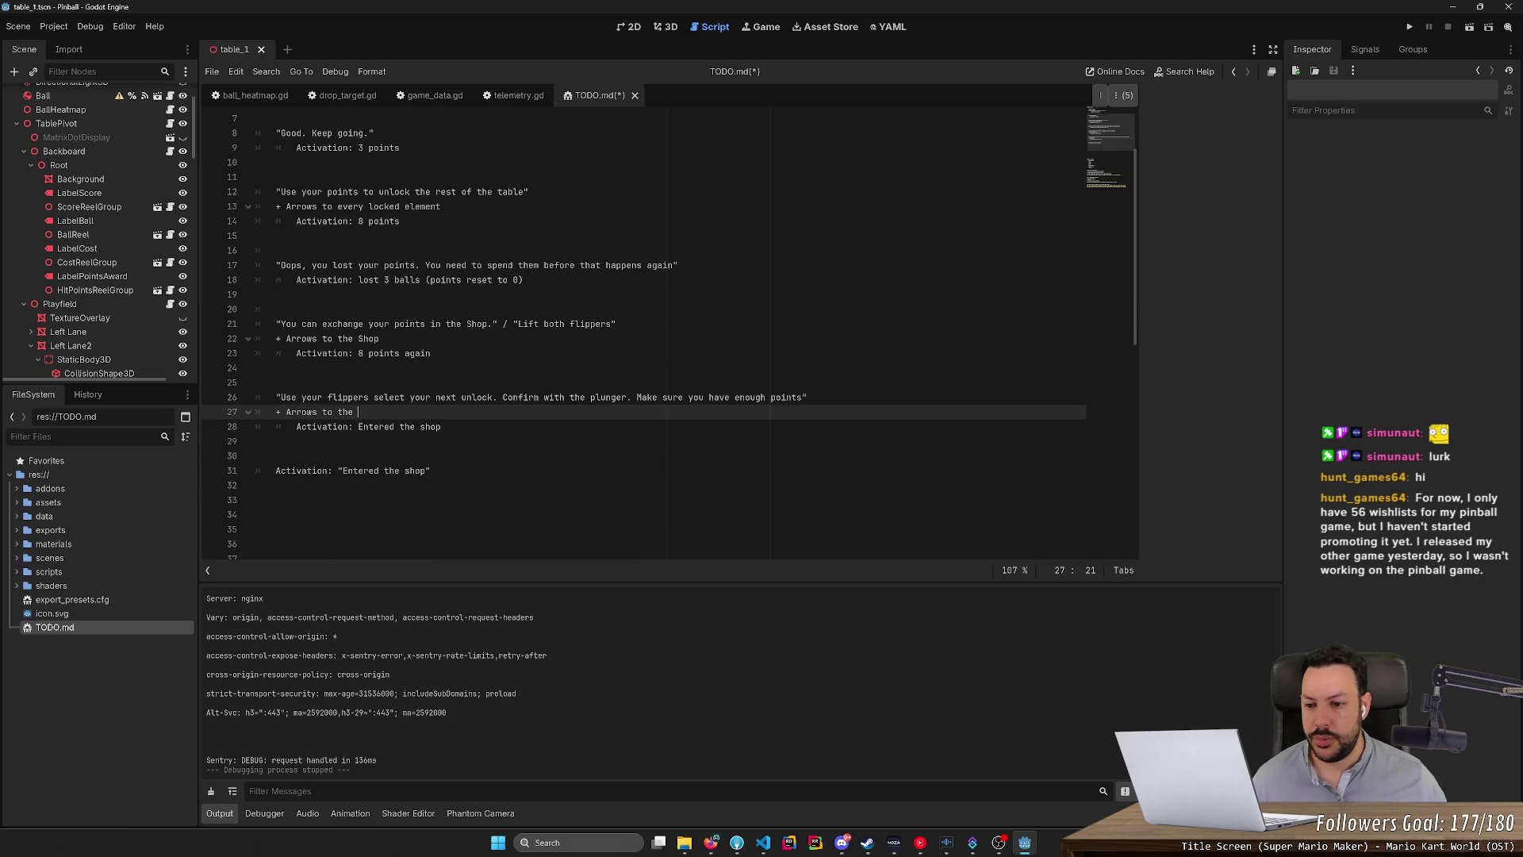
pyautogui.write('Score and')
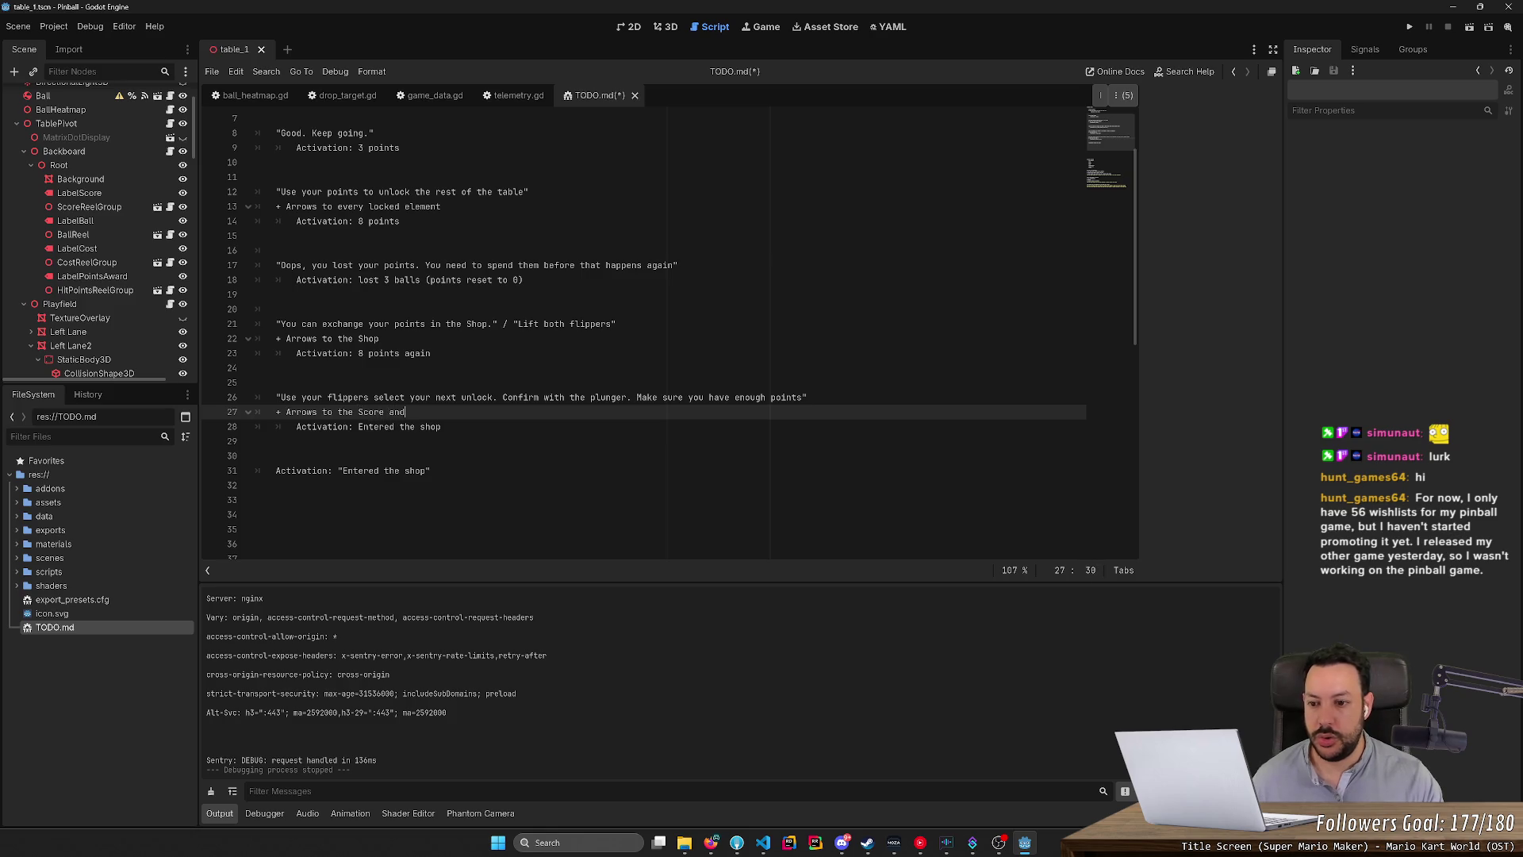
pyautogui.write(' to the Cost')
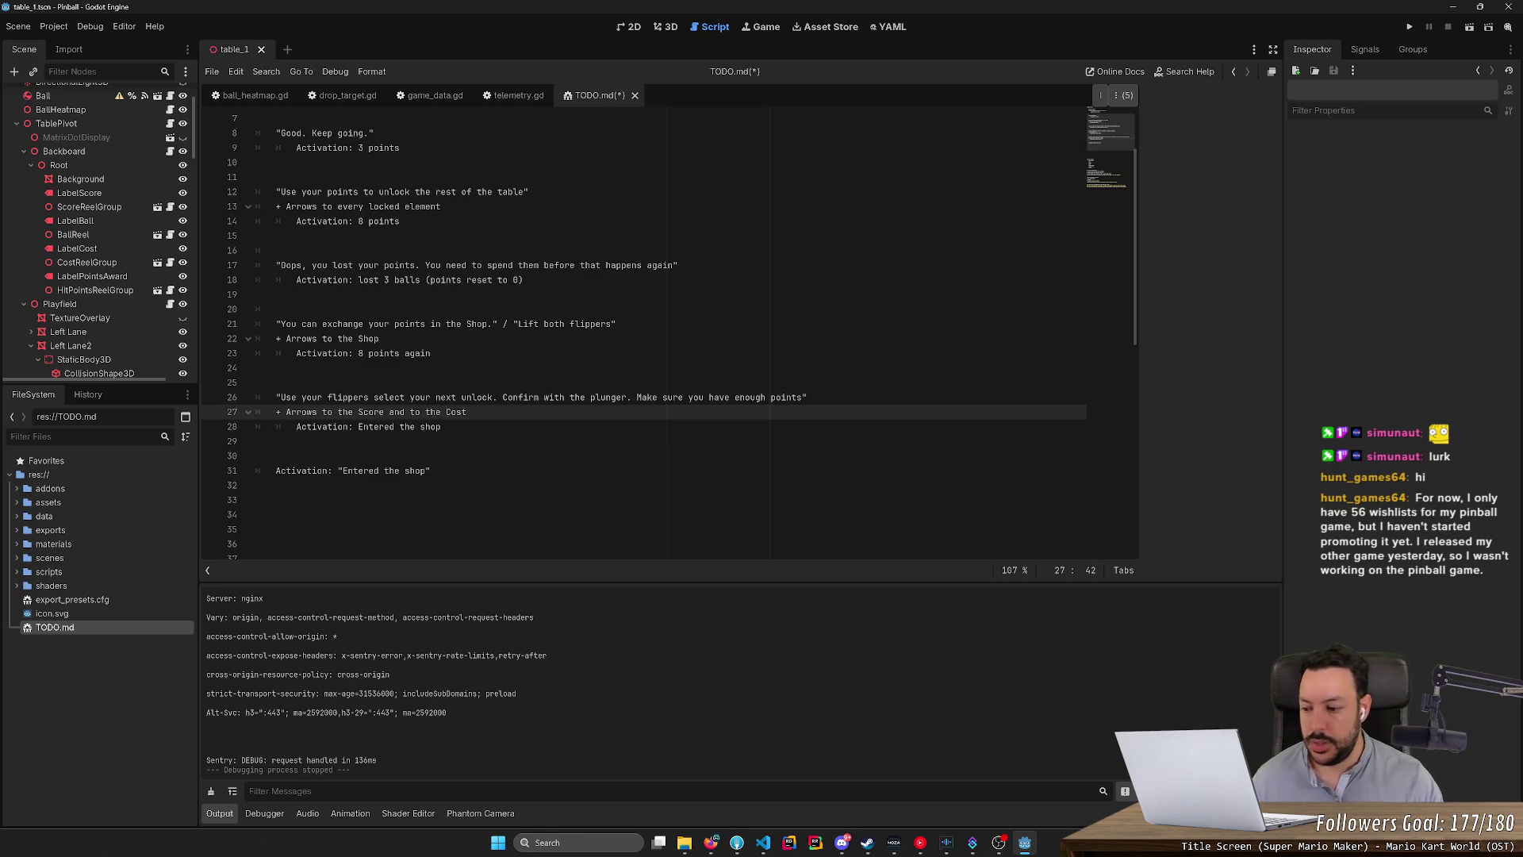
pyautogui.scroll(-2, 670, 317)
# Add a seventh entry, "Good job.", activating on 'upgrade purchased'.
pyautogui.moveTo(276, 382); pyautogui.dragTo(431, 382)
pyautogui.click(431, 383)
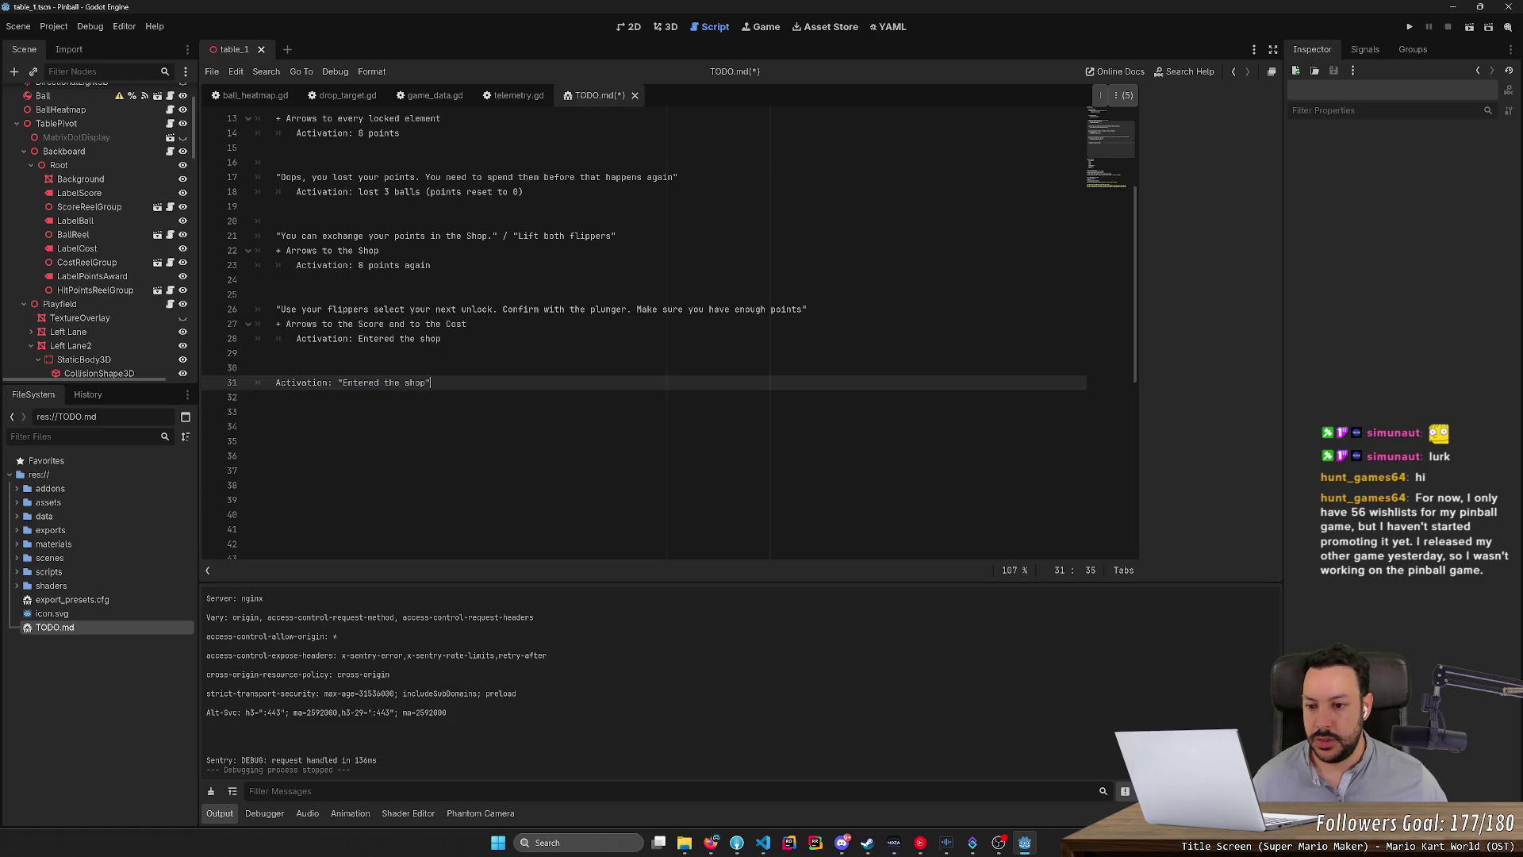
pyautogui.moveTo(337, 382); pyautogui.dragTo(430, 382)
pyautogui.press('BackSpace')
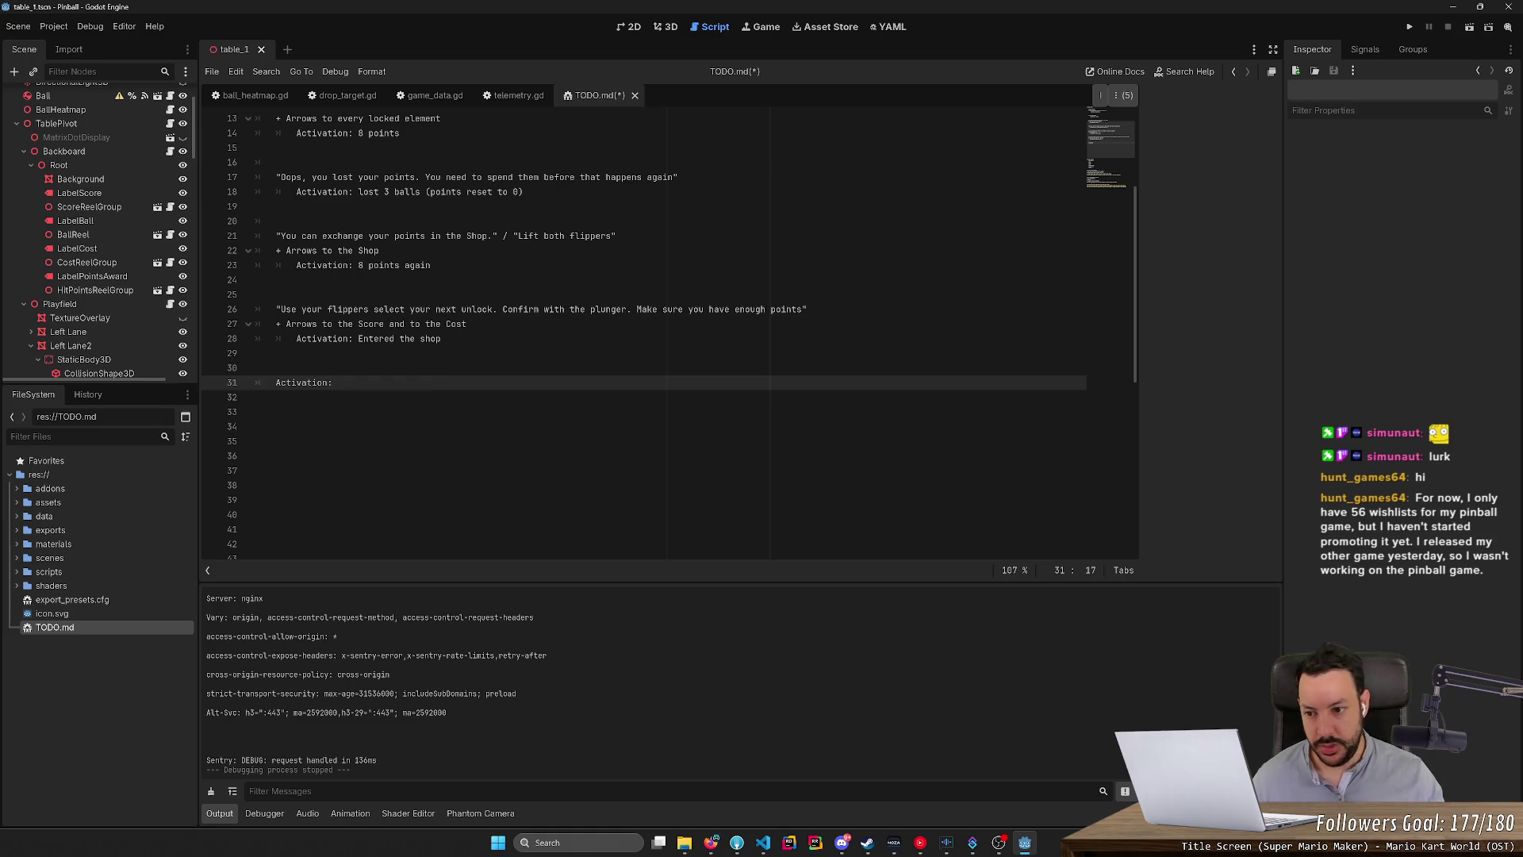
pyautogui.write('up')
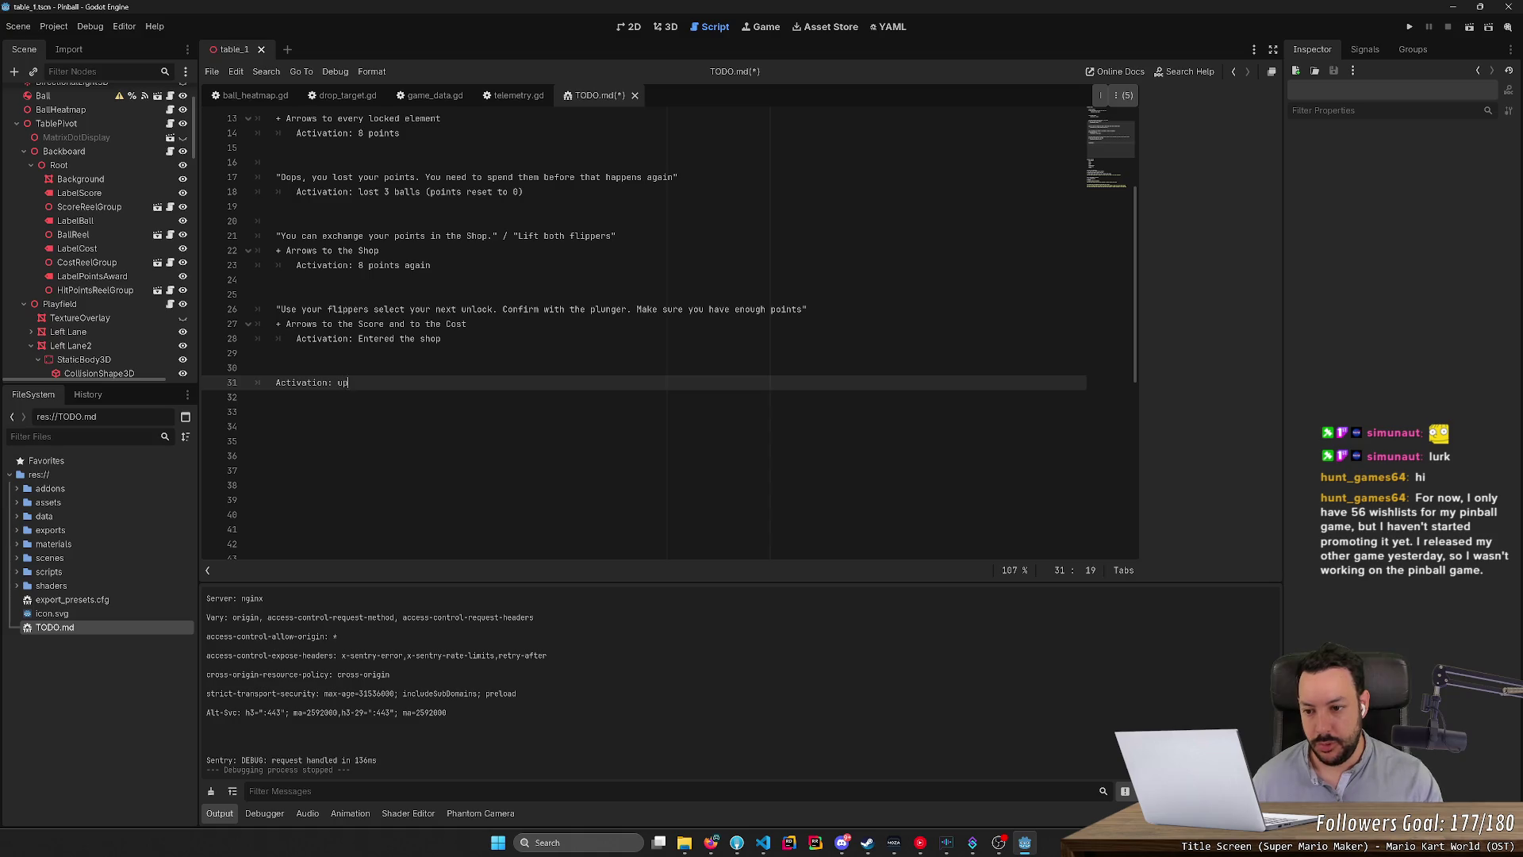
pyautogui.write('grade pur')
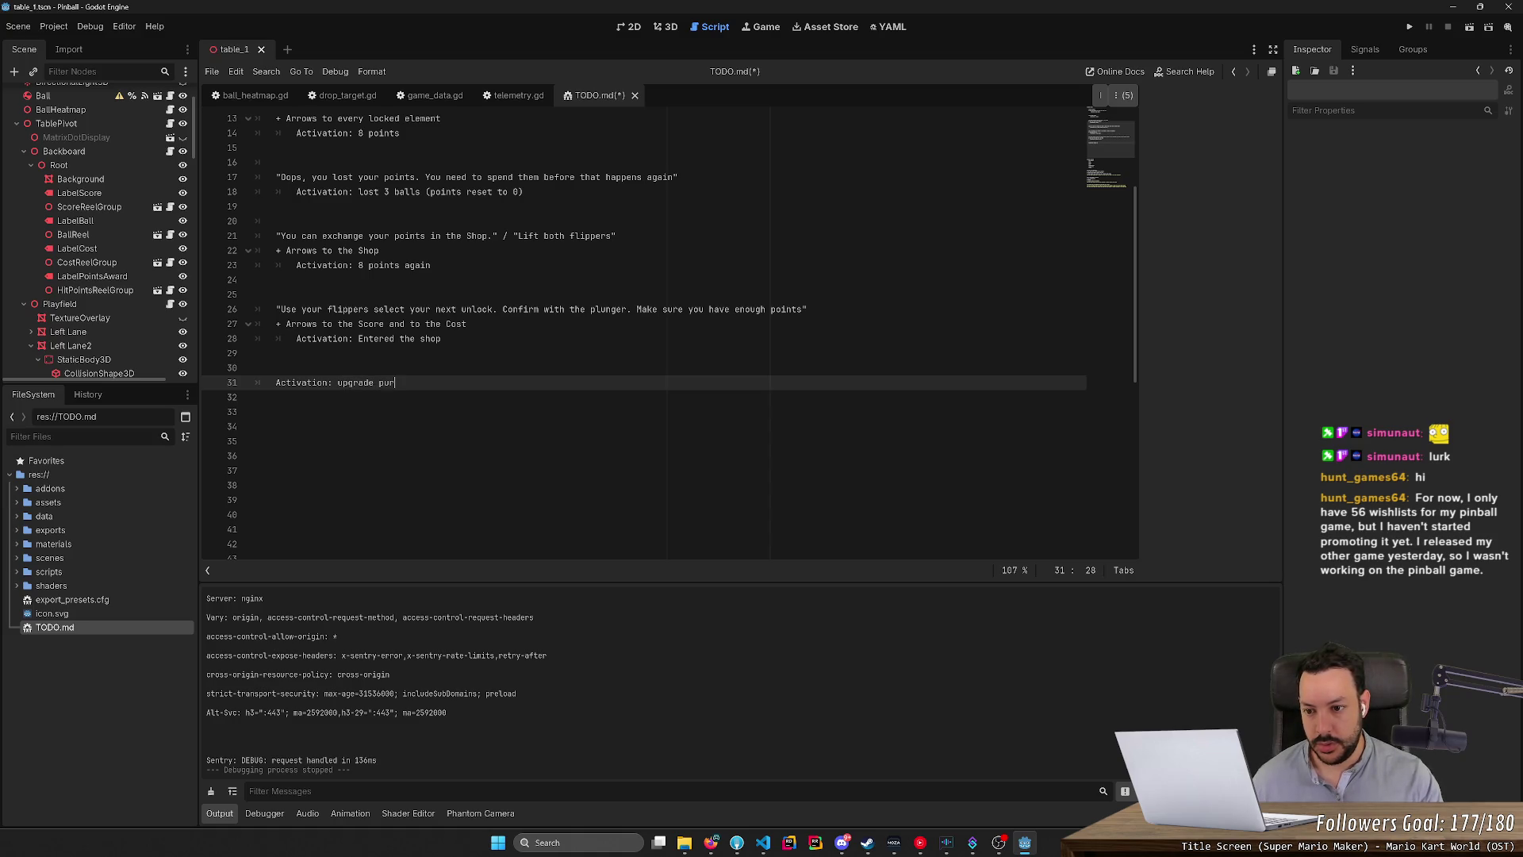
pyautogui.write('chased')
pyautogui.hotkey('ctrl', 'shift', 'Return')
pyautogui.write('"')
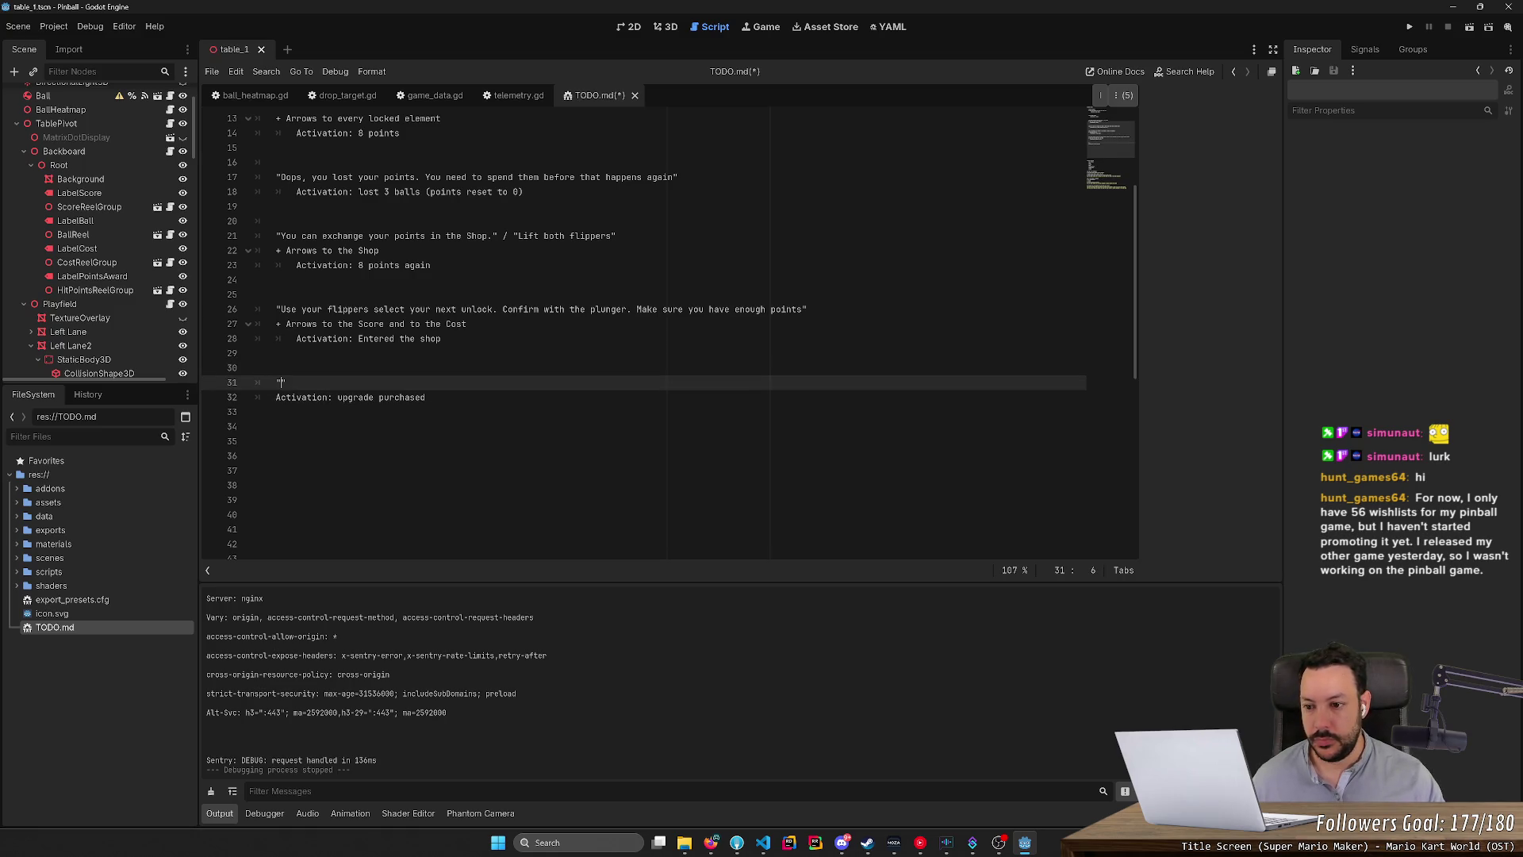
pyautogui.scroll(4, 643, 333)
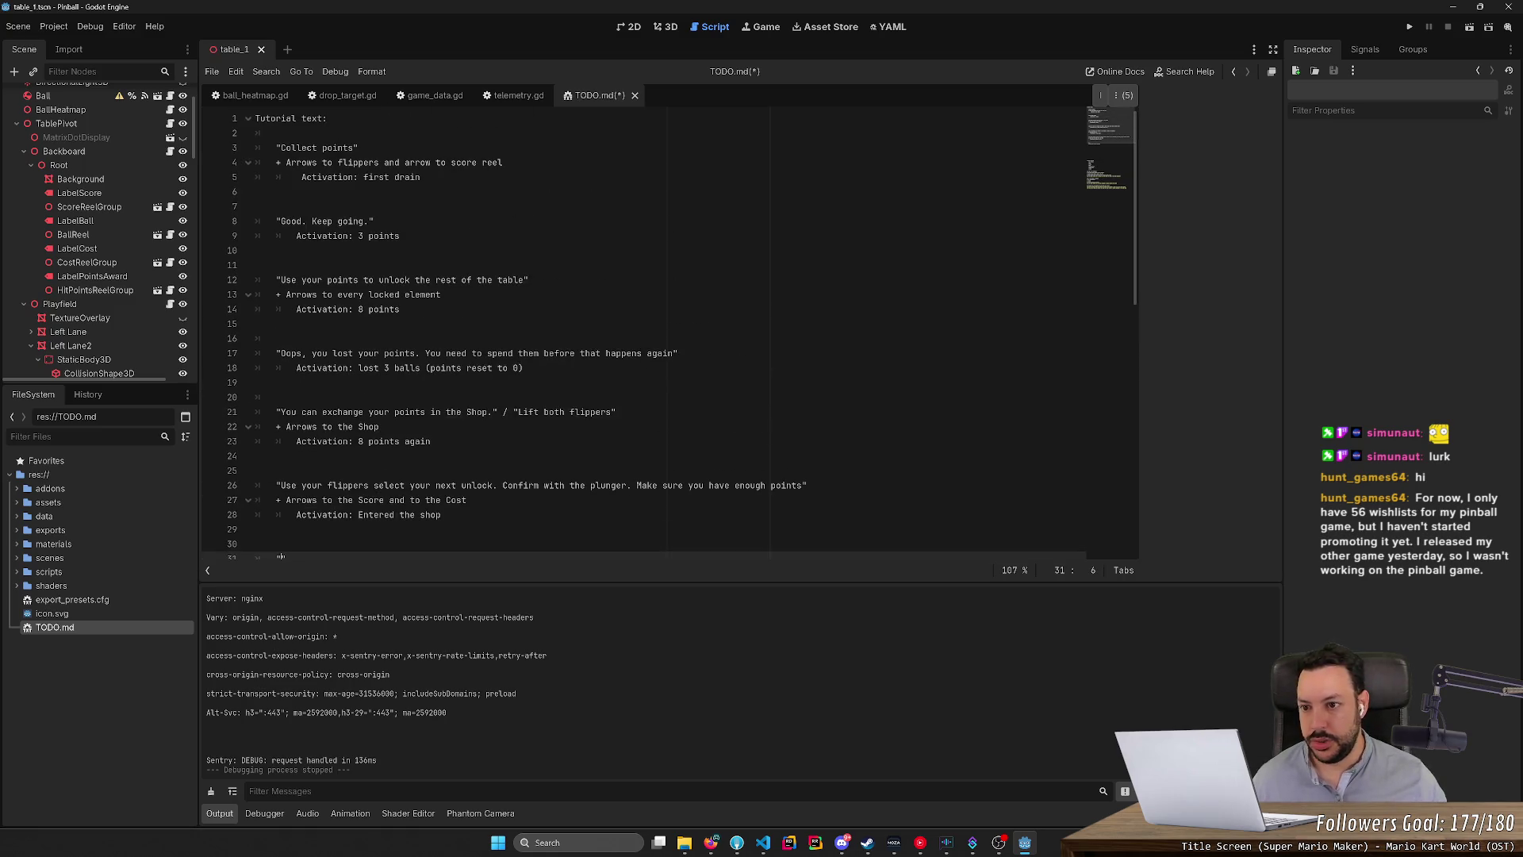
pyautogui.write('Good')
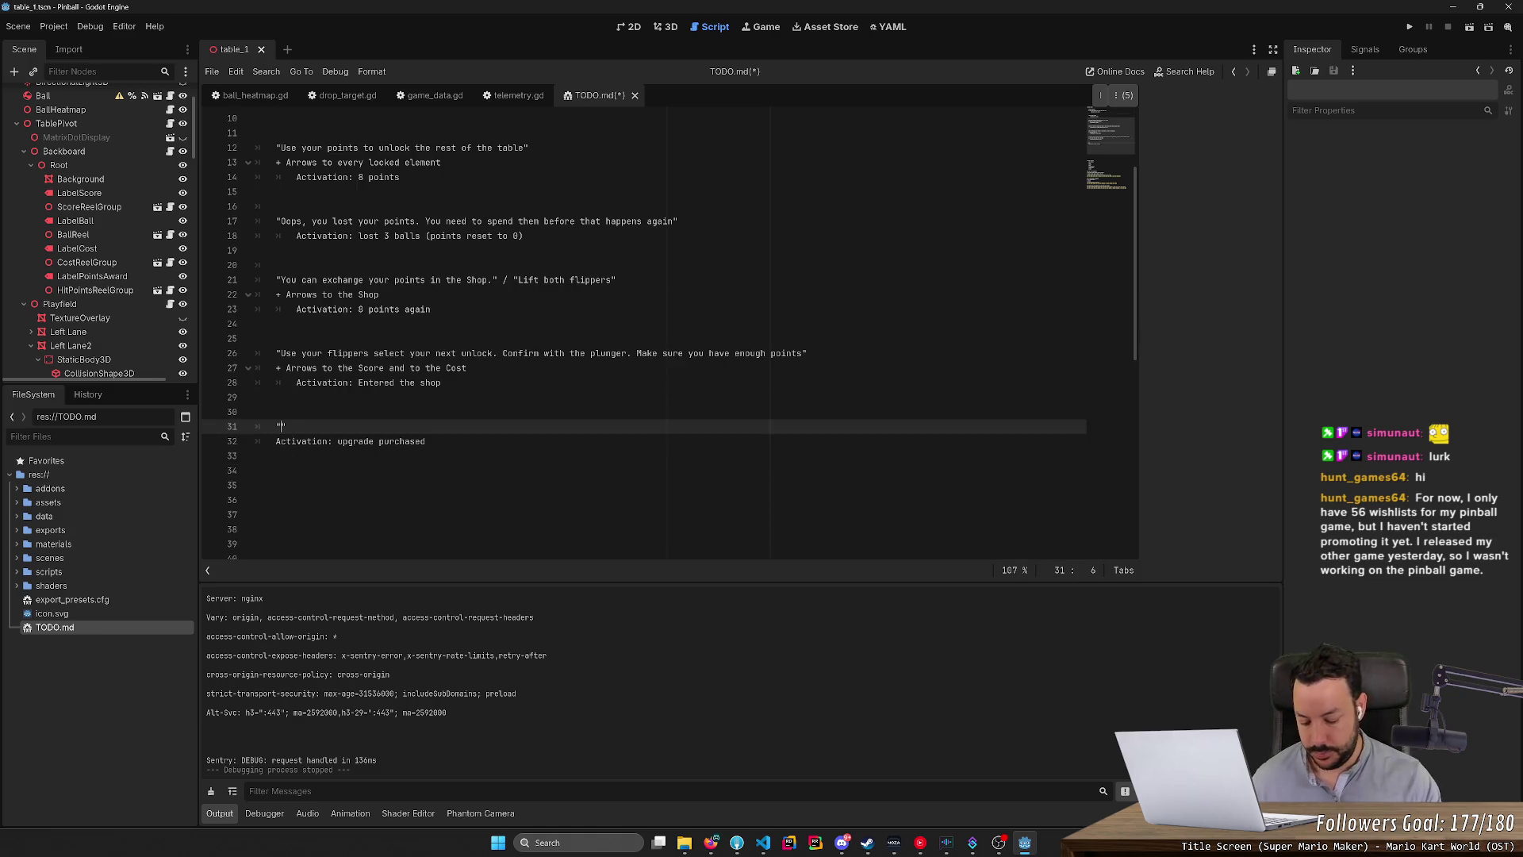
pyautogui.write(' job.')
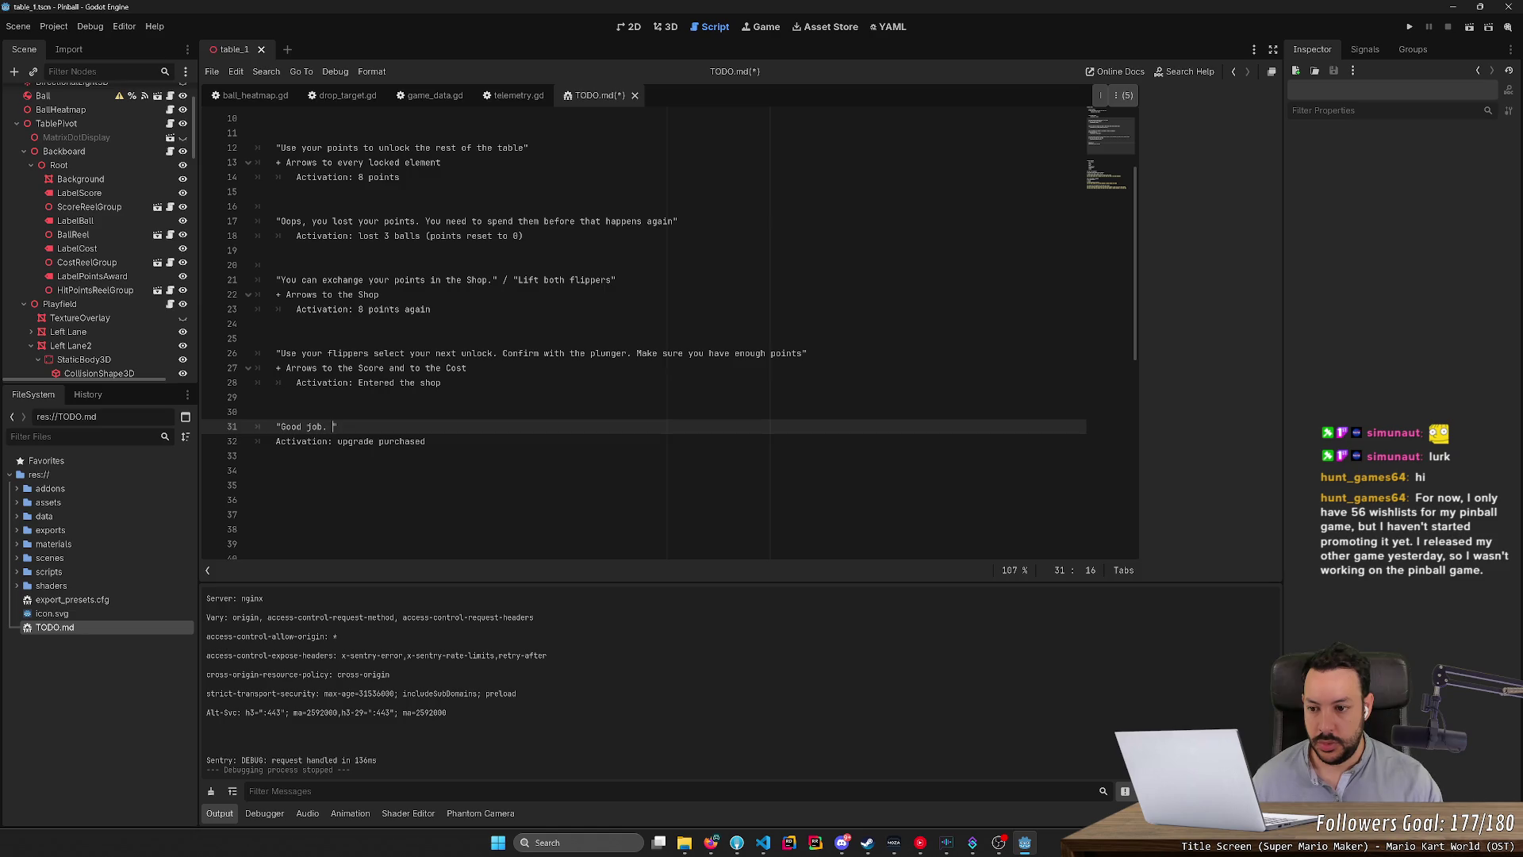
pyautogui.press('BackSpace')
# Delete the empty lines at the end of TODO.md, save it, and switch to the 3D view.
pyautogui.scroll(-5, 635, 333)
pyautogui.moveTo(262, 353); pyautogui.dragTo(256, 235)
pyautogui.press('BackSpace')
pyautogui.scroll(5, 634, 333)
pyautogui.hotkey('ctrl', 's')
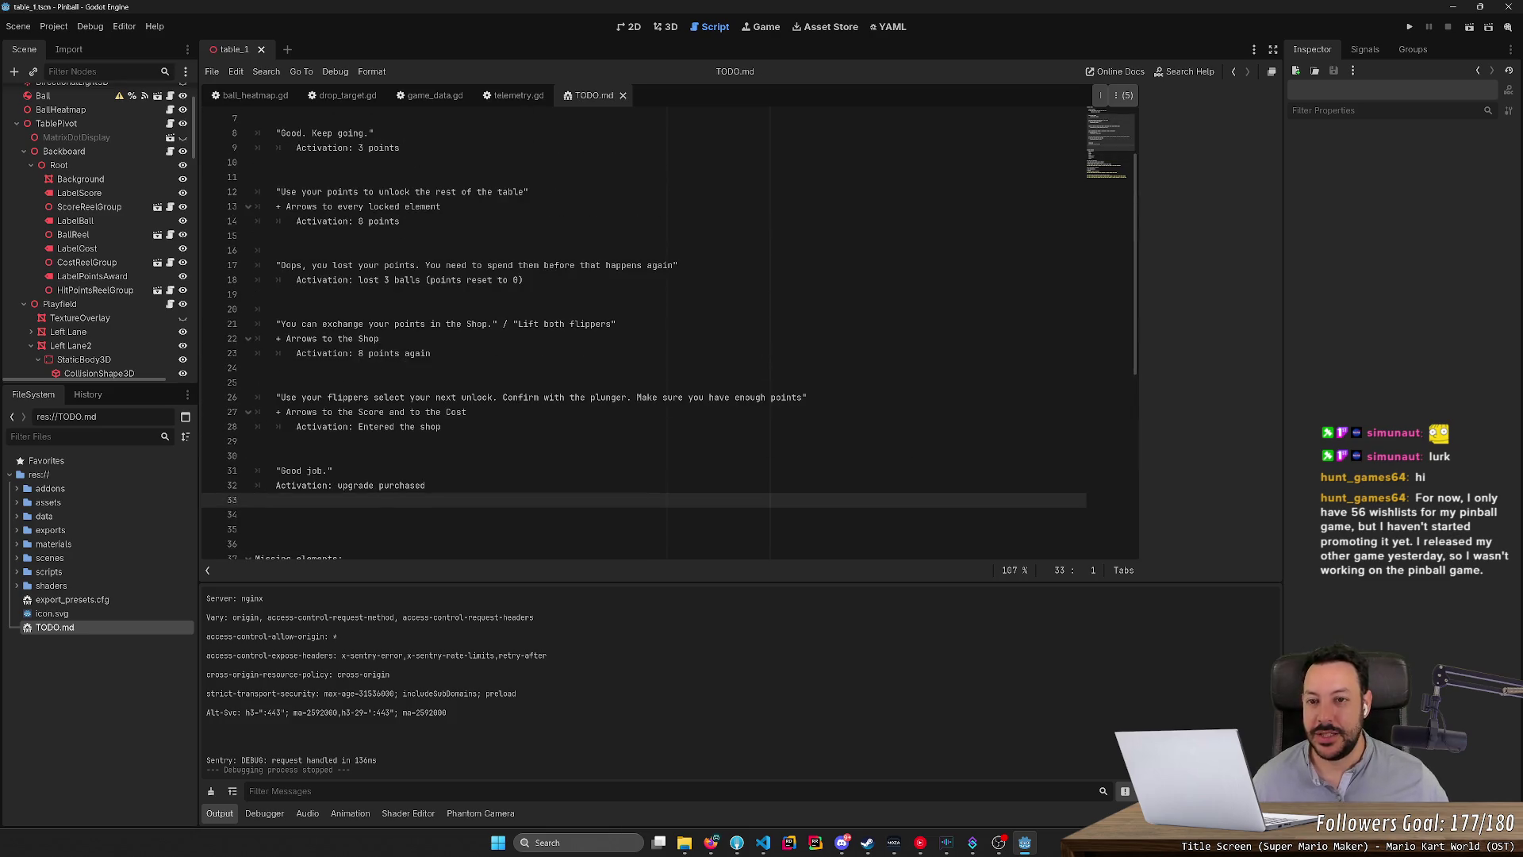
pyautogui.click(678, 31)
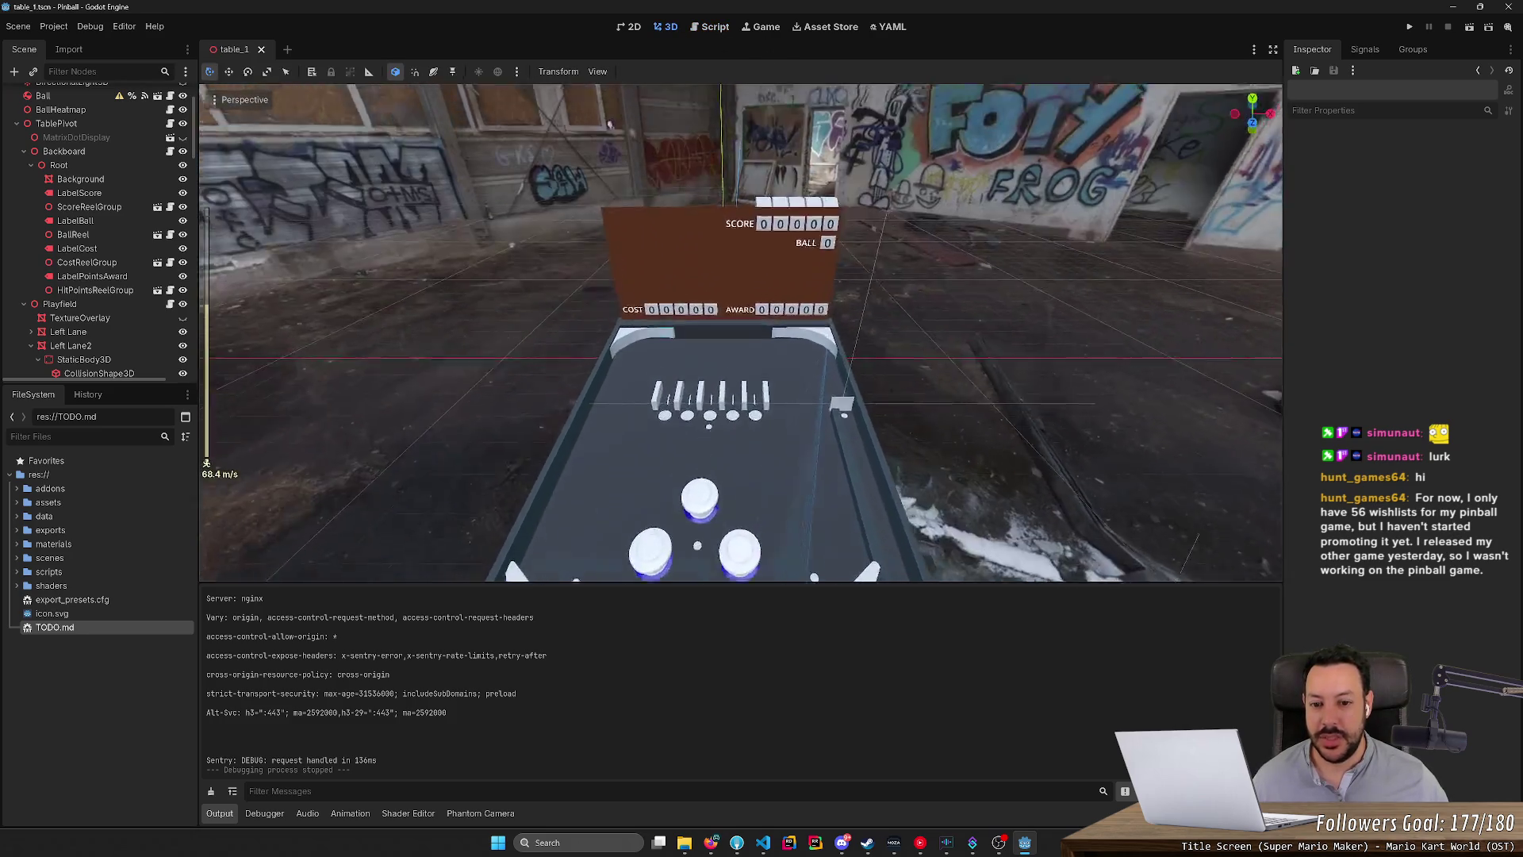
# Fly around the table, box-select the rollover lanes, and briefly check TODO.md in the Script view.
pyautogui.press('w')
pyautogui.moveTo(506, 246); pyautogui.dragTo(1039, 508)
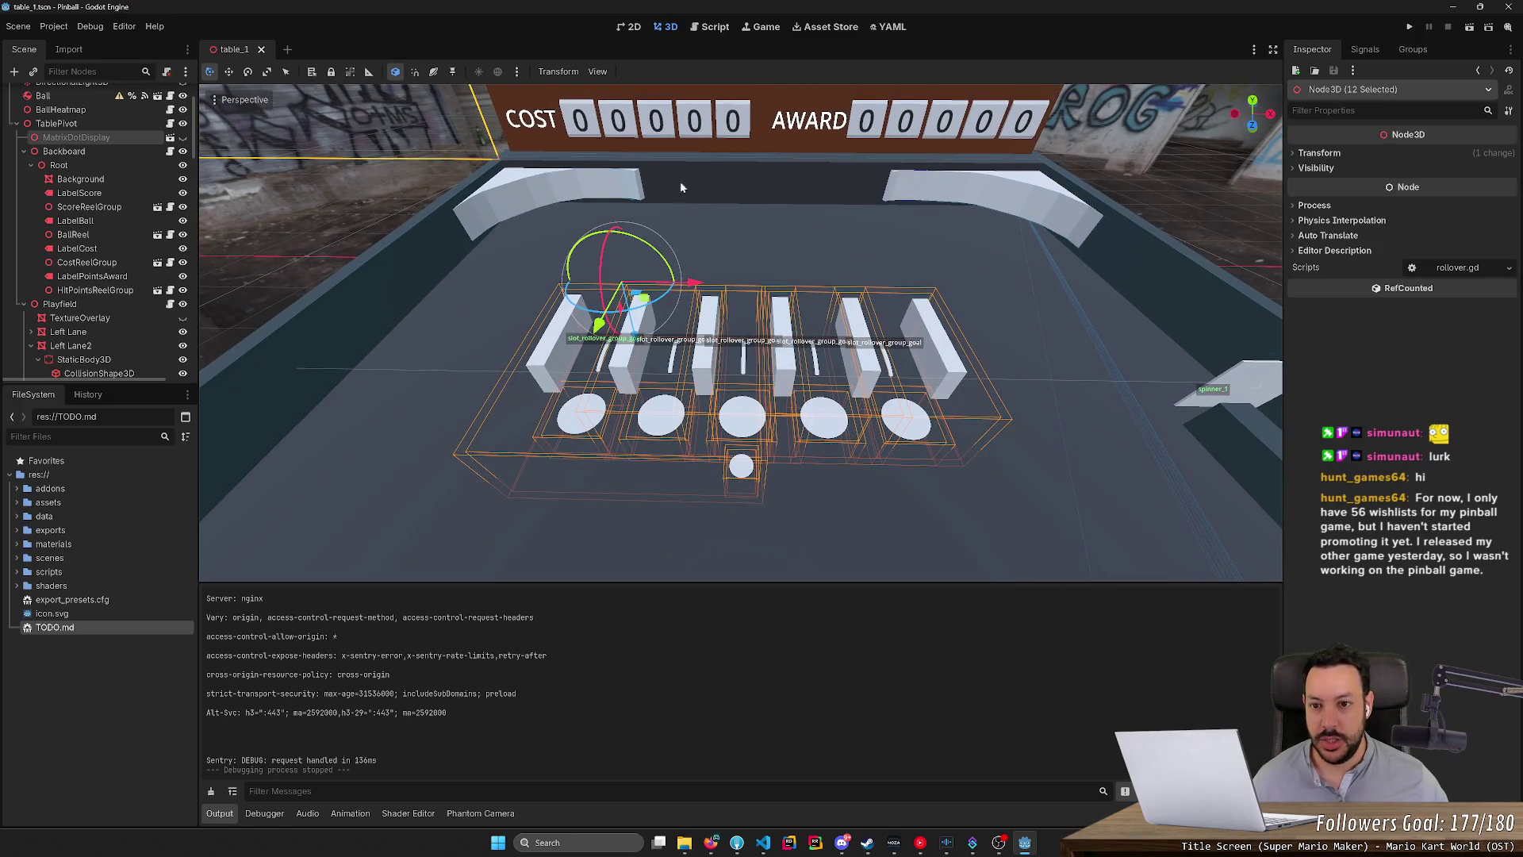
pyautogui.press('s')
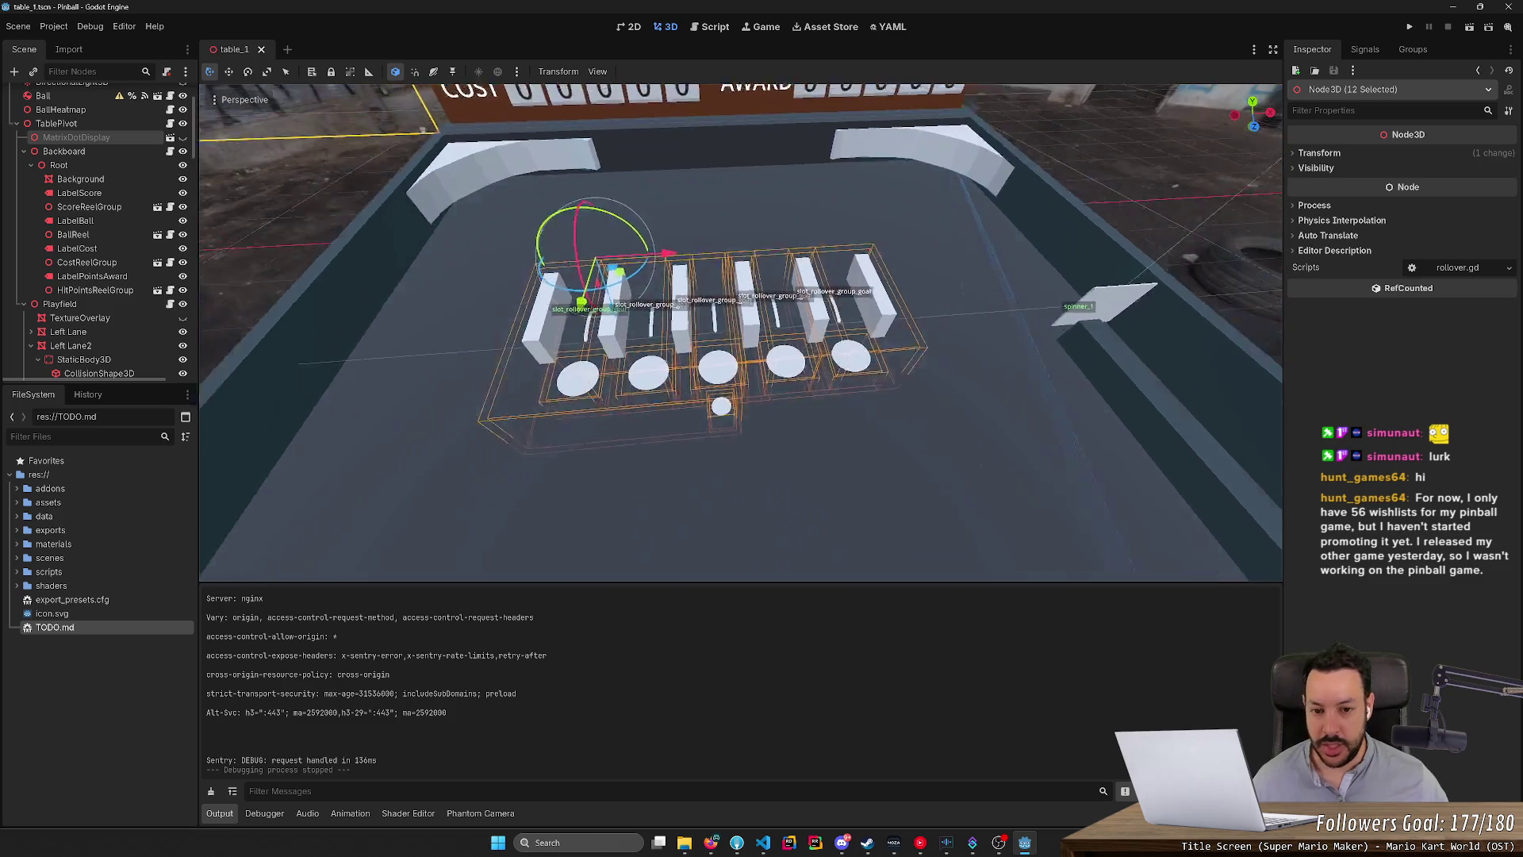
pyautogui.press('s')
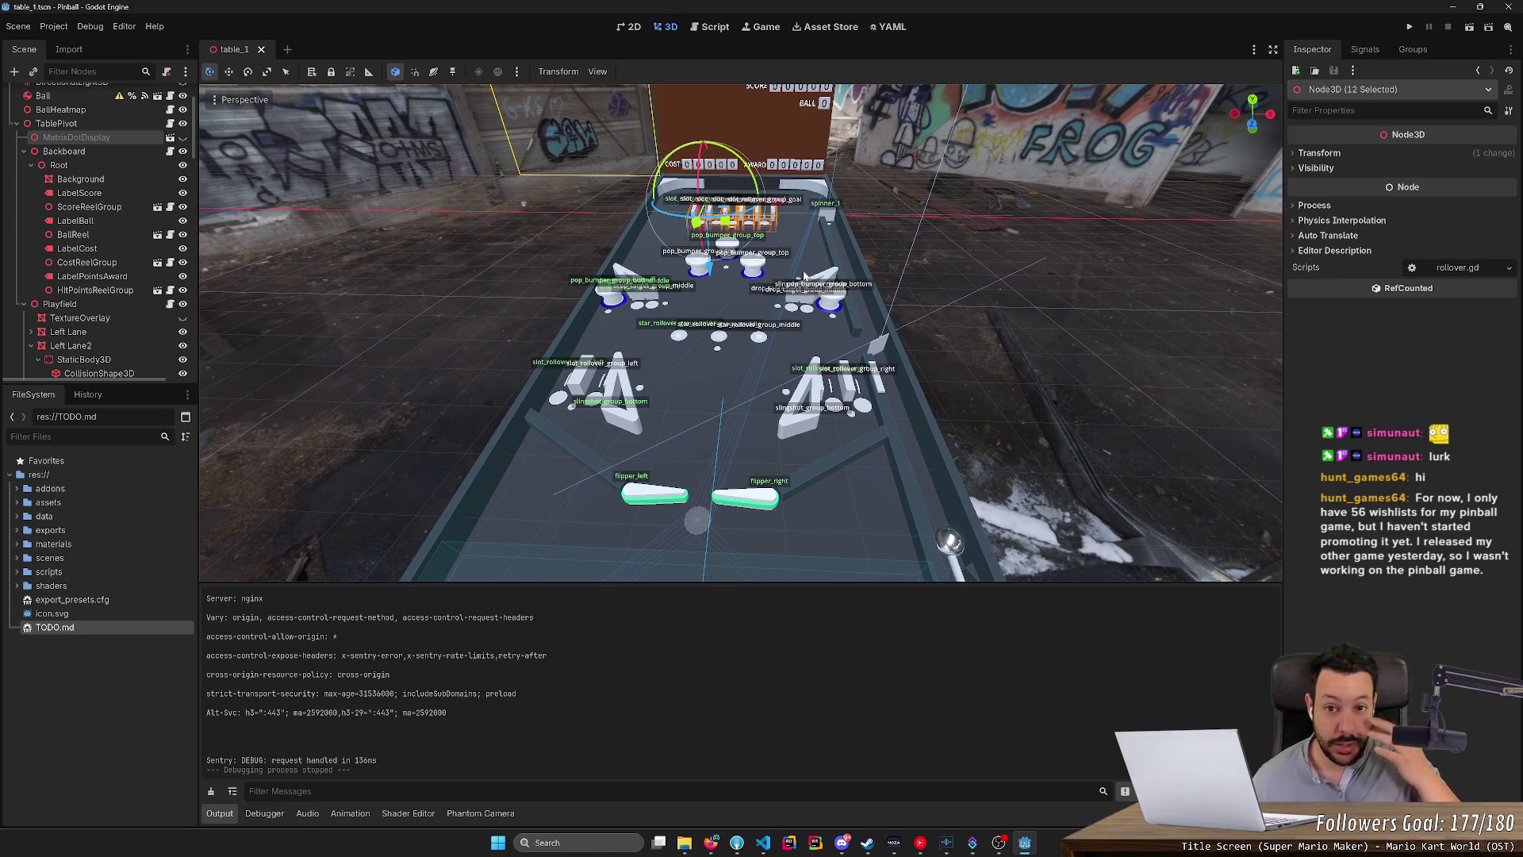
pyautogui.click(710, 27)
pyautogui.scroll(-1, 634, 333)
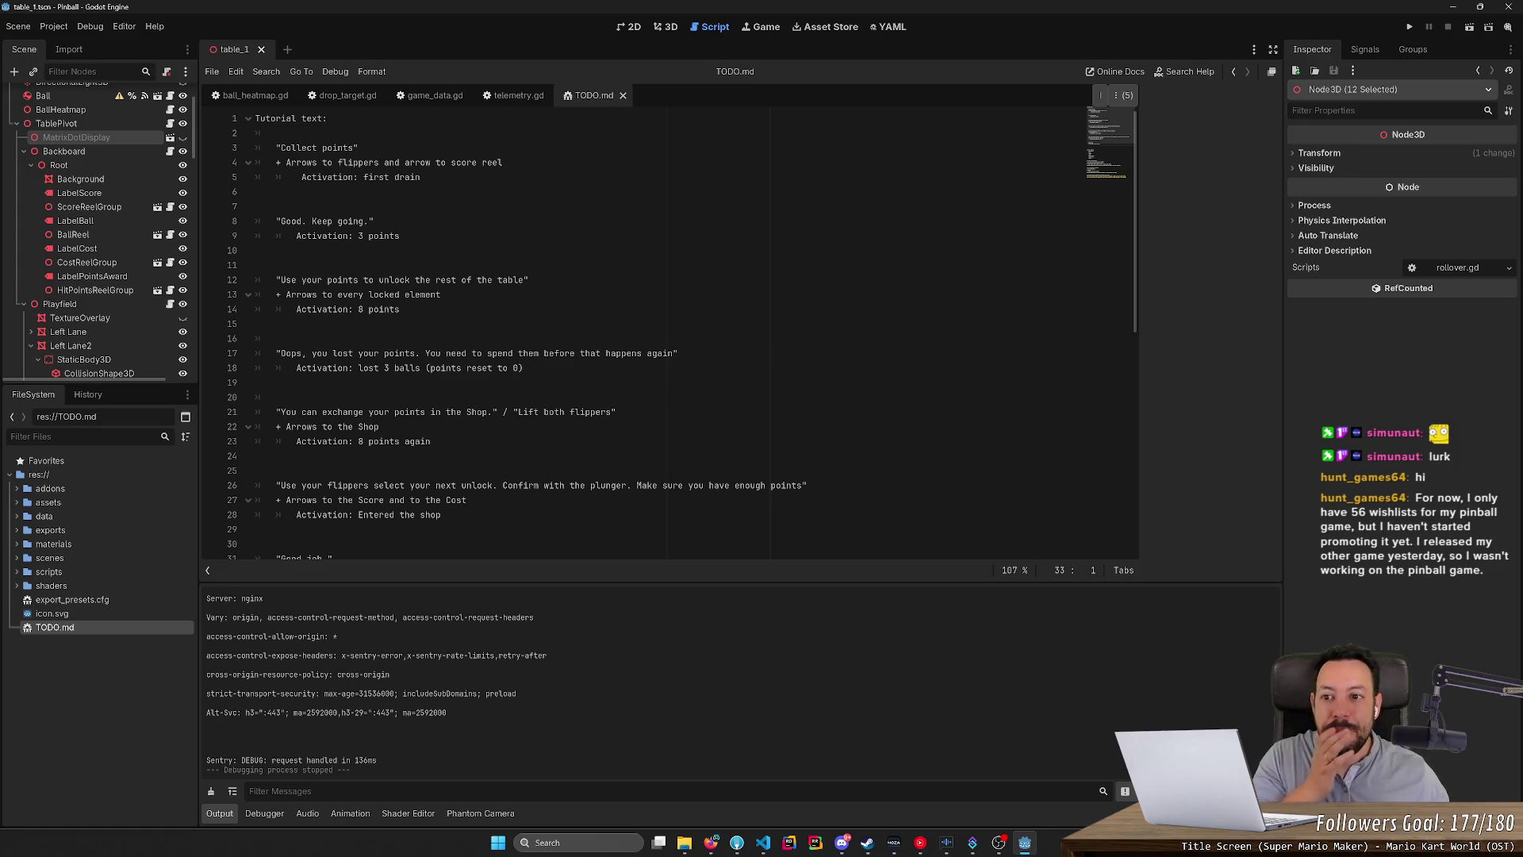
pyautogui.click(669, 30)
pyautogui.scroll(2, 740, 333)
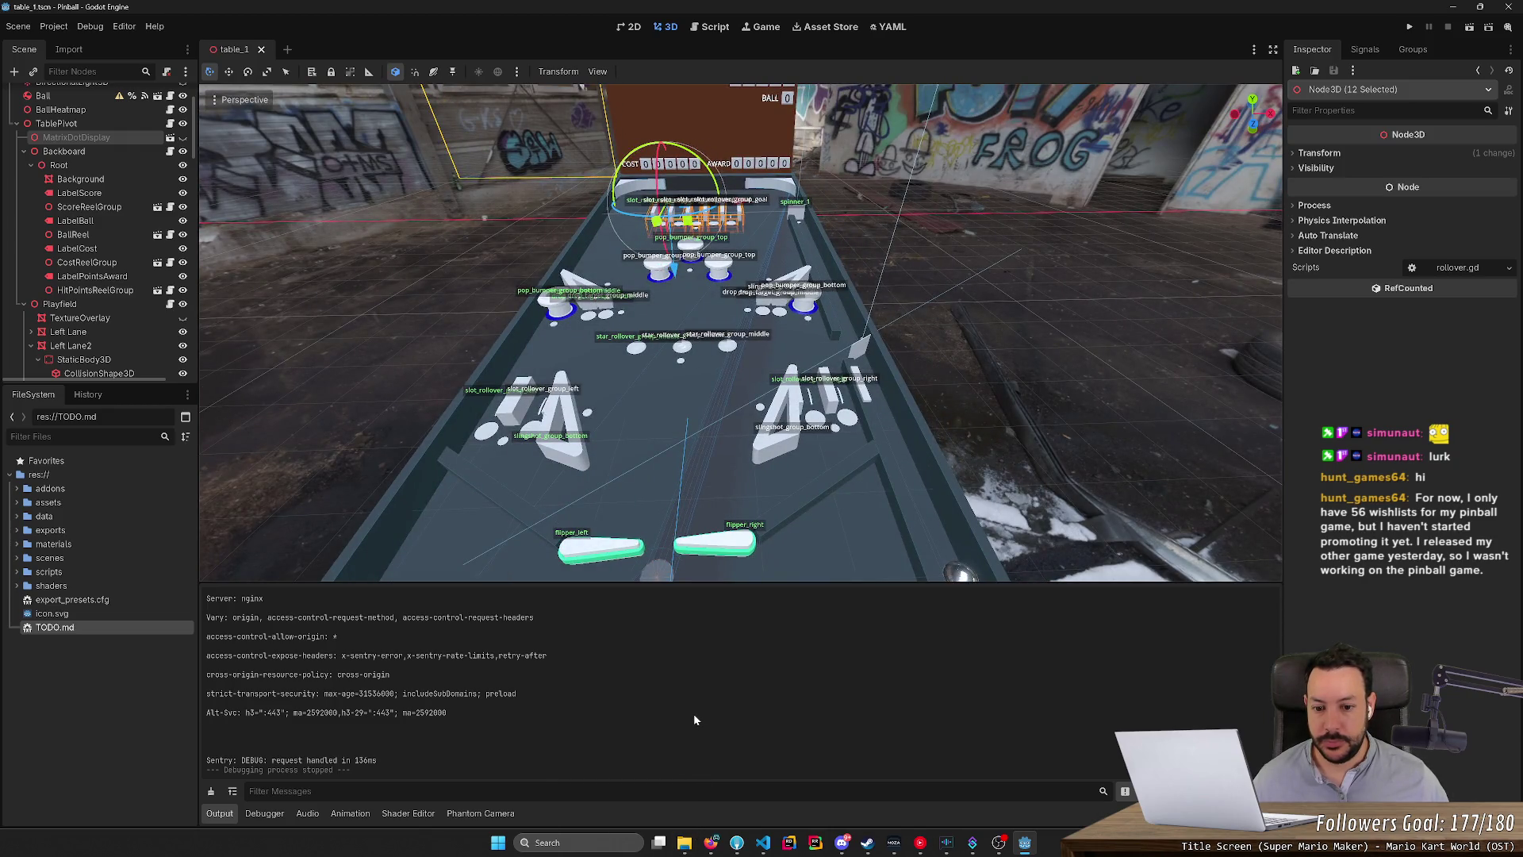
pyautogui.click(1148, 364)
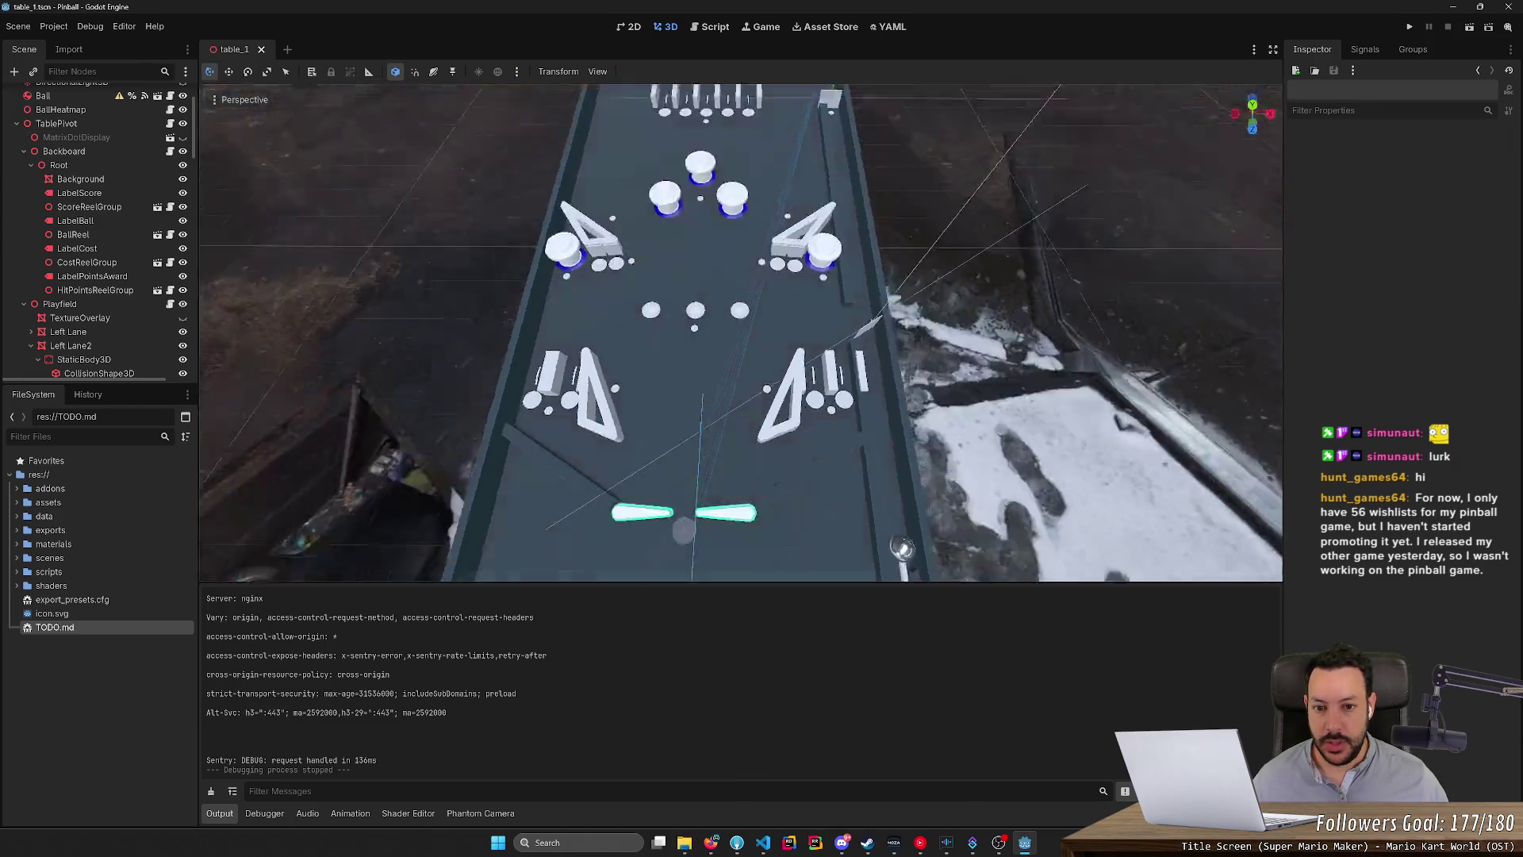
pyautogui.scroll(-2, 740, 333)
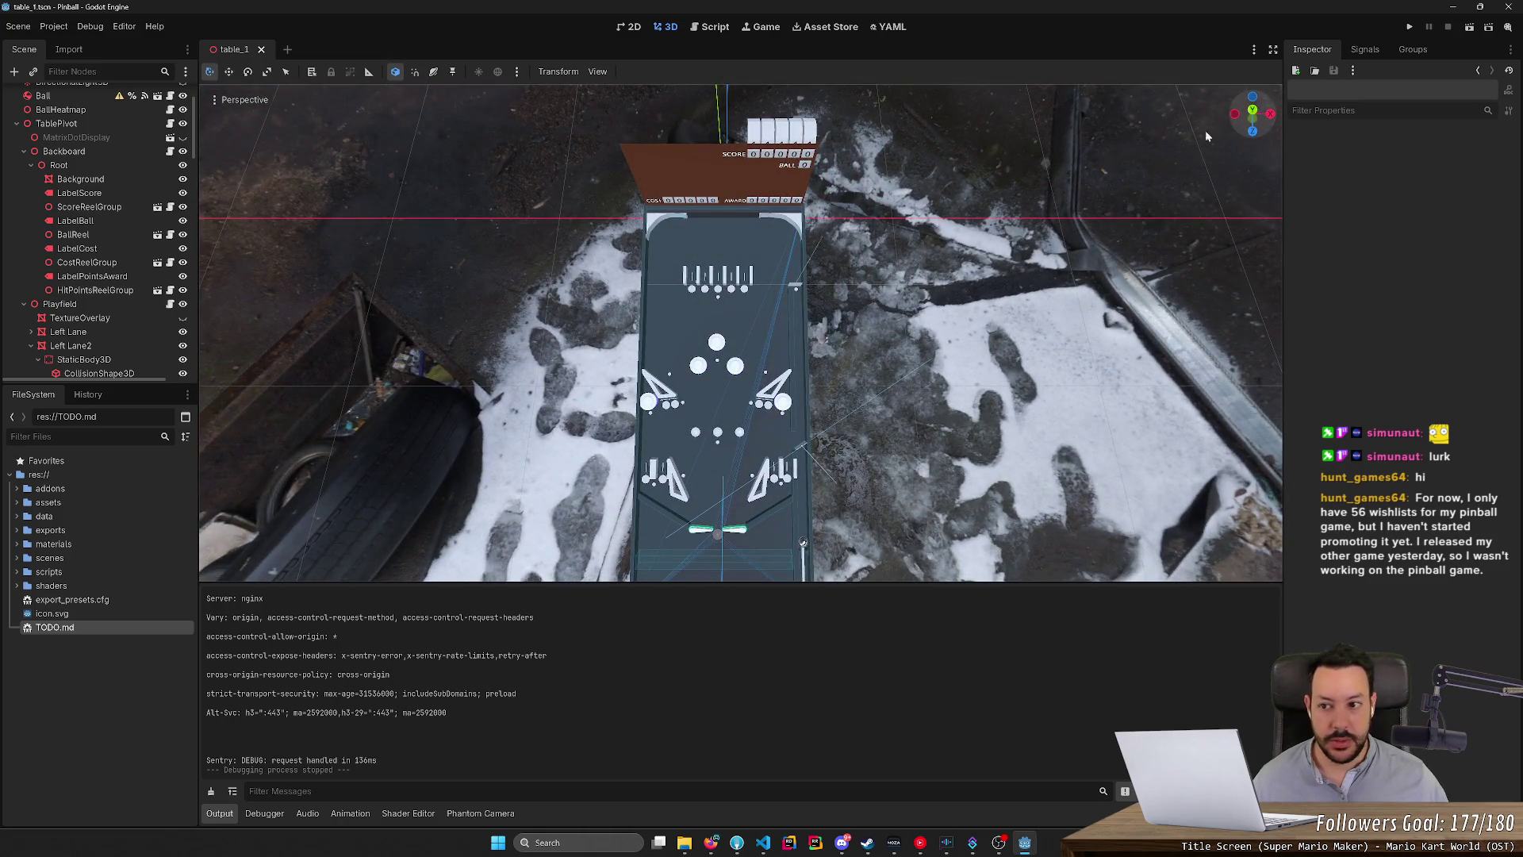
pyautogui.scroll(1, 101, 206)
# Show the whole playfield in a top-down orthogonal view, then open File Explorer.
pyautogui.click(94, 161)
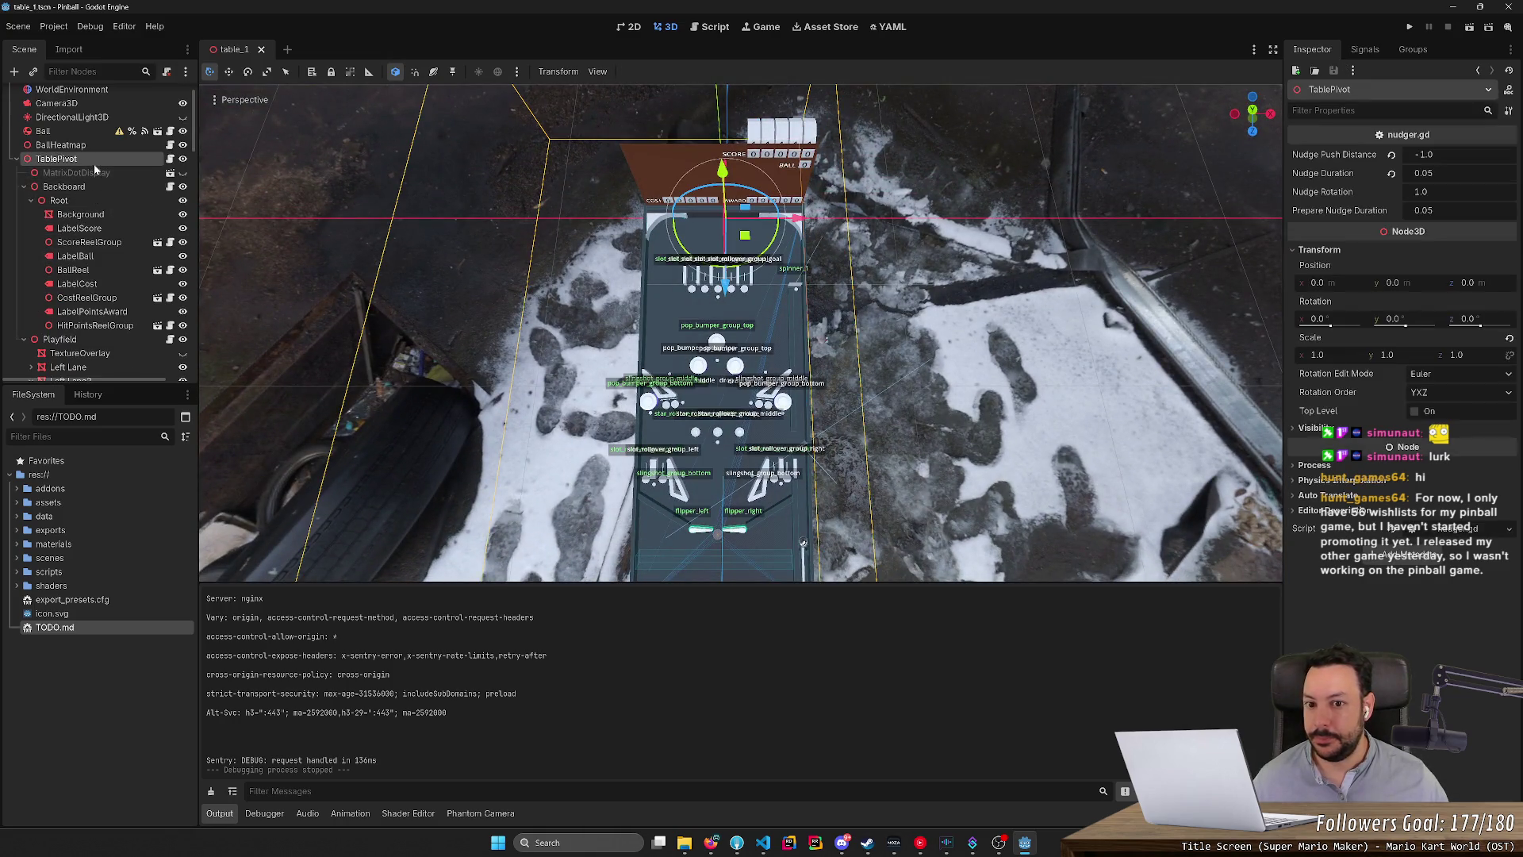
pyautogui.click(1253, 110)
pyautogui.click(1007, 296)
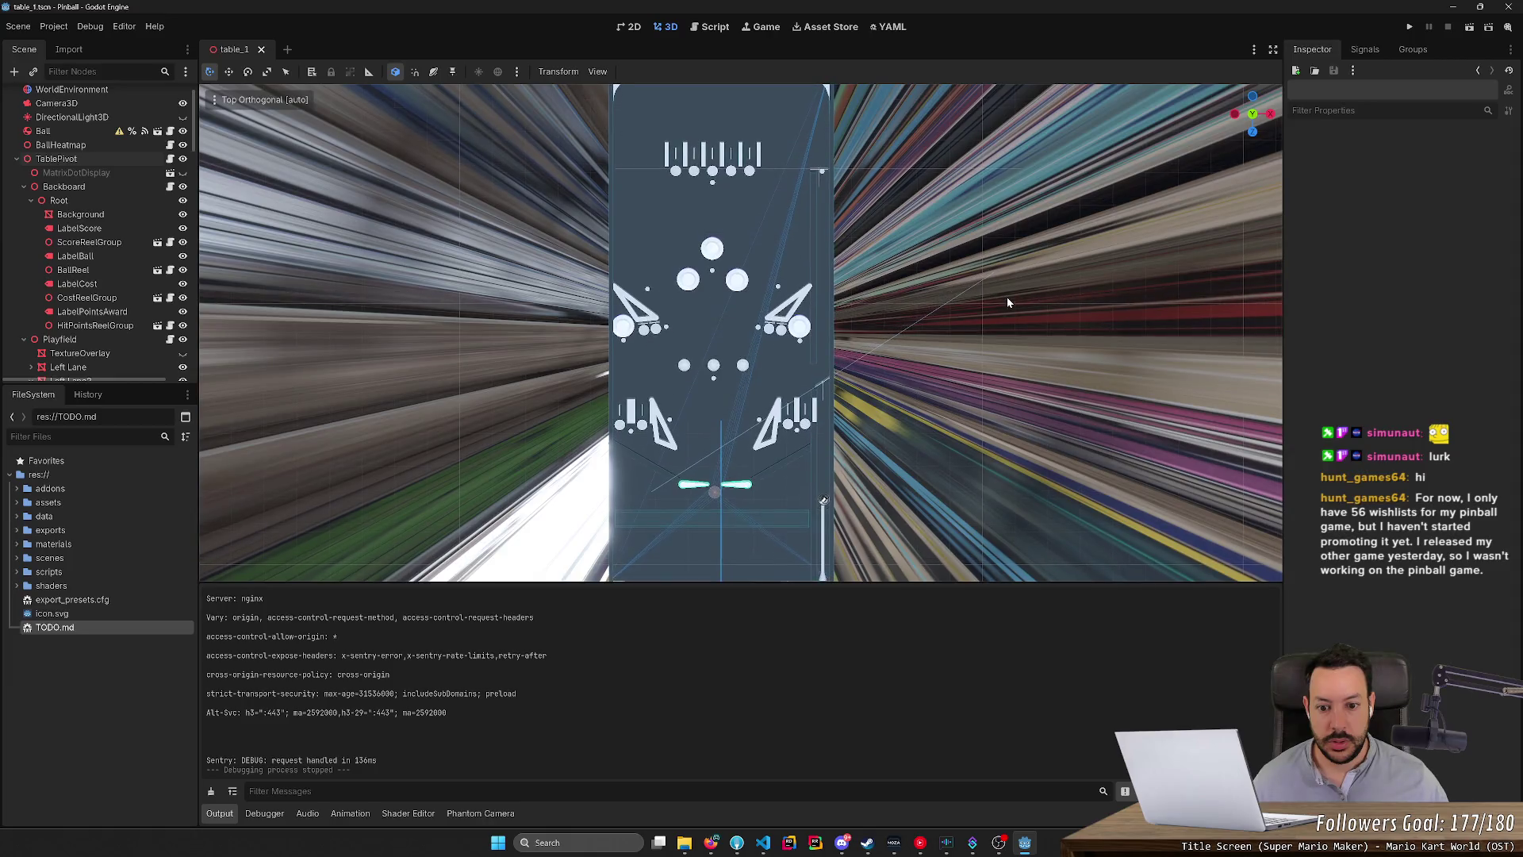
pyautogui.moveTo(1009, 296); pyautogui.dragTo(1008, 302)
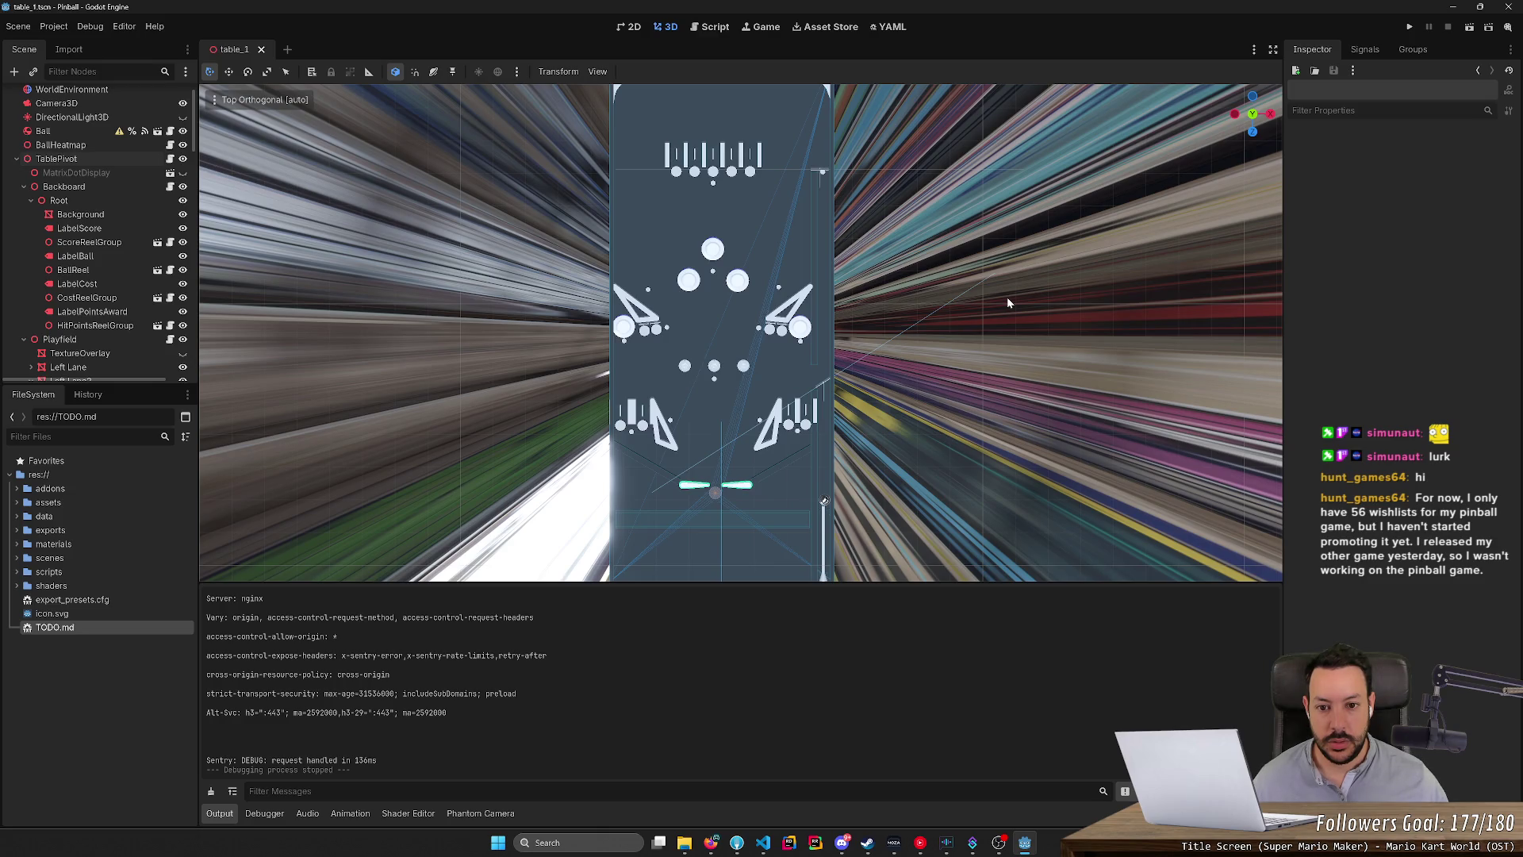
pyautogui.click(684, 842)
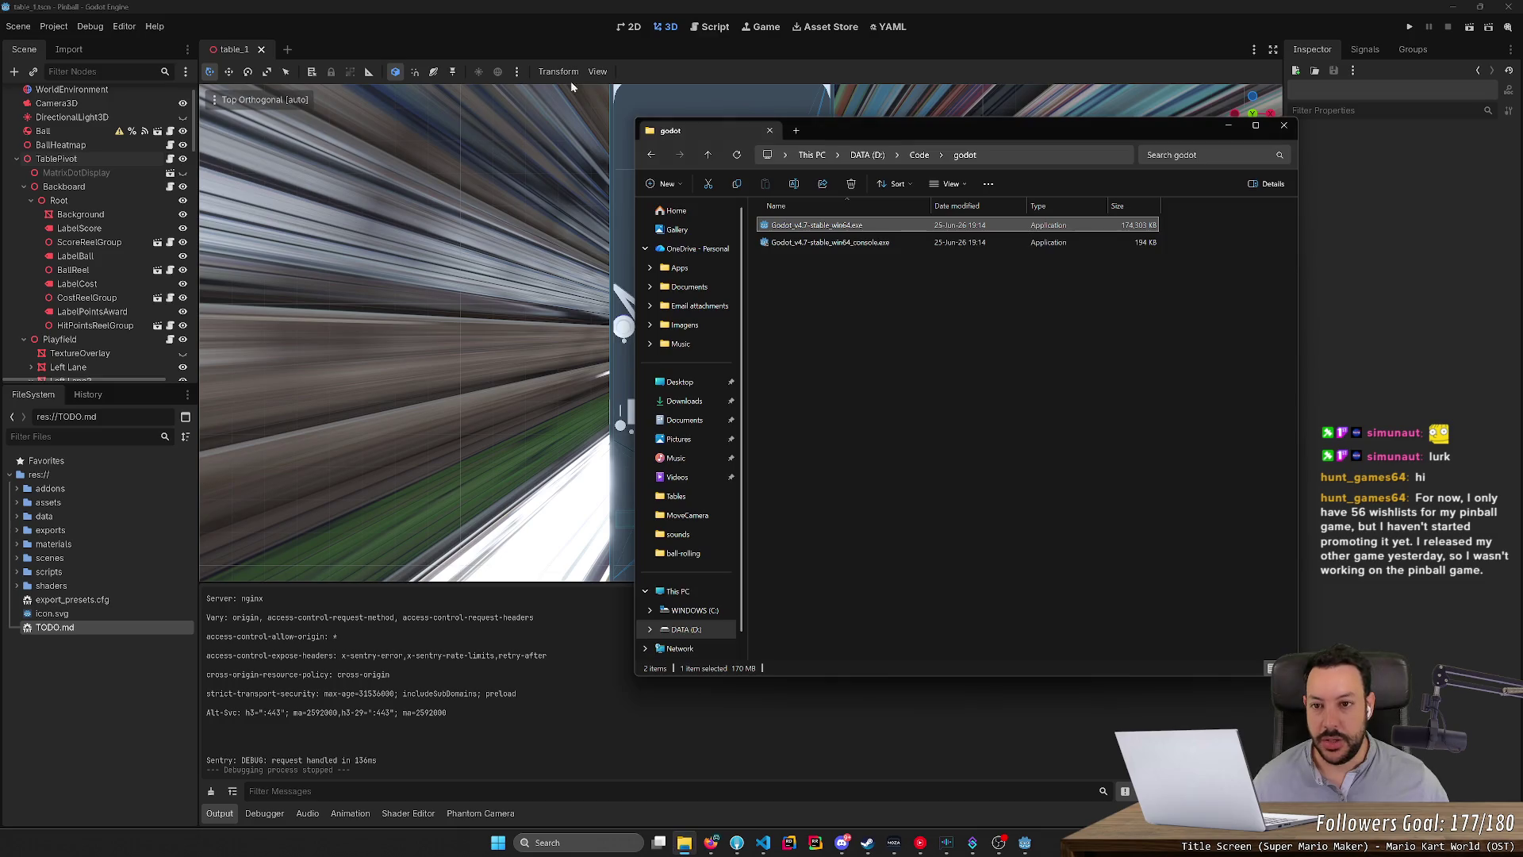
# Open Photopea in a new Firefox tab and load New Project(4).psd from Downloads.
pyautogui.click(712, 842)
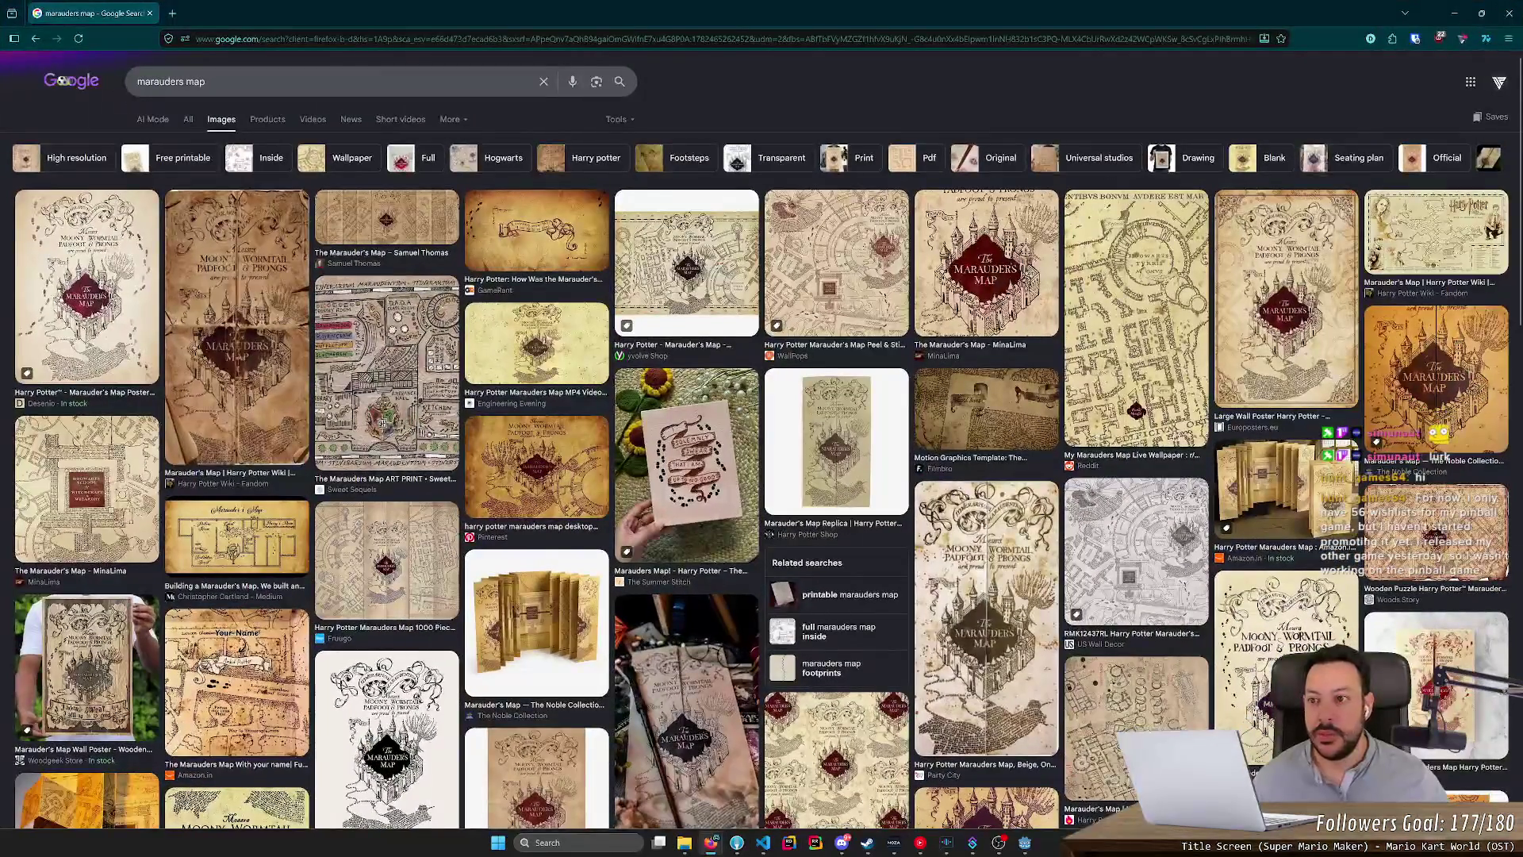
pyautogui.hotkey('ctrl', 't')
pyautogui.write('photopea.com/')
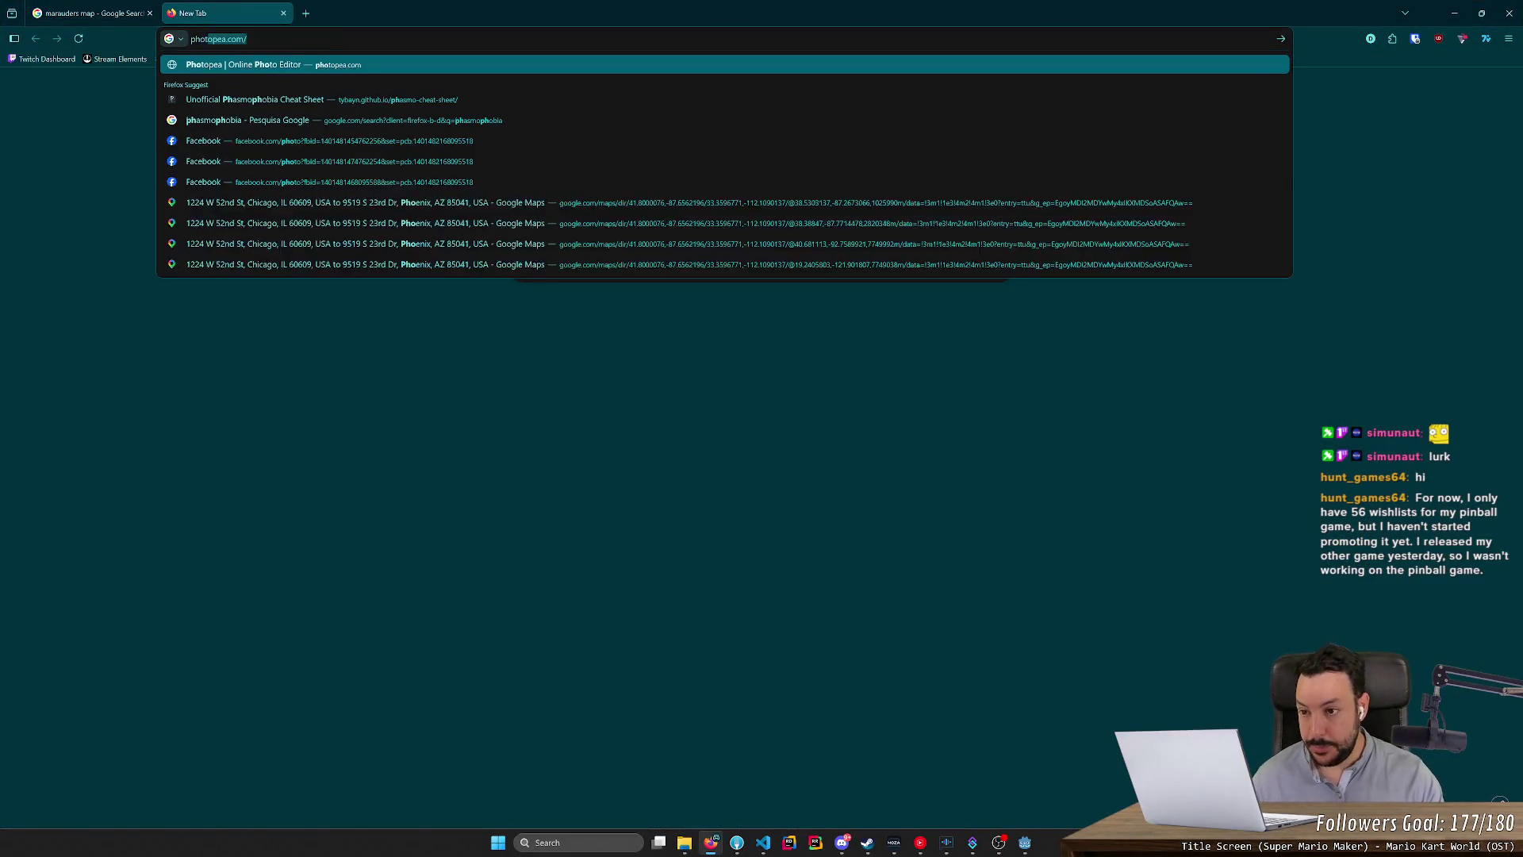
pyautogui.press('Return')
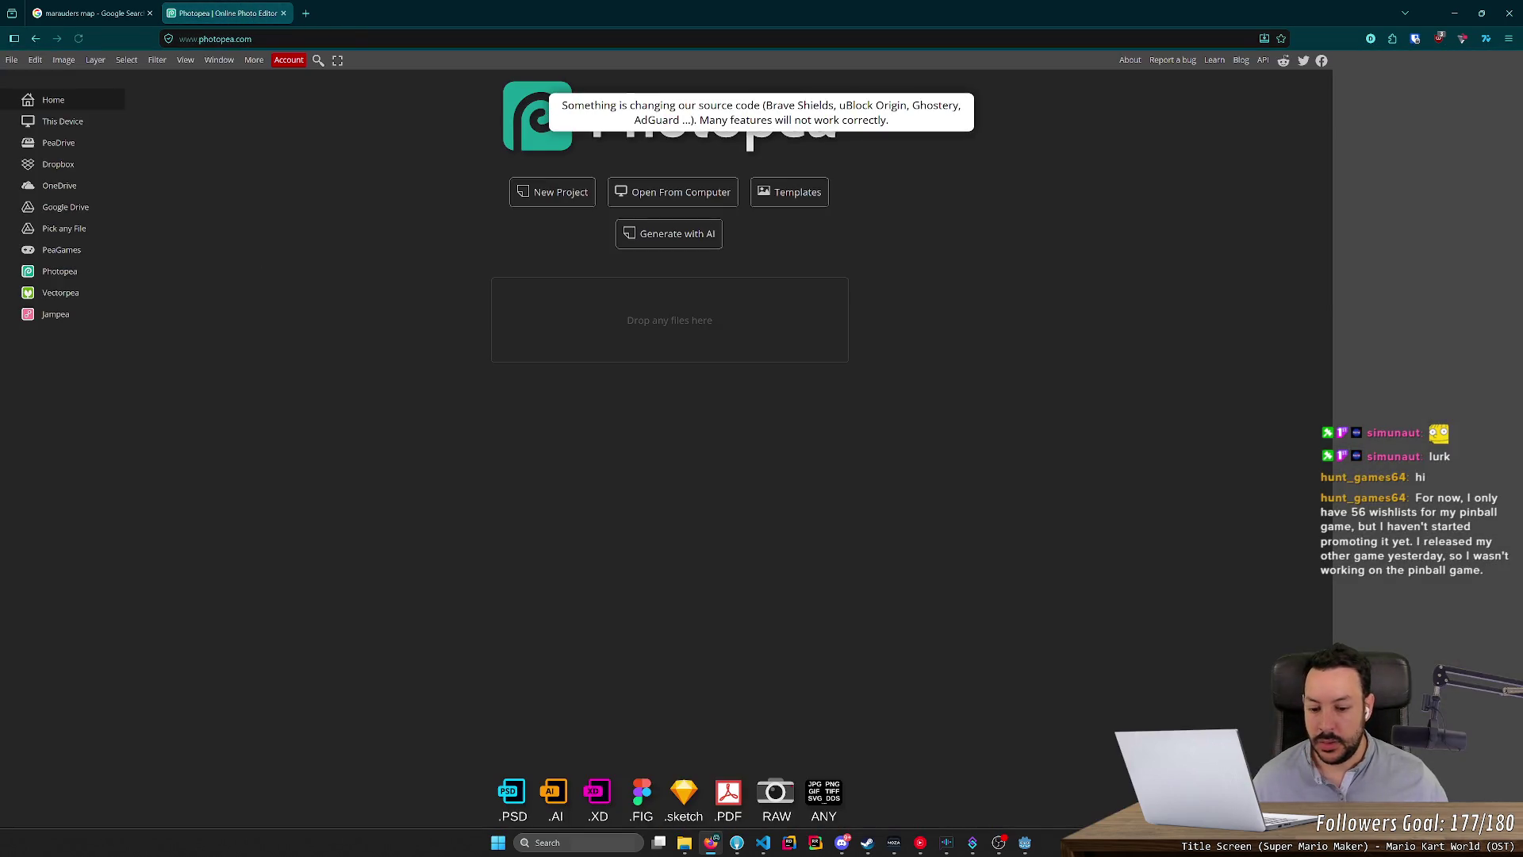
pyautogui.click(684, 843)
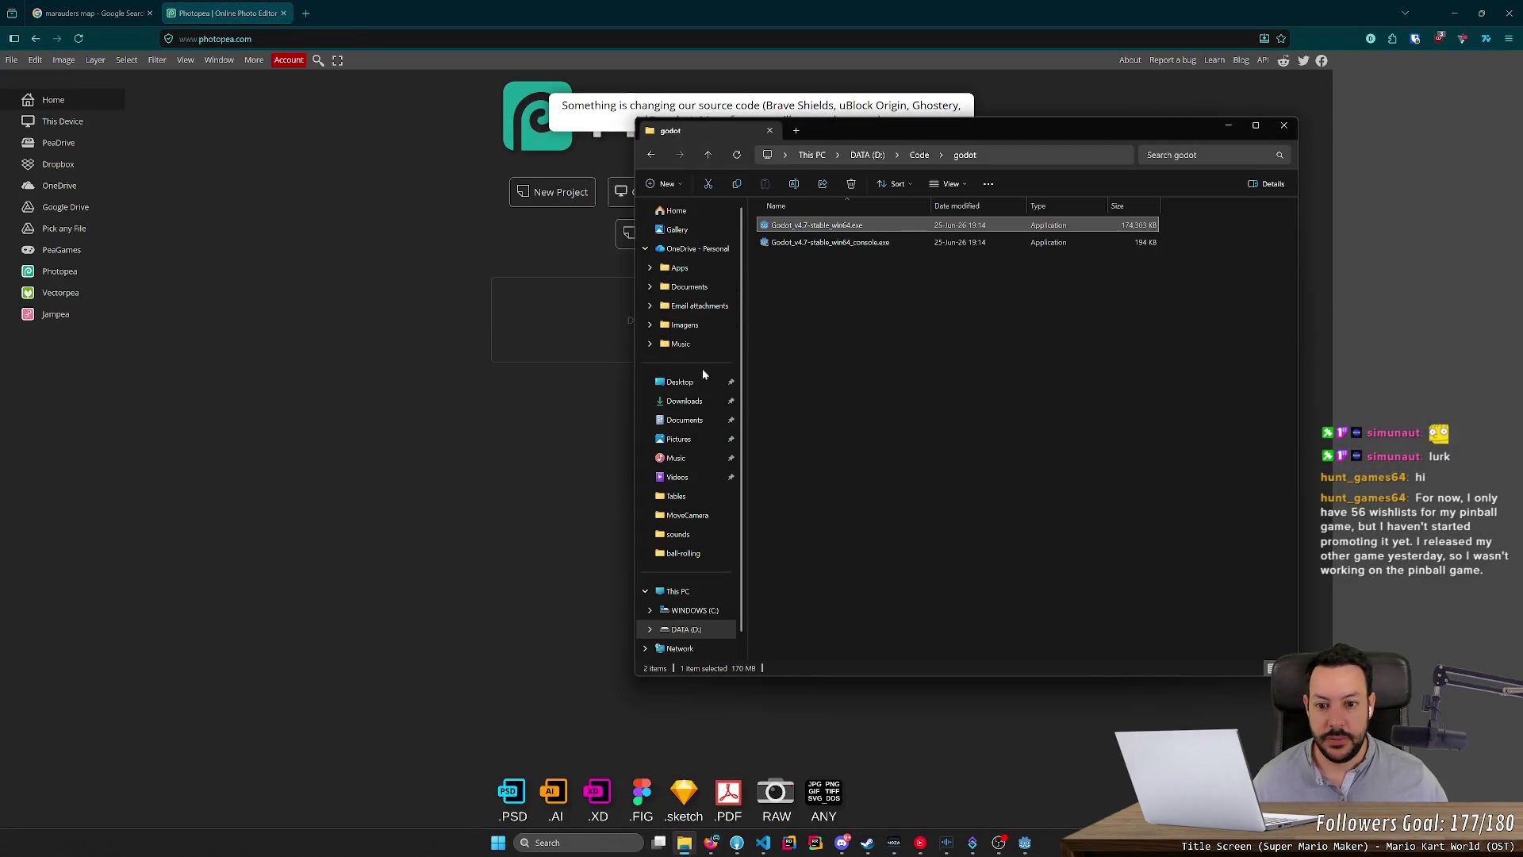
pyautogui.click(702, 402)
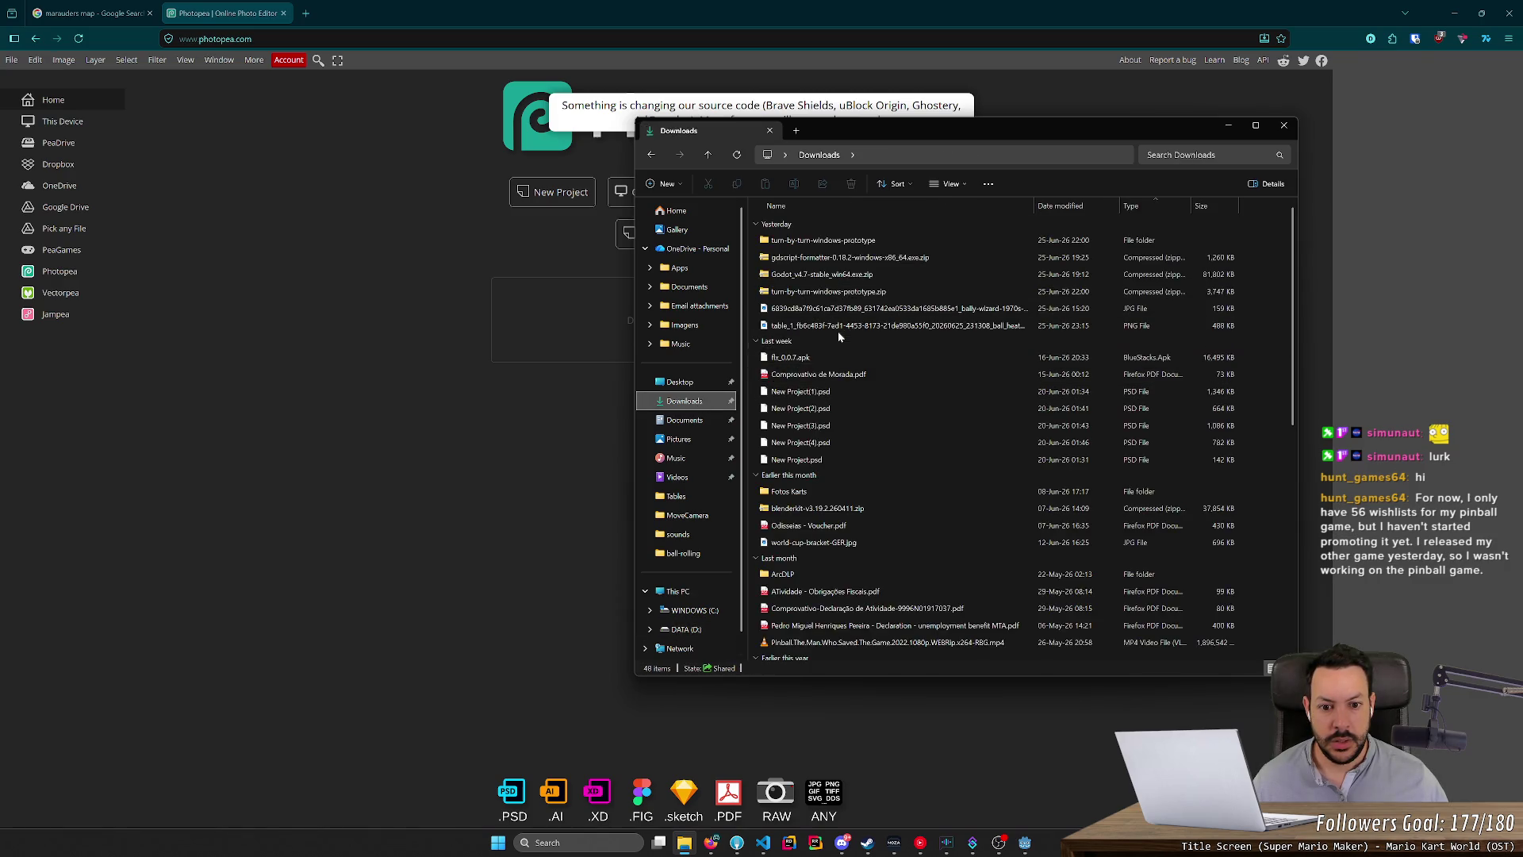
pyautogui.moveTo(833, 442); pyautogui.dragTo(387, 322)
pyautogui.click(363, 297)
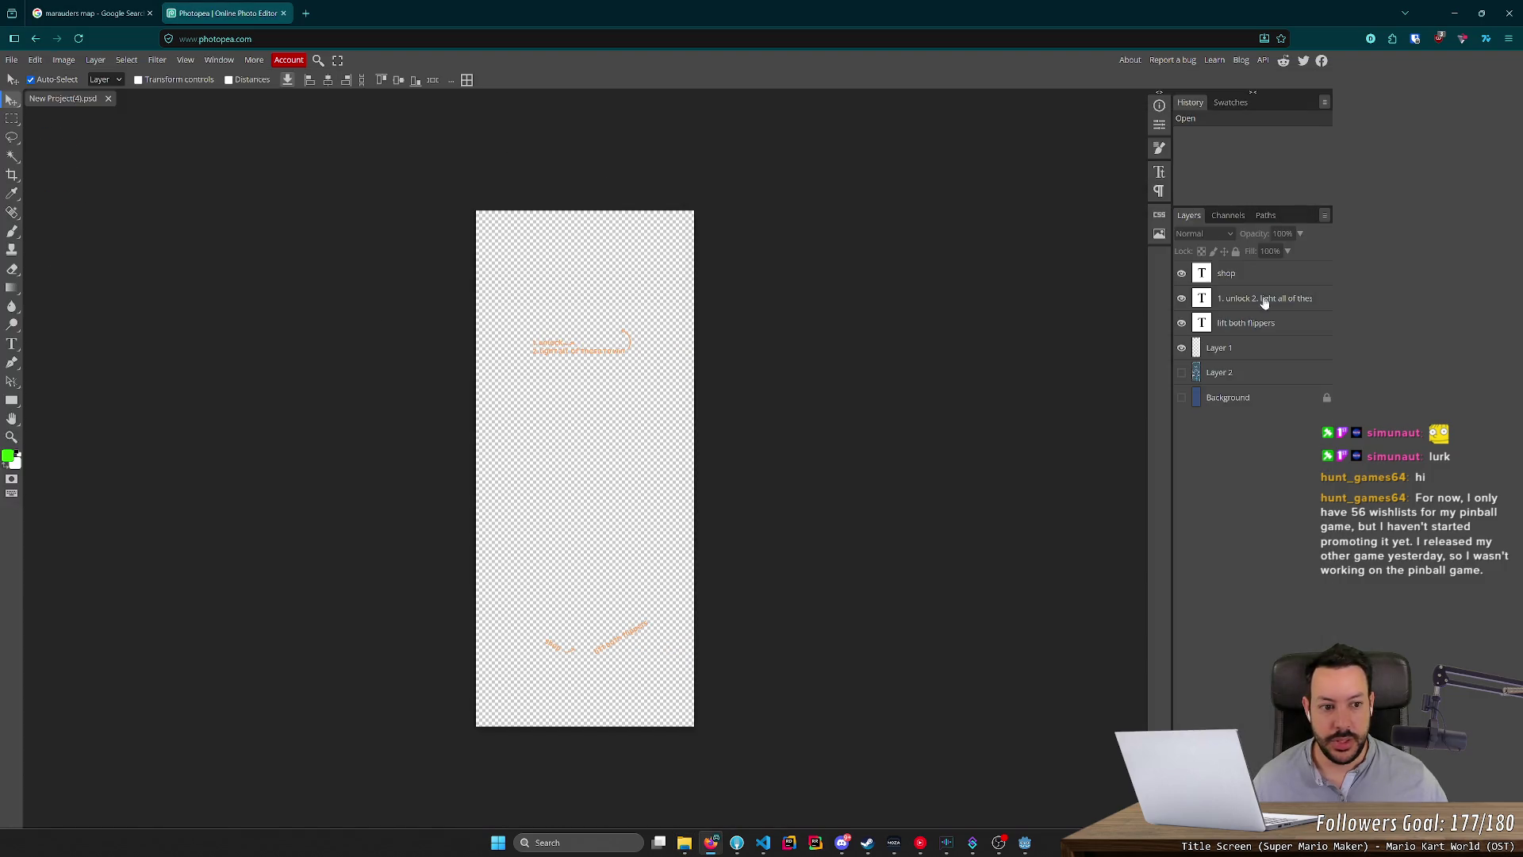
# Show Layer 2's pinball table artwork and toggle the arrow and text layers' visibility.
pyautogui.click(1183, 373)
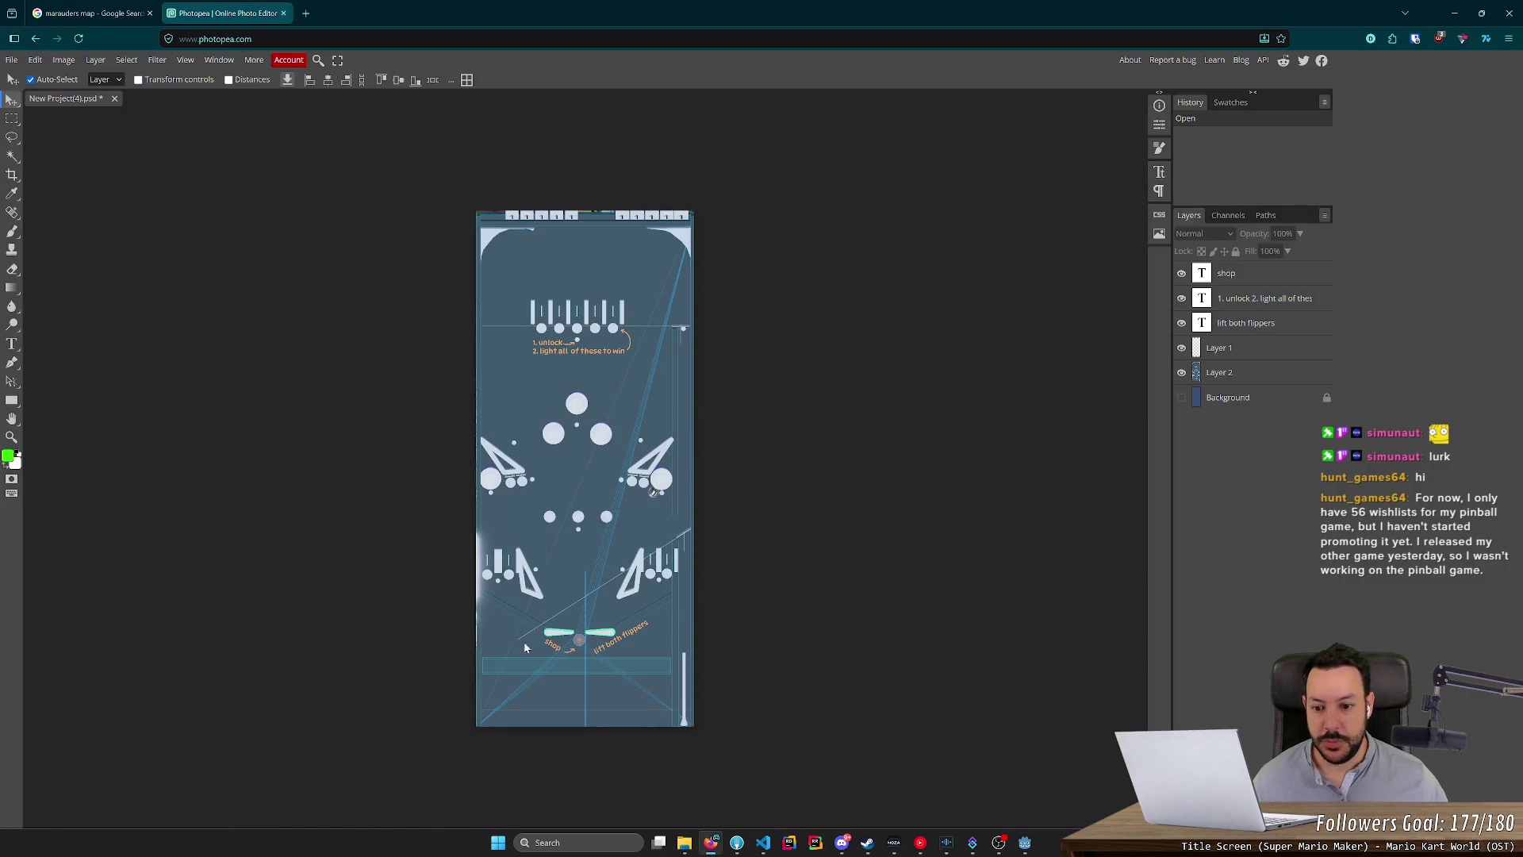
pyautogui.click(1183, 349)
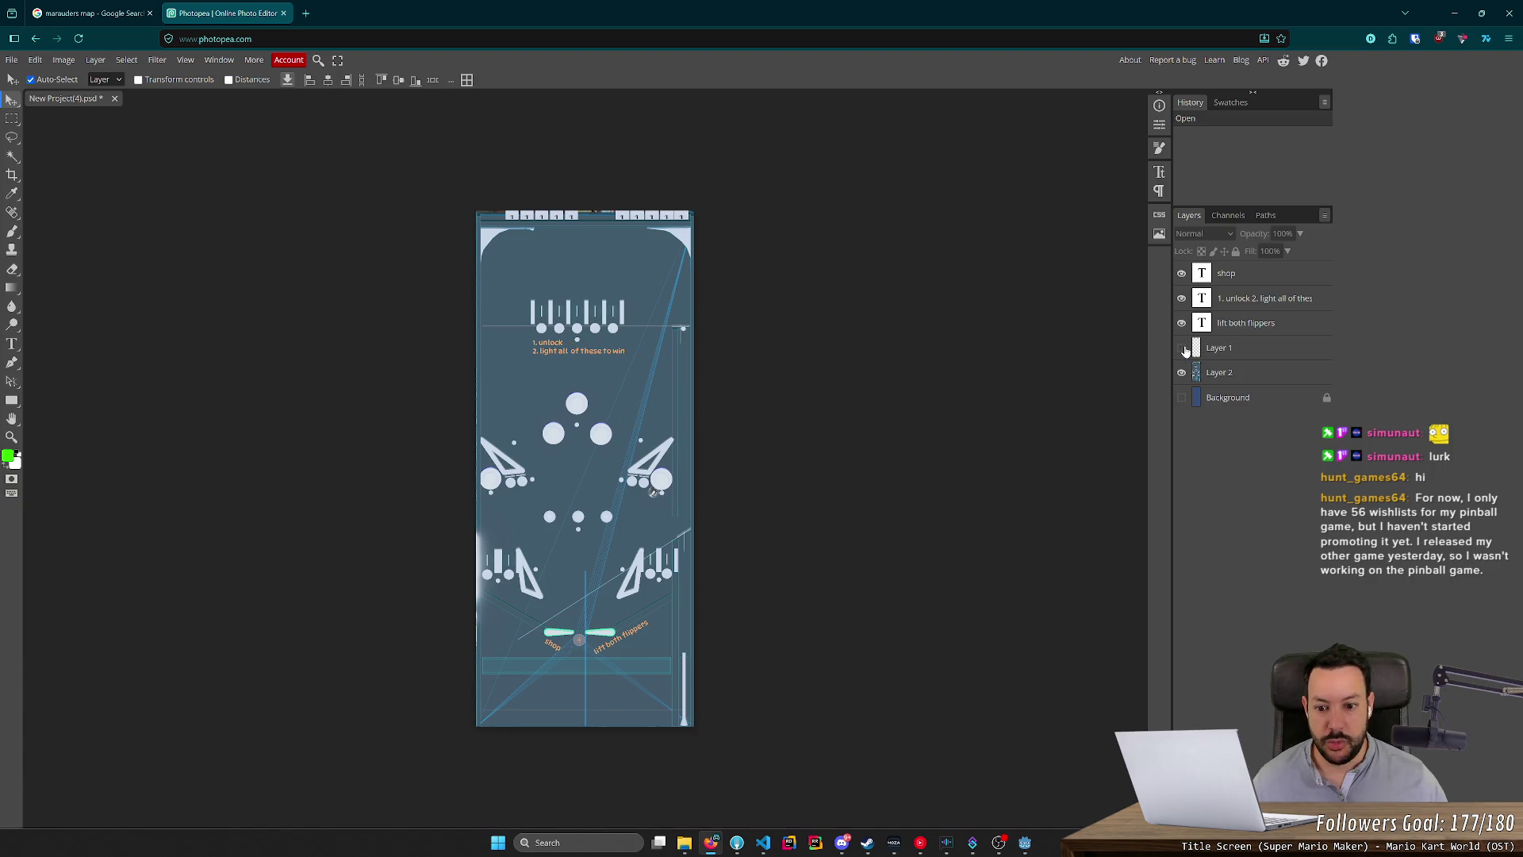
pyautogui.click(1183, 349)
pyautogui.click(1182, 273)
pyautogui.moveTo(1181, 298)
pyautogui.mouseDown()
pyautogui.moveTo(1181, 323)
pyautogui.moveTo(1181, 273)
pyautogui.moveTo(1206, 323)
pyautogui.mouseUp()
pyautogui.hotkey('ctrl', 'z')
pyautogui.moveTo(1181, 273)
pyautogui.mouseDown()
pyautogui.moveTo(1181, 368)
pyautogui.moveTo(1181, 273)
pyautogui.mouseUp()
pyautogui.click(1183, 300)
pyautogui.click(1181, 348)
pyautogui.click(1181, 348)
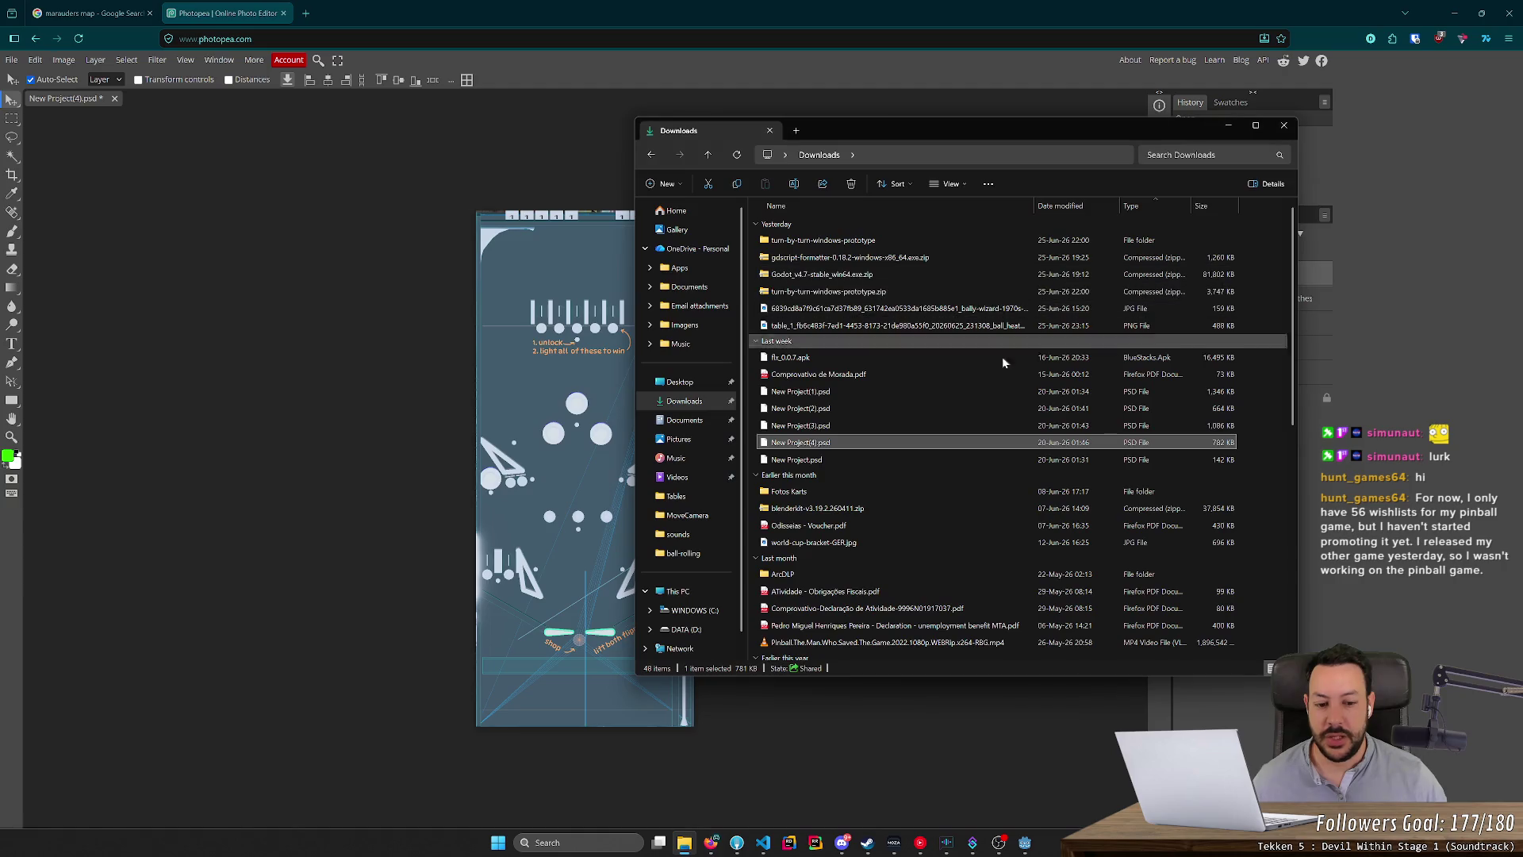
pyautogui.click(1026, 843)
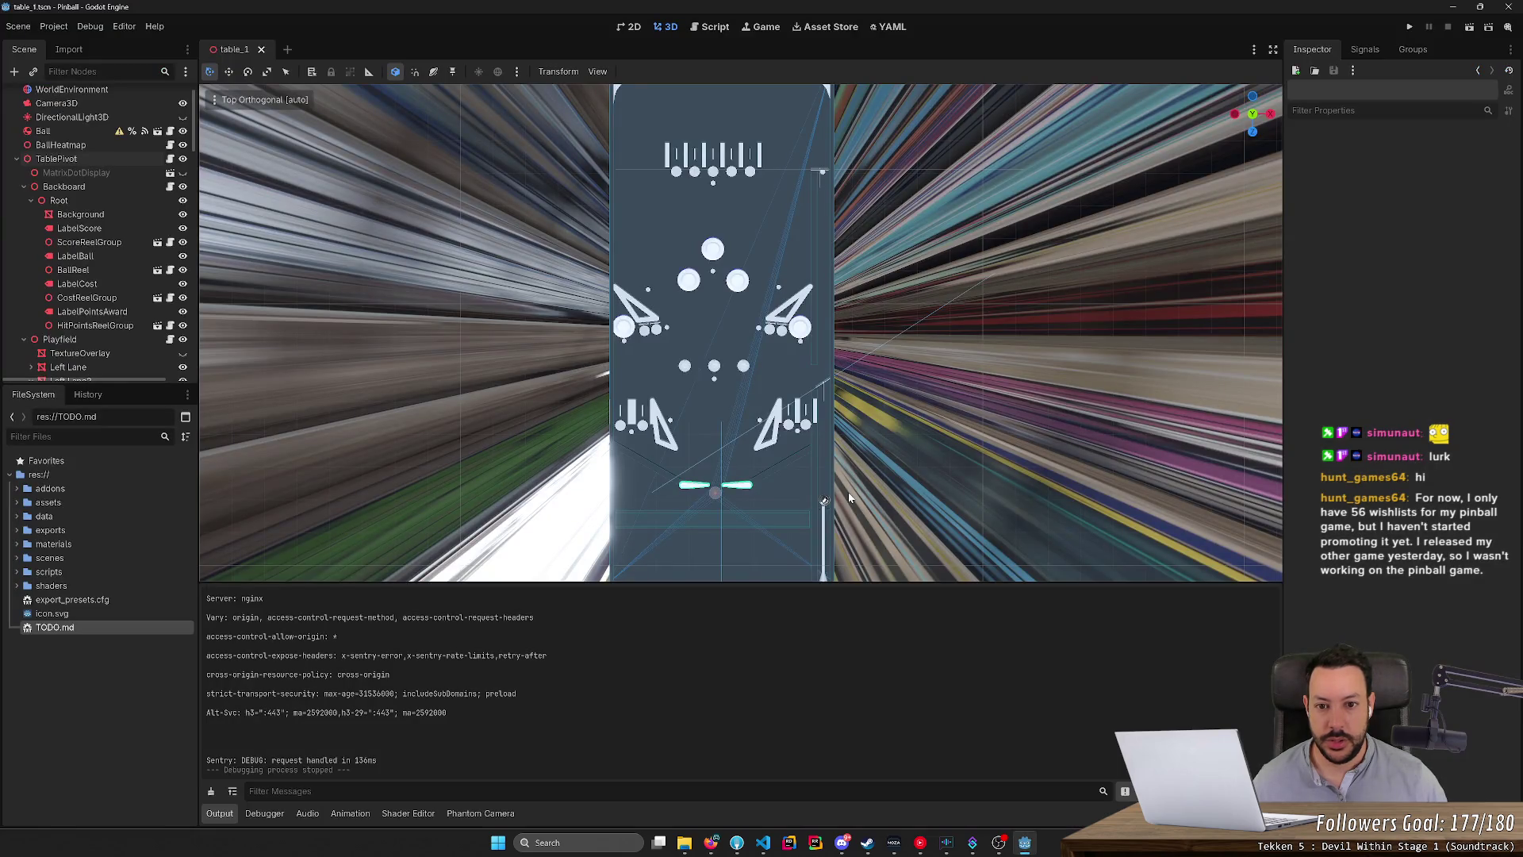
# Fly the 3D viewport camera in toward the brown score backboard.
pyautogui.moveTo(906, 500); pyautogui.dragTo(1127, 166)
pyautogui.press('w')
pyautogui.scroll(3, 846, 268)
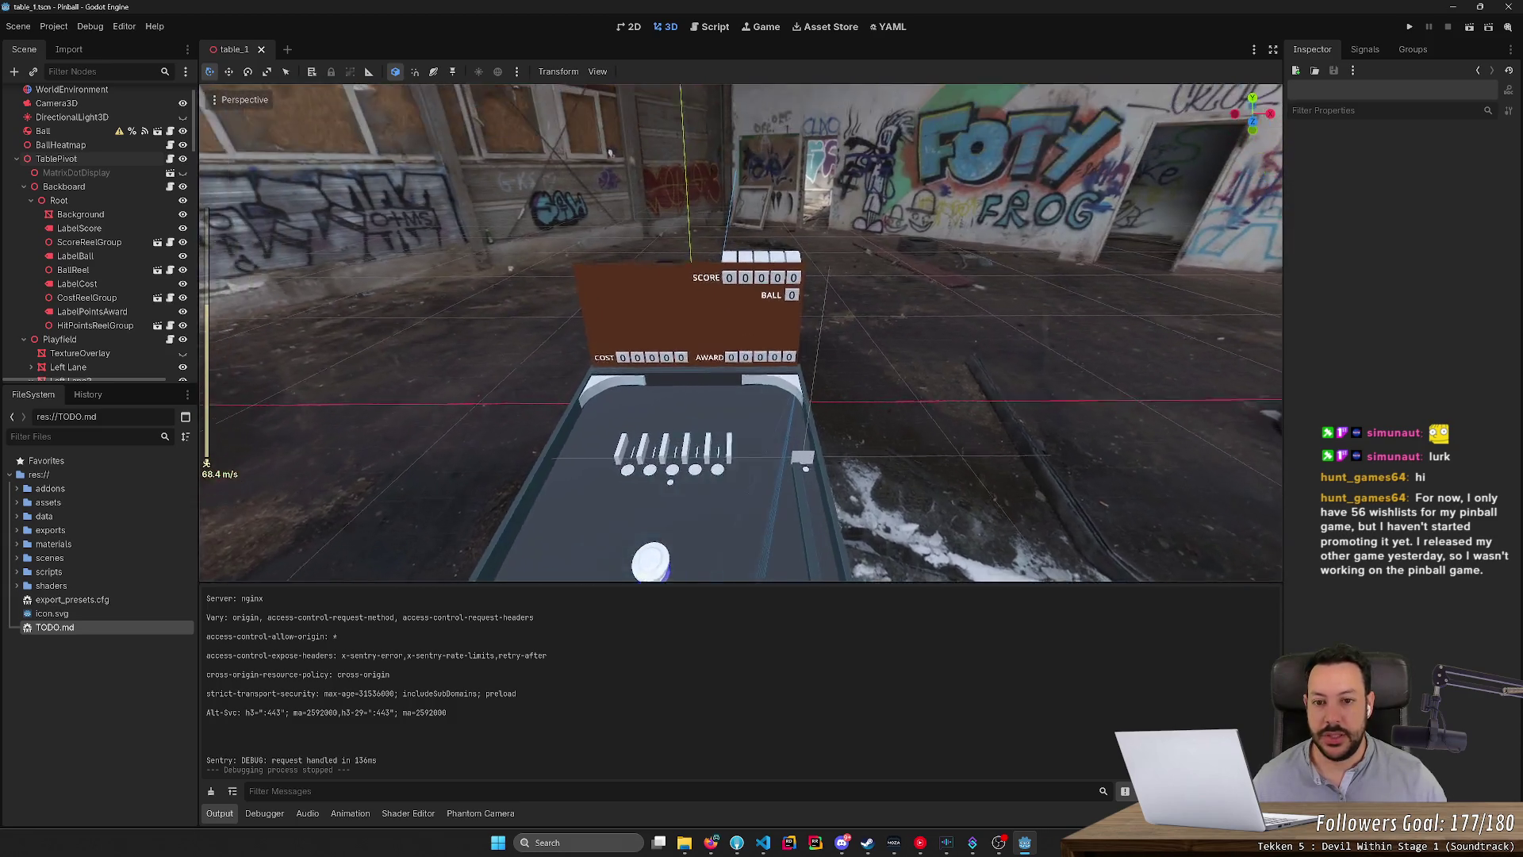
pyautogui.press('w')
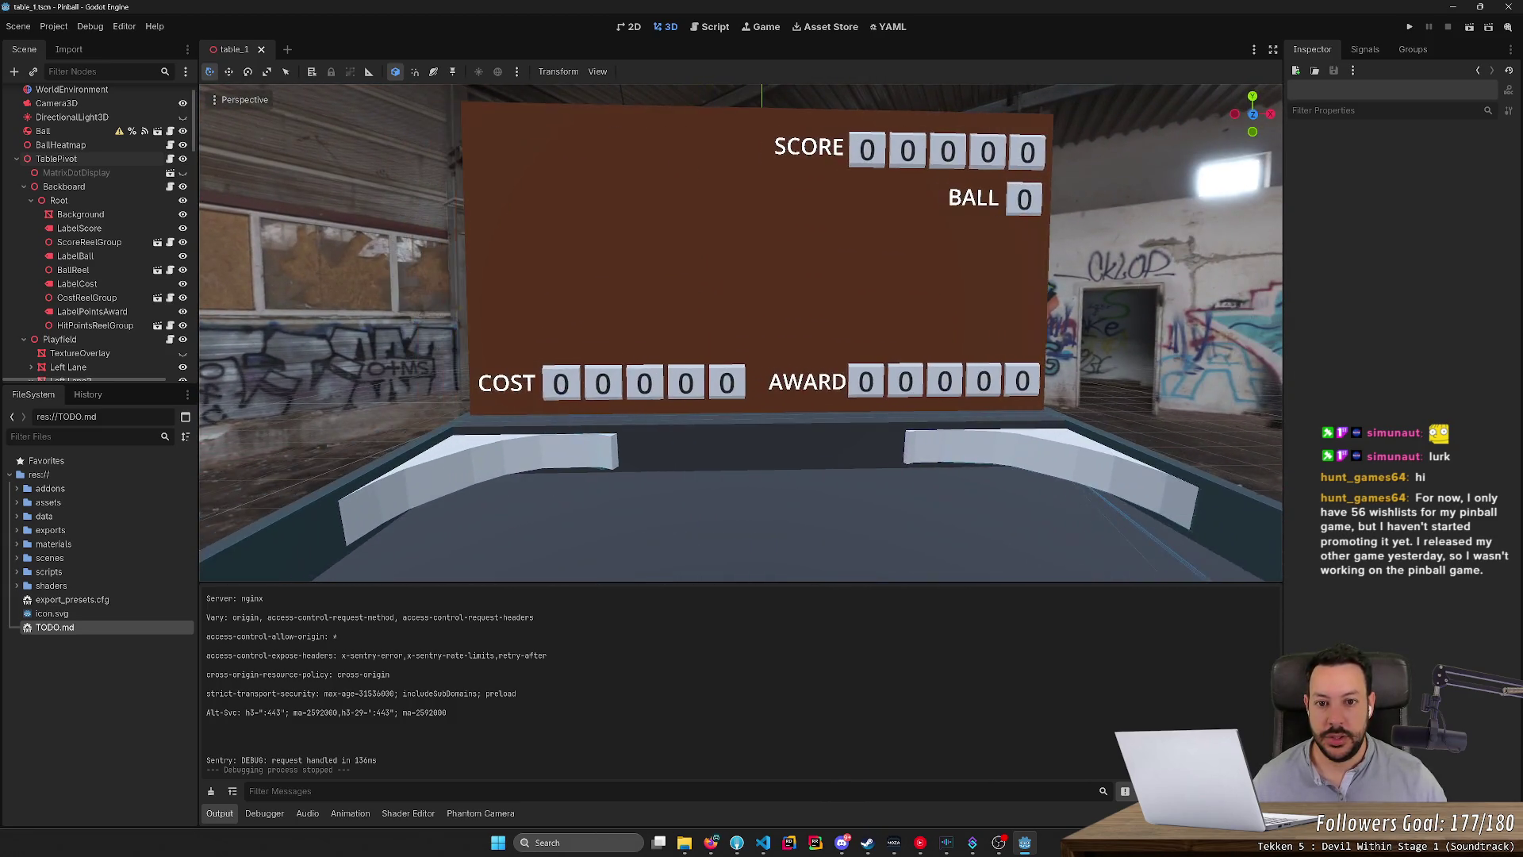
pyautogui.press('s')
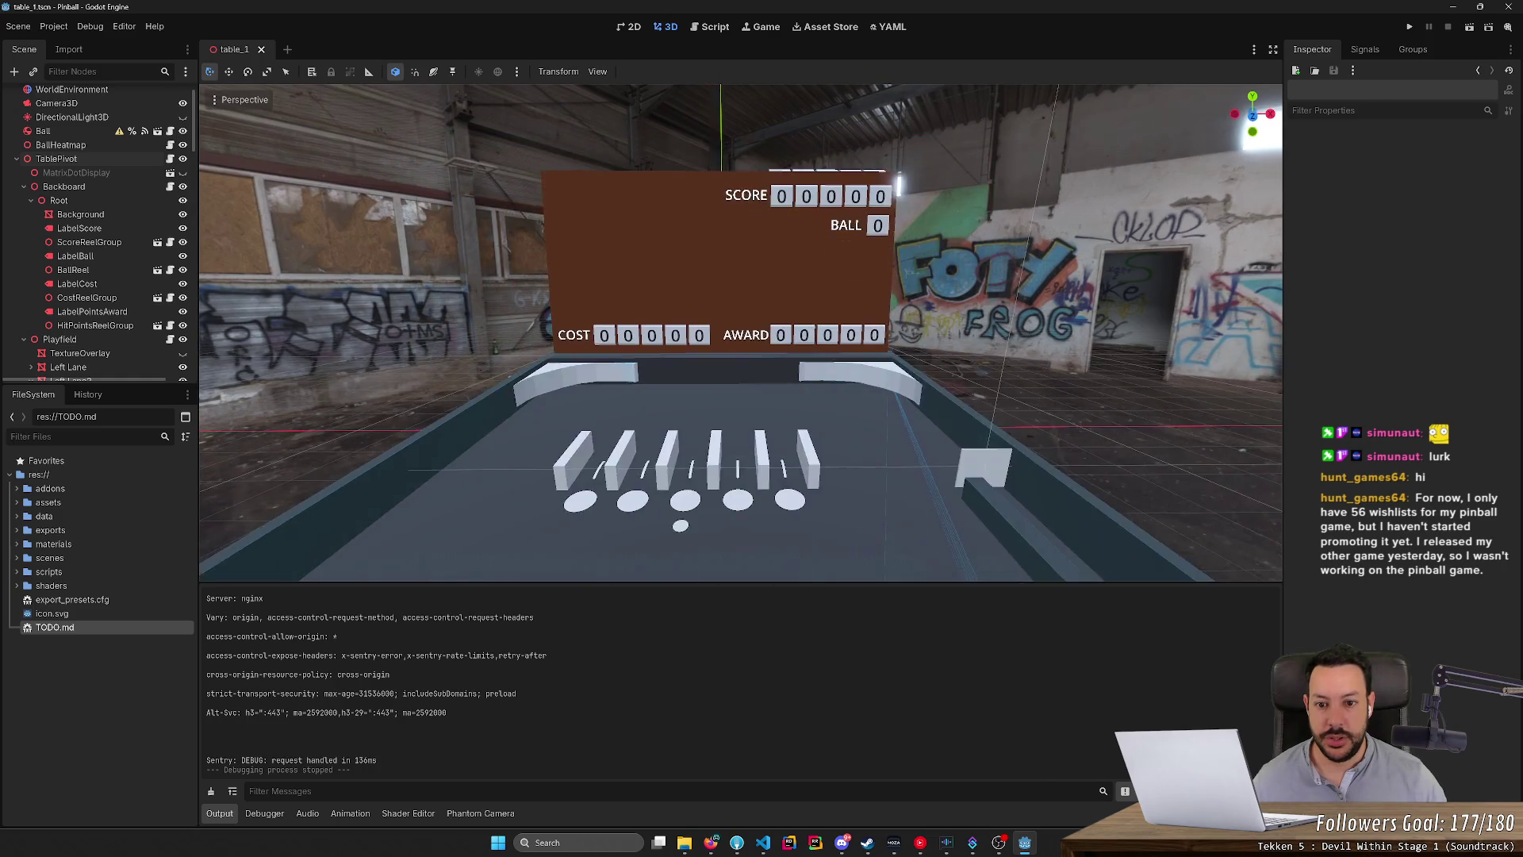
pyautogui.press('w')
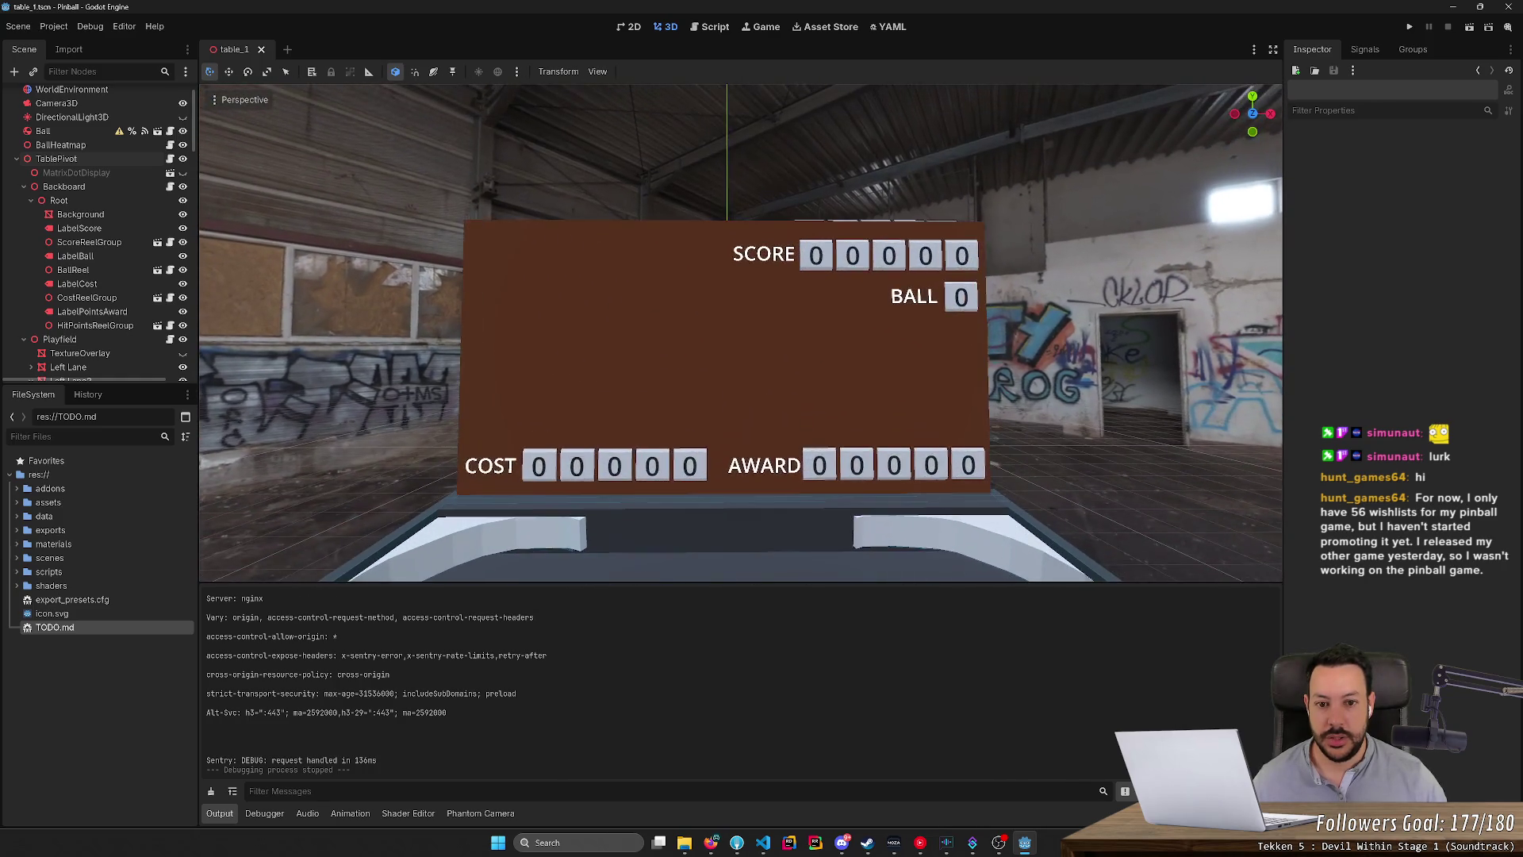
# Select the backboard's Background mesh, view it from the front, and snip it as an image.
pyautogui.click(796, 337)
pyautogui.click(1253, 115)
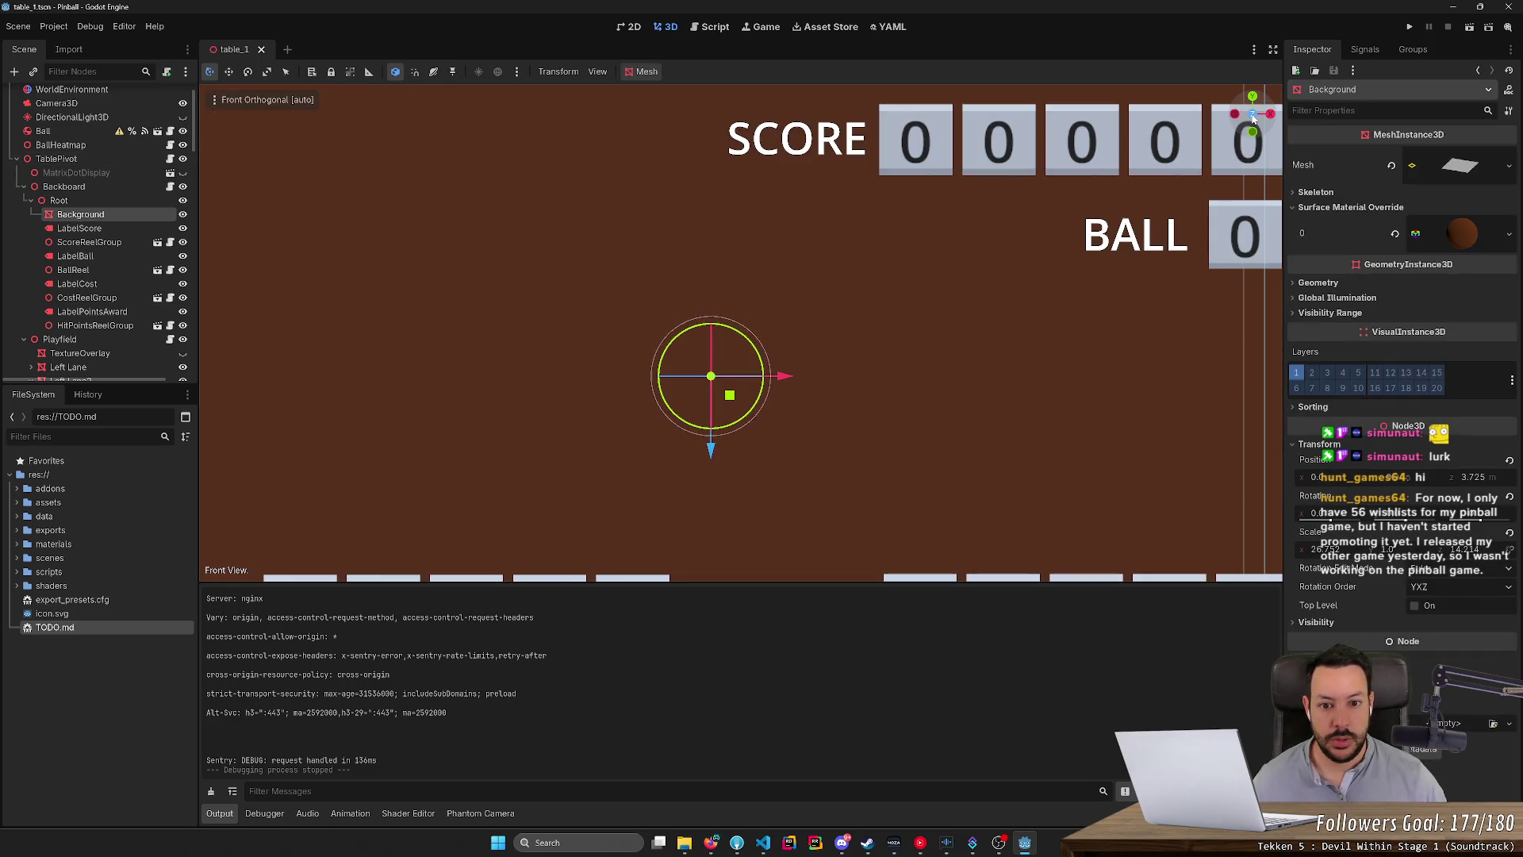
pyautogui.scroll(-3, 879, 273)
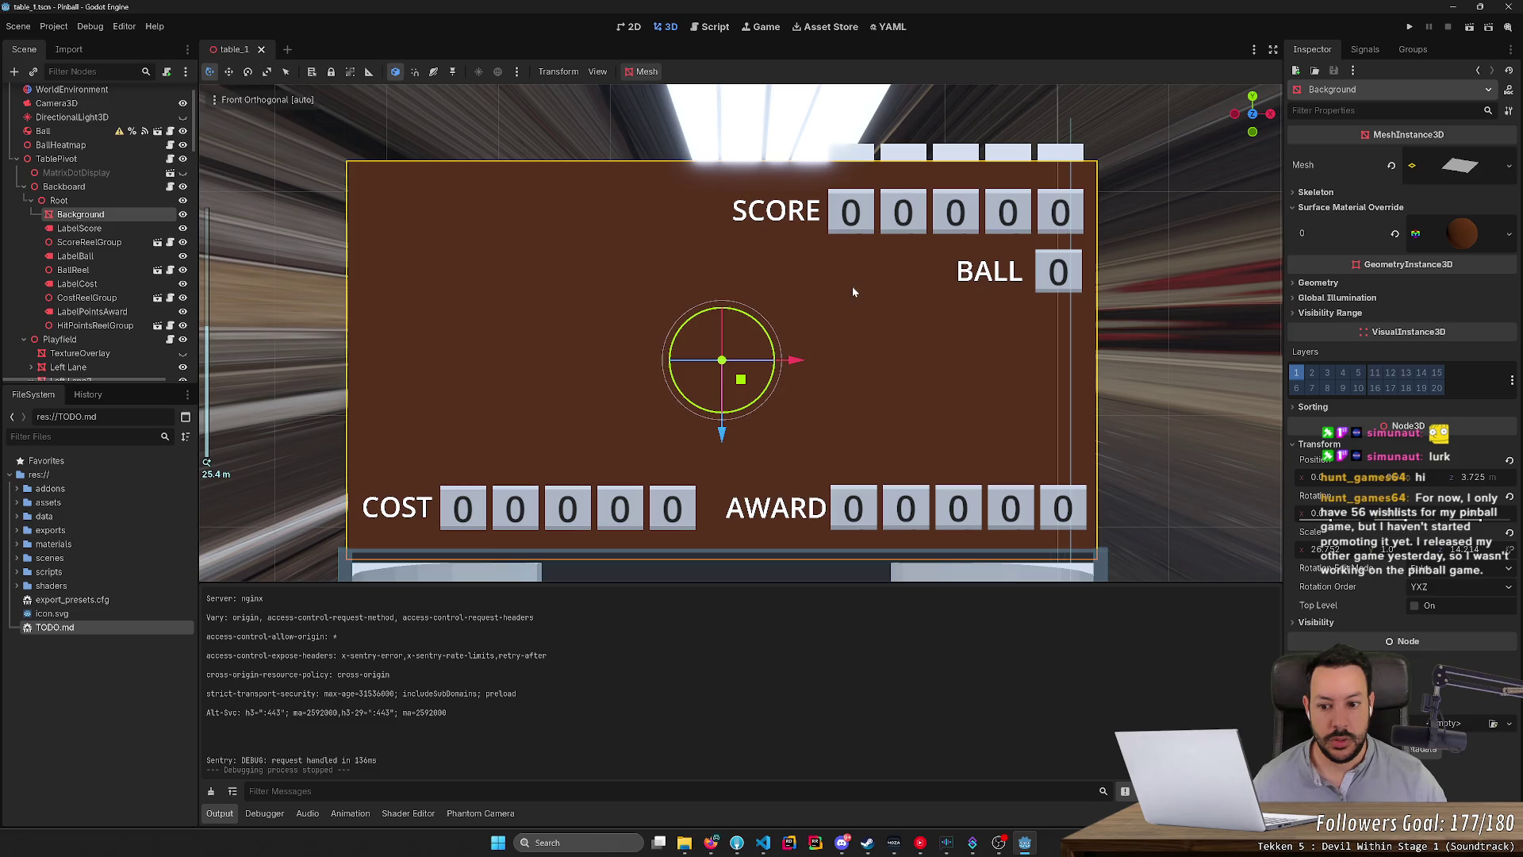
pyautogui.scroll(-2, 864, 274)
pyautogui.moveTo(875, 256)
pyautogui.mouseDown()
pyautogui.moveTo(860, 322)
pyautogui.moveTo(871, 245)
pyautogui.mouseUp()
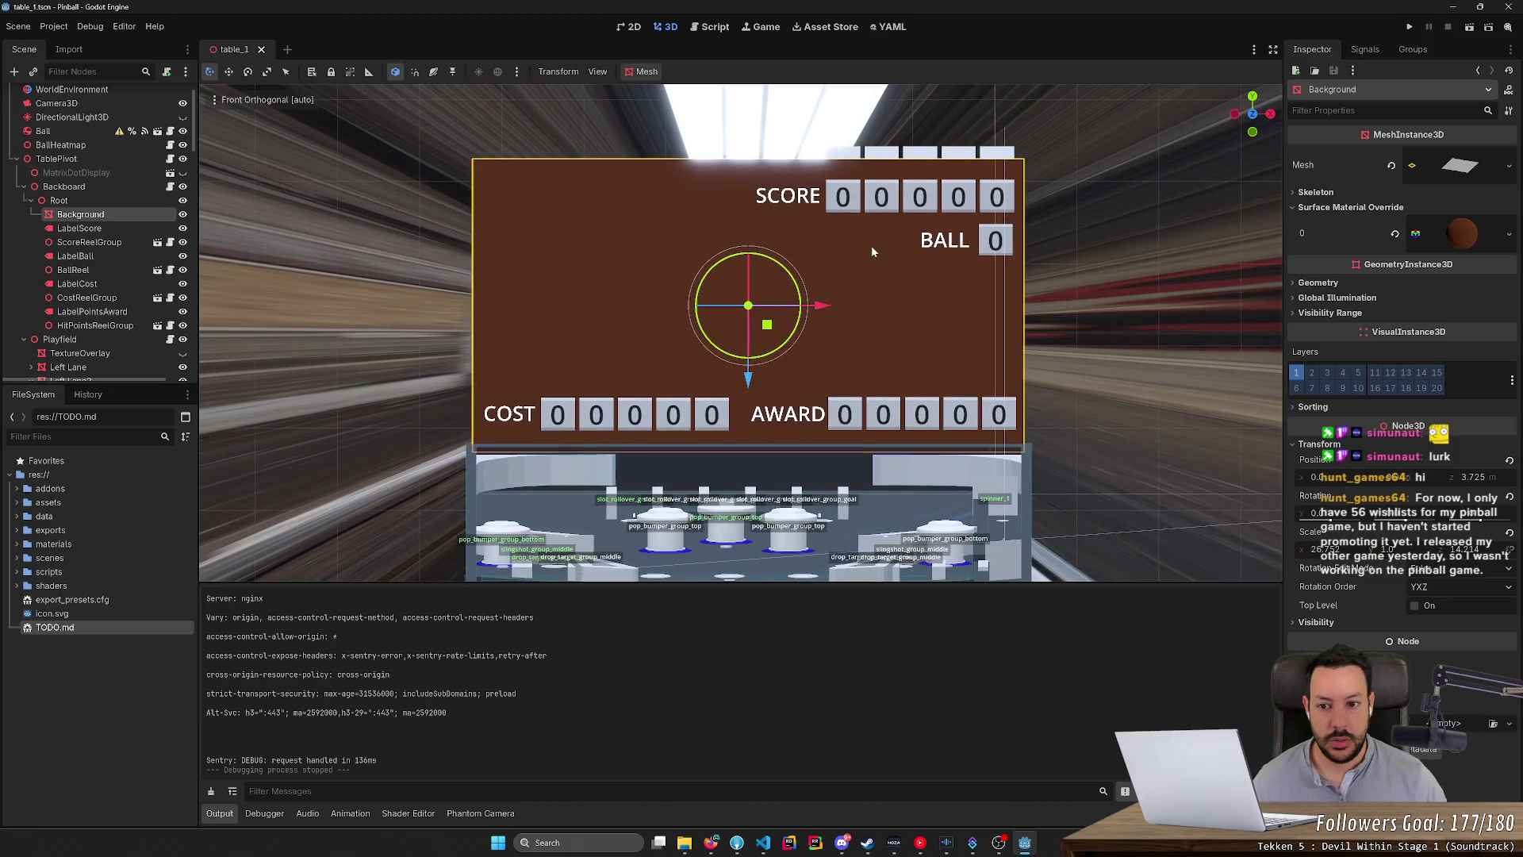
pyautogui.moveTo(345, 269)
pyautogui.mouseDown()
pyautogui.moveTo(610, 271)
pyautogui.moveTo(315, 277)
pyautogui.moveTo(332, 264)
pyautogui.moveTo(347, 290)
pyautogui.mouseUp()
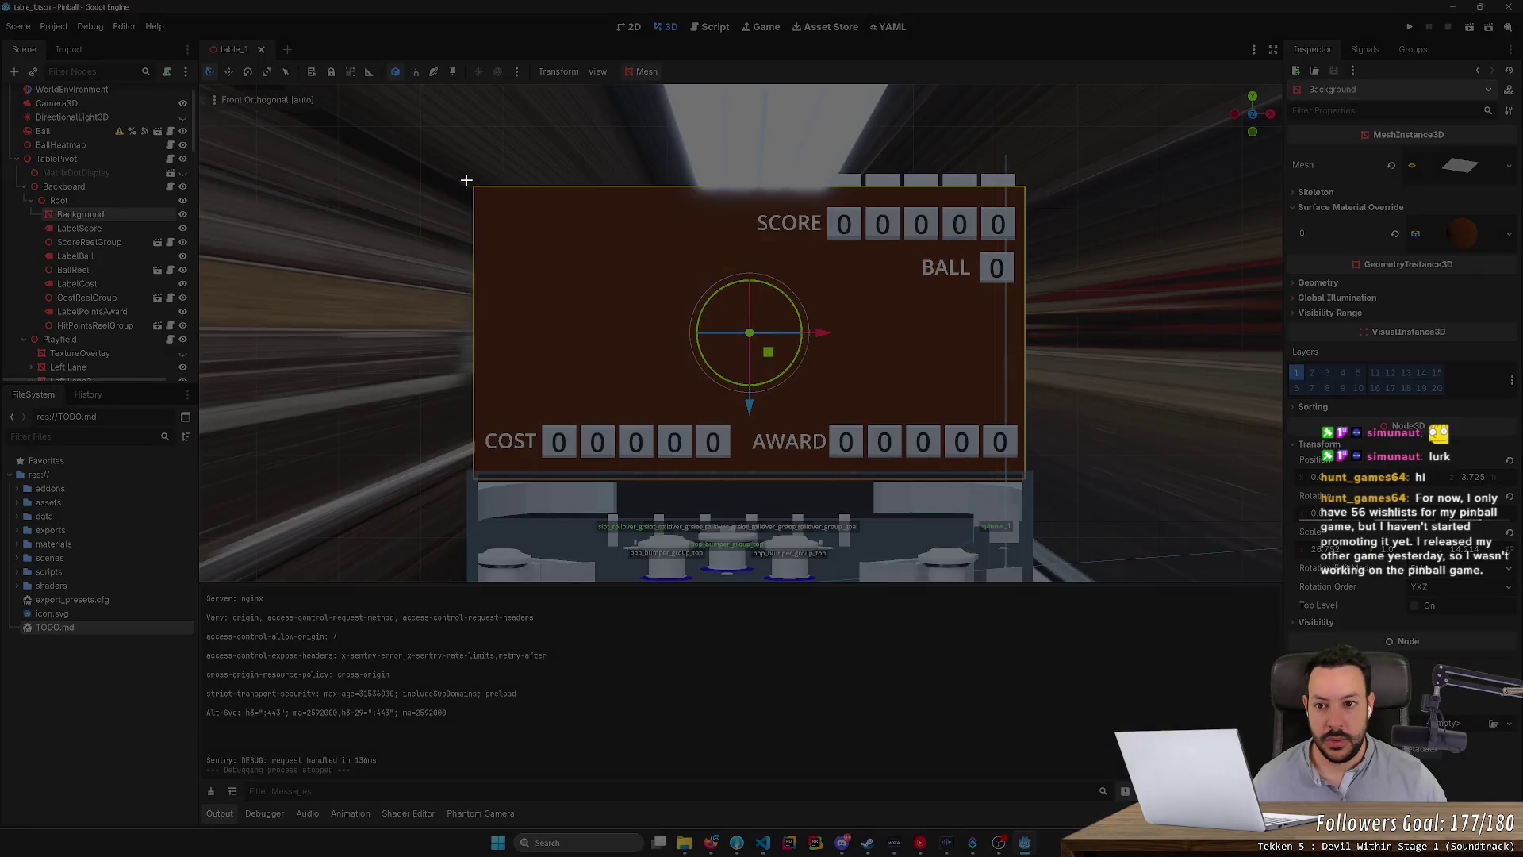
pyautogui.moveTo(461, 178)
pyautogui.mouseDown()
pyautogui.moveTo(1063, 501)
pyautogui.moveTo(1033, 483)
pyautogui.mouseUp()
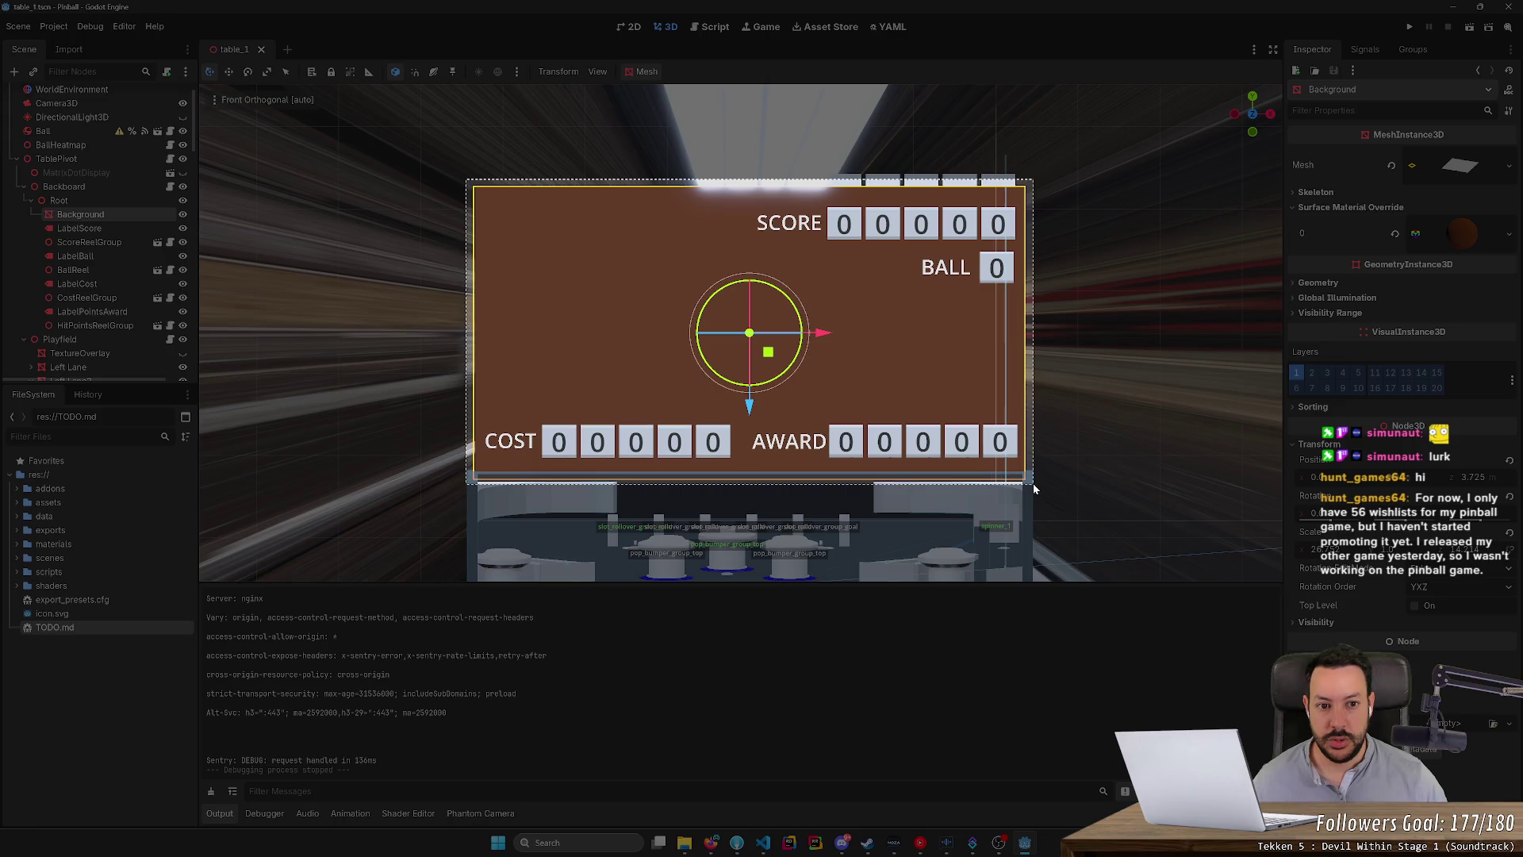
pyautogui.hotkey('alt', 'Tab')
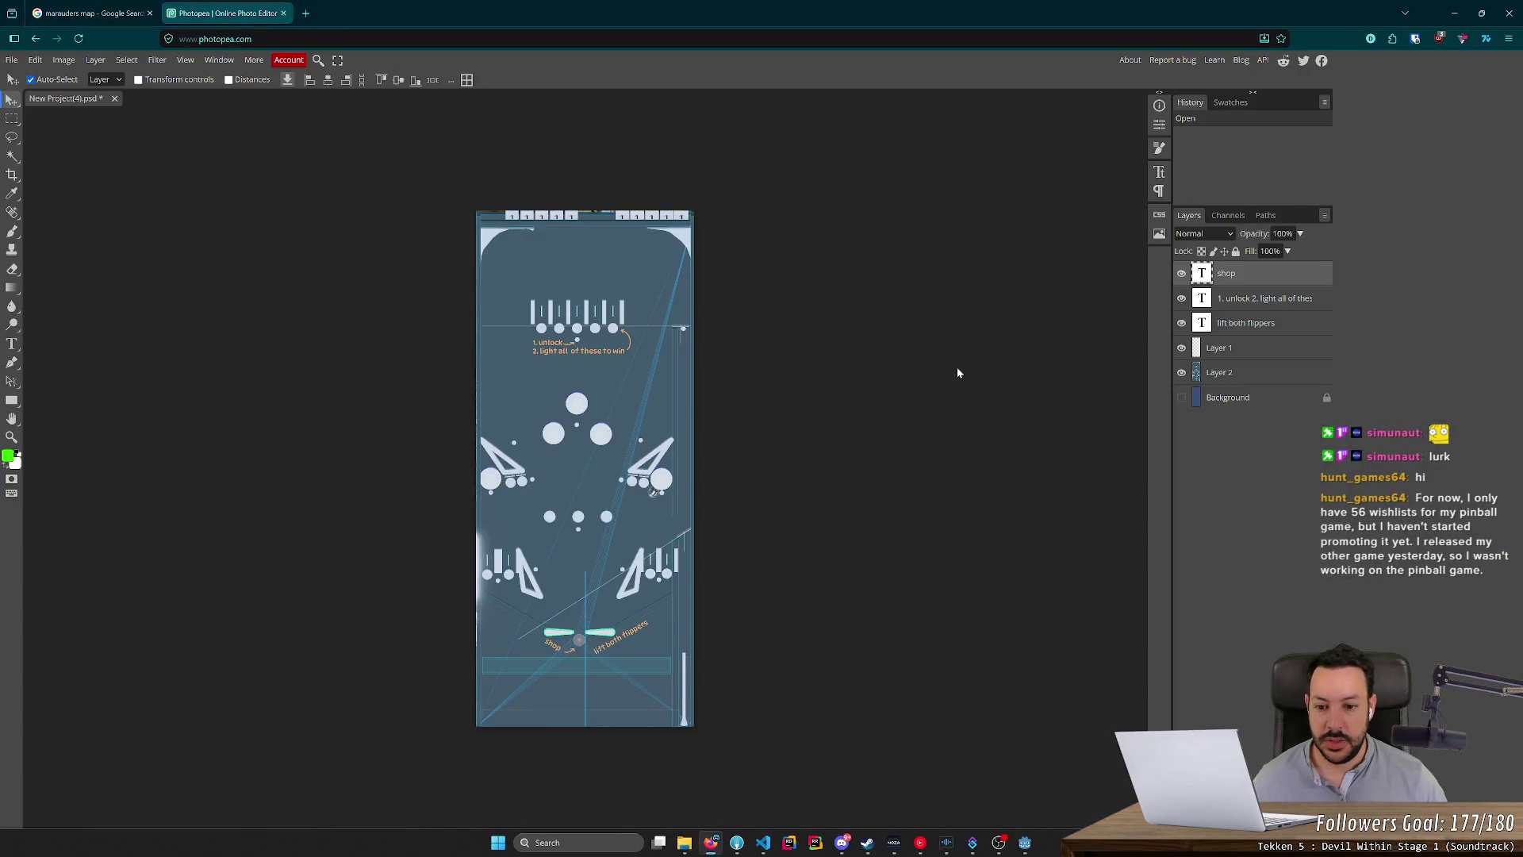
# Paste the captured backboard into the mockup as Layer 3 and select that layer.
pyautogui.hotkey('ctrl', 'v')
pyautogui.rightClick(603, 369)
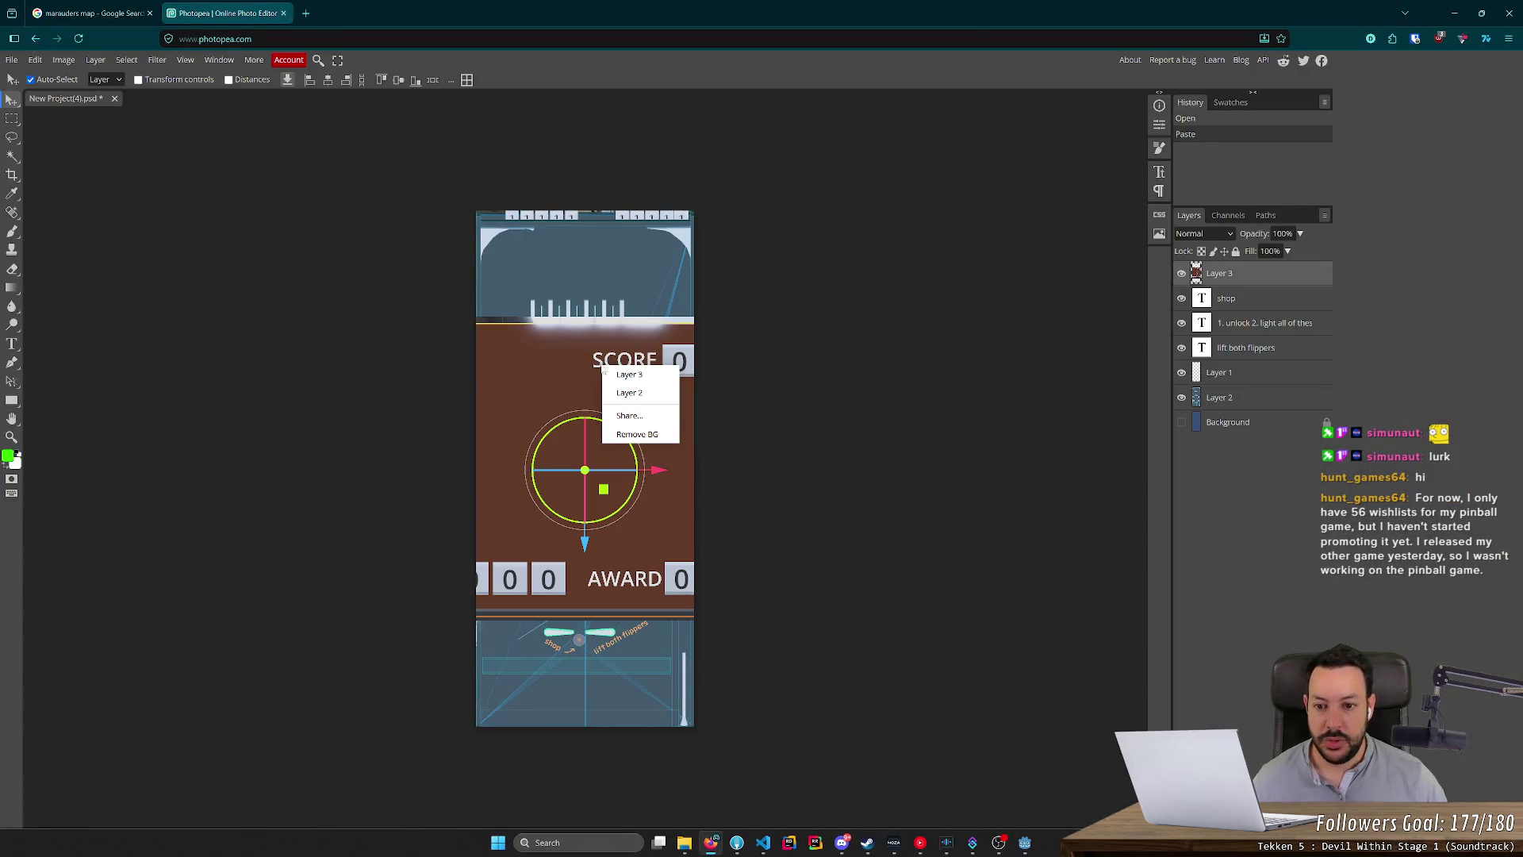
pyautogui.click(223, 270)
pyautogui.hotkey('ctrl', 't')
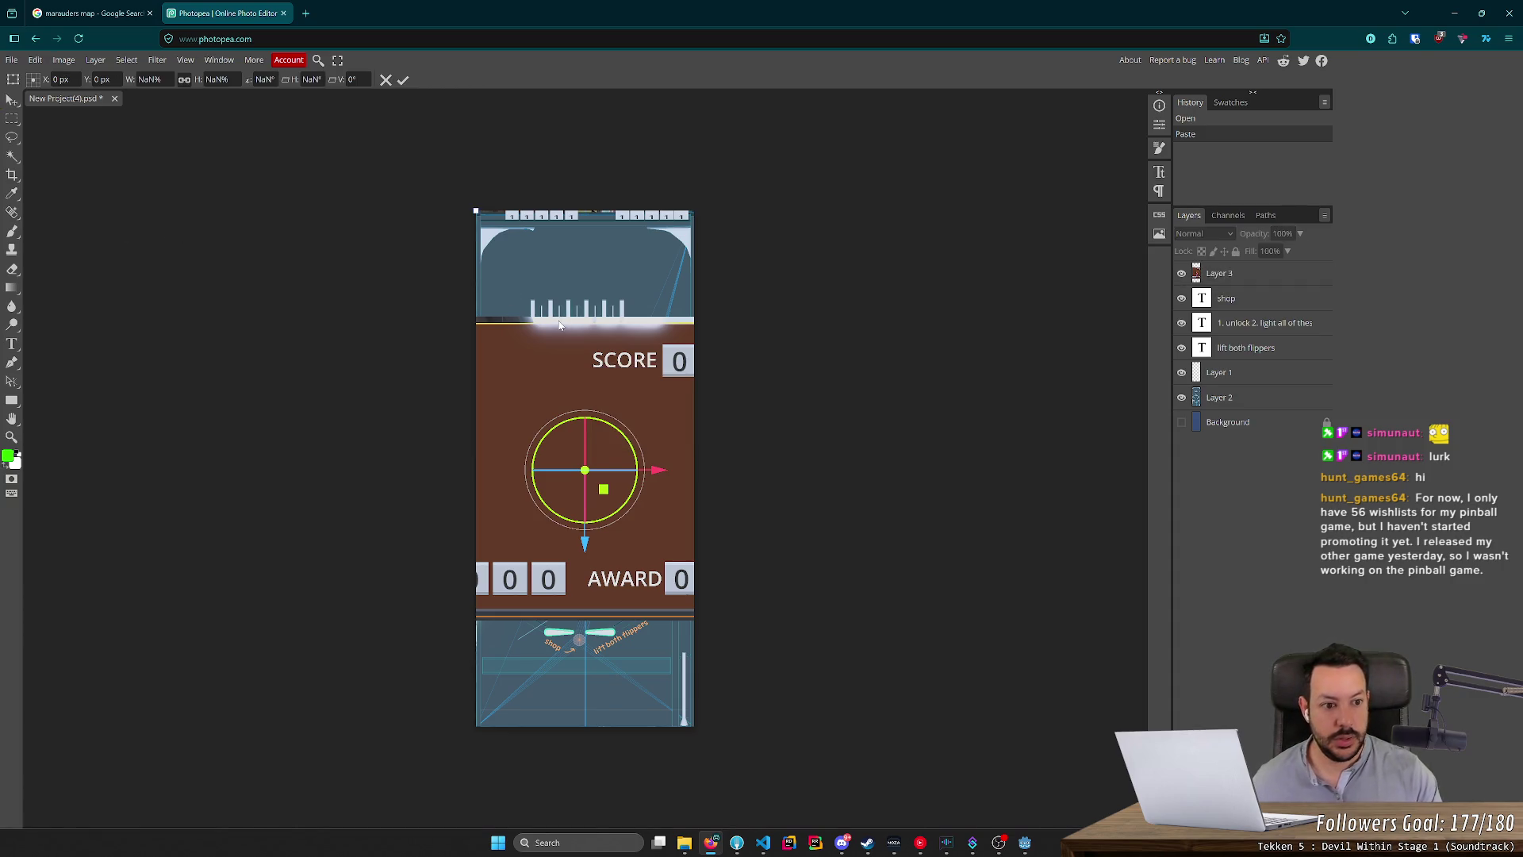
pyautogui.press('Escape')
pyautogui.click(1282, 275)
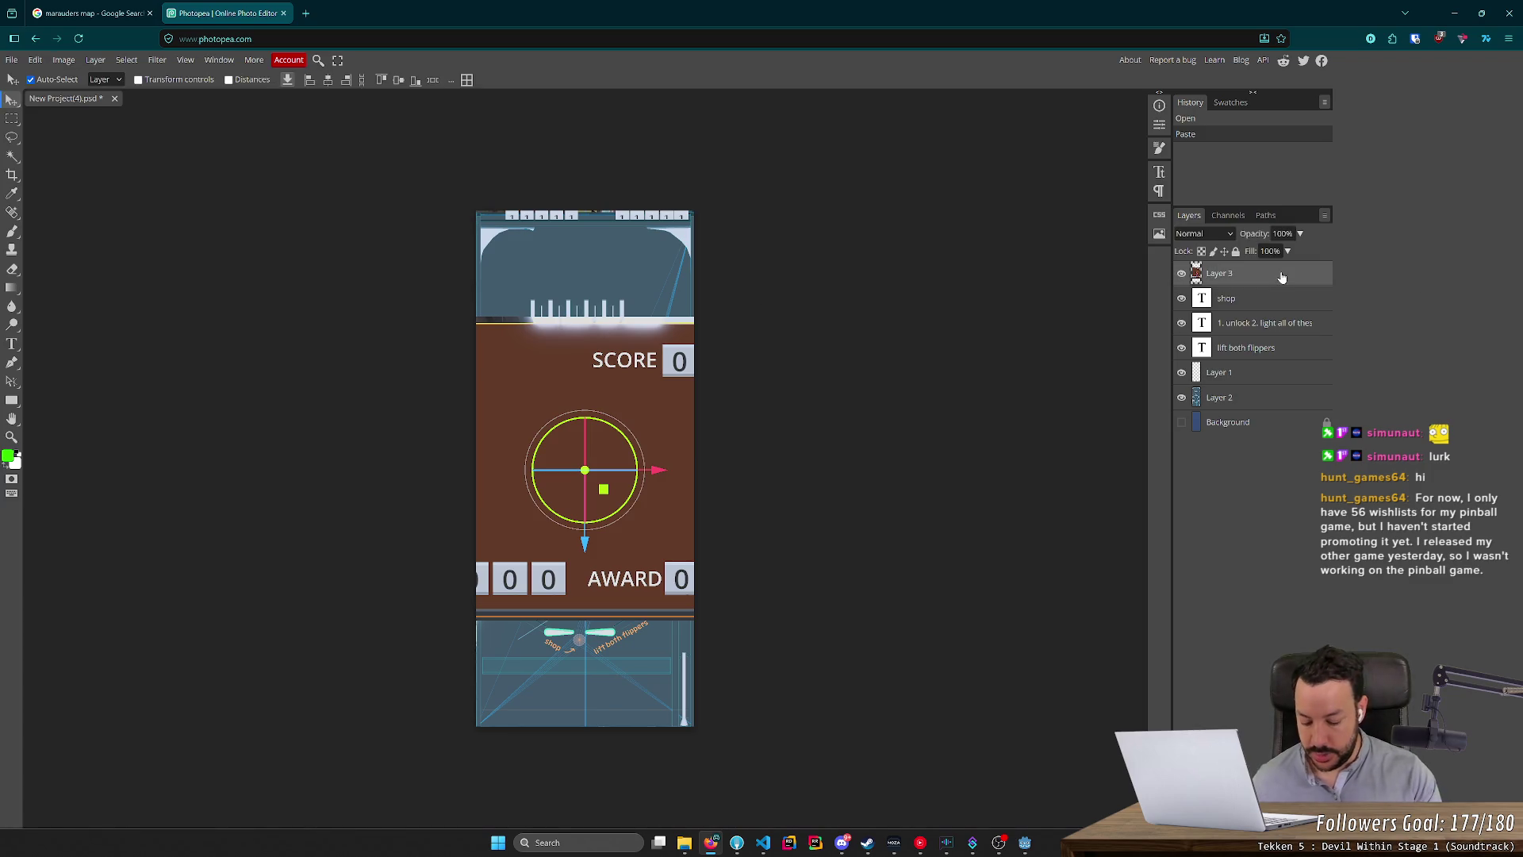
# Rotate the backboard a quarter turn and shrink it to fit, then undo that transform.
pyautogui.hotkey('ctrl', 't')
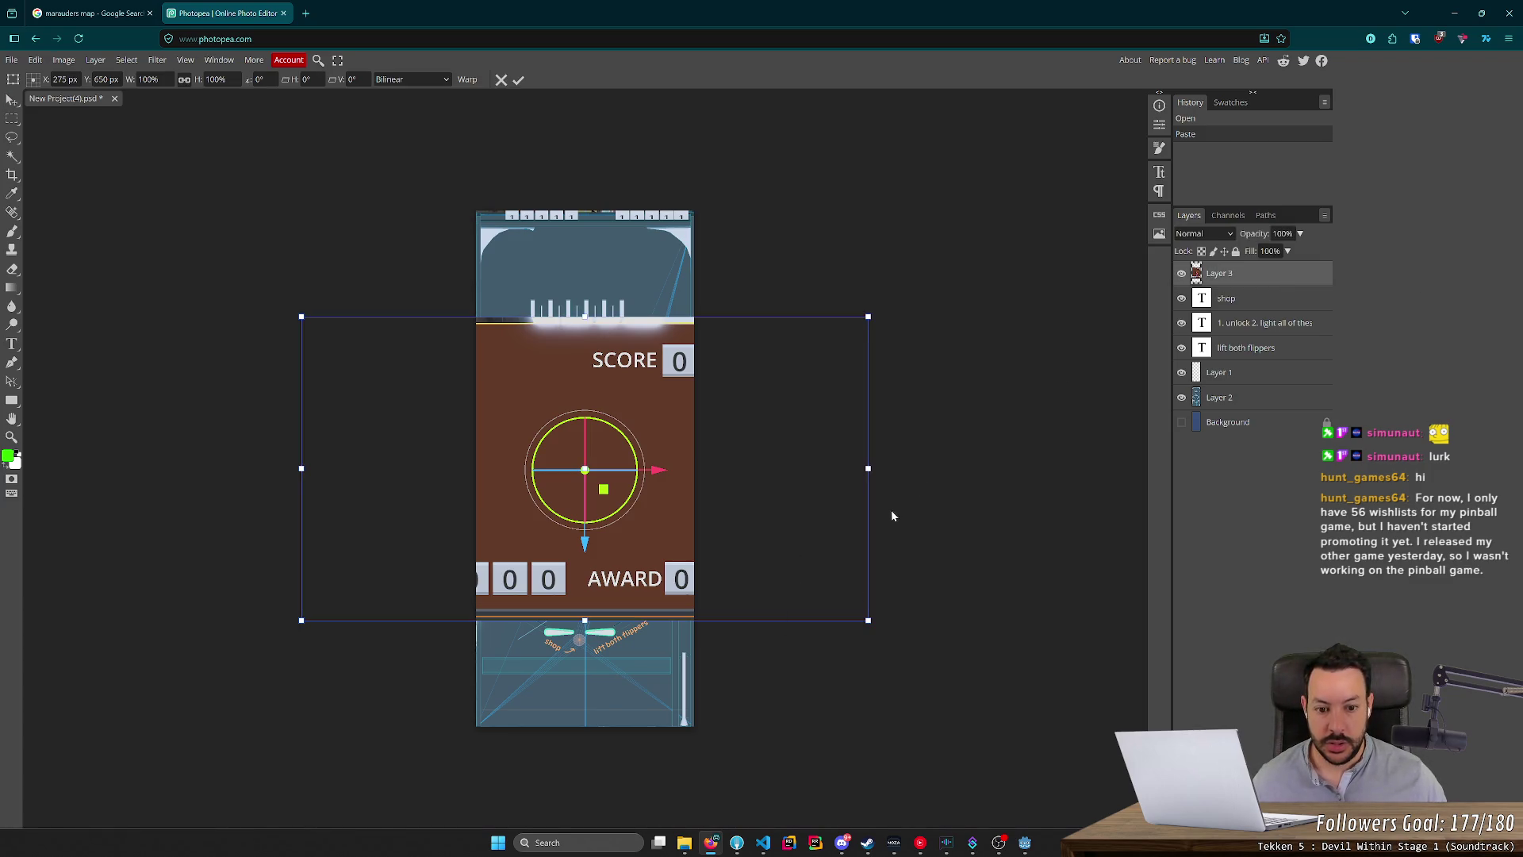
pyautogui.moveTo(878, 506)
pyautogui.mouseDown()
pyautogui.moveTo(595, 742)
pyautogui.moveTo(547, 737)
pyautogui.mouseUp()
pyautogui.moveTo(431, 751); pyautogui.dragTo(491, 678)
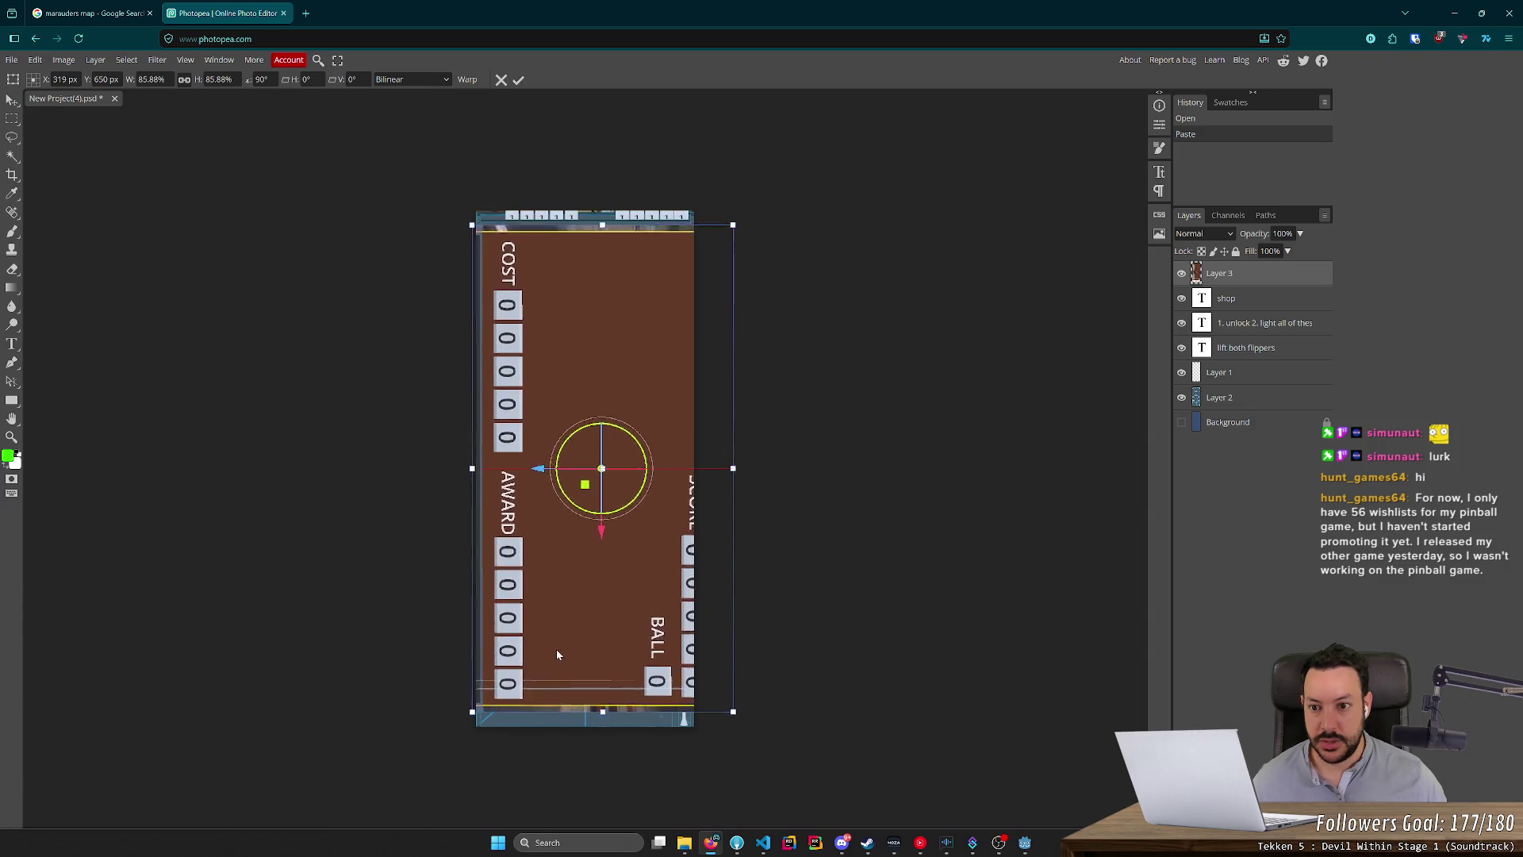
pyautogui.moveTo(733, 712)
pyautogui.mouseDown()
pyautogui.moveTo(668, 655)
pyautogui.moveTo(683, 620)
pyautogui.mouseUp()
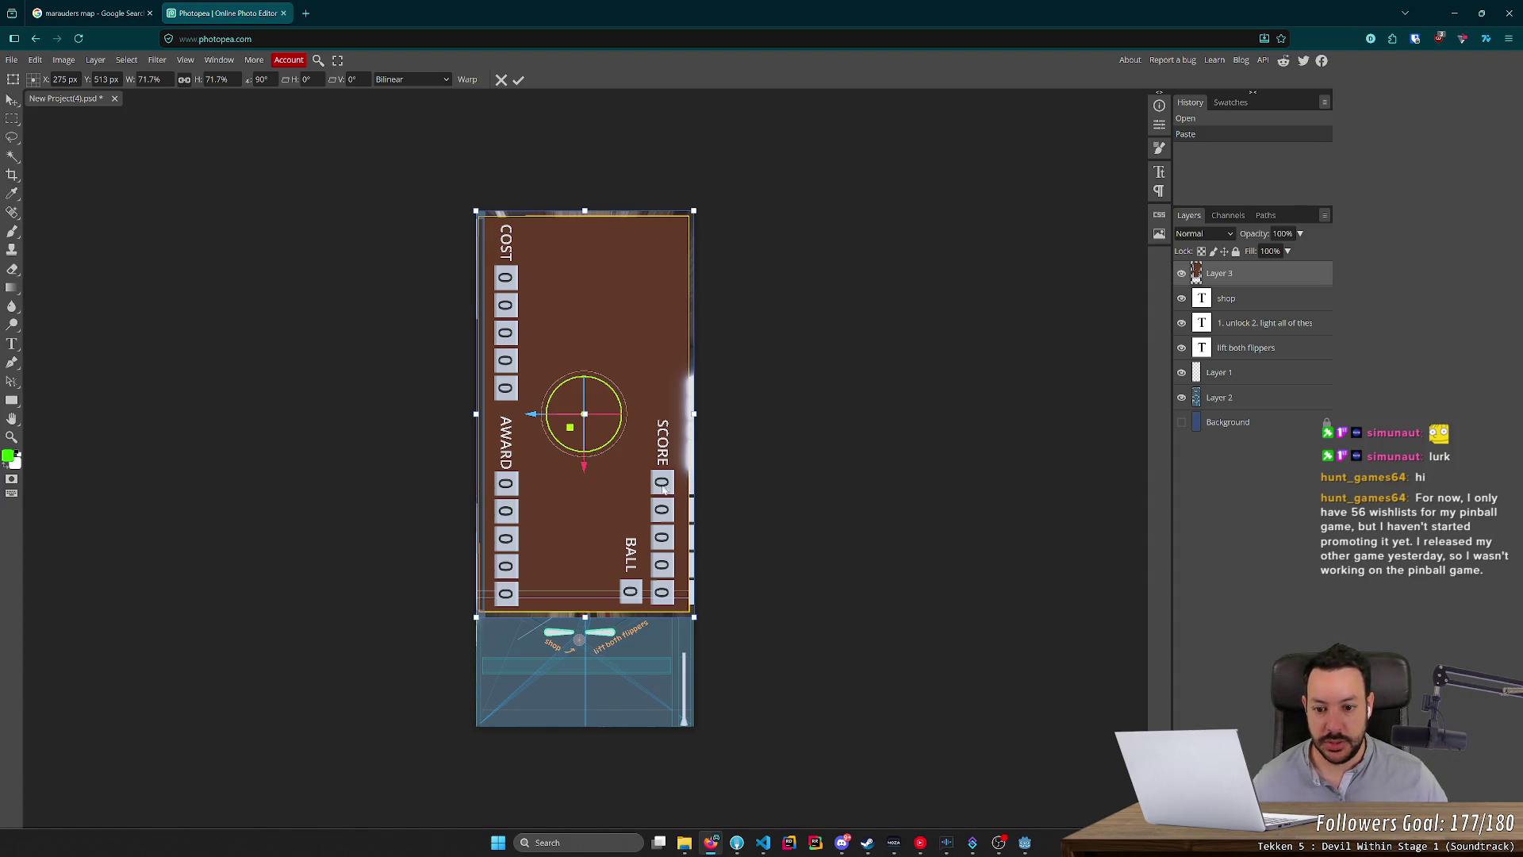
pyautogui.press('Return')
pyautogui.hotkey('ctrl', 'z')
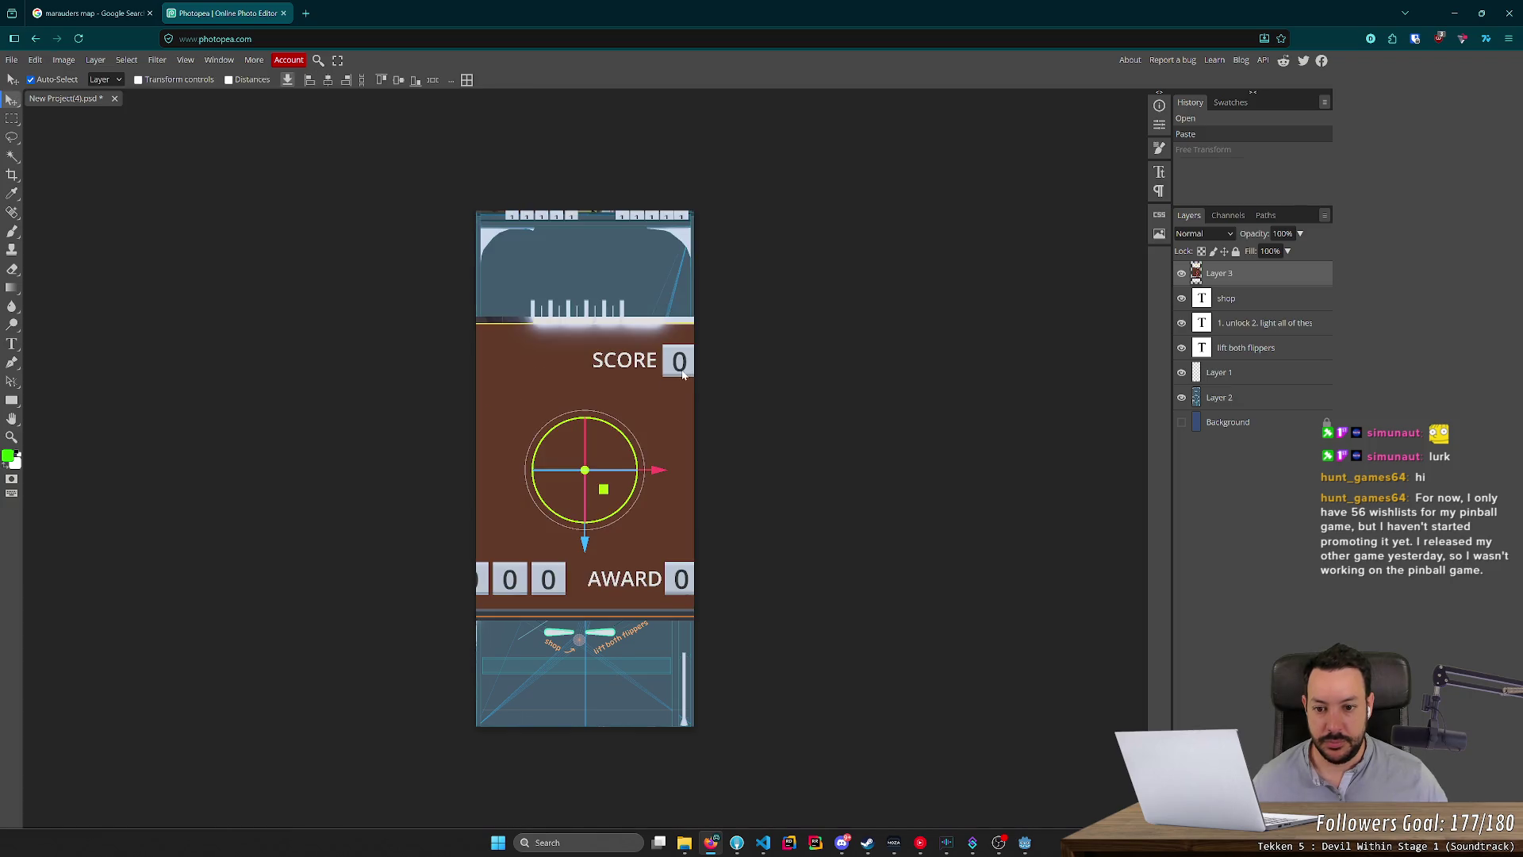
# Undo the backboard paste, leave only Layer 2's playfield visible, and return to Godot's 3D view.
pyautogui.hotkey('ctrl', 'z')
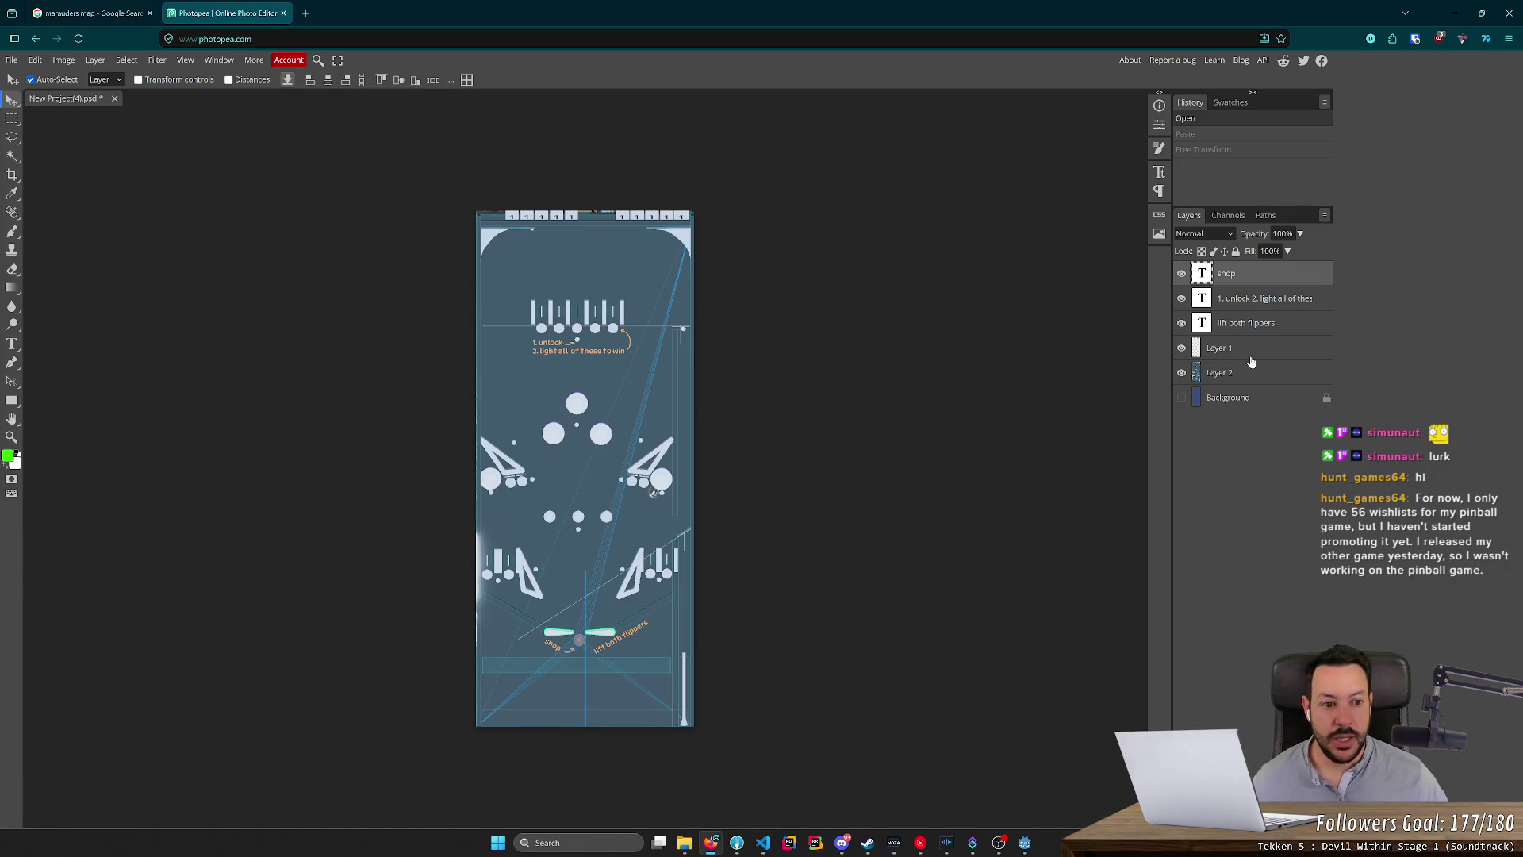
pyautogui.keyDown('alt'); pyautogui.click(1181, 372); pyautogui.keyUp('alt')
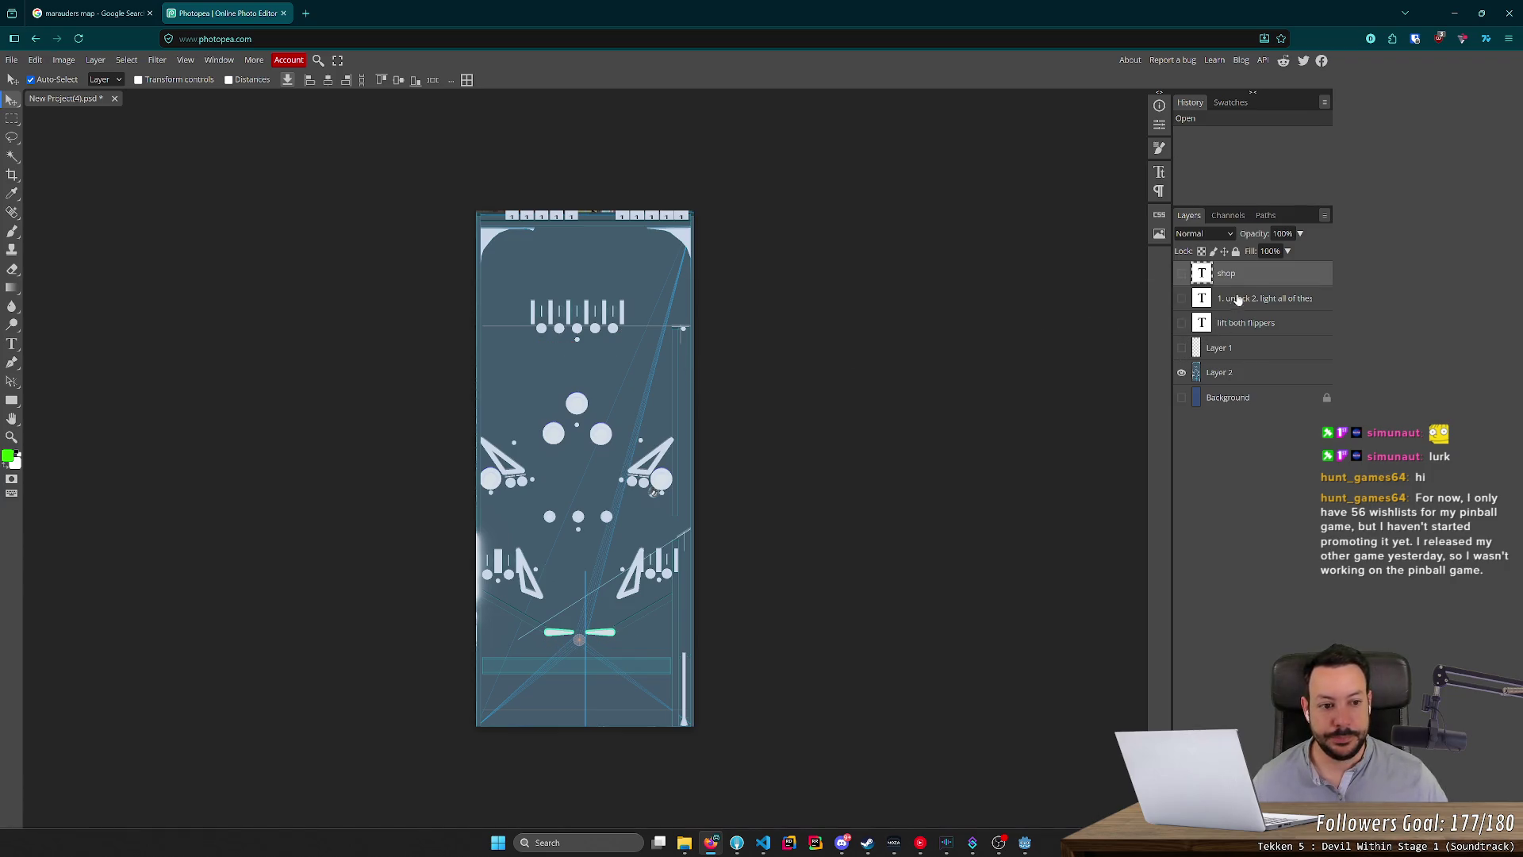
pyautogui.hotkey('alt', 'Tab')
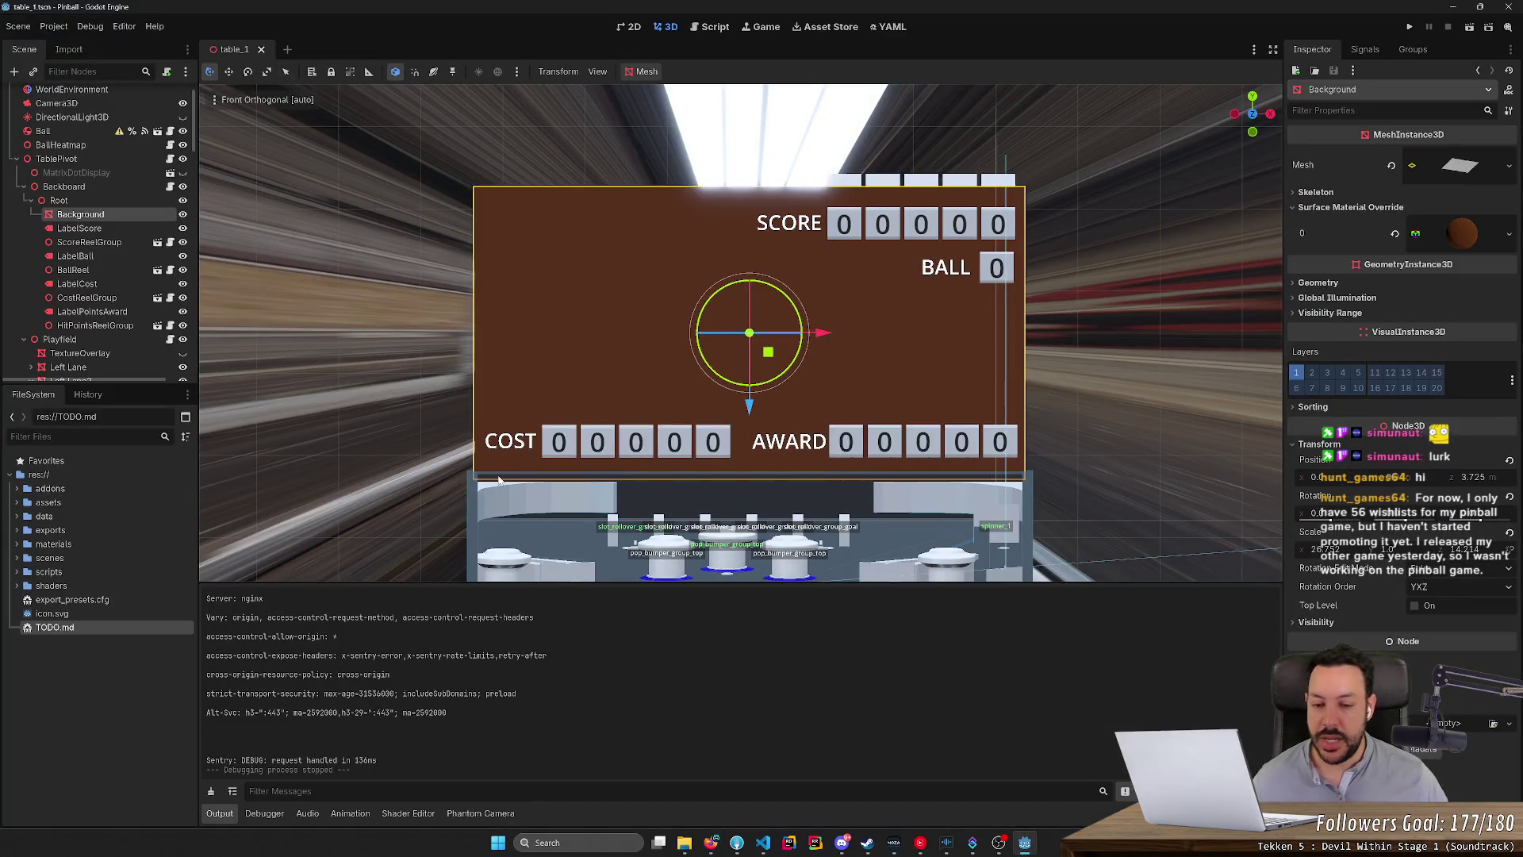
pyautogui.scroll(-3, 711, 343)
pyautogui.hotkey('alt', 'Tab')
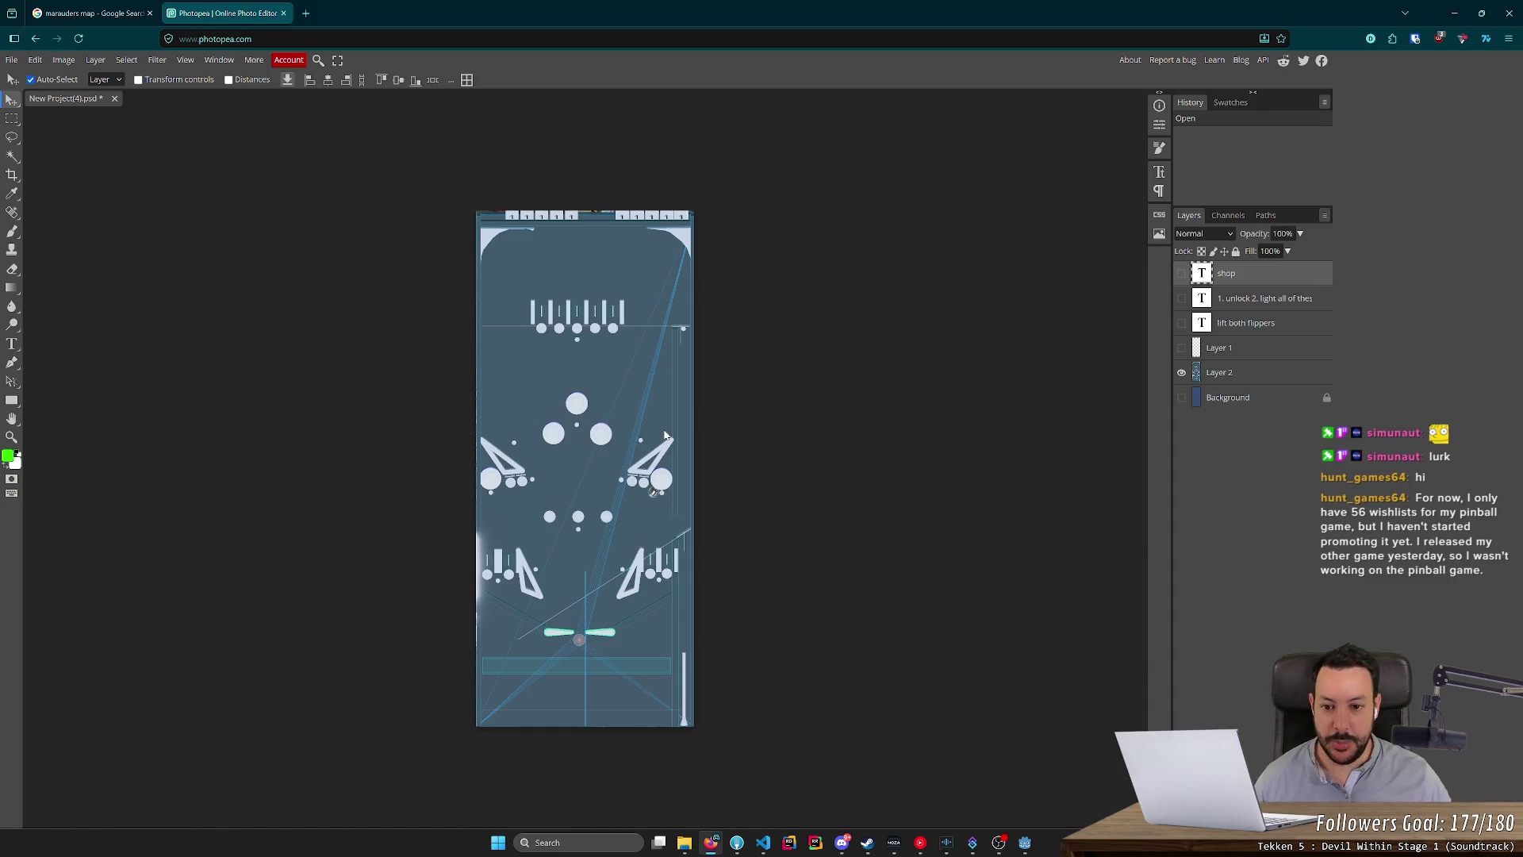
pyautogui.hotkey('alt', 'Tab')
pyautogui.scroll(3, 942, 372)
pyautogui.scroll(-5, 938, 435)
pyautogui.click(926, 456)
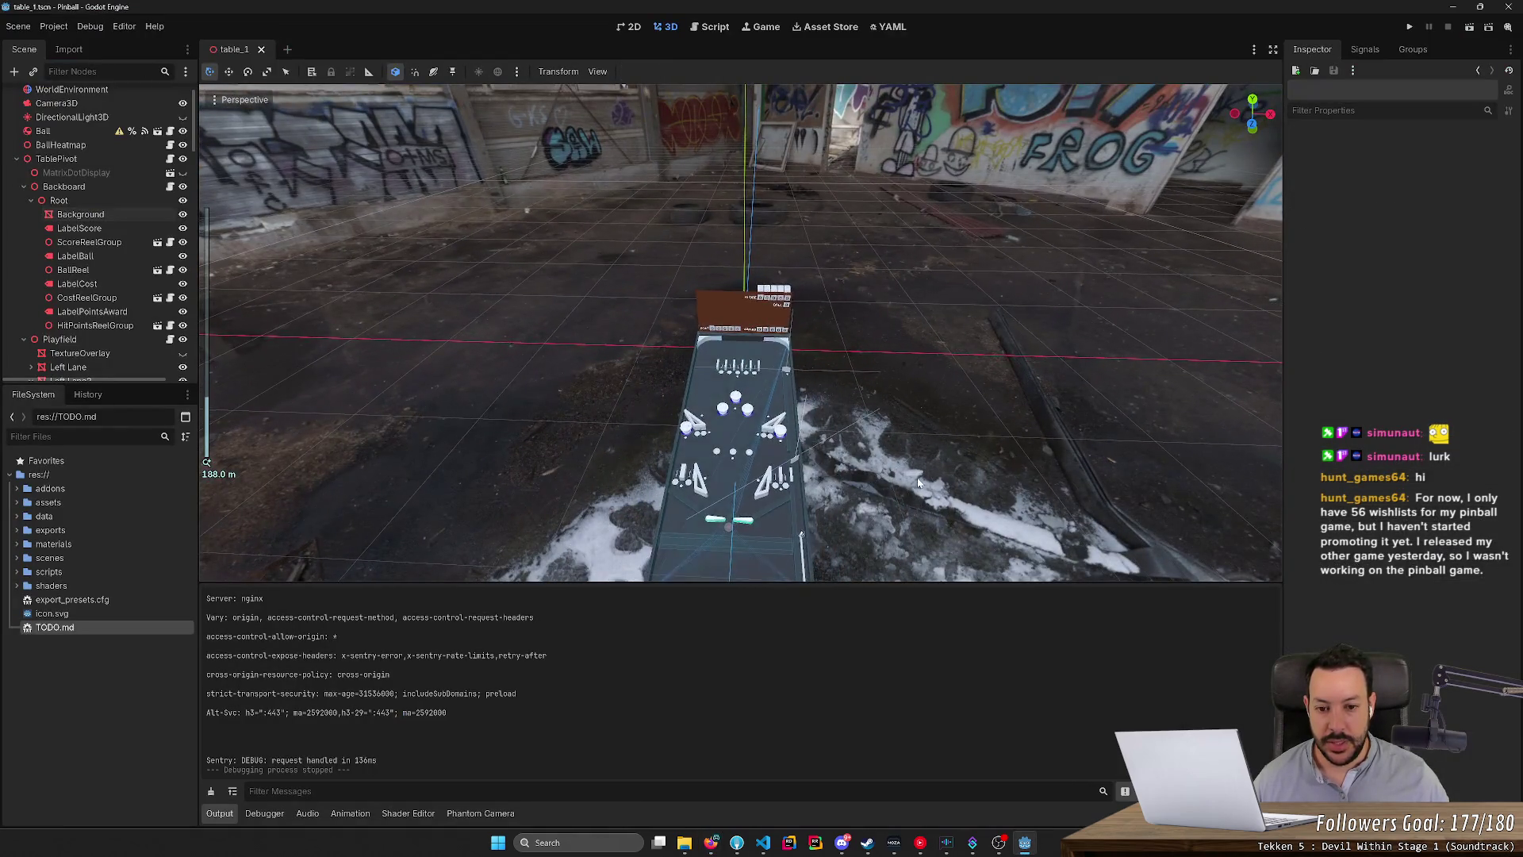
# Orbit around the pinball table, view TODO.md in the Script tab, then return to Photopea.
pyautogui.scroll(5, 919, 482)
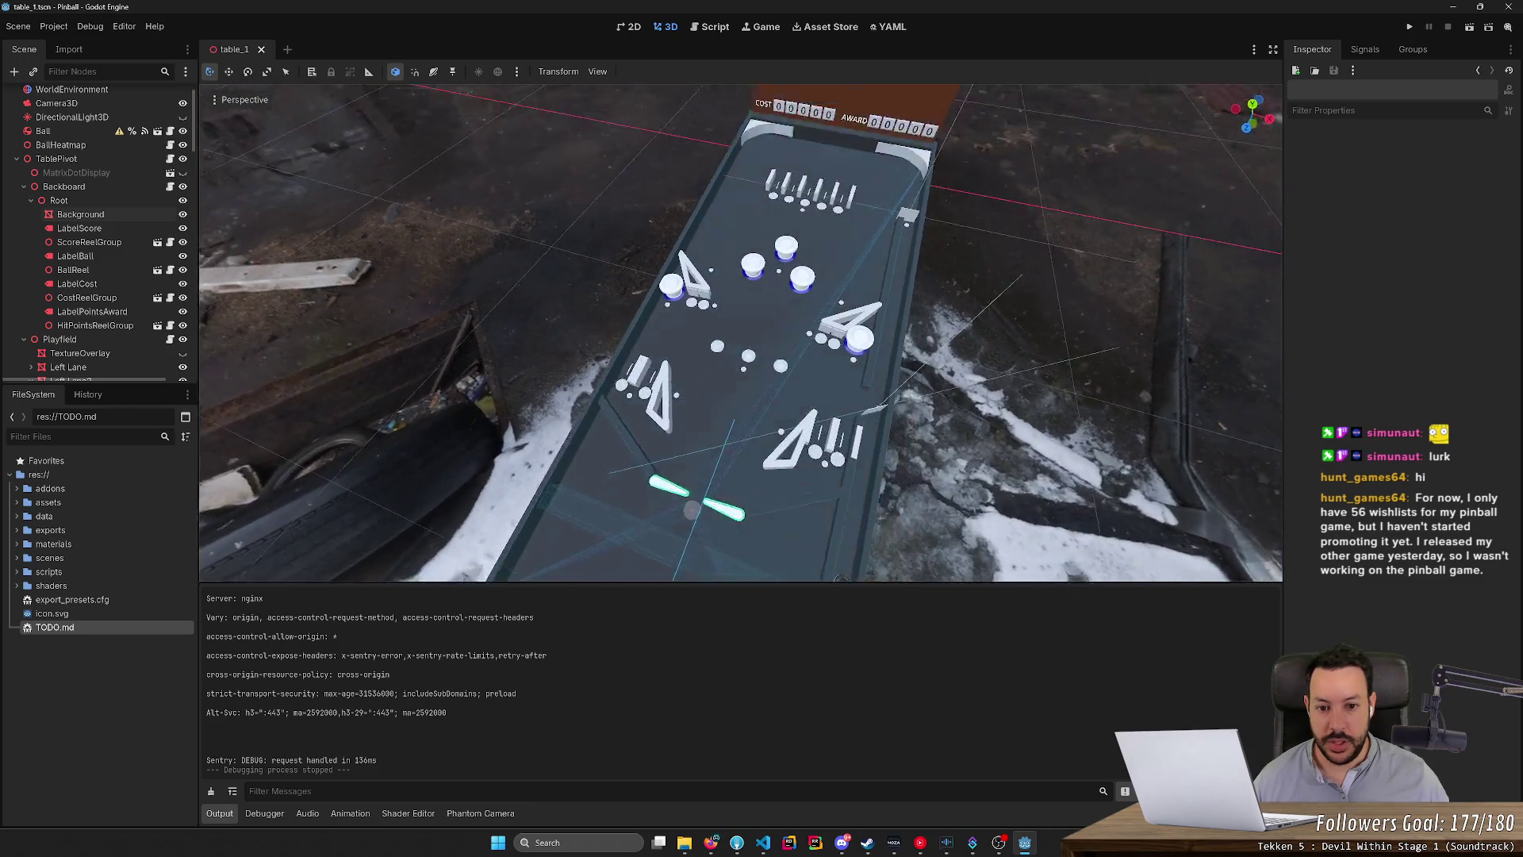
pyautogui.moveTo(919, 481); pyautogui.dragTo(948, 415)
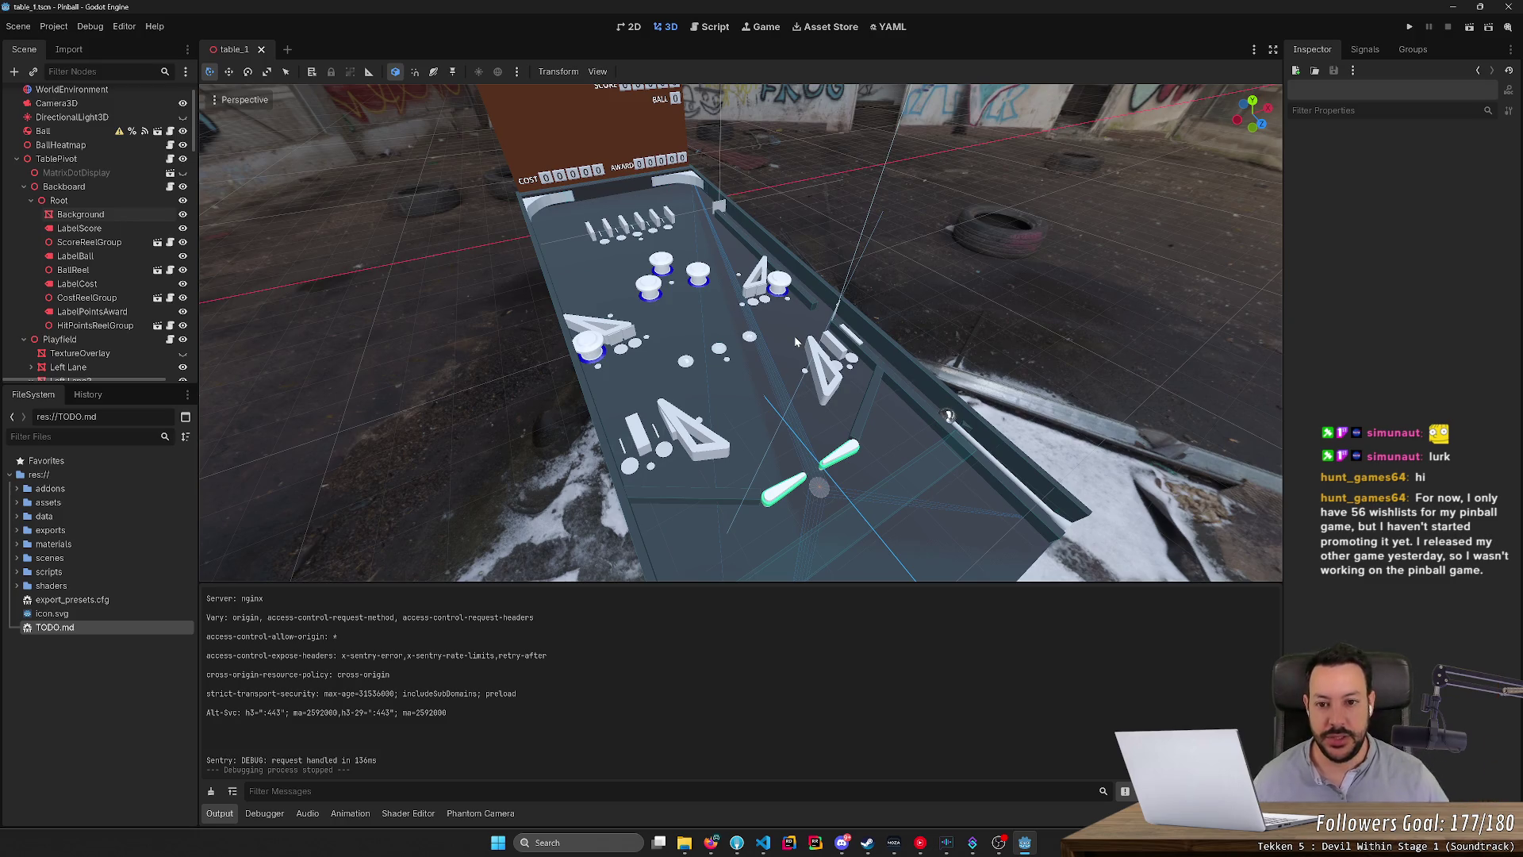
pyautogui.hotkey('alt', 'Tab')
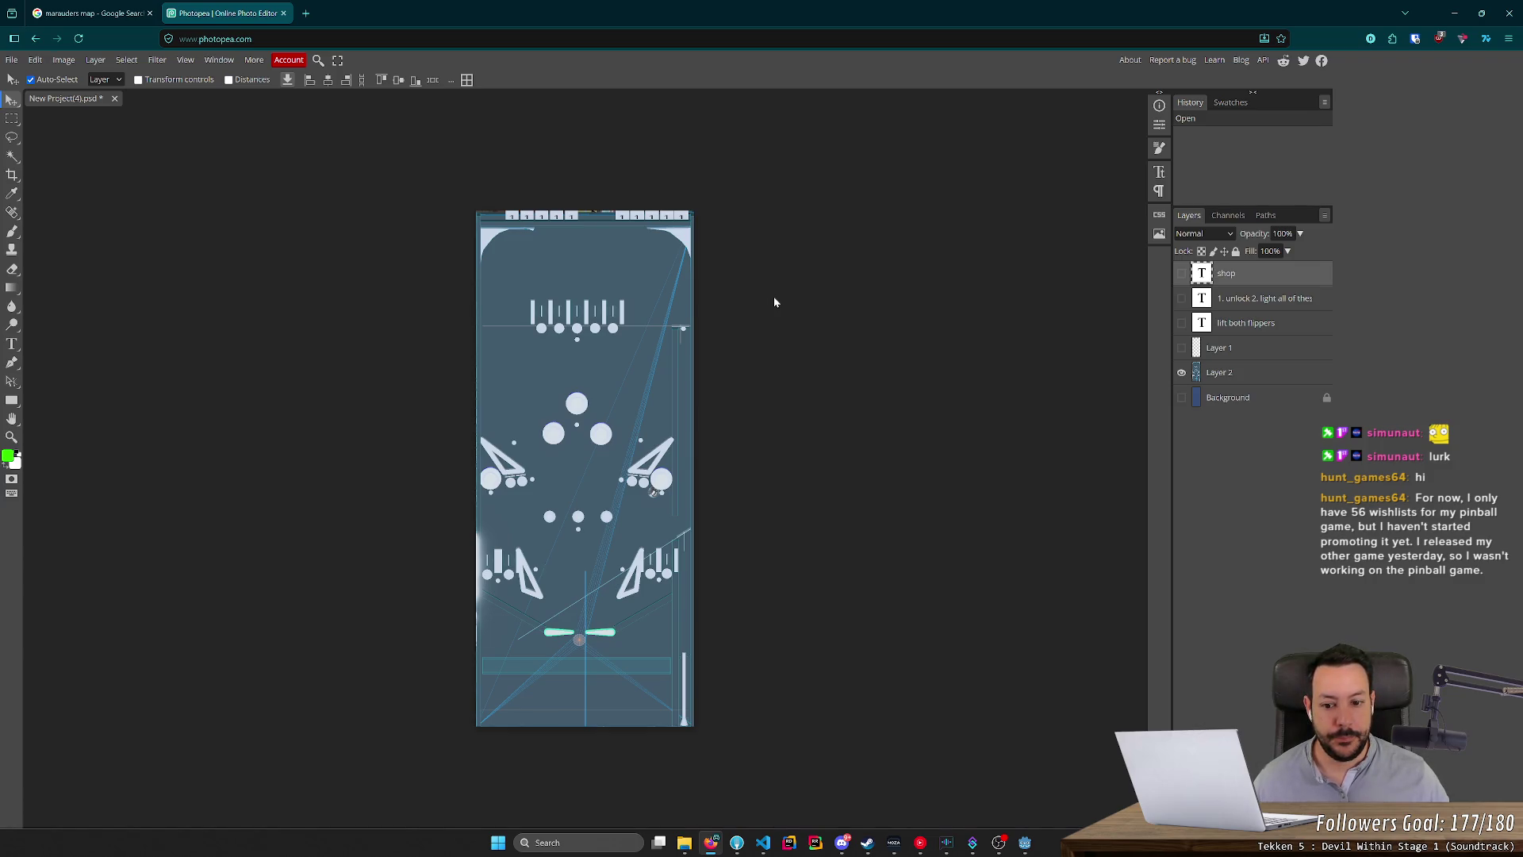
pyautogui.hotkey('alt', 'Tab')
pyautogui.click(699, 28)
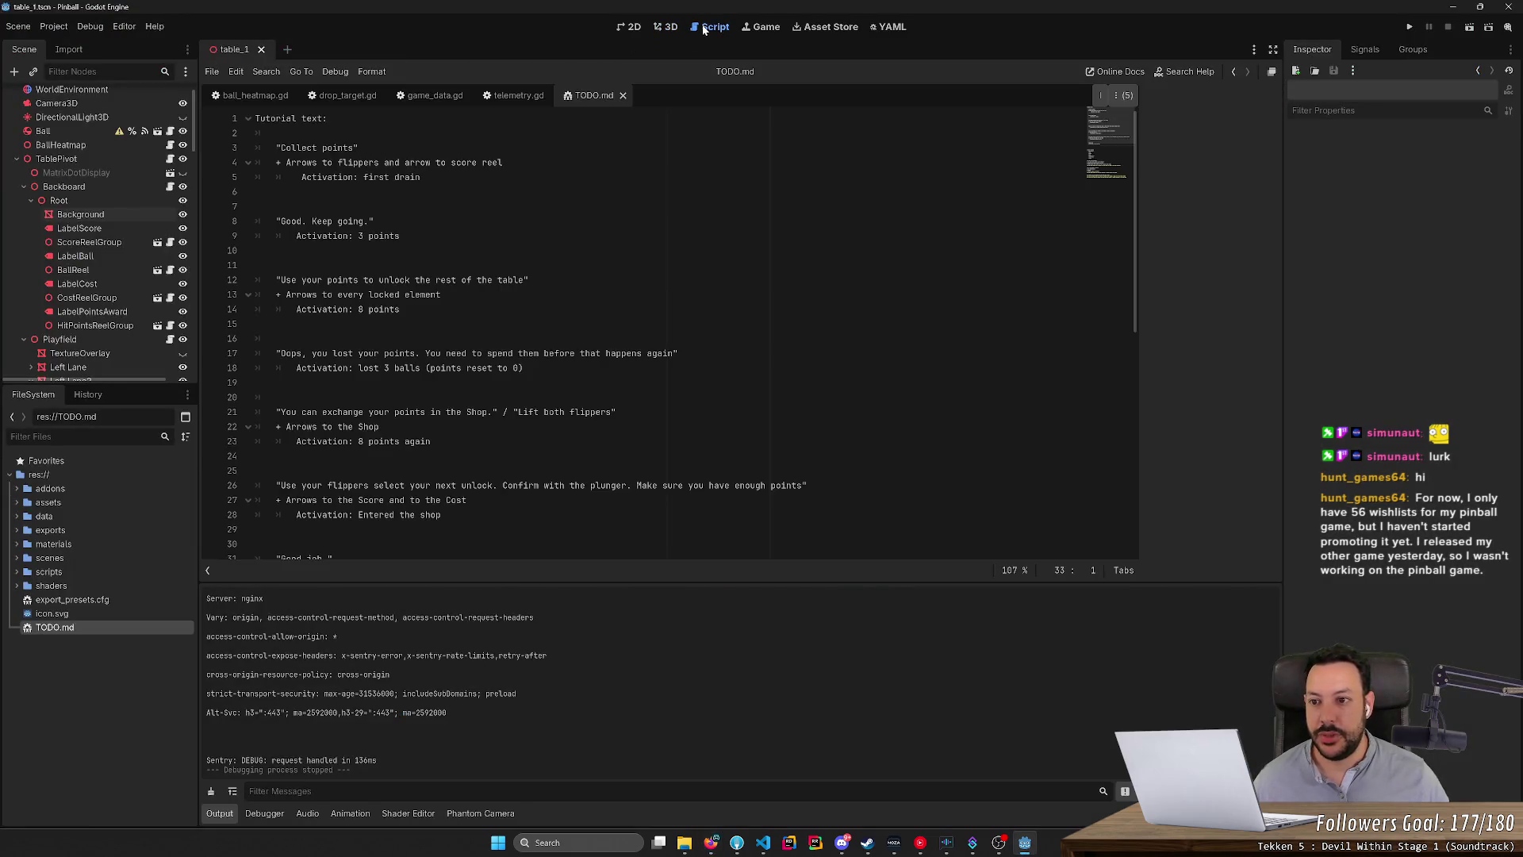
pyautogui.hotkey('alt', 'Tab')
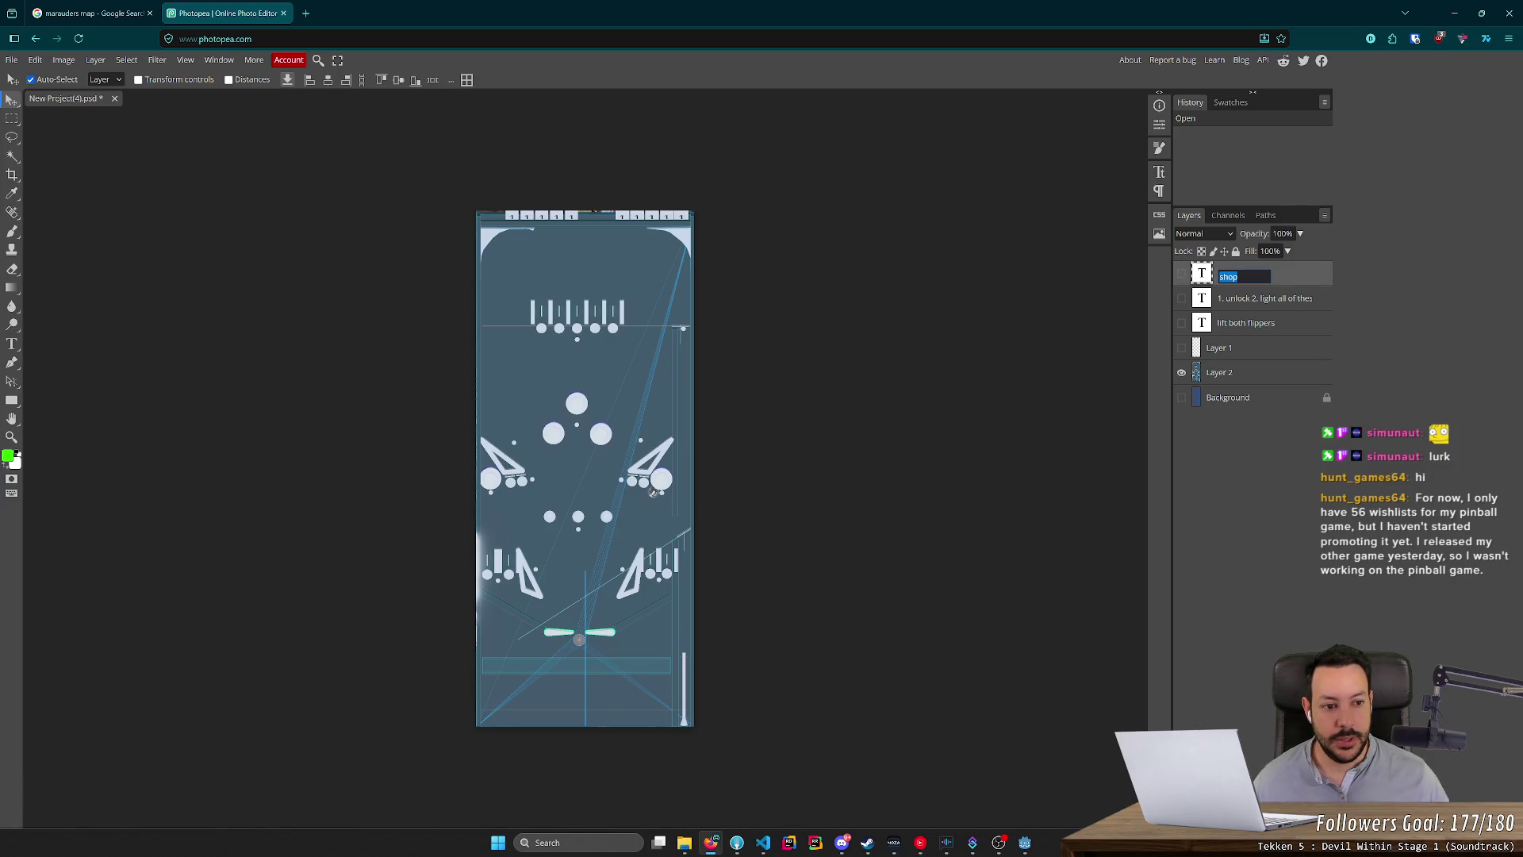
# Make the shop, unlock and flipper text layers and Layer 1's arrows visible again.
pyautogui.click(1225, 347)
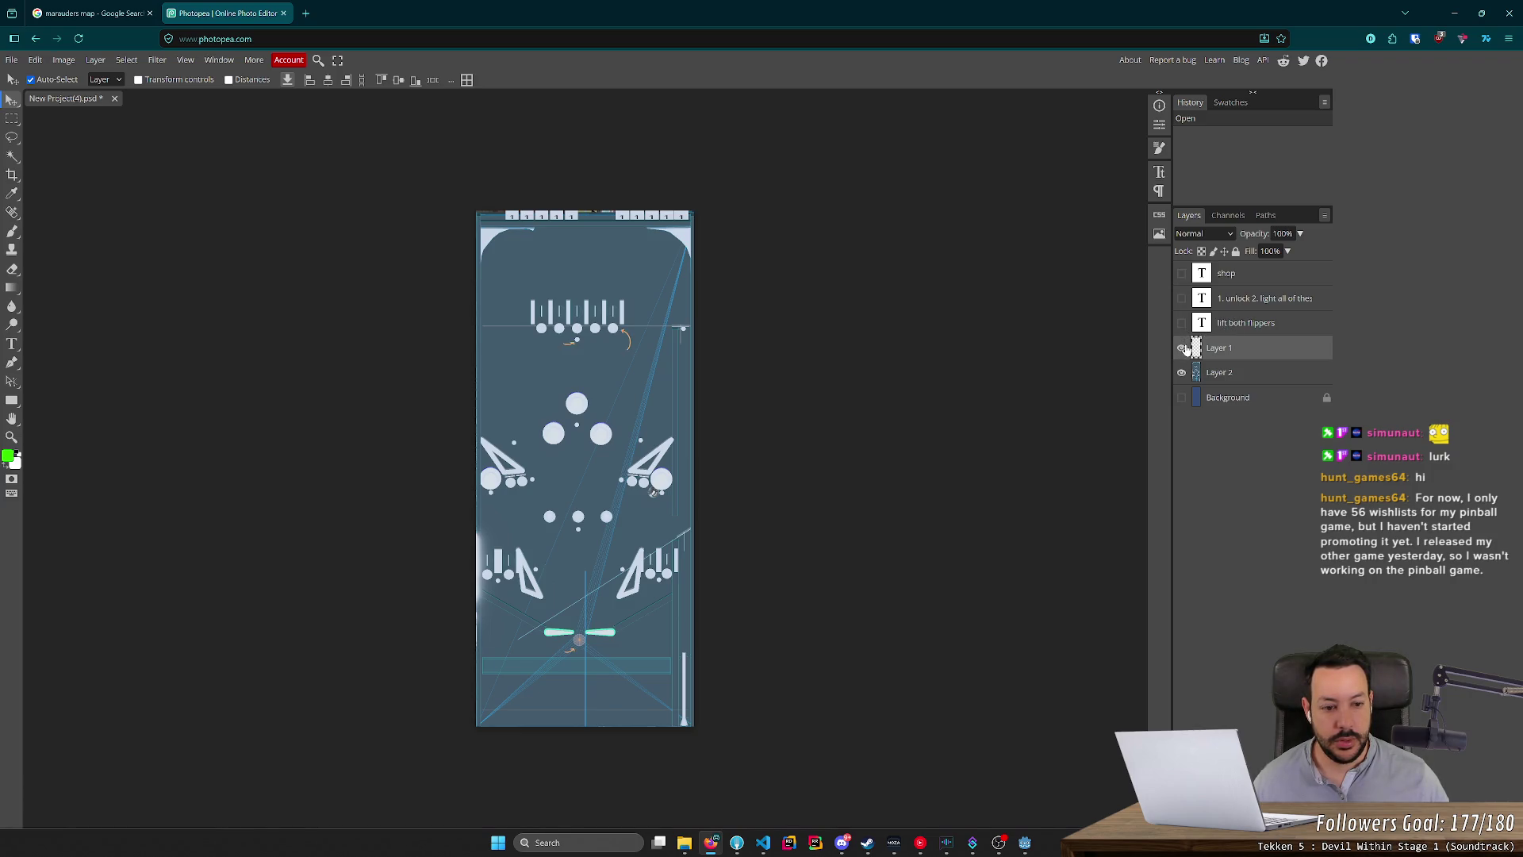
pyautogui.click(1181, 348)
pyautogui.click(1181, 323)
pyautogui.click(1181, 298)
pyautogui.click(1181, 272)
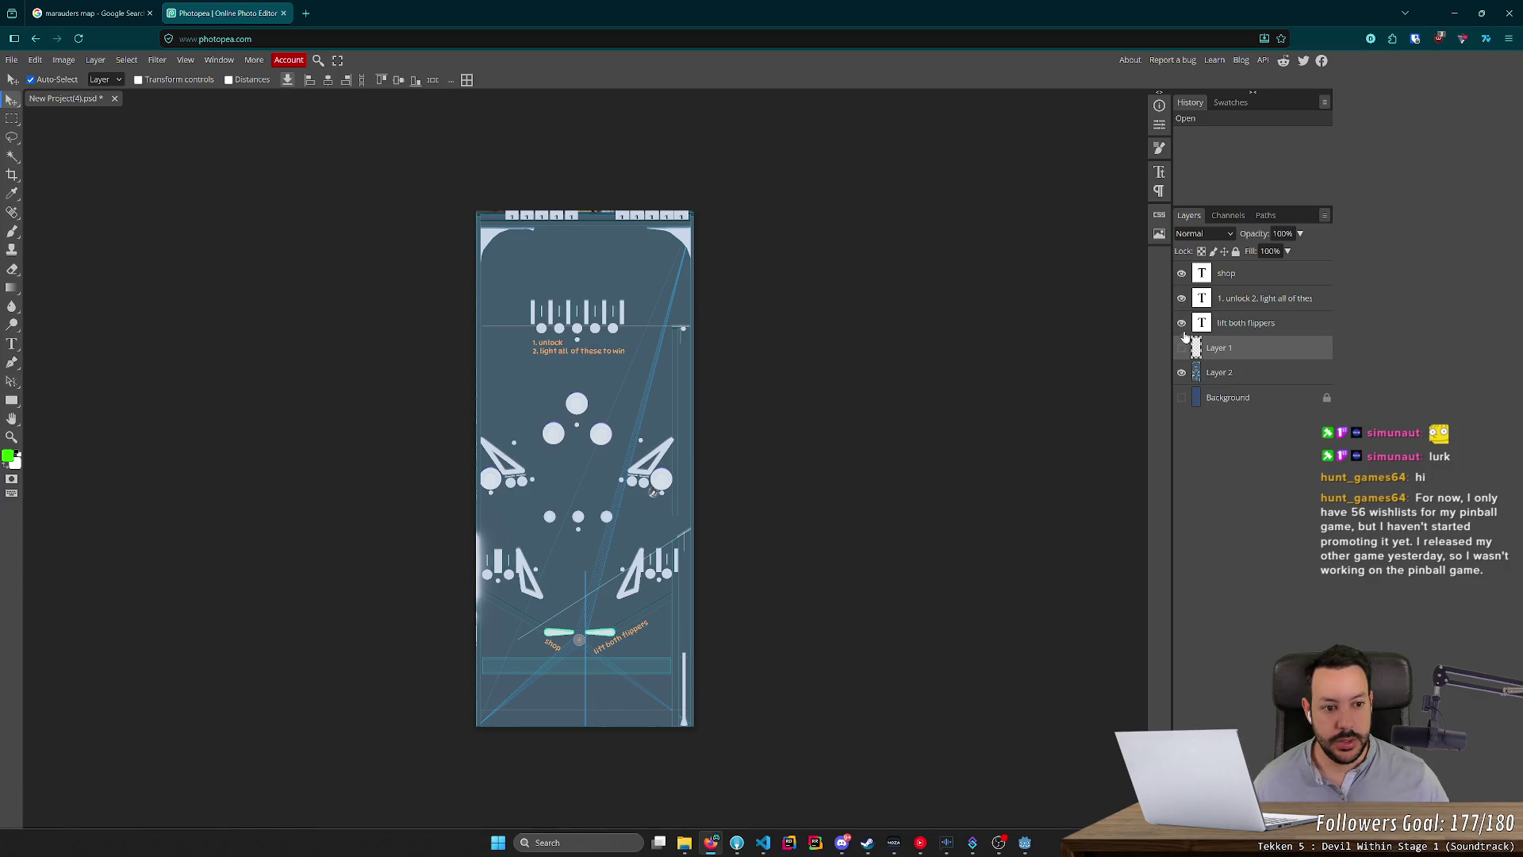
pyautogui.click(1222, 324)
pyautogui.keyDown('shift'); pyautogui.click(1244, 273); pyautogui.keyUp('shift')
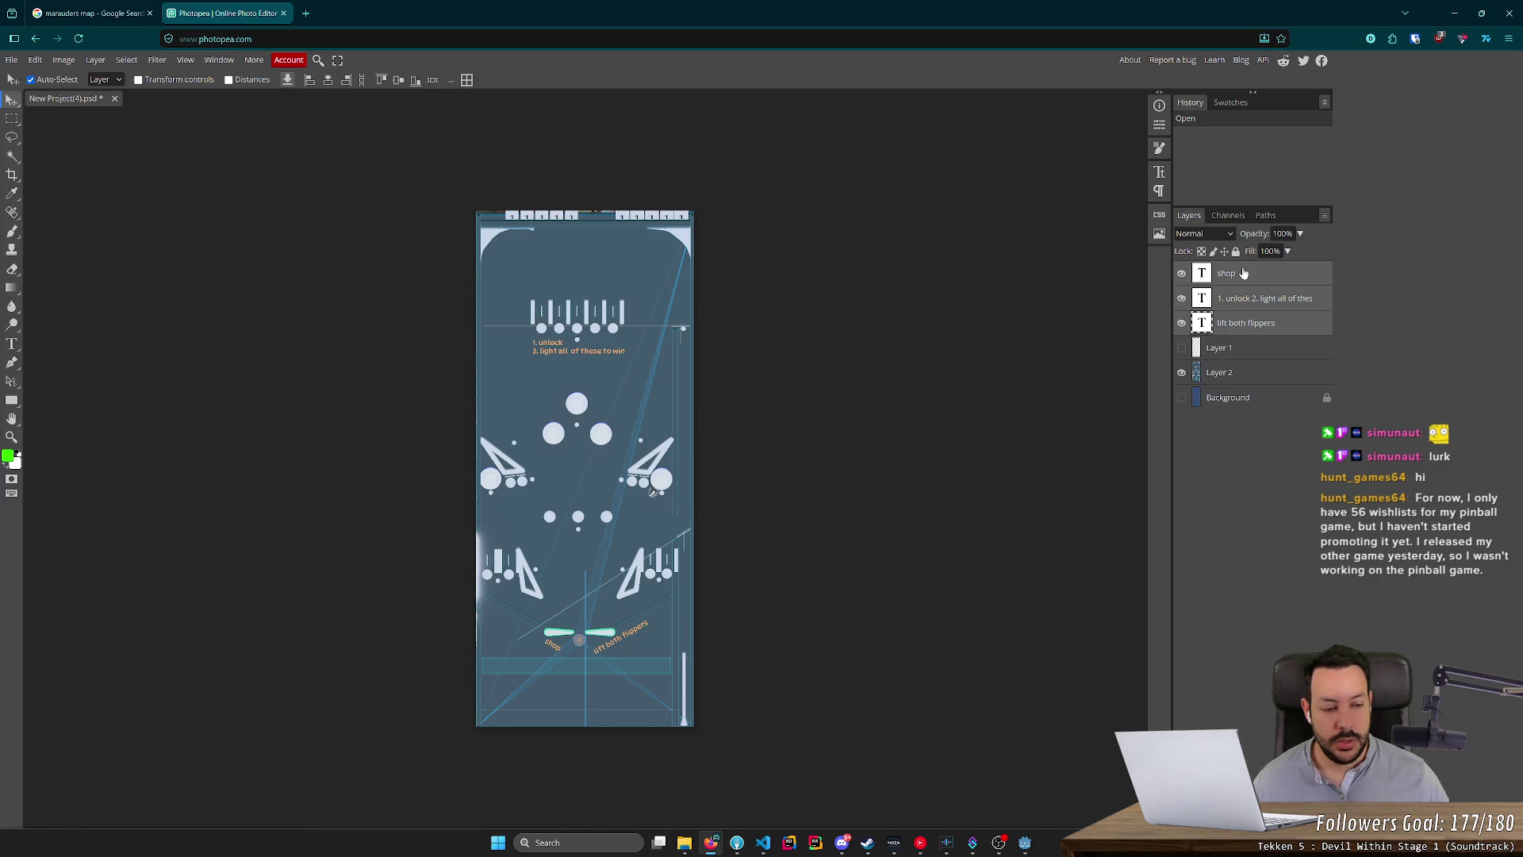
pyautogui.press('Delete')
pyautogui.hotkey('ctrl', 'z')
pyautogui.click(1181, 347)
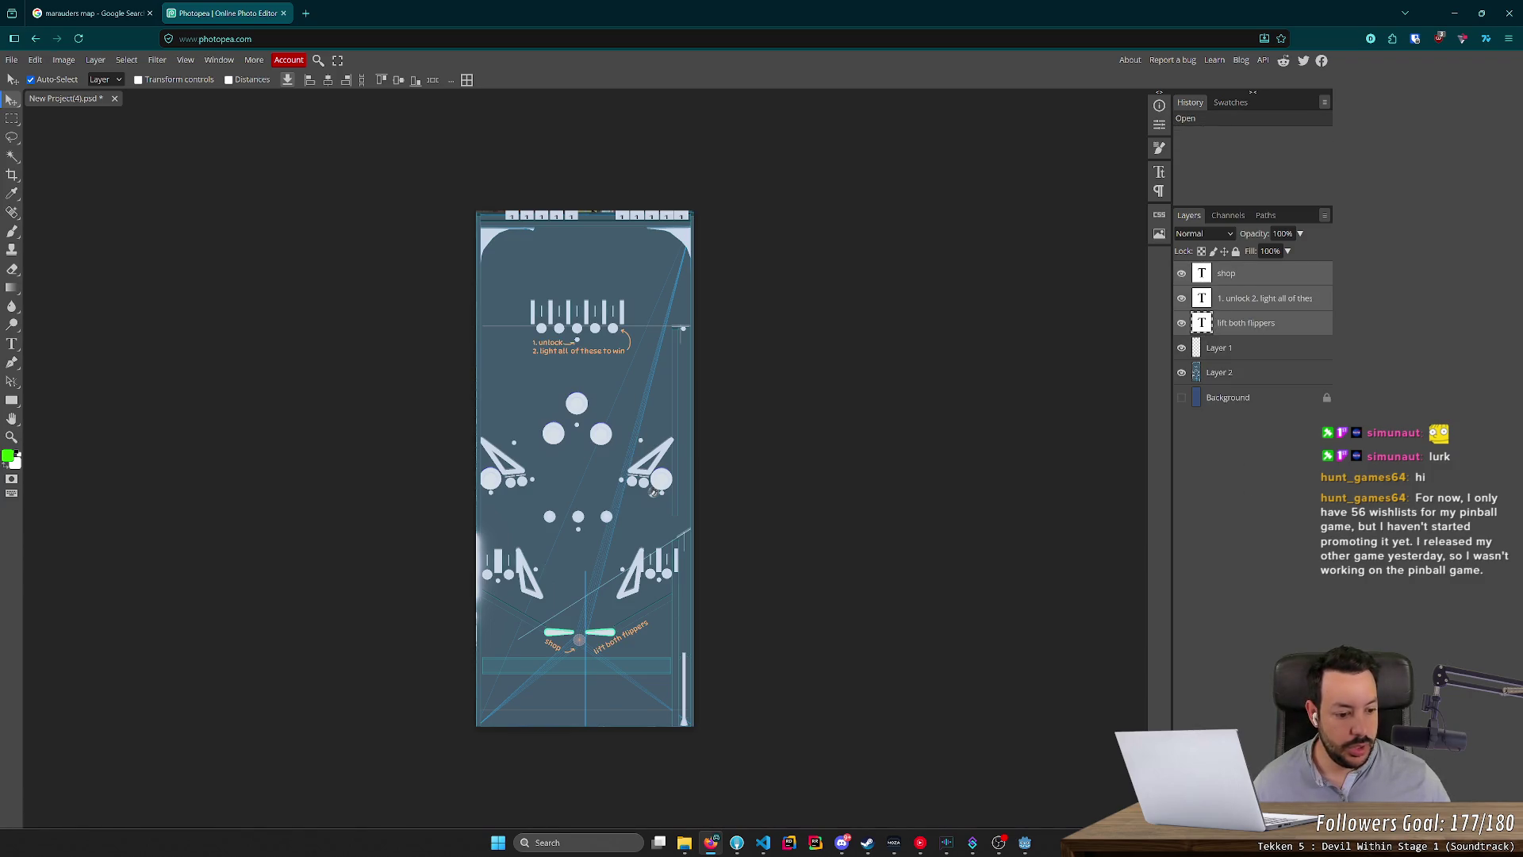
# Group the three text layers and Layer 1 into a collapsed folder named Old stuff.
pyautogui.hotkey('ctrl', 'g')
pyautogui.moveTo(1225, 297)
pyautogui.mouseDown()
pyautogui.moveTo(1226, 283)
pyautogui.moveTo(1236, 300)
pyautogui.mouseUp()
pyautogui.click(1203, 294)
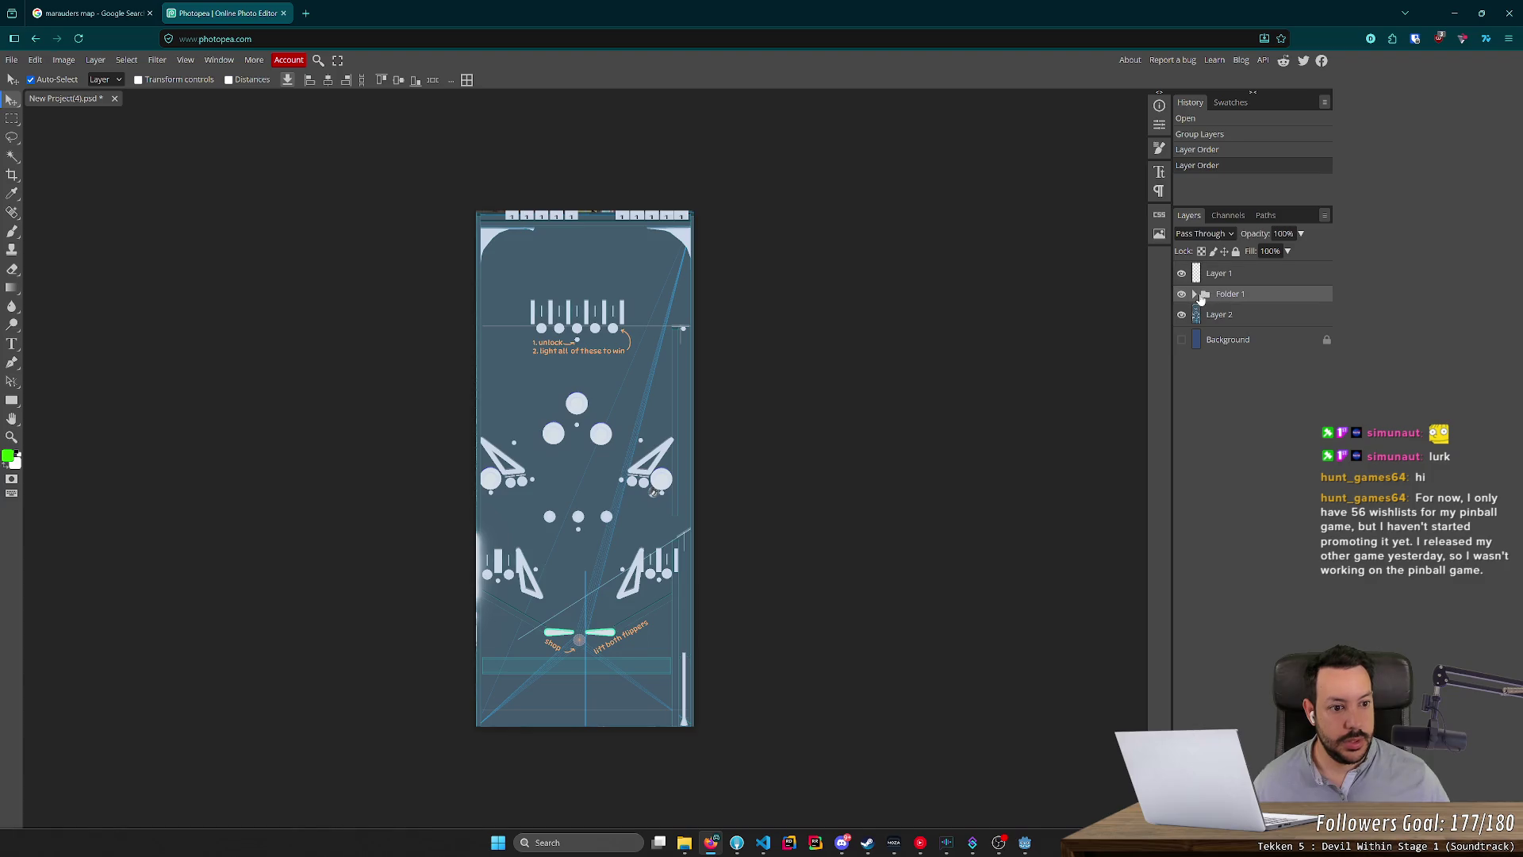
pyautogui.click(1194, 294)
pyautogui.moveTo(1228, 277); pyautogui.dragTo(1277, 378)
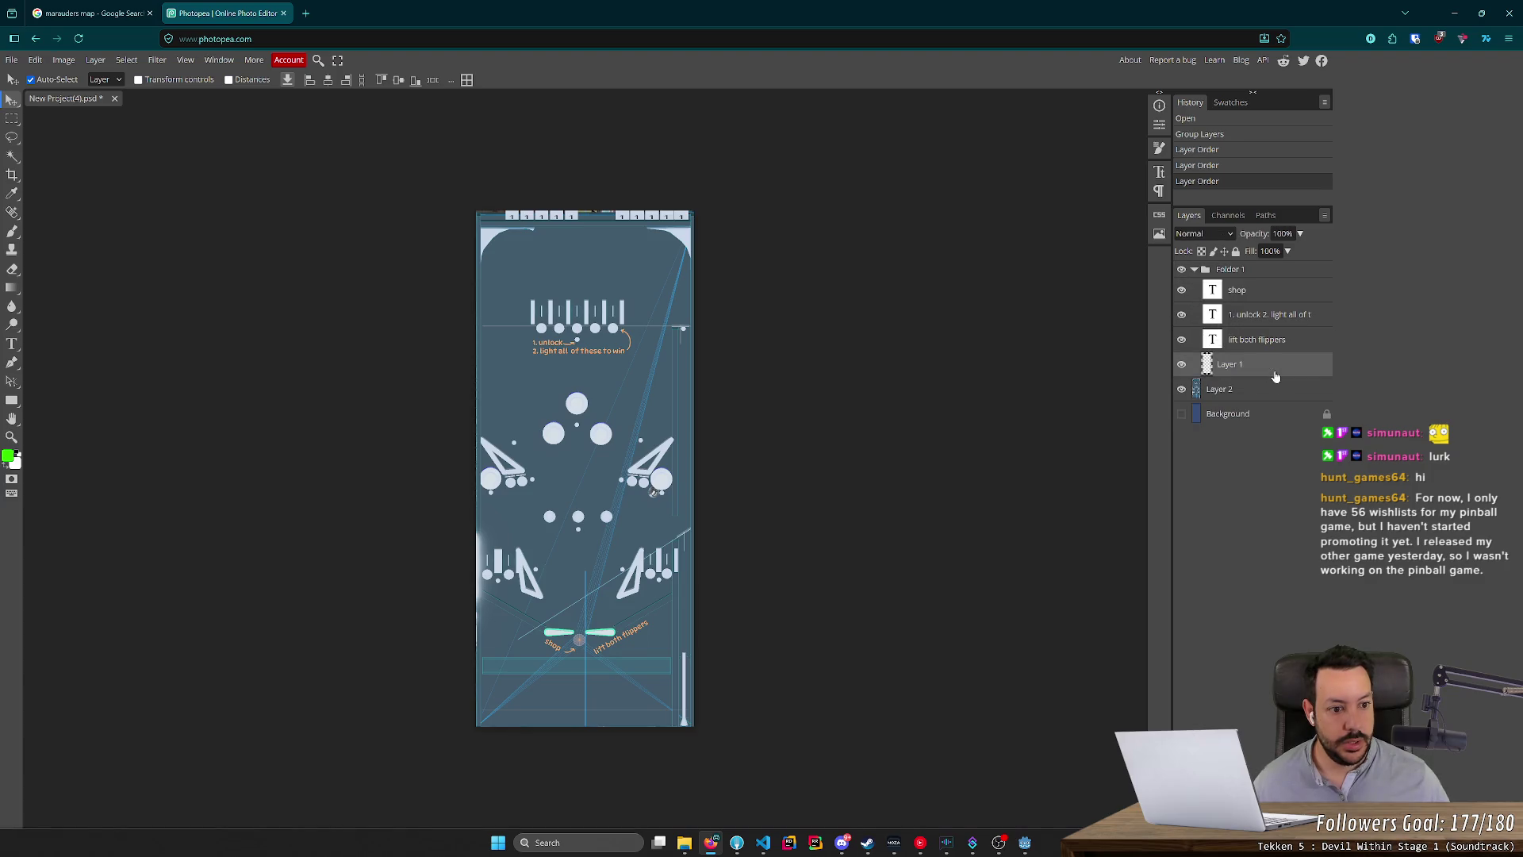
pyautogui.doubleClick(1229, 272)
pyautogui.write('c')
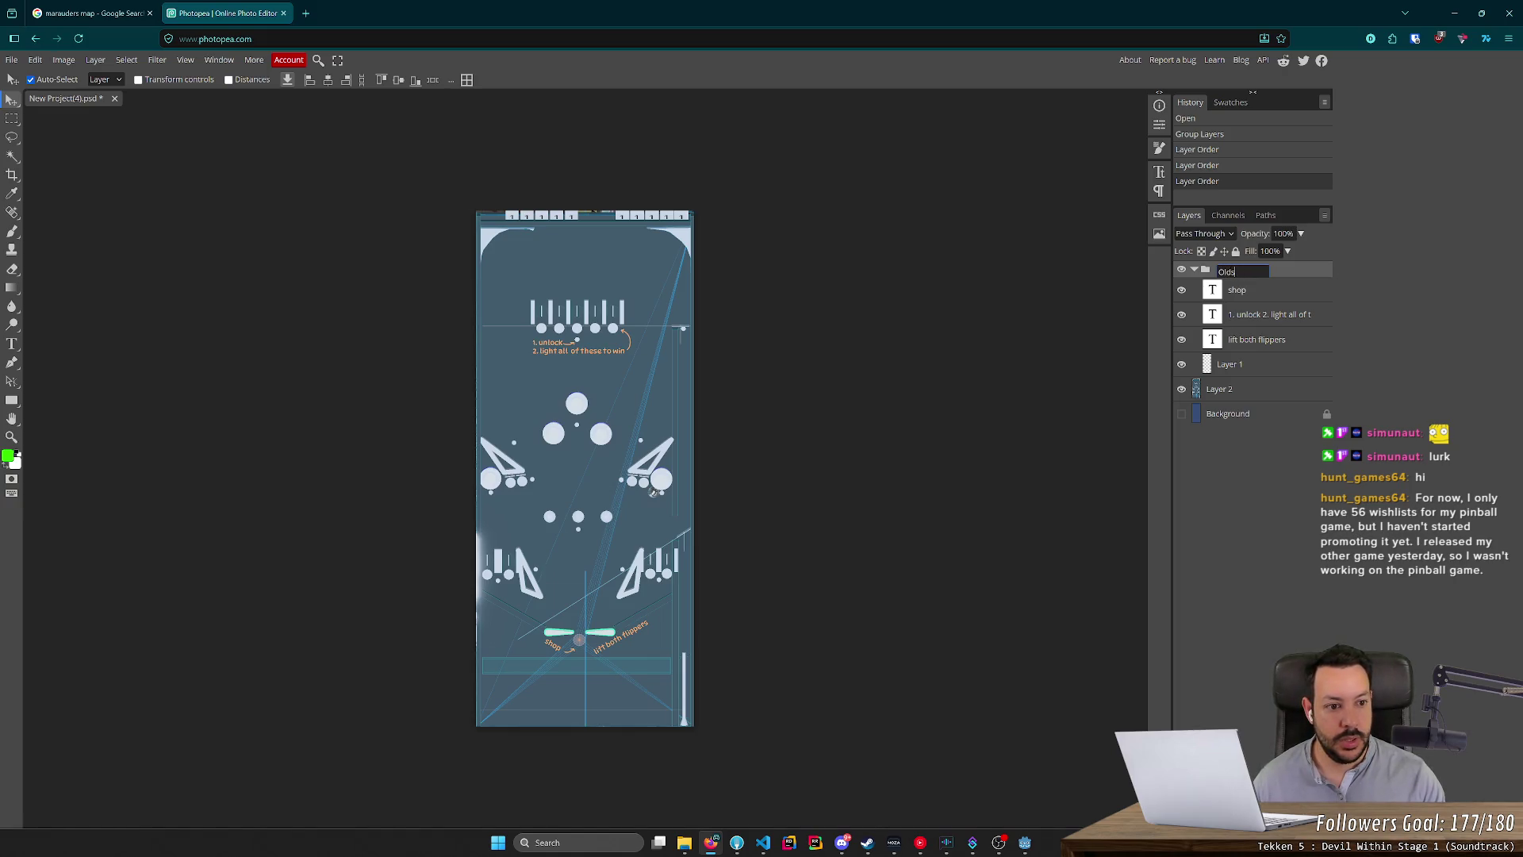
pyautogui.write('ff')
pyautogui.press('Return')
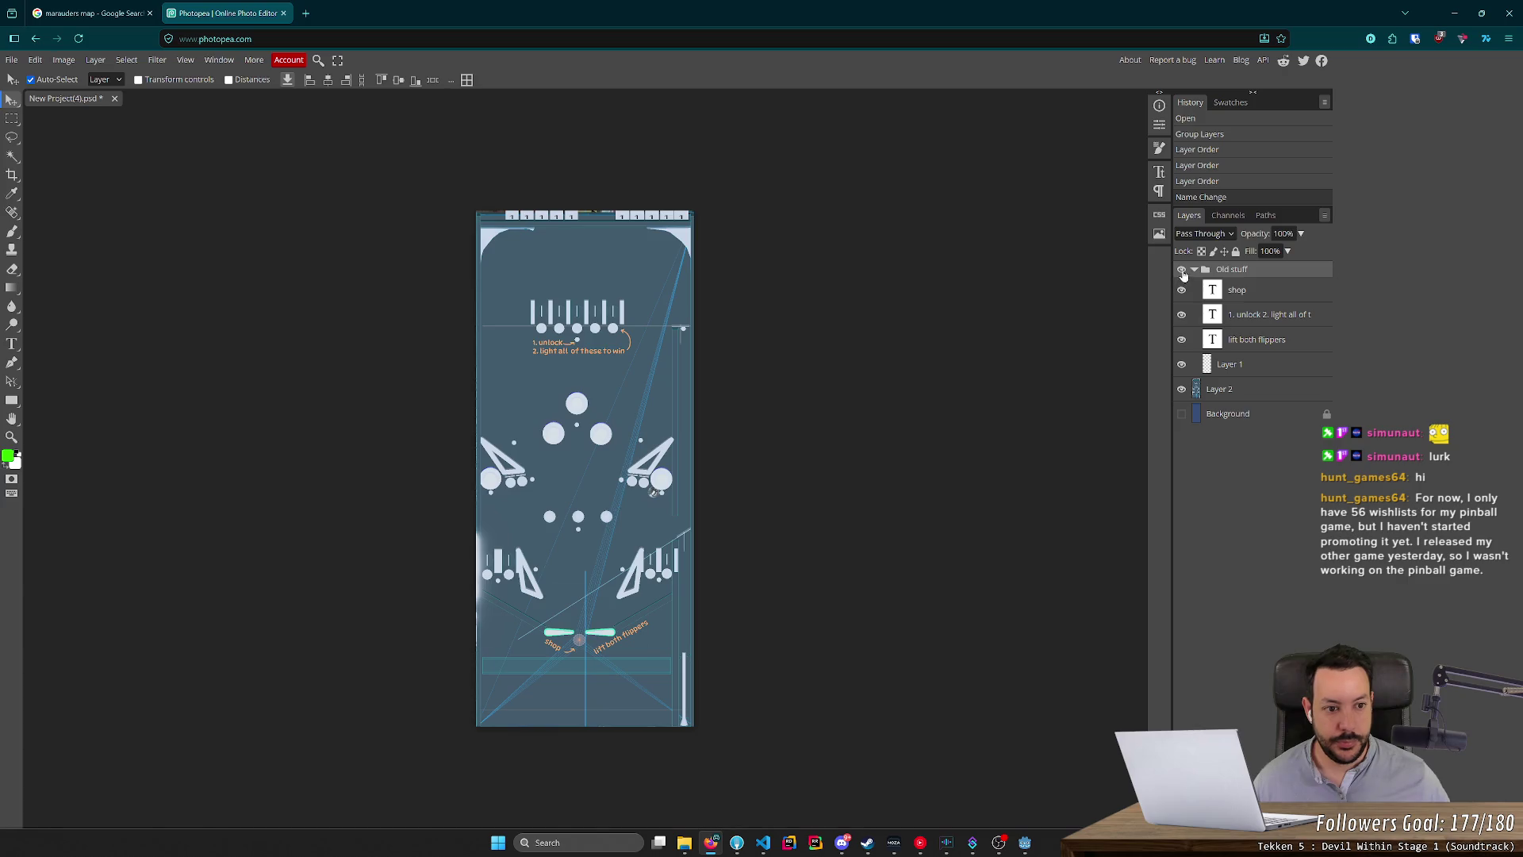
pyautogui.click(1194, 271)
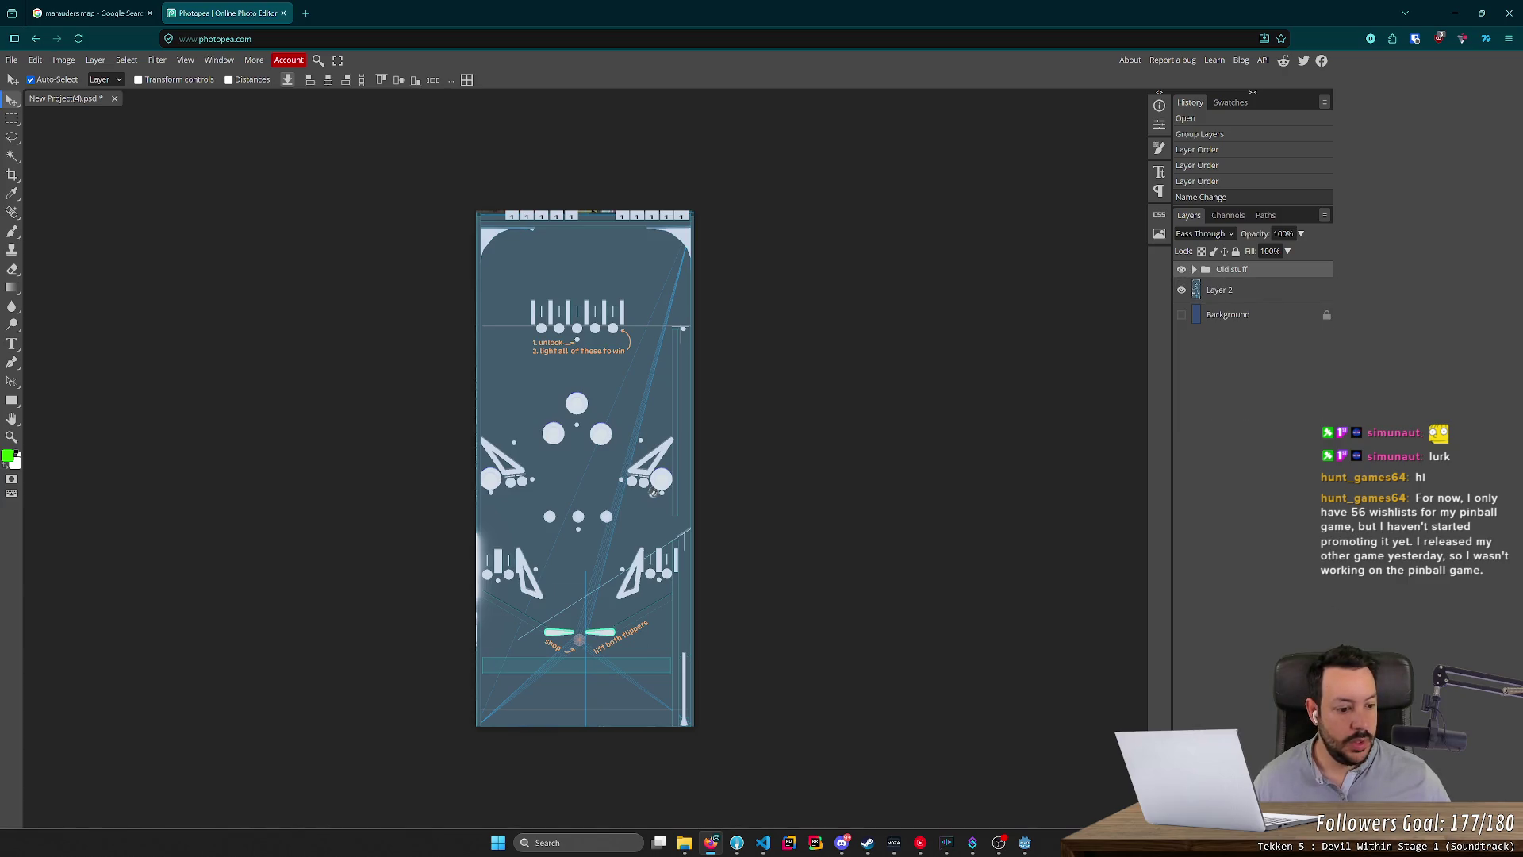
# Create a folder named Step 1 and add a new layer inside it.
pyautogui.click(1283, 819)
pyautogui.doubleClick(1230, 271)
pyautogui.write('Step 1')
pyautogui.press('Return')
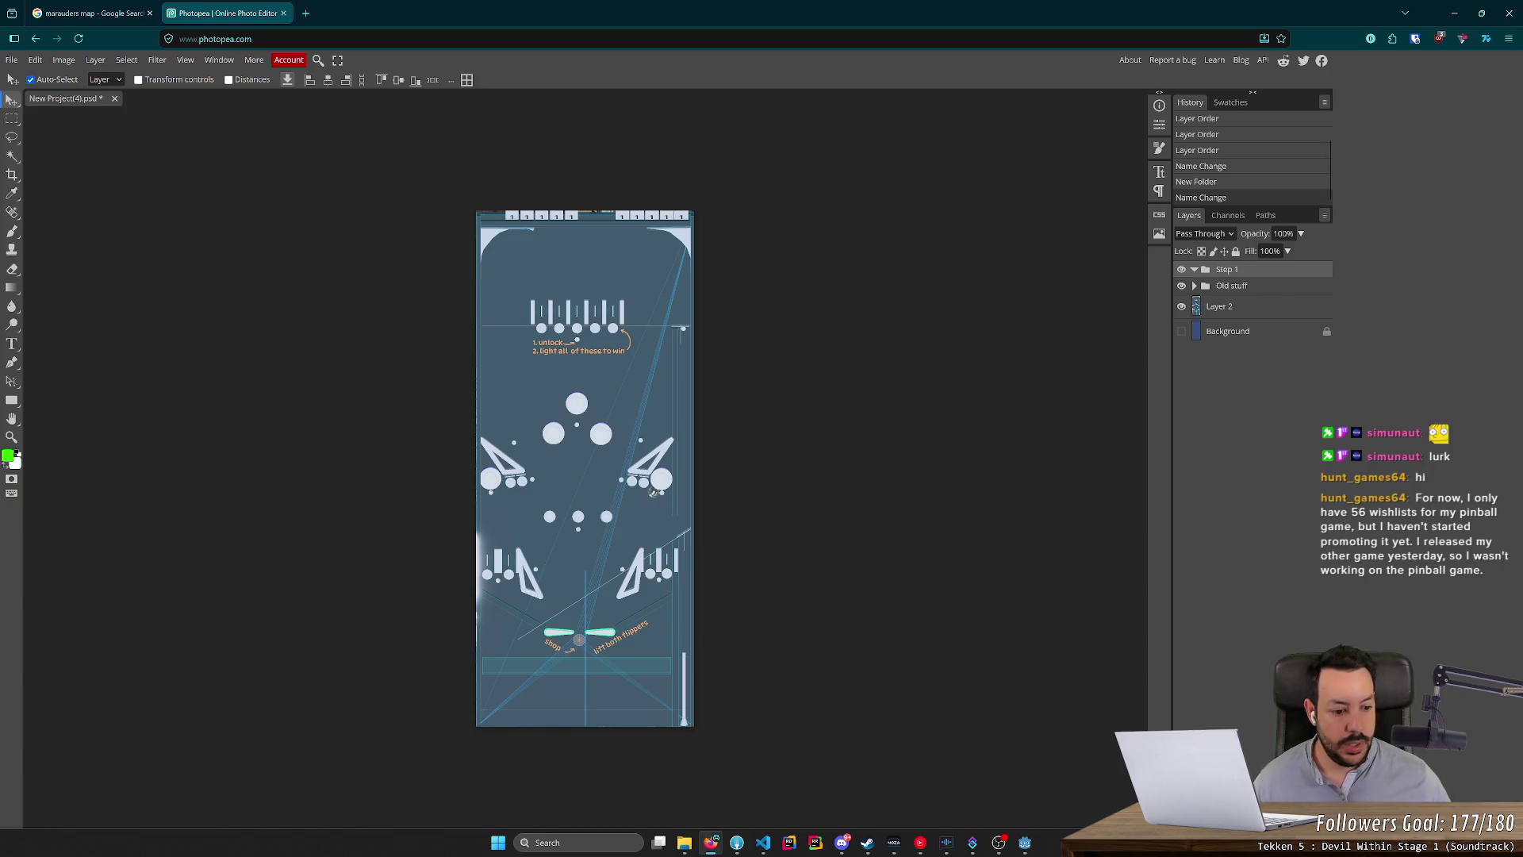
pyautogui.hotkey('ctrl', 'shift', 'n')
pyautogui.hotkey('alt', 'Tab')
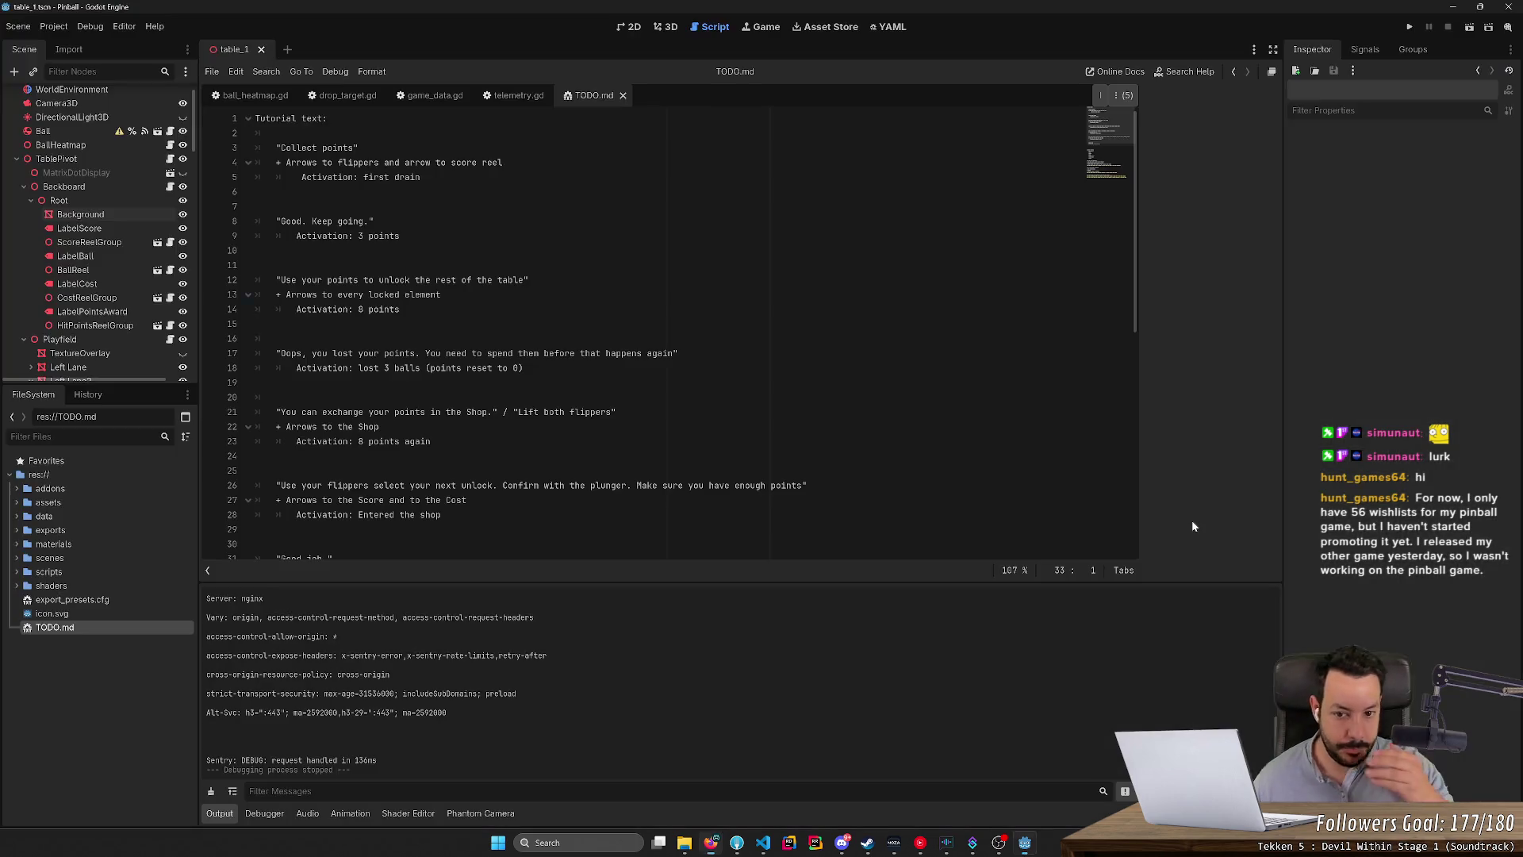
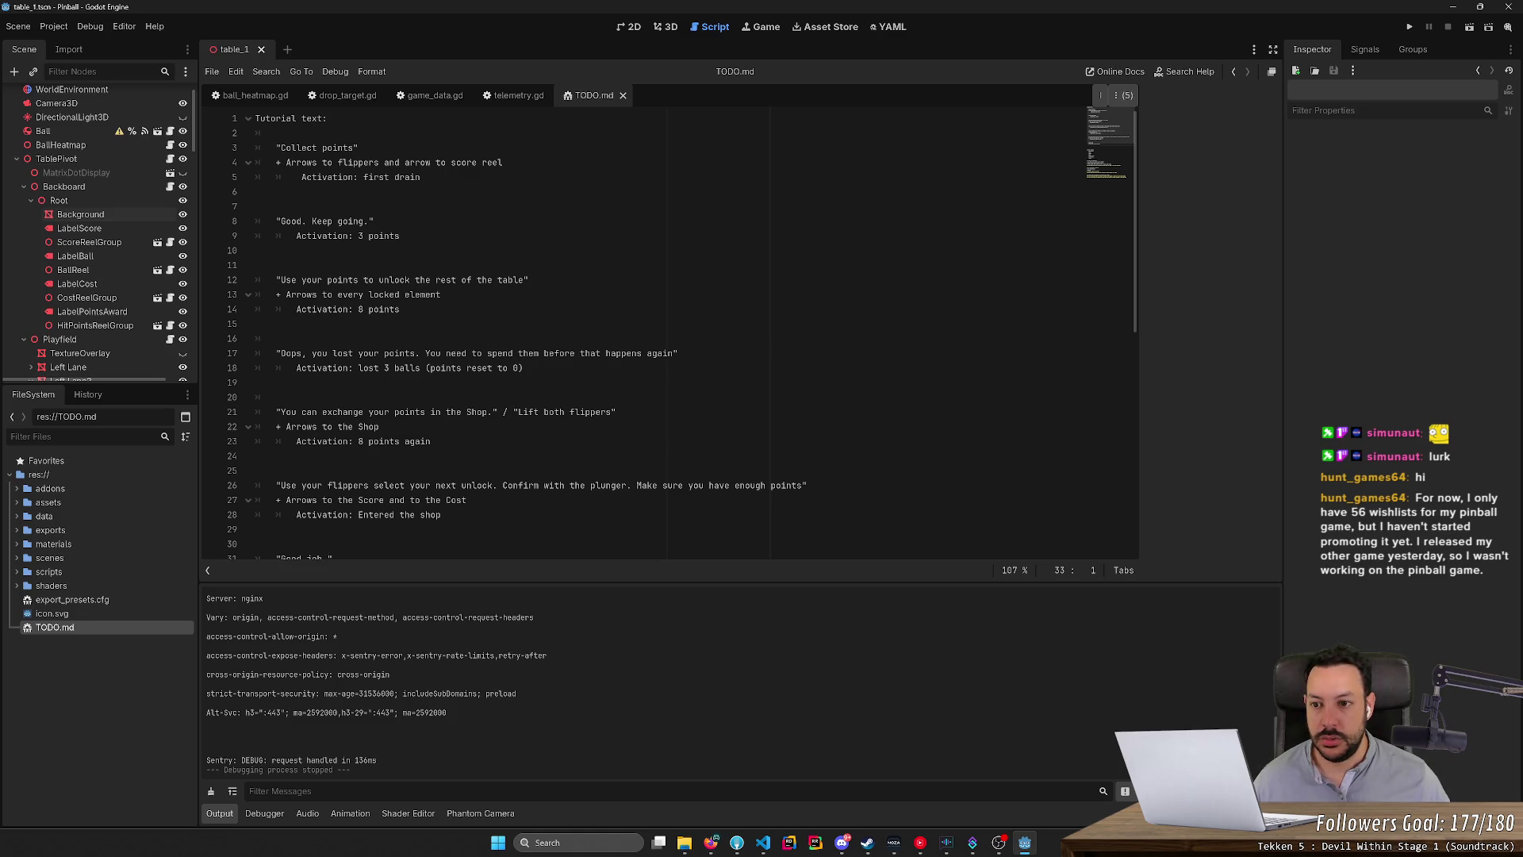
# Switch from Godot's tutorial notes to the Photopea pinball layout.
pyautogui.hotkey('alt', 'Tab')
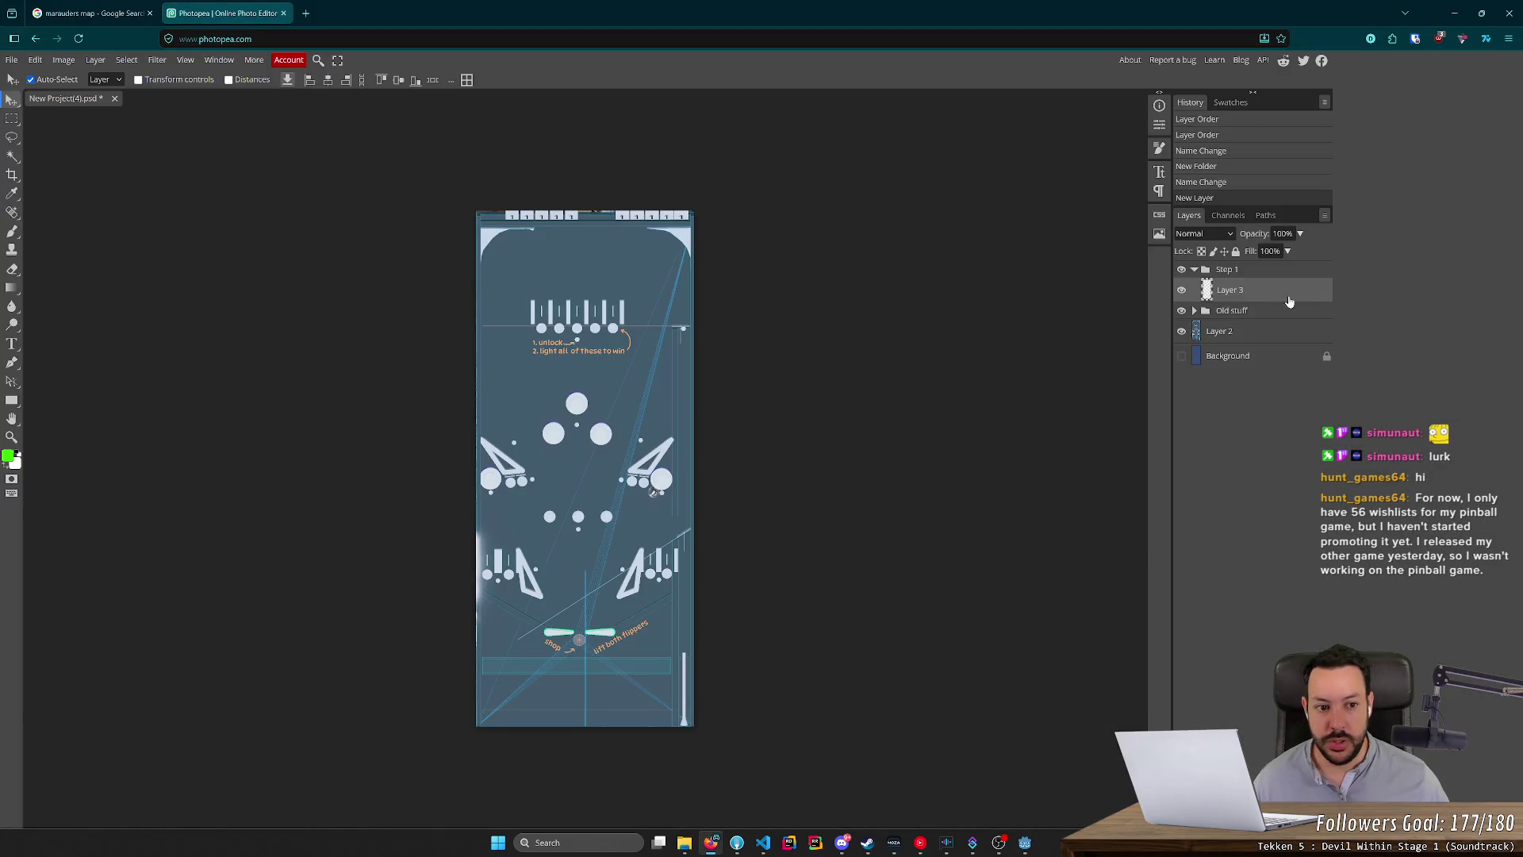
# Move the 'Old stuff' folder above 'Step 1', hide it, and select the Brush tool.
pyautogui.moveTo(1229, 317); pyautogui.dragTo(1233, 268)
pyautogui.click(1181, 269)
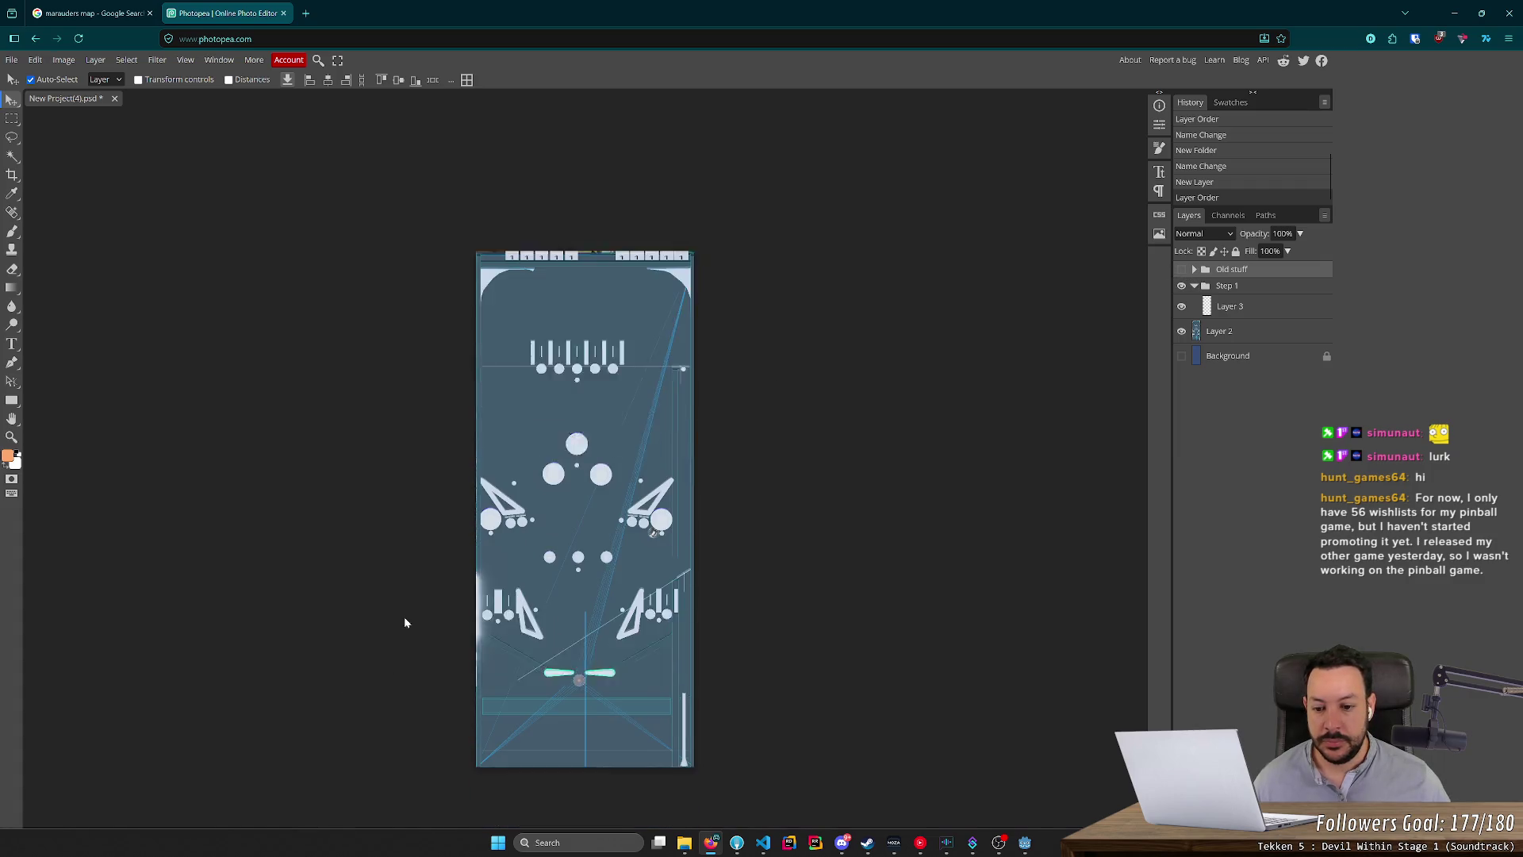
pyautogui.scroll(3, 447, 634)
pyautogui.scroll(1, 632, 580)
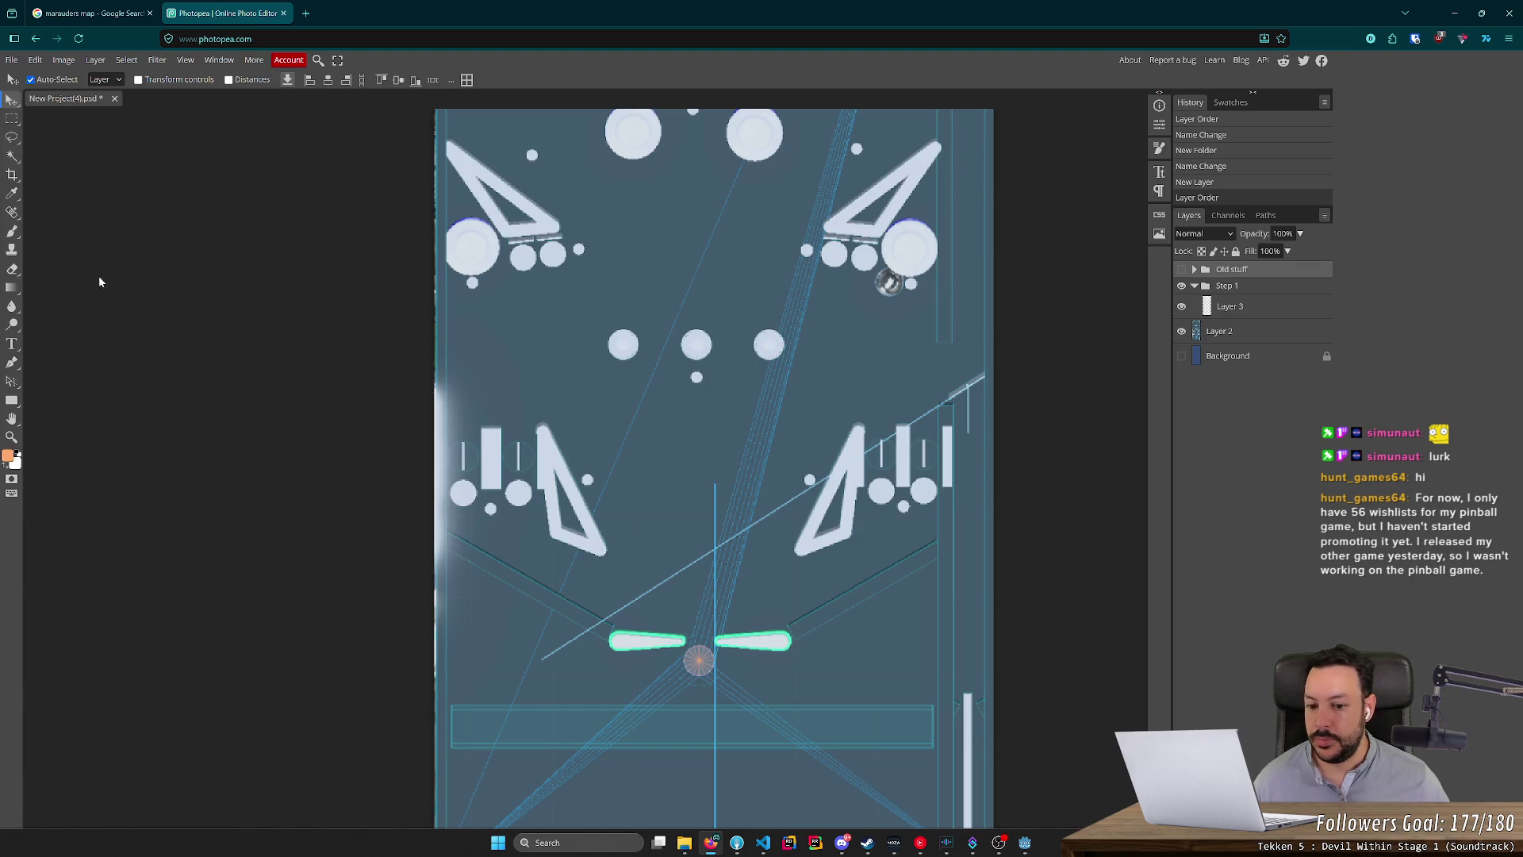
pyautogui.click(14, 235)
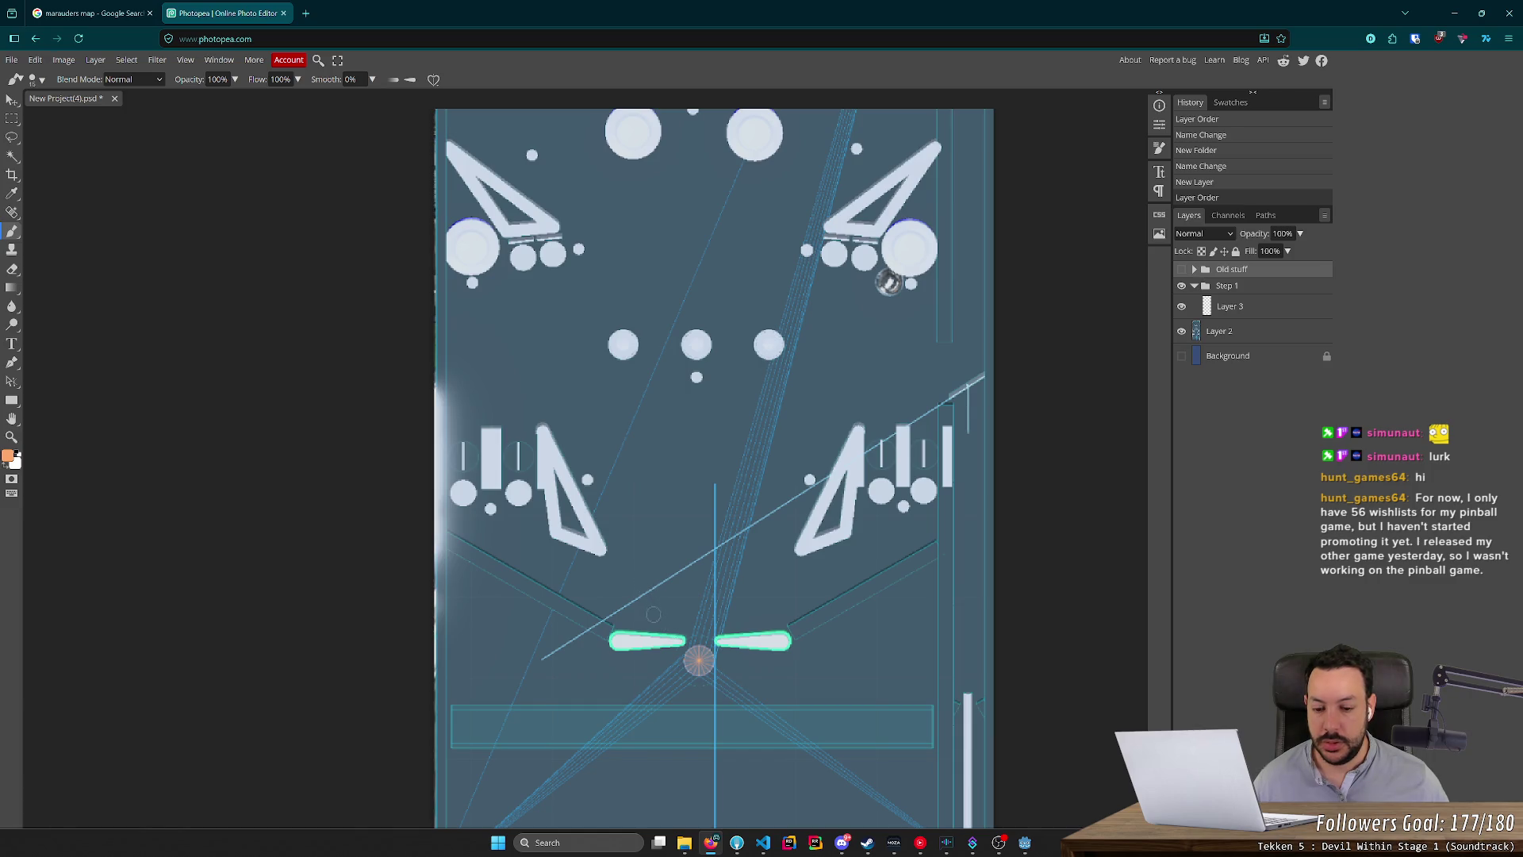
# Shrink the brush to 7 px and make Layer 3 the painting layer.
pyautogui.scroll(4, 658, 644)
pyautogui.rightClick(642, 609)
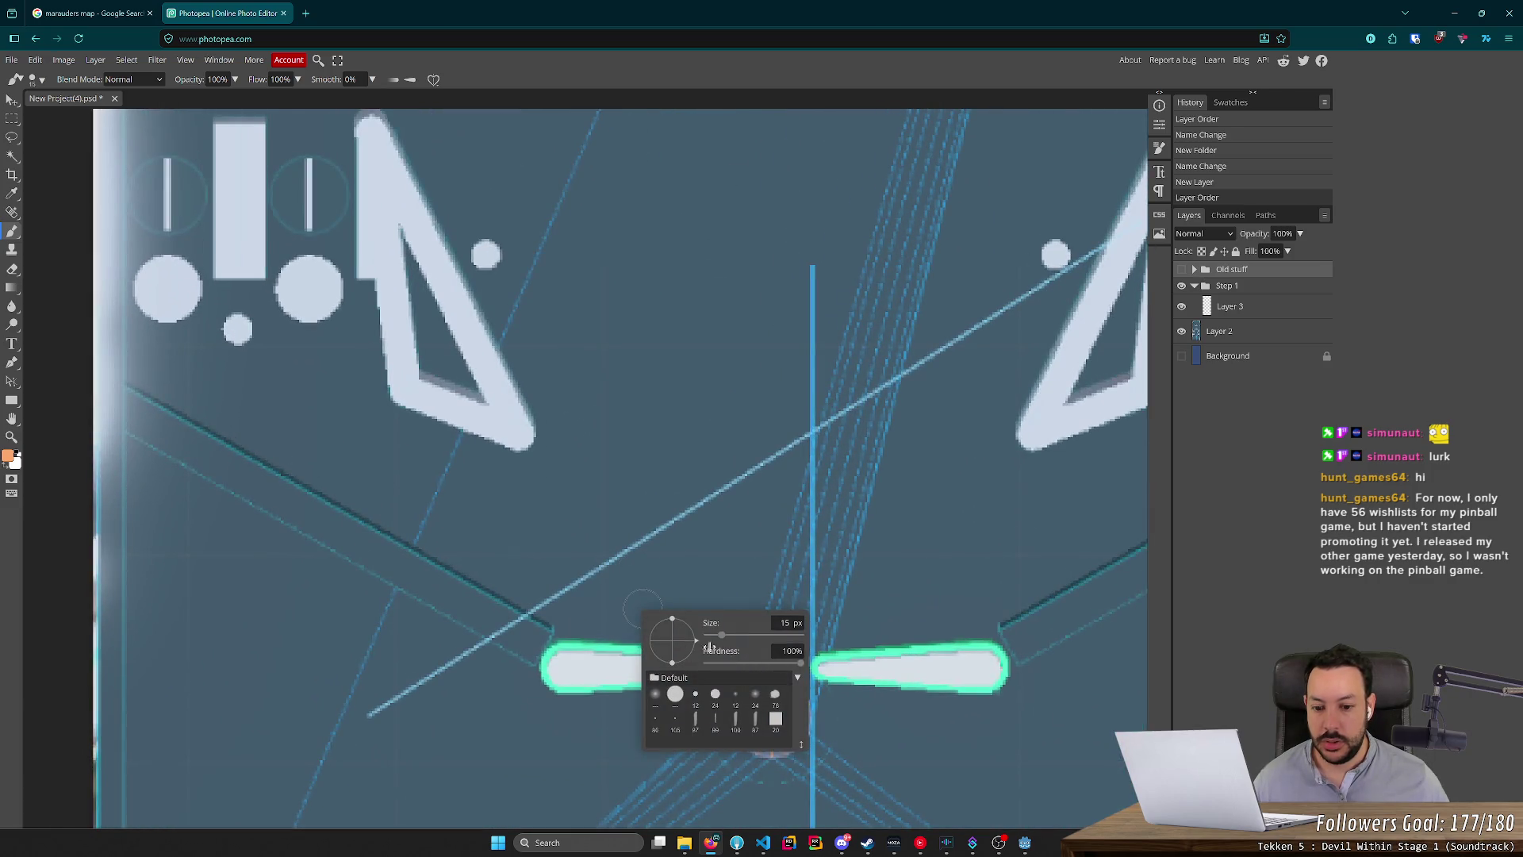
pyautogui.moveTo(720, 639); pyautogui.dragTo(717, 639)
pyautogui.click(601, 559)
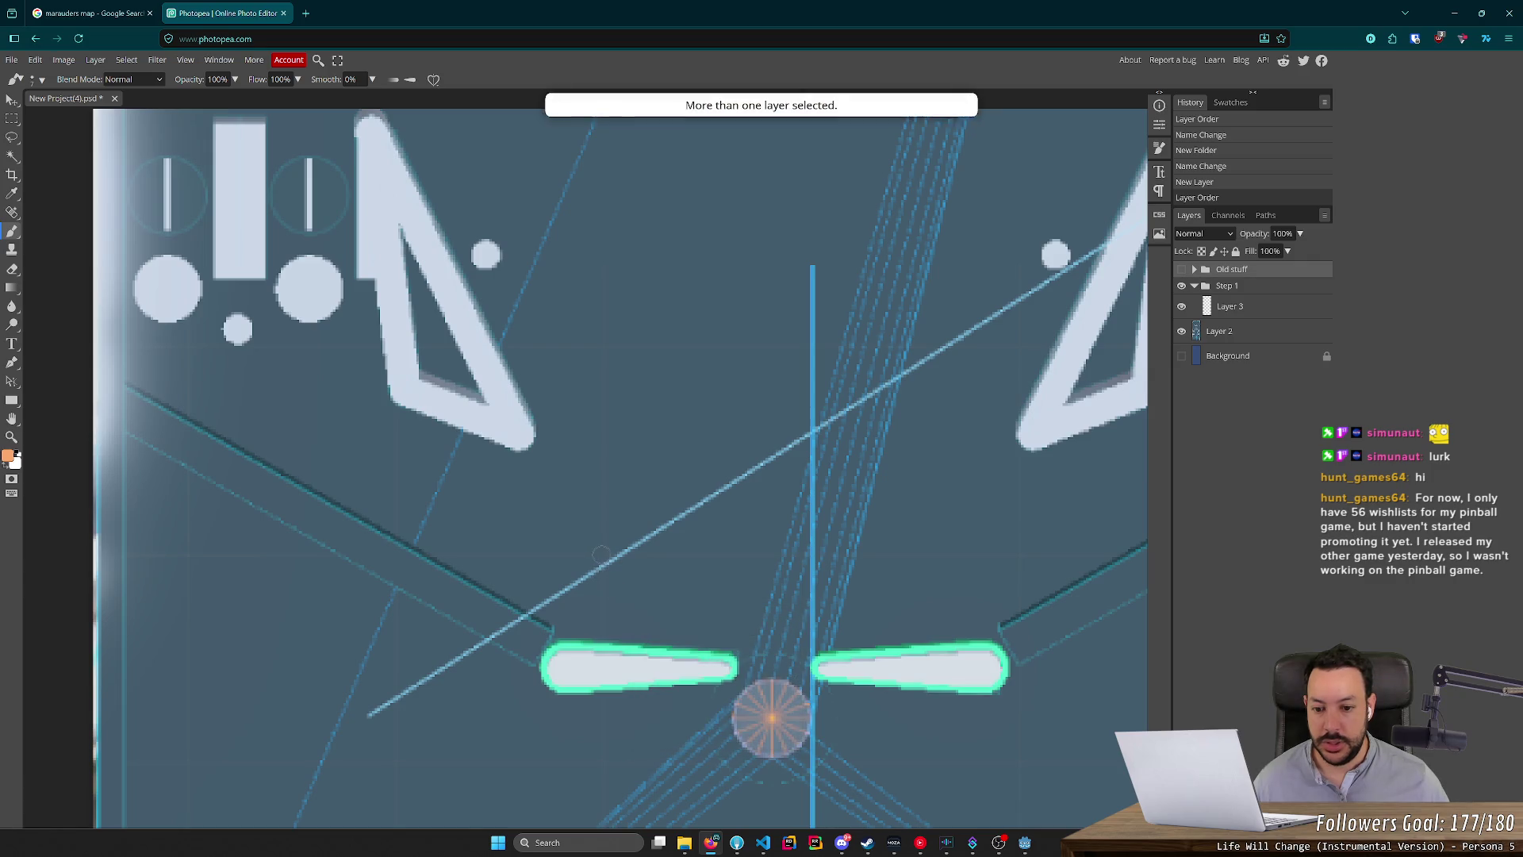
pyautogui.click(1255, 308)
# Paint a curved arrow above the left flipper with a 4 px brush, redoing failed strokes.
pyautogui.moveTo(586, 525)
pyautogui.mouseDown()
pyautogui.moveTo(615, 542)
pyautogui.moveTo(646, 605)
pyautogui.mouseUp()
pyautogui.hotkey('ctrl', 'z')
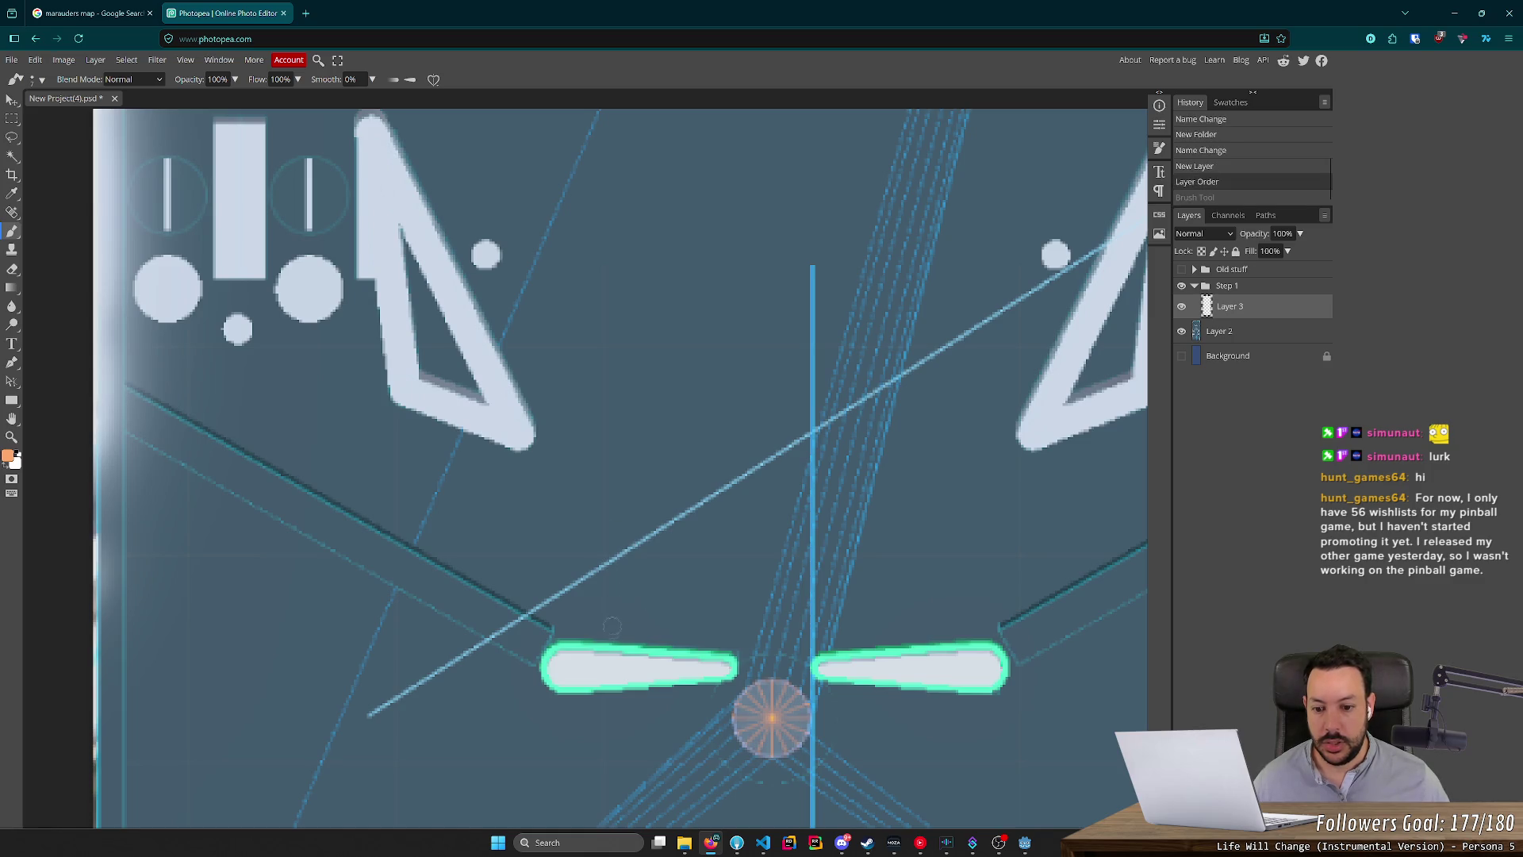
pyautogui.moveTo(559, 539); pyautogui.dragTo(608, 590)
pyautogui.hotkey('ctrl', 'z')
pyautogui.rightClick(611, 550)
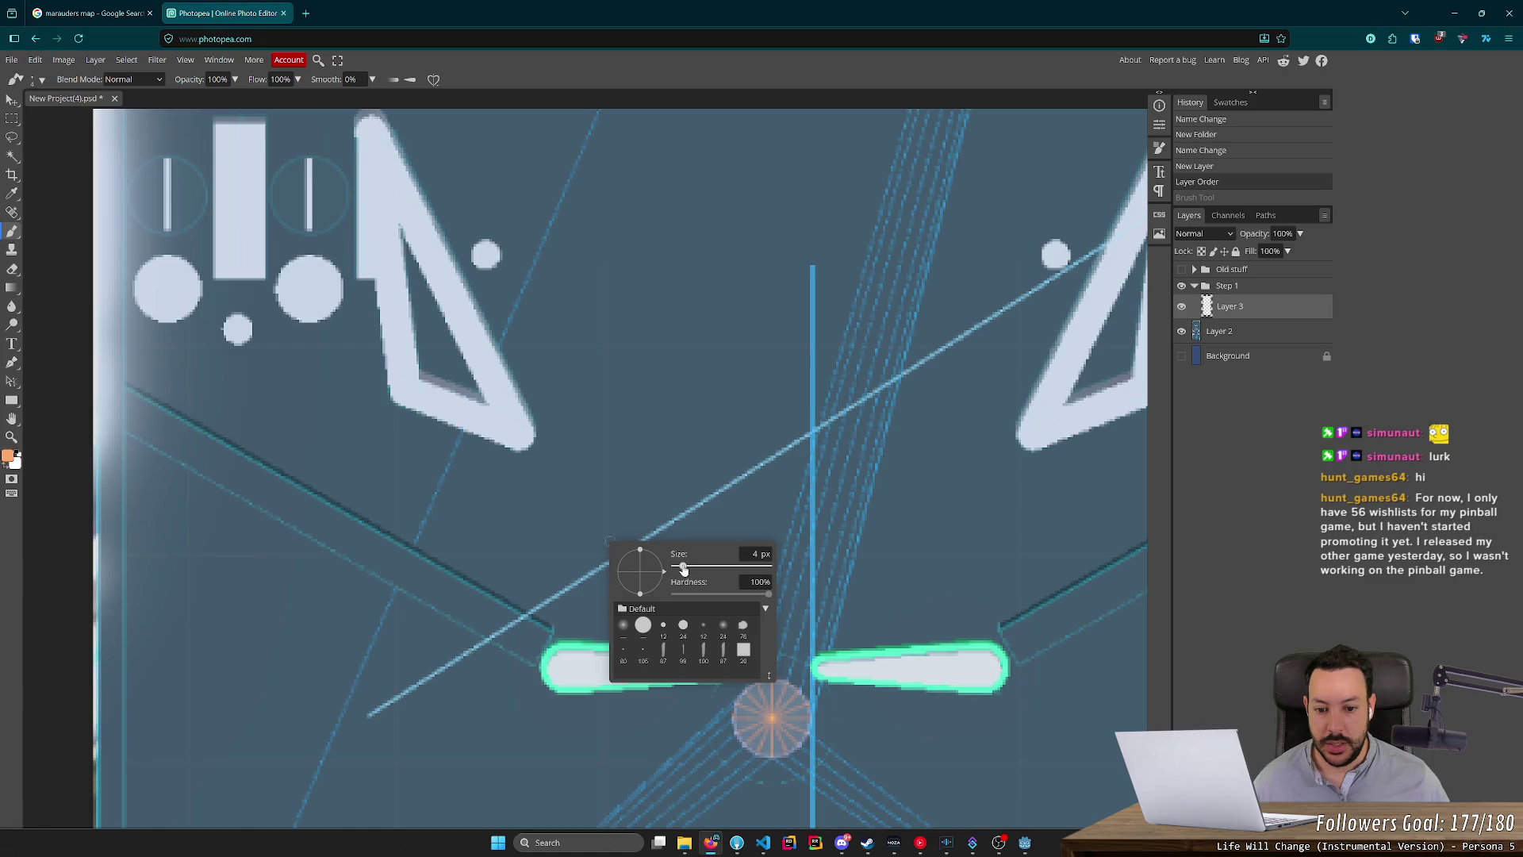
pyautogui.moveTo(671, 432)
pyautogui.mouseDown()
pyautogui.moveTo(653, 520)
pyautogui.moveTo(714, 540)
pyautogui.mouseUp()
pyautogui.hotkey('ctrl', 'z')
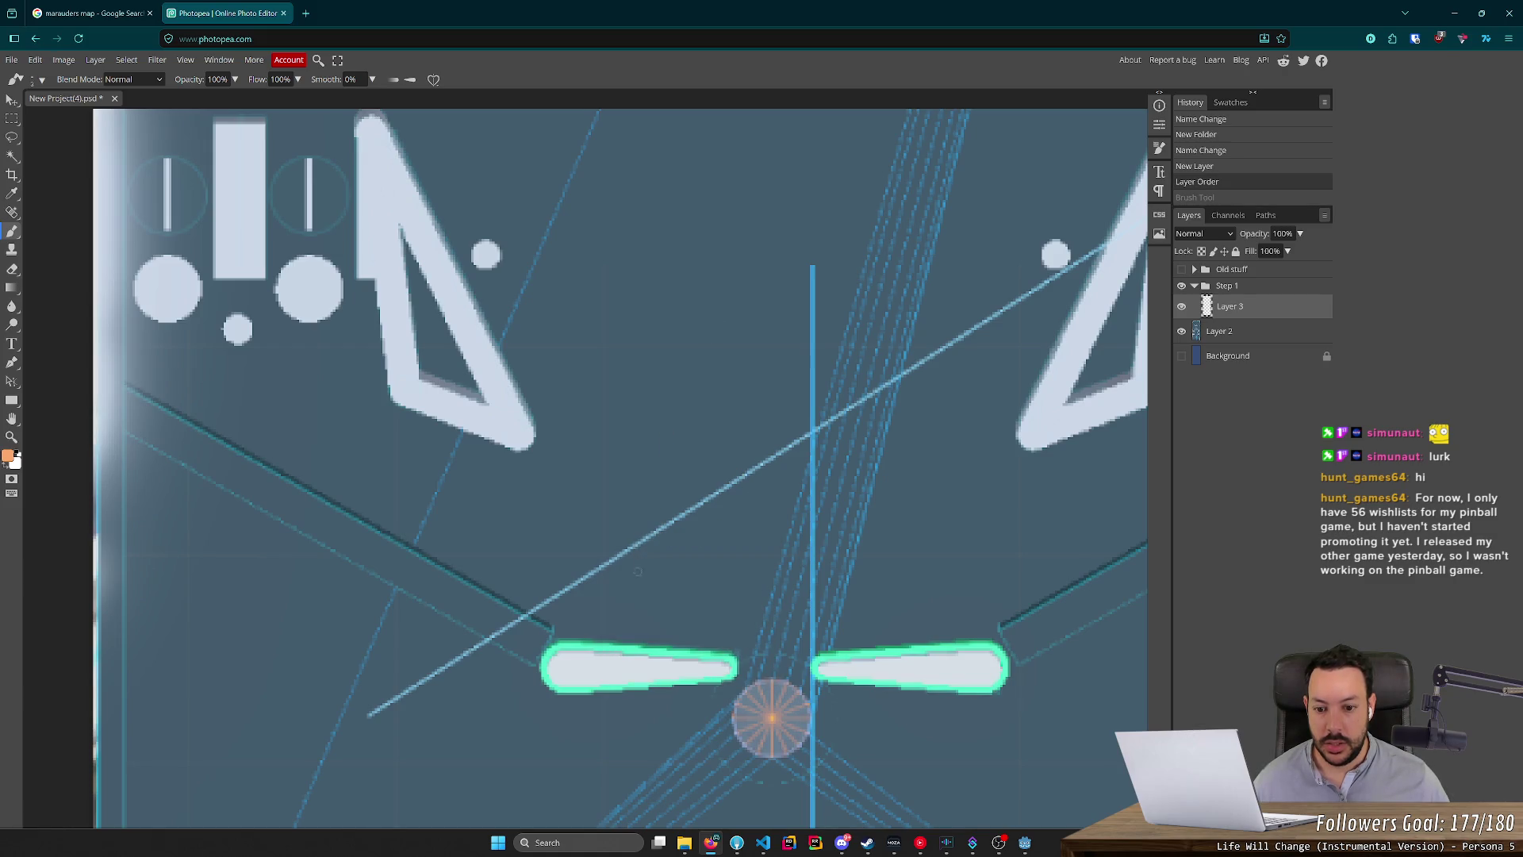
pyautogui.moveTo(582, 539)
pyautogui.mouseDown()
pyautogui.moveTo(629, 611)
pyautogui.moveTo(641, 591)
pyautogui.mouseUp()
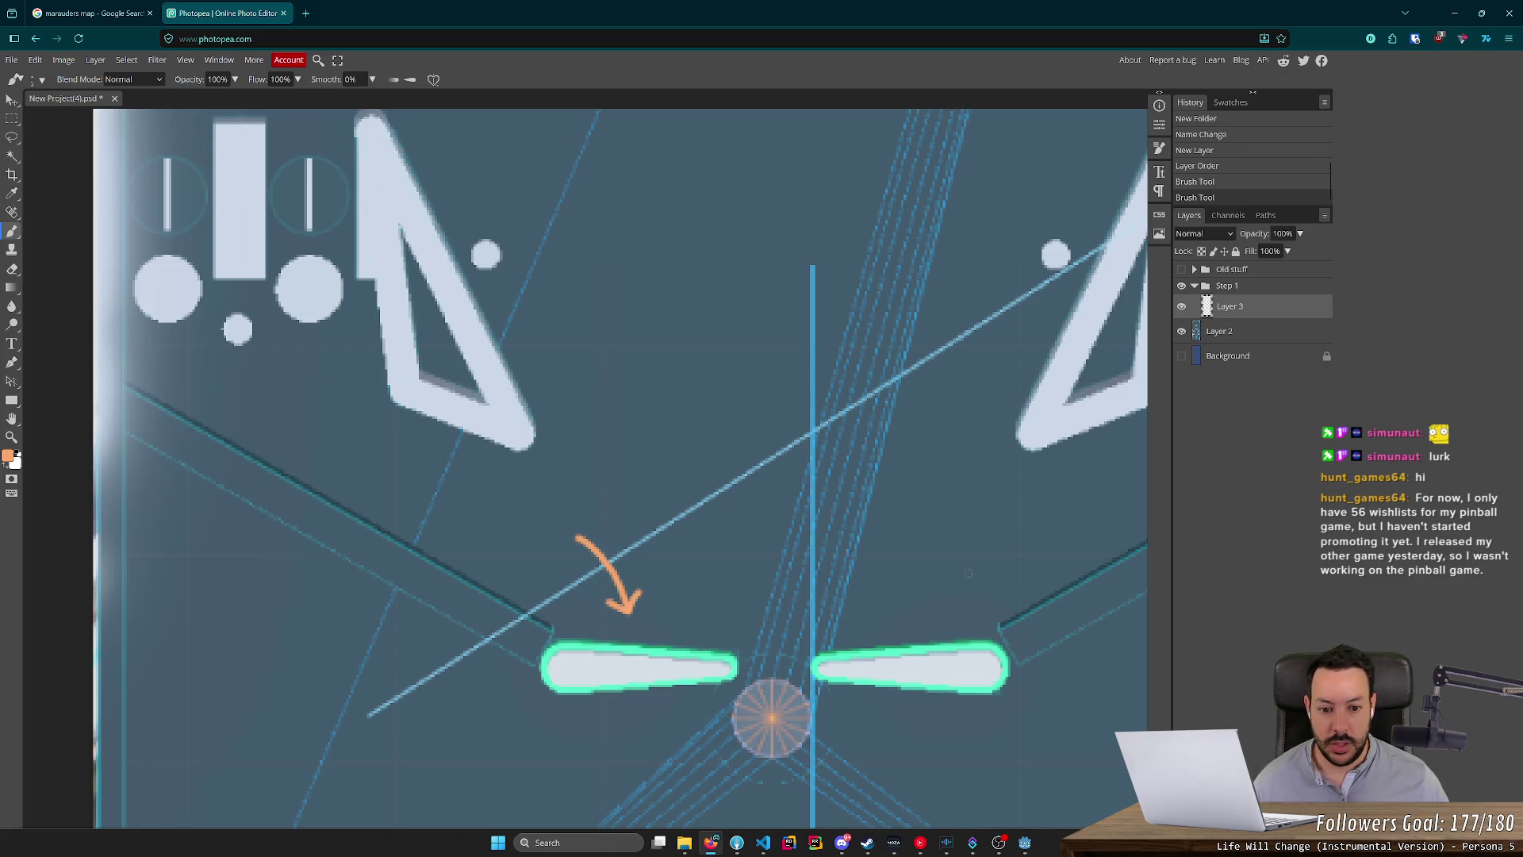
# Paint an arc arrow pointing down at the right flipper, then switch back to Godot.
pyautogui.scroll(-5, 920, 531)
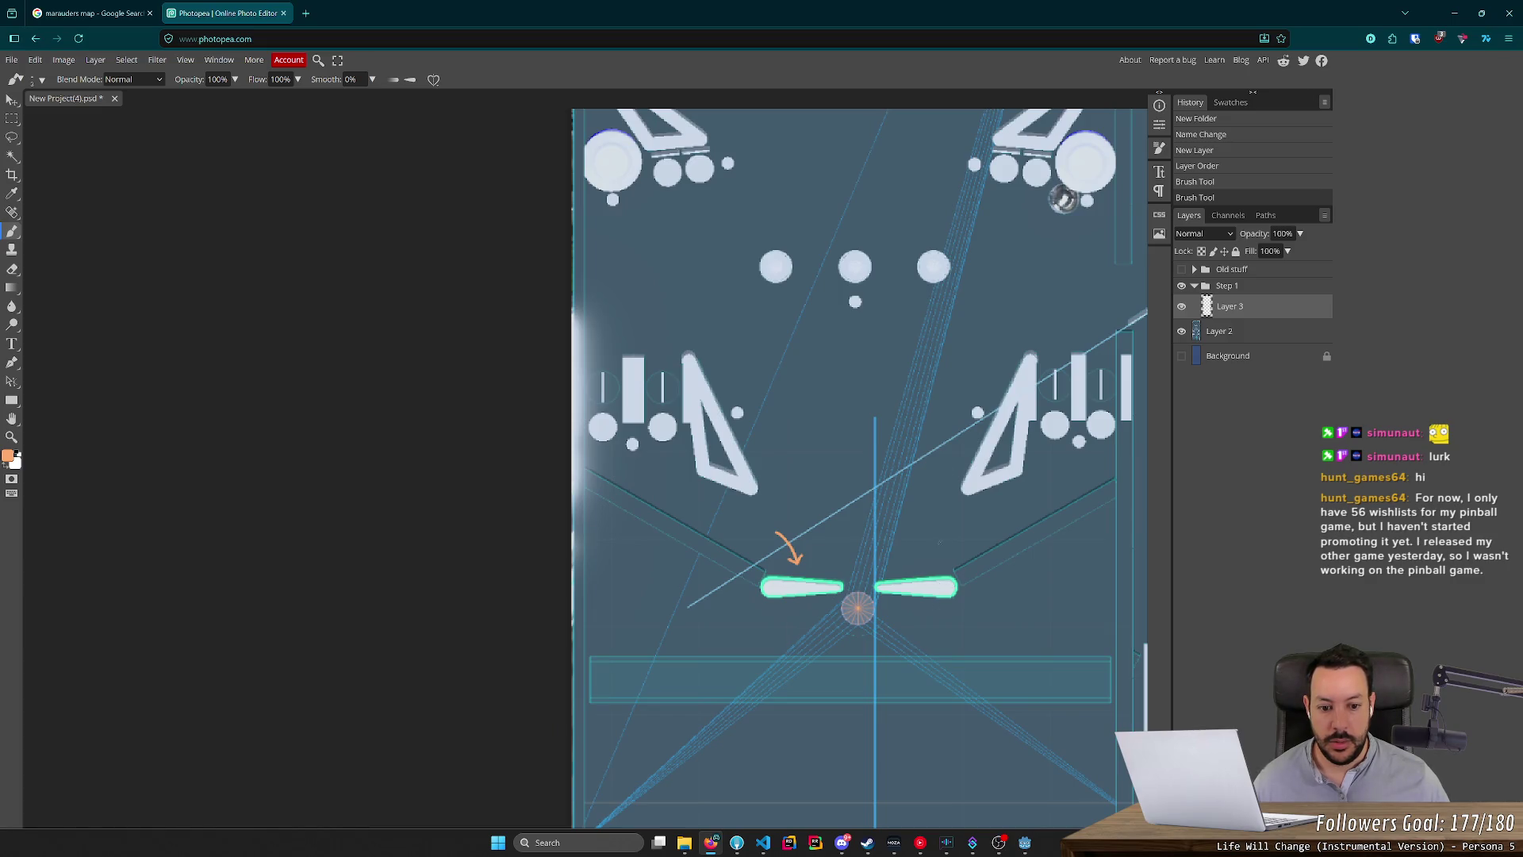
pyautogui.hotkey('ctrl', 'z')
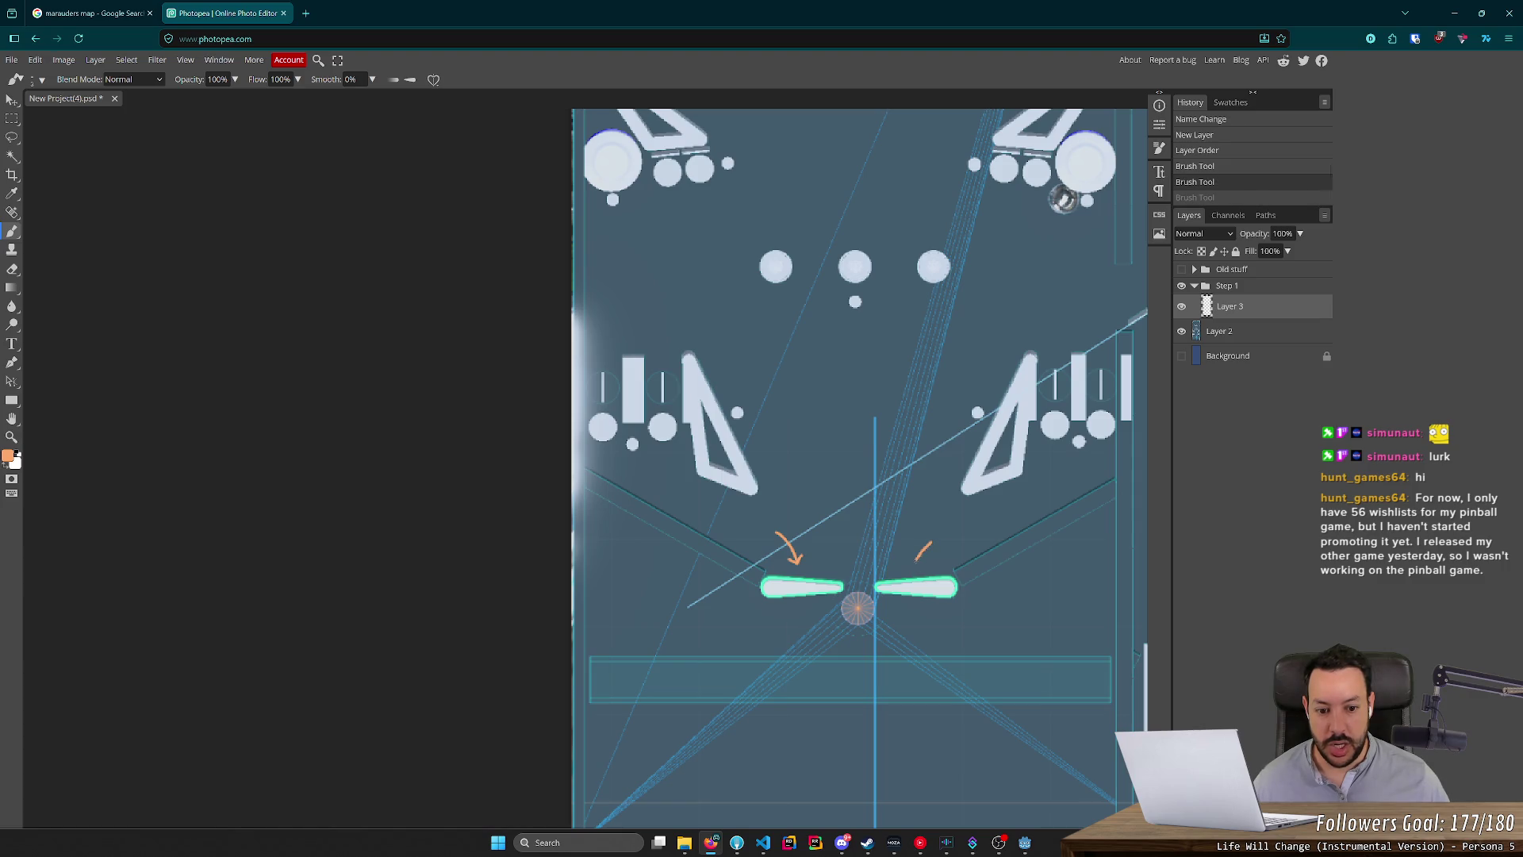
pyautogui.hotkey('ctrl', 'z')
pyautogui.hotkey('ctrl', 'z')
pyautogui.click(906, 559)
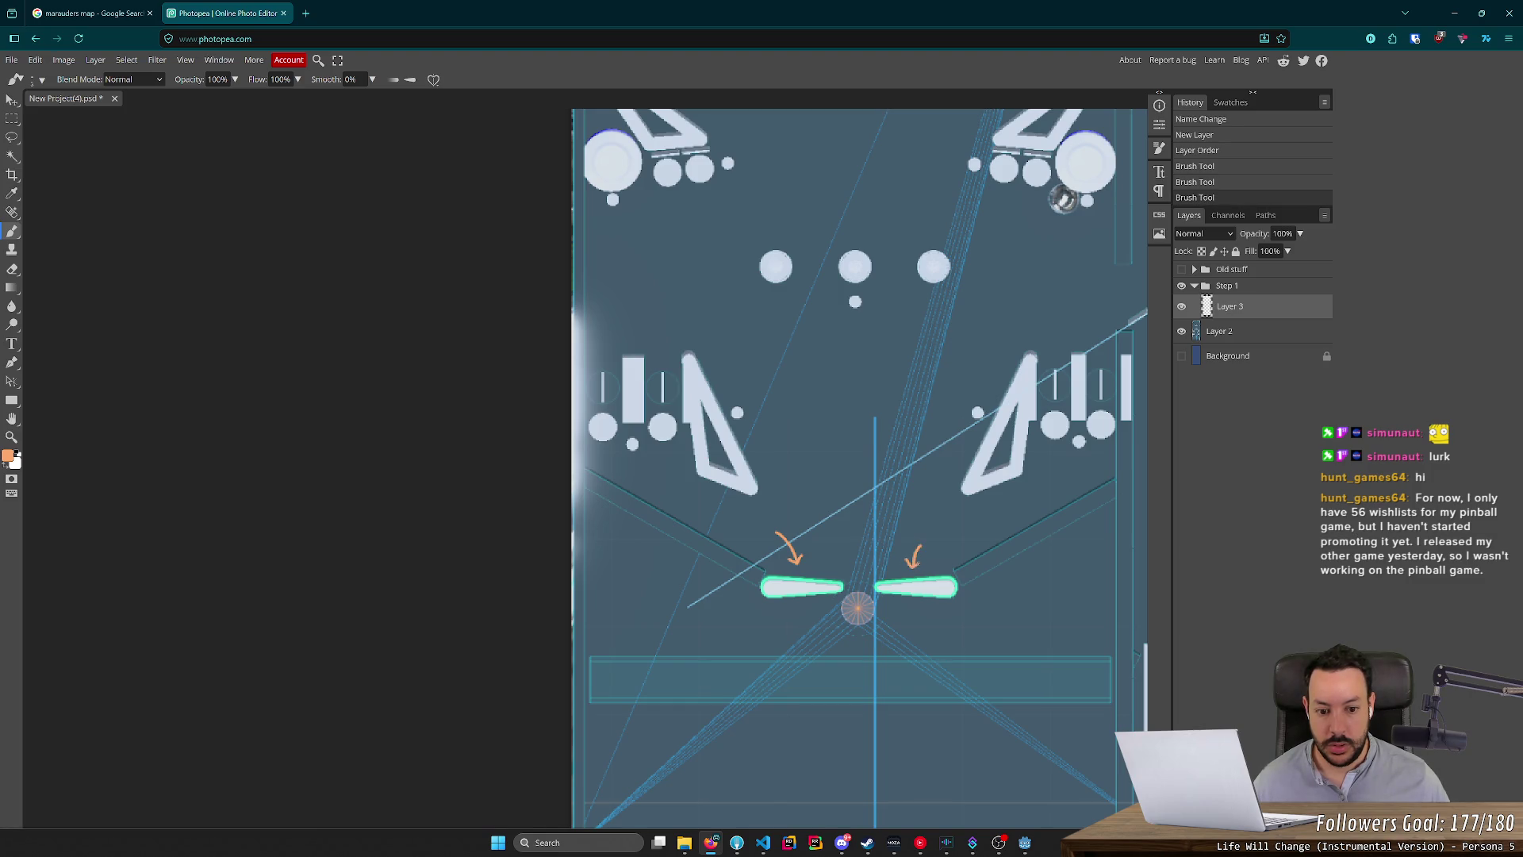
pyautogui.hotkey('ctrl', 'z')
pyautogui.hotkey('ctrl', 'z')
pyautogui.scroll(5, 962, 579)
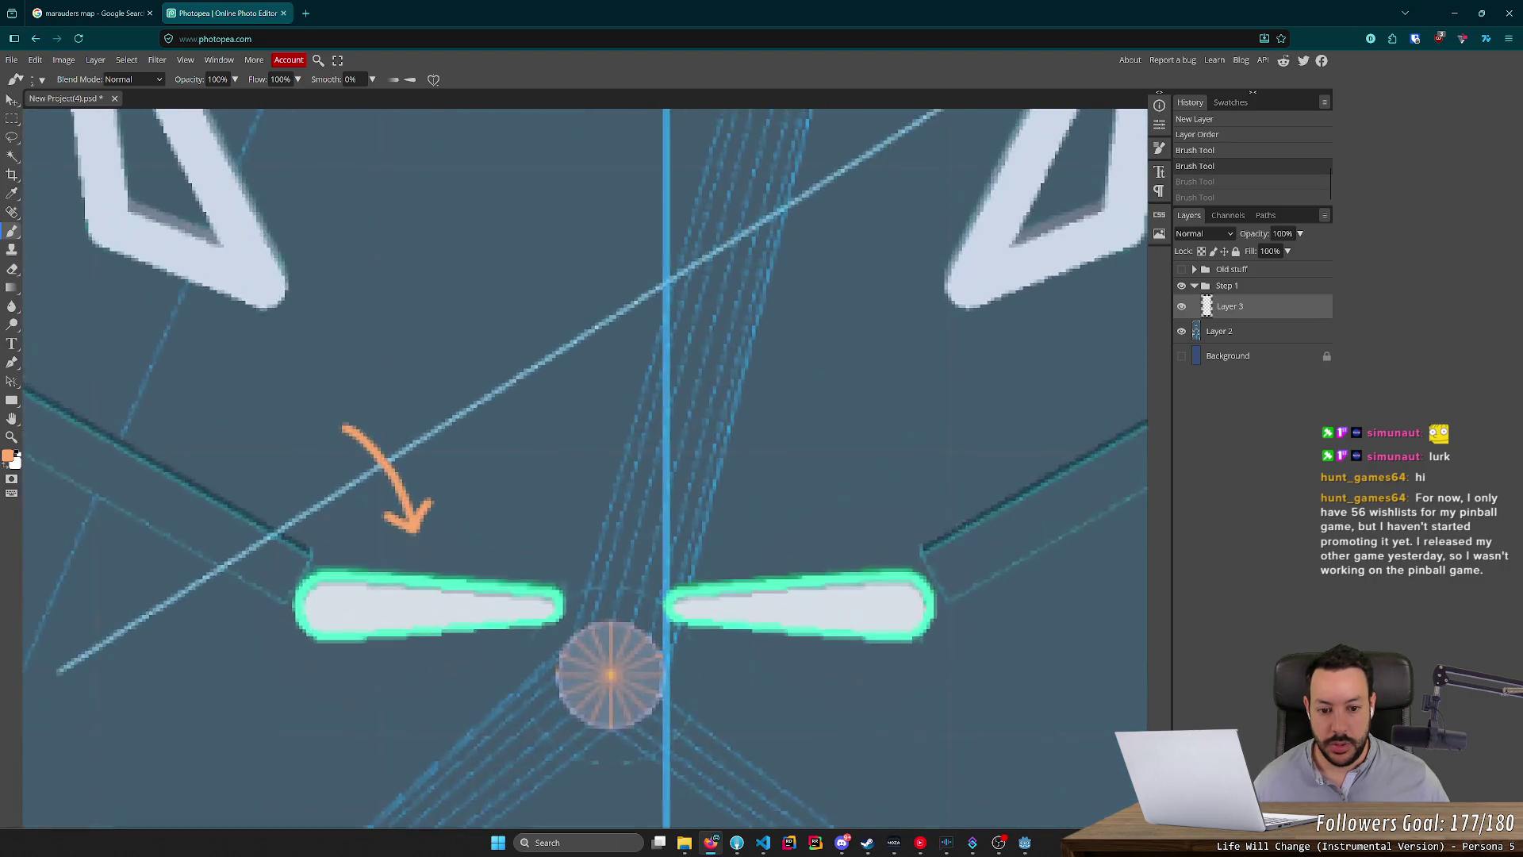
pyautogui.scroll(1, 878, 511)
pyautogui.moveTo(855, 406)
pyautogui.mouseDown()
pyautogui.moveTo(823, 432)
pyautogui.moveTo(785, 520)
pyautogui.moveTo(813, 496)
pyautogui.mouseUp()
pyautogui.scroll(-5, 873, 484)
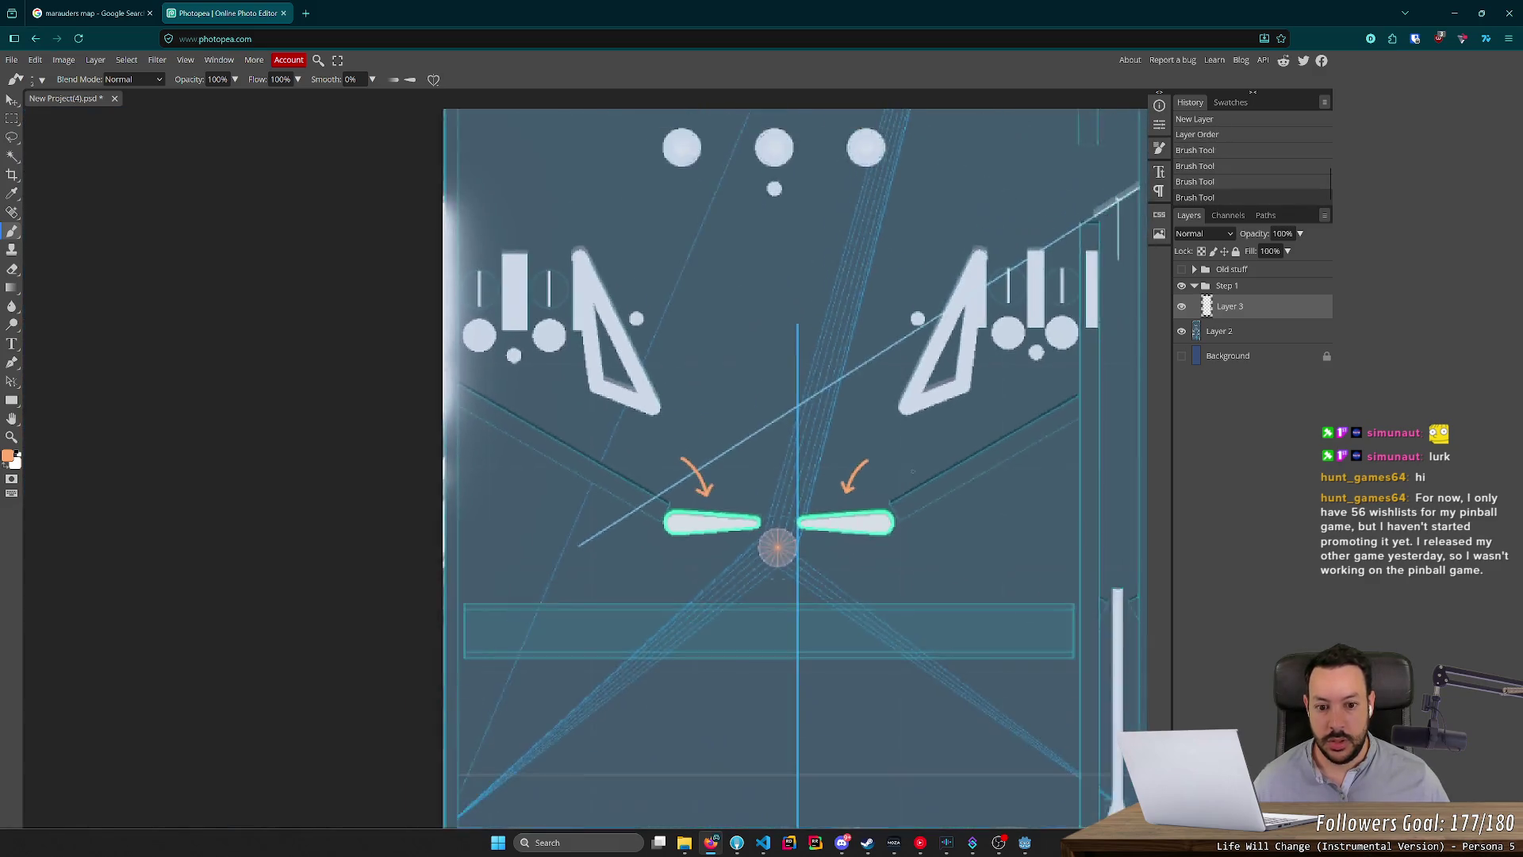
pyautogui.scroll(-5, 911, 472)
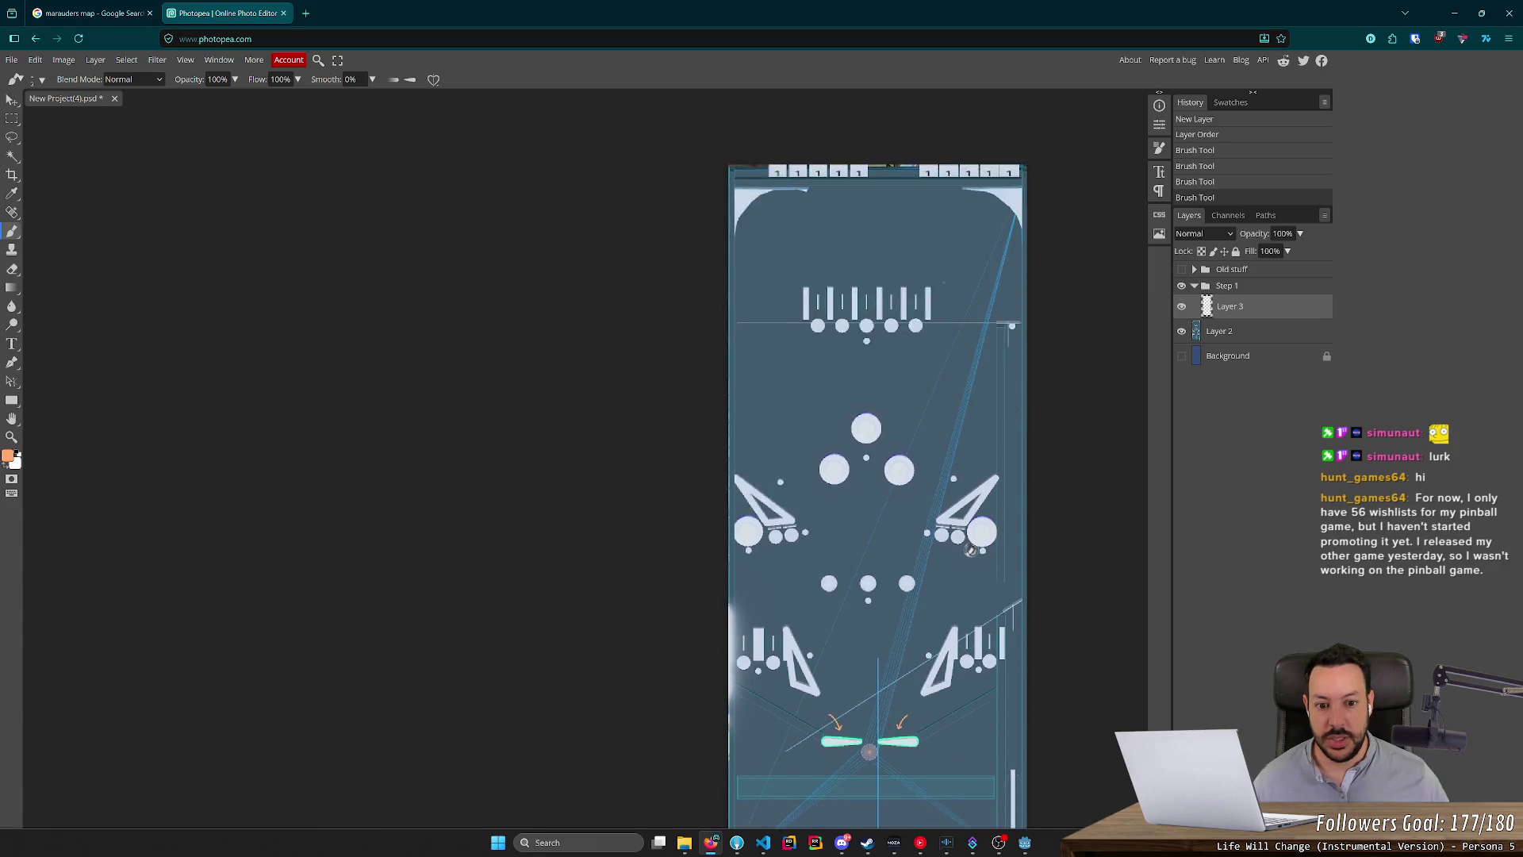
pyautogui.scroll(2, 928, 270)
pyautogui.scroll(-3, 912, 258)
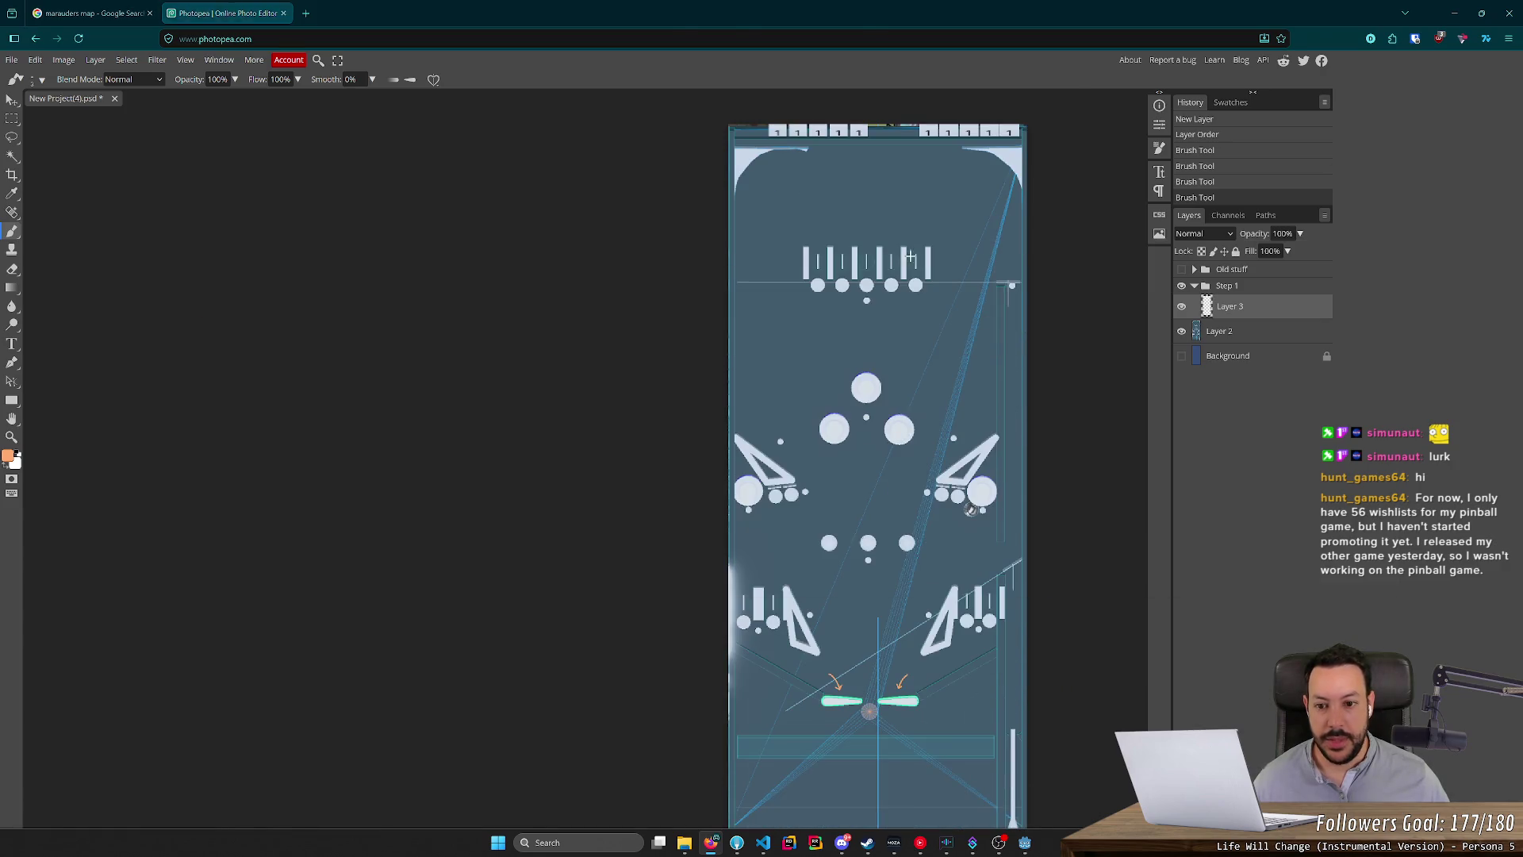
pyautogui.hotkey('alt', 'Tab')
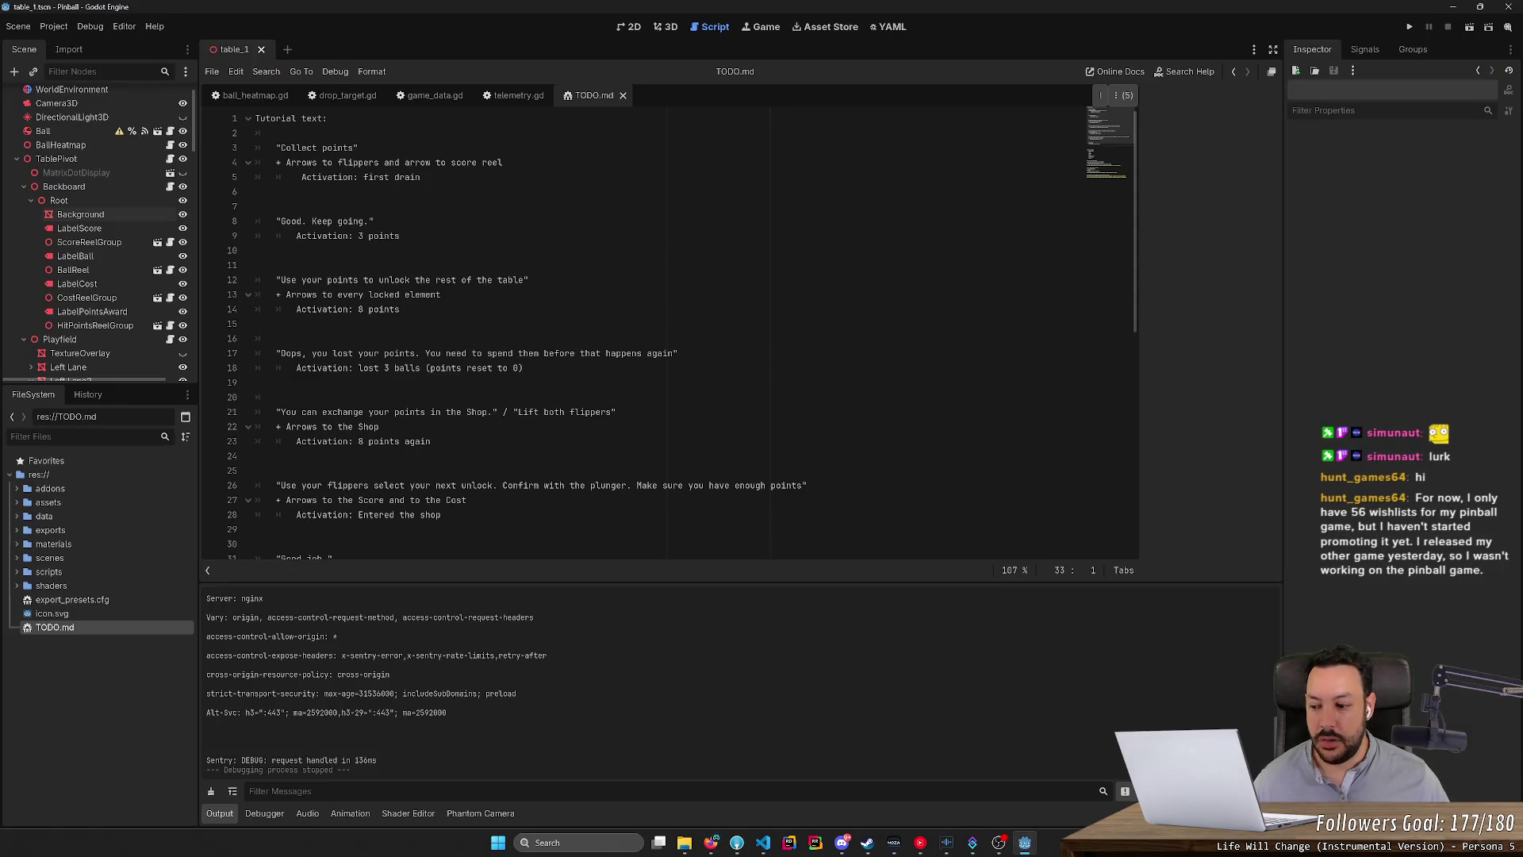
# Open Photopea in a new browser tab.
pyautogui.hotkey('alt', 'Tab')
pyautogui.hotkey('ctrl', 't')
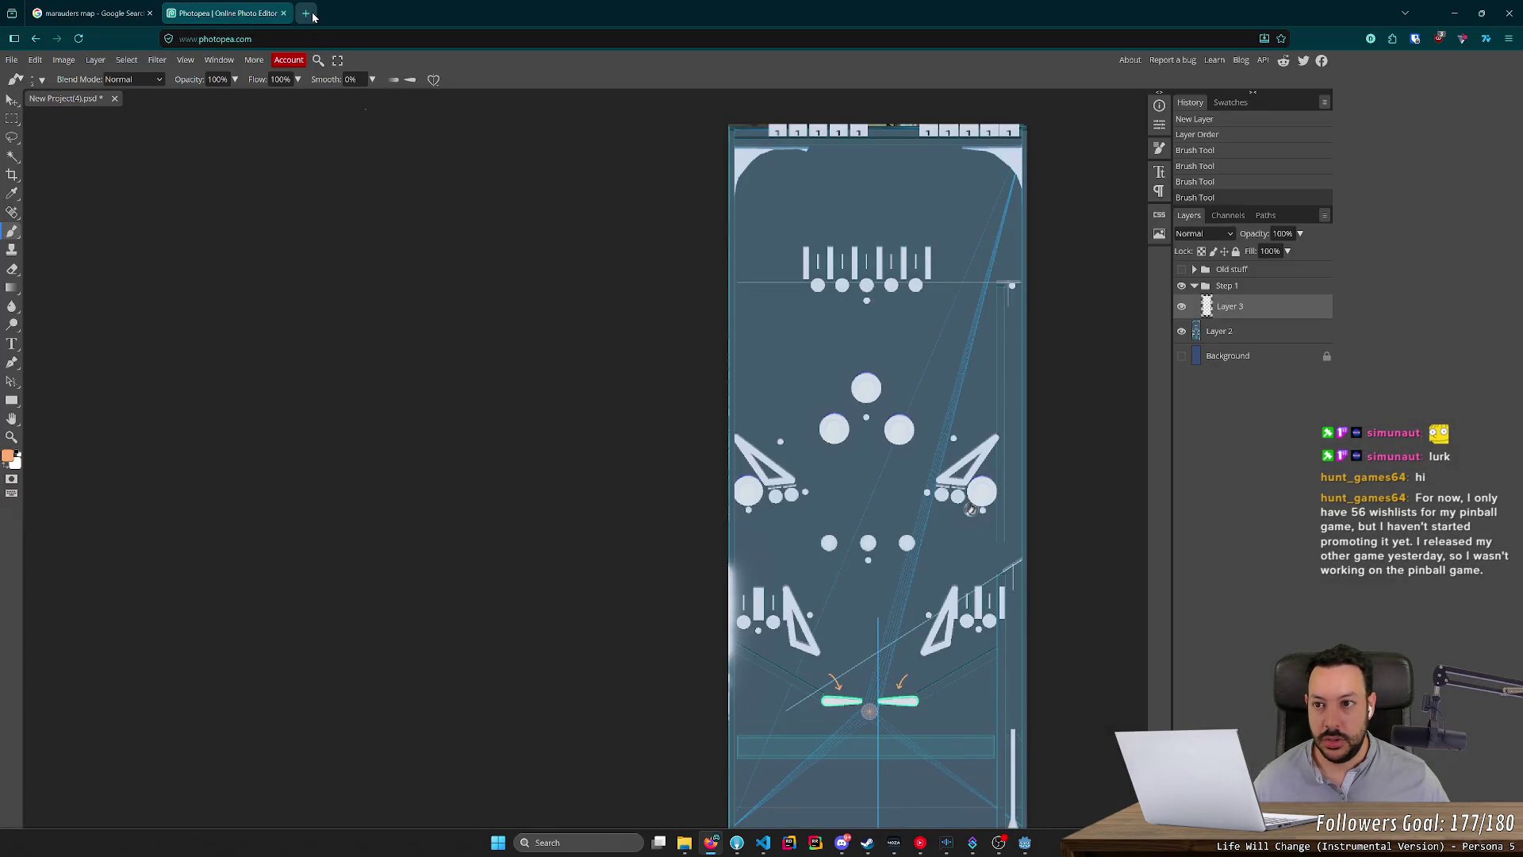
pyautogui.write('photopea.com')
pyautogui.press('Return')
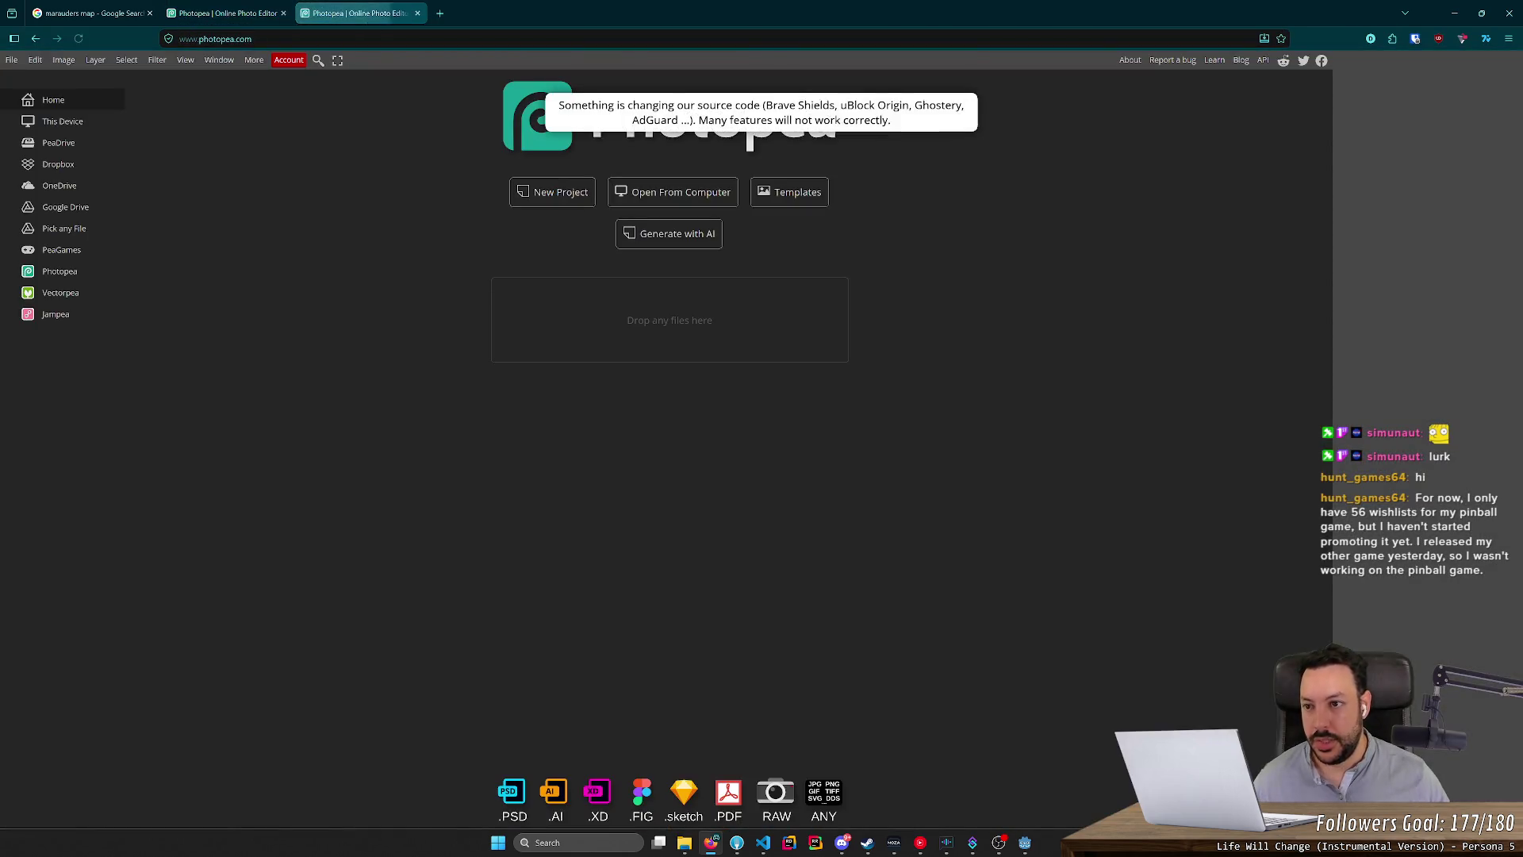
# In Godot's 3D view, select the backboard Background mesh and switch to front orthographic view.
pyautogui.hotkey('alt', 'Tab')
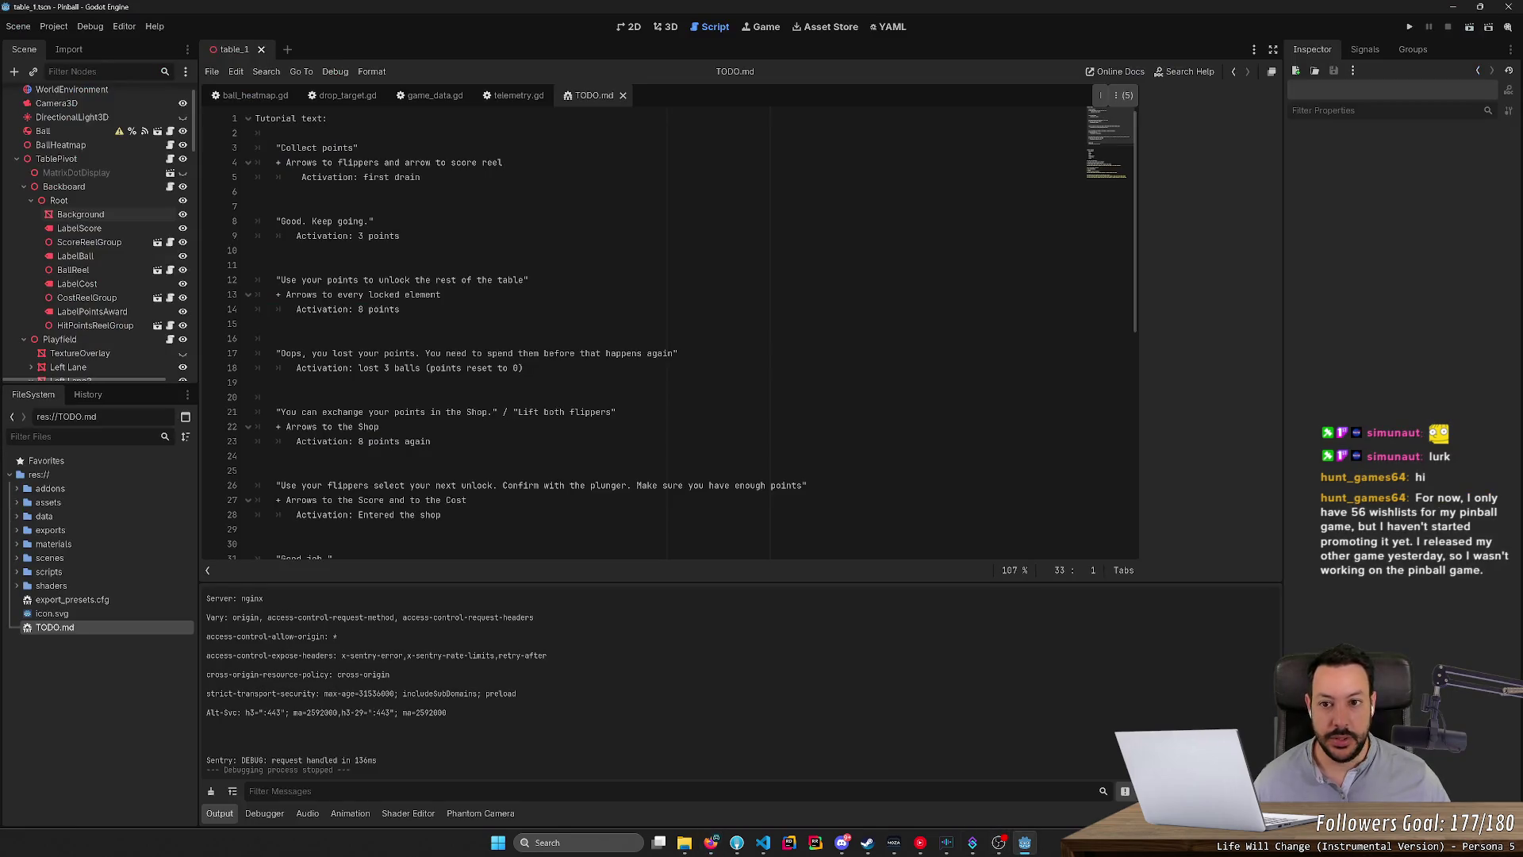
pyautogui.click(667, 27)
pyautogui.scroll(5, 836, 176)
pyautogui.scroll(-4, 917, 183)
pyautogui.click(589, 107)
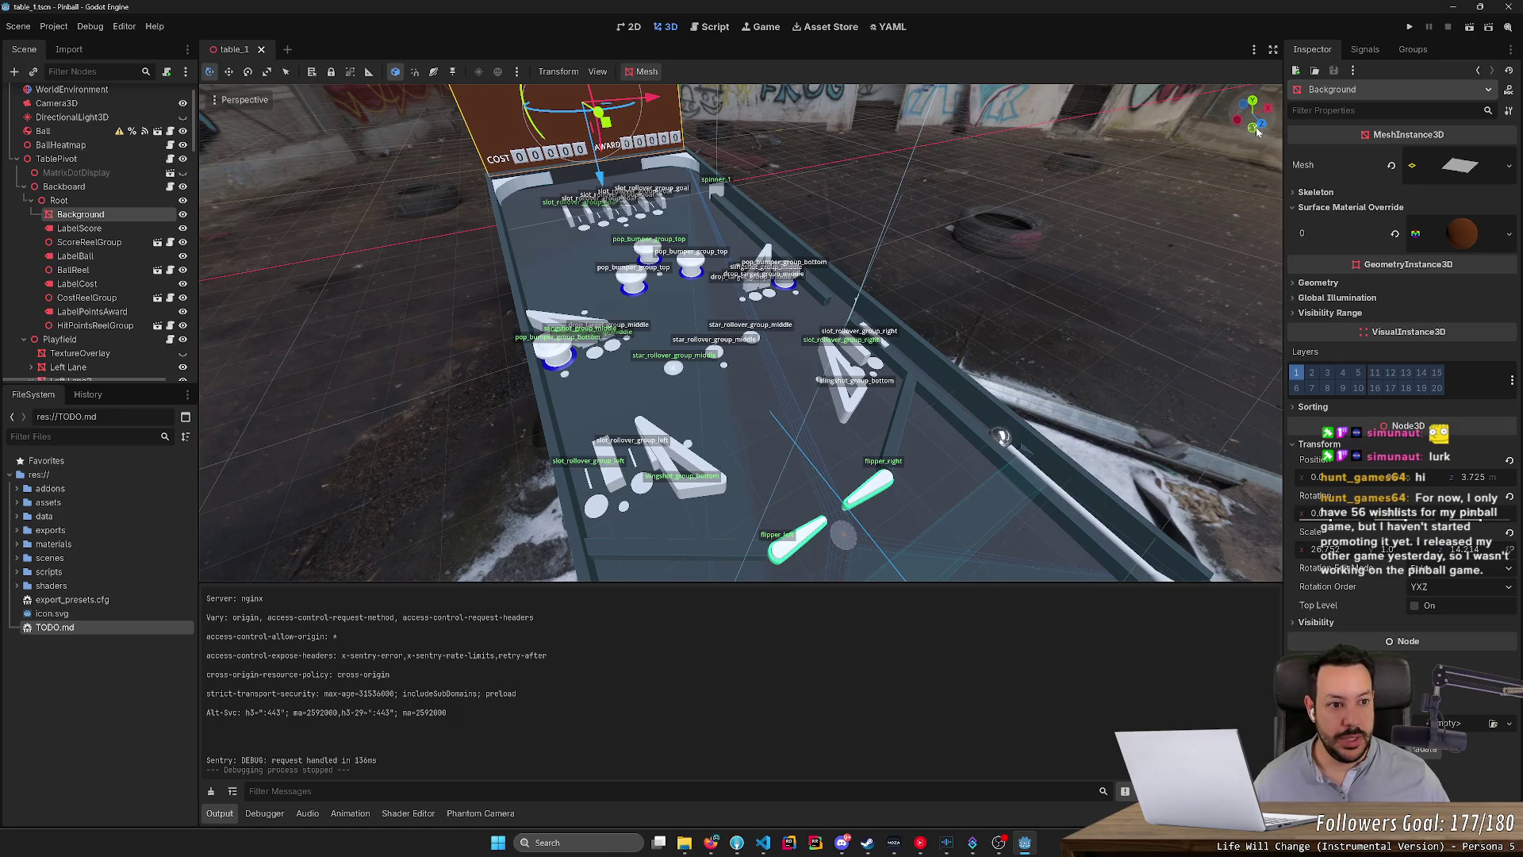
pyautogui.press('KP_1')
pyautogui.scroll(-3, 966, 230)
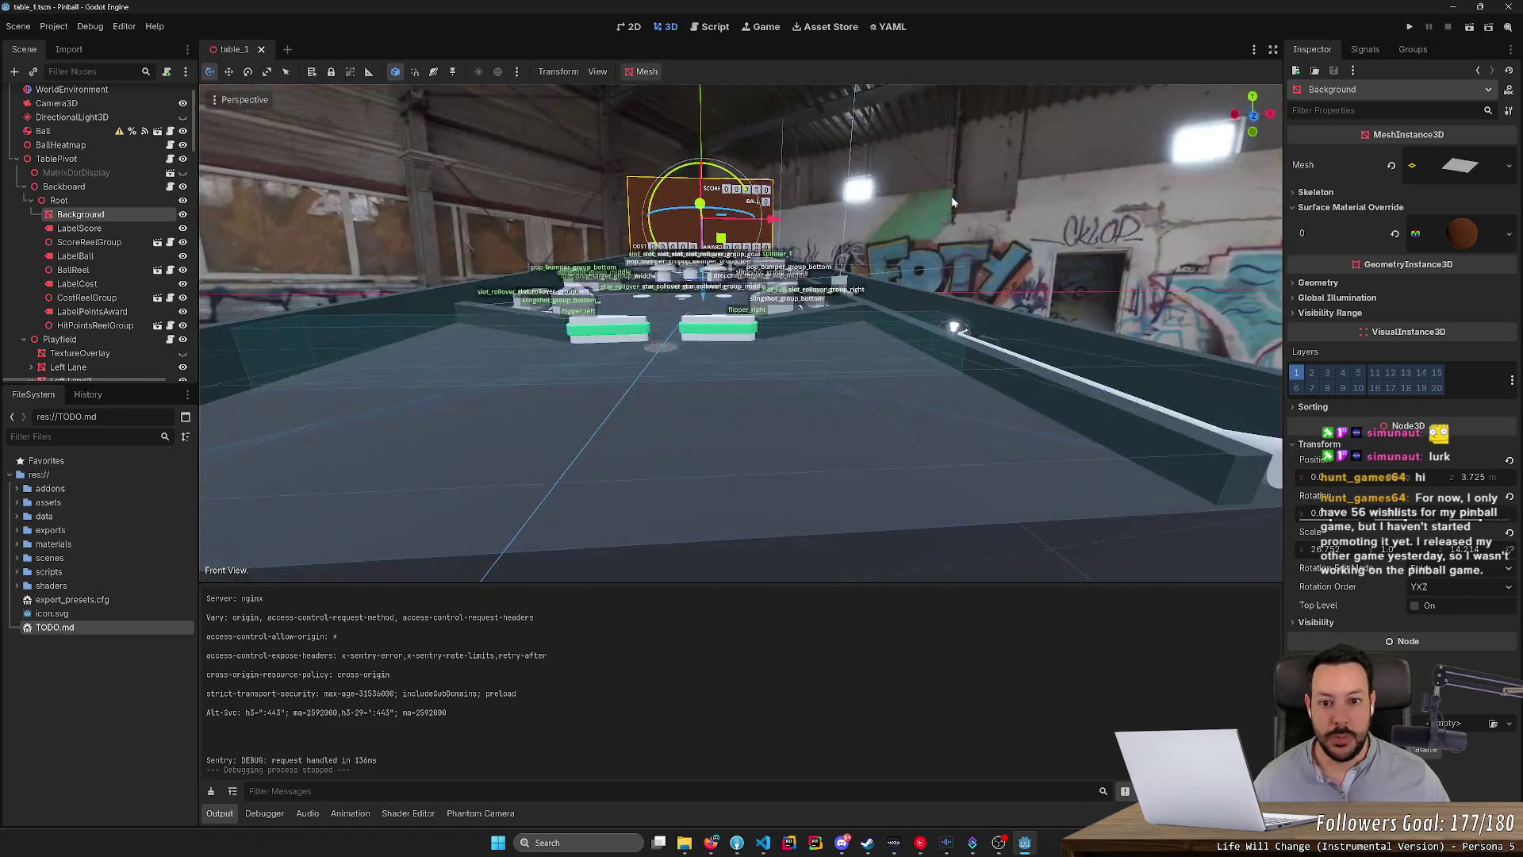
pyautogui.scroll(3, 949, 363)
pyautogui.scroll(2, 952, 373)
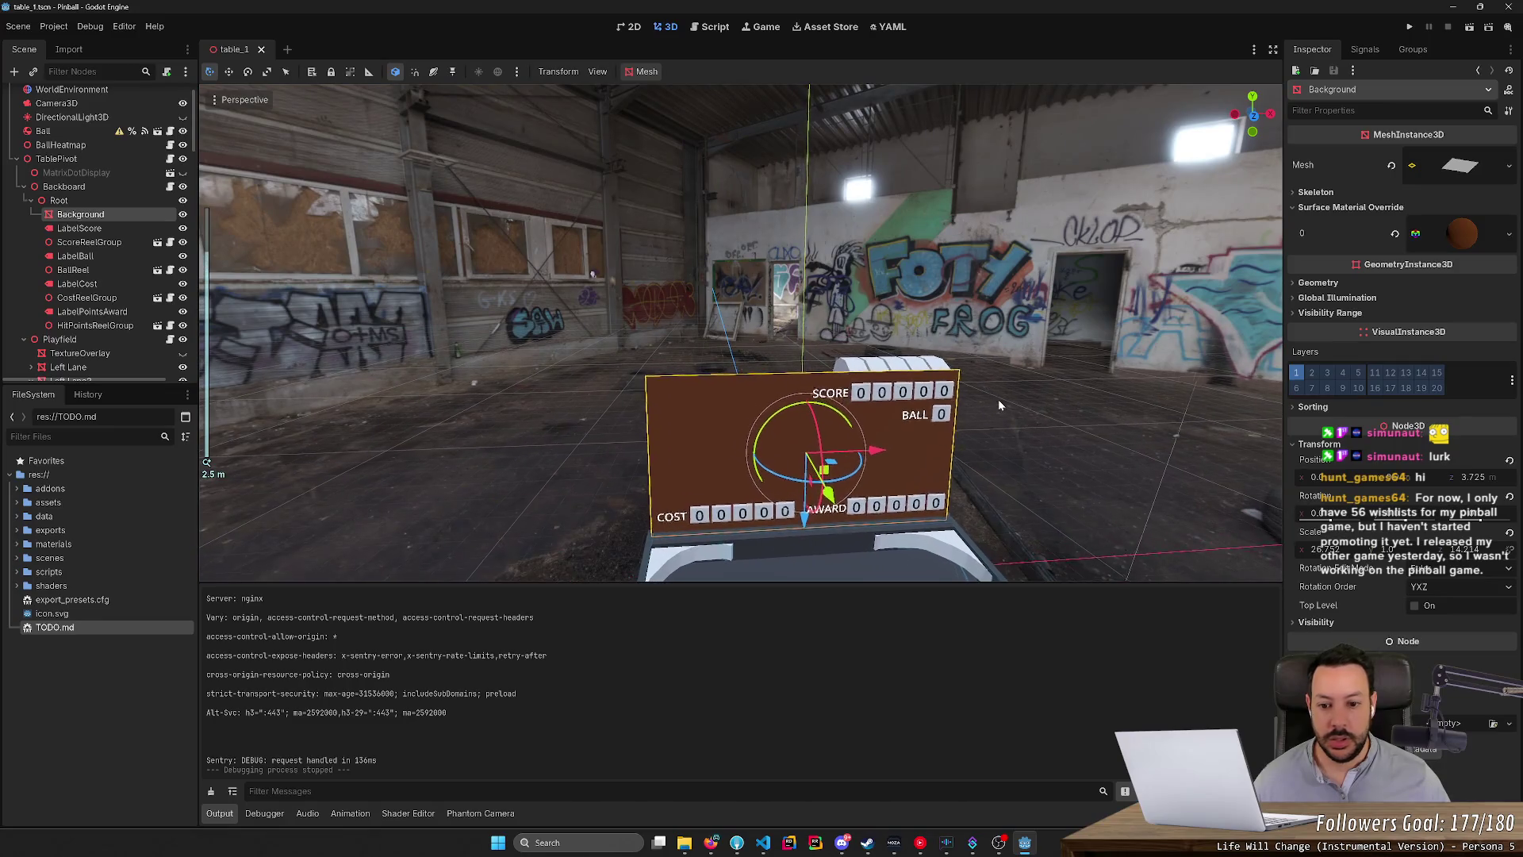
pyautogui.click(1254, 118)
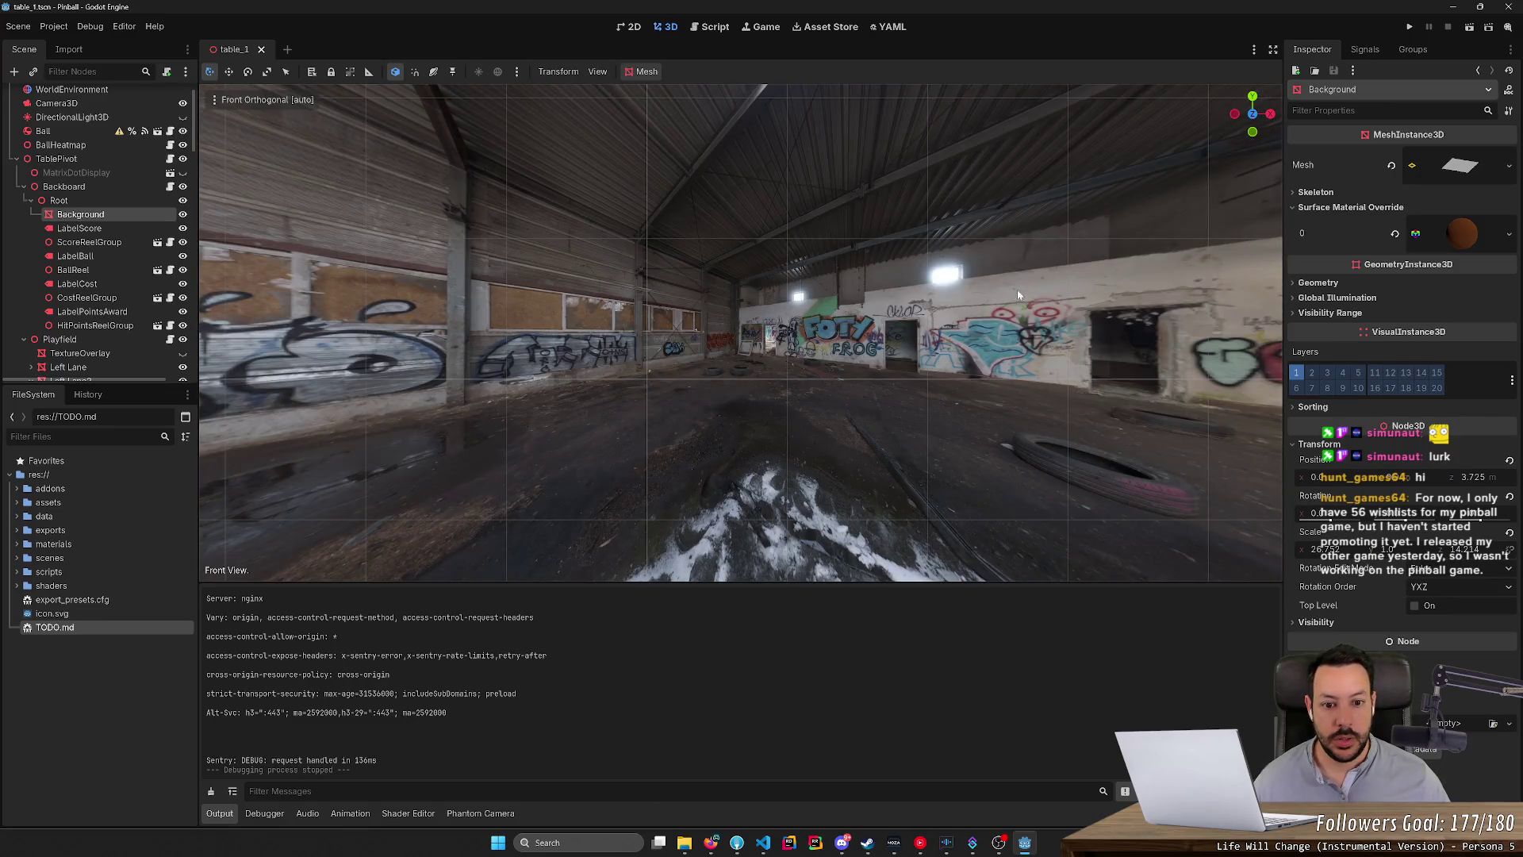
pyautogui.scroll(-5, 979, 331)
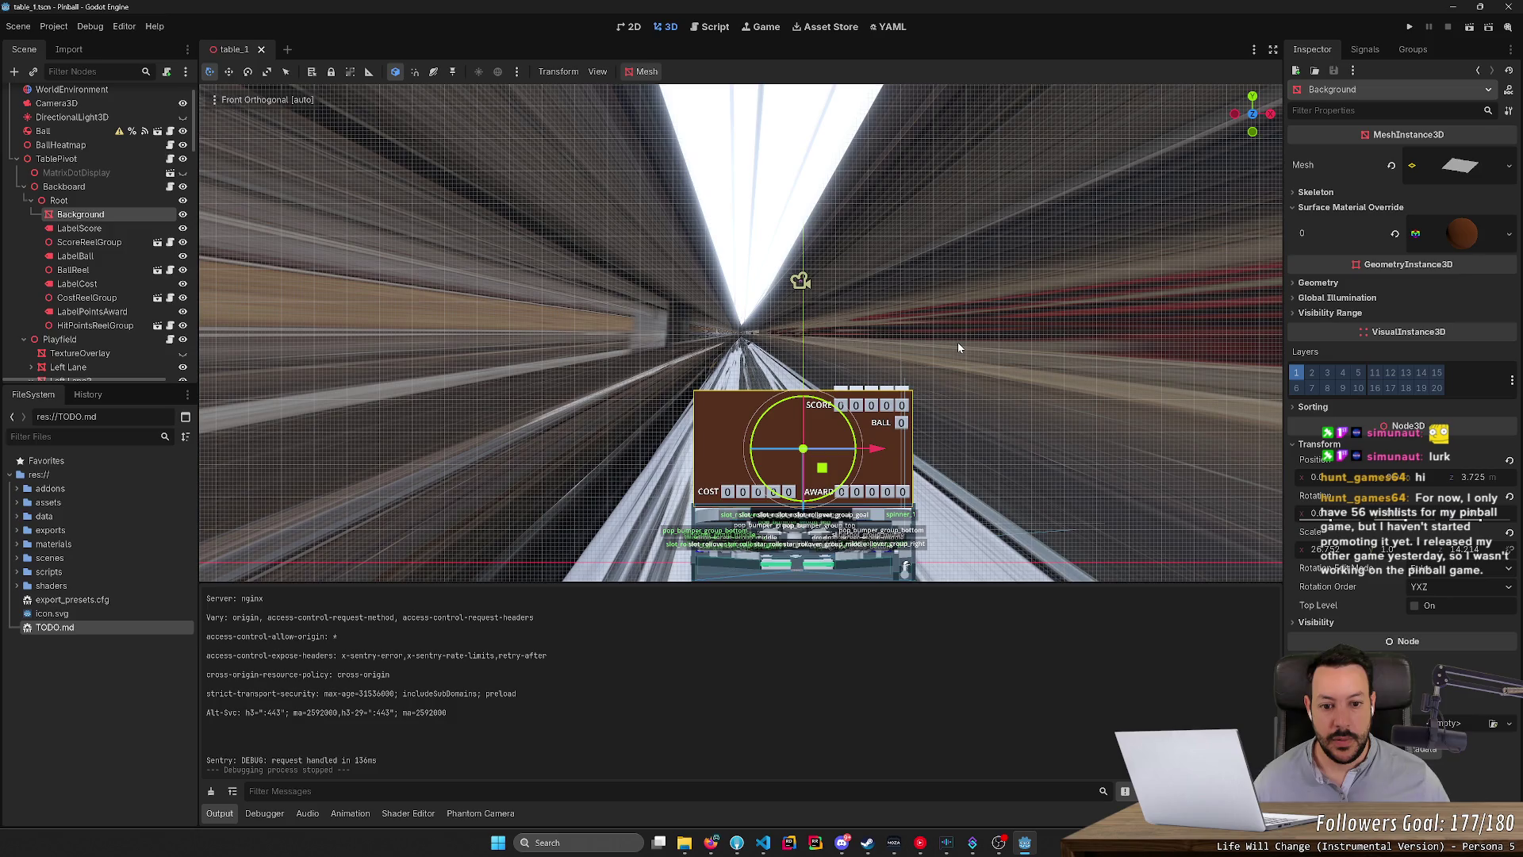
# Line the view up straight on the backboard and clear its selection outline.
pyautogui.click(991, 413)
pyautogui.scroll(5, 991, 413)
pyautogui.moveTo(874, 412)
pyautogui.mouseDown()
pyautogui.moveTo(788, 335)
pyautogui.moveTo(914, 369)
pyautogui.mouseUp()
pyautogui.click(920, 500)
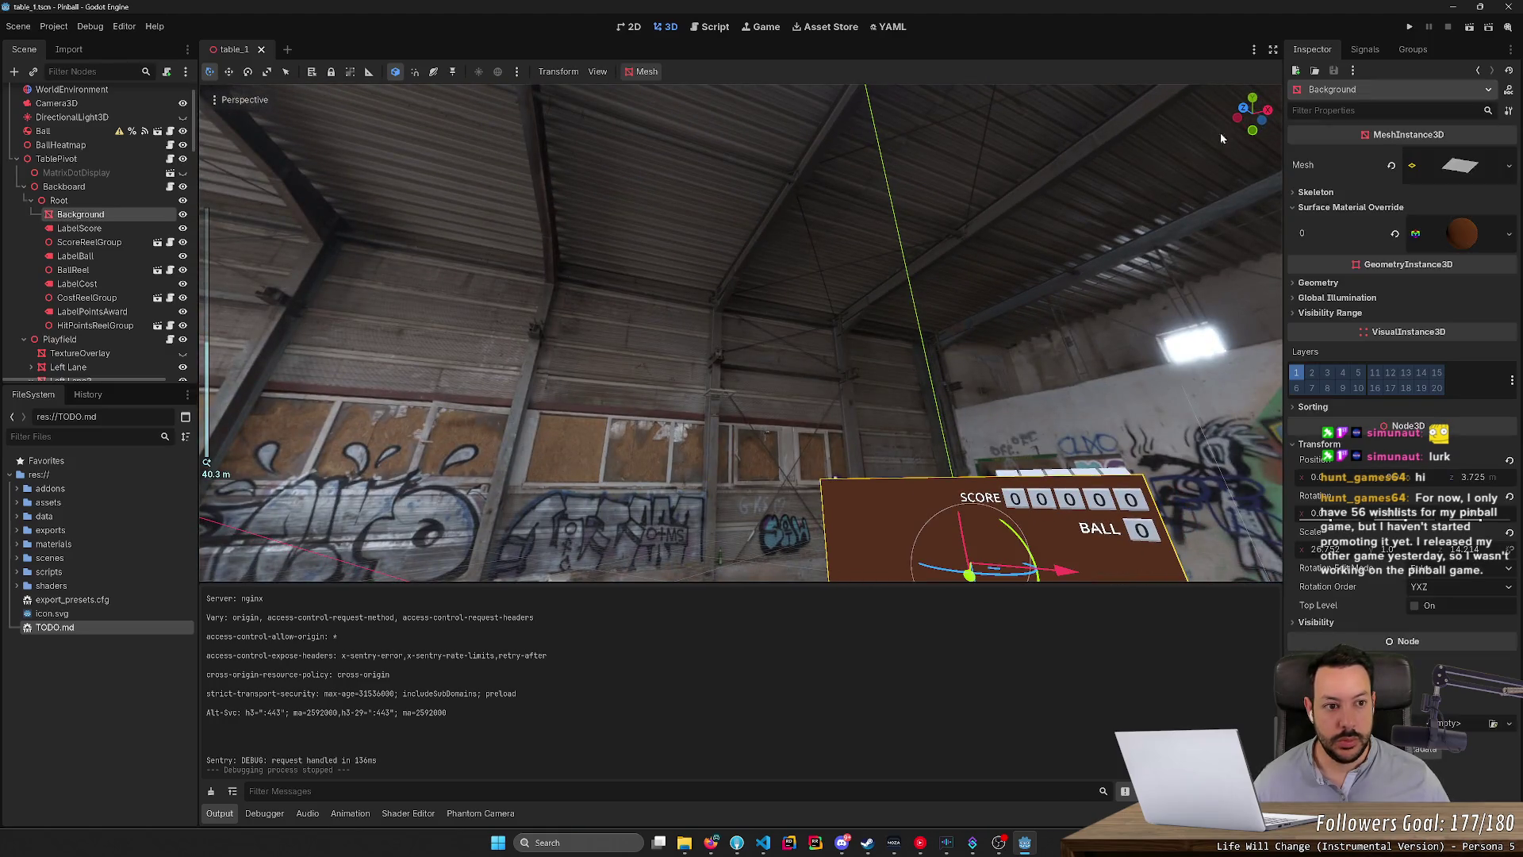
pyautogui.click(1263, 123)
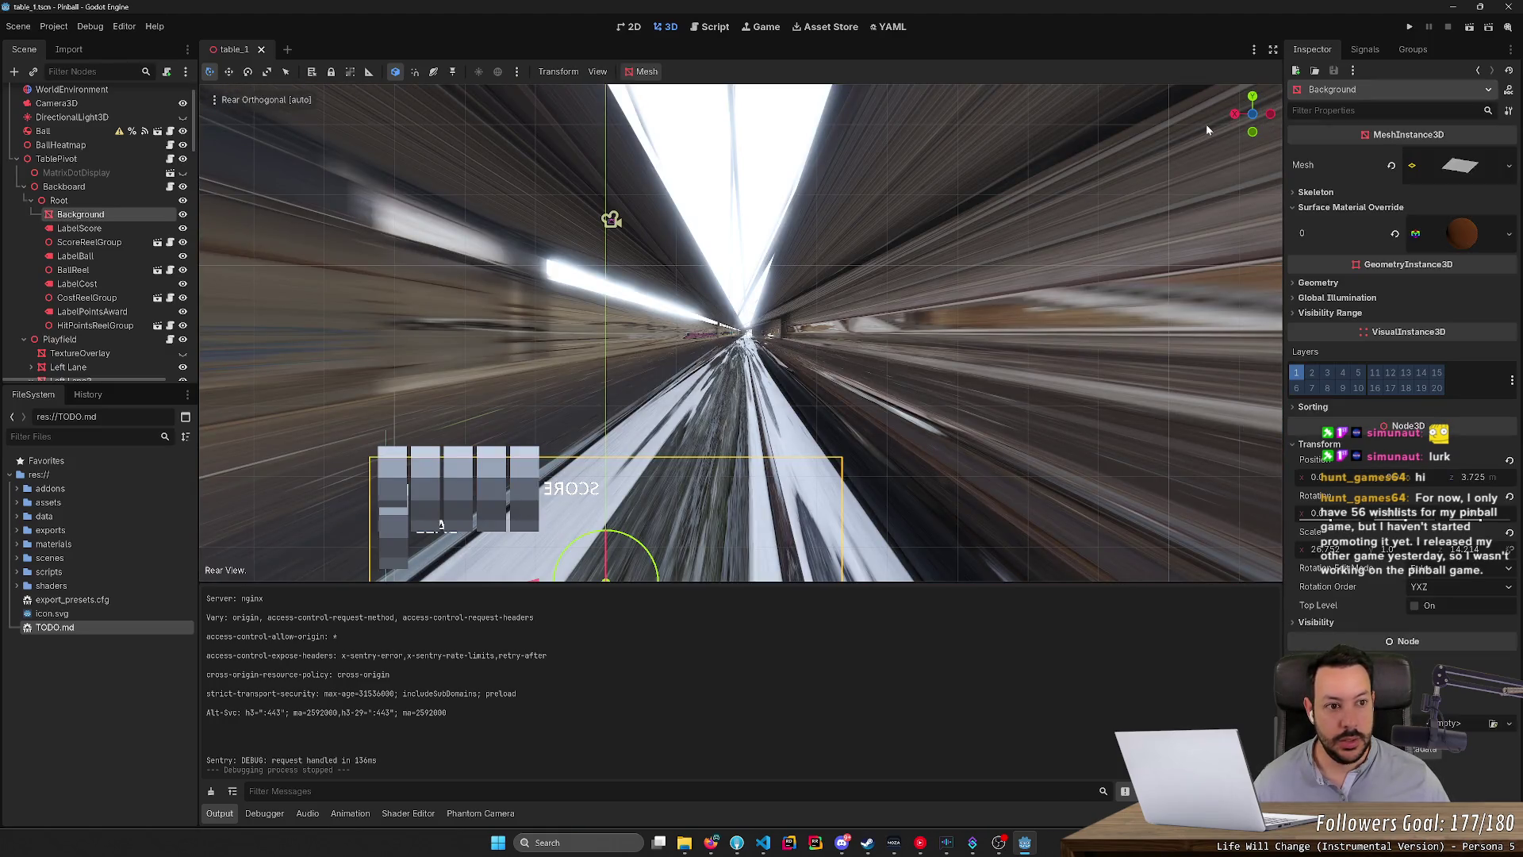
pyautogui.moveTo(1265, 127); pyautogui.dragTo(1213, 141)
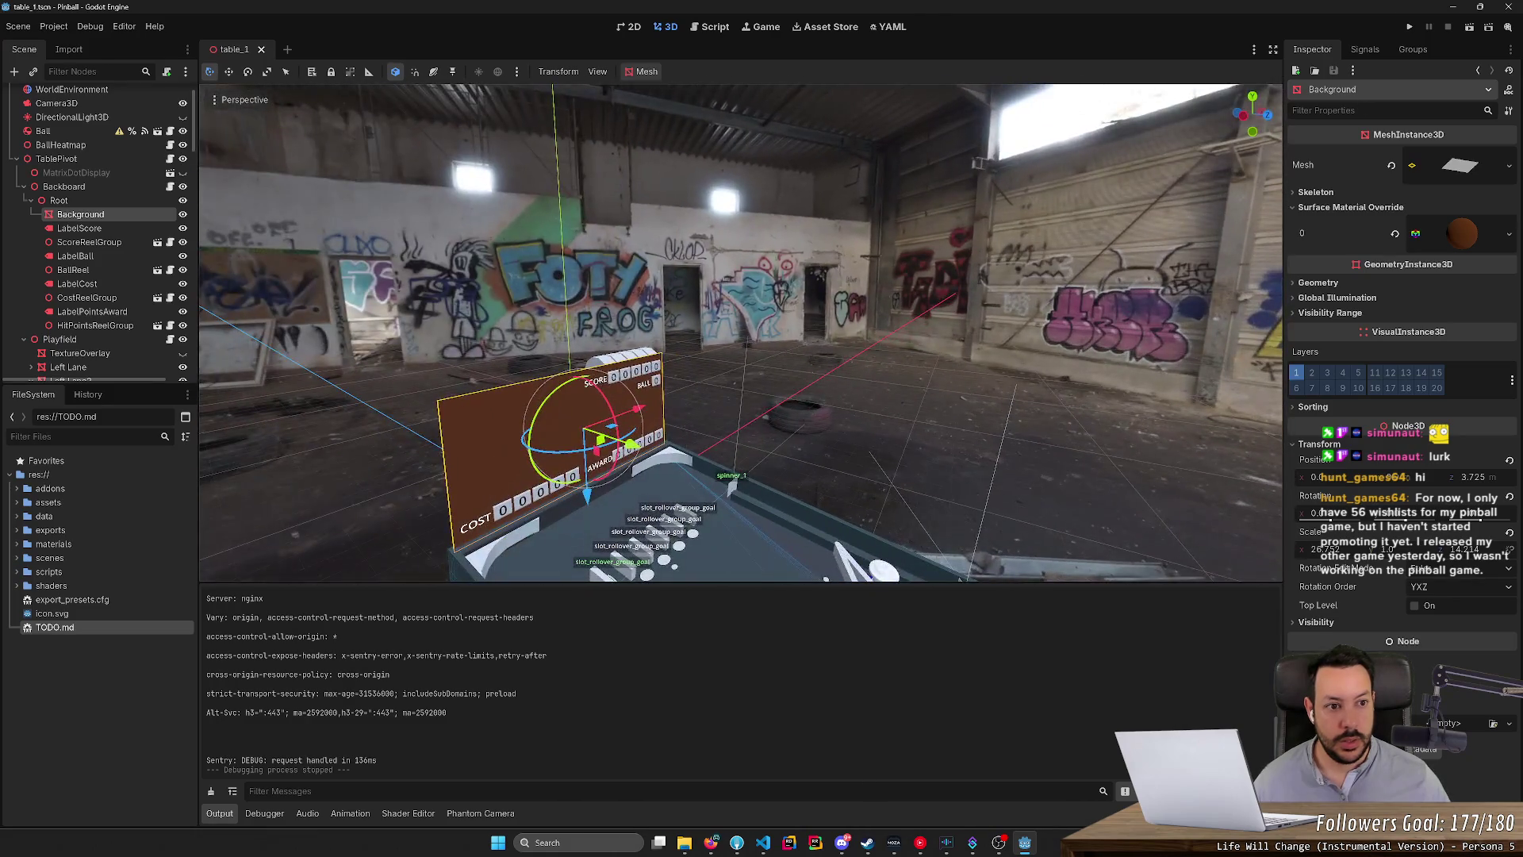
pyautogui.click(1269, 114)
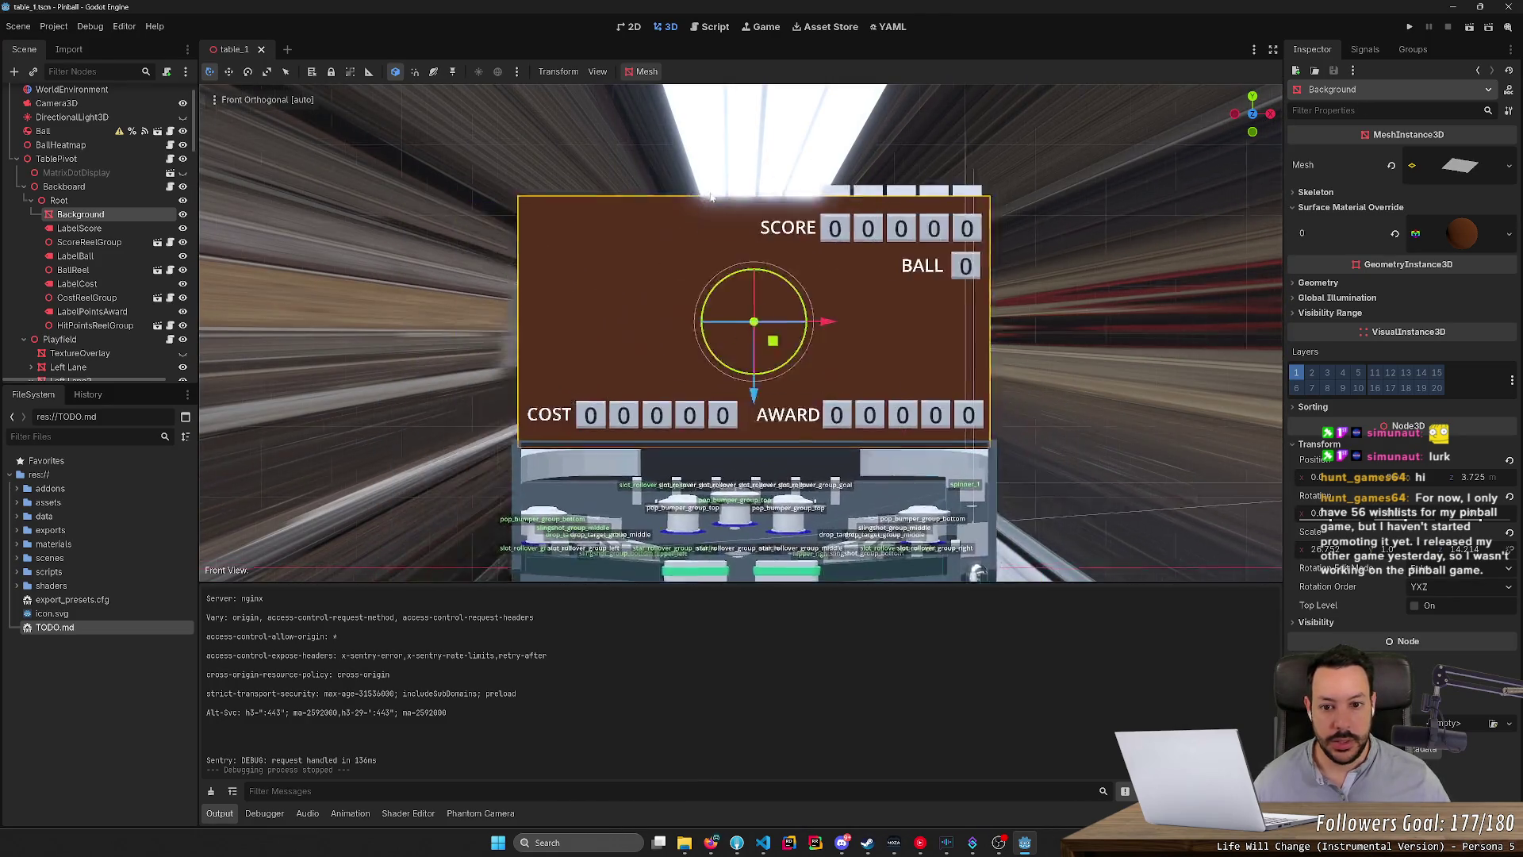
pyautogui.click(697, 199)
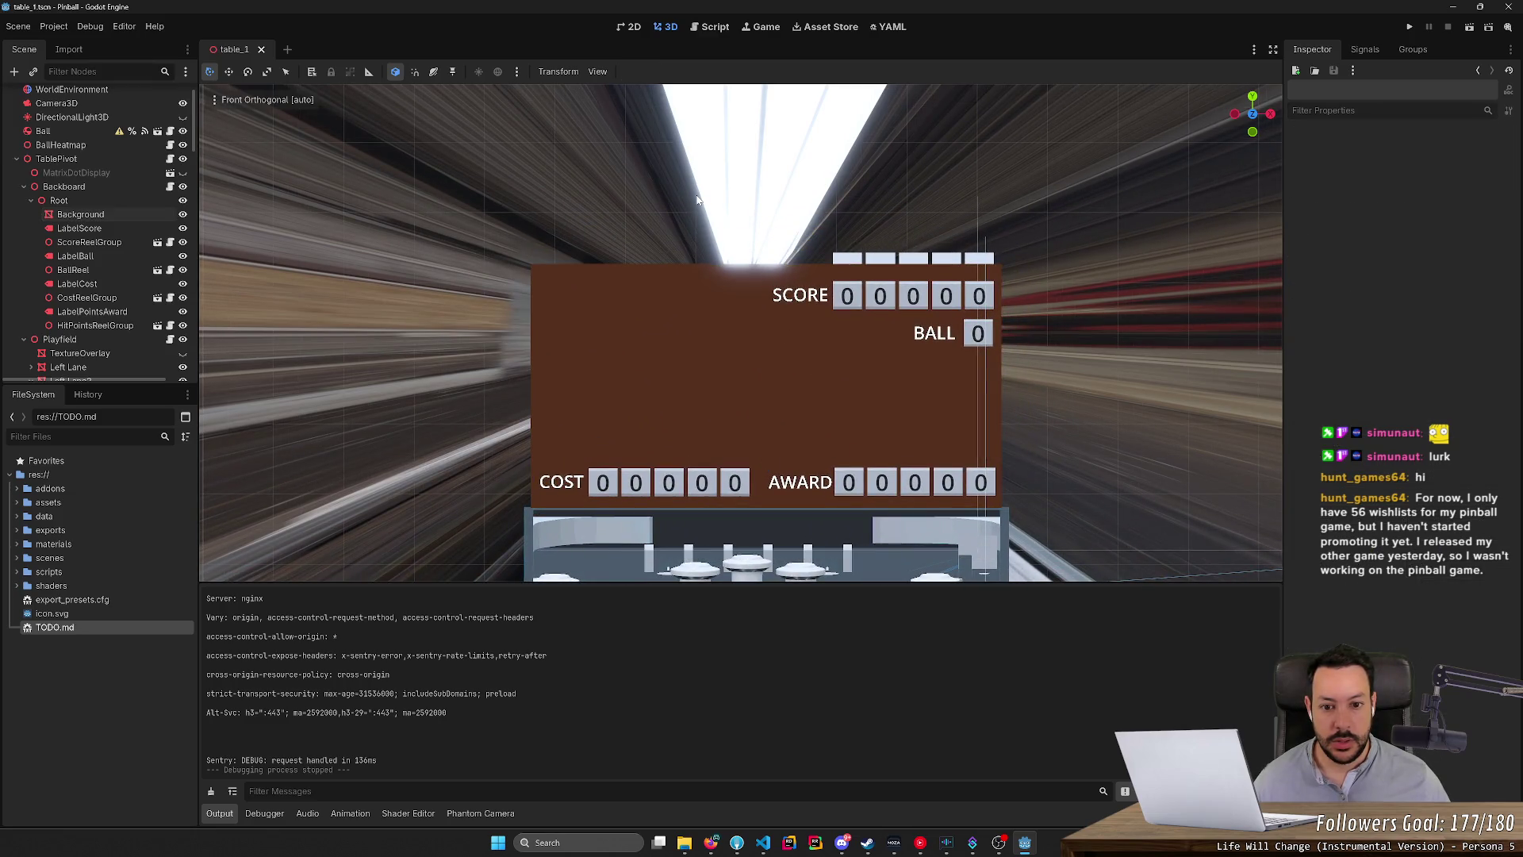
# Screen-capture the region around the backboard and return to the browser.
pyautogui.press('super+shift+s')
pyautogui.moveTo(523, 254)
pyautogui.mouseDown()
pyautogui.moveTo(1122, 526)
pyautogui.moveTo(1006, 511)
pyautogui.mouseUp()
pyautogui.hotkey('alt', 'Tab')
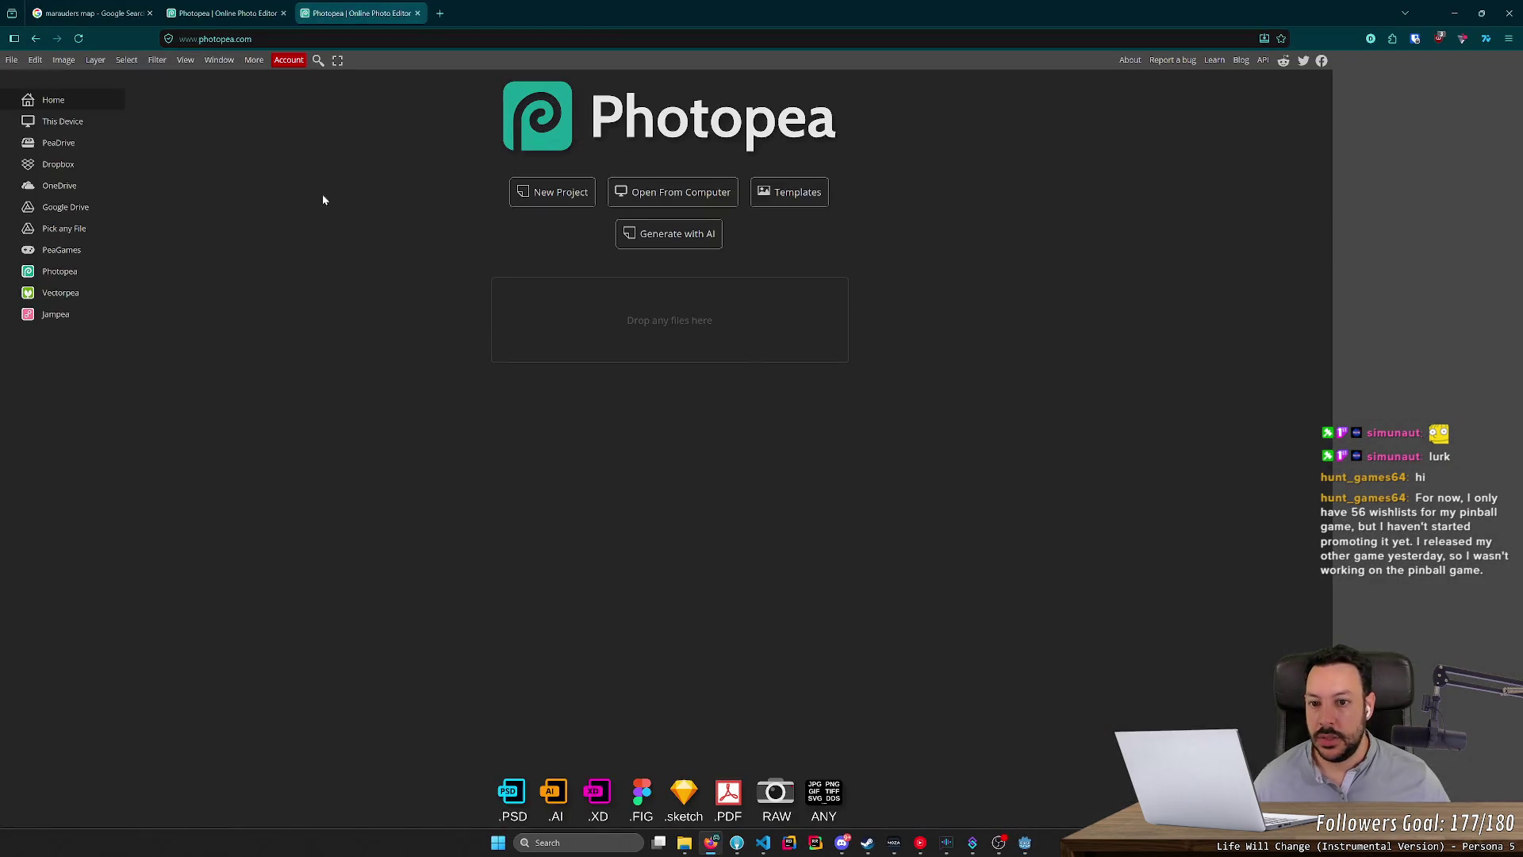
# Open New Project(4).psd from Downloads and paste the backboard screenshot above the shop layer.
pyautogui.click(684, 842)
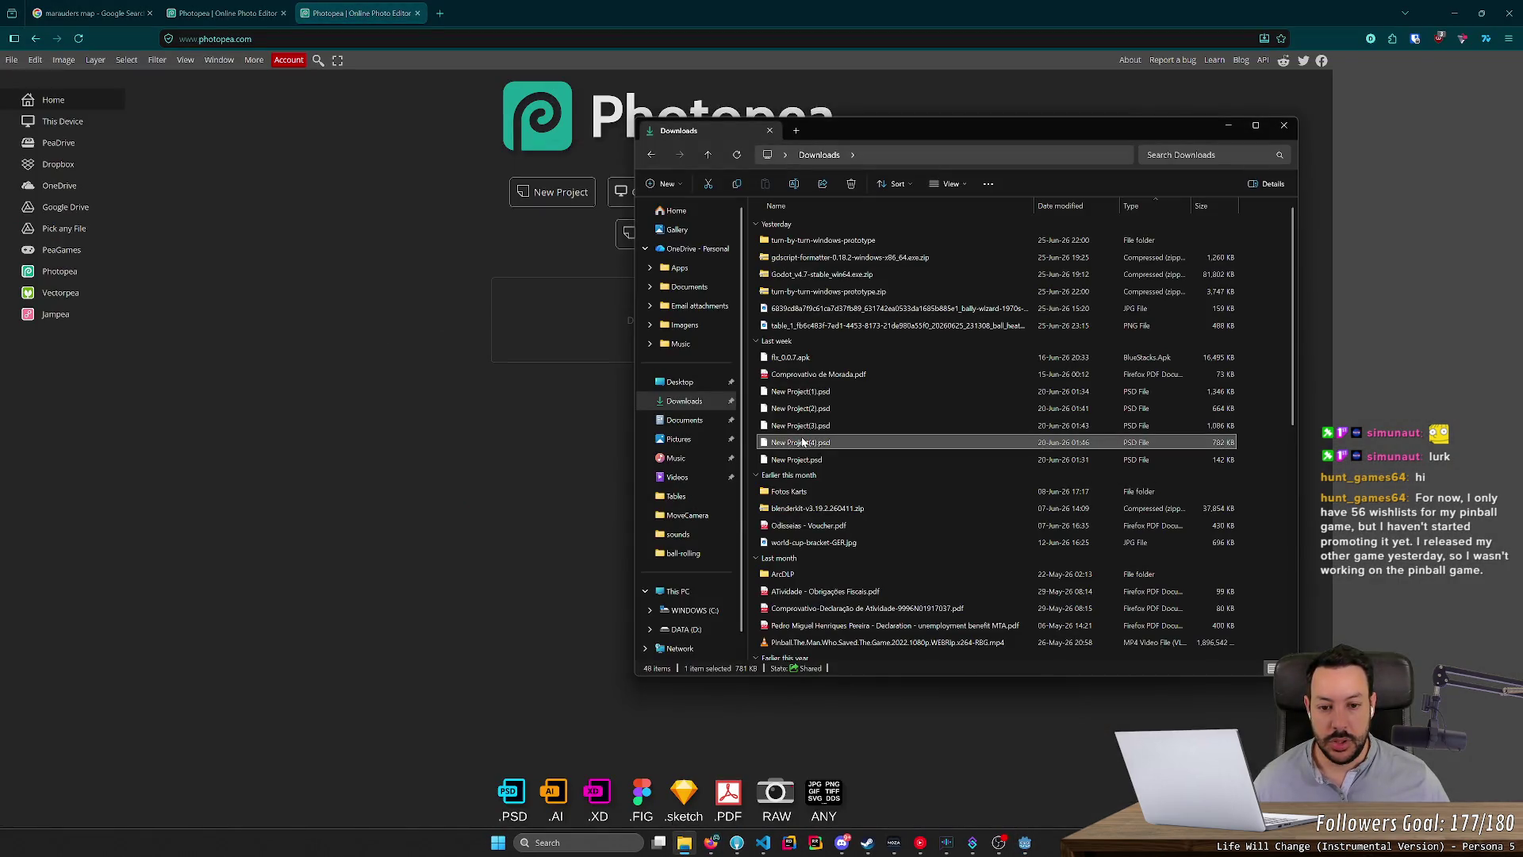
pyautogui.click(422, 359)
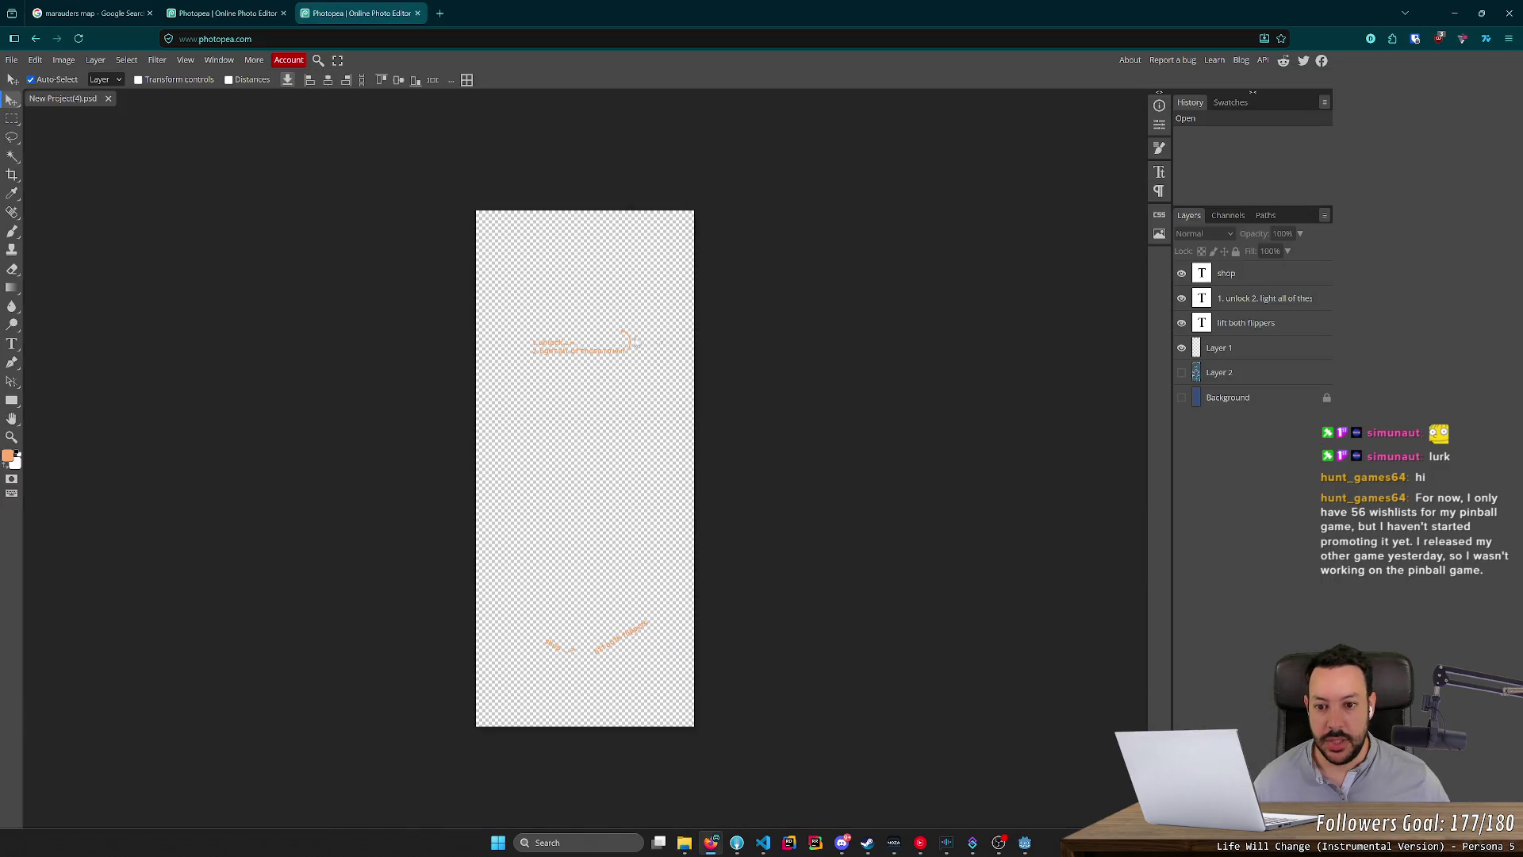
pyautogui.click(1239, 276)
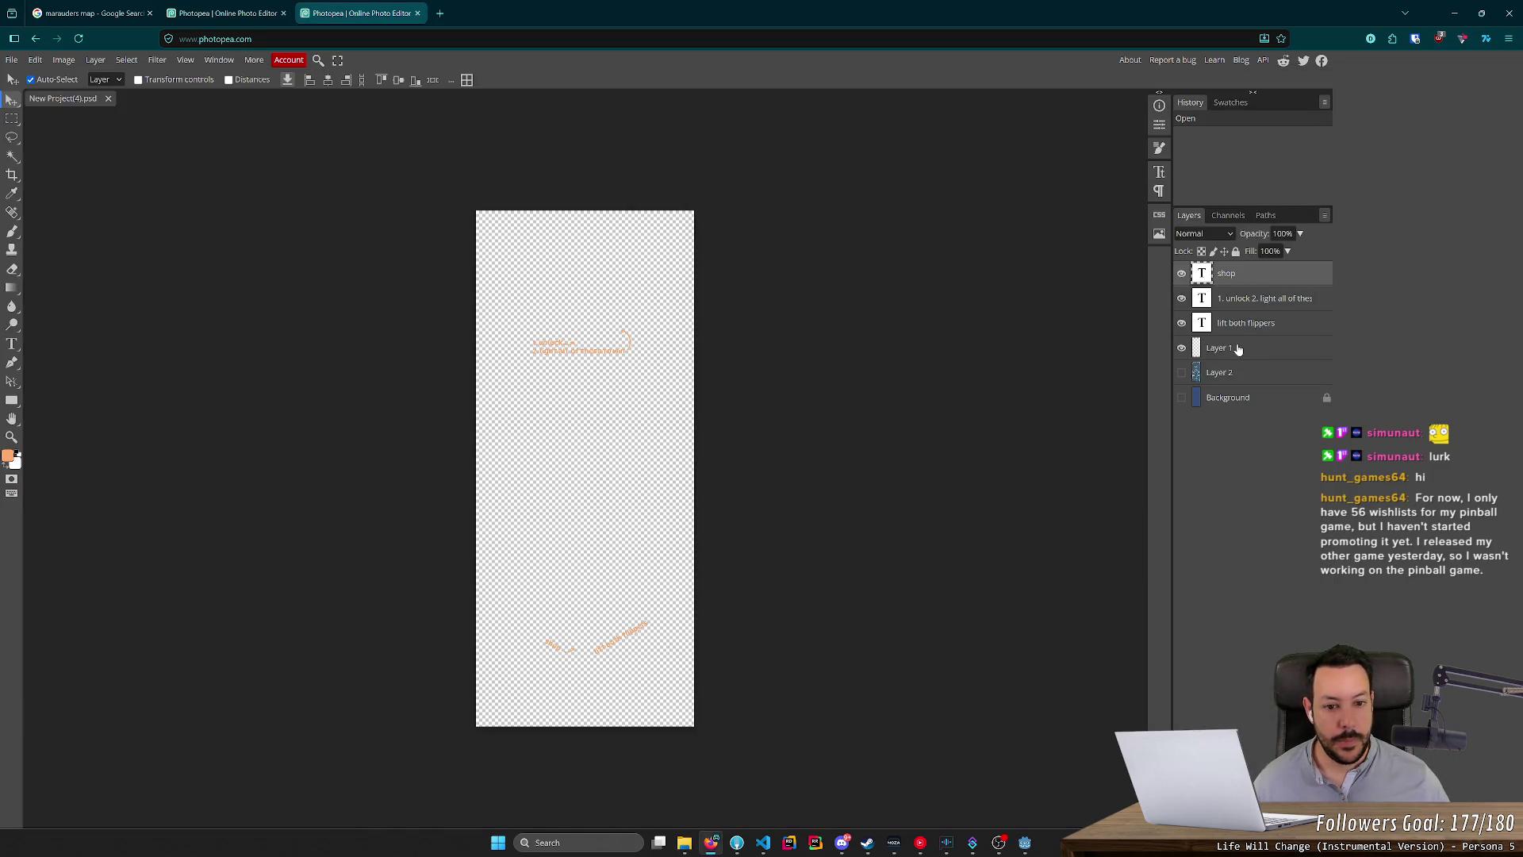
pyautogui.hotkey('ctrl', 'v')
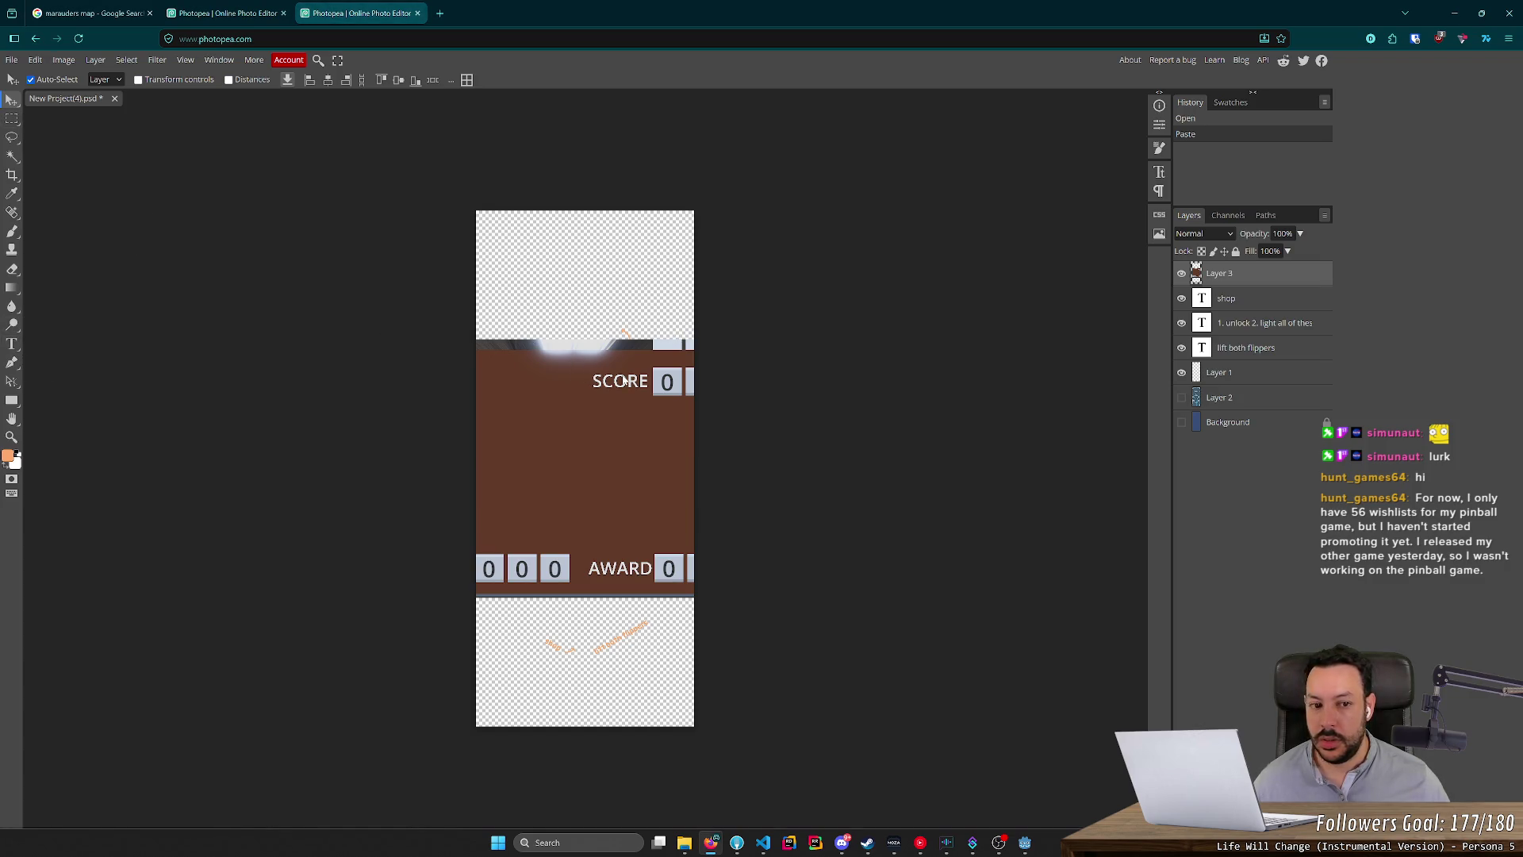
# Free-transform the pasted backboard screenshot to about 46% and align it to the canvas top edge.
pyautogui.hotkey('ctrl', 't')
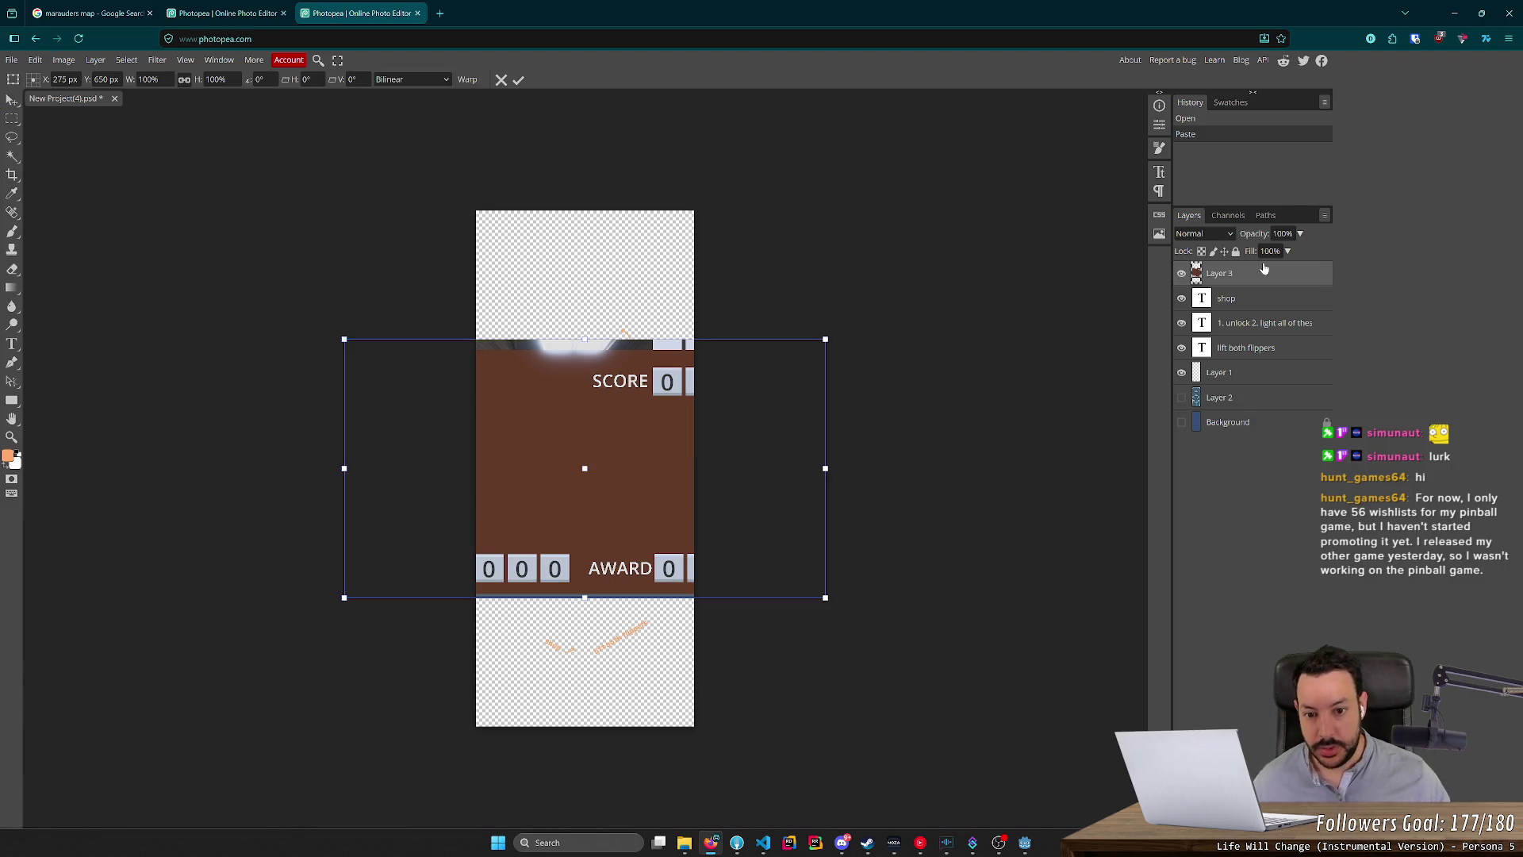
pyautogui.moveTo(825, 595); pyautogui.dragTo(561, 452)
pyautogui.moveTo(474, 414)
pyautogui.mouseDown()
pyautogui.moveTo(622, 278)
pyautogui.moveTo(604, 287)
pyautogui.mouseUp()
pyautogui.press('Left')
pyautogui.press('Left')
pyautogui.press('Left')
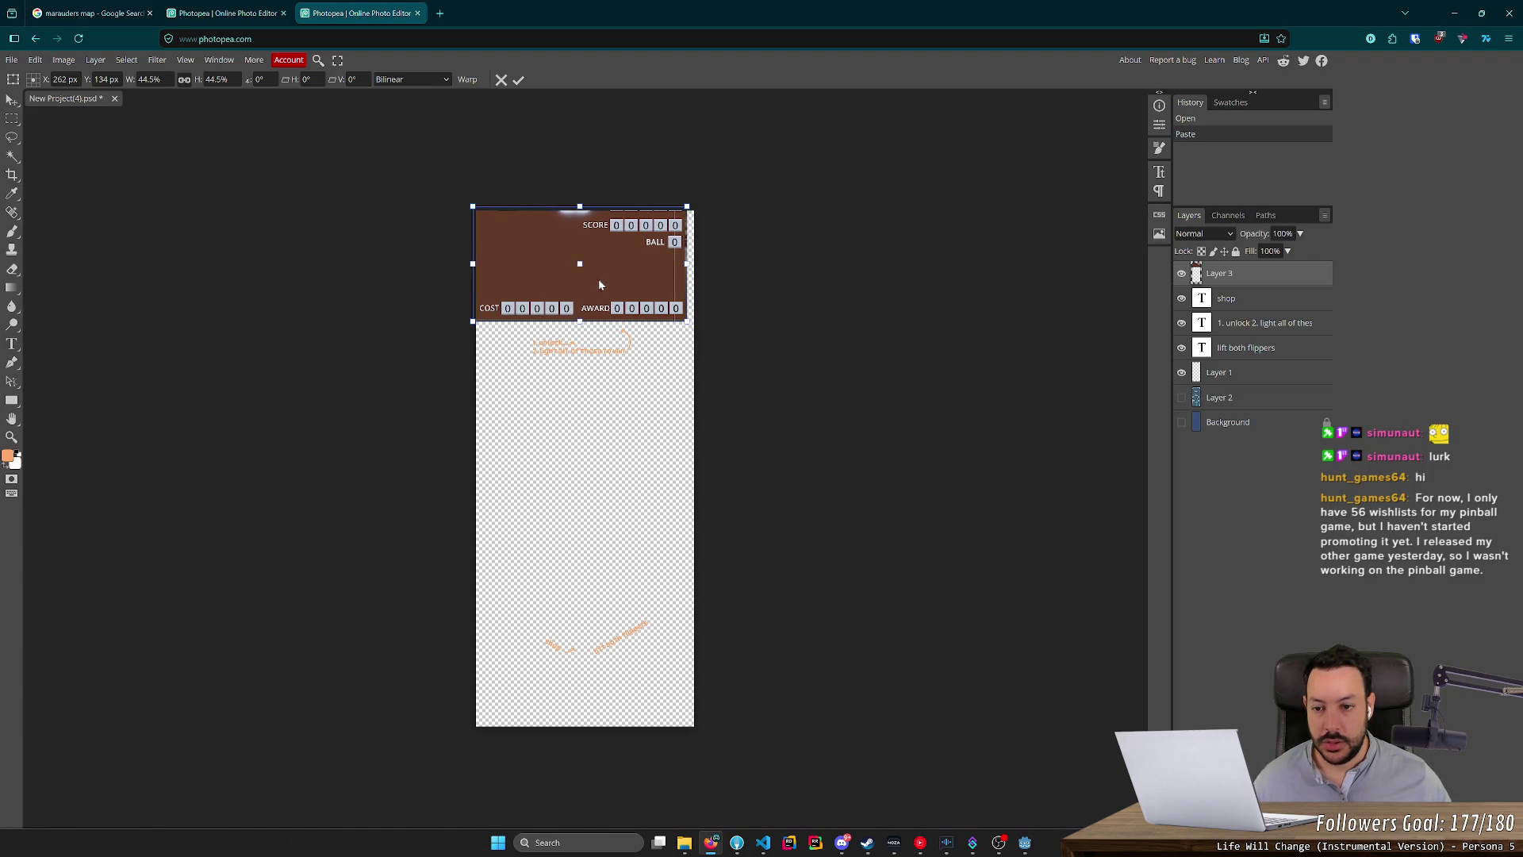
pyautogui.scroll(5, 603, 287)
pyautogui.moveTo(575, 295); pyautogui.dragTo(570, 293)
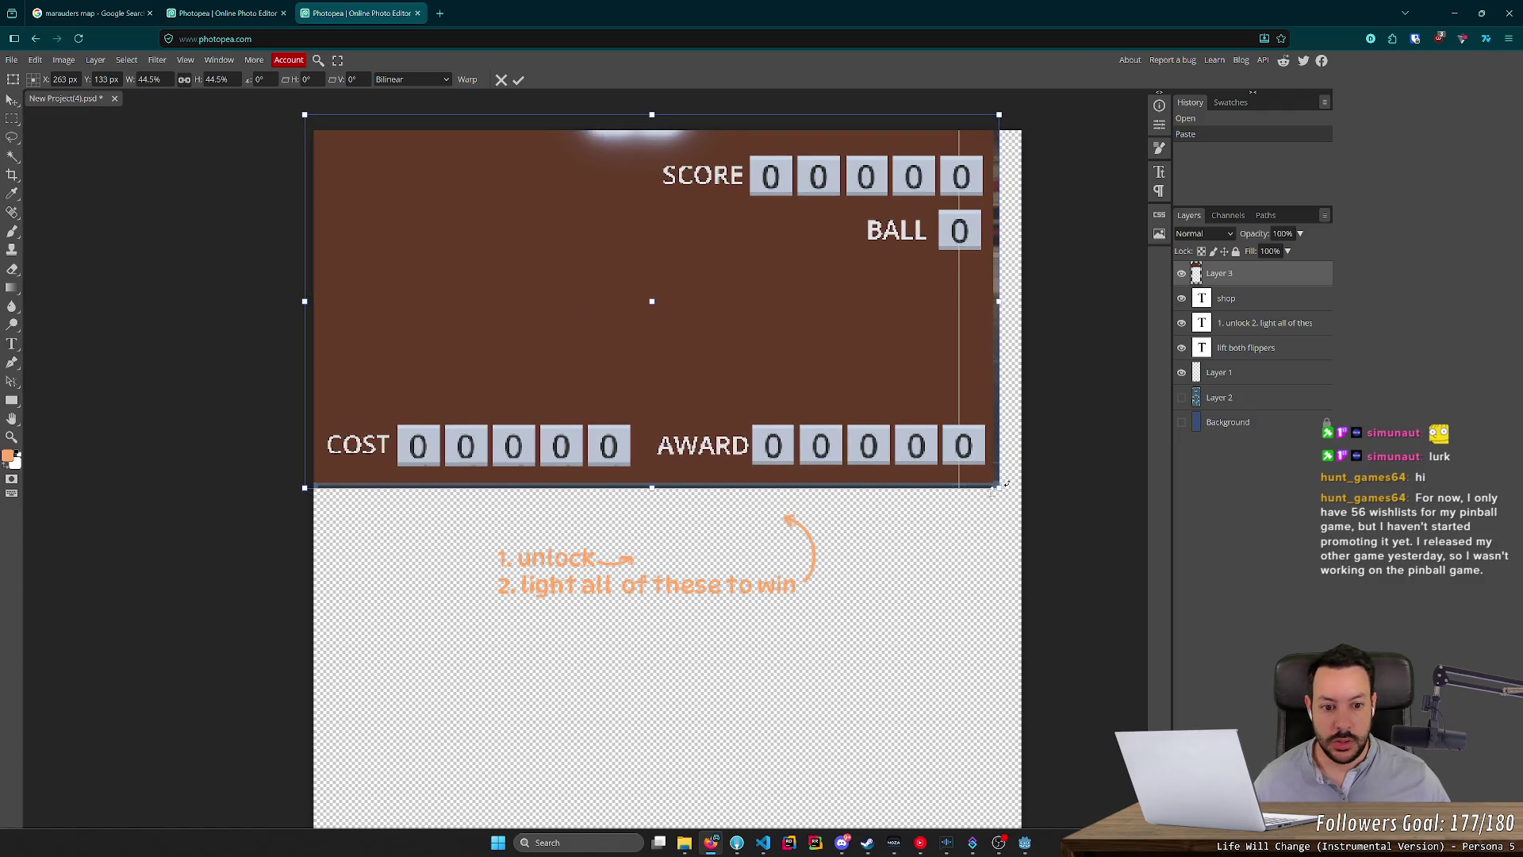
pyautogui.moveTo(997, 489)
pyautogui.mouseDown()
pyautogui.moveTo(1012, 483)
pyautogui.moveTo(1024, 515)
pyautogui.mouseUp()
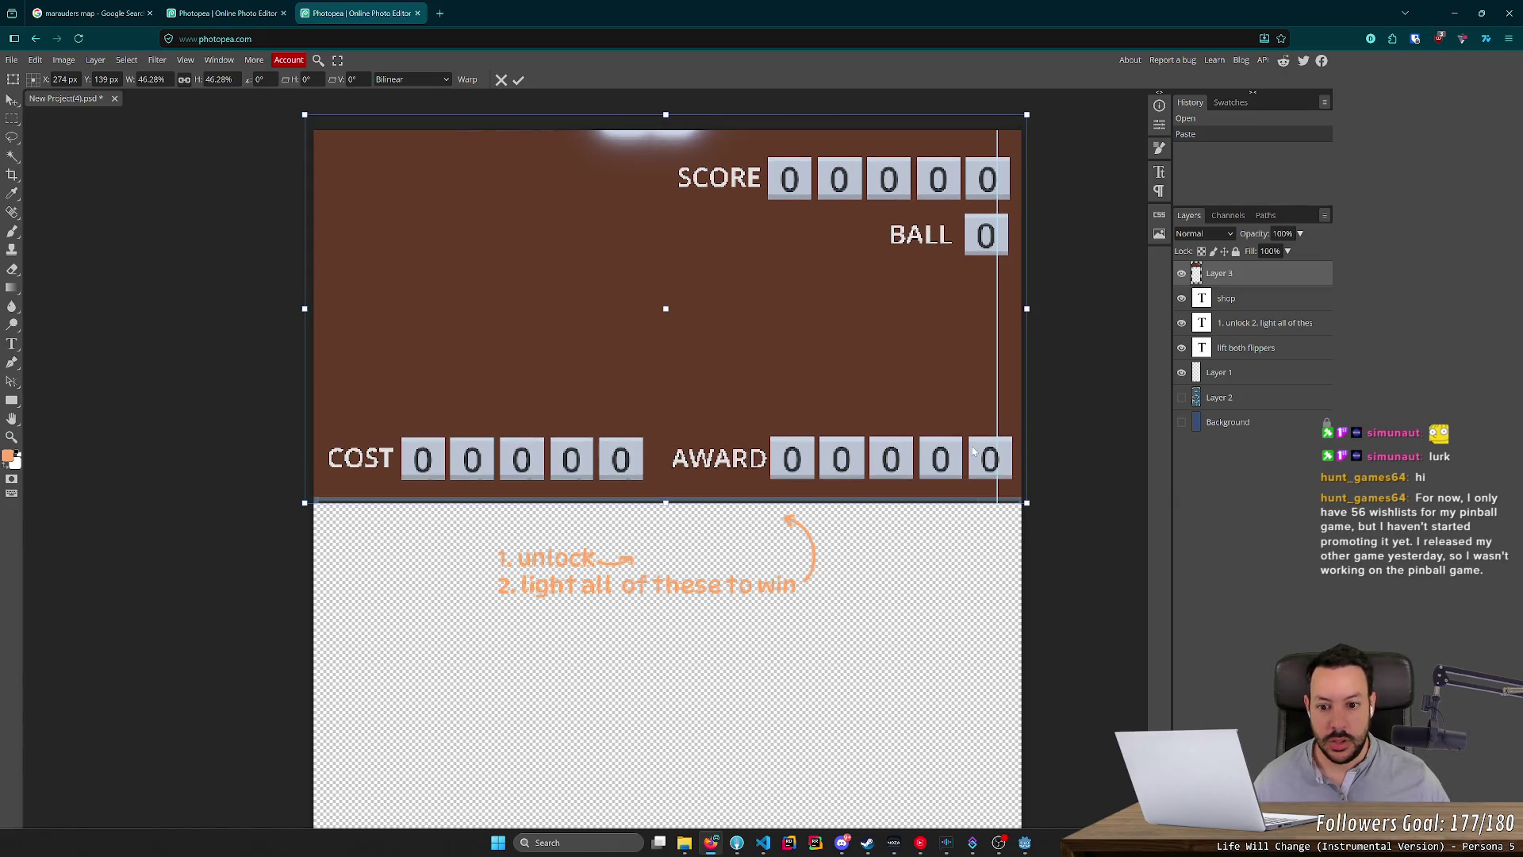
pyautogui.scroll(-7, 974, 450)
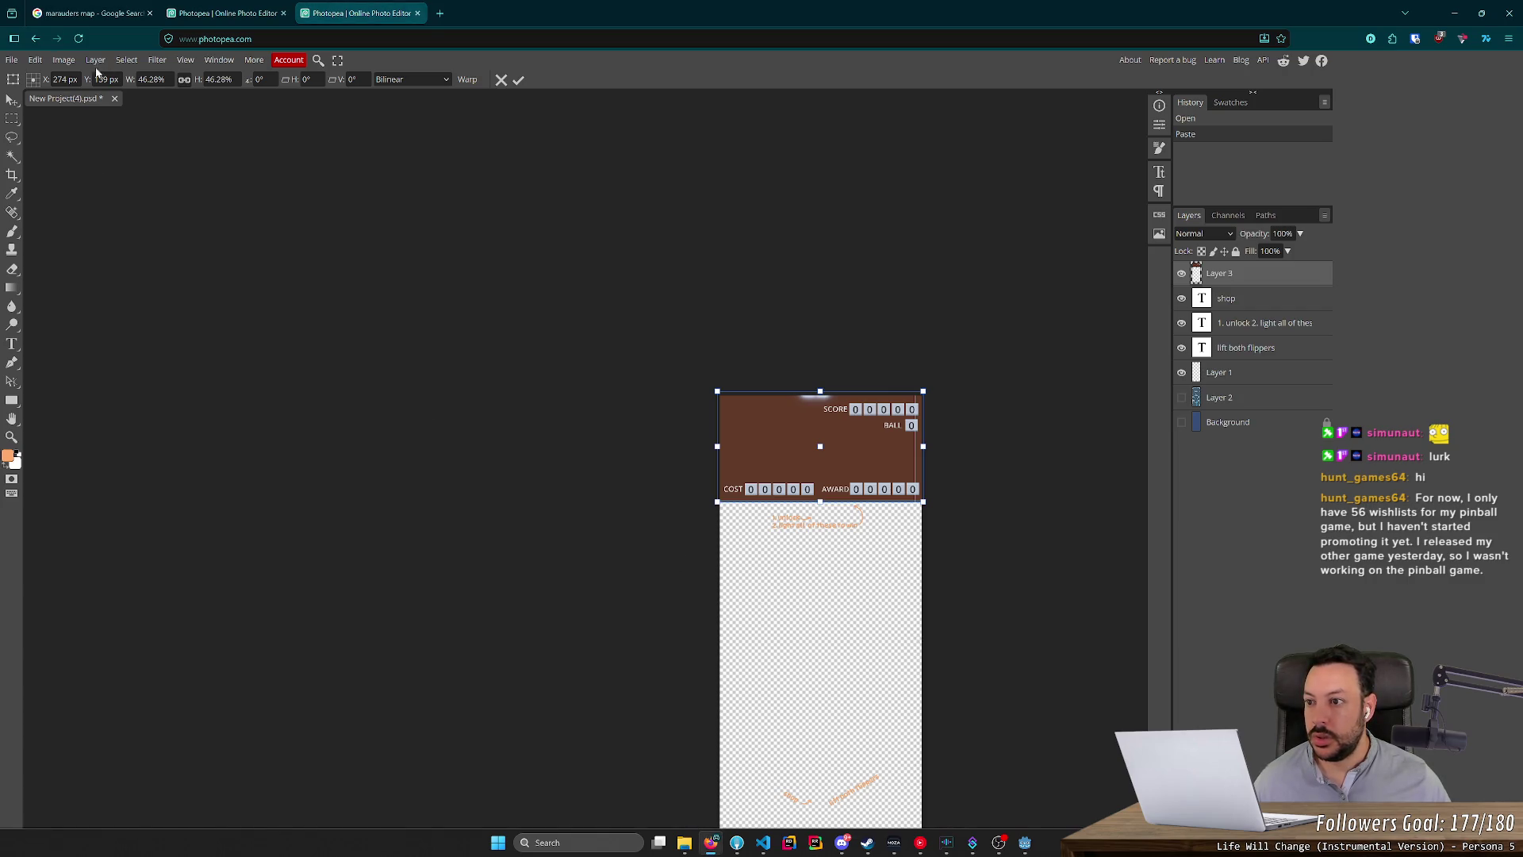
pyautogui.click(9, 108)
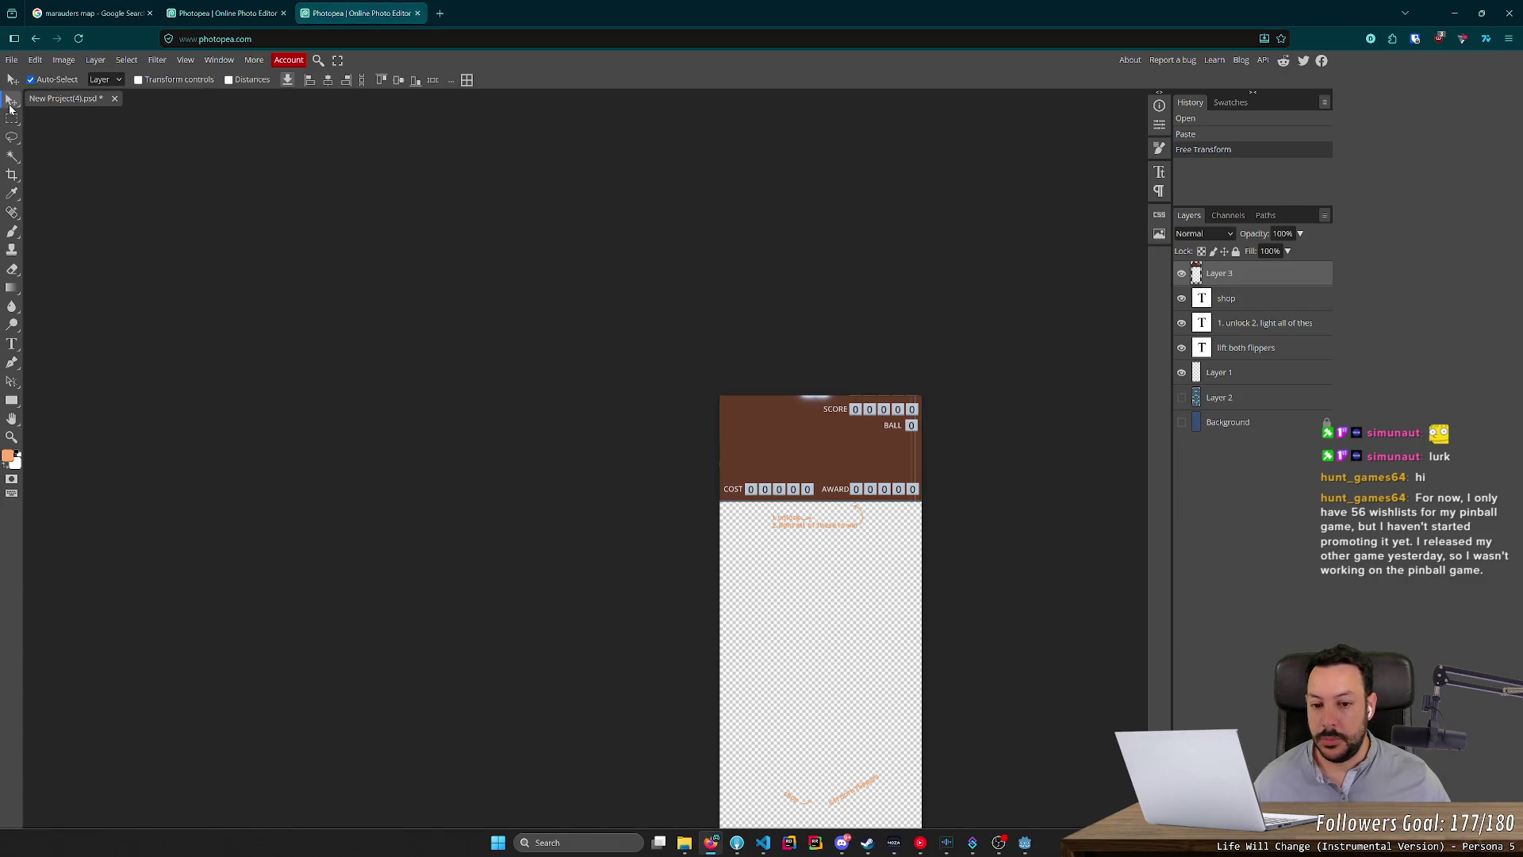
# Crop the canvas's bottom edge up to the backboard's lower edge.
pyautogui.click(63, 59)
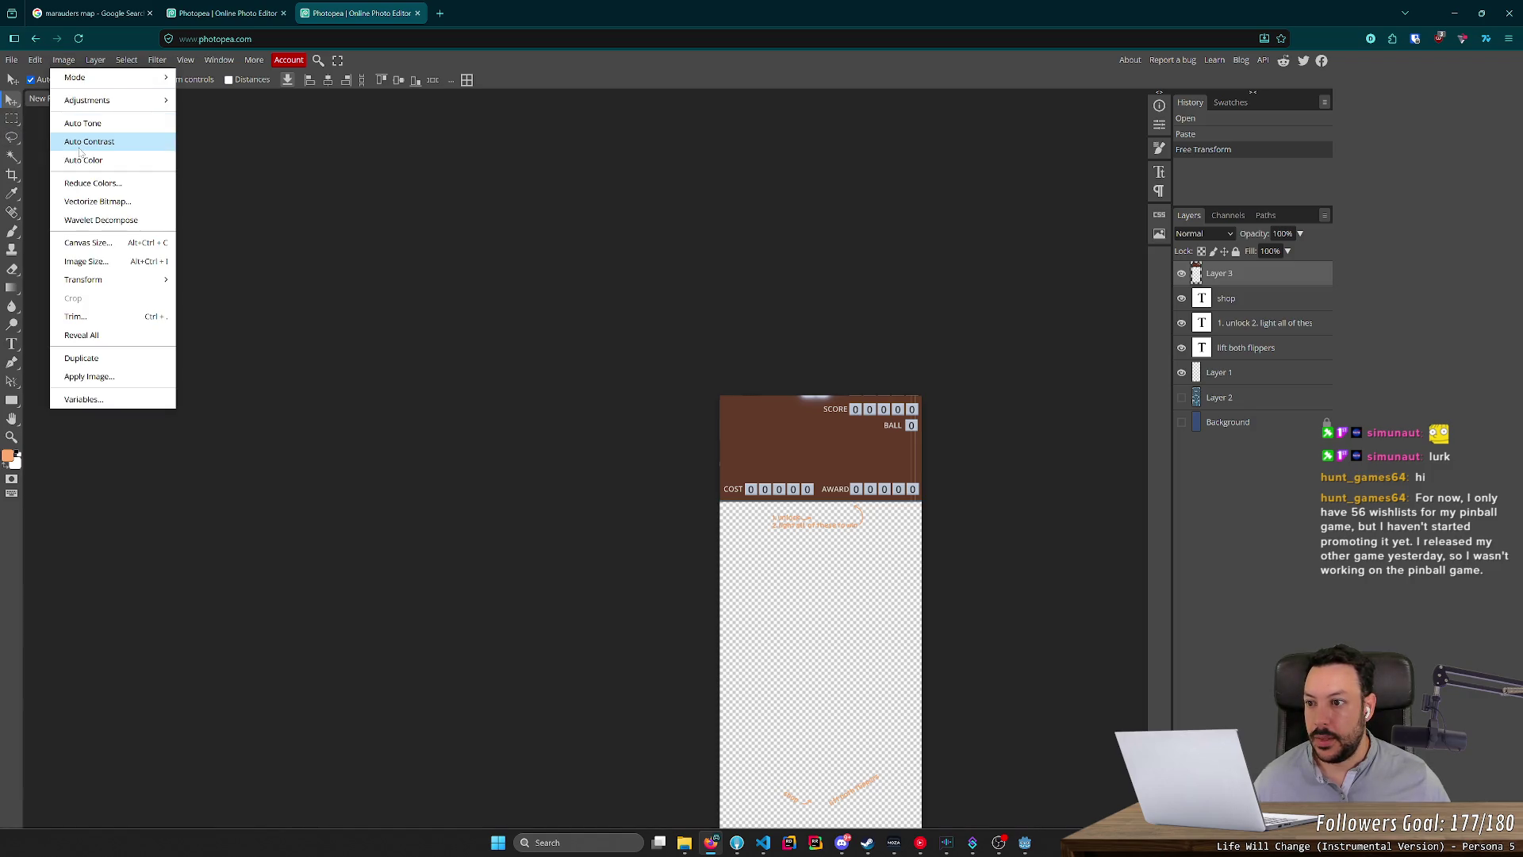
pyautogui.click(13, 177)
pyautogui.scroll(-3, 824, 643)
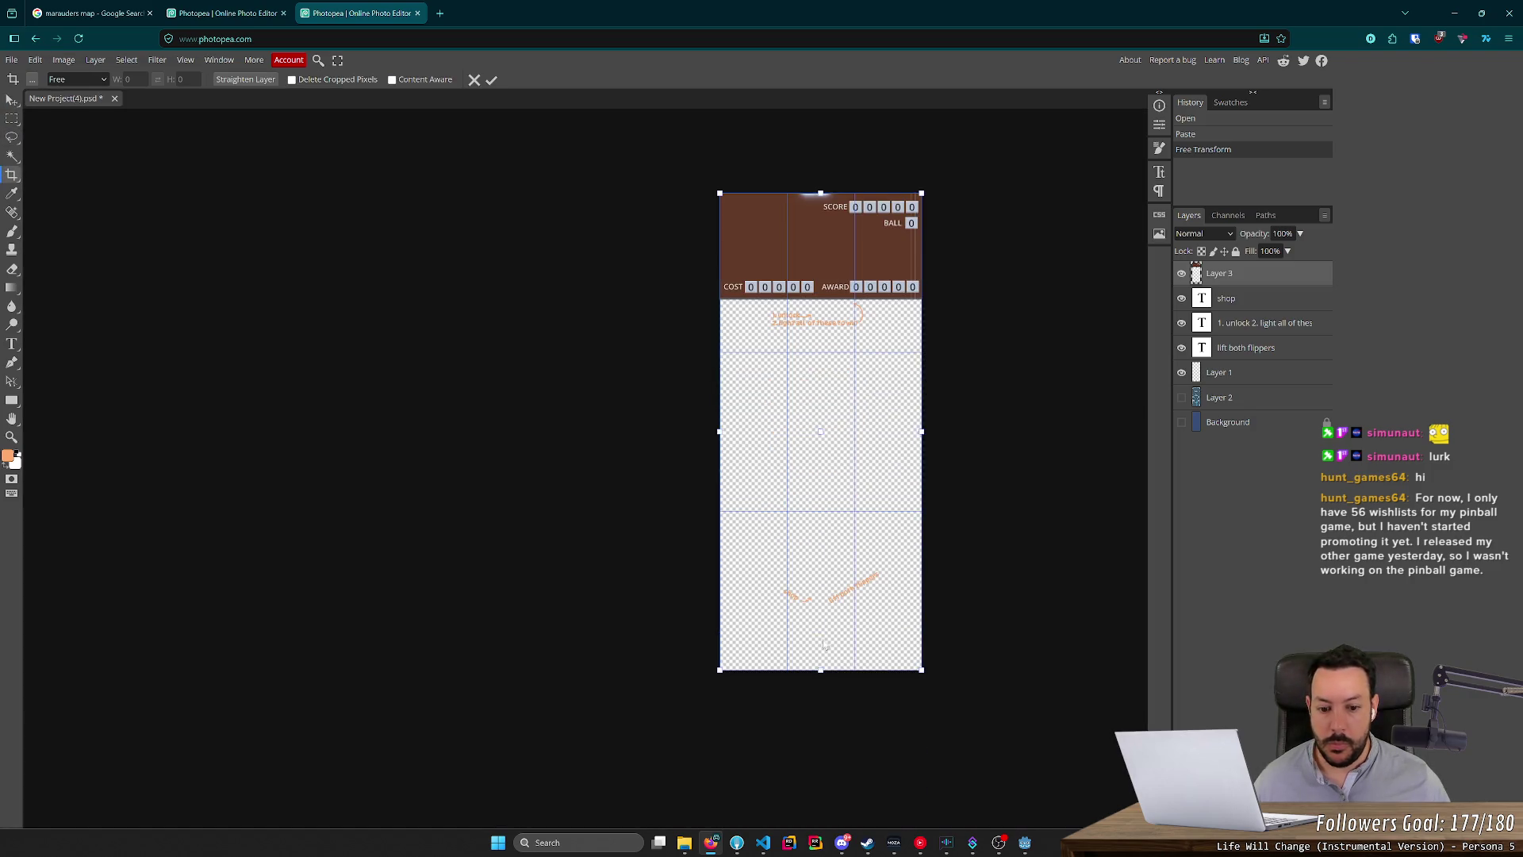
pyautogui.moveTo(826, 668); pyautogui.dragTo(911, 298)
pyautogui.scroll(8, 743, 533)
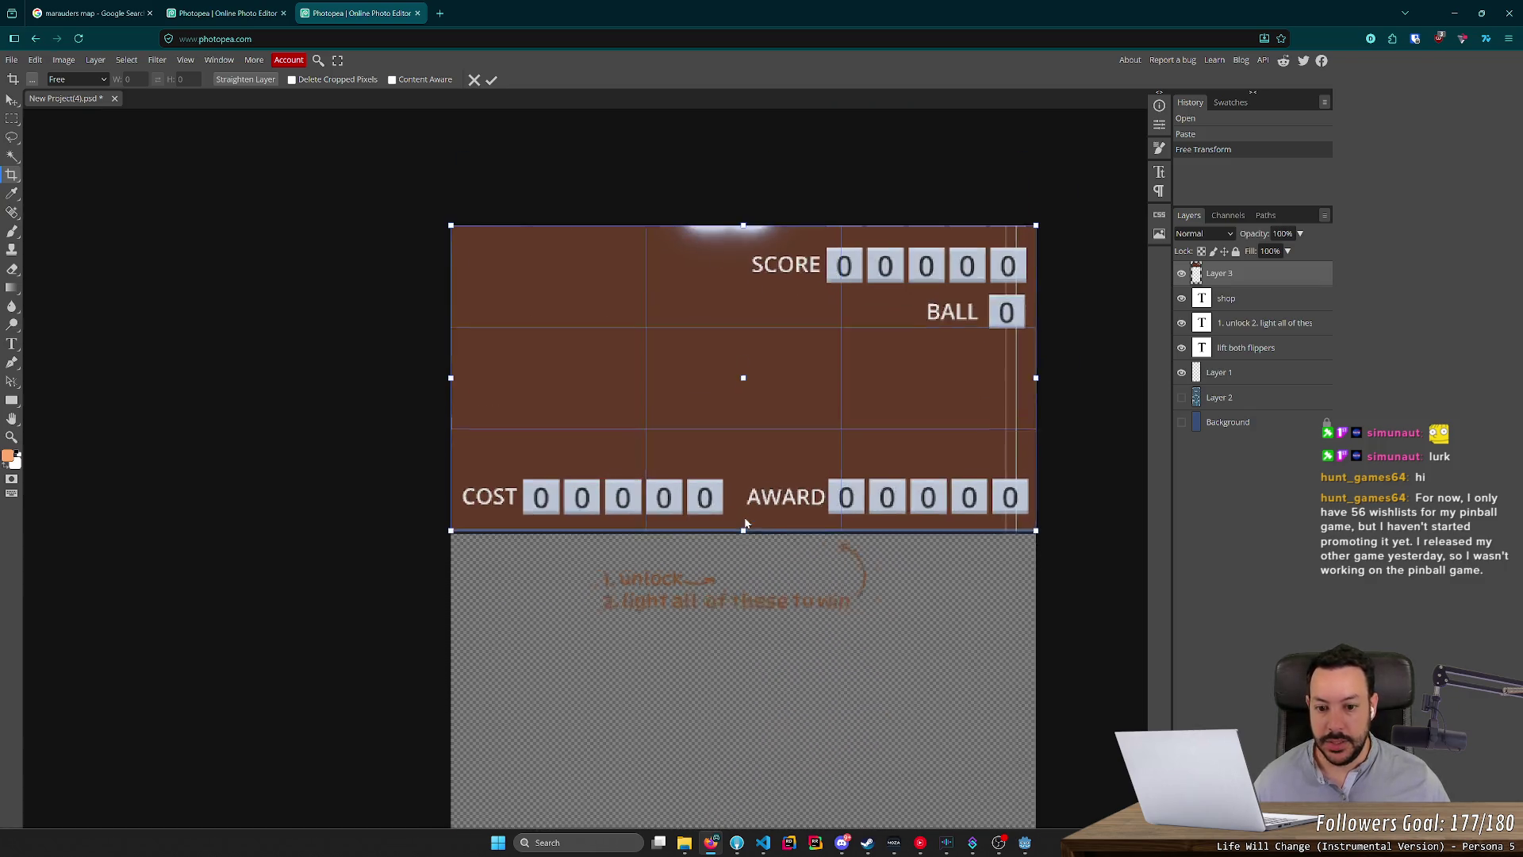
pyautogui.scroll(1, 742, 536)
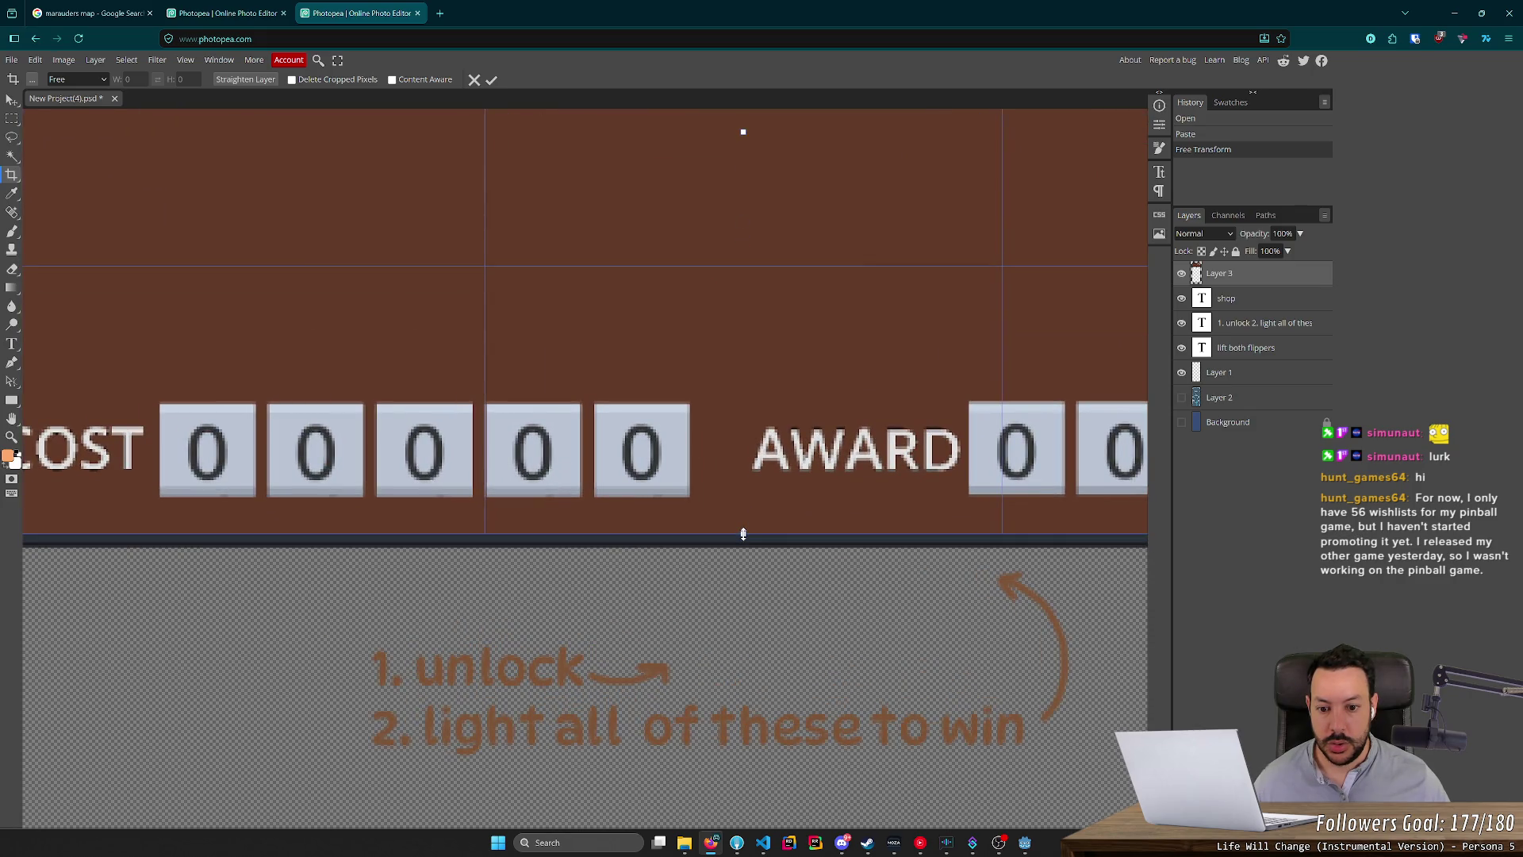
pyautogui.scroll(-3, 753, 533)
pyautogui.press('Return')
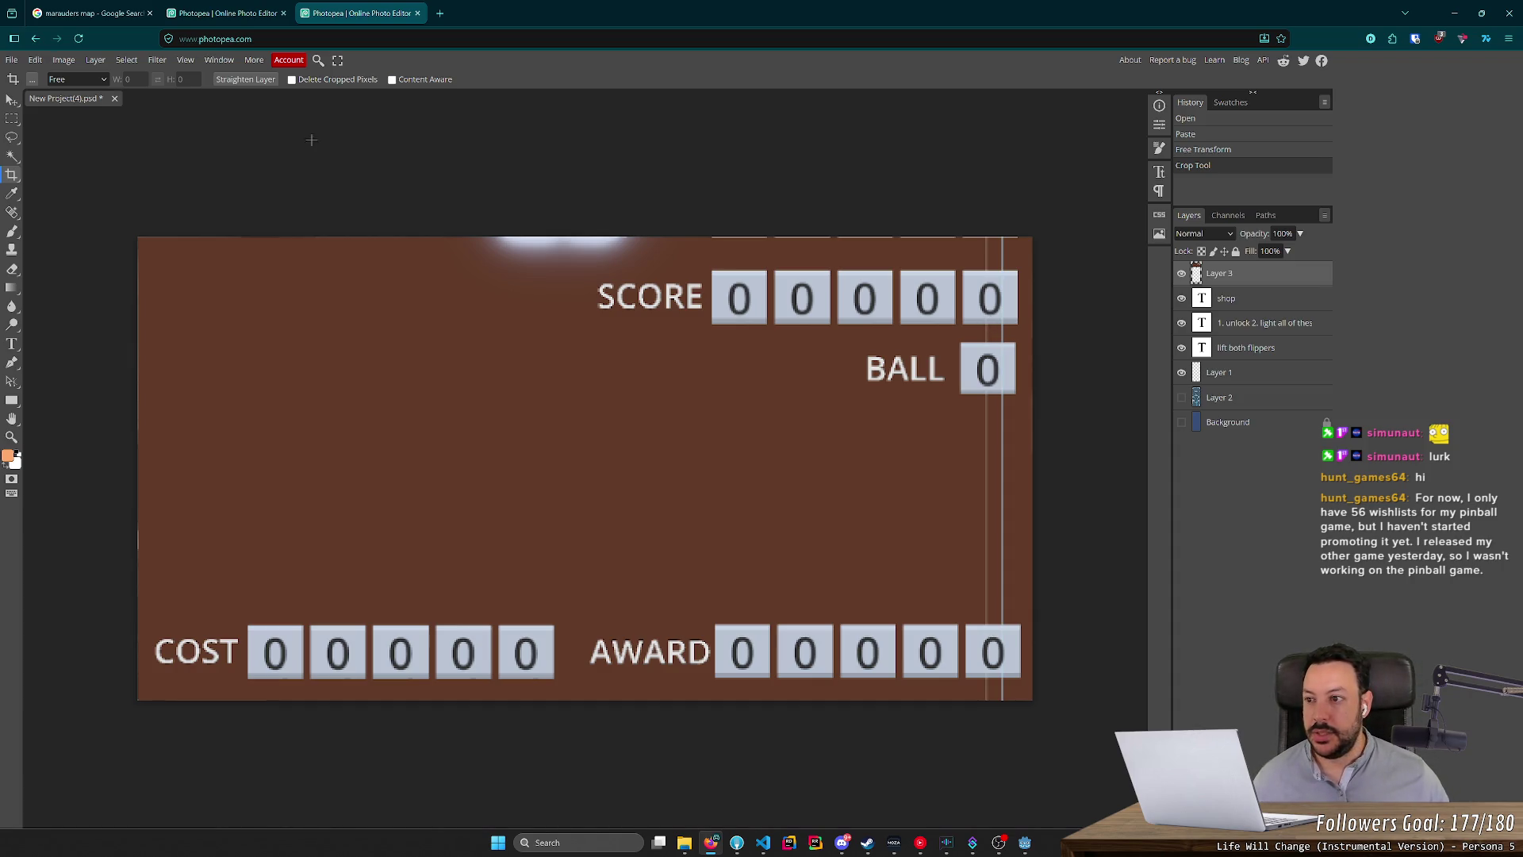
# Nudge the backboard layer up and recrop tighter to about 550 × 285 px.
pyautogui.click(11, 99)
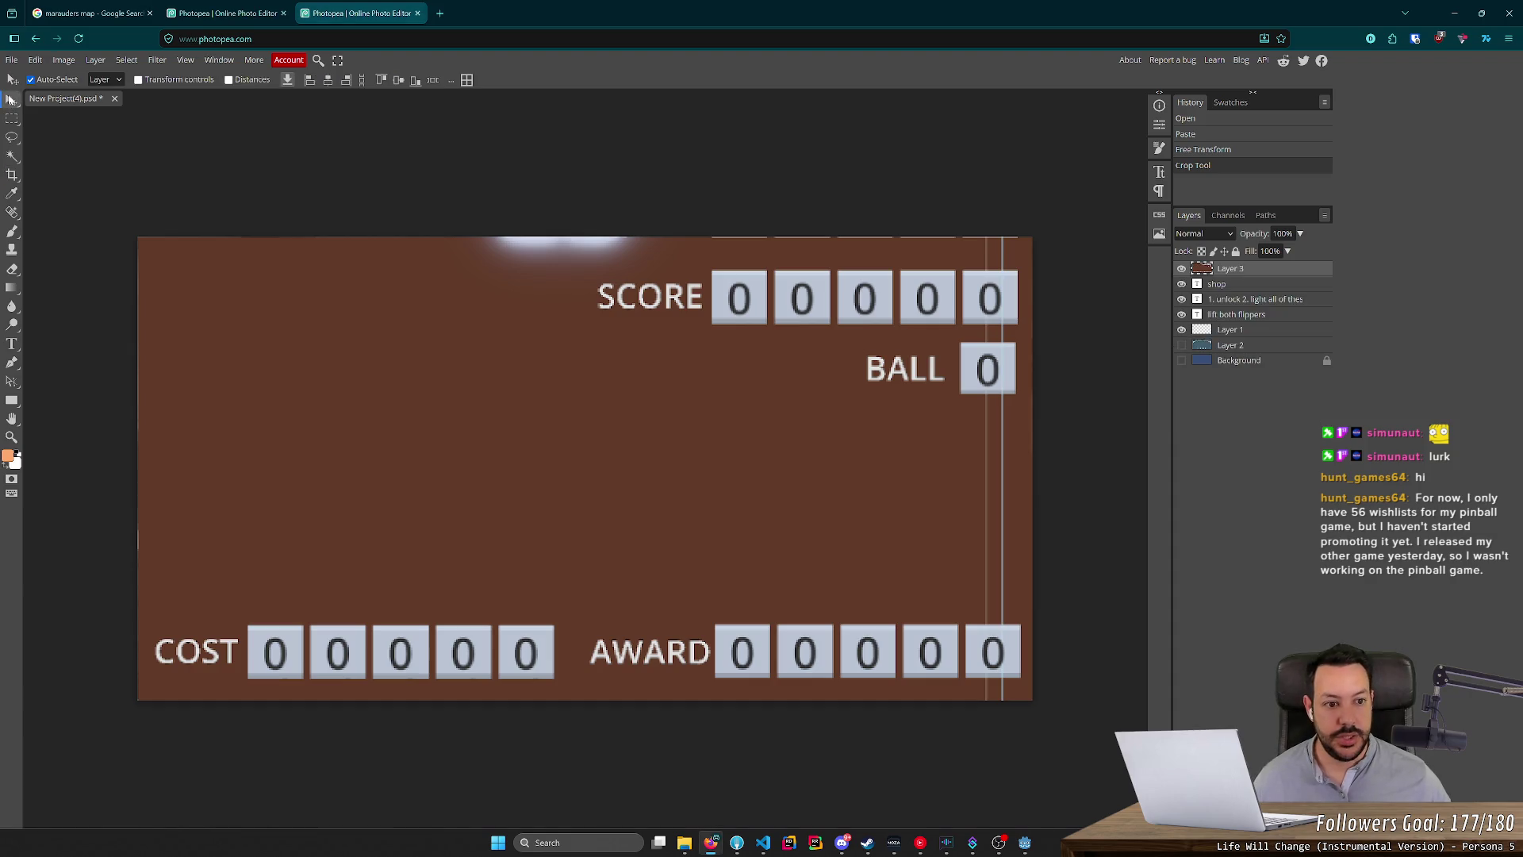
pyautogui.press('Up')
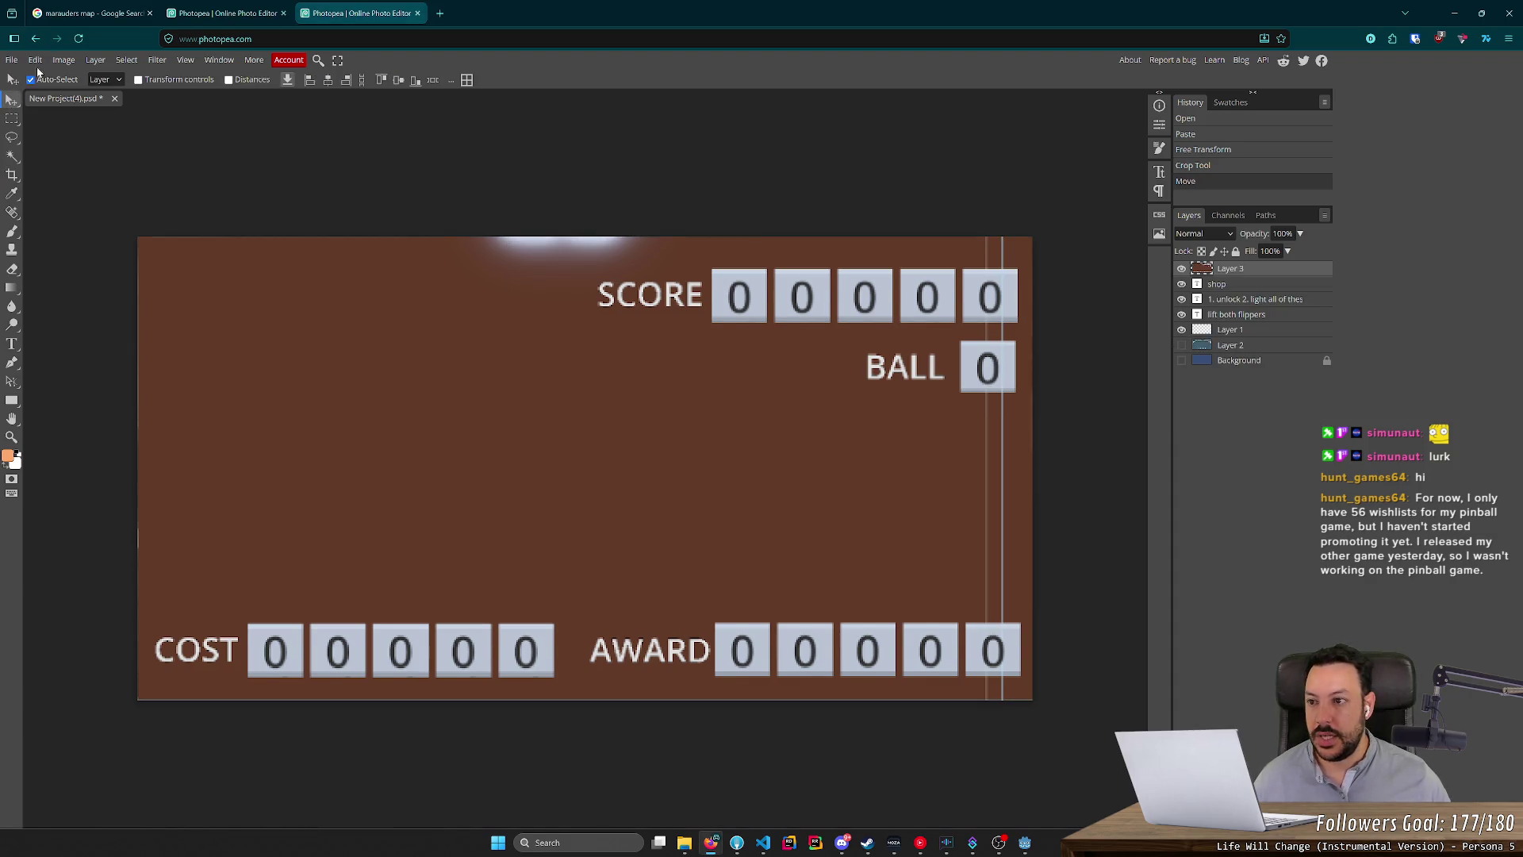
pyautogui.click(12, 174)
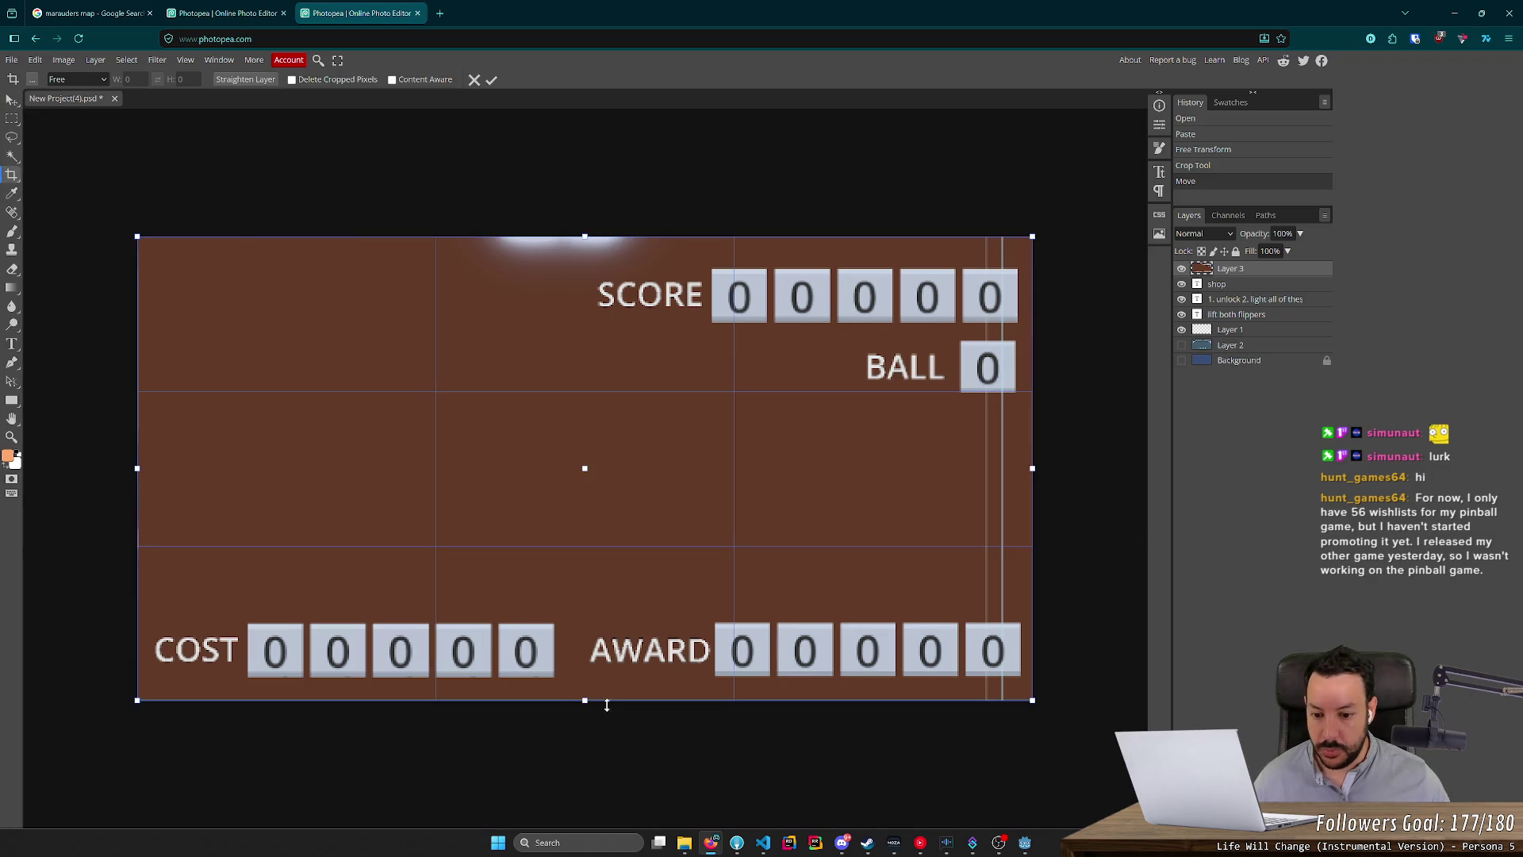
pyautogui.moveTo(583, 703); pyautogui.dragTo(592, 679)
pyautogui.scroll(3, 582, 706)
pyautogui.scroll(3, 581, 706)
pyautogui.press('Return')
pyautogui.scroll(-4, 595, 680)
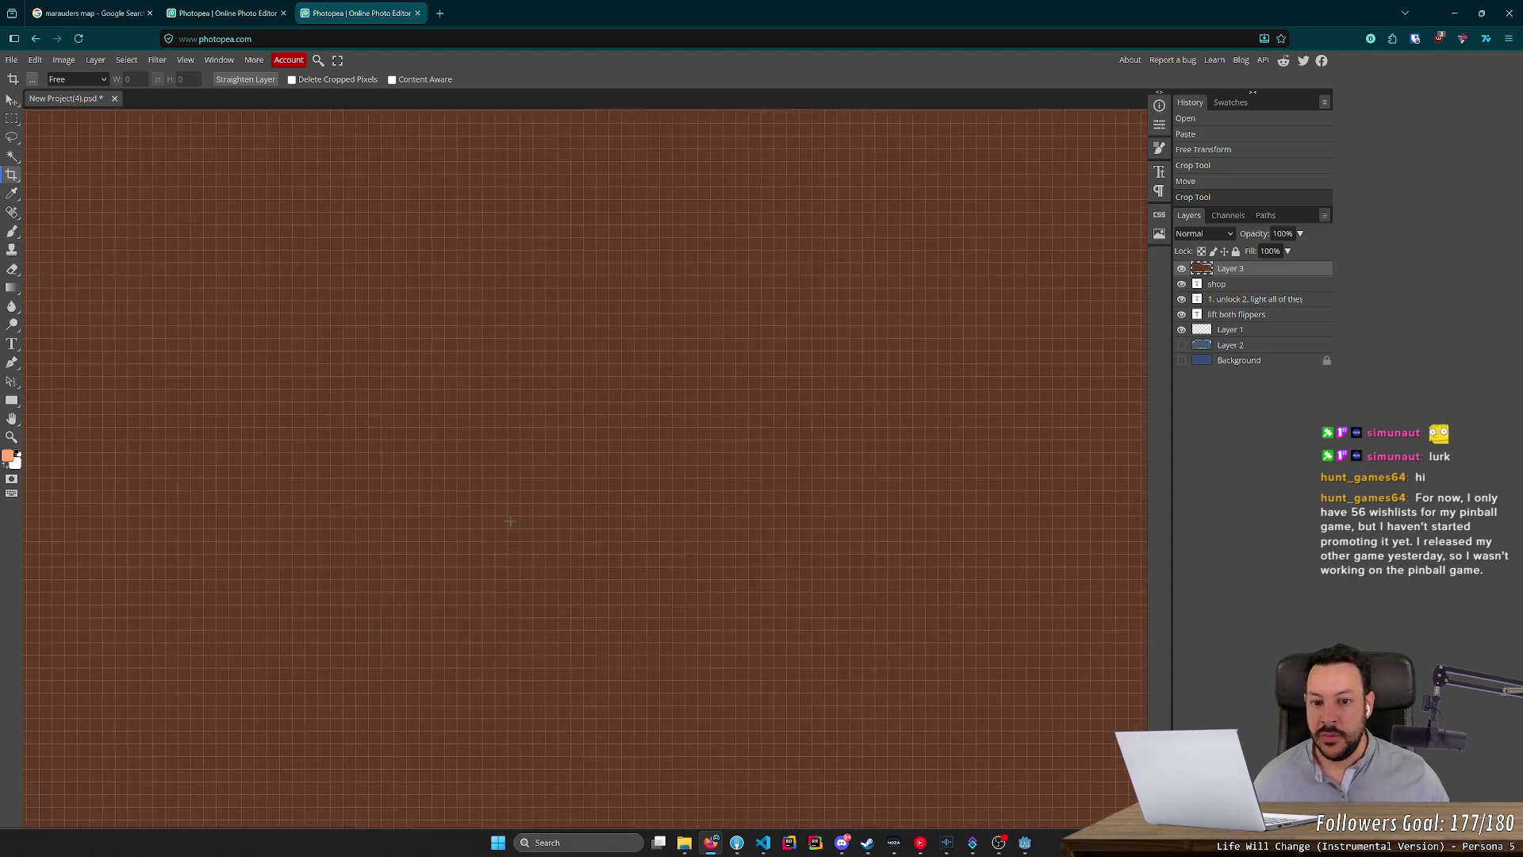
pyautogui.scroll(-3, 519, 517)
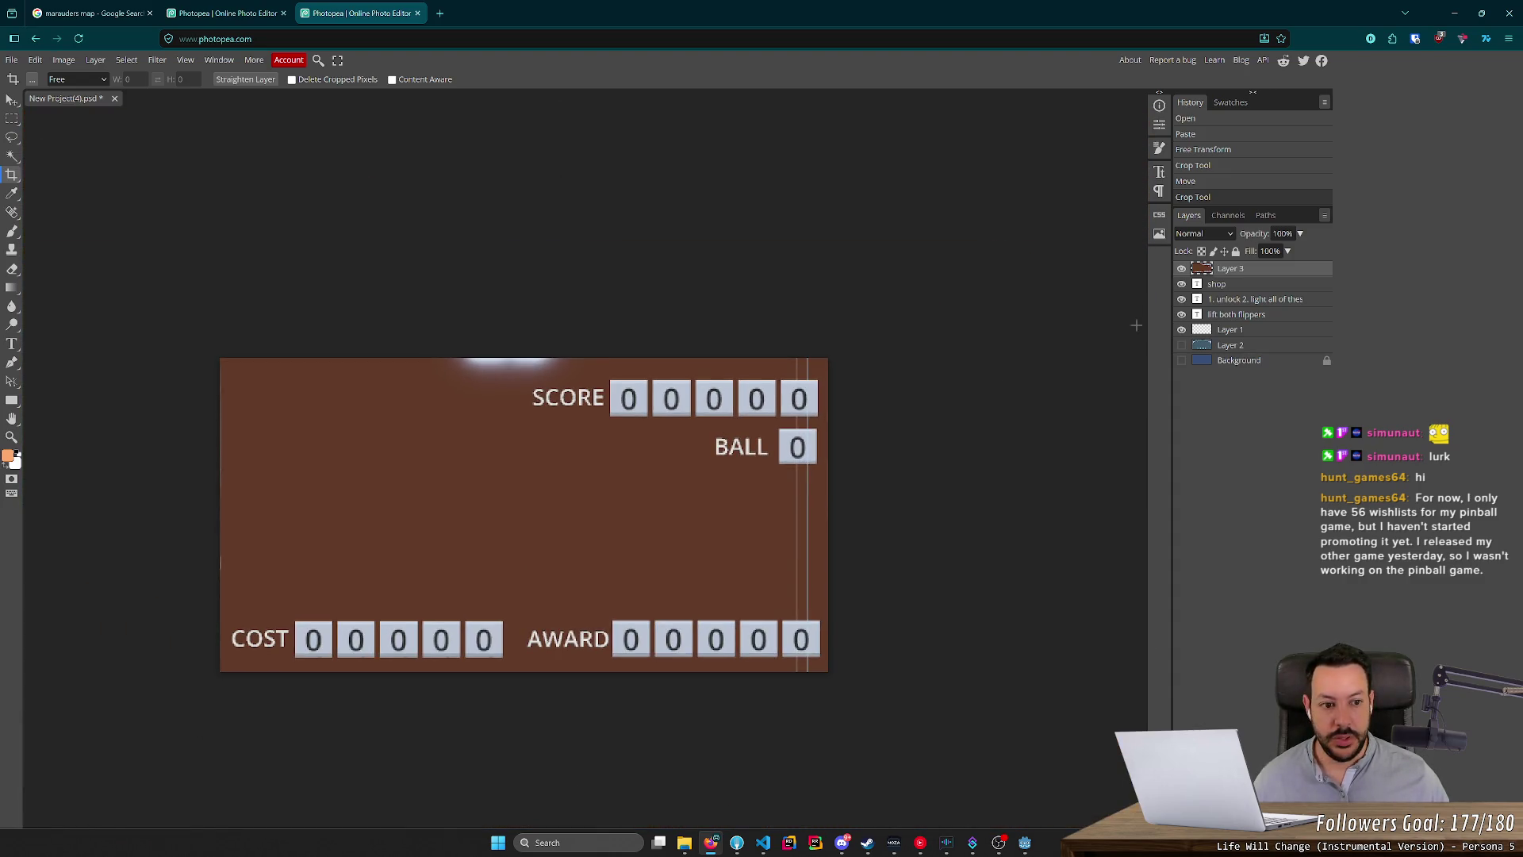
# Move Layer 3 beneath Layer 1 and delete Layer 2.
pyautogui.moveTo(1256, 332)
pyautogui.mouseDown()
pyautogui.moveTo(1231, 321)
pyautogui.moveTo(1241, 296)
pyautogui.moveTo(1263, 357)
pyautogui.mouseUp()
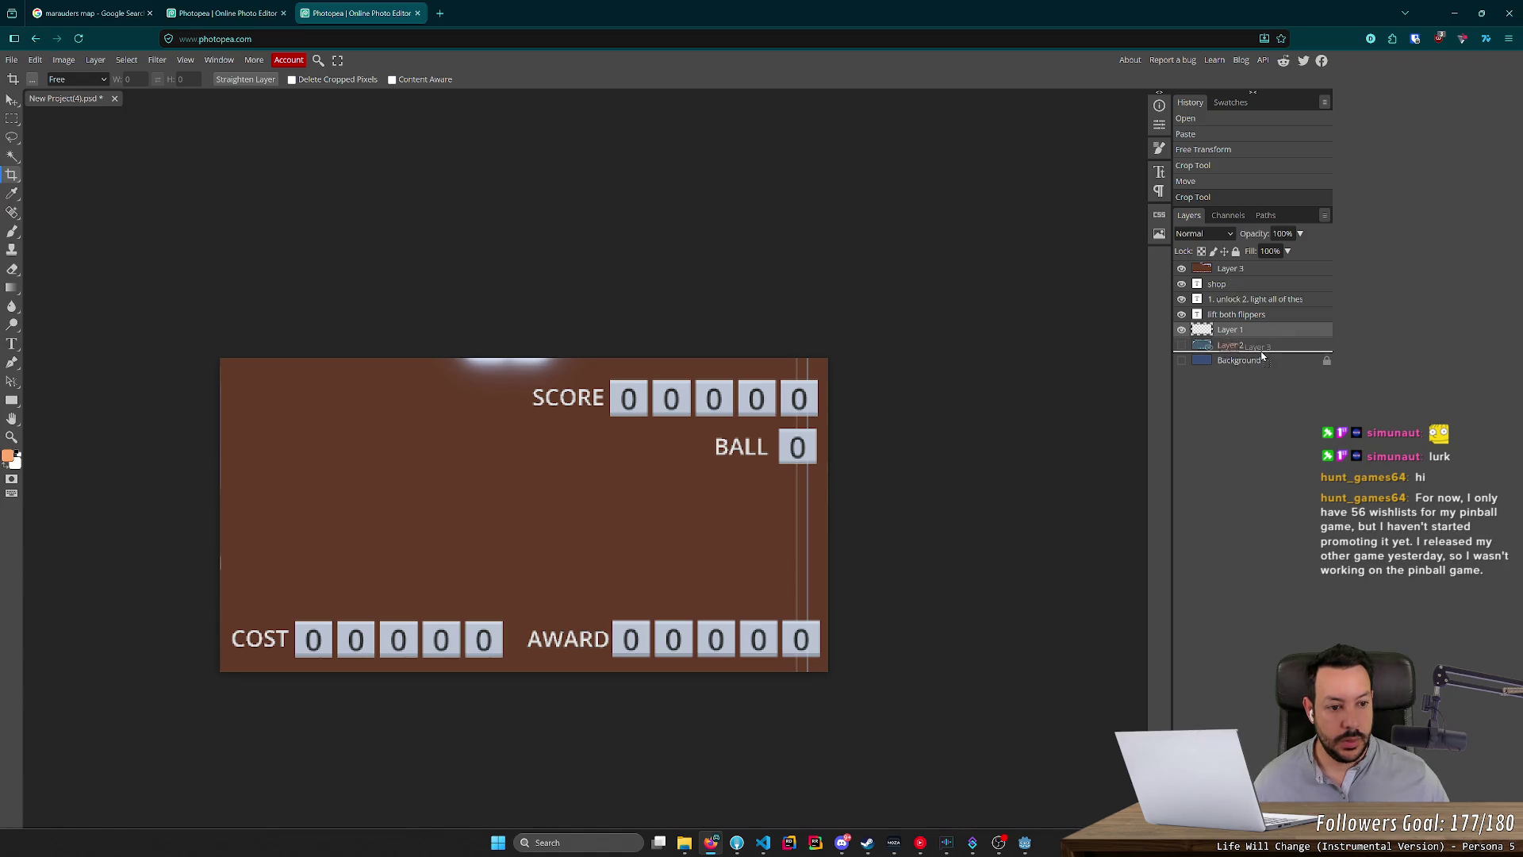
pyautogui.moveTo(1262, 355); pyautogui.dragTo(1261, 349)
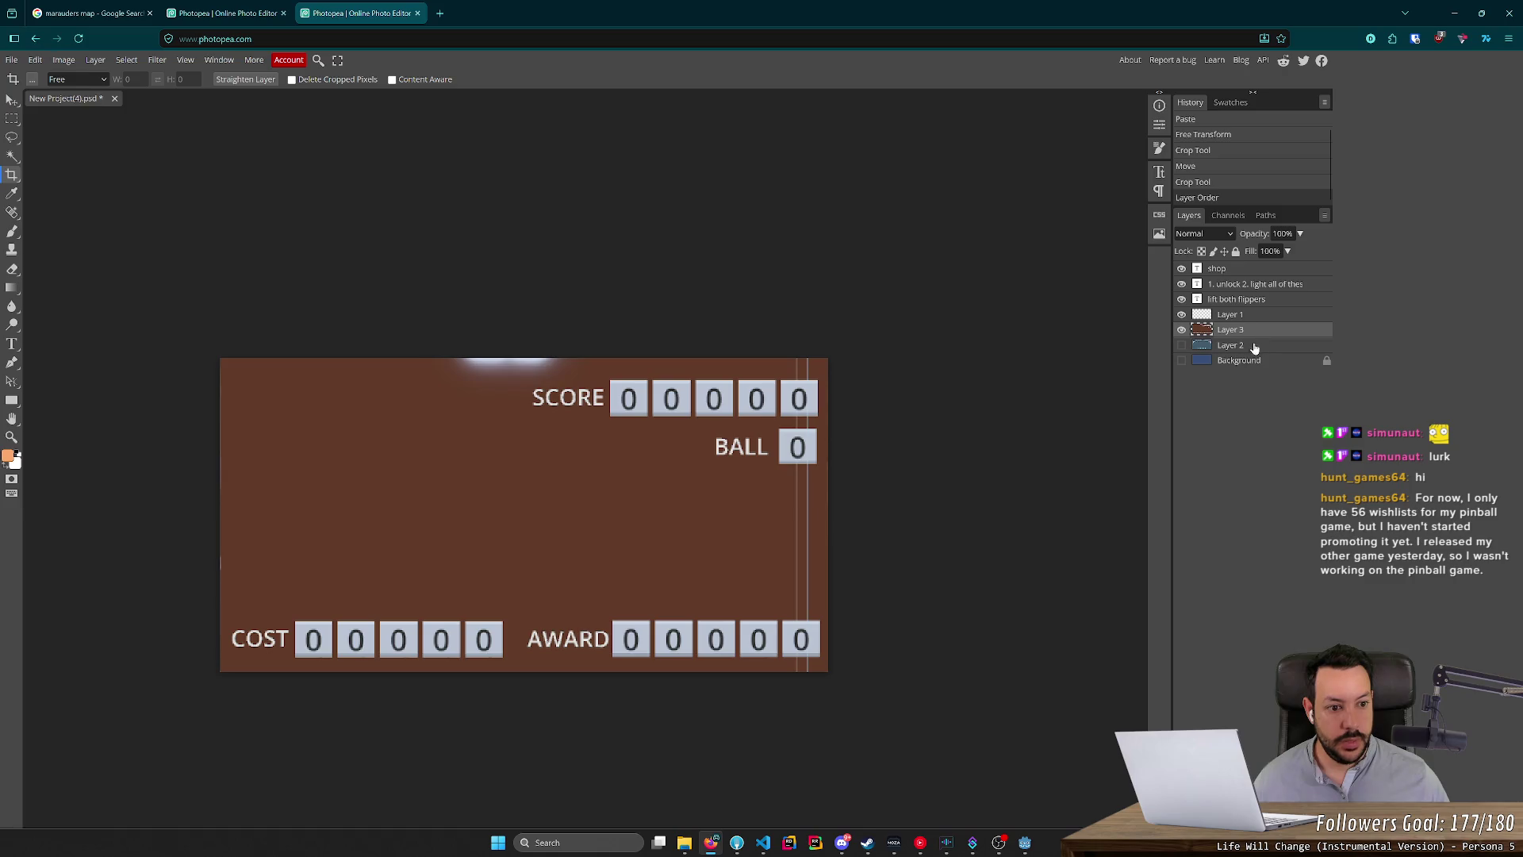
pyautogui.click(1278, 348)
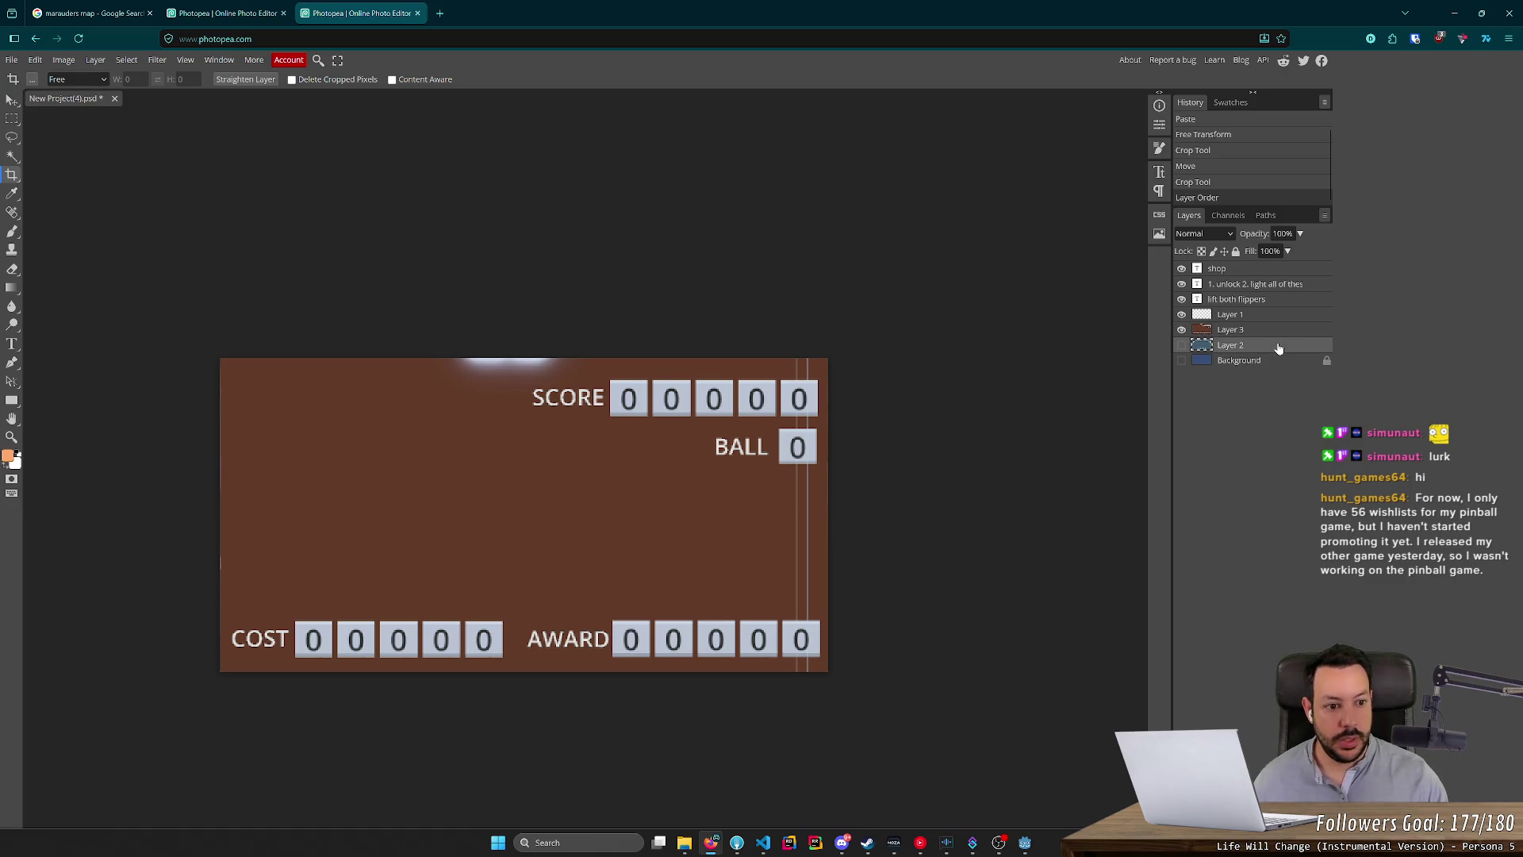
pyautogui.press('Delete')
# Delete the shop, step-list and 'lift both flippers' text layers, then return to the playfield document.
pyautogui.click(1242, 300)
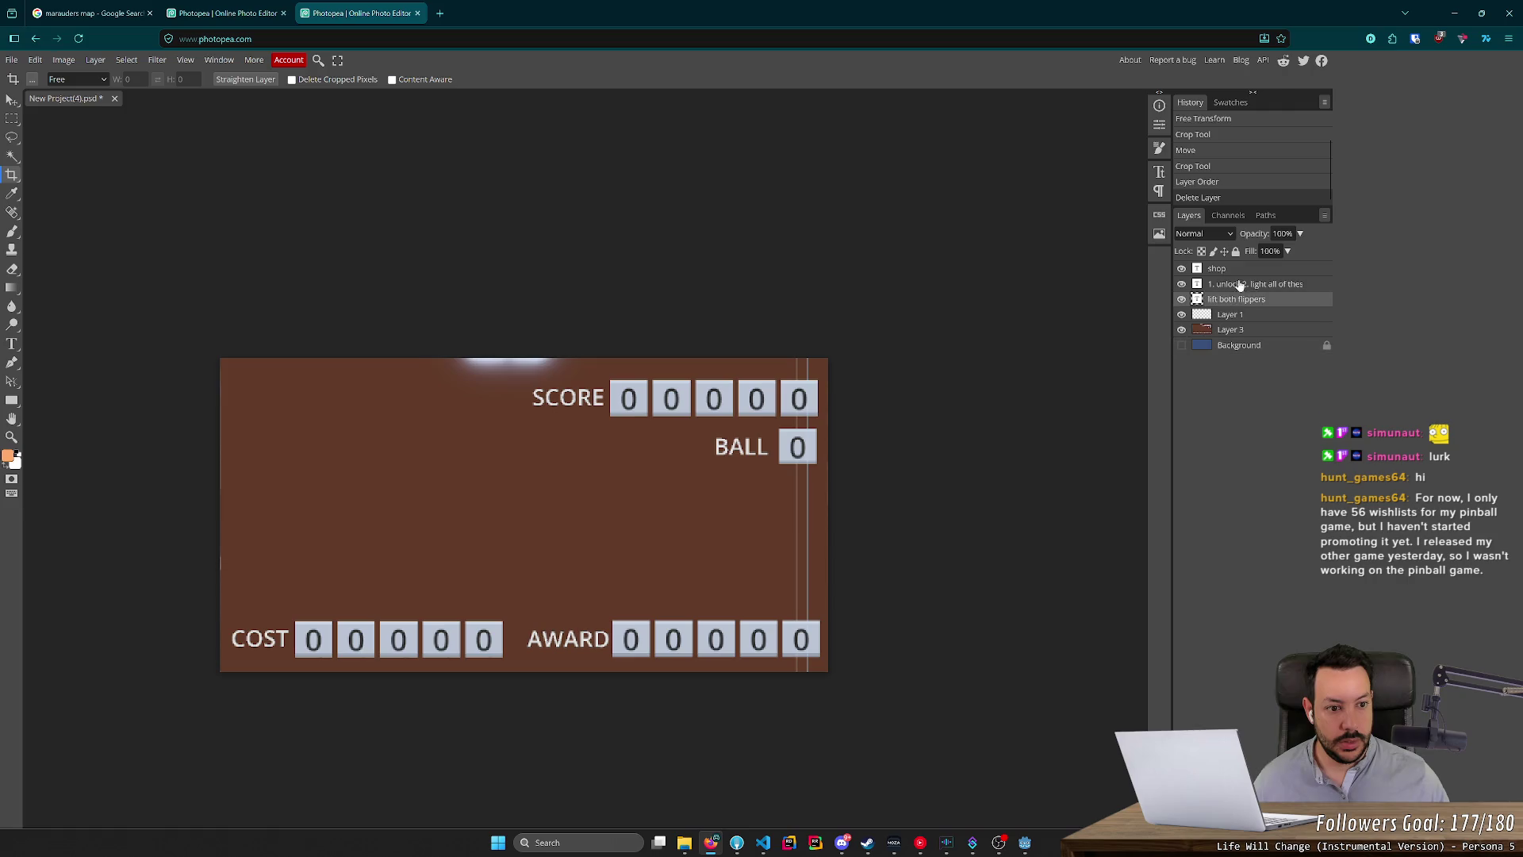
pyautogui.keyDown('shift'); pyautogui.click(1242, 271); pyautogui.keyUp('shift')
pyautogui.press('Delete')
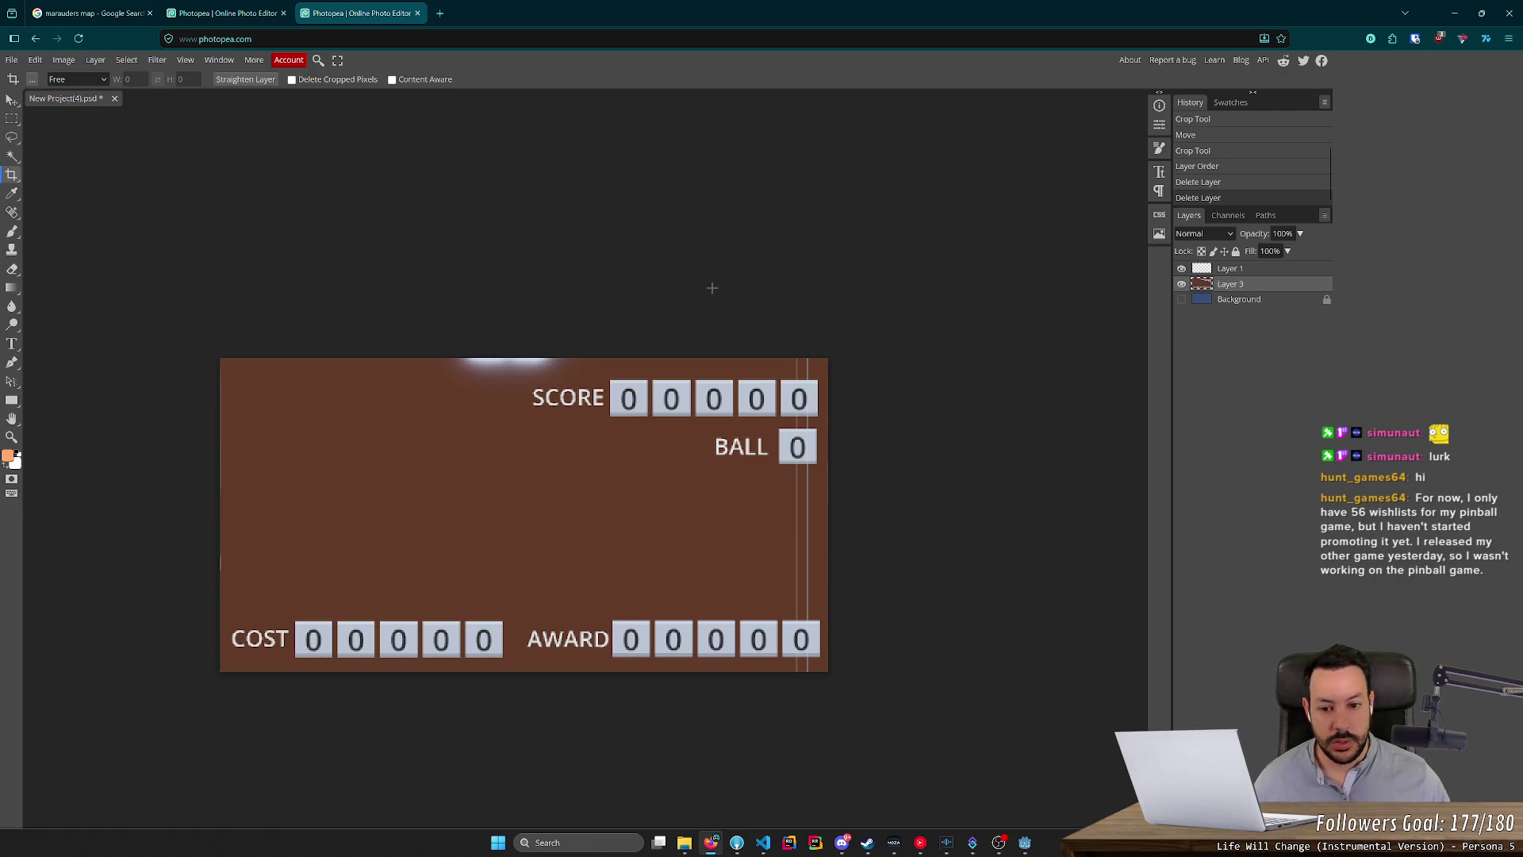
pyautogui.click(226, 13)
pyautogui.scroll(-1, 969, 347)
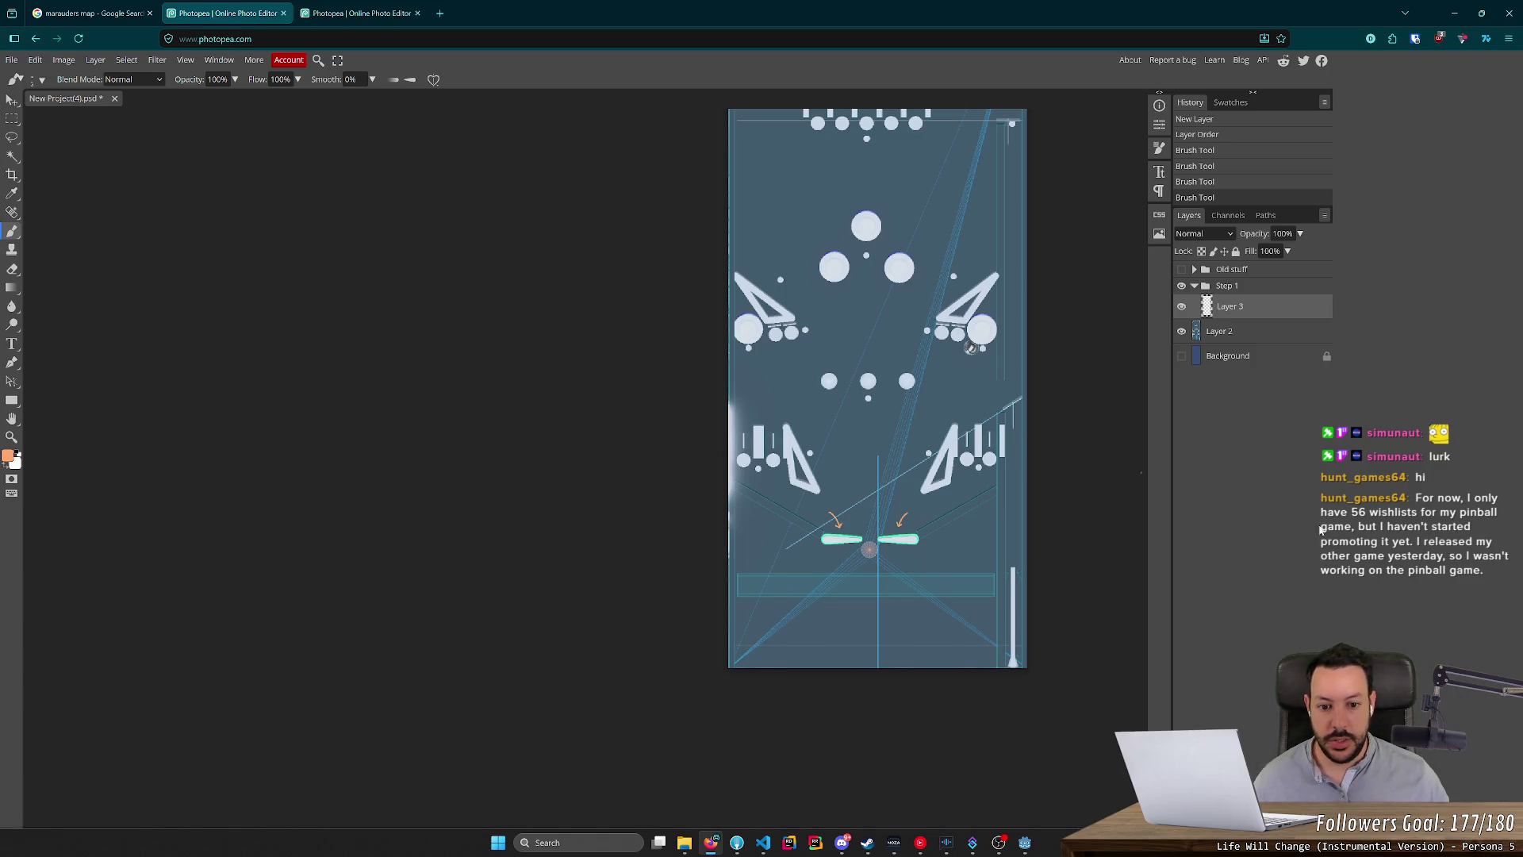
pyautogui.hotkey('ctrl', 'o')
pyautogui.press('Escape')
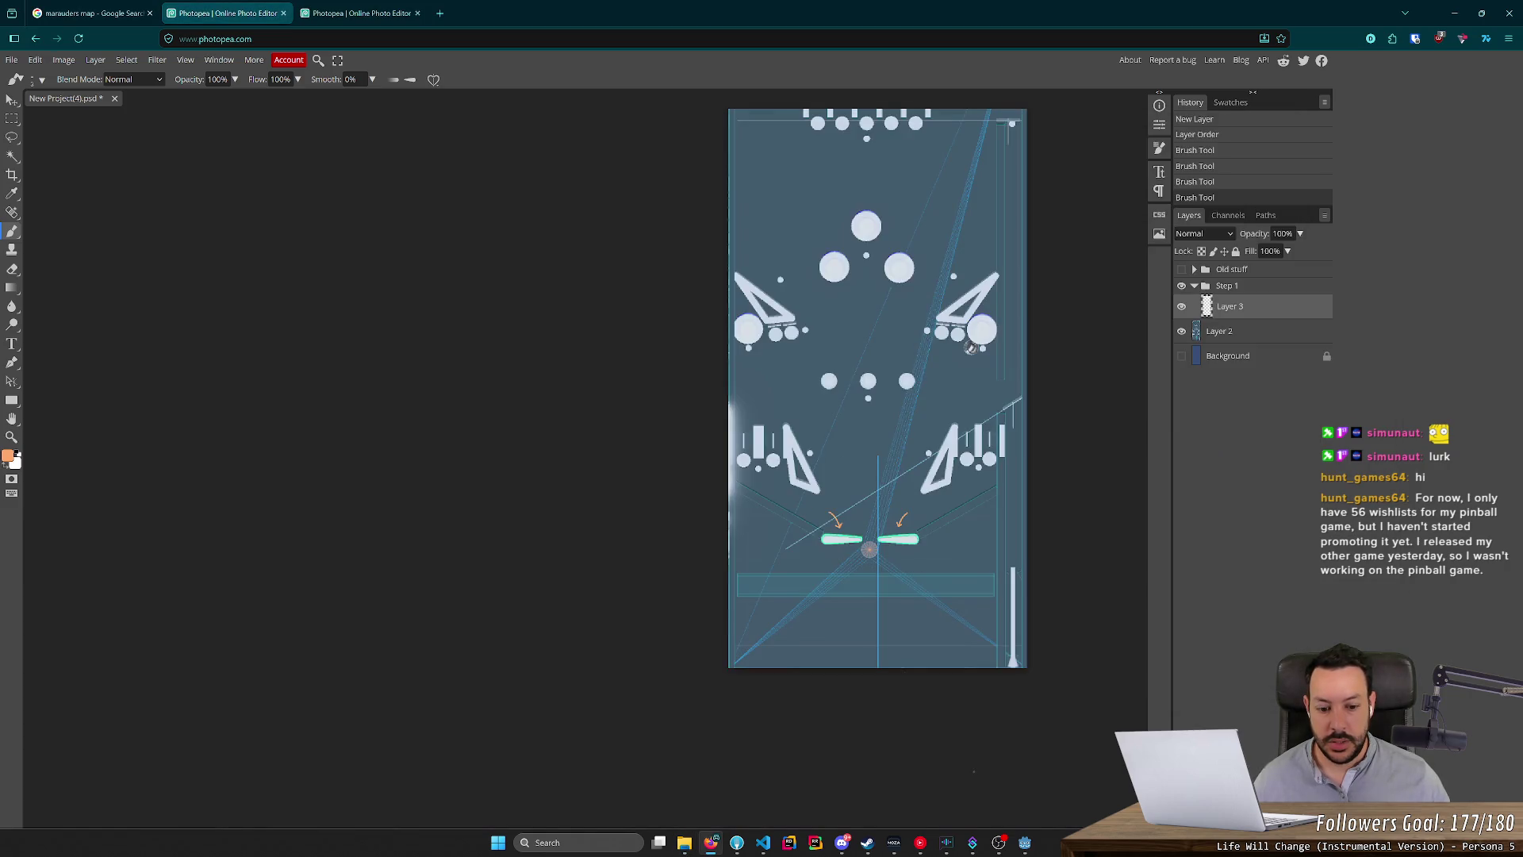
pyautogui.click(1022, 847)
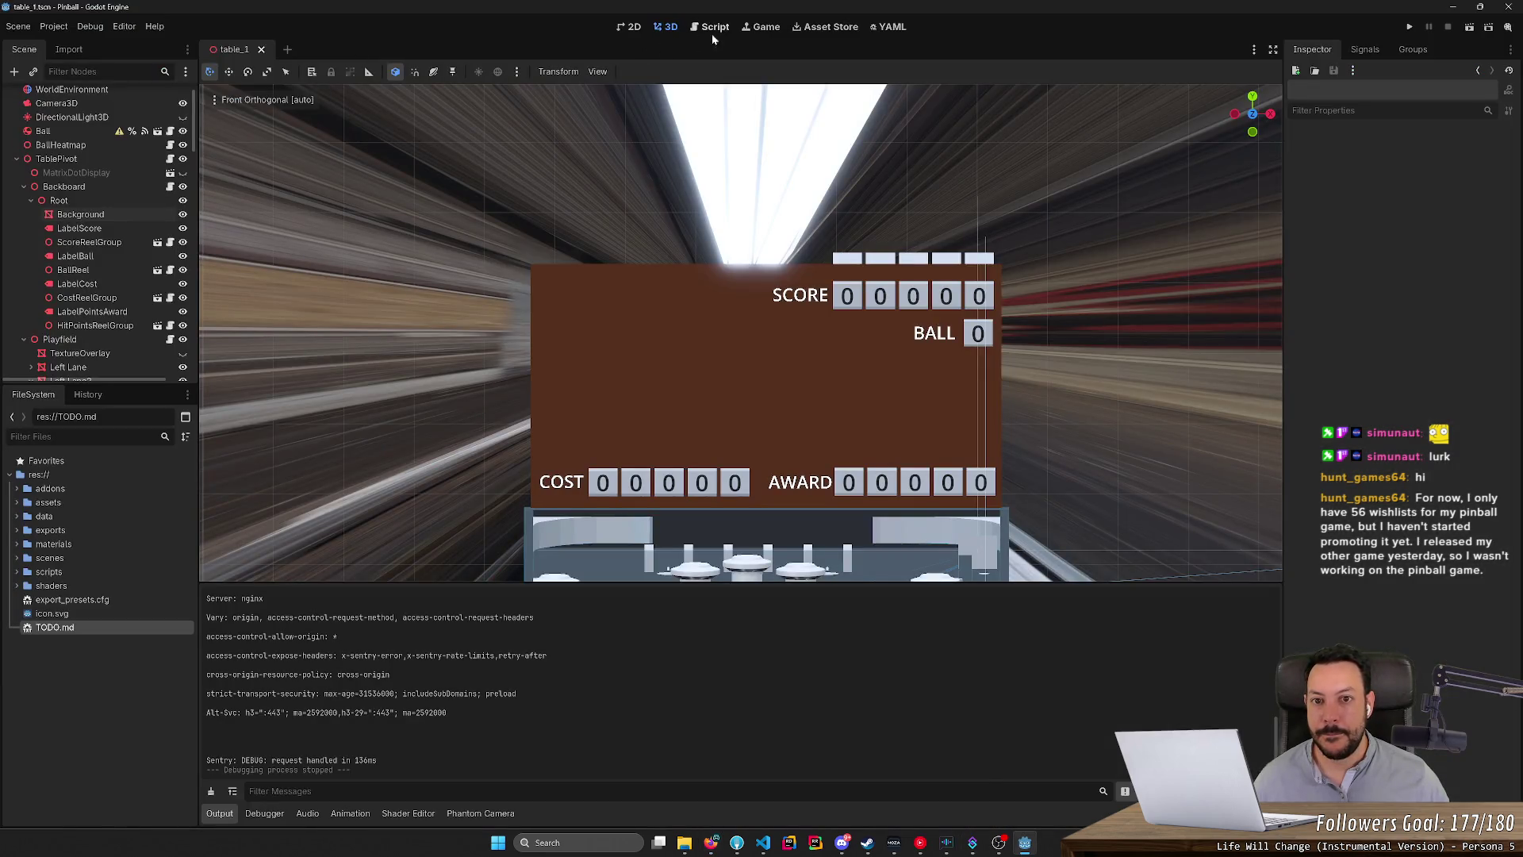
pyautogui.click(709, 28)
pyautogui.hotkey('alt', 'Tab')
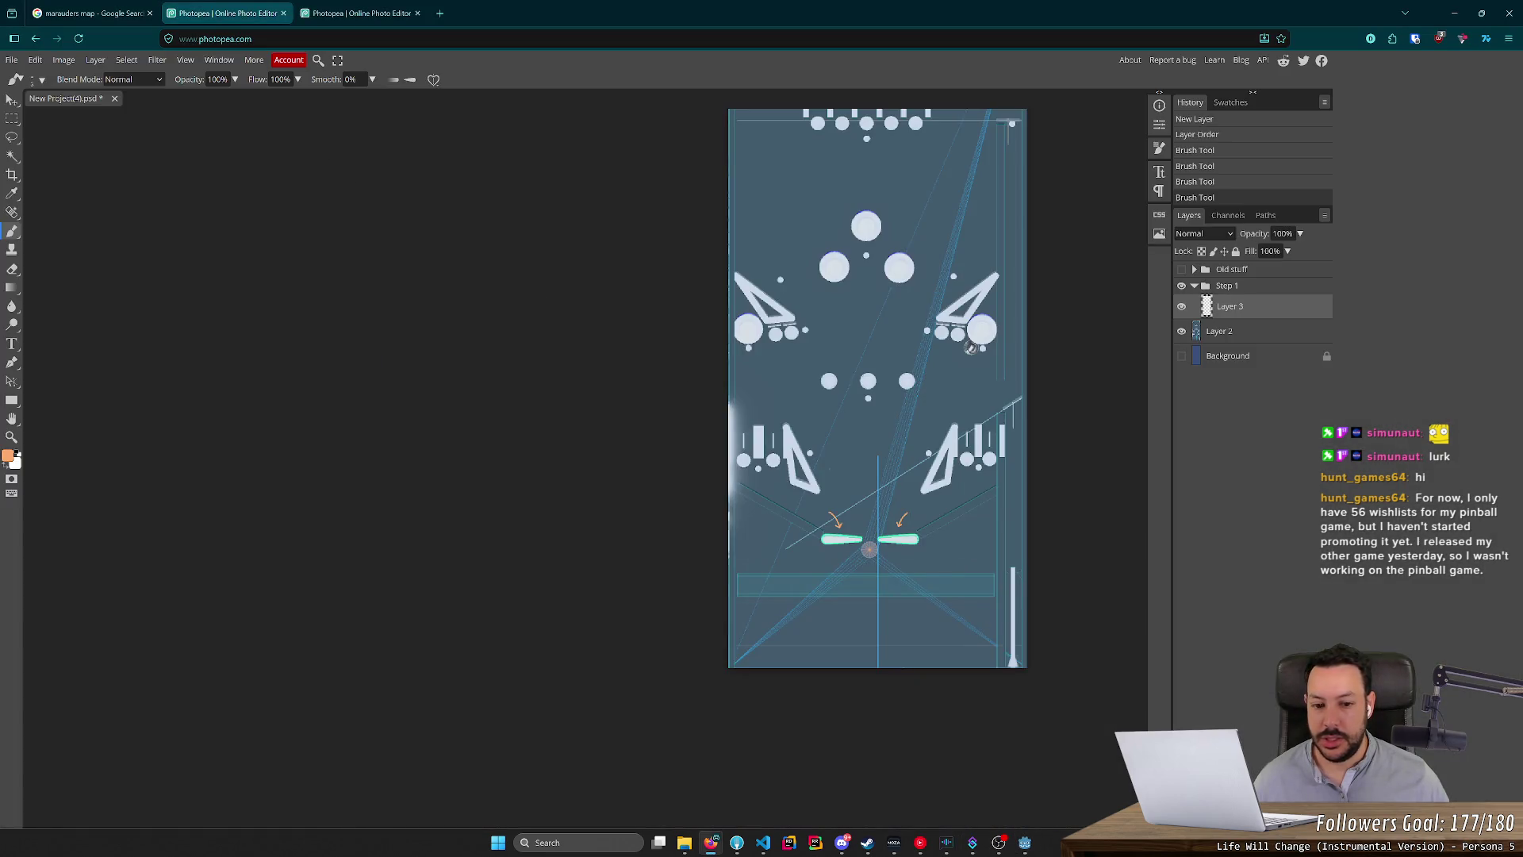
pyautogui.scroll(2, 1031, 272)
pyautogui.scroll(2, 855, 505)
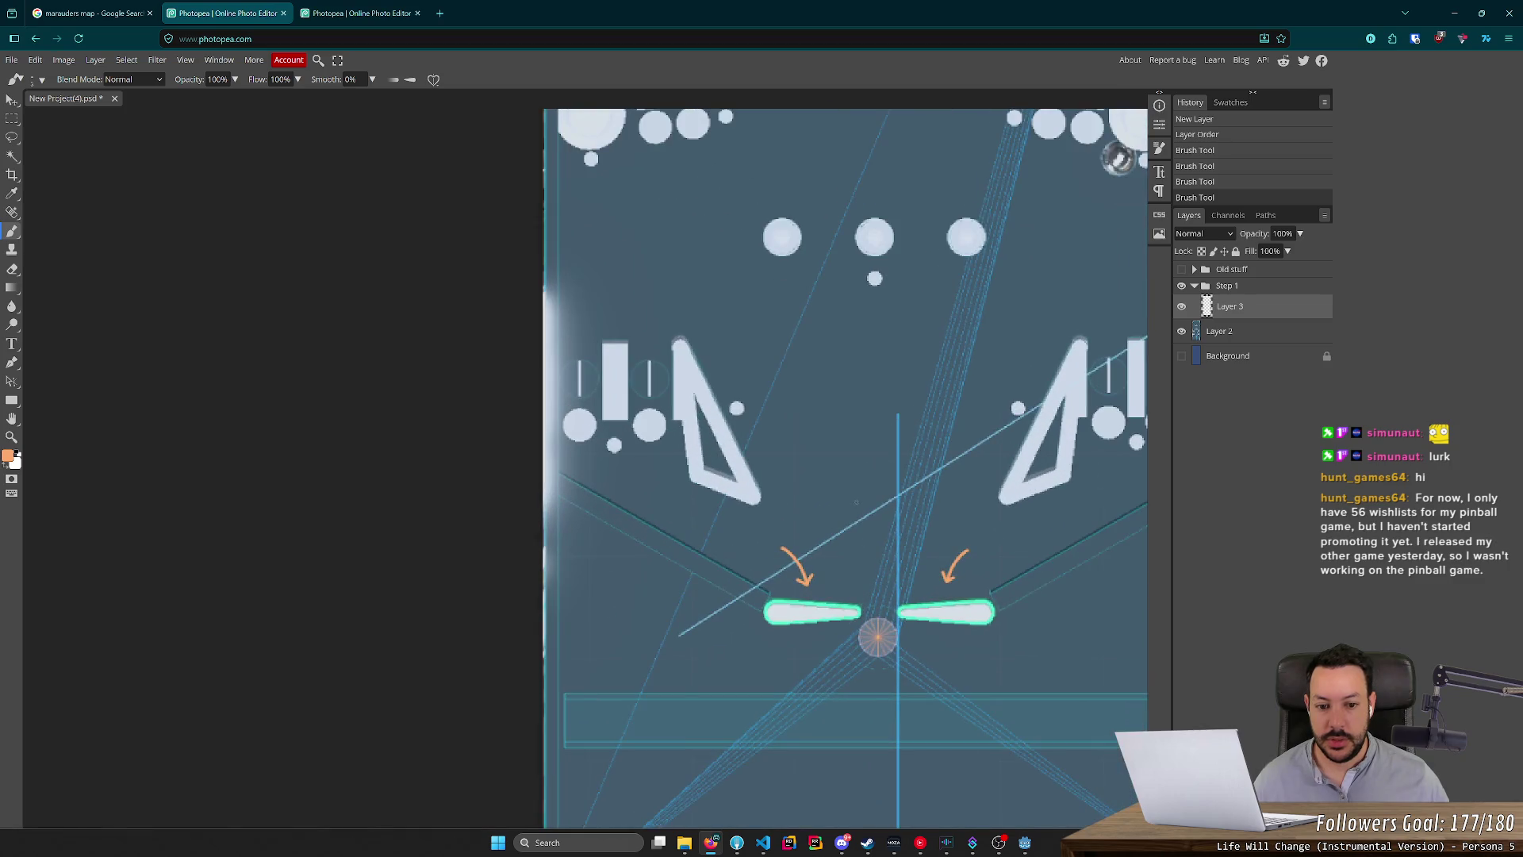
pyautogui.hotkey('ctrl', 'shift', 'n')
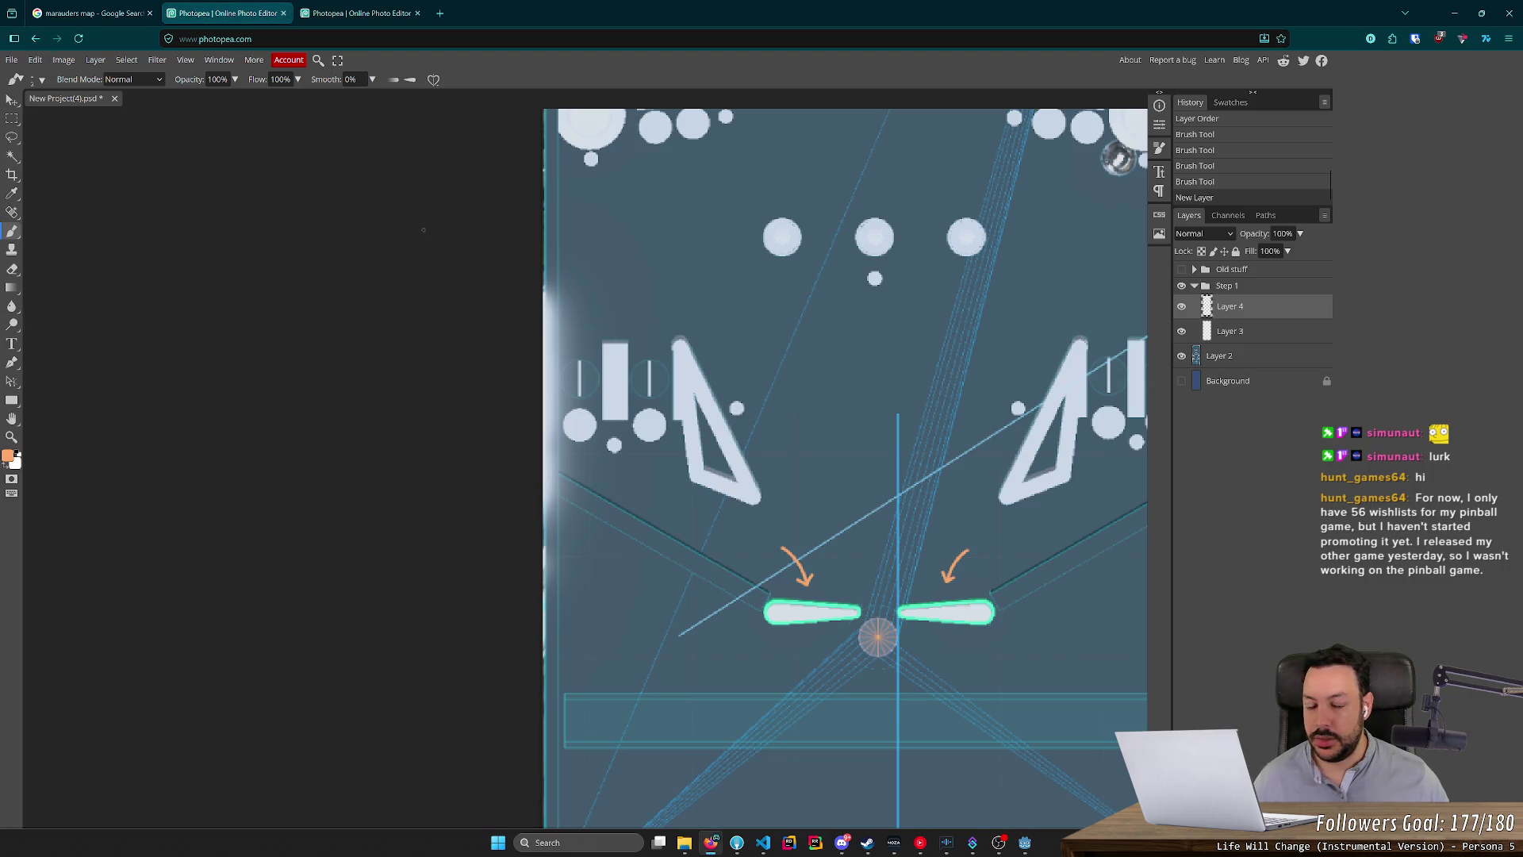
pyautogui.press('Delete')
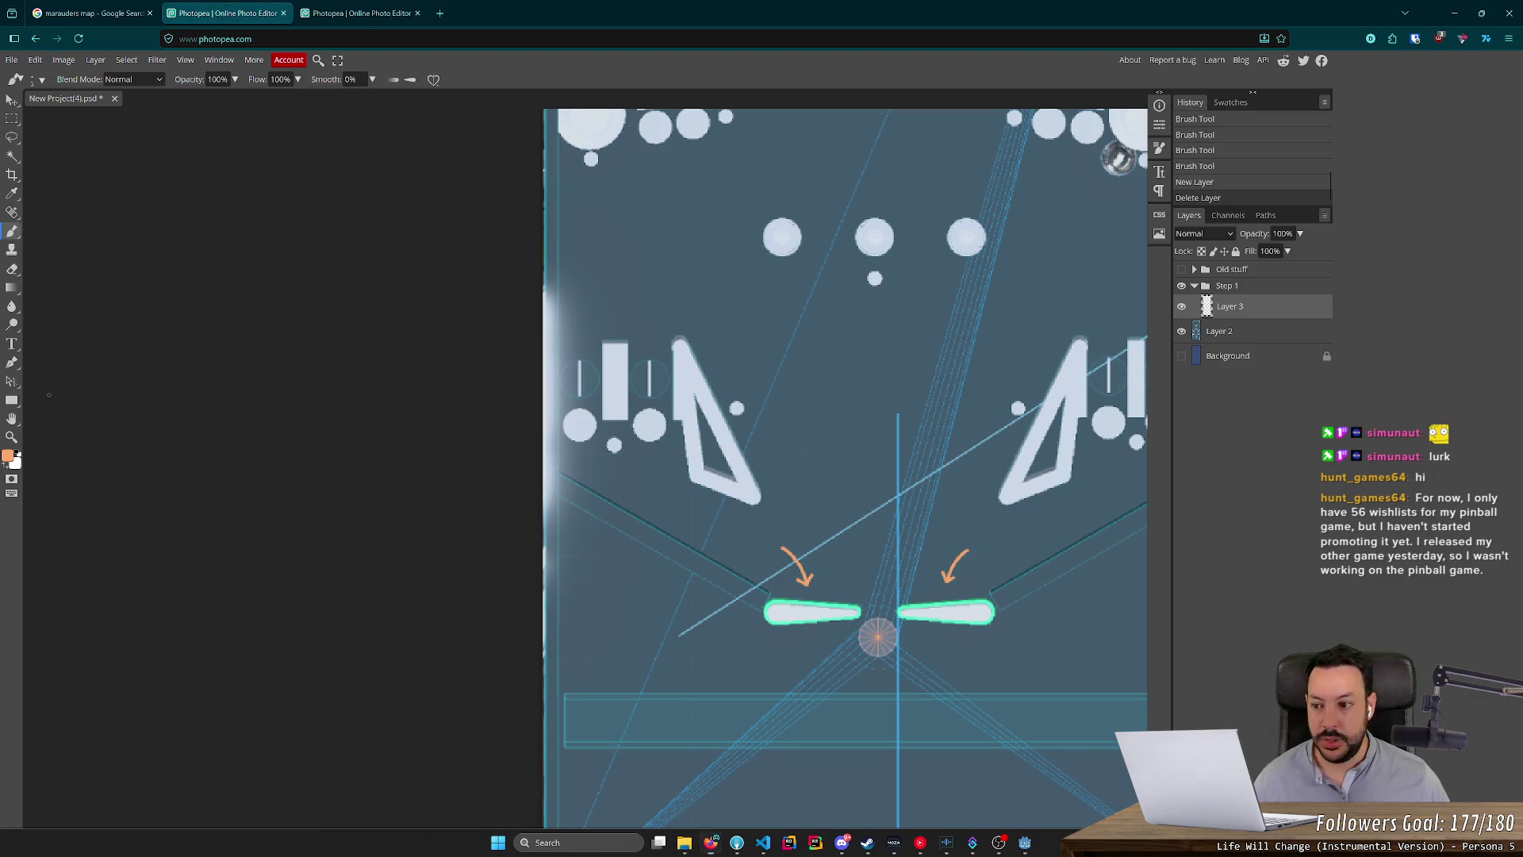
# Add a centre-aligned 'Collect points' text on the playfield.
pyautogui.click(14, 344)
pyautogui.click(805, 449)
pyautogui.write('Collect poiunt')
pyautogui.press('BackSpace')
pyautogui.press('BackSpace')
pyautogui.press('BackSpace')
pyautogui.write('nts')
pyautogui.scroll(-3, 889, 397)
pyautogui.scroll(3, 889, 397)
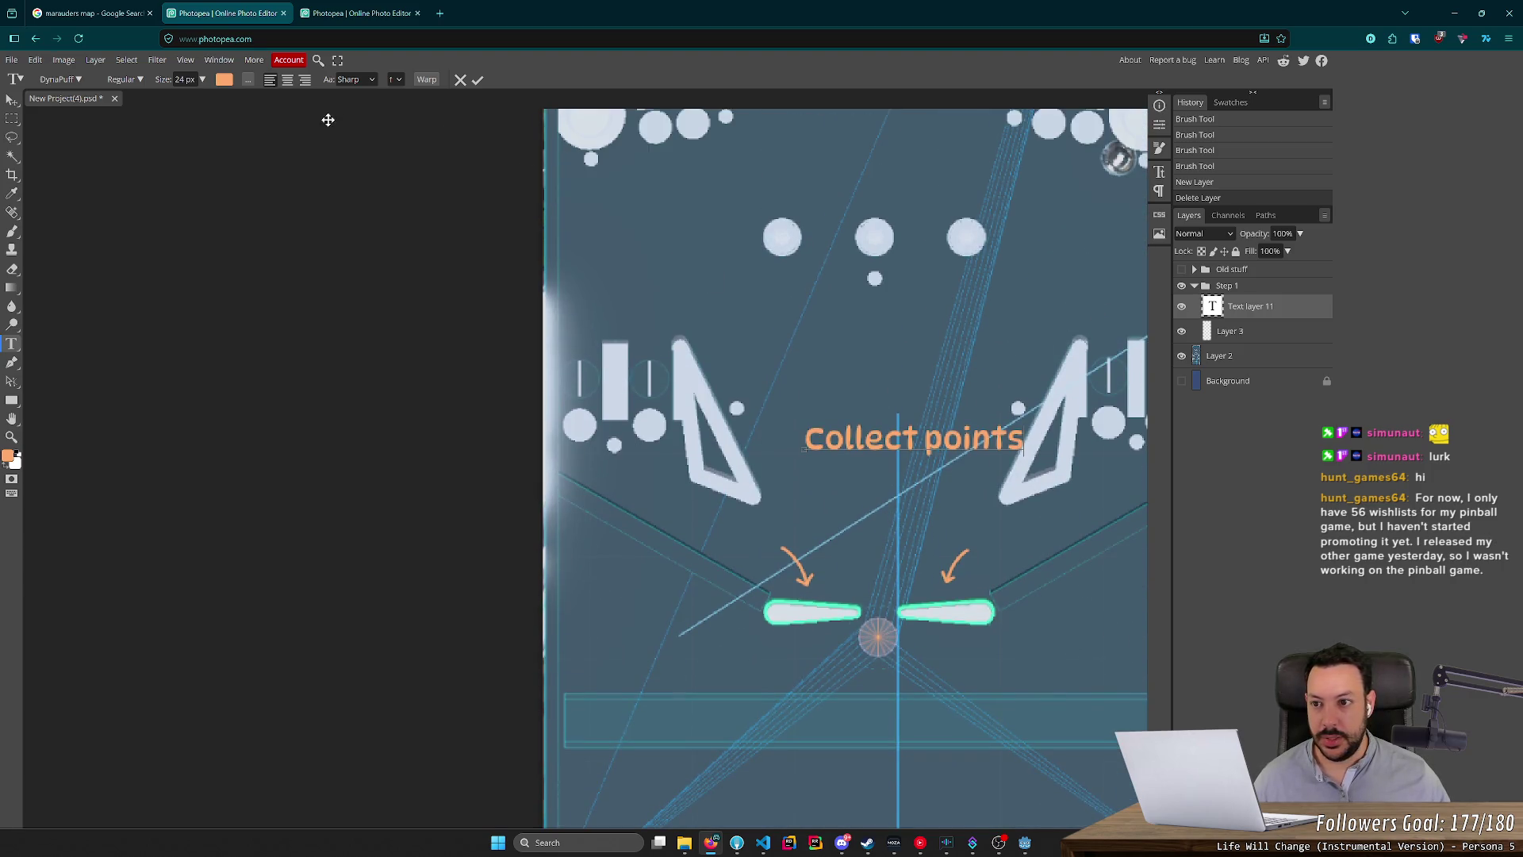
pyautogui.click(287, 79)
# Position 'Collect points' above the flippers and their arrows, then switch to Godot.
pyautogui.moveTo(823, 410); pyautogui.dragTo(894, 325)
pyautogui.scroll(-2, 893, 325)
pyautogui.scroll(3, 911, 330)
pyautogui.keyDown('alt'); pyautogui.scroll(-5, 914, 327); pyautogui.keyUp('alt')
pyautogui.keyDown('alt'); pyautogui.scroll(5, 914, 326); pyautogui.keyUp('alt')
pyautogui.keyDown('alt'); pyautogui.scroll(-3, 912, 357); pyautogui.keyUp('alt')
pyautogui.keyDown('alt'); pyautogui.scroll(2, 910, 387); pyautogui.keyUp('alt')
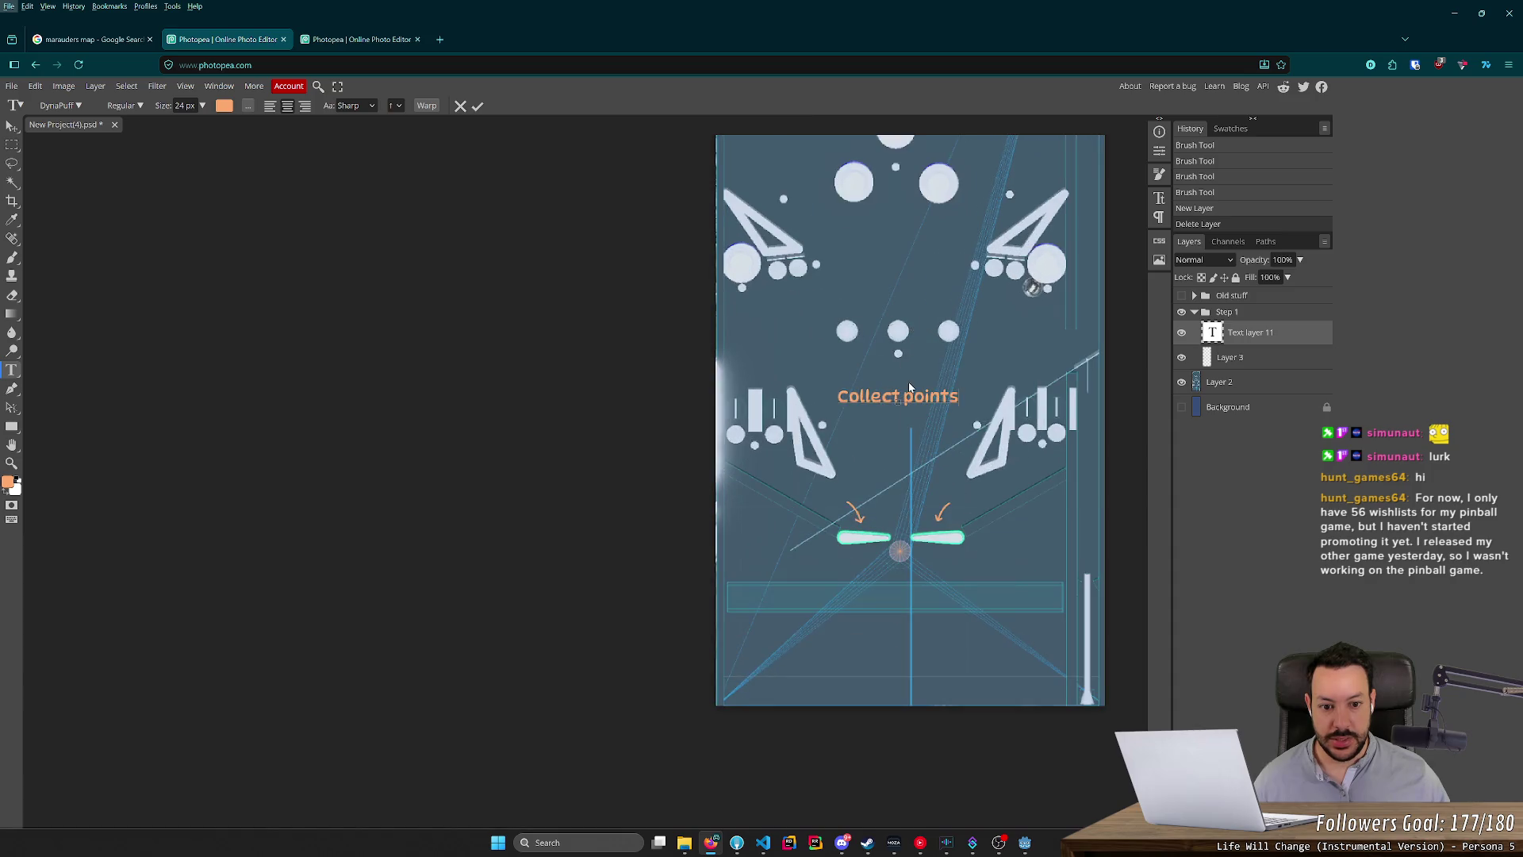
pyautogui.moveTo(899, 365)
pyautogui.mouseDown()
pyautogui.moveTo(899, 349)
pyautogui.moveTo(900, 380)
pyautogui.moveTo(903, 352)
pyautogui.mouseUp()
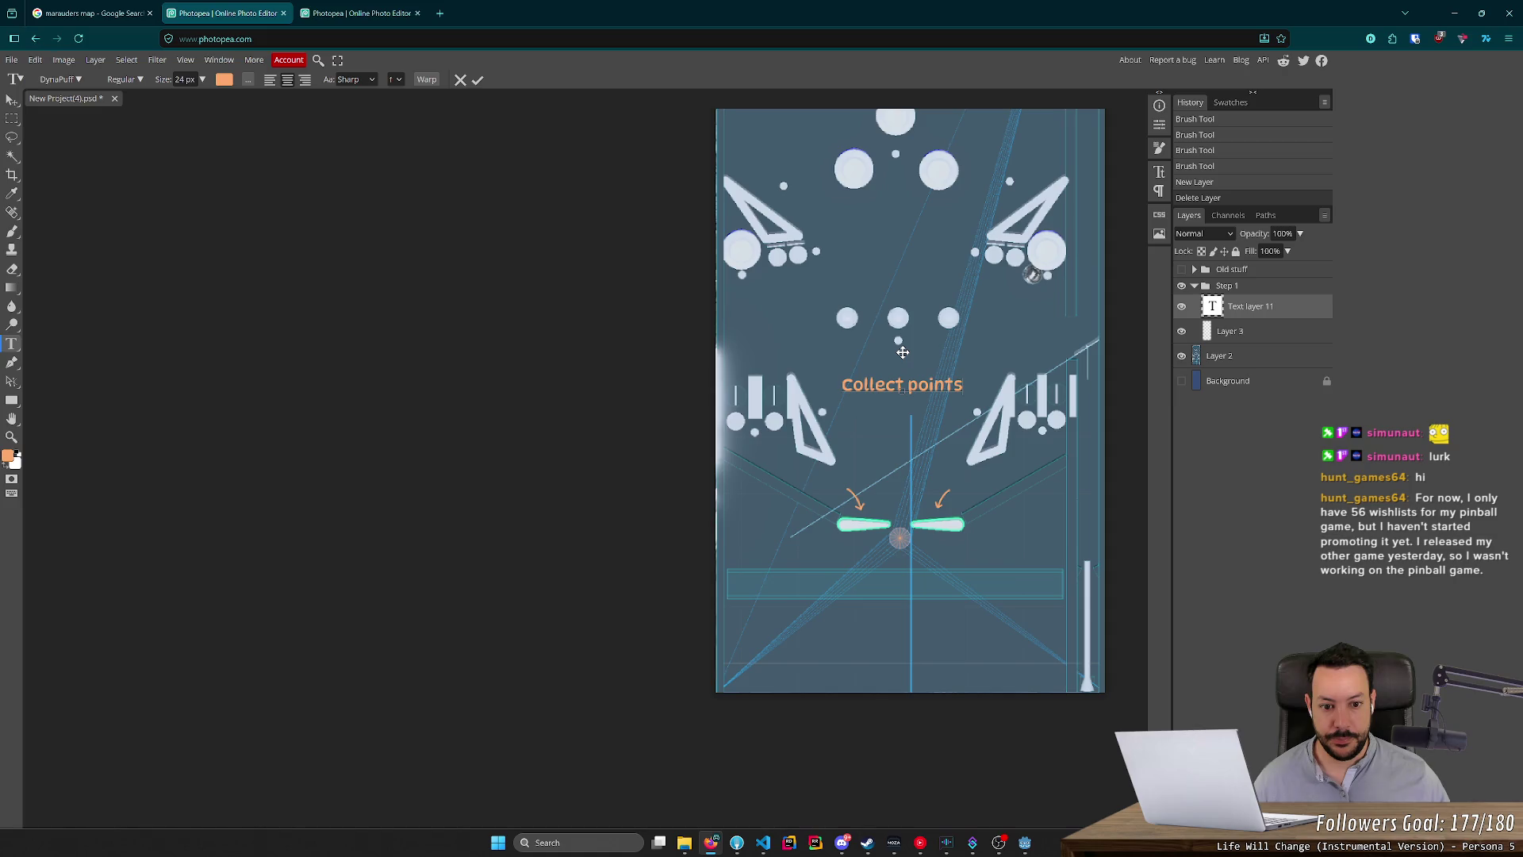
pyautogui.scroll(1, 903, 382)
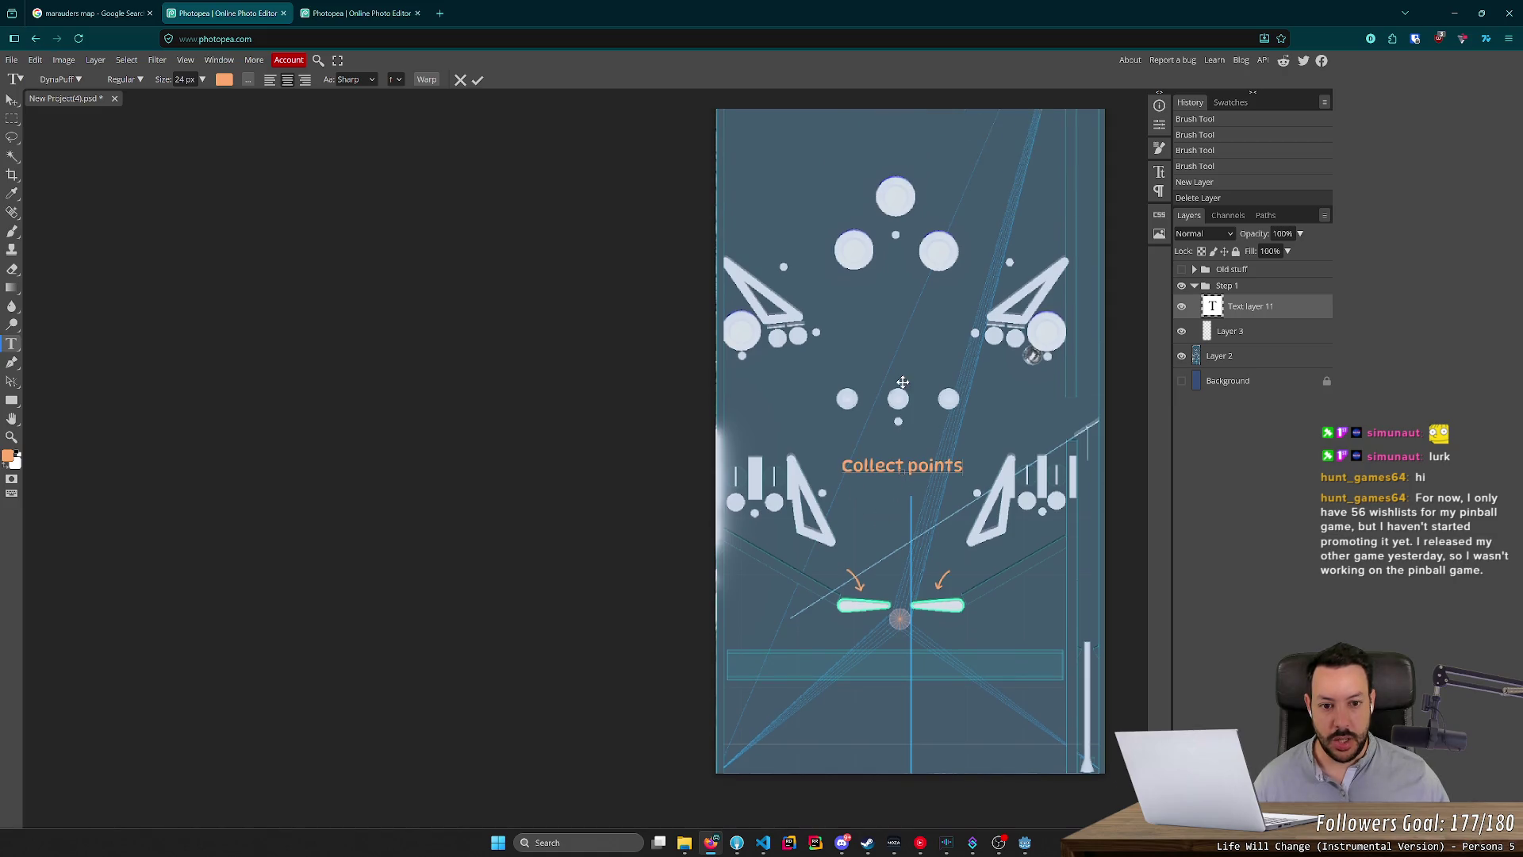
pyautogui.scroll(5, 902, 382)
pyautogui.scroll(-4, 904, 428)
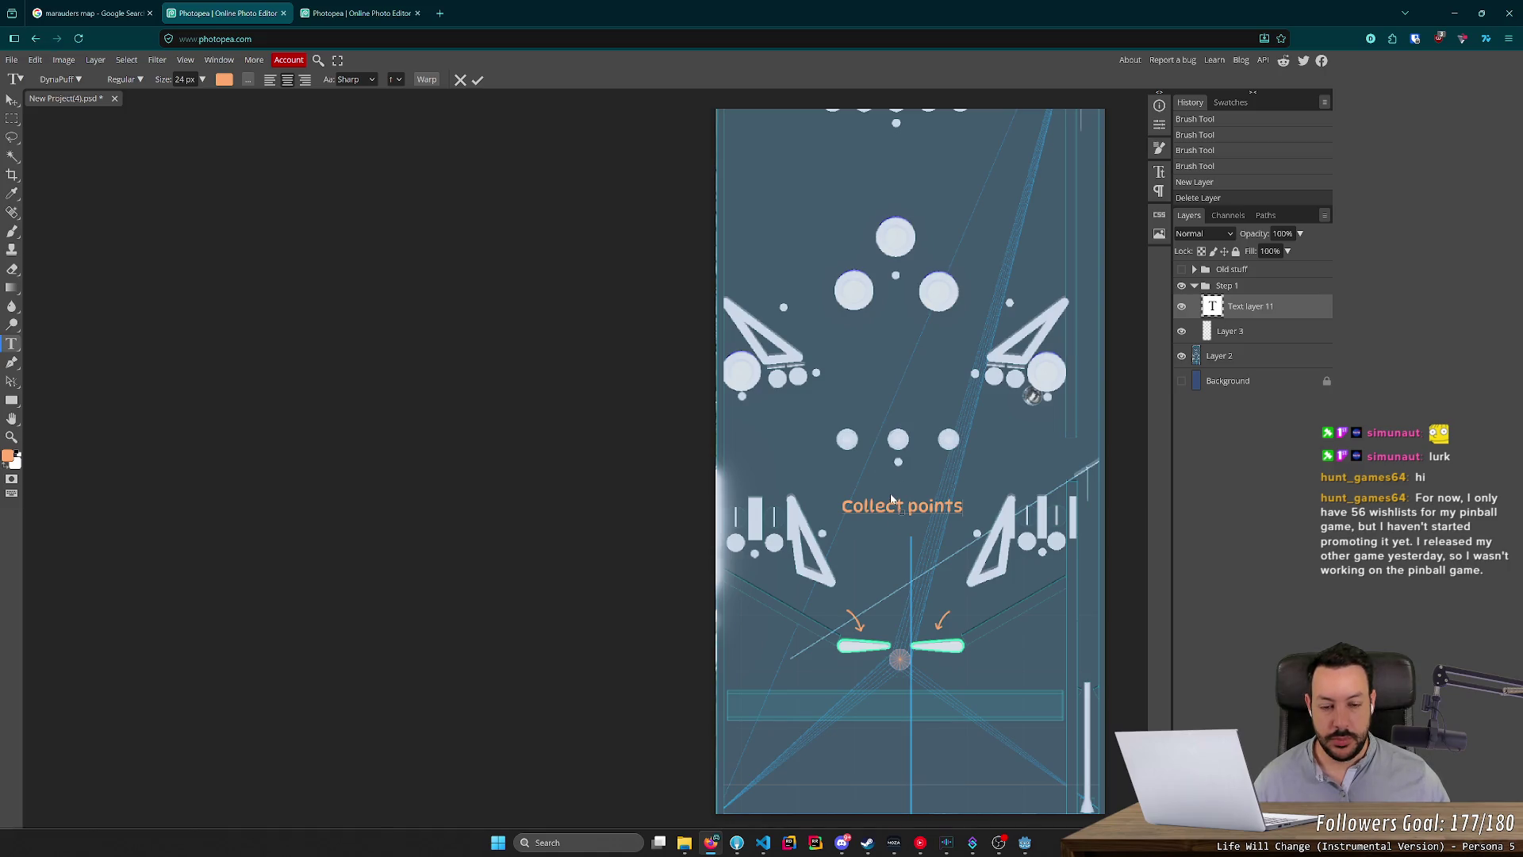
pyautogui.hotkey('alt', 'Tab')
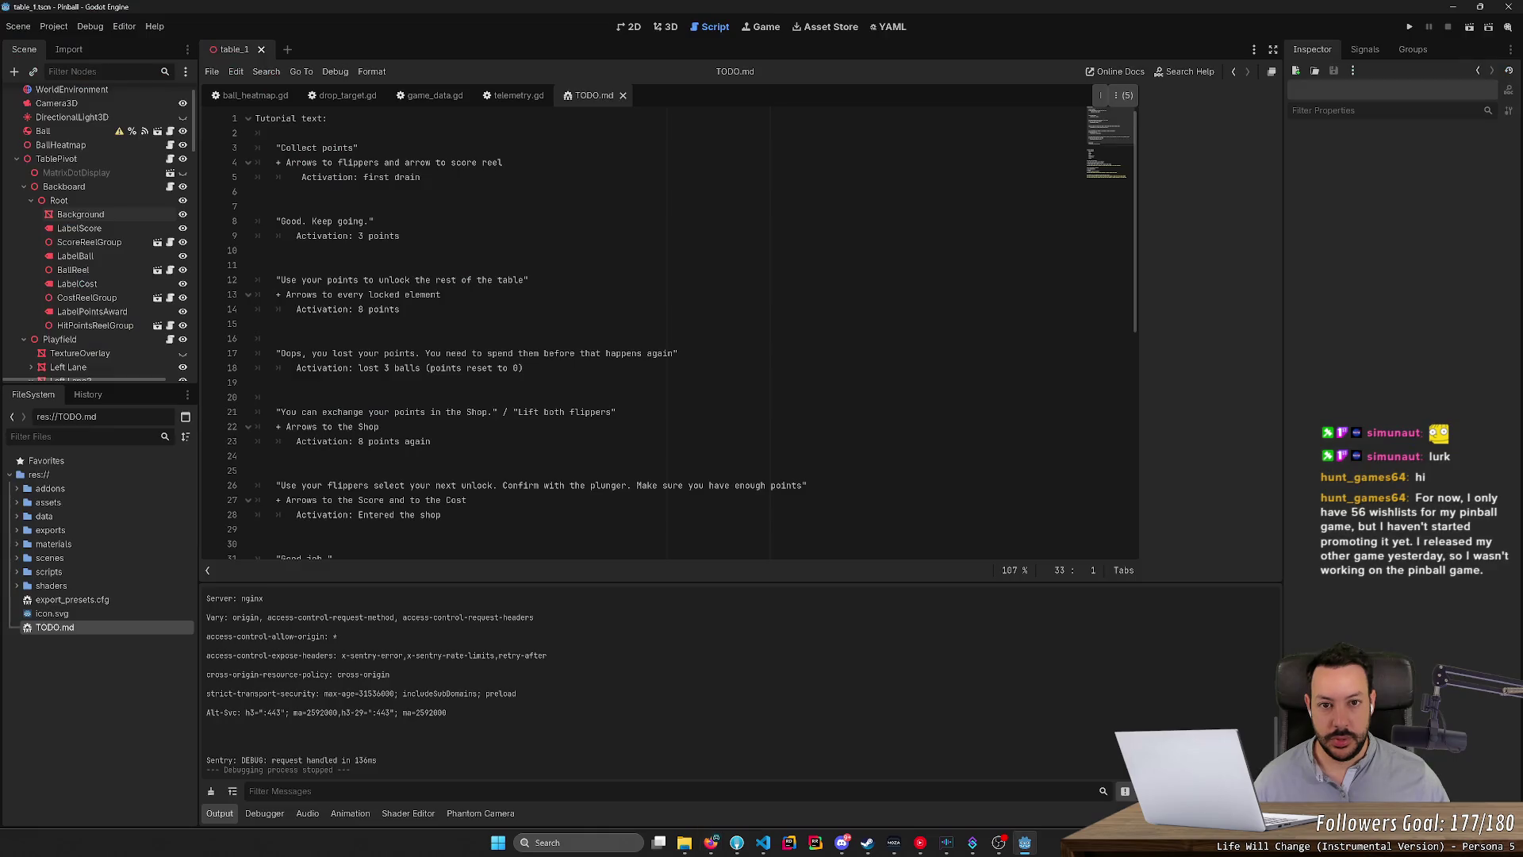
# Run the pinball project in Godot, stop it, and return to Photopea.
pyautogui.click(1469, 28)
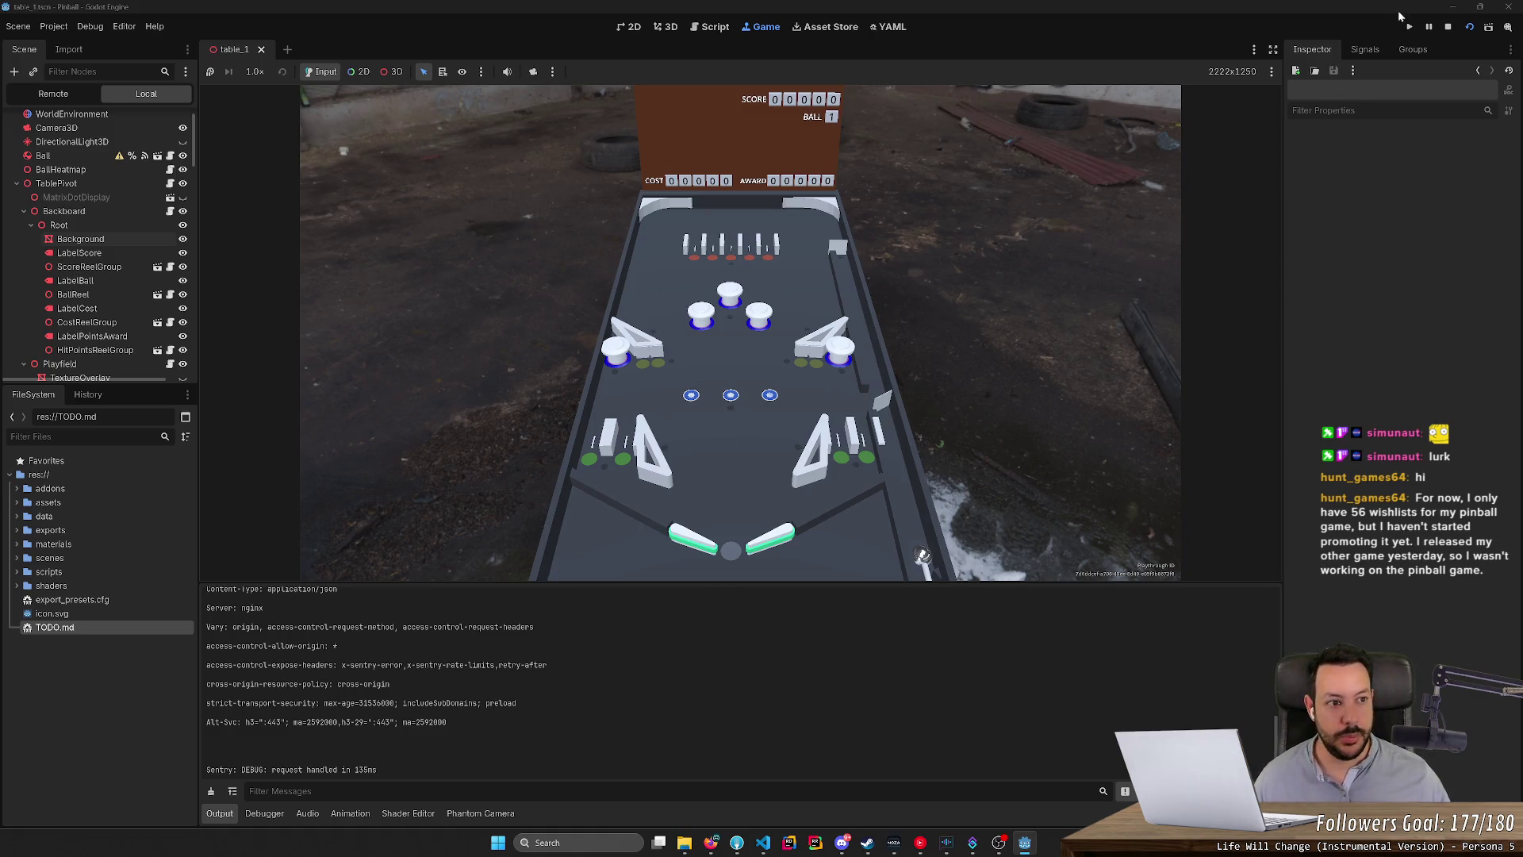
pyautogui.click(1448, 28)
pyautogui.hotkey('alt', 'Tab')
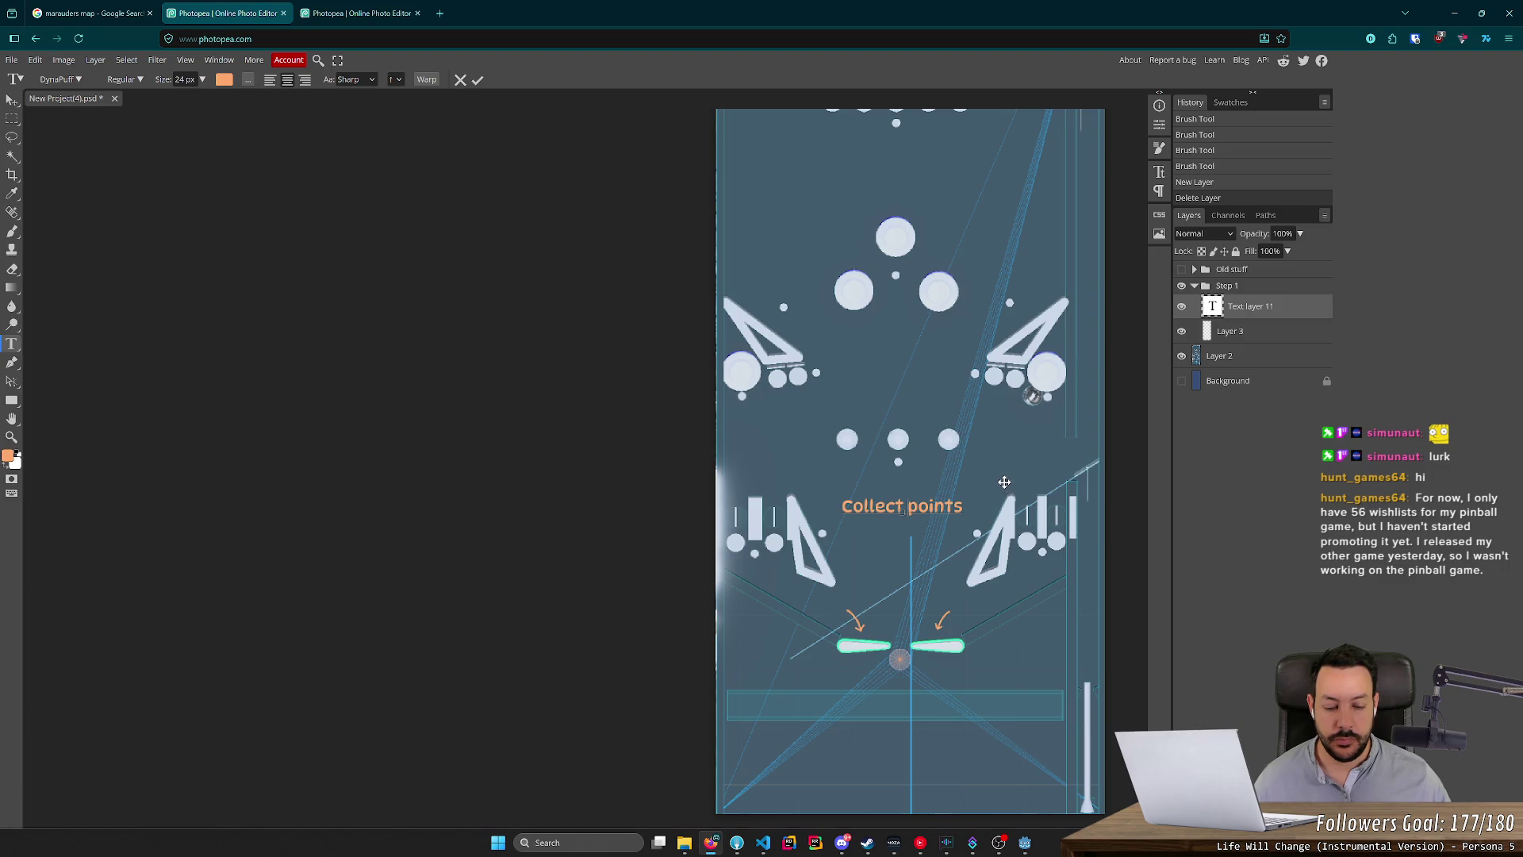
# Move the Collect points caption slightly higher and commit the text.
pyautogui.scroll(4, 983, 455)
pyautogui.scroll(-3, 984, 454)
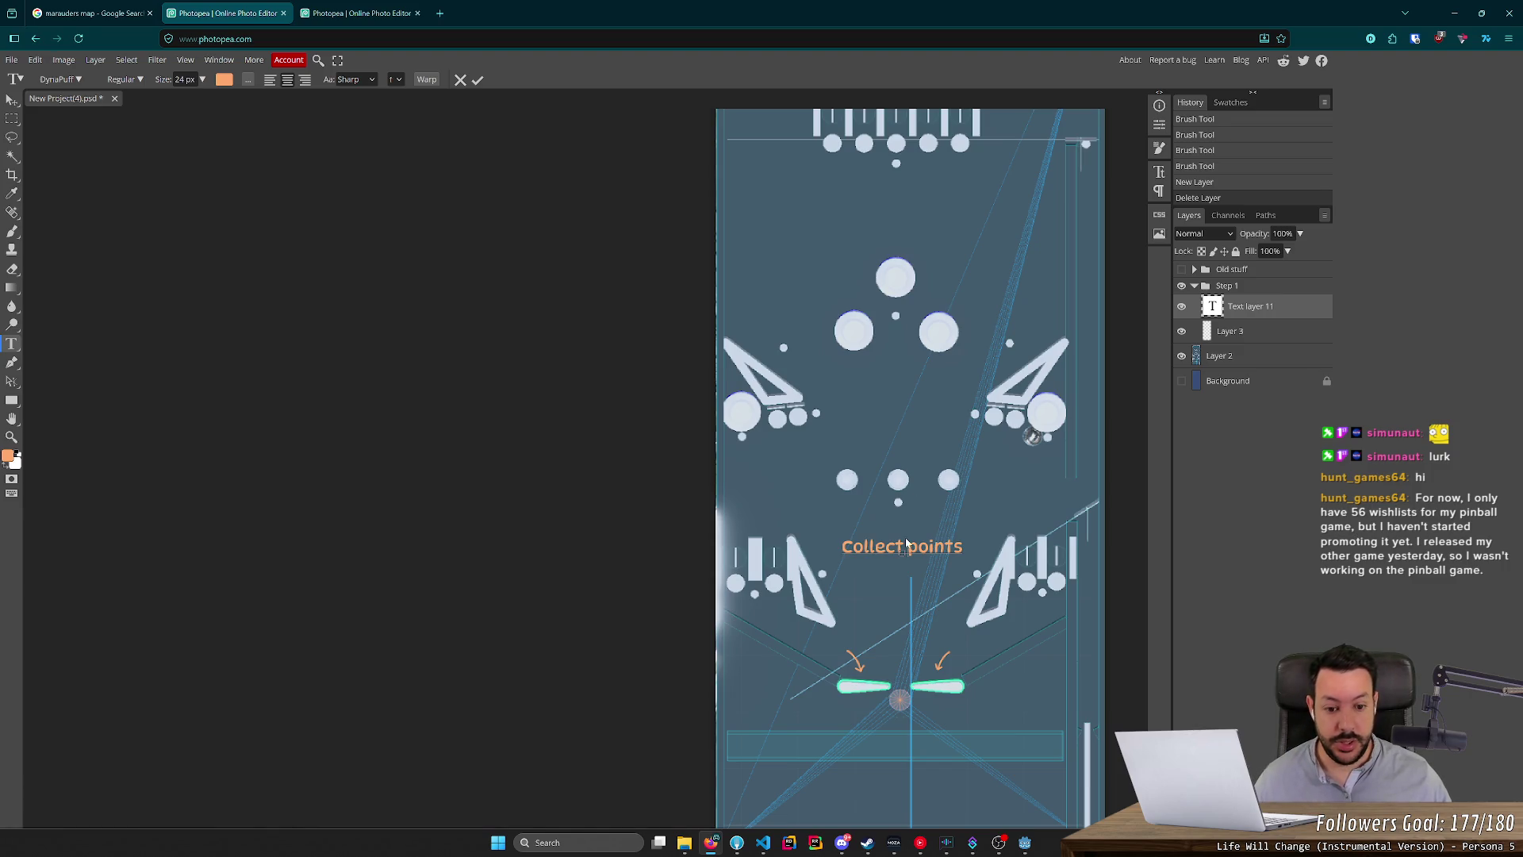
pyautogui.moveTo(902, 517); pyautogui.dragTo(895, 502)
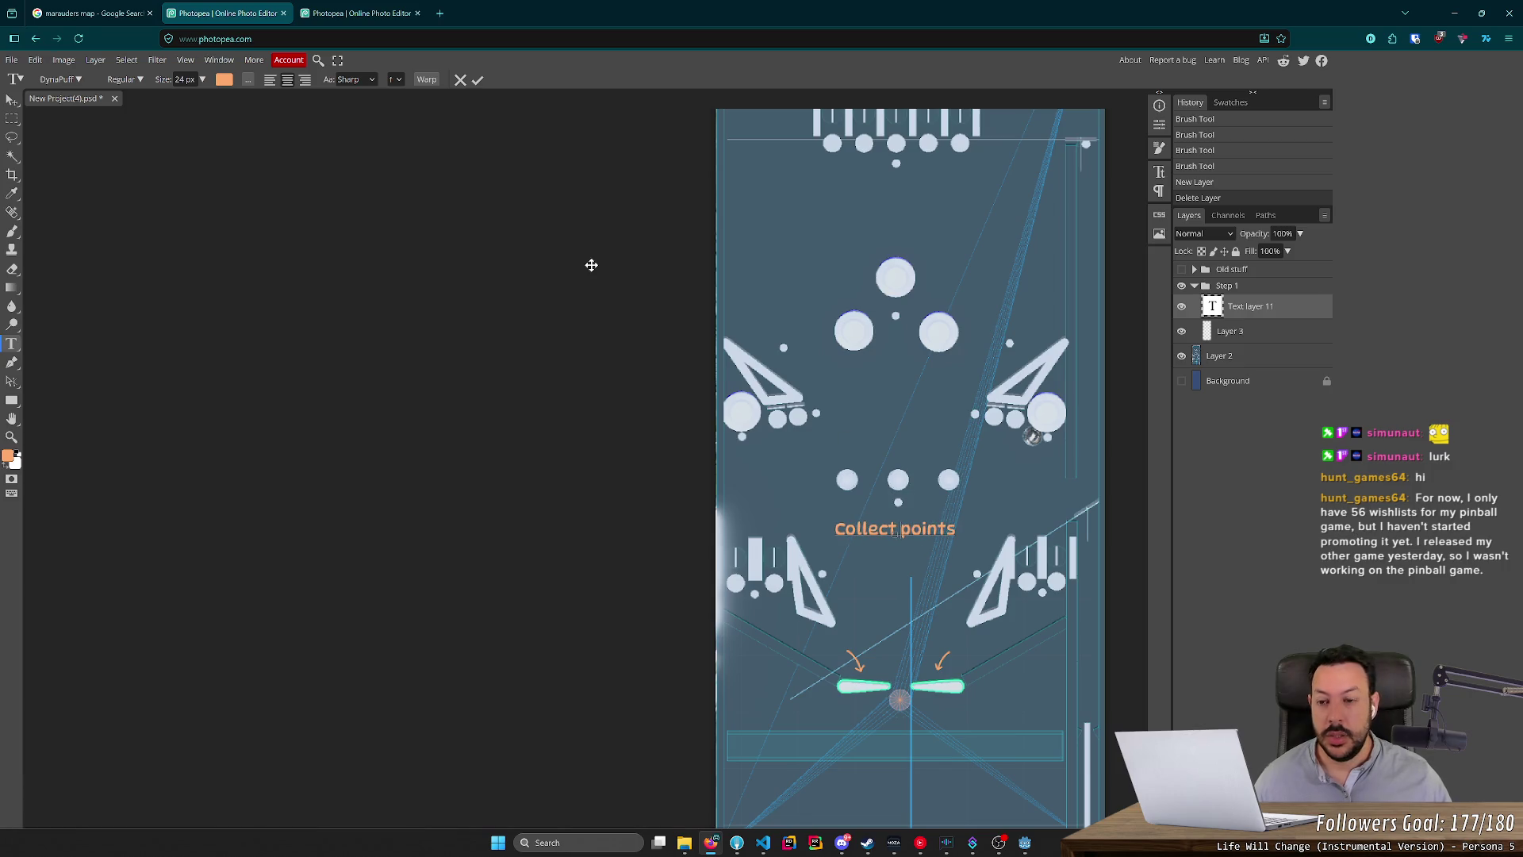
pyautogui.scroll(-1, 912, 353)
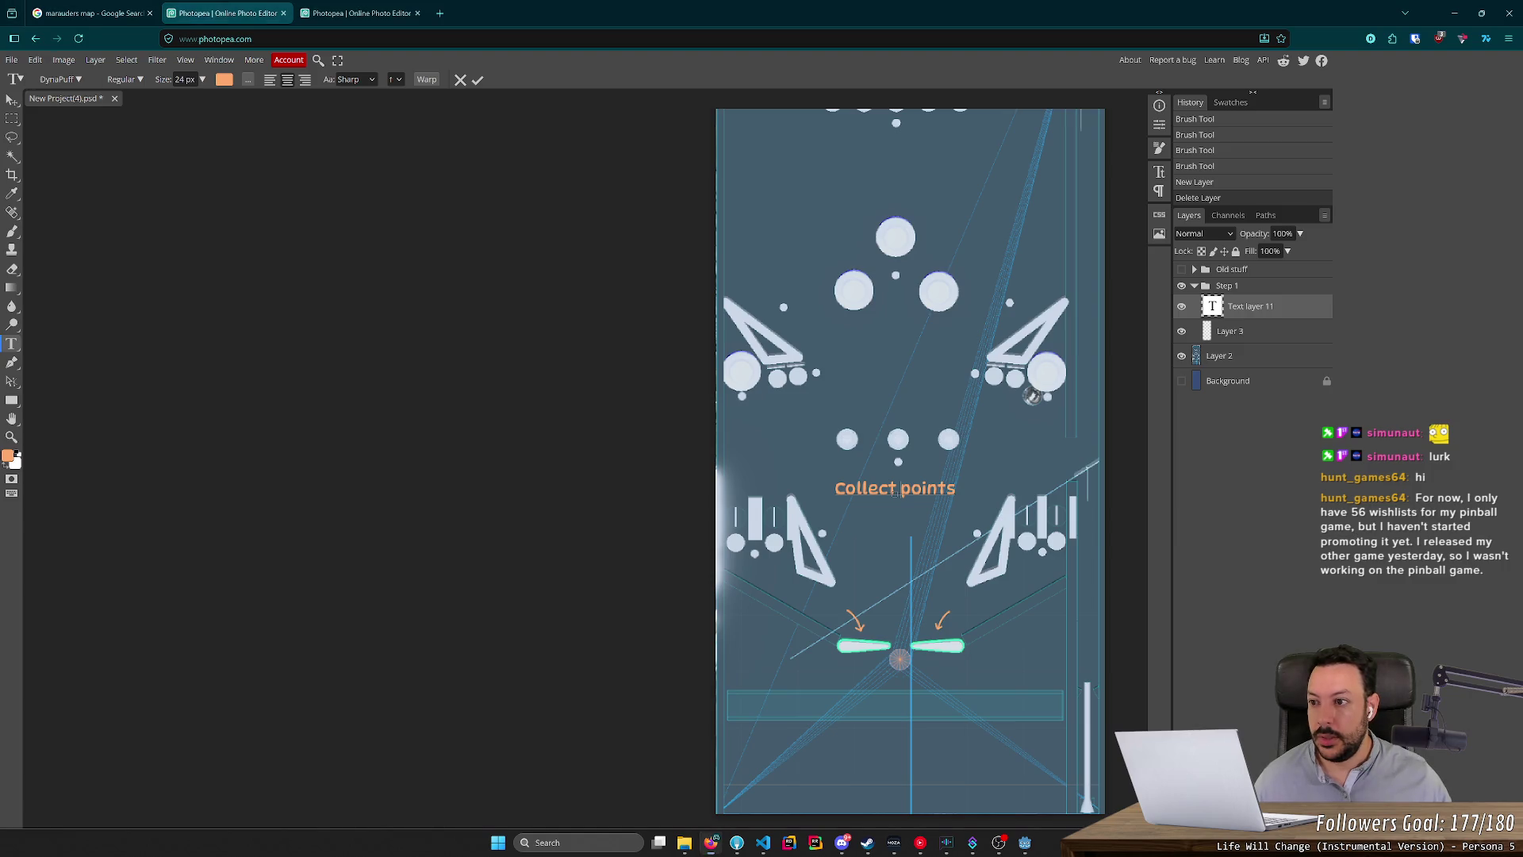
pyautogui.click(12, 100)
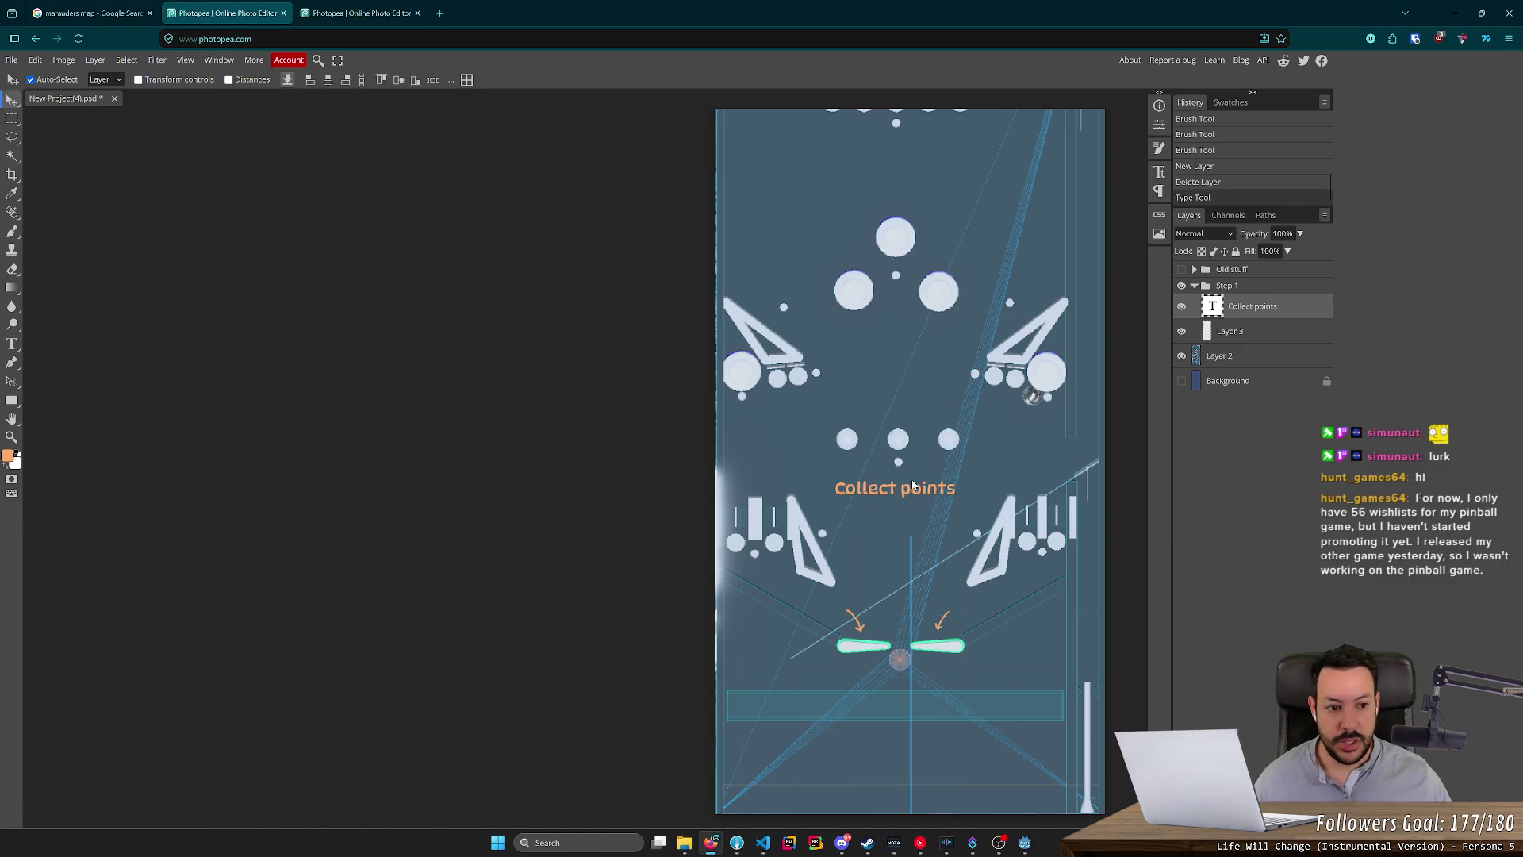
# Try centring Collect points horizontally against Layer 3, undoing each attempt.
pyautogui.click(466, 82)
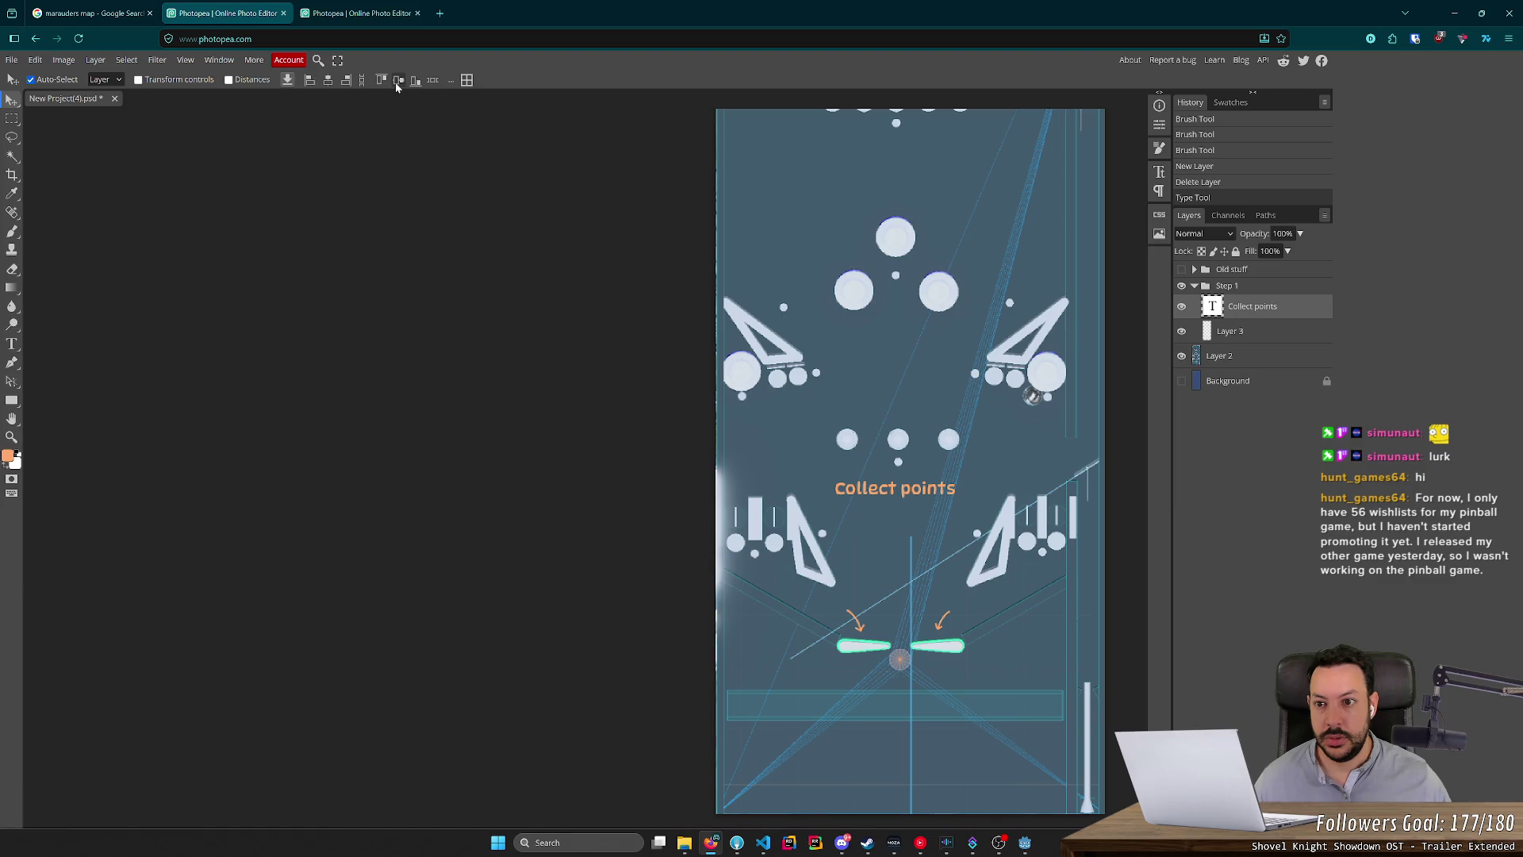
pyautogui.click(328, 82)
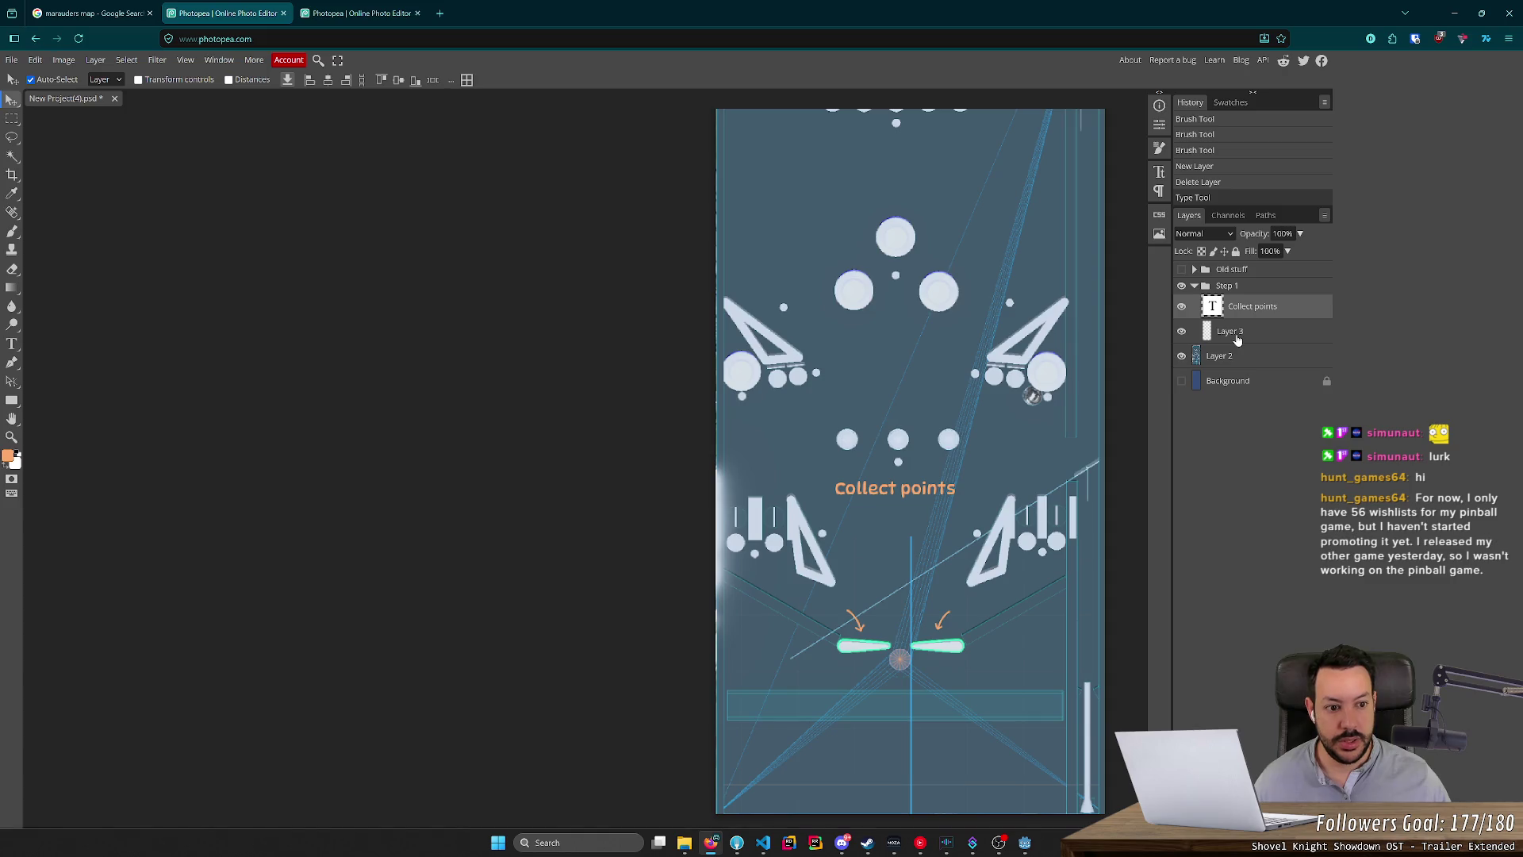
pyautogui.keyDown('ctrl'); pyautogui.click(1237, 340); pyautogui.keyUp('ctrl')
pyautogui.click(329, 82)
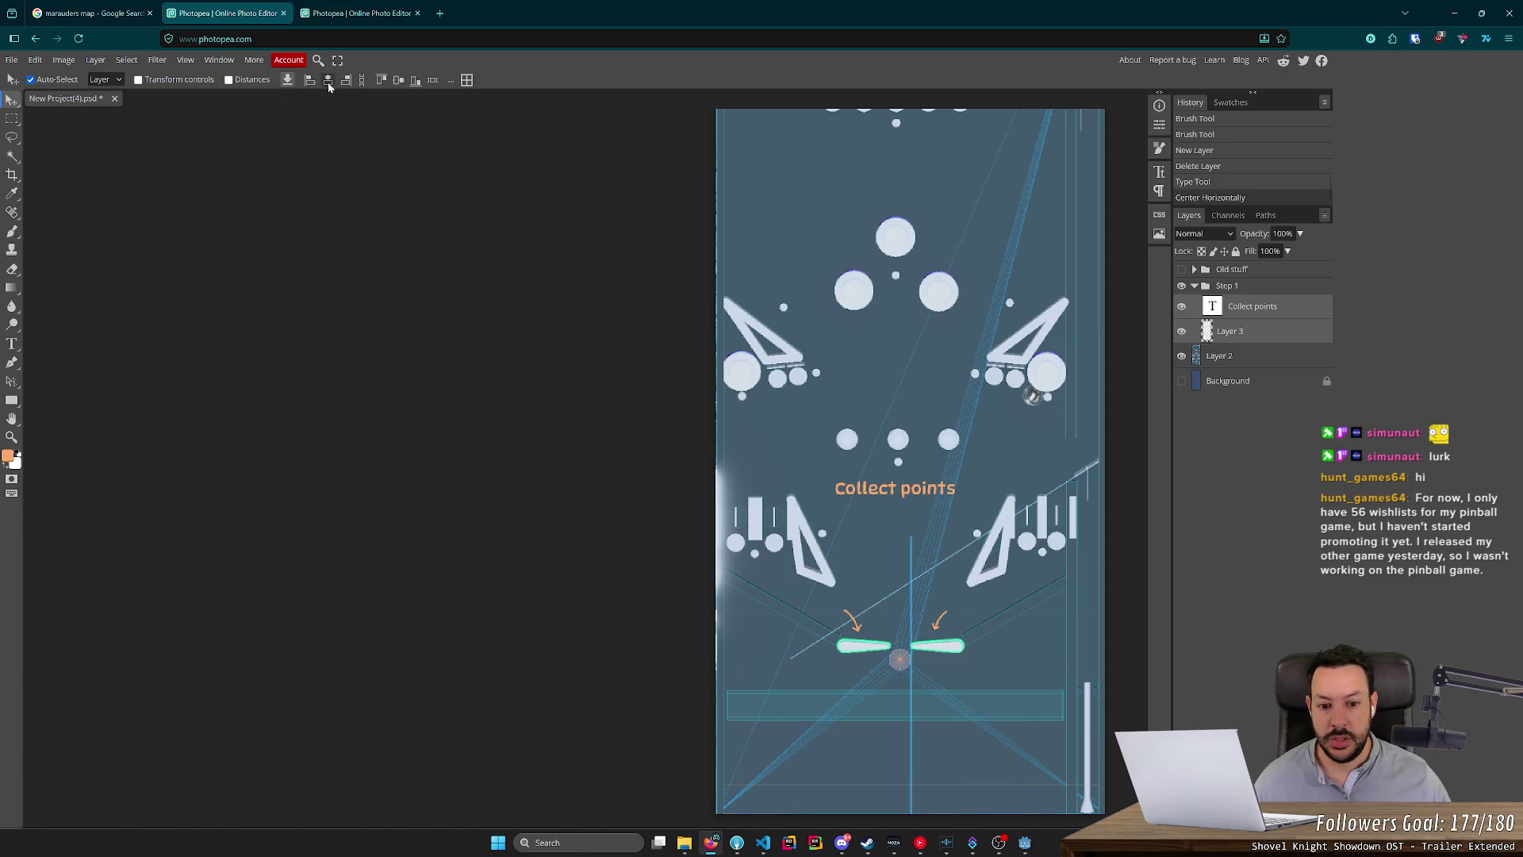
pyautogui.hotkey('ctrl', 'z')
pyautogui.click(1259, 308)
pyautogui.click(1260, 329)
pyautogui.keyDown('ctrl'); pyautogui.click(1259, 309); pyautogui.keyUp('ctrl')
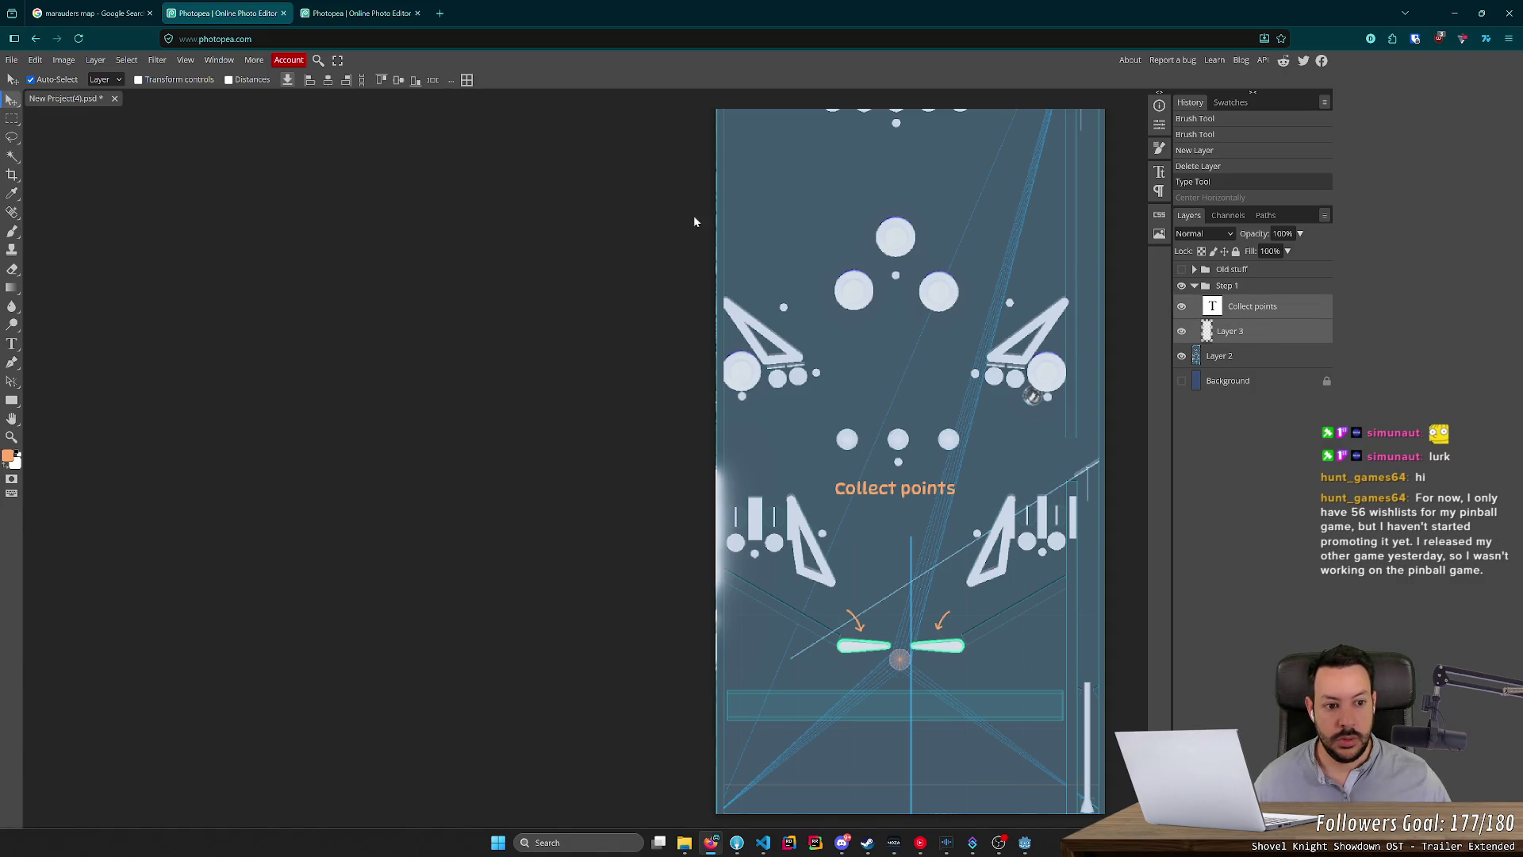
pyautogui.click(327, 80)
pyautogui.hotkey('ctrl', 'z')
pyautogui.keyDown('ctrl'); pyautogui.click(1263, 331); pyautogui.keyUp('ctrl')
pyautogui.keyDown('ctrl'); pyautogui.click(1264, 333); pyautogui.keyUp('ctrl')
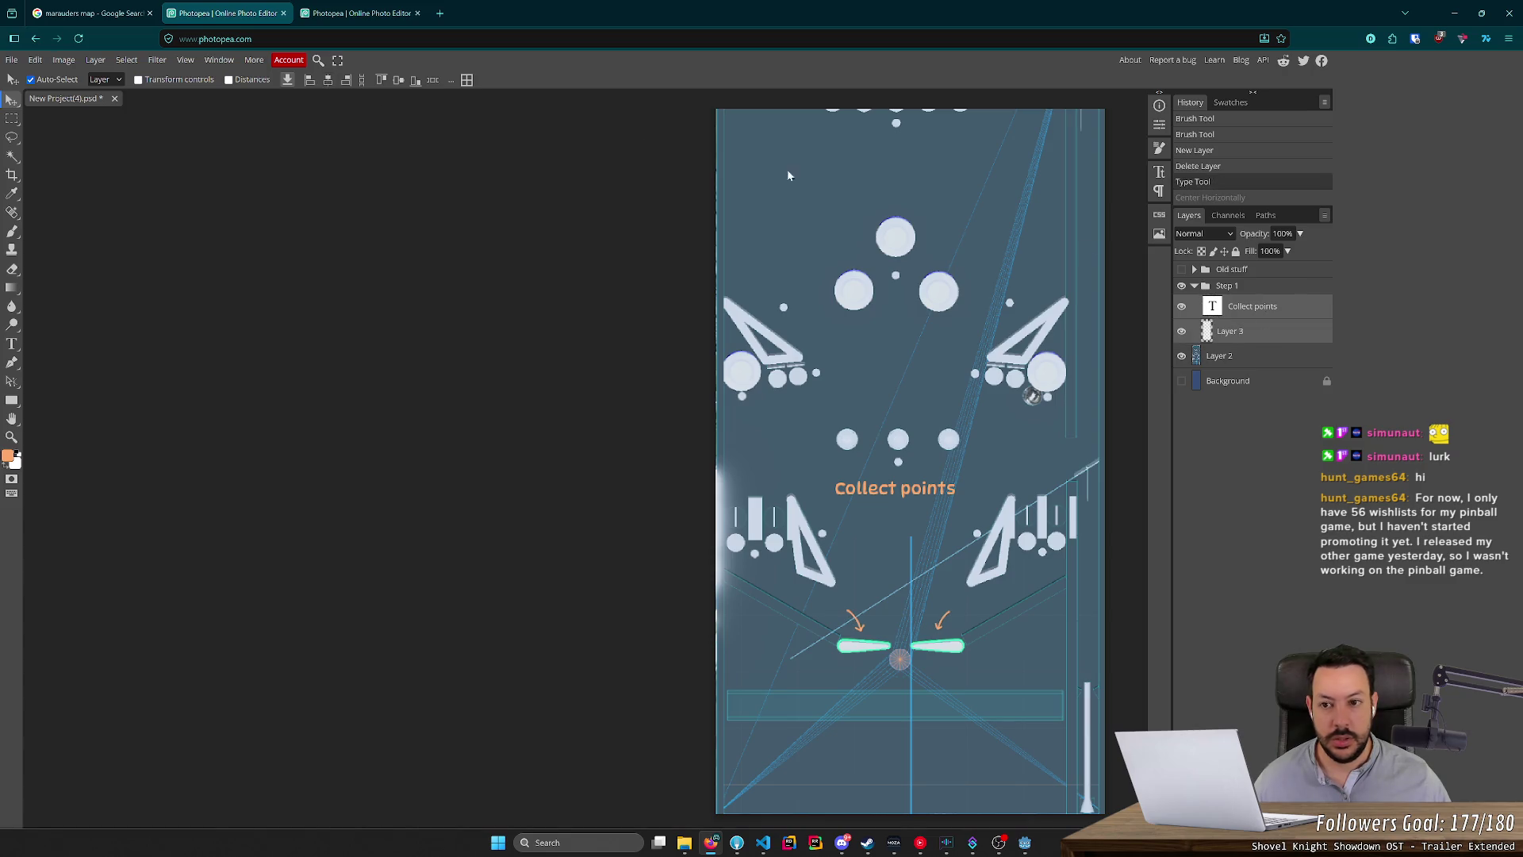
pyautogui.click(327, 81)
pyautogui.hotkey('ctrl', 'z')
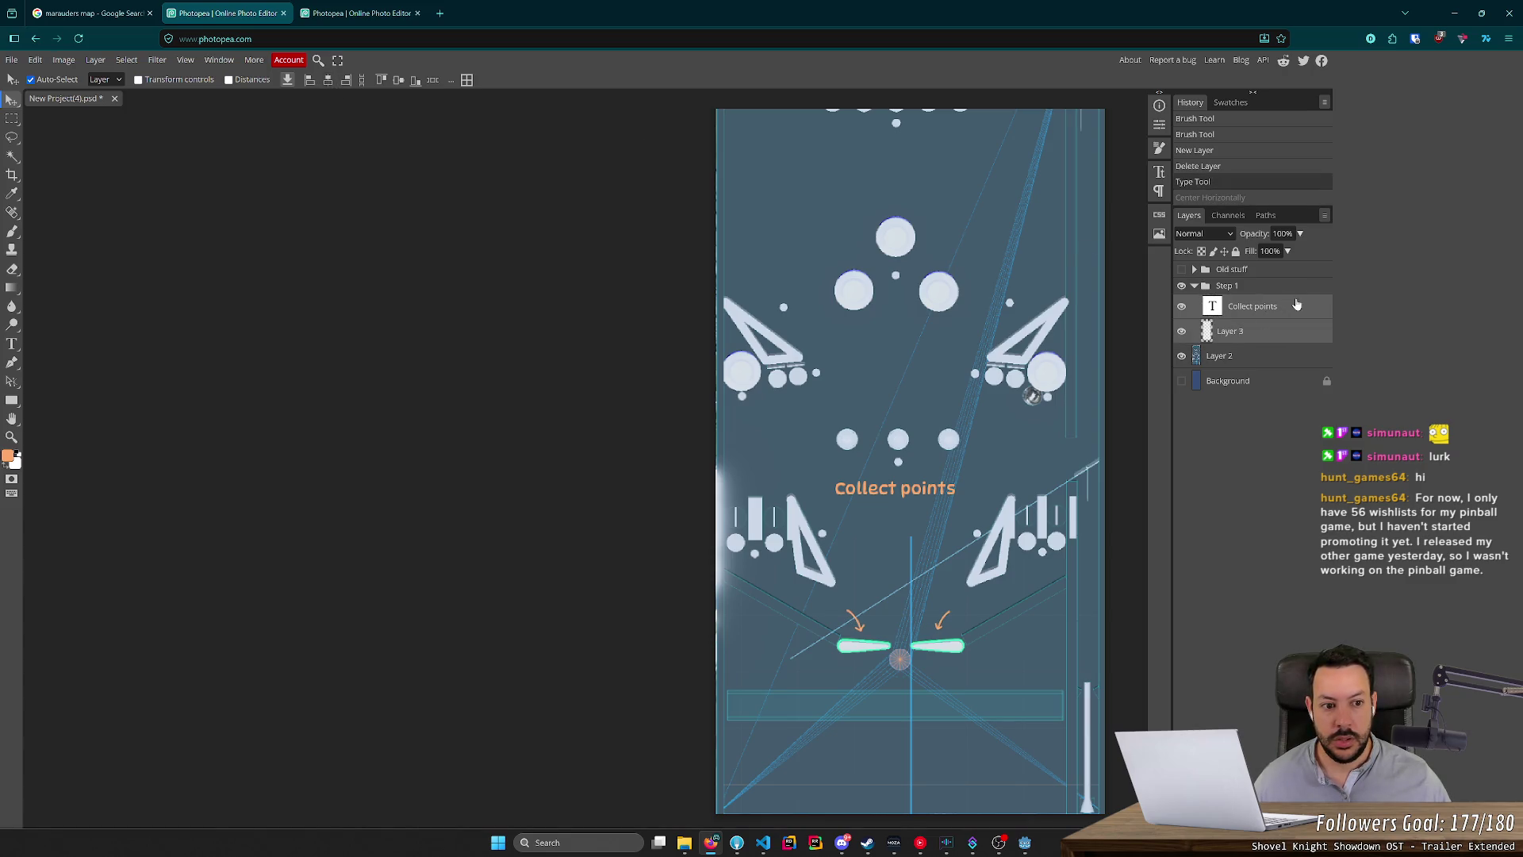
# Move Layer 3 above Collect points and retry centring against Layer 3 and the Background.
pyautogui.click(1287, 327)
pyautogui.moveTo(1287, 328); pyautogui.dragTo(1265, 306)
pyautogui.keyDown('ctrl'); pyautogui.click(1262, 333); pyautogui.keyUp('ctrl')
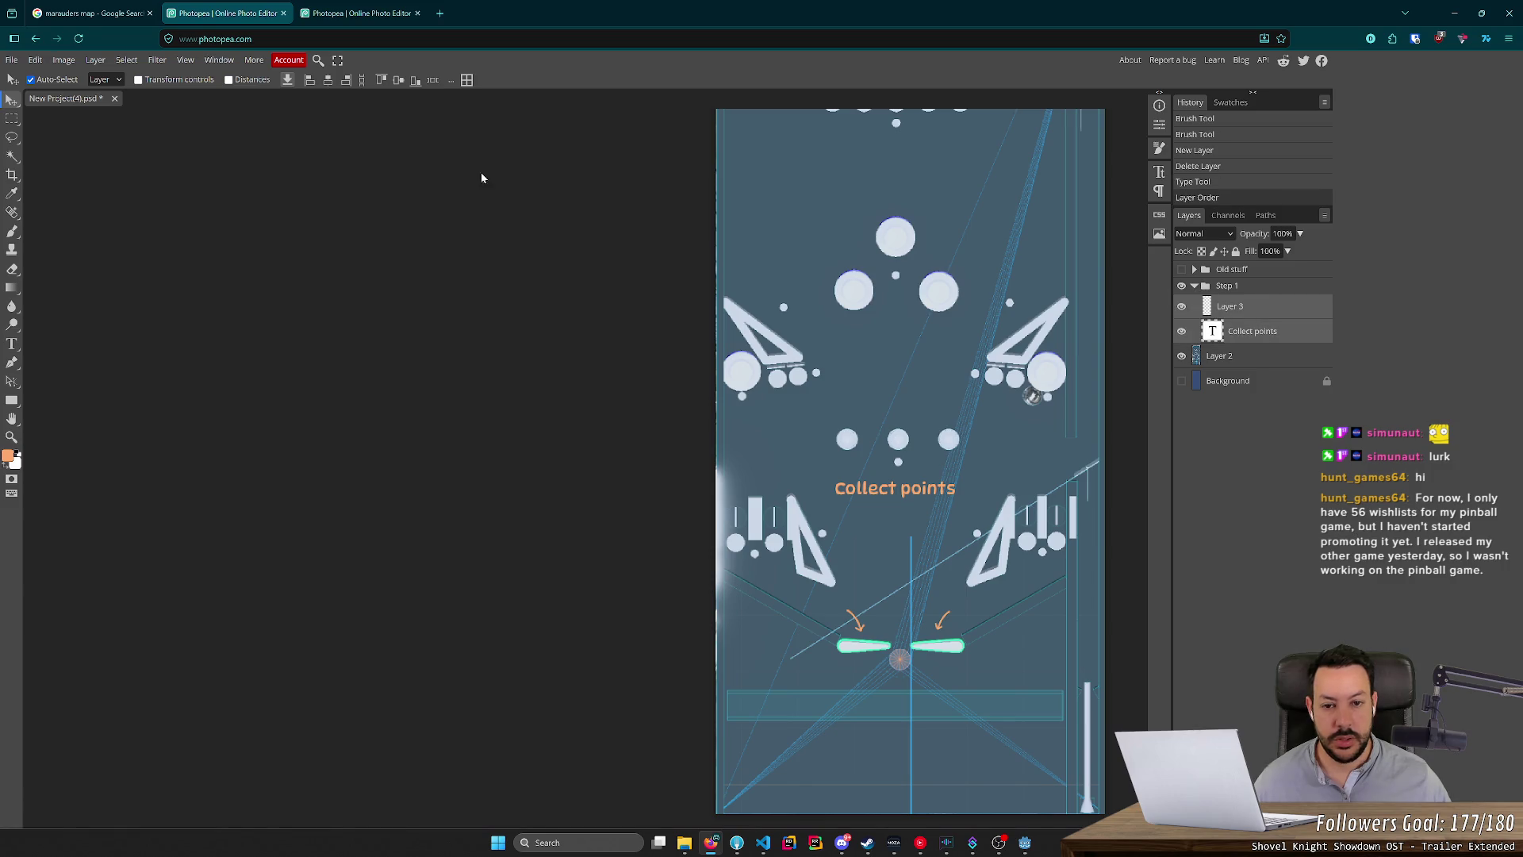
pyautogui.click(328, 80)
pyautogui.hotkey('ctrl', 'z')
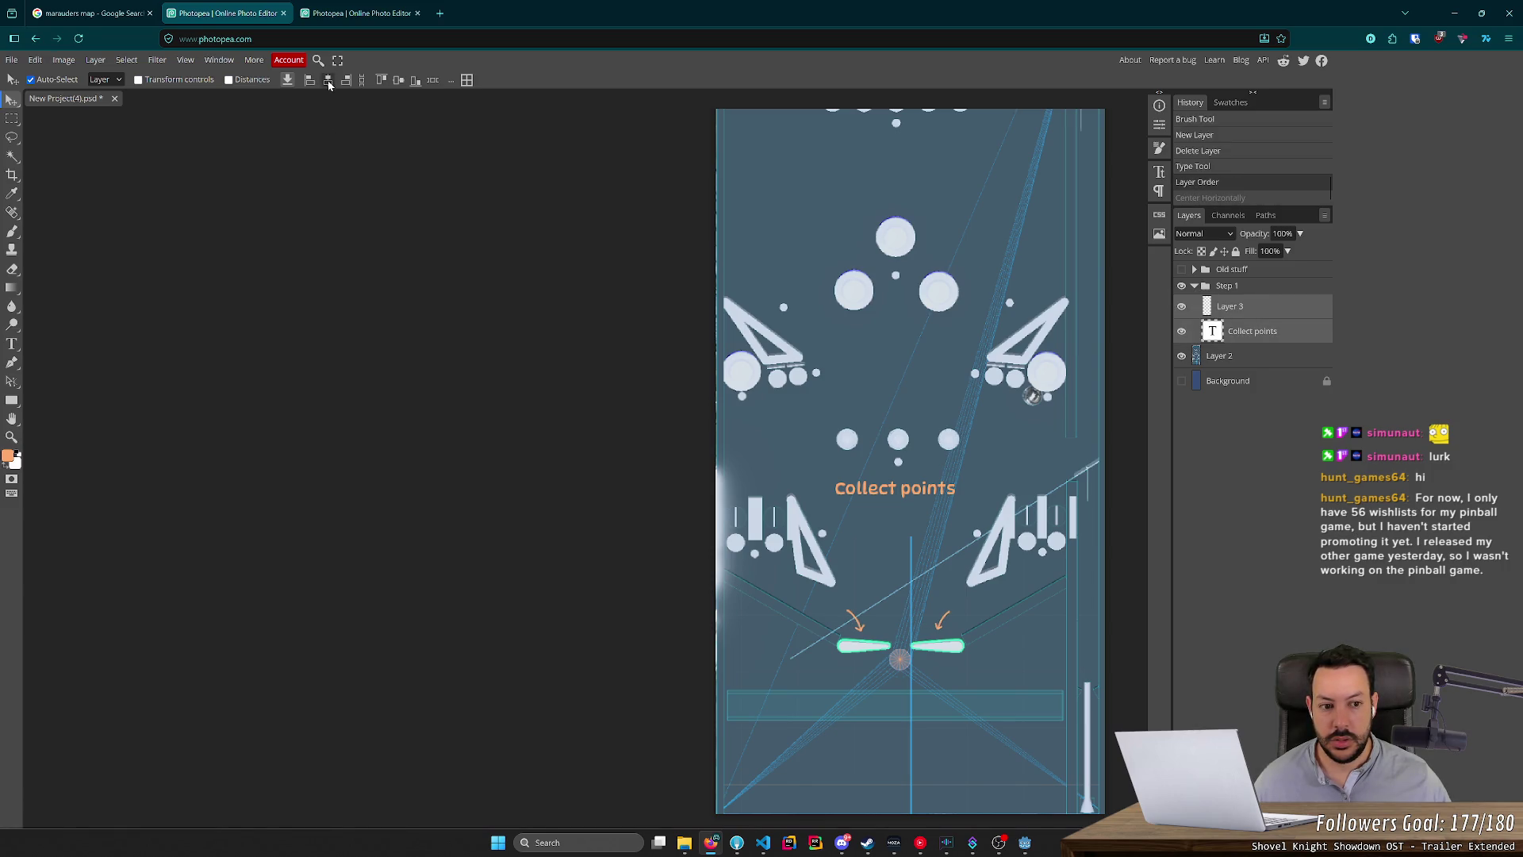
pyautogui.click(329, 81)
pyautogui.hotkey('ctrl', 'z')
pyautogui.click(329, 81)
pyautogui.hotkey('ctrl', 'z')
pyautogui.click(1240, 333)
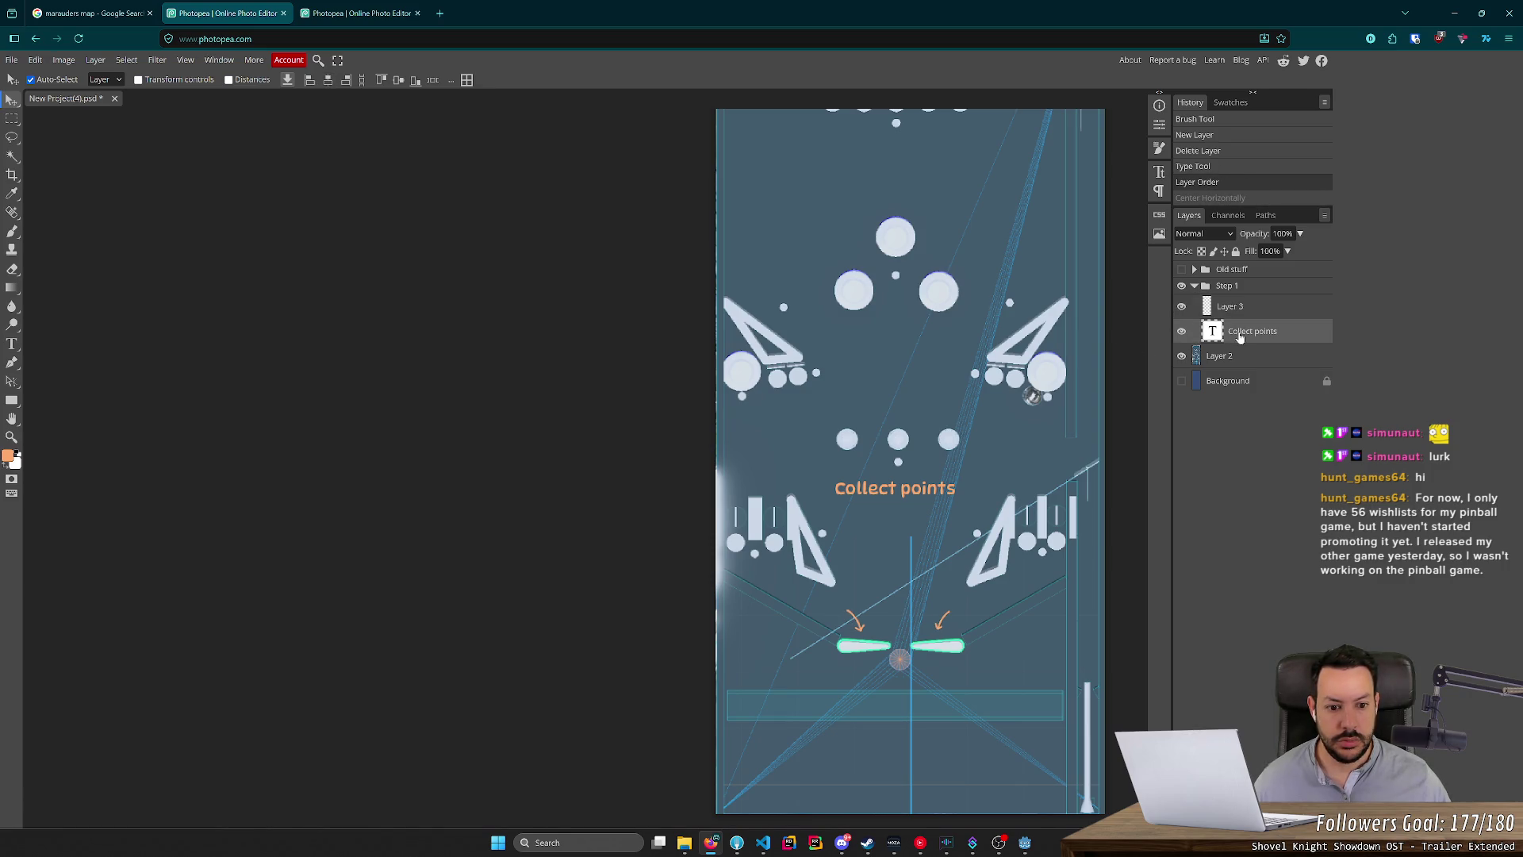
pyautogui.keyDown('ctrl'); pyautogui.click(1255, 381); pyautogui.keyUp('ctrl')
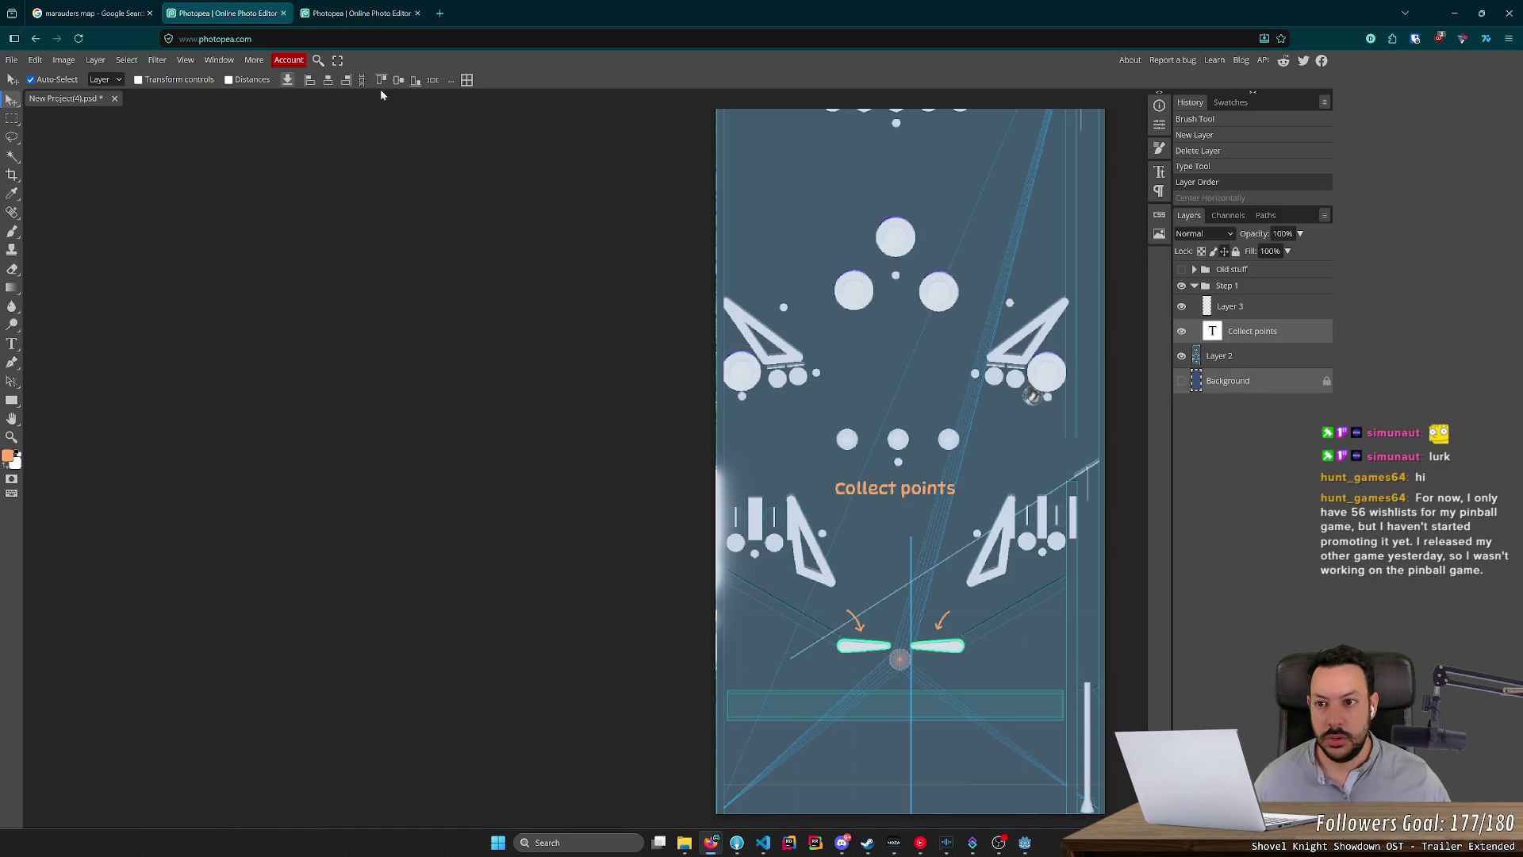
pyautogui.click(329, 81)
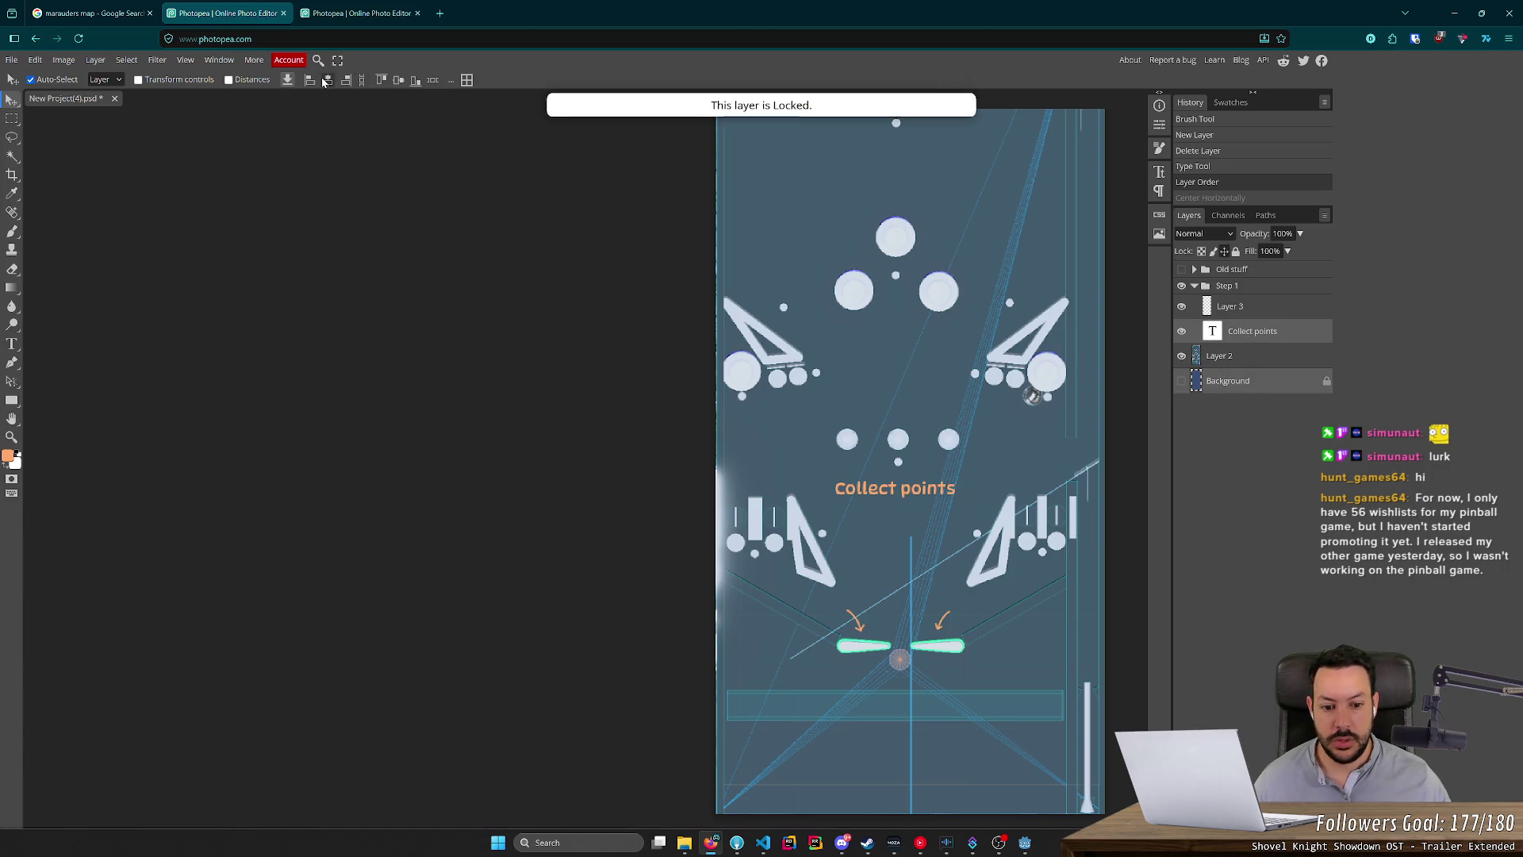
# Centre the Collect points caption horizontally on the table by aligning it with Layer 2.
pyautogui.click(1198, 356)
pyautogui.keyDown('ctrl'); pyautogui.click(1249, 331); pyautogui.keyUp('ctrl')
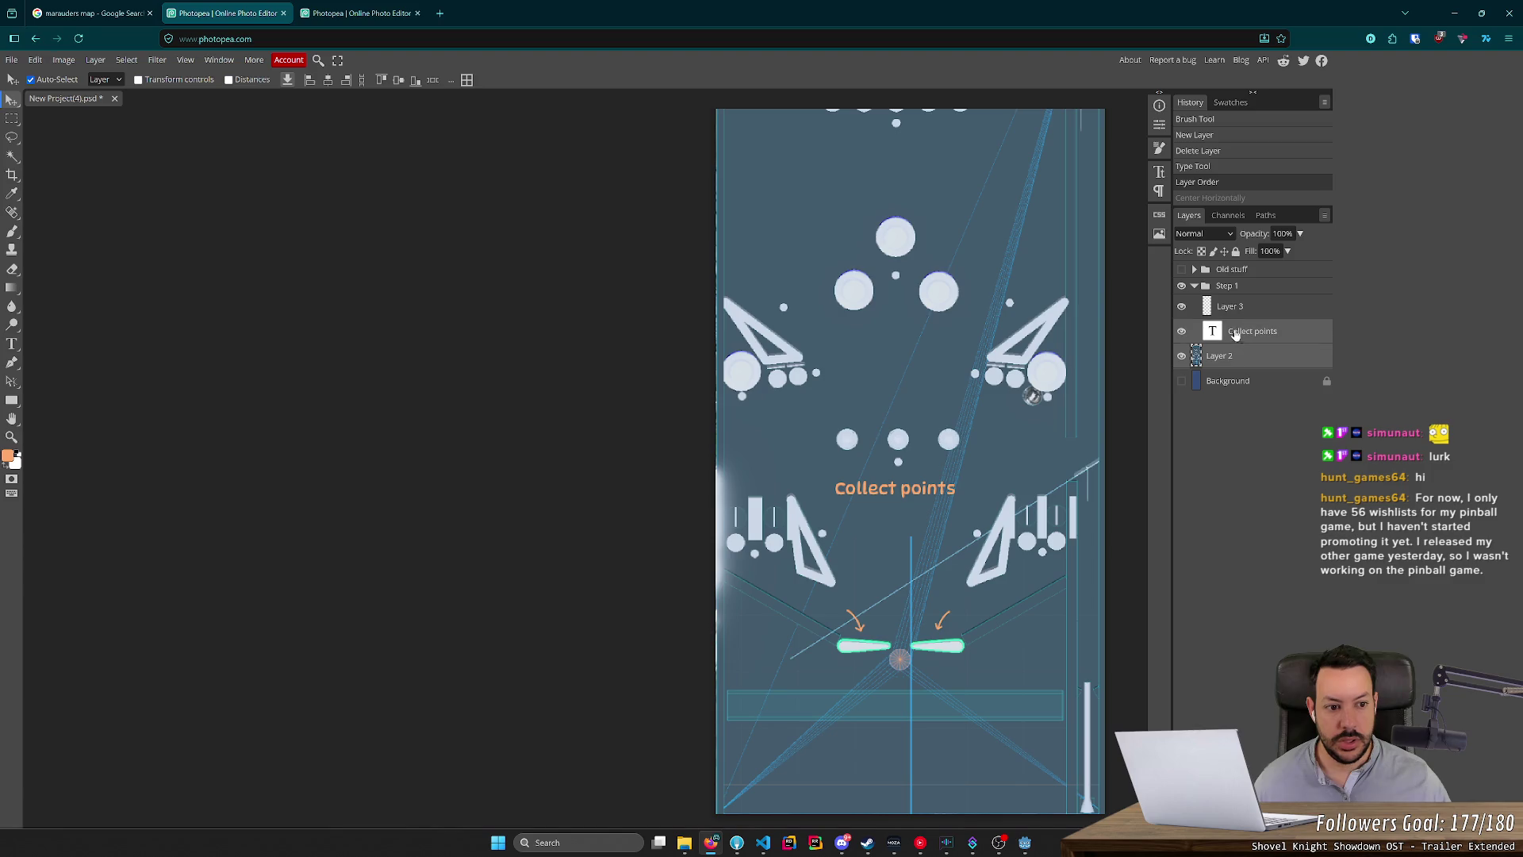
pyautogui.click(327, 81)
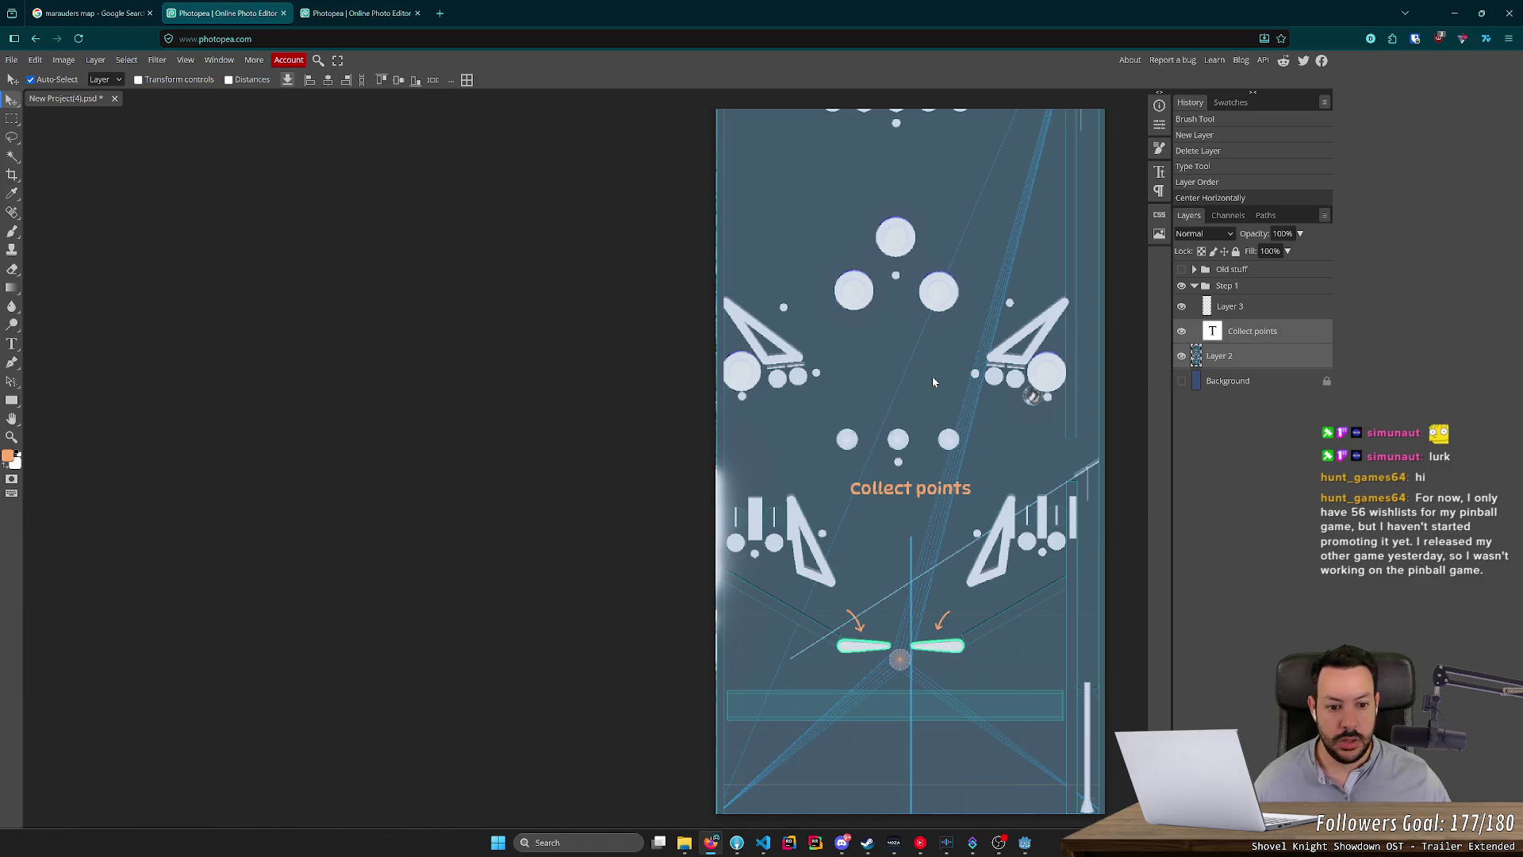
pyautogui.scroll(2, 969, 503)
pyautogui.scroll(-1, 967, 501)
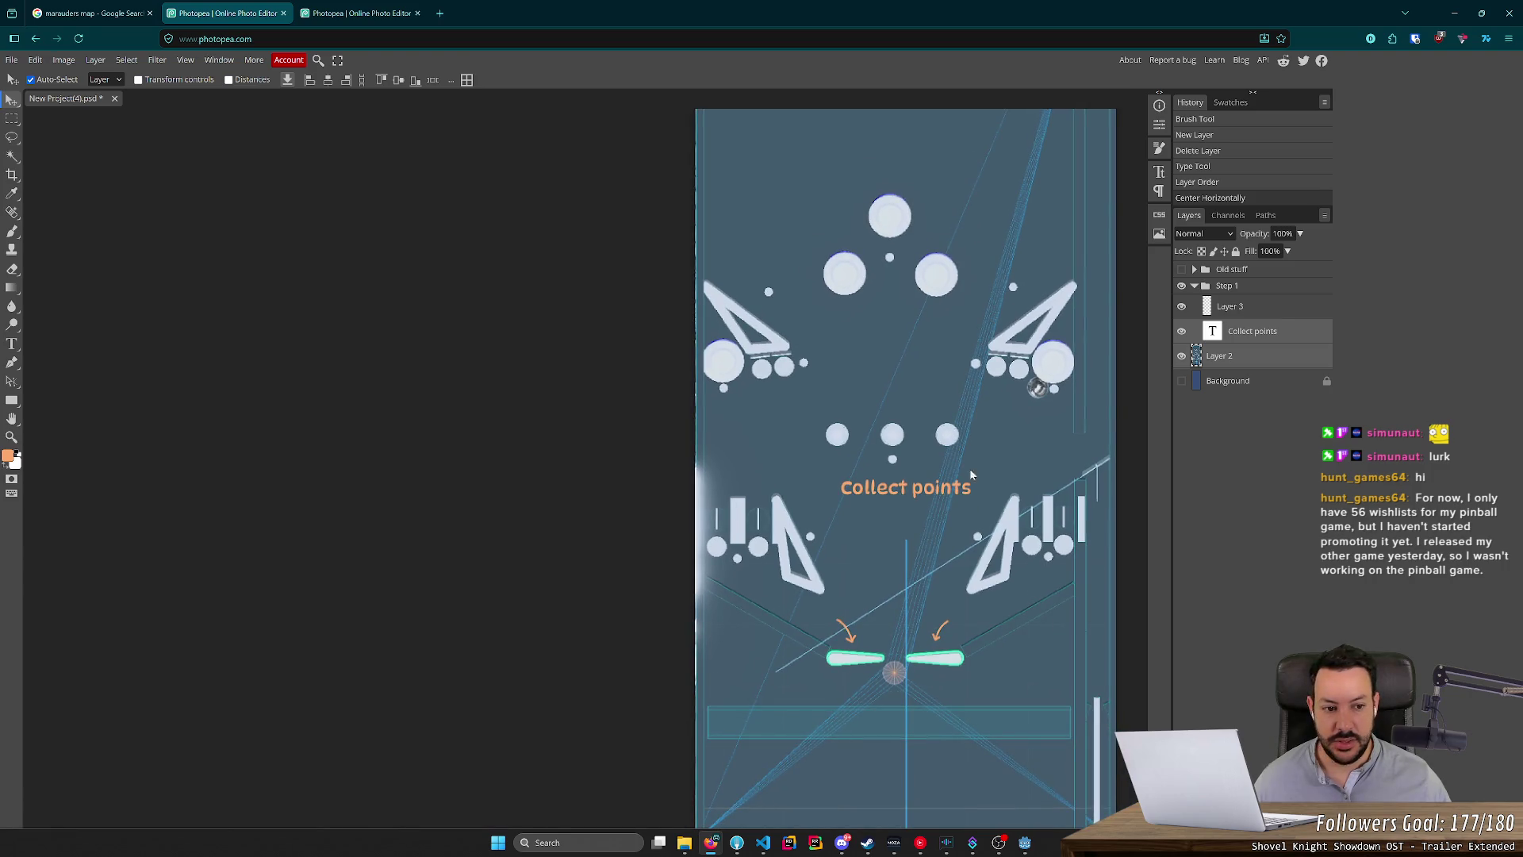
# Stack Collect points above Layer 3 and nudge it about 15 px left and slightly down.
pyautogui.click(1253, 336)
pyautogui.moveTo(1255, 336); pyautogui.dragTo(1253, 306)
pyautogui.press('Left')
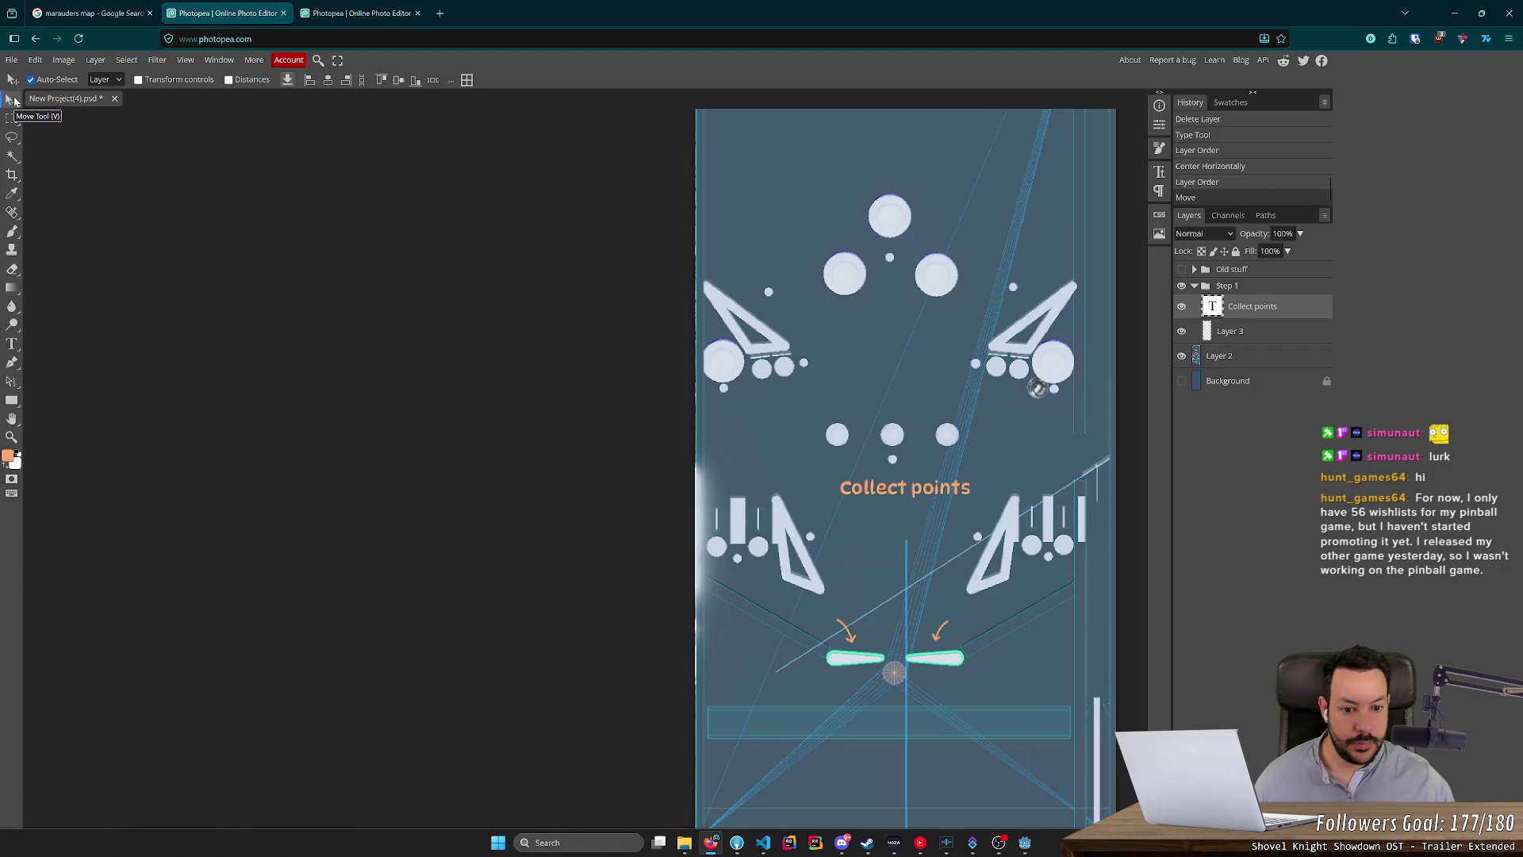
pyautogui.click(957, 482)
pyautogui.press('Left')
pyautogui.hotkey('ctrl', 'z')
pyautogui.click(1248, 317)
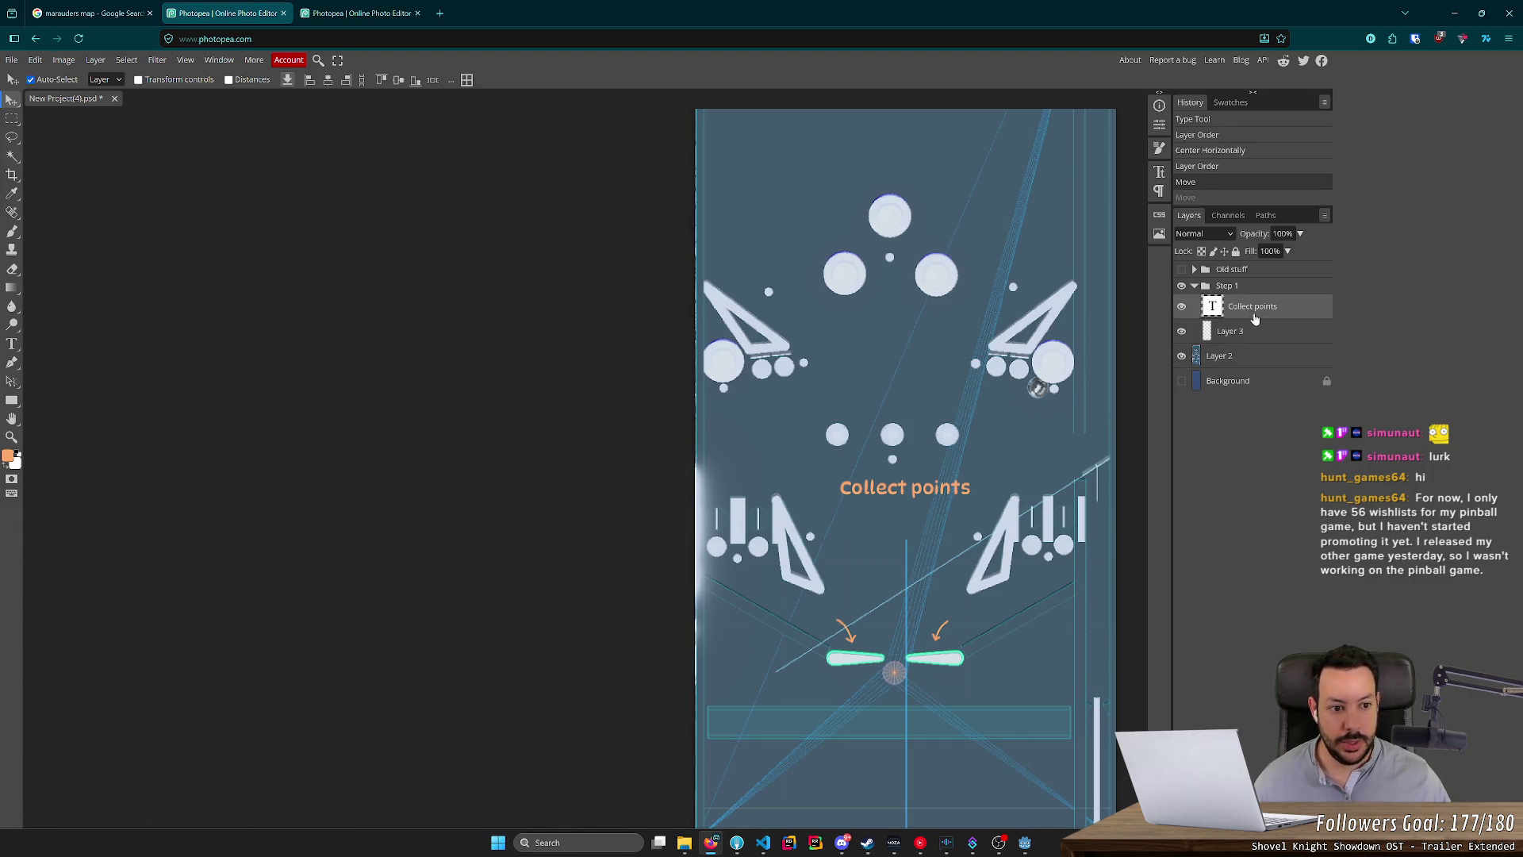
pyautogui.press('Left')
pyautogui.press('Left')
pyautogui.press('Left')
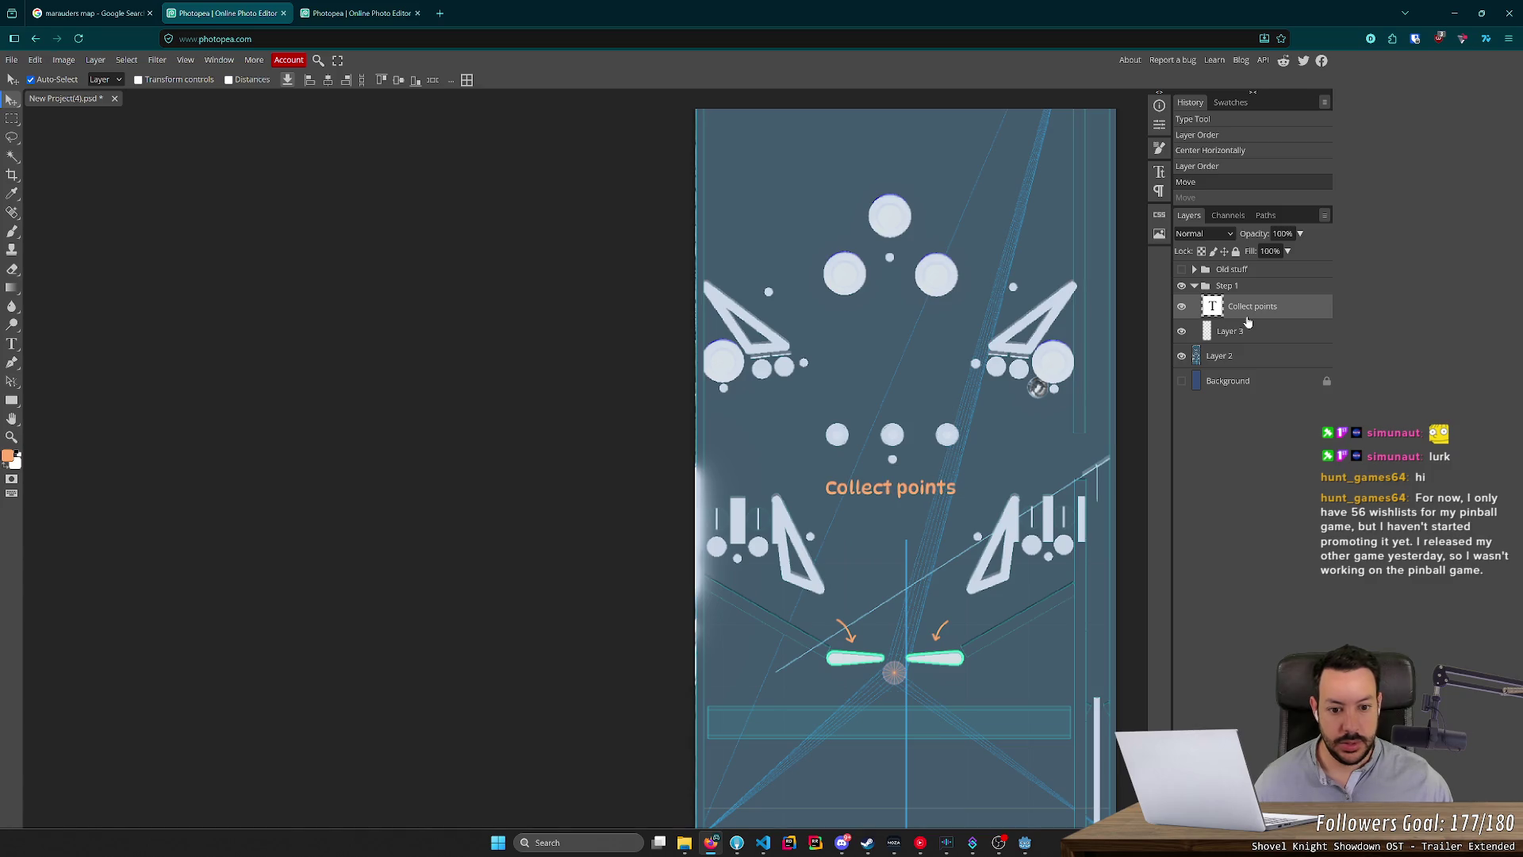
pyautogui.press('Down')
pyautogui.press('Down')
pyautogui.press('Down')
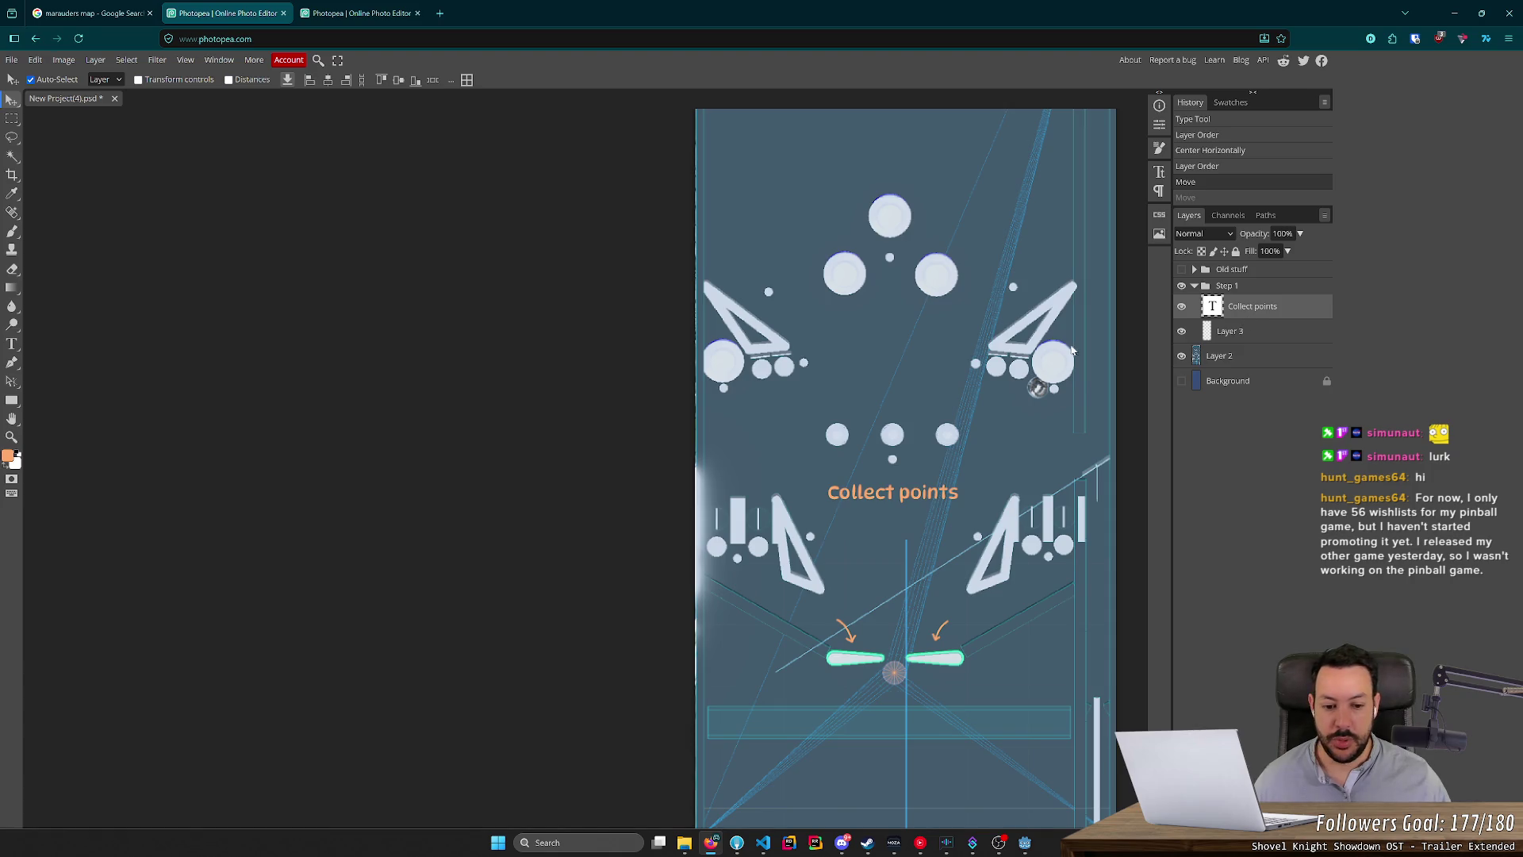
pyautogui.scroll(1, 1029, 341)
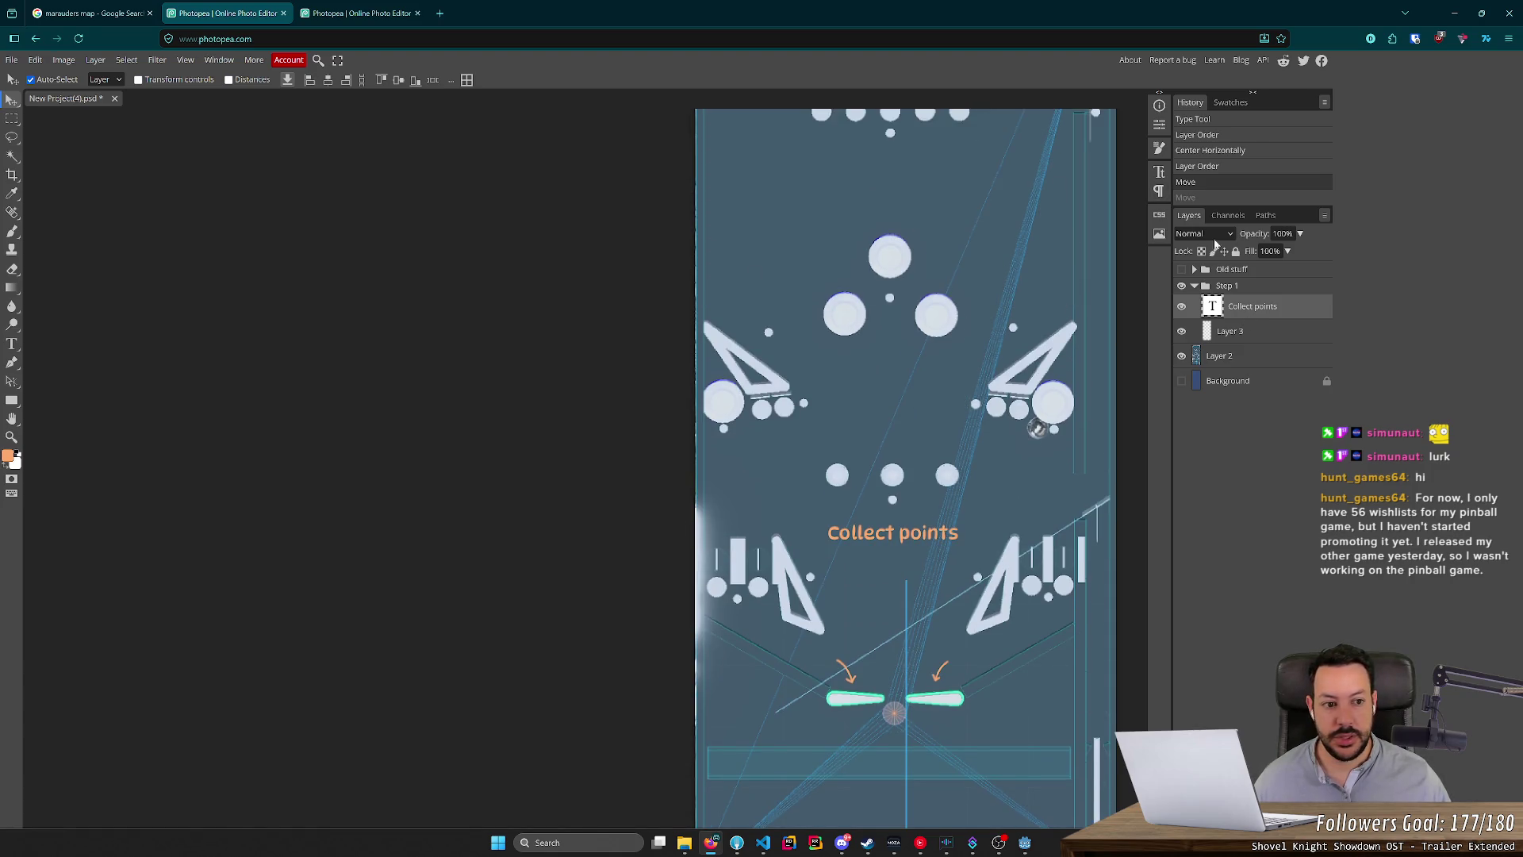
pyautogui.scroll(5, 668, 160)
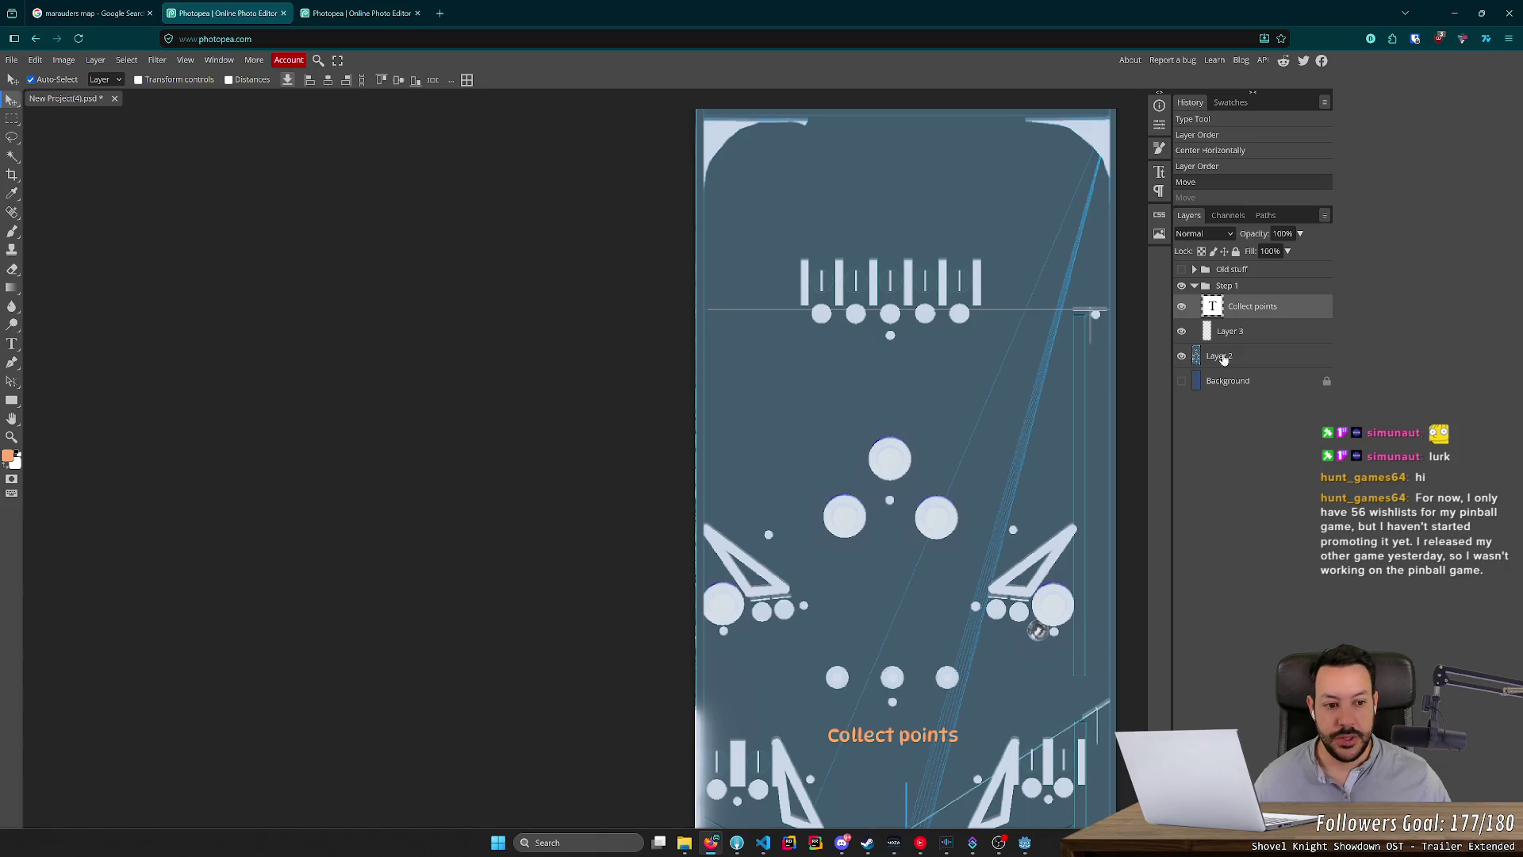
pyautogui.click(358, 13)
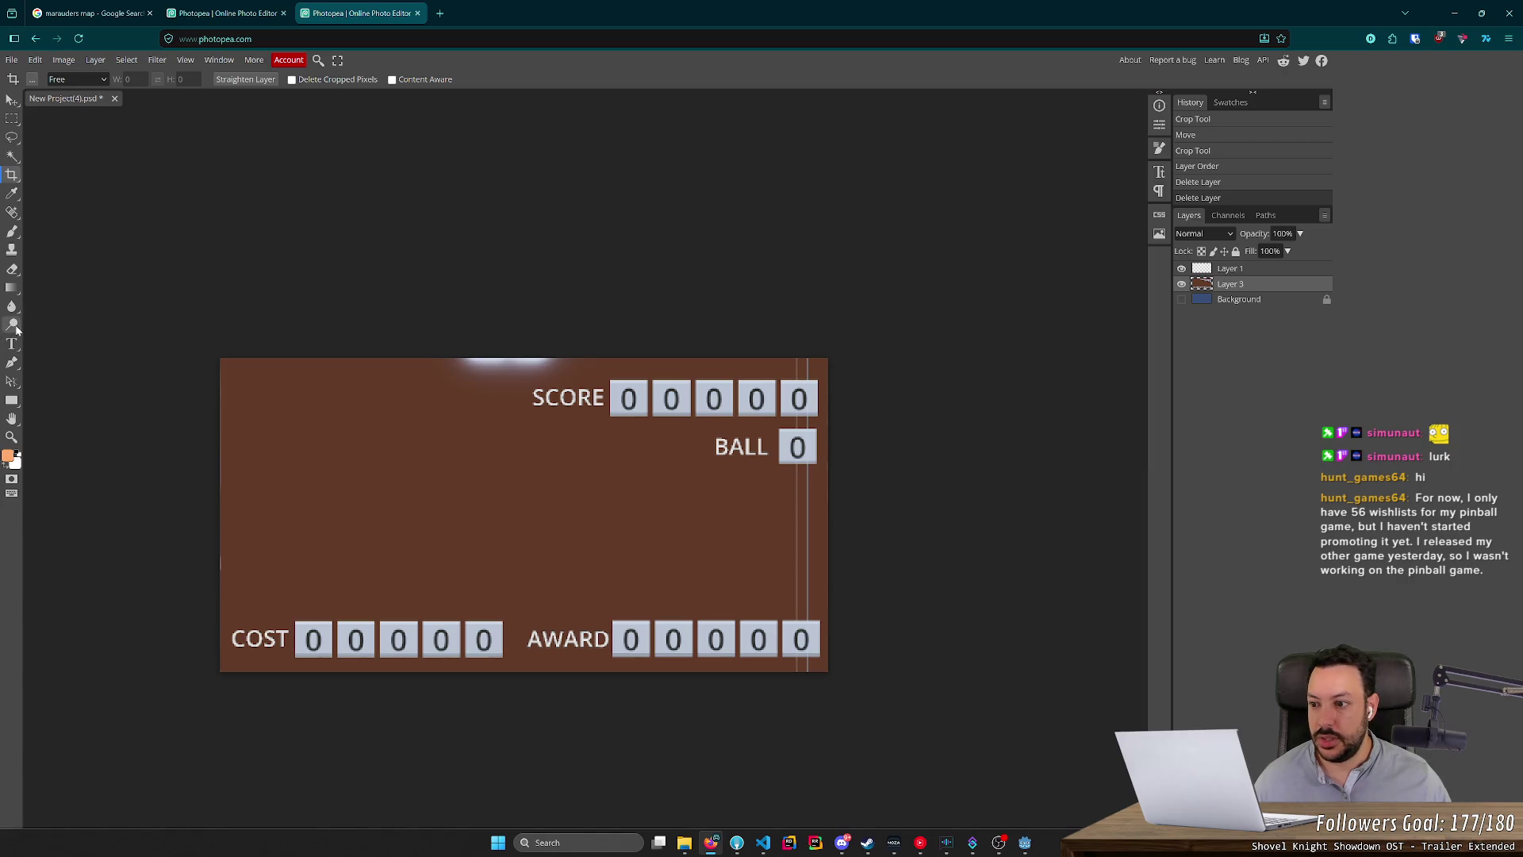
# Set the Brush to 5 px and paint a trial stroke by BALL, then undo it.
pyautogui.click(12, 231)
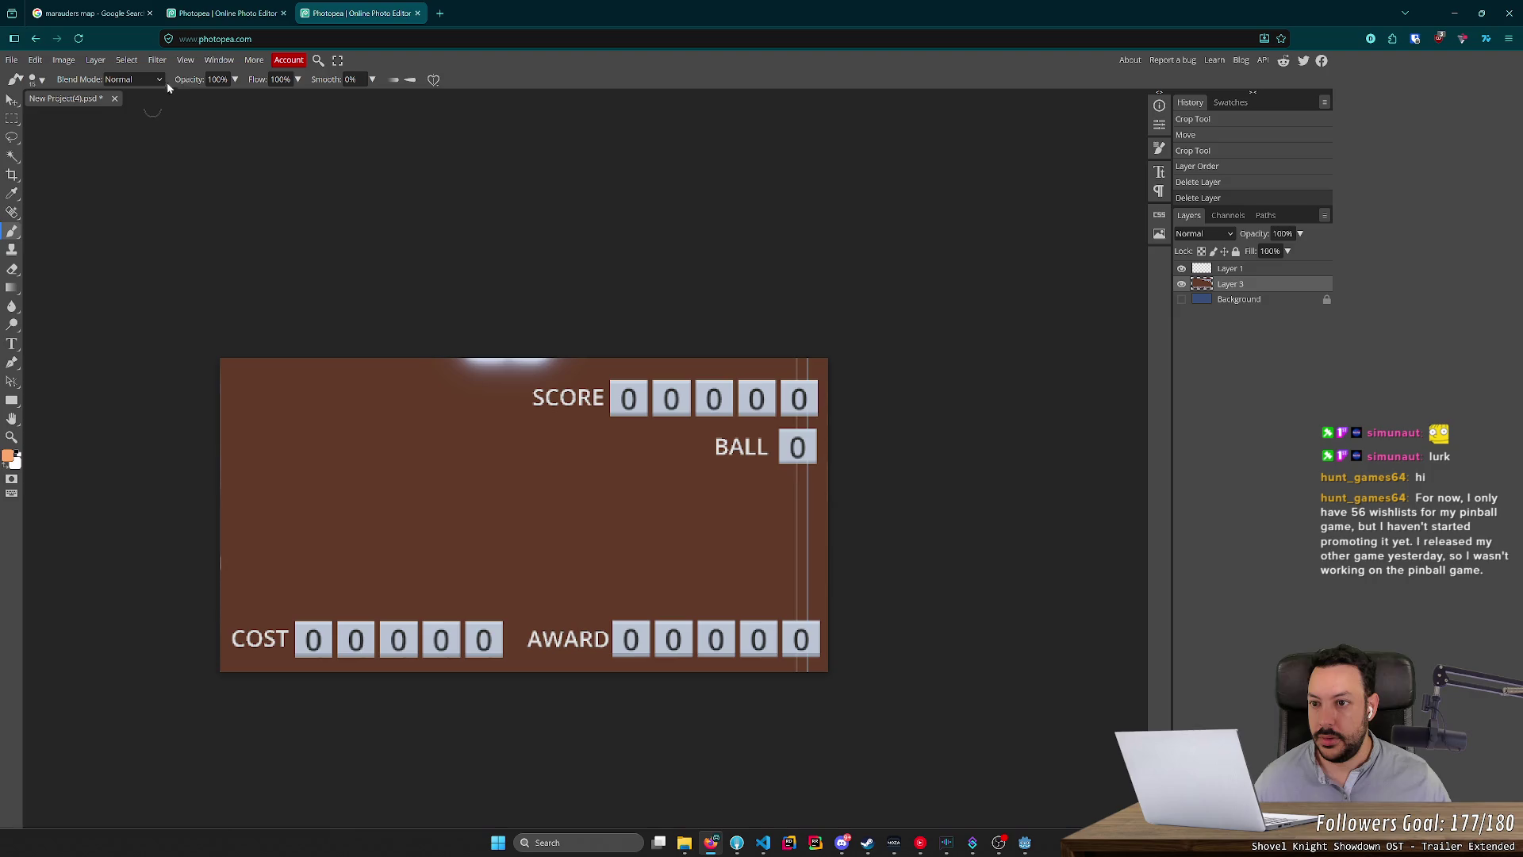
pyautogui.rightClick(401, 425)
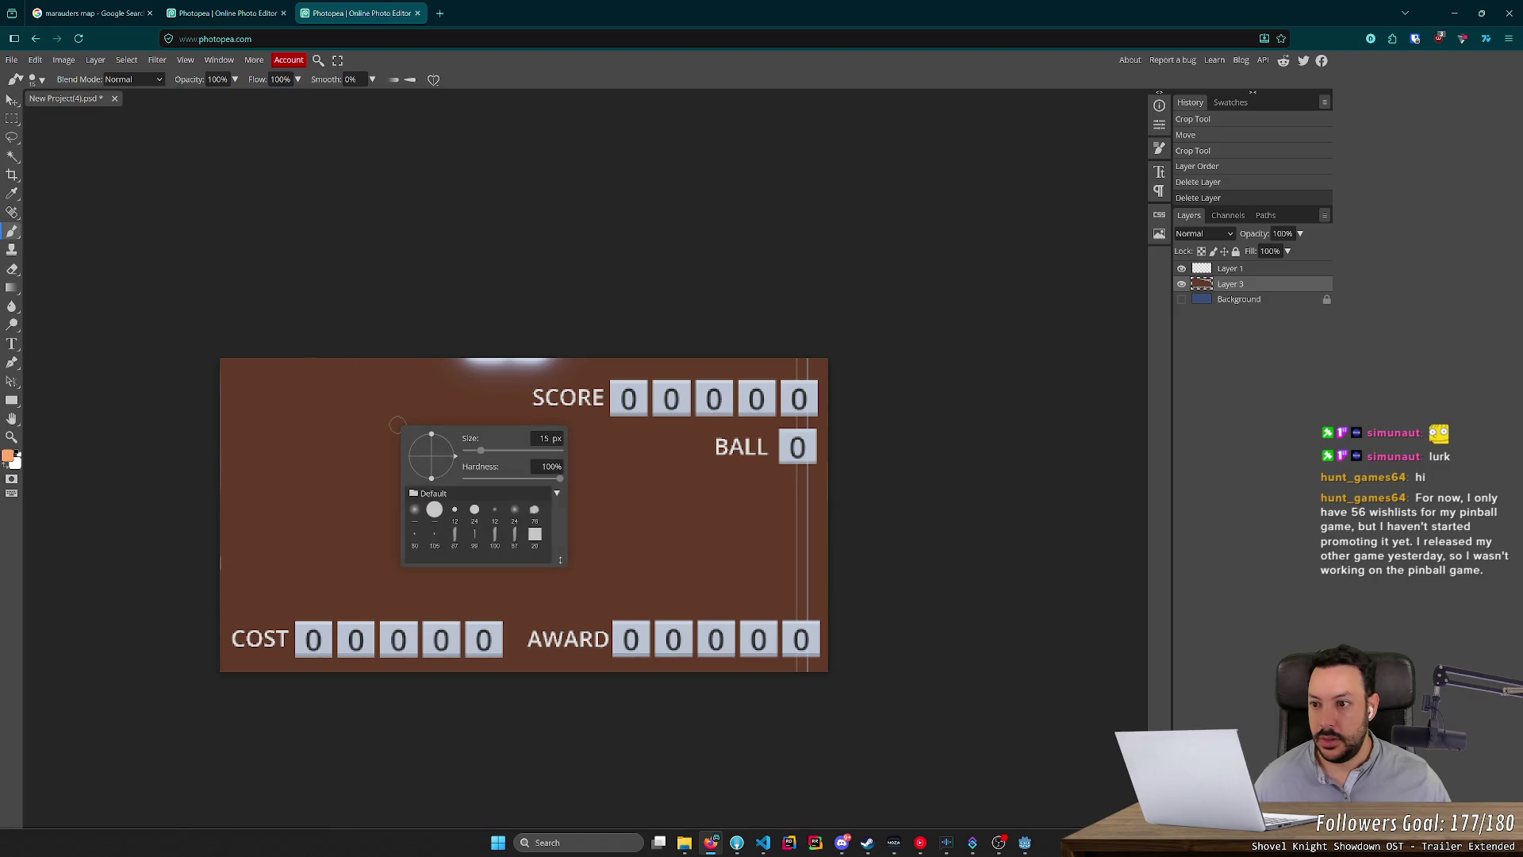
pyautogui.click(557, 438)
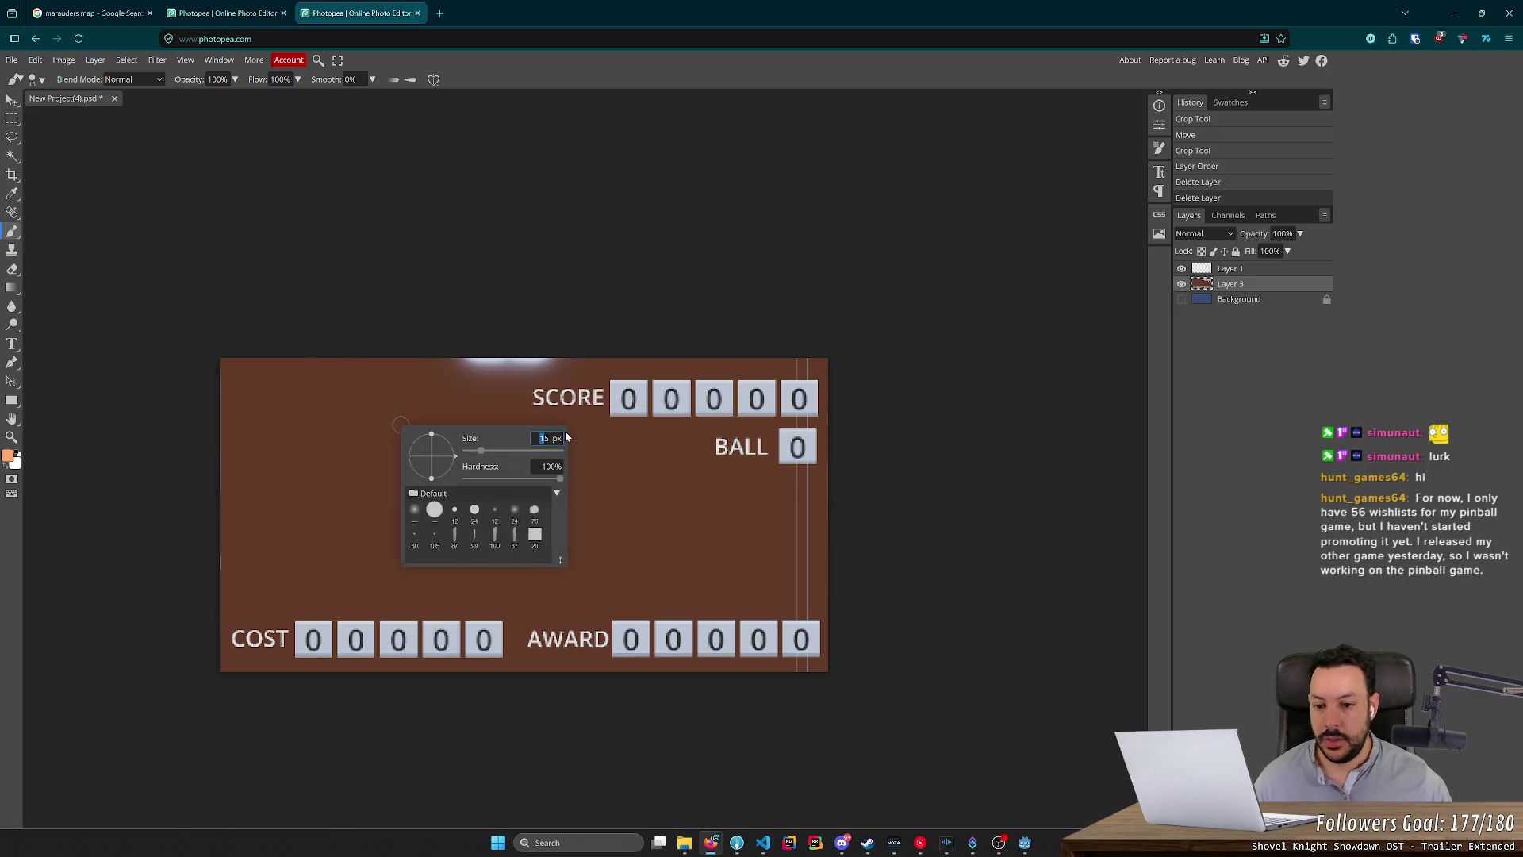
pyautogui.write('5')
pyautogui.click(505, 292)
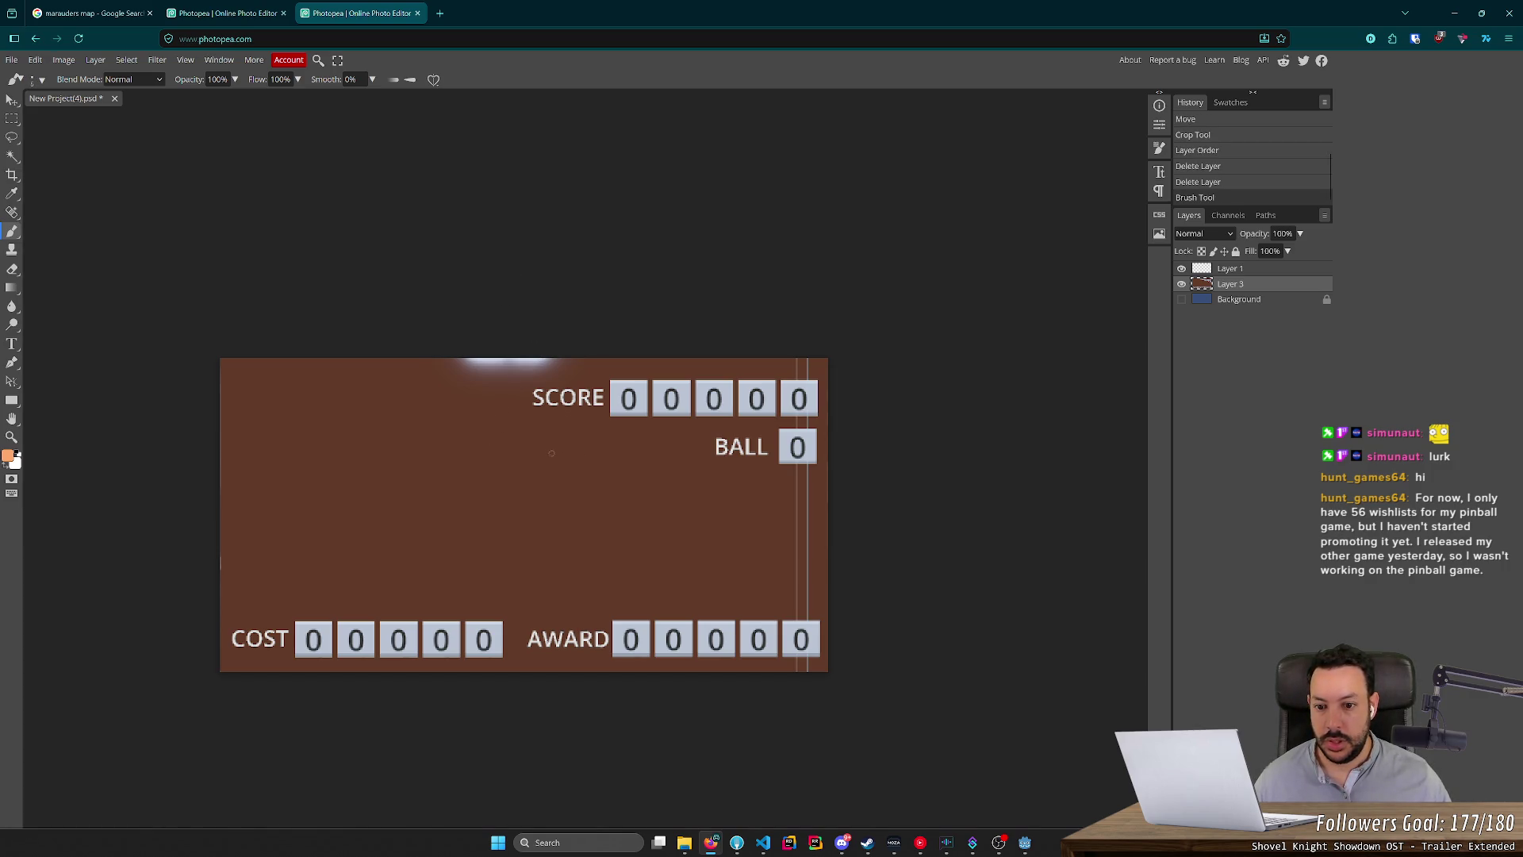
pyautogui.moveTo(531, 453)
pyautogui.mouseDown()
pyautogui.moveTo(603, 444)
pyautogui.moveTo(583, 469)
pyautogui.moveTo(644, 426)
pyautogui.moveTo(635, 438)
pyautogui.mouseUp()
pyautogui.hotkey('ctrl', 'z')
pyautogui.hotkey('ctrl', 'z')
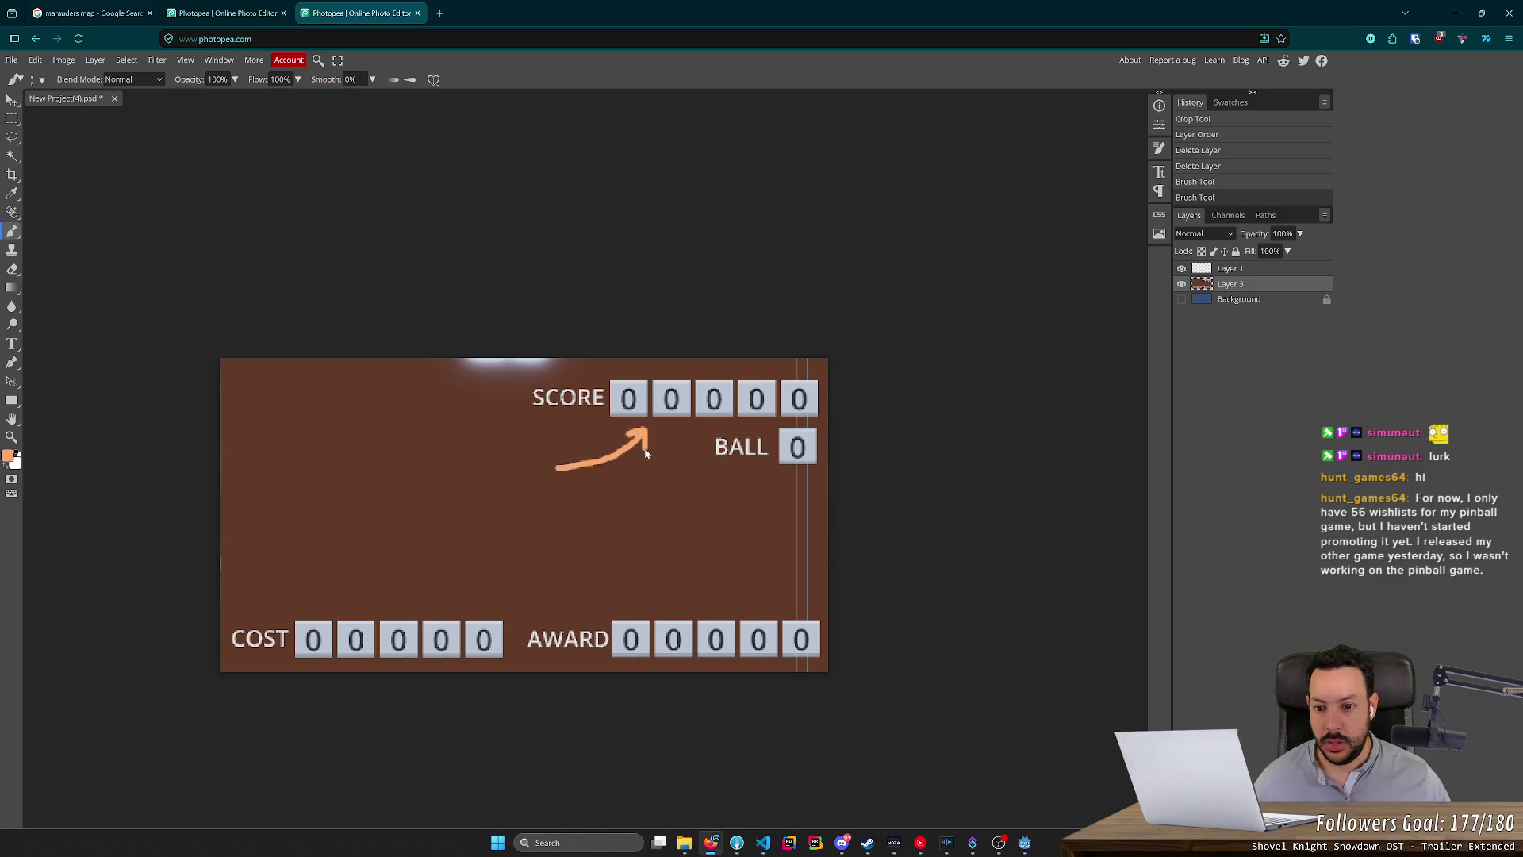
# Paint a curved orange arrow toward the SCORE boxes, then undo it.
pyautogui.hotkey('ctrl', 'z')
pyautogui.scroll(2, 571, 497)
pyautogui.scroll(3, 571, 496)
pyautogui.moveTo(502, 494)
pyautogui.mouseDown()
pyautogui.moveTo(630, 460)
pyautogui.moveTo(729, 400)
pyautogui.moveTo(789, 329)
pyautogui.moveTo(750, 333)
pyautogui.moveTo(729, 343)
pyautogui.moveTo(782, 335)
pyautogui.moveTo(801, 367)
pyautogui.mouseUp()
pyautogui.scroll(-5, 722, 476)
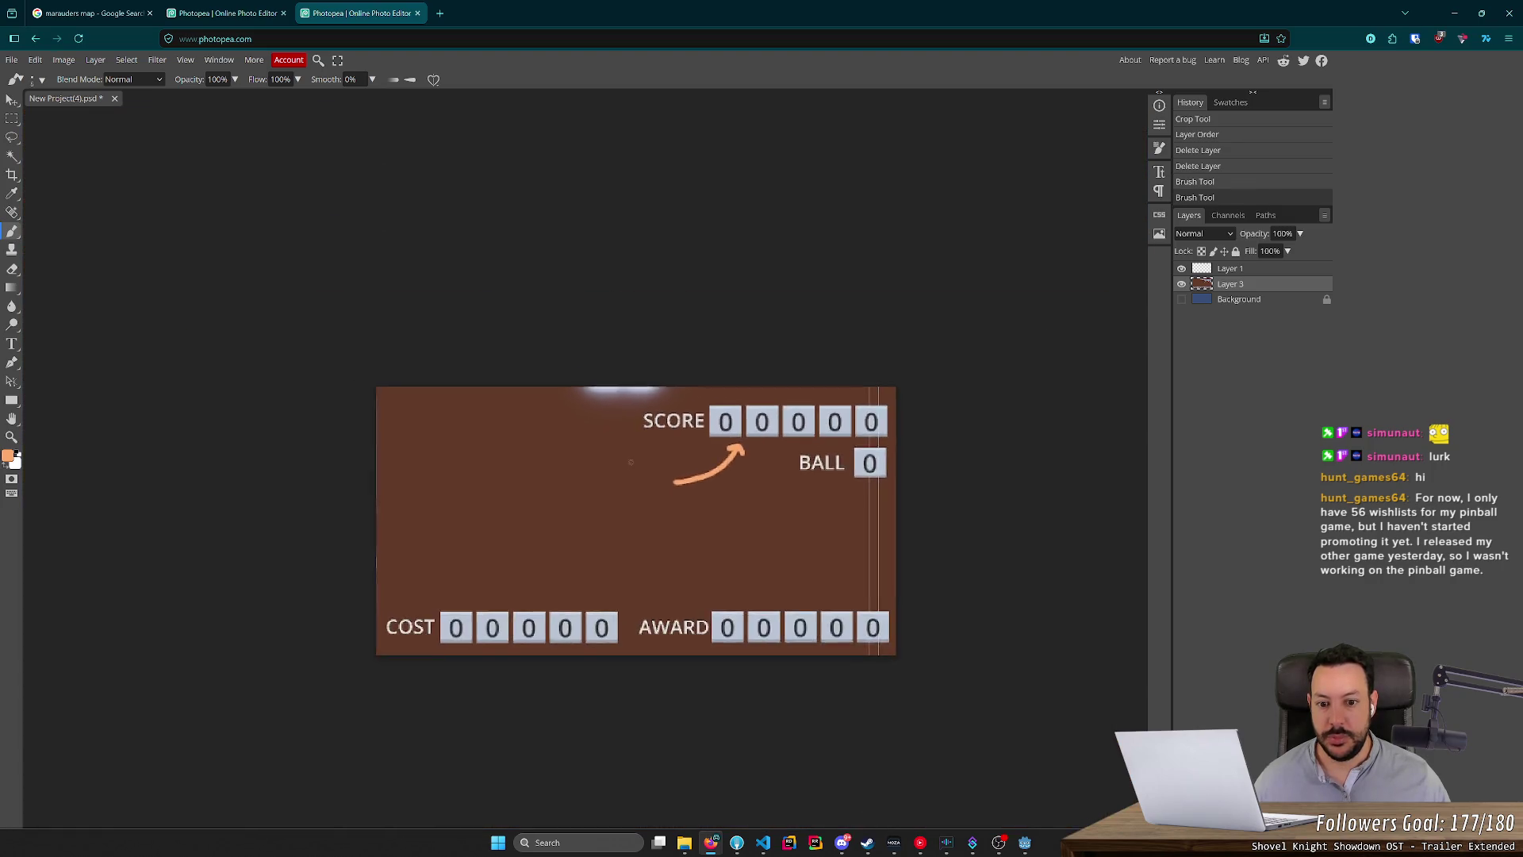
pyautogui.scroll(-2, 632, 463)
pyautogui.scroll(3, 568, 414)
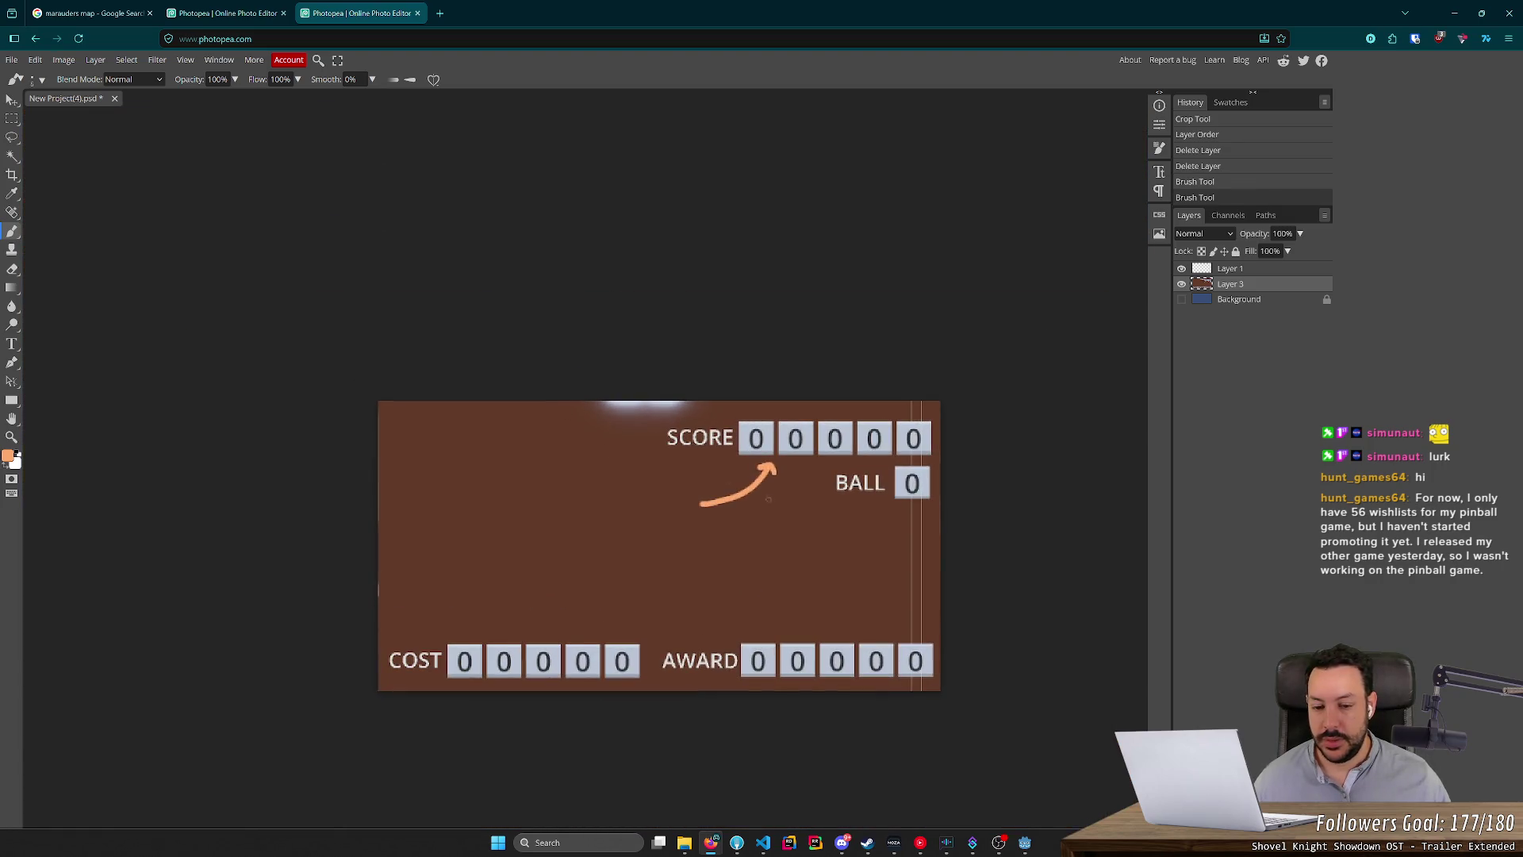
pyautogui.hotkey('ctrl', 'z')
pyautogui.scroll(5, 767, 500)
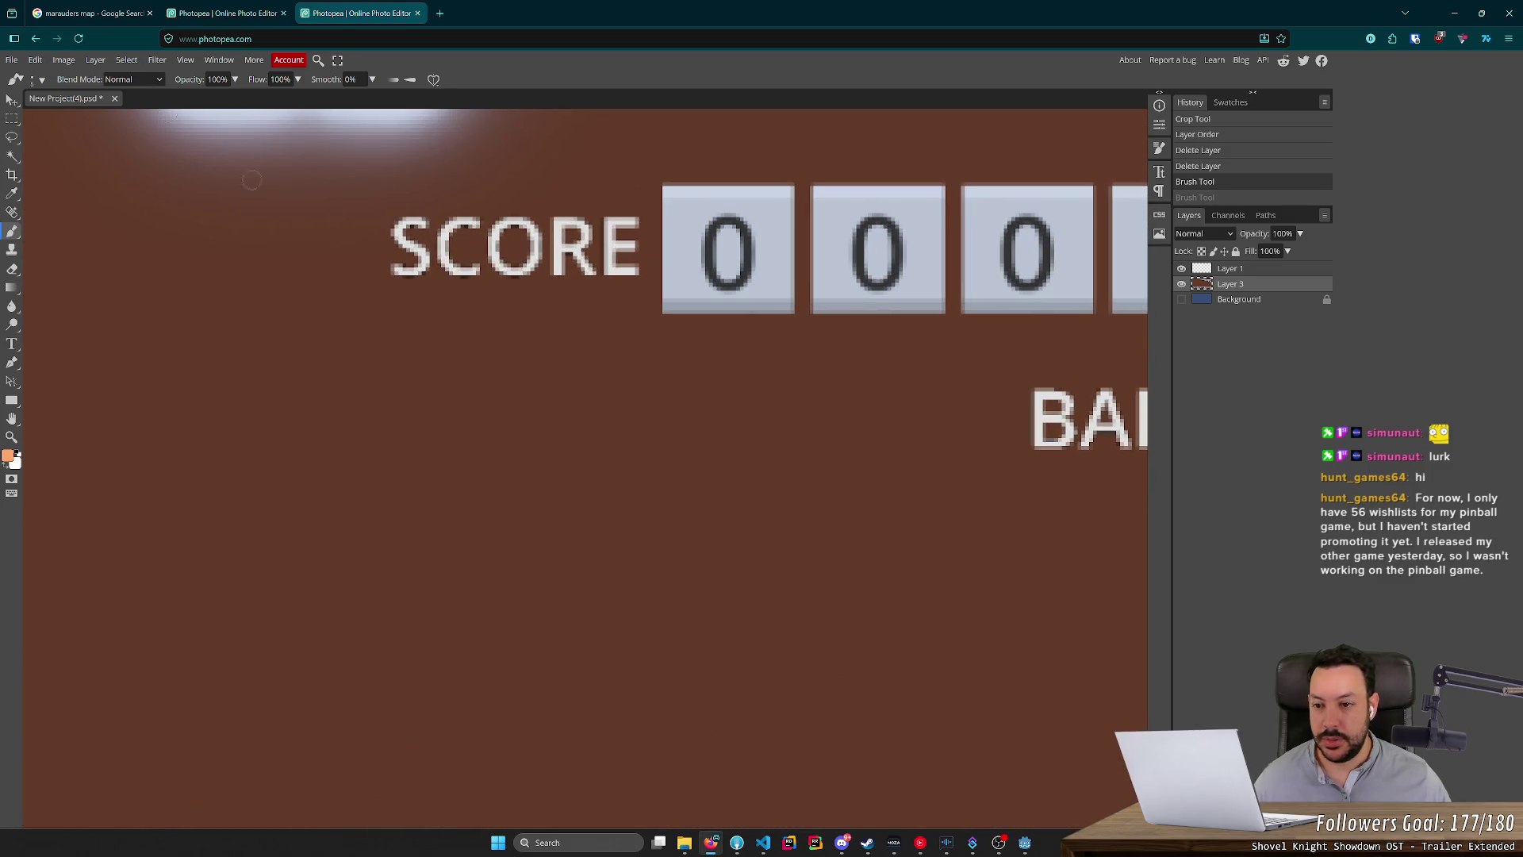
# Paint a thinner 3 px curved orange arrow up toward SCORE.
pyautogui.rightClick(568, 350)
pyautogui.write('3')
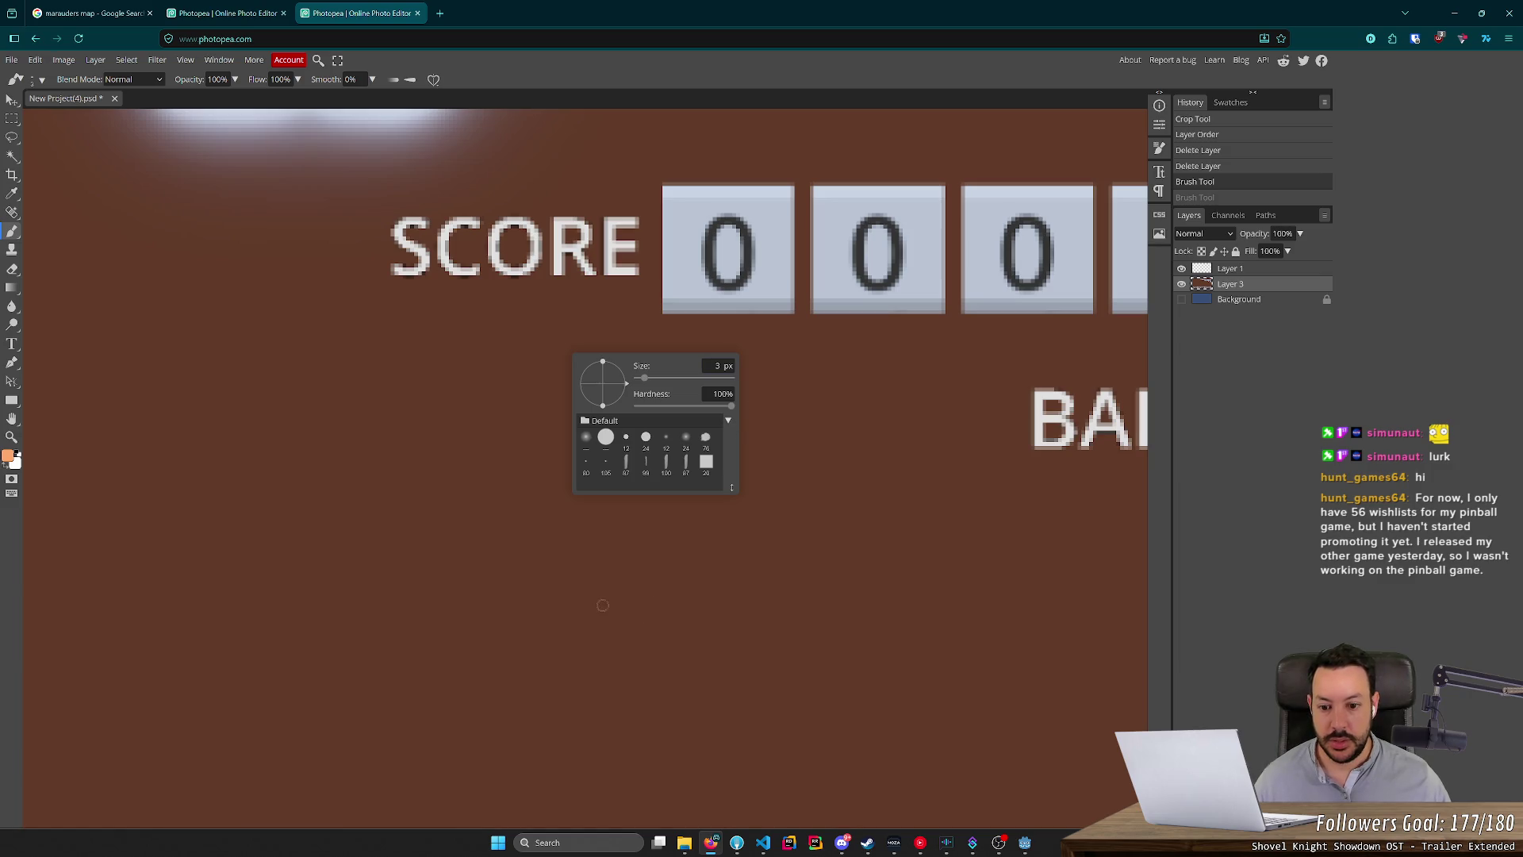
pyautogui.press('Return')
pyautogui.moveTo(537, 537)
pyautogui.mouseDown()
pyautogui.moveTo(676, 499)
pyautogui.moveTo(768, 420)
pyautogui.moveTo(804, 344)
pyautogui.moveTo(763, 368)
pyautogui.moveTo(816, 367)
pyautogui.moveTo(820, 381)
pyautogui.mouseUp()
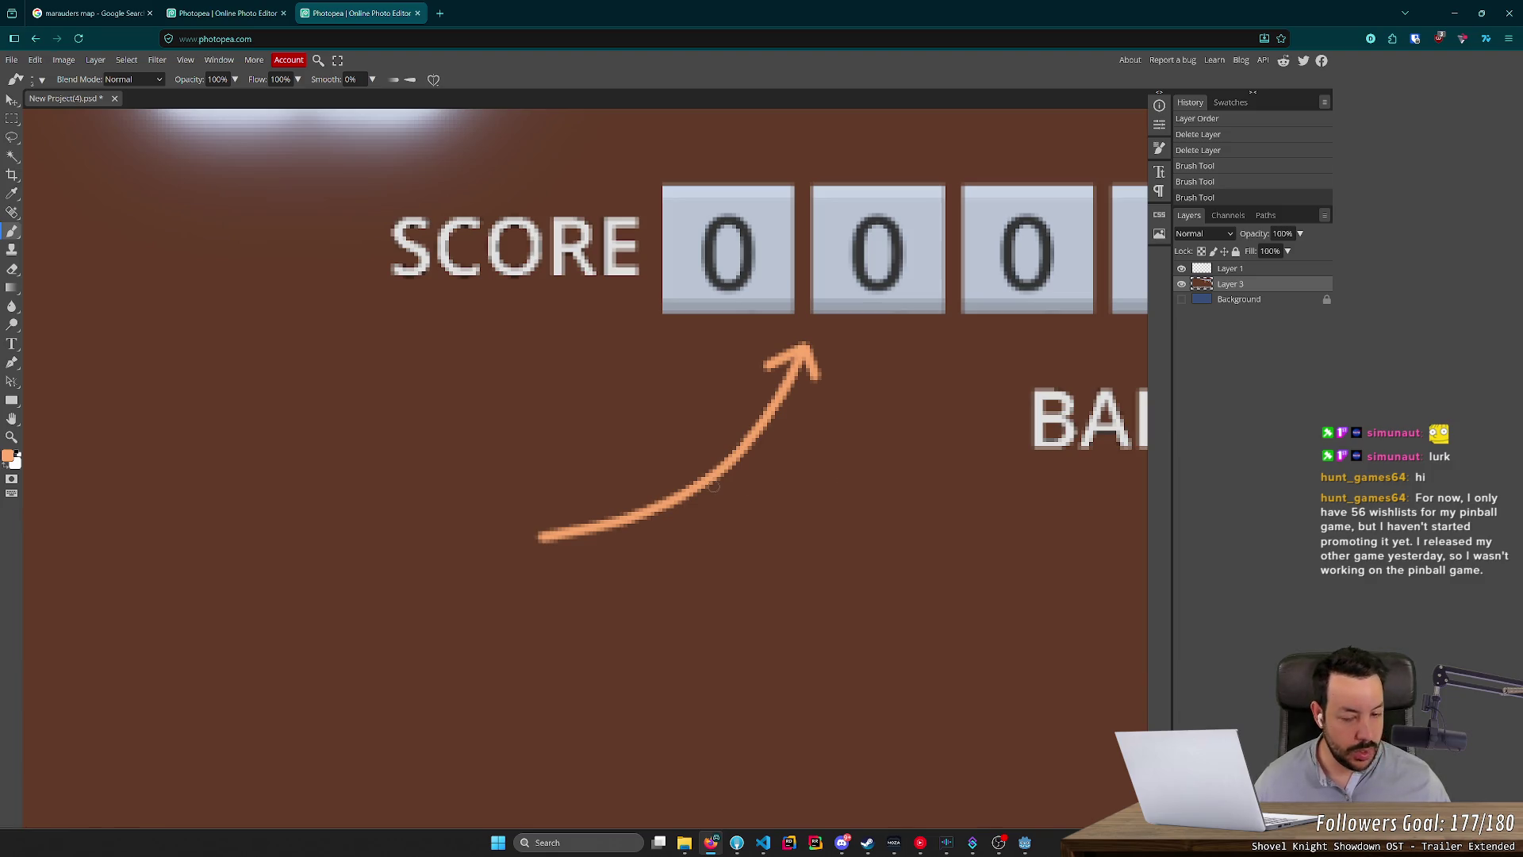
pyautogui.scroll(-6, 713, 486)
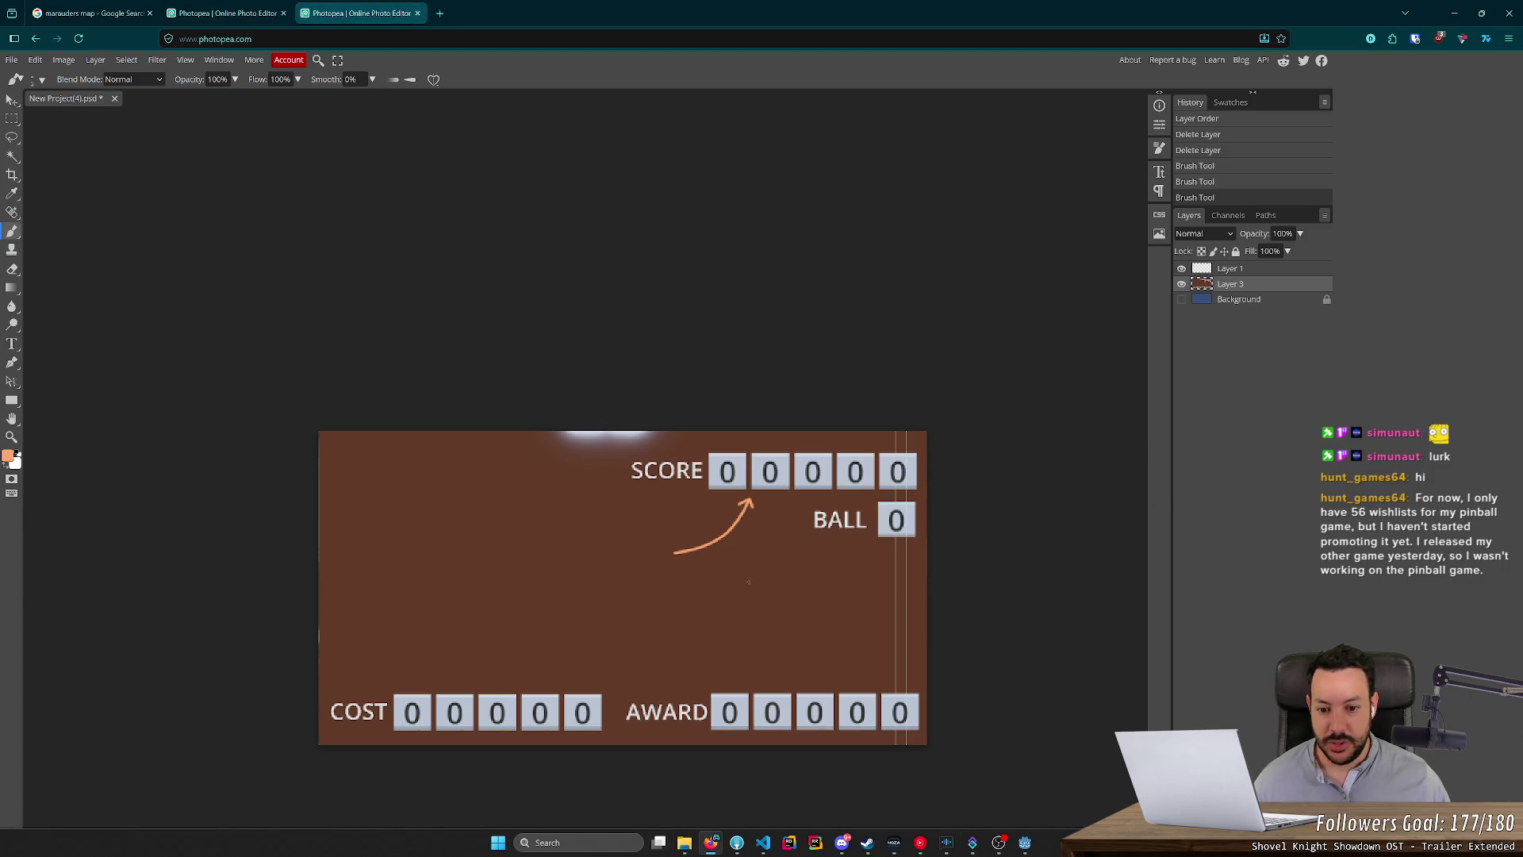
pyautogui.scroll(2, 720, 569)
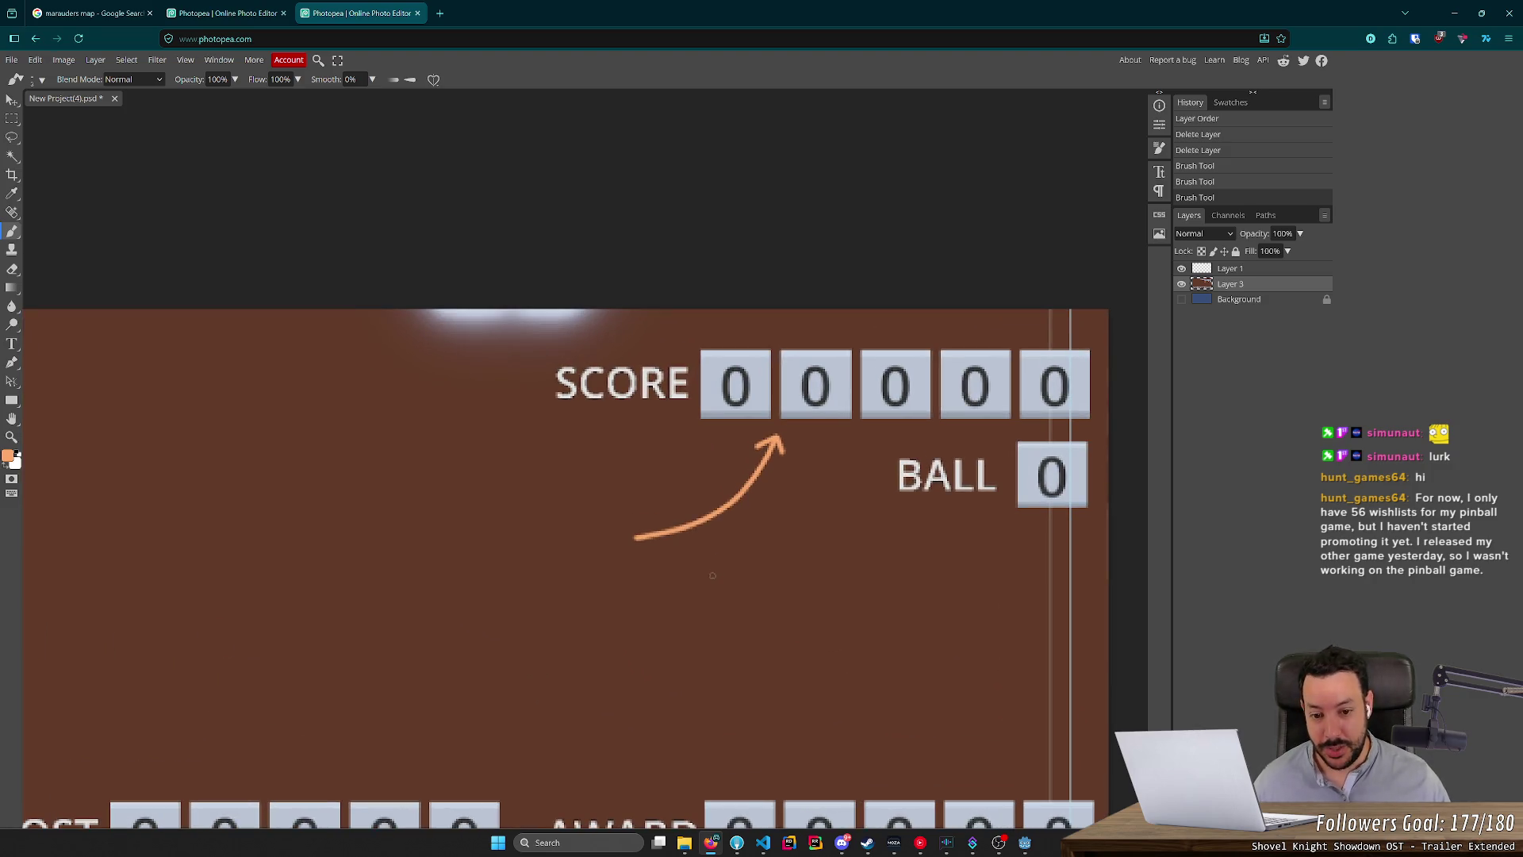
pyautogui.scroll(-2, 711, 575)
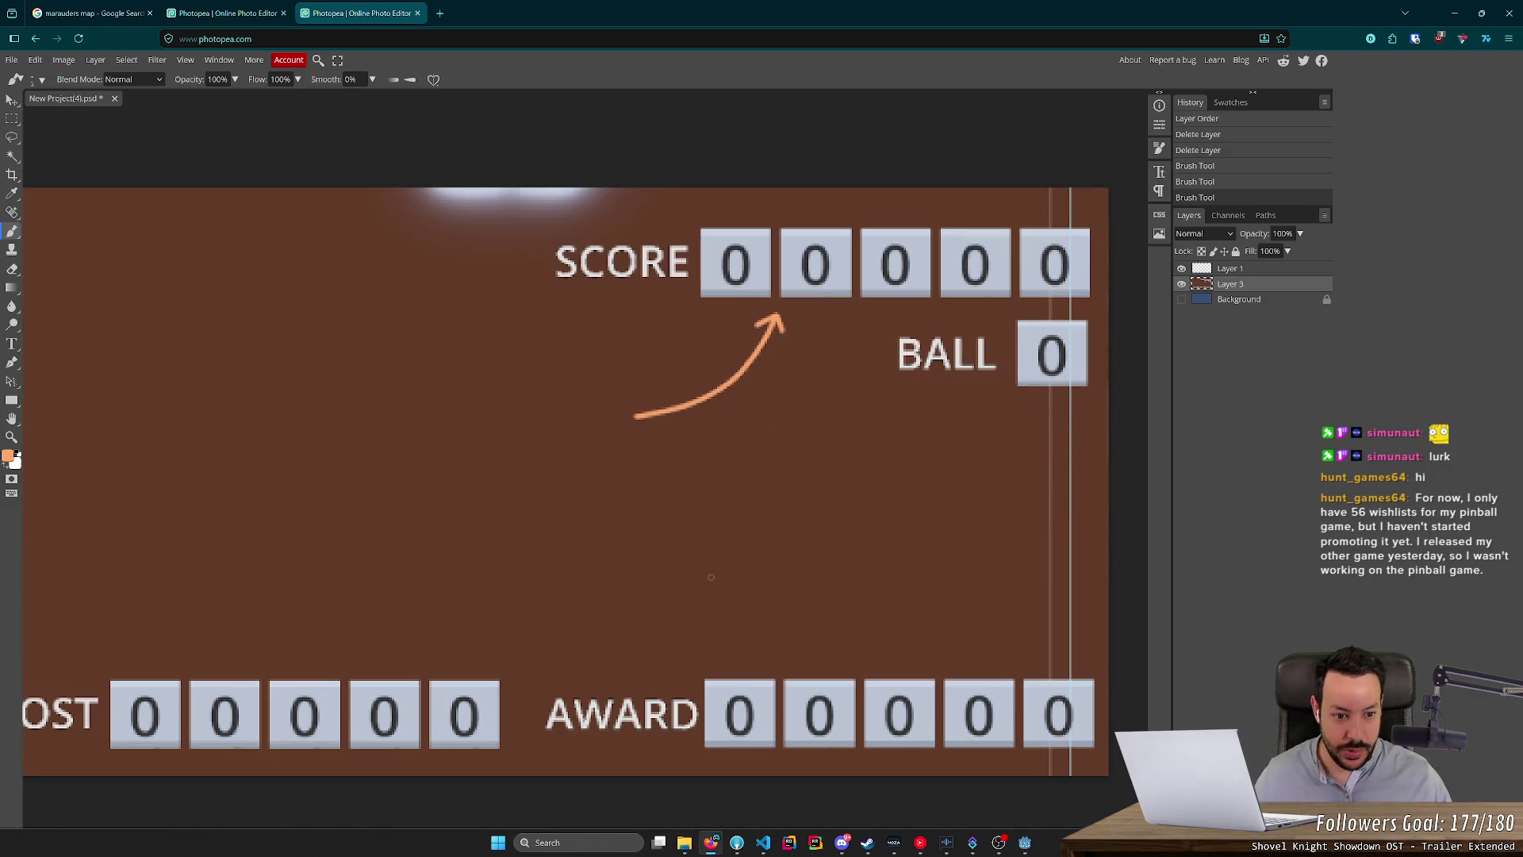
pyautogui.scroll(-1, 710, 576)
pyautogui.scroll(-2, 476, 555)
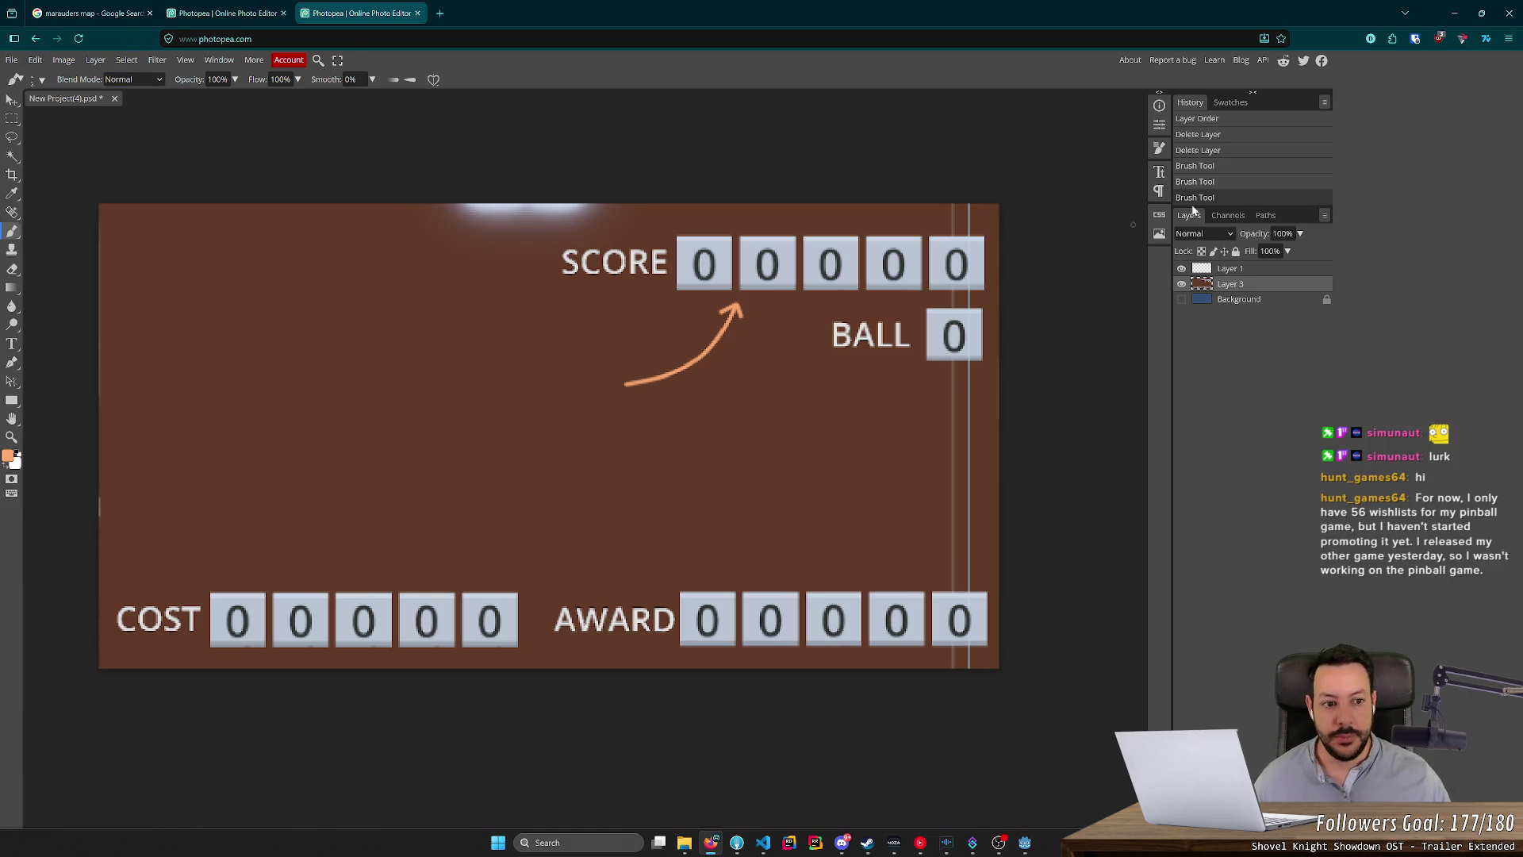
# Undo the two arrow strokes and lock Layer 3 against edits.
pyautogui.click(1181, 288)
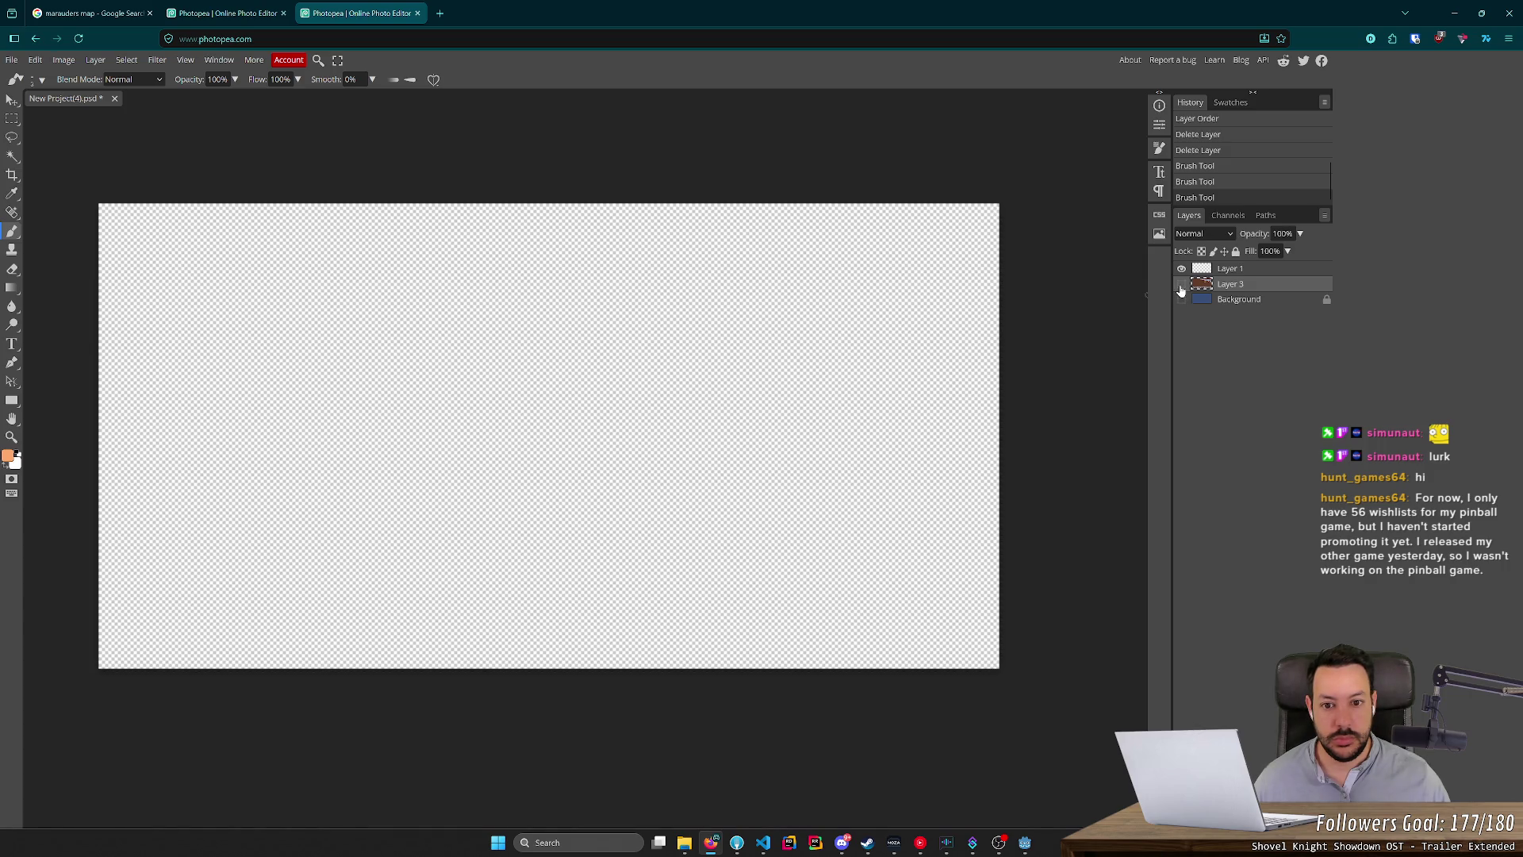
pyautogui.click(1181, 286)
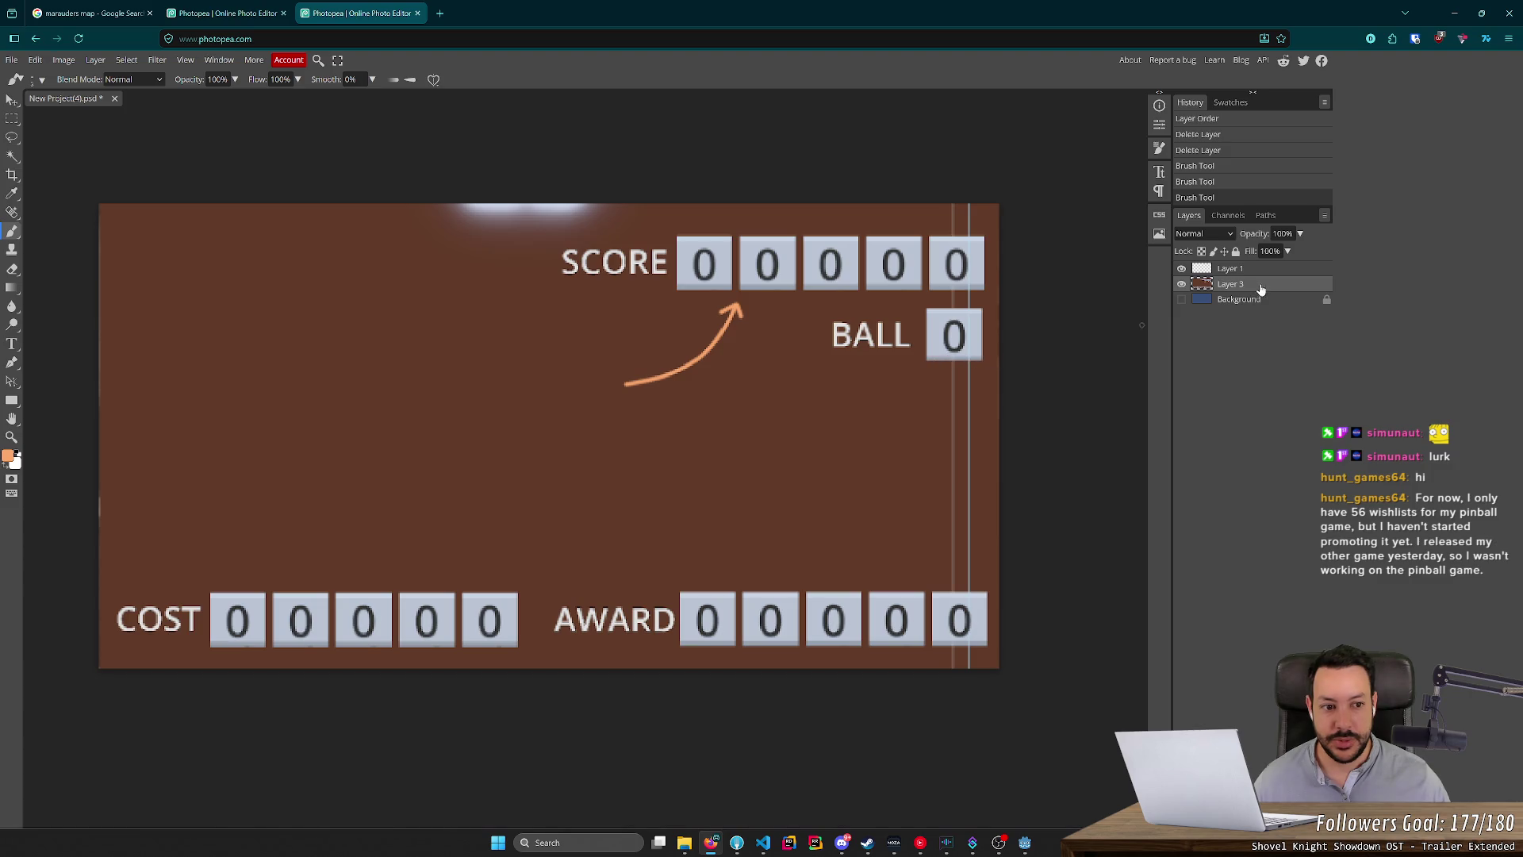
pyautogui.rightClick(1262, 289)
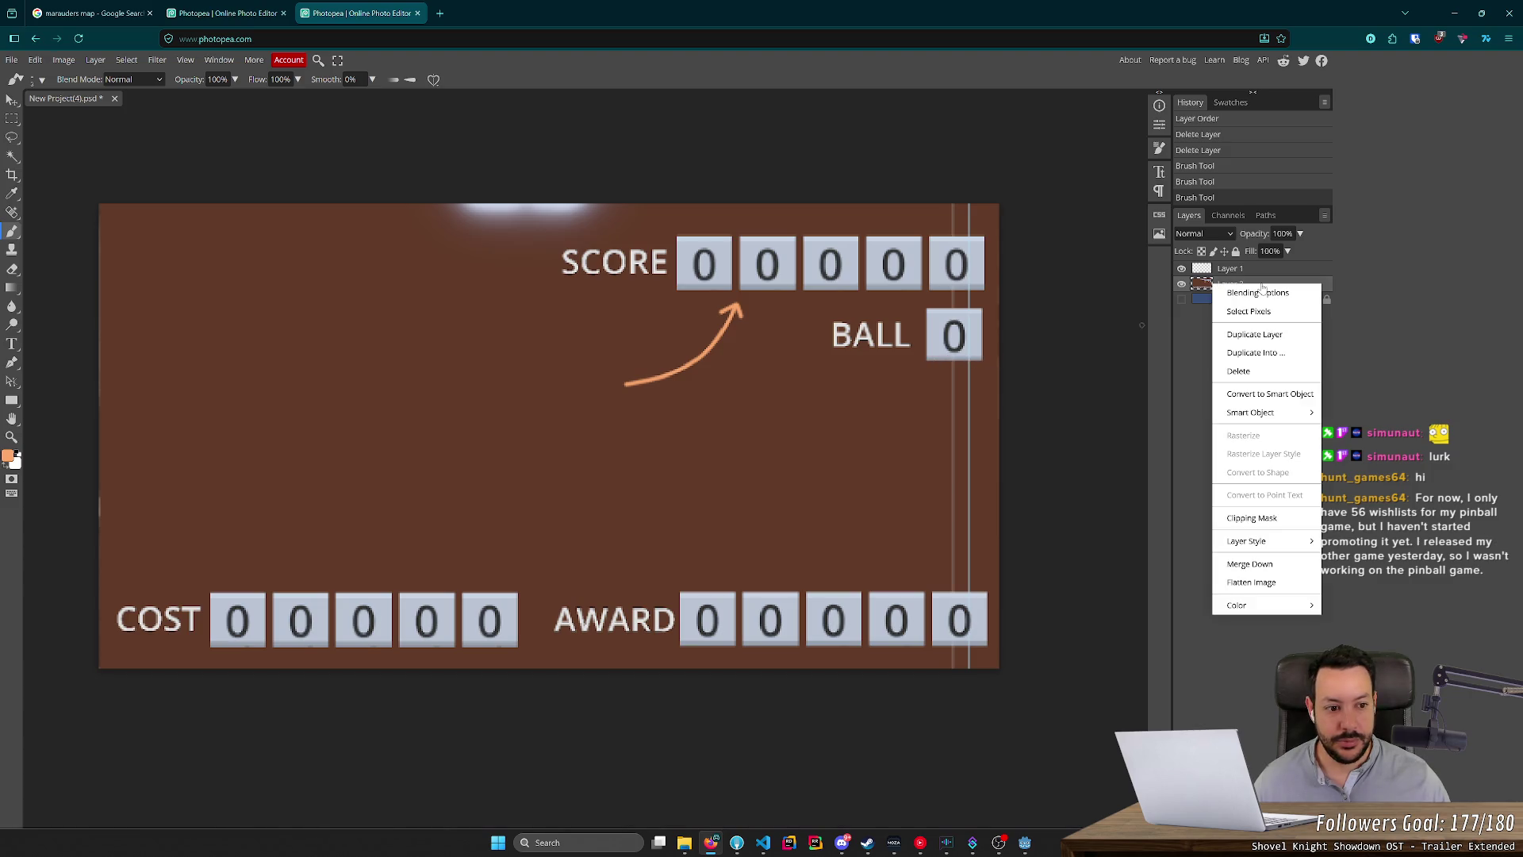
pyautogui.hotkey('ctrl', 'z')
pyautogui.hotkey('ctrl', 'z')
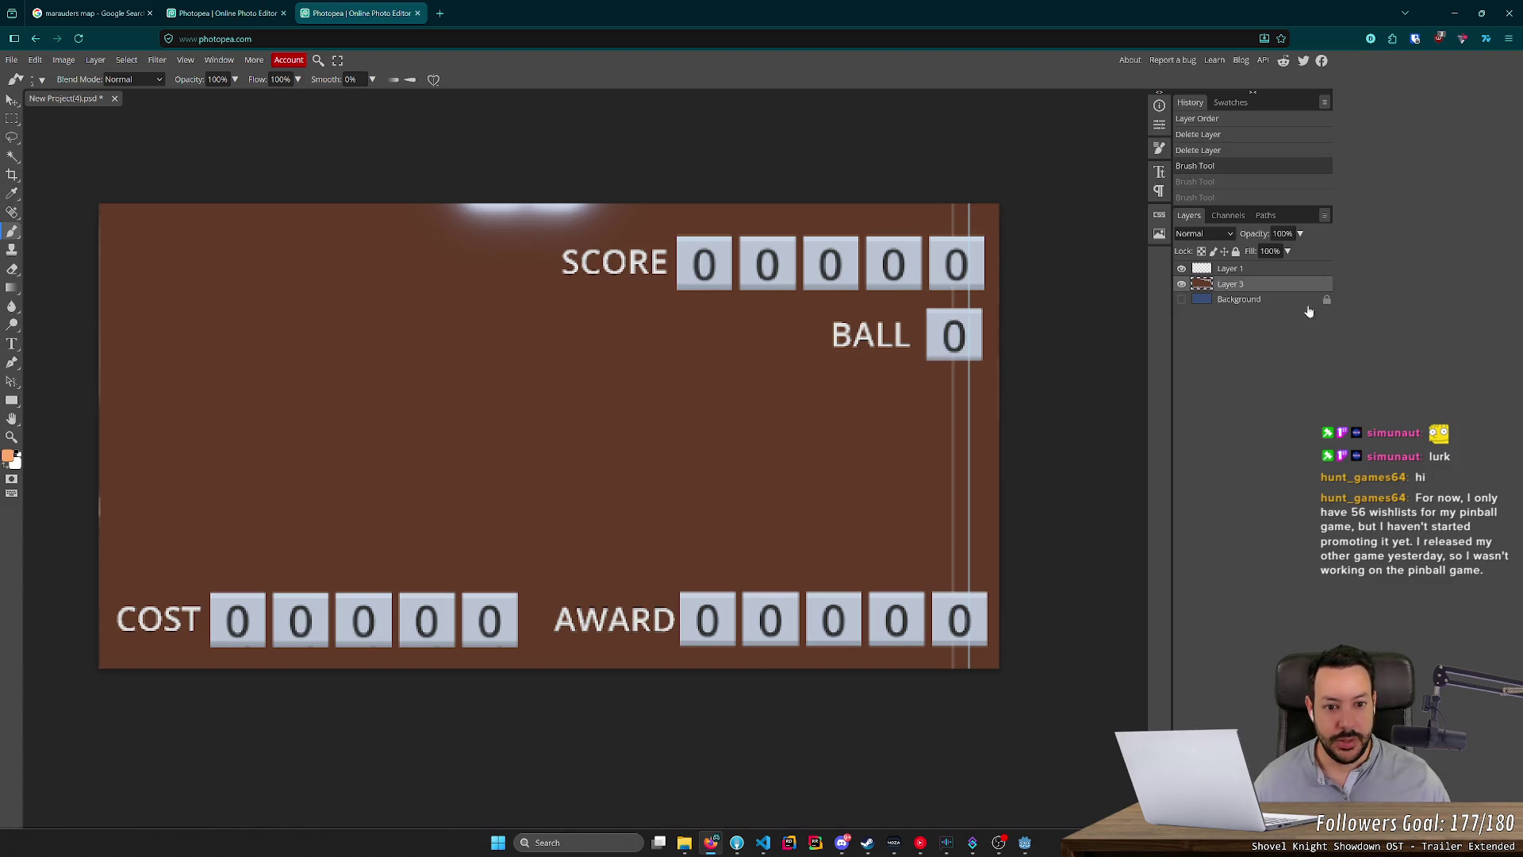
pyautogui.rightClick(1261, 285)
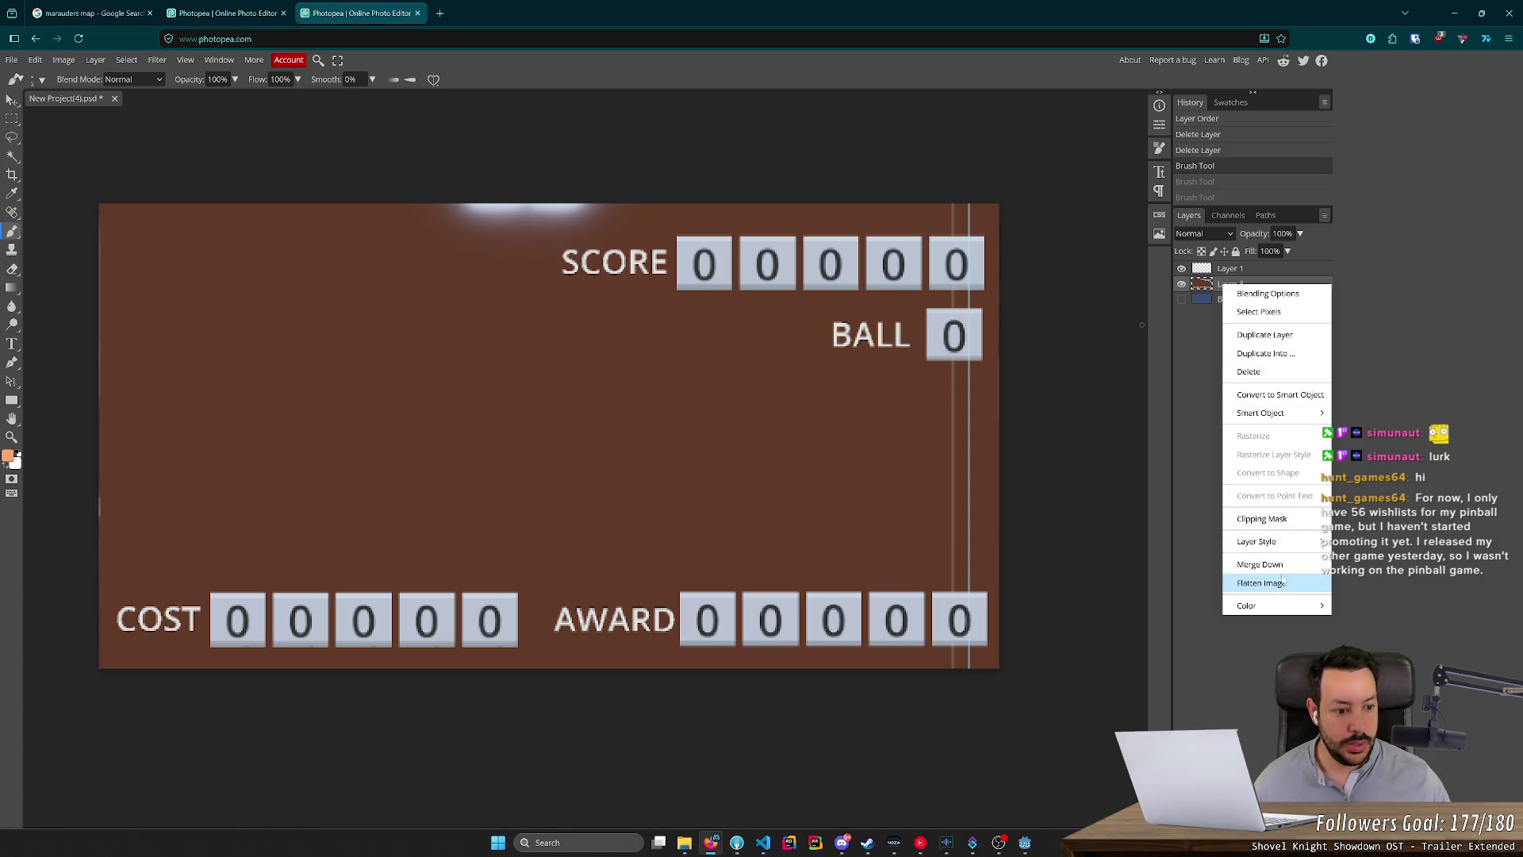
pyautogui.click(1196, 252)
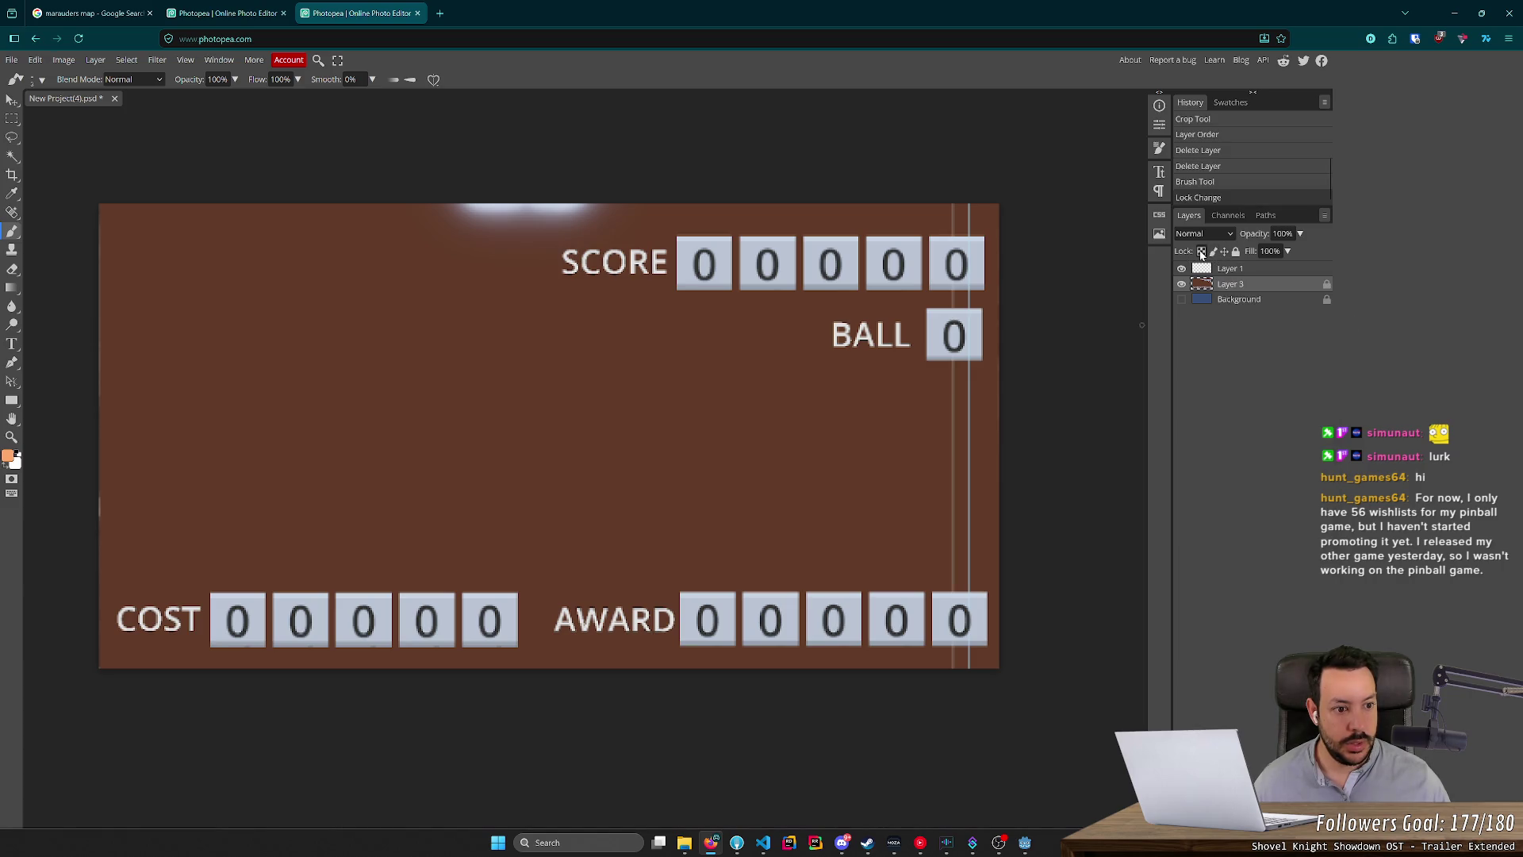
pyautogui.click(1203, 252)
pyautogui.click(1203, 252)
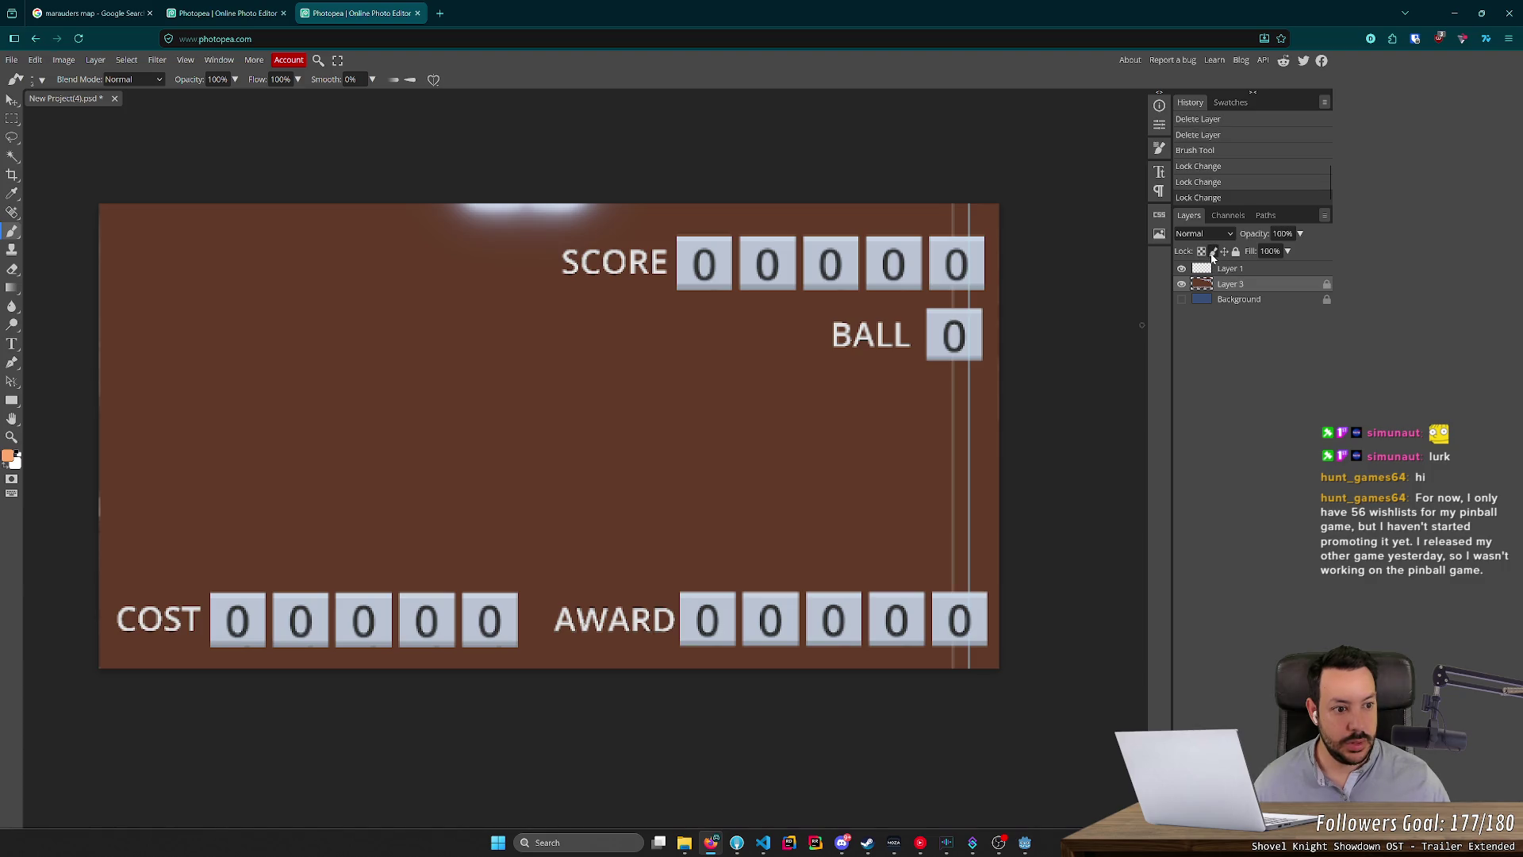
# Lock the Background layer completely, then return to the pinball playfield document.
pyautogui.click(1236, 299)
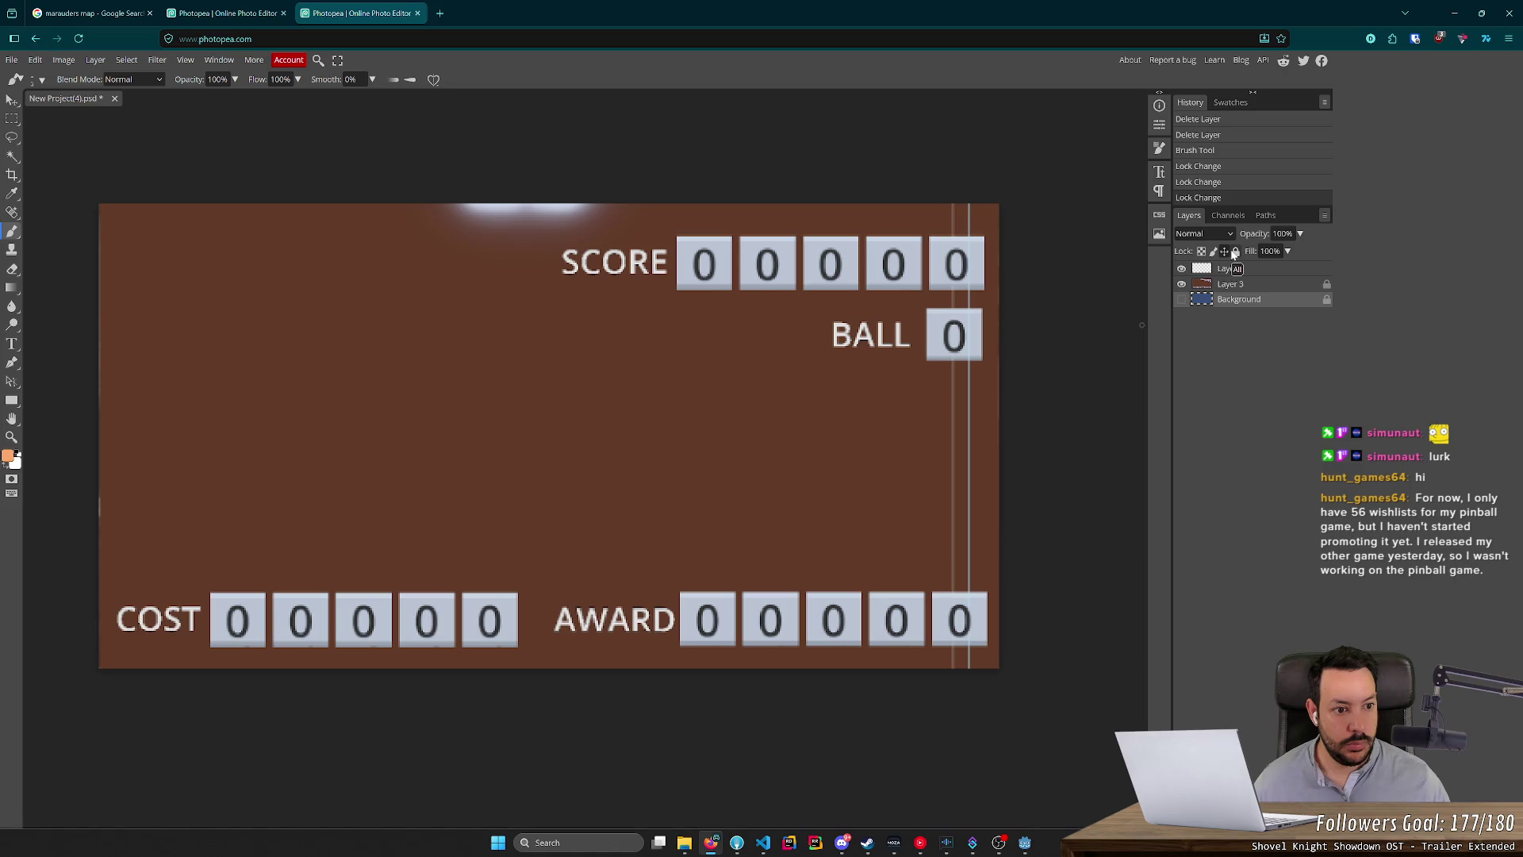
pyautogui.click(1234, 252)
pyautogui.click(1224, 252)
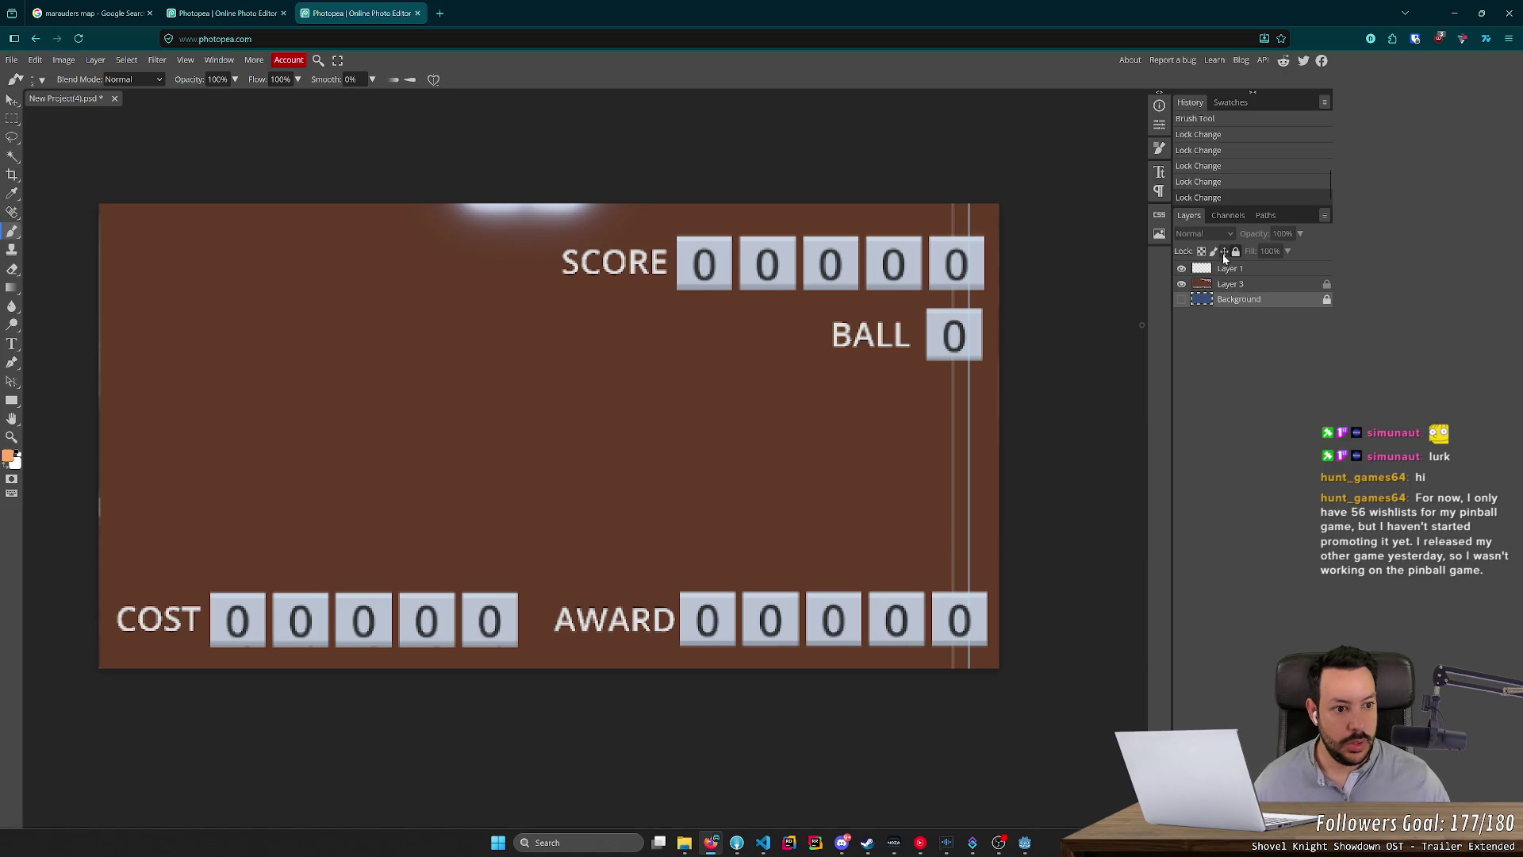
pyautogui.click(1243, 283)
pyautogui.click(1235, 252)
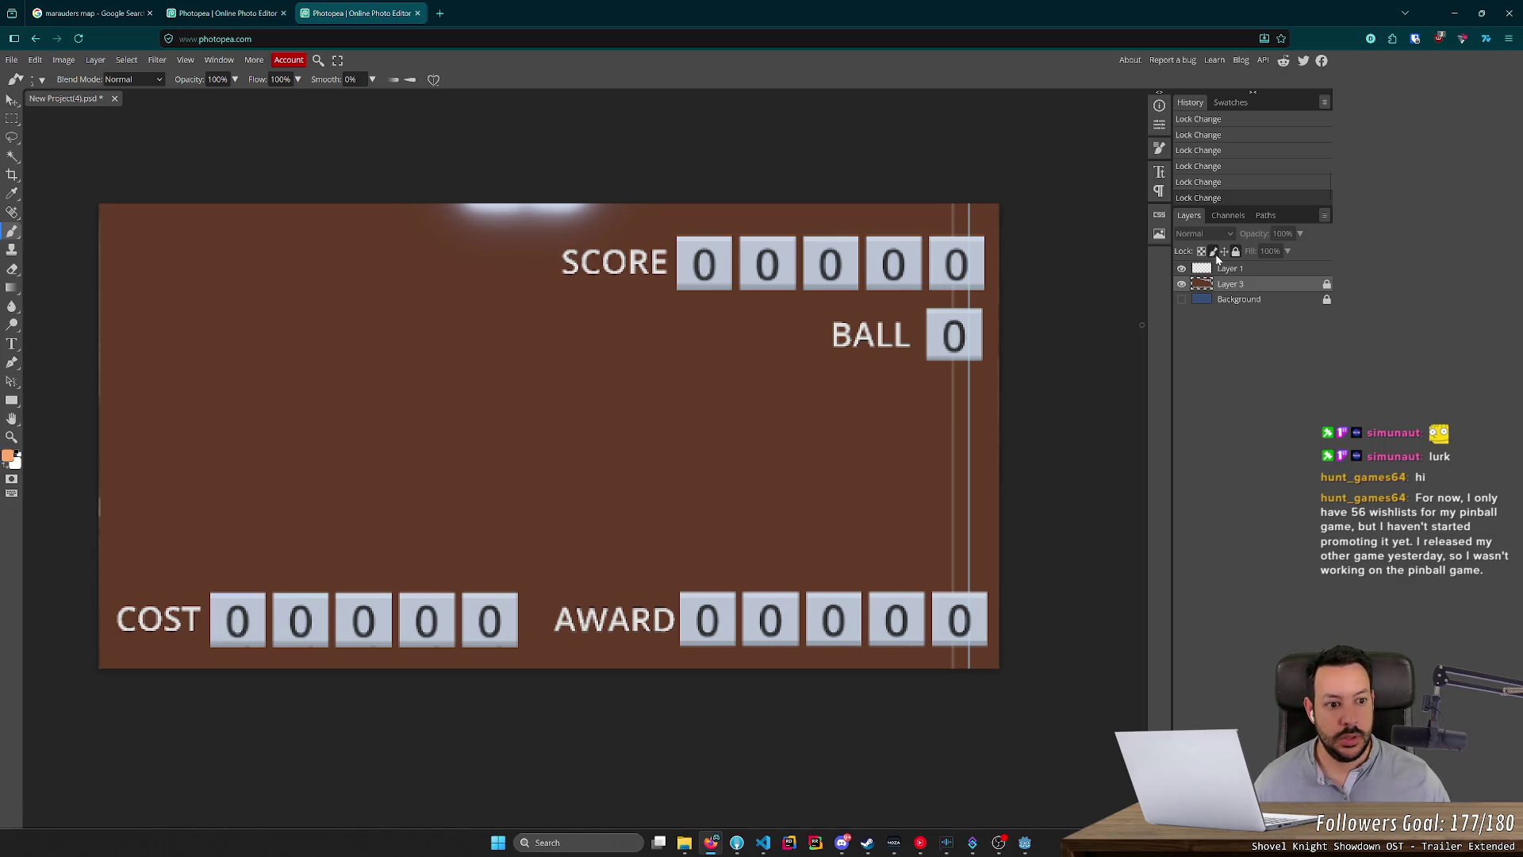
pyautogui.click(1241, 299)
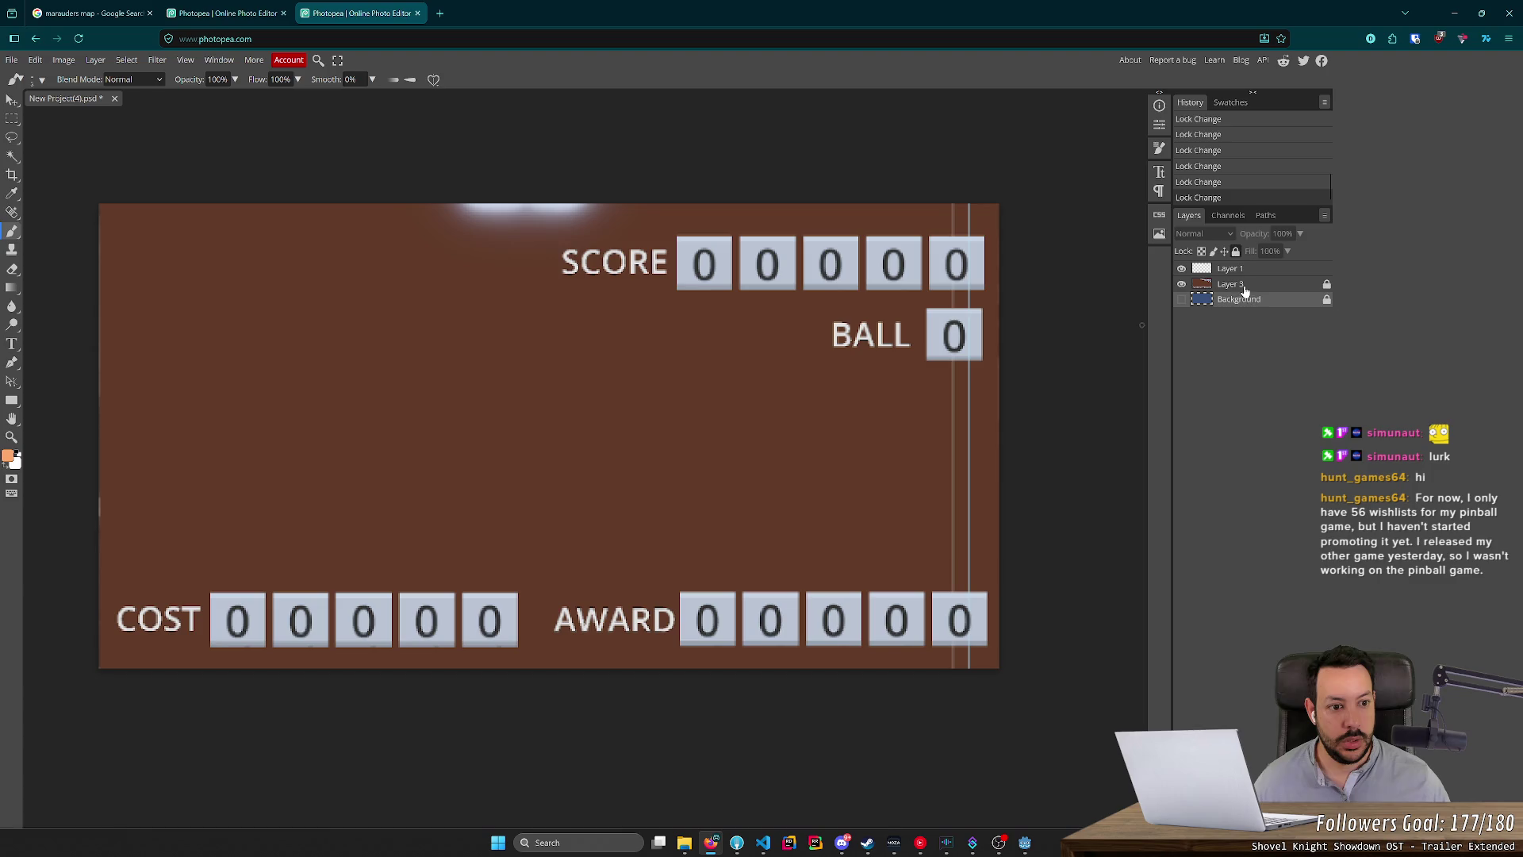
pyautogui.hotkey('ctrl', 'shift', 'Tab')
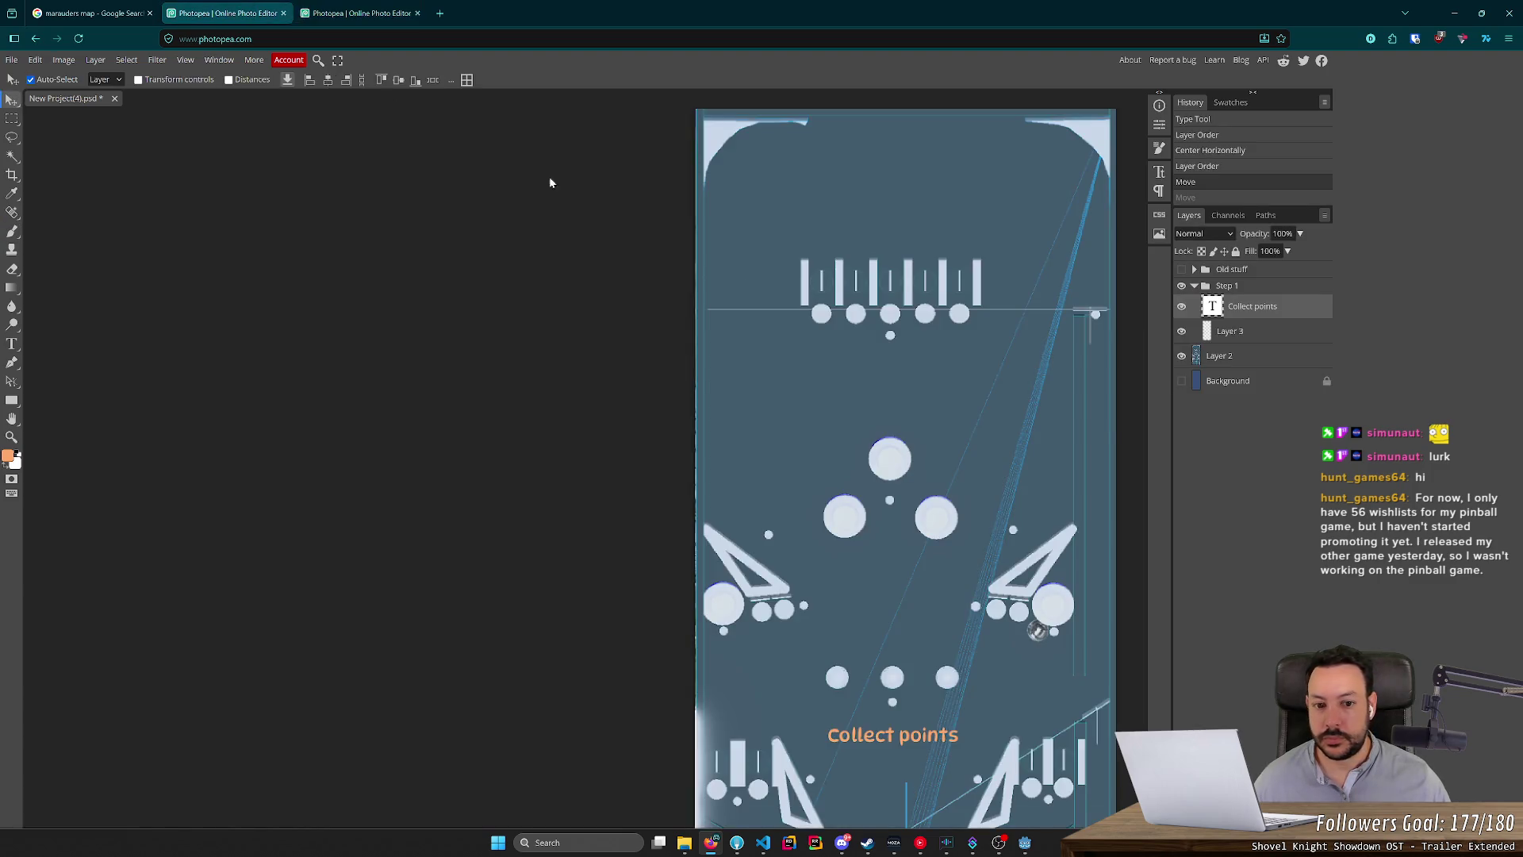
# Lock Layer 2 and the Background layer in the pinball project.
pyautogui.click(1299, 362)
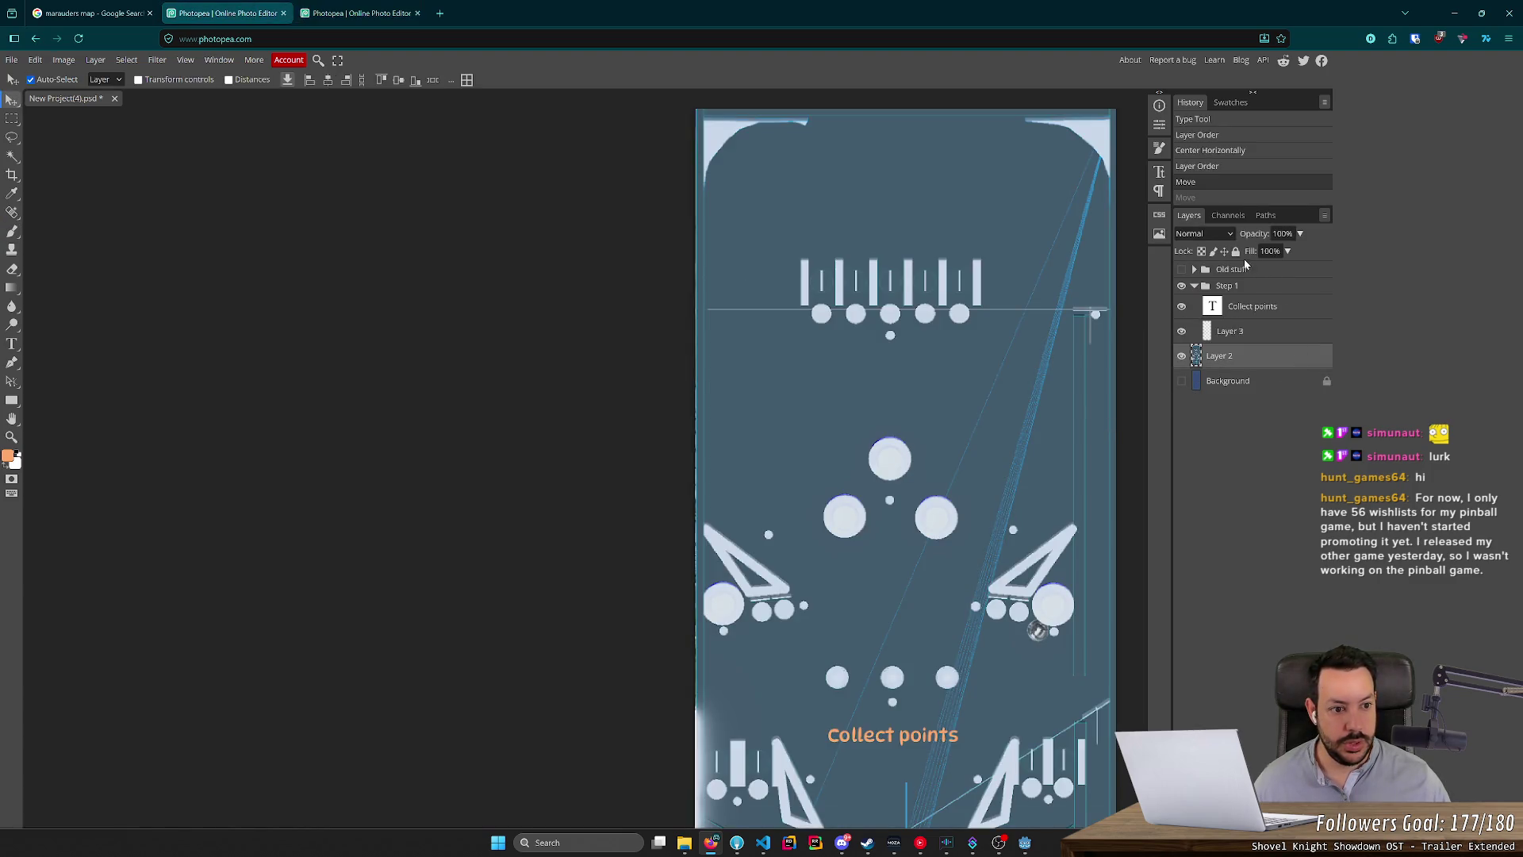
pyautogui.click(1236, 251)
pyautogui.click(1296, 387)
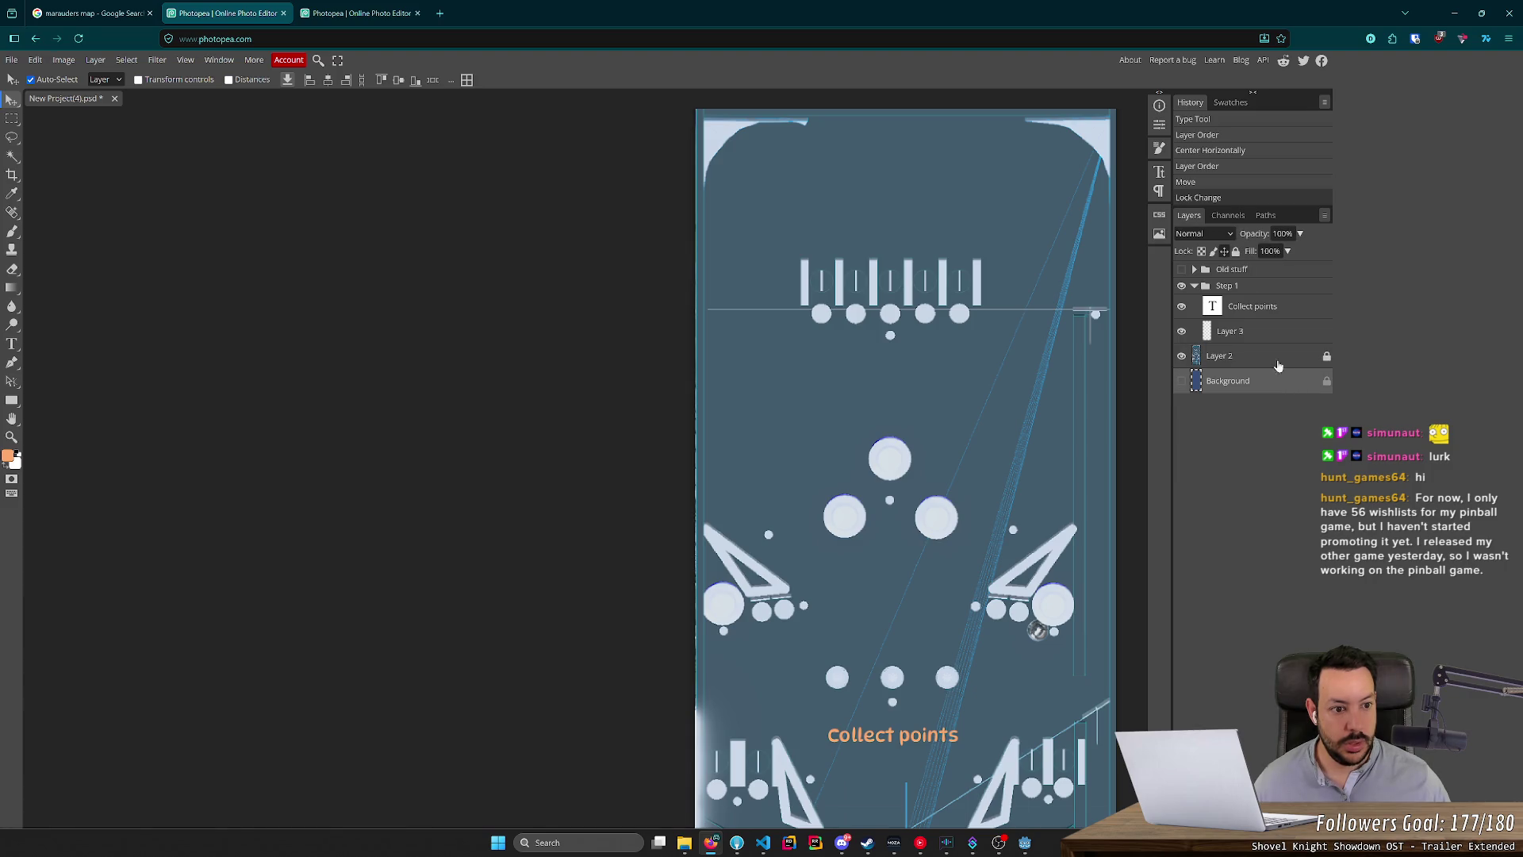
pyautogui.click(1236, 251)
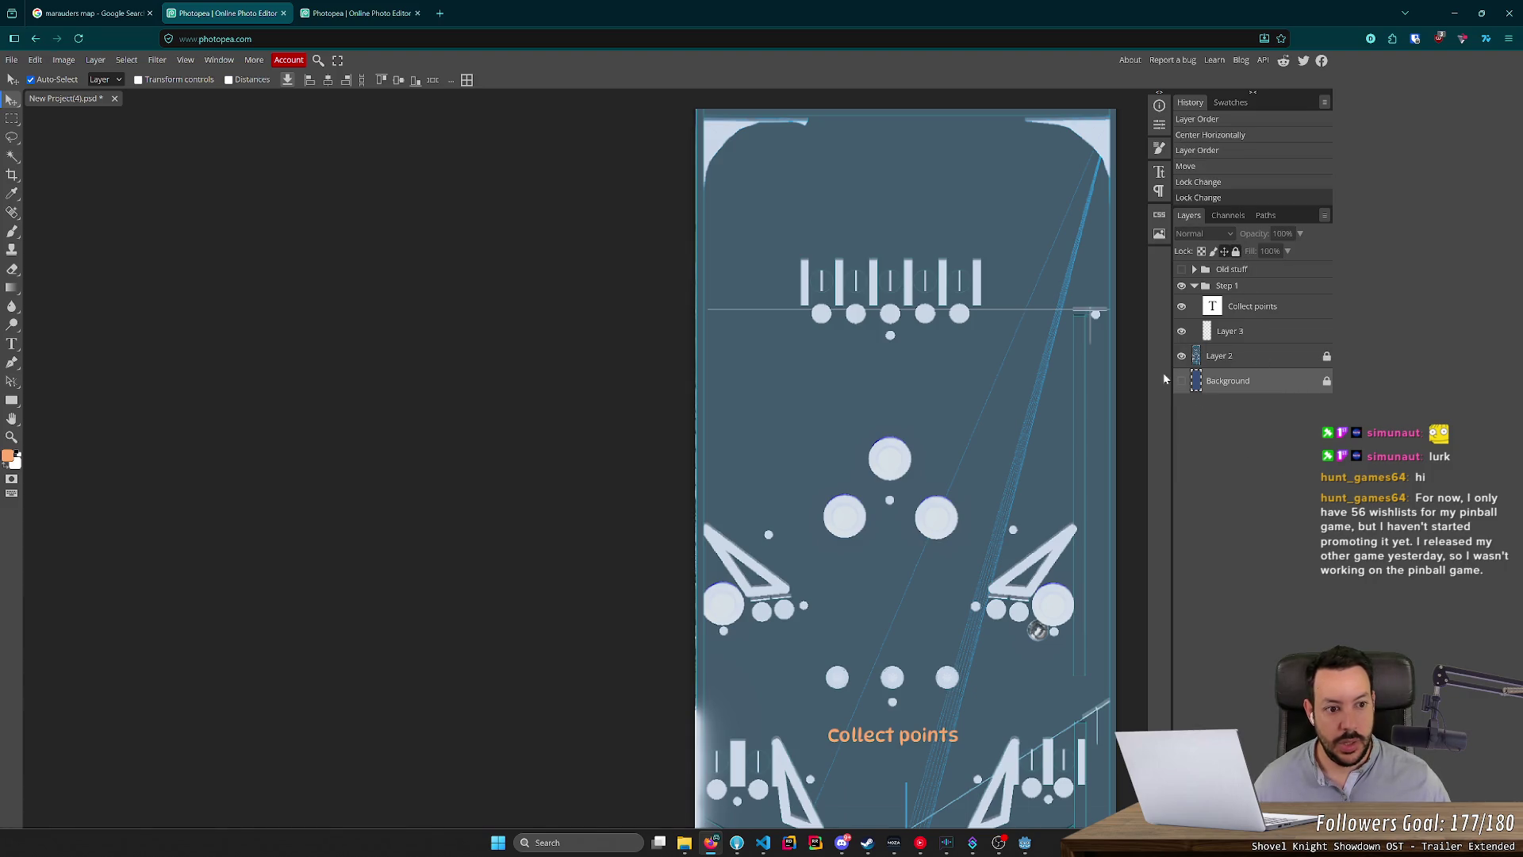
# Undo a stray orange brush scribble on Layer 3 and go back to the scoreboard.
pyautogui.click(925, 438)
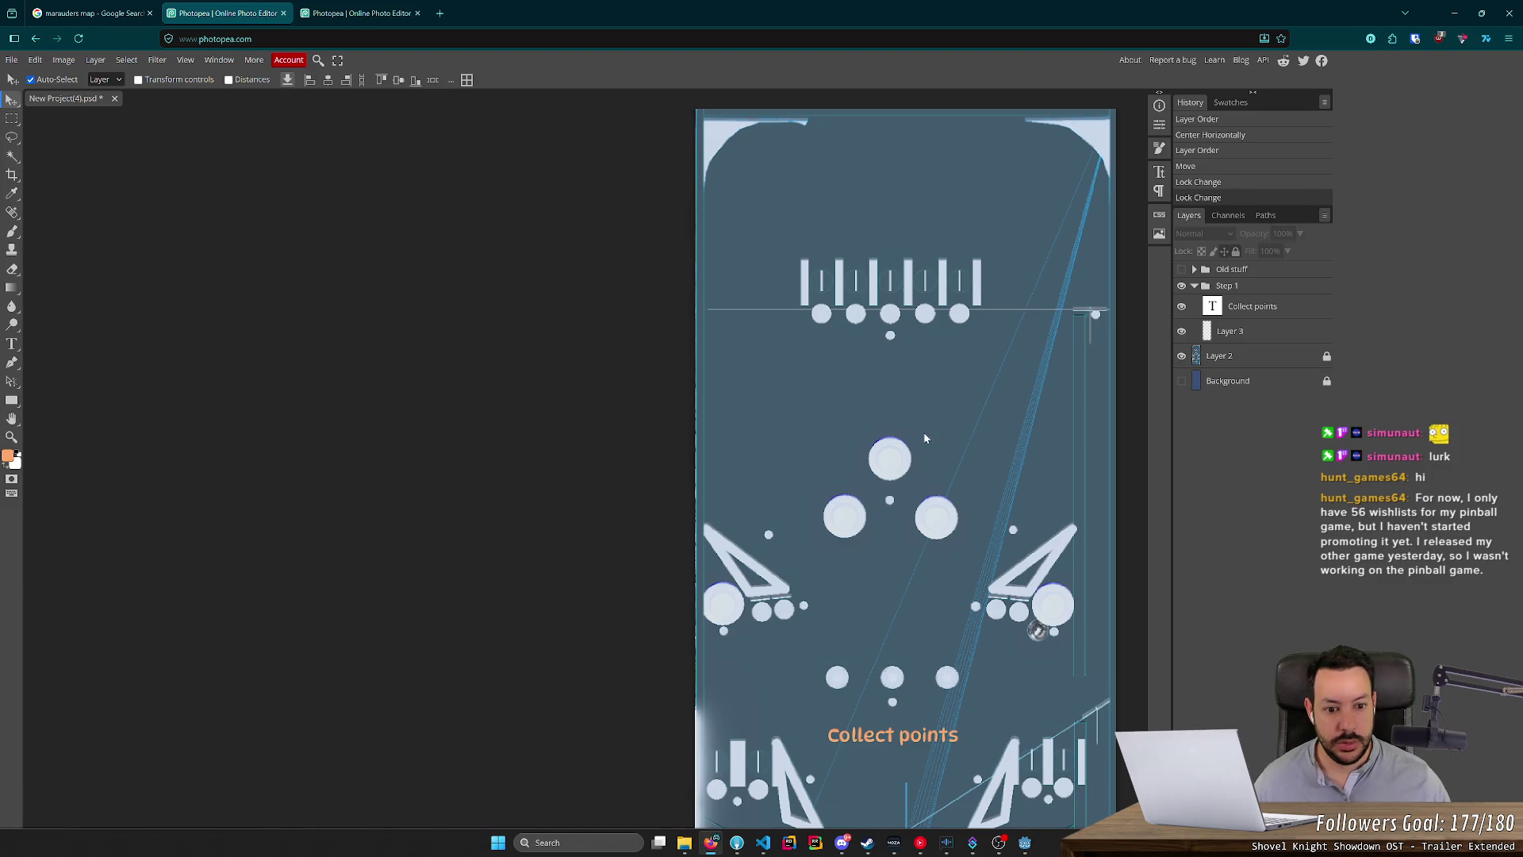
pyautogui.click(1213, 351)
pyautogui.click(12, 231)
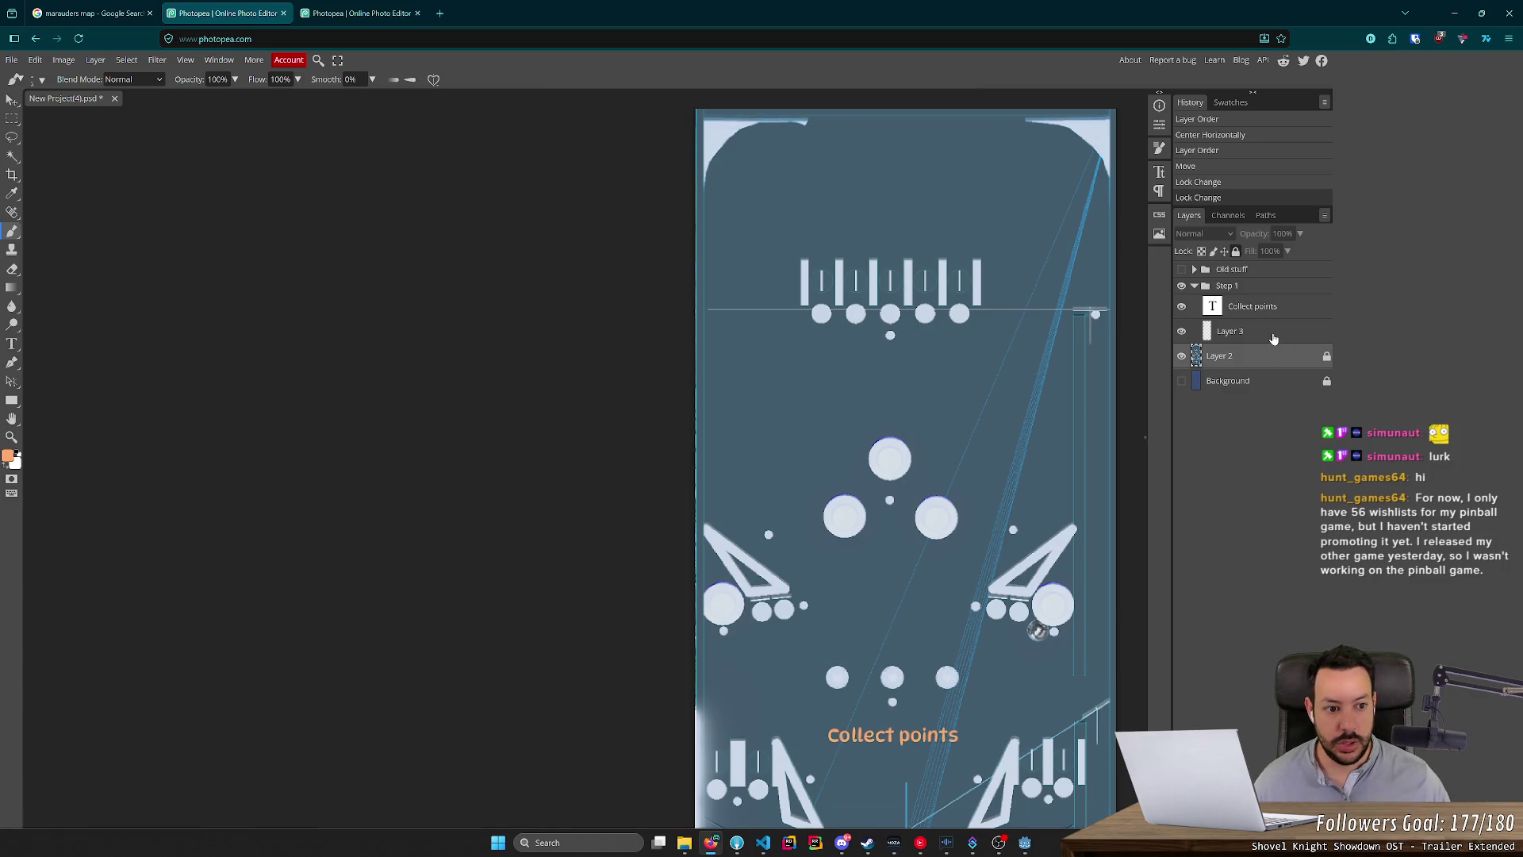
pyautogui.click(1230, 331)
pyautogui.moveTo(889, 458)
pyautogui.mouseDown()
pyautogui.moveTo(785, 515)
pyautogui.moveTo(942, 504)
pyautogui.moveTo(974, 543)
pyautogui.mouseUp()
pyautogui.hotkey('ctrl', 'z')
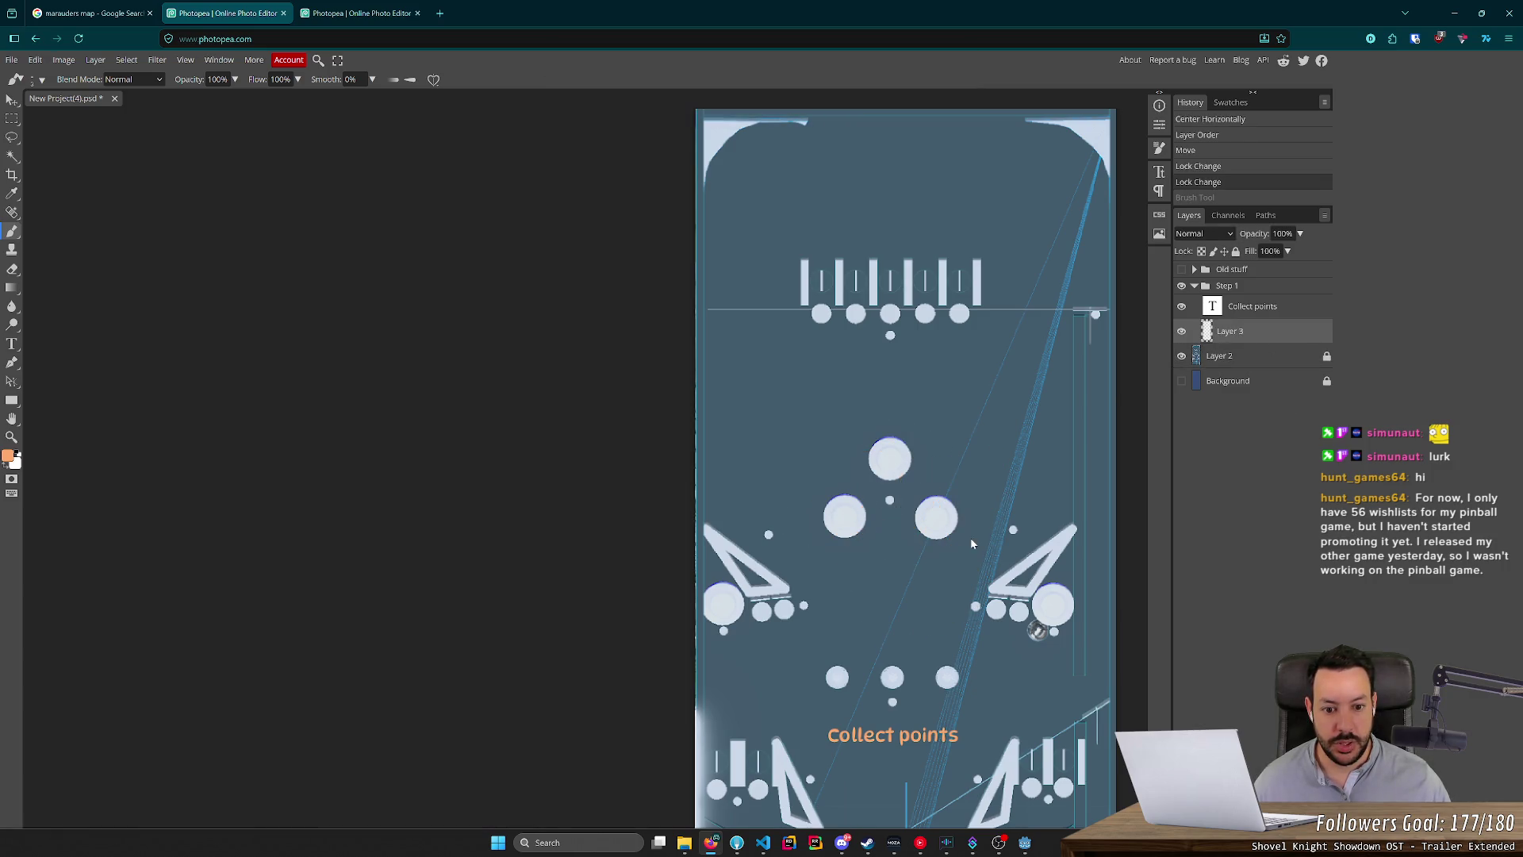
pyautogui.scroll(-2, 894, 752)
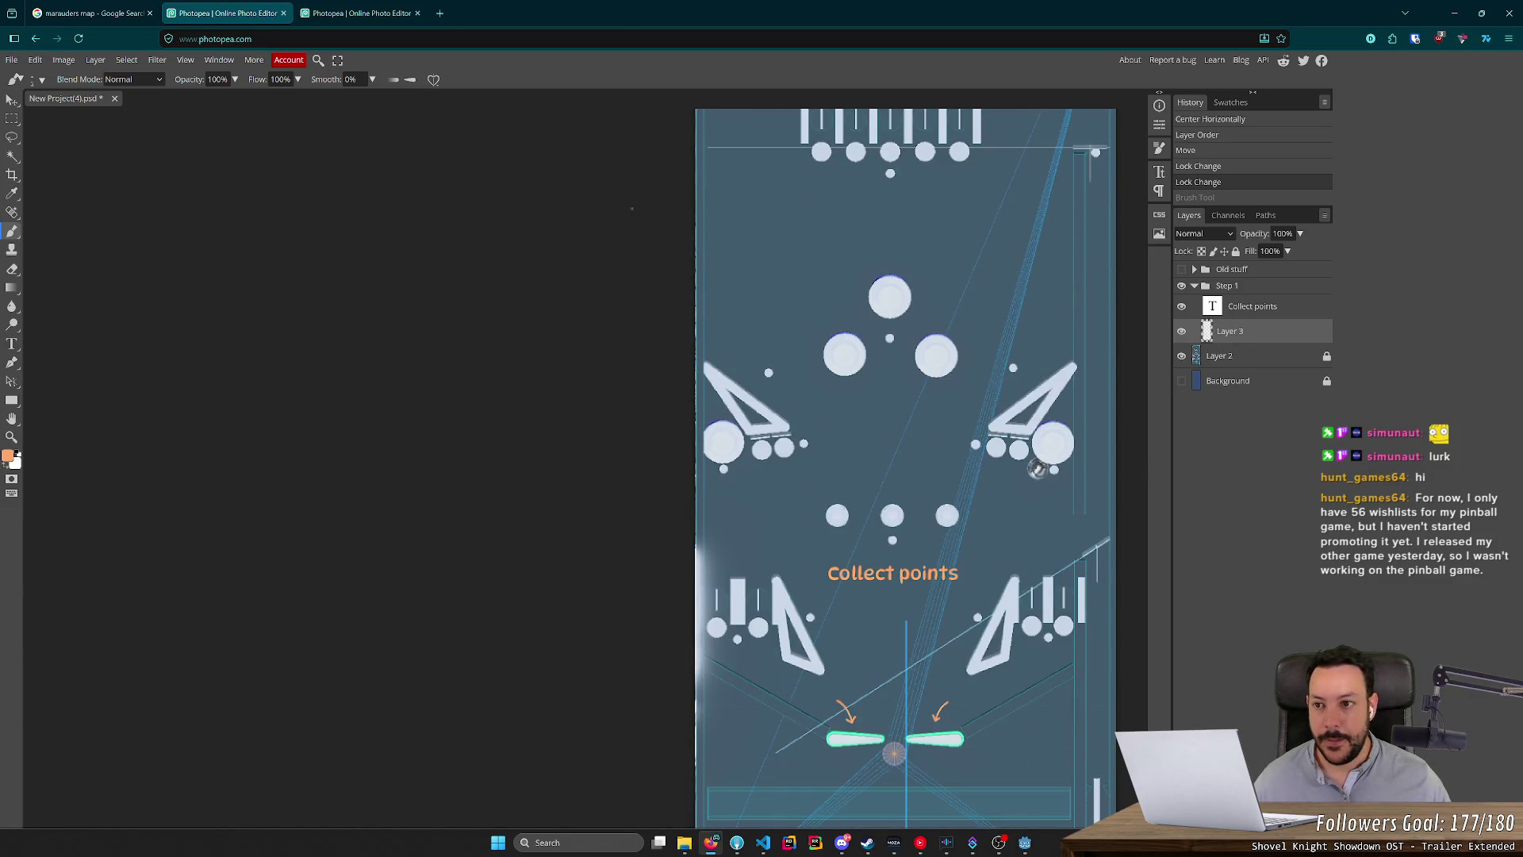
pyautogui.click(369, 11)
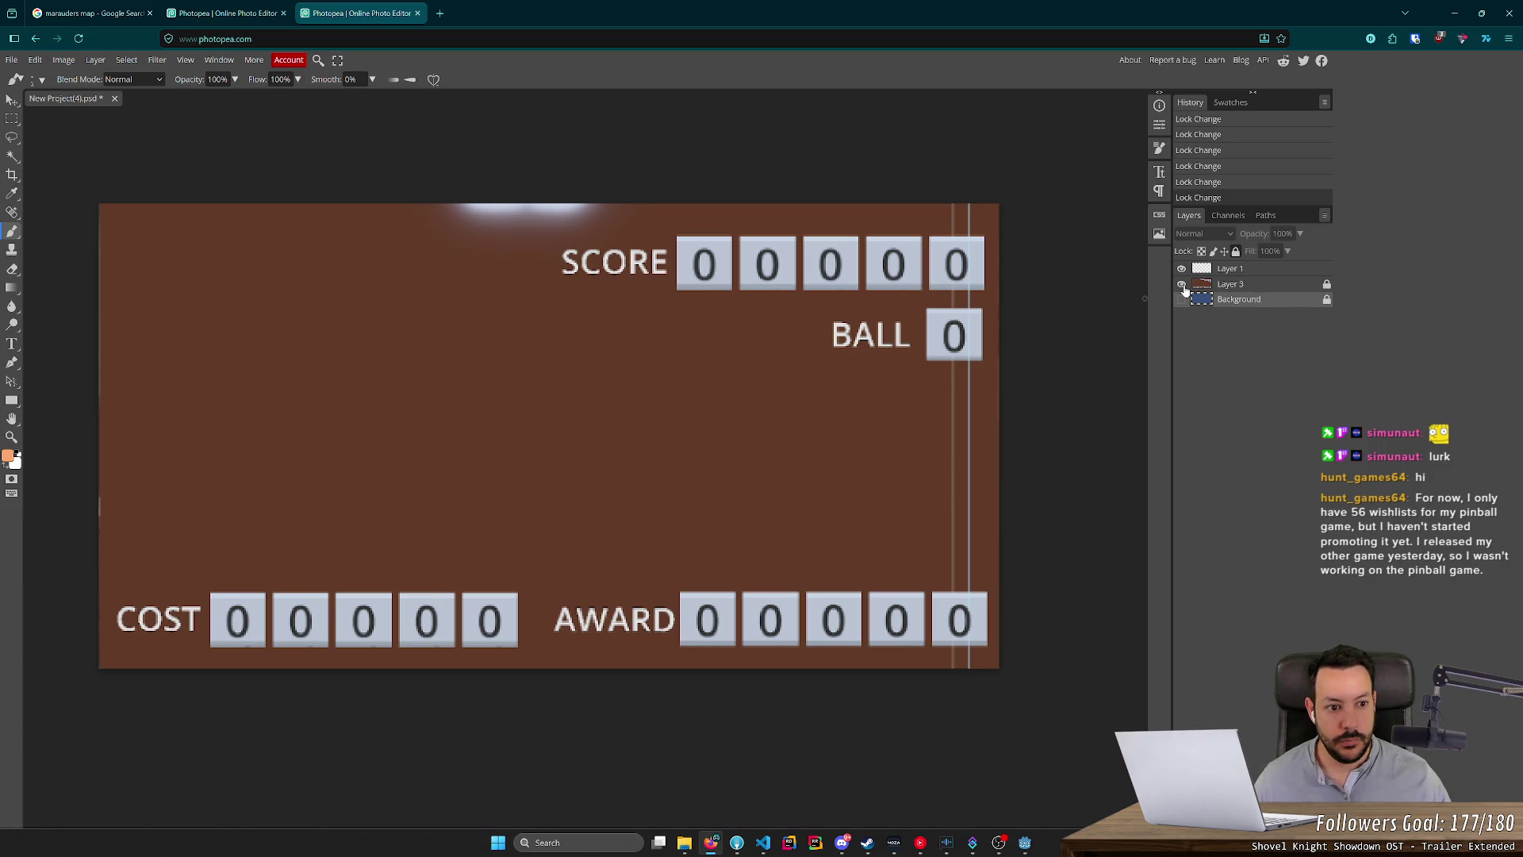
# On Layer 1, paint and redraw an orange arrow pointing up at SCORE, then hide Layer 3.
pyautogui.click(1230, 269)
pyautogui.scroll(10, 692, 341)
pyautogui.scroll(-2, 539, 373)
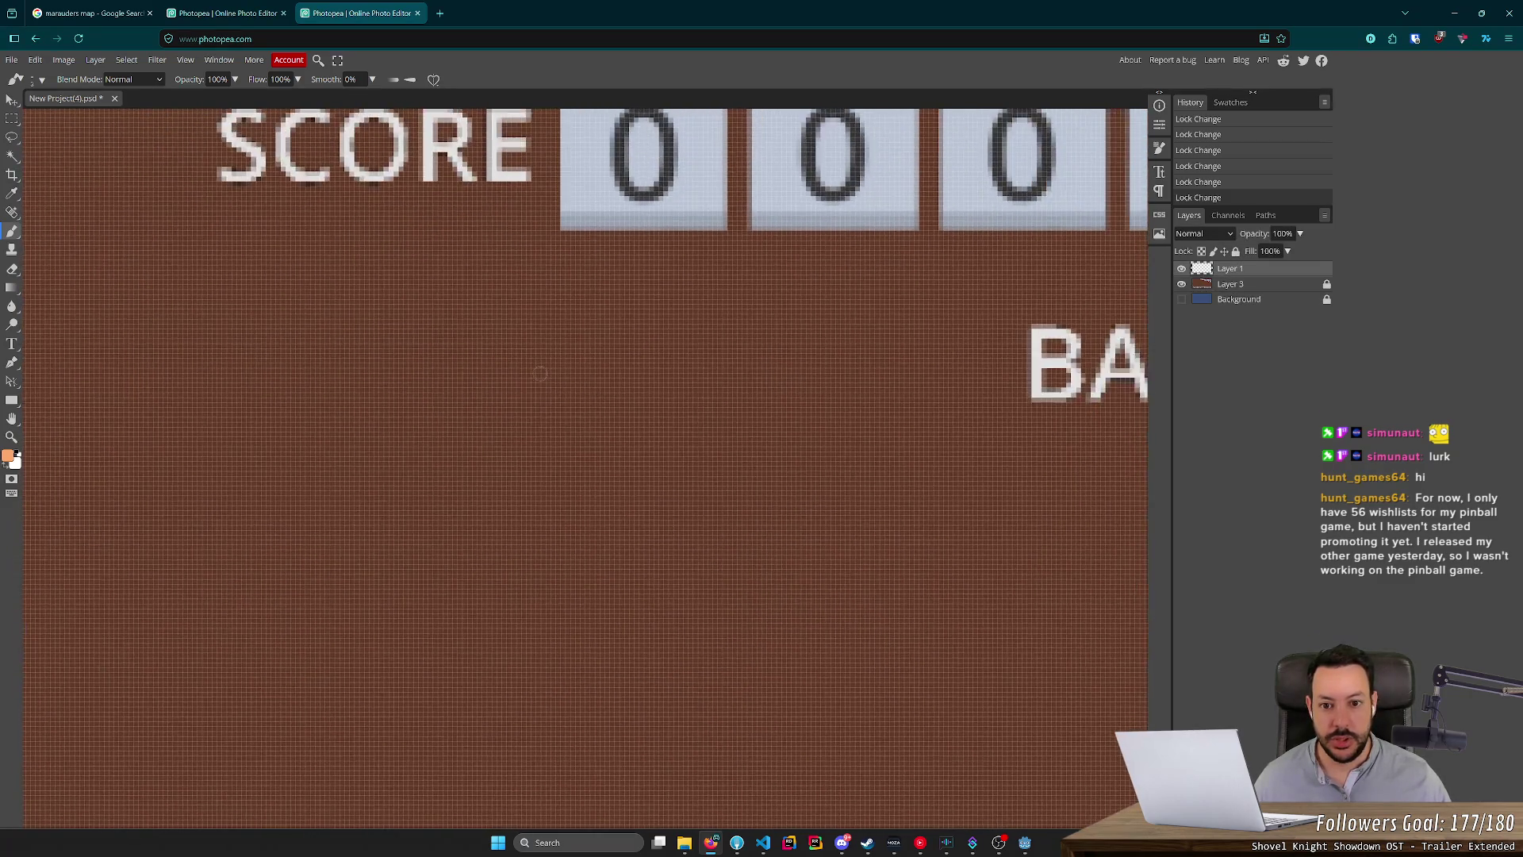
pyautogui.moveTo(518, 473)
pyautogui.mouseDown()
pyautogui.moveTo(725, 377)
pyautogui.moveTo(775, 272)
pyautogui.moveTo(736, 306)
pyautogui.moveTo(785, 295)
pyautogui.moveTo(795, 311)
pyautogui.mouseUp()
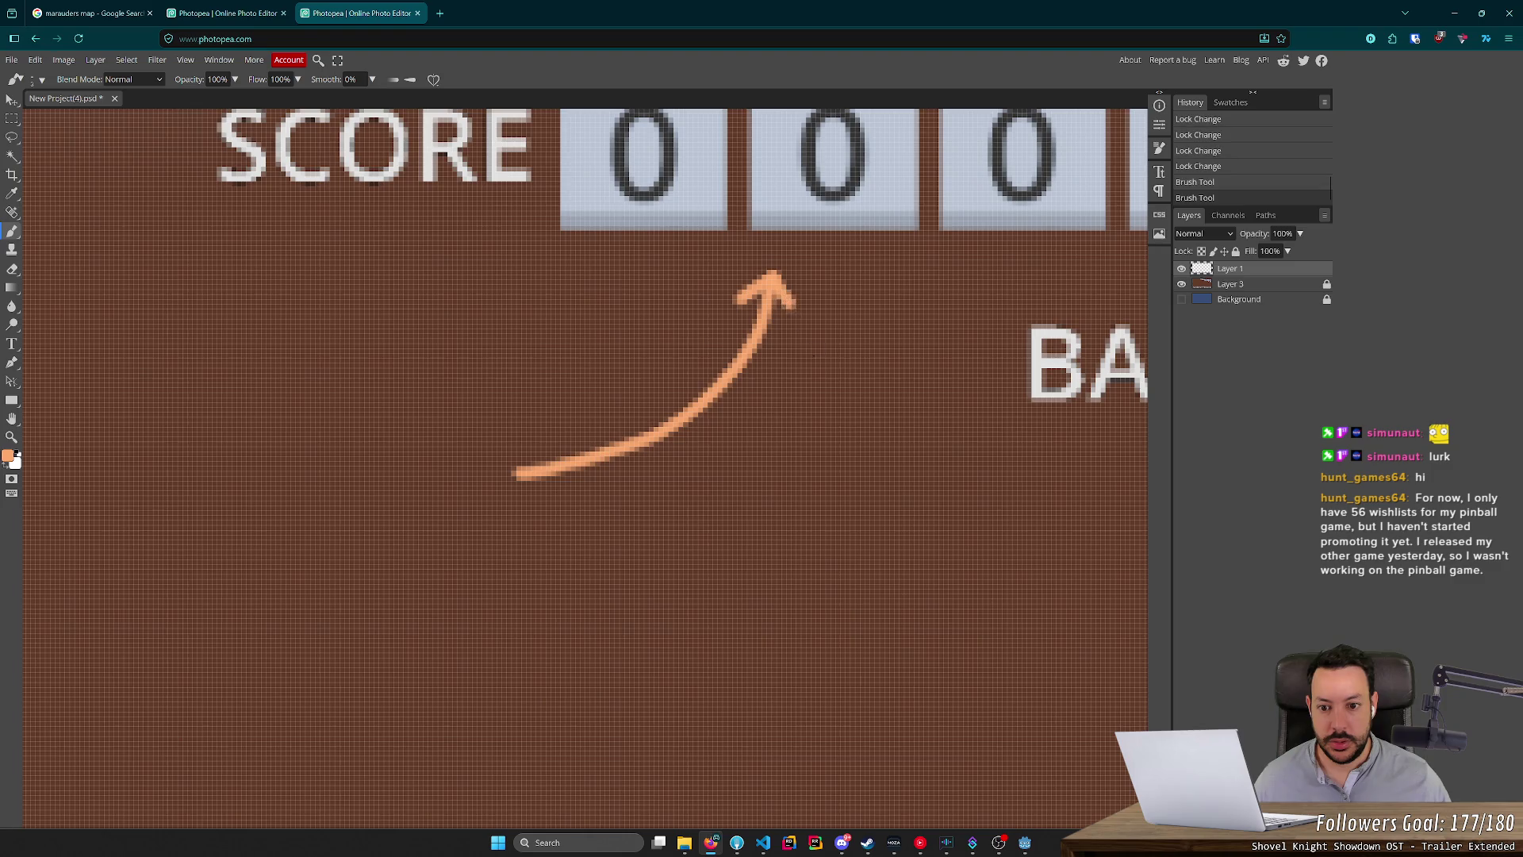
pyautogui.scroll(-3, 794, 365)
pyautogui.scroll(-2, 614, 342)
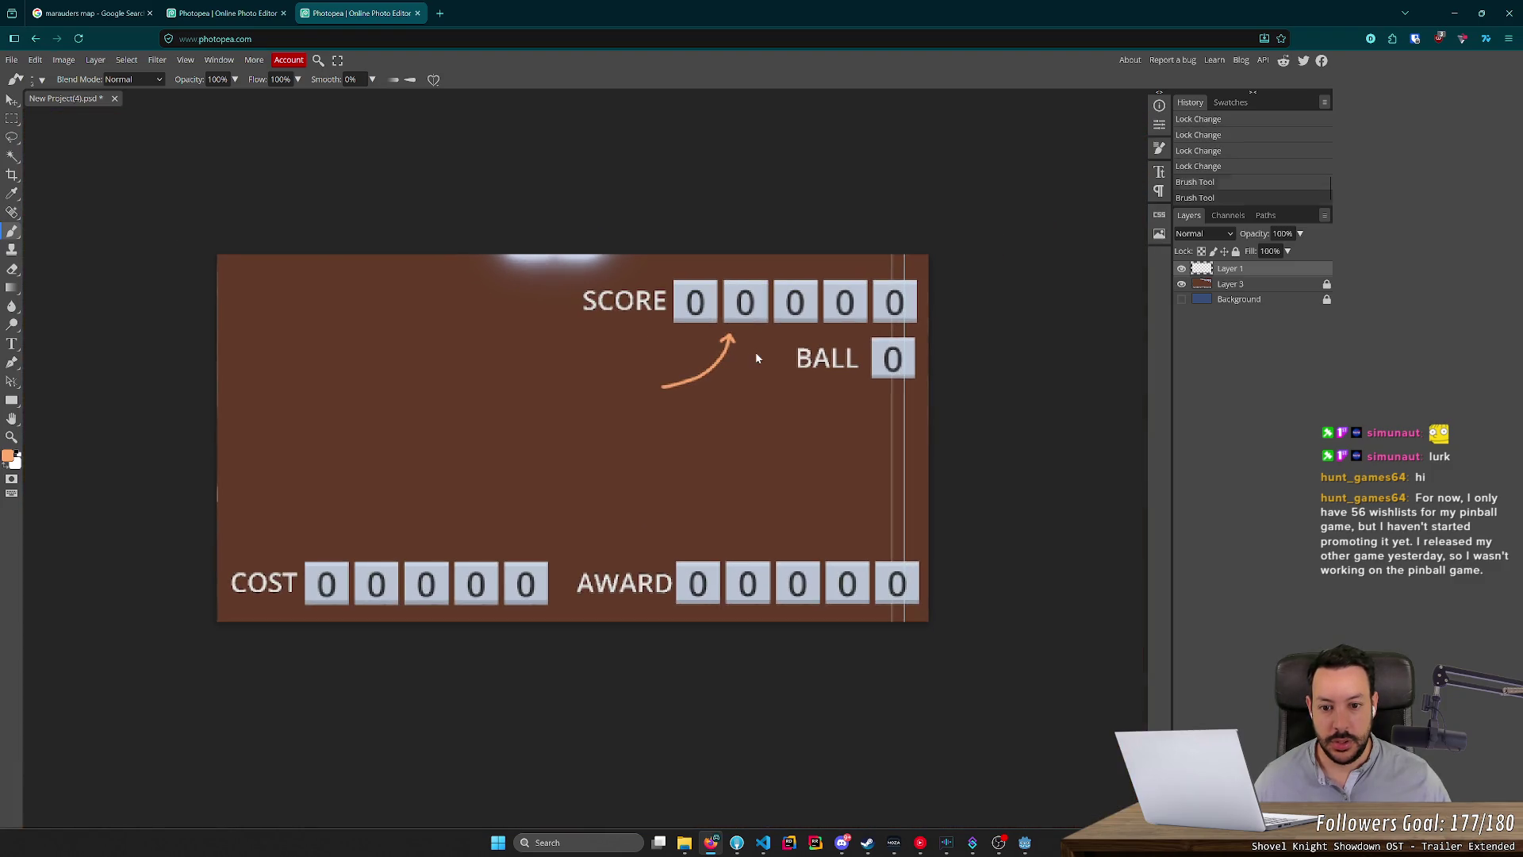
pyautogui.hotkey('ctrl', 'z')
pyautogui.hotkey('ctrl', 'z')
pyautogui.scroll(5, 742, 357)
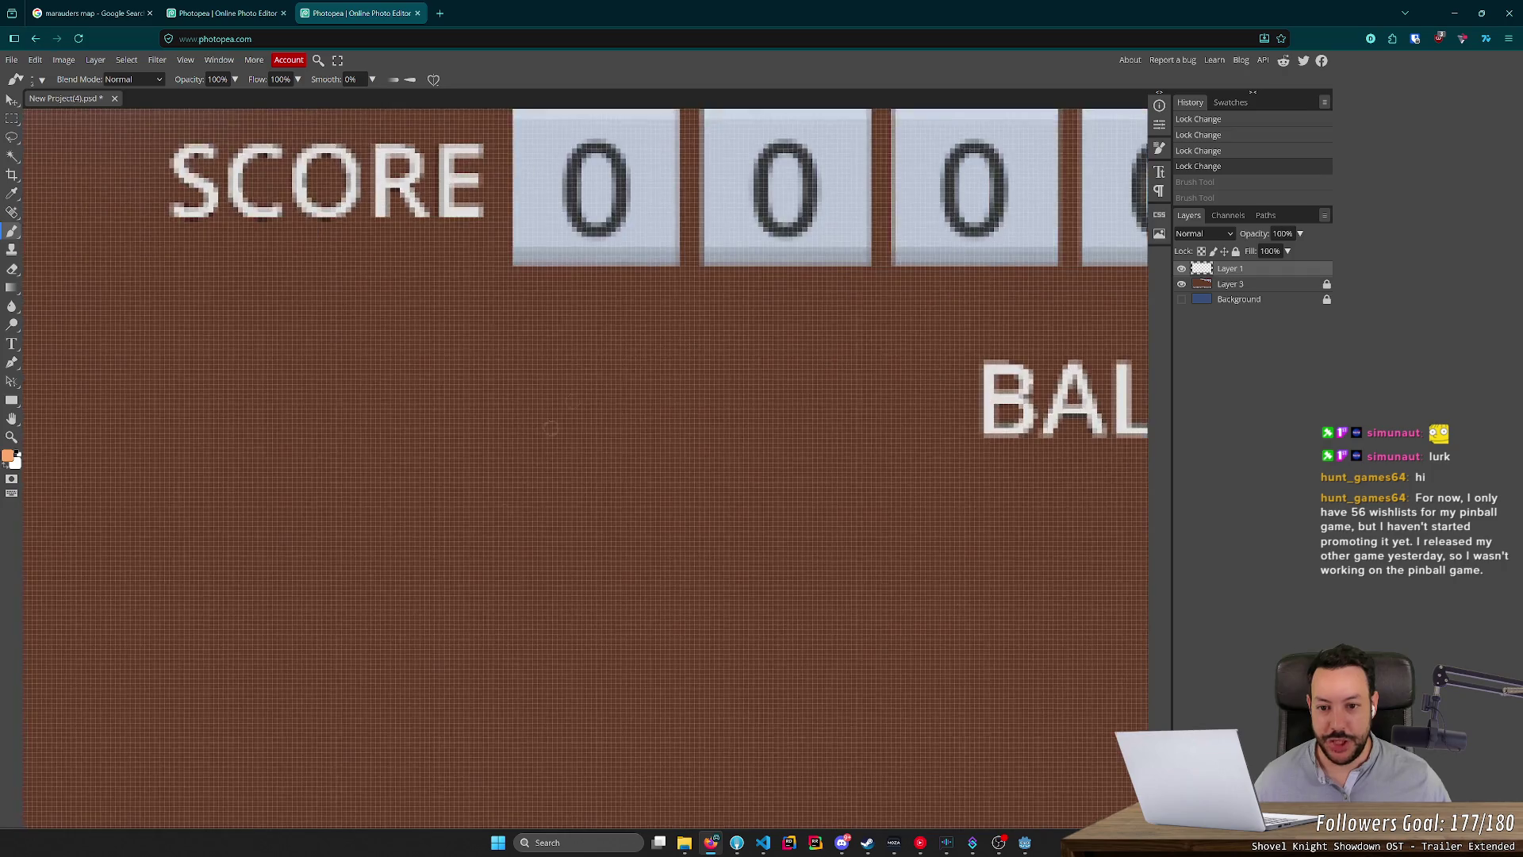
pyautogui.scroll(2, 493, 499)
pyautogui.moveTo(582, 470)
pyautogui.mouseDown()
pyautogui.moveTo(685, 401)
pyautogui.moveTo(779, 222)
pyautogui.moveTo(720, 254)
pyautogui.moveTo(784, 231)
pyautogui.moveTo(802, 274)
pyautogui.mouseUp()
pyautogui.scroll(-10, 494, 513)
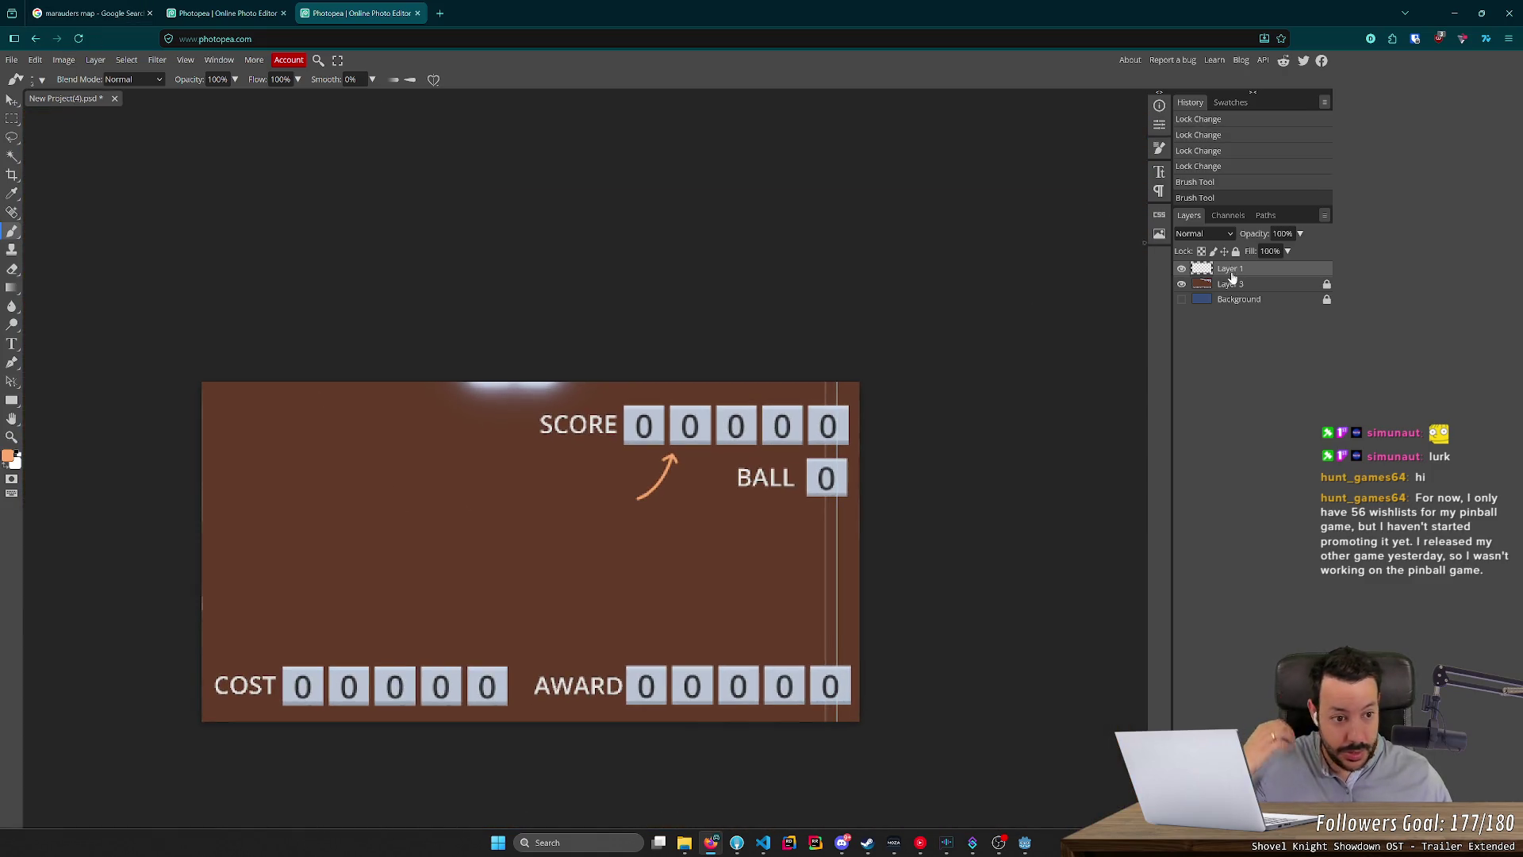
pyautogui.click(1181, 285)
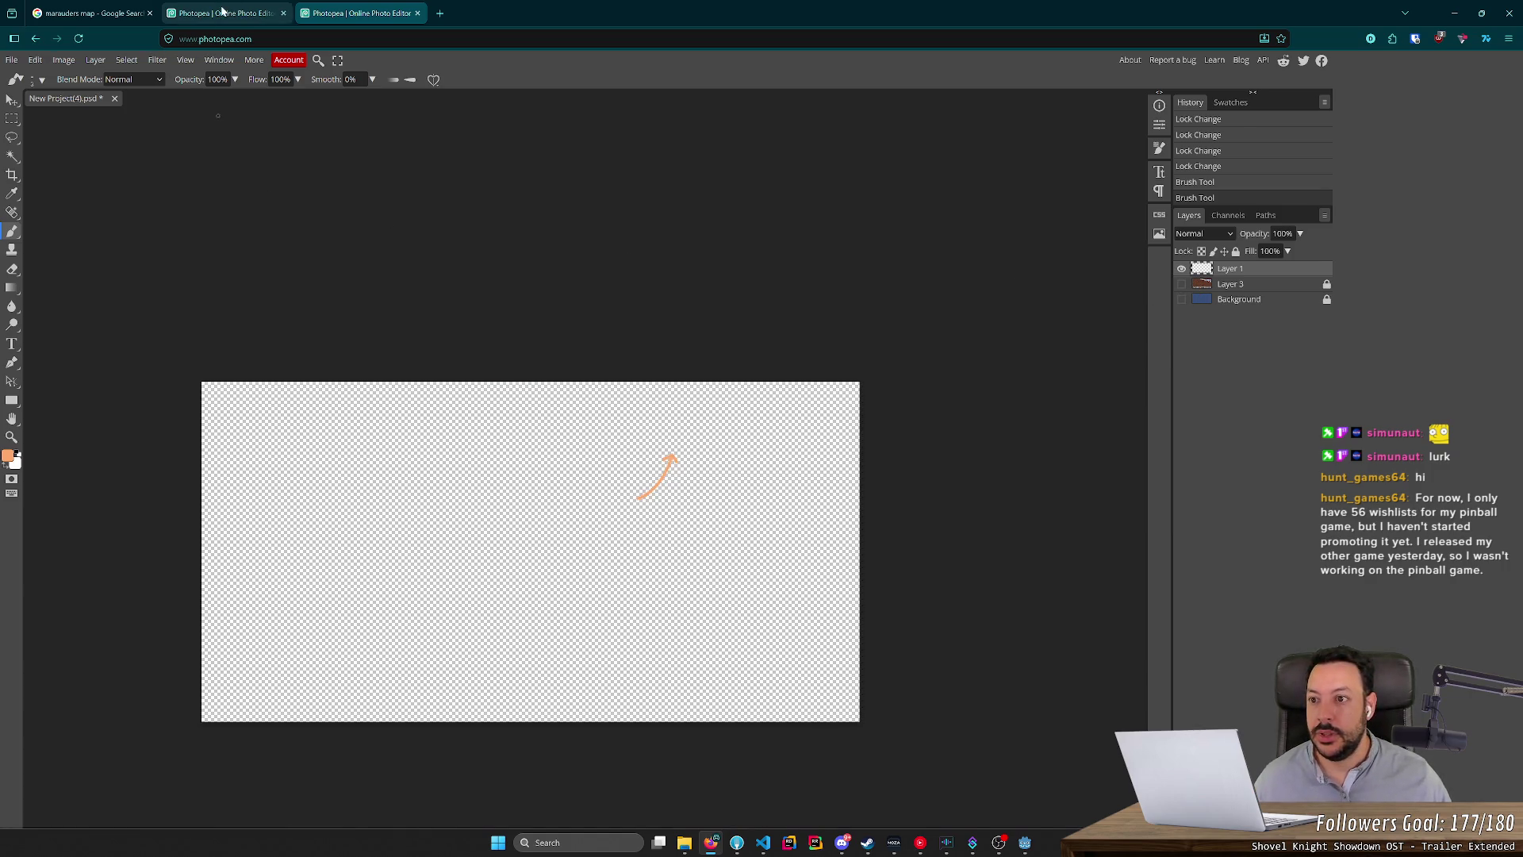
# Hide Layer 2 in the playfield document and export it as tutorial_1_playfield.png.
pyautogui.click(230, 11)
pyautogui.click(1181, 356)
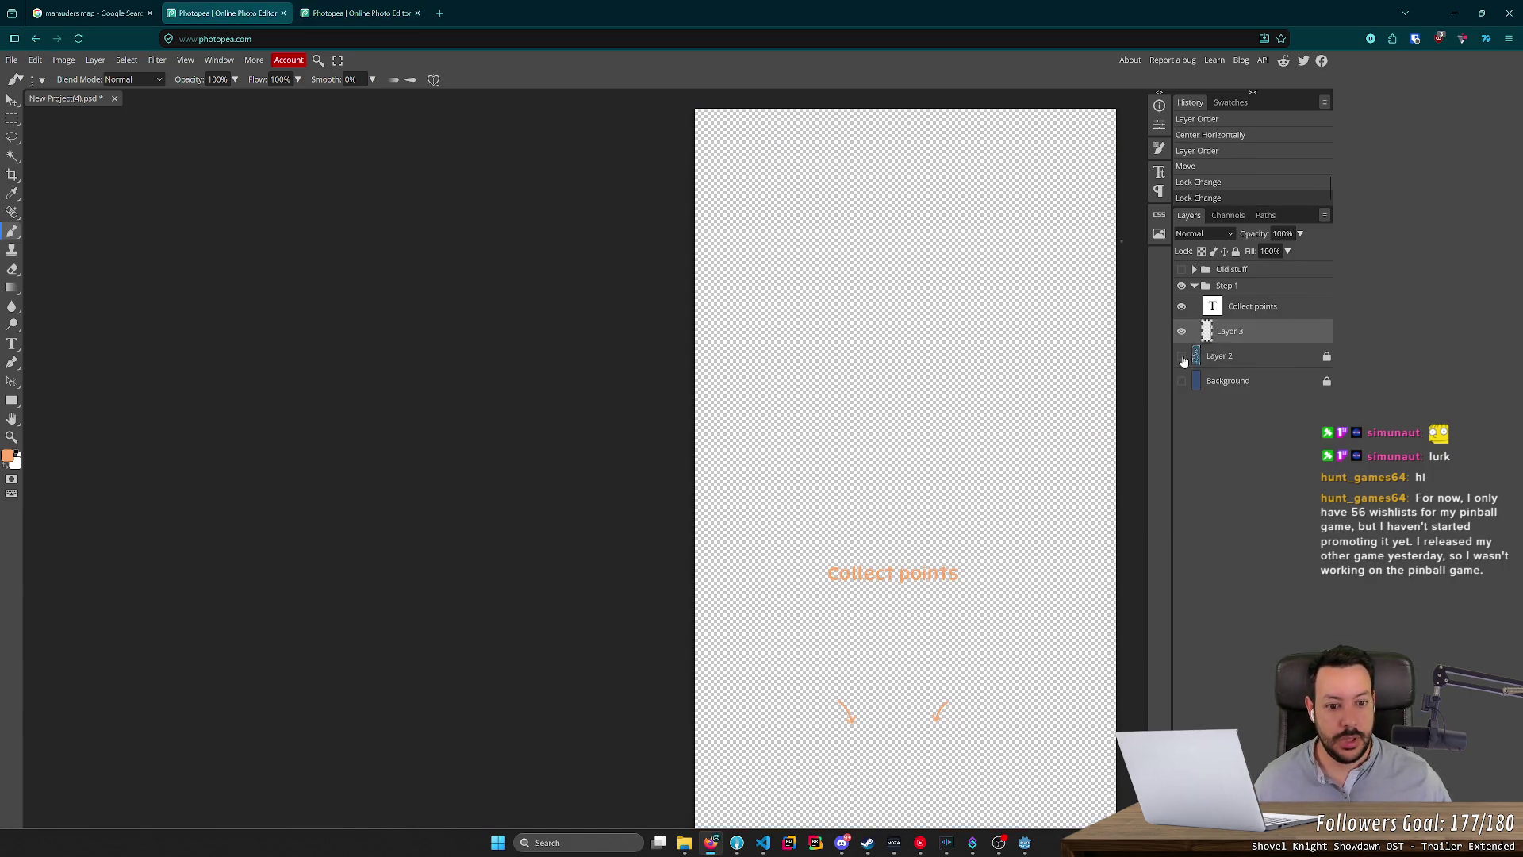
pyautogui.scroll(-1, 865, 304)
pyautogui.click(12, 60)
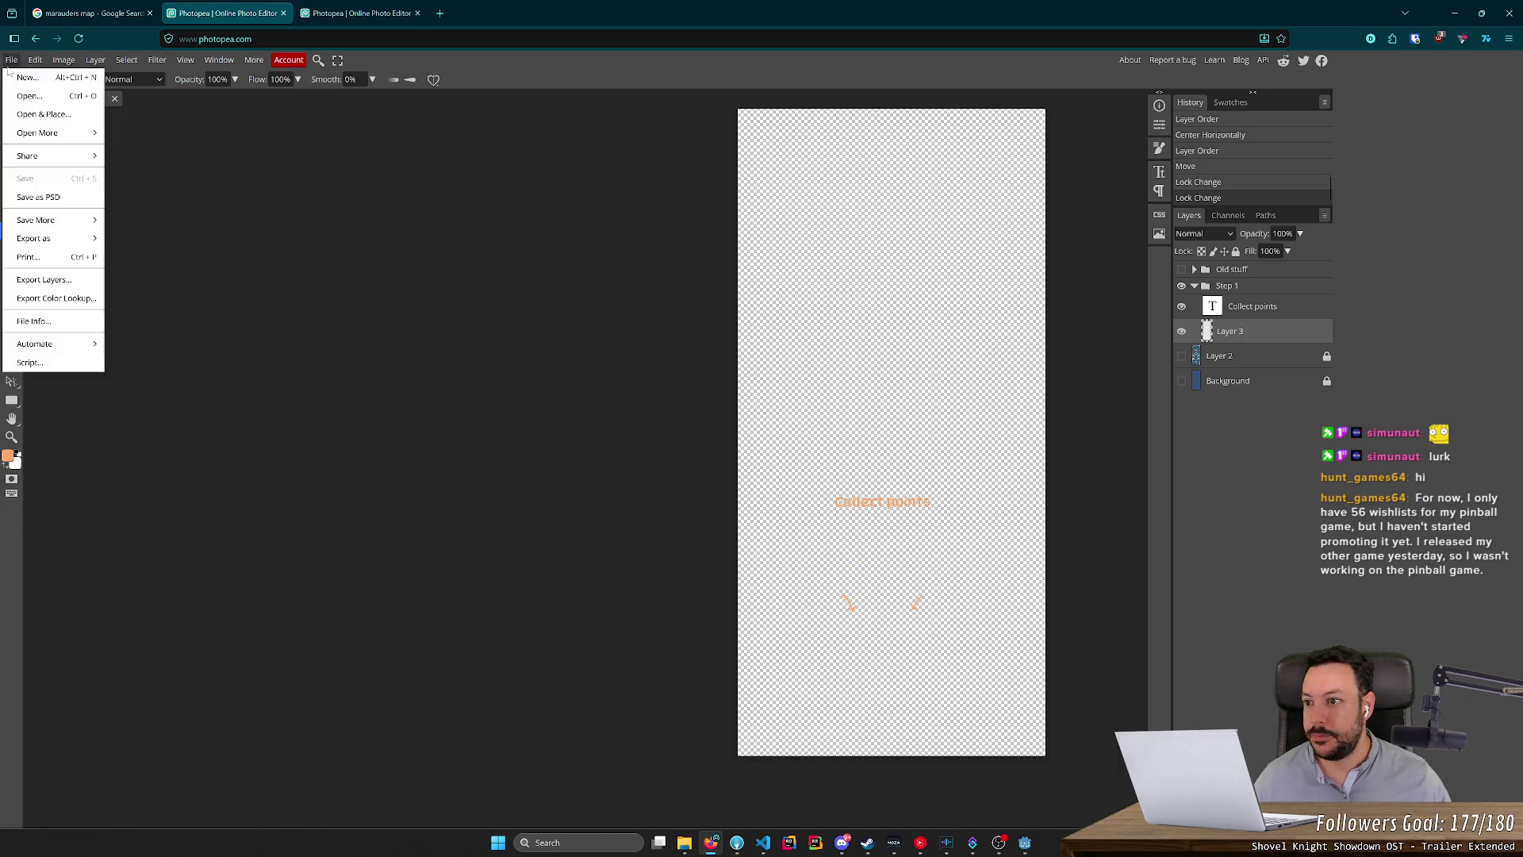
pyautogui.moveTo(47, 237)
pyautogui.click(127, 240)
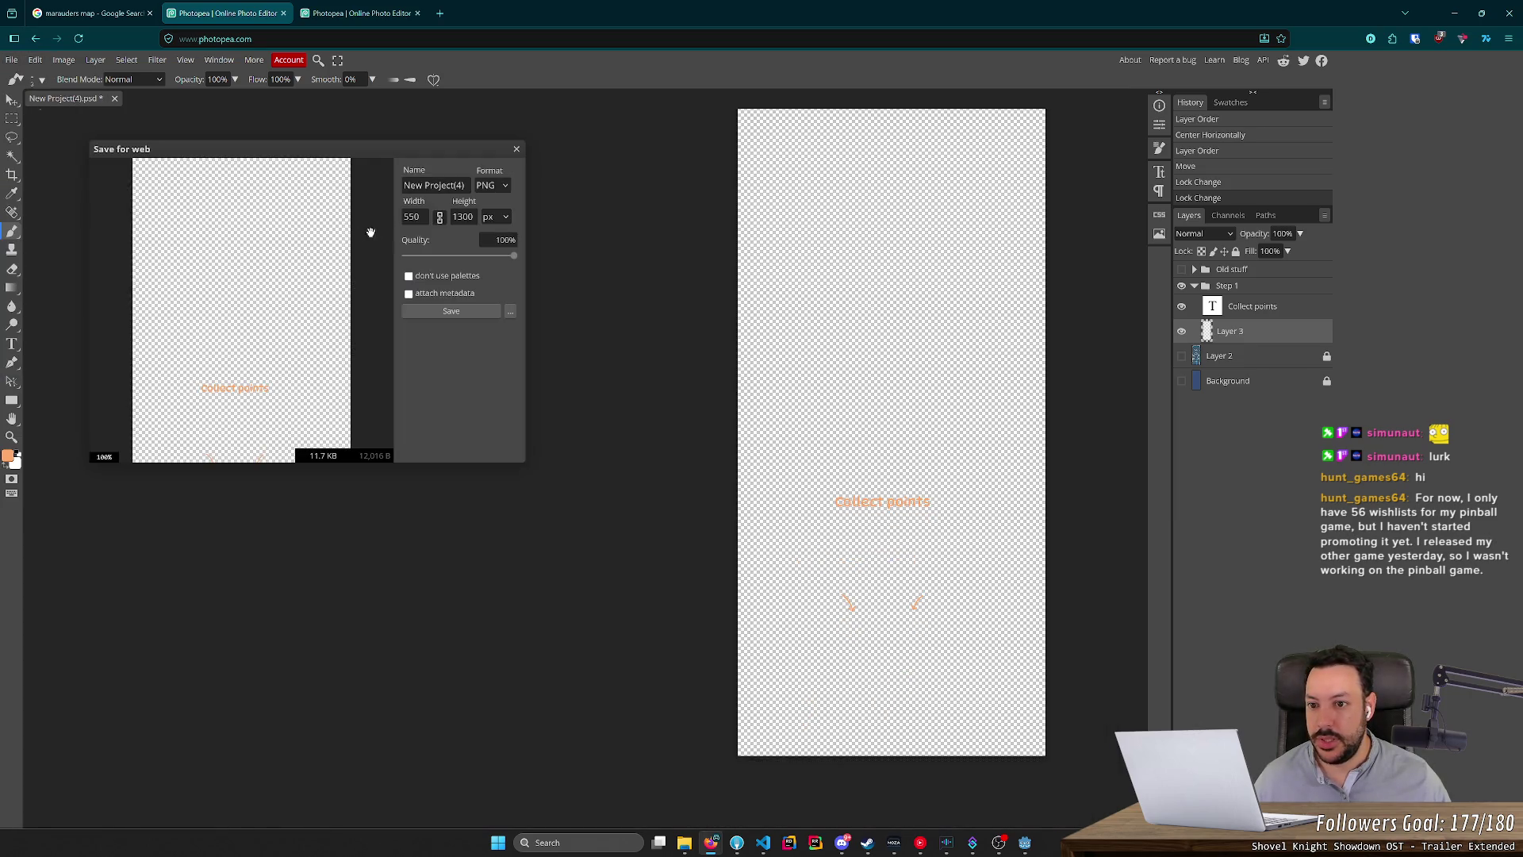
pyautogui.hotkey('ctrl', 'a')
pyautogui.press('BackSpace')
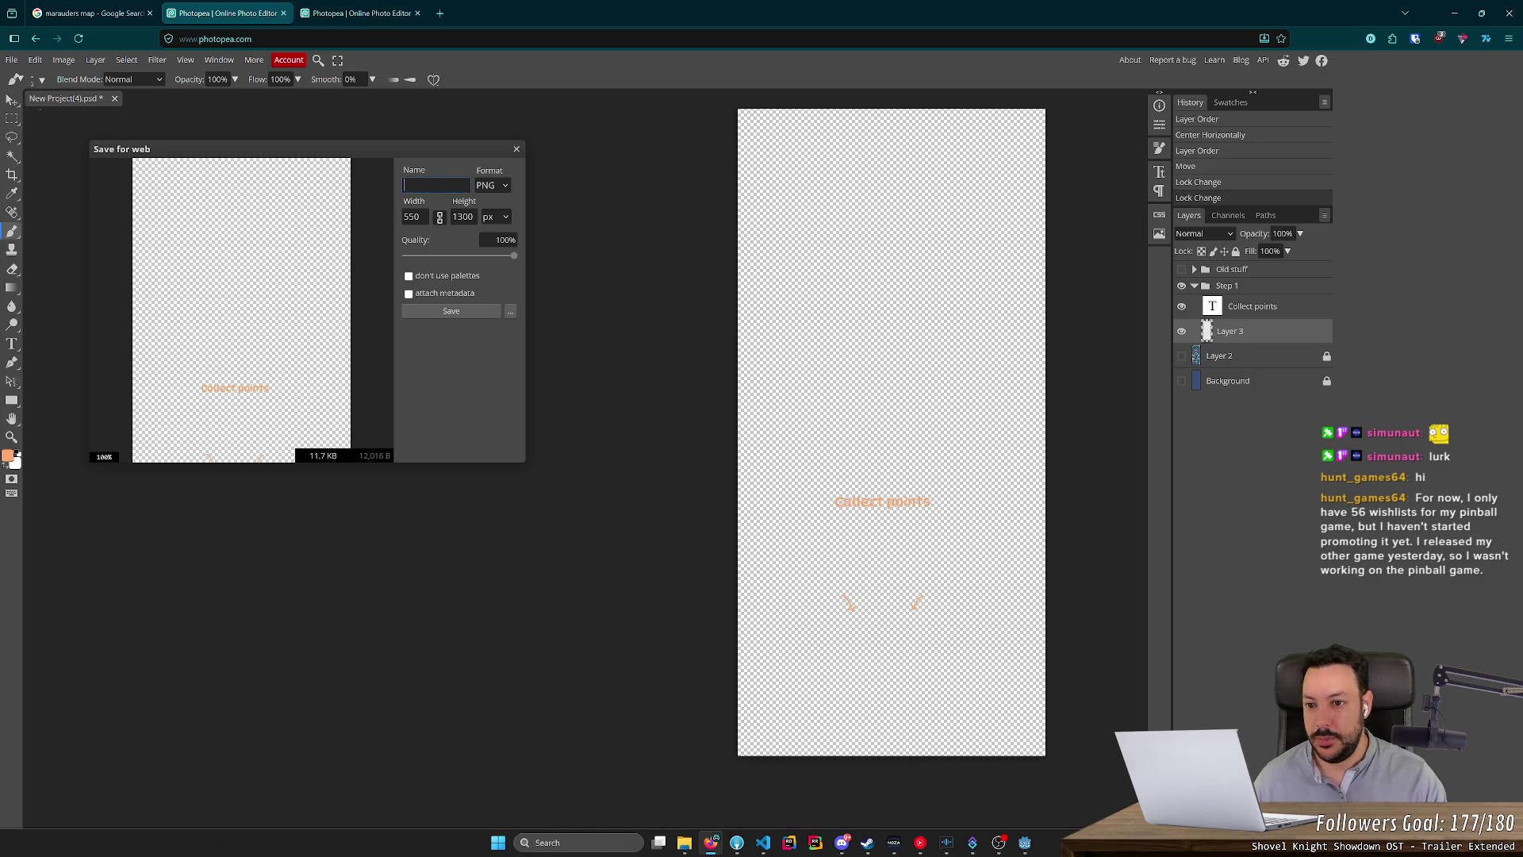
pyautogui.write('tutorial_1')
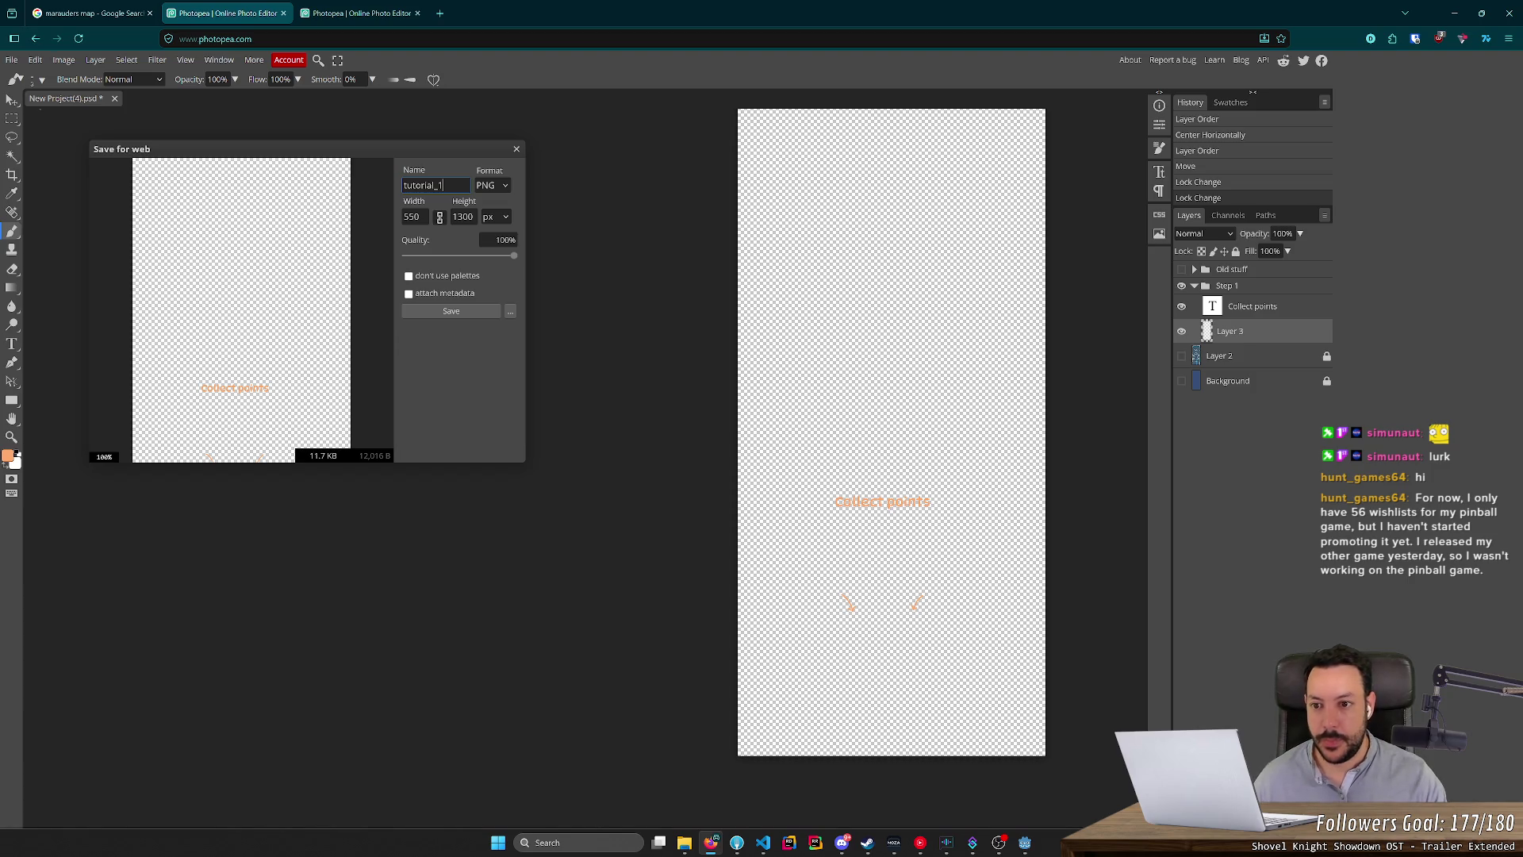
pyautogui.write('playfield')
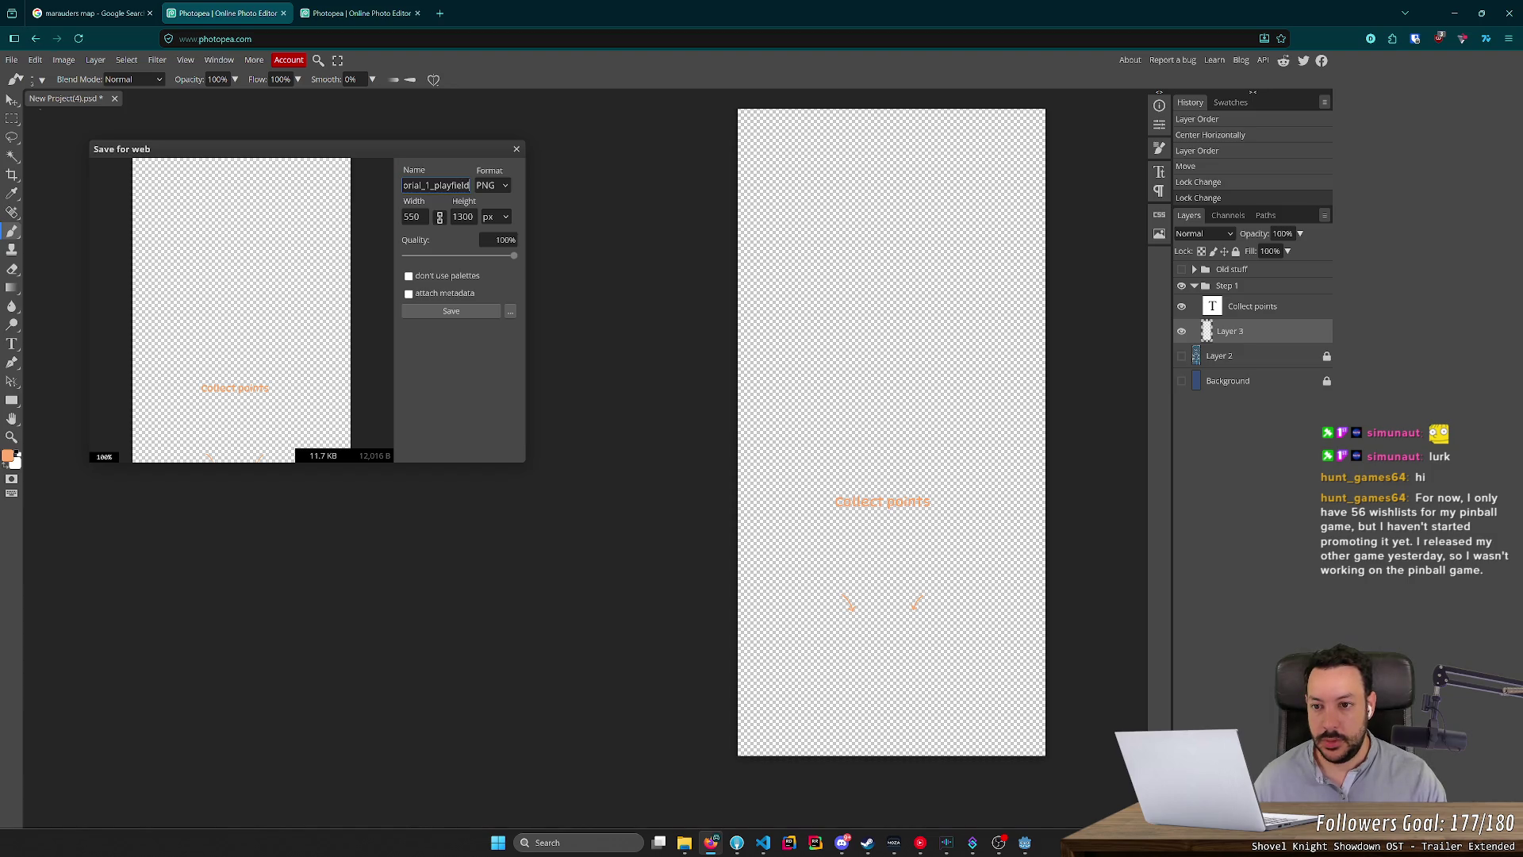
pyautogui.press('BackSpace')
pyautogui.press('BackSpace')
pyautogui.press('BackSpace')
pyautogui.write('1_playfield')
pyautogui.click(451, 311)
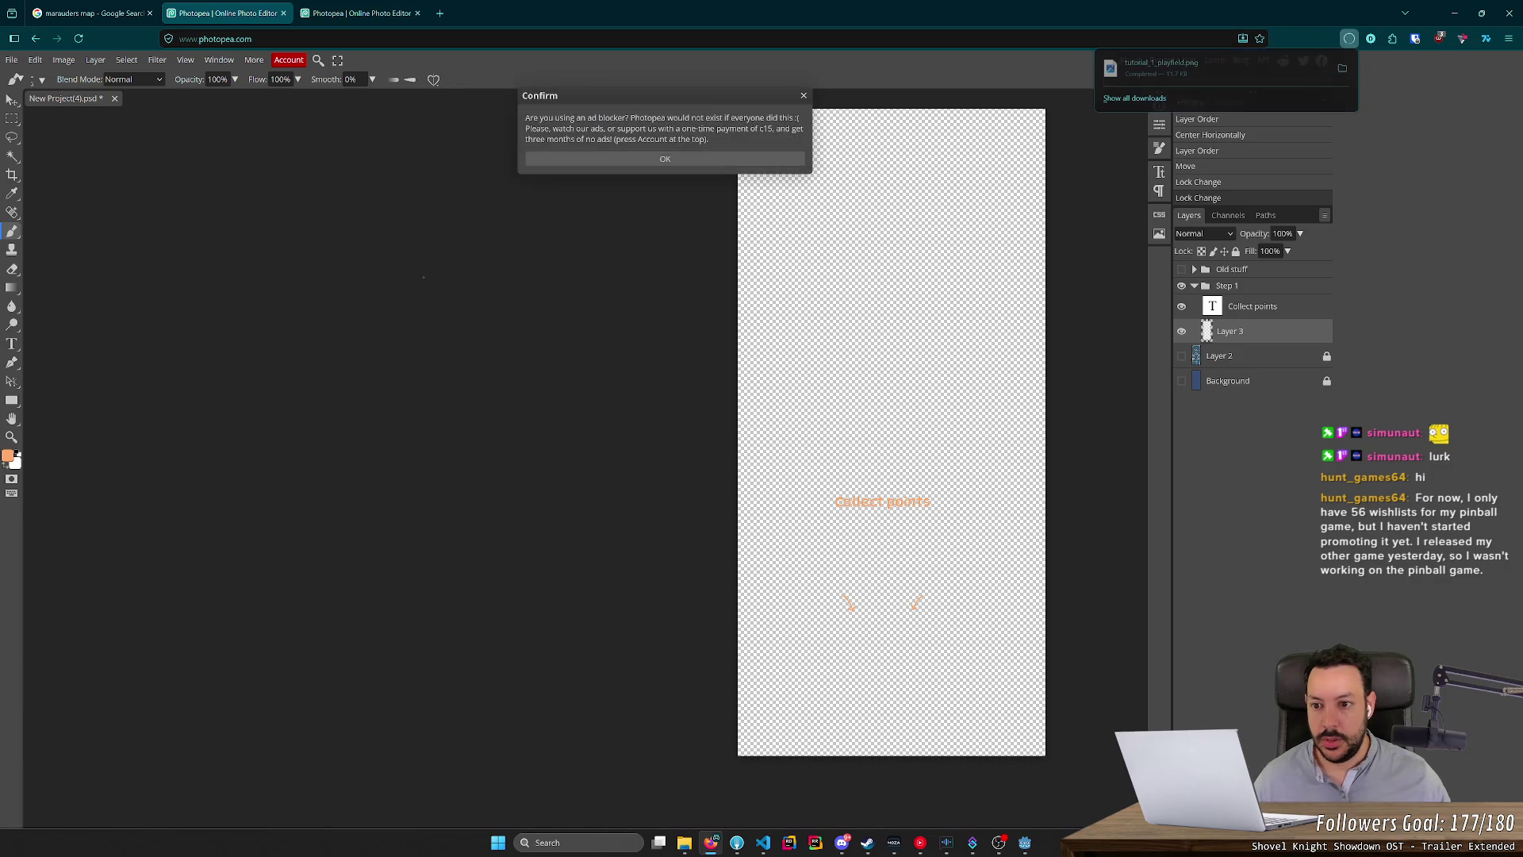
# Export the scoreboard arrow as tutorial_1_backboard.png and open the Downloads folder.
pyautogui.click(322, 13)
pyautogui.click(12, 60)
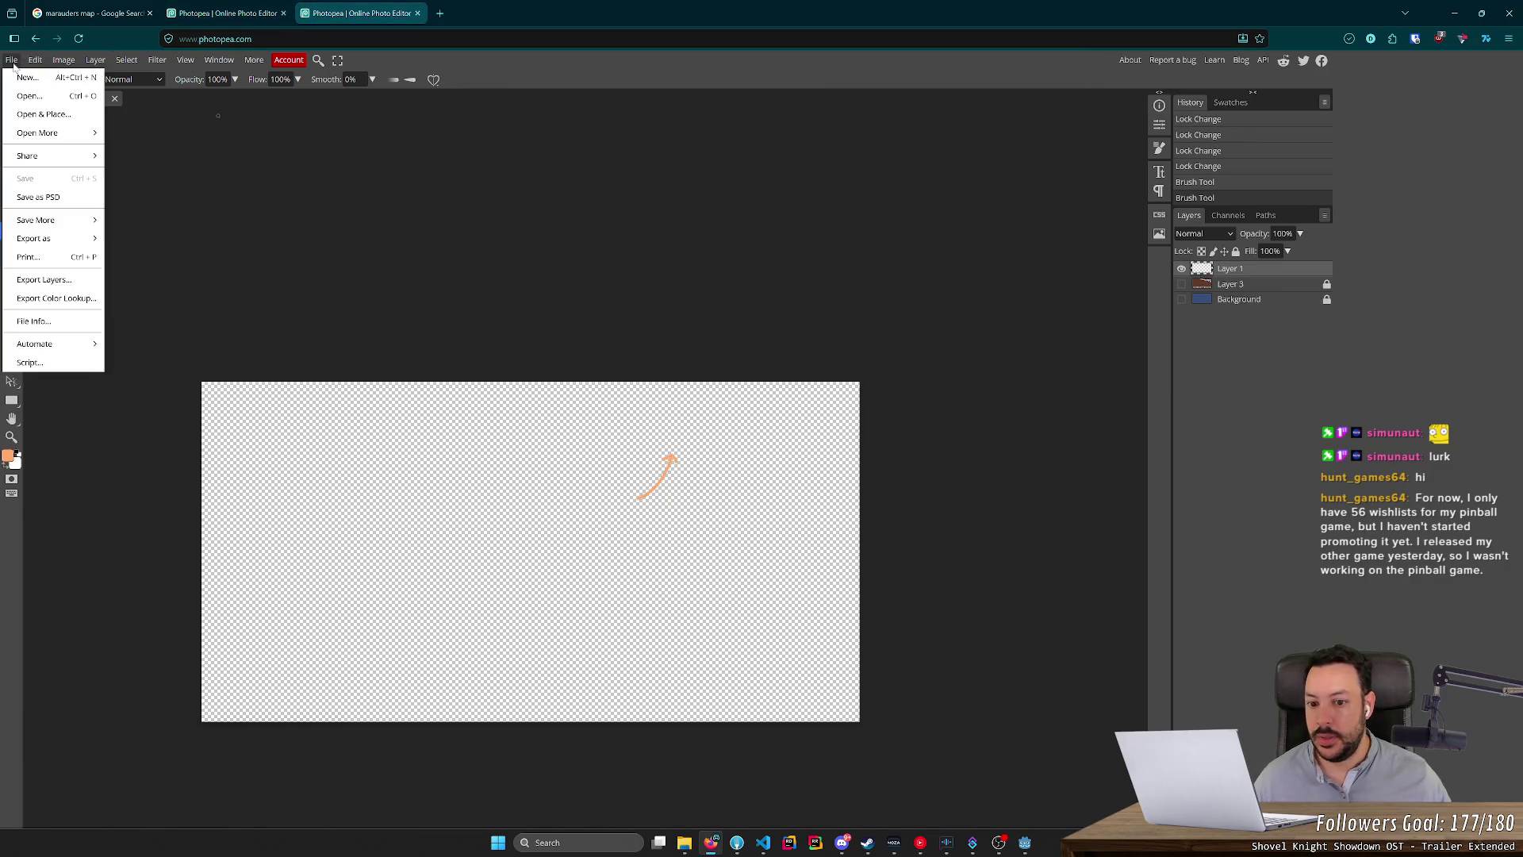
pyautogui.moveTo(72, 230)
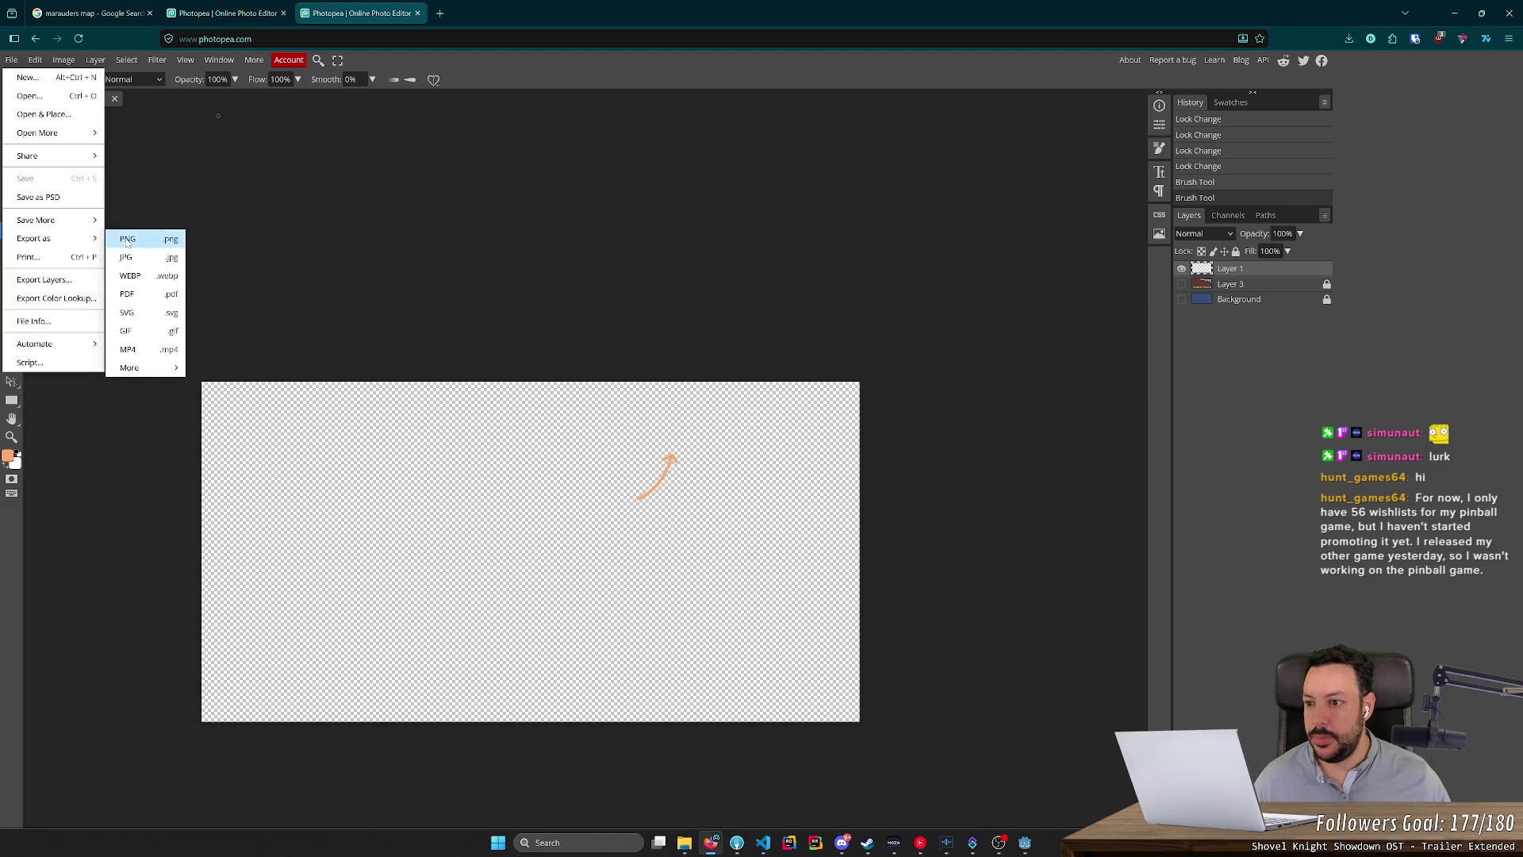
pyautogui.click(138, 239)
pyautogui.write('tut')
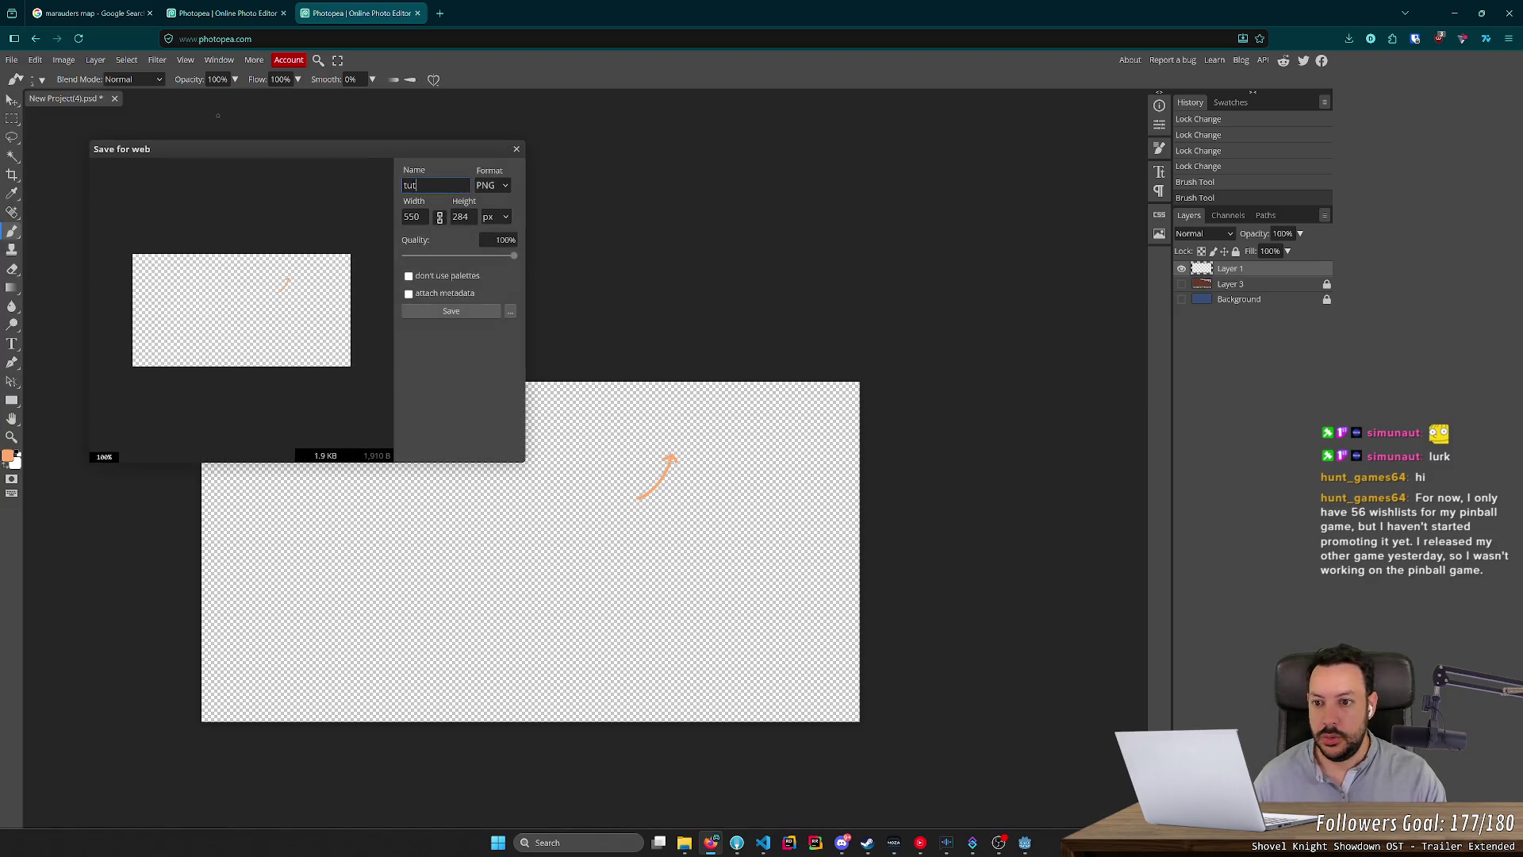
pyautogui.write('orialbackboard')
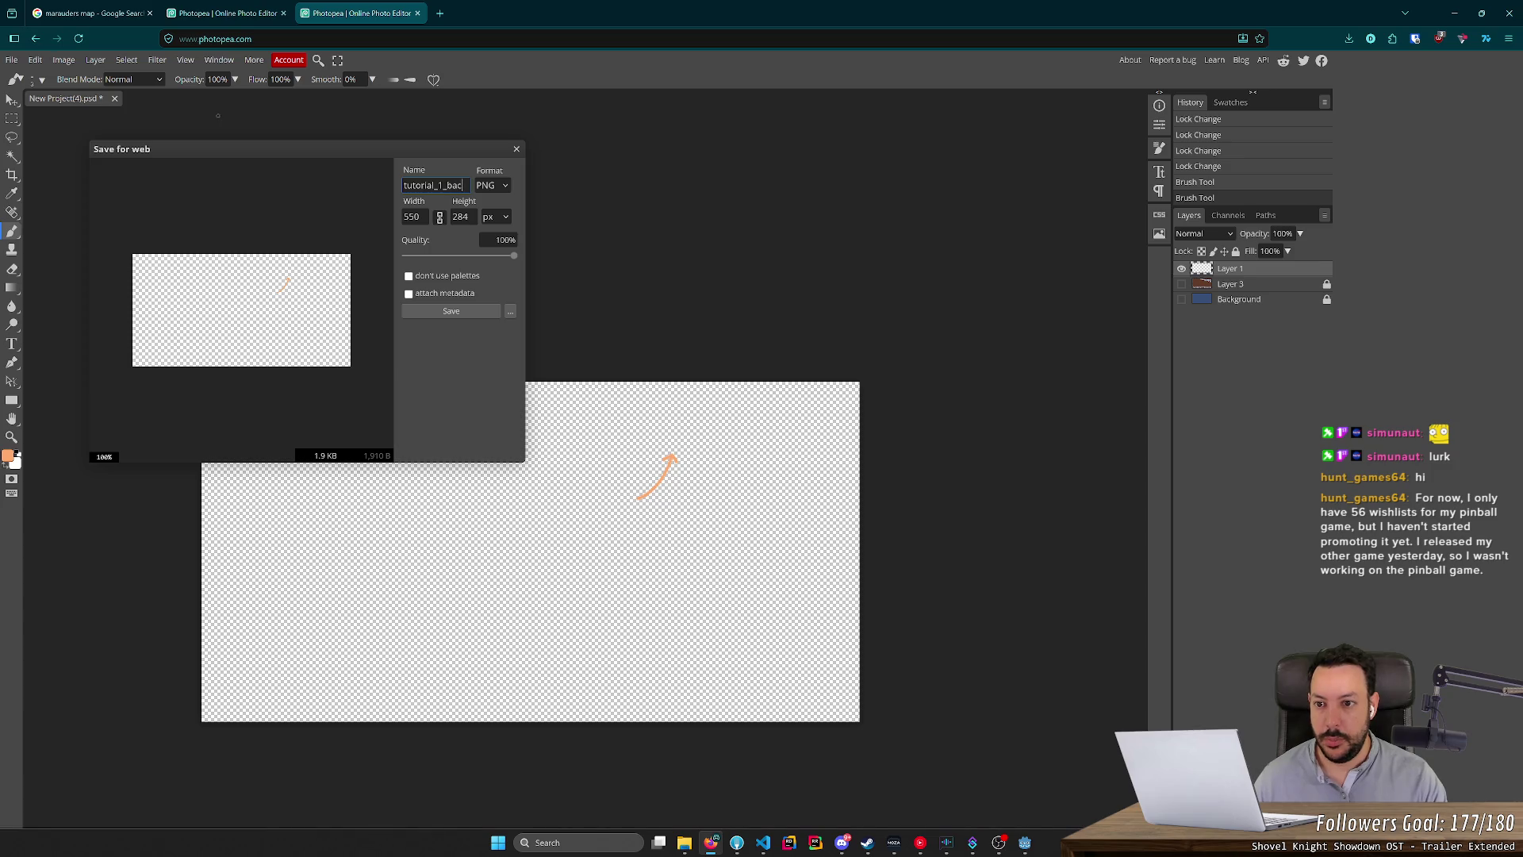
pyautogui.click(426, 309)
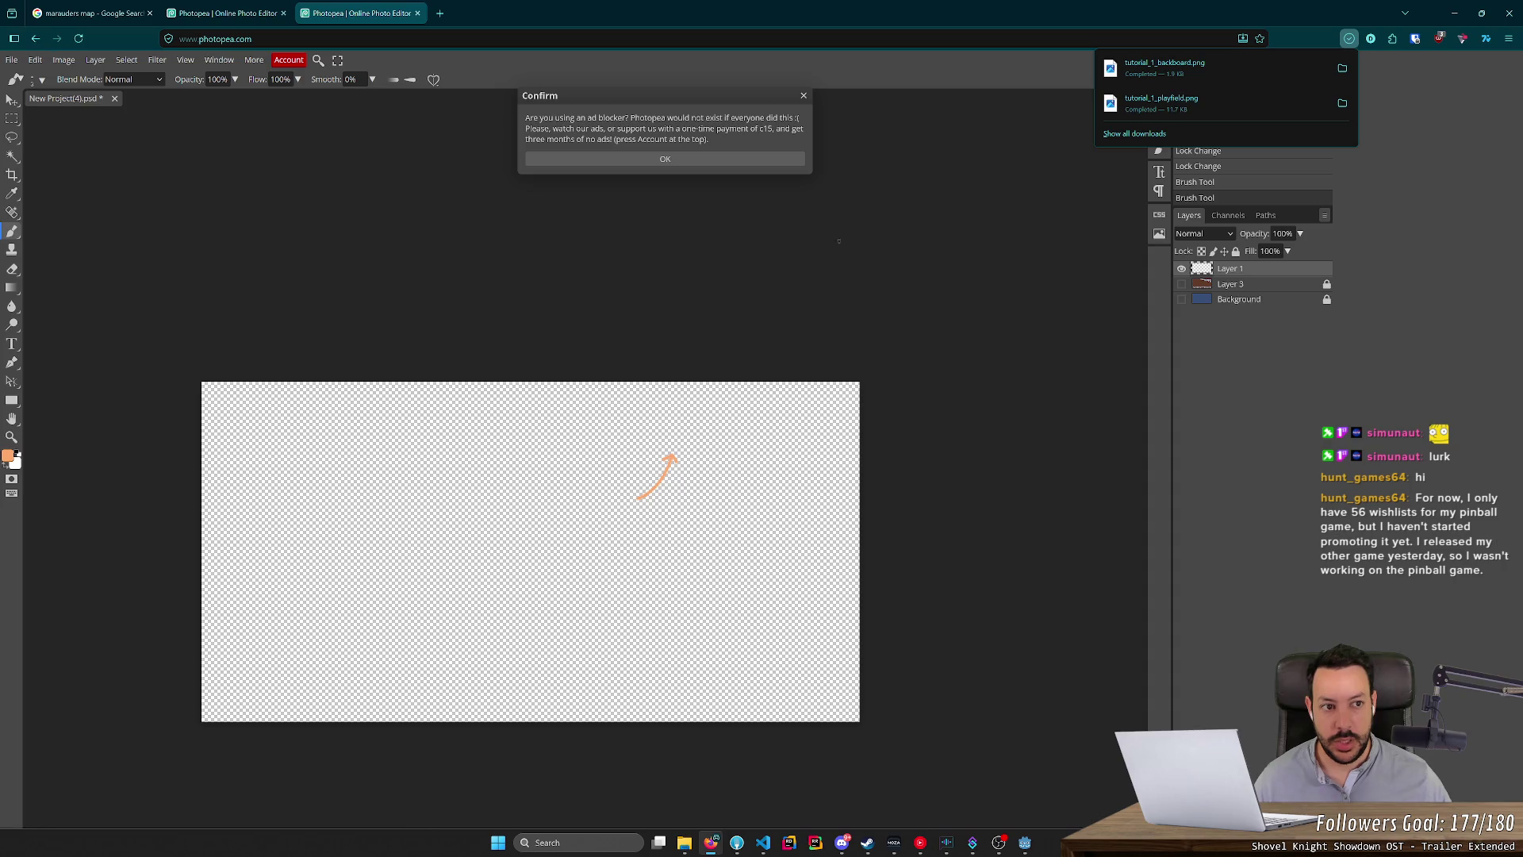
pyautogui.click(683, 842)
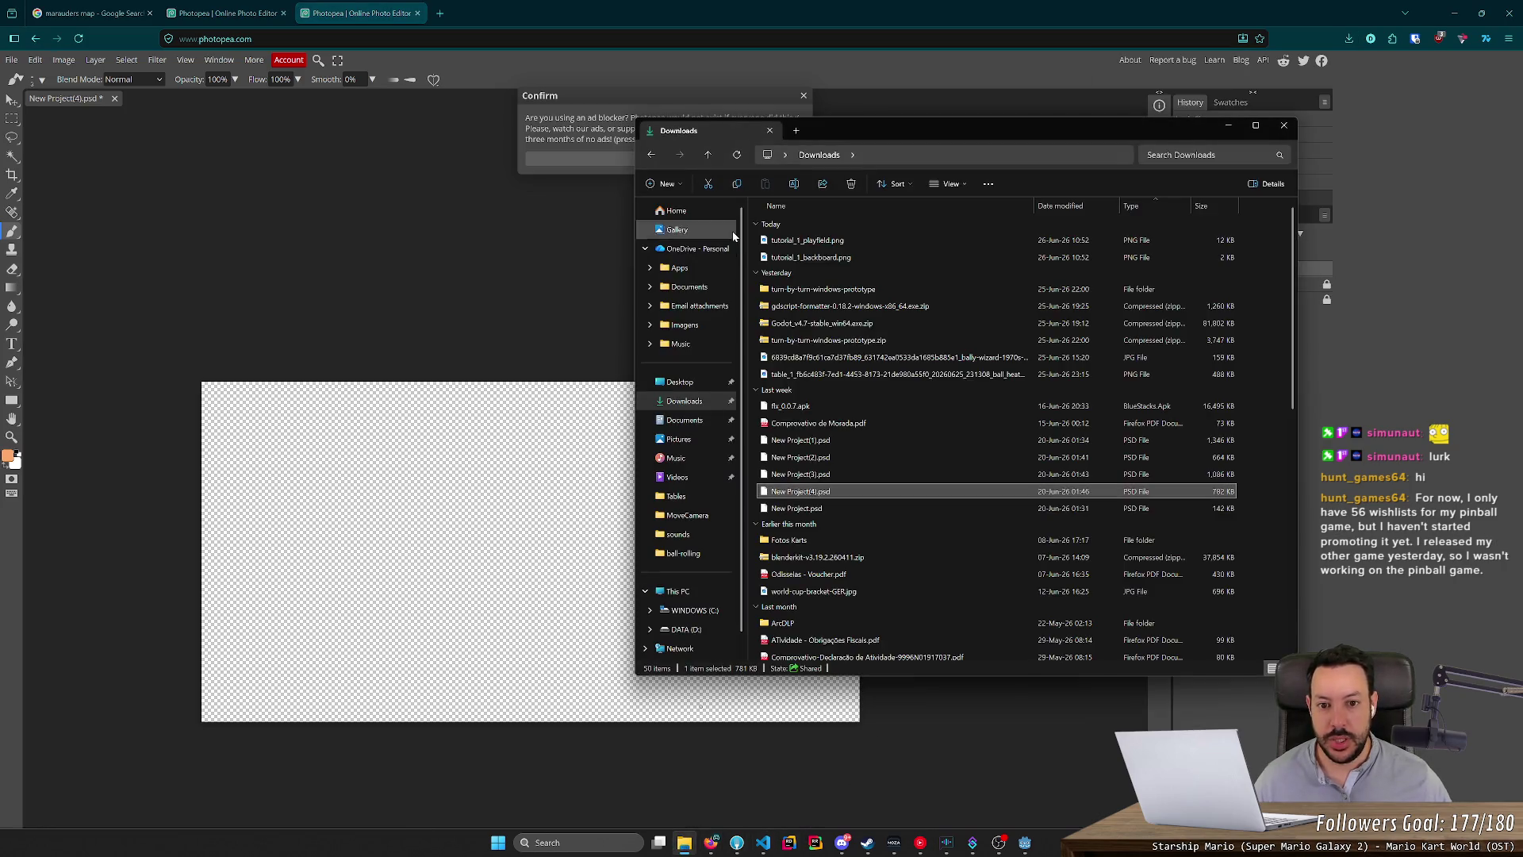
# Select the downloaded tutorial PNGs and browse to the D:\Code\pinball project folder.
pyautogui.click(877, 261)
pyautogui.click(686, 629)
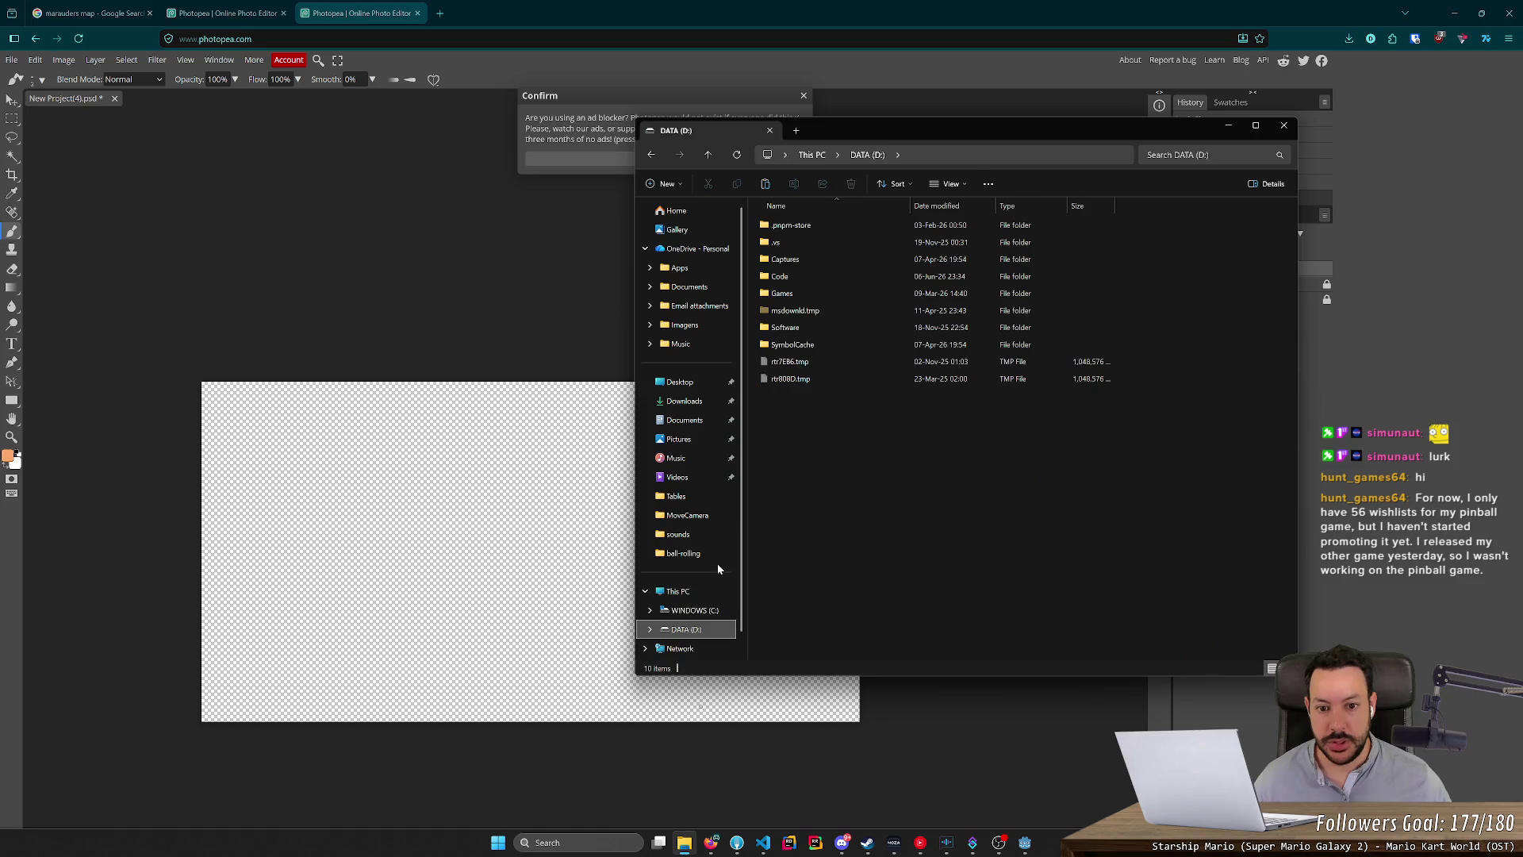
pyautogui.doubleClick(831, 275)
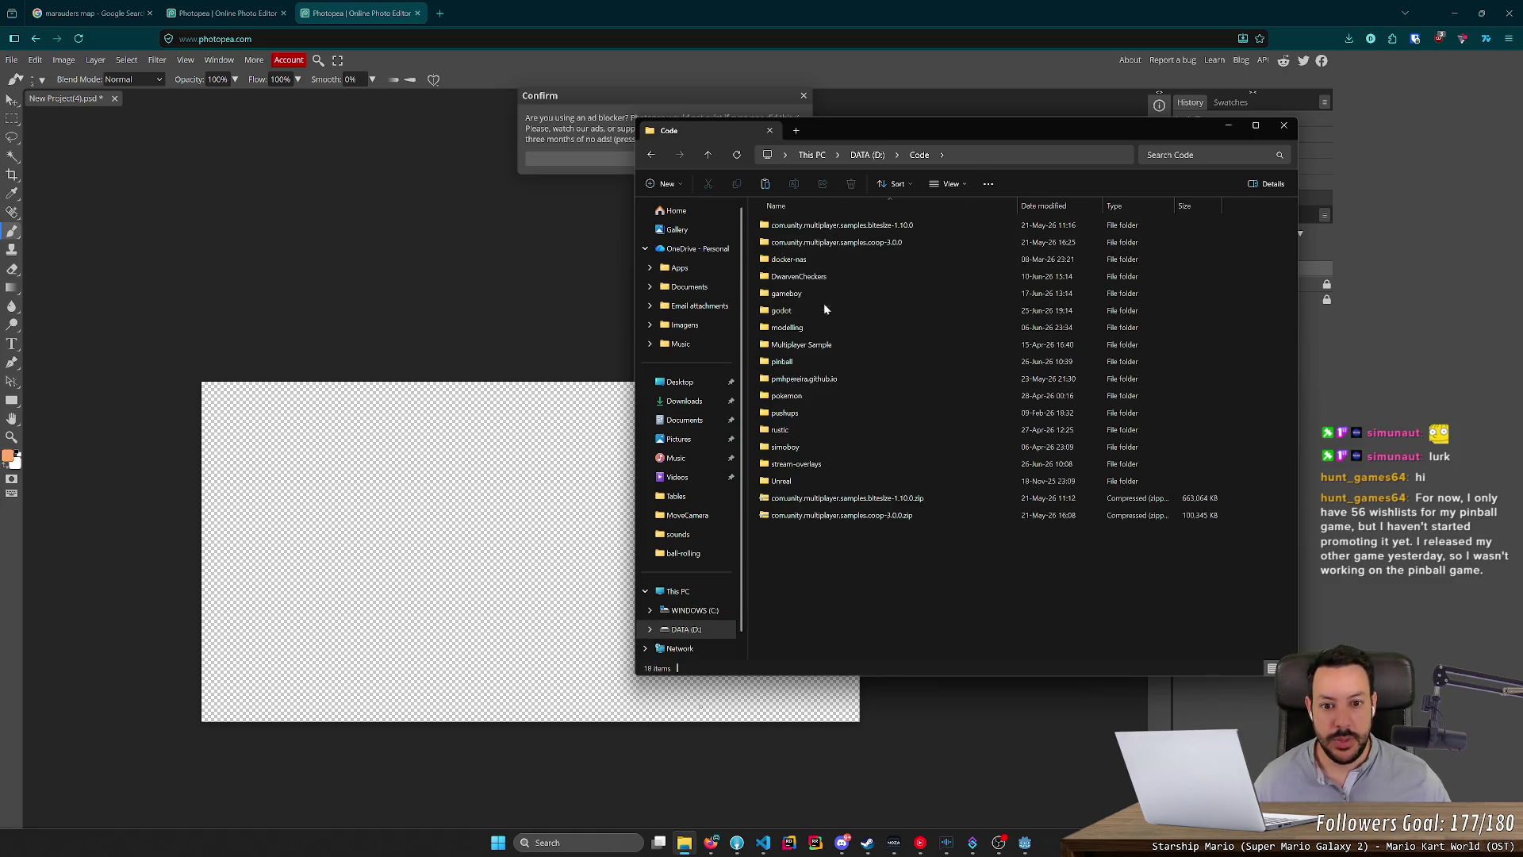
pyautogui.doubleClick(824, 307)
pyautogui.hotkey('alt', 'Left')
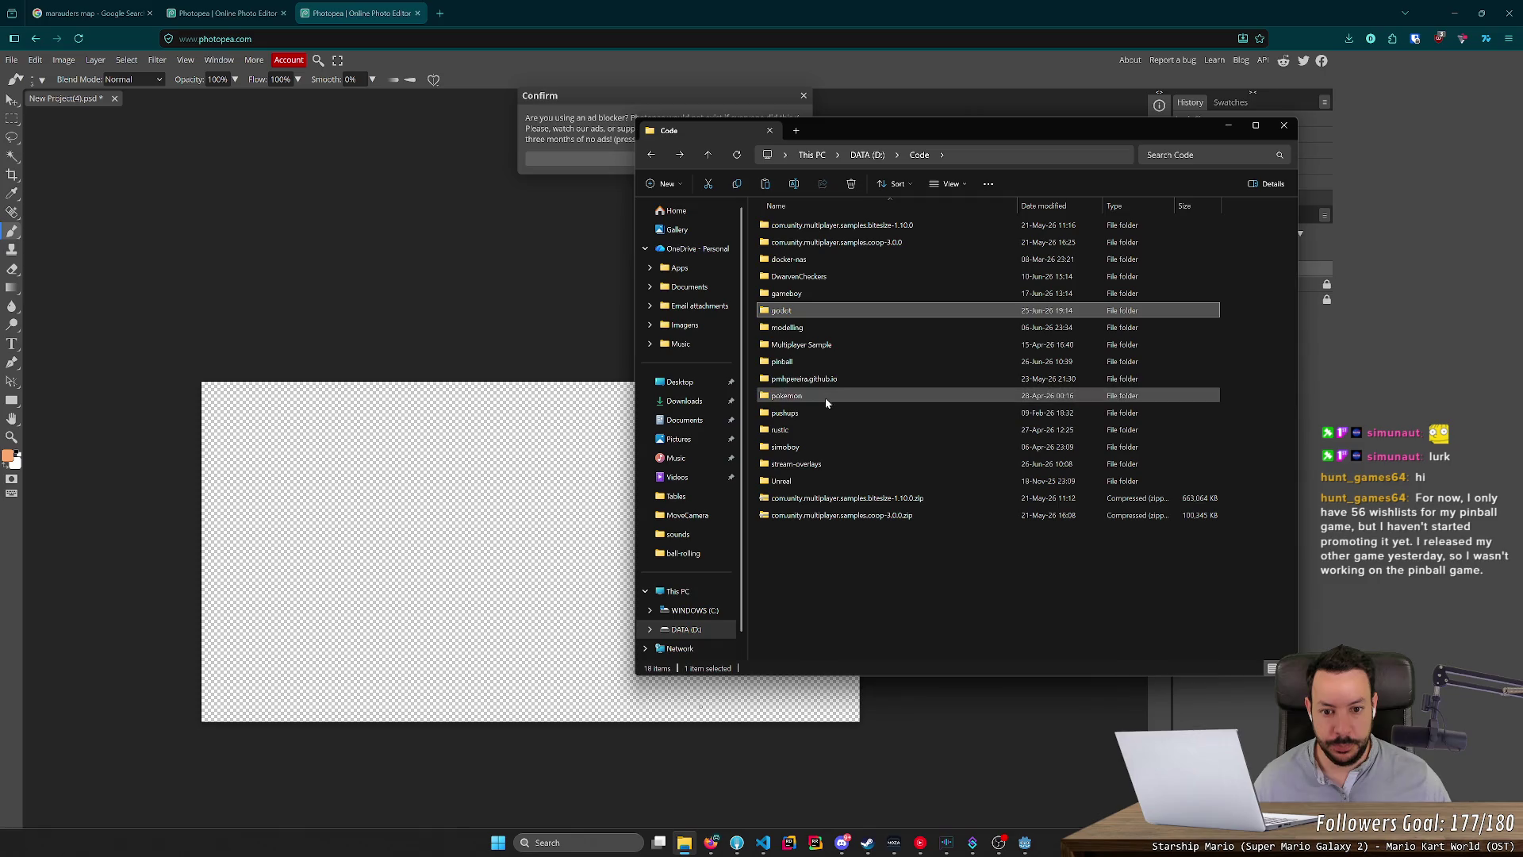
pyautogui.doubleClick(829, 363)
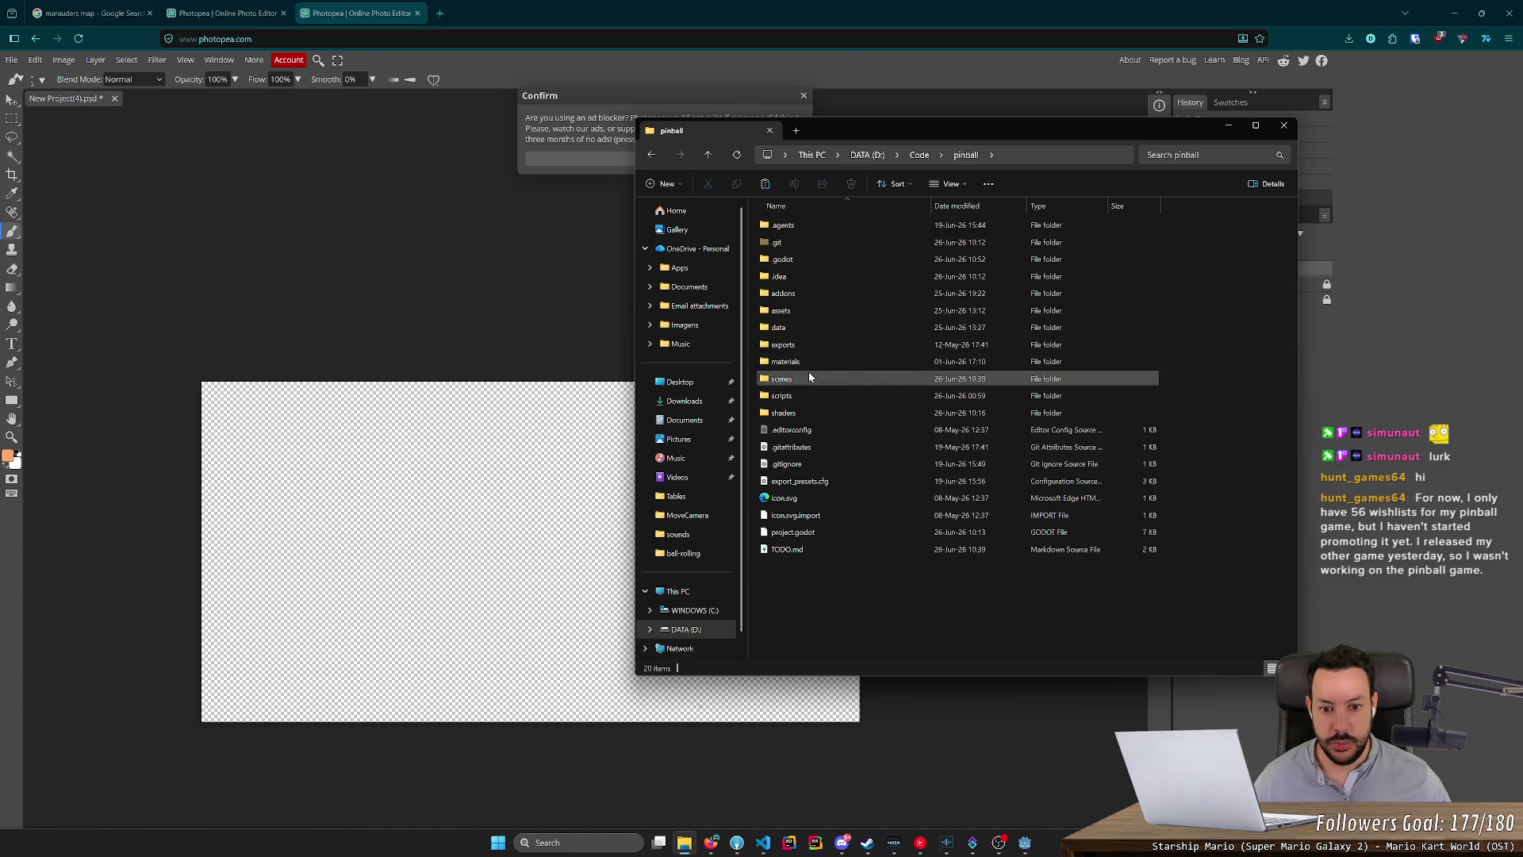
# Open pinball's assets/images folder, checking the textures folder along the way.
pyautogui.click(811, 317)
pyautogui.doubleClick(810, 317)
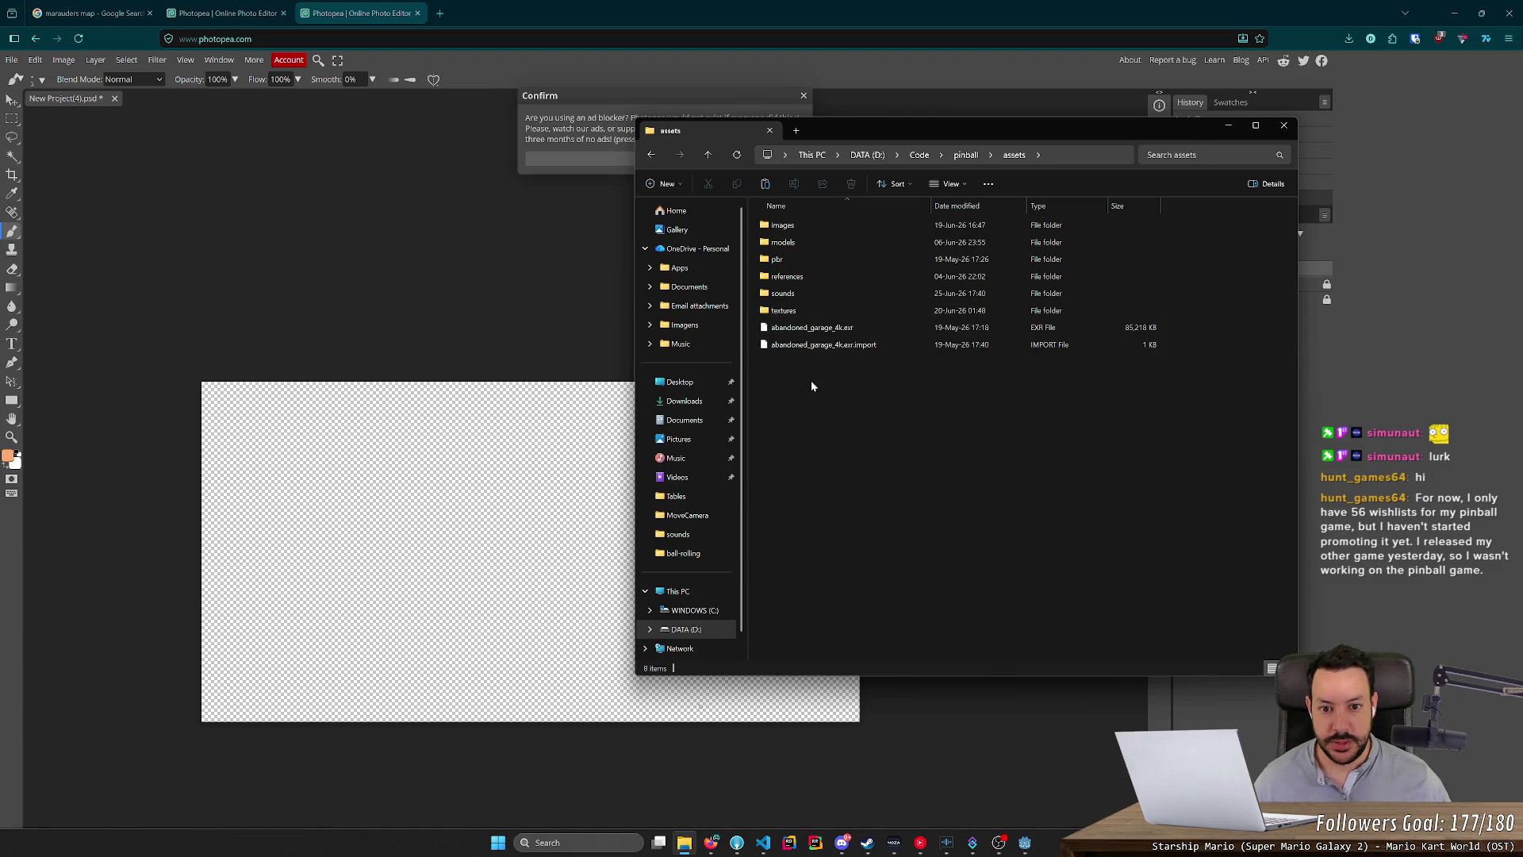
pyautogui.doubleClick(808, 230)
pyautogui.rightClick(808, 350)
pyautogui.hotkey('alt', 'Left')
pyautogui.doubleClick(799, 310)
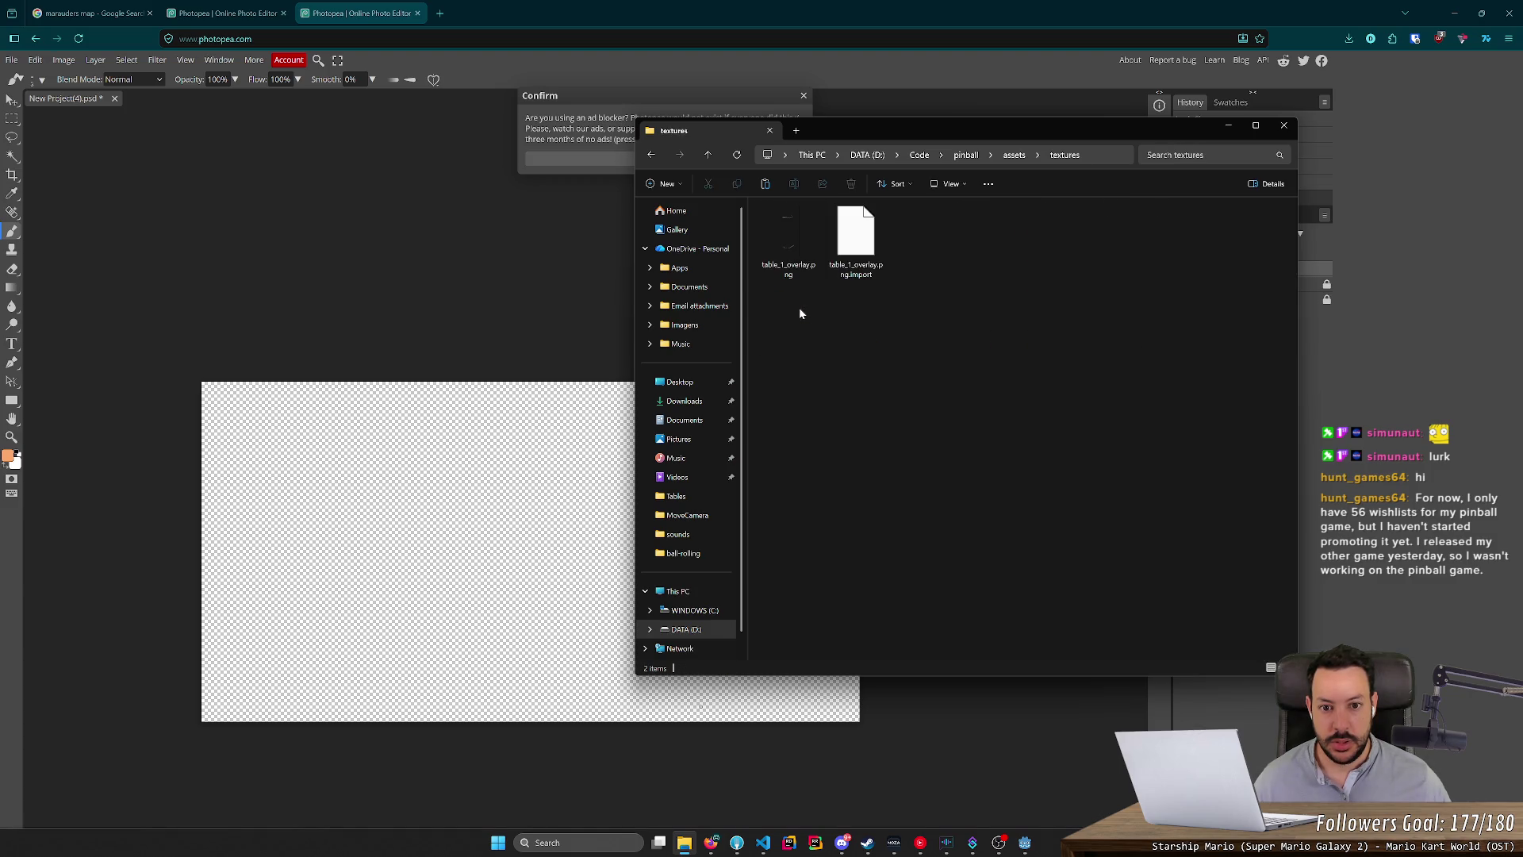
pyautogui.hotkey('alt', 'Left')
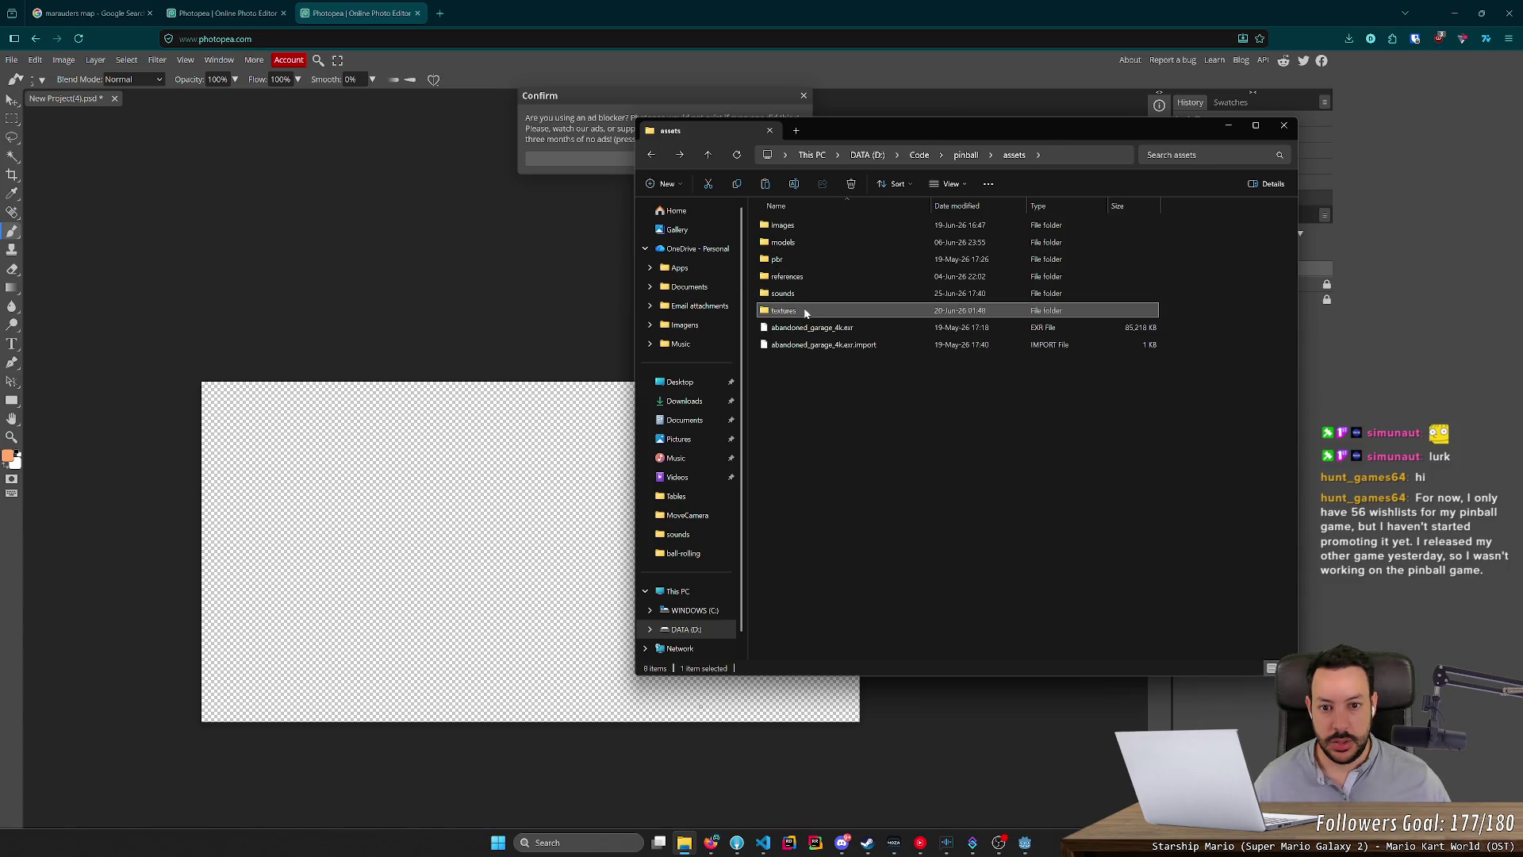
pyautogui.doubleClick(811, 226)
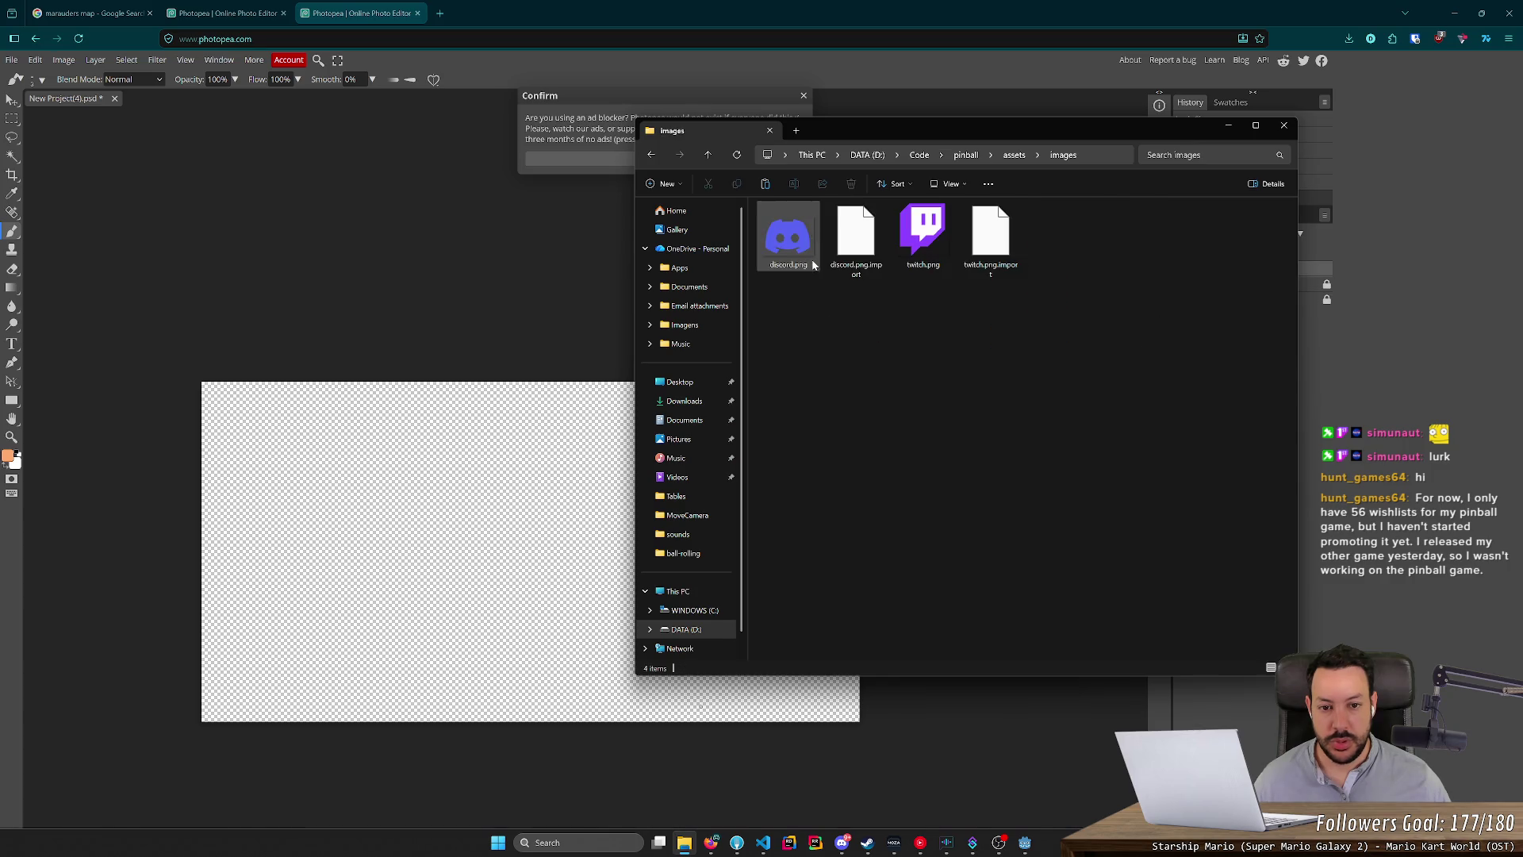
pyautogui.hotkey('alt', 'Left')
pyautogui.doubleClick(808, 310)
pyautogui.hotkey('alt', 'Left')
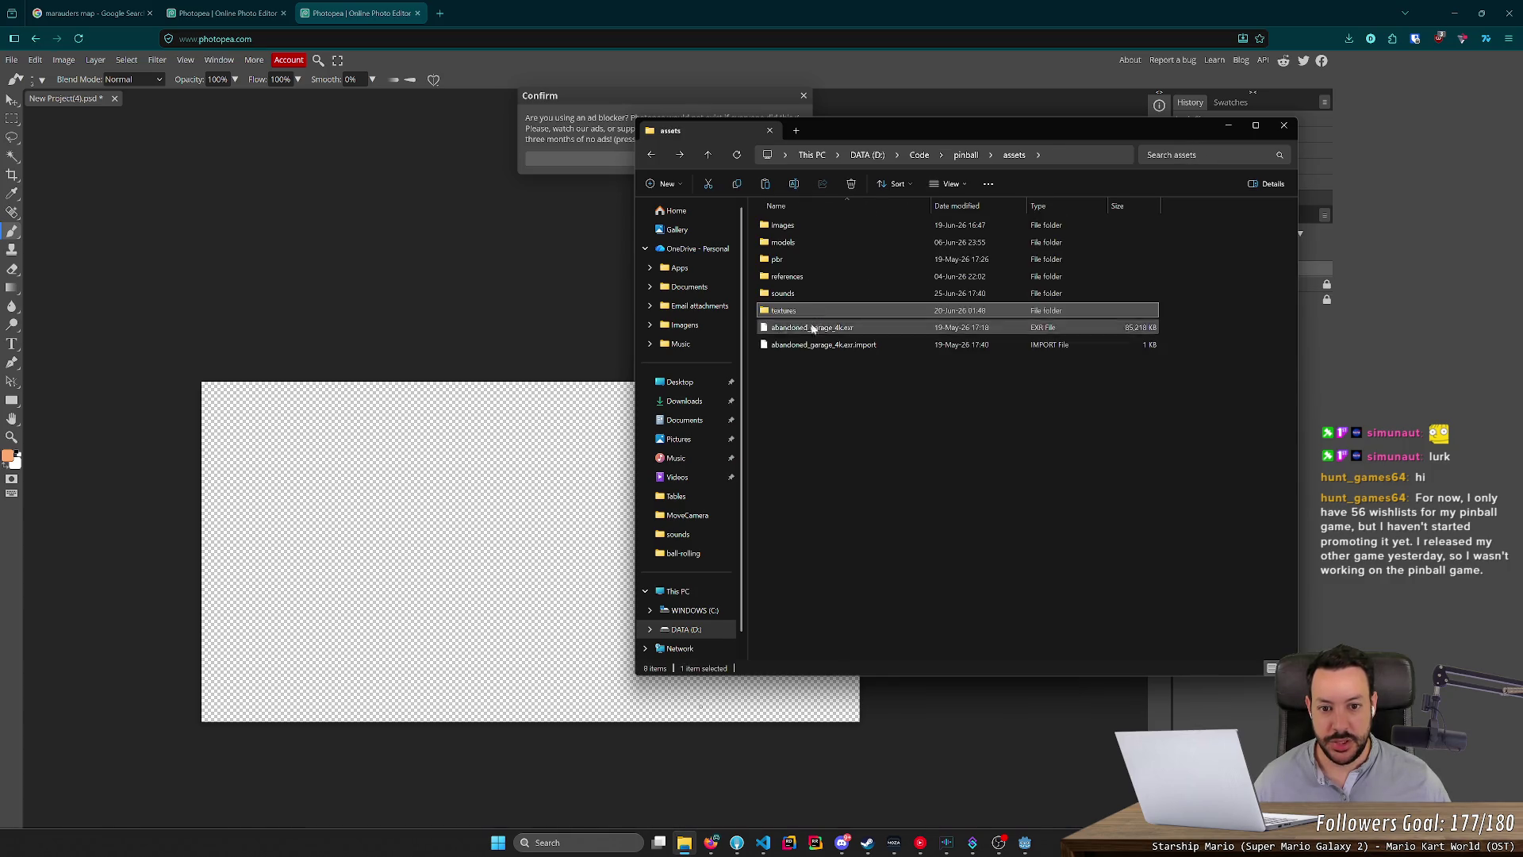
pyautogui.rightClick(813, 400)
pyautogui.doubleClick(780, 226)
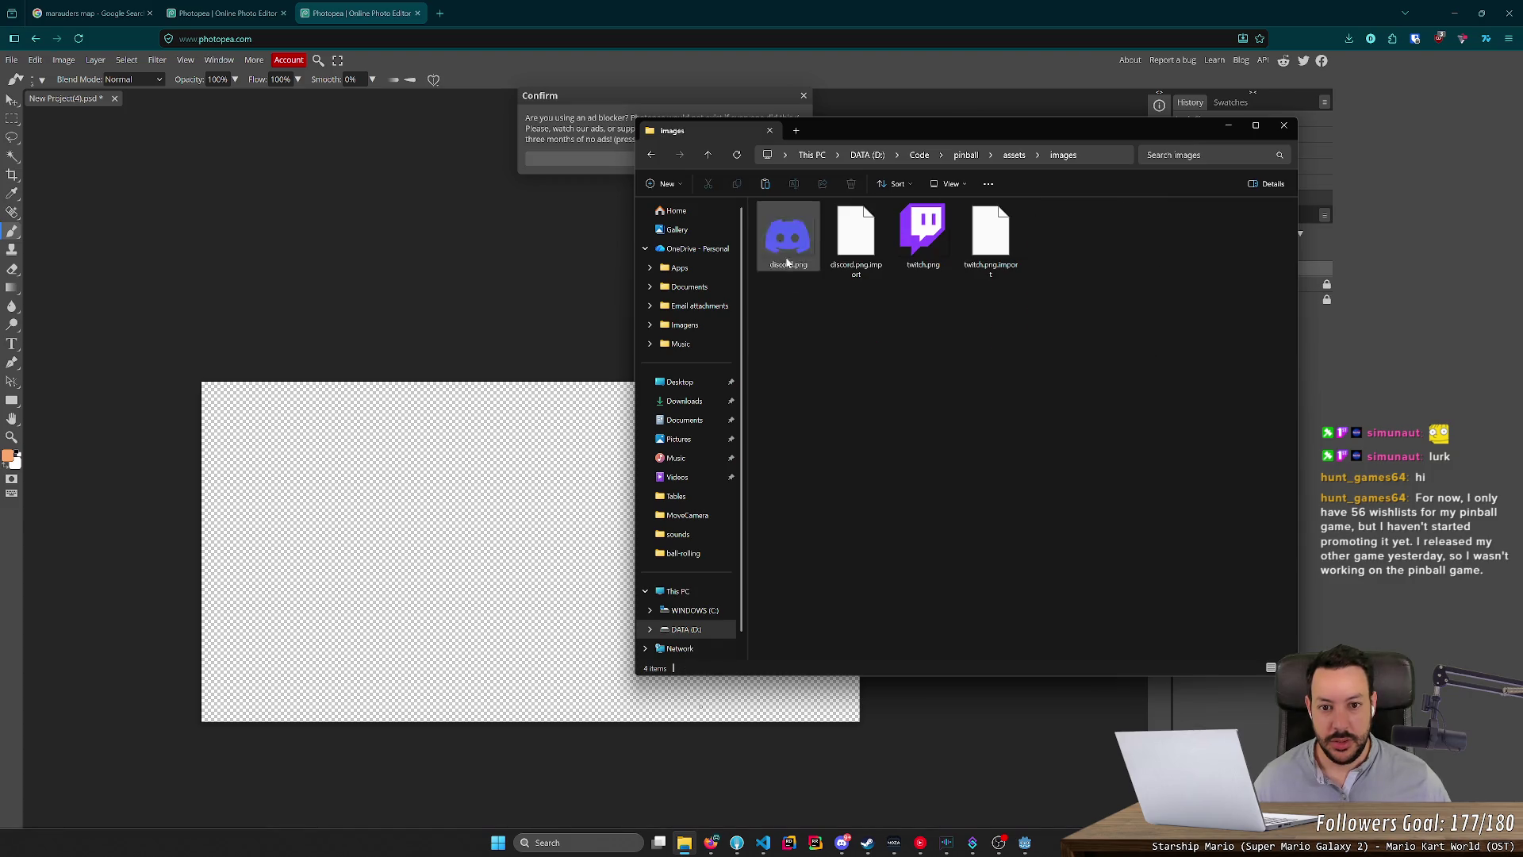
# Create a 'tutorial' folder inside images and paste the two tutorial PNGs into it.
pyautogui.rightClick(808, 370)
pyautogui.moveTo(917, 476)
pyautogui.click(1066, 479)
pyautogui.write('tutorial')
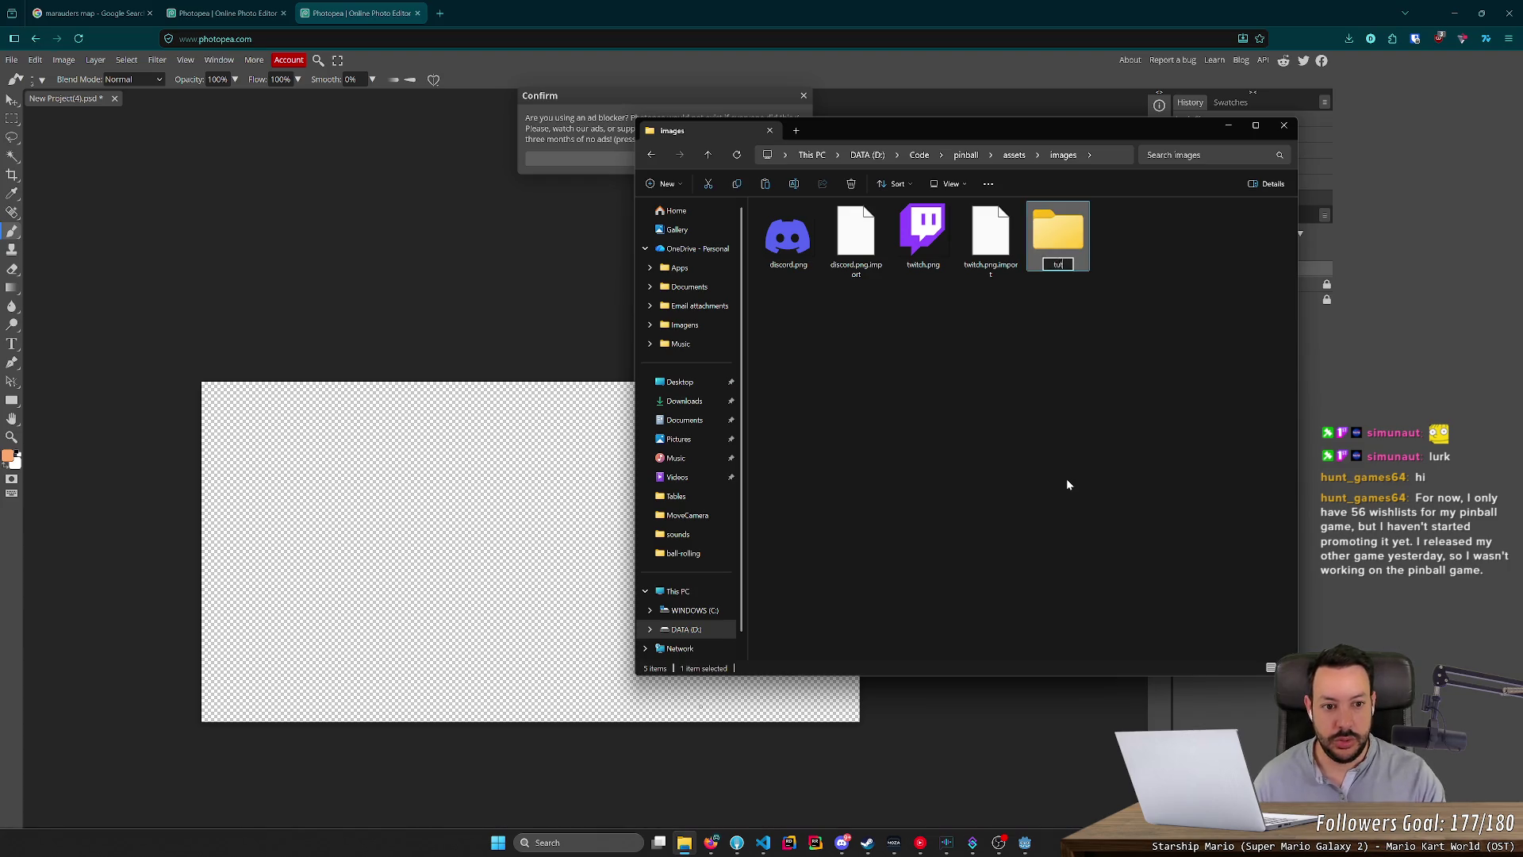
pyautogui.press('Return')
pyautogui.press('Return')
pyautogui.hotkey('ctrl', 'v')
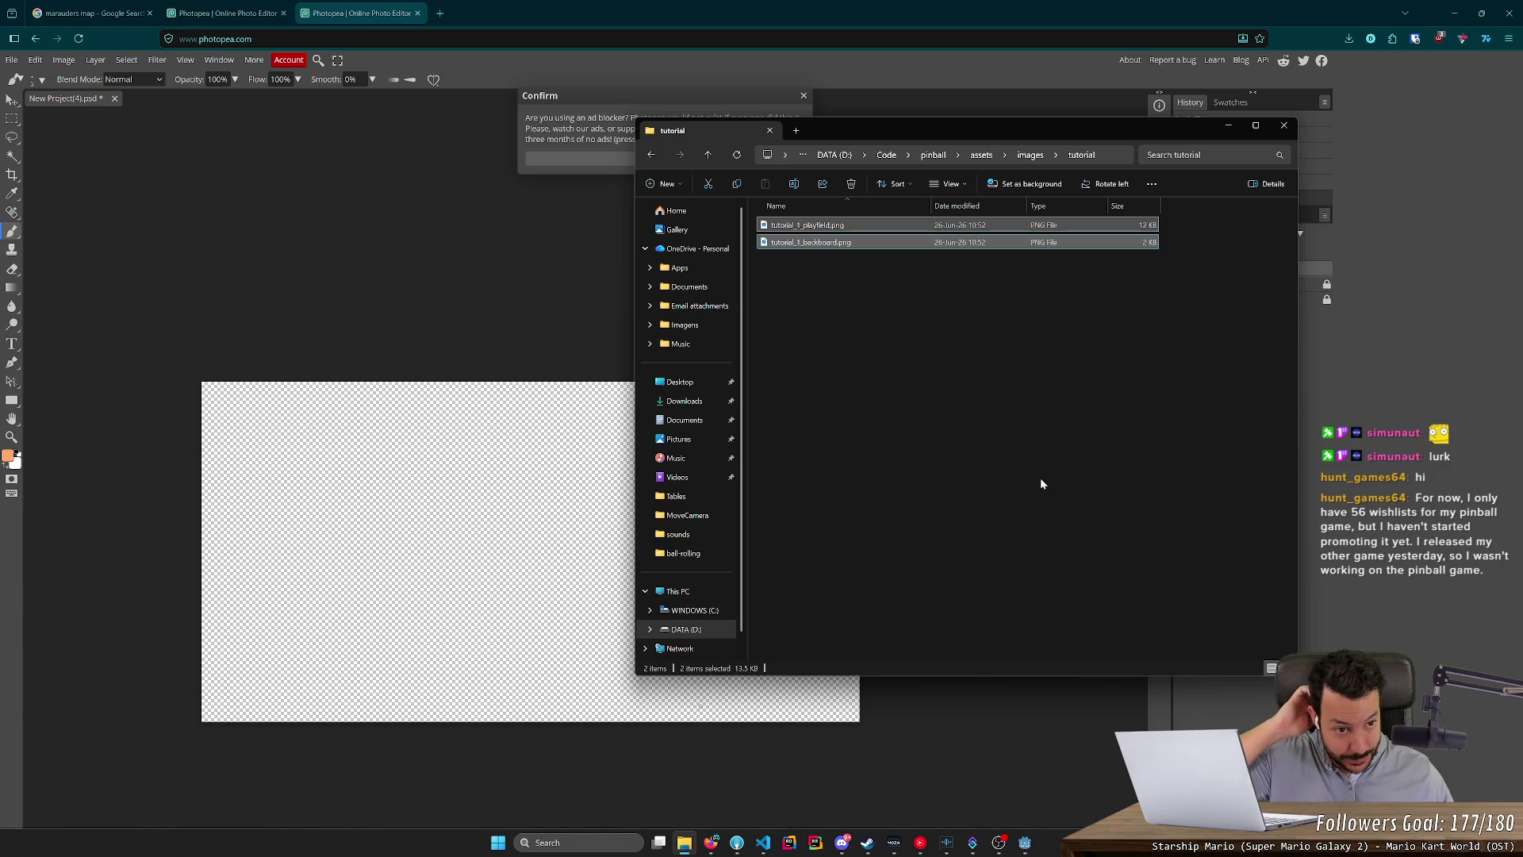
# Show the pinball table in Godot's 3D view, orbited to face the backboard.
pyautogui.click(1025, 842)
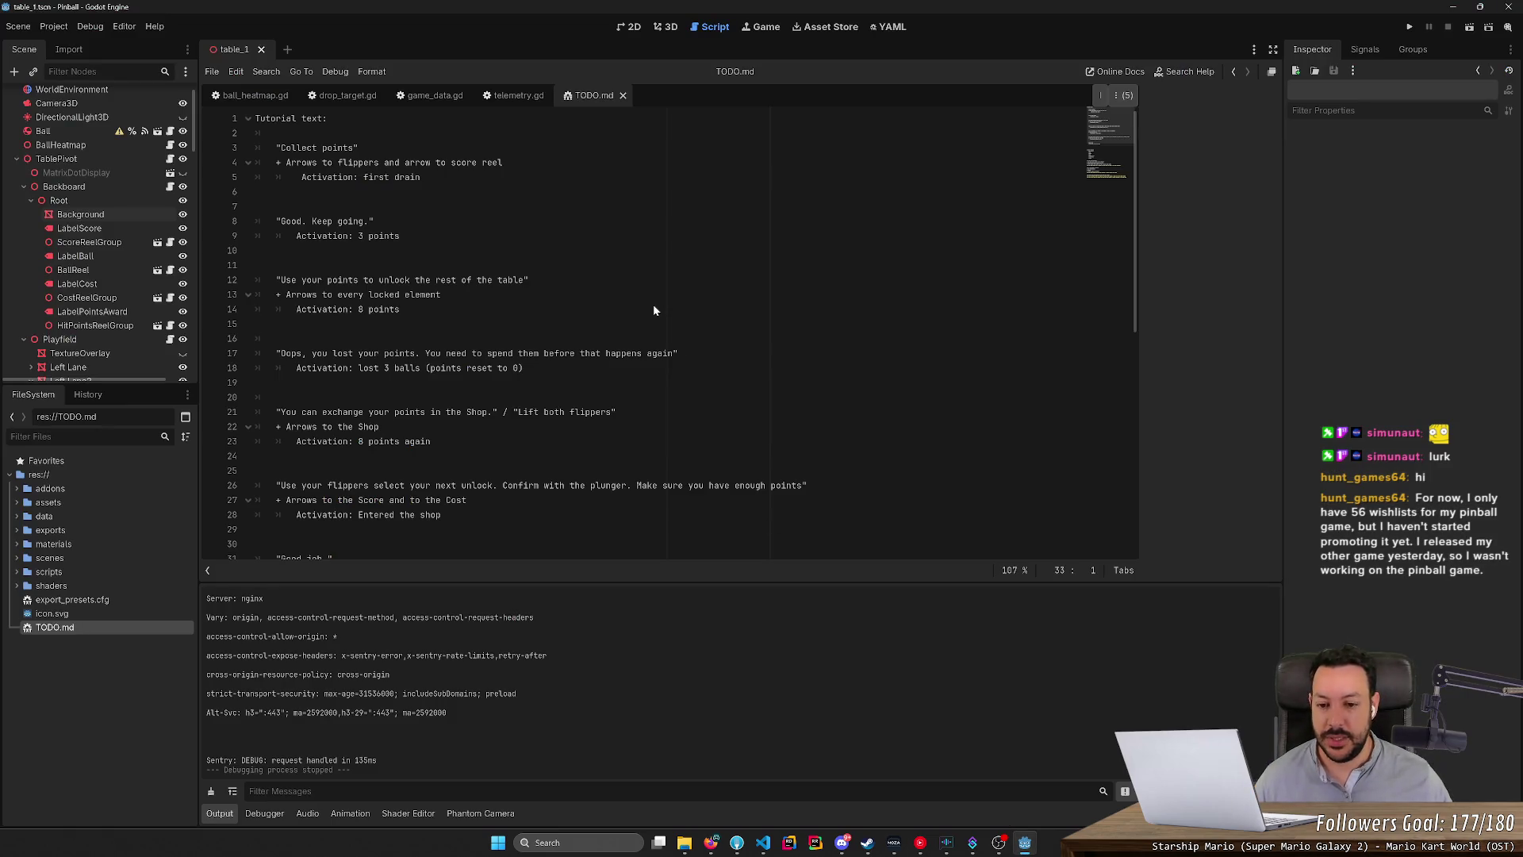
pyautogui.click(665, 28)
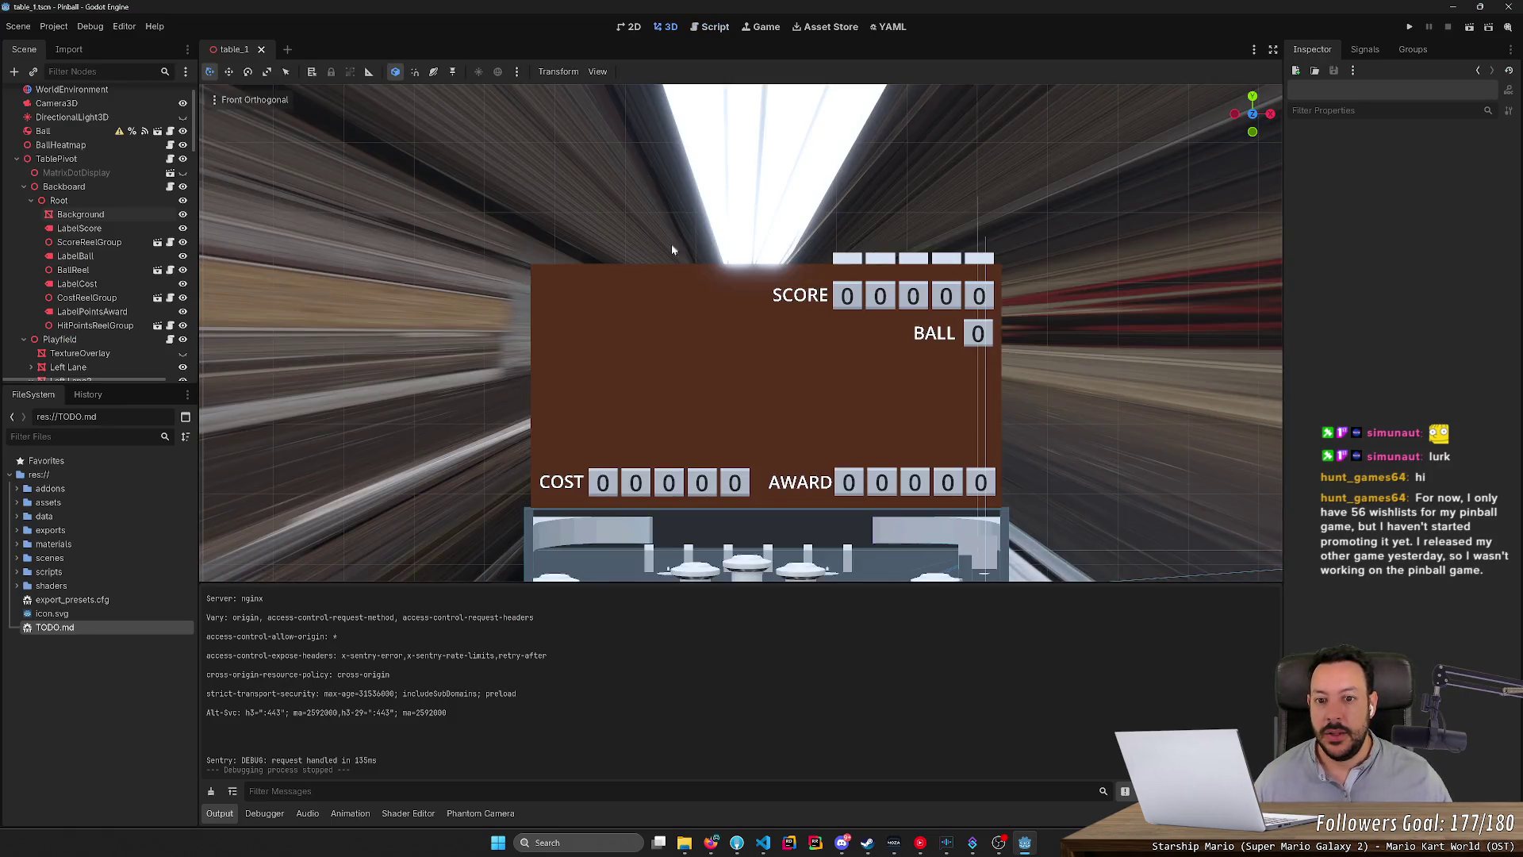
pyautogui.scroll(-10, 822, 245)
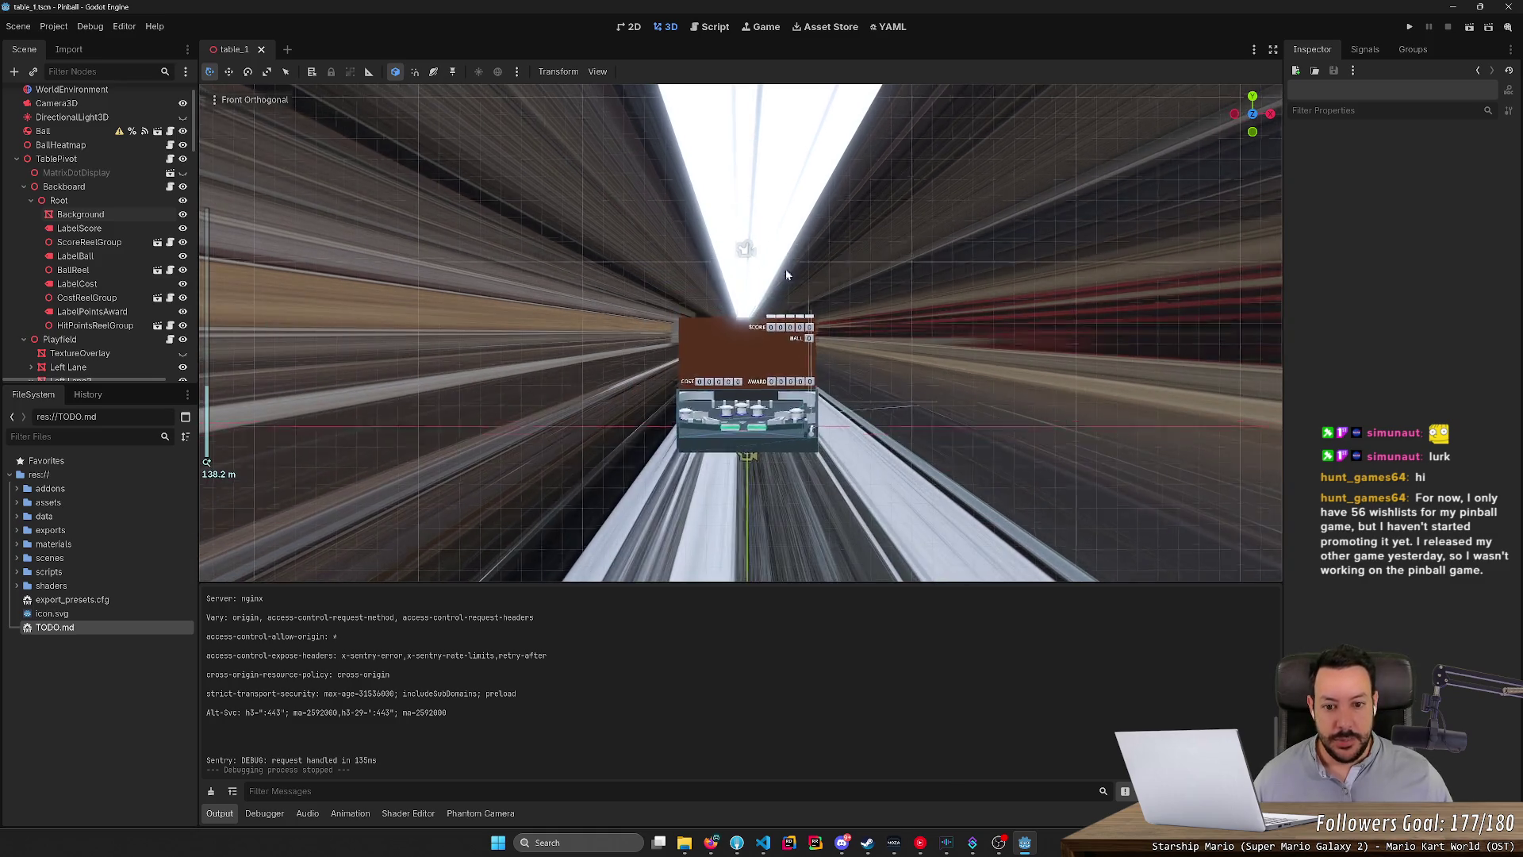
pyautogui.moveTo(780, 392); pyautogui.dragTo(964, 372)
pyautogui.scroll(10, 964, 372)
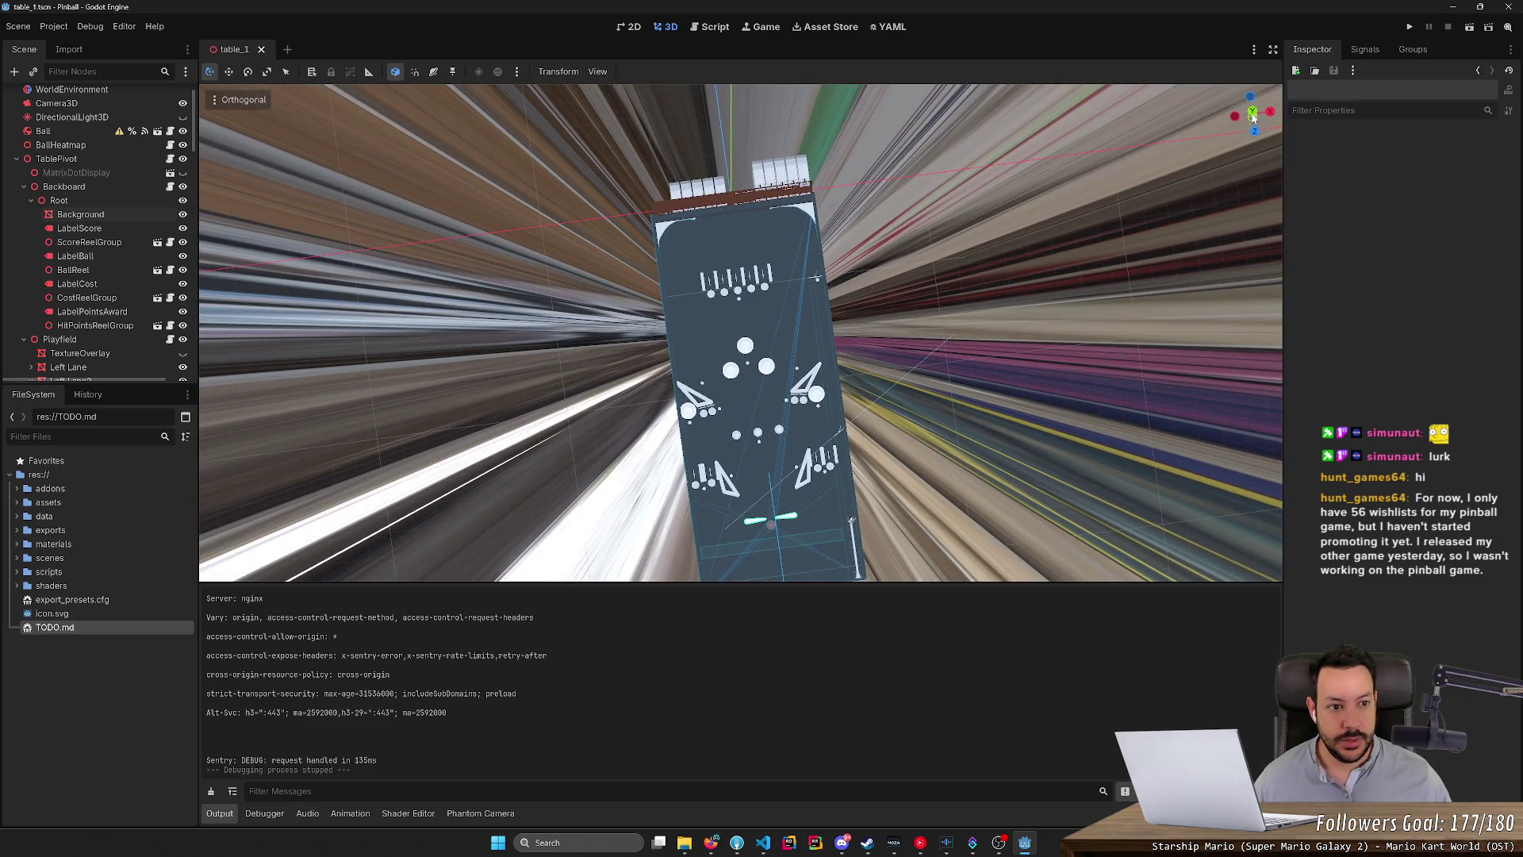
pyautogui.scroll(-10, 952, 379)
pyautogui.scroll(10, 948, 377)
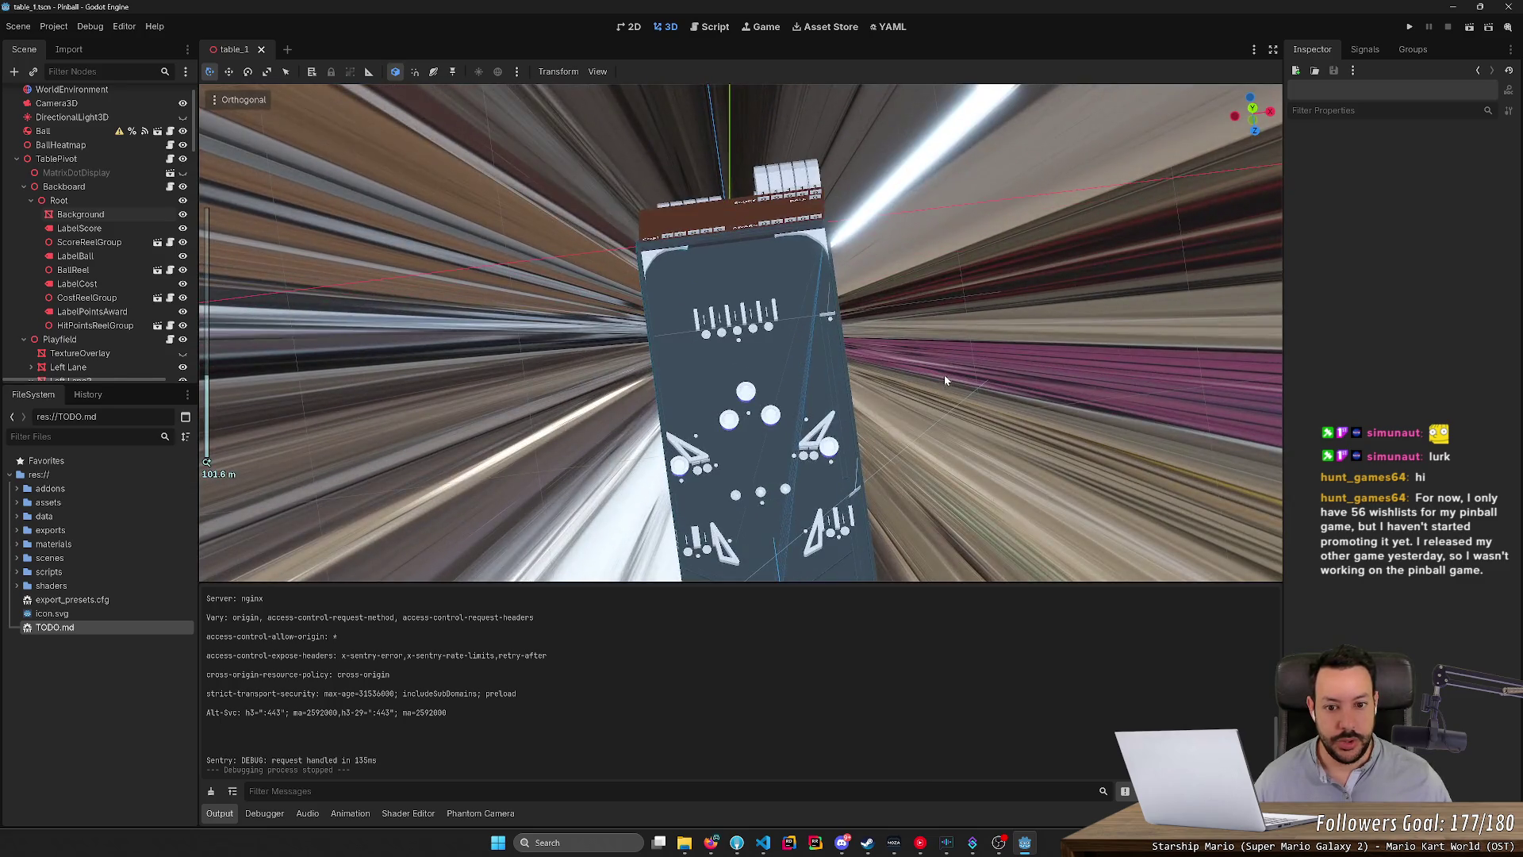
pyautogui.moveTo(992, 390); pyautogui.dragTo(982, 343)
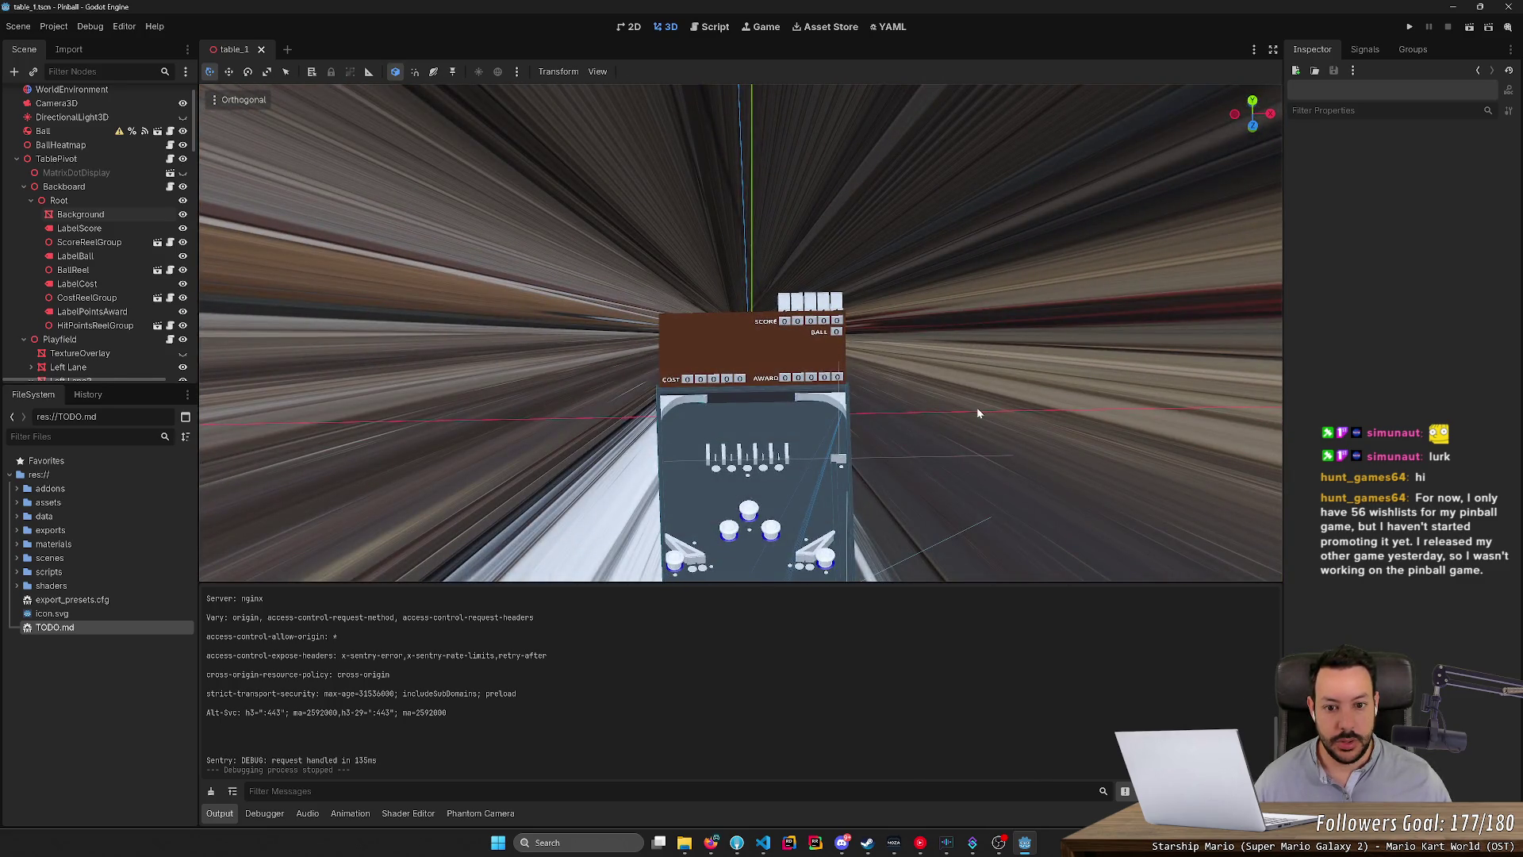
pyautogui.moveTo(977, 407); pyautogui.dragTo(1018, 380)
# Switch the viewport to Perspective and select the playfield's TextureOverlay mesh.
pyautogui.click(222, 98)
pyautogui.click(221, 97)
pyautogui.click(221, 96)
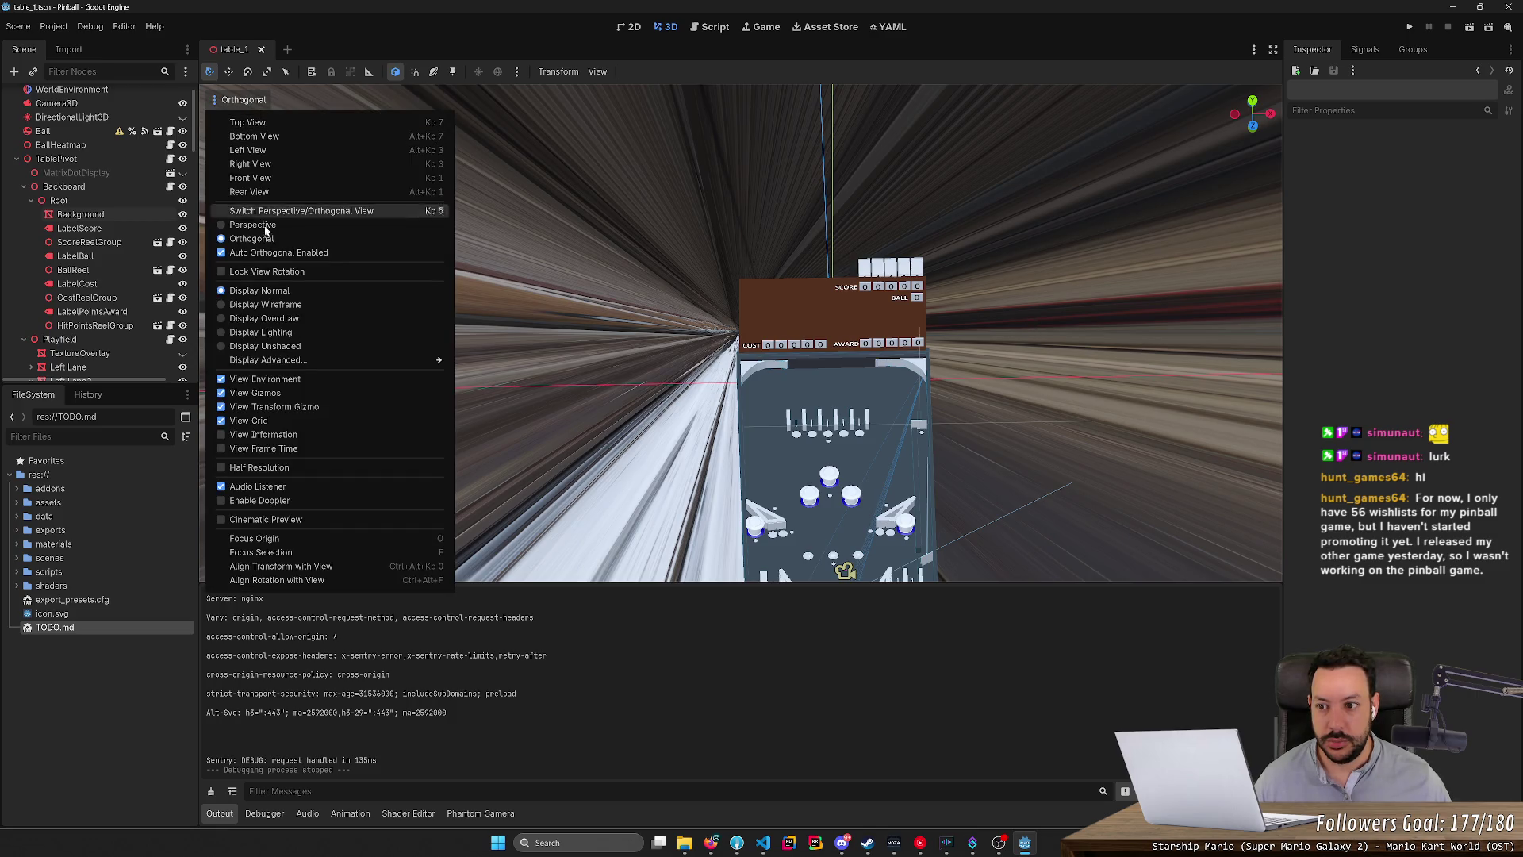
pyautogui.click(264, 222)
pyautogui.click(807, 361)
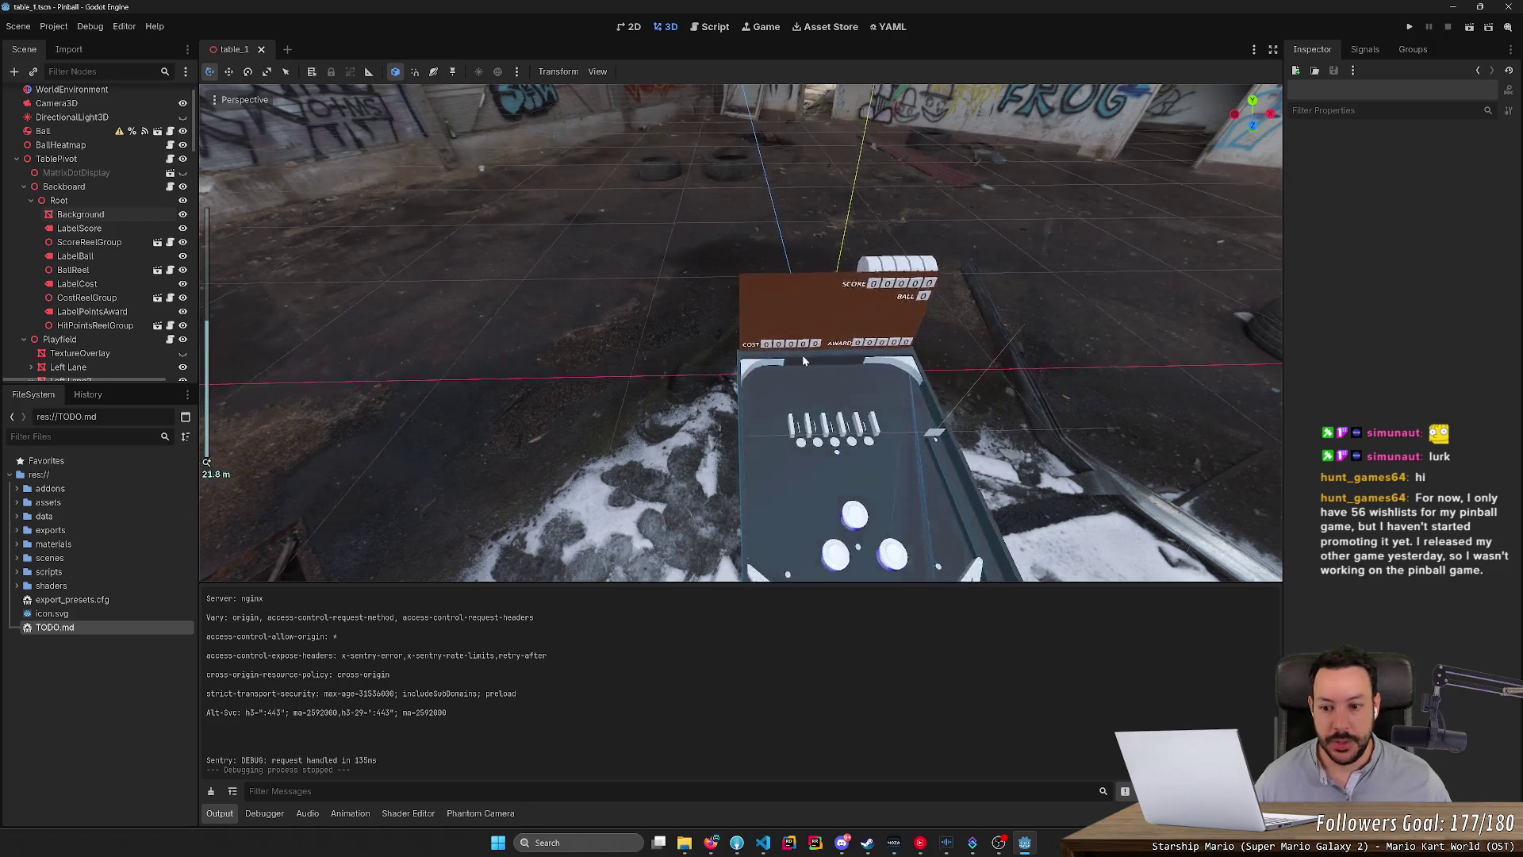
pyautogui.scroll(4, 808, 361)
pyautogui.scroll(-1, 576, 510)
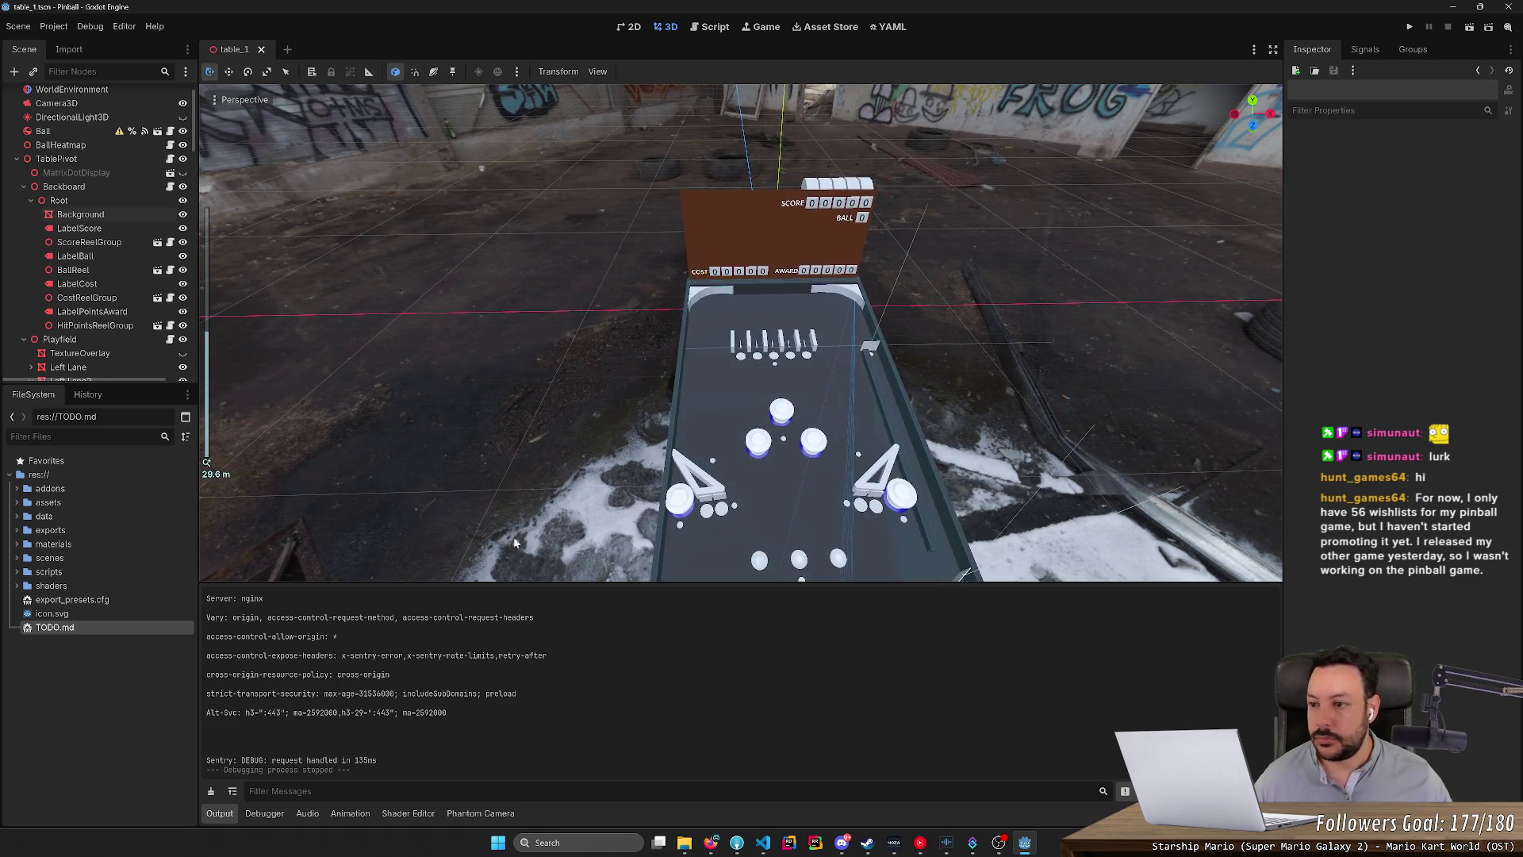
pyautogui.scroll(1, 77, 193)
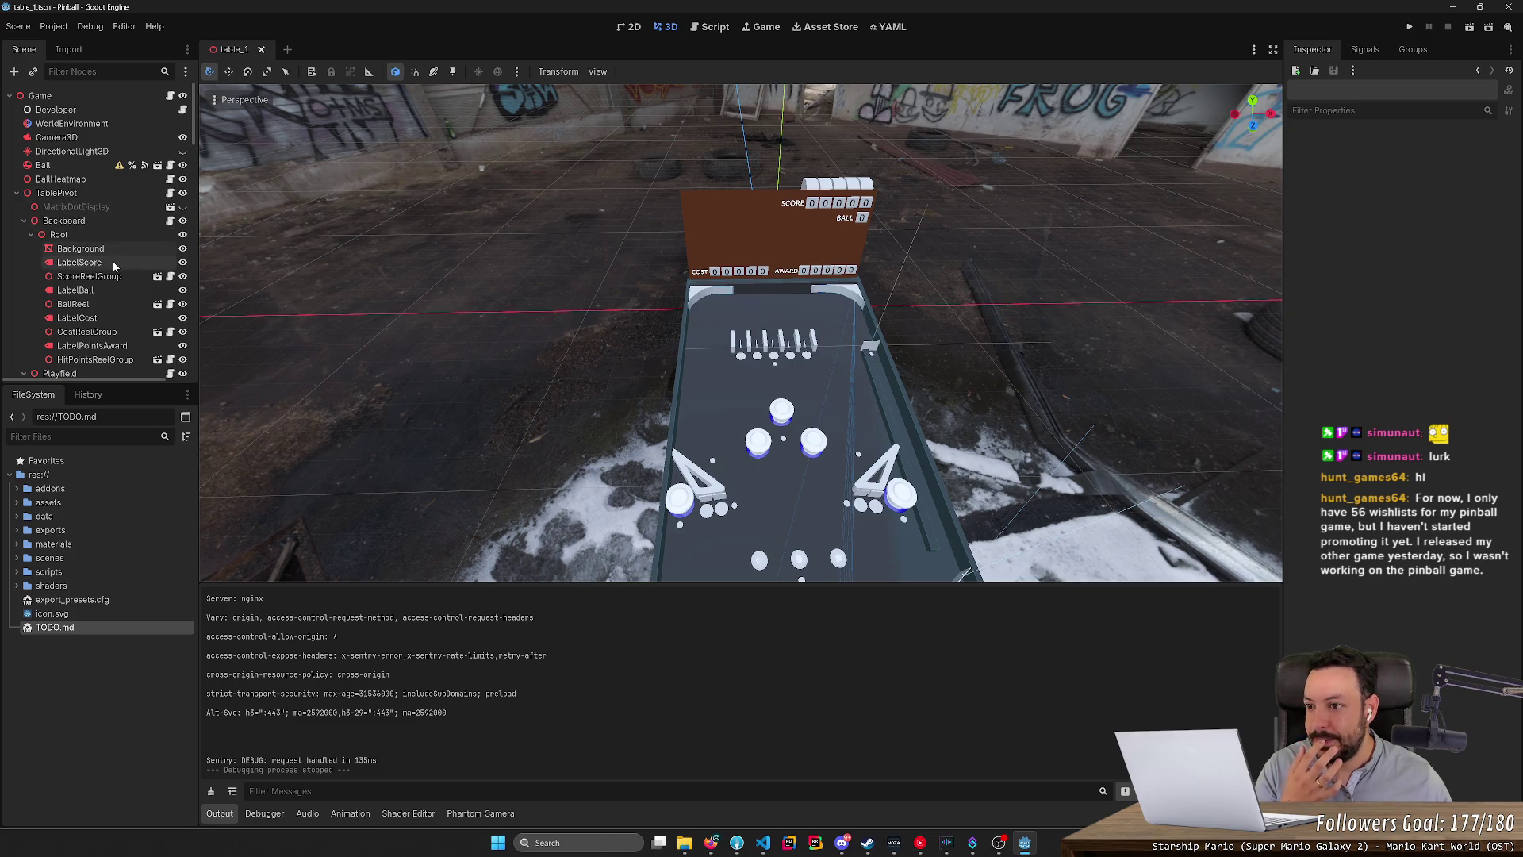
pyautogui.scroll(-2, 95, 272)
pyautogui.click(93, 321)
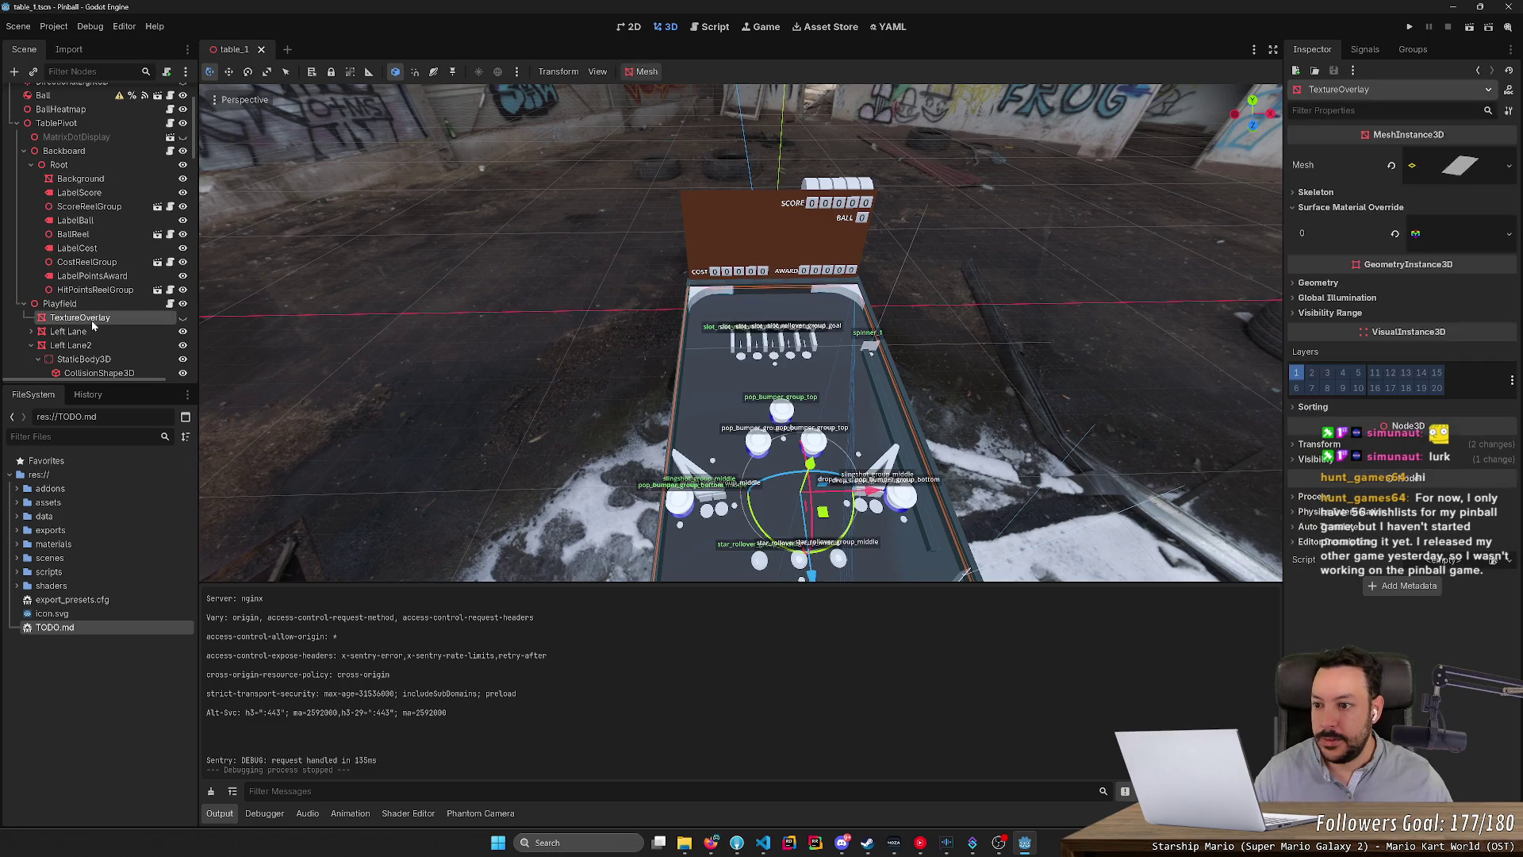
pyautogui.scroll(3, 677, 319)
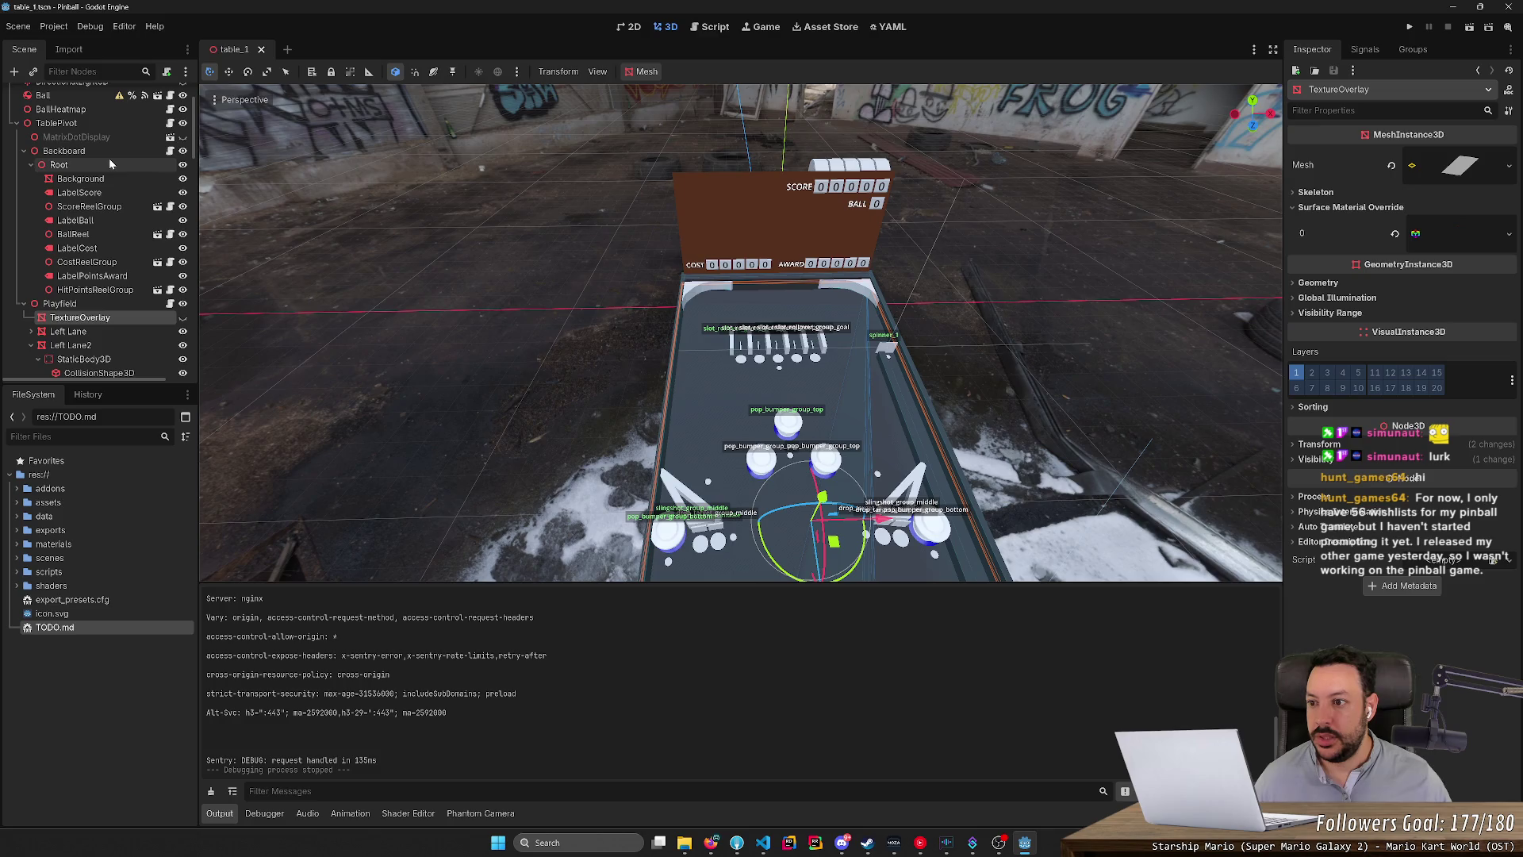
# Paste a TextureOverlay copy under the backboard Root and move it above Background.
pyautogui.click(183, 166)
pyautogui.click(183, 166)
pyautogui.click(133, 165)
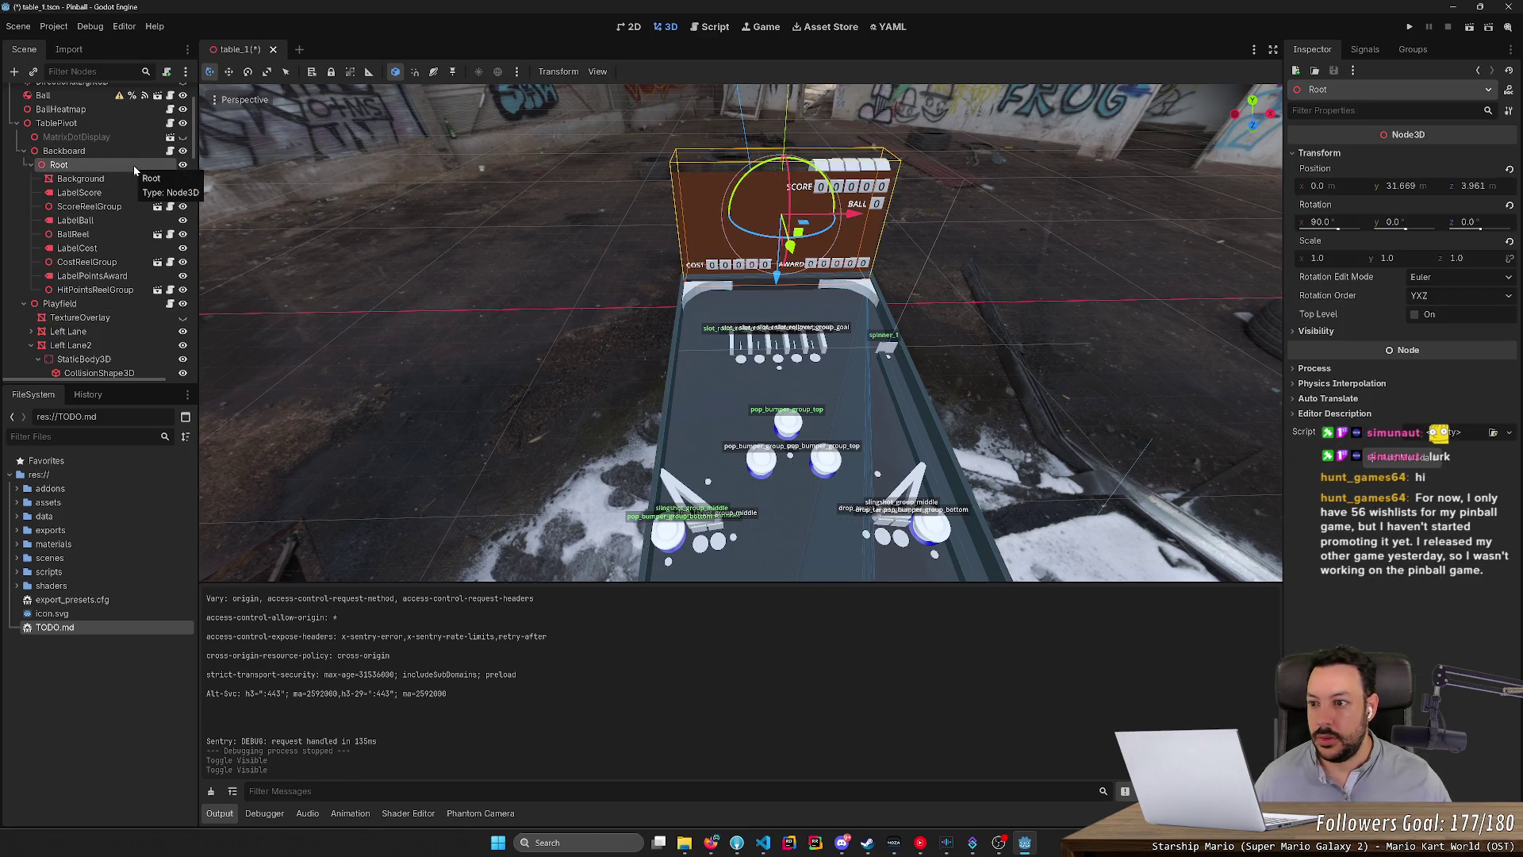
pyautogui.hotkey('ctrl', 'v')
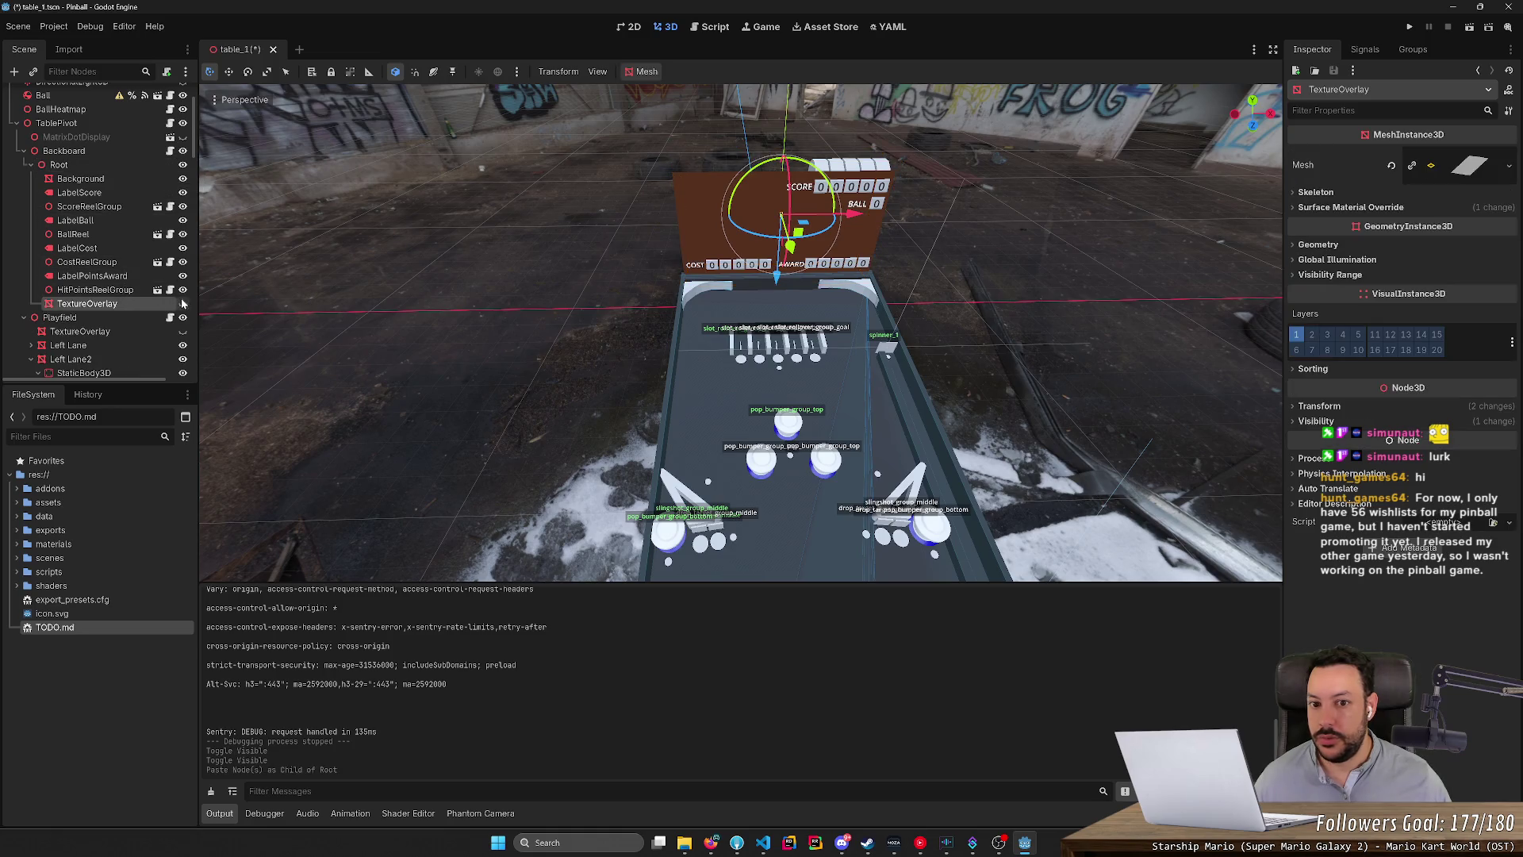
pyautogui.click(183, 304)
pyautogui.moveTo(184, 304)
pyautogui.mouseDown()
pyautogui.moveTo(131, 237)
pyautogui.moveTo(112, 175)
pyautogui.mouseUp()
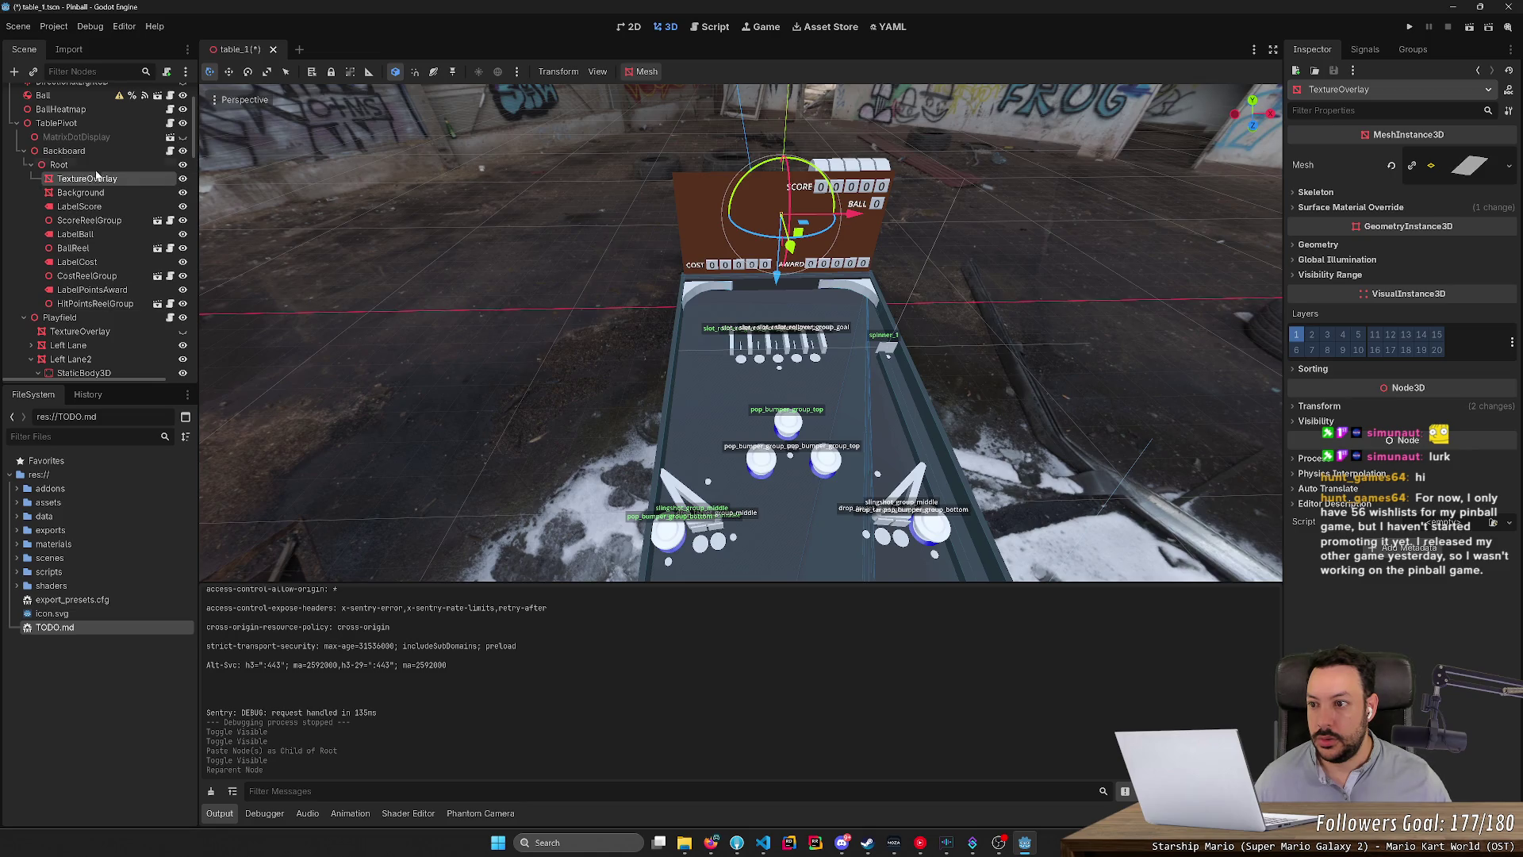
# Unhide the playfield TextureOverlay and set its albedo texture to tutorial_1_playfield.png.
pyautogui.click(183, 332)
pyautogui.click(131, 333)
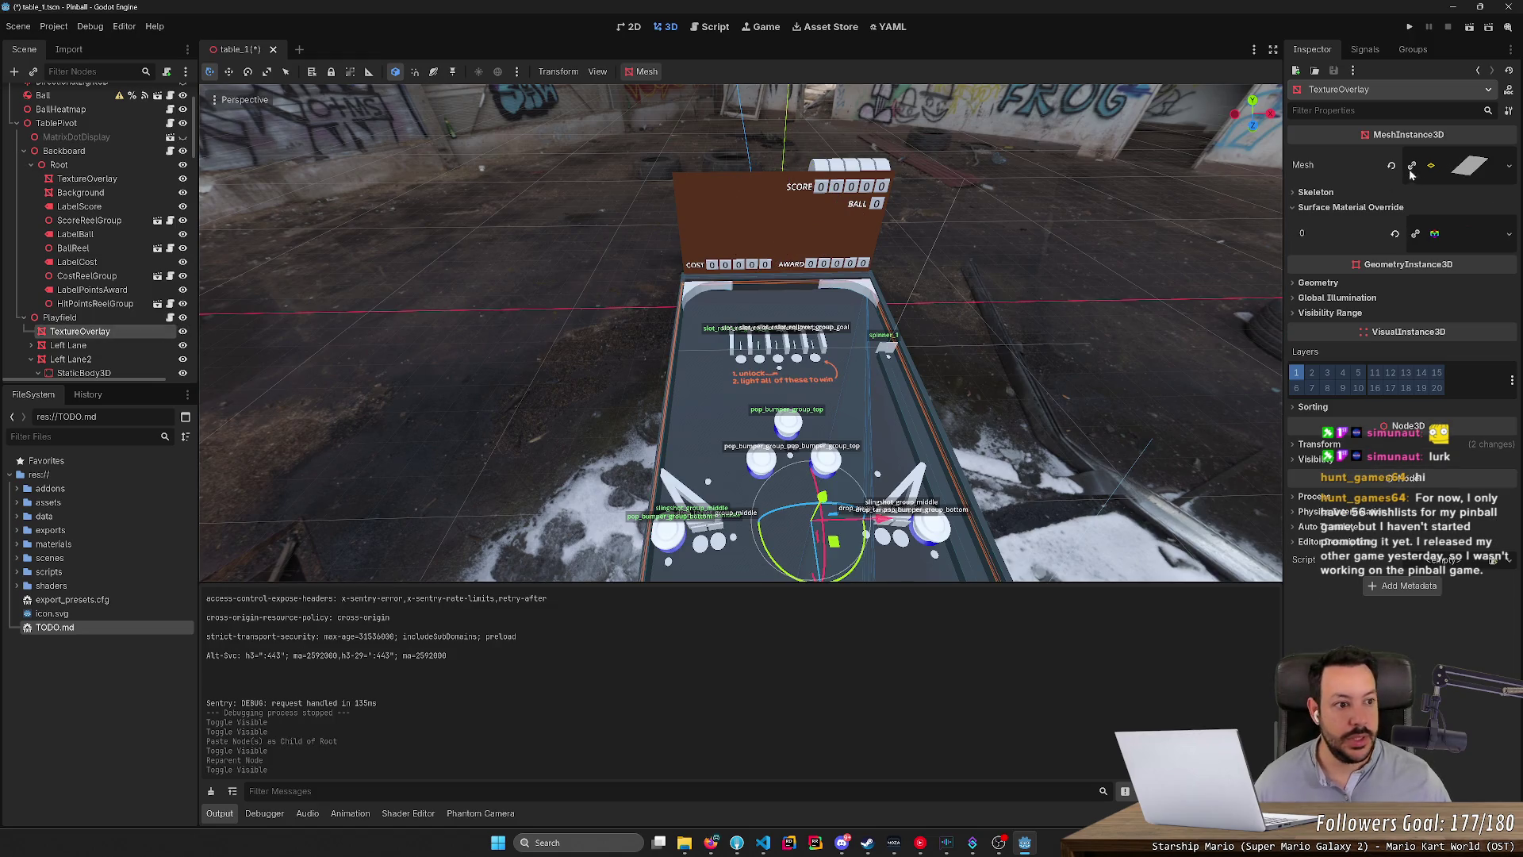
pyautogui.click(1449, 235)
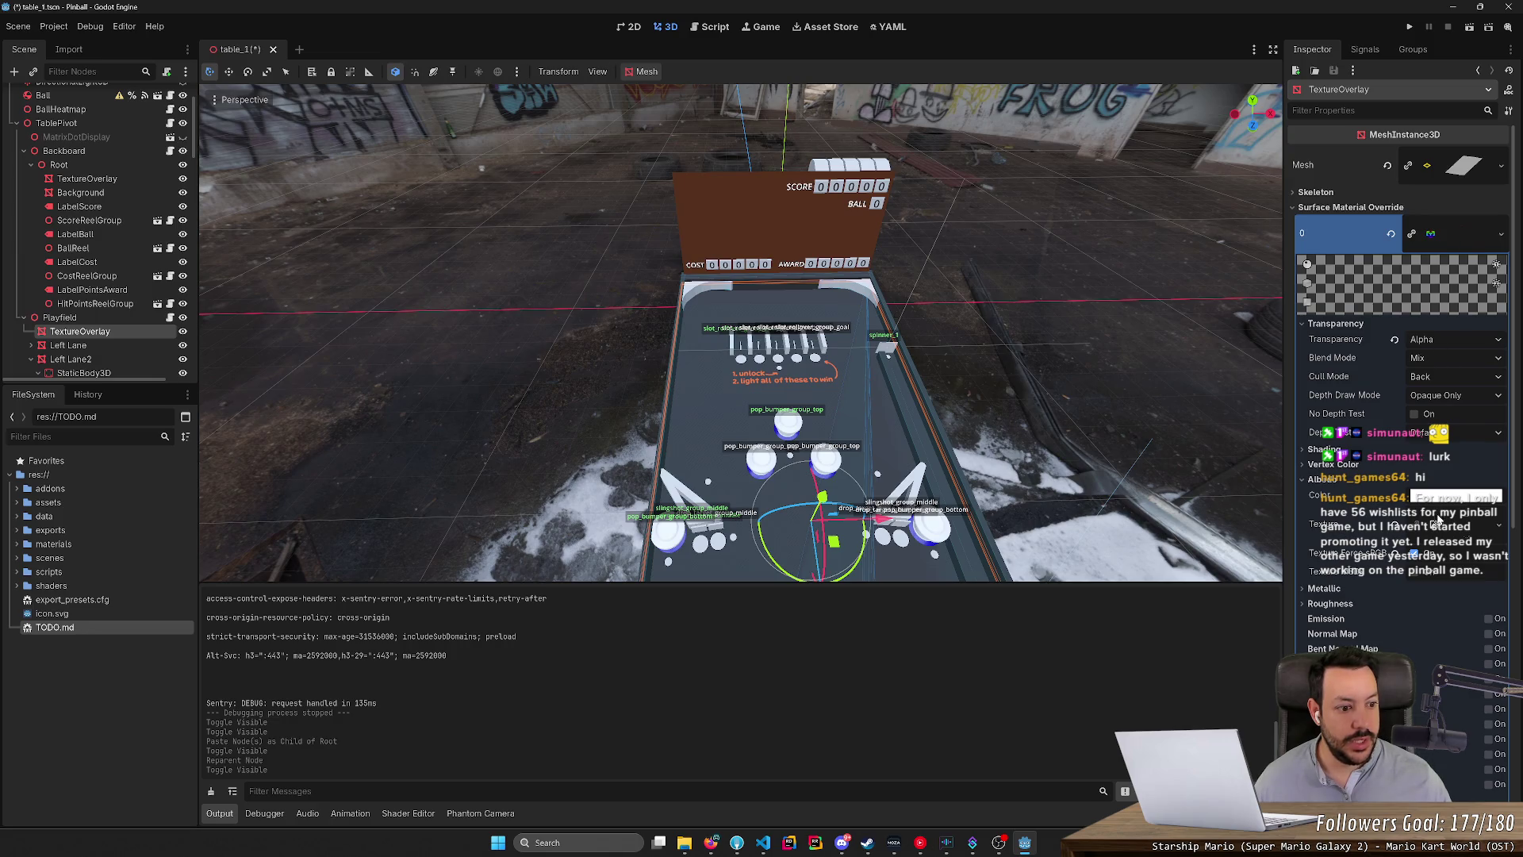
pyautogui.click(1480, 525)
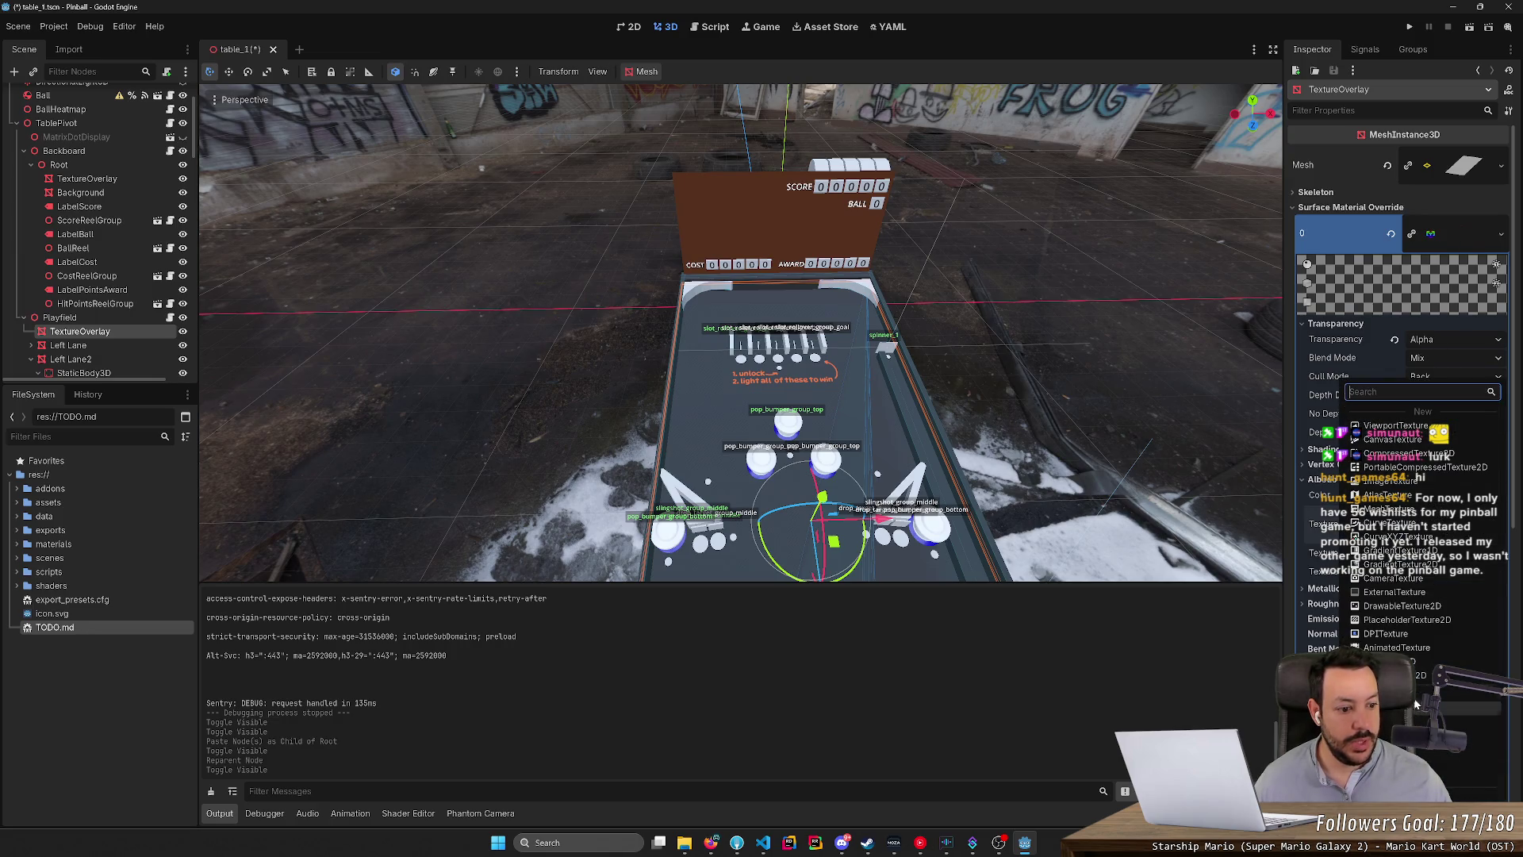
pyautogui.click(1416, 696)
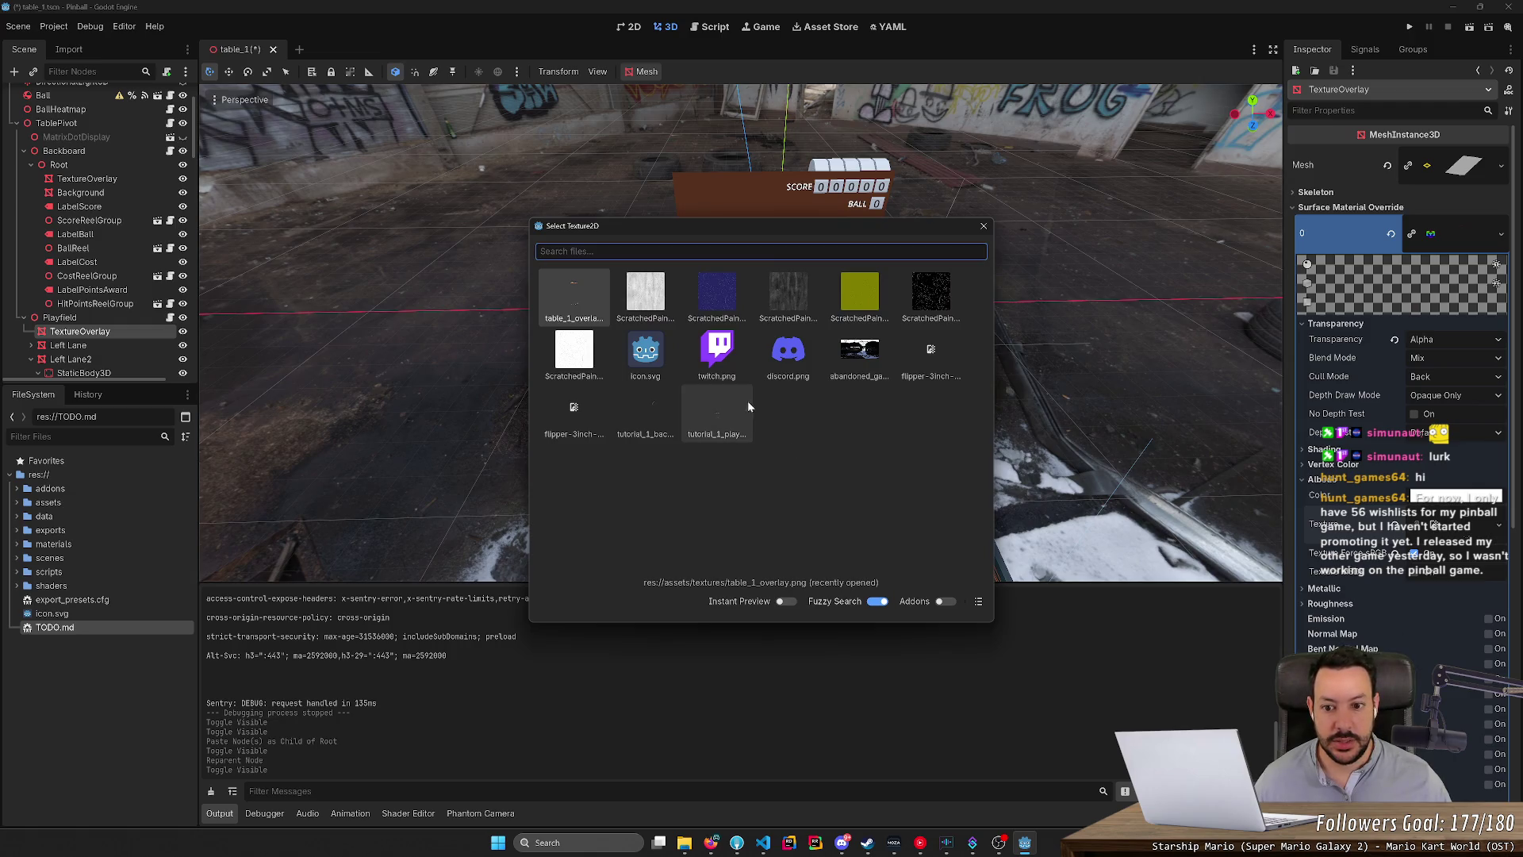
pyautogui.click(706, 416)
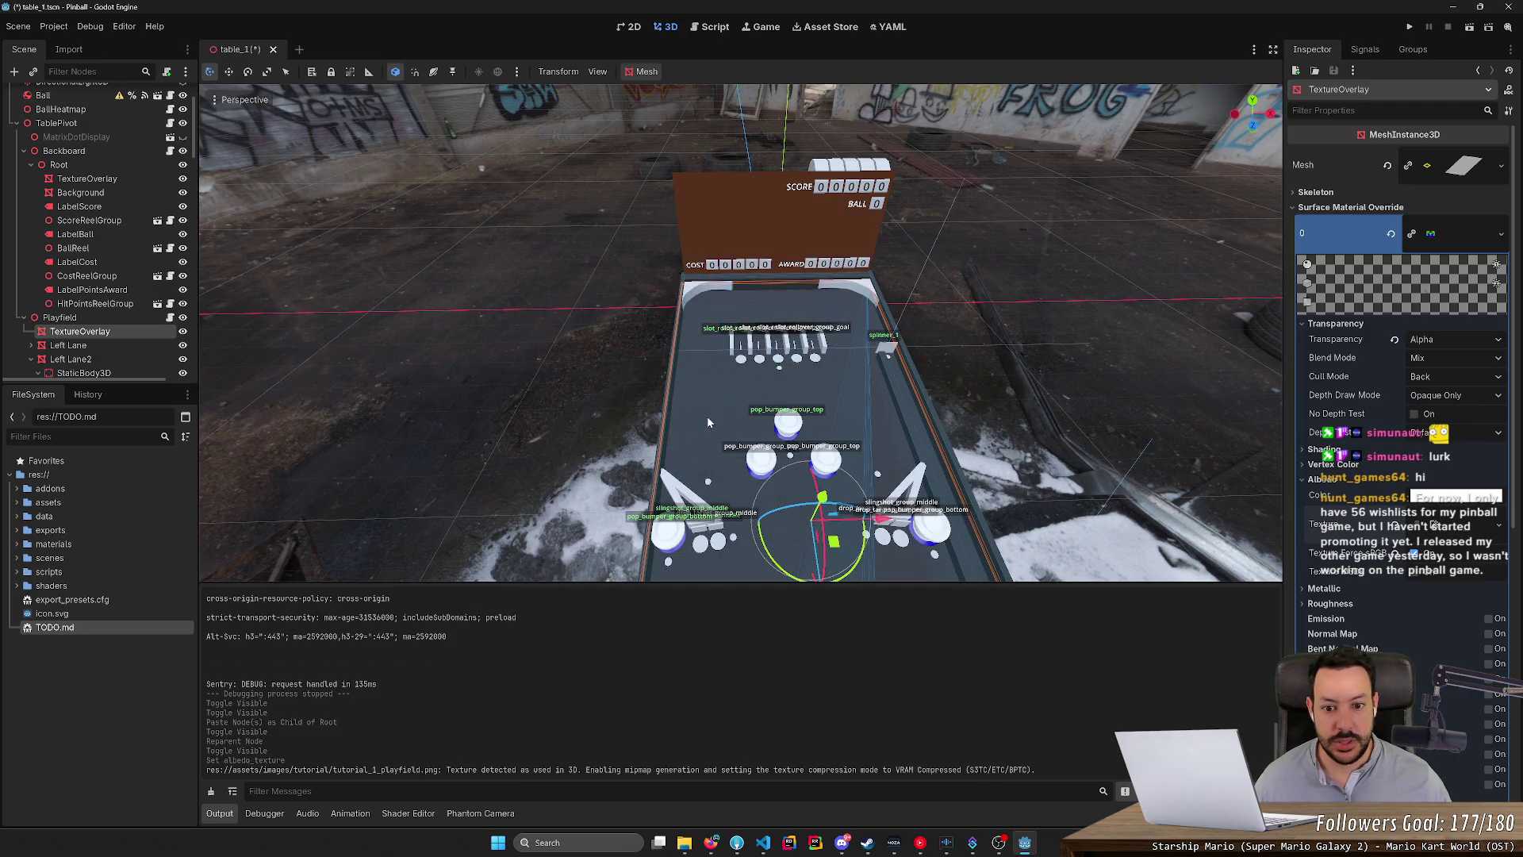
pyautogui.click(970, 407)
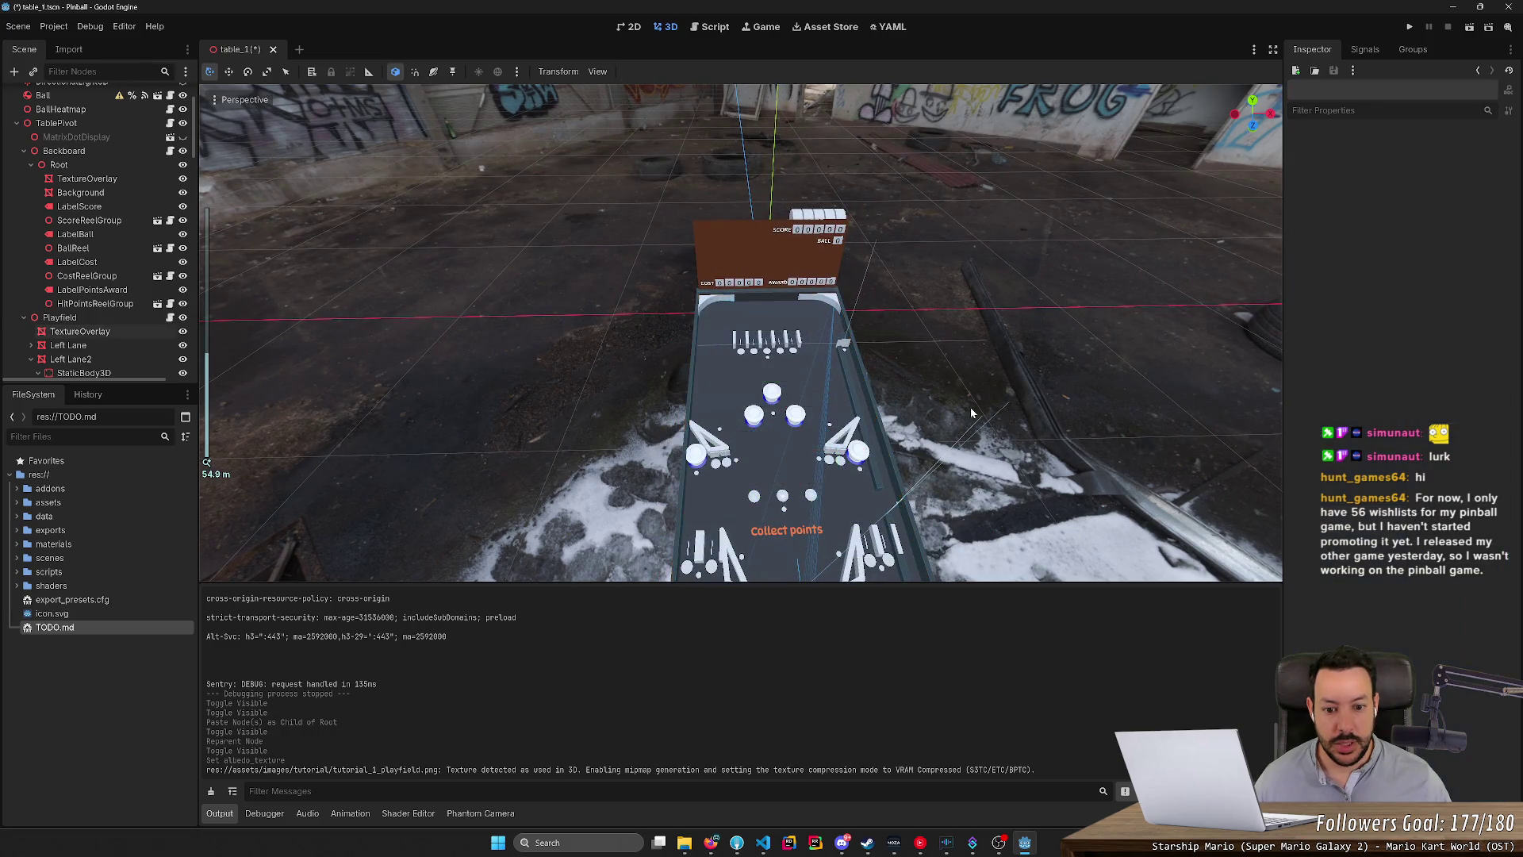
# Fly the view to the backboard and select its TextureOverlay copy.
pyautogui.scroll(-2, 976, 445)
pyautogui.scroll(2, 979, 460)
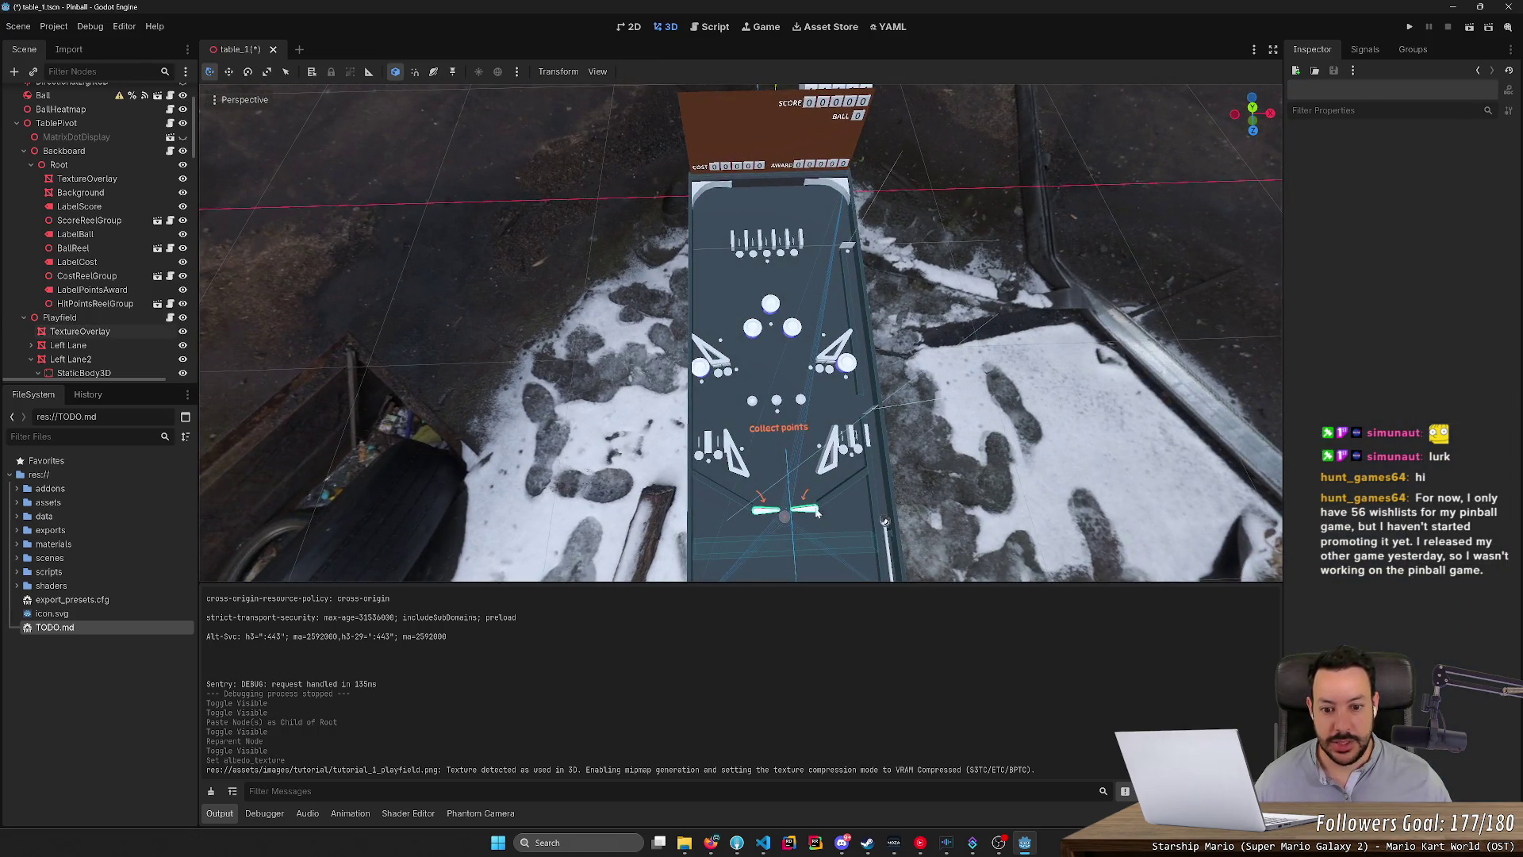
pyautogui.press('w')
pyautogui.scroll(2, 833, 479)
pyautogui.press('w')
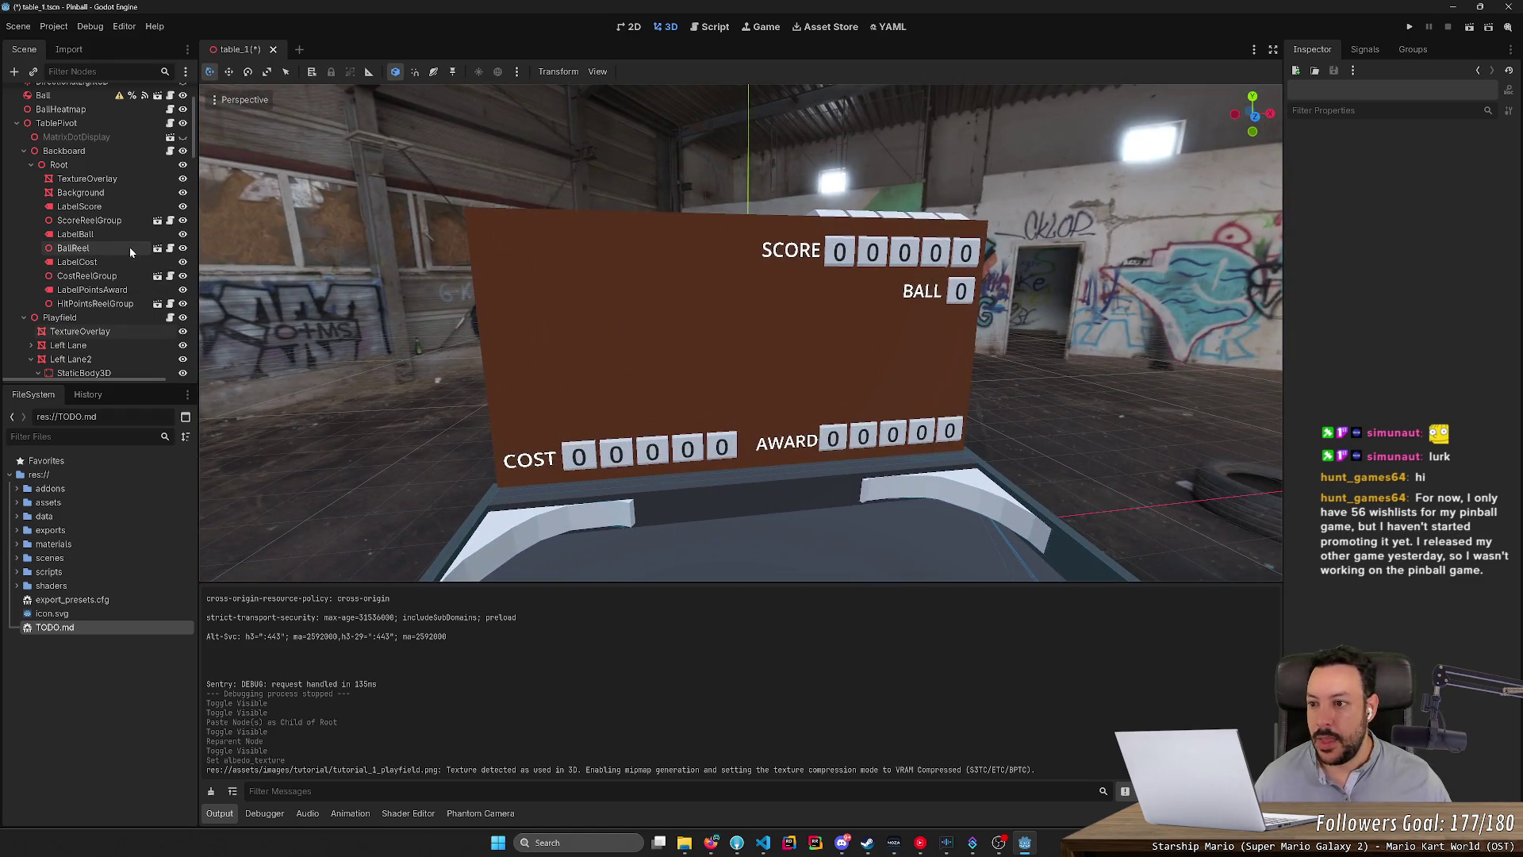
pyautogui.click(544, 298)
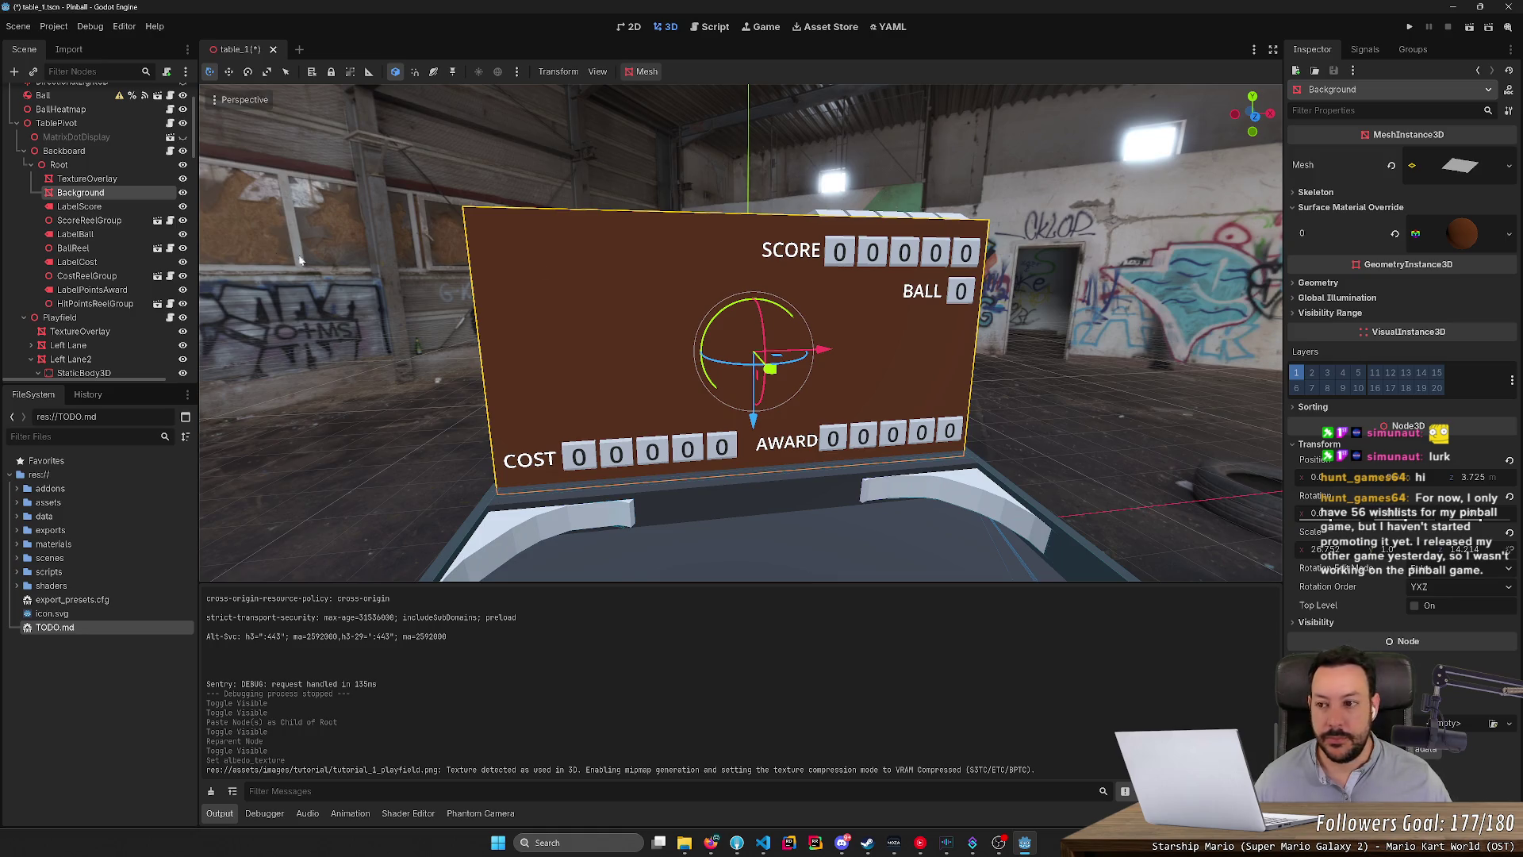
pyautogui.click(104, 180)
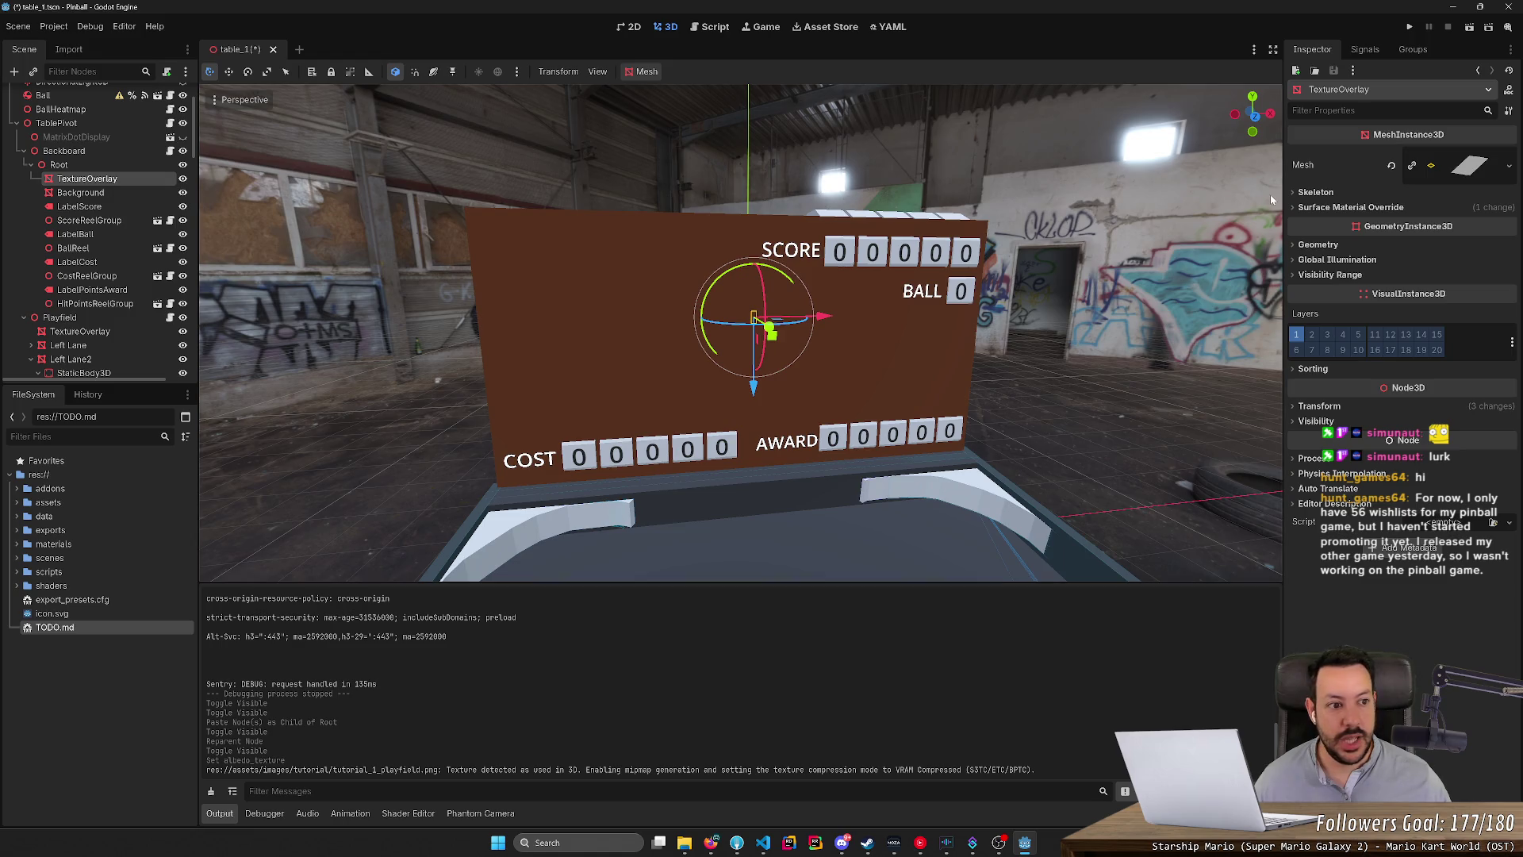
# Expand the overlay's Mesh and Surface Material Override, then make its PlaneMesh unique.
pyautogui.click(1474, 163)
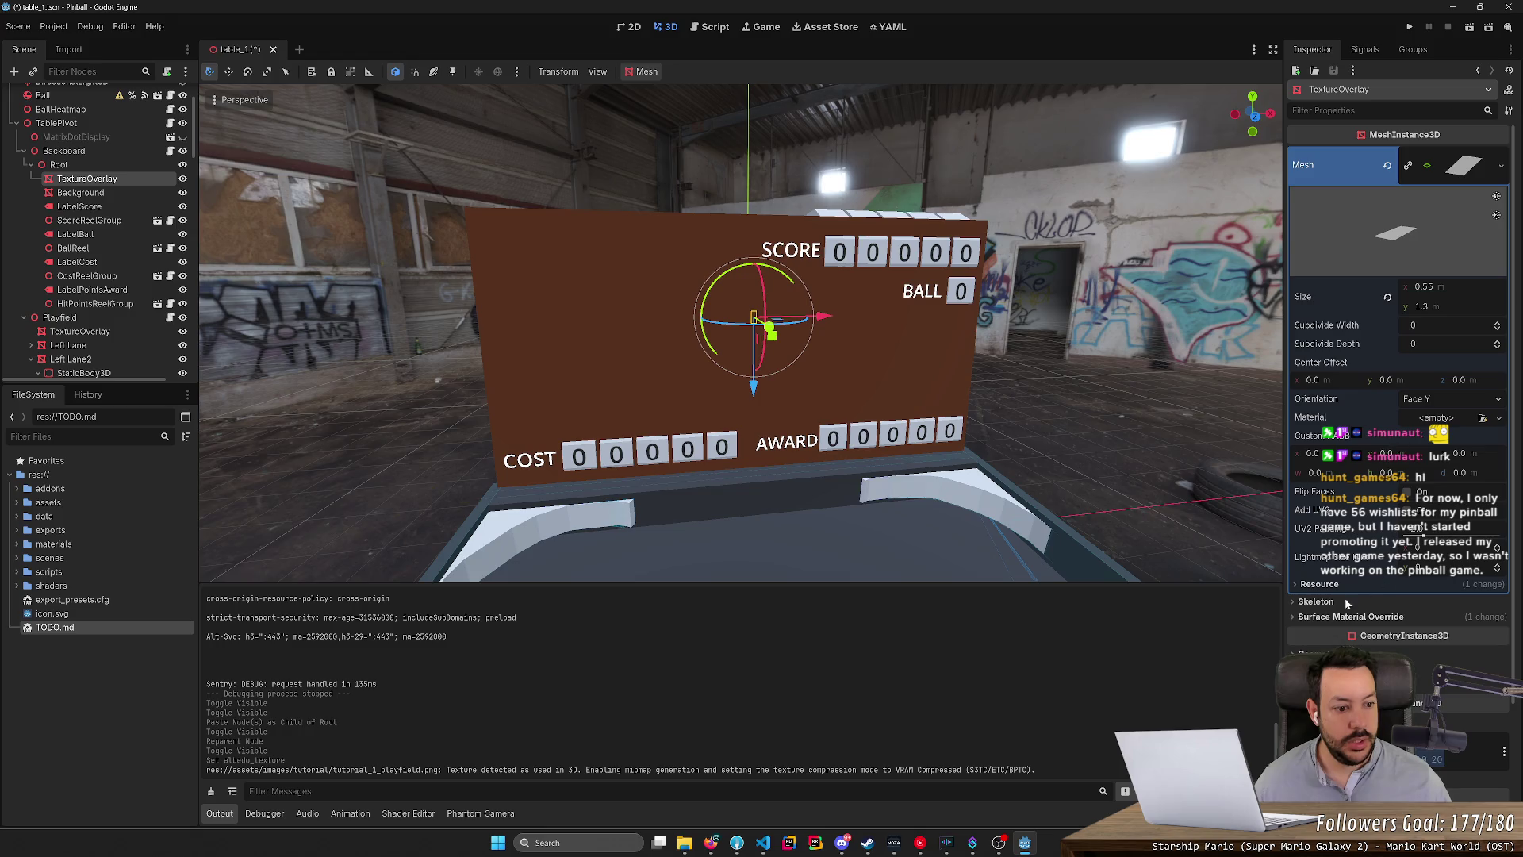
pyautogui.click(1317, 617)
pyautogui.click(1432, 642)
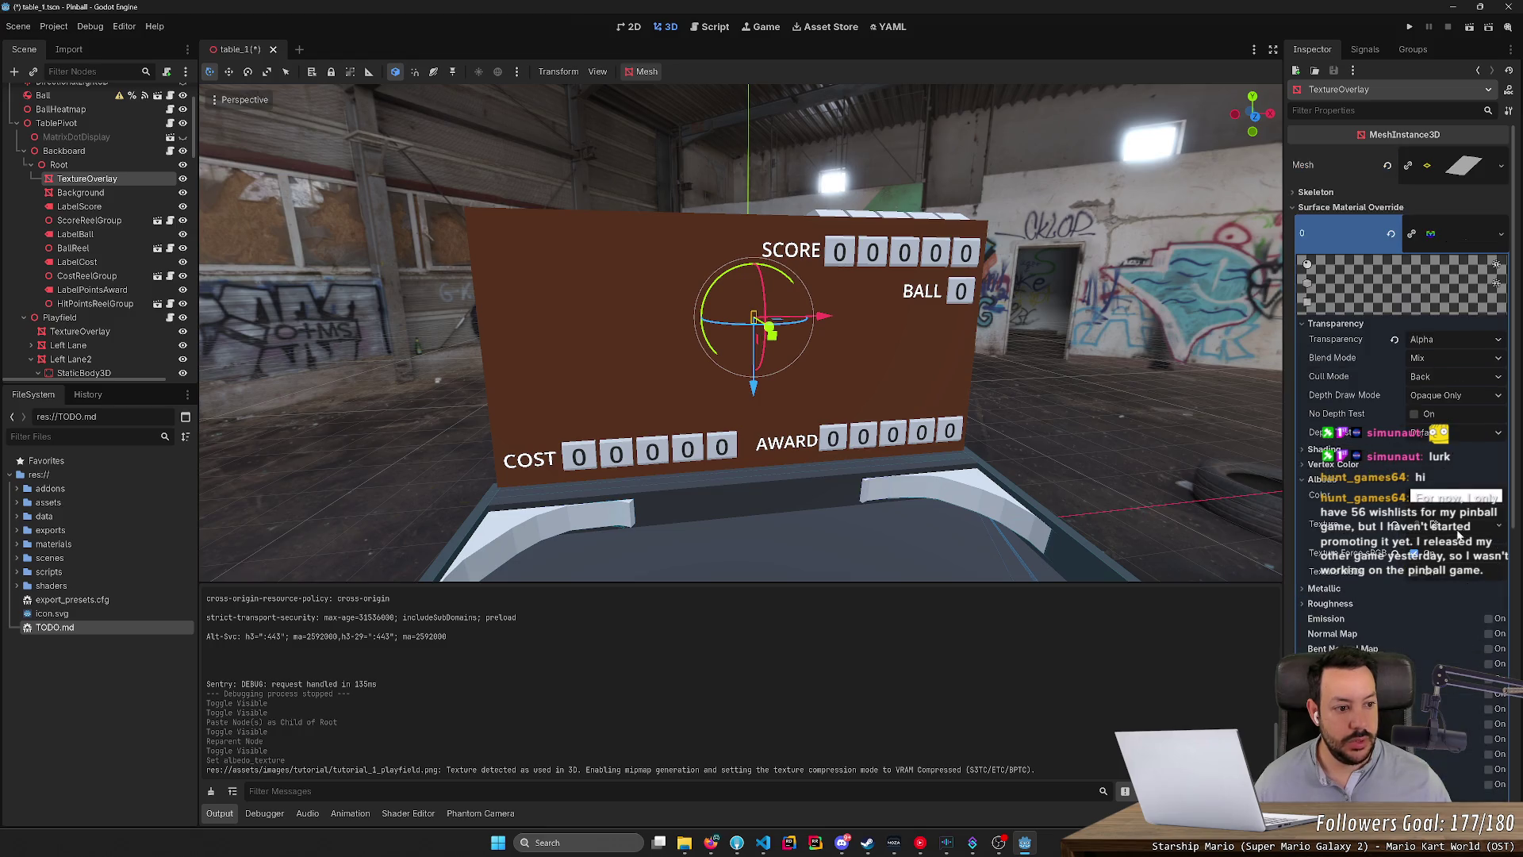
pyautogui.scroll(-2, 1442, 460)
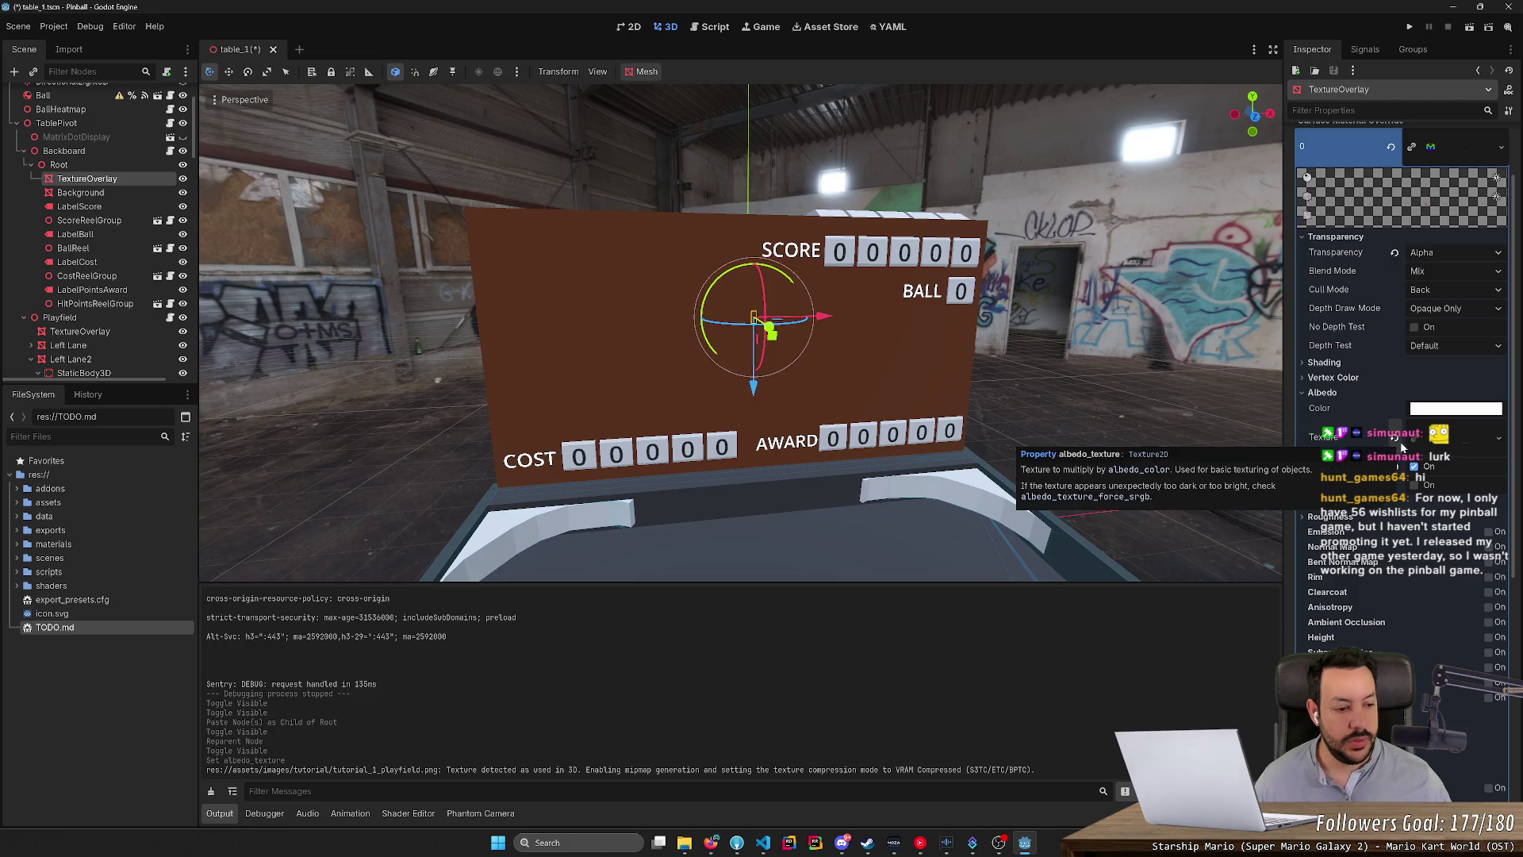
pyautogui.scroll(2, 1402, 361)
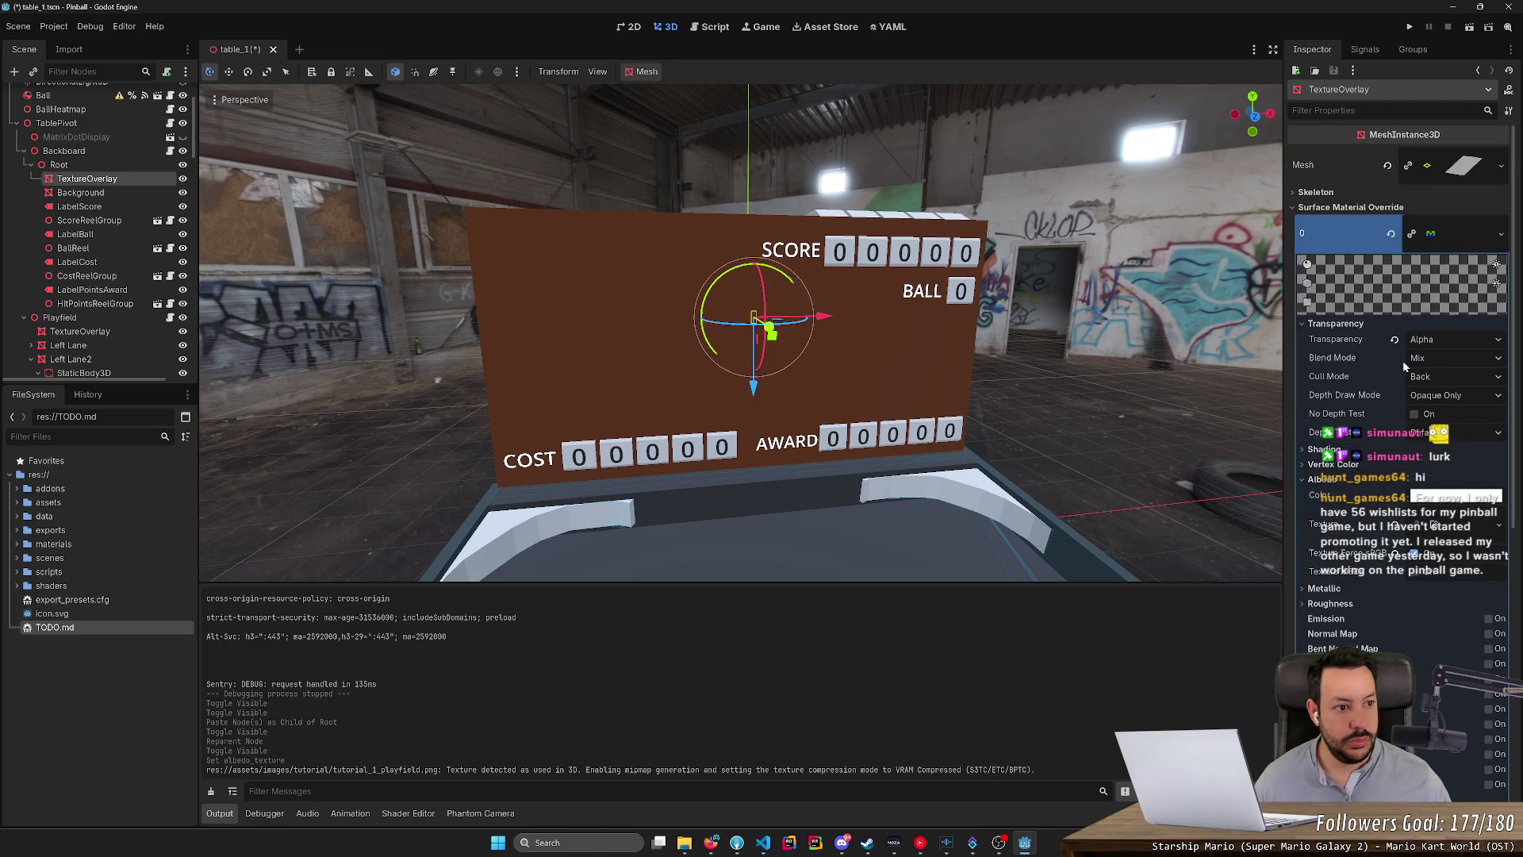
pyautogui.click(1407, 166)
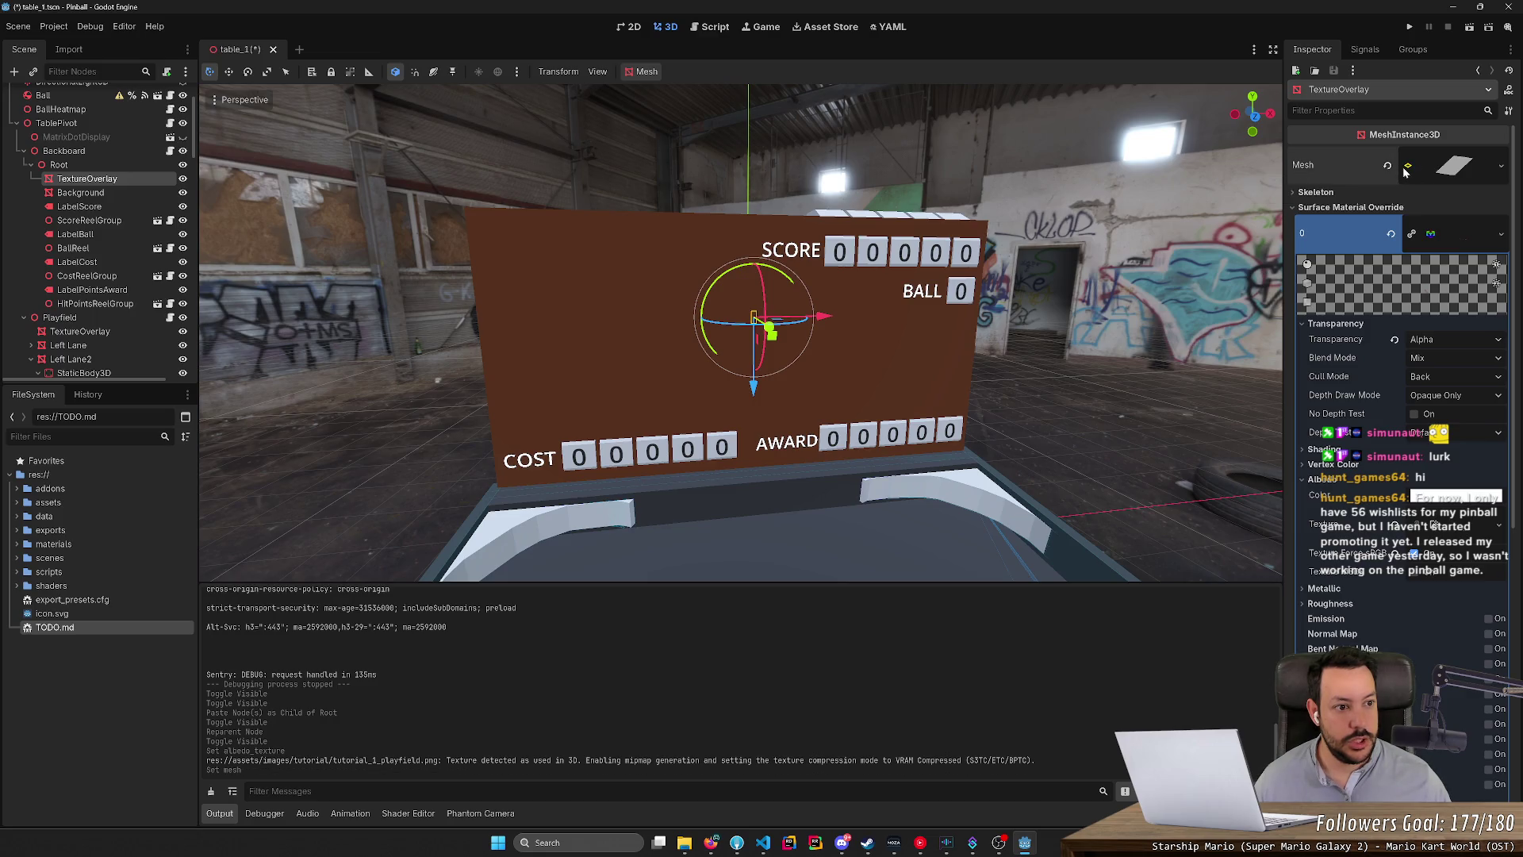
# Make the backboard overlay's material override unique and expand its PlaneMesh.
pyautogui.click(1412, 235)
pyautogui.scroll(5, 882, 350)
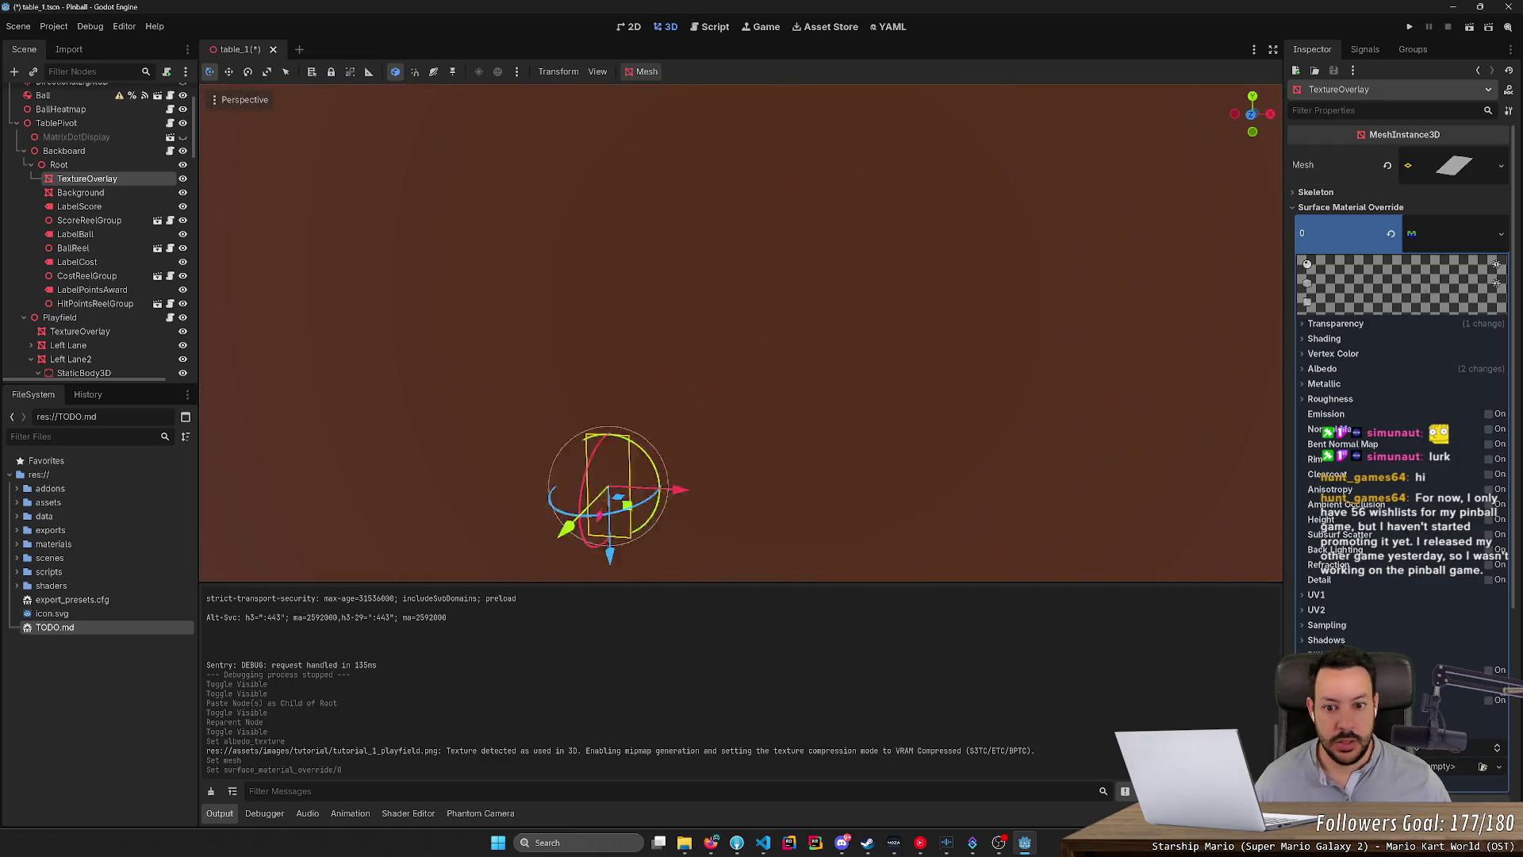
pyautogui.scroll(2, 740, 334)
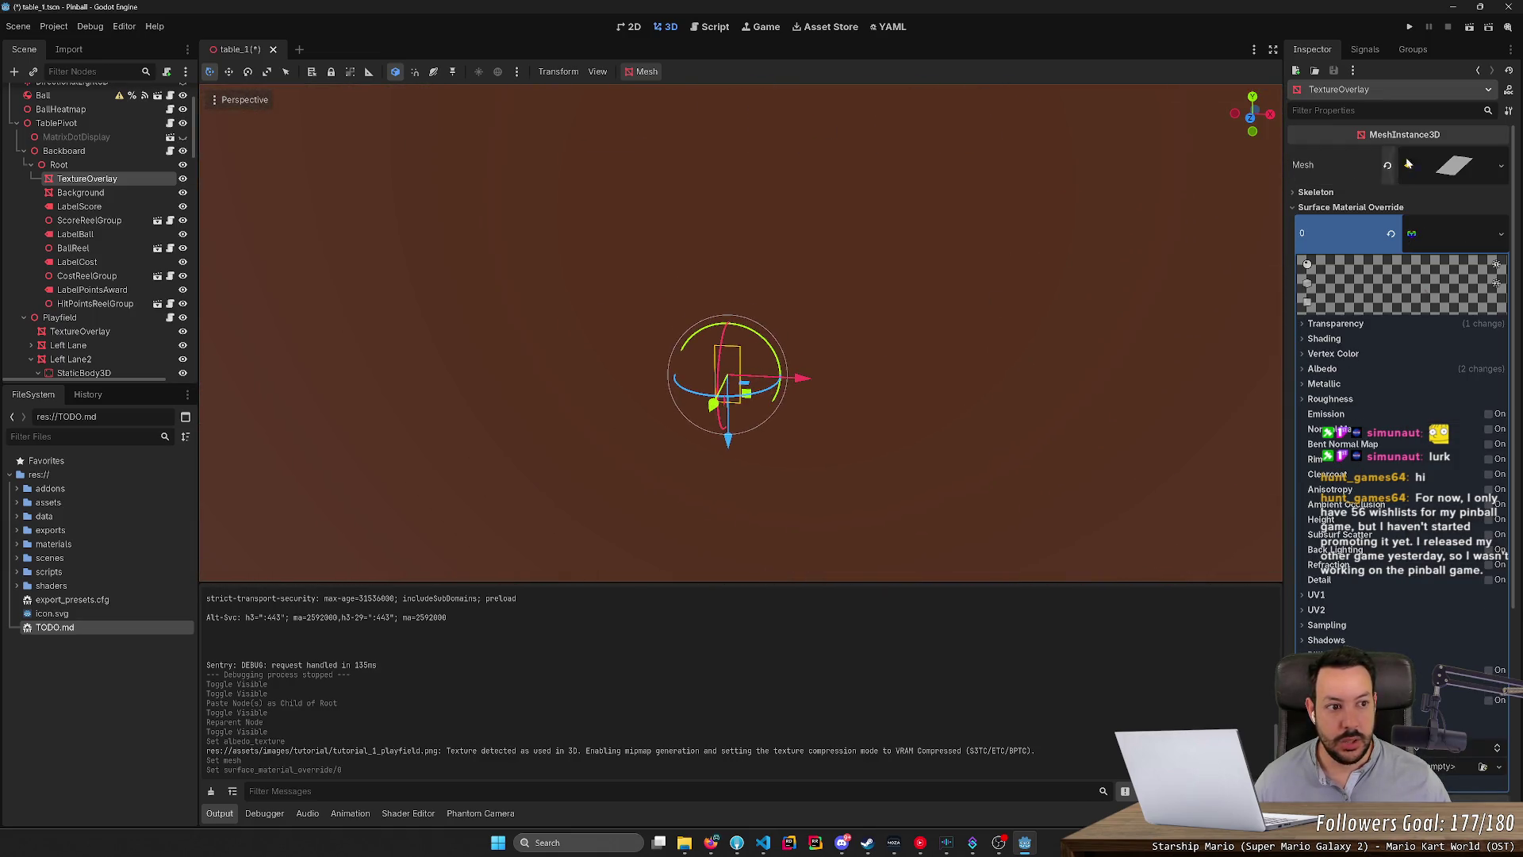
pyautogui.click(1438, 175)
pyautogui.scroll(-3, 1140, 319)
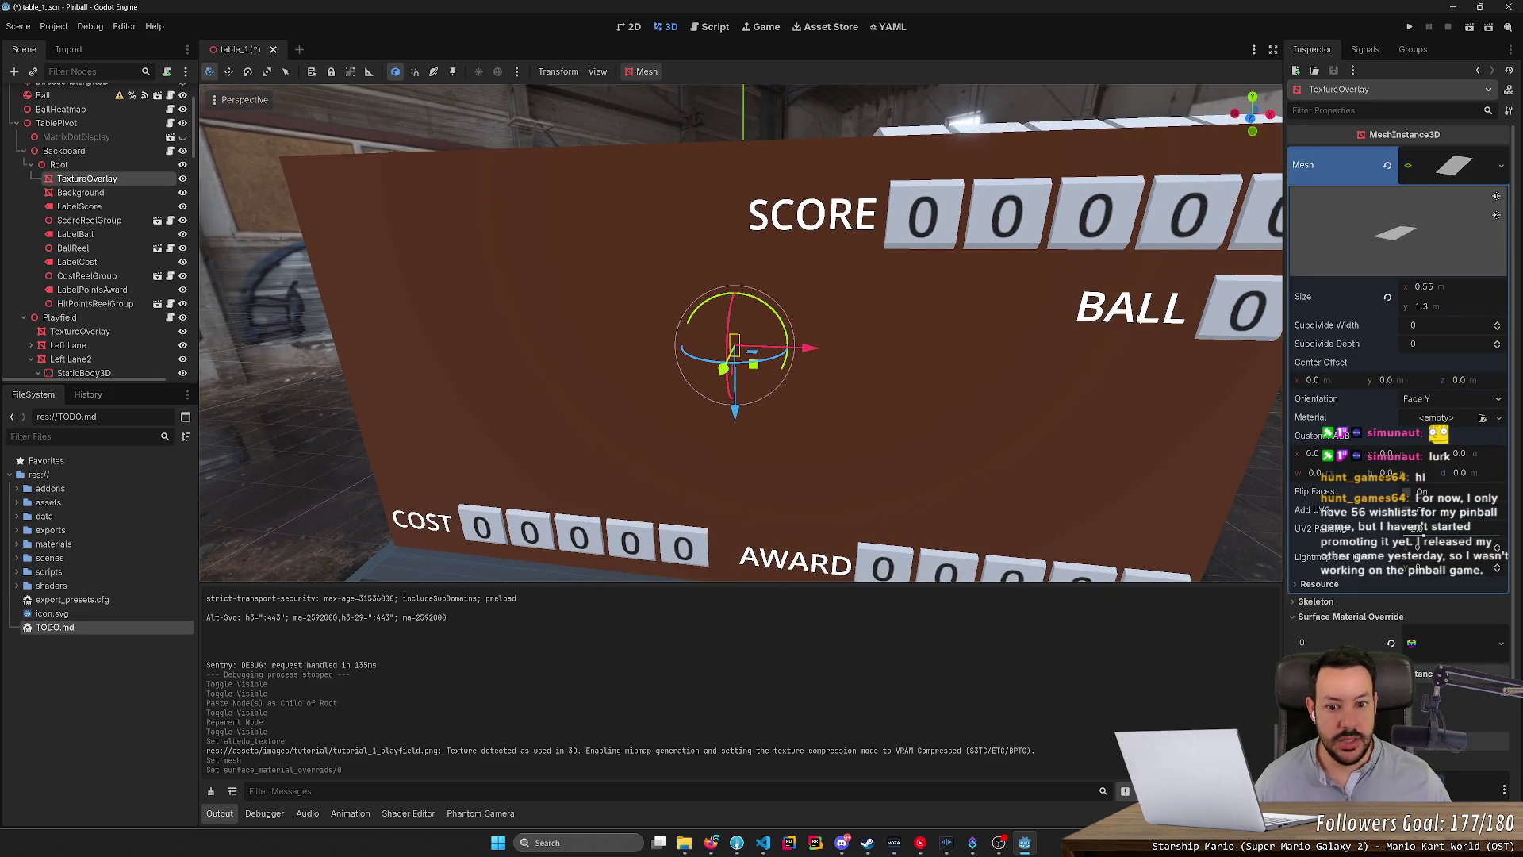
# Set the plane's Size x to 54 m and stretch Size y to about 27.66.
pyautogui.moveTo(1432, 289); pyautogui.dragTo(1507, 286)
pyautogui.scroll(-5, 681, 306)
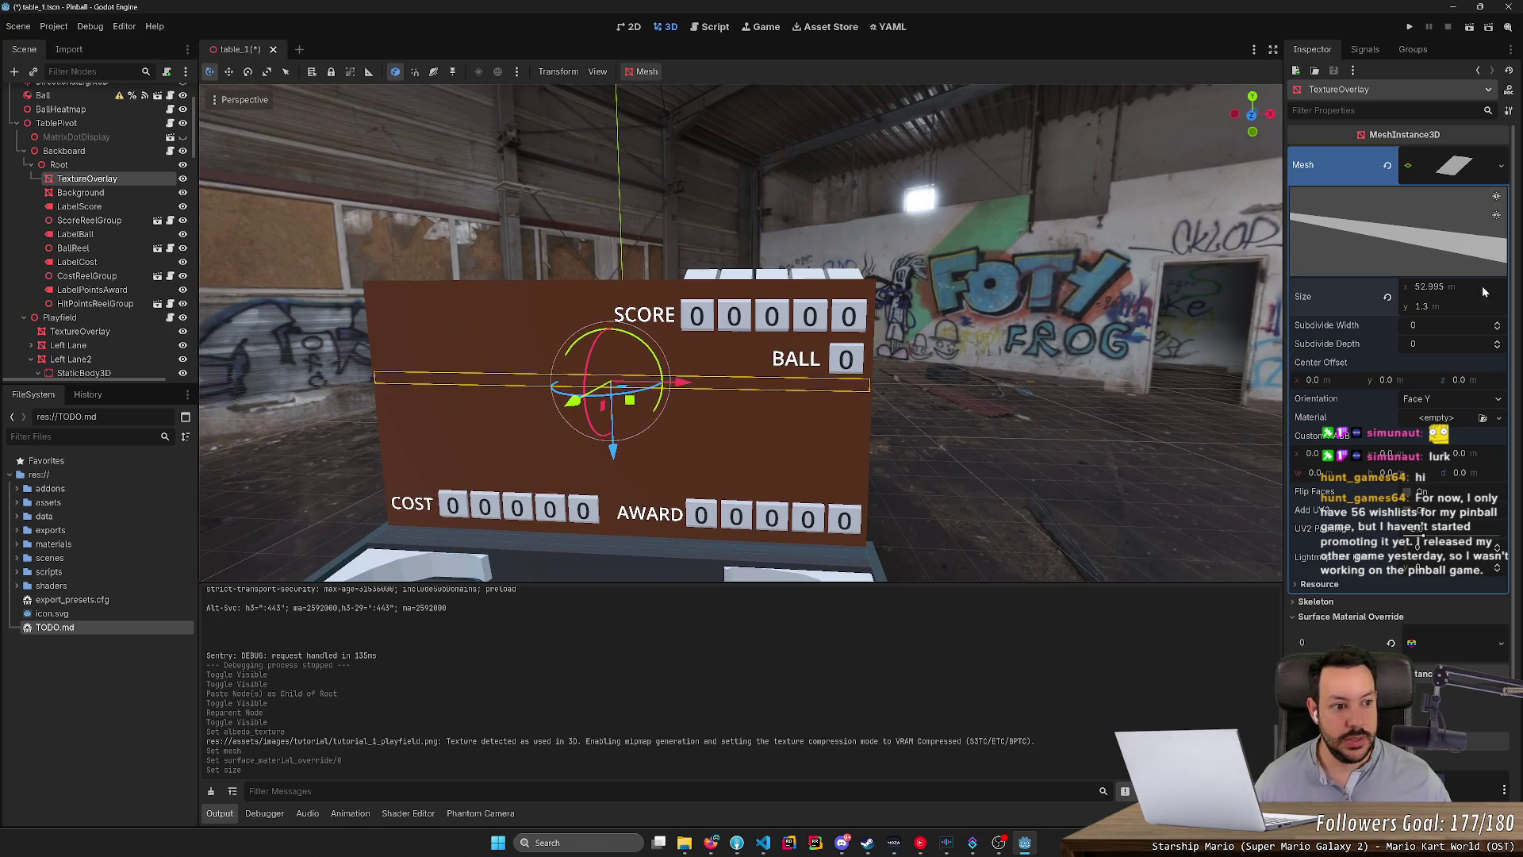
pyautogui.write('53')
pyautogui.press('Return')
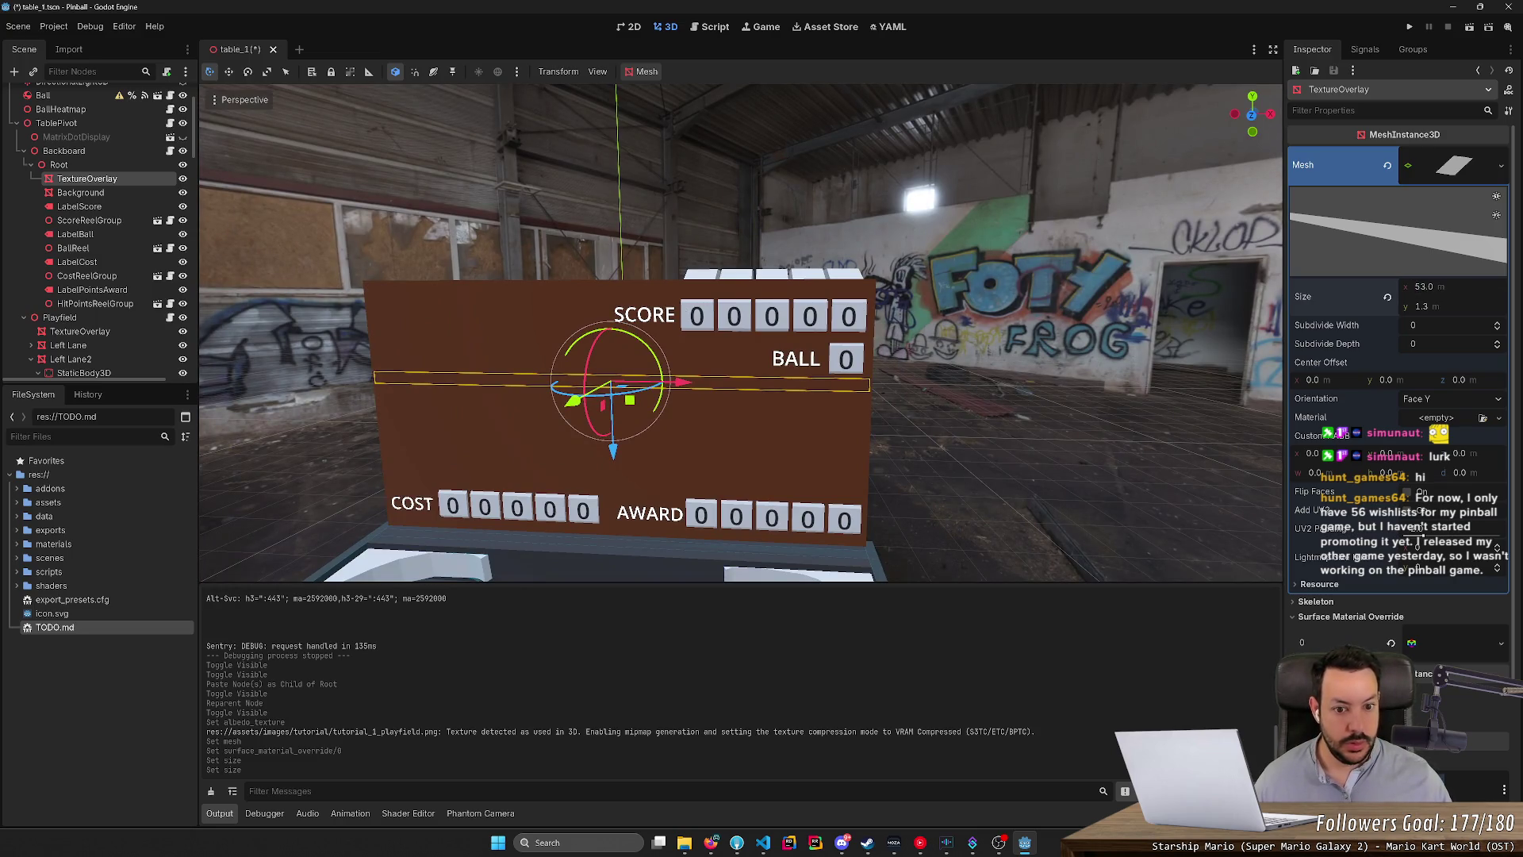
pyautogui.write('55')
pyautogui.press('Return')
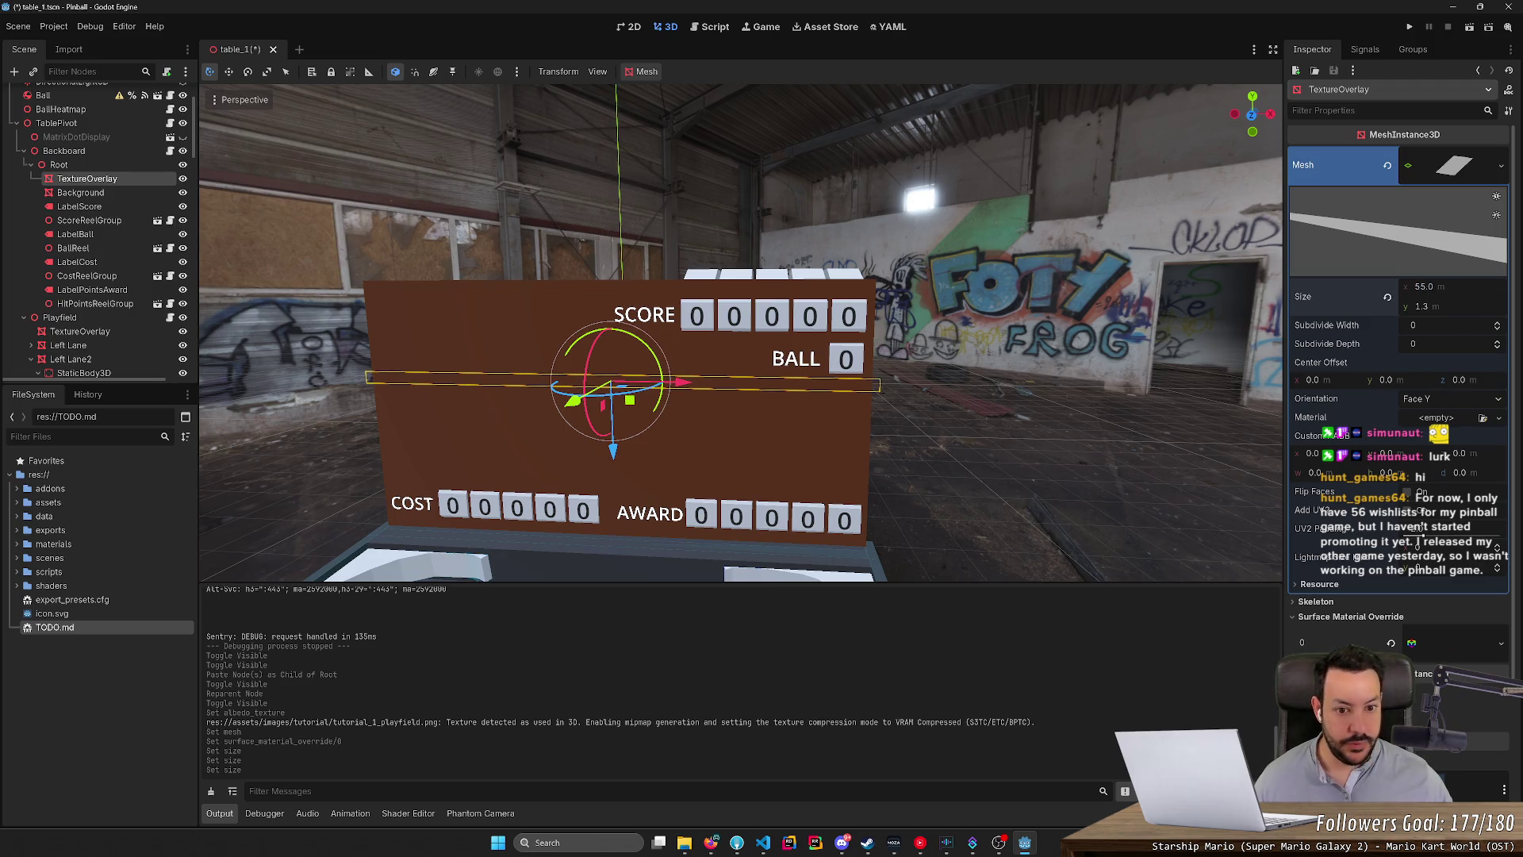
pyautogui.write('54')
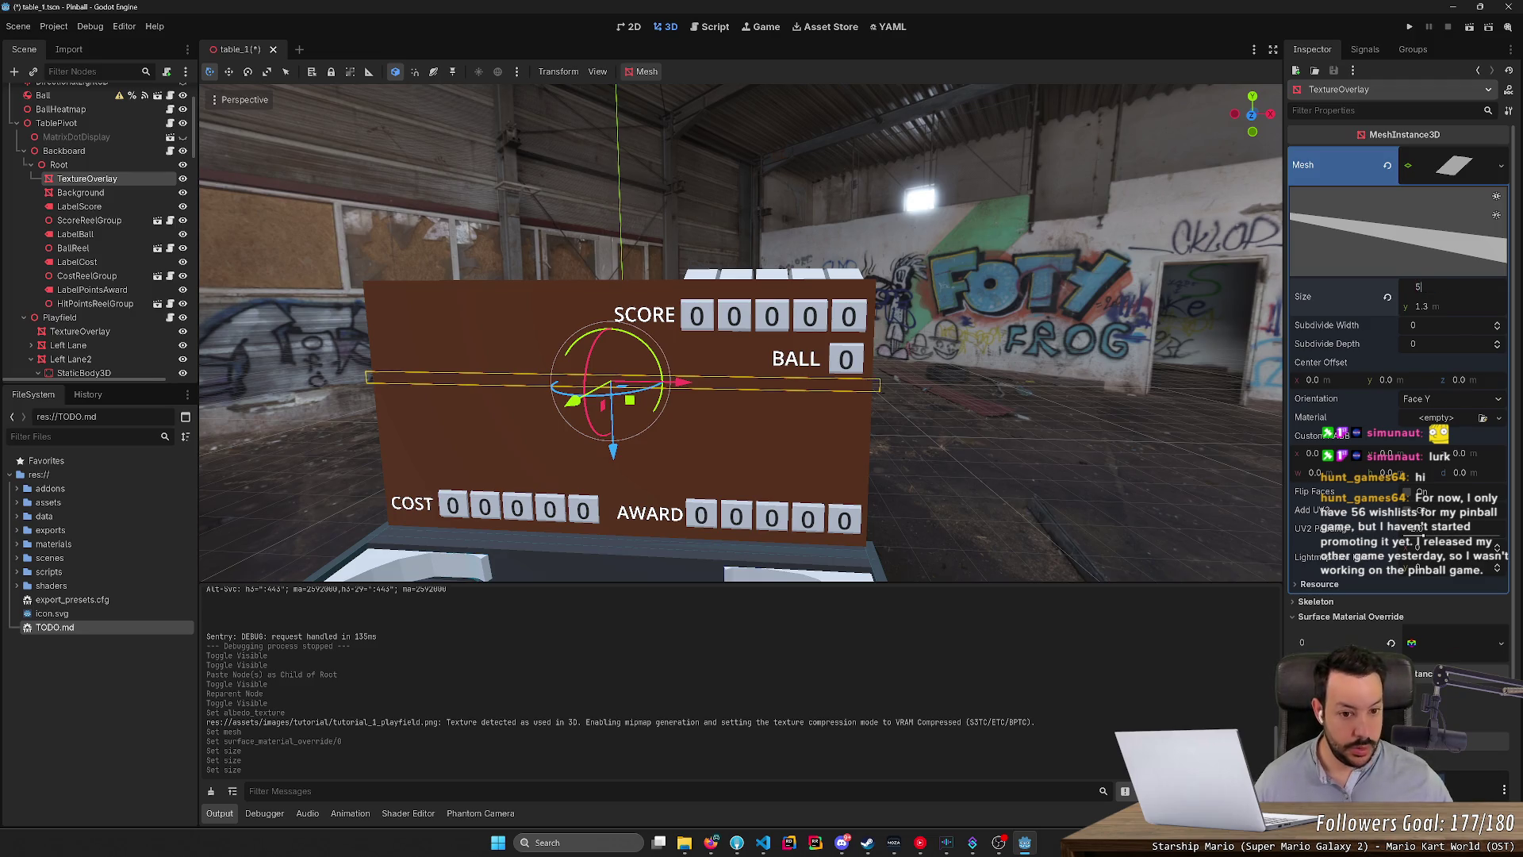
pyautogui.press('Return')
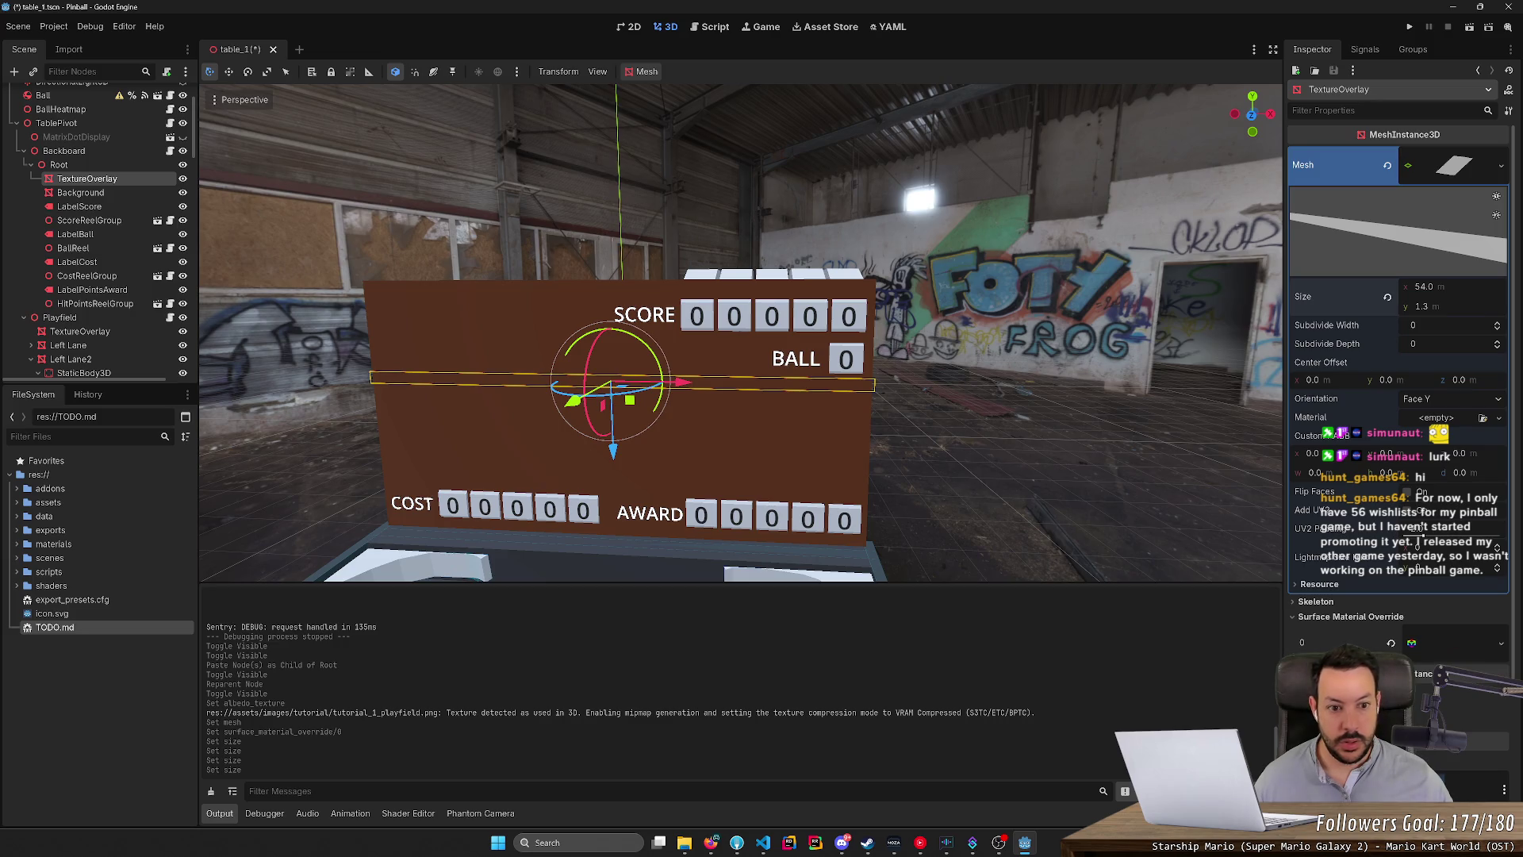
pyautogui.moveTo(1455, 306); pyautogui.dragTo(1519, 306)
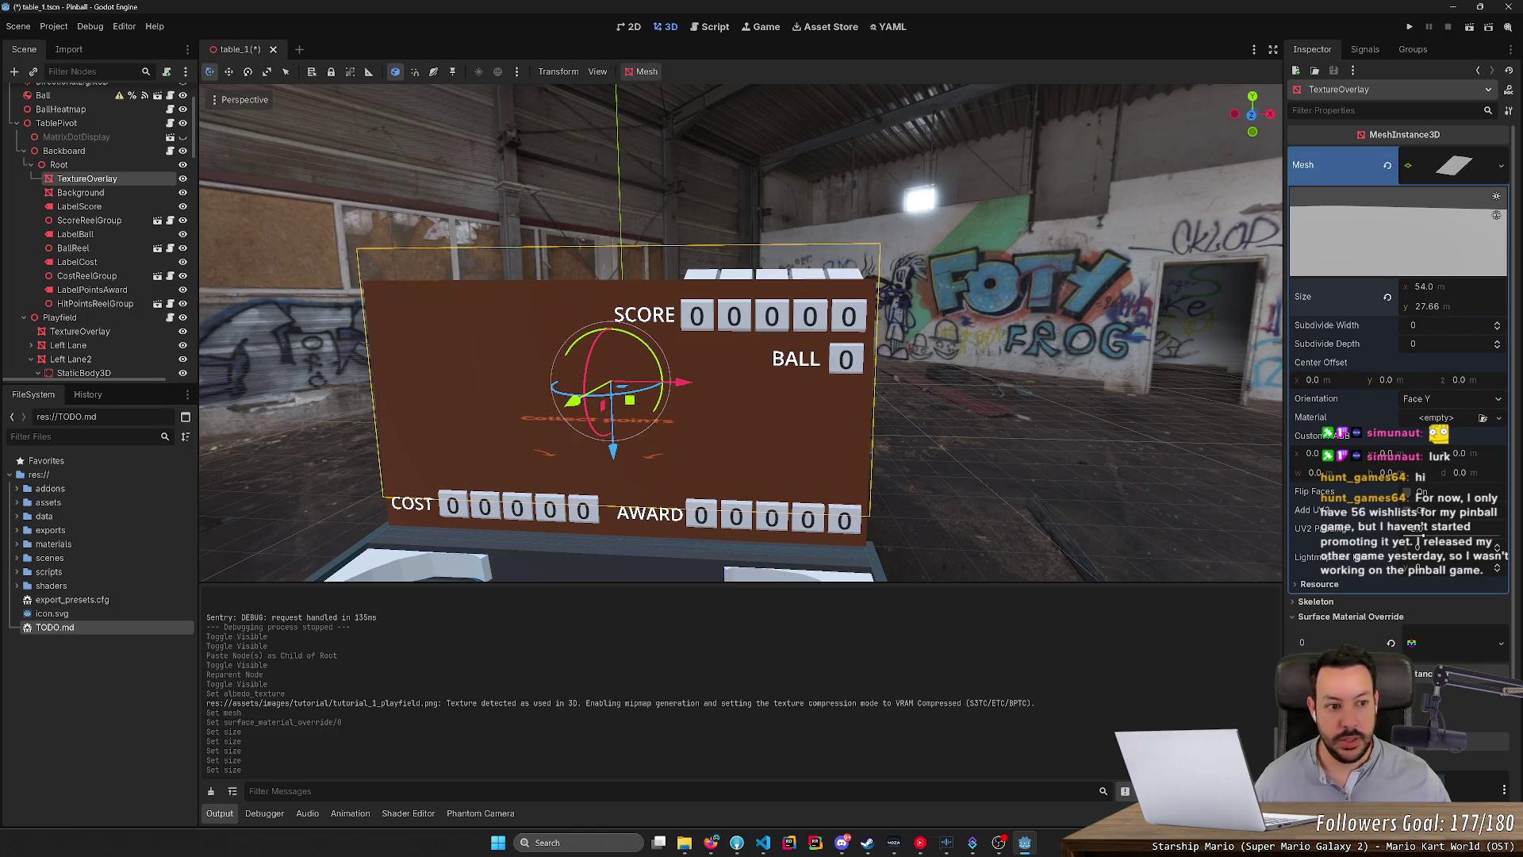
# Set the backboard overlay plane's height to 27 m.
pyautogui.click(1461, 306)
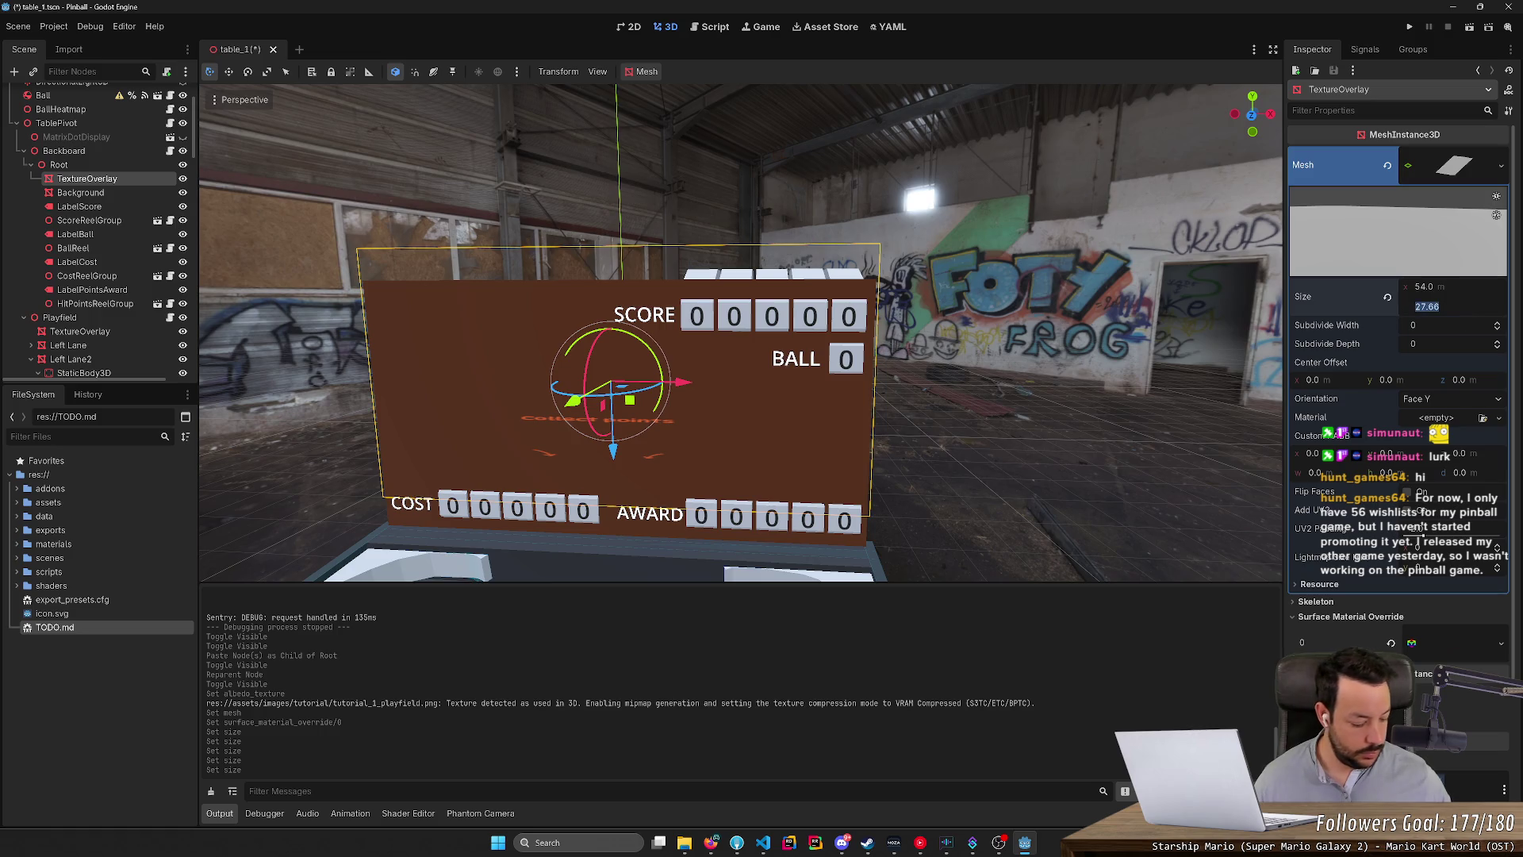
pyautogui.write('27')
pyautogui.press('Return')
pyautogui.scroll(-5, 1357, 636)
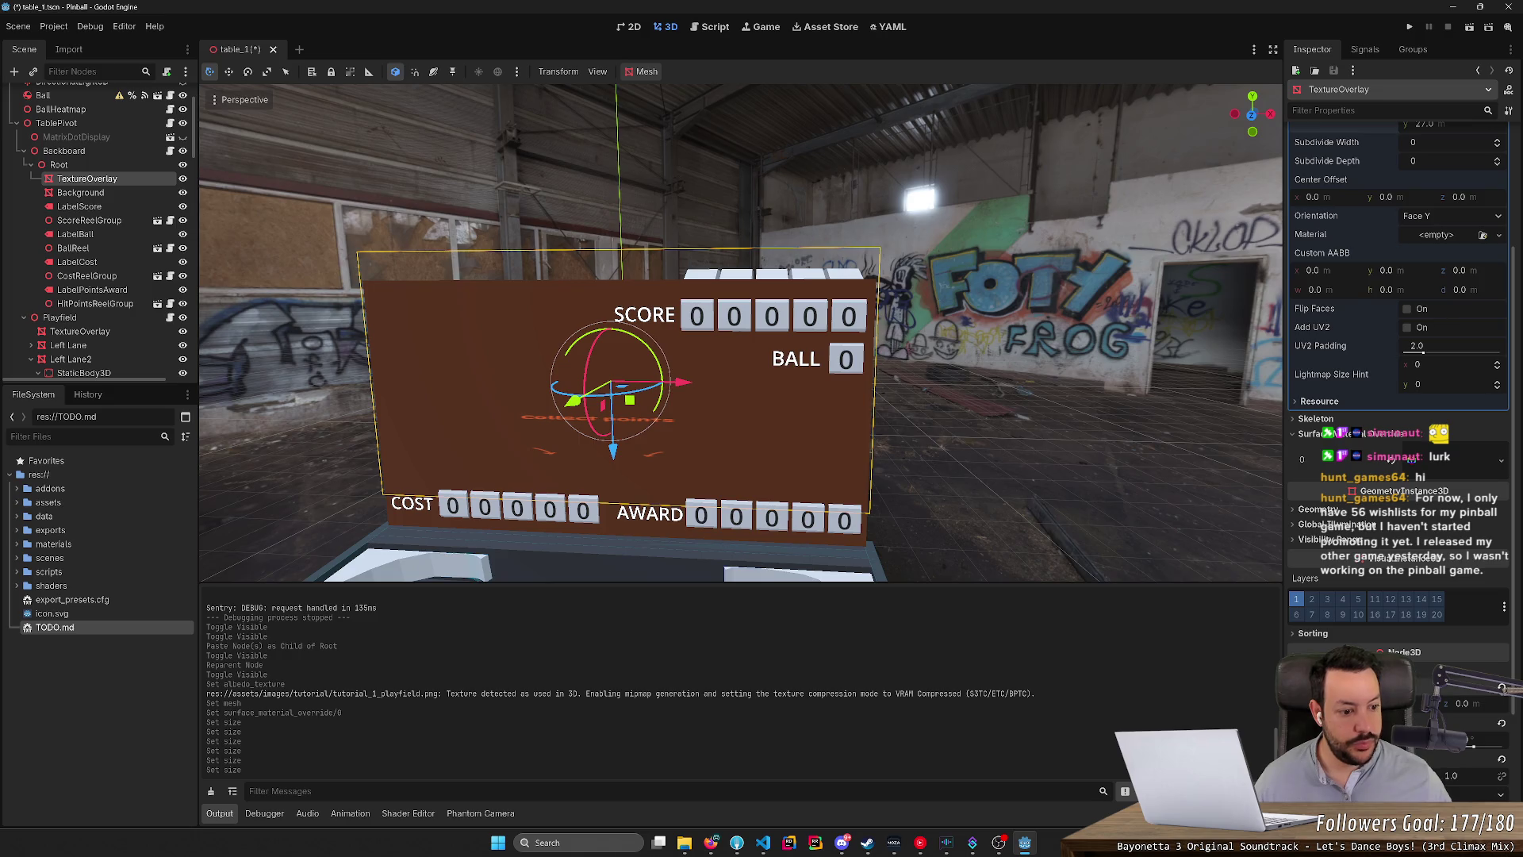
pyautogui.press('Return')
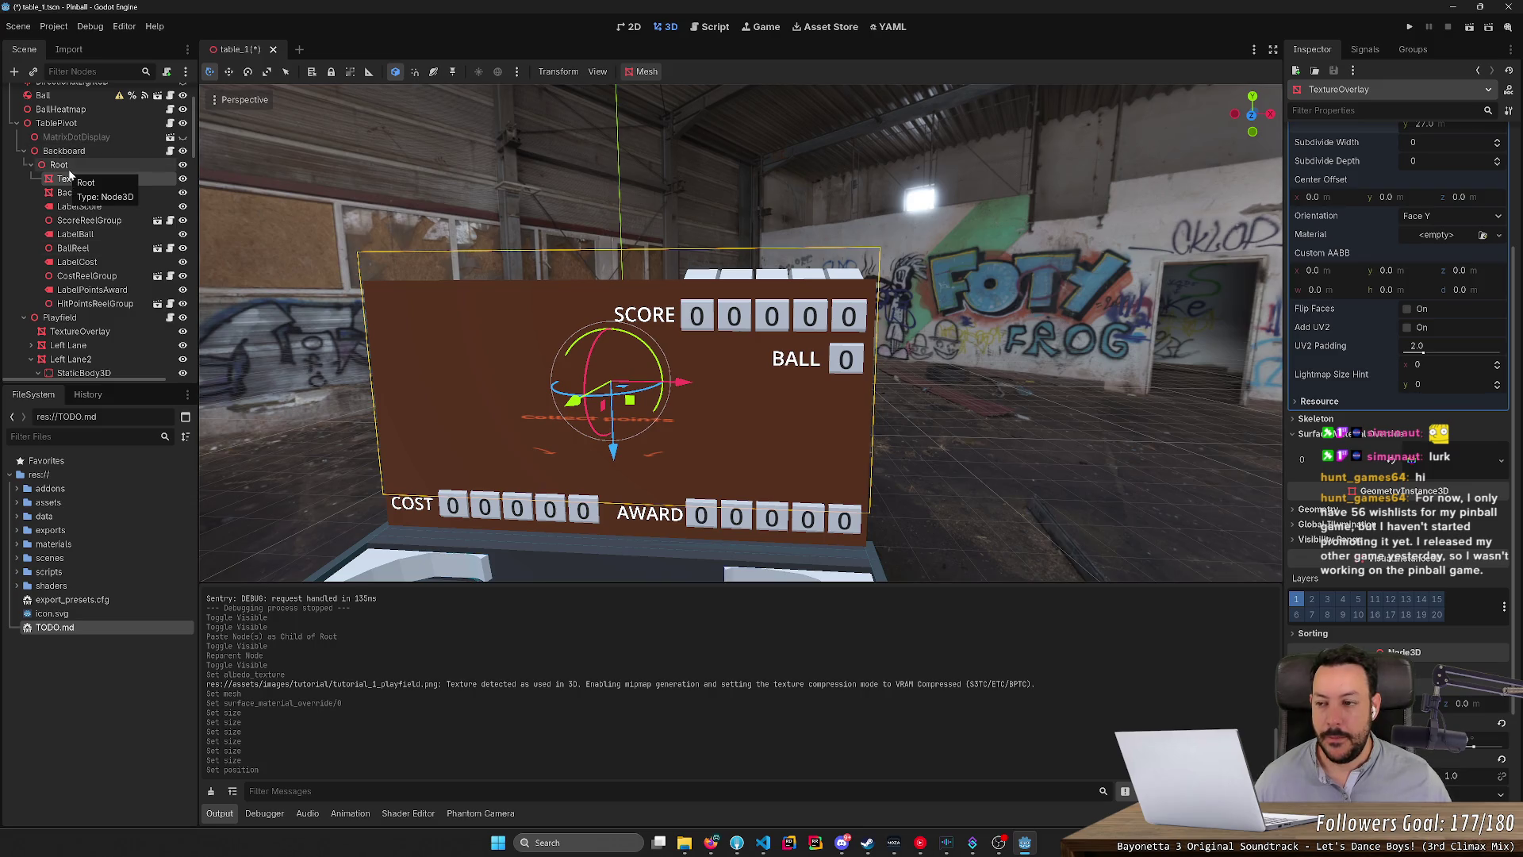
# Select the Background node and adjust its z position to 3.765.
pyautogui.click(80, 193)
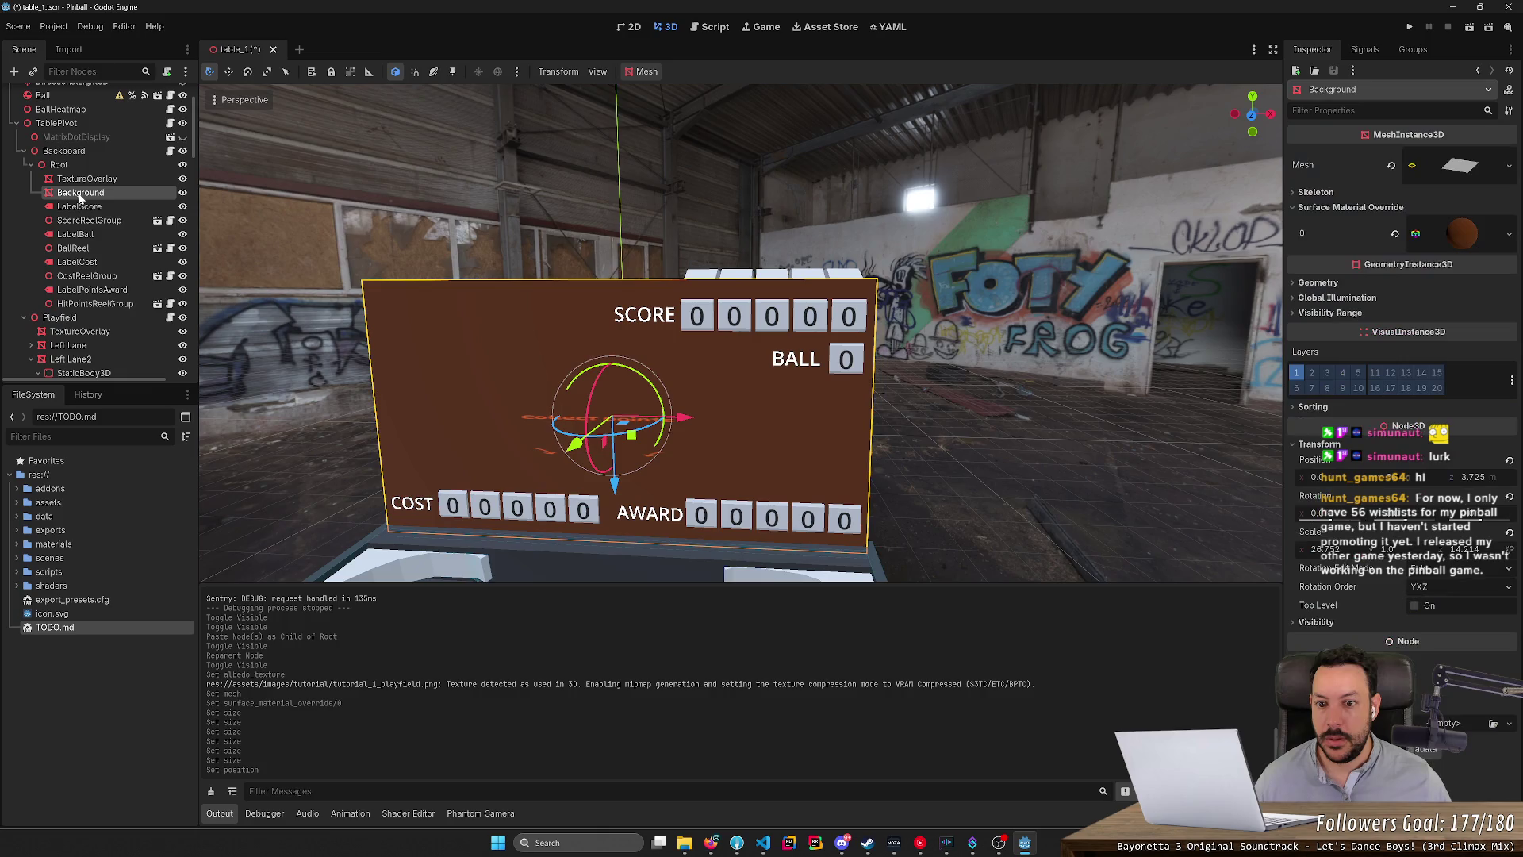
pyautogui.click(182, 193)
pyautogui.click(183, 193)
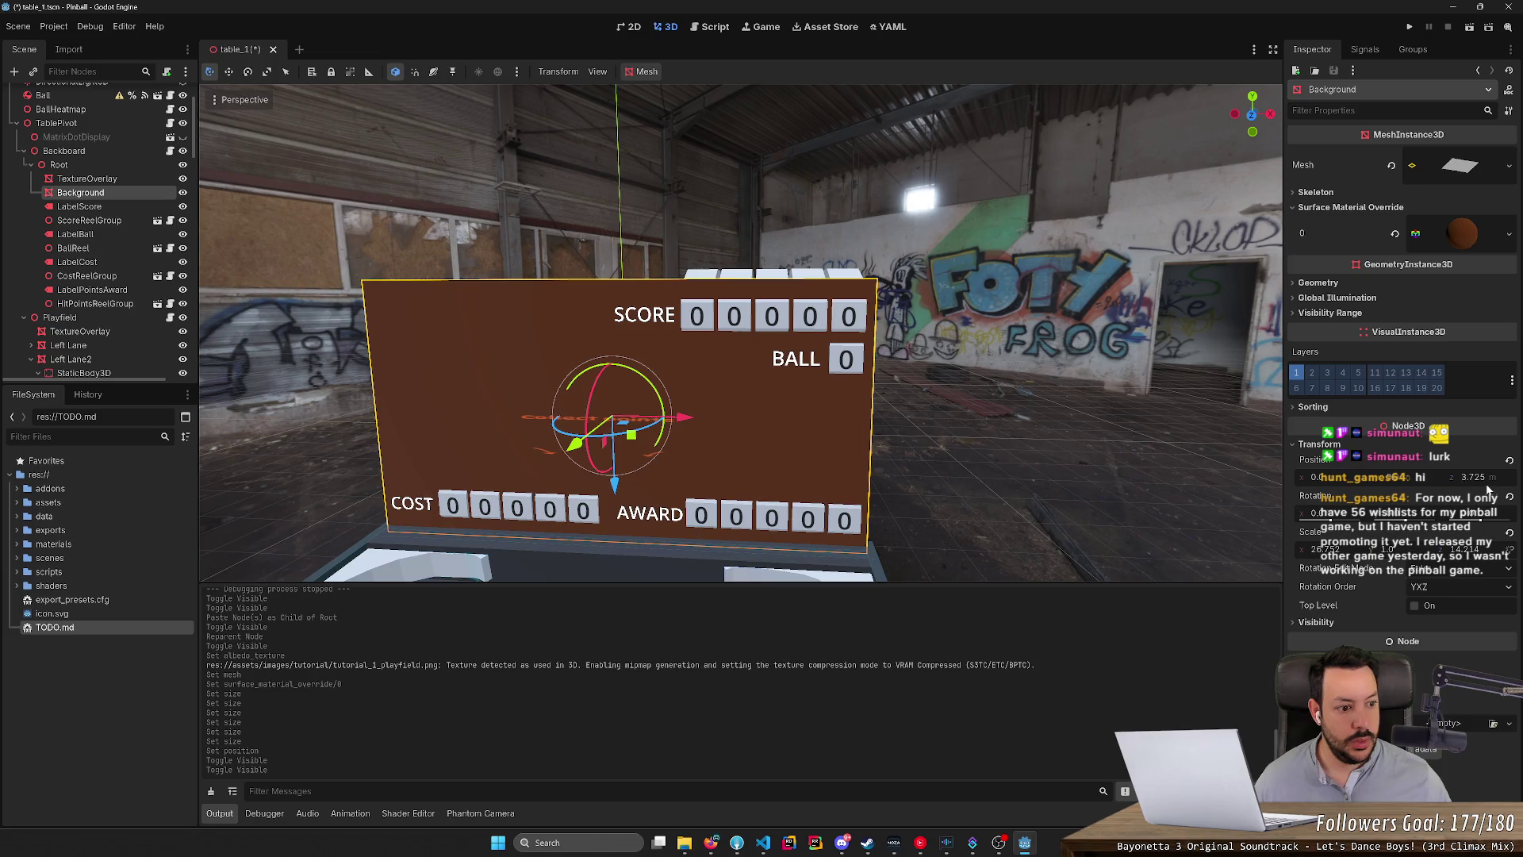
pyautogui.moveTo(1487, 486); pyautogui.dragTo(1489, 484)
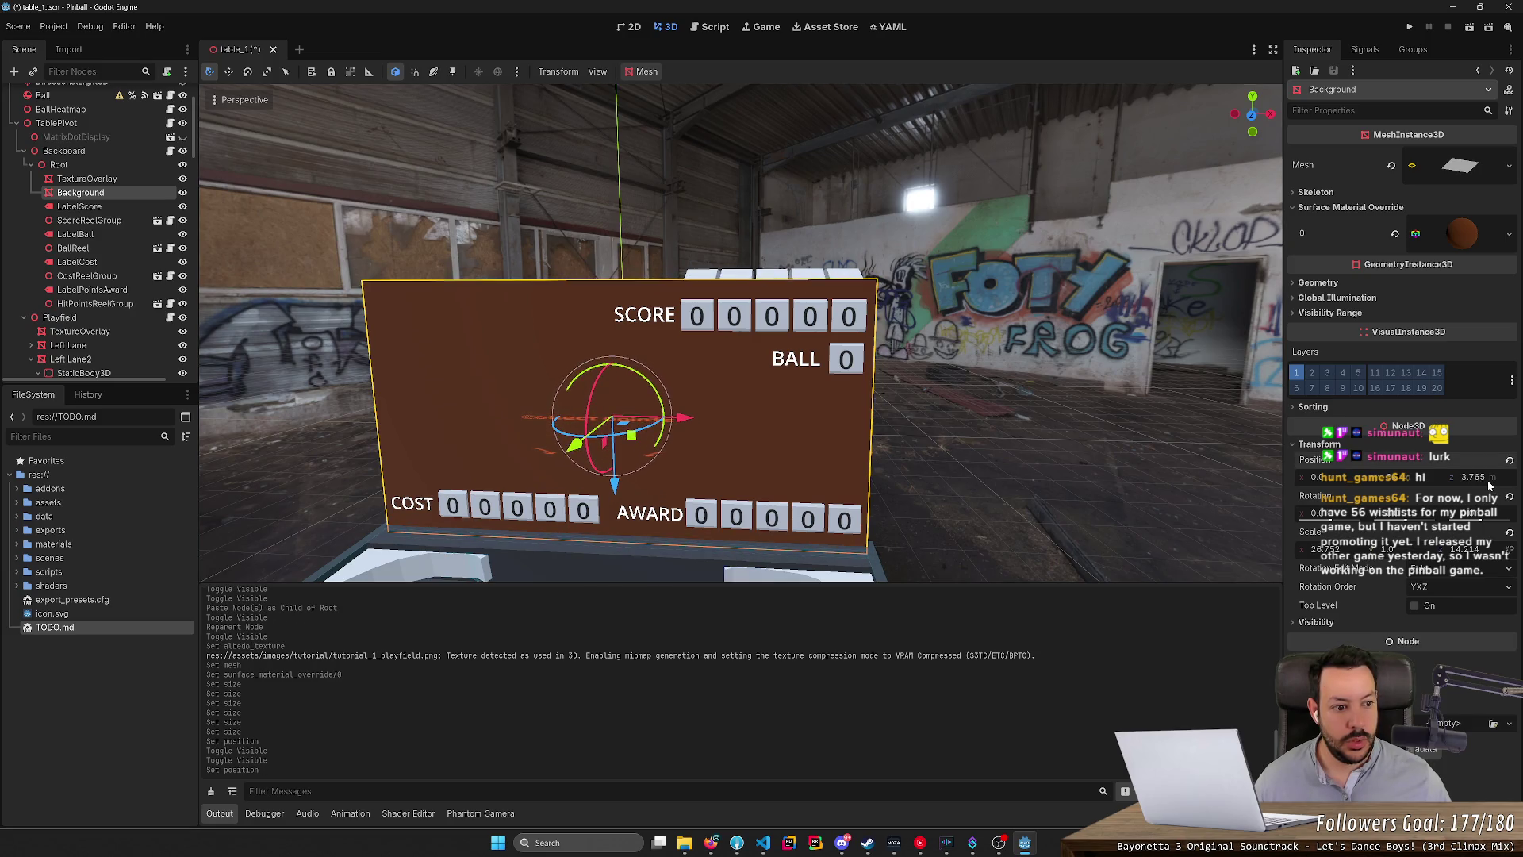
pyautogui.click(1489, 482)
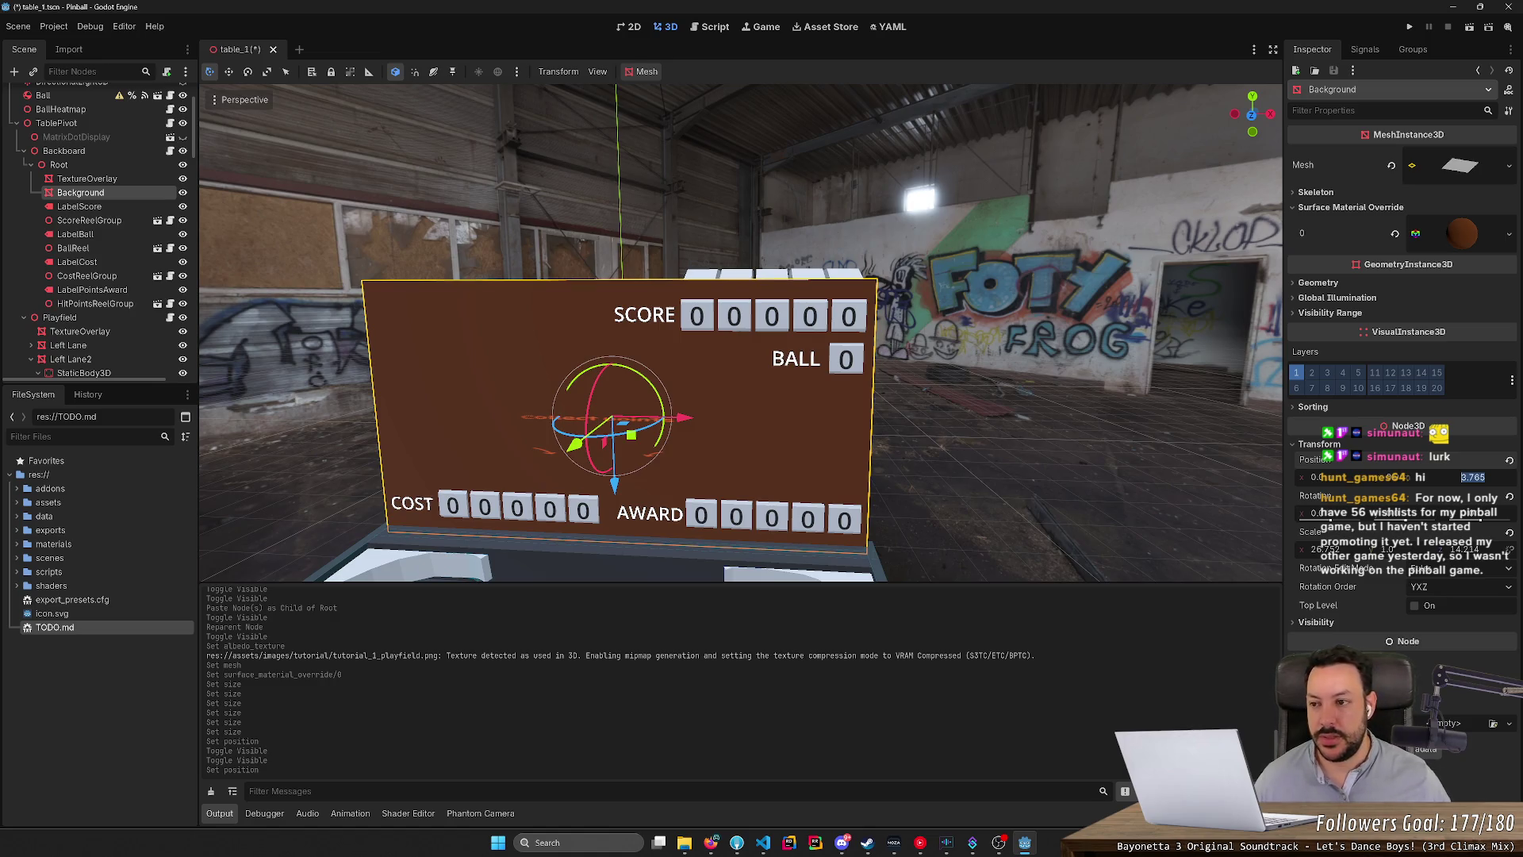
# Parent TextureOverlay under Background, set its z position to 0 and height to 28 m.
pyautogui.click(87, 179)
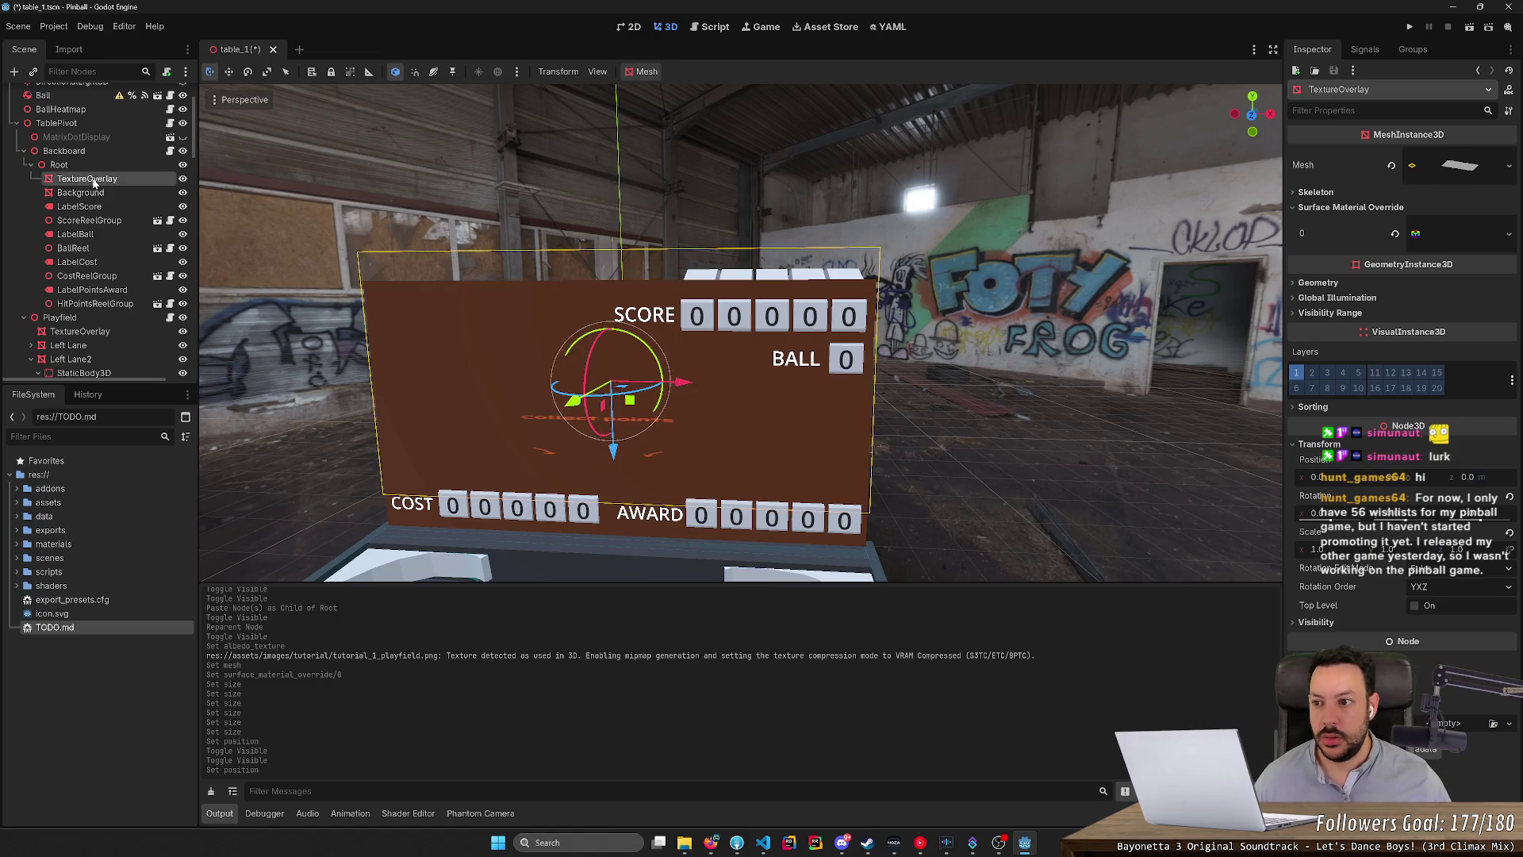
pyautogui.moveTo(103, 181); pyautogui.dragTo(104, 193)
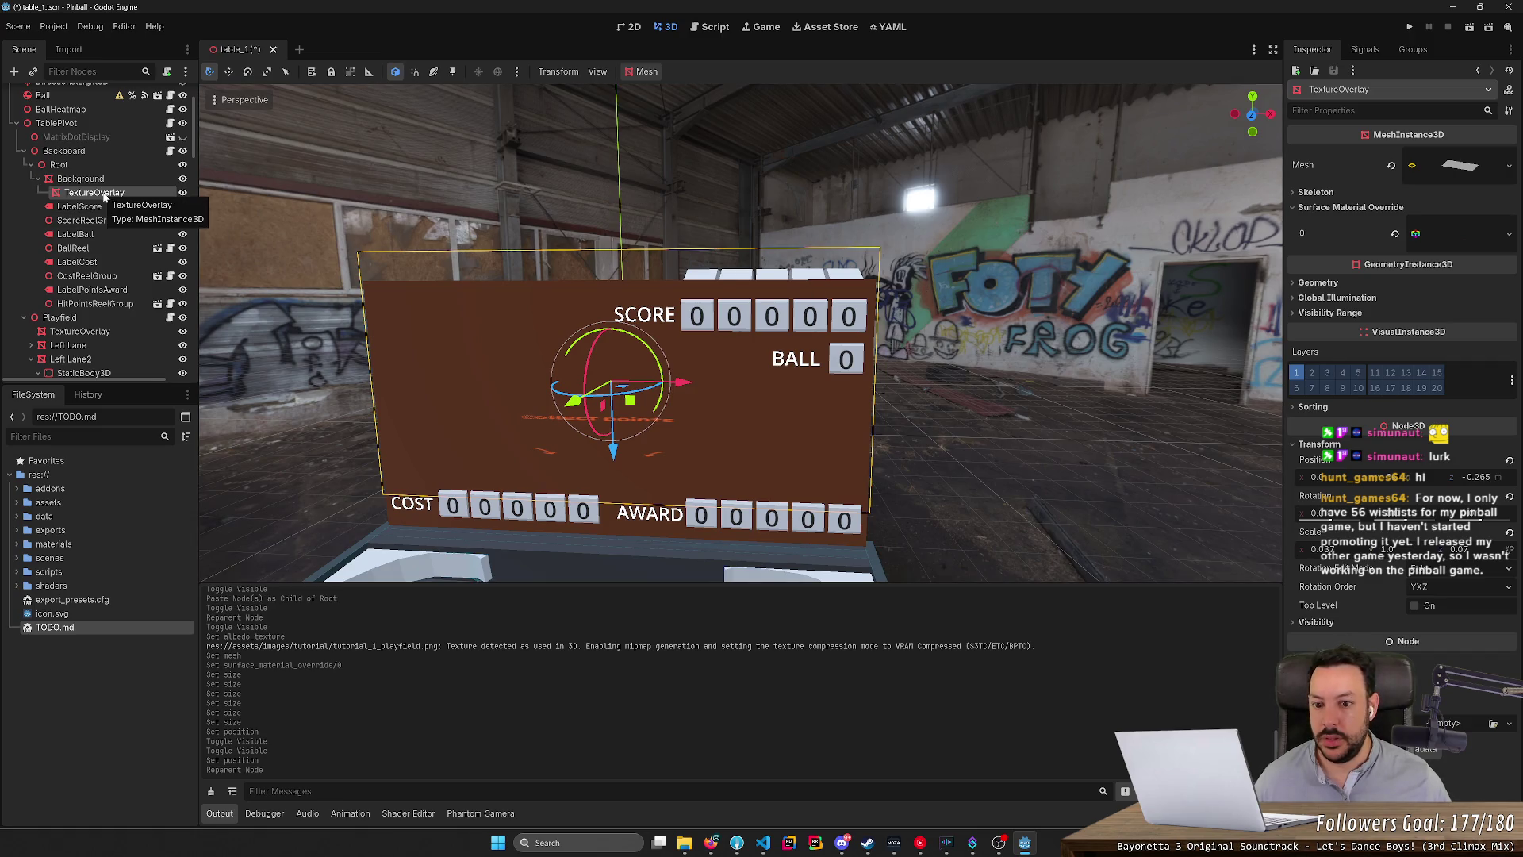
pyautogui.click(1476, 477)
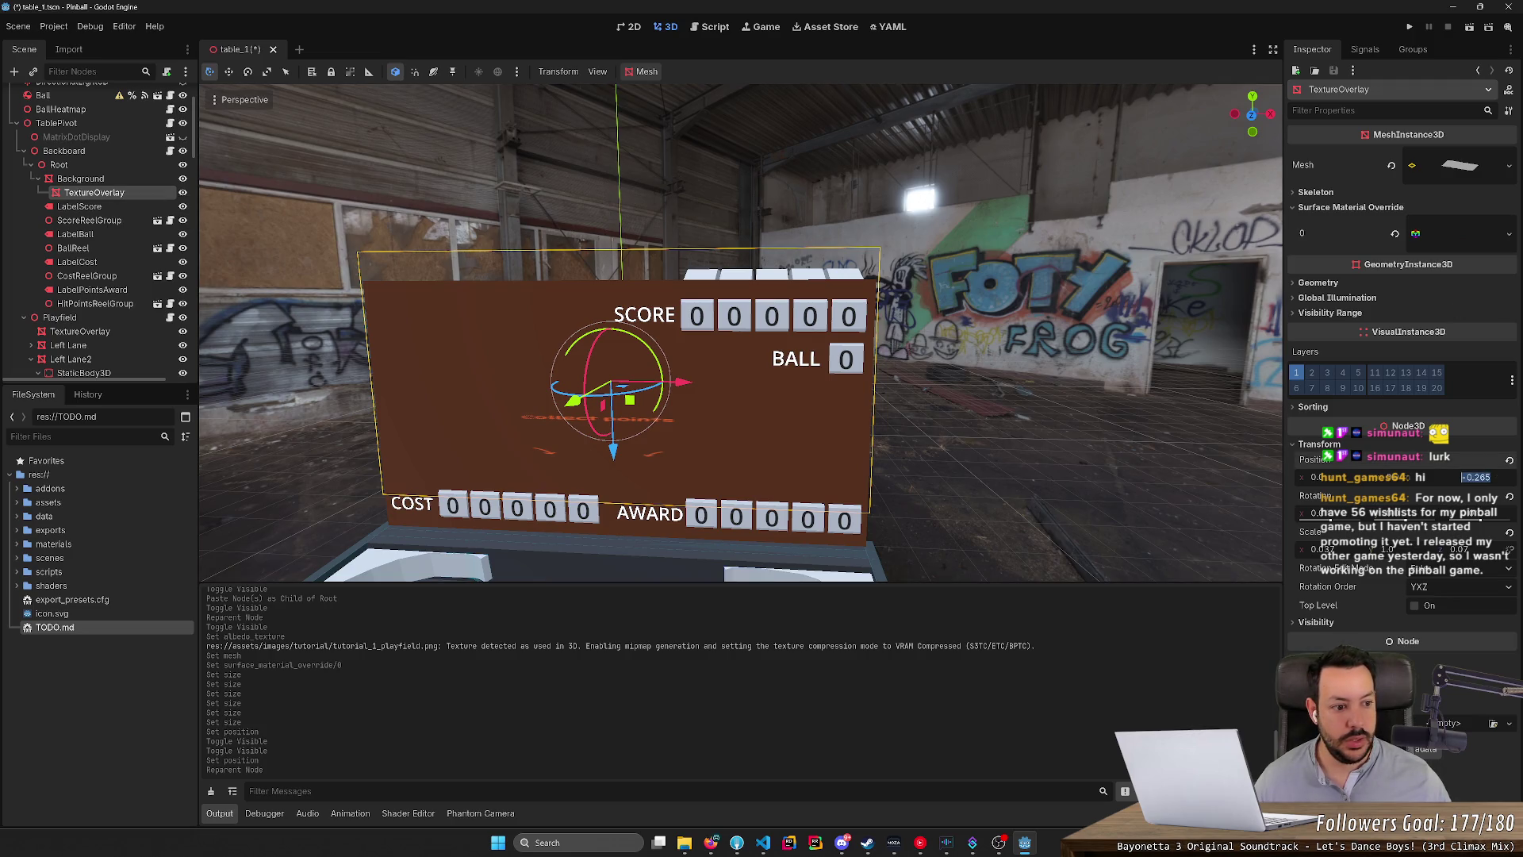
pyautogui.write('0')
pyautogui.press('Return')
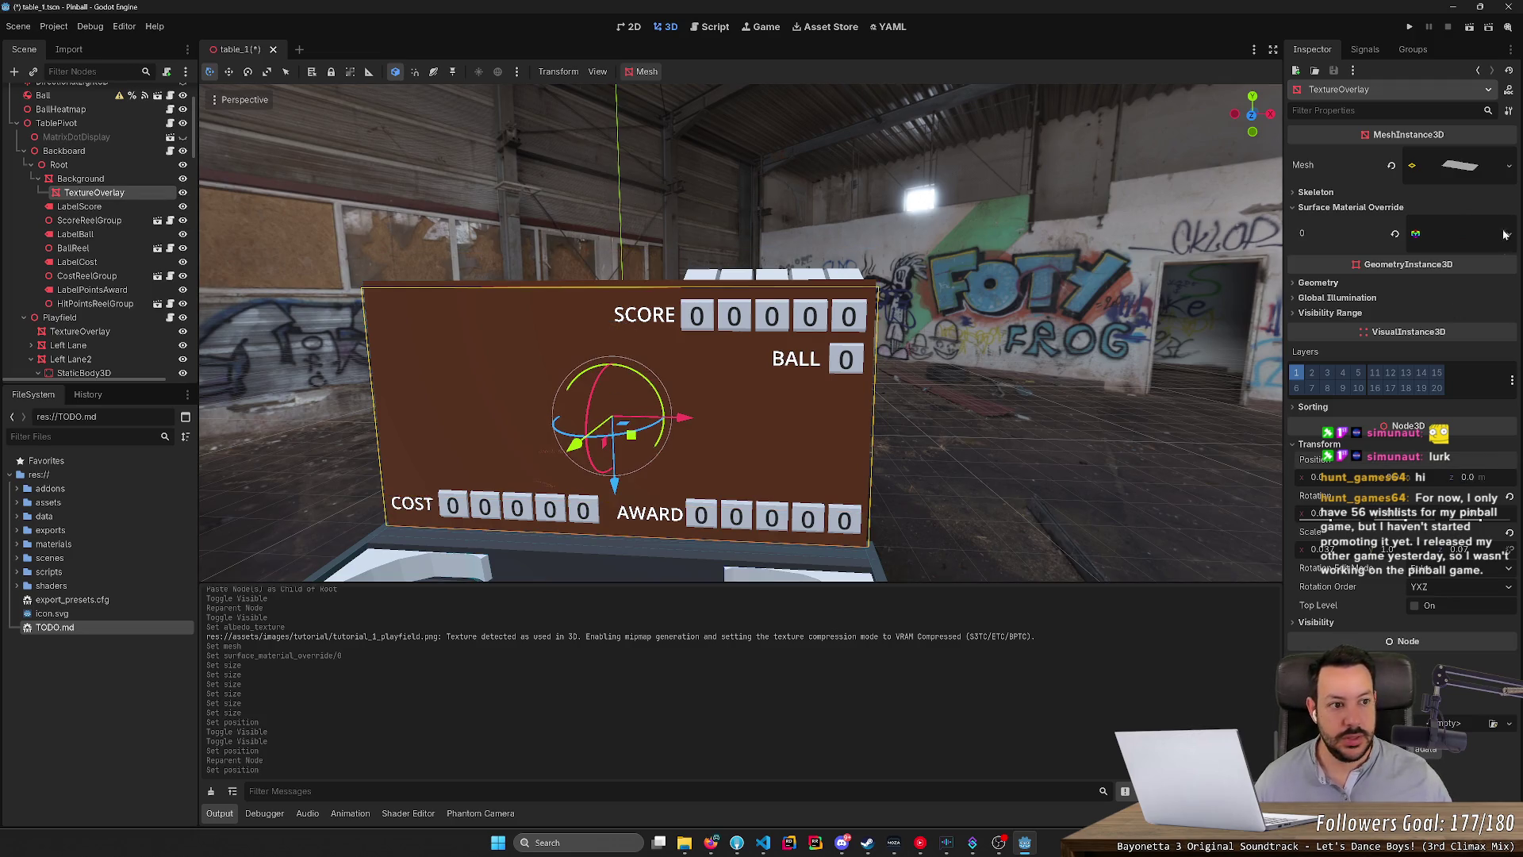
pyautogui.click(1493, 168)
pyautogui.moveTo(1439, 306); pyautogui.dragTo(1451, 306)
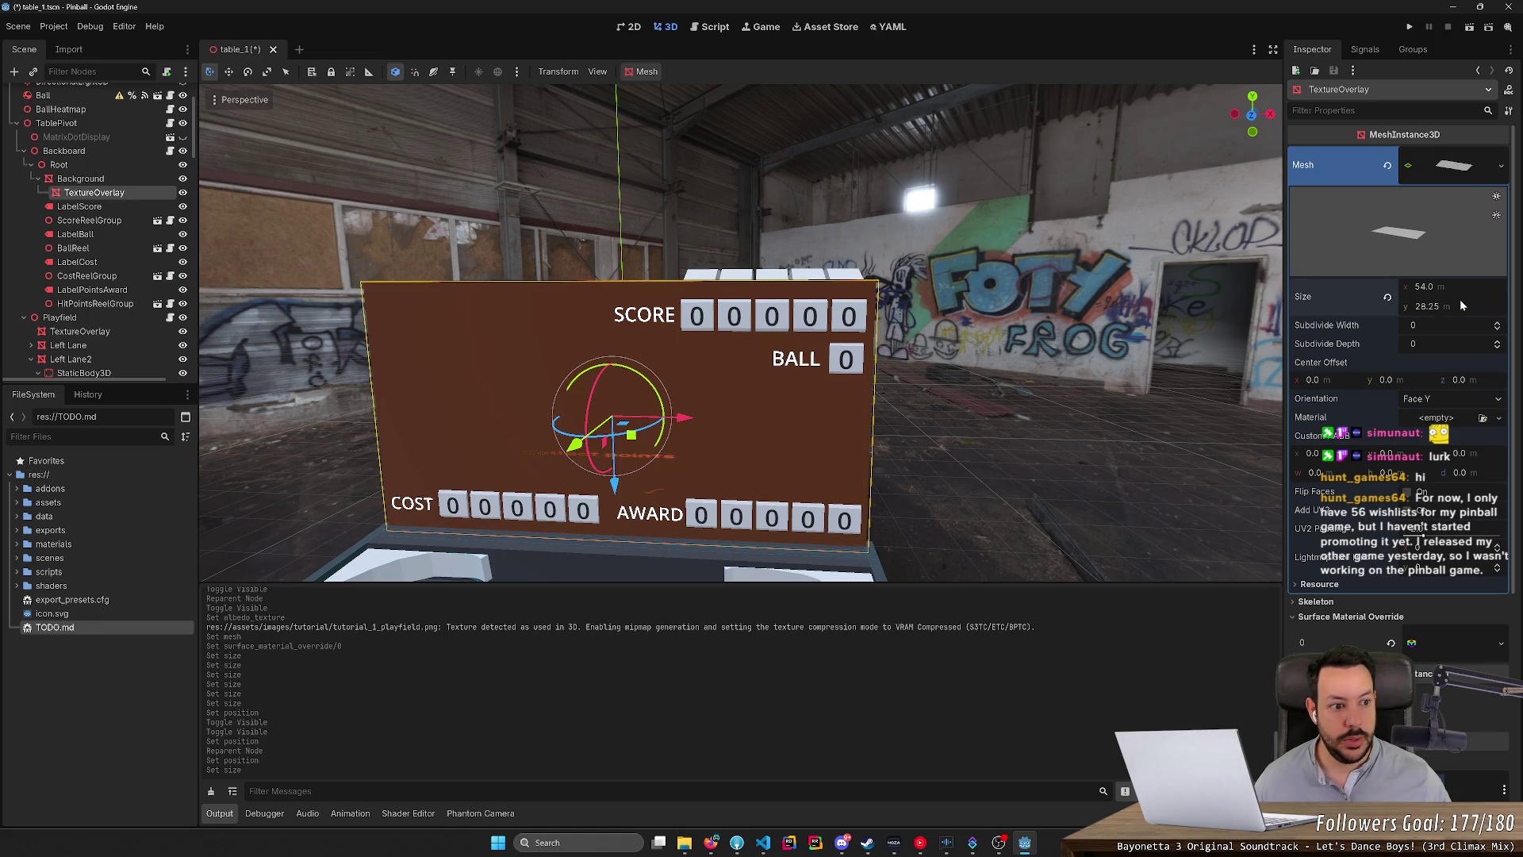
pyautogui.write('28')
pyautogui.press('Return')
# Slide the overlay along X to line up with the backboard and save the scene.
pyautogui.moveTo(740, 333); pyautogui.dragTo(1269, 321)
pyautogui.scroll(3, 740, 333)
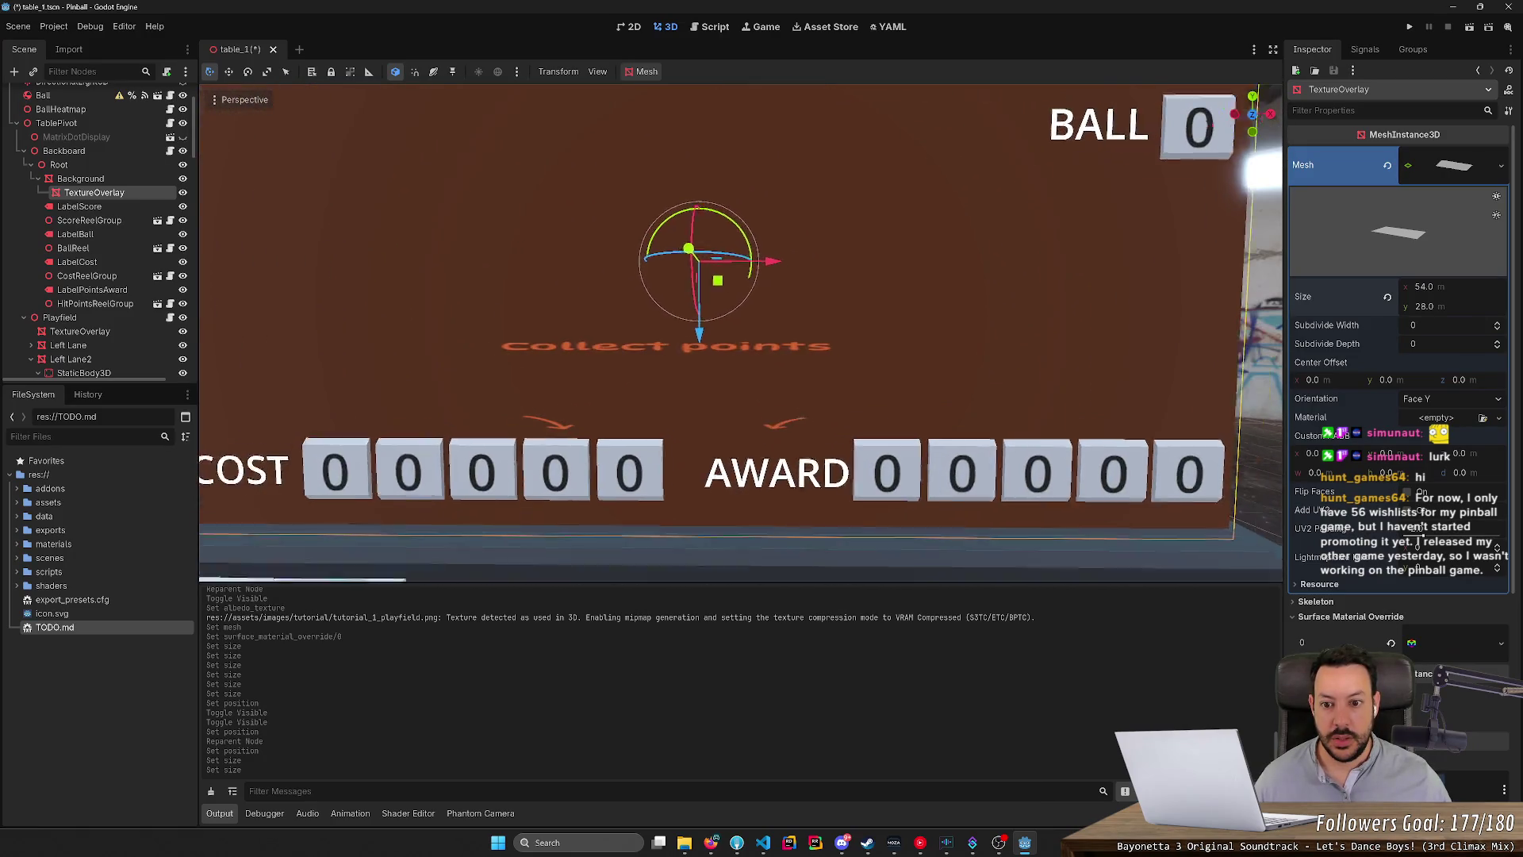
pyautogui.scroll(-3, 642, 352)
pyautogui.moveTo(642, 352)
pyautogui.mouseDown()
pyautogui.moveTo(714, 352)
pyautogui.moveTo(641, 353)
pyautogui.mouseUp()
pyautogui.scroll(1, 642, 352)
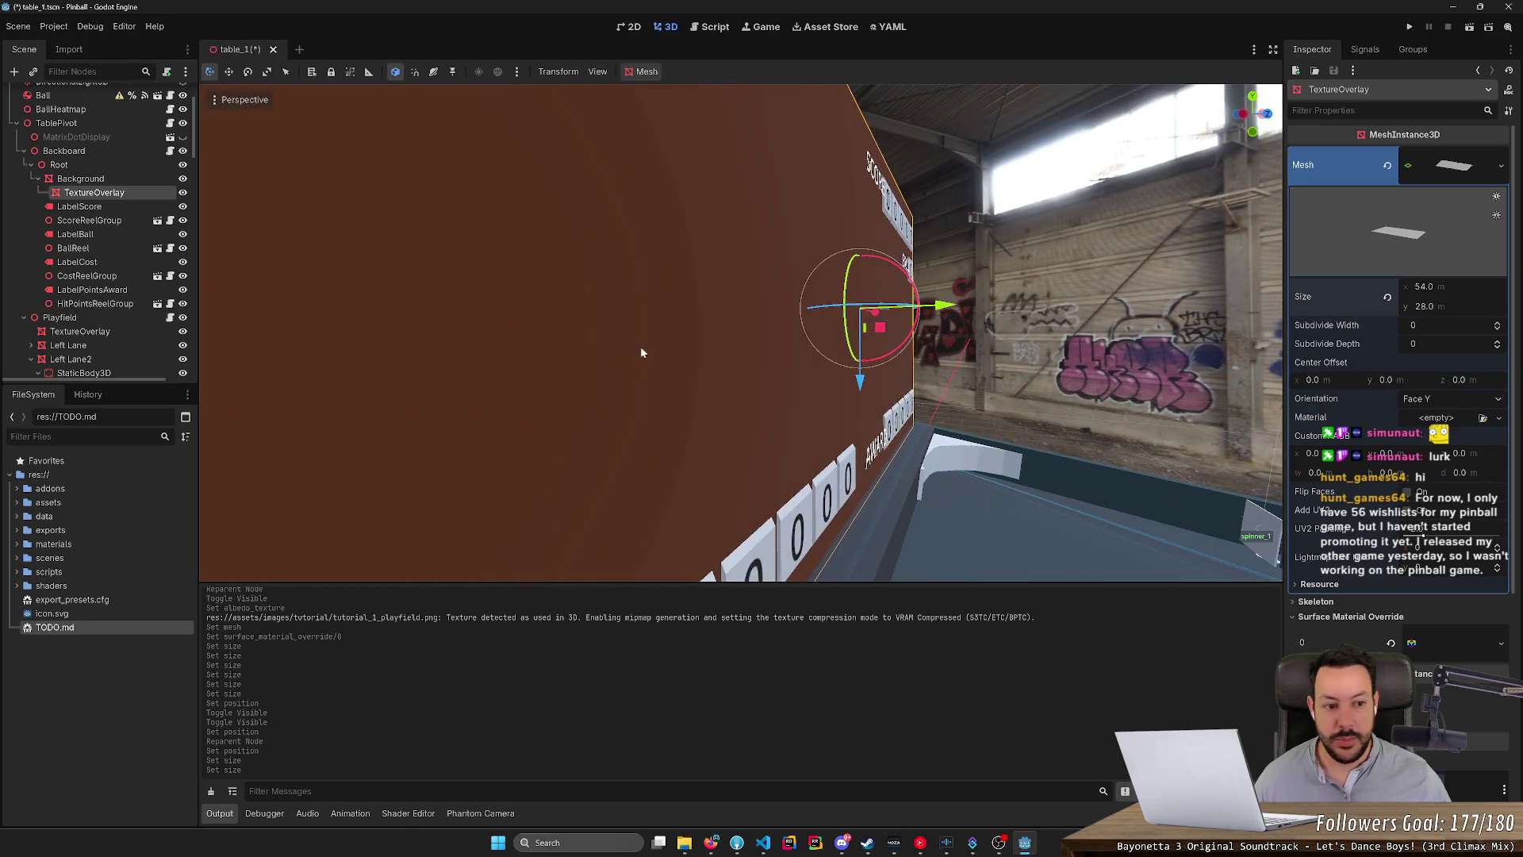
pyautogui.moveTo(875, 312)
pyautogui.mouseDown()
pyautogui.moveTo(793, 341)
pyautogui.moveTo(841, 298)
pyautogui.moveTo(1007, 297)
pyautogui.mouseUp()
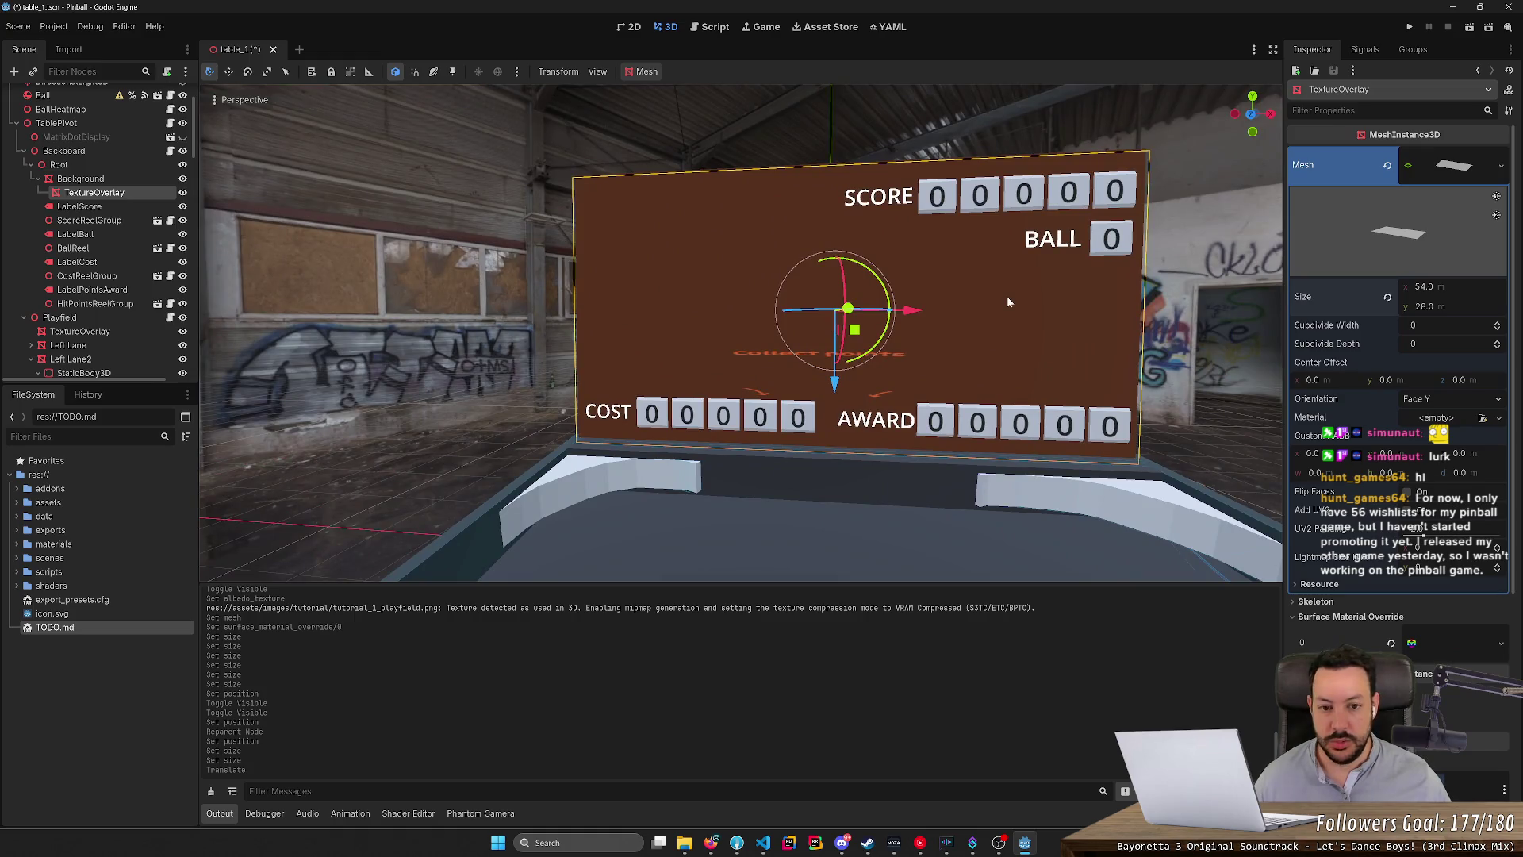
pyautogui.hotkey('ctrl', 's')
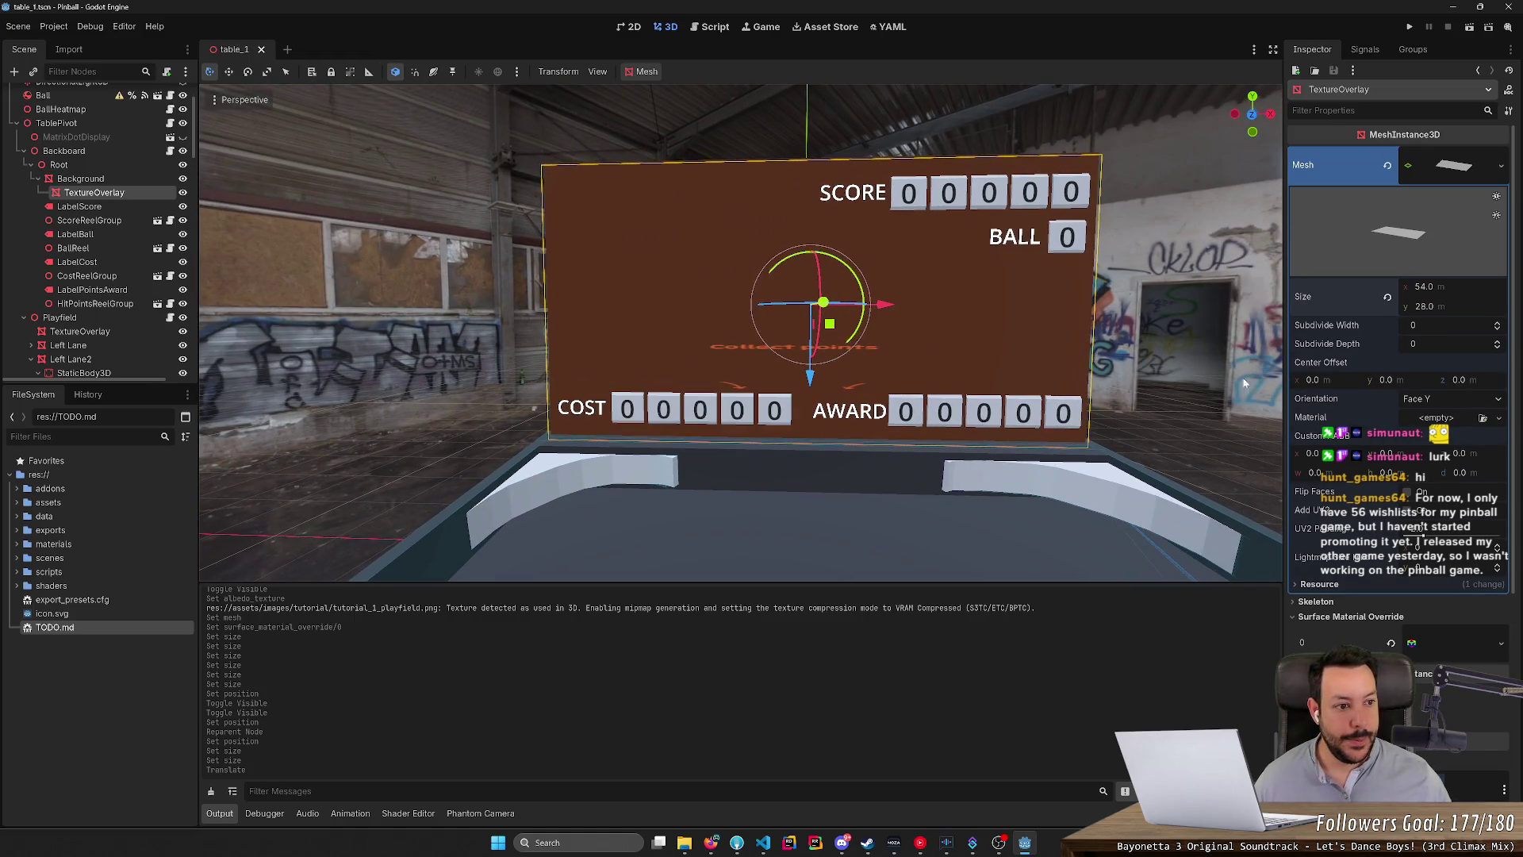
pyautogui.click(1456, 174)
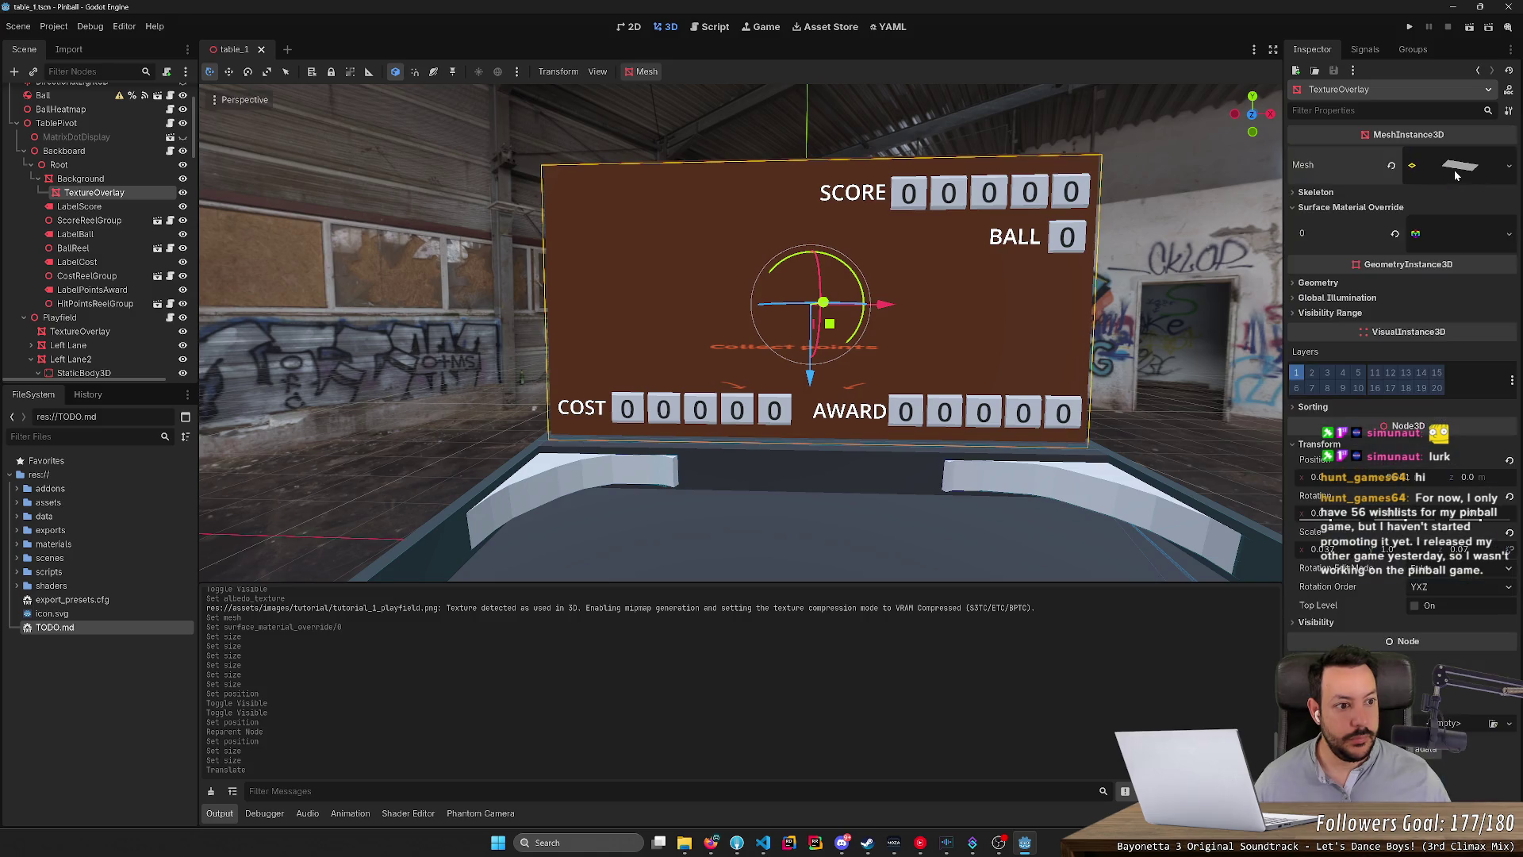
# Set the backboard overlay's albedo texture to tutorial_1_backboard.png via Quick Load.
pyautogui.click(1425, 238)
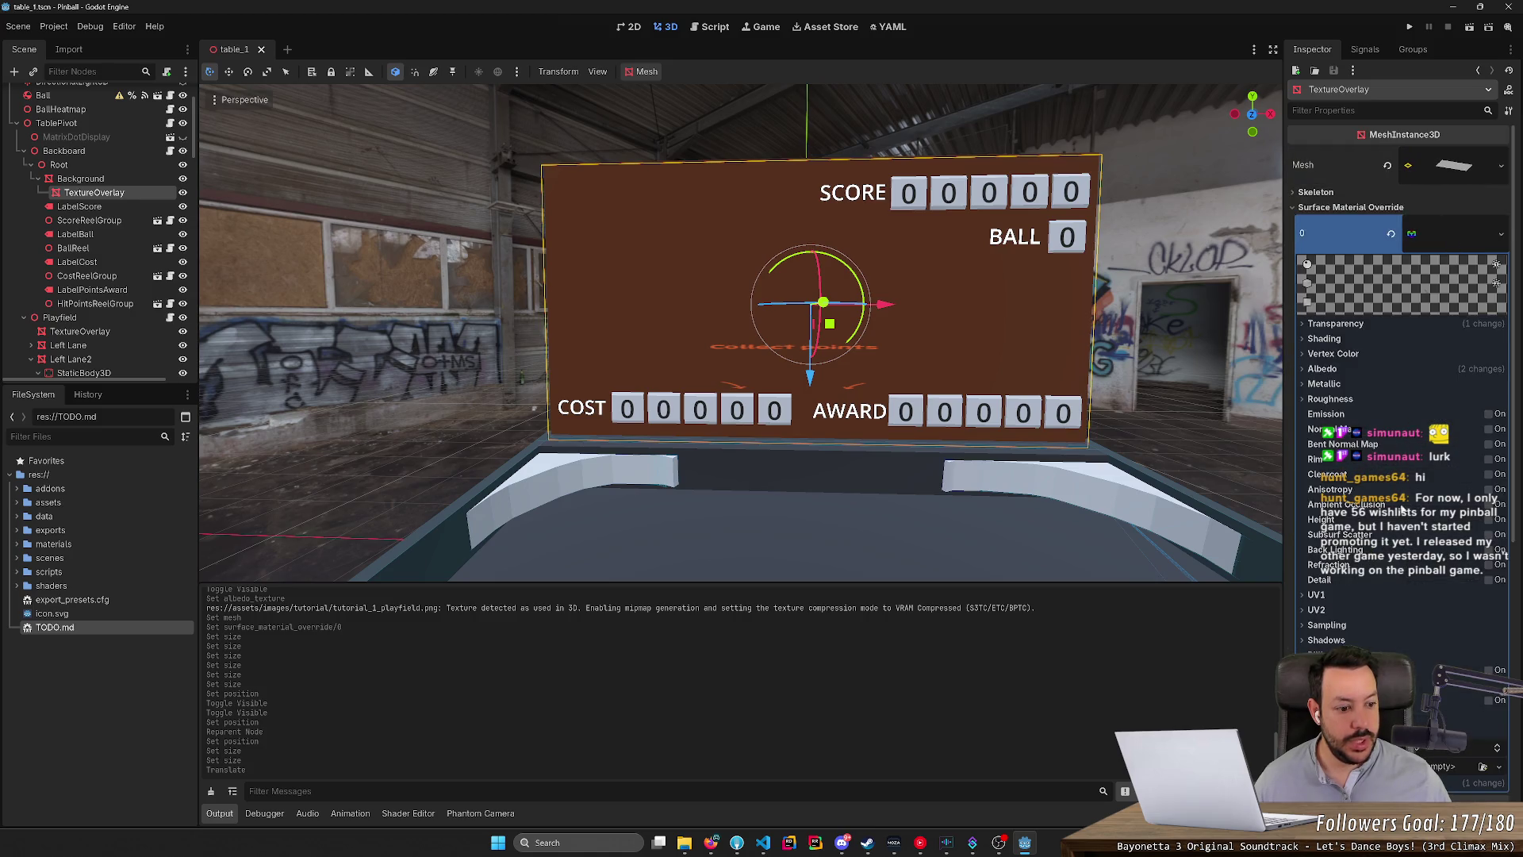
pyautogui.click(1305, 369)
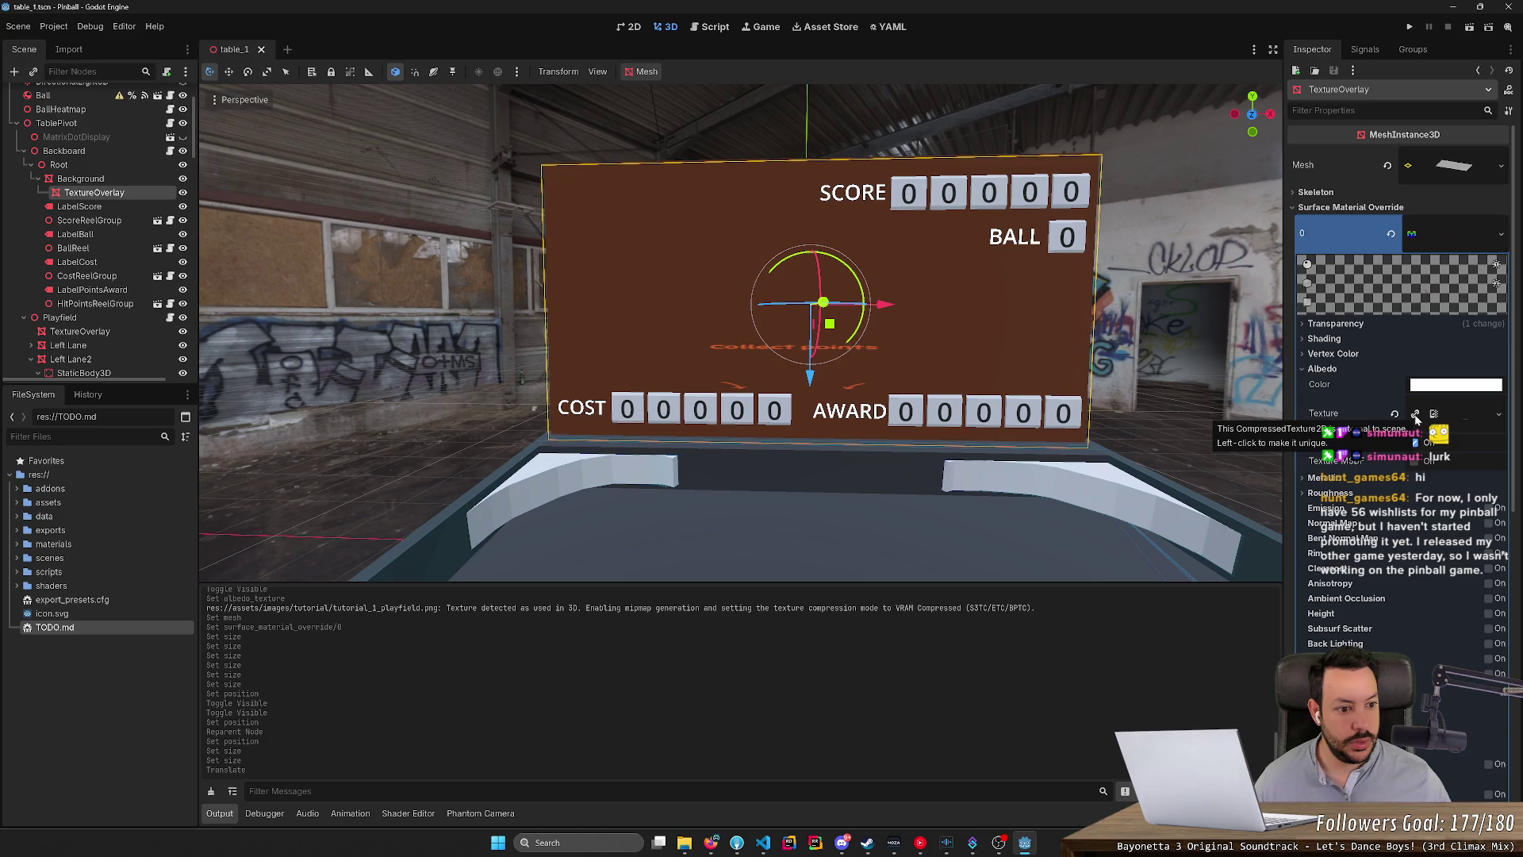
pyautogui.click(1500, 415)
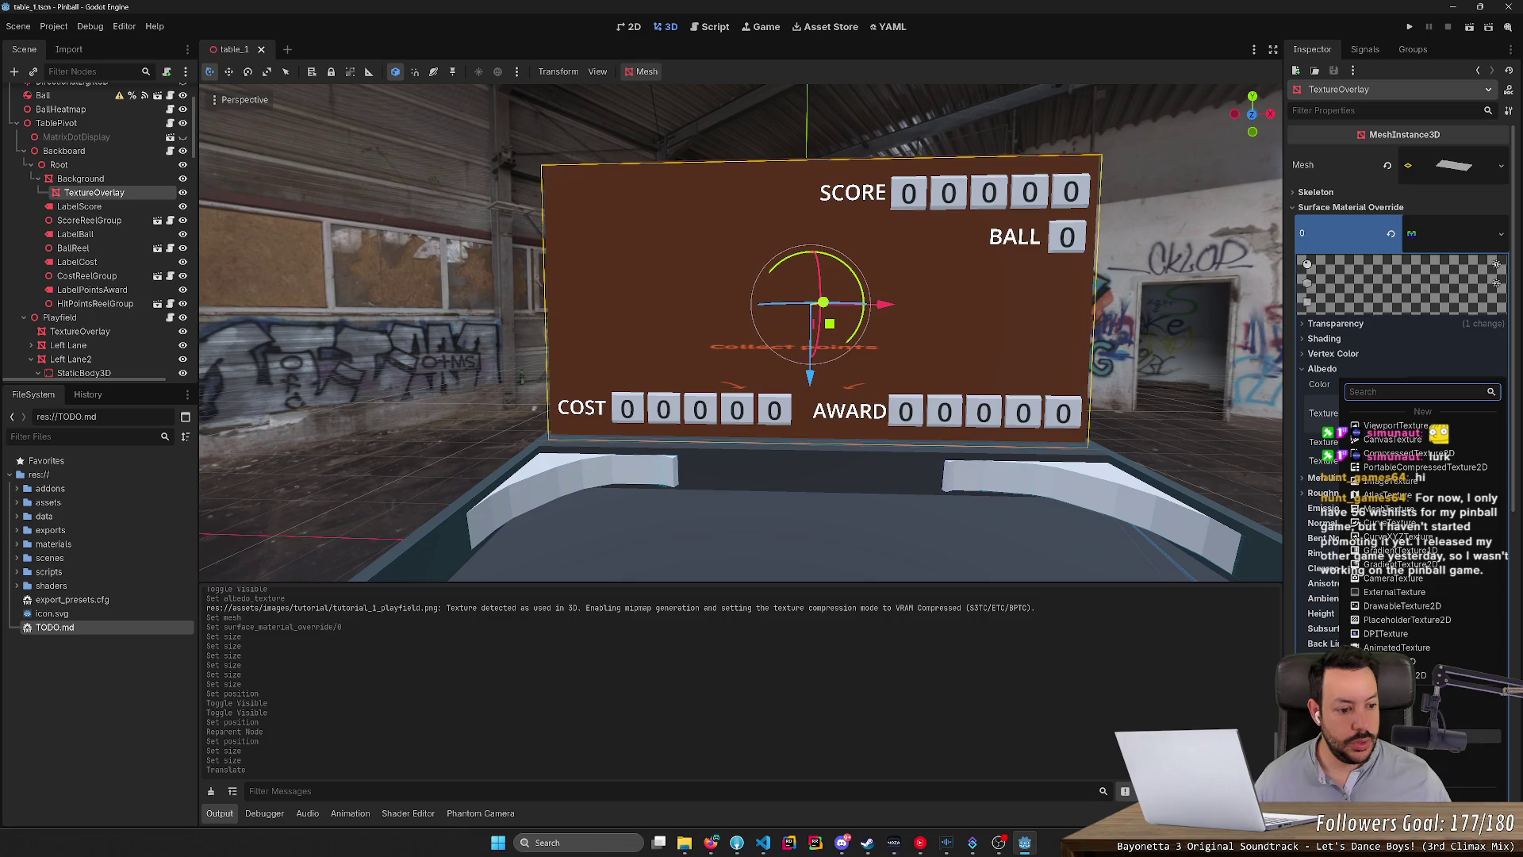
pyautogui.click(1460, 706)
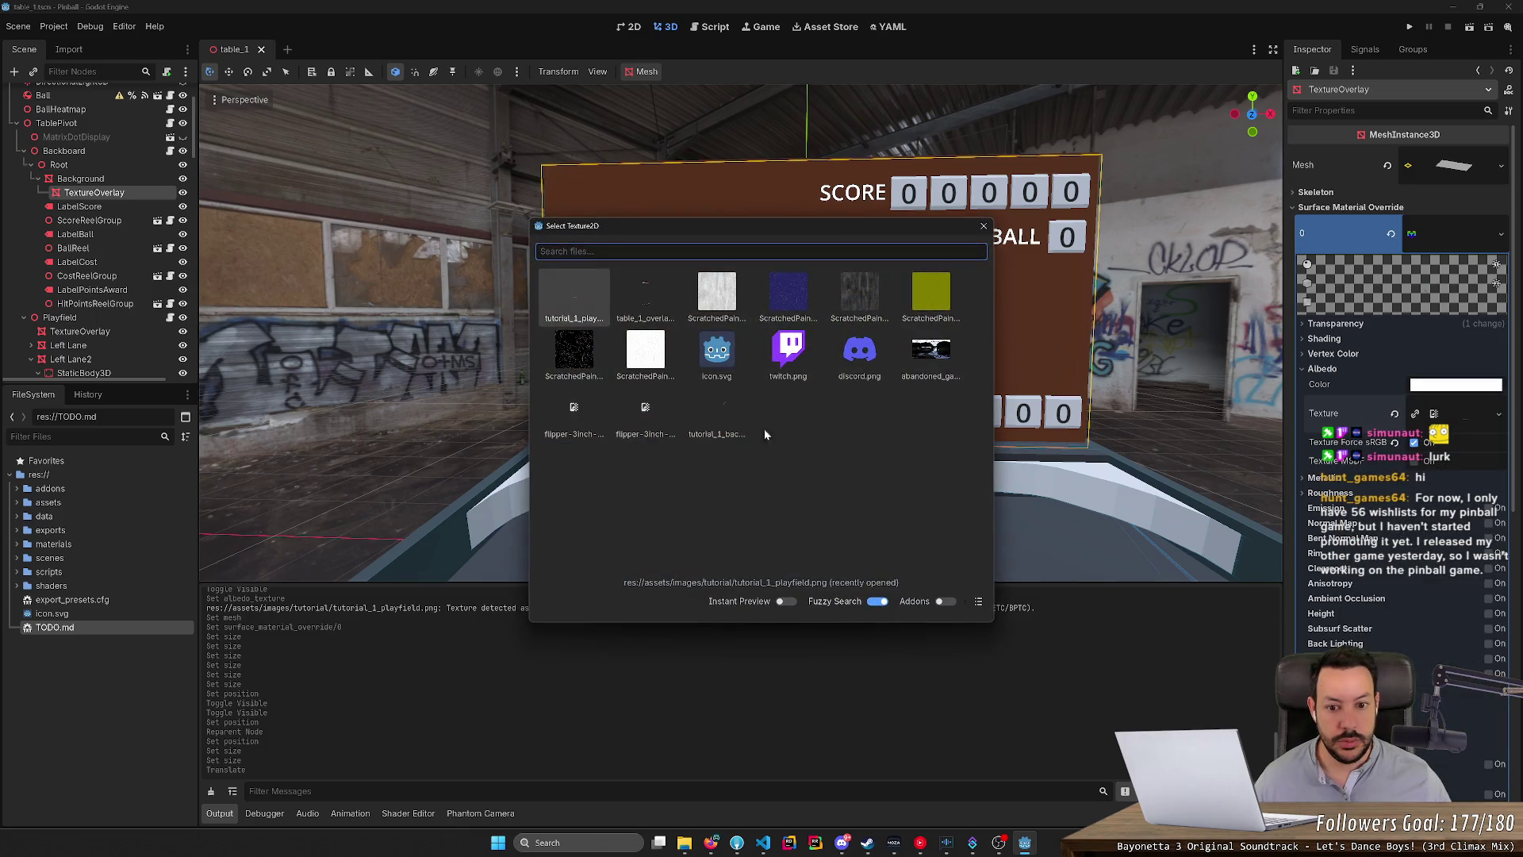
pyautogui.click(717, 420)
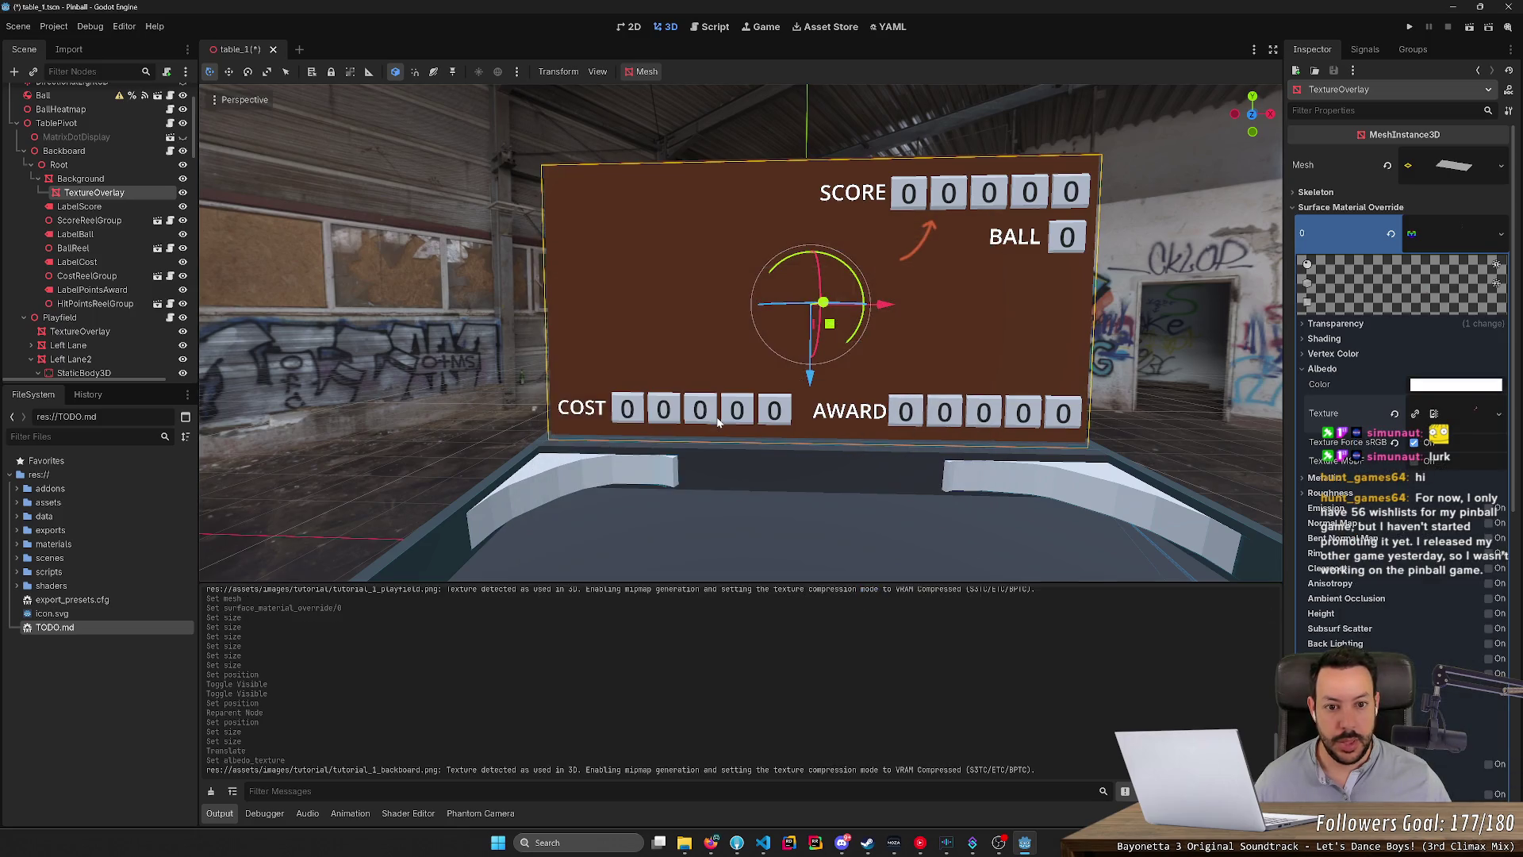
pyautogui.click(1111, 347)
# Save the table_1 scene, then return to the backboard overlay file in Photopea.
pyautogui.press('s')
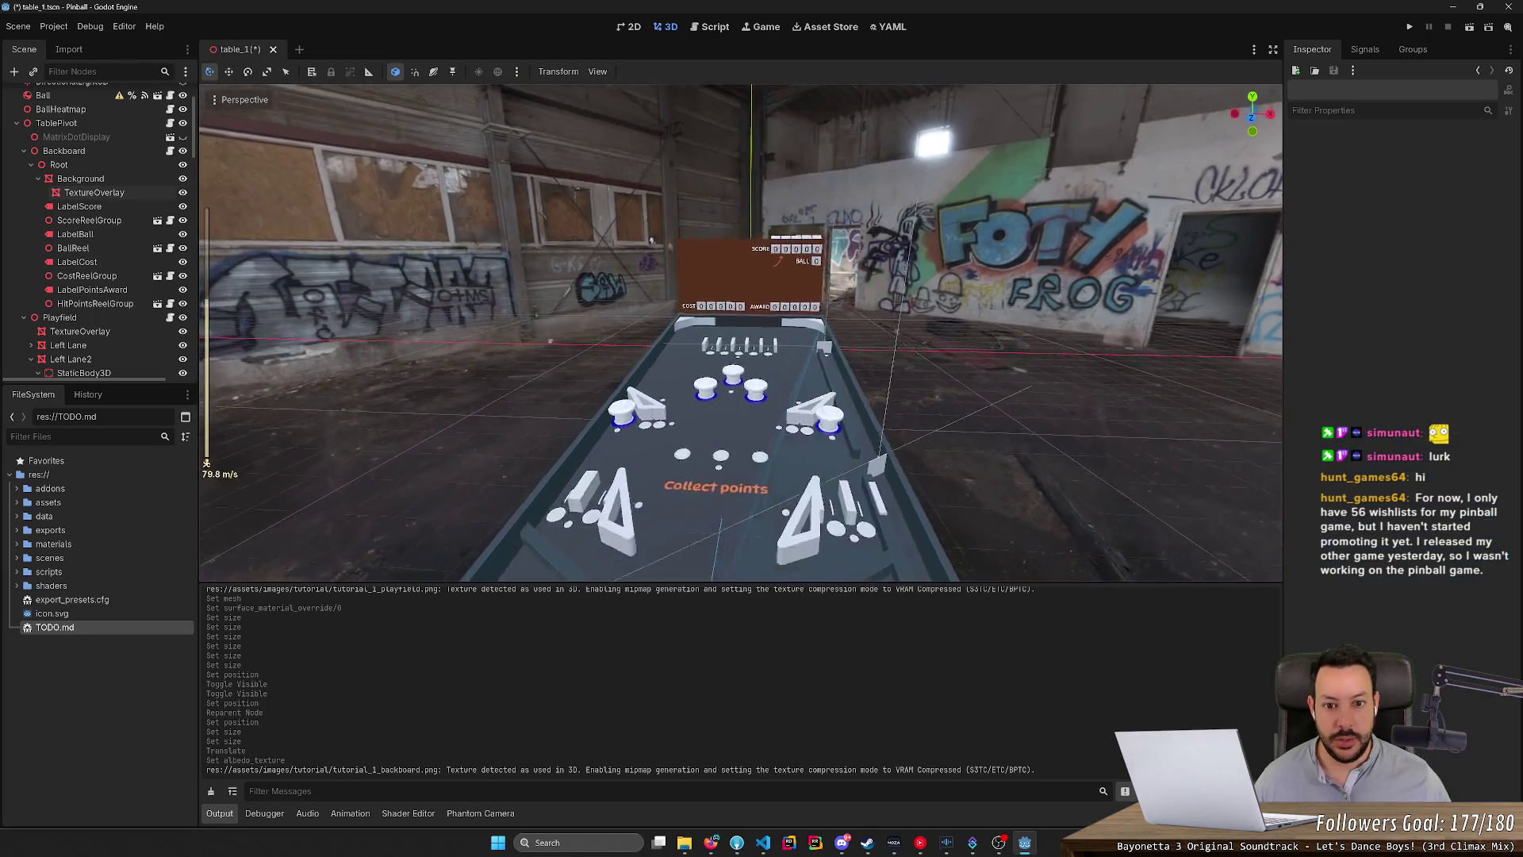
pyautogui.hotkey('ctrl', 's')
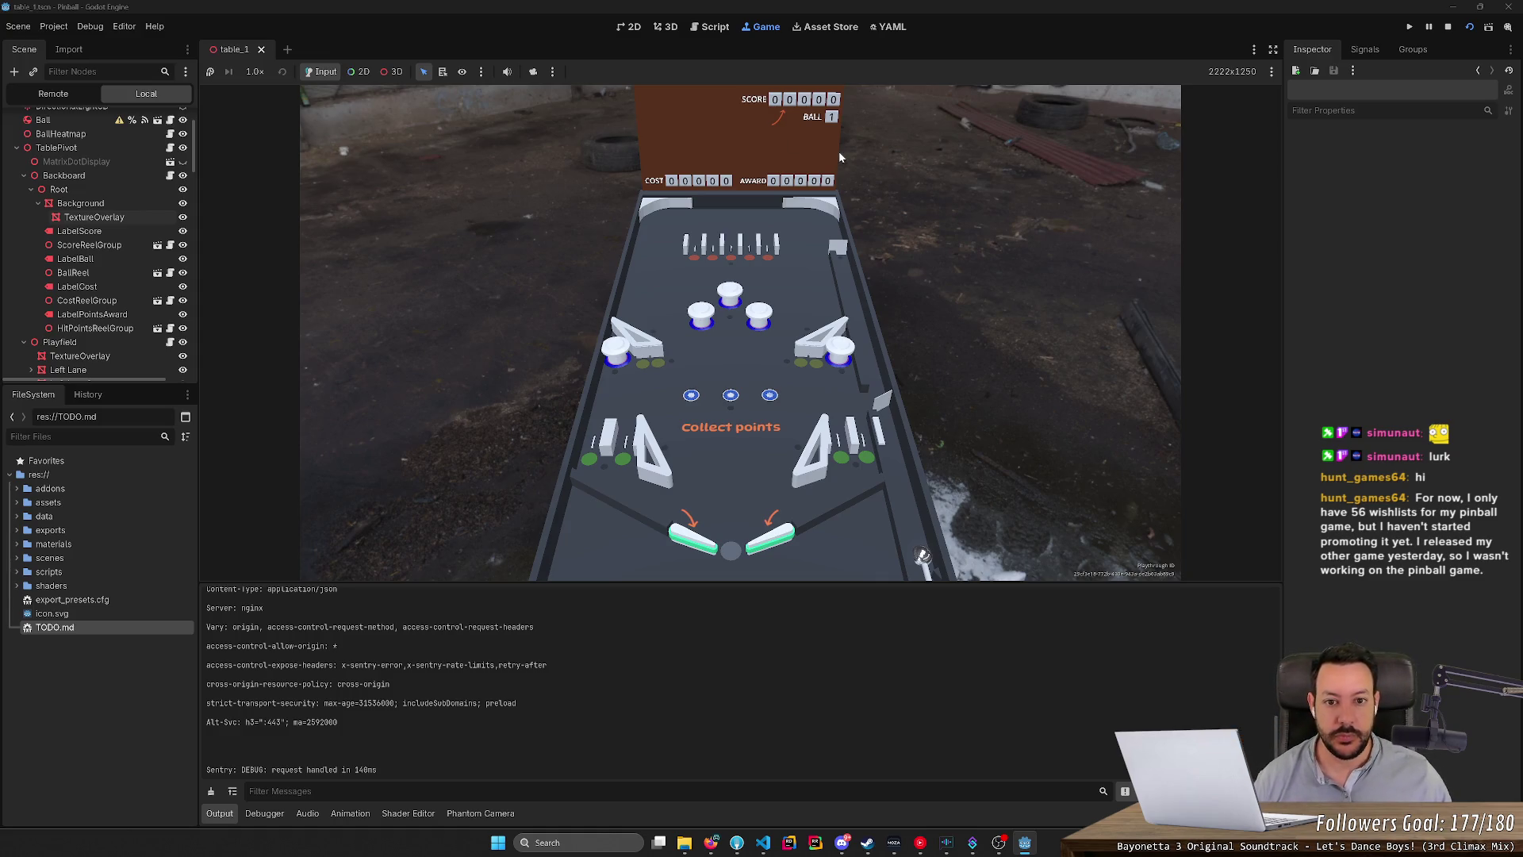
pyautogui.hotkey('alt', 'Tab')
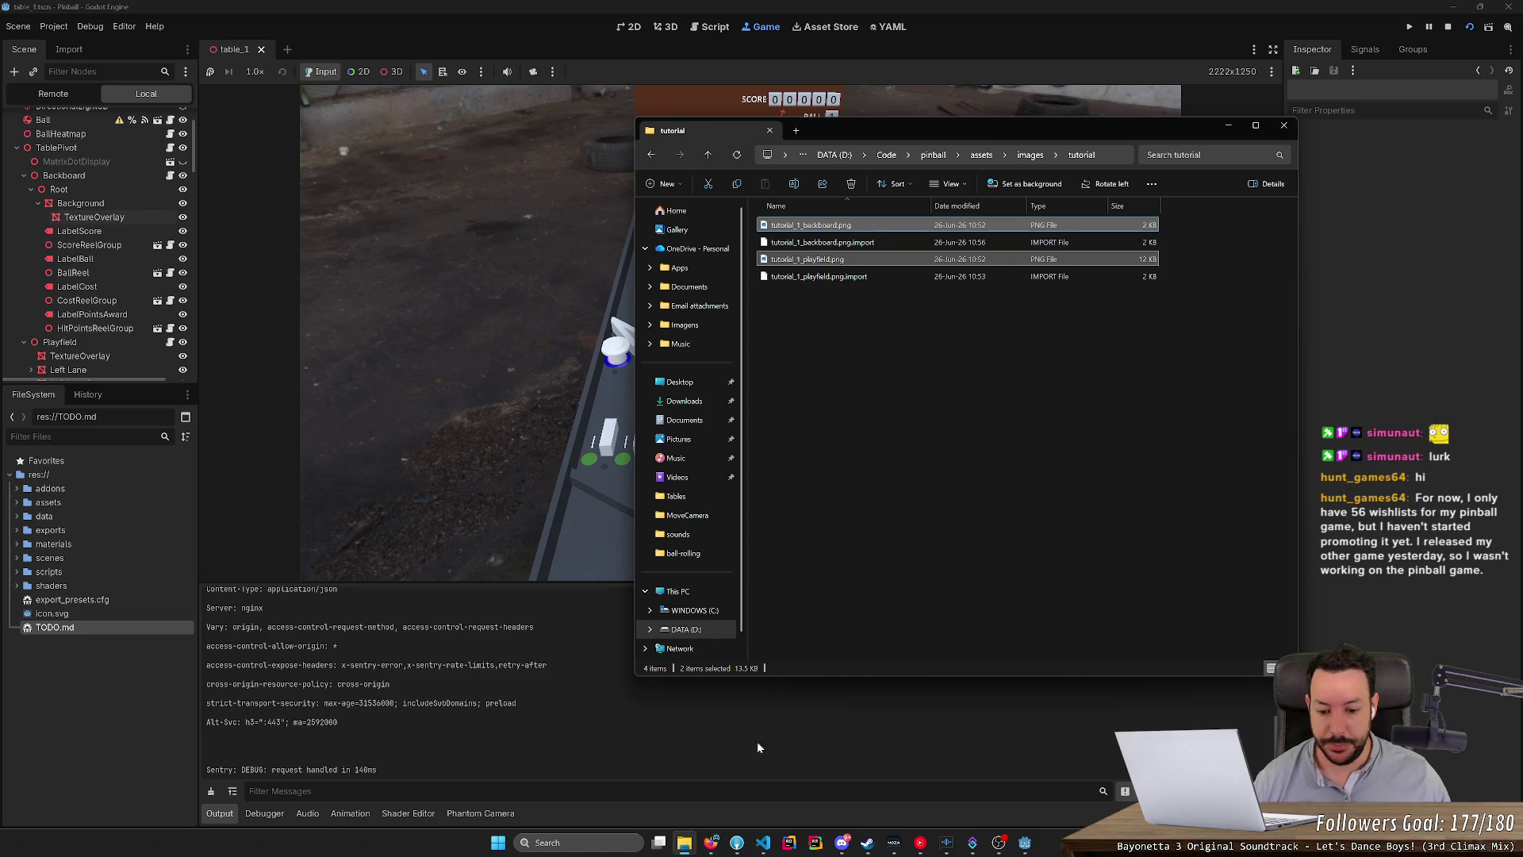
pyautogui.click(711, 843)
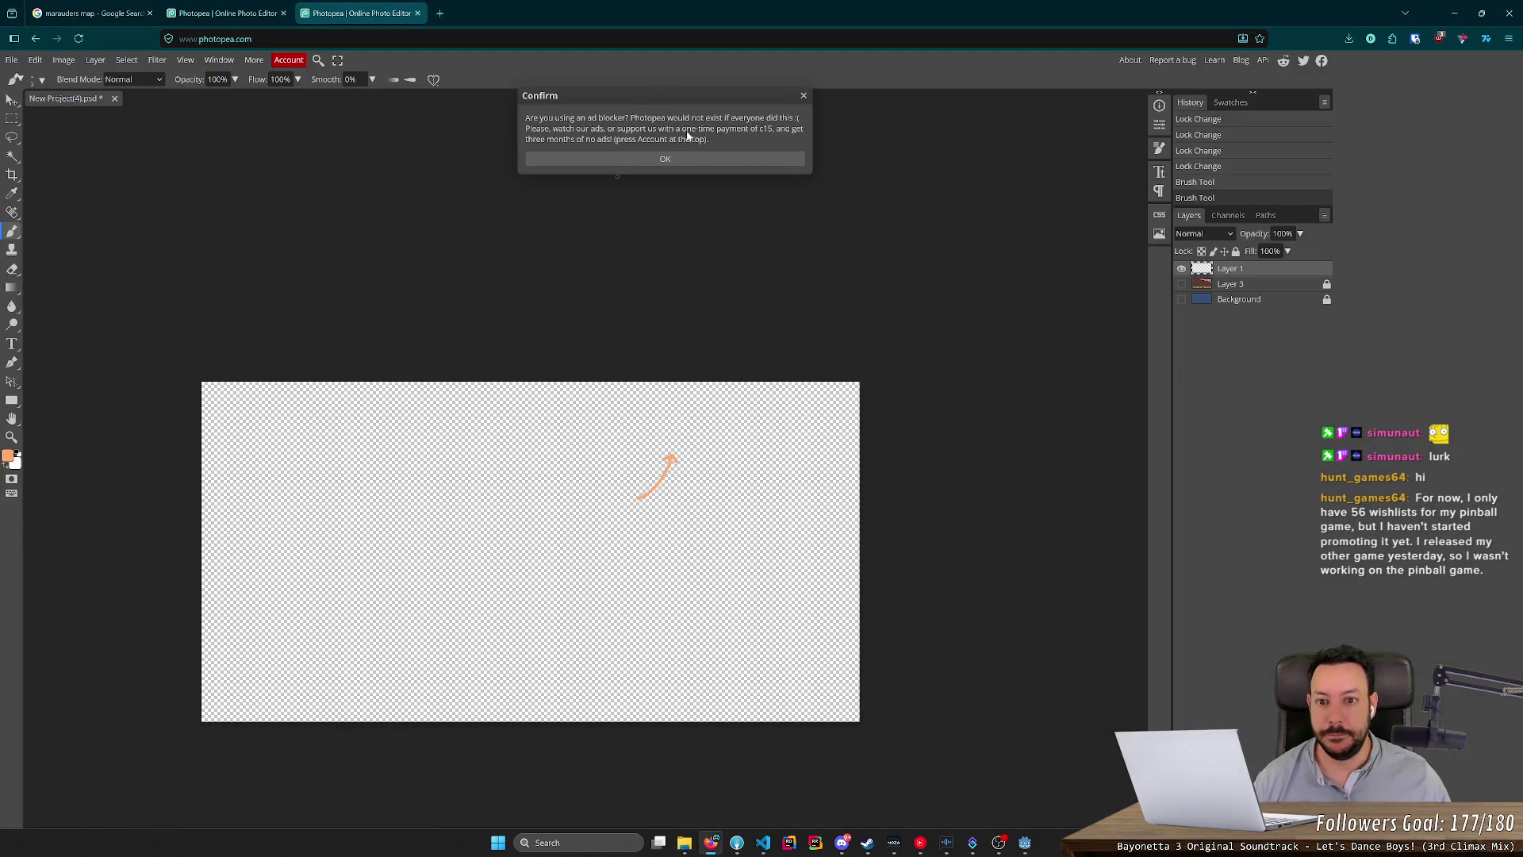
# Dismiss the ad-blocker notice, glance at the other Photopea document, then return to the arrow file.
pyautogui.click(675, 158)
pyautogui.scroll(1, 683, 466)
pyautogui.scroll(-3, 683, 466)
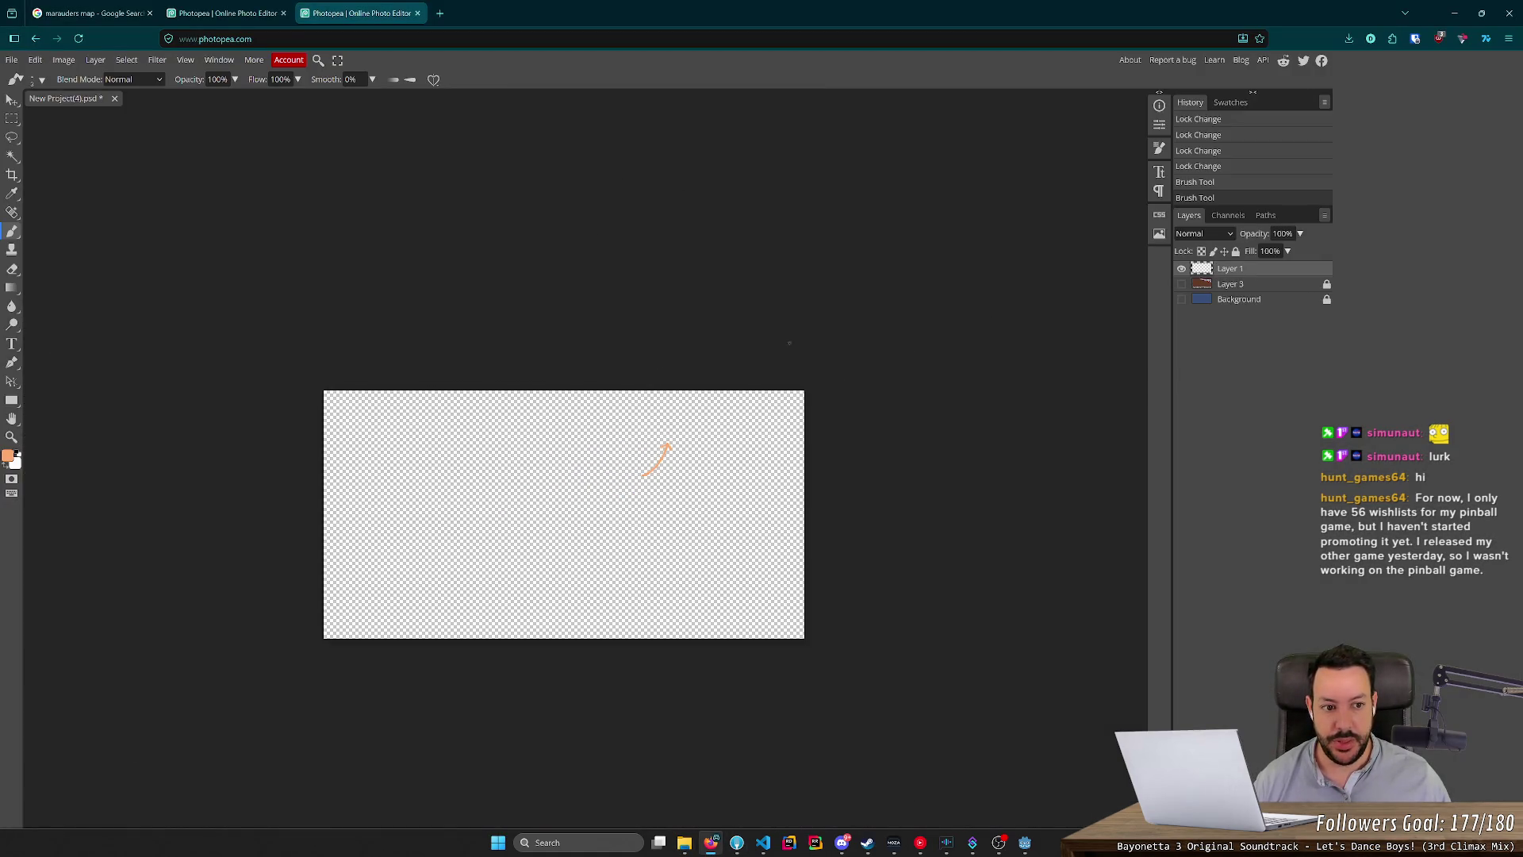
pyautogui.click(226, 13)
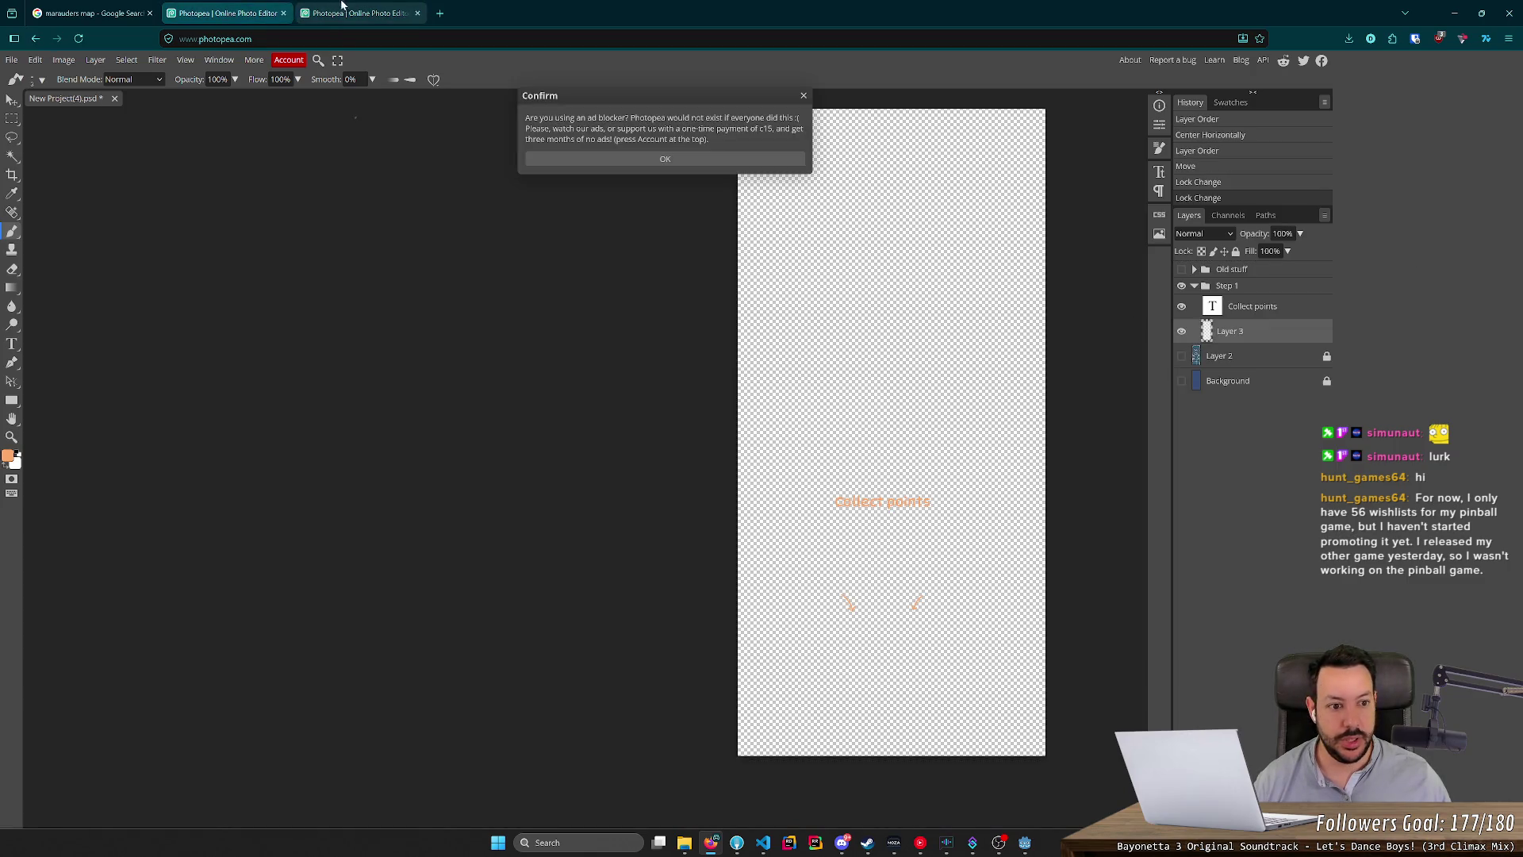
pyautogui.click(359, 13)
# Create a new layer folder named 'Step 1' and move Layer 1 out of it.
pyautogui.click(1269, 818)
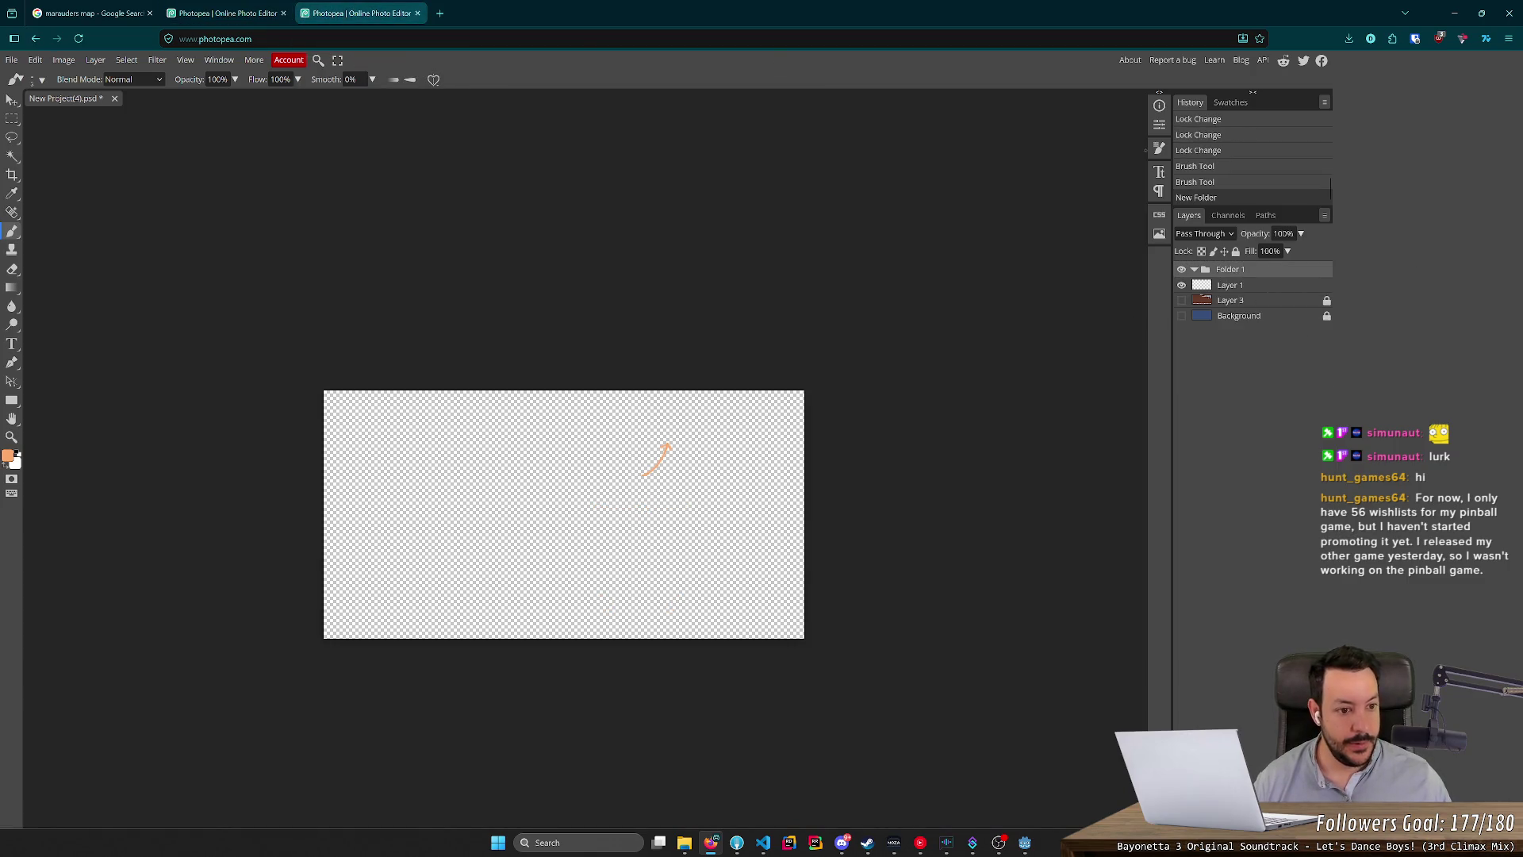
pyautogui.doubleClick(1236, 270)
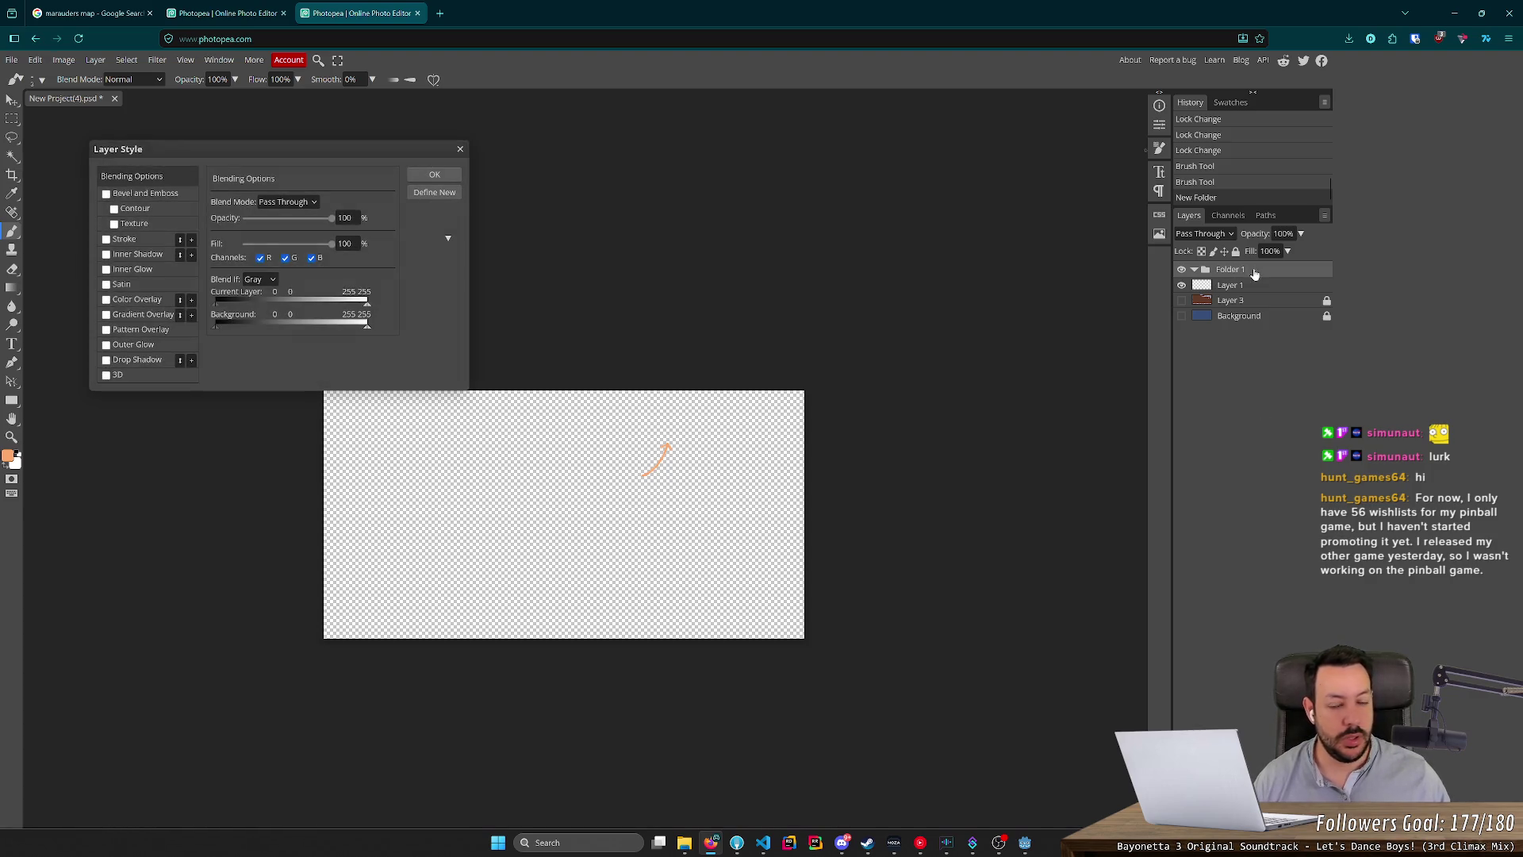
pyautogui.press('Escape')
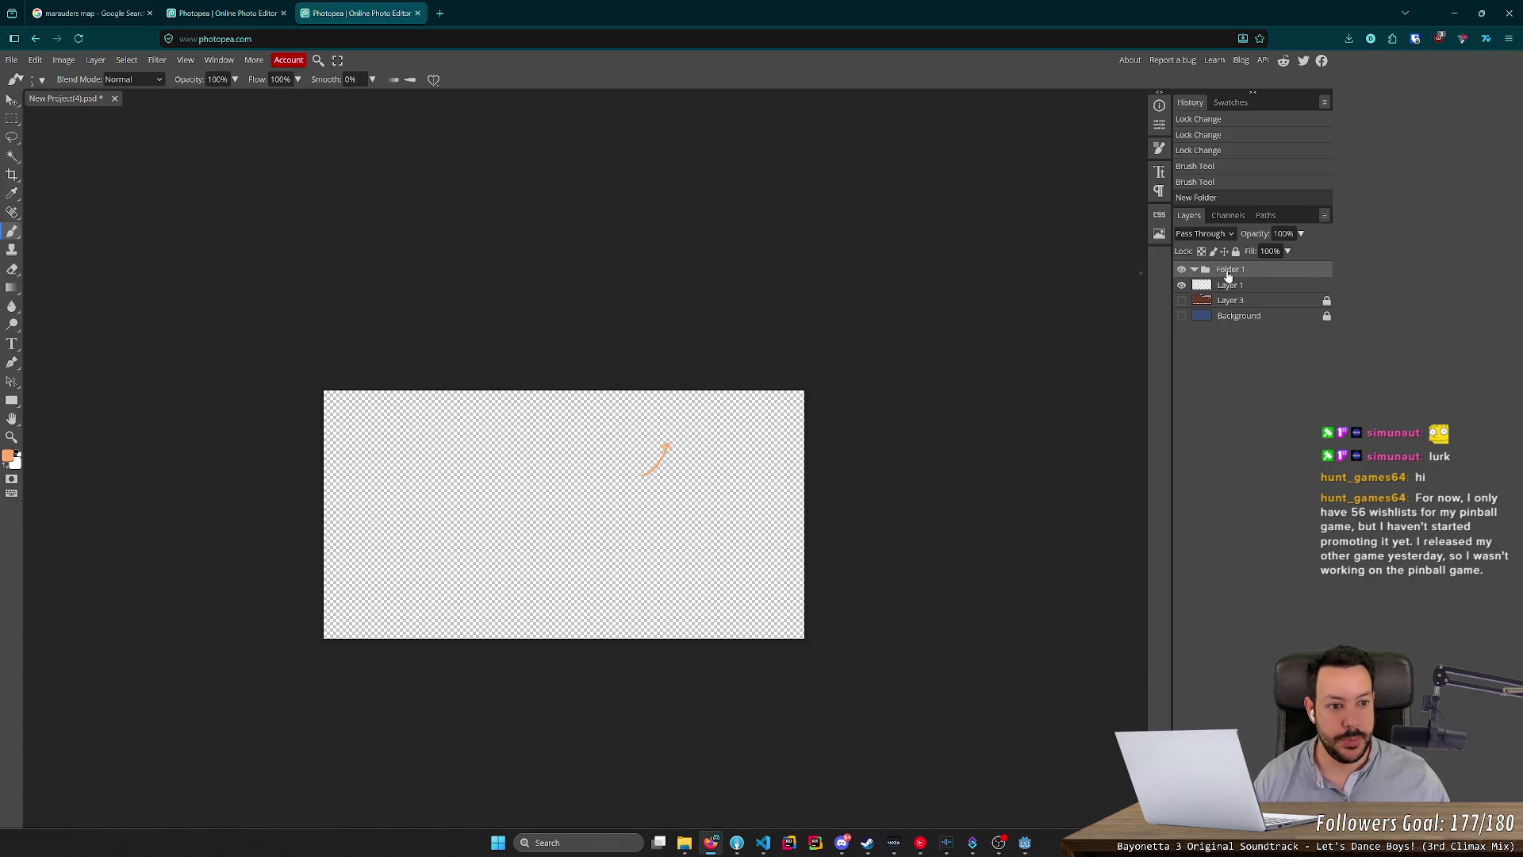
pyautogui.doubleClick(1229, 270)
pyautogui.write('Step 1')
pyautogui.press('Return')
pyautogui.moveTo(1266, 292)
pyautogui.mouseDown()
pyautogui.moveTo(1260, 273)
pyautogui.moveTo(1272, 289)
pyautogui.mouseUp()
# Show the scoreboard layer alongside the arrow and save the backboard PSD.
pyautogui.click(1181, 285)
pyautogui.click(1181, 285)
pyautogui.click(1181, 300)
pyautogui.hotkey('ctrl', 's')
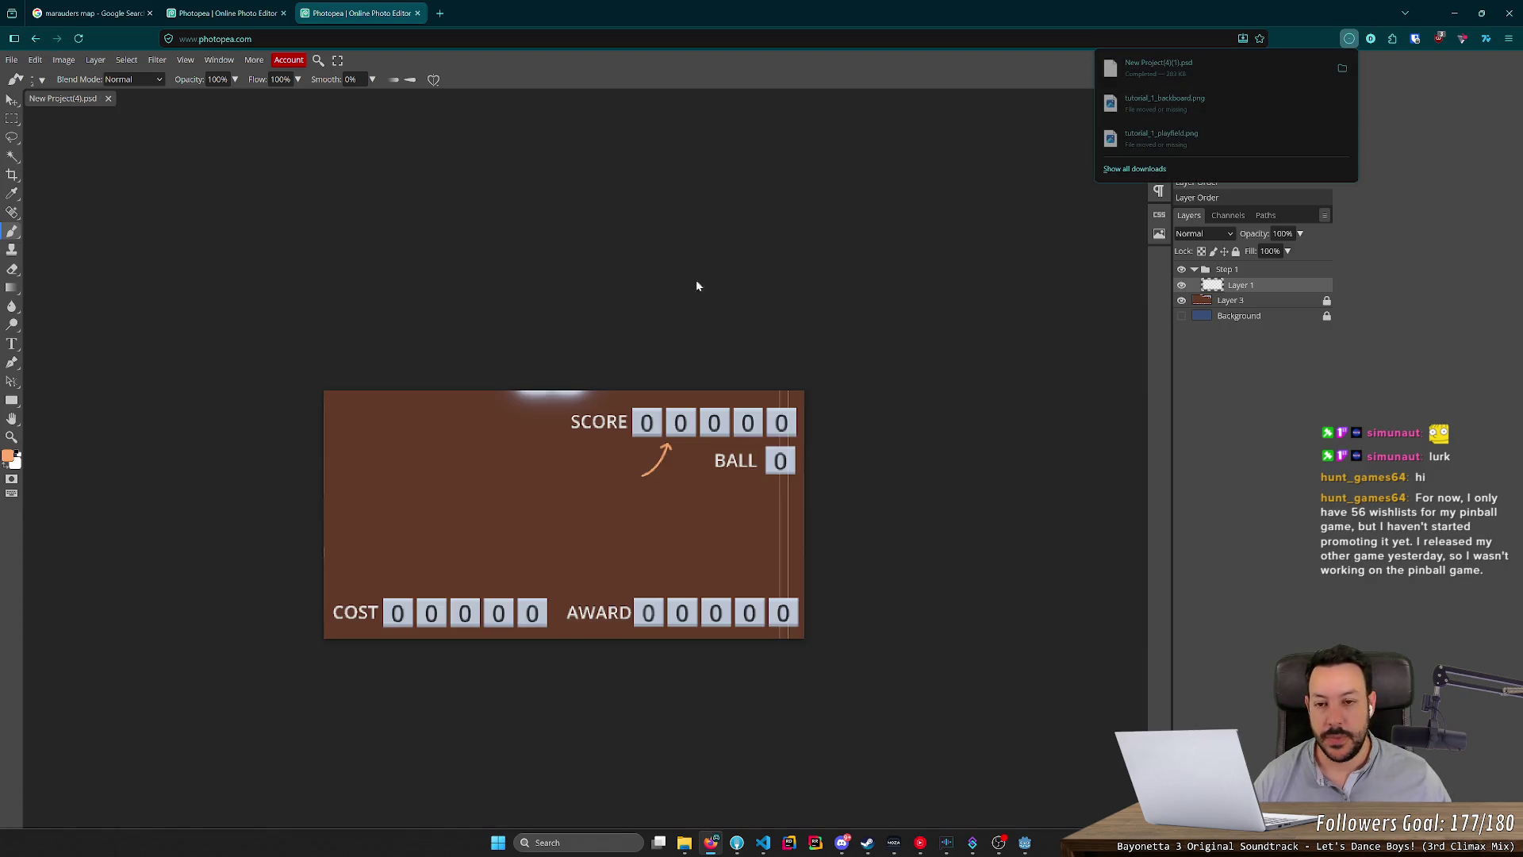
# Check the playfield overlay document, then bring the Godot editor to the front.
pyautogui.click(228, 13)
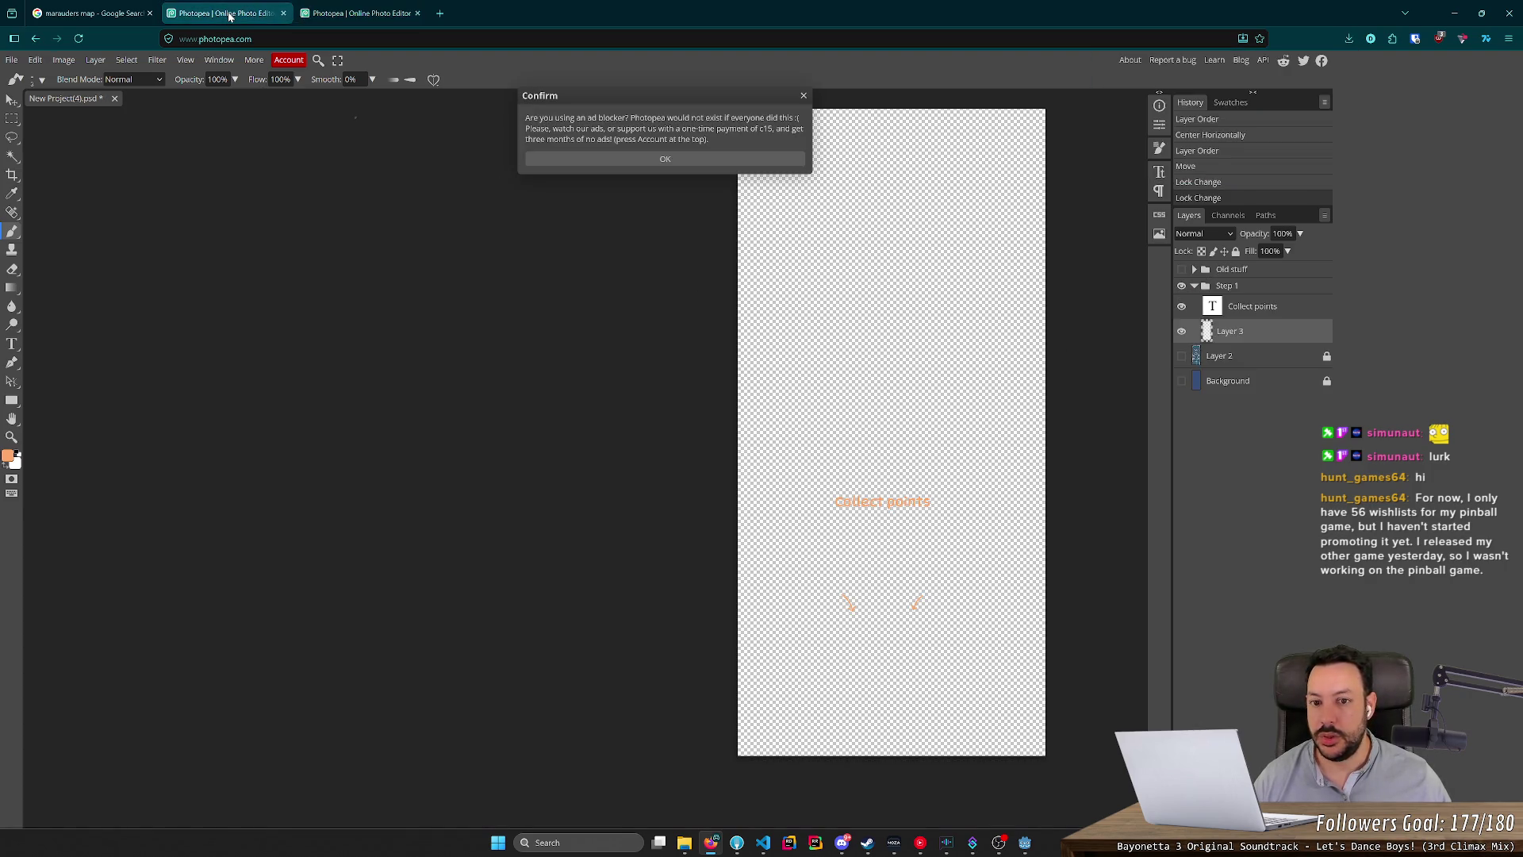
pyautogui.click(642, 157)
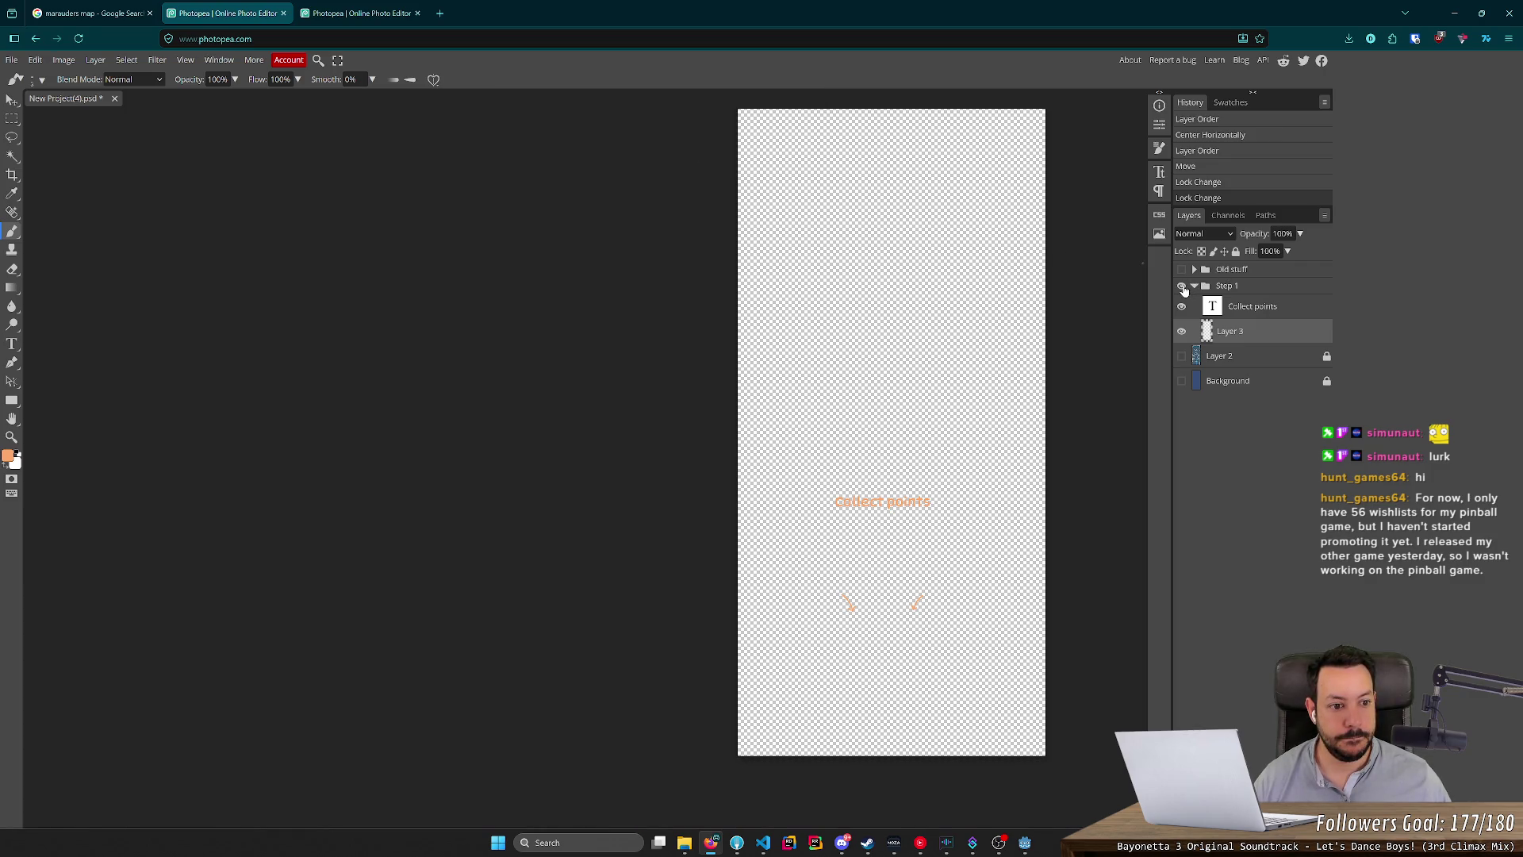
pyautogui.hotkey('alt', 'Tab')
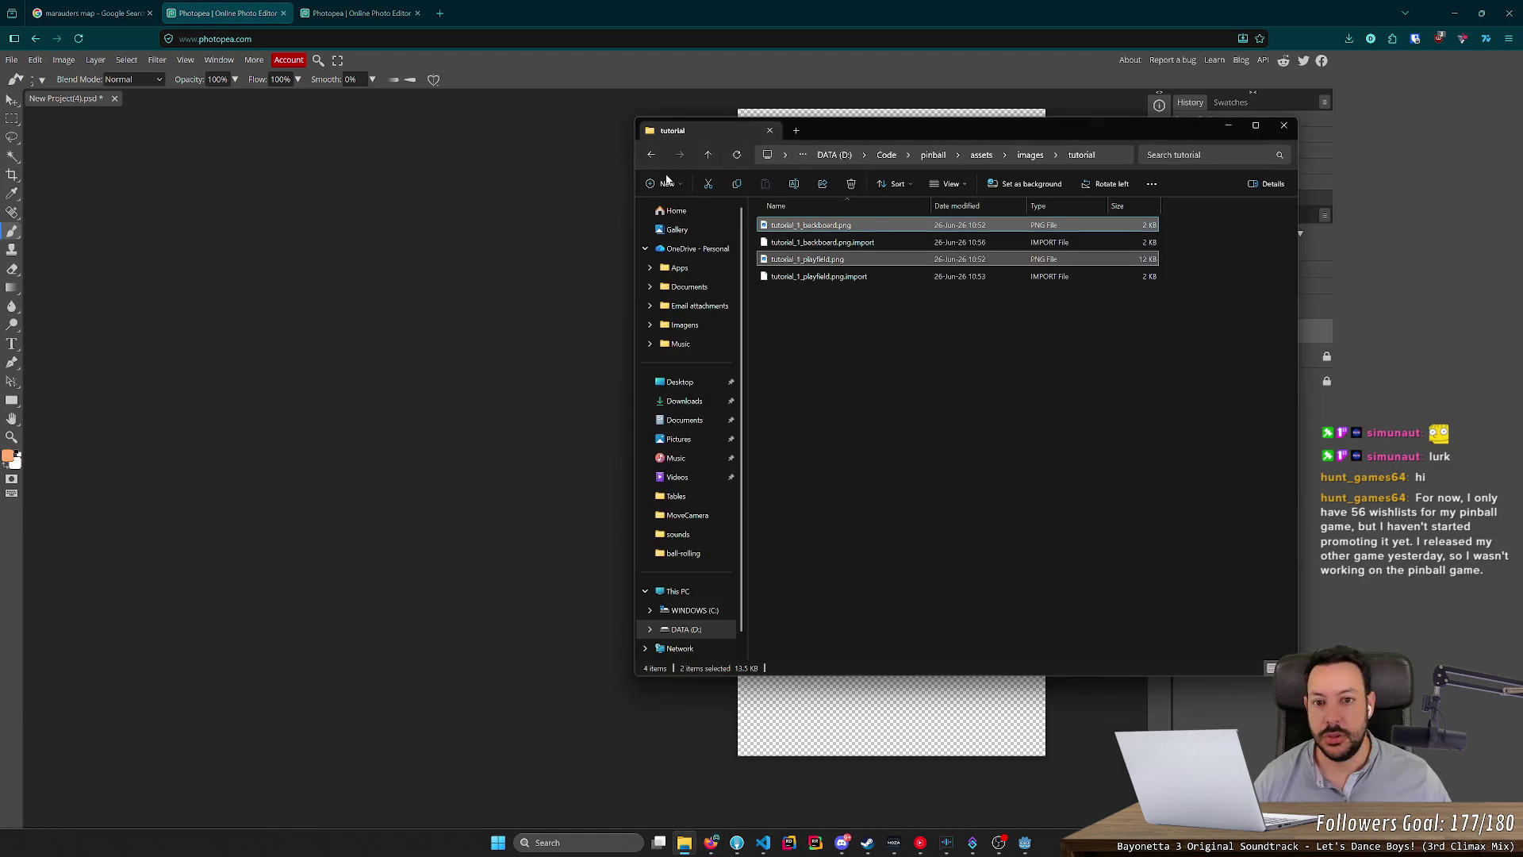
pyautogui.click(1024, 844)
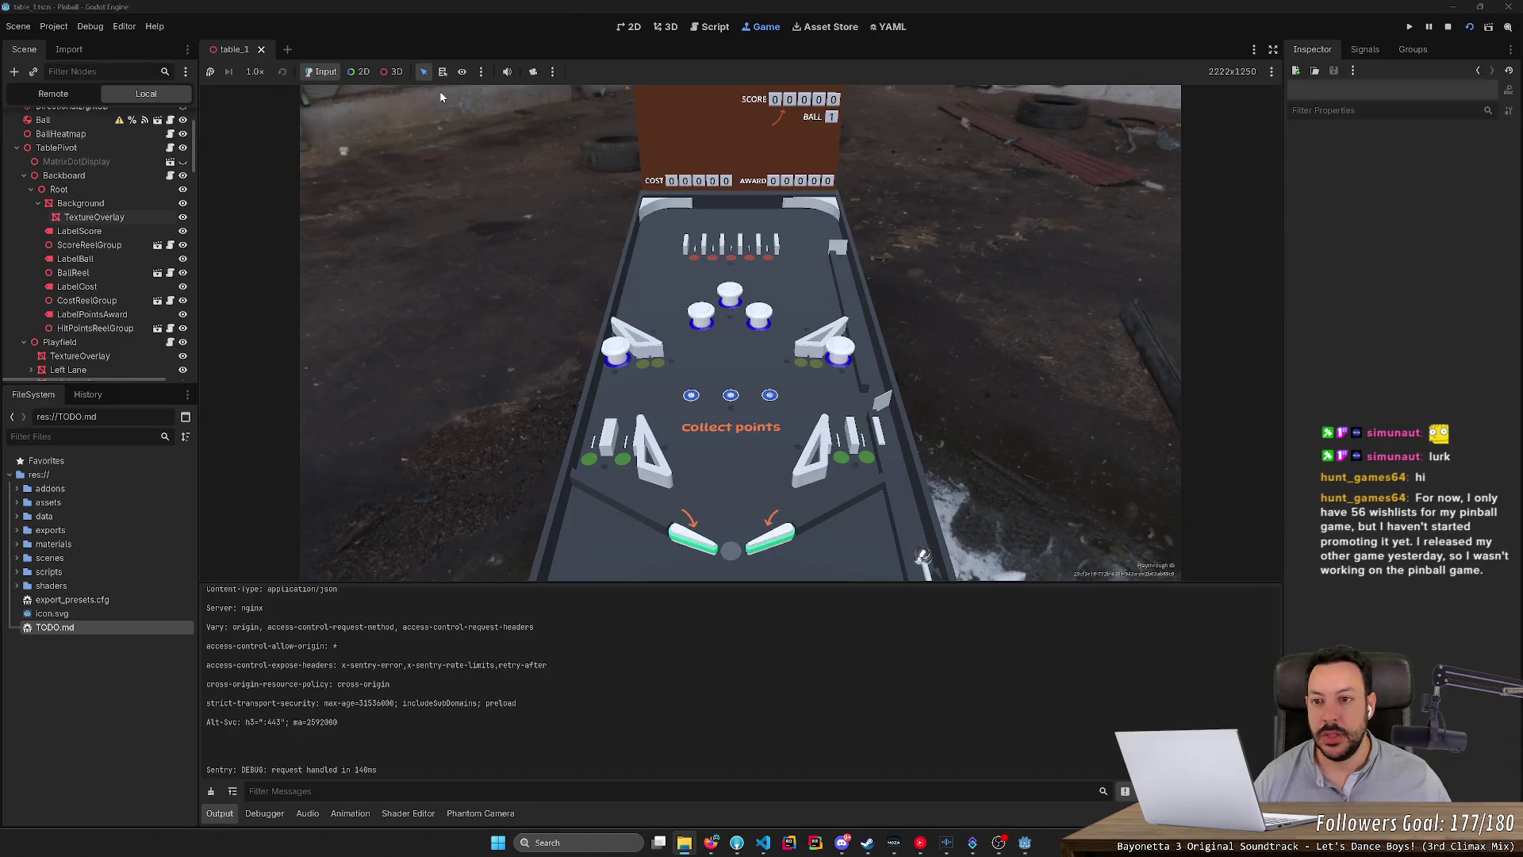
# Open TODO.md in the script editor and select line 8's 'Good. Keep going.' text.
pyautogui.click(710, 27)
pyautogui.moveTo(256, 148)
pyautogui.mouseDown()
pyautogui.moveTo(359, 149)
pyautogui.moveTo(421, 177)
pyautogui.mouseUp()
pyautogui.tripleClick(317, 221)
pyautogui.rightClick(264, 224)
pyautogui.click(276, 221)
pyautogui.click(276, 222)
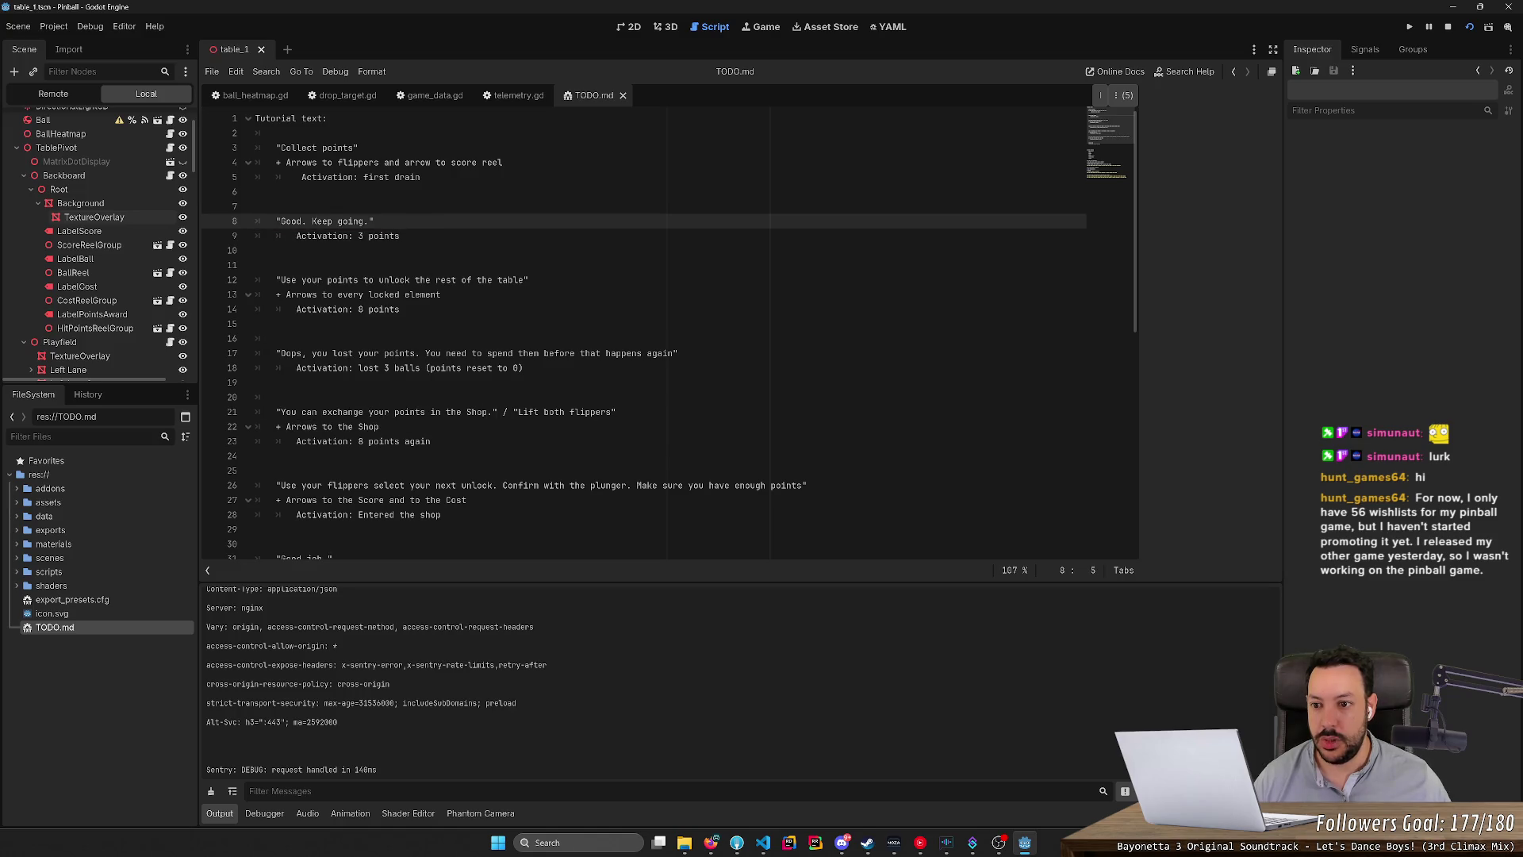
pyautogui.hotkey('shift', 'End')
pyautogui.hotkey('alt', 'Tab')
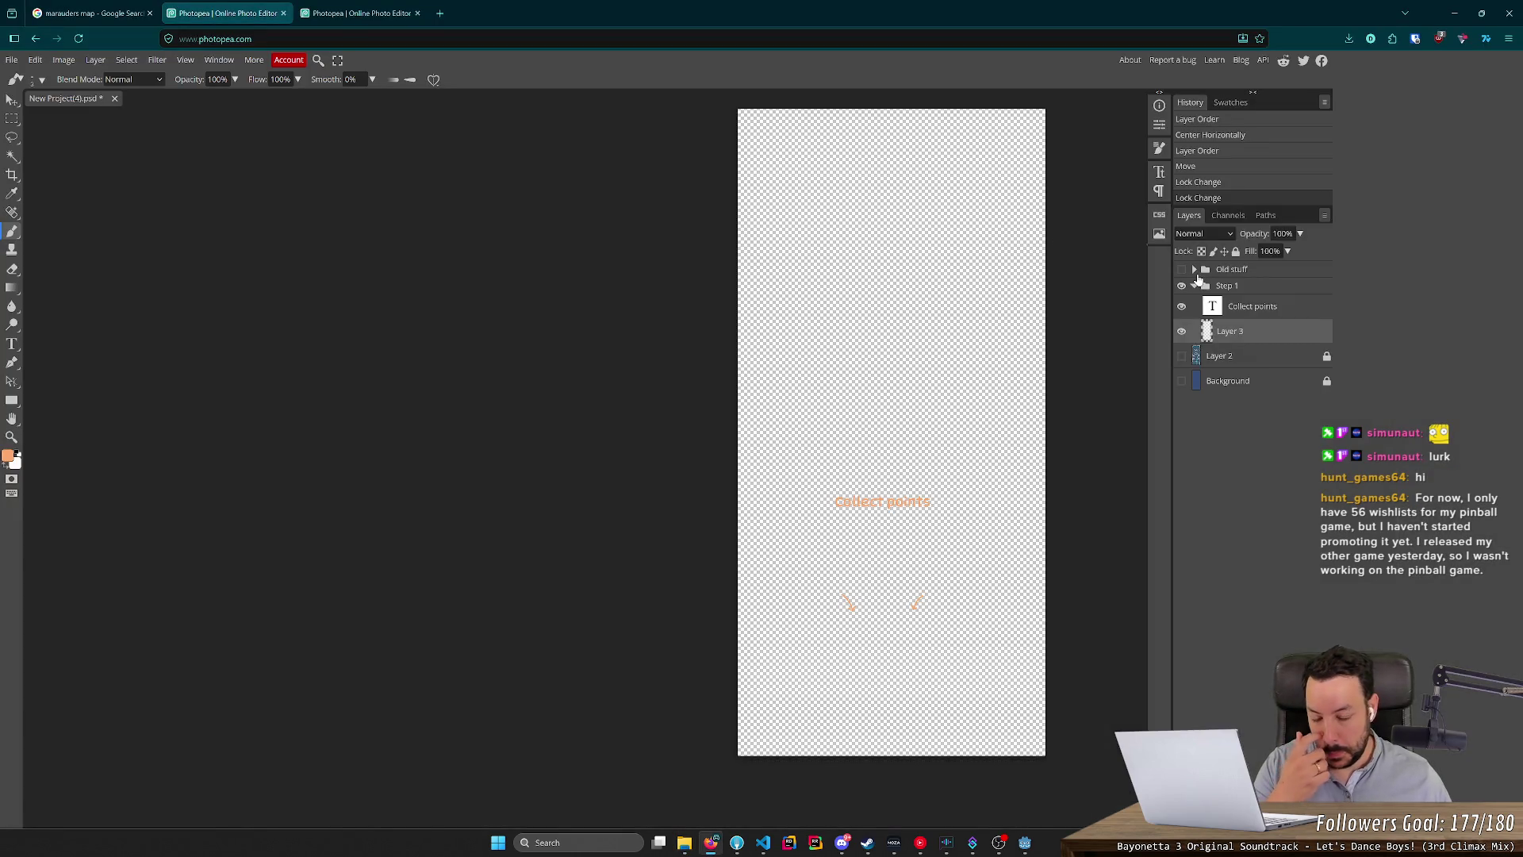
# Duplicate the Step 1 group, move the copy below Step 1, and rename it 'Step 2'.
pyautogui.moveTo(1244, 290); pyautogui.dragTo(1296, 655)
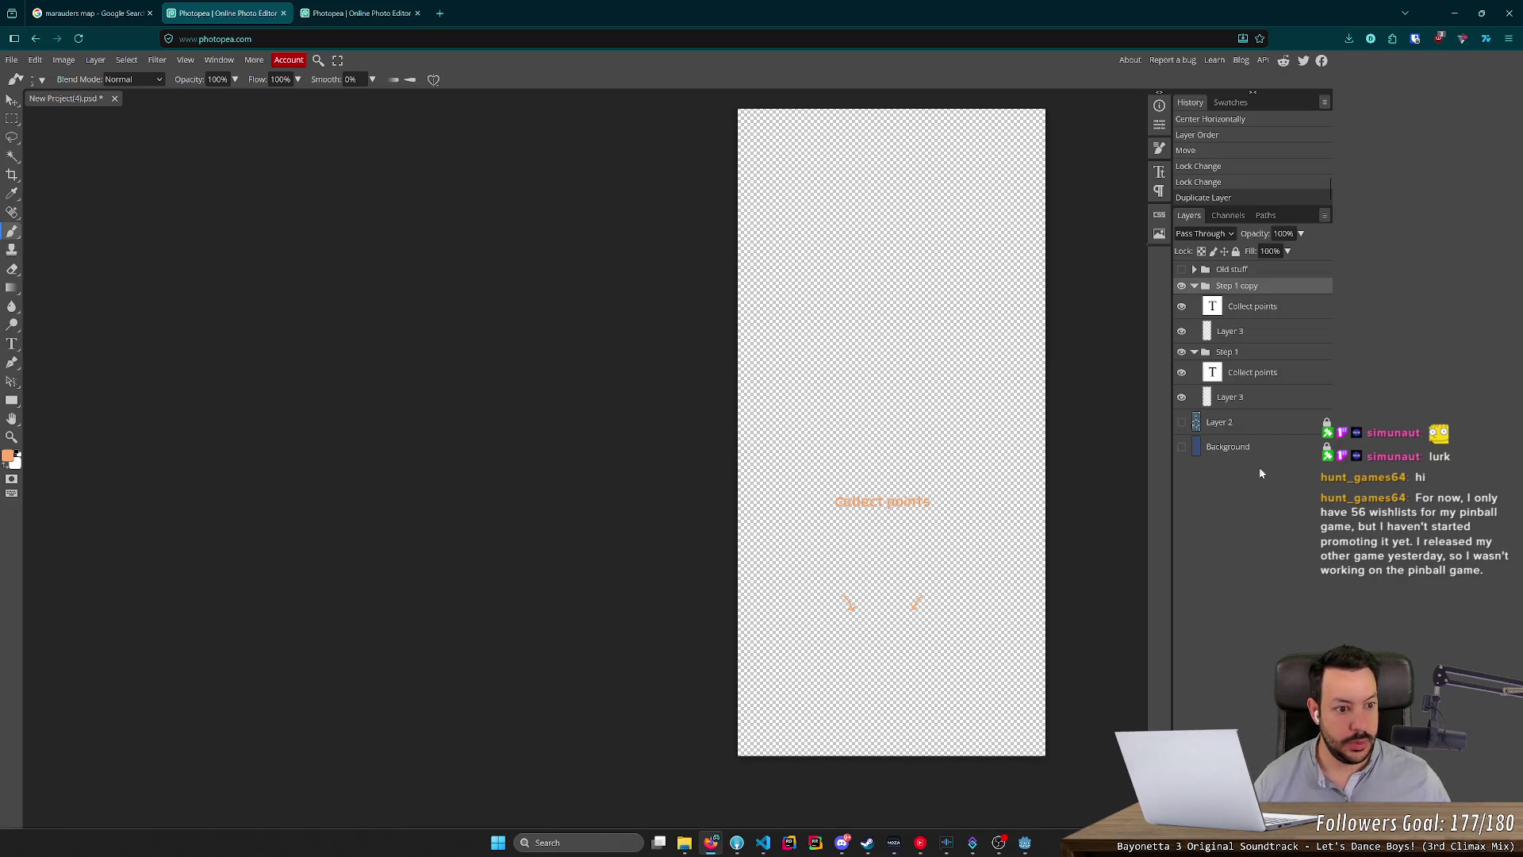
pyautogui.moveTo(1242, 291); pyautogui.dragTo(1252, 414)
pyautogui.doubleClick(1235, 354)
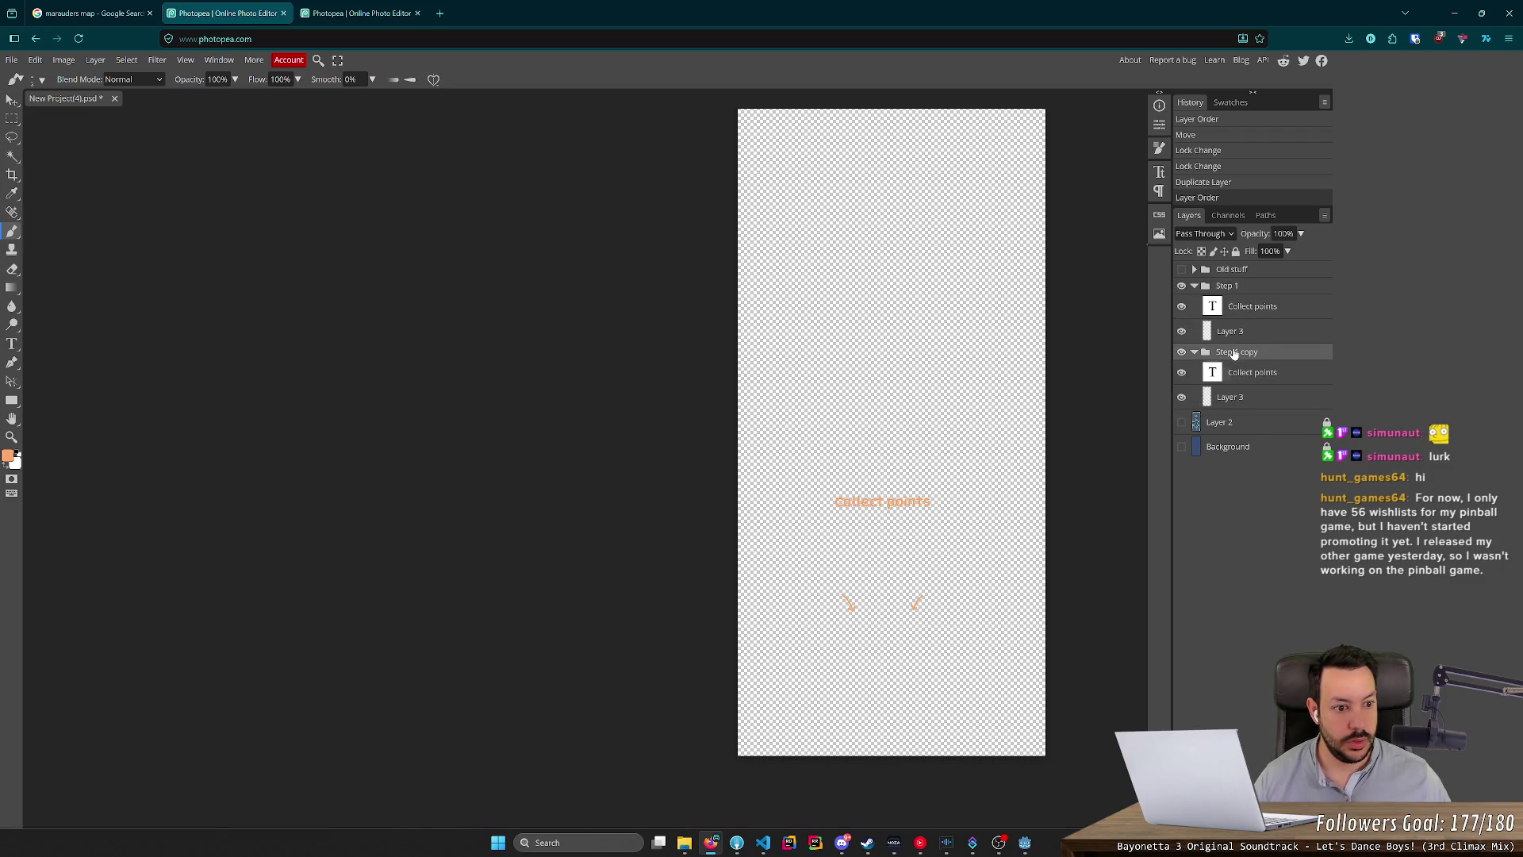
pyautogui.hotkey('ctrl', 'shift', 'Left')
pyautogui.hotkey('ctrl', 'shift', 'Left')
pyautogui.write('2')
pyautogui.press('Return')
# Delete the arrows layer from Step 2, keep the text layer's name, and show the playfield artwork.
pyautogui.click(1263, 398)
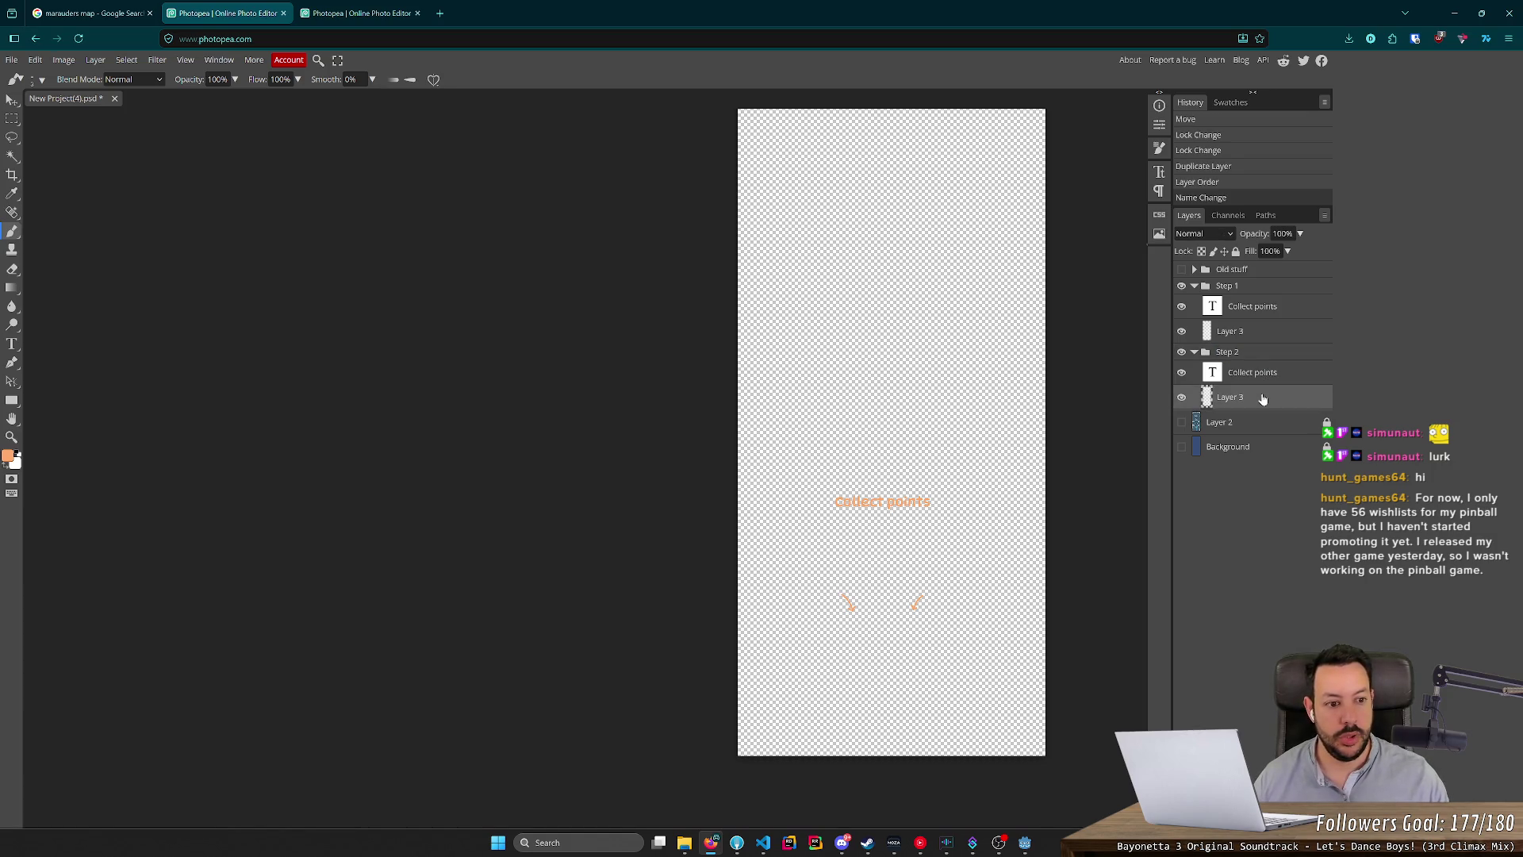
pyautogui.press('Delete')
pyautogui.doubleClick(1257, 372)
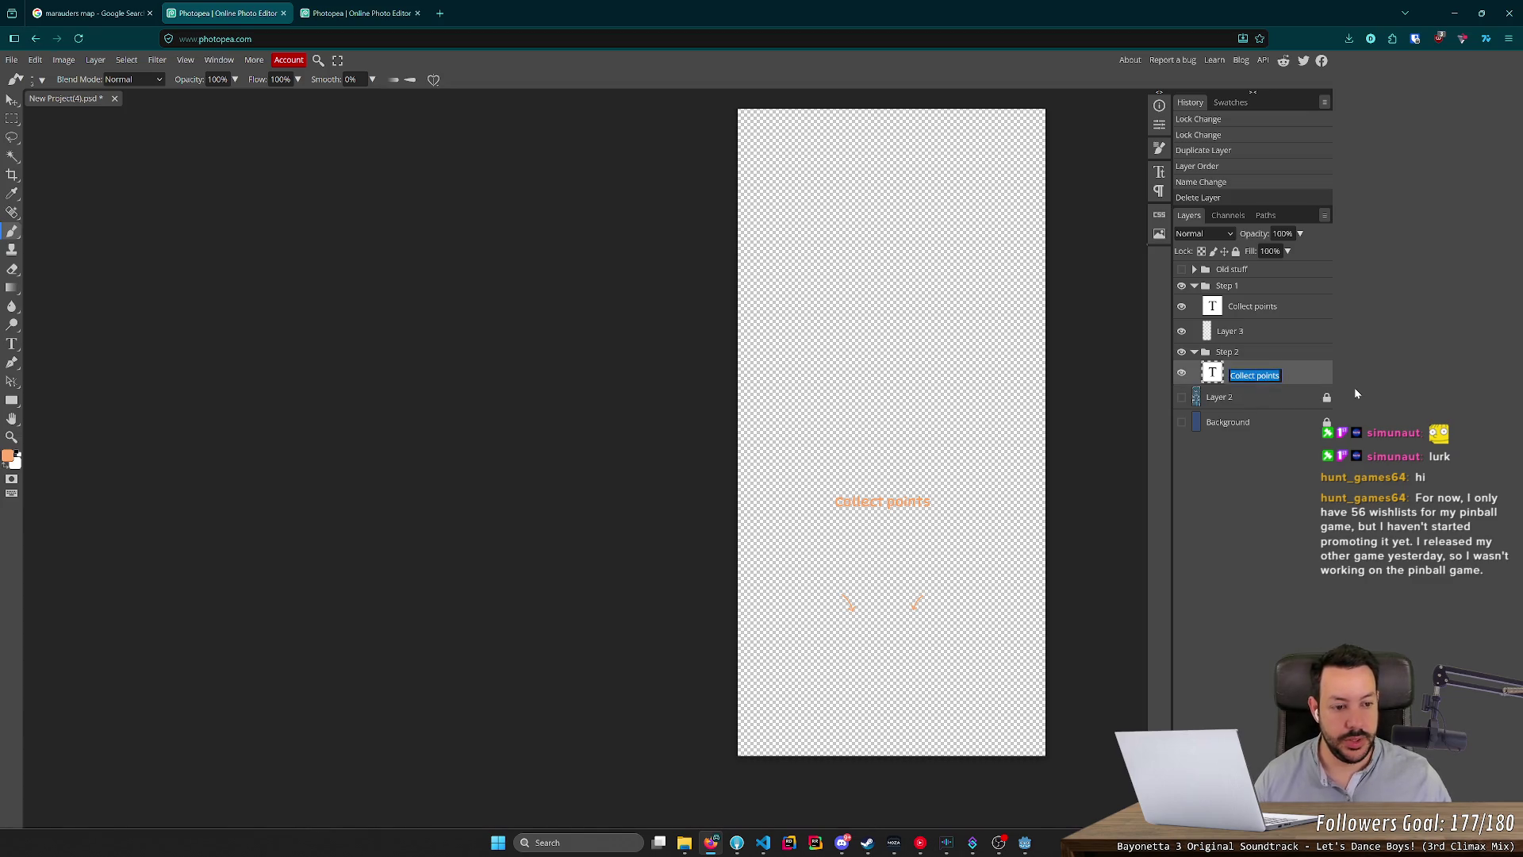
pyautogui.press('Return')
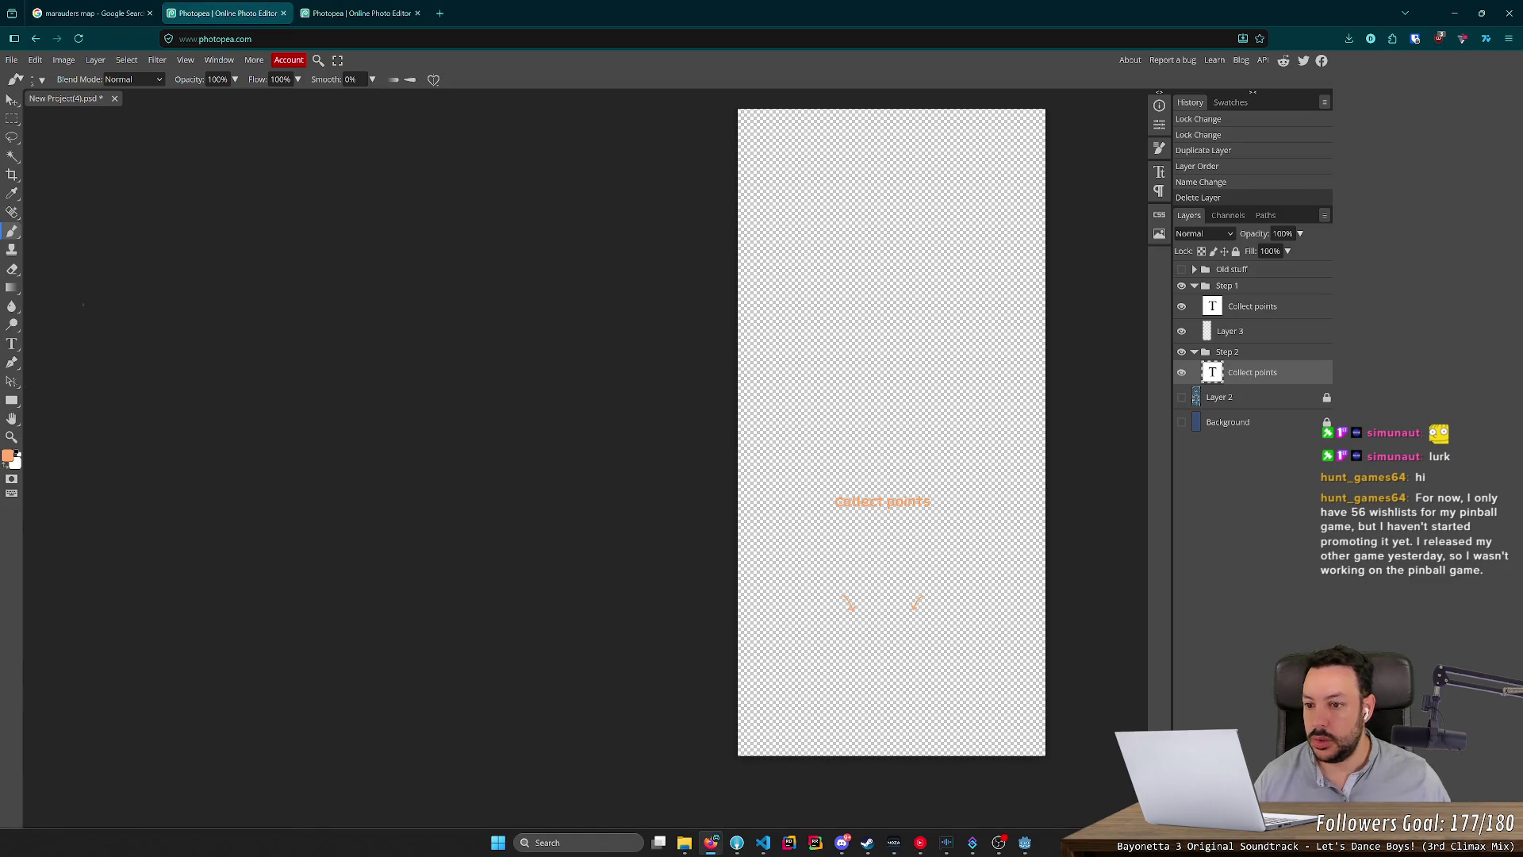
pyautogui.click(1182, 397)
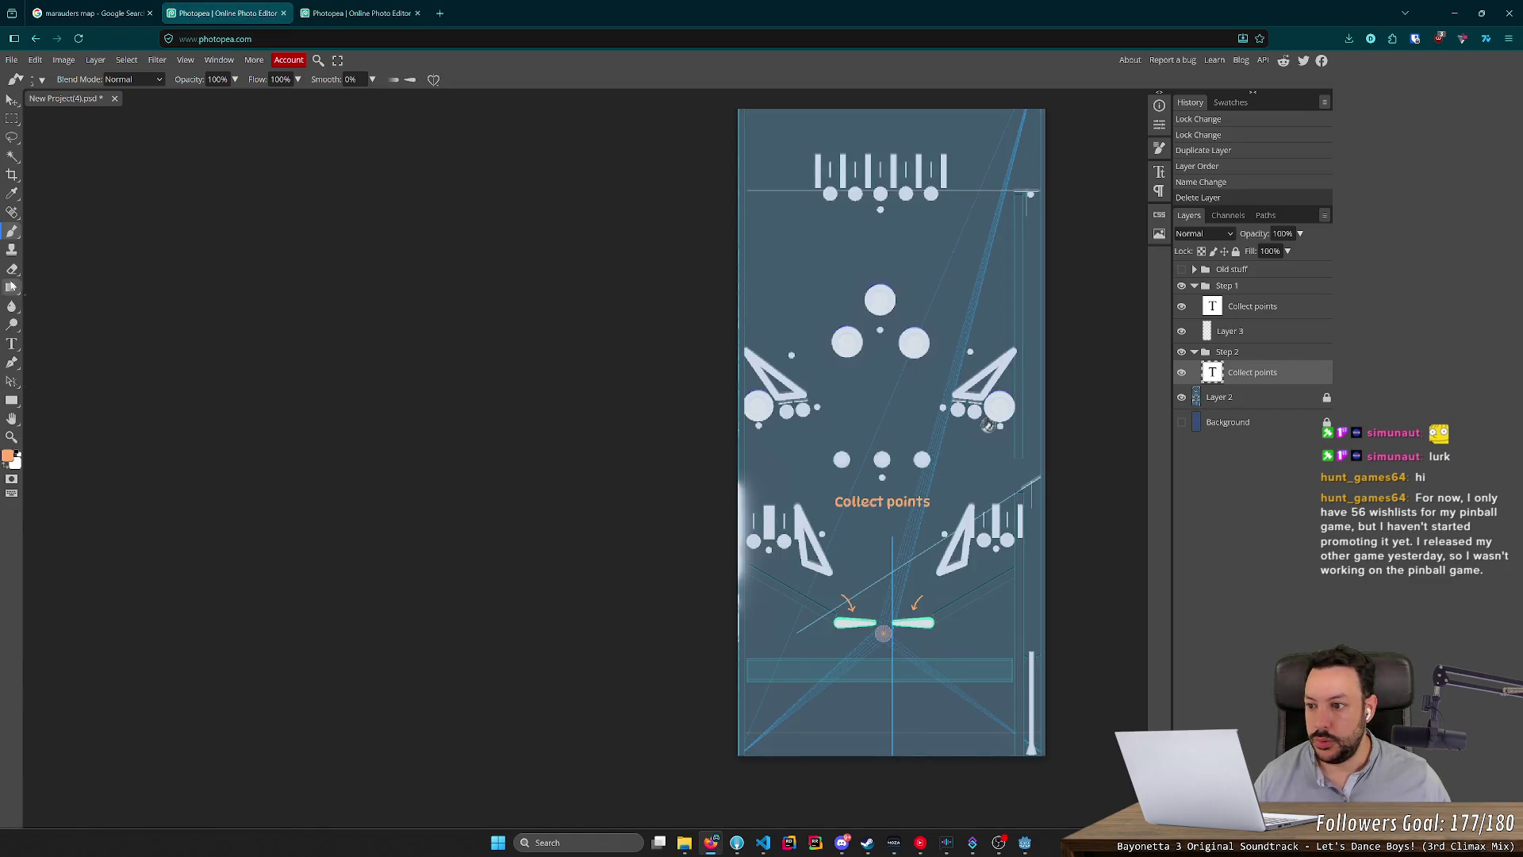
# Try retyping the centre canvas text with the Type tool, then undo back to 'Collect points'.
pyautogui.click(12, 343)
pyautogui.click(882, 501)
pyautogui.hotkey('ctrl', 'a')
pyautogui.write('Escape')
pyautogui.hotkey('ctrl', 'a')
pyautogui.write('Shoot ramps')
pyautogui.write('Good, keep going.')
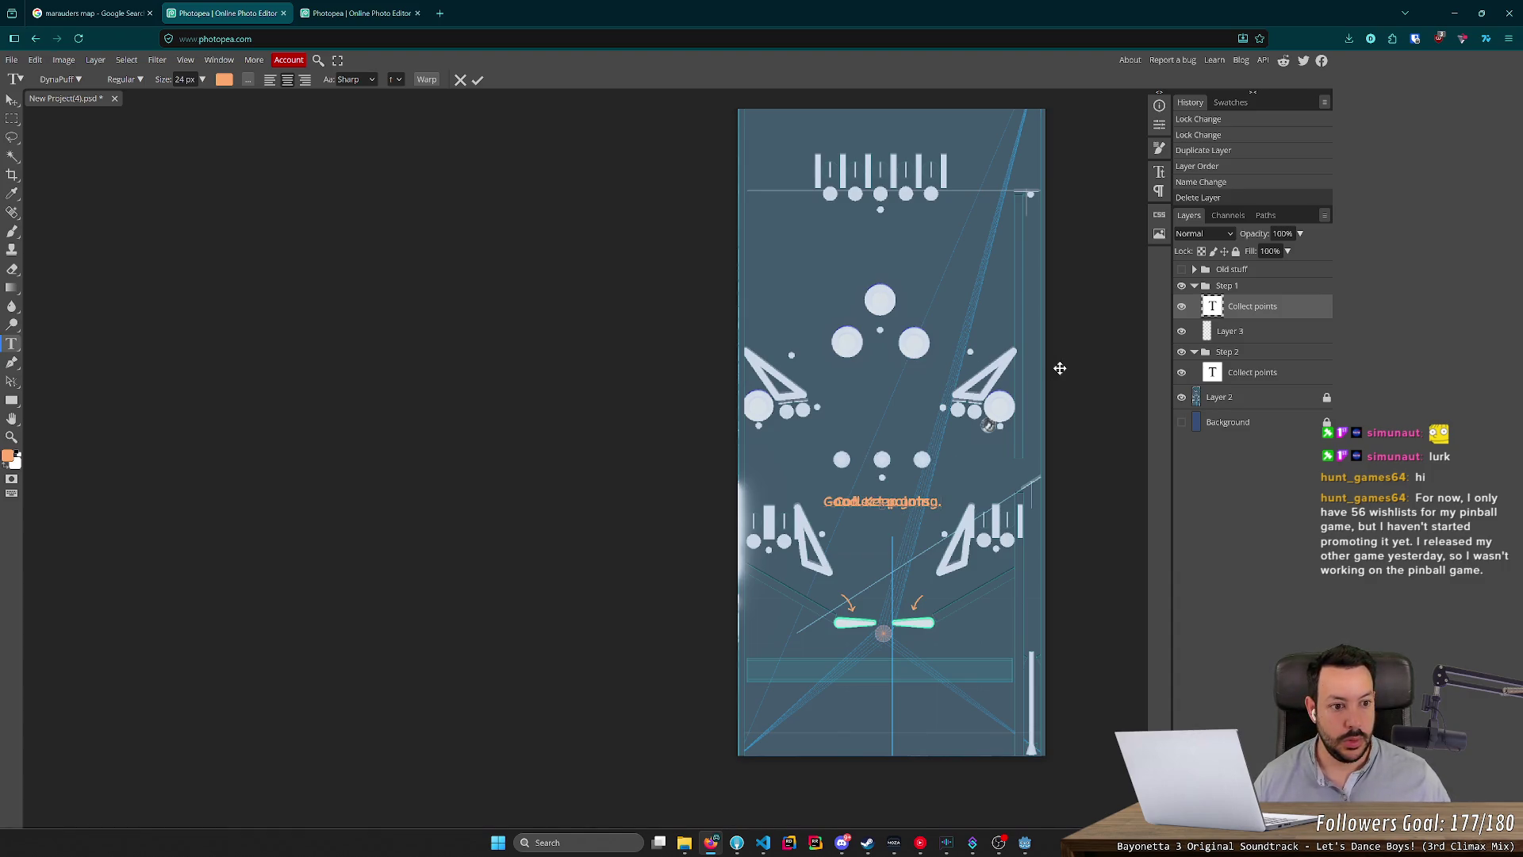
pyautogui.hotkey('ctrl', 'z')
pyautogui.hotkey('ctrl', 'z')
pyautogui.hotkey('ctrl', 'z')
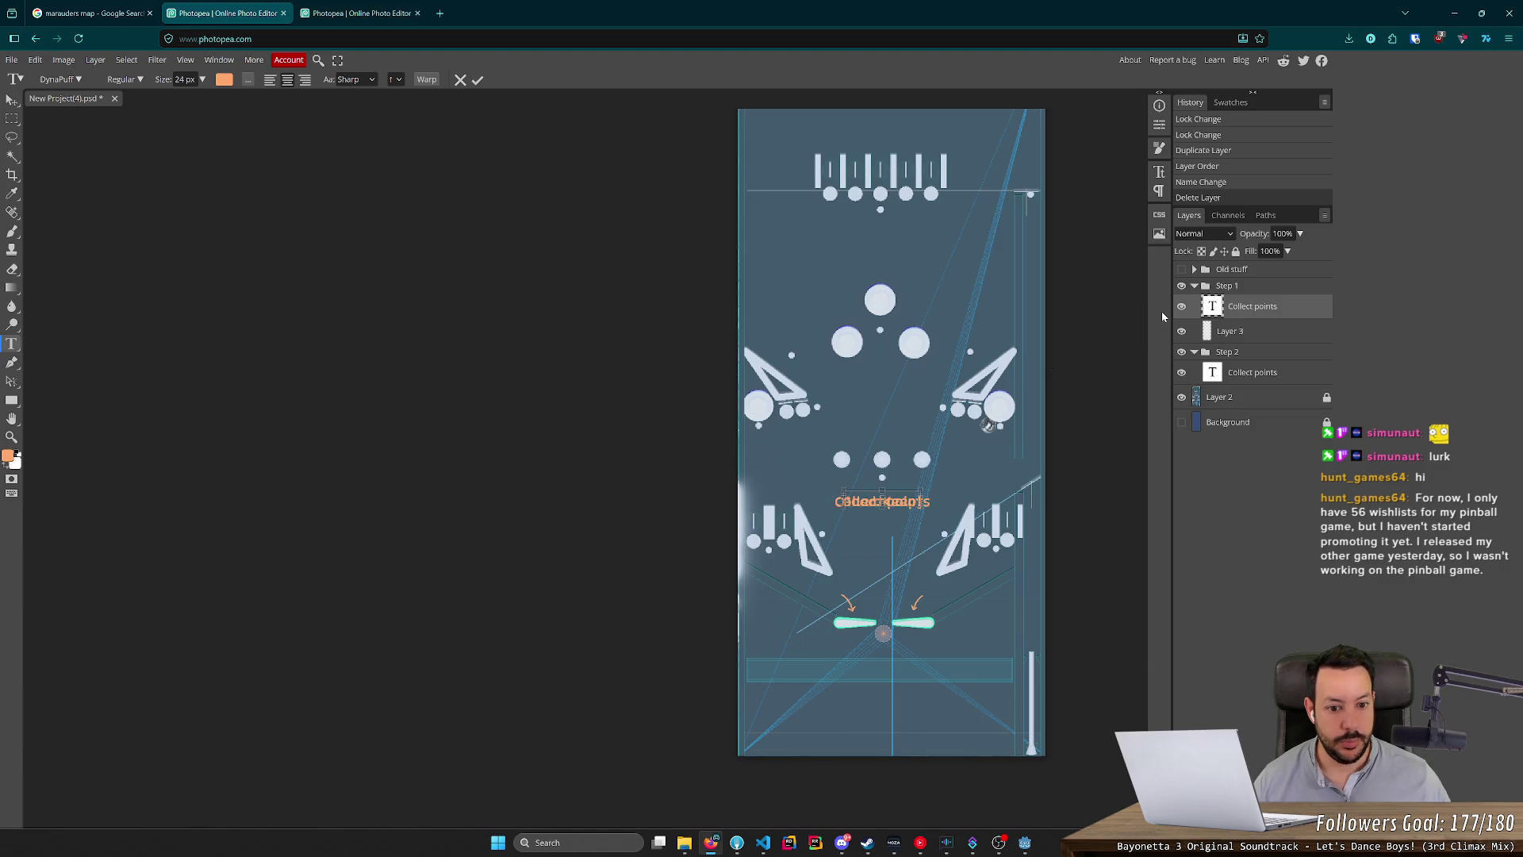
# Hide Step 1, change the Step 2 text to 'Good. Keep going.', and hide the playfield artwork.
pyautogui.click(1181, 286)
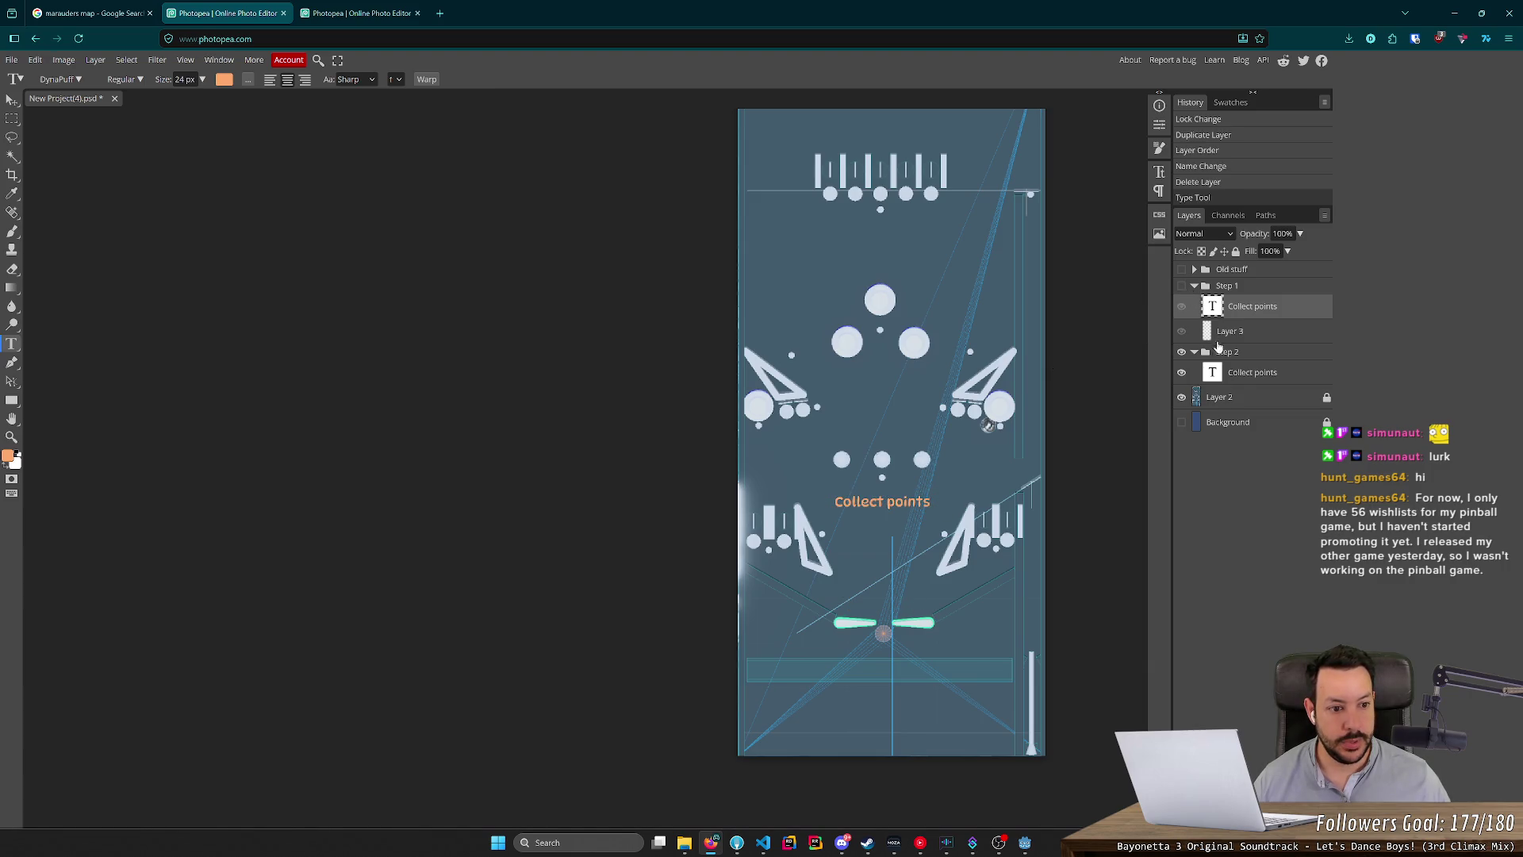
pyautogui.click(1238, 374)
pyautogui.press('Return')
pyautogui.hotkey('ctrl', 'a')
pyautogui.write('Good')
pyautogui.press('BackSpace')
pyautogui.press('BackSpace')
pyautogui.press('BackSpace')
pyautogui.write('ood. Keep going.')
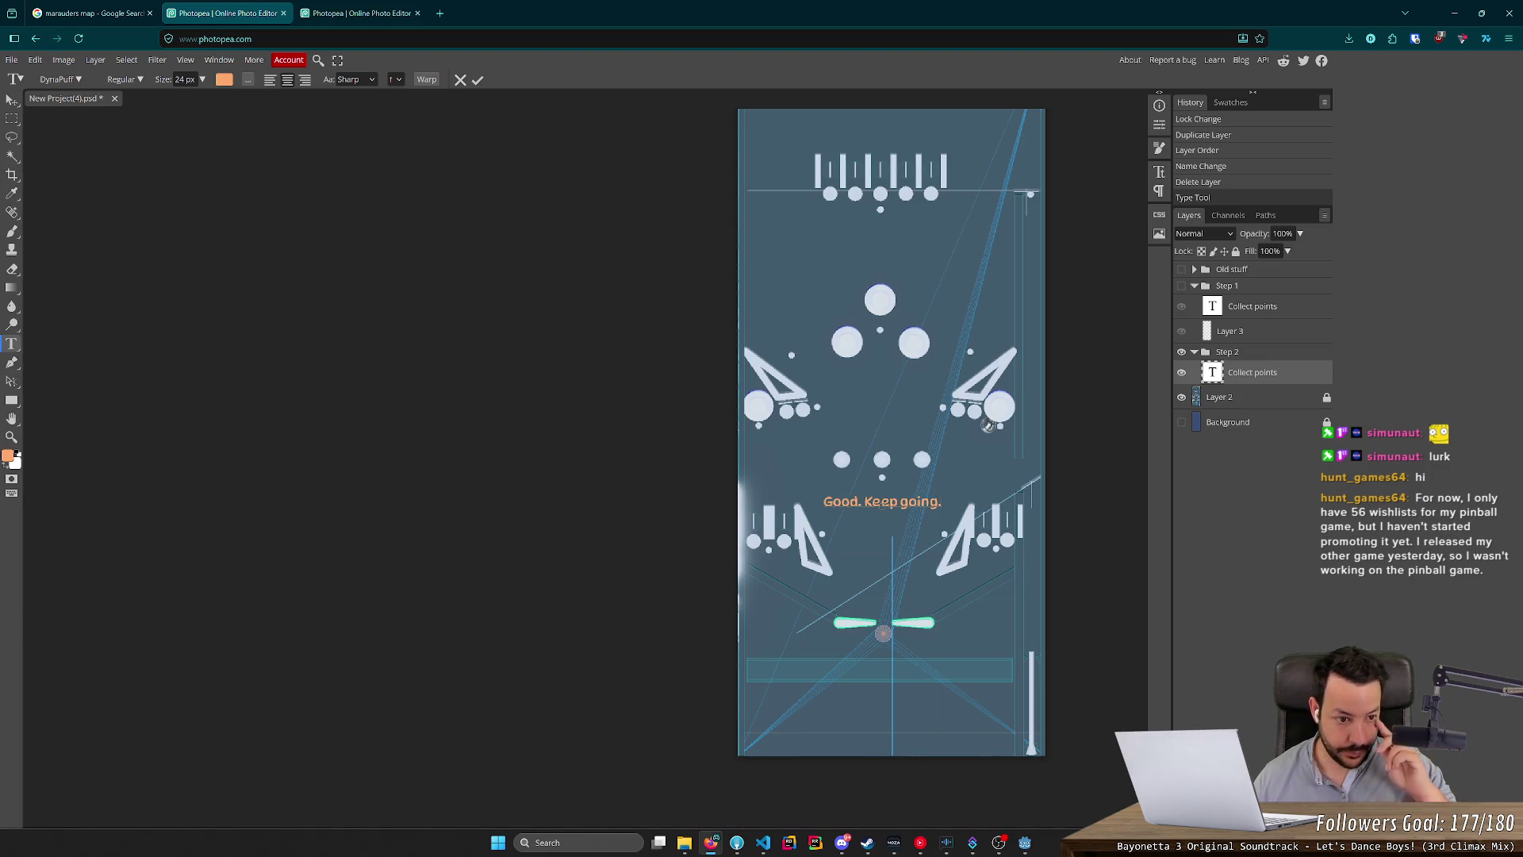
pyautogui.click(1182, 396)
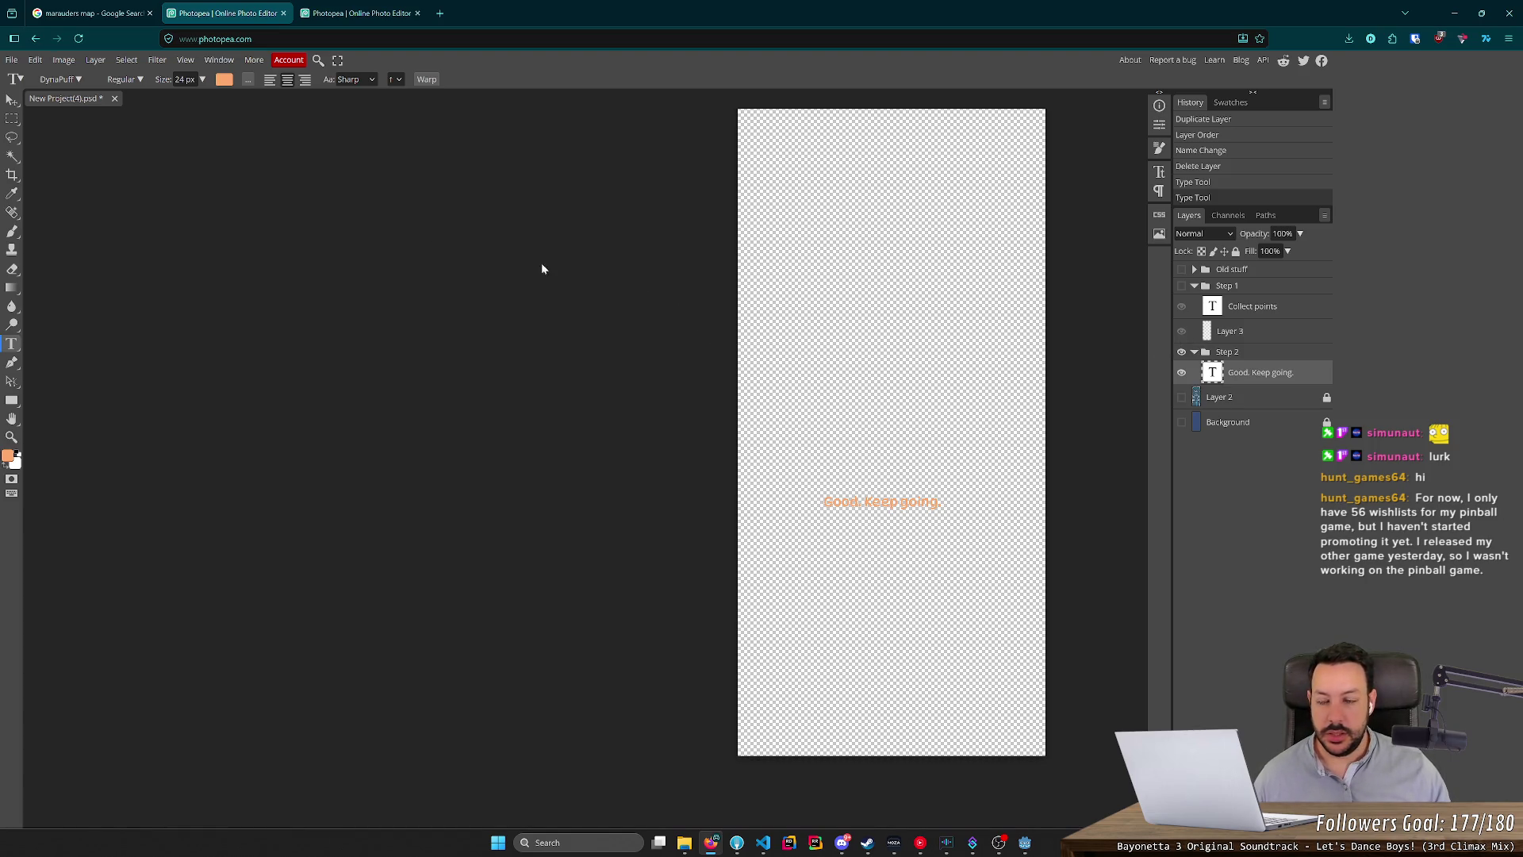
pyautogui.click(11, 59)
# Export the 'Good. Keep going.' overlay as the tutorial_2_playfield PNG, then switch to the scoreboard document.
pyautogui.moveTo(80, 245)
pyautogui.click(127, 238)
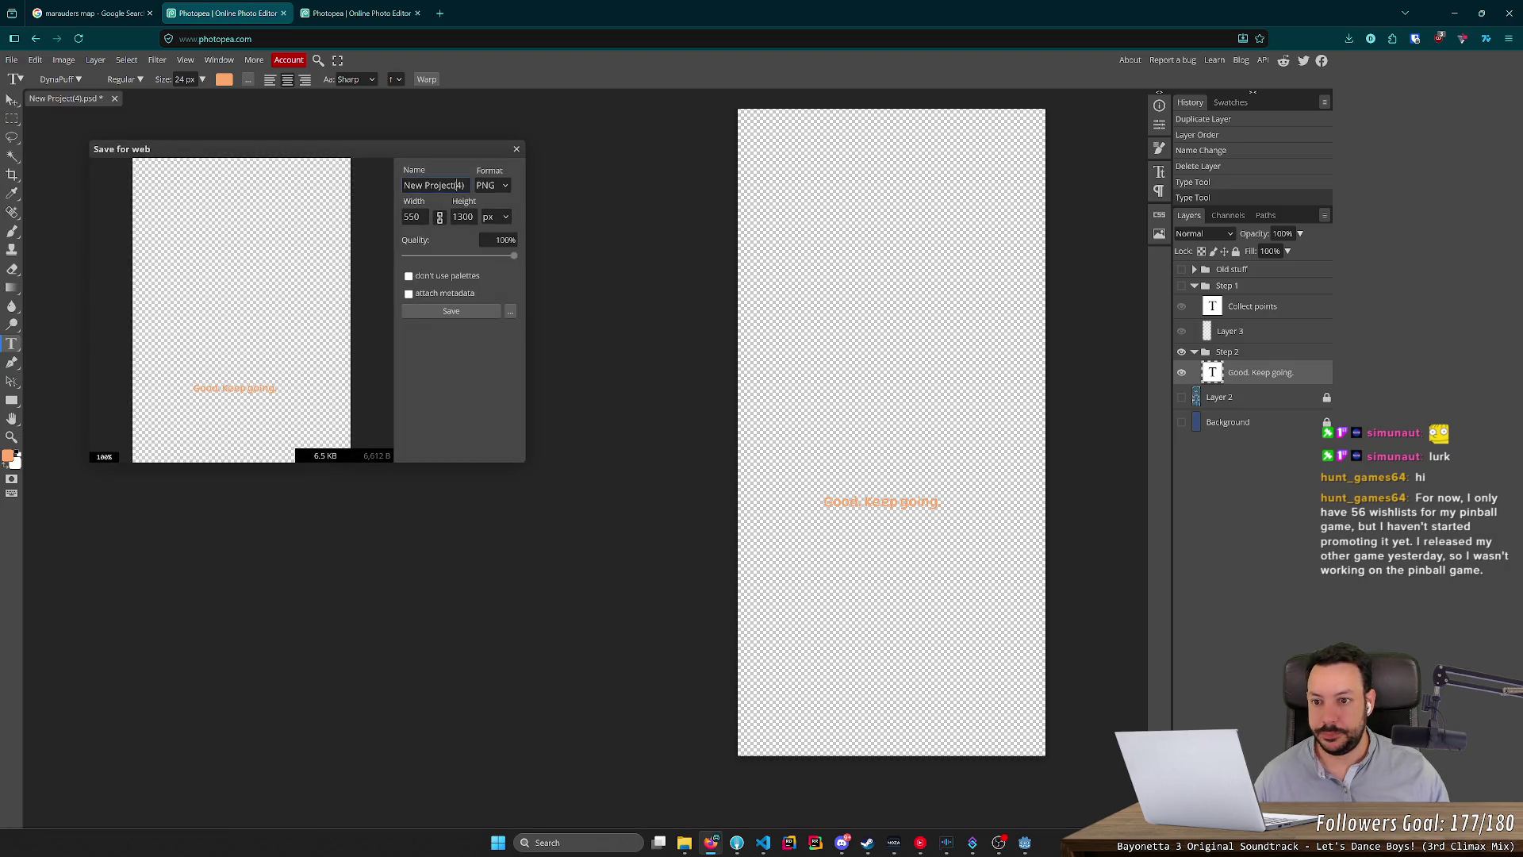
pyautogui.write('tutori')
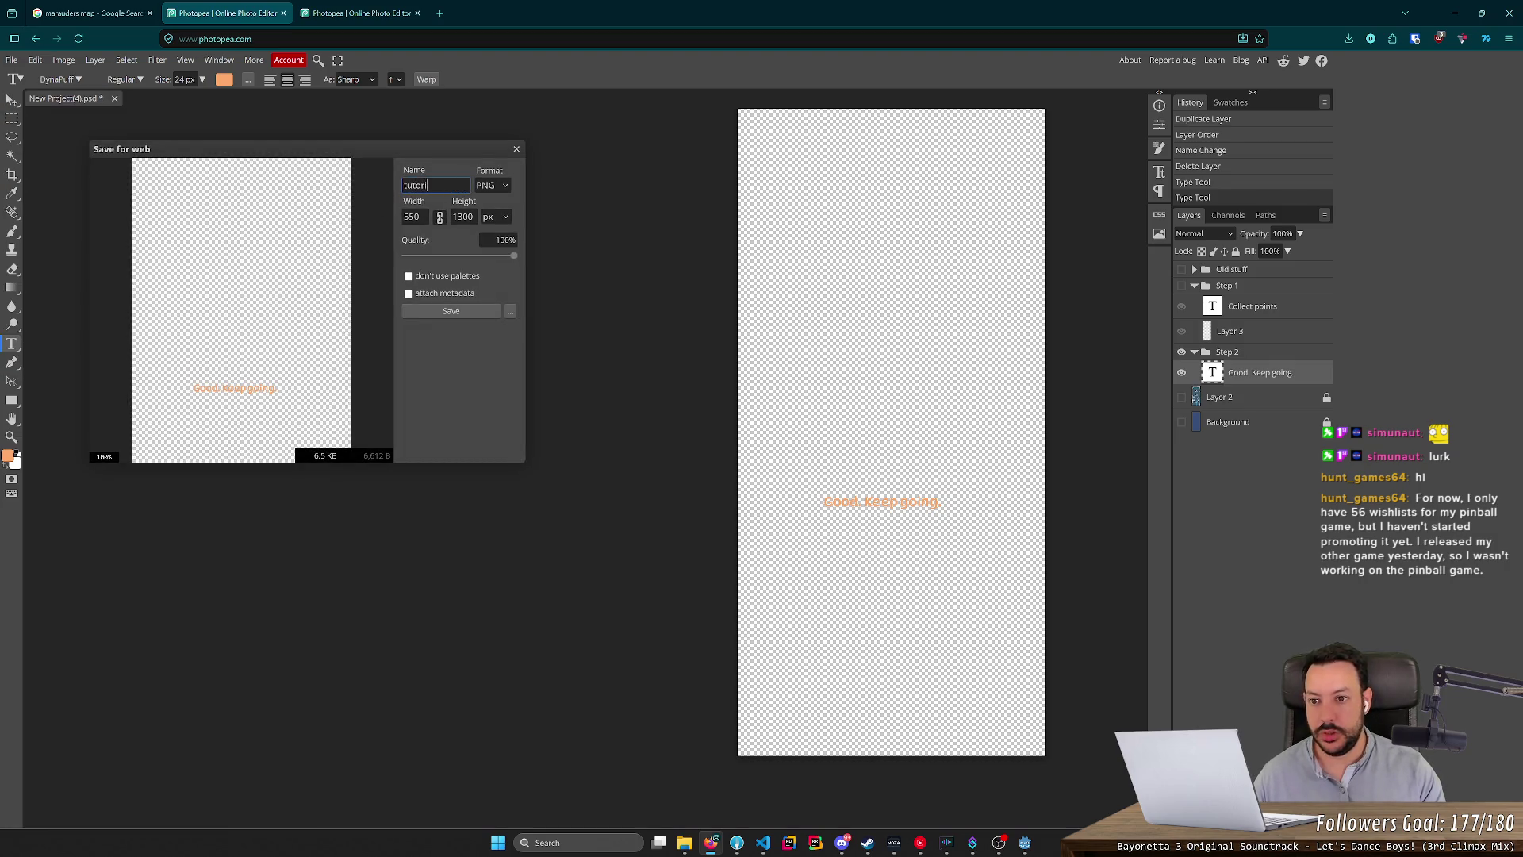
pyautogui.write('al_playfield')
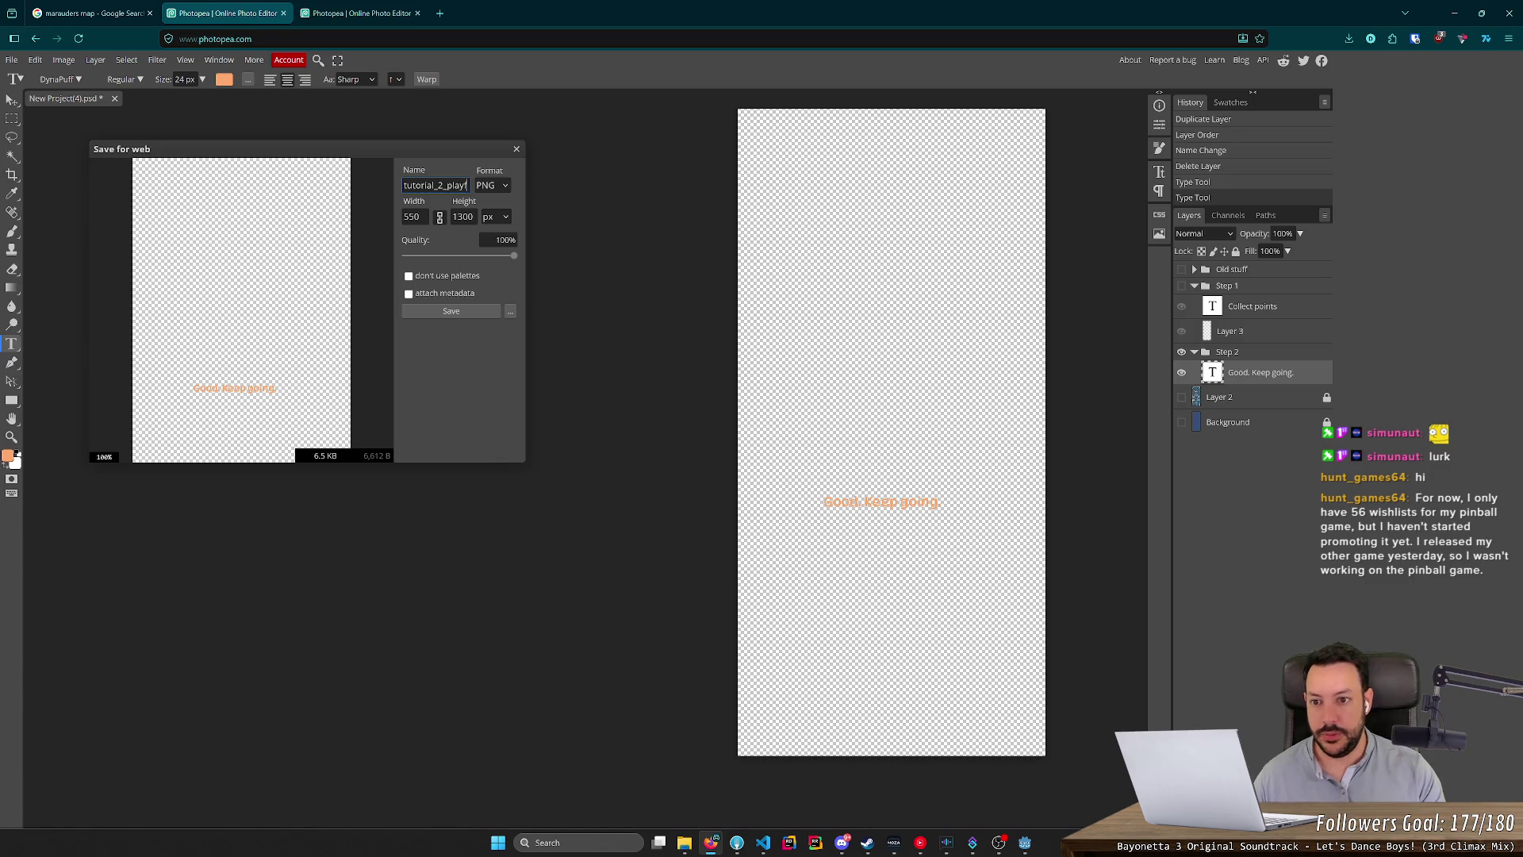
pyautogui.click(451, 311)
pyautogui.hotkey('ctrl', 'Tab')
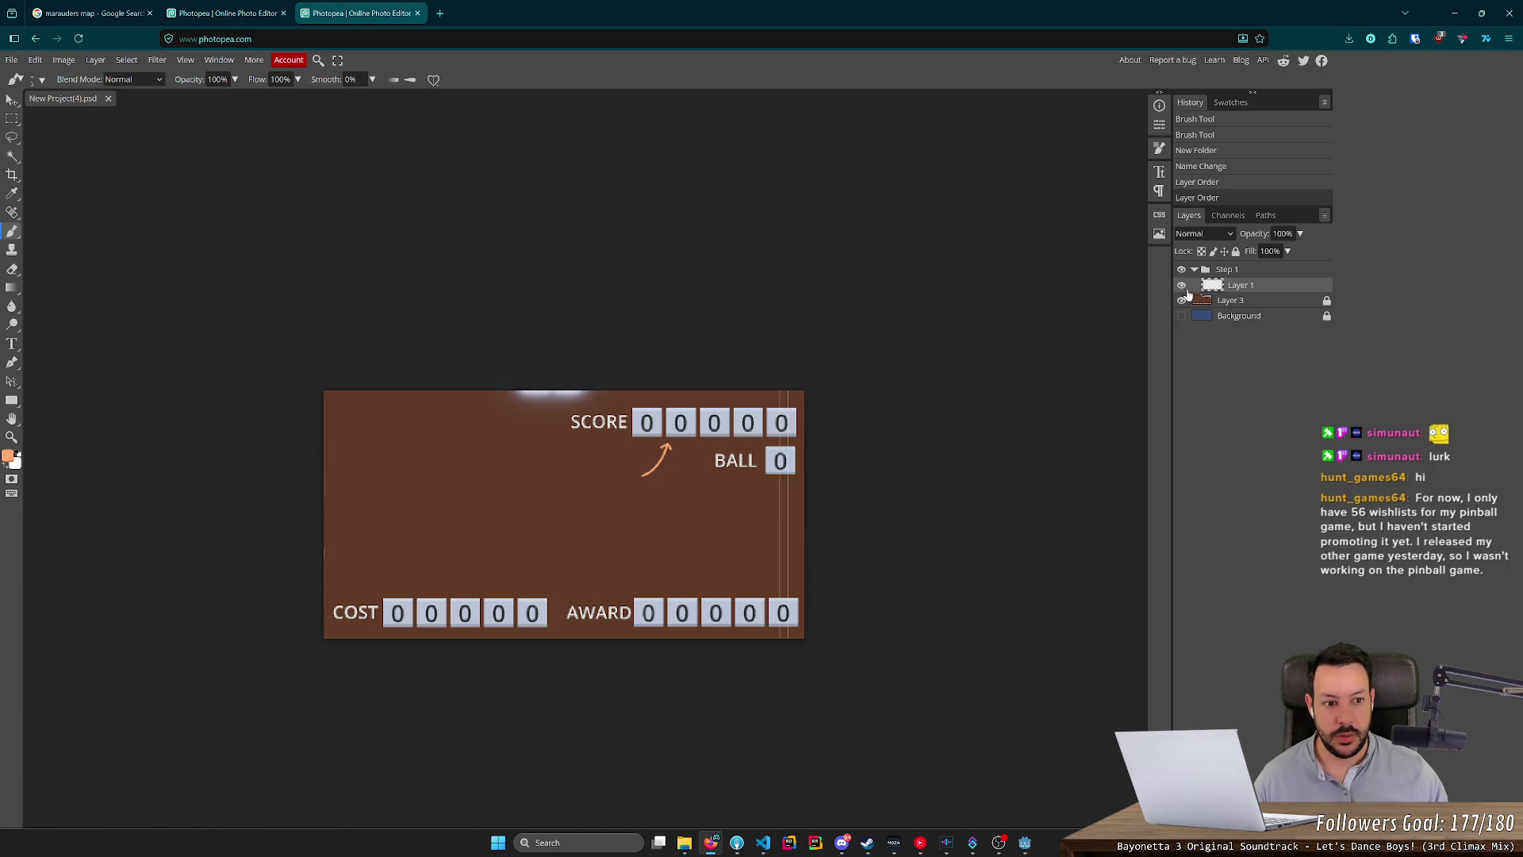
# Hide every layer and export the empty canvas as tutorial_empty_backboard.png.
pyautogui.moveTo(1183, 285); pyautogui.dragTo(1189, 308)
pyautogui.click(11, 59)
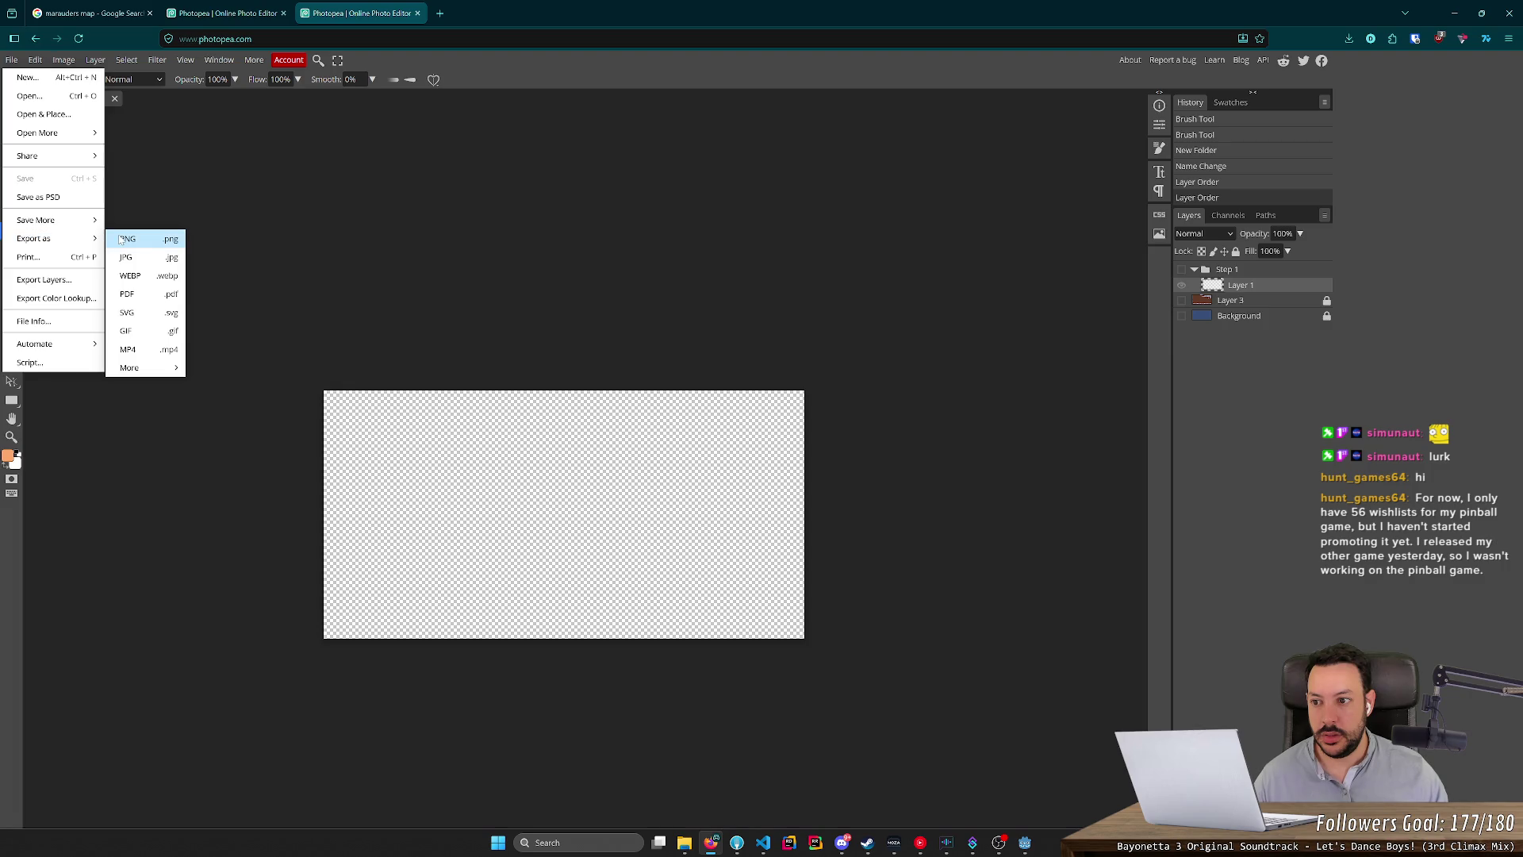
pyautogui.click(122, 239)
pyautogui.hotkey('ctrl', 'a')
pyautogui.write('tutorial_empty')
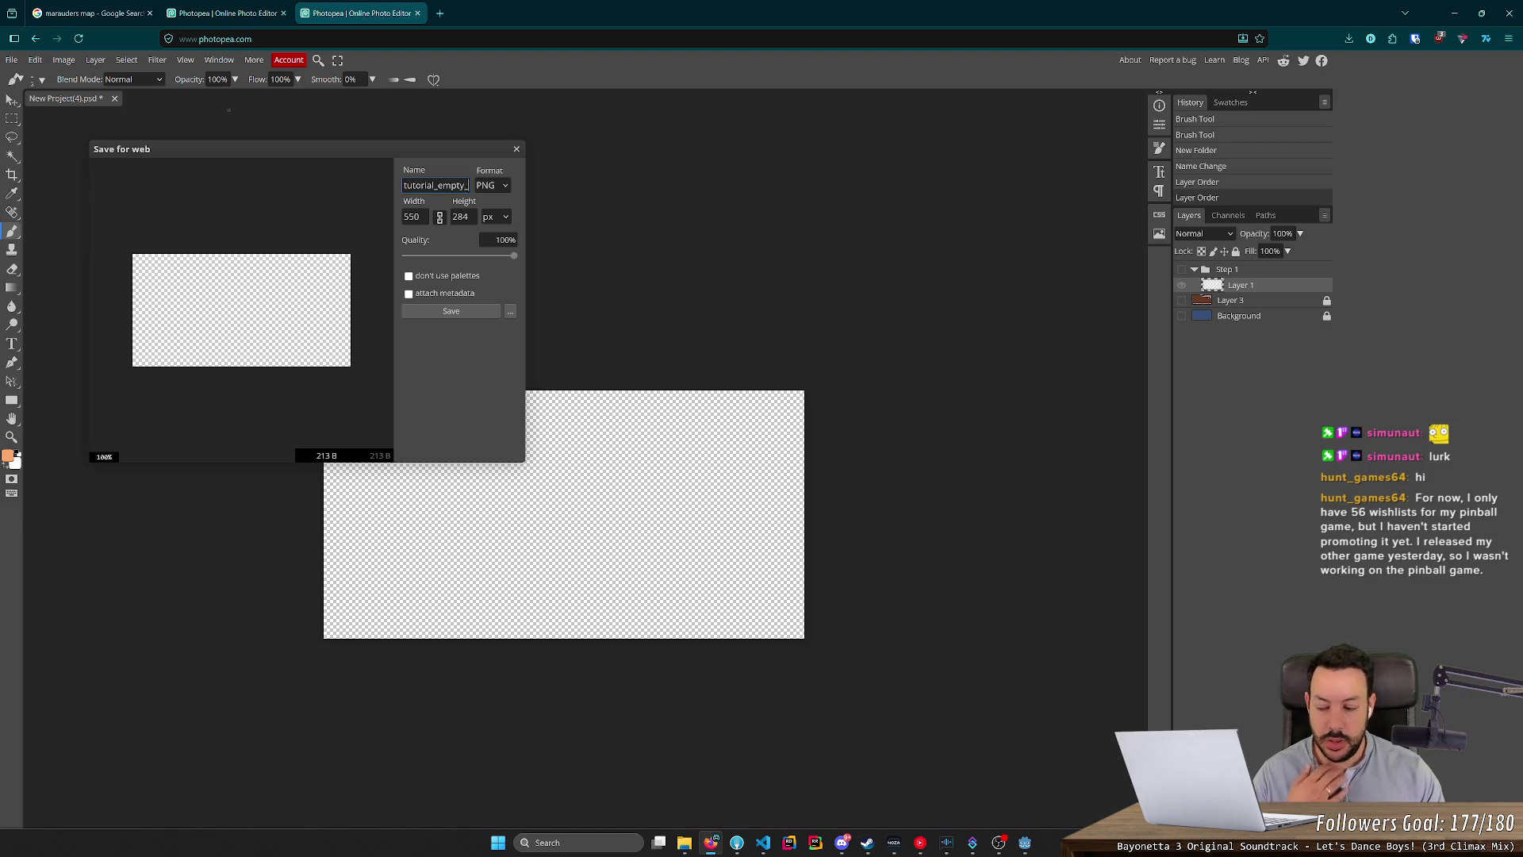
pyautogui.write('backboard')
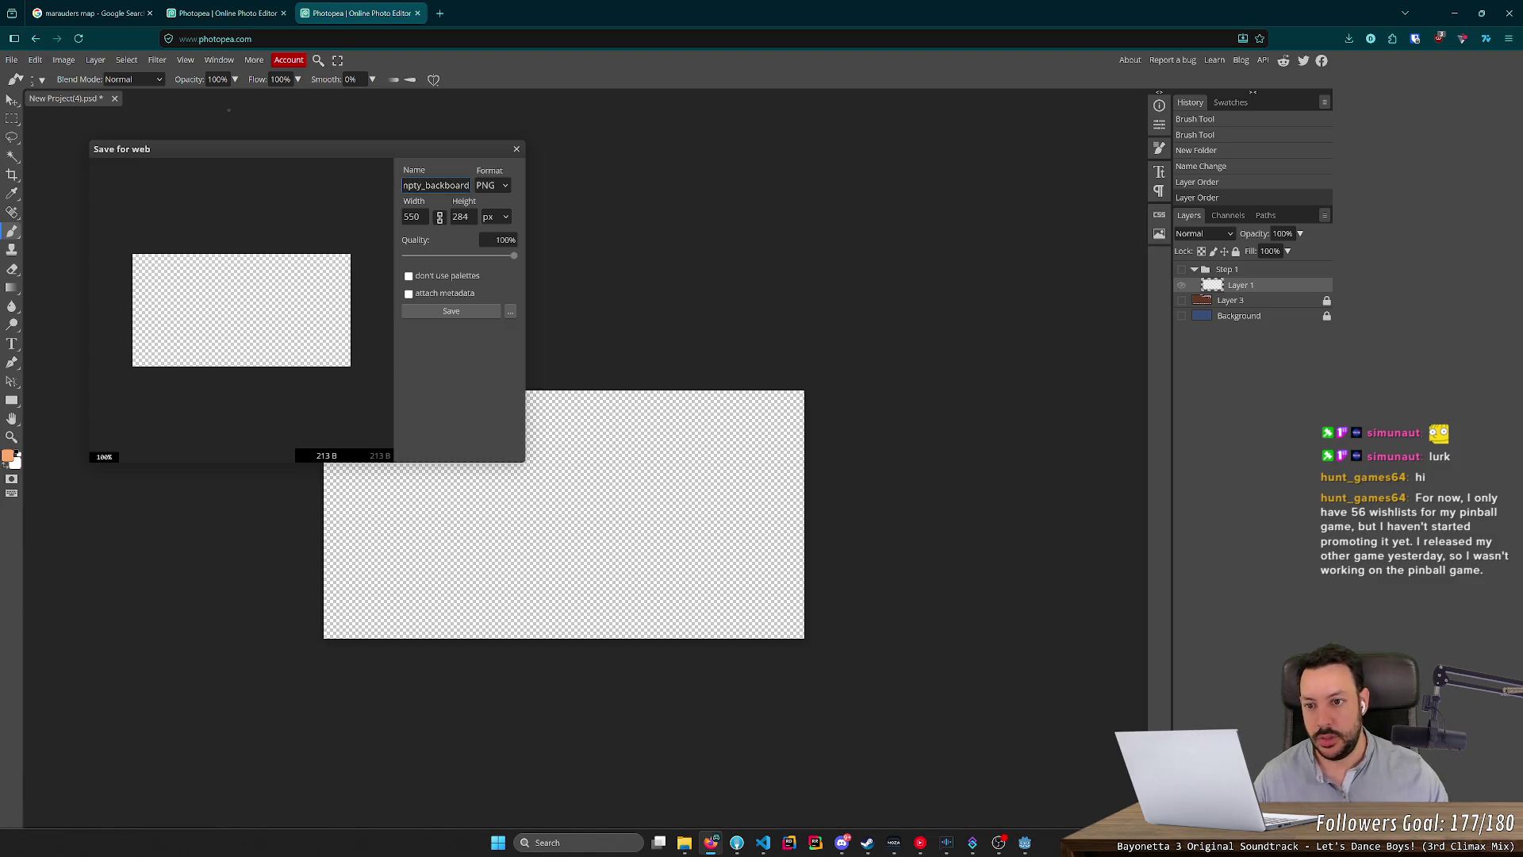
pyautogui.click(471, 311)
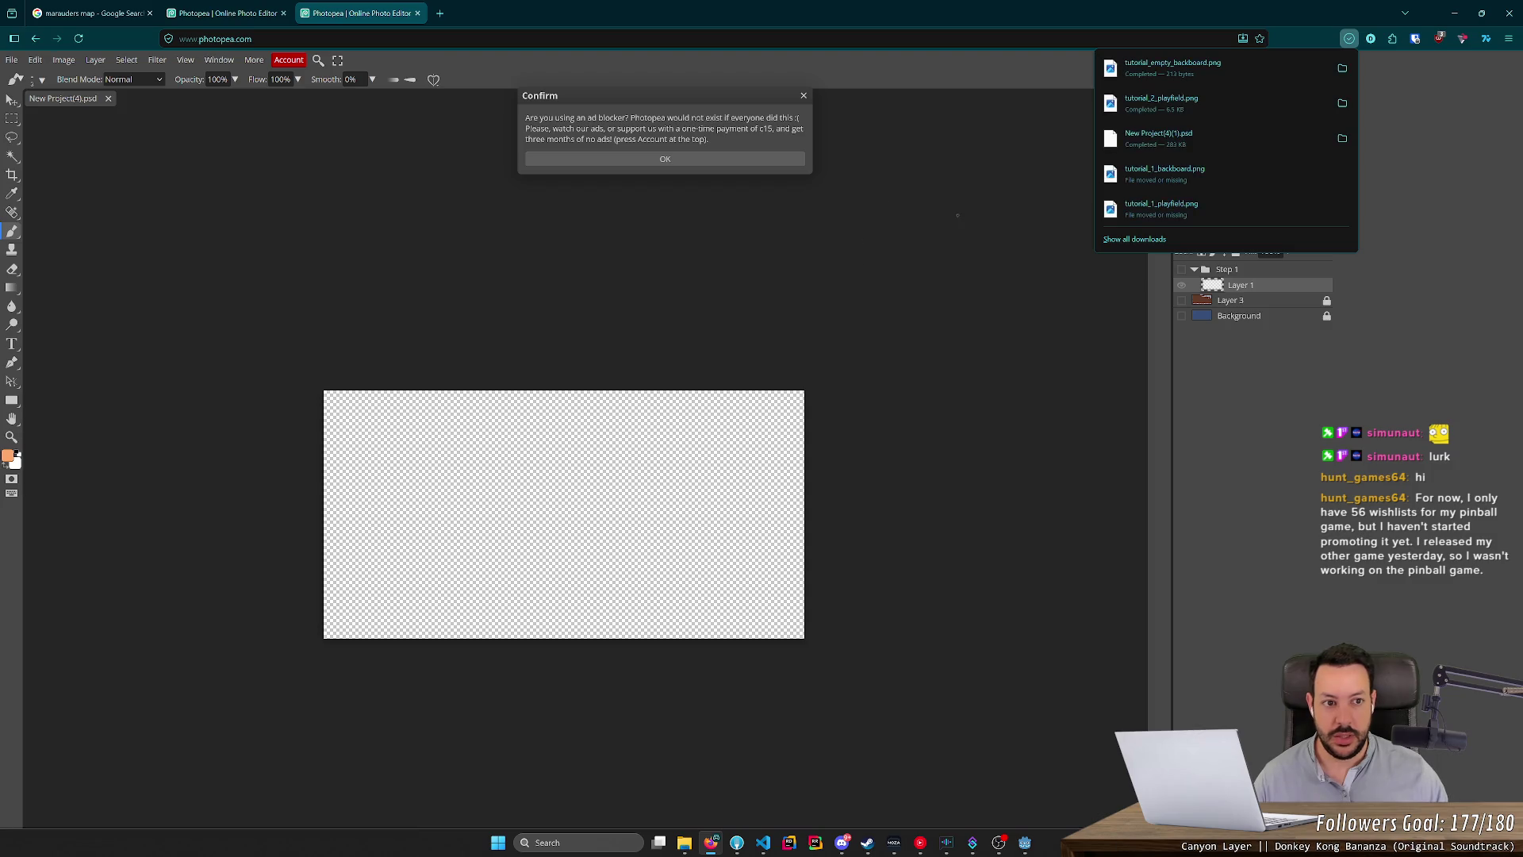
# Show the Step 1 arrow again and return to the playfield overlay document.
pyautogui.click(1182, 270)
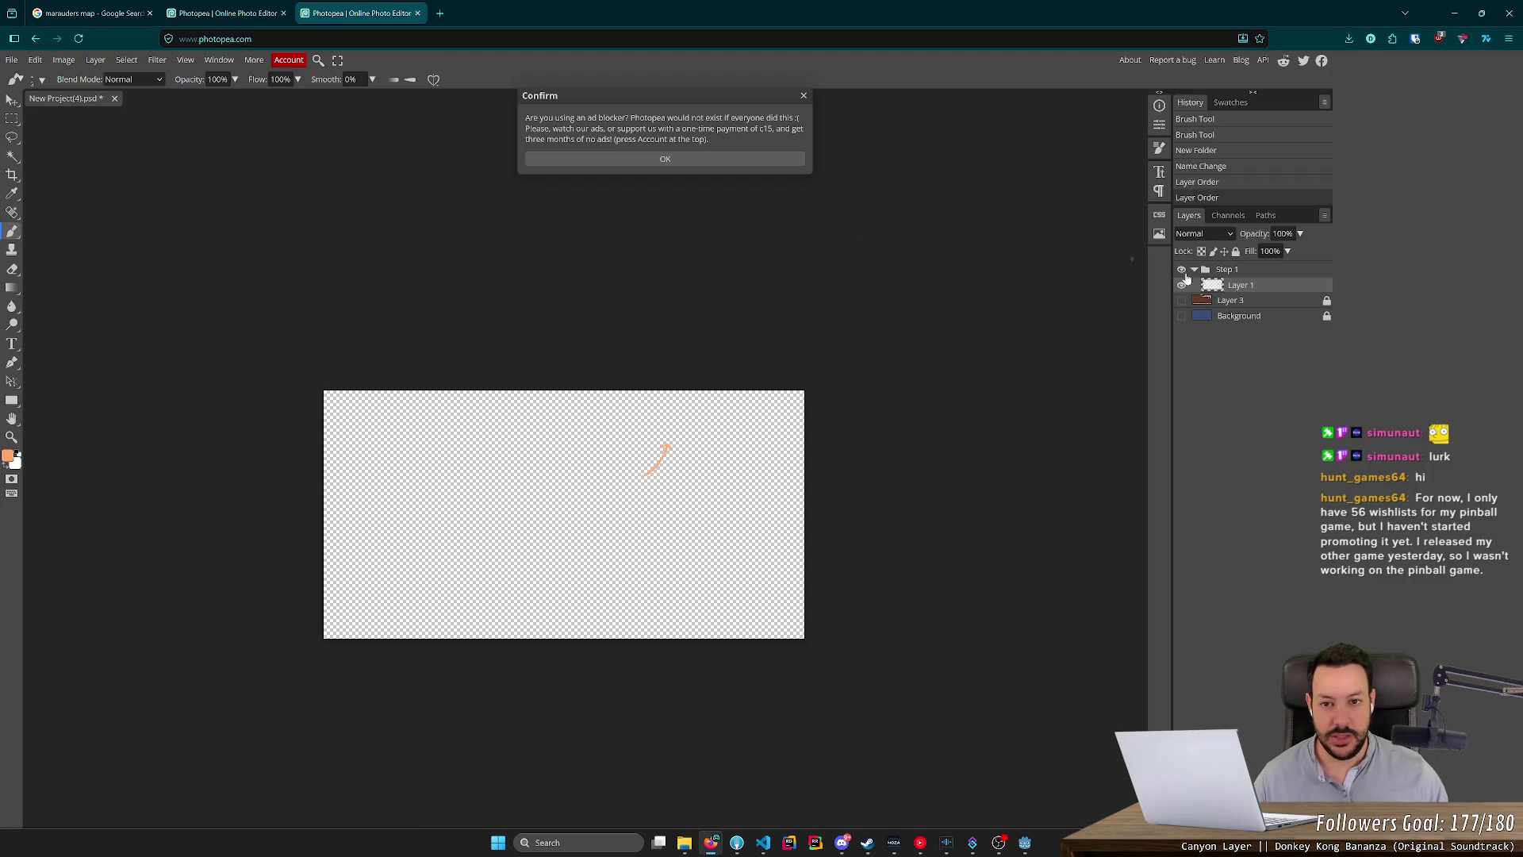
pyautogui.click(802, 95)
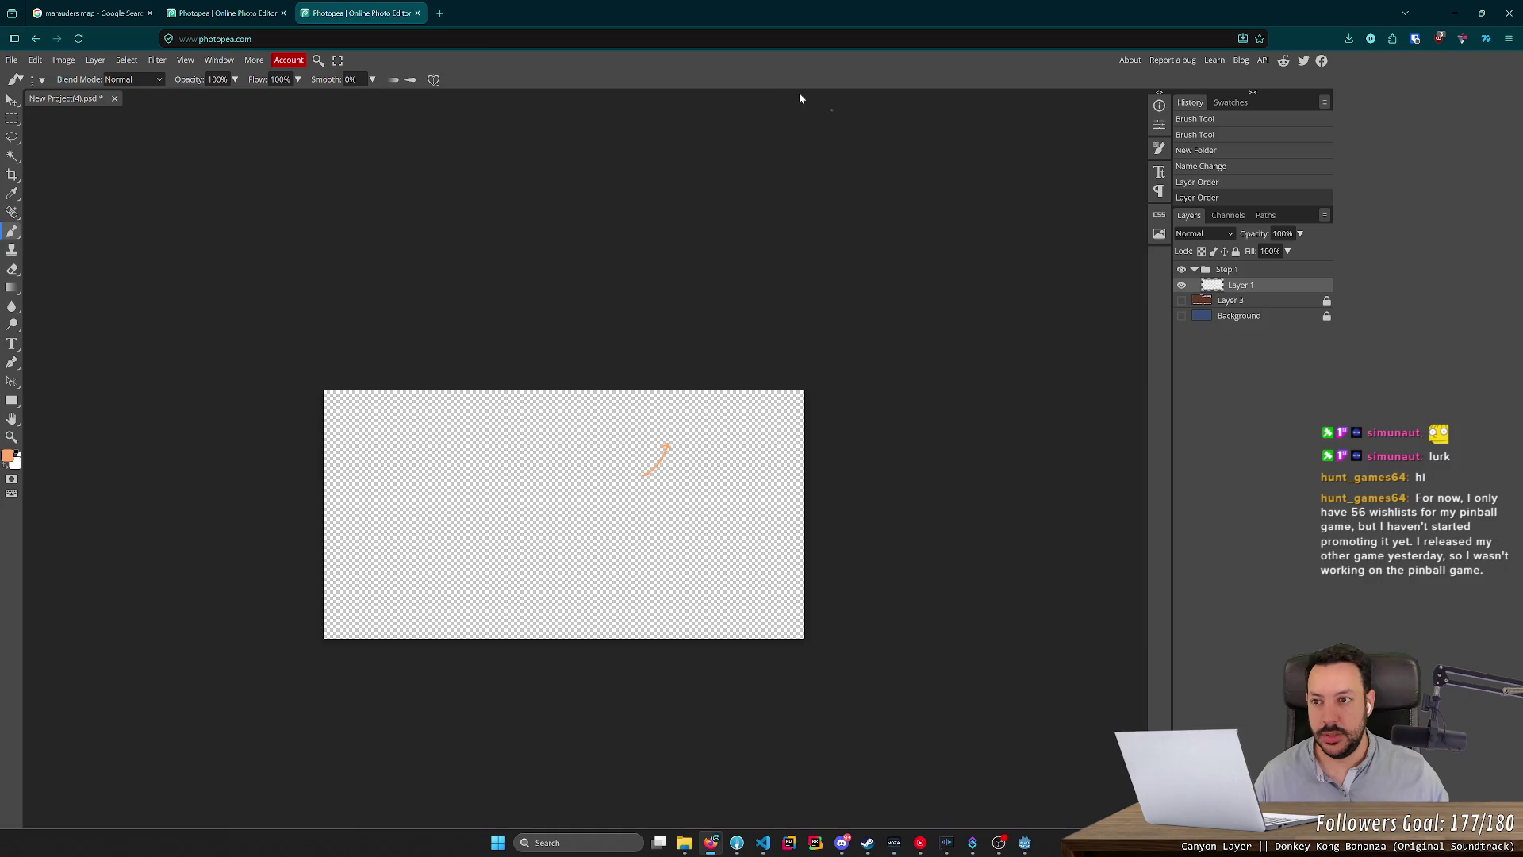
pyautogui.click(246, 14)
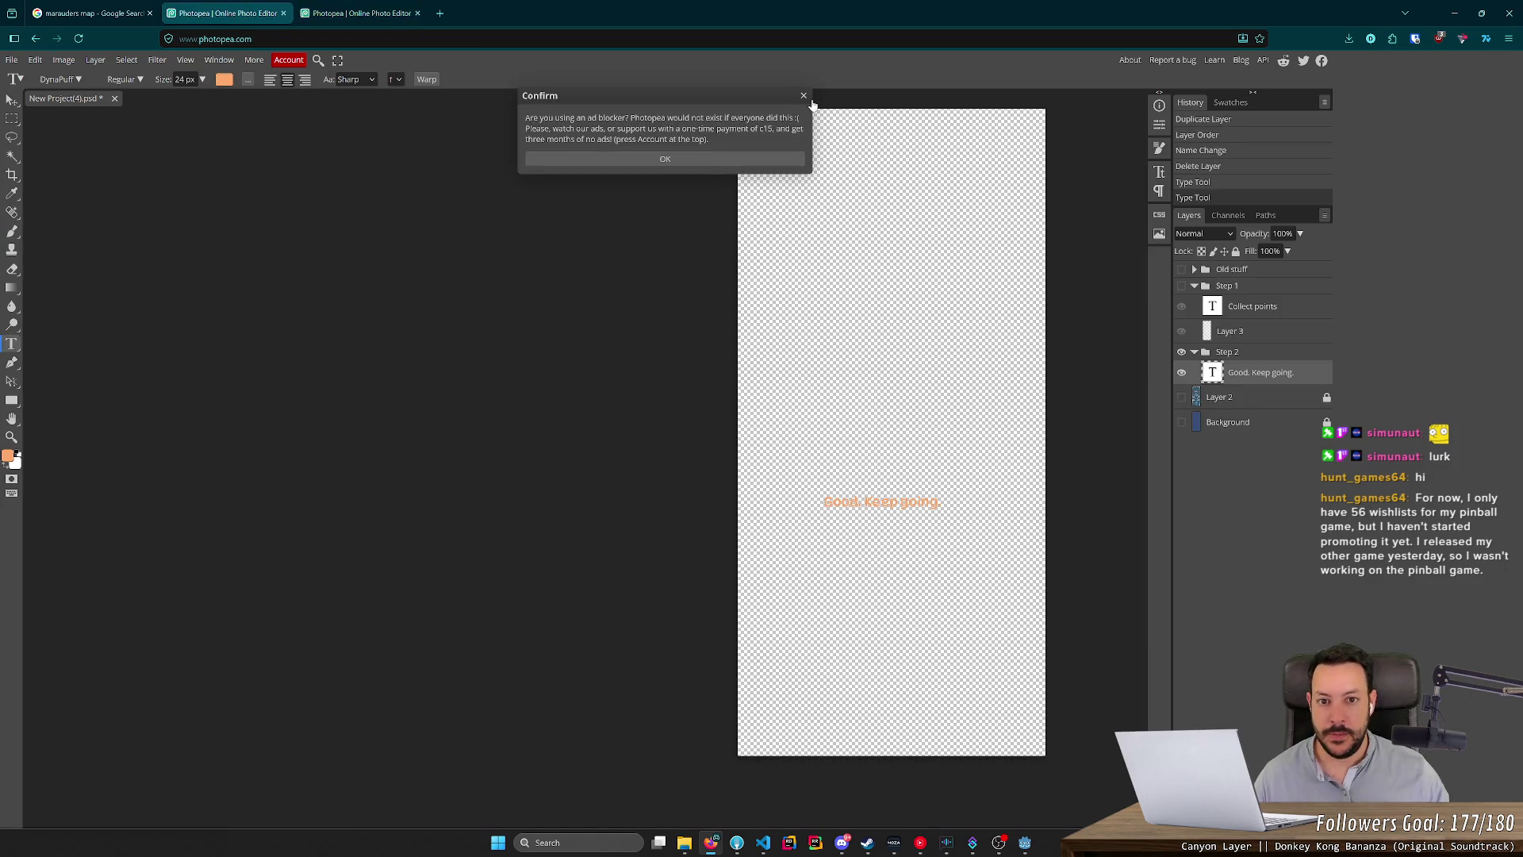
# Hide the Step 2 group and export the blank 550 × 1300 canvas as tutorial_empty_playfield.png.
pyautogui.click(803, 96)
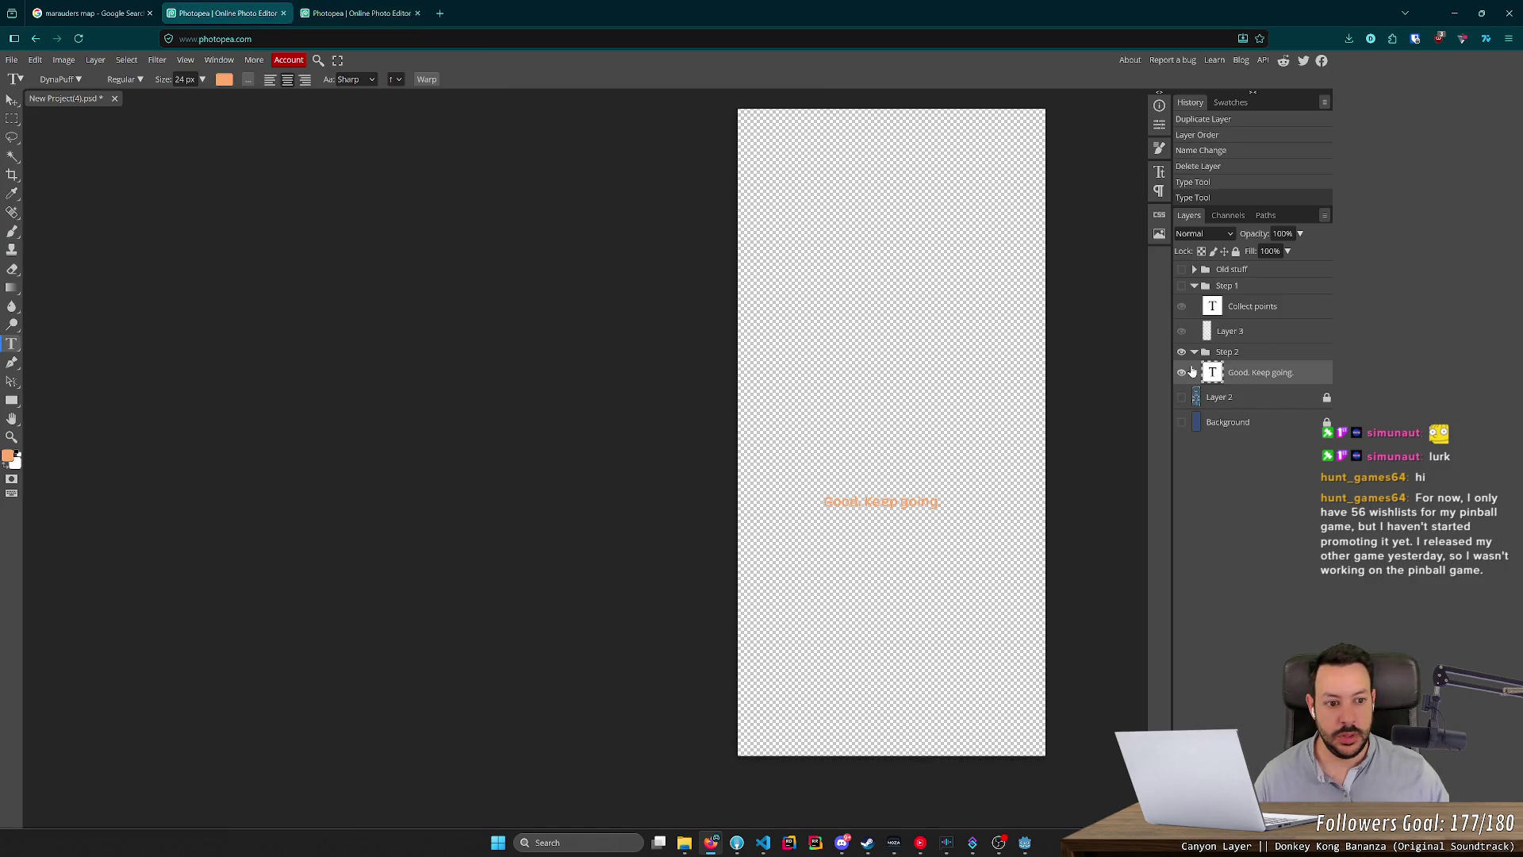
pyautogui.click(1181, 352)
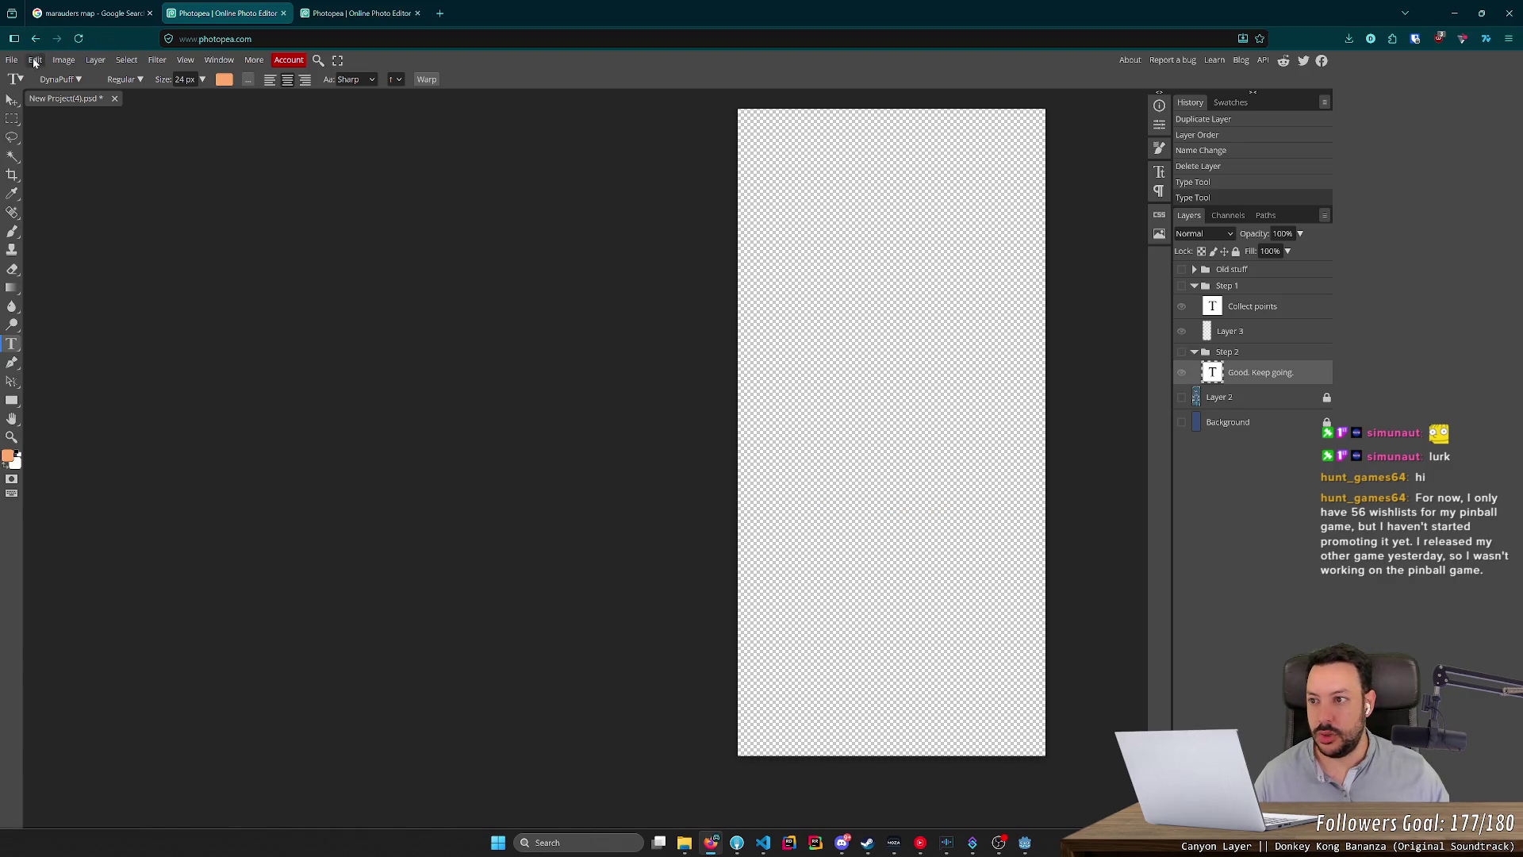
pyautogui.click(11, 60)
pyautogui.moveTo(48, 238)
pyautogui.click(143, 237)
pyautogui.click(428, 185)
pyautogui.write('tutorial_')
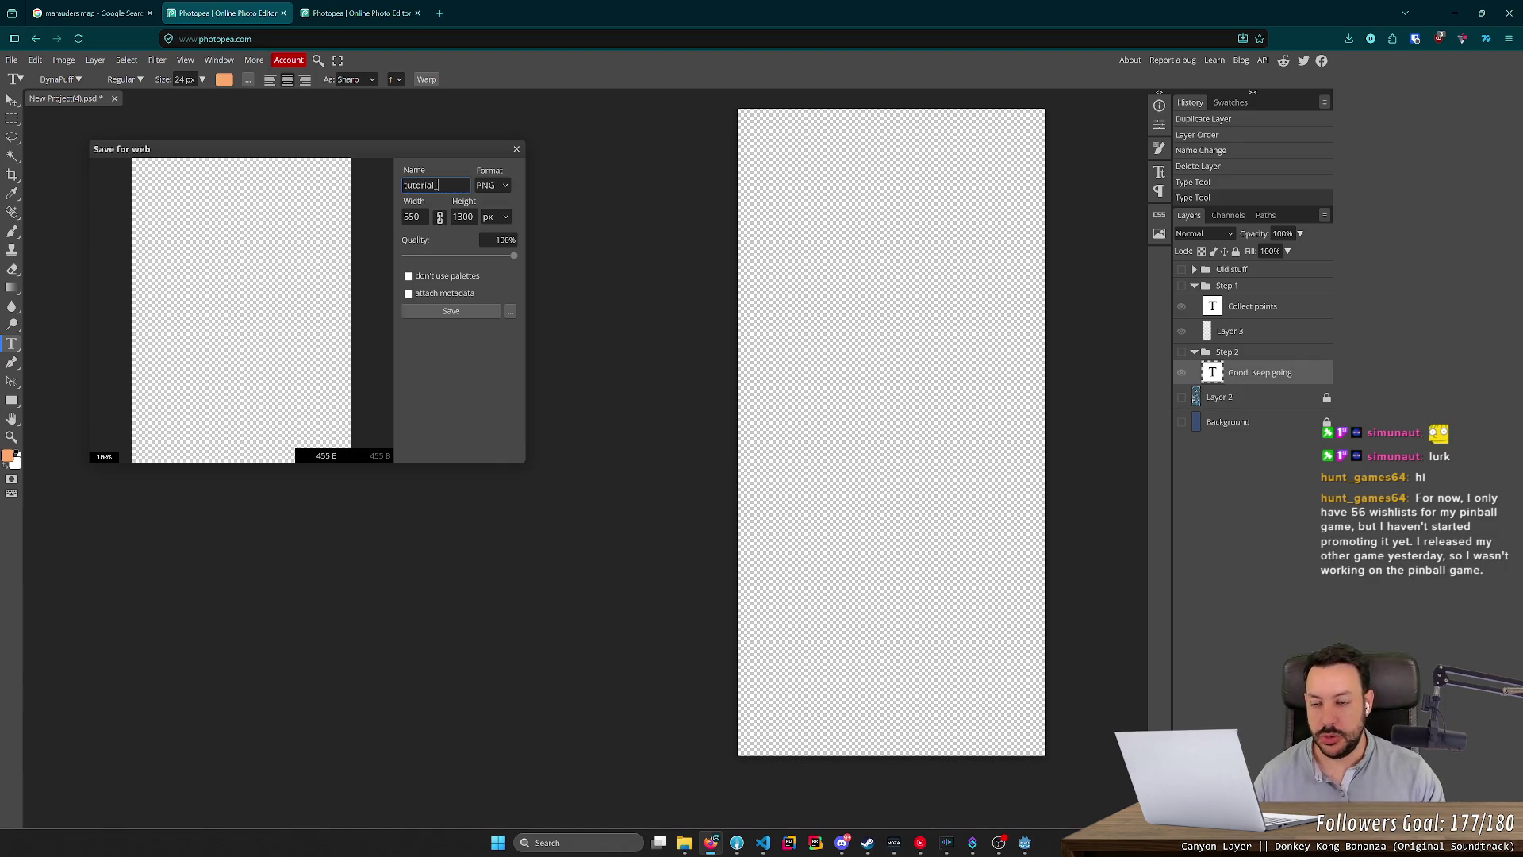
pyautogui.write('empty')
pyautogui.write('playfield')
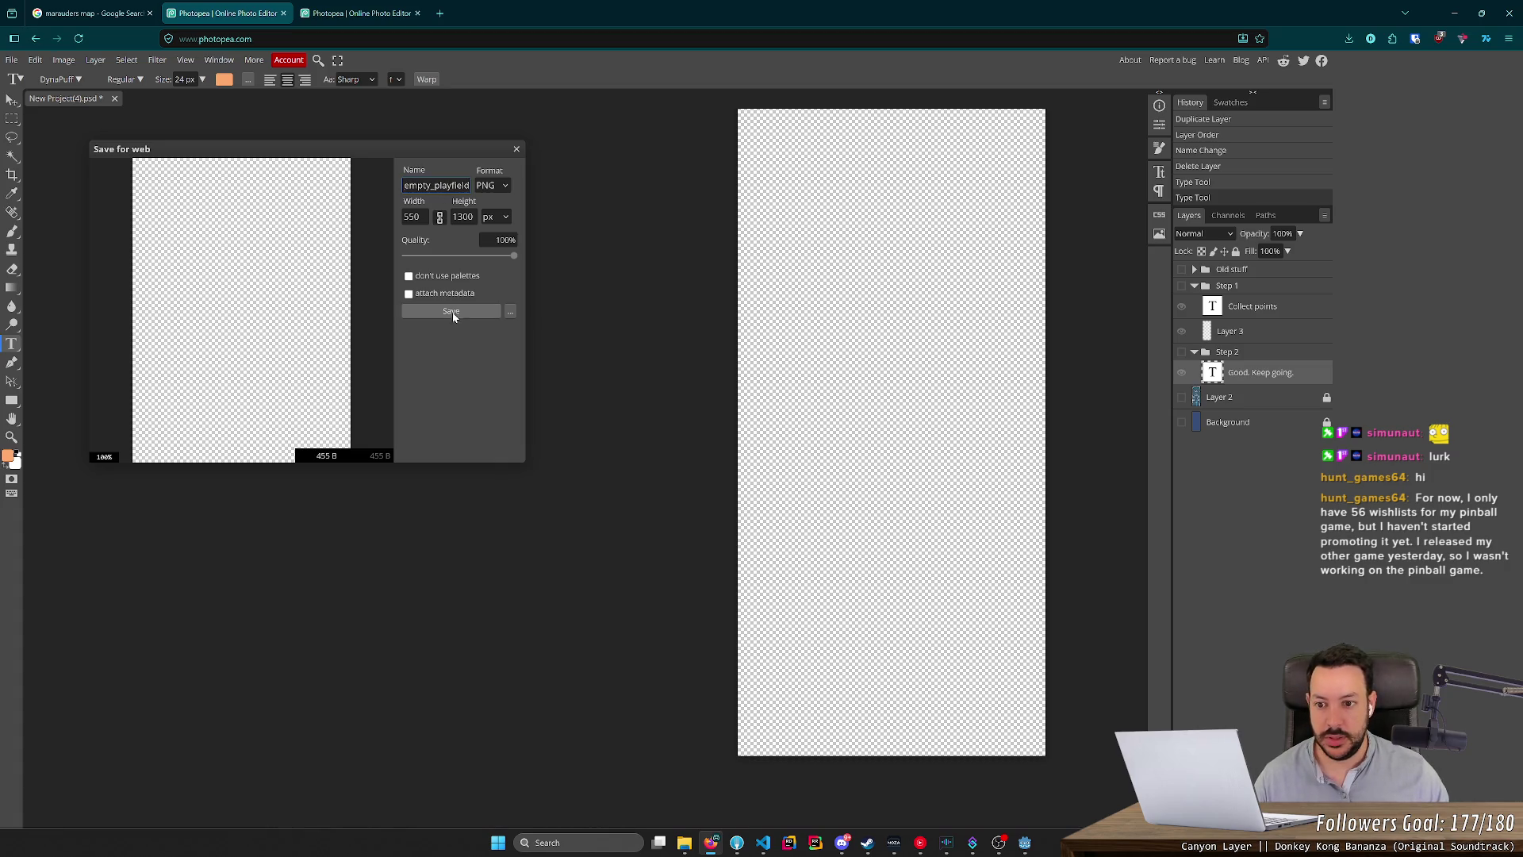
pyautogui.click(453, 311)
# Briefly re-show the Step 2 text, hide it again, and open File Explorer on the tutorial folder.
pyautogui.click(1182, 352)
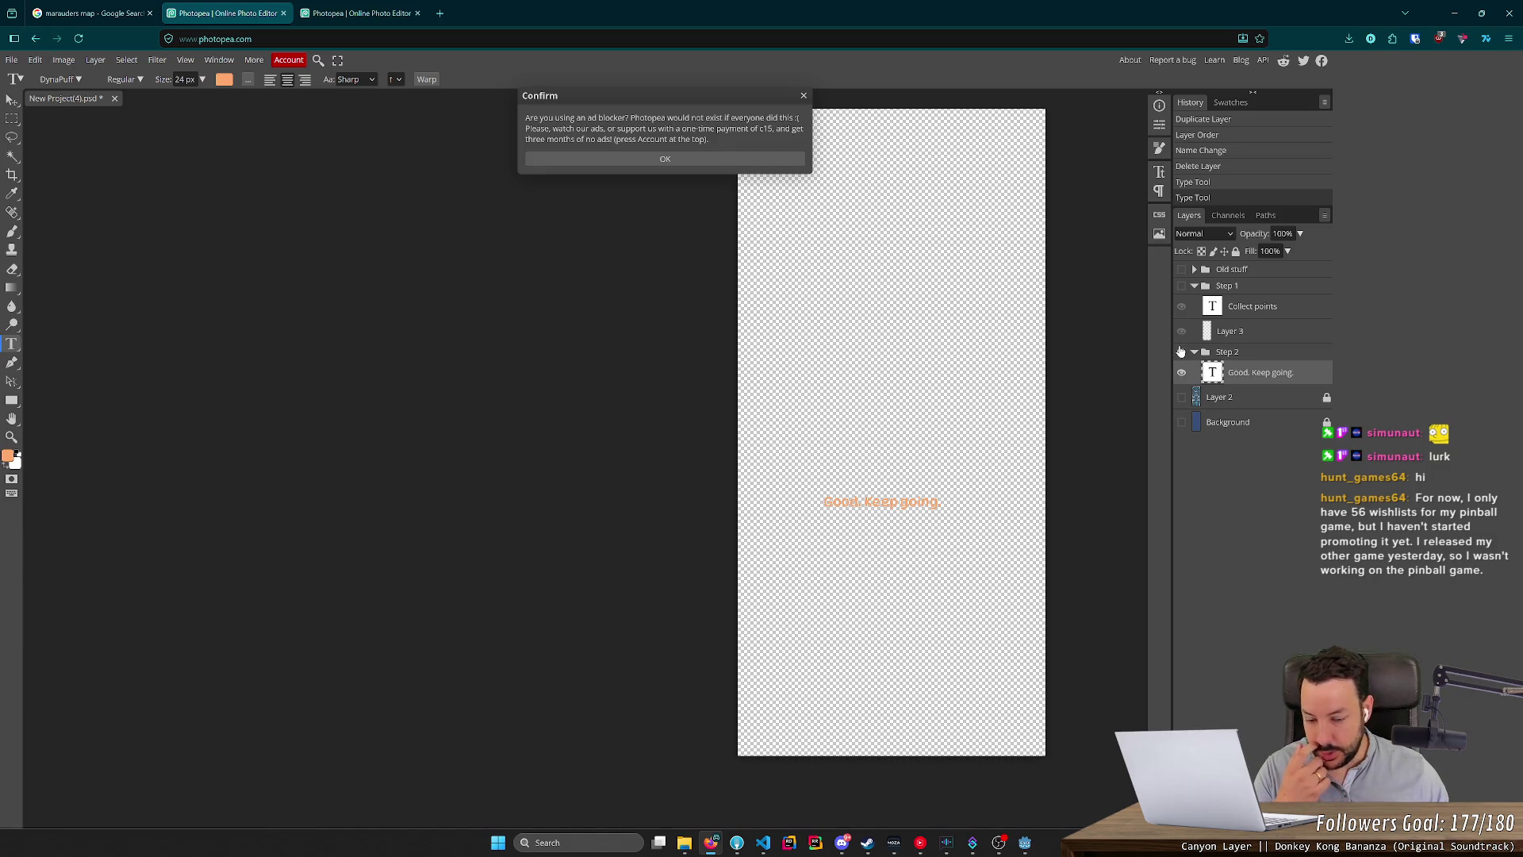
pyautogui.click(1181, 351)
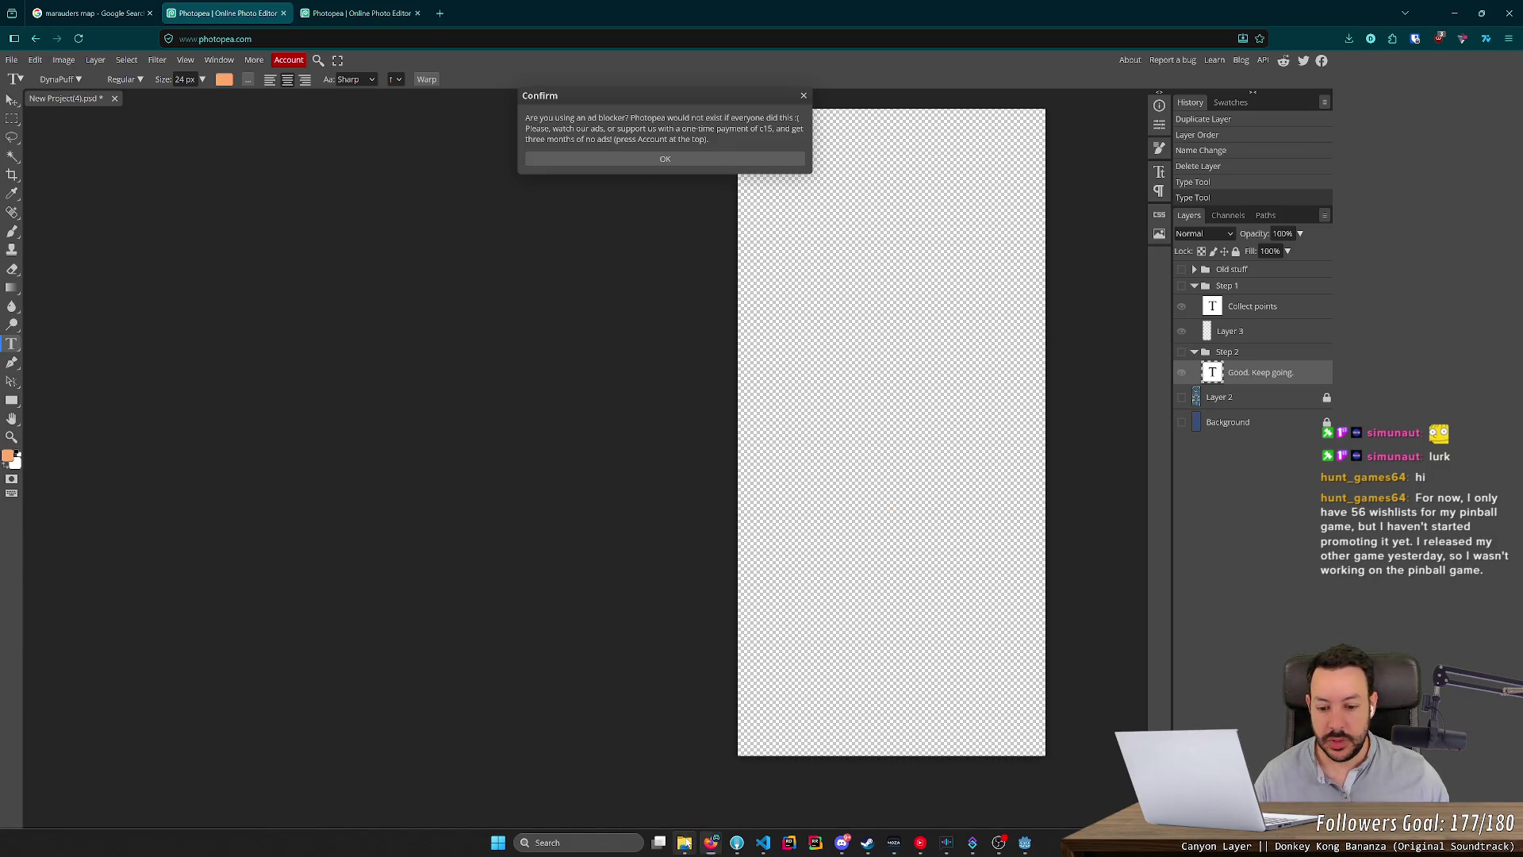
pyautogui.click(684, 842)
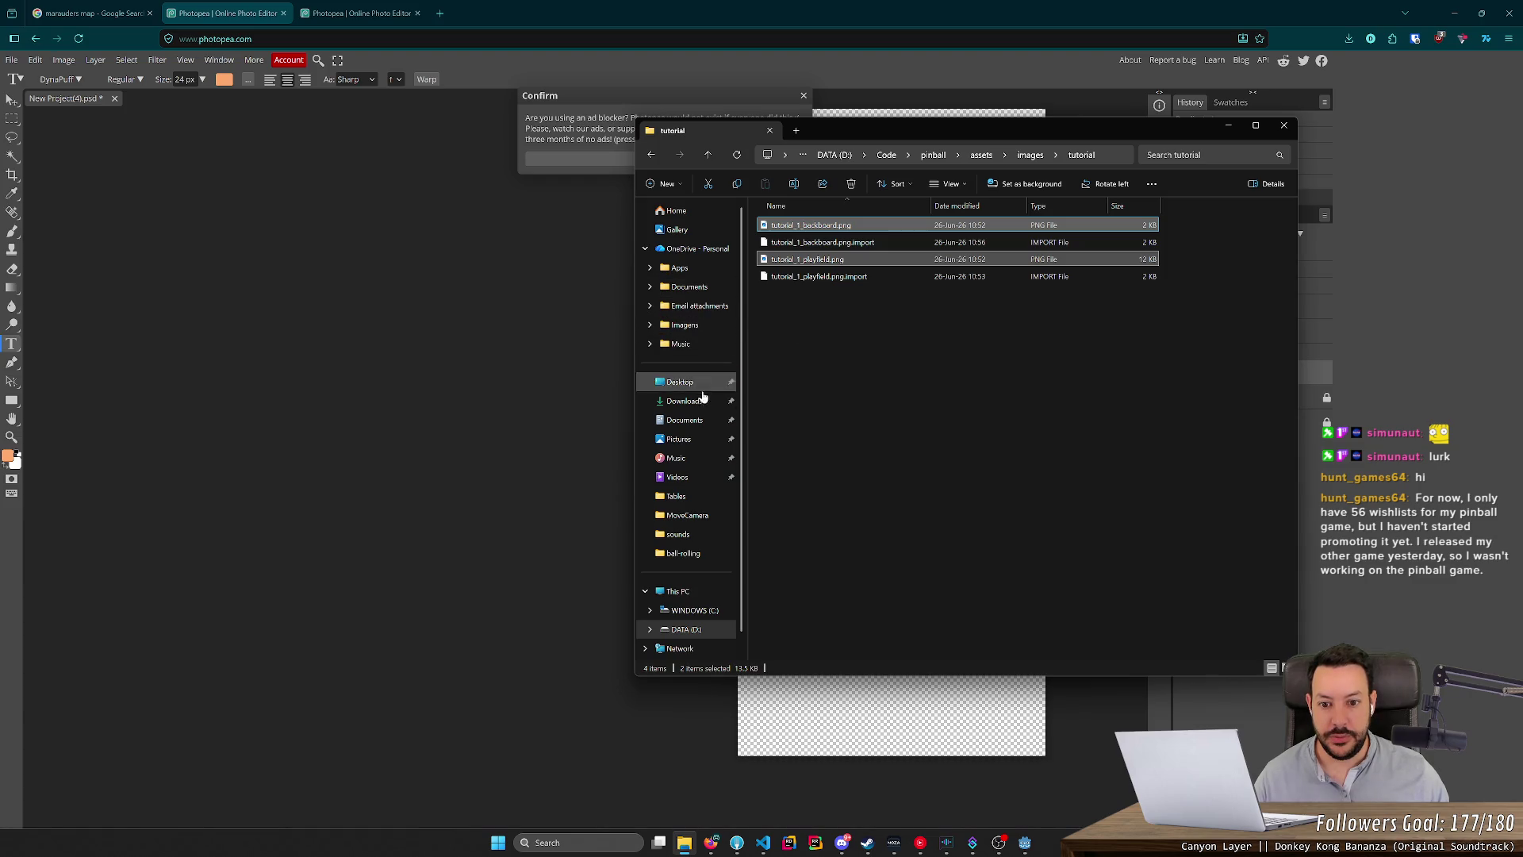
# Copy tutorial_2_playfield, tutorial_empty_playfield and tutorial_empty_backboard from Downloads into the tutorial images folder.
pyautogui.click(684, 400)
pyautogui.click(809, 241)
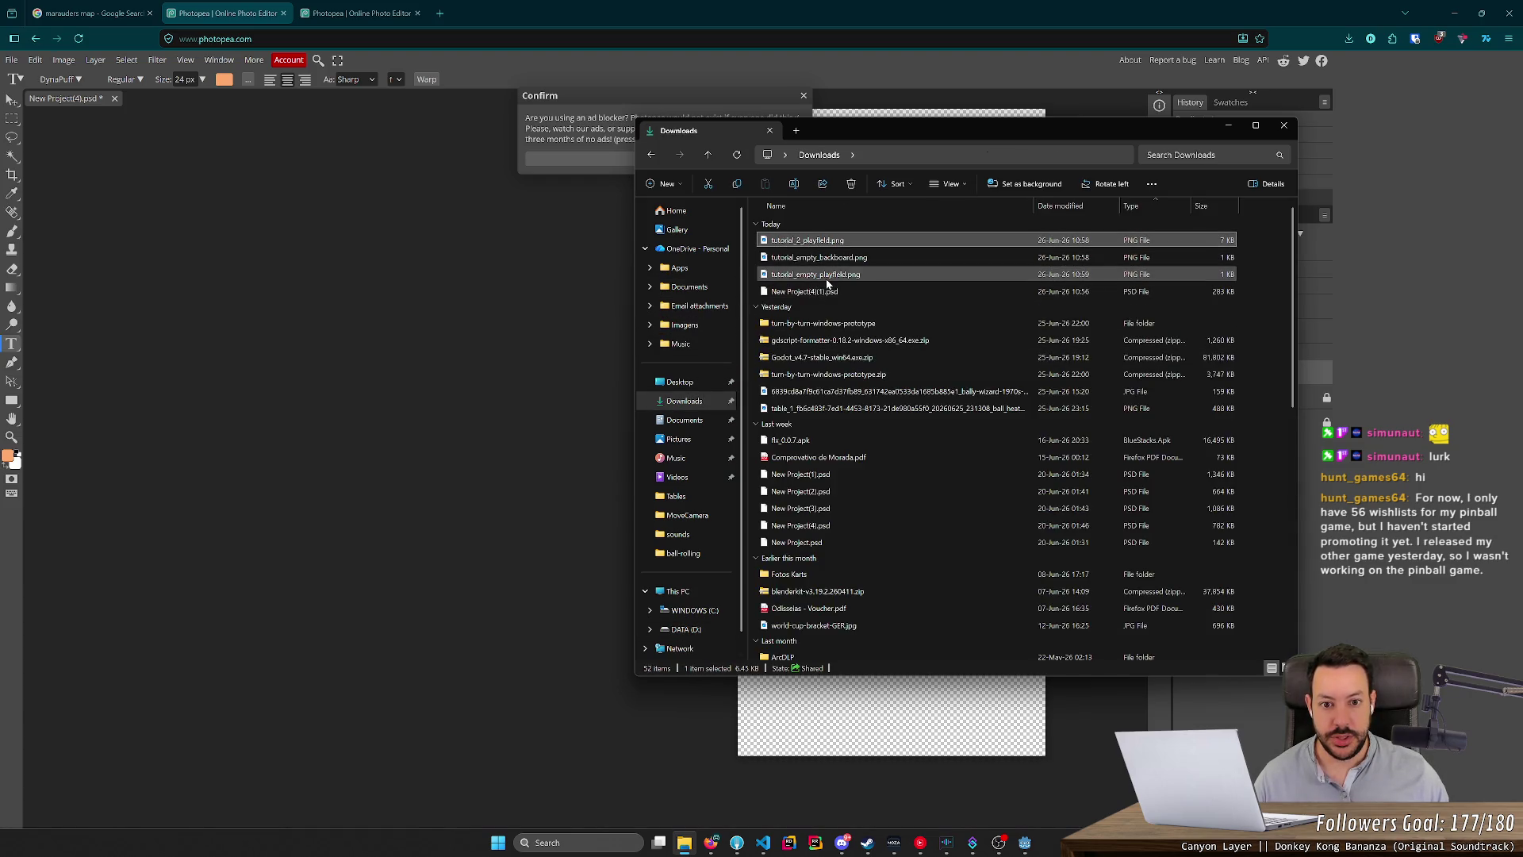
pyautogui.keyDown('shift'); pyautogui.click(827, 277); pyautogui.keyUp('shift')
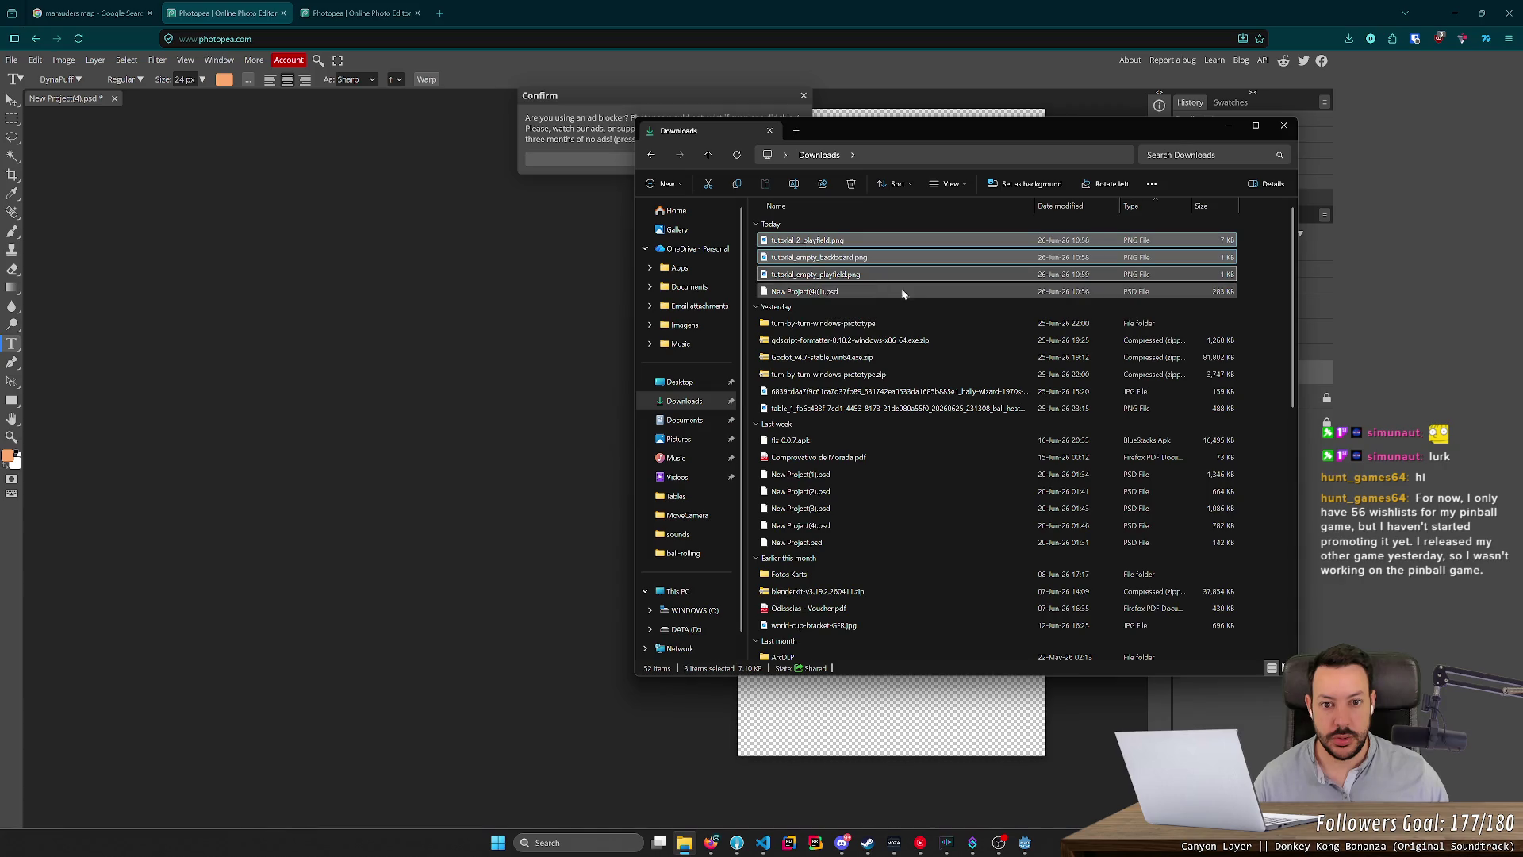
pyautogui.hotkey('alt', 'Left')
pyautogui.hotkey('ctrl', 'v')
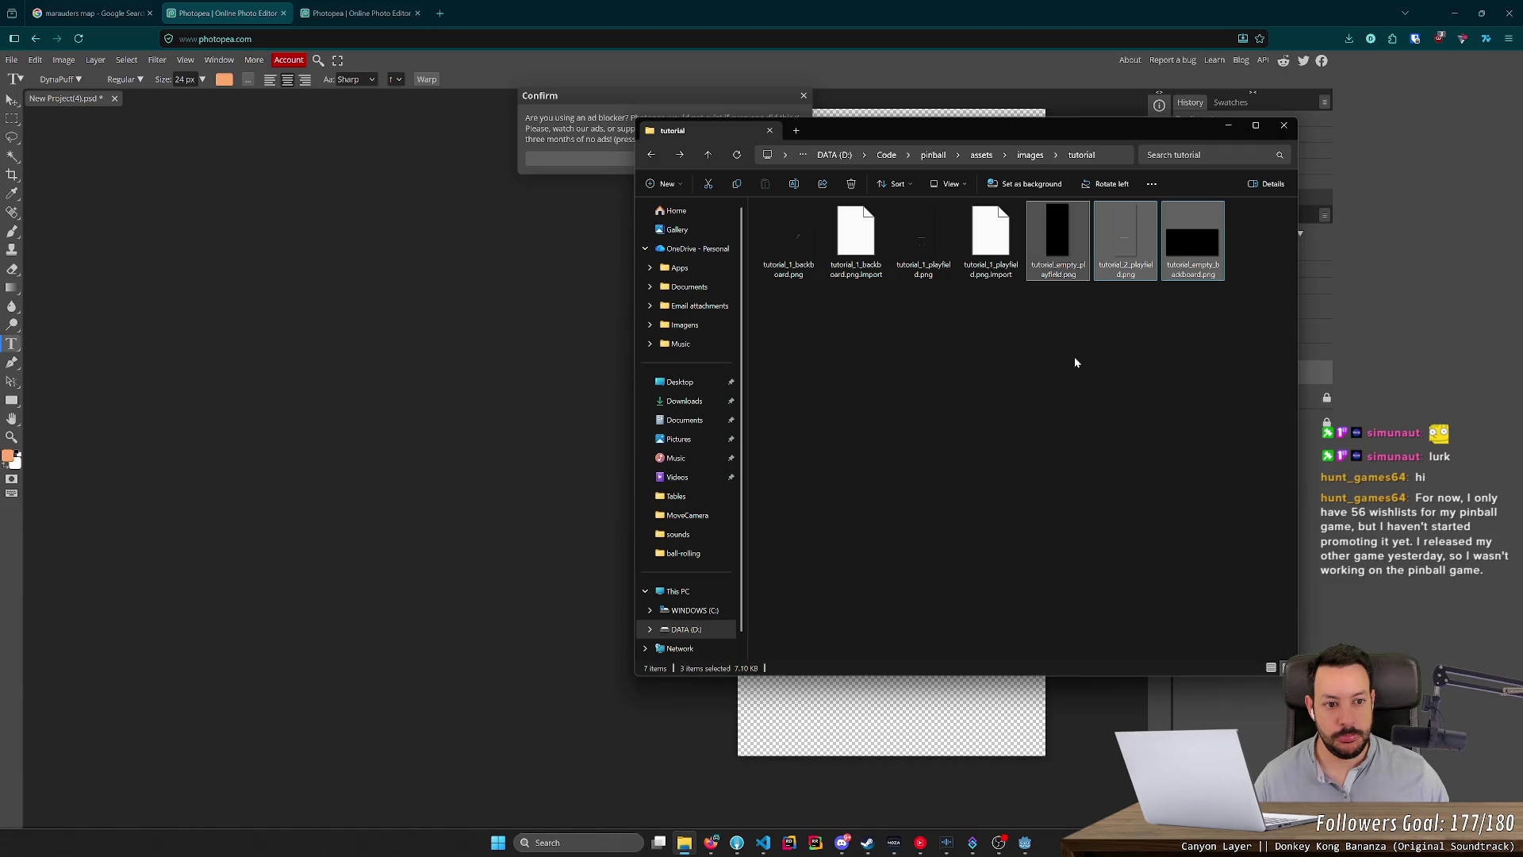
pyautogui.click(1075, 362)
pyautogui.hotkey('alt', 'Tab')
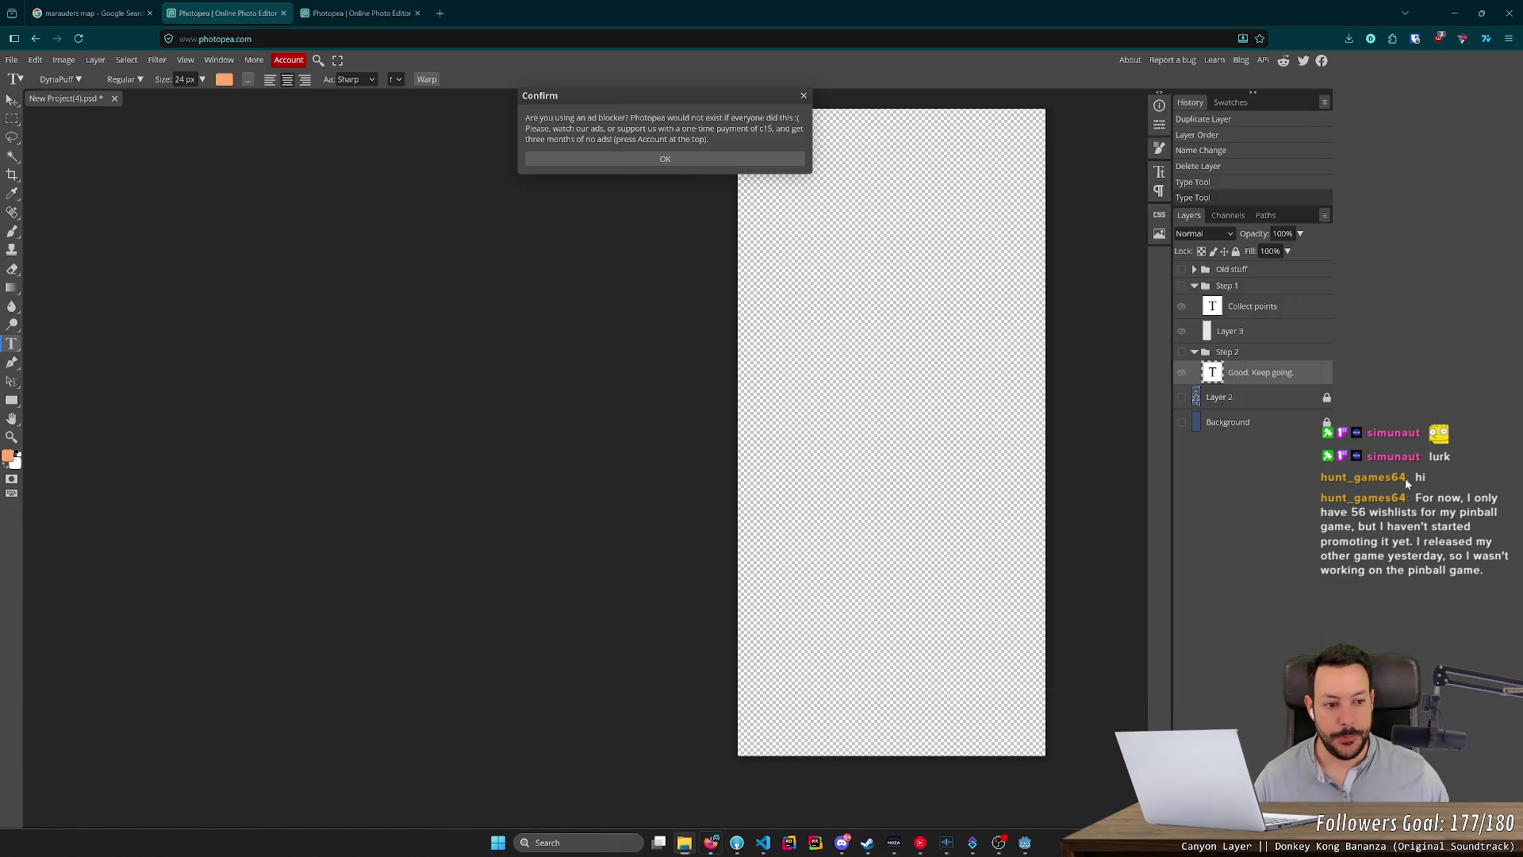
# Duplicate the Step 2 group from its context menu and move the copy below Step 2.
pyautogui.click(1267, 360)
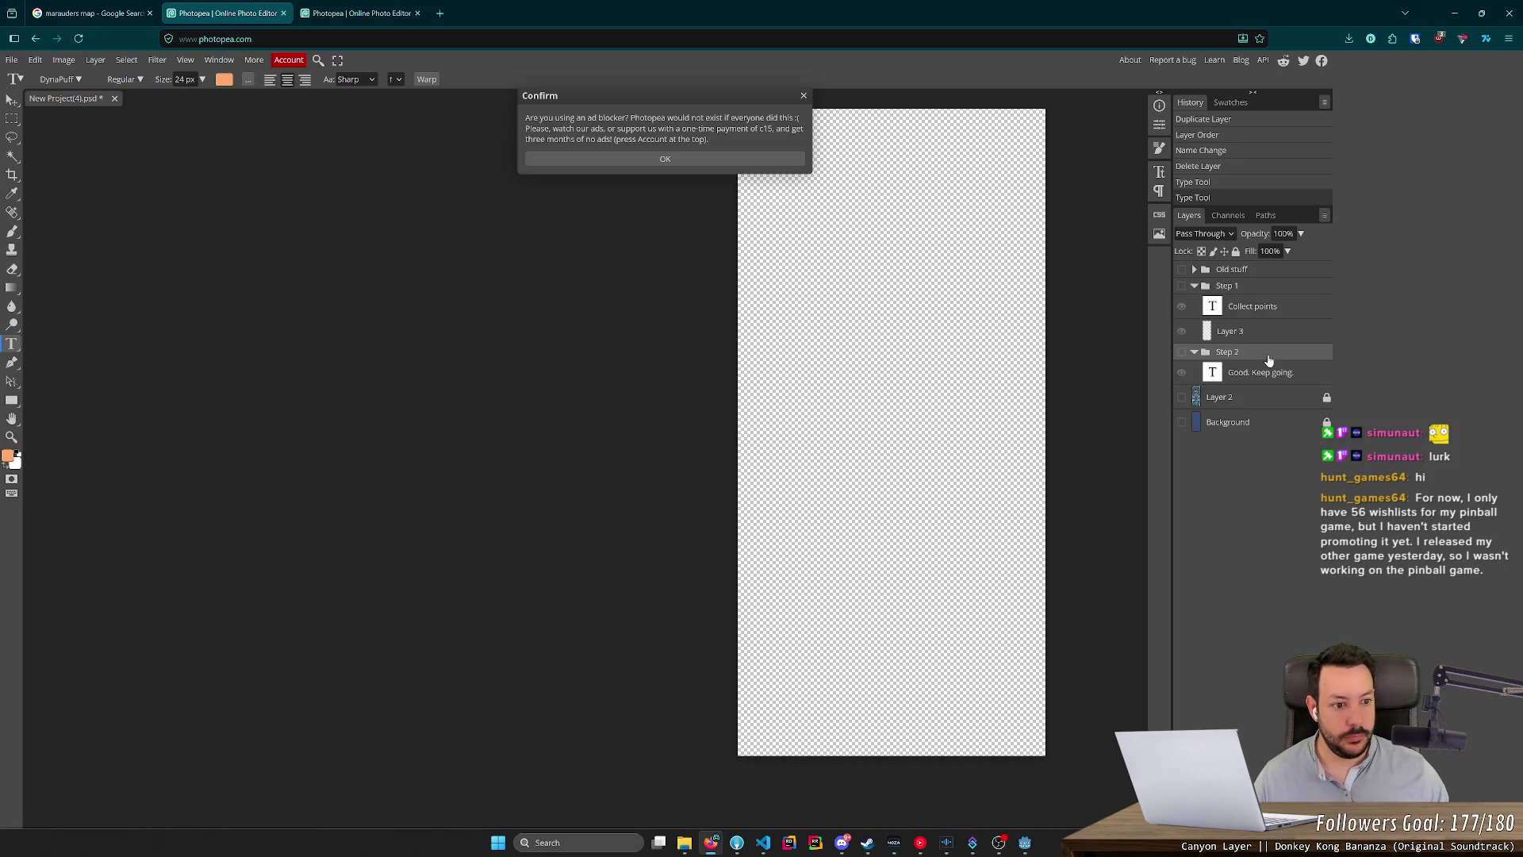
pyautogui.rightClick(1267, 361)
pyautogui.click(1235, 355)
pyautogui.rightClick(1235, 354)
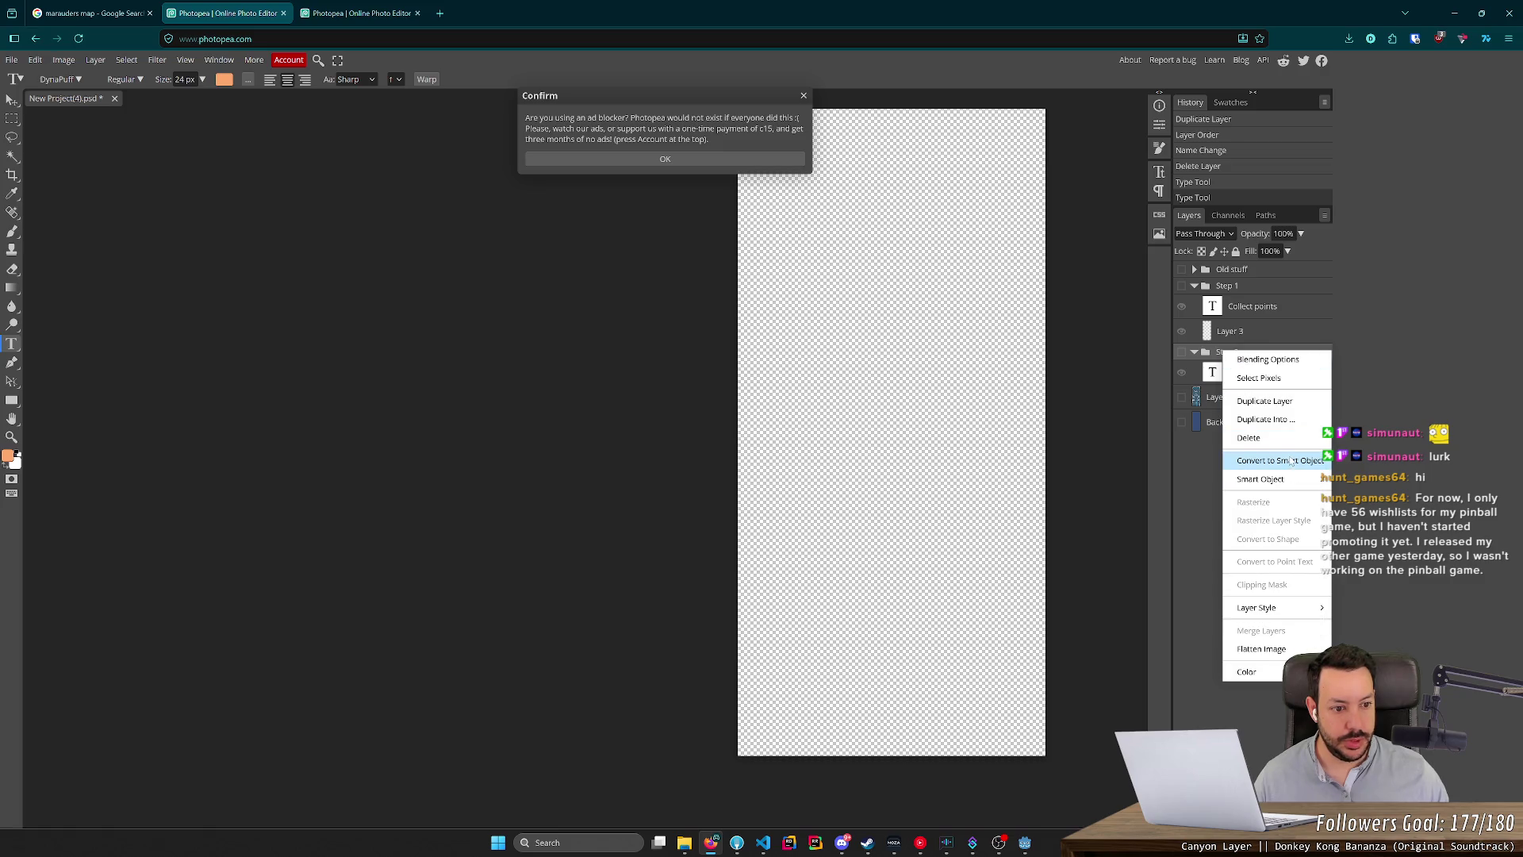
pyautogui.click(1264, 400)
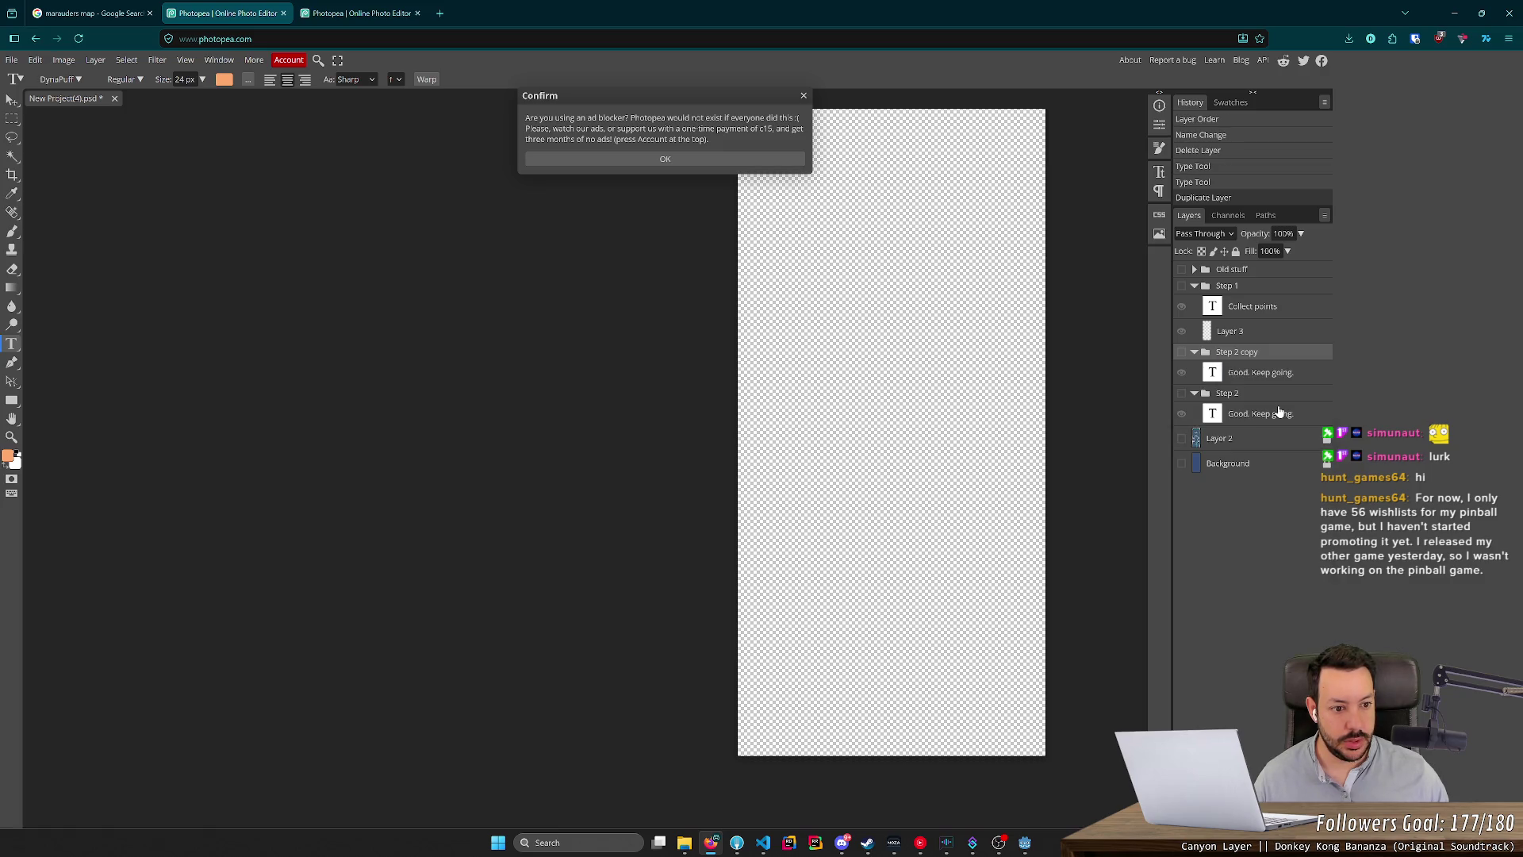
pyautogui.moveTo(1247, 361); pyautogui.dragTo(1242, 398)
# Rename the copy 'Step 3', make it visible, and switch over to Godot.
pyautogui.doubleClick(1241, 393)
pyautogui.write('Step 3')
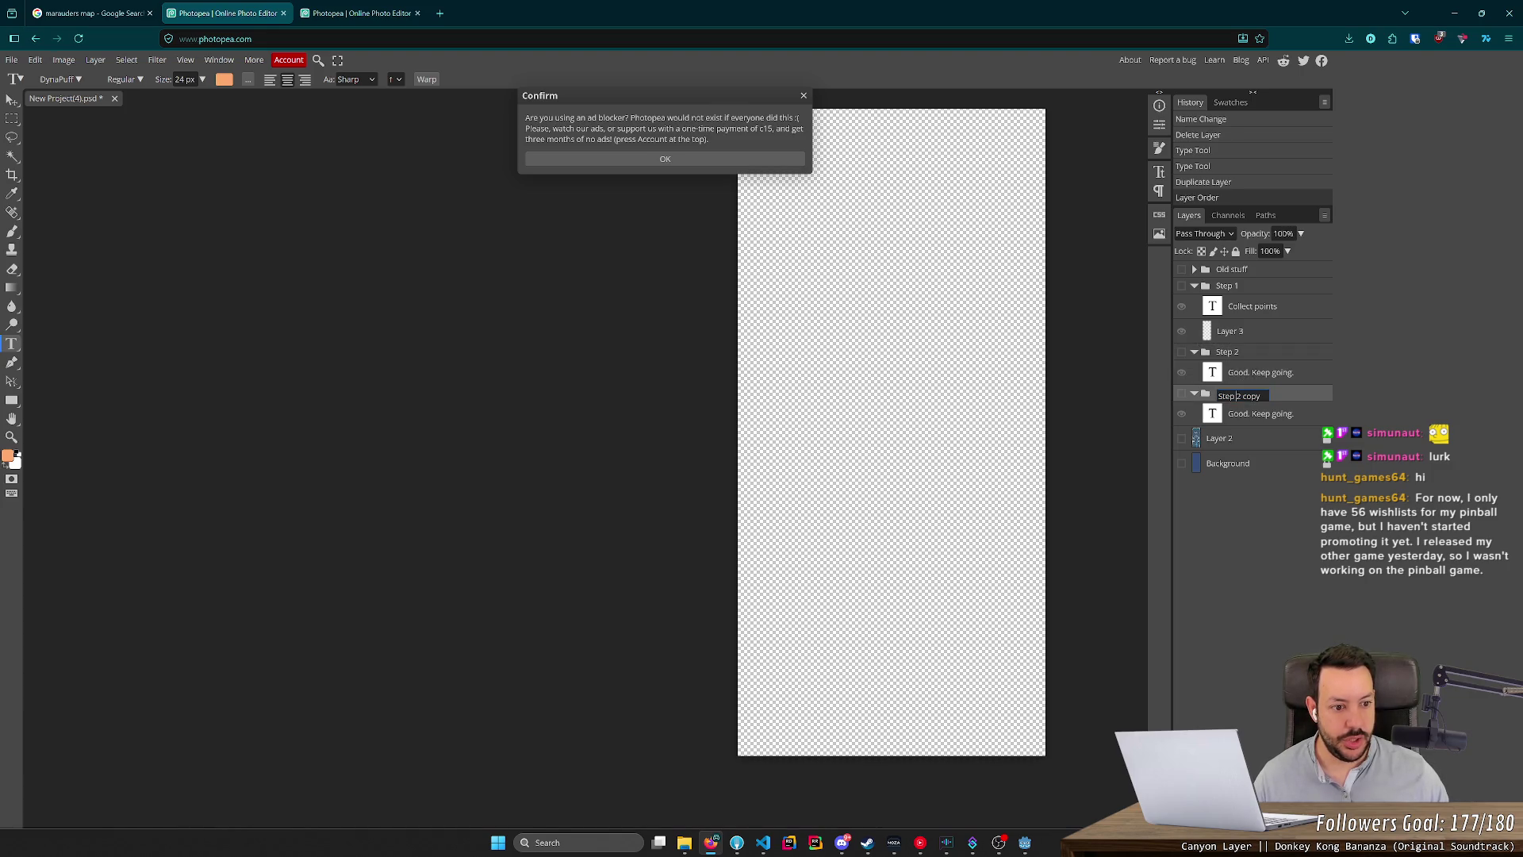
pyautogui.press('Return')
pyautogui.click(1182, 393)
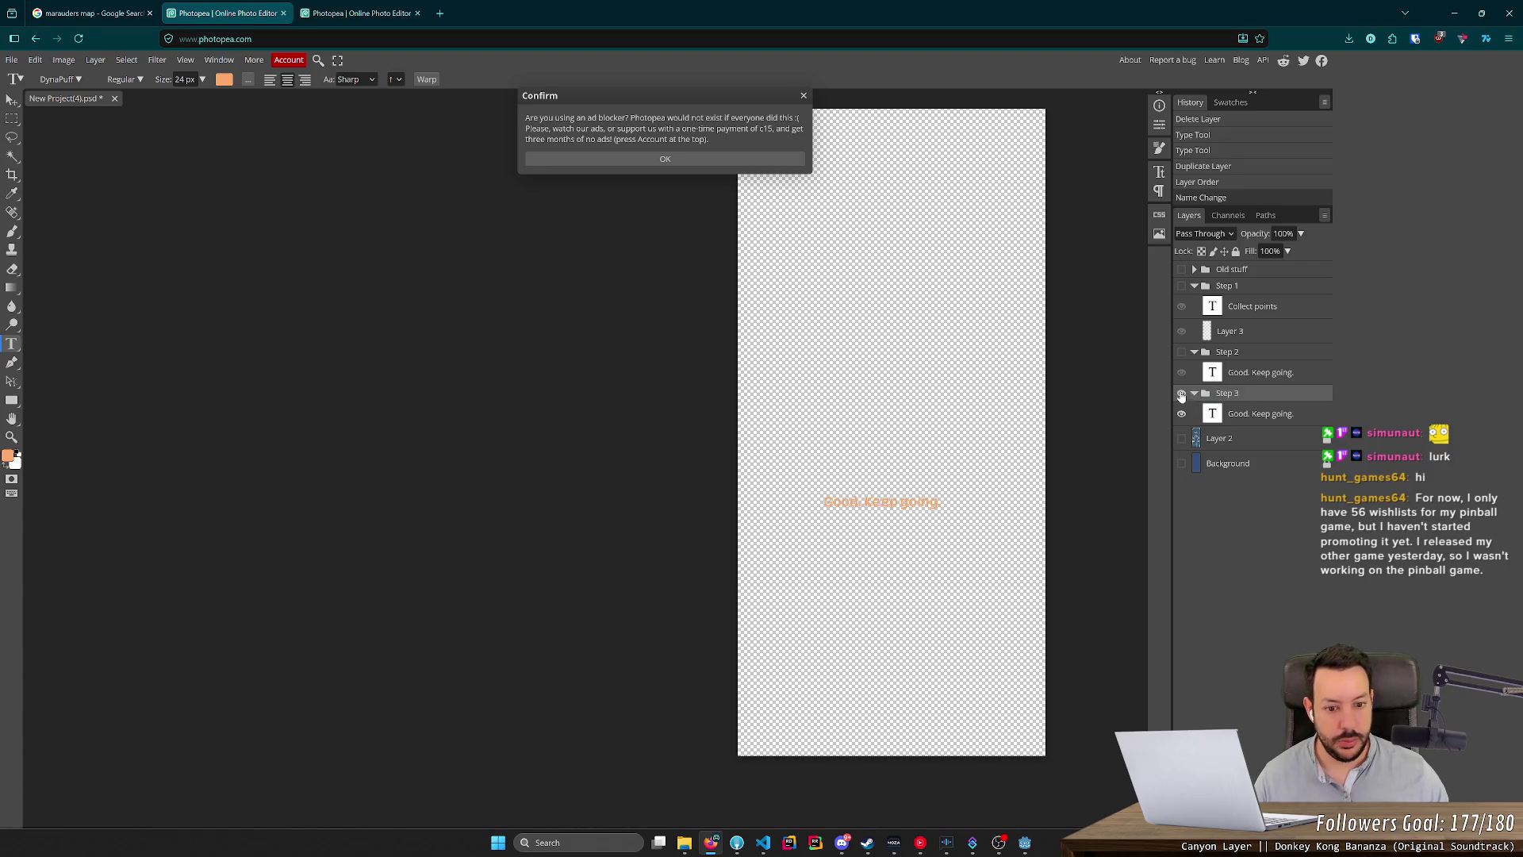
pyautogui.click(735, 159)
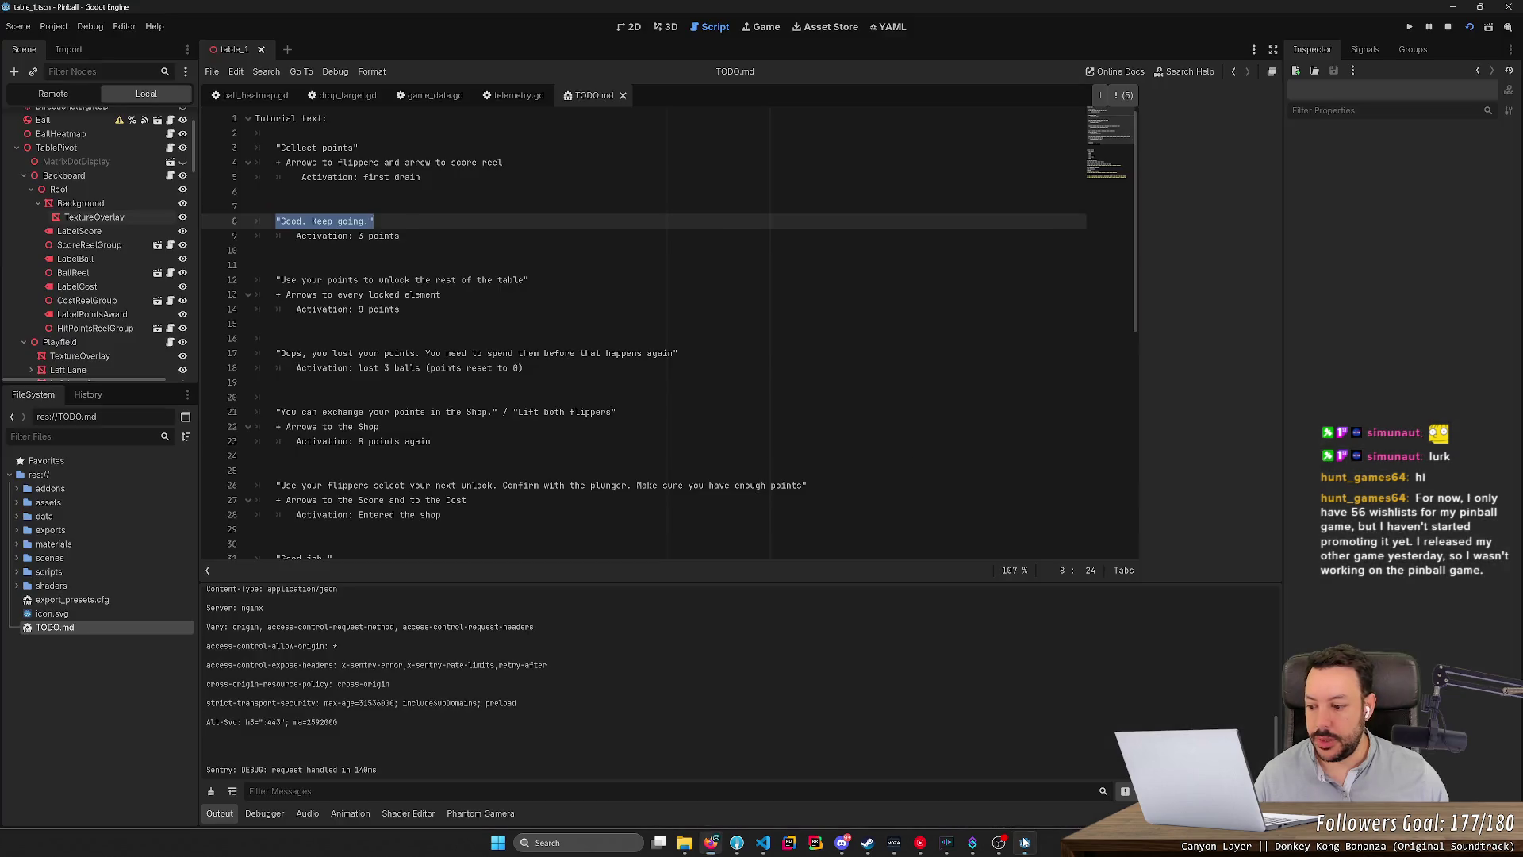
pyautogui.click(1024, 842)
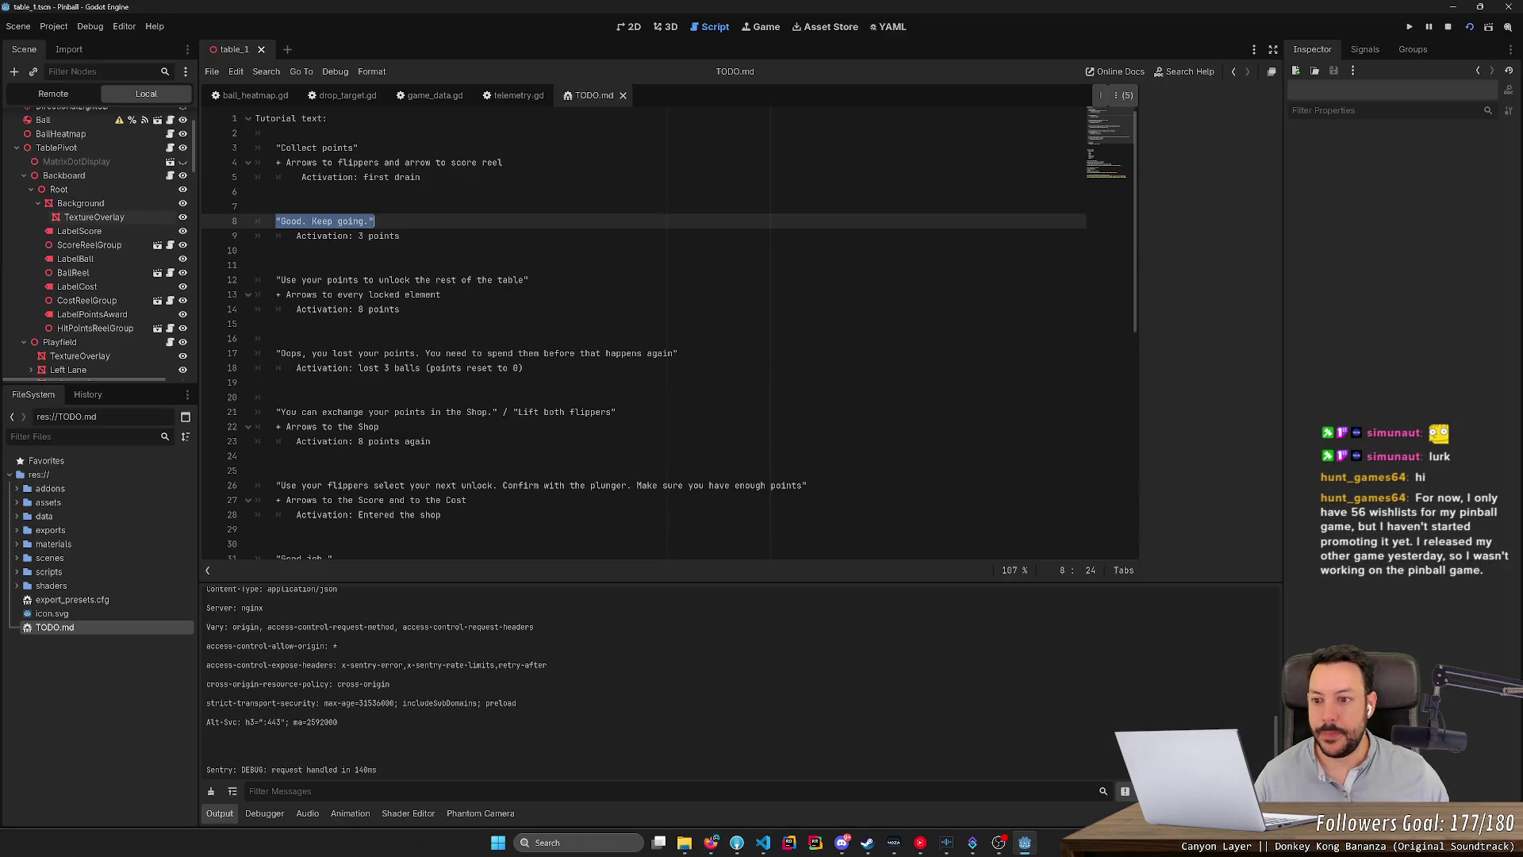
# Select line 12's 'Use your points to unlock the rest of the table' in TODO.md, then return to Photopea.
pyautogui.moveTo(528, 280)
pyautogui.mouseDown()
pyautogui.moveTo(275, 279)
pyautogui.moveTo(524, 280)
pyautogui.mouseUp()
pyautogui.hotkey('ctrl', 'c')
pyautogui.click(301, 279)
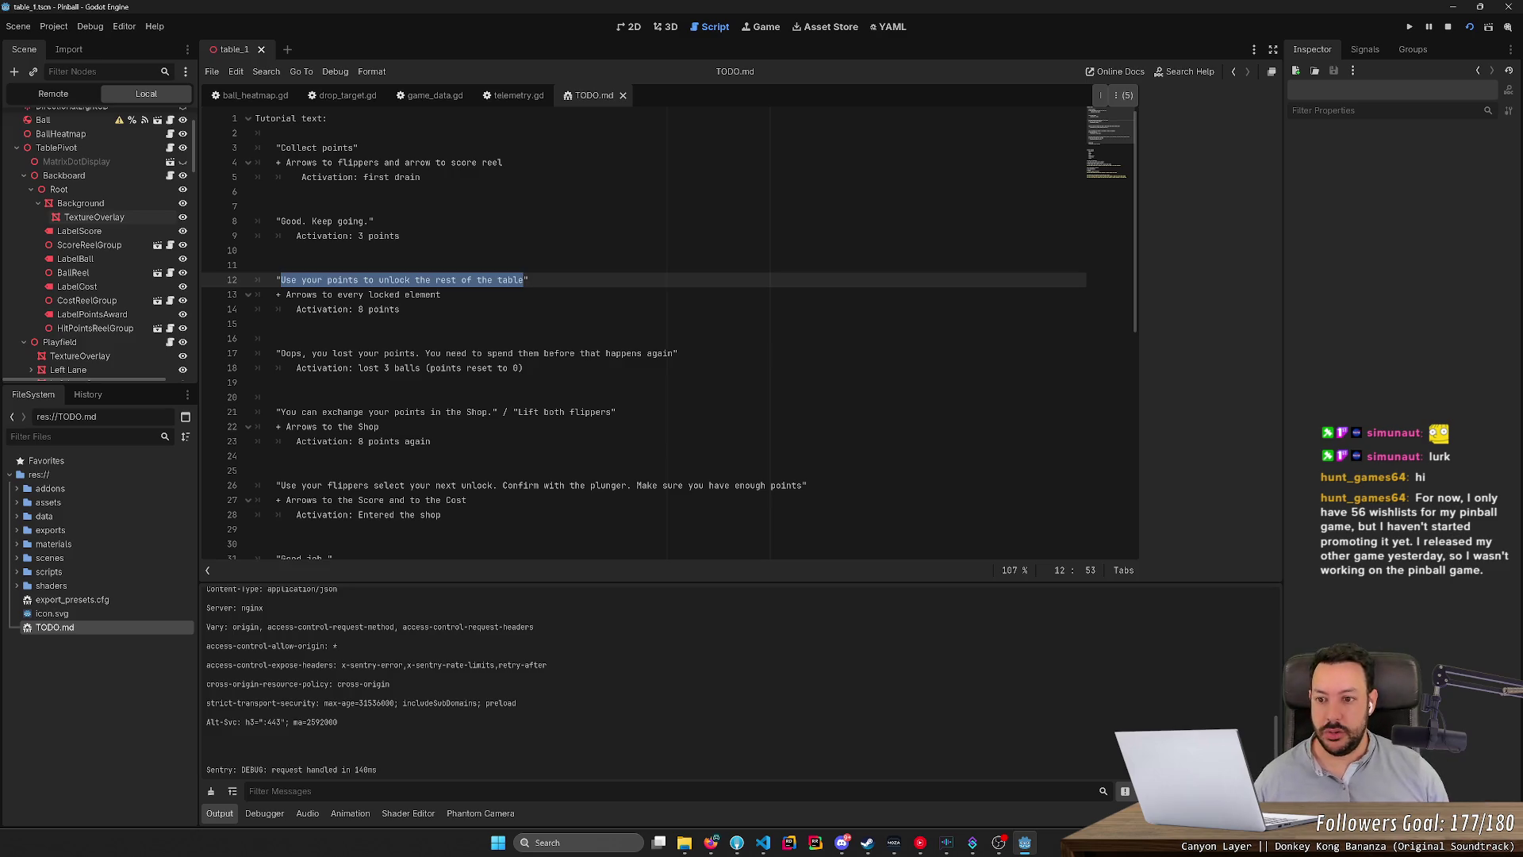
pyautogui.hotkey('alt', 'Tab')
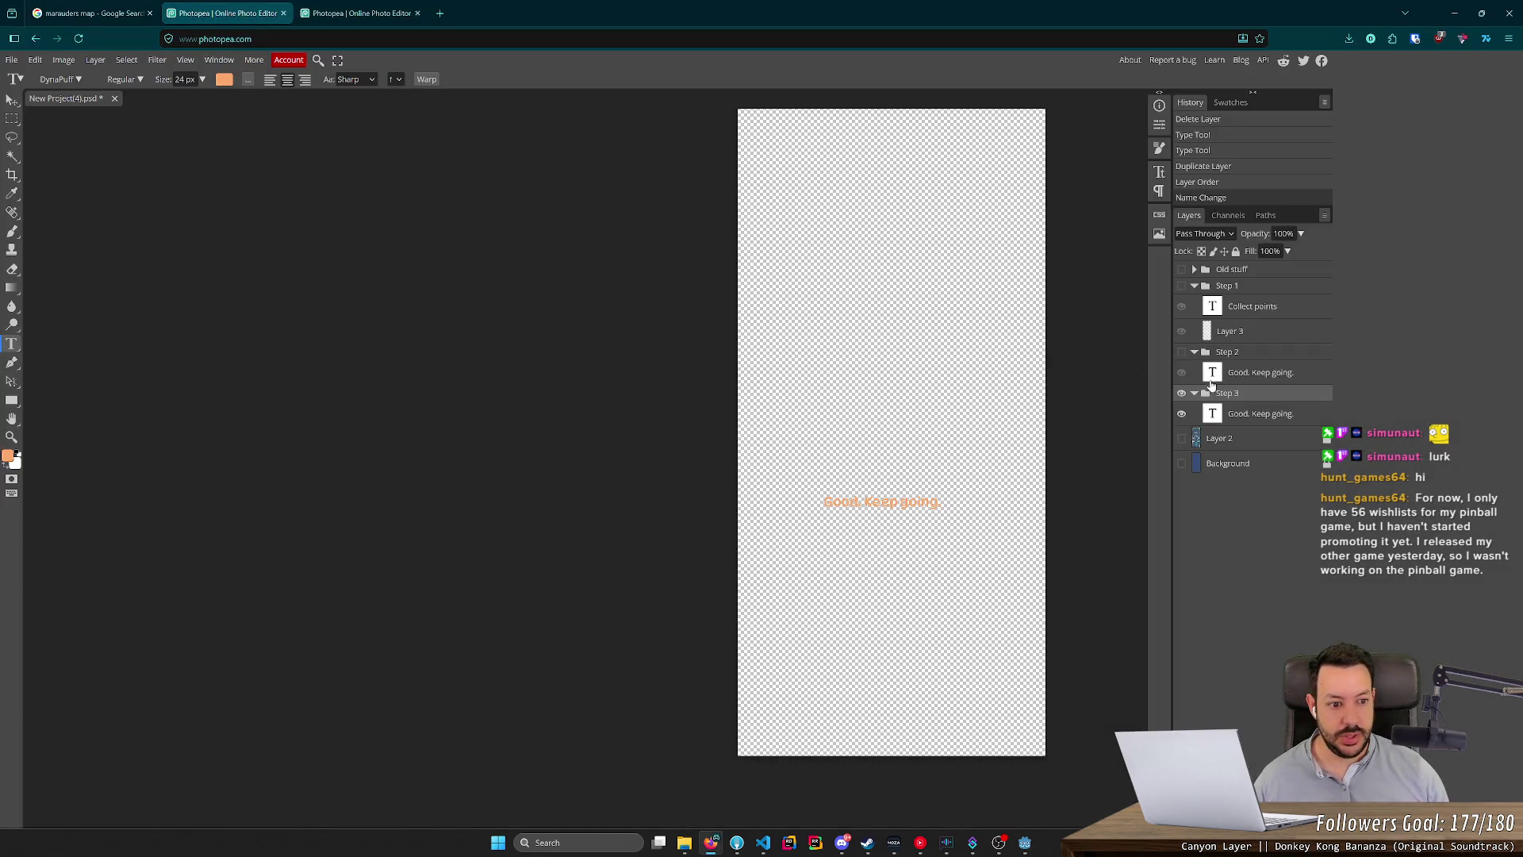
# Replace the Step 3 text with 'Use your points to unlock the rest of the table' and show Layer 2.
pyautogui.click(1279, 414)
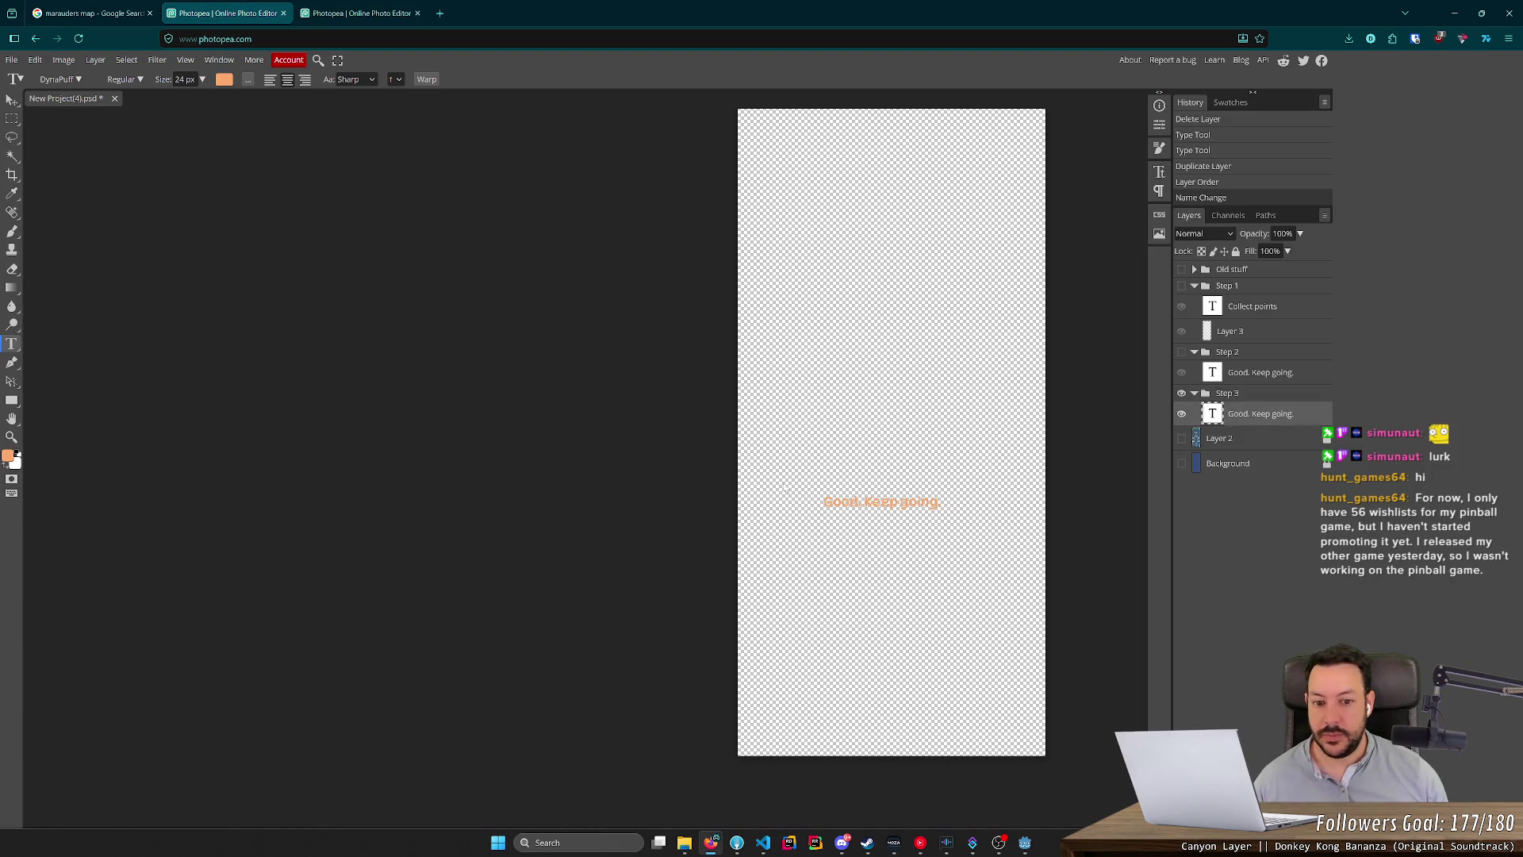
pyautogui.hotkey('ctrl', 'a')
pyautogui.hotkey('ctrl', 'v')
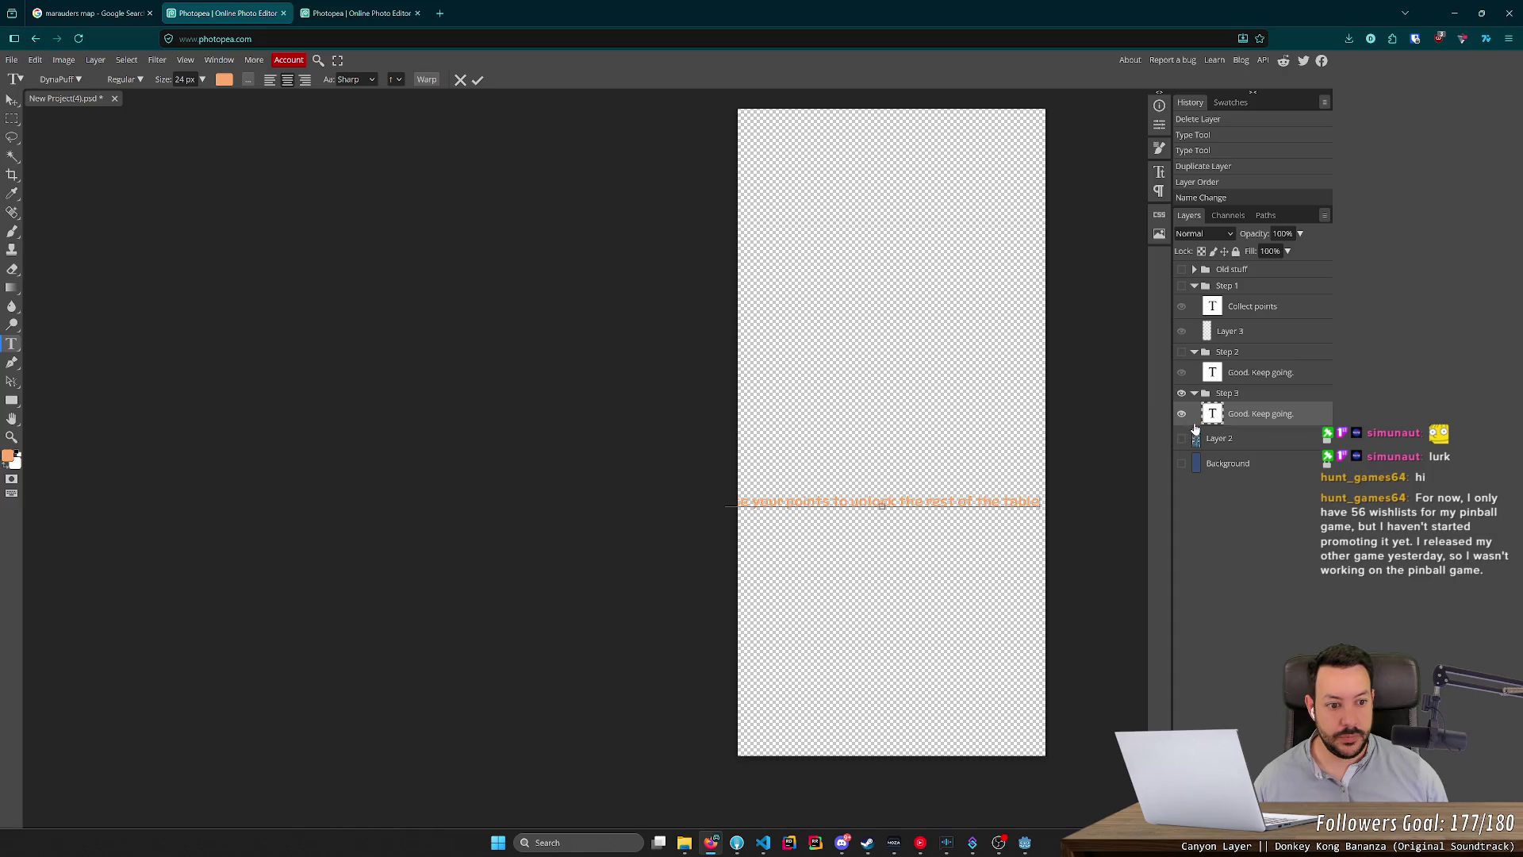
pyautogui.click(1182, 439)
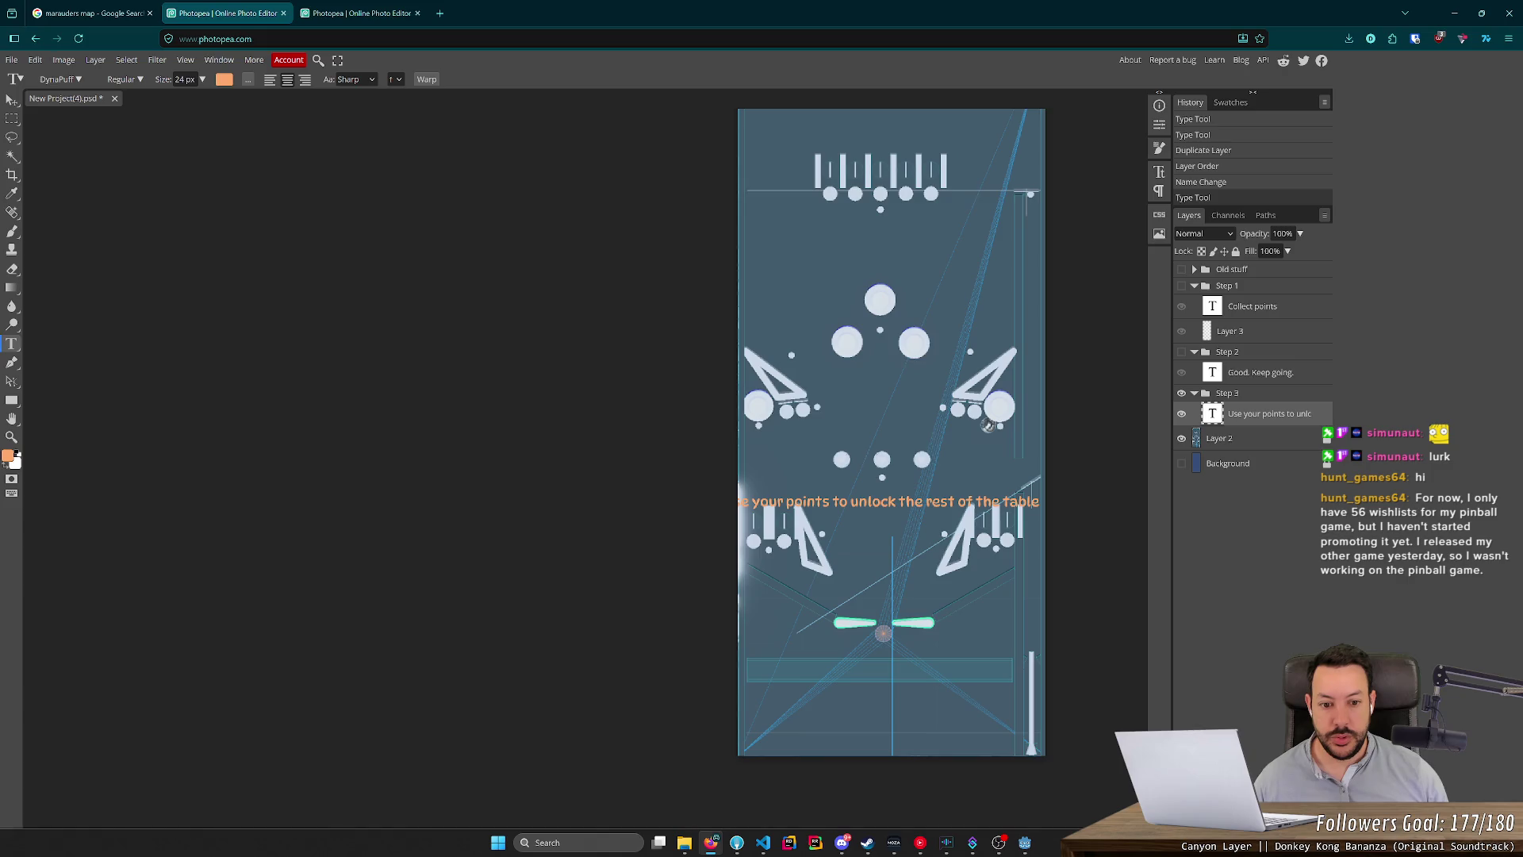
# Break the caption into two lines after 'unlock'.
pyautogui.click(731, 505)
pyautogui.click(946, 502)
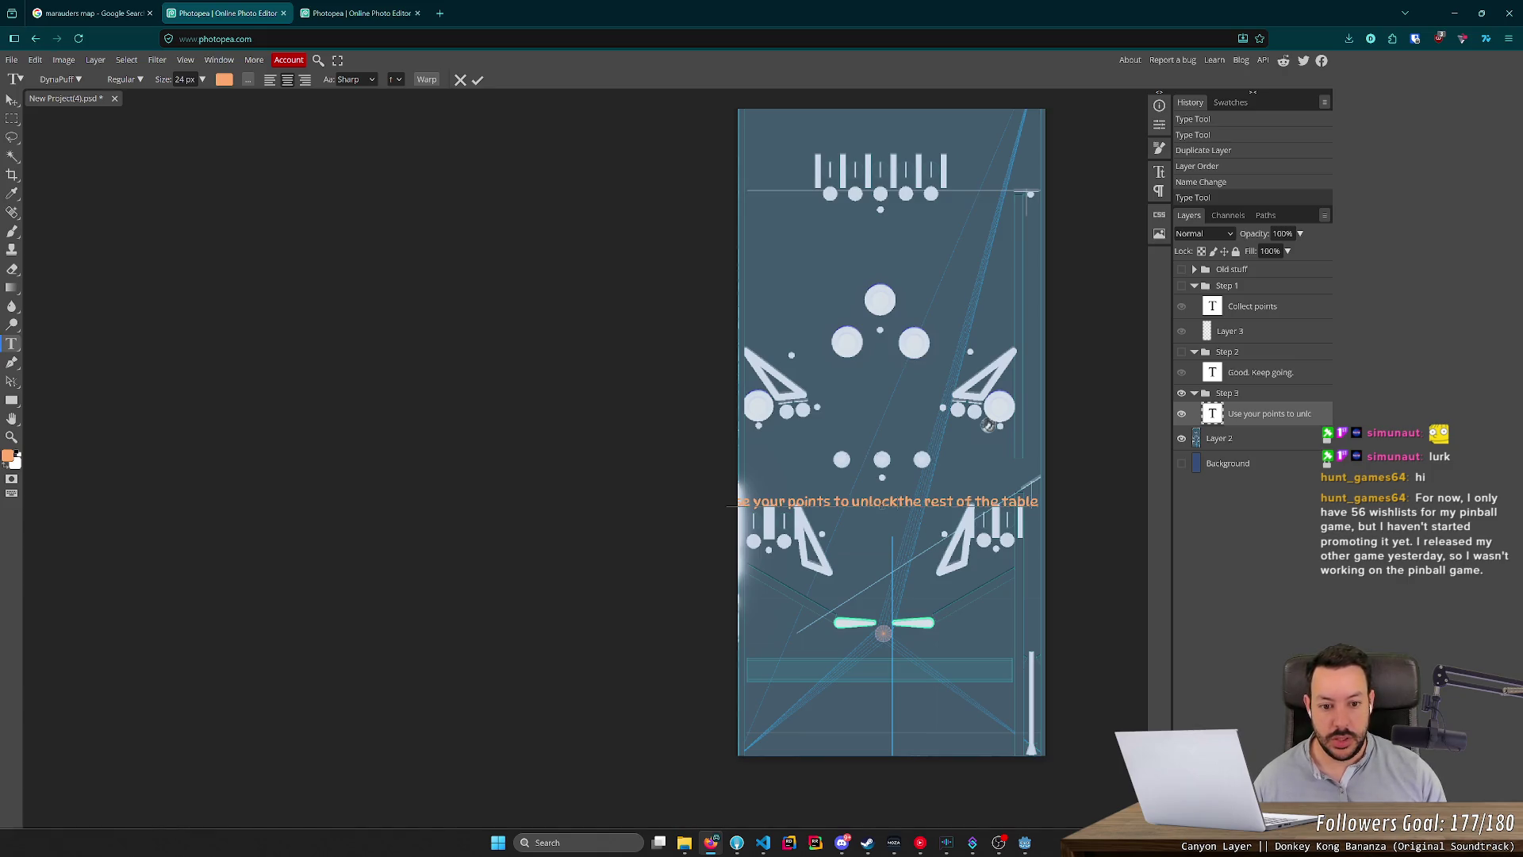
pyautogui.press('Return')
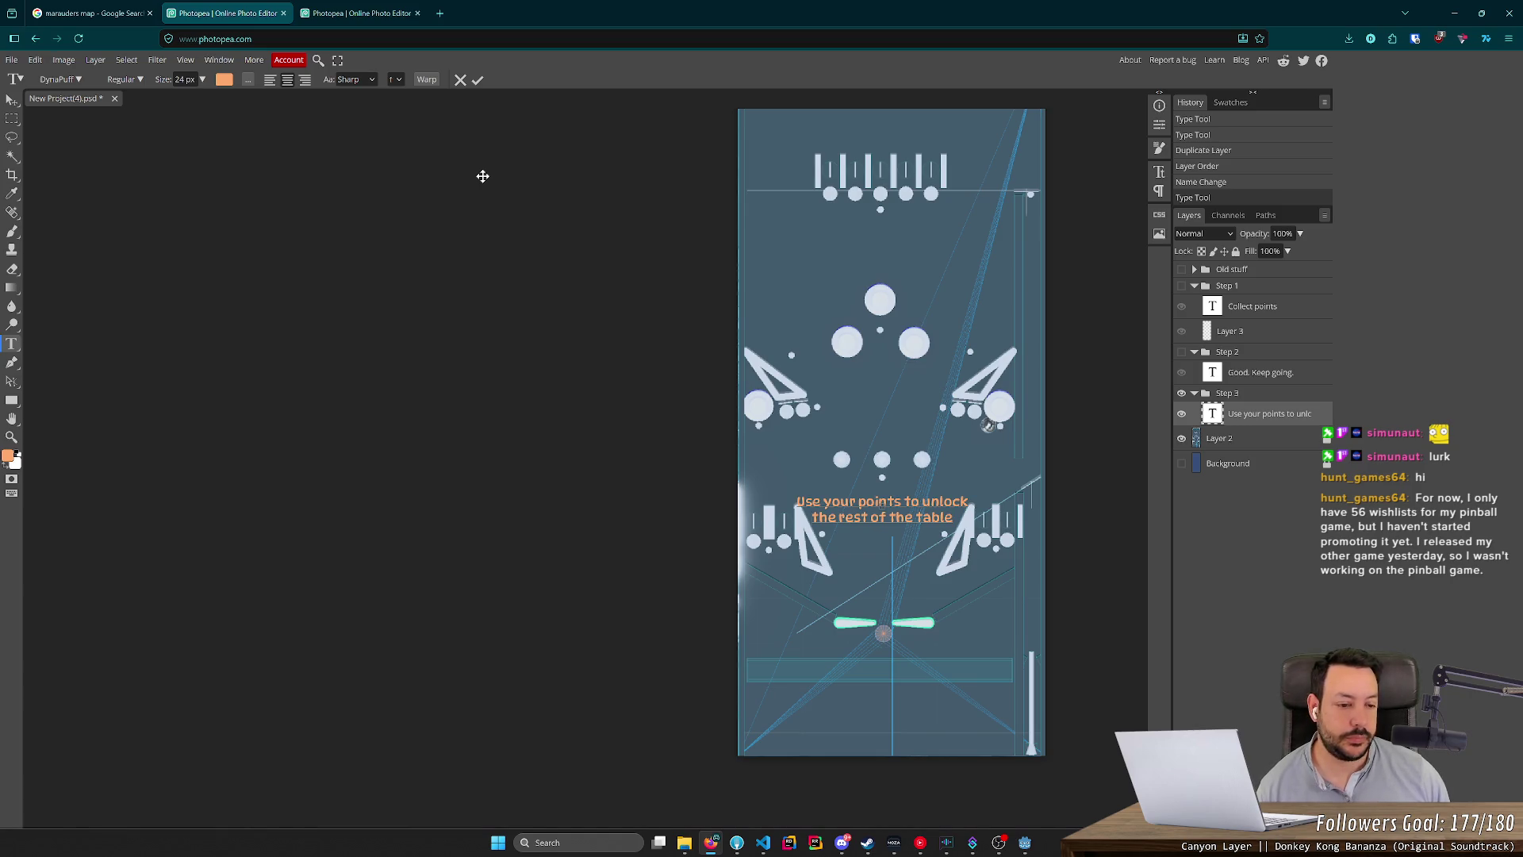
# Set the whole caption to 22 px font size and commit the text edit.
pyautogui.click(194, 79)
pyautogui.write('22')
pyautogui.press('Return')
pyautogui.hotkey('ctrl', 'a')
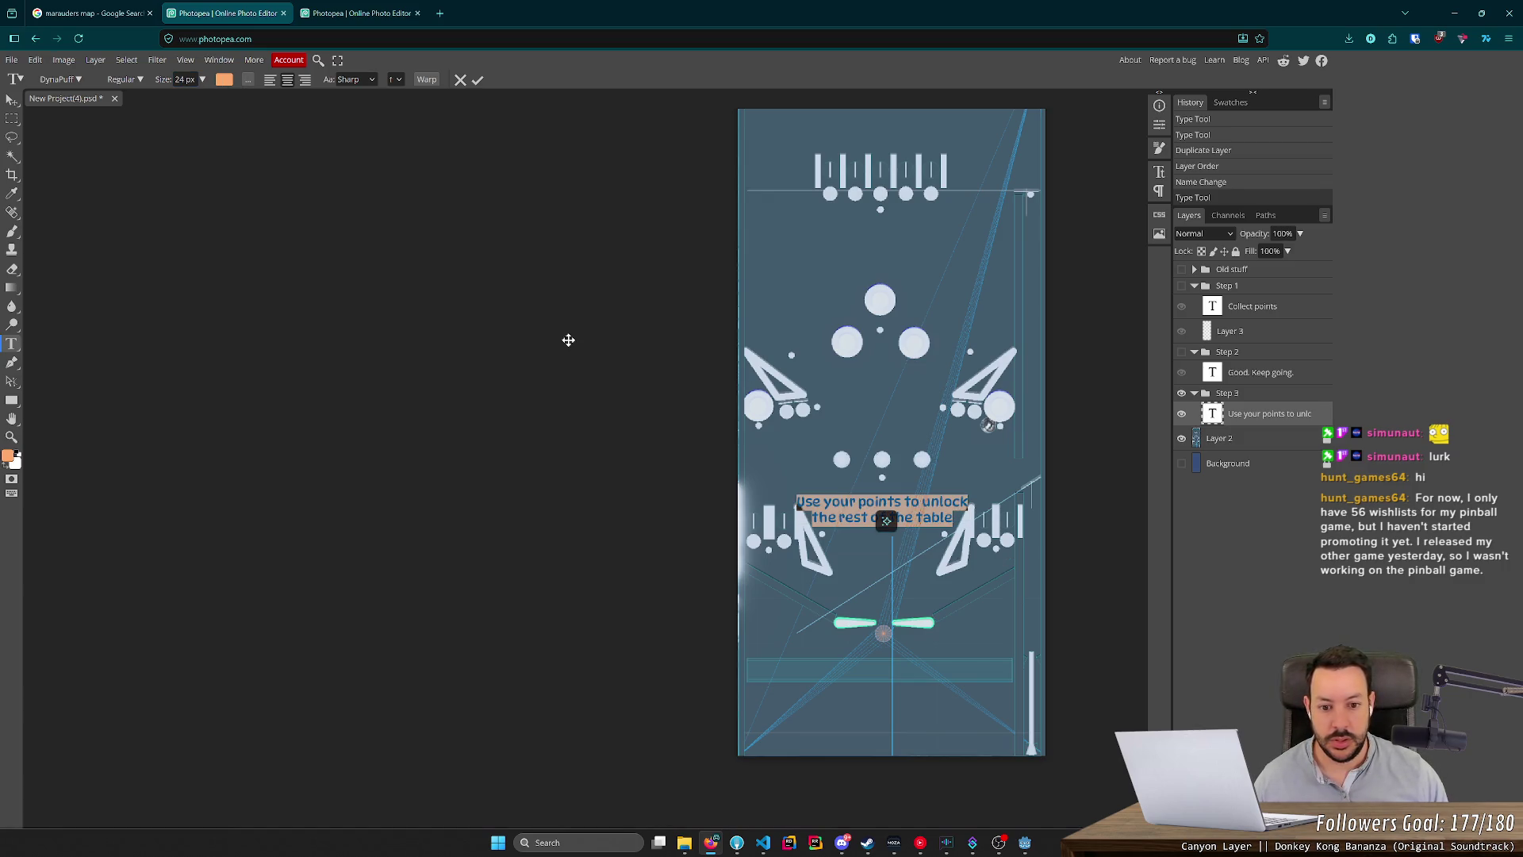
pyautogui.click(185, 79)
pyautogui.write('22')
pyautogui.press('Return')
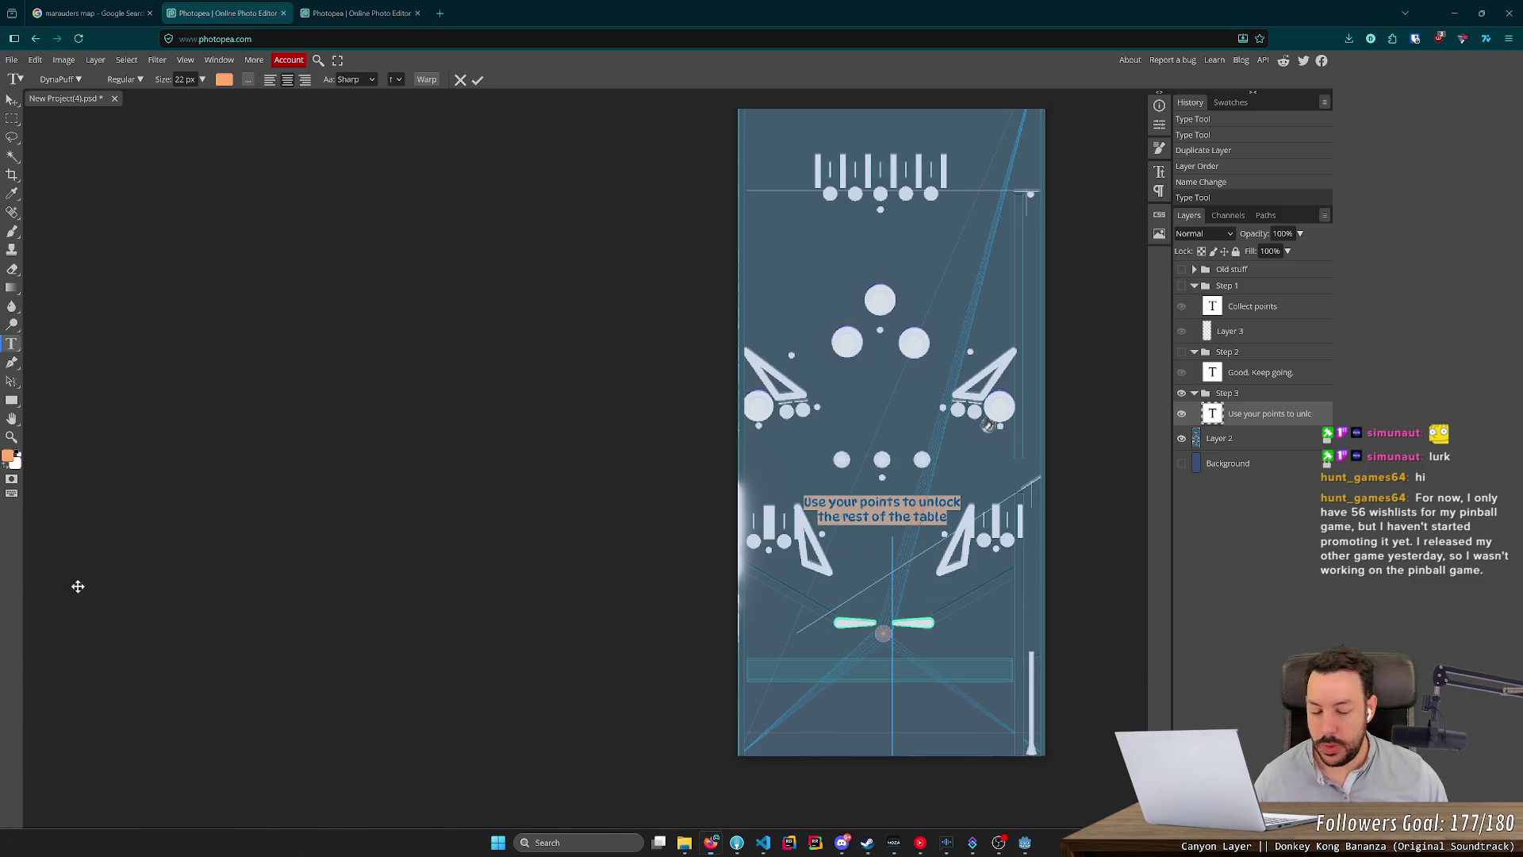
pyautogui.click(1101, 515)
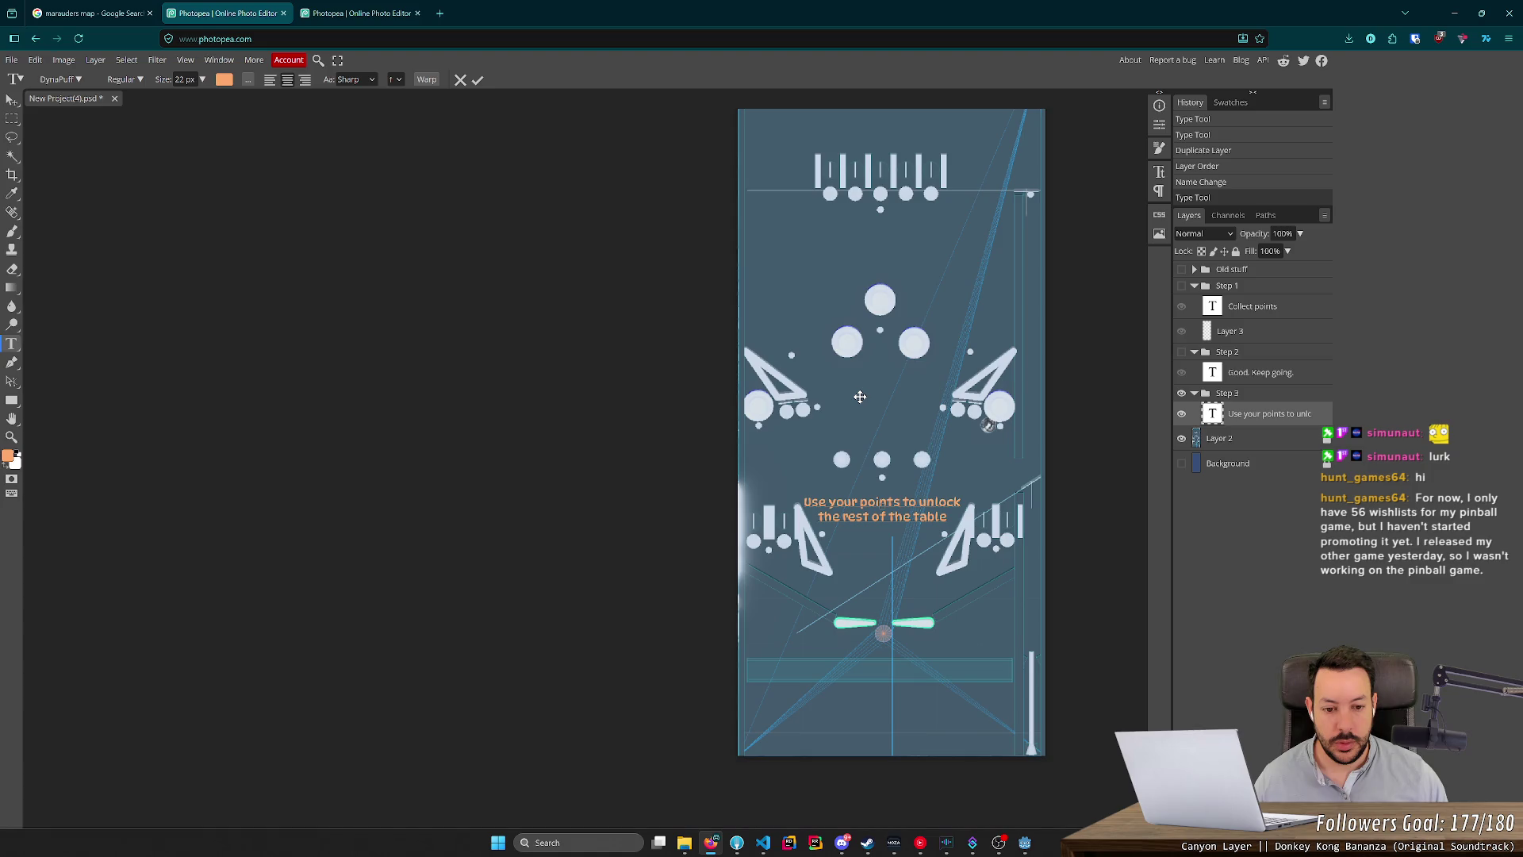
pyautogui.doubleClick(939, 502)
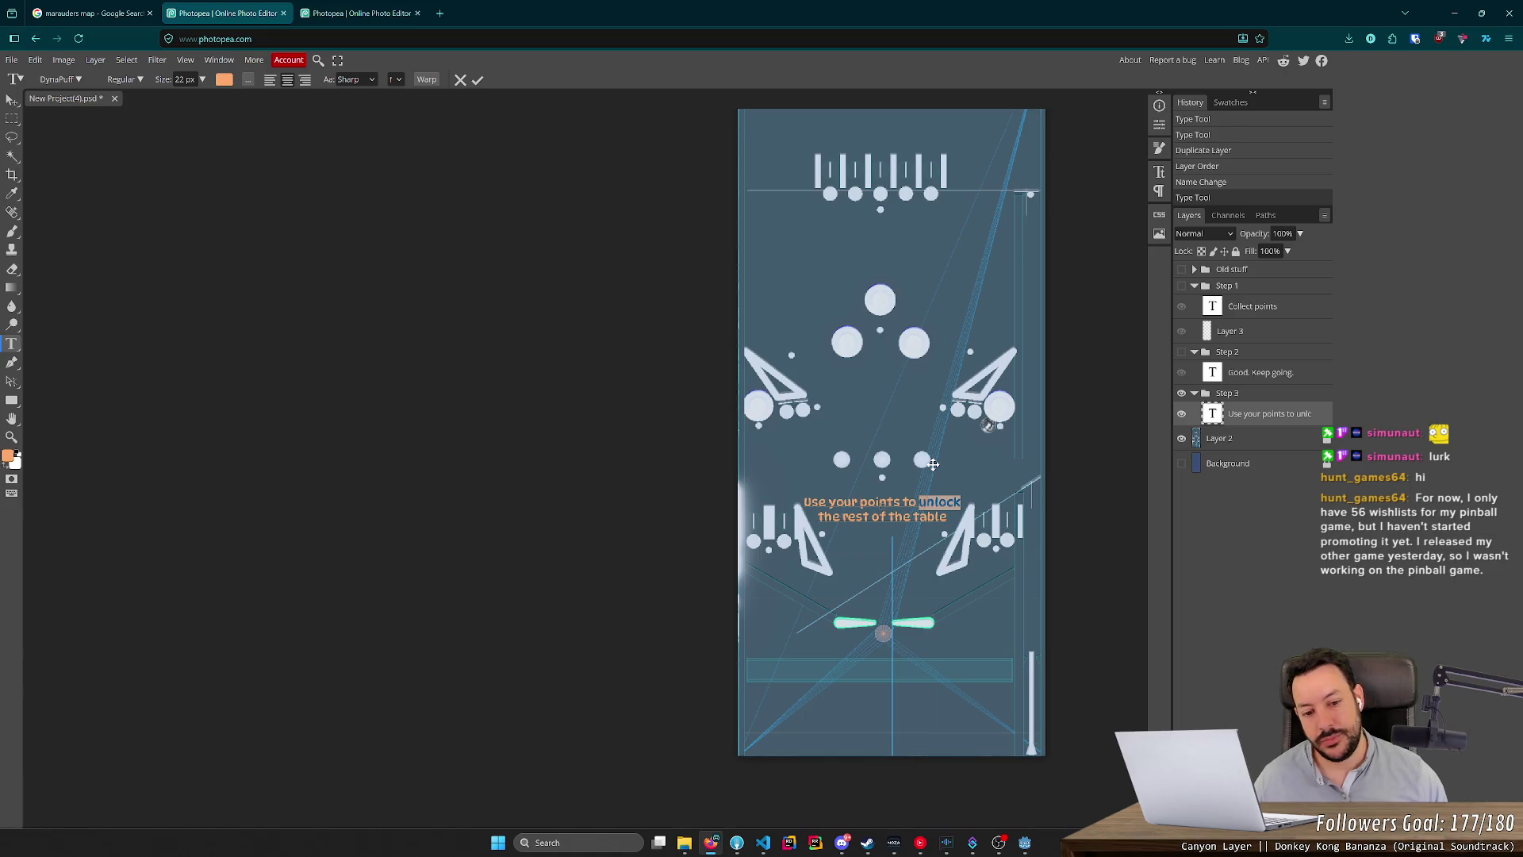
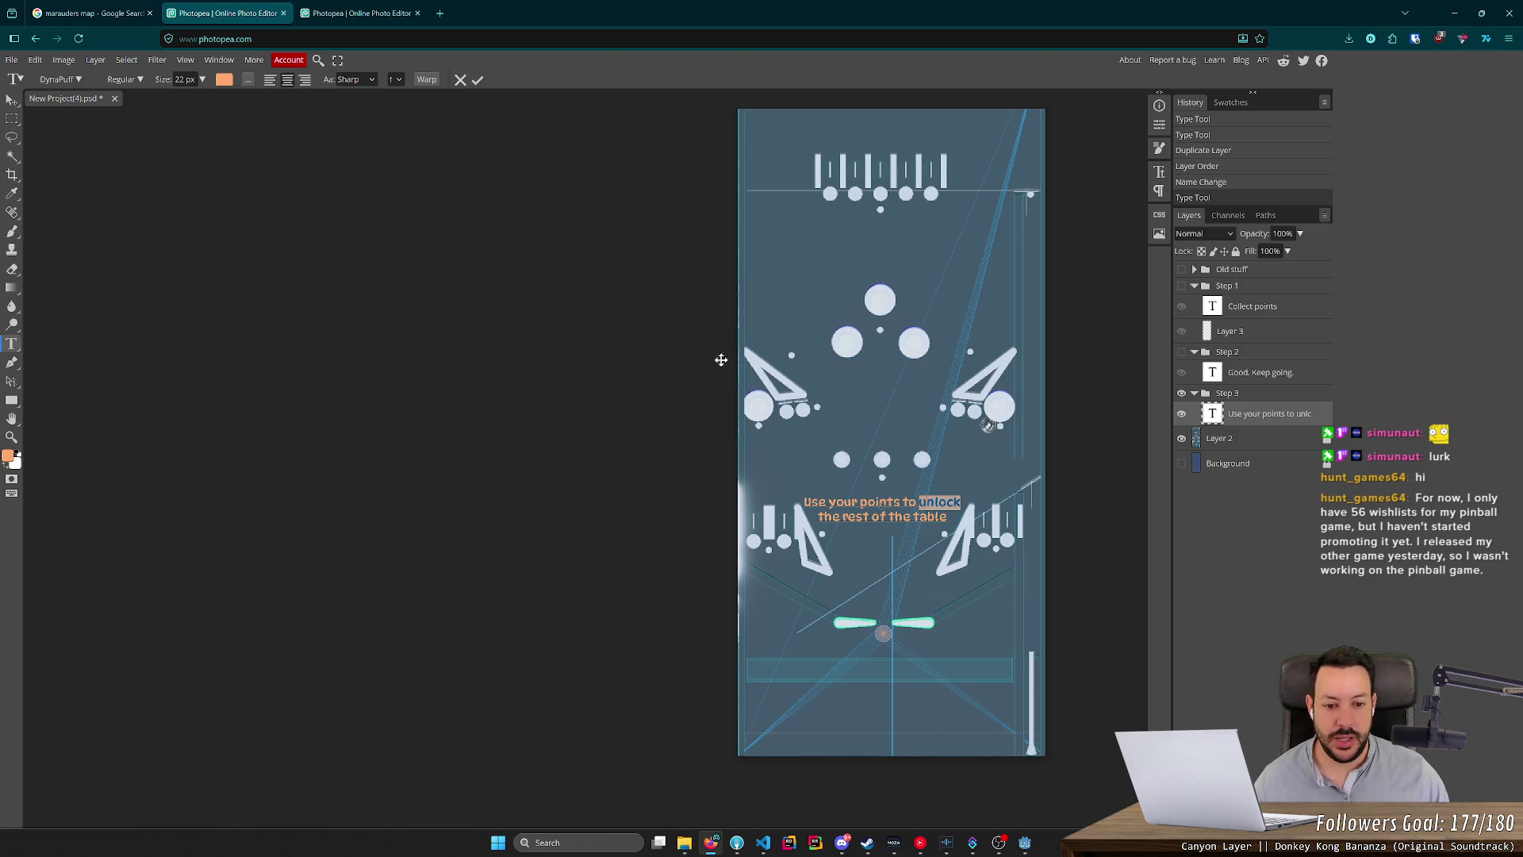
# Finish editing the caption text and undo an accidental paste of the score image.
pyautogui.click(1243, 339)
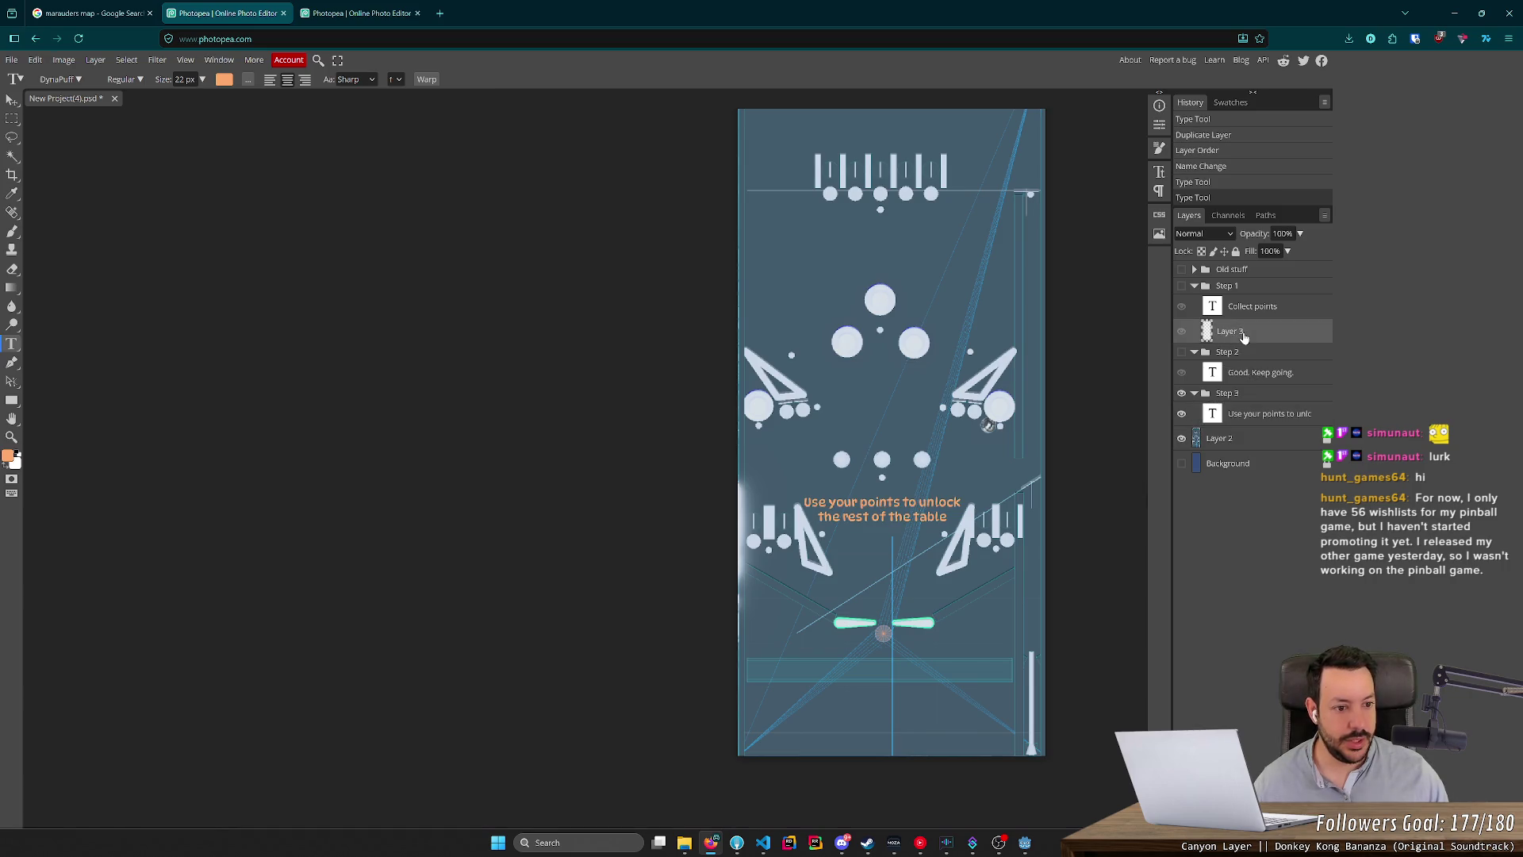
pyautogui.click(1250, 406)
pyautogui.hotkey('ctrl', 'v')
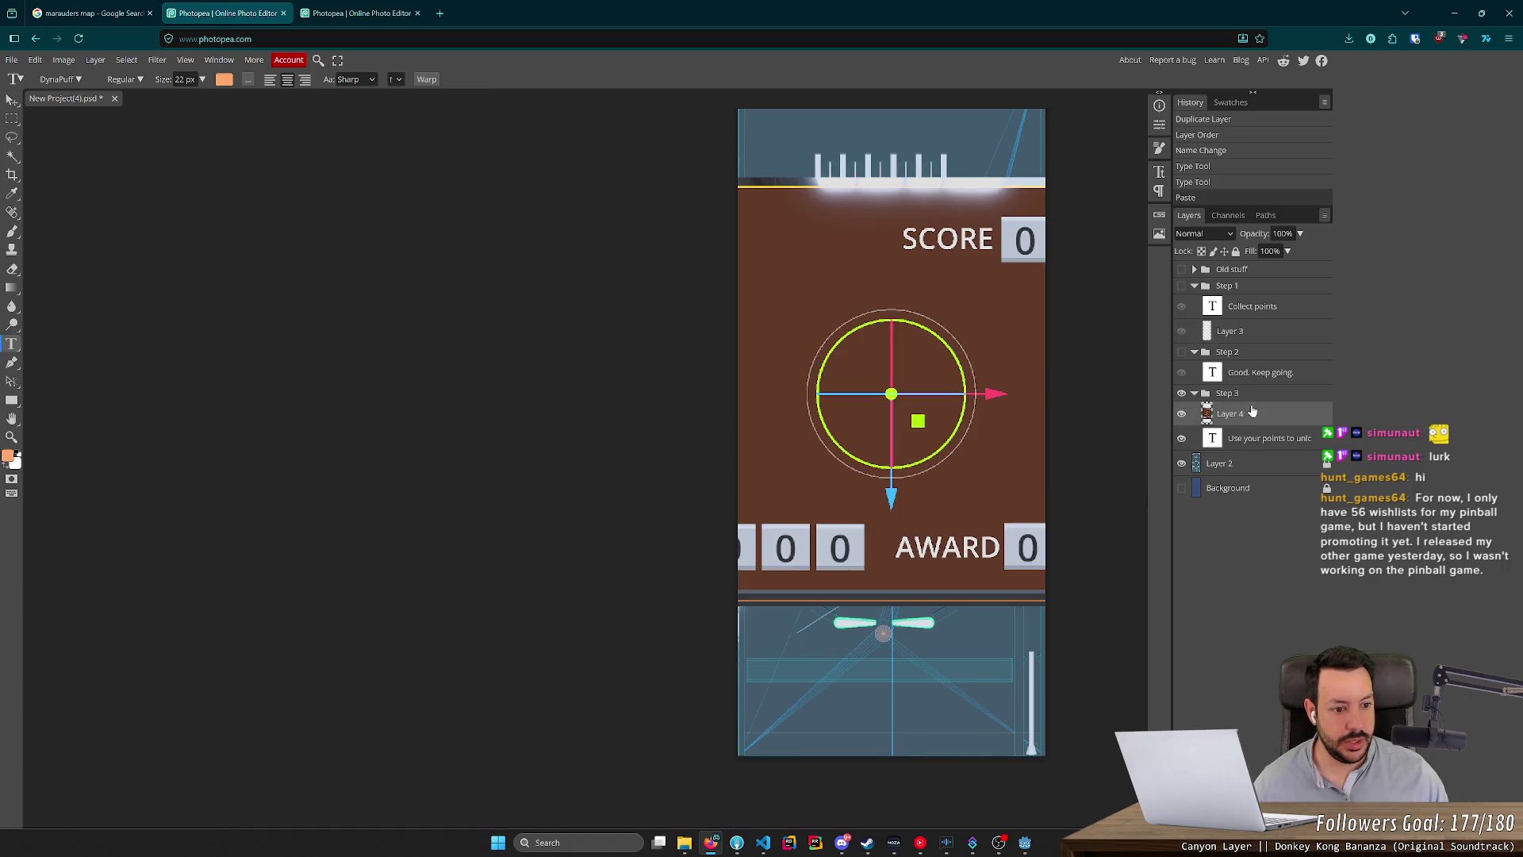
pyautogui.hotkey('ctrl', 'z')
# Duplicate Layer 3, move the copy into the Step 3 group, and erase all its contents.
pyautogui.click(1245, 333)
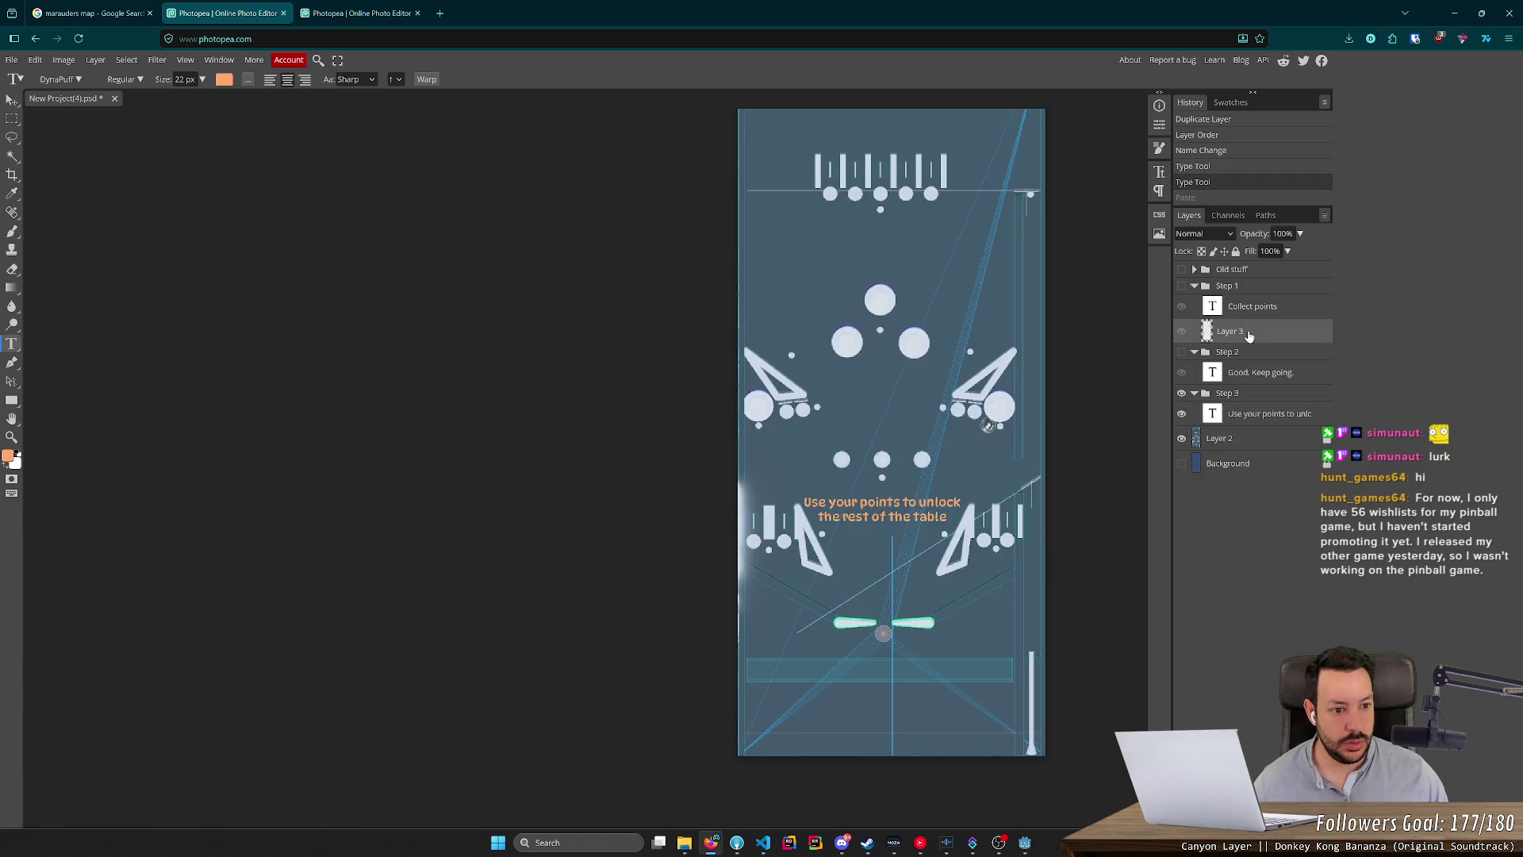
pyautogui.rightClick(1228, 333)
pyautogui.click(1268, 393)
pyautogui.moveTo(1247, 345); pyautogui.dragTo(1277, 435)
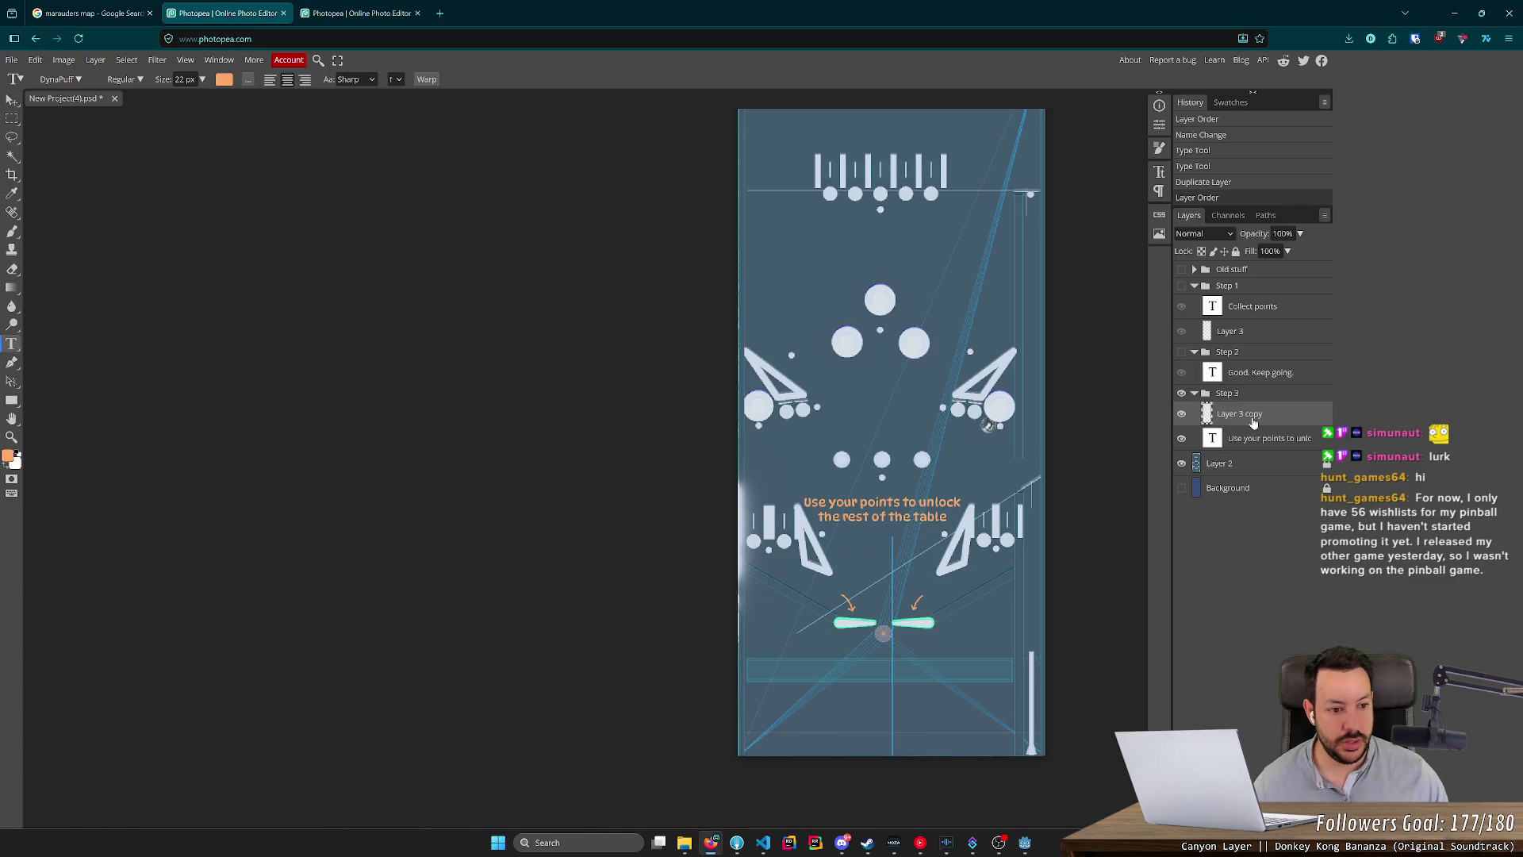
pyautogui.hotkey('ctrl', 'a')
pyautogui.press('Delete')
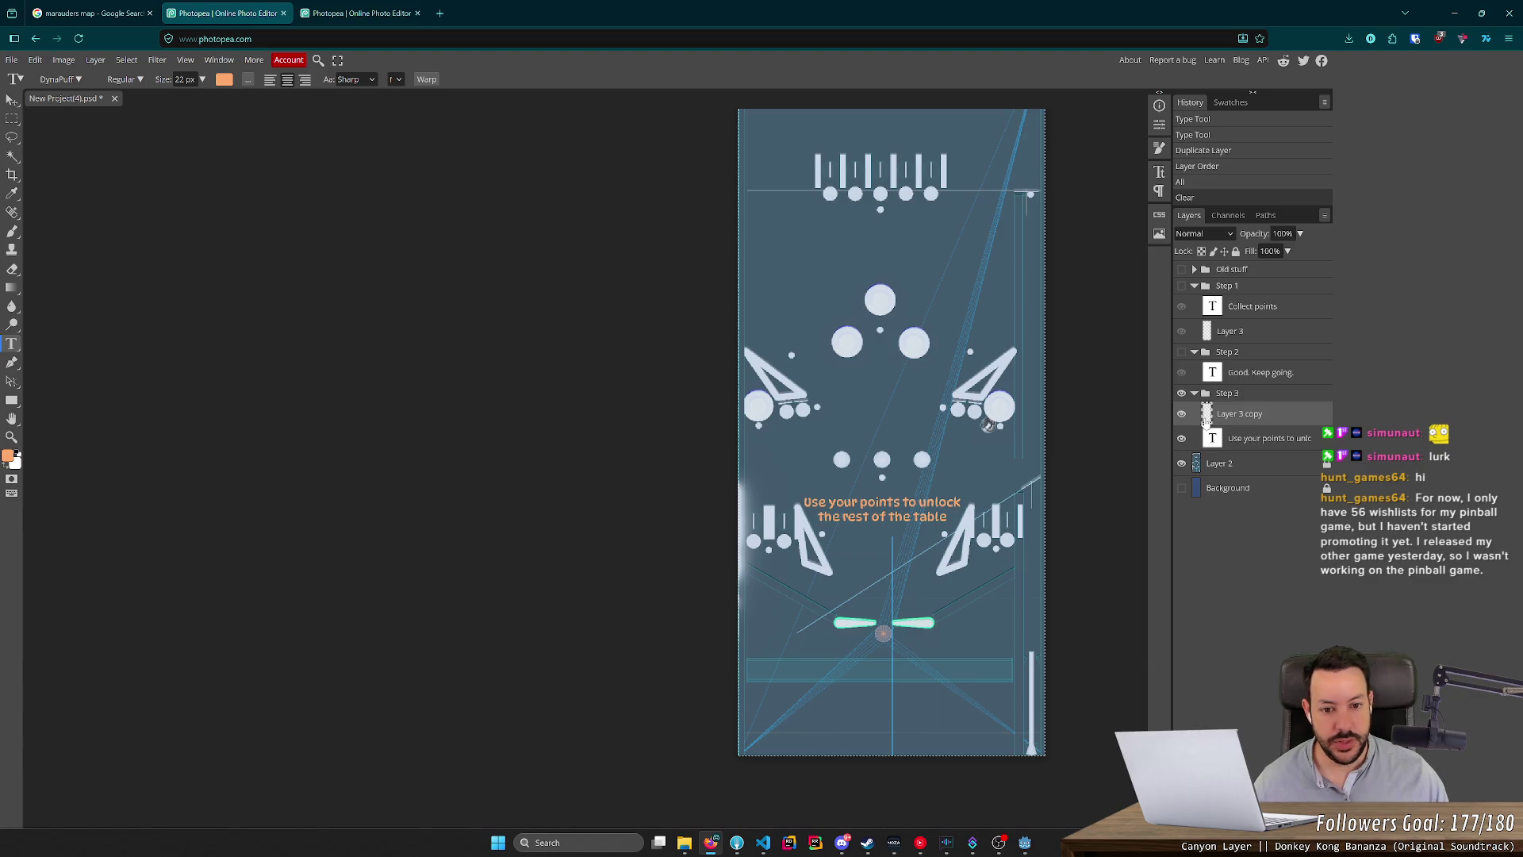
pyautogui.hotkey('ctrl', 'd')
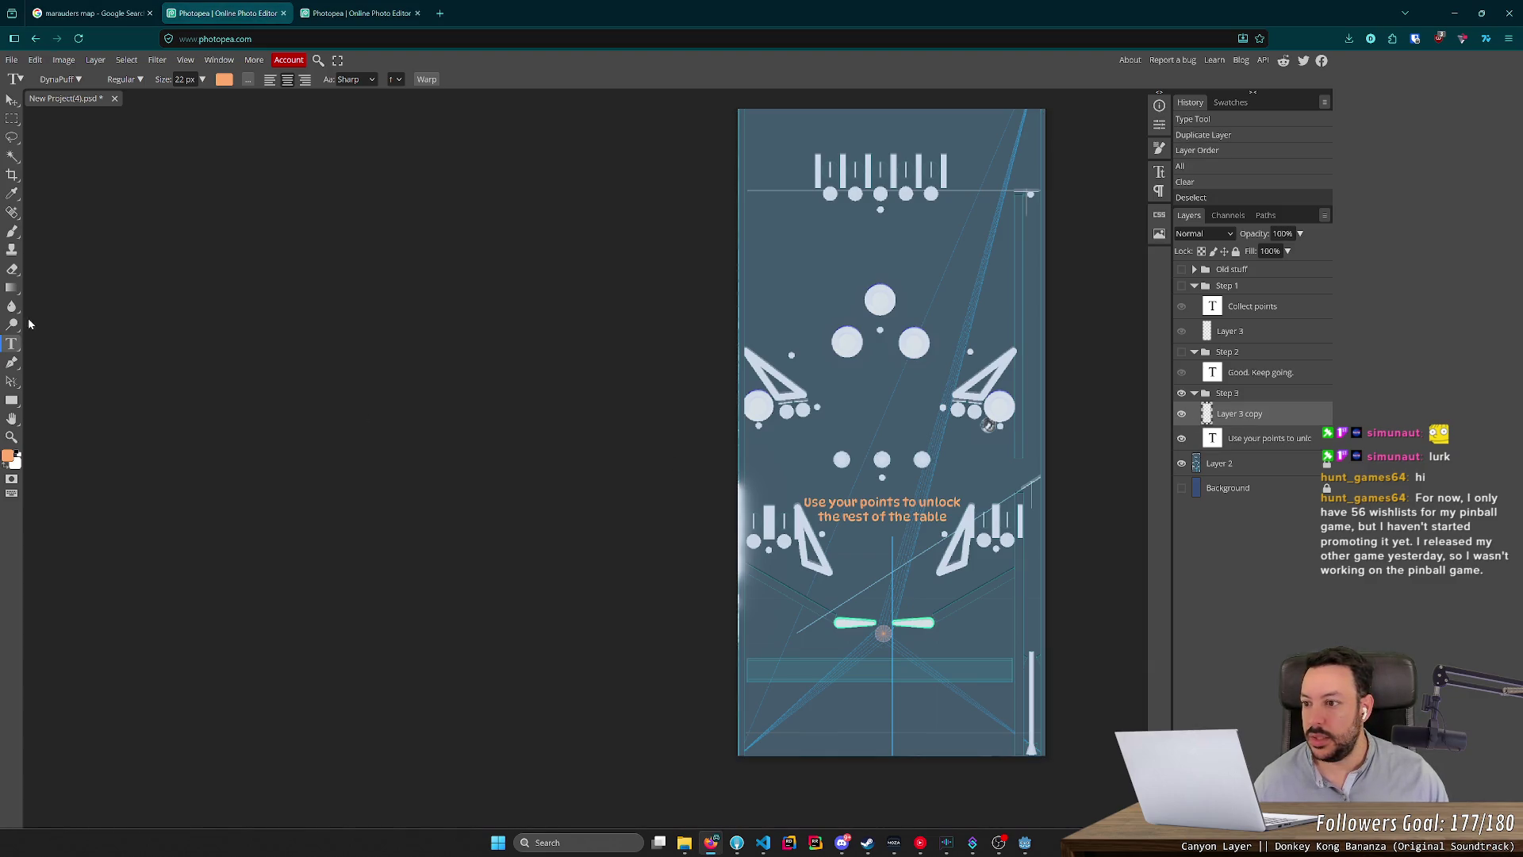
pyautogui.click(13, 234)
pyautogui.scroll(6, 837, 533)
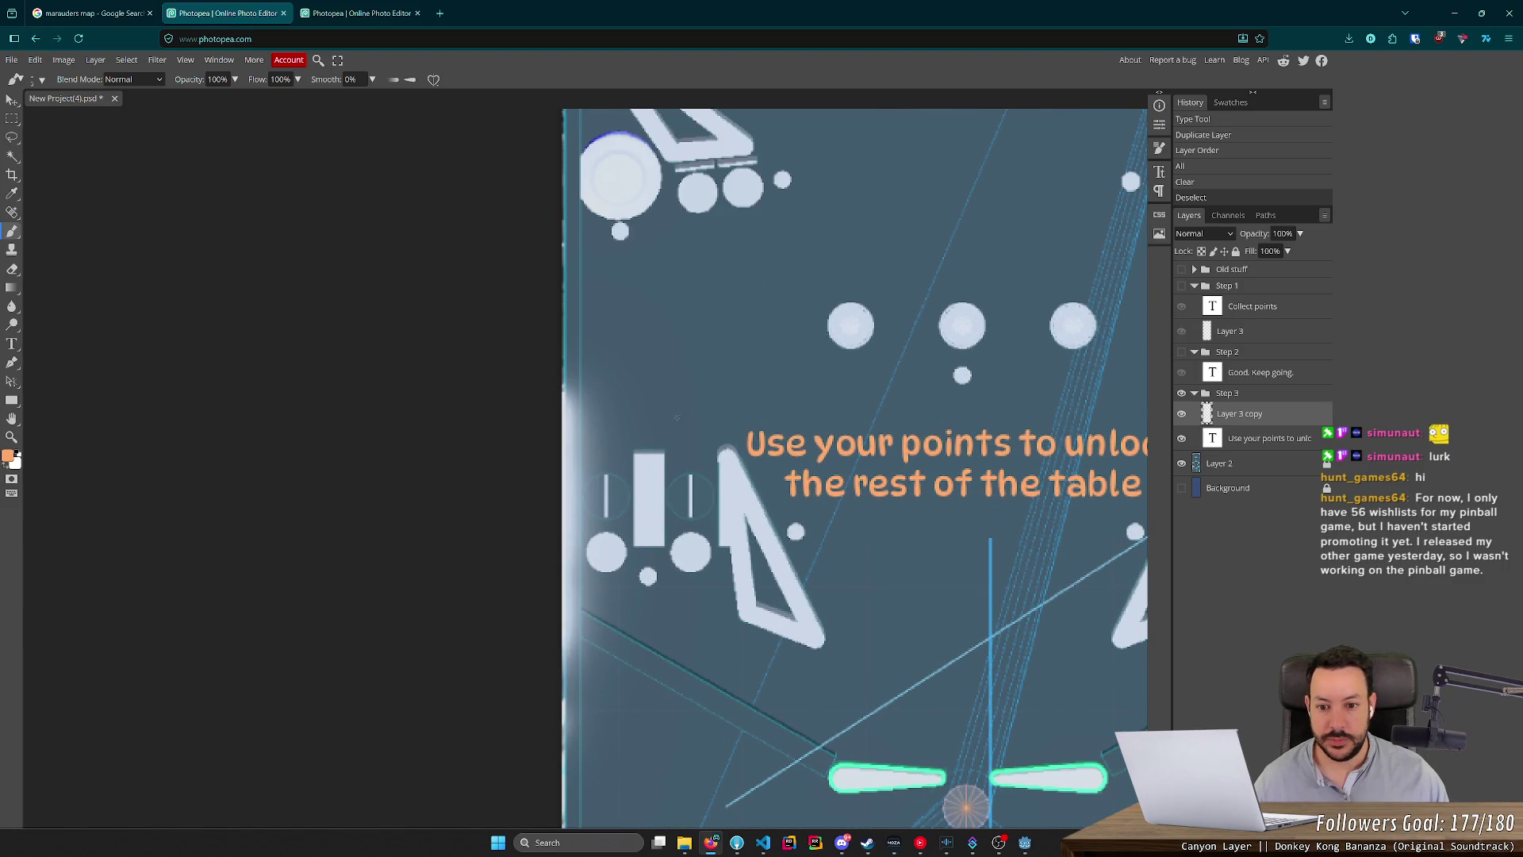
# Paint an orange arrow above the left lane, redrawing it once.
pyautogui.scroll(-1, 676, 418)
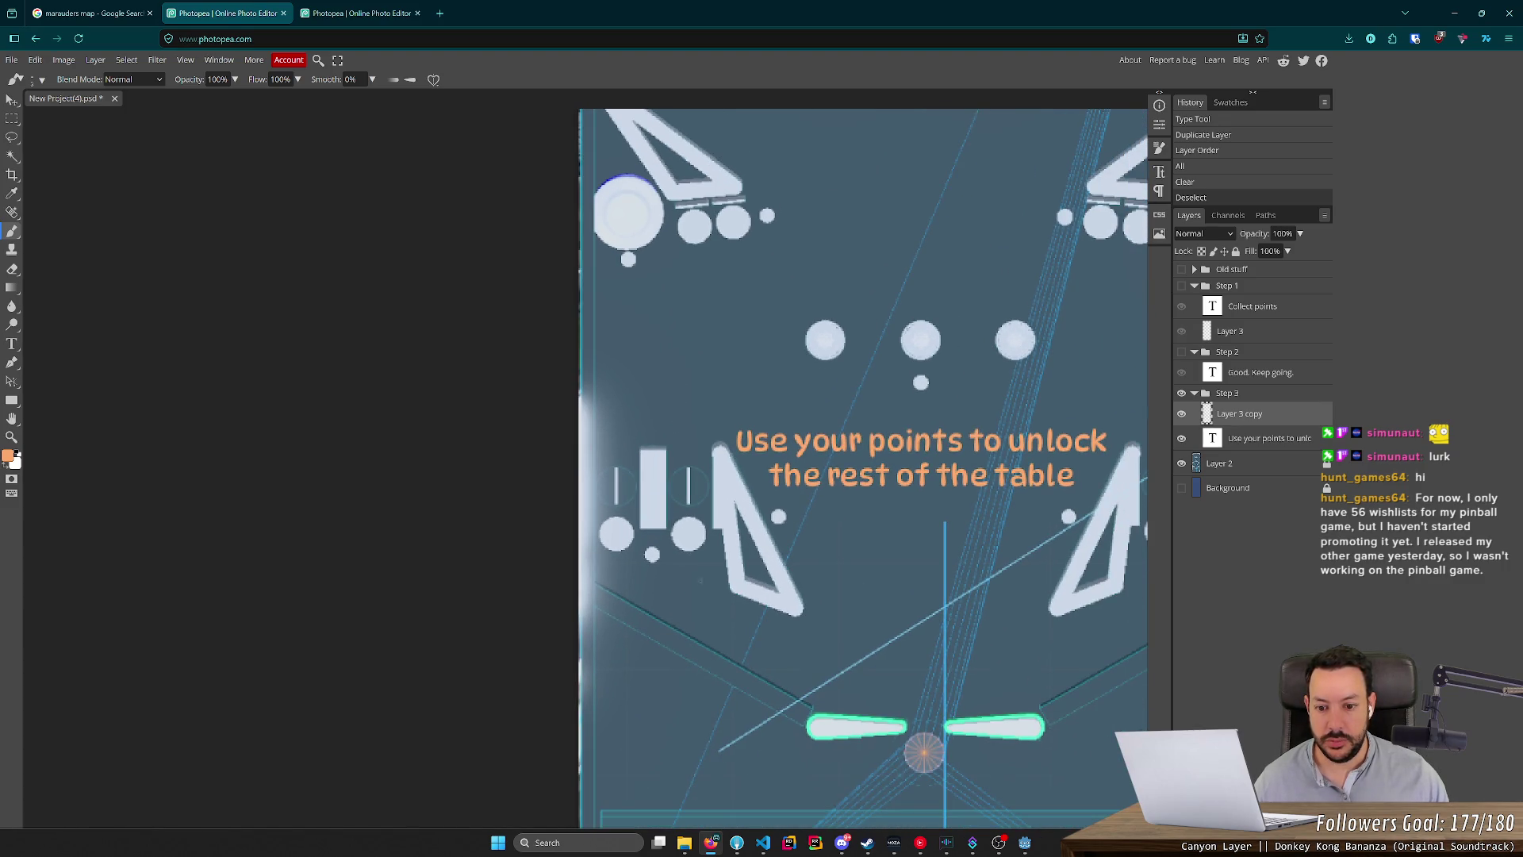
pyautogui.moveTo(680, 385); pyautogui.dragTo(645, 429)
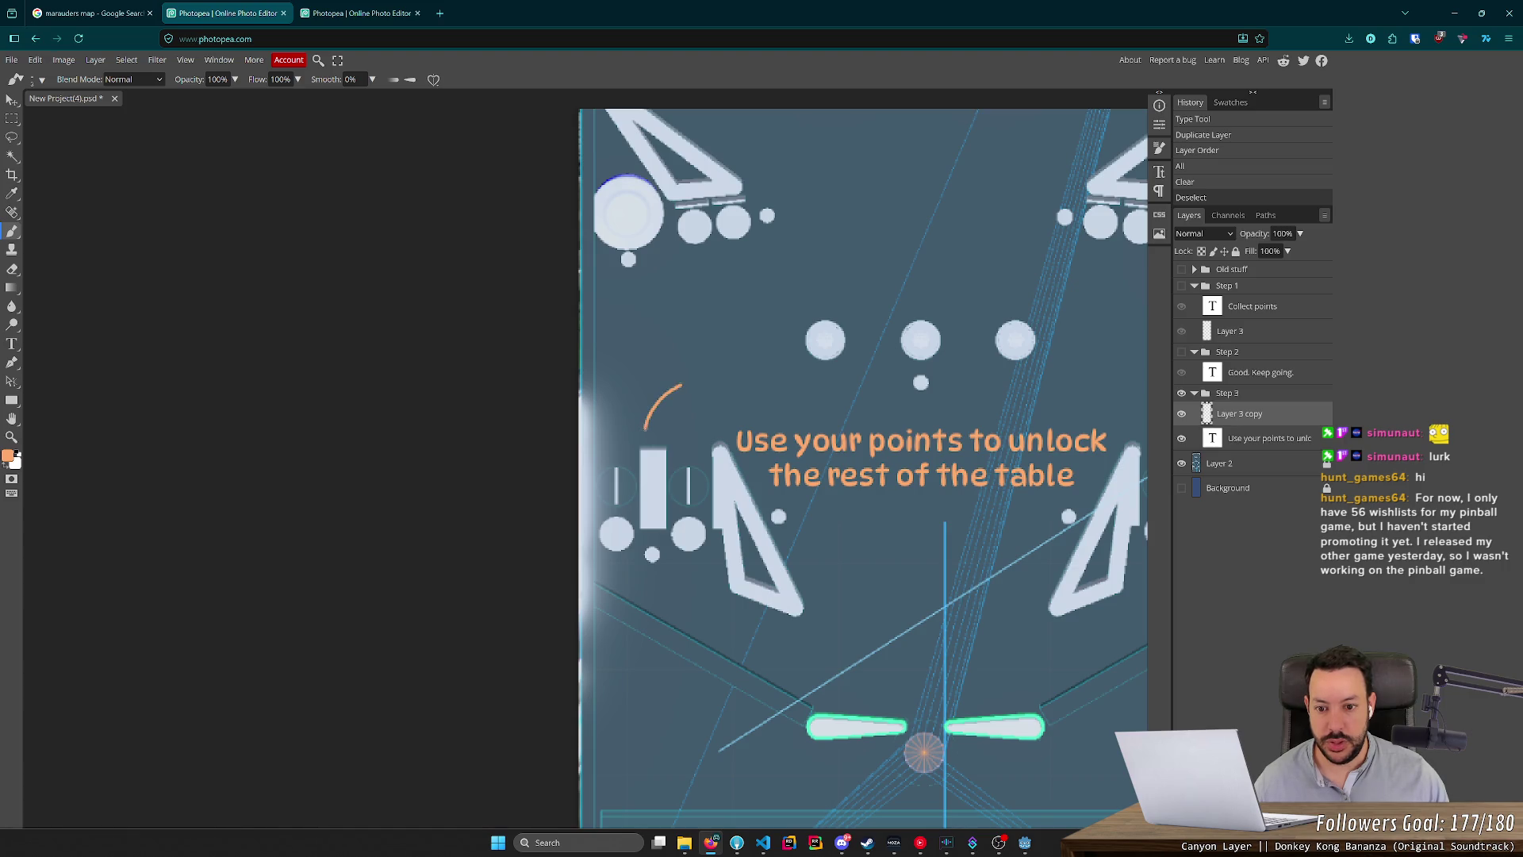
pyautogui.hotkey('ctrl', 'z')
pyautogui.moveTo(690, 384); pyautogui.dragTo(652, 429)
pyautogui.hotkey('ctrl', 'z')
# Paint a curved orange arrow beside the right lane.
pyautogui.scroll(-2, 856, 388)
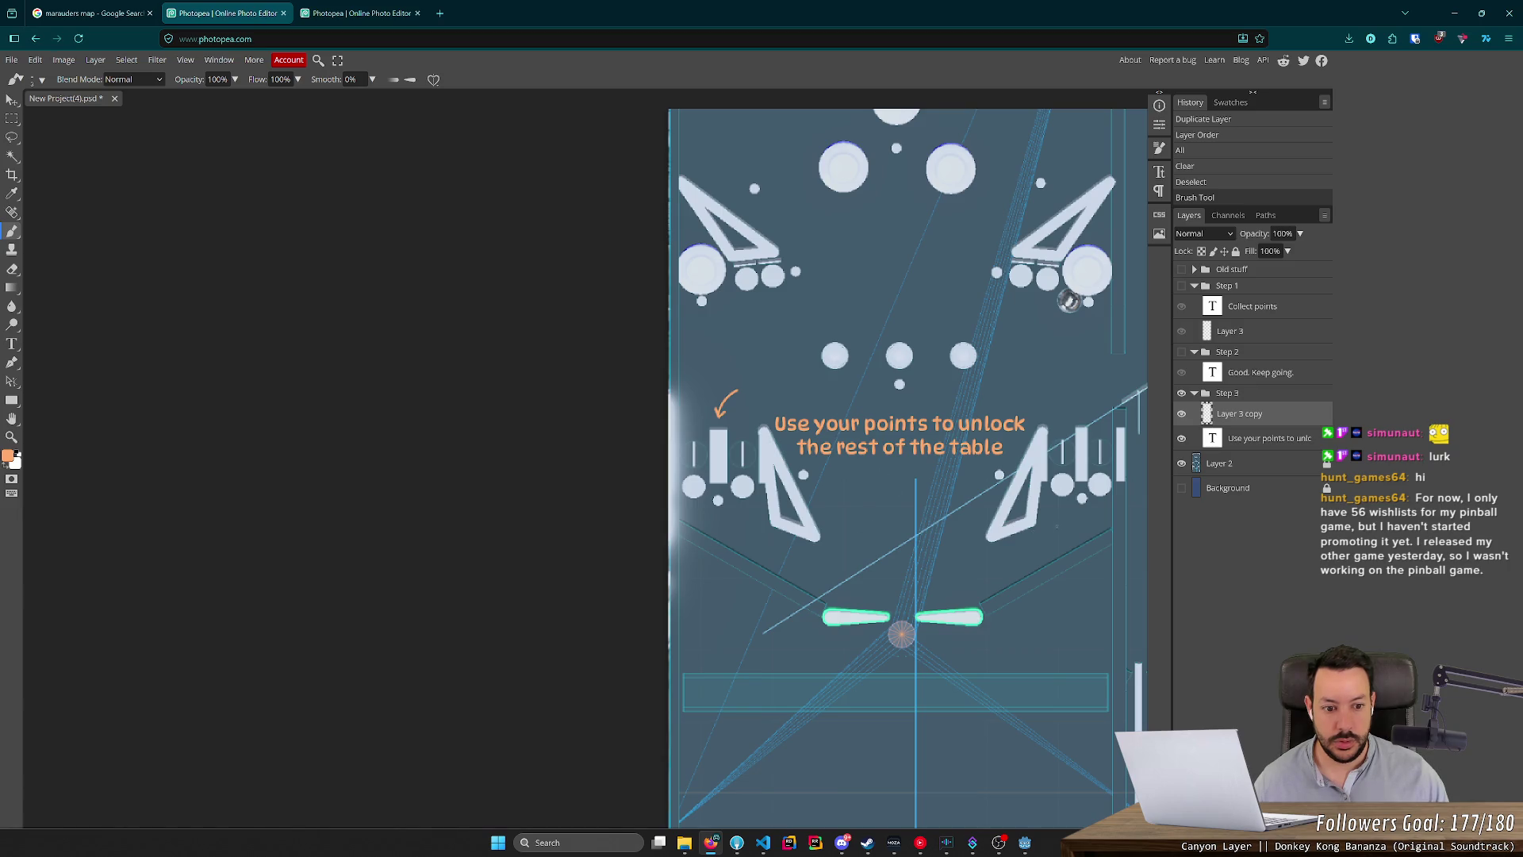
pyautogui.moveTo(1067, 514); pyautogui.dragTo(1077, 522)
pyautogui.hotkey('ctrl', 'z')
pyautogui.scroll(5, 961, 531)
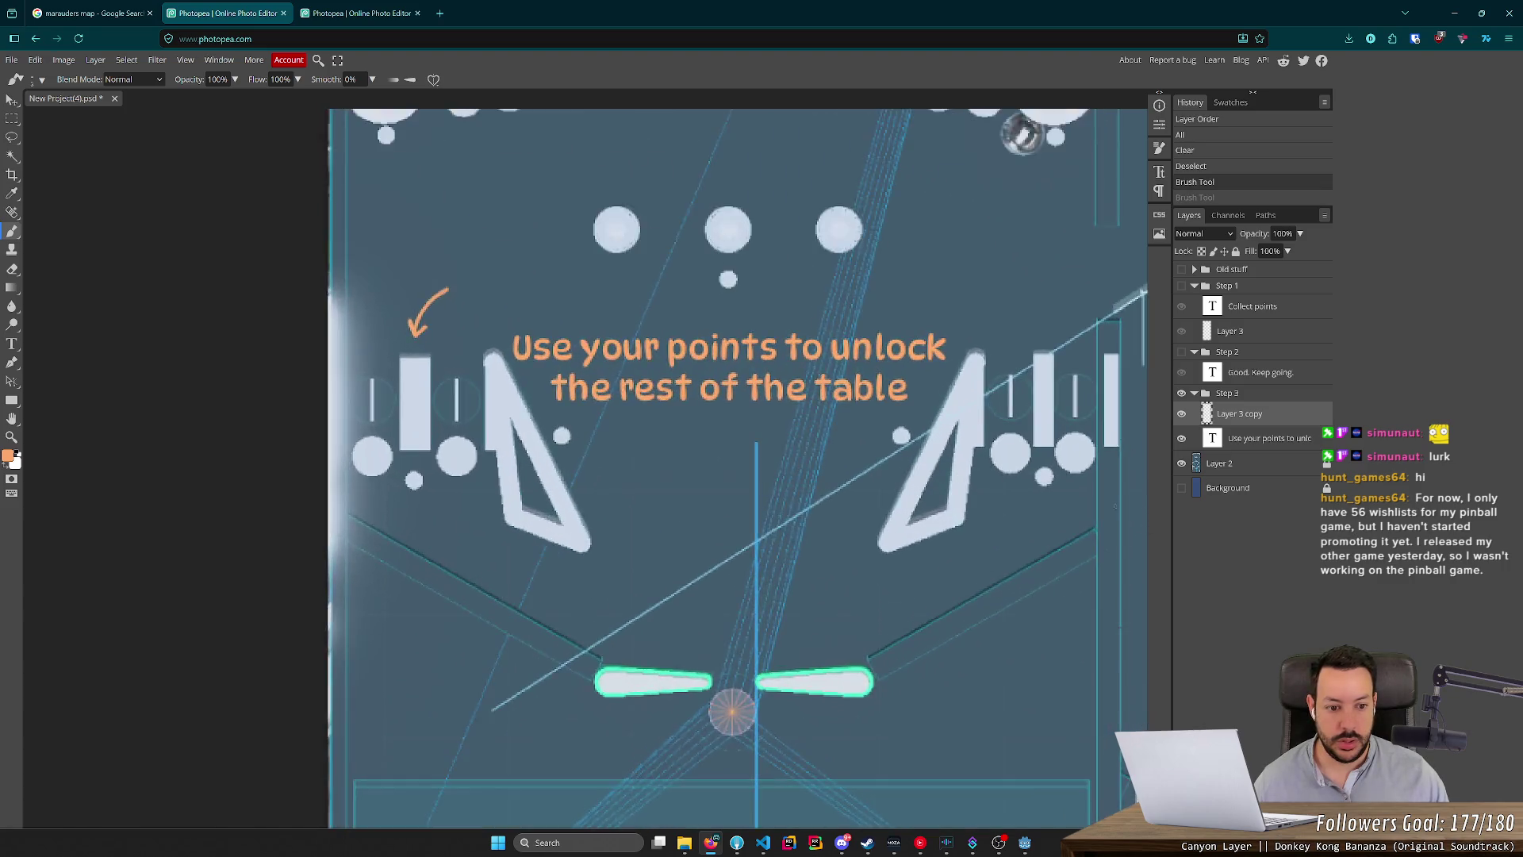
pyautogui.moveTo(935, 537); pyautogui.dragTo(994, 492)
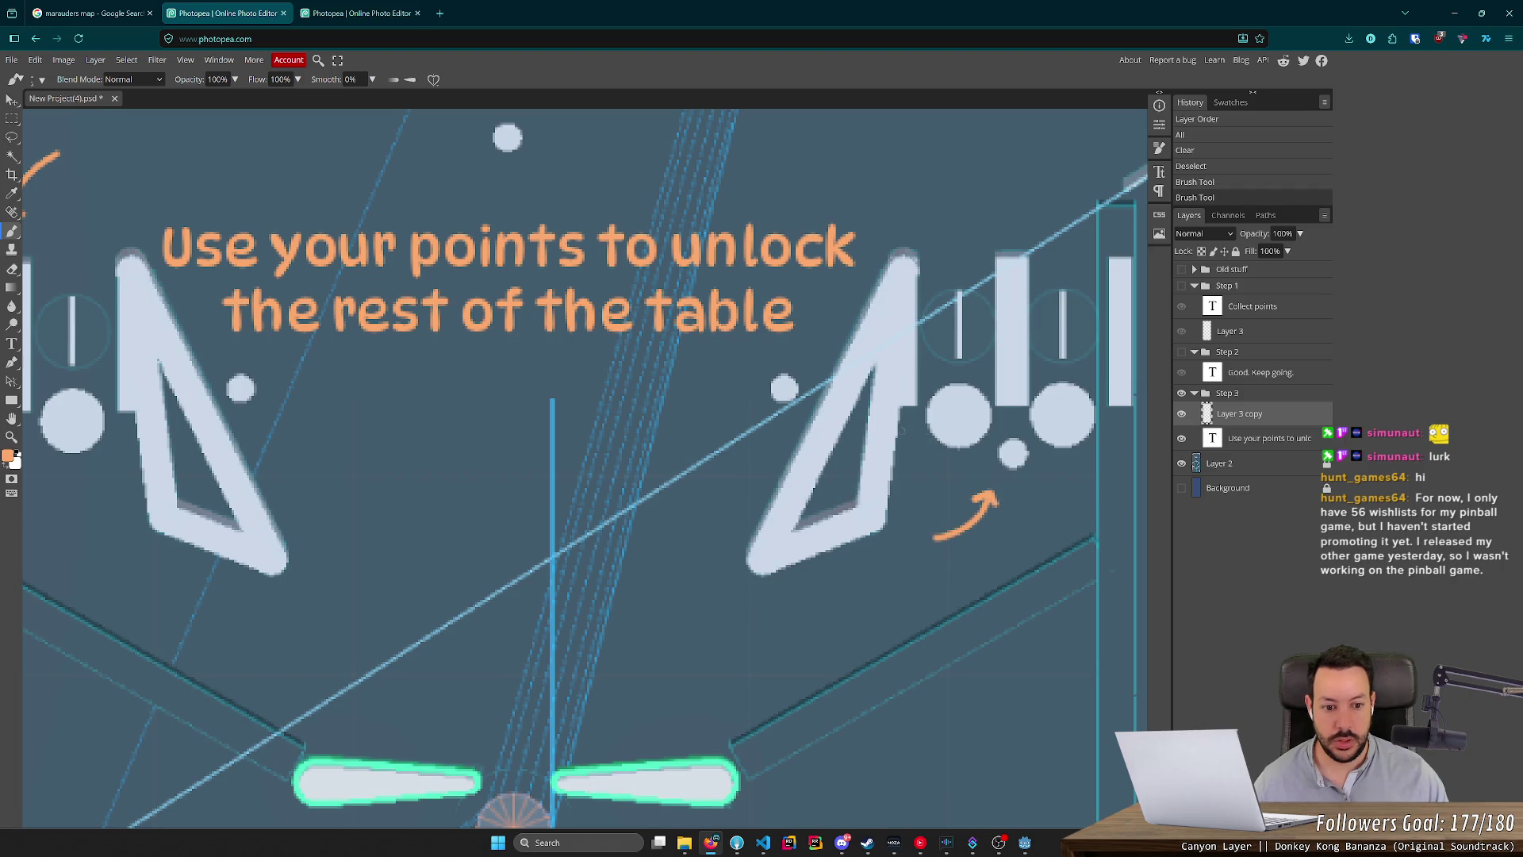
pyautogui.scroll(-5, 889, 421)
pyautogui.scroll(3, 762, 510)
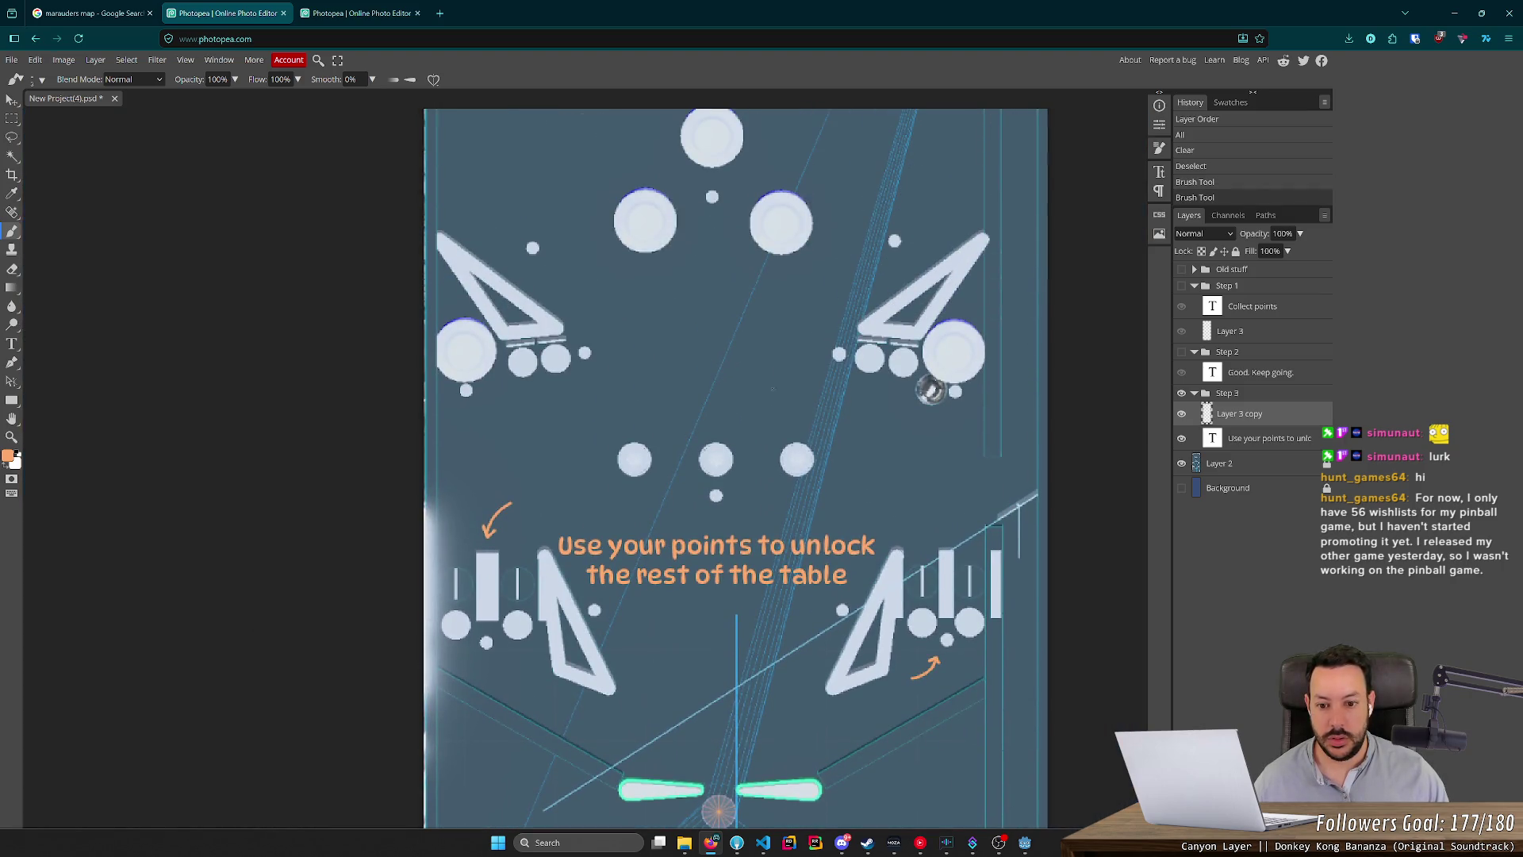
# Paint an up-left orange arrow below the middle bumpers after discarding two attempts.
pyautogui.moveTo(765, 510); pyautogui.dragTo(744, 504)
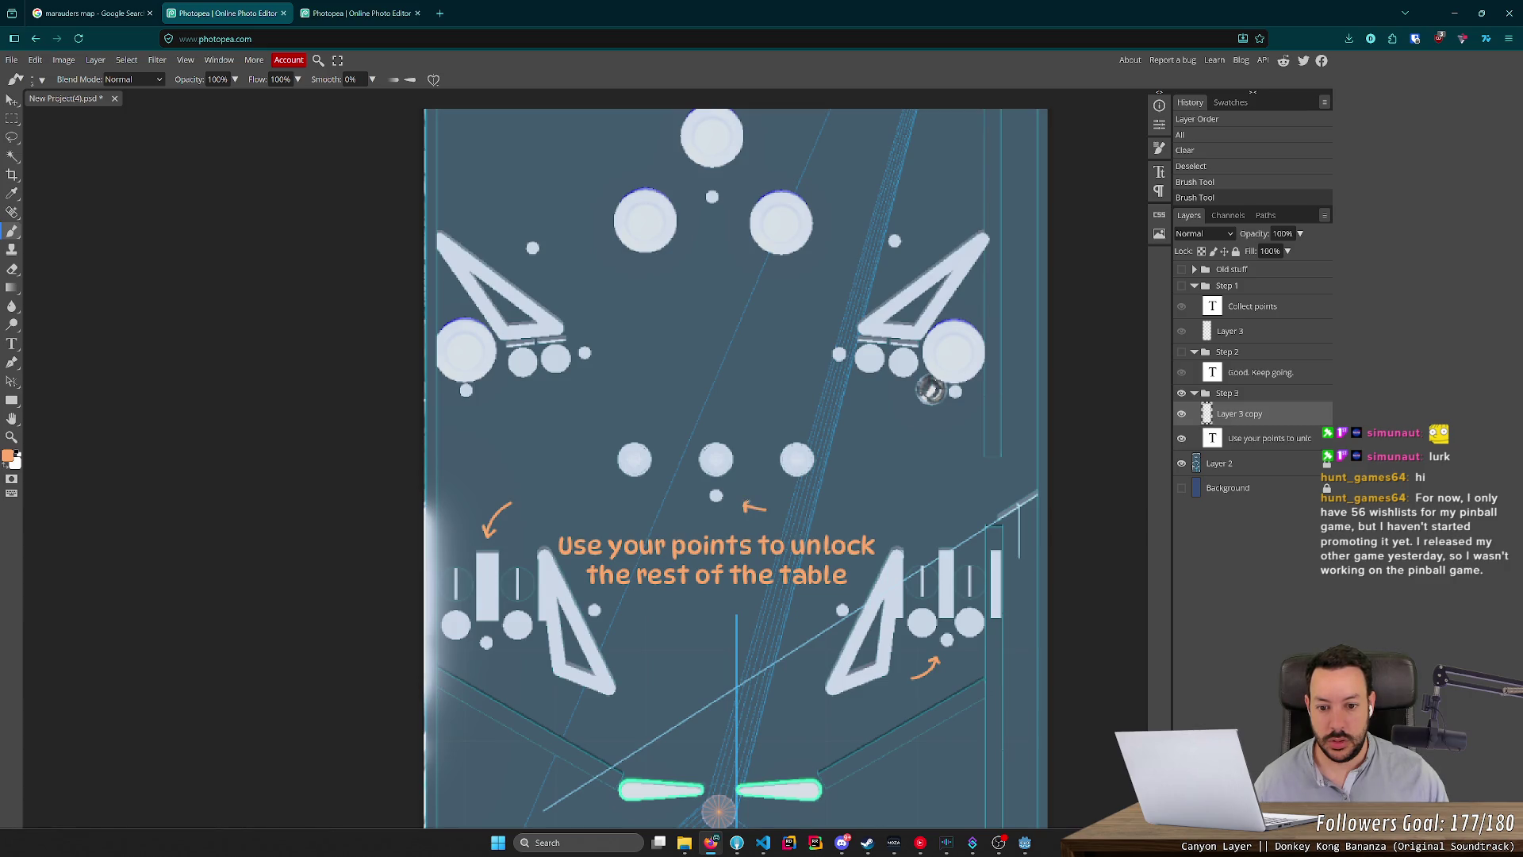
pyautogui.hotkey('ctrl', 'z')
pyautogui.scroll(5, 743, 500)
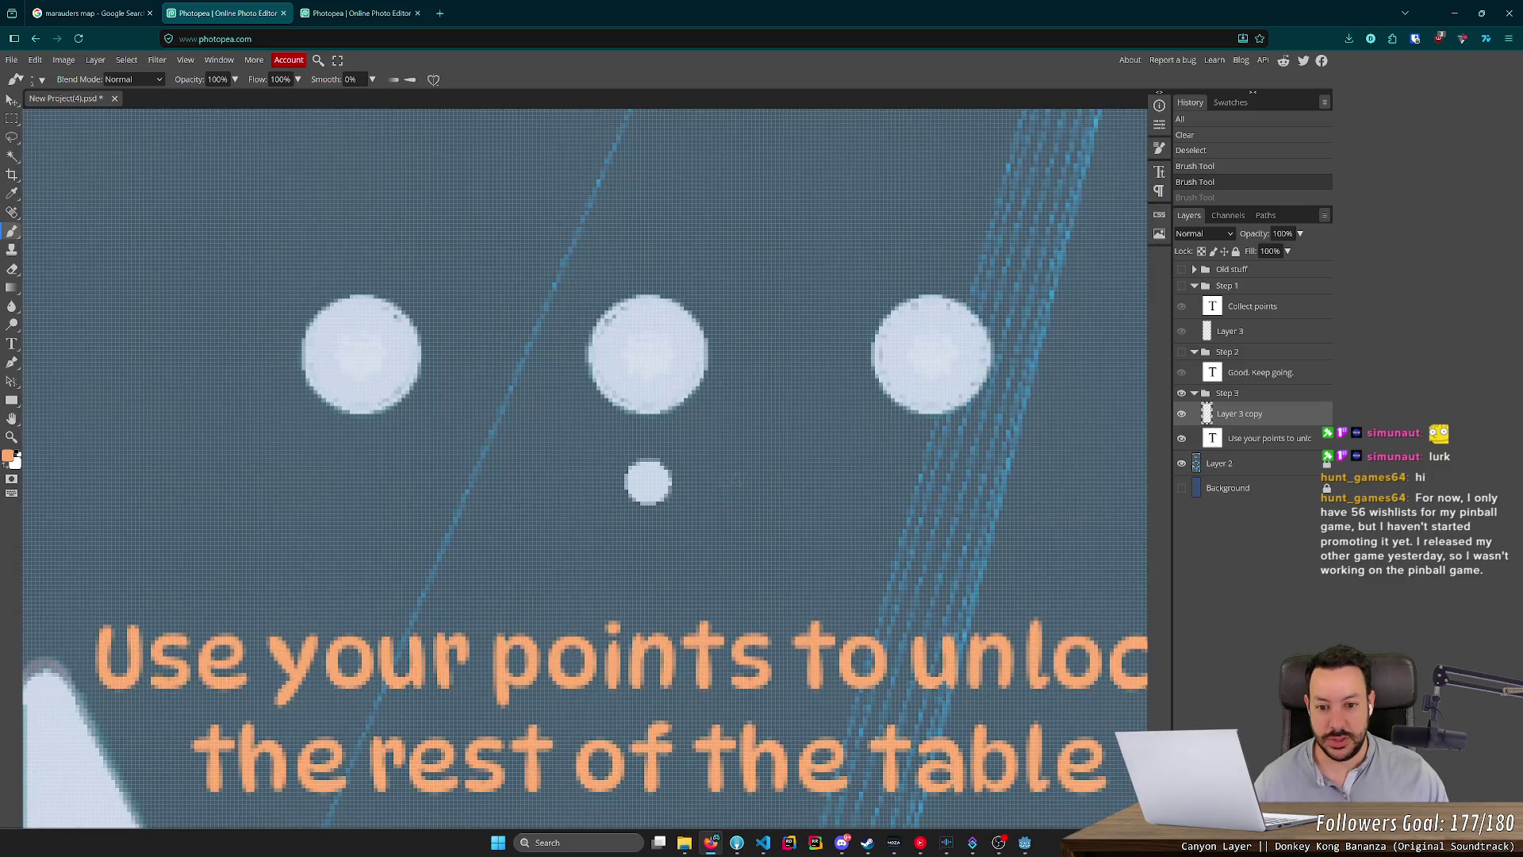
pyautogui.moveTo(827, 490); pyautogui.dragTo(737, 473)
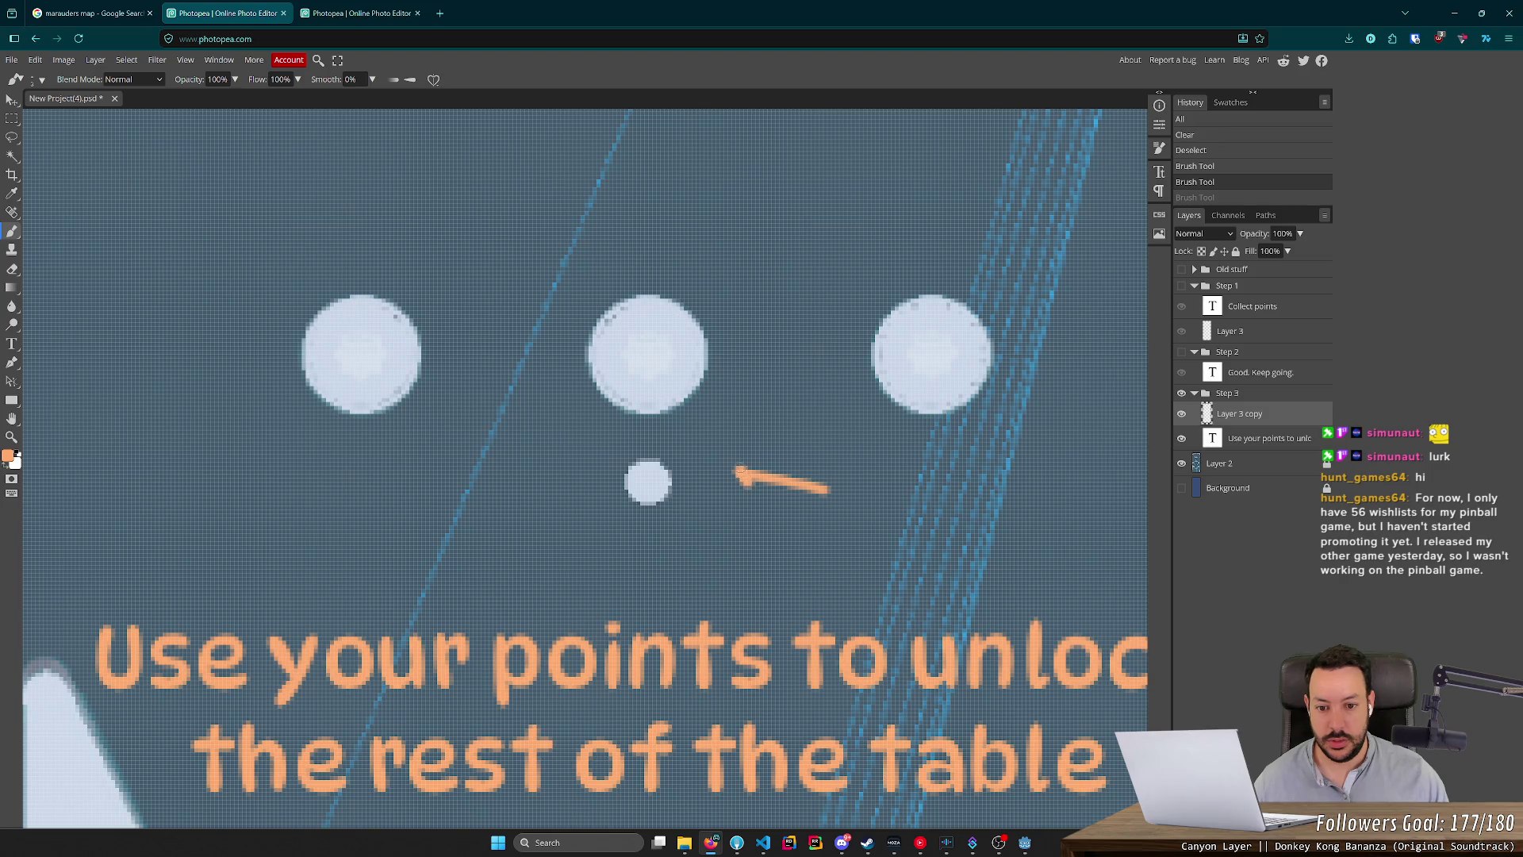
pyautogui.hotkey('ctrl', 'z')
pyautogui.moveTo(778, 503)
pyautogui.mouseDown()
pyautogui.moveTo(734, 464)
pyautogui.moveTo(731, 488)
pyautogui.moveTo(732, 459)
pyautogui.moveTo(757, 468)
pyautogui.mouseUp()
pyautogui.scroll(-5, 1027, 359)
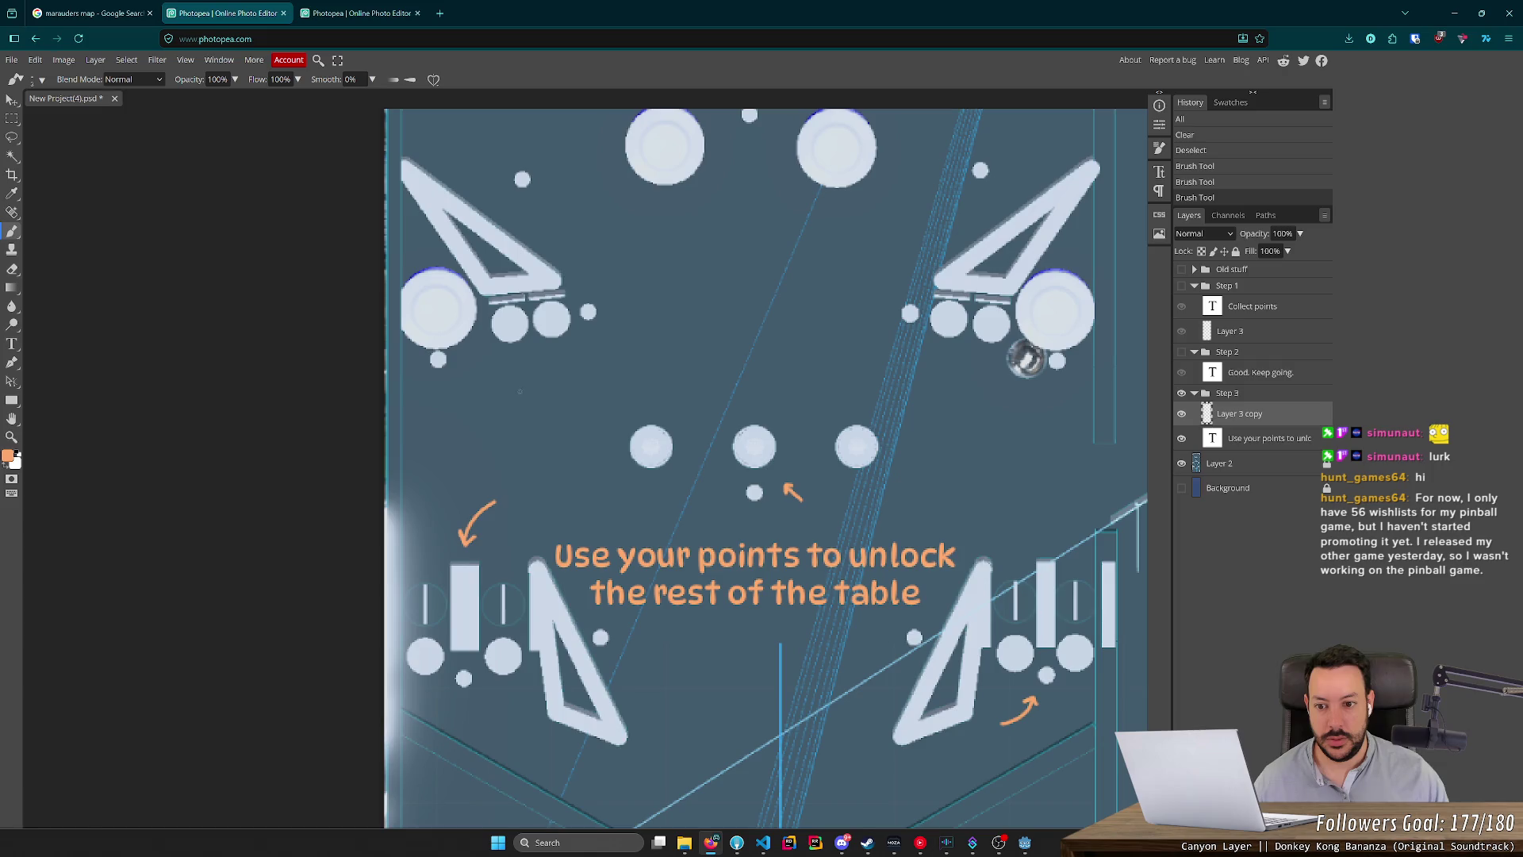
pyautogui.scroll(3, 498, 373)
# Paint a pair of up-left and up-right orange arrows toward the upper-left bumpers.
pyautogui.moveTo(488, 364); pyautogui.dragTo(552, 407)
pyautogui.moveTo(562, 347); pyautogui.dragTo(552, 406)
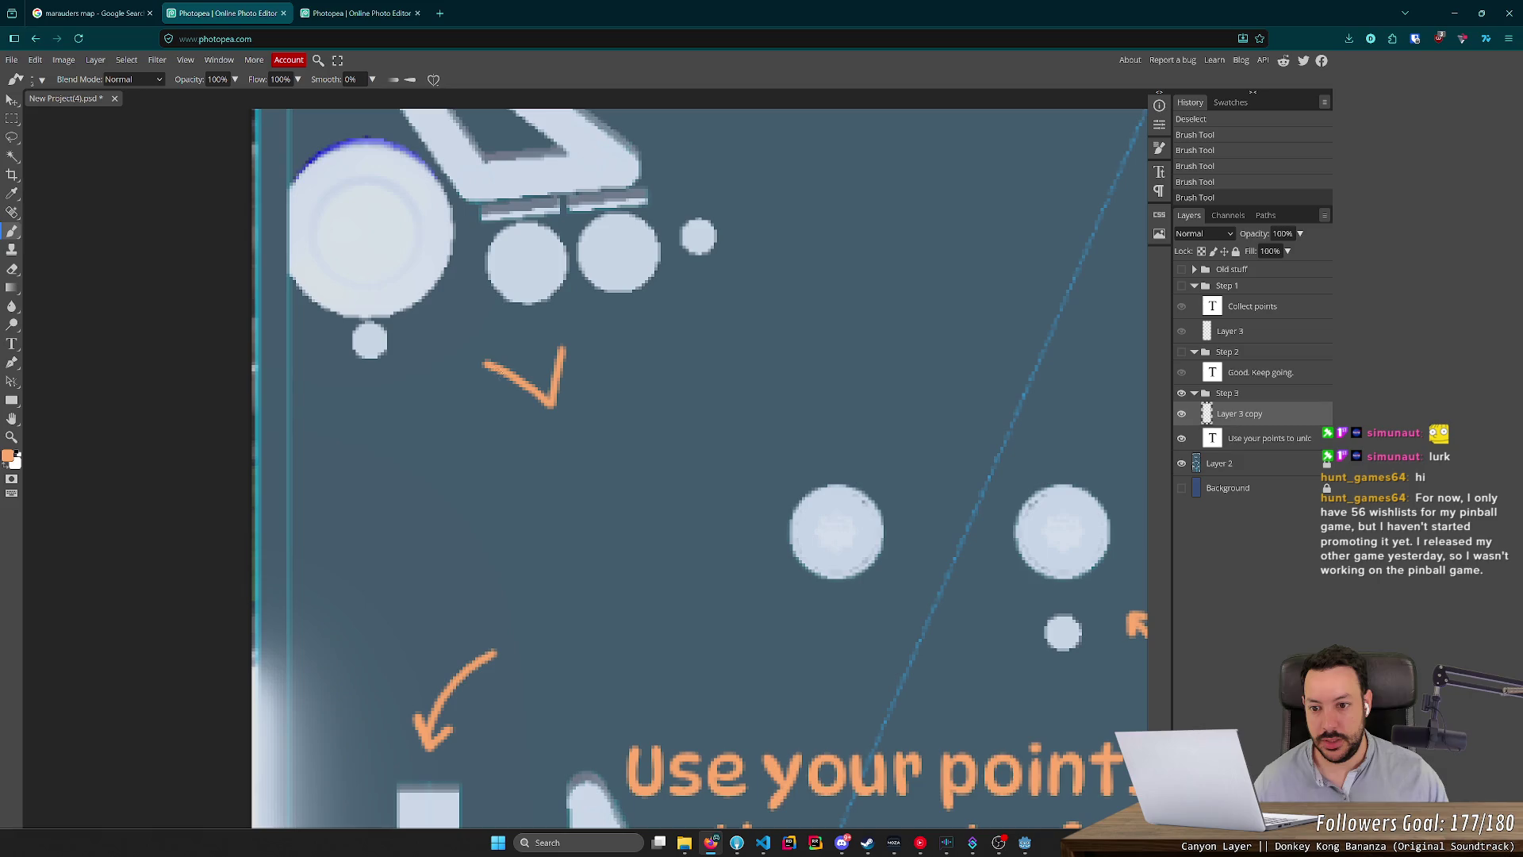
pyautogui.moveTo(484, 363)
pyautogui.mouseDown()
pyautogui.moveTo(494, 389)
pyautogui.moveTo(503, 353)
pyautogui.moveTo(579, 365)
pyautogui.mouseUp()
pyautogui.scroll(-3, 717, 391)
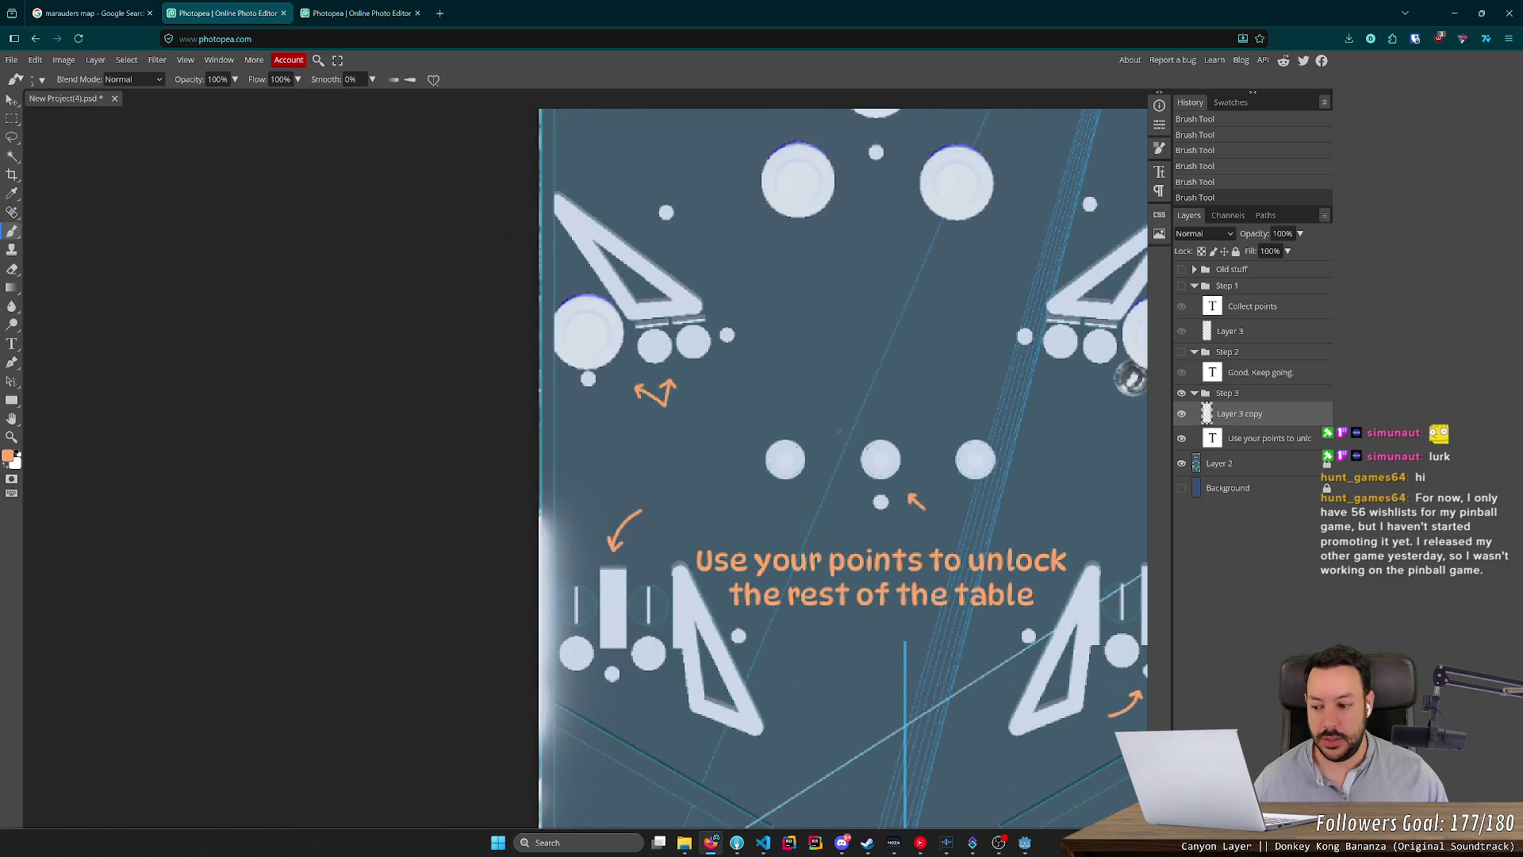
pyautogui.hotkey('ctrl', 'z')
pyautogui.hotkey('ctrl', 'z')
pyautogui.hotkey('ctrl', 'z')
pyautogui.hotkey('ctrl', 'z')
pyautogui.hotkey('ctrl', 'z')
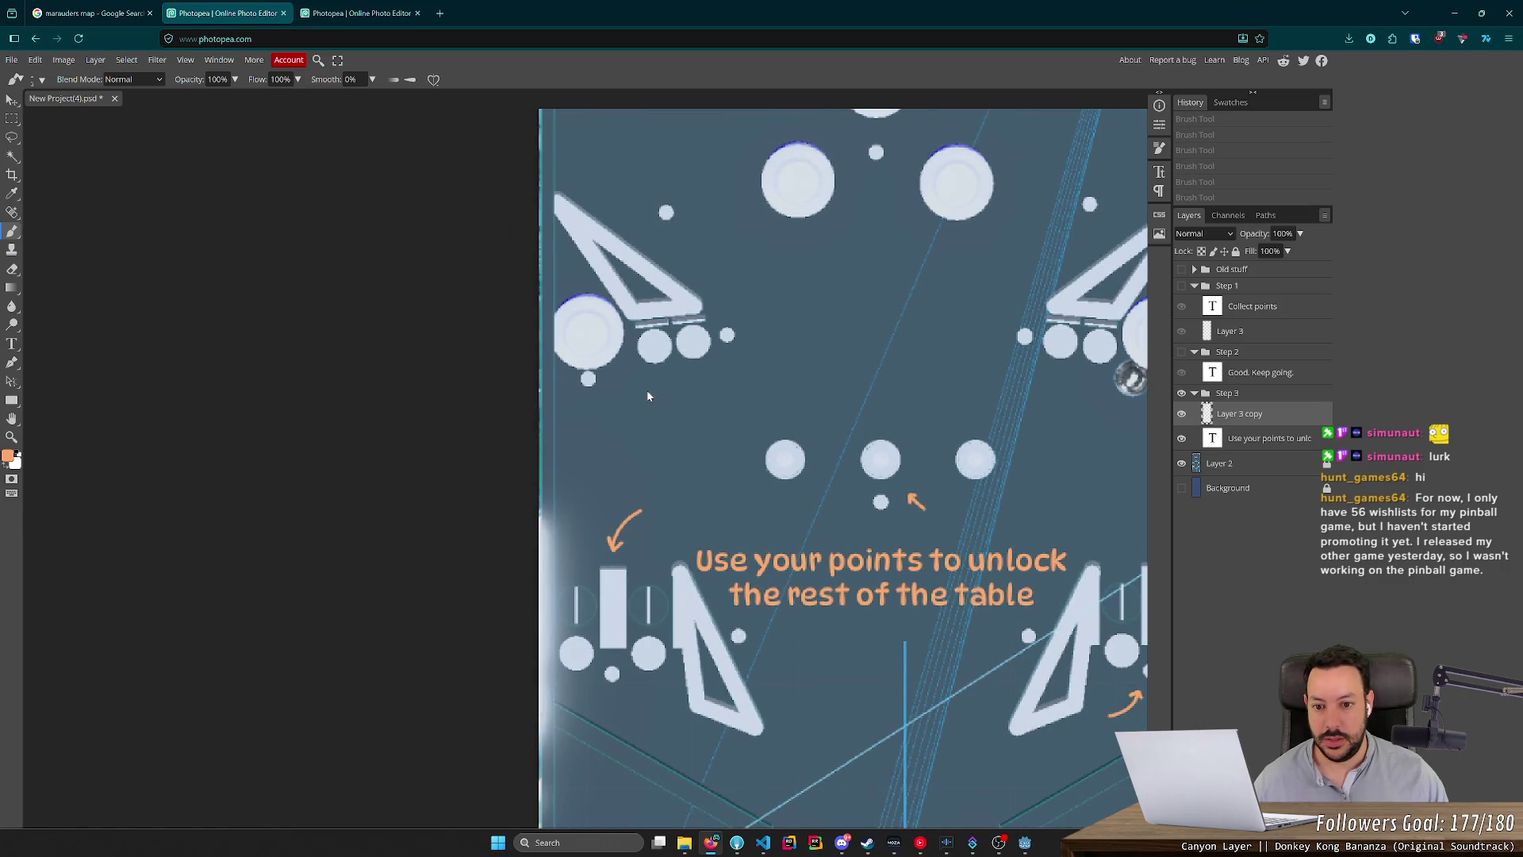
pyautogui.scroll(5, 627, 399)
pyautogui.moveTo(658, 443)
pyautogui.mouseDown()
pyautogui.moveTo(607, 395)
pyautogui.moveTo(619, 424)
pyautogui.moveTo(635, 402)
pyautogui.mouseUp()
pyautogui.moveTo(740, 434)
pyautogui.mouseDown()
pyautogui.moveTo(765, 379)
pyautogui.moveTo(771, 394)
pyautogui.mouseUp()
pyautogui.moveTo(733, 401)
pyautogui.mouseDown()
pyautogui.moveTo(774, 405)
pyautogui.moveTo(753, 387)
pyautogui.moveTo(773, 408)
pyautogui.mouseUp()
pyautogui.hotkey('ctrl', 'z')
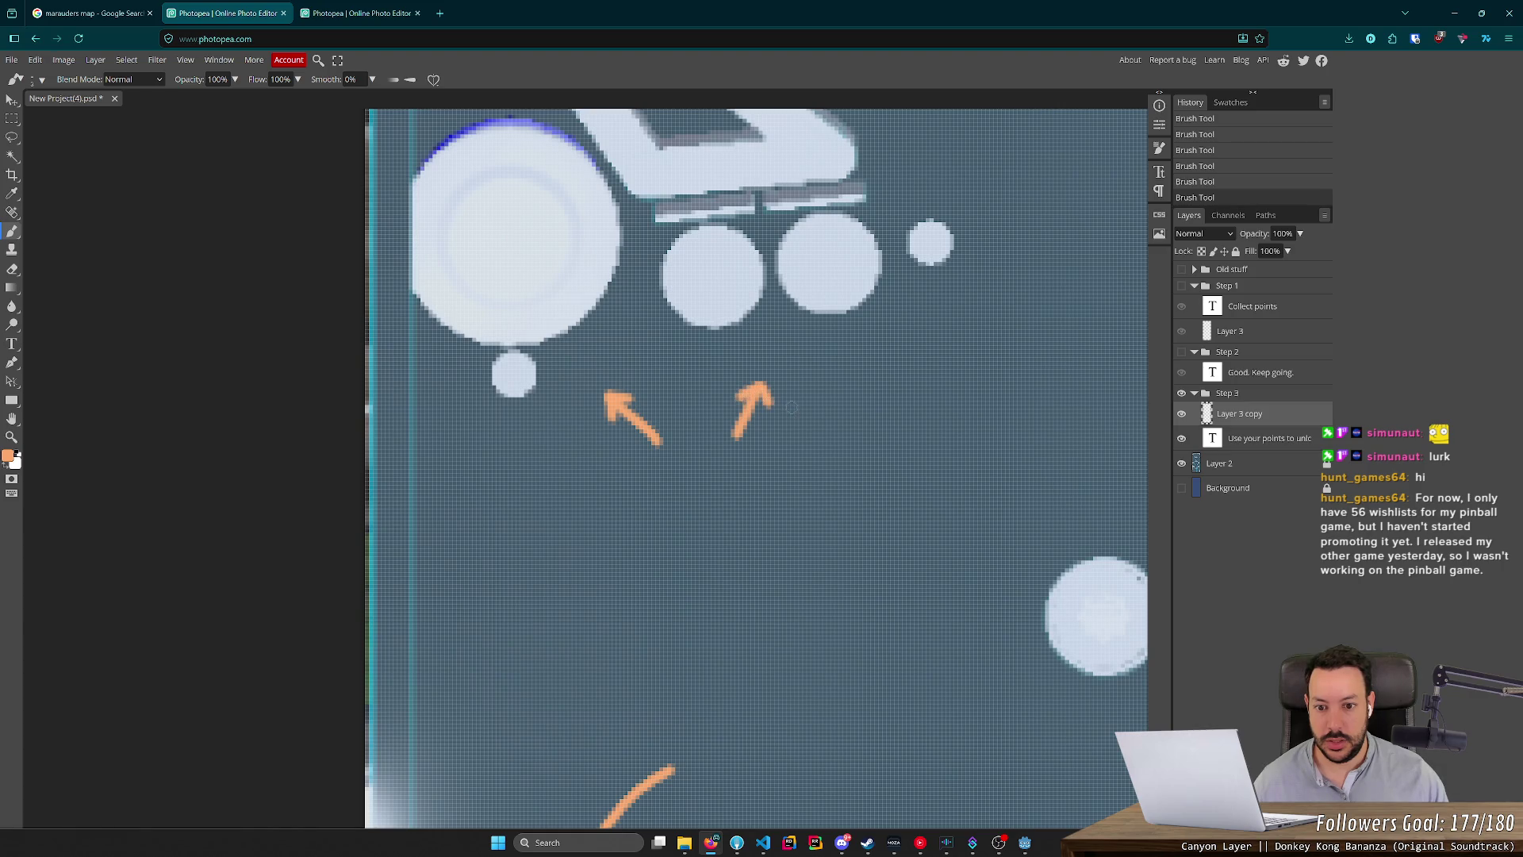
pyautogui.scroll(-10, 865, 440)
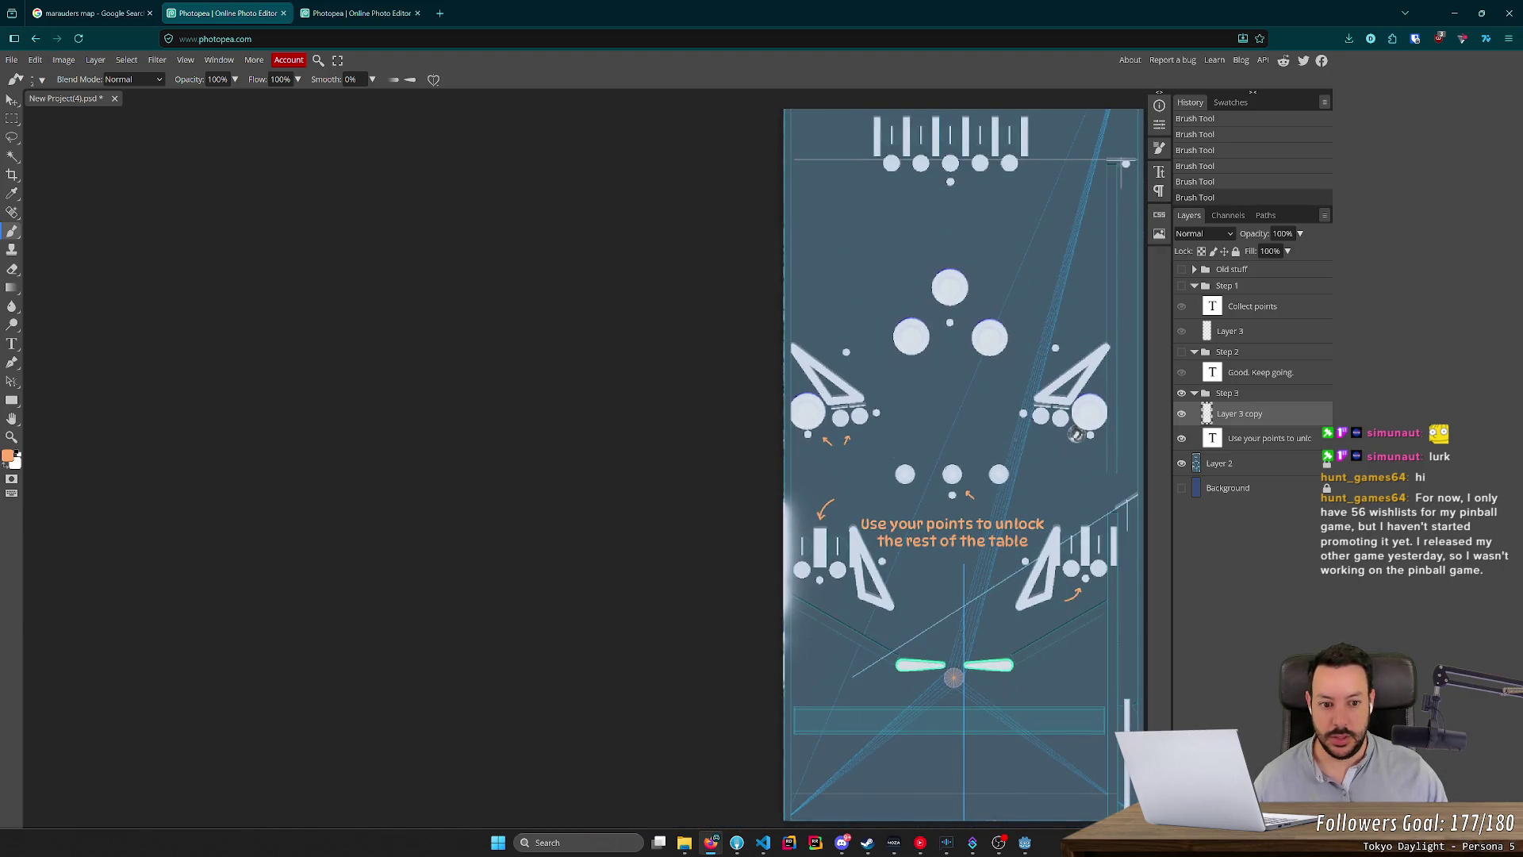
# Paint an up-right orange arrow shaft below the upper-right bumpers.
pyautogui.scroll(8, 1075, 434)
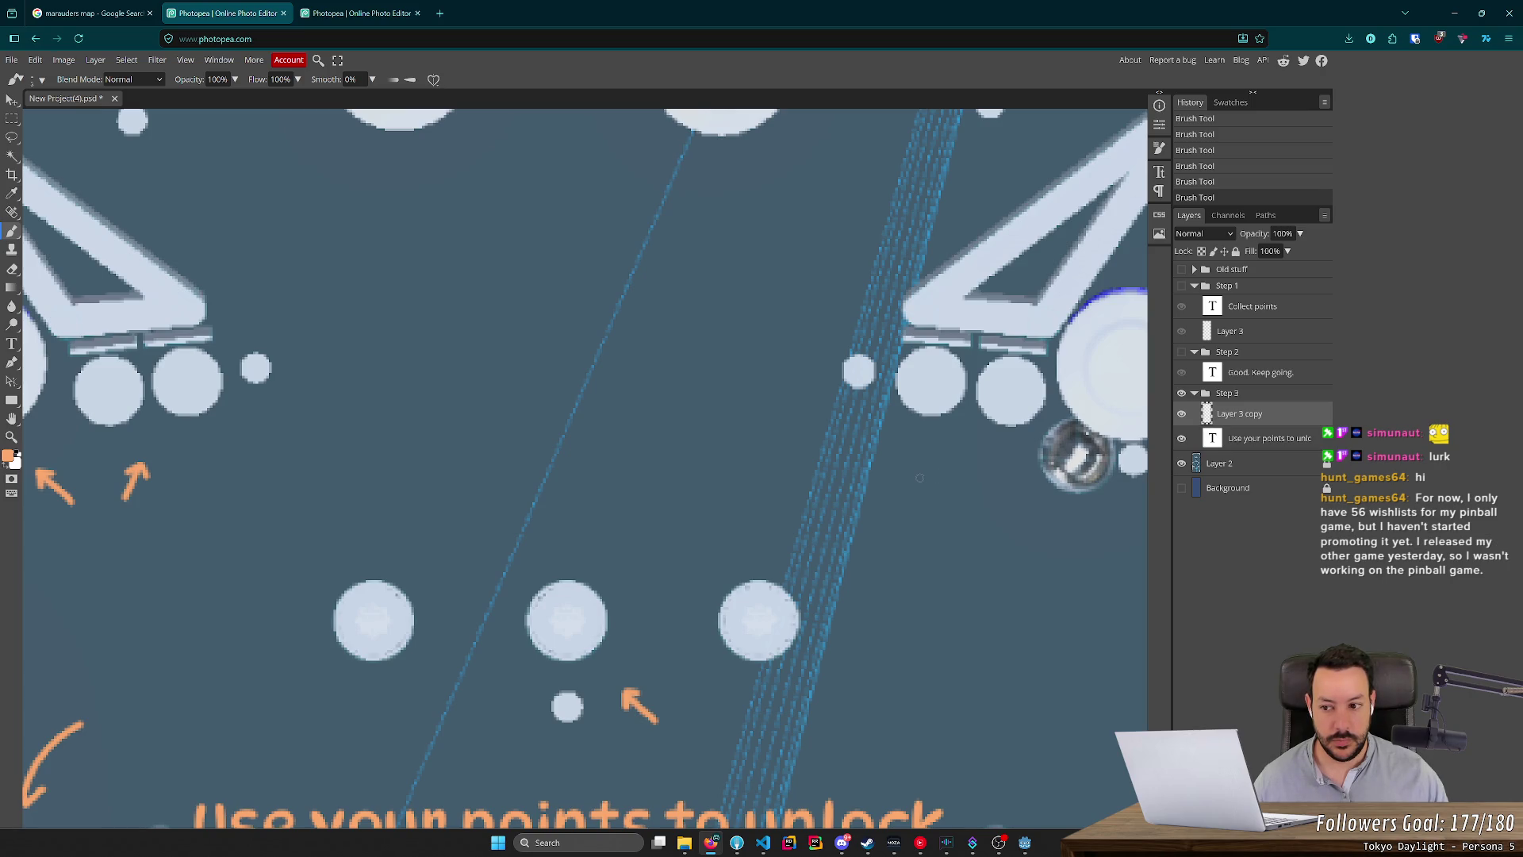
pyautogui.moveTo(927, 477)
pyautogui.mouseDown()
pyautogui.moveTo(954, 441)
pyautogui.moveTo(960, 459)
pyautogui.mouseUp()
pyautogui.hotkey('ctrl', 'z')
pyautogui.scroll(3, 975, 333)
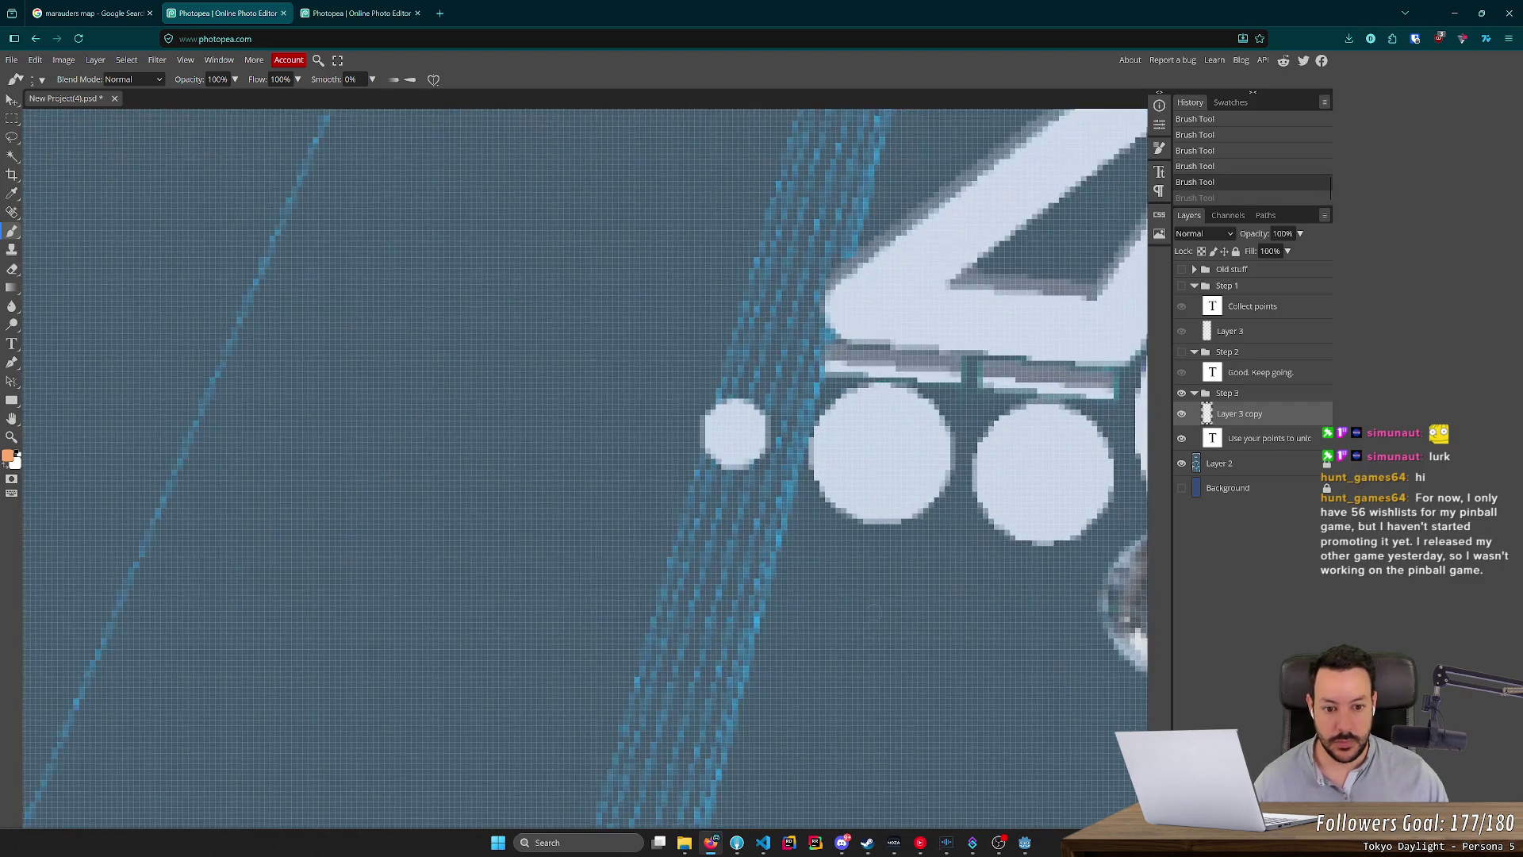
pyautogui.moveTo(837, 676); pyautogui.dragTo(881, 587)
pyautogui.hotkey('ctrl', 'z')
pyautogui.moveTo(829, 680)
pyautogui.mouseDown()
pyautogui.moveTo(883, 584)
pyautogui.moveTo(919, 629)
pyautogui.mouseUp()
pyautogui.scroll(-3, 925, 606)
pyautogui.scroll(-1, 952, 587)
pyautogui.scroll(2, 1039, 622)
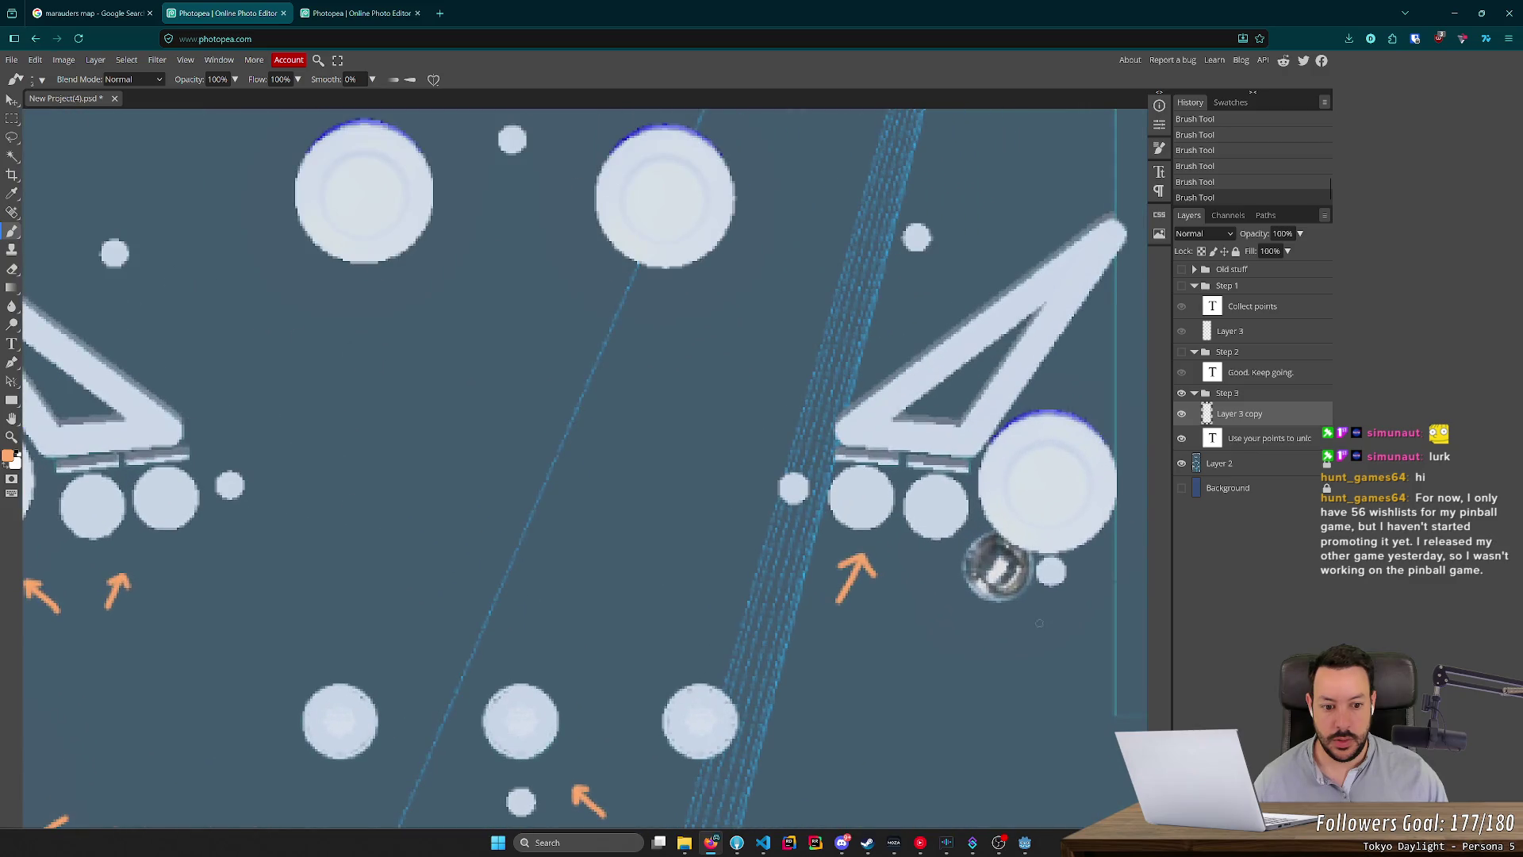
# Paint an upward orange arrow beneath the right bumper.
pyautogui.moveTo(1052, 659); pyautogui.dragTo(1044, 609)
pyautogui.hotkey('ctrl', 'z')
pyautogui.moveTo(1045, 663)
pyautogui.mouseDown()
pyautogui.moveTo(1041, 603)
pyautogui.moveTo(1029, 620)
pyautogui.moveTo(1055, 620)
pyautogui.mouseUp()
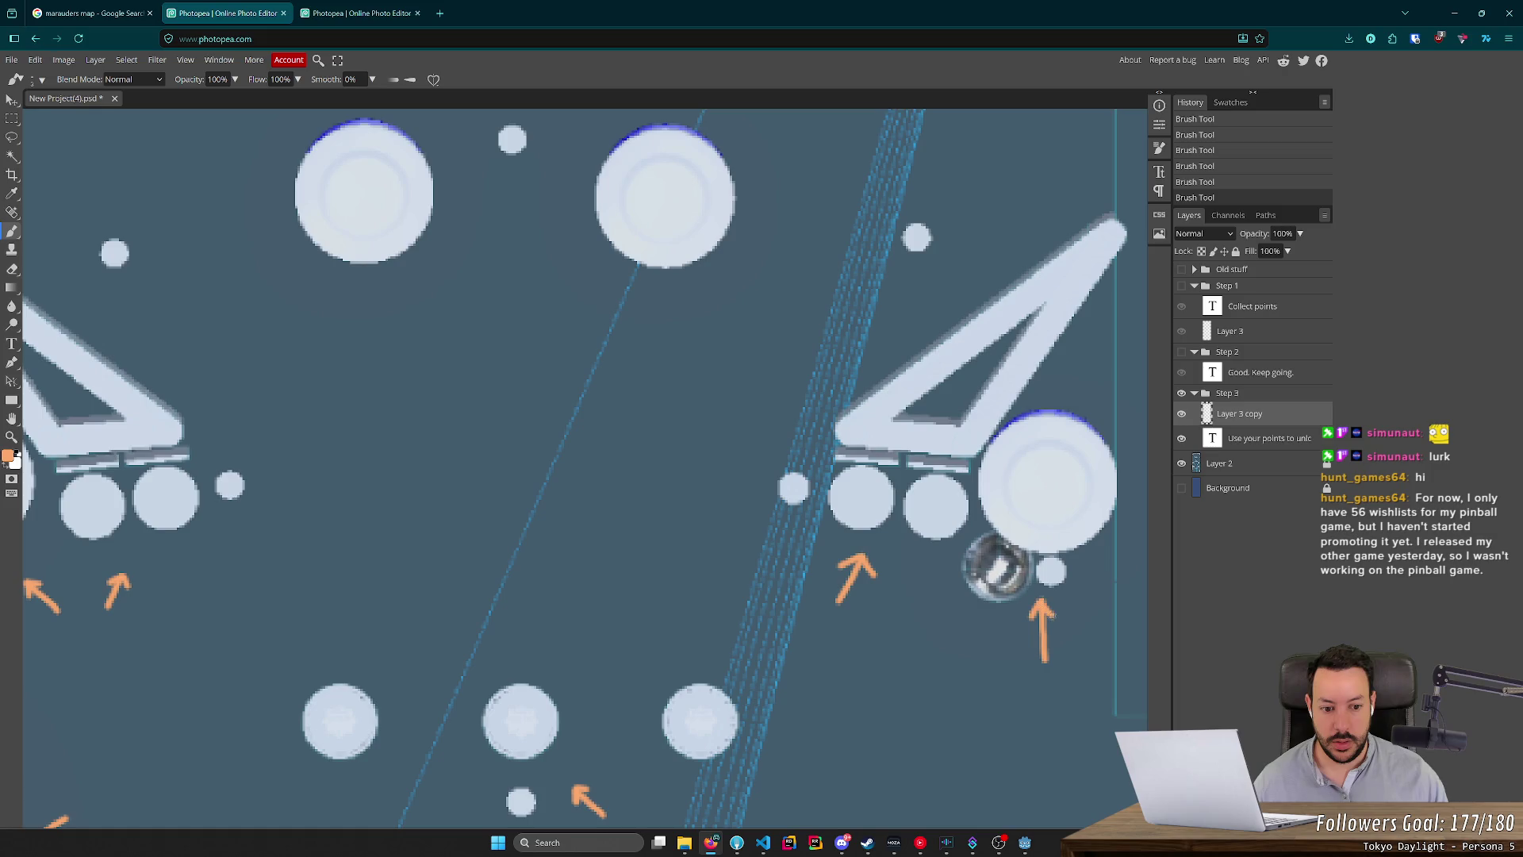
pyautogui.scroll(-5, 998, 565)
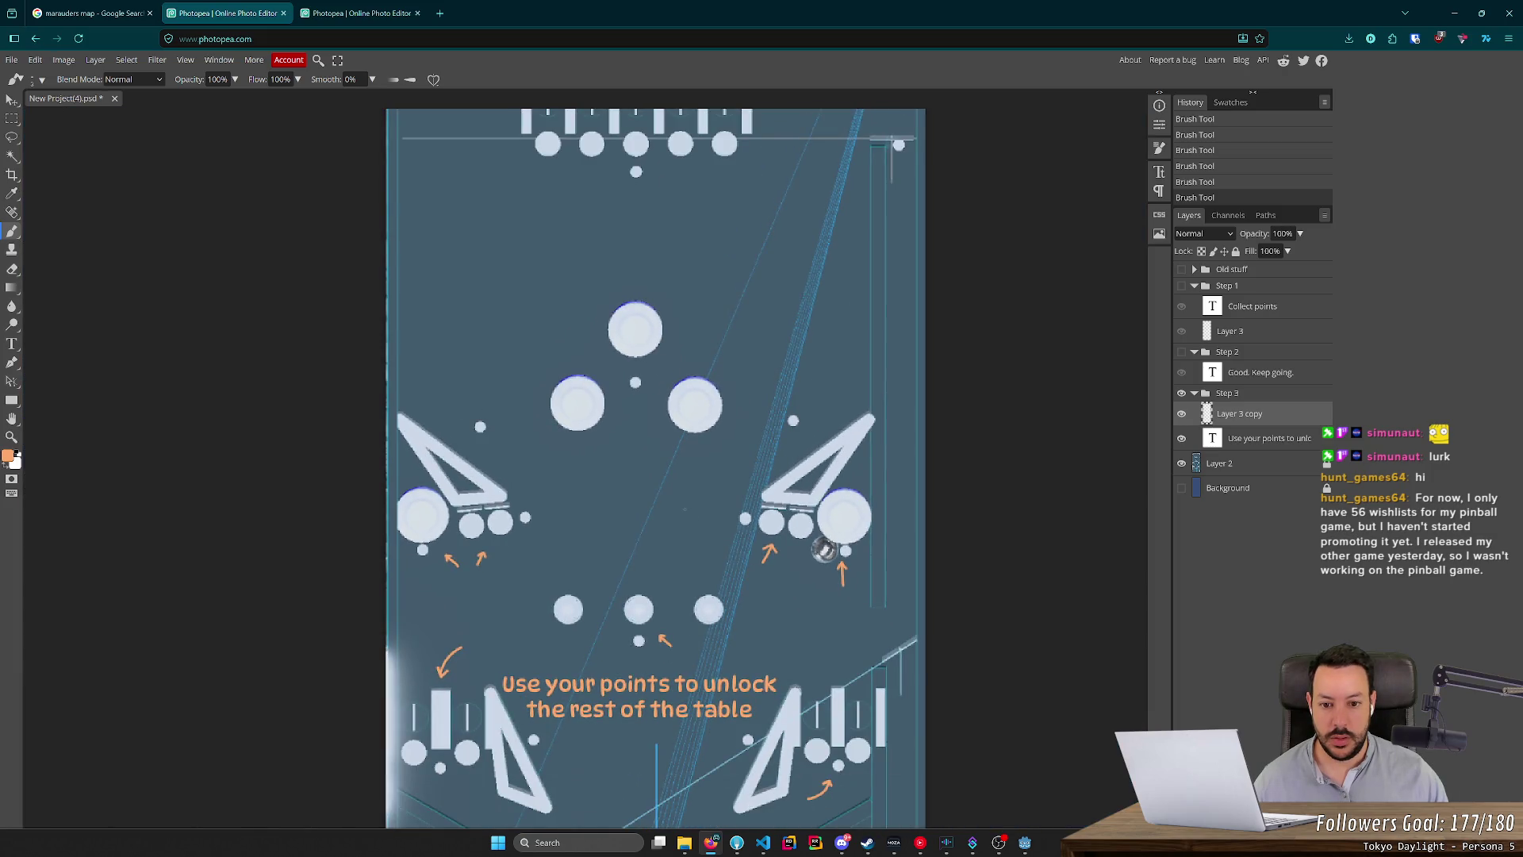
pyautogui.scroll(3, 824, 550)
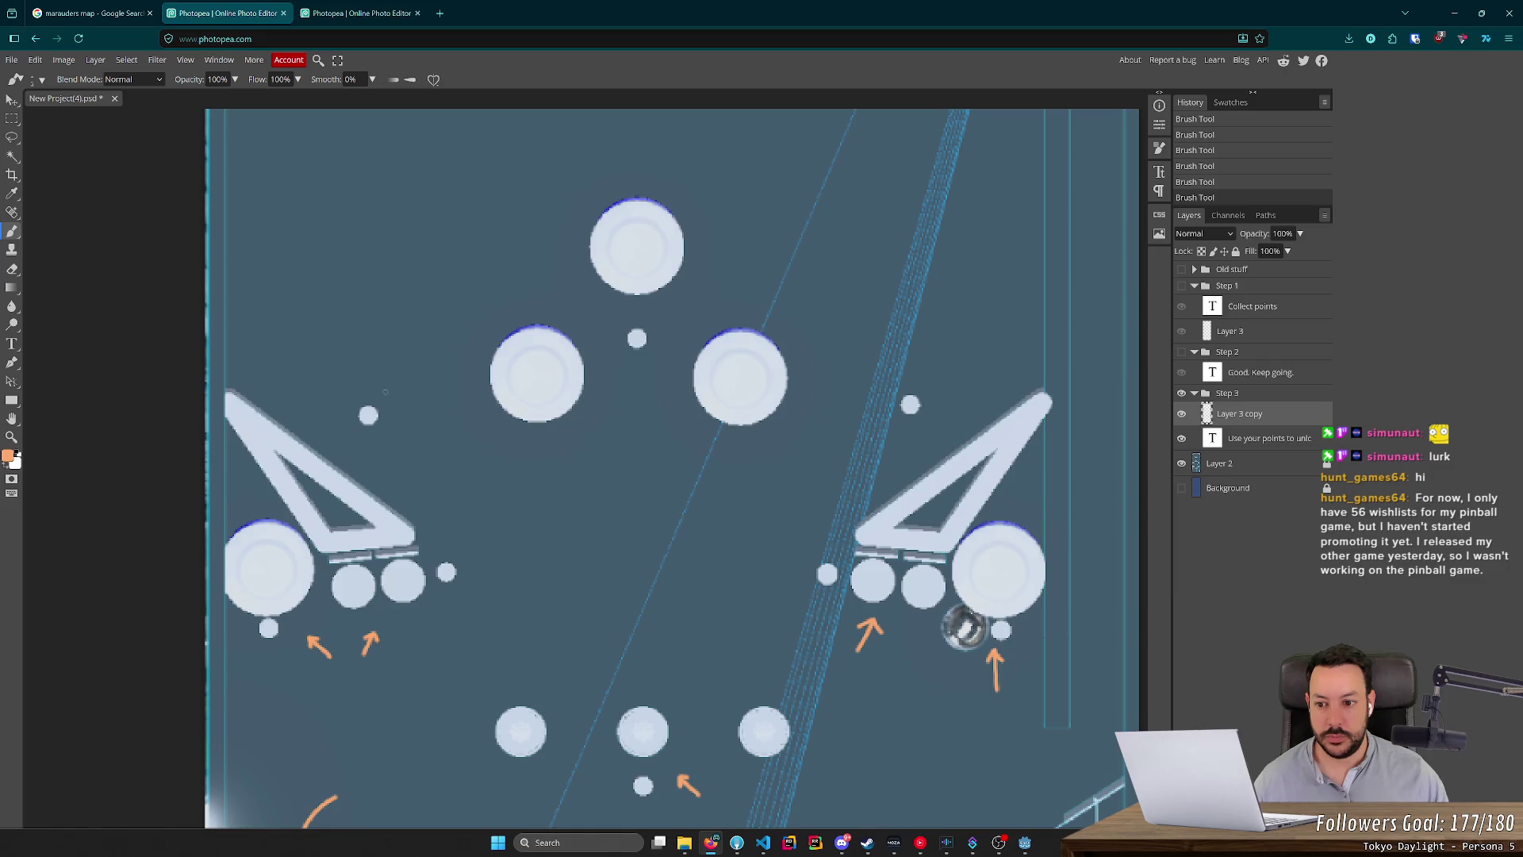
# Paint a curved downward orange arrow pointing at the left slingshot.
pyautogui.moveTo(288, 336); pyautogui.dragTo(317, 395)
pyautogui.hotkey('ctrl', 'z')
pyautogui.scroll(3, 320, 387)
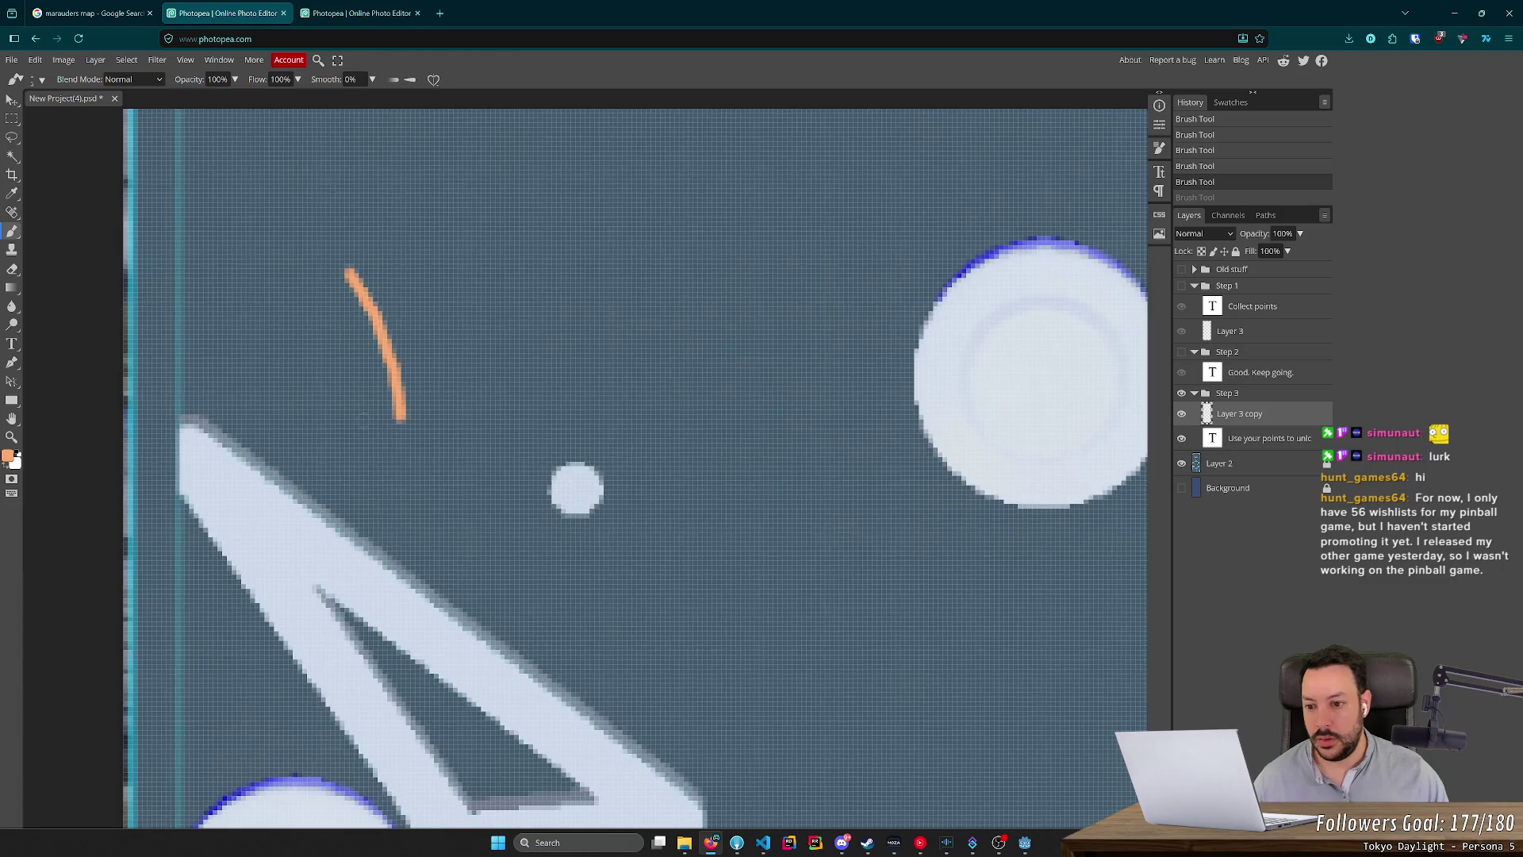
pyautogui.hotkey('ctrl', 'shift', 'z')
pyautogui.hotkey('ctrl', 'z')
pyautogui.moveTo(367, 383); pyautogui.dragTo(400, 419)
pyautogui.scroll(-5, 423, 385)
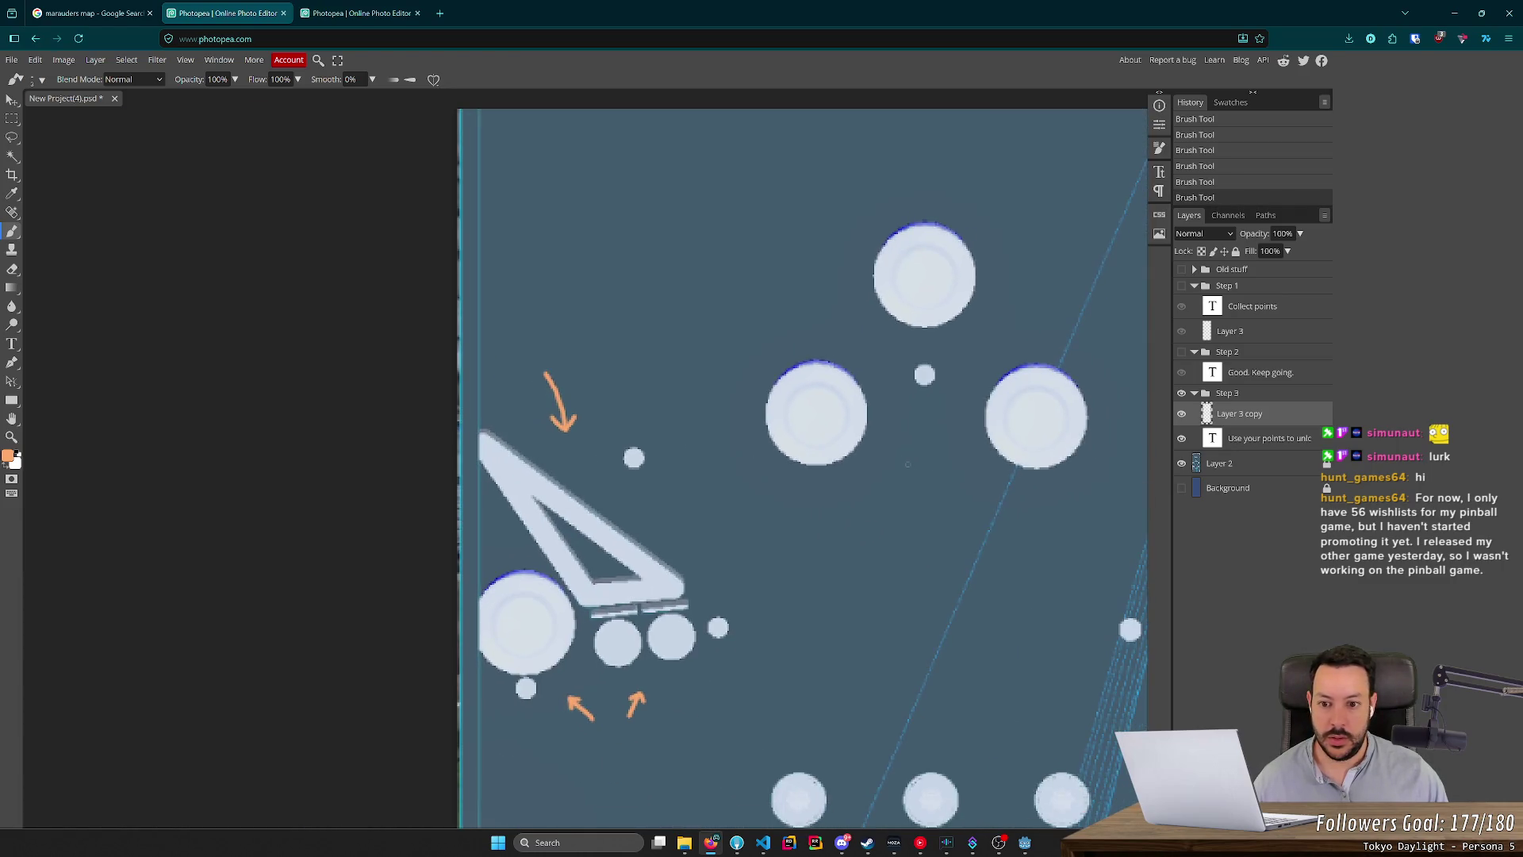
# Pan across the table and remove a stray orange stroke near the right flipper.
pyautogui.moveTo(955, 492); pyautogui.dragTo(552, 499)
pyautogui.scroll(1, 861, 458)
pyautogui.moveTo(839, 418)
pyautogui.mouseDown()
pyautogui.moveTo(801, 533)
pyautogui.moveTo(825, 517)
pyautogui.mouseUp()
pyautogui.hotkey('ctrl', 'z')
pyautogui.scroll(2, 862, 474)
pyautogui.press('z')
pyautogui.scroll(-8, 806, 479)
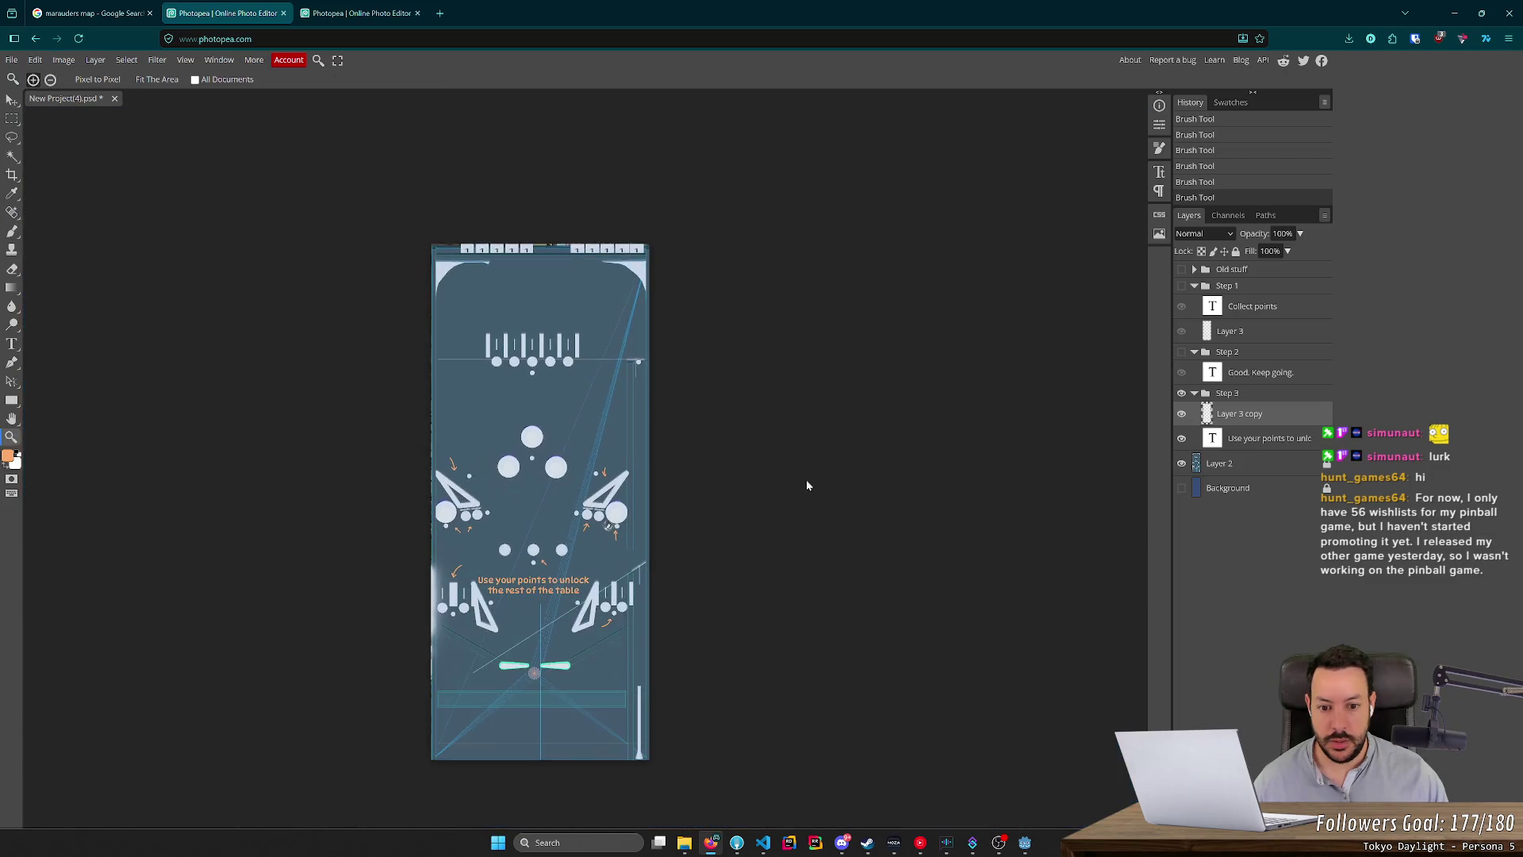
# Zoom into the right slingshot and paint a long downward orange arrow shaft above it.
pyautogui.click(620, 461)
pyautogui.hotkey('ctrl', 'z')
pyautogui.hotkey('ctrl', 'z')
pyautogui.scroll(4, 571, 452)
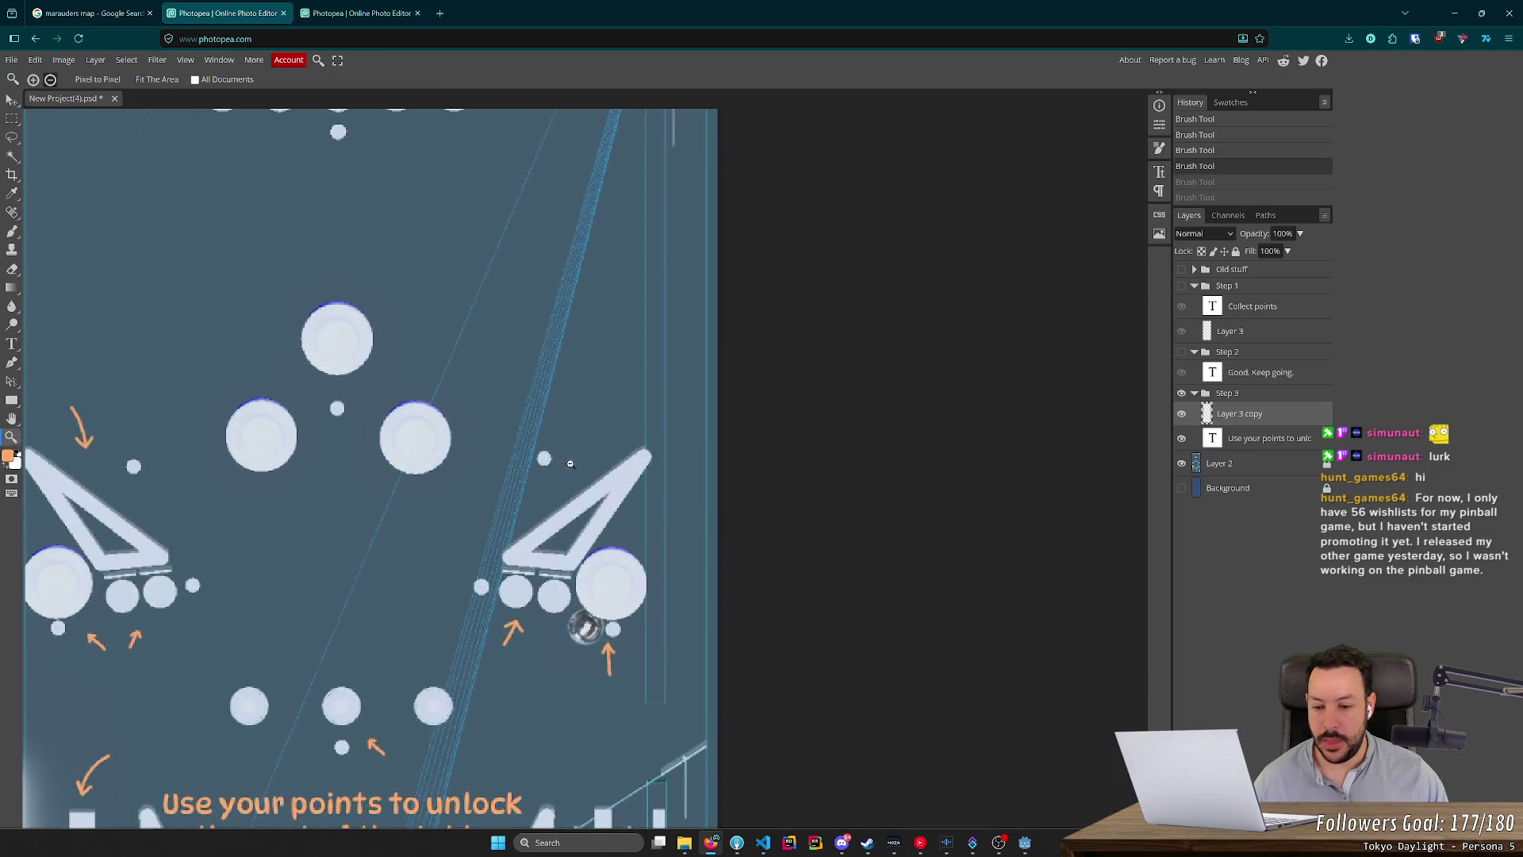
pyautogui.click(11, 307)
pyautogui.click(11, 232)
pyautogui.scroll(3, 639, 605)
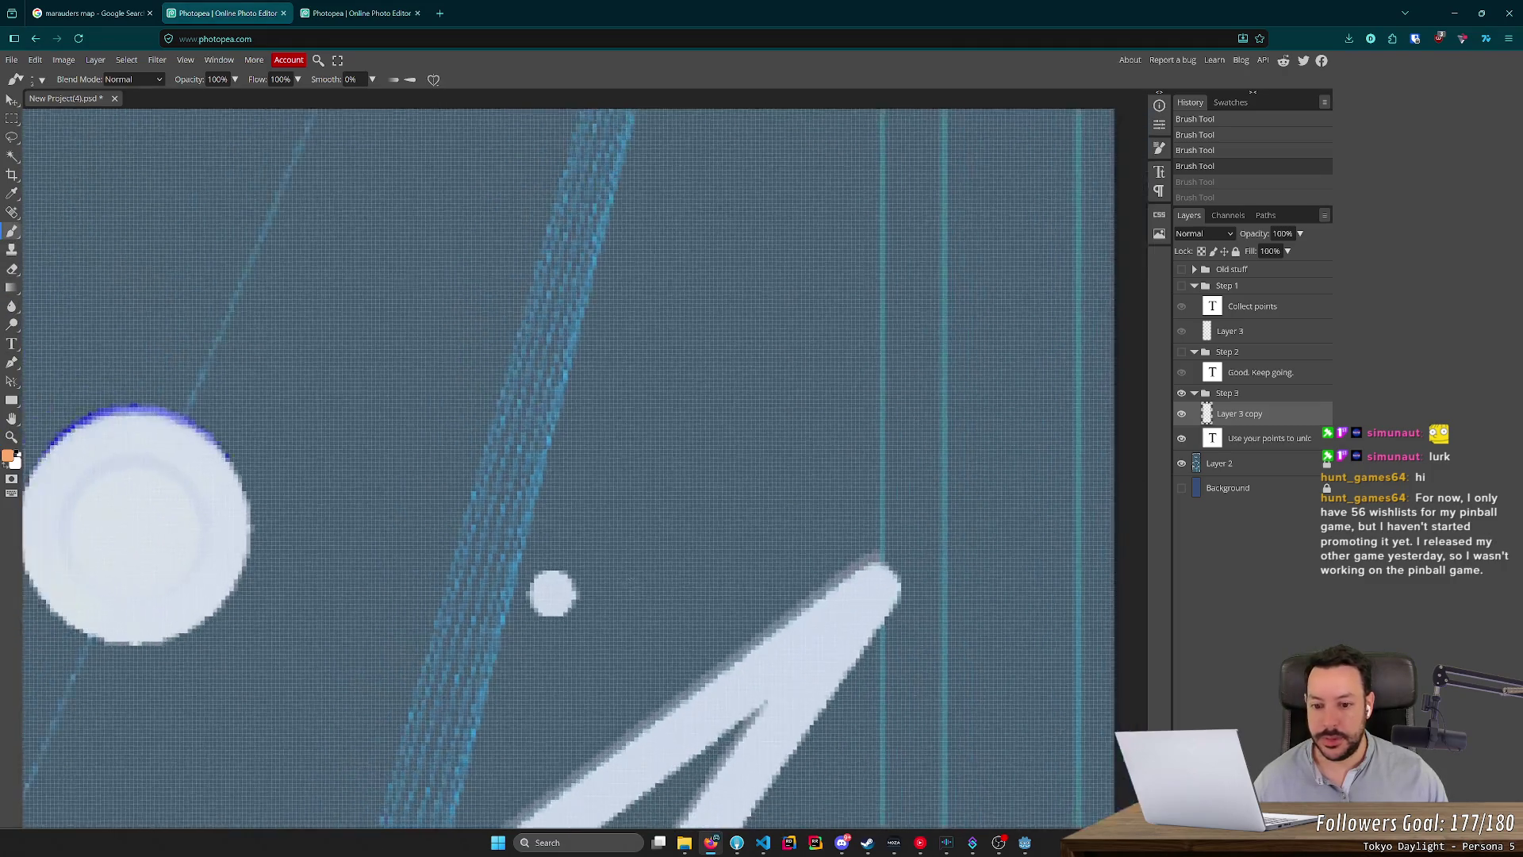
pyautogui.scroll(-2, 639, 605)
pyautogui.moveTo(662, 255); pyautogui.dragTo(631, 381)
pyautogui.hotkey('ctrl', 'z')
pyautogui.moveTo(660, 291)
pyautogui.mouseDown()
pyautogui.moveTo(630, 435)
pyautogui.moveTo(686, 396)
pyautogui.mouseUp()
pyautogui.scroll(-5, 687, 396)
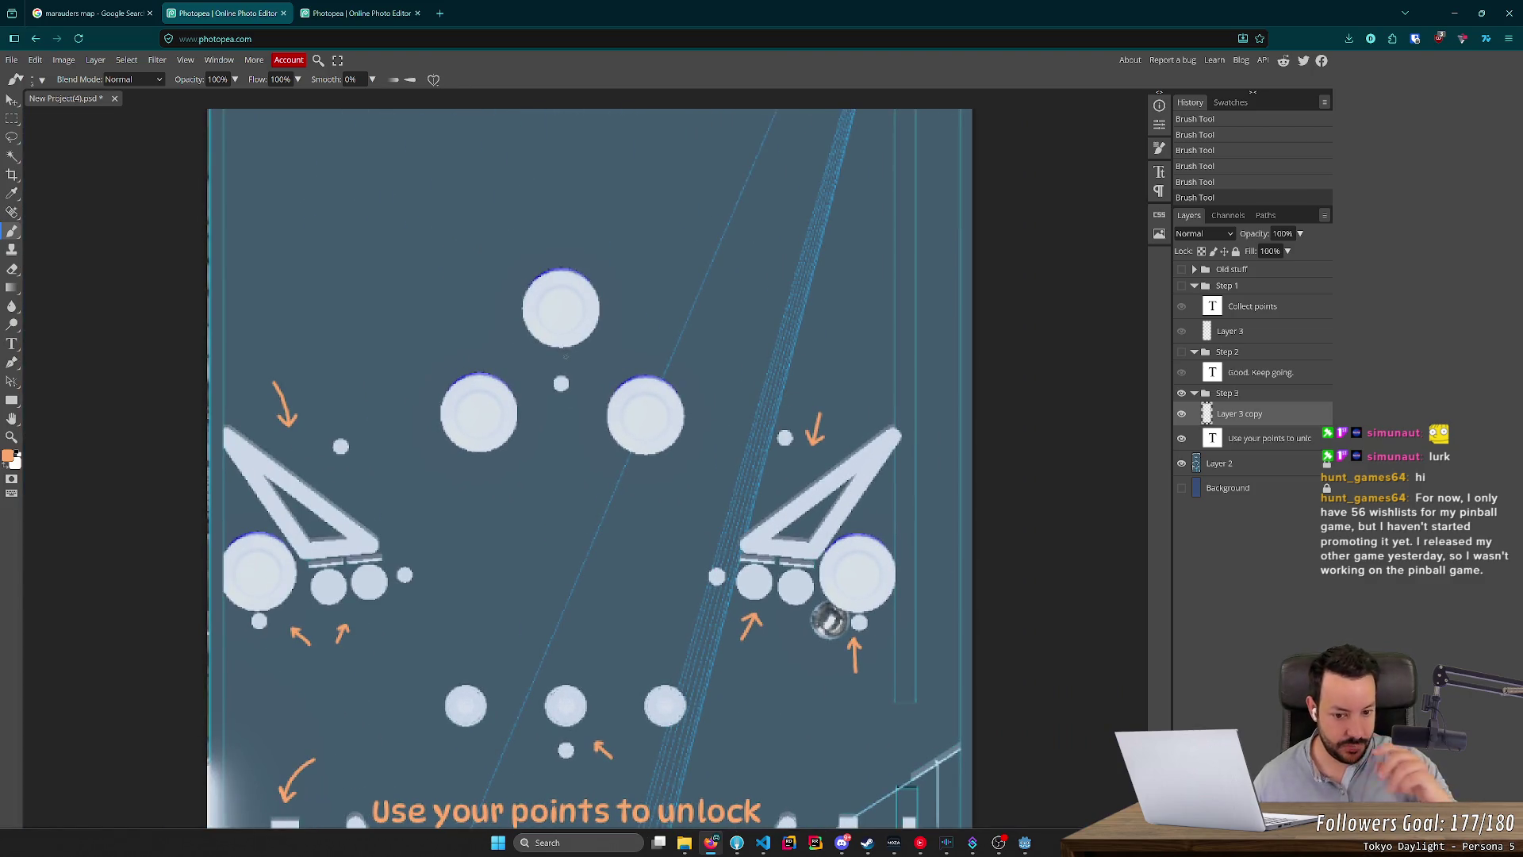
pyautogui.scroll(-3, 615, 432)
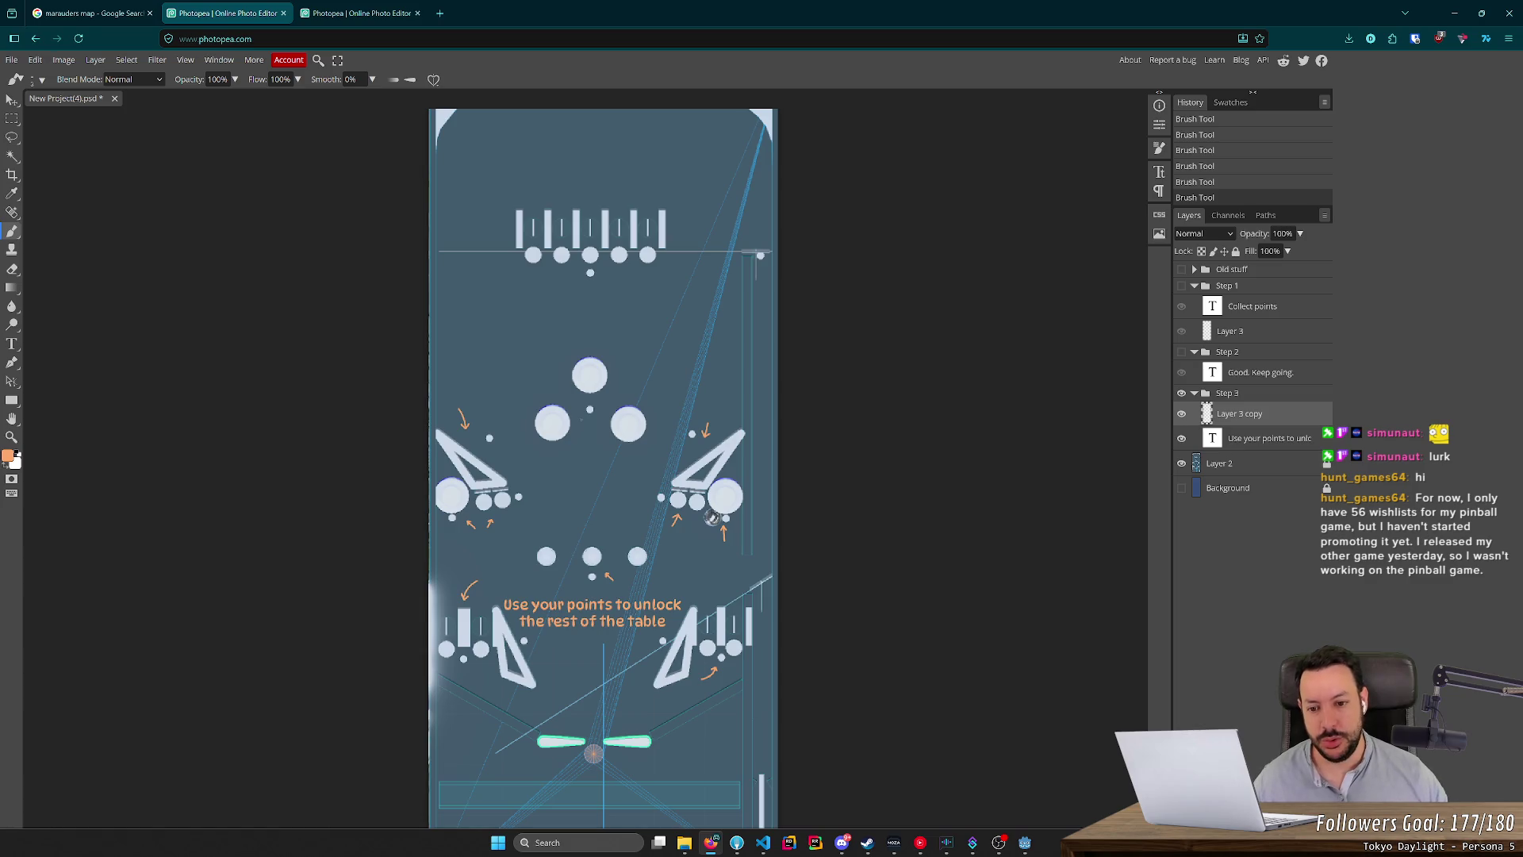
pyautogui.scroll(-3, 478, 427)
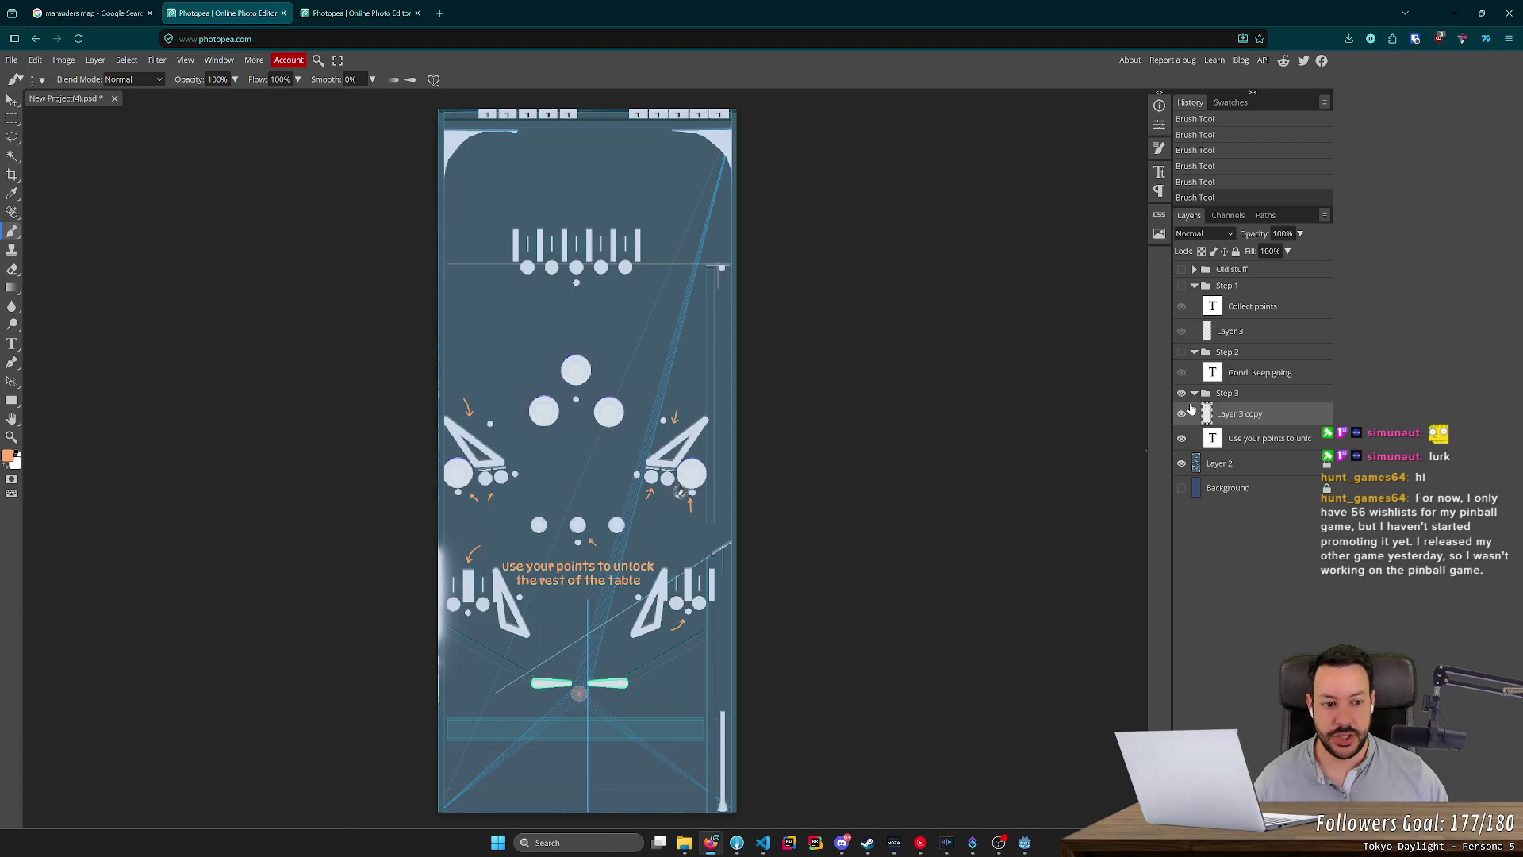
# Hide the pinball table layer and show the blue background to inspect the unlock text.
pyautogui.click(1176, 462)
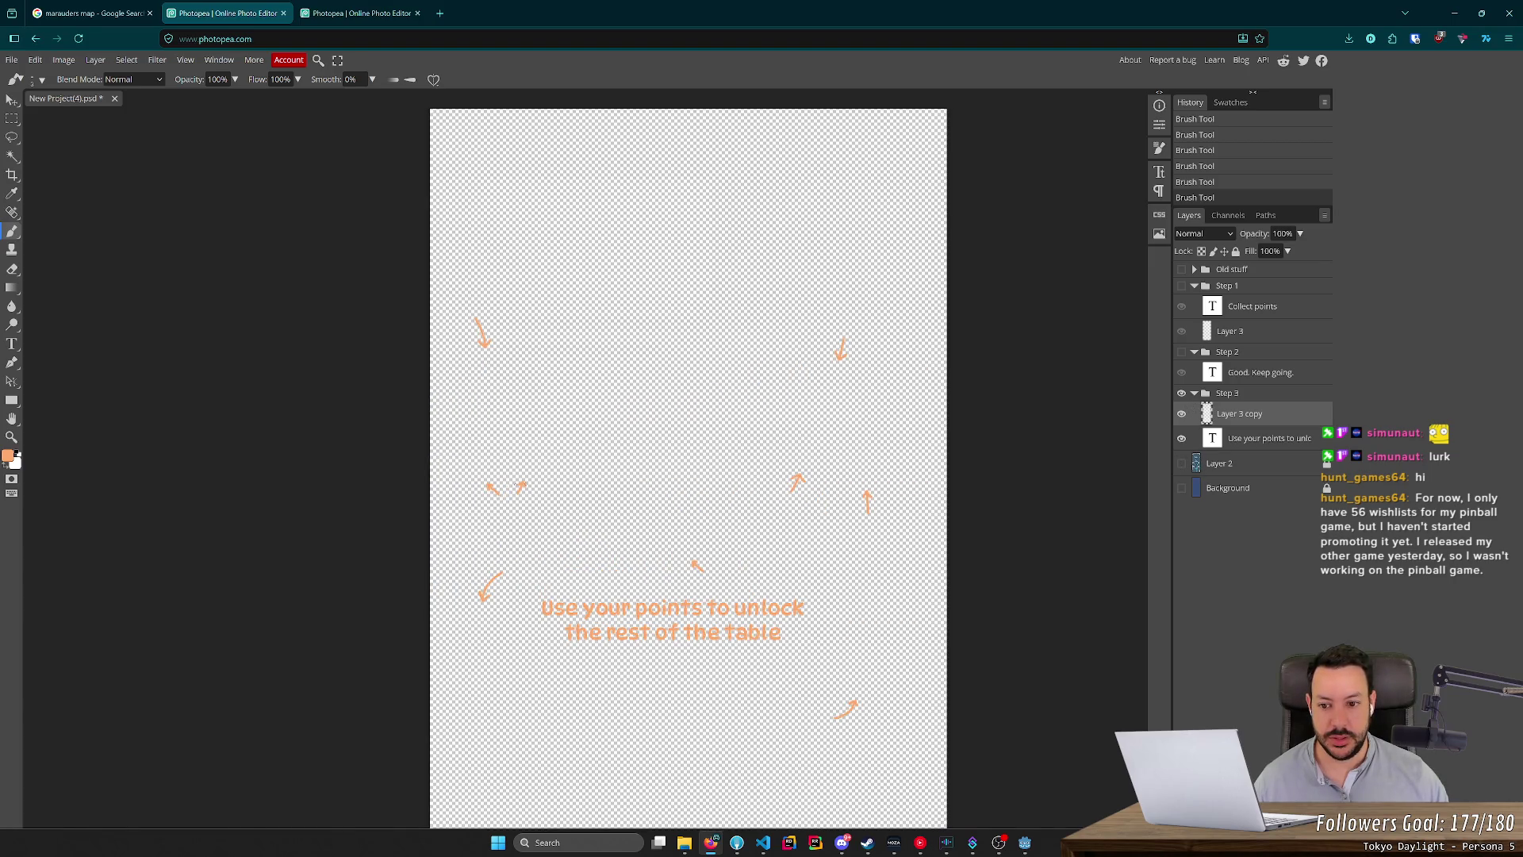
pyautogui.click(1181, 488)
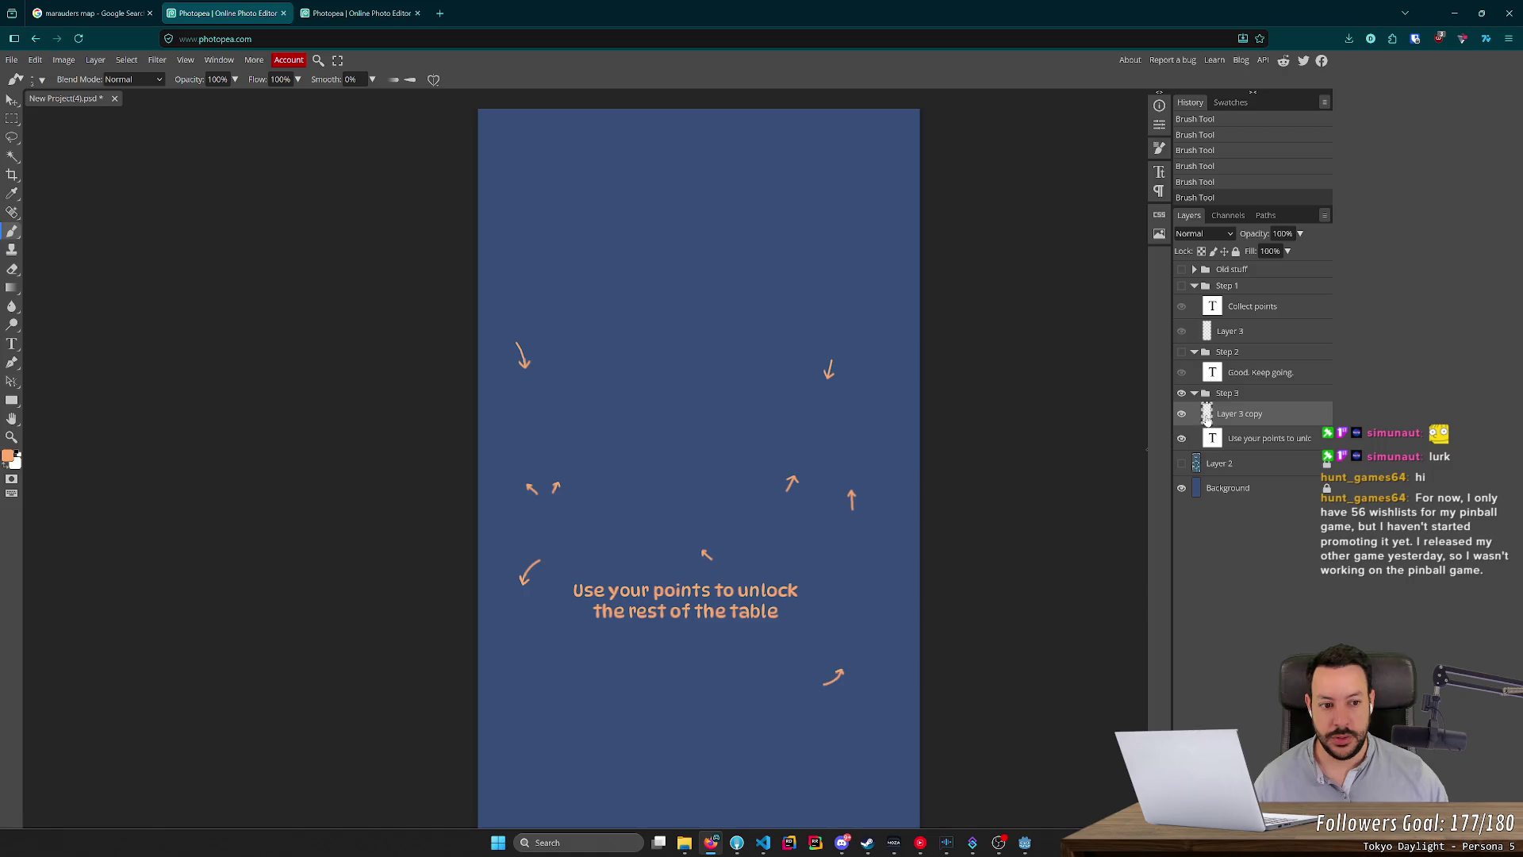
pyautogui.click(1181, 437)
pyautogui.click(1181, 438)
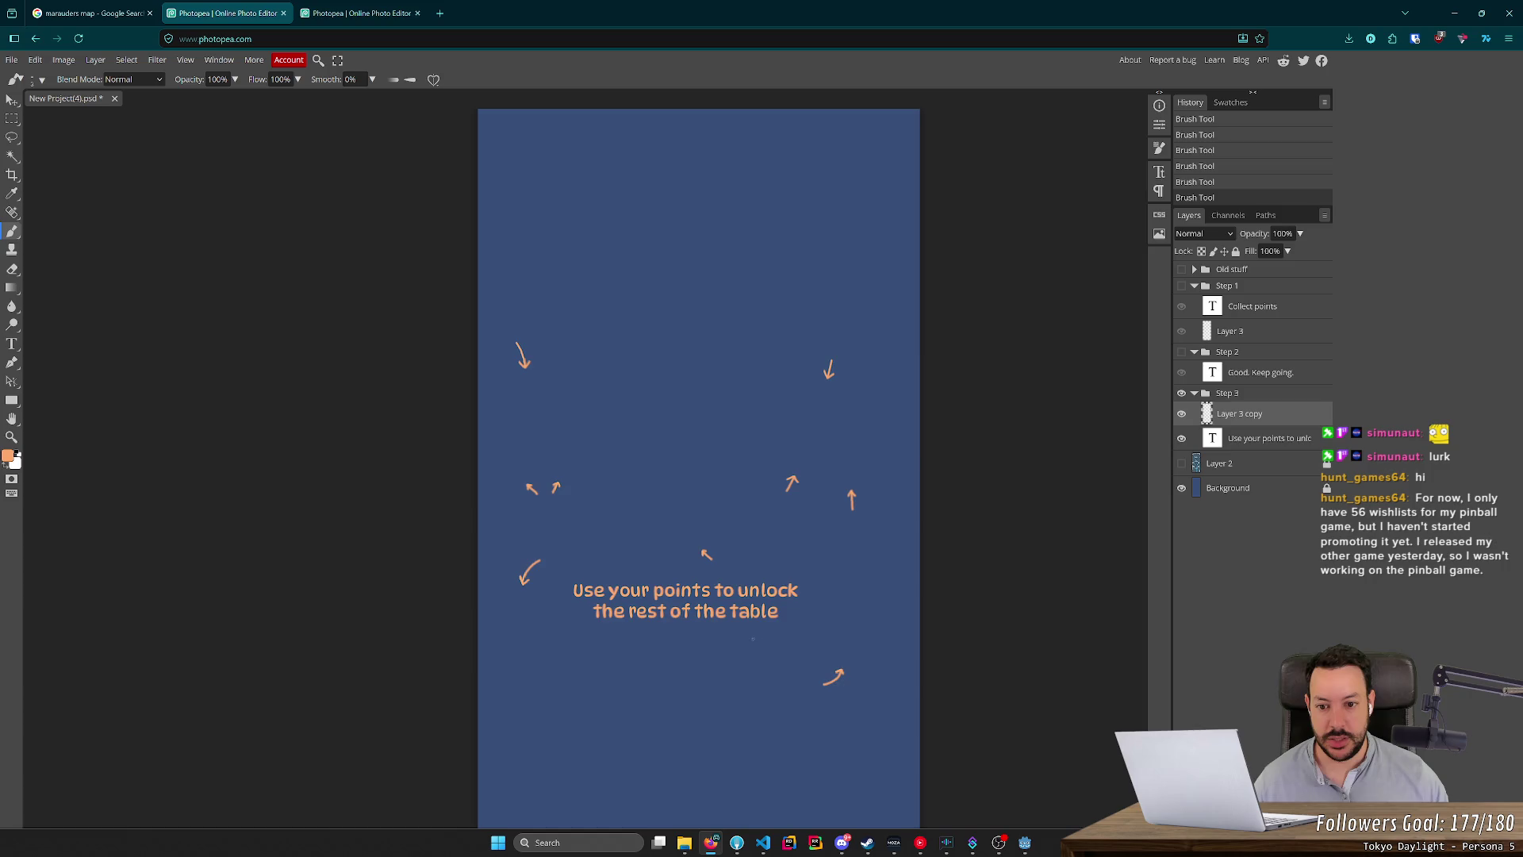
pyautogui.scroll(3, 821, 666)
pyautogui.scroll(-1, 821, 666)
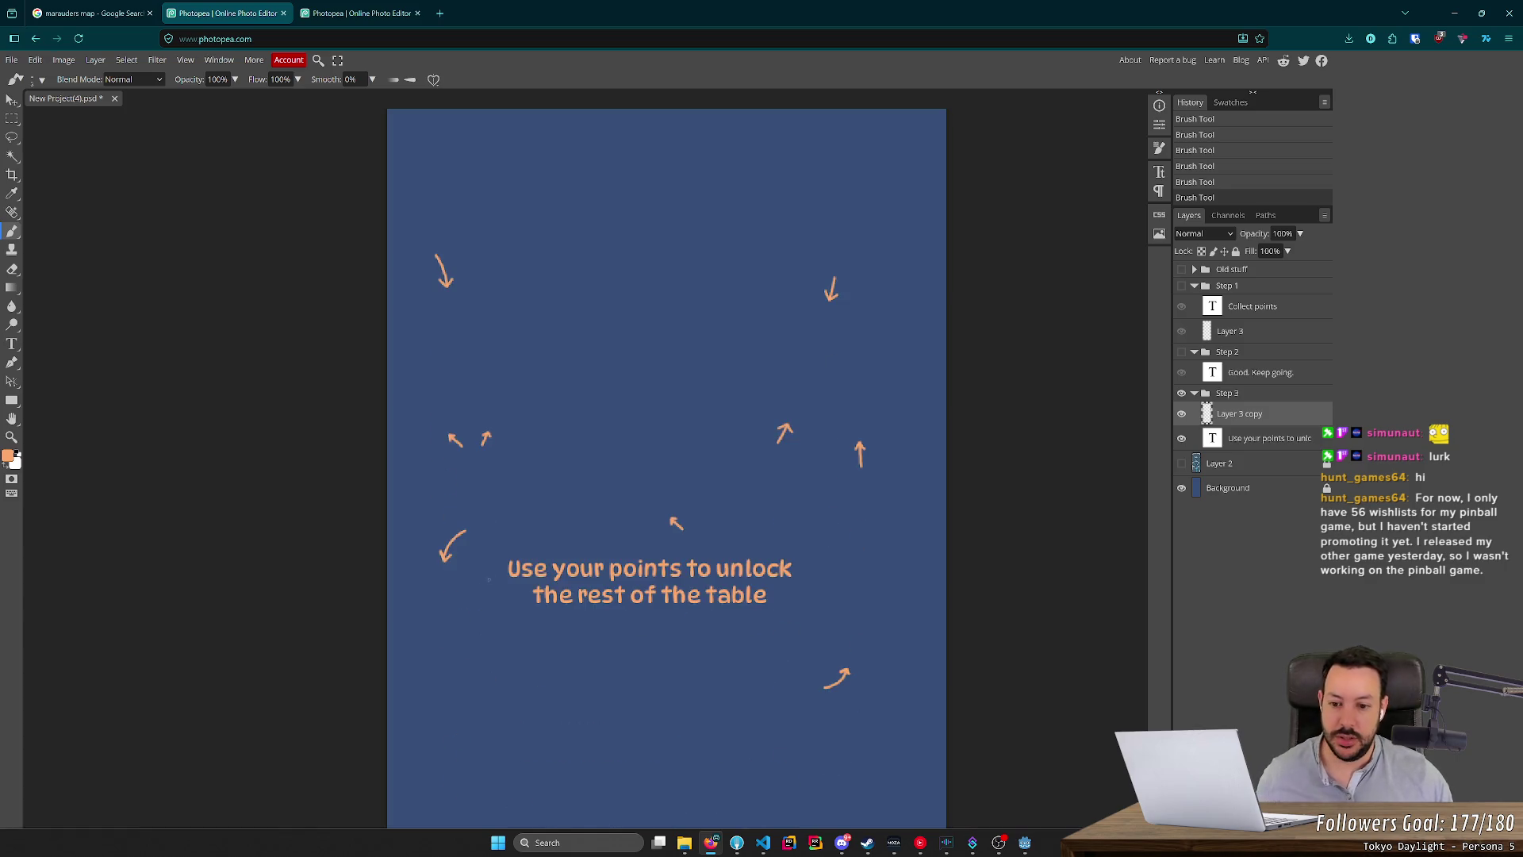
pyautogui.scroll(8, 473, 609)
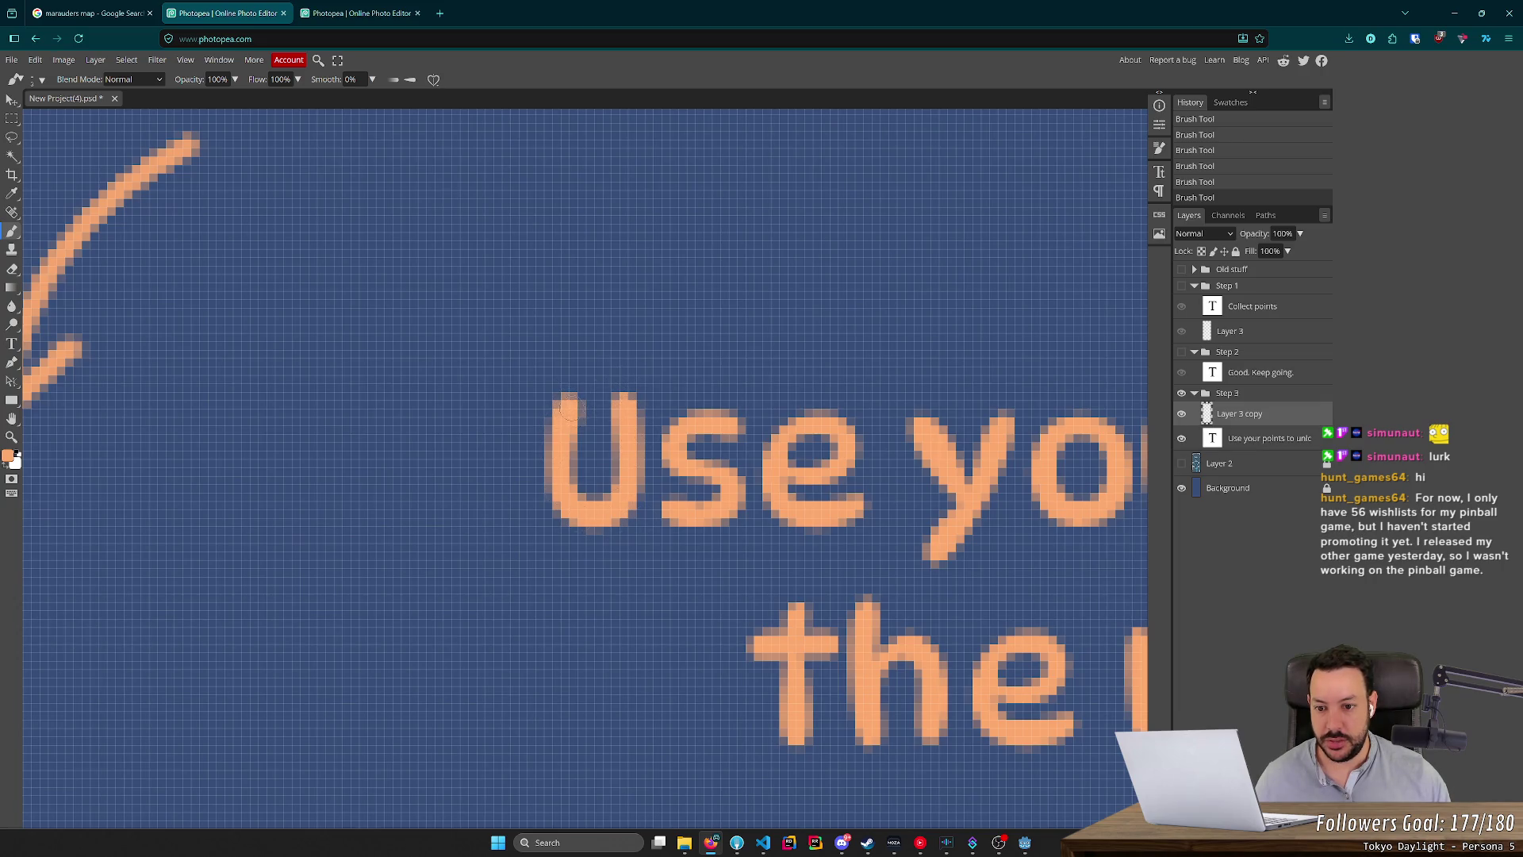
pyautogui.scroll(2, 565, 408)
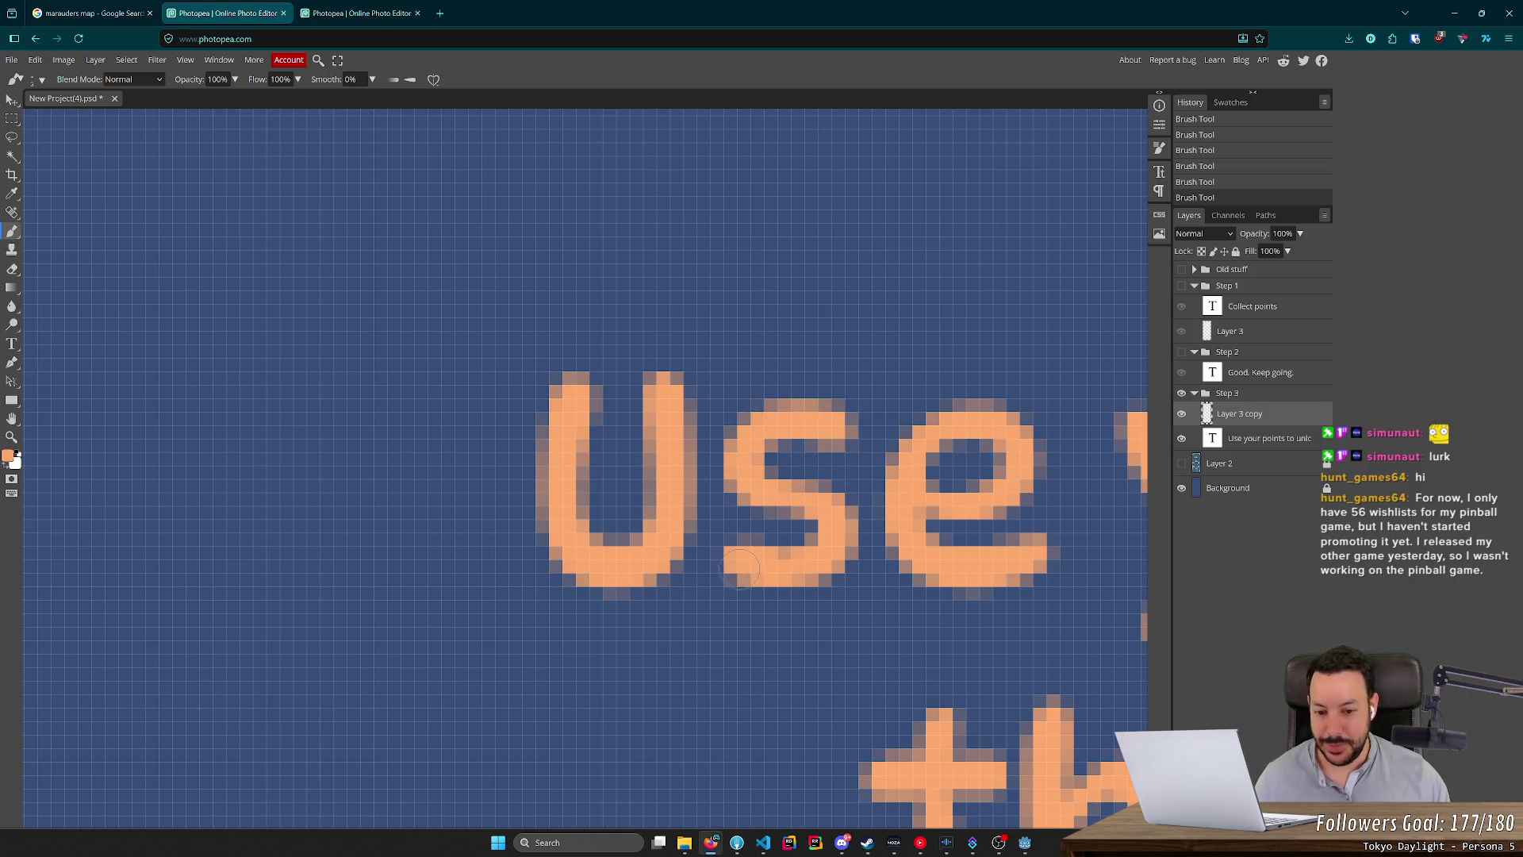
pyautogui.scroll(-6, 808, 532)
# Try and undo a line above the text, then restore the table layer and hide the background.
pyautogui.moveTo(845, 407); pyautogui.dragTo(550, 358)
pyautogui.moveTo(786, 361); pyautogui.dragTo(625, 355)
pyautogui.keyDown('shift'); pyautogui.click(514, 361); pyautogui.keyUp('shift')
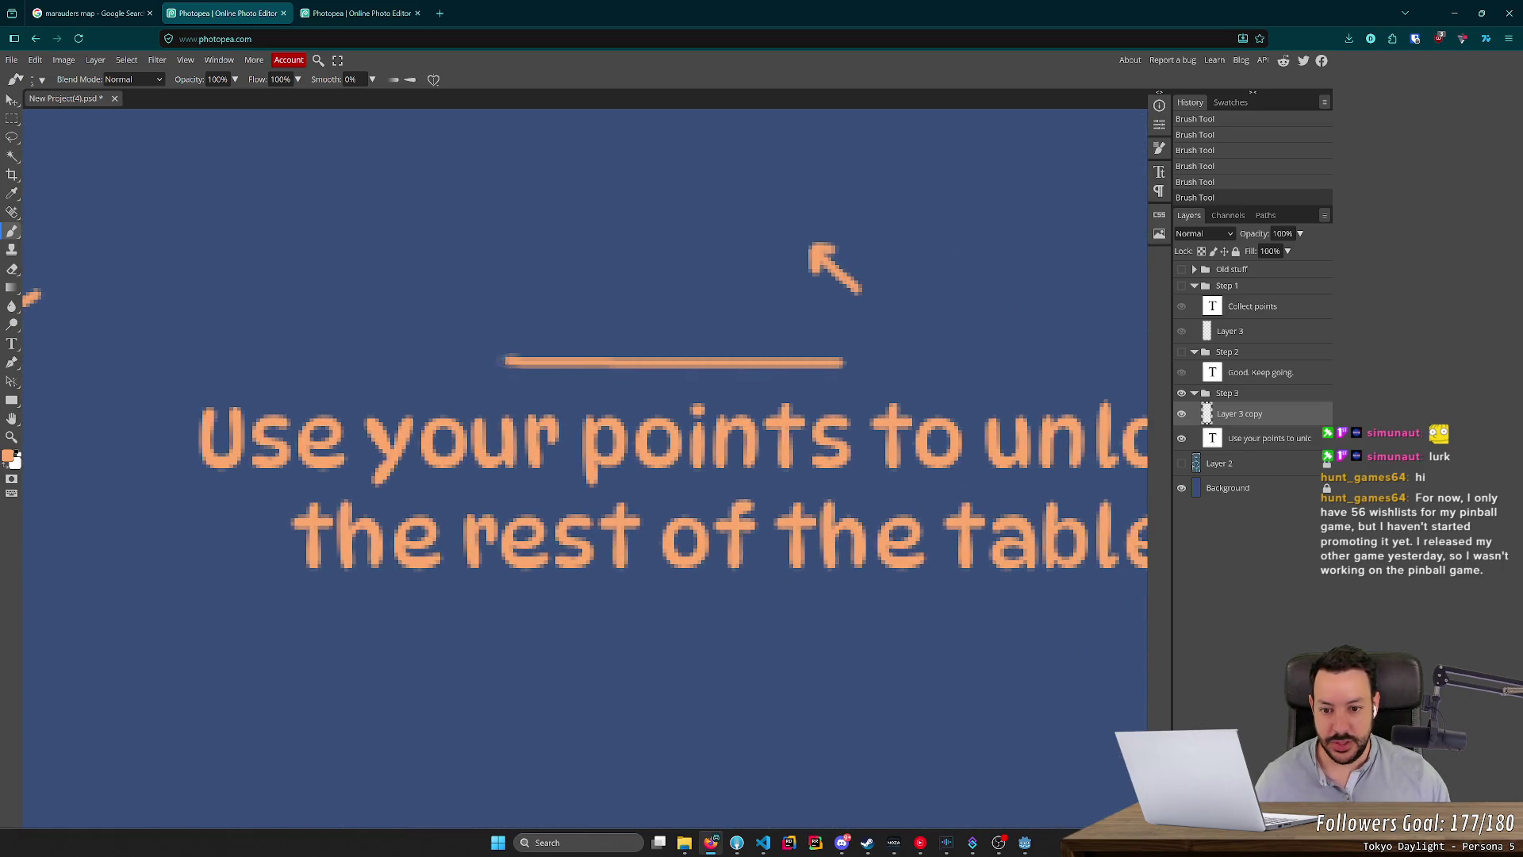
pyautogui.hotkey('ctrl', 'z')
pyautogui.moveTo(934, 357)
pyautogui.mouseDown()
pyautogui.moveTo(516, 368)
pyautogui.moveTo(558, 388)
pyautogui.mouseUp()
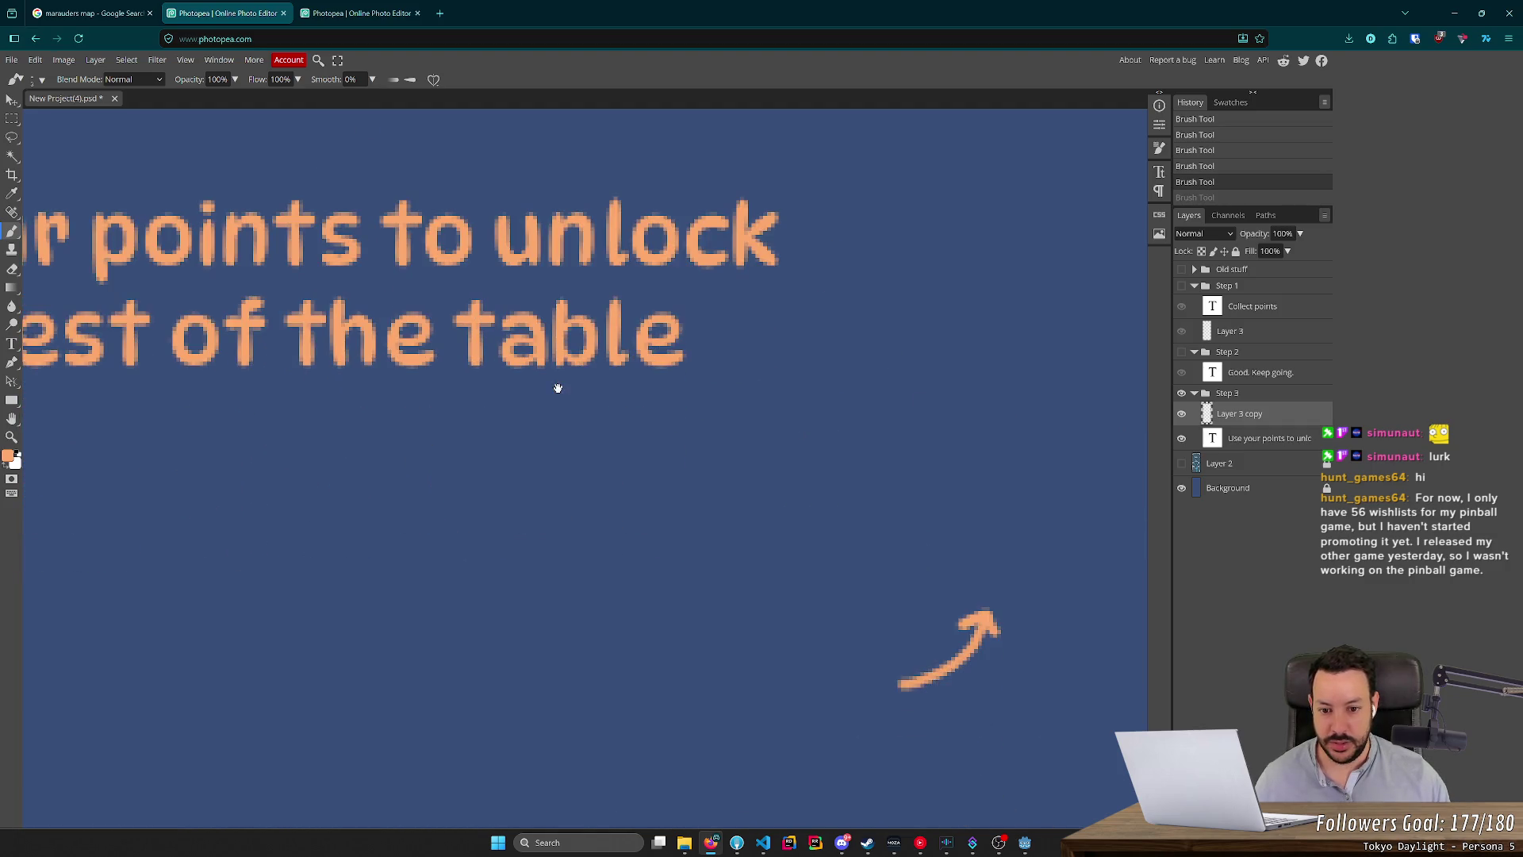
pyautogui.scroll(-5, 560, 390)
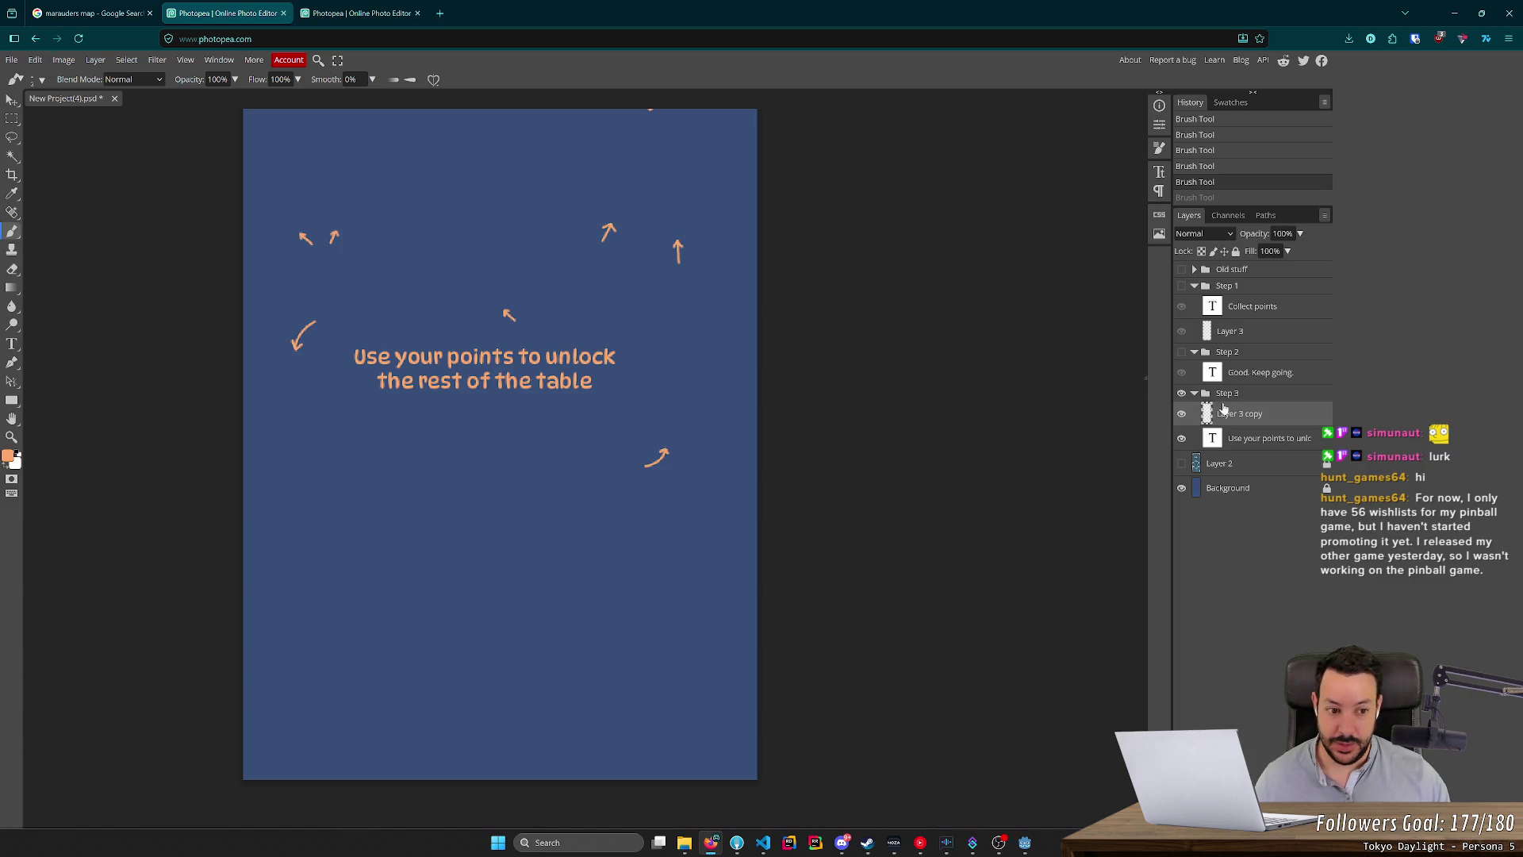
pyautogui.moveTo(650, 302)
pyautogui.mouseDown()
pyautogui.moveTo(816, 534)
pyautogui.moveTo(829, 580)
pyautogui.mouseUp()
pyautogui.scroll(-2, 840, 627)
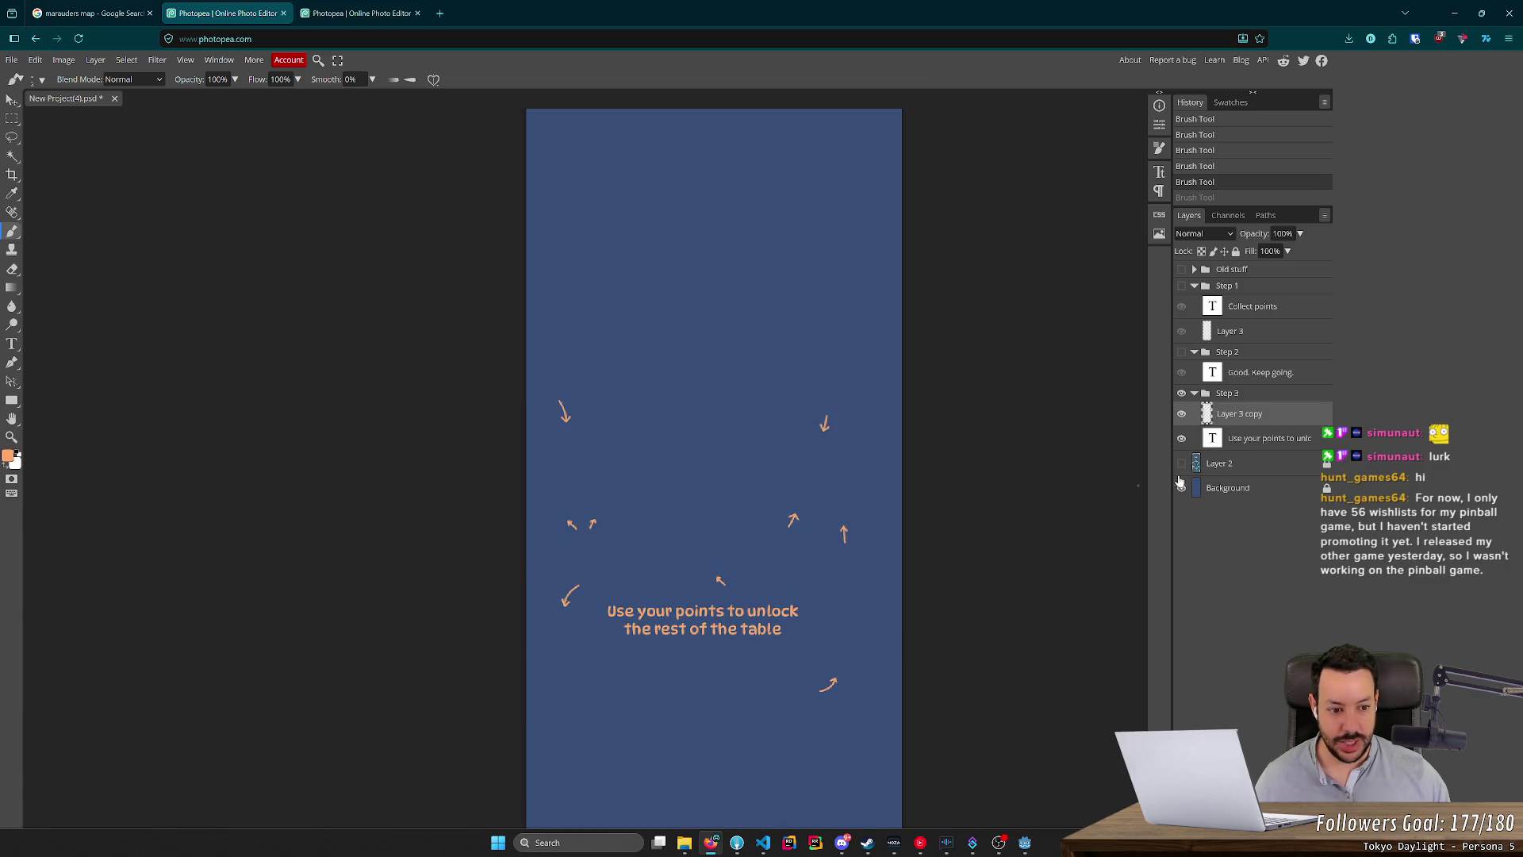
pyautogui.click(1181, 463)
pyautogui.click(1181, 488)
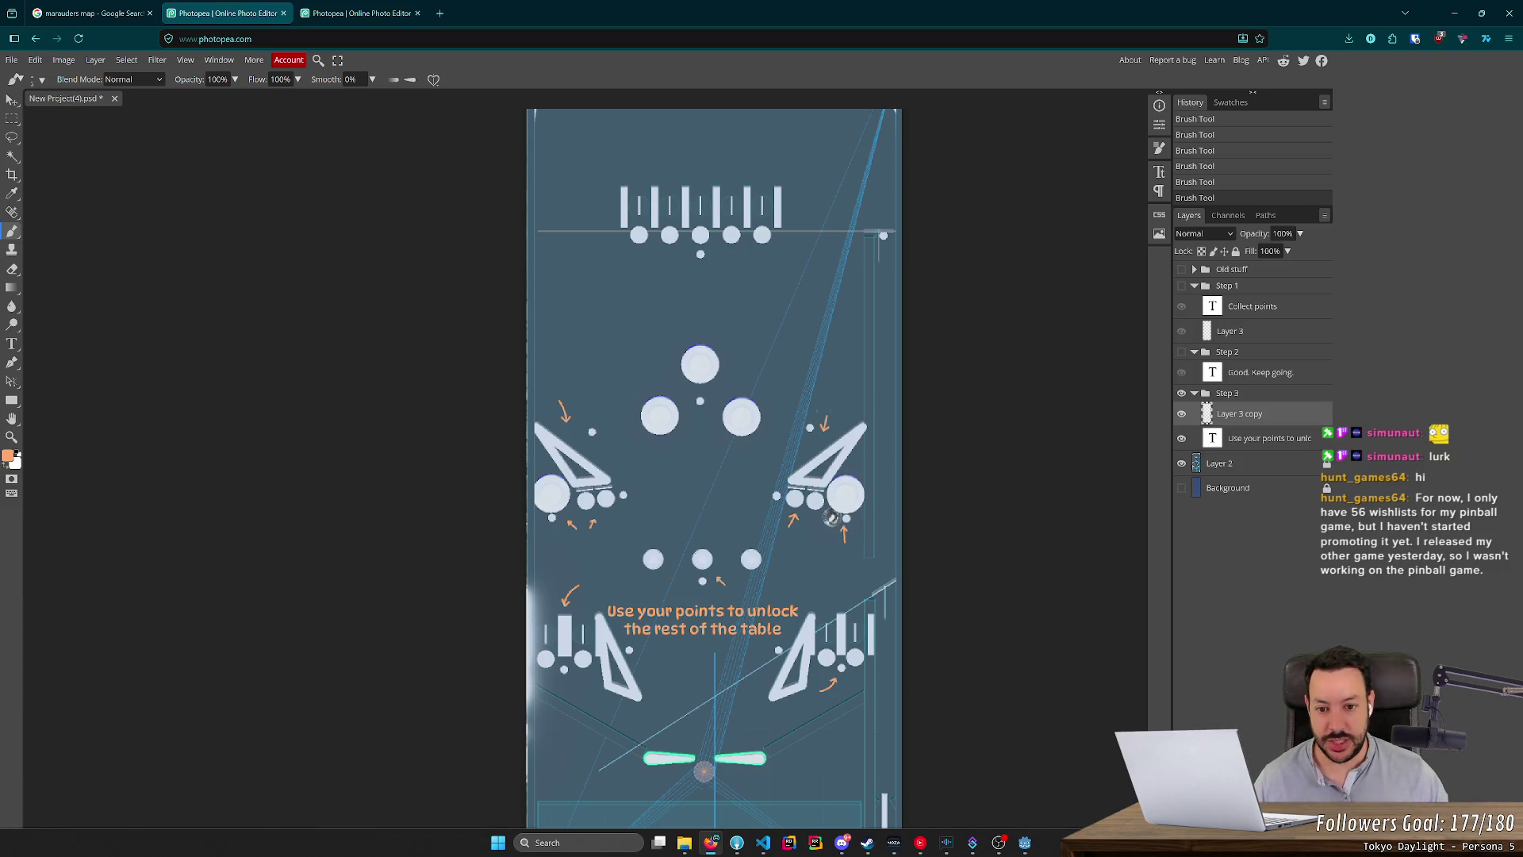
# Brush orange arrows toward the right middle bumper and up at the top bumper row.
pyautogui.scroll(3, 729, 398)
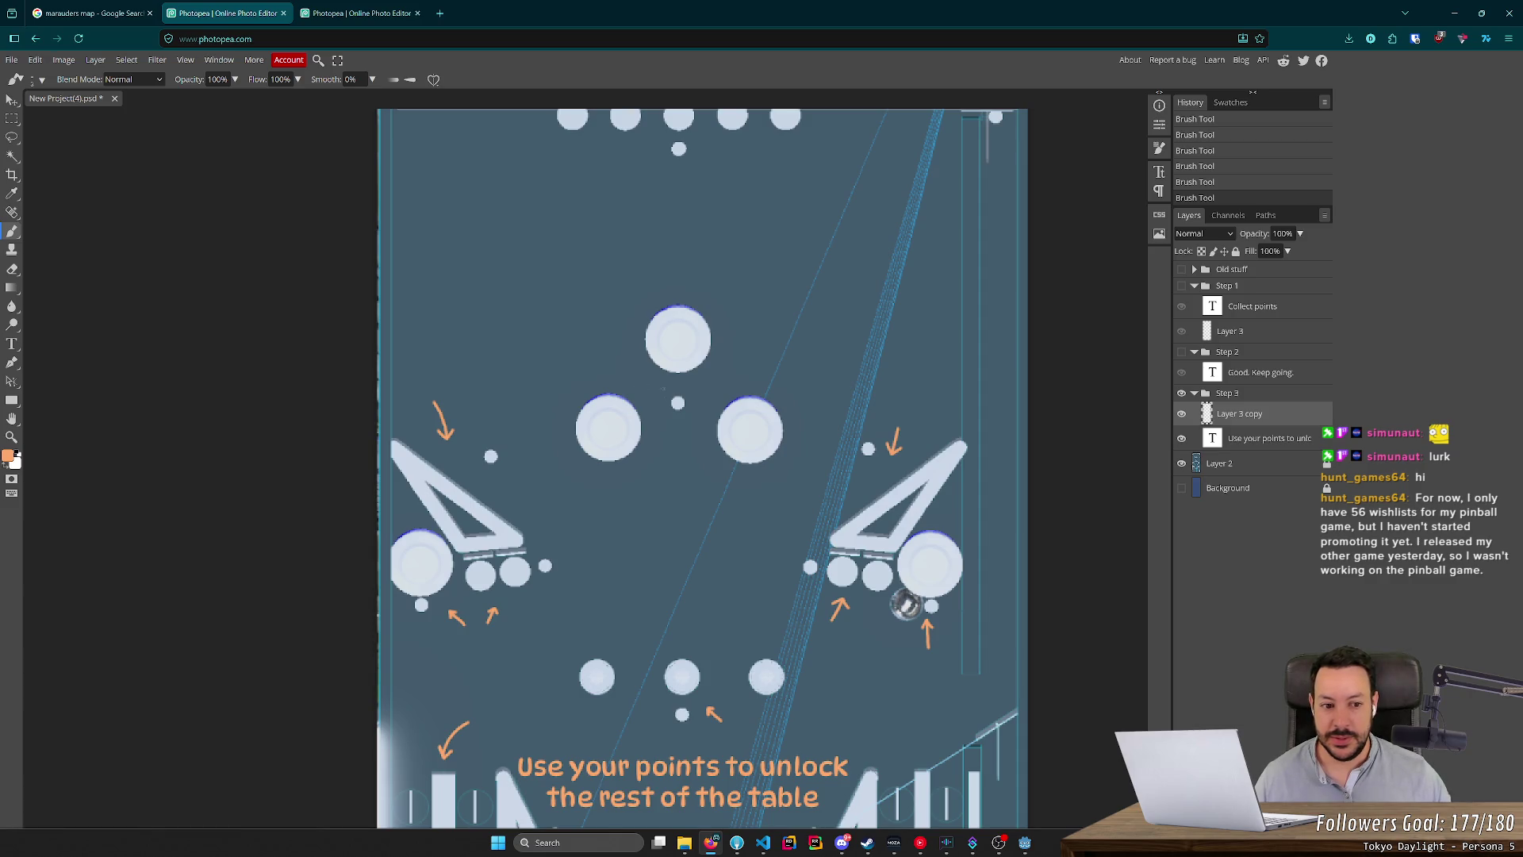
pyautogui.scroll(3, 638, 365)
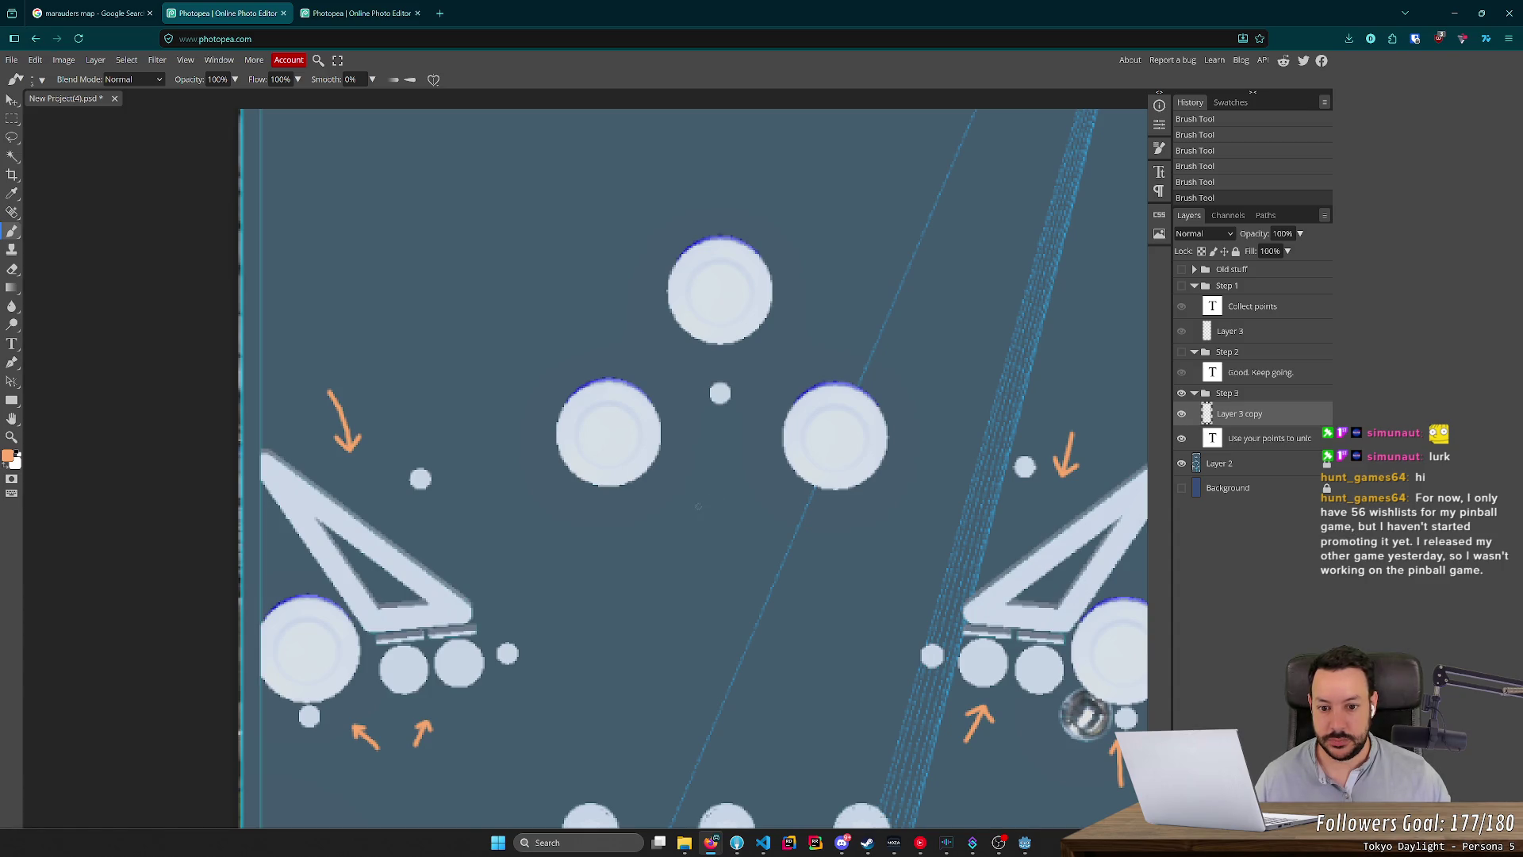
pyautogui.moveTo(720, 521)
pyautogui.mouseDown()
pyautogui.moveTo(775, 462)
pyautogui.moveTo(741, 467)
pyautogui.moveTo(771, 454)
pyautogui.mouseUp()
pyautogui.hotkey('ctrl', 'z')
pyautogui.hotkey('ctrl', 'z')
pyautogui.hotkey('ctrl', 'z')
pyautogui.scroll(2, 756, 494)
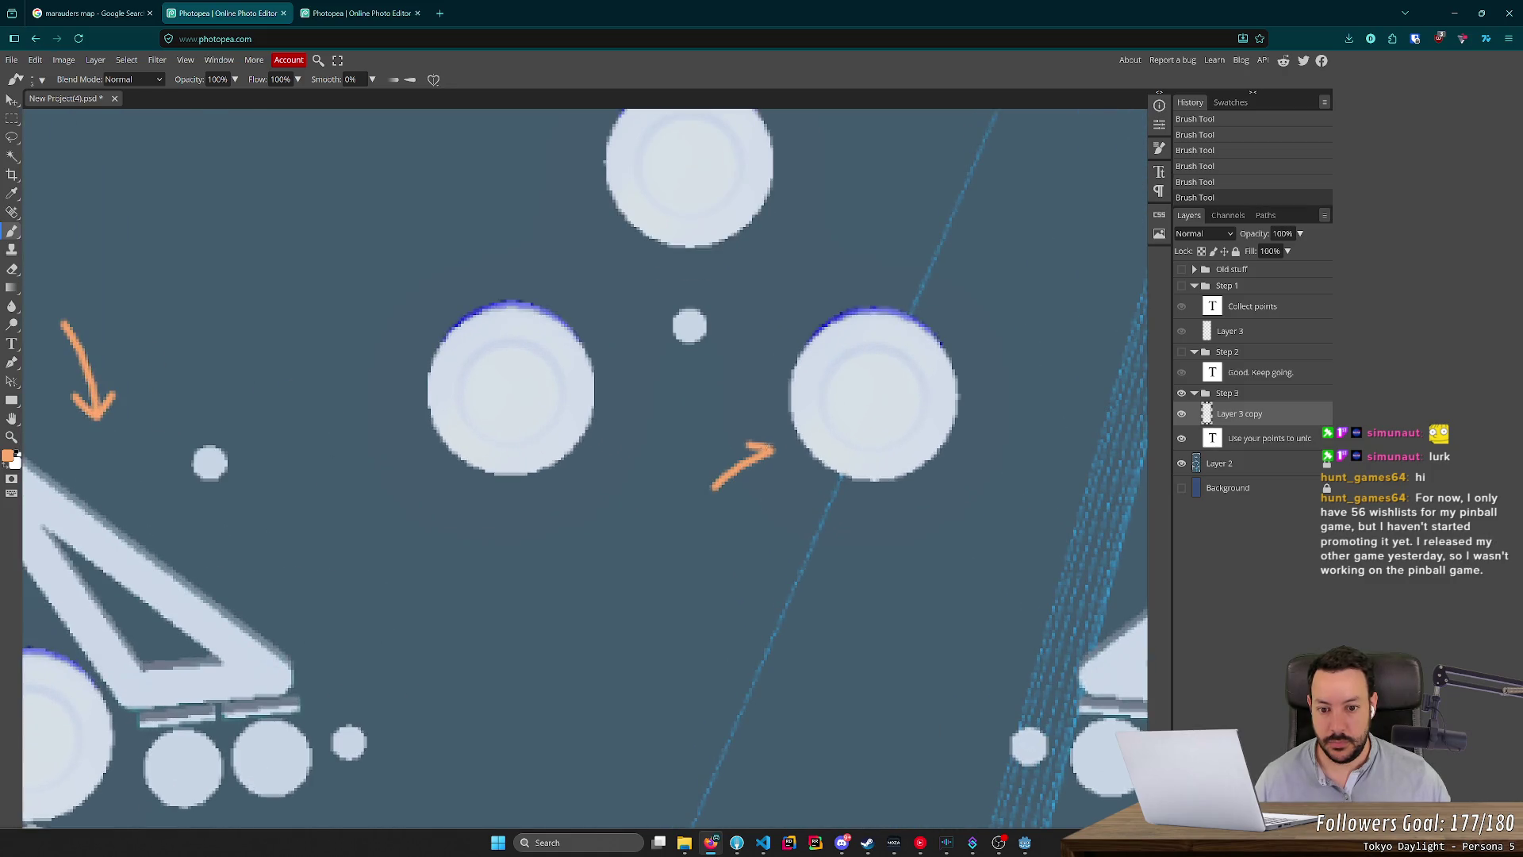
pyautogui.scroll(-5, 791, 609)
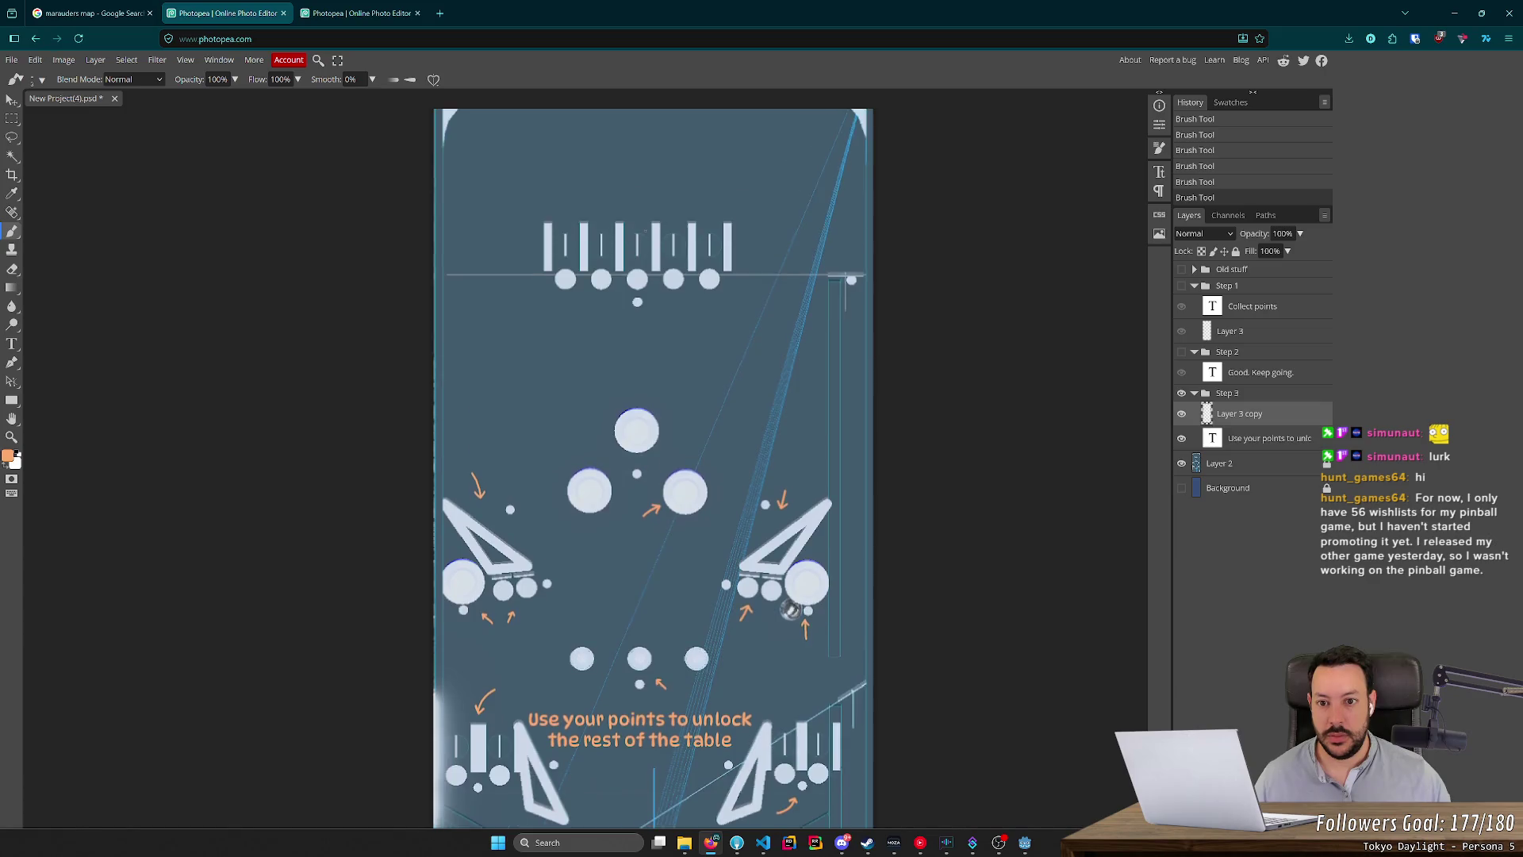
pyautogui.scroll(5, 607, 581)
pyautogui.scroll(1, 607, 581)
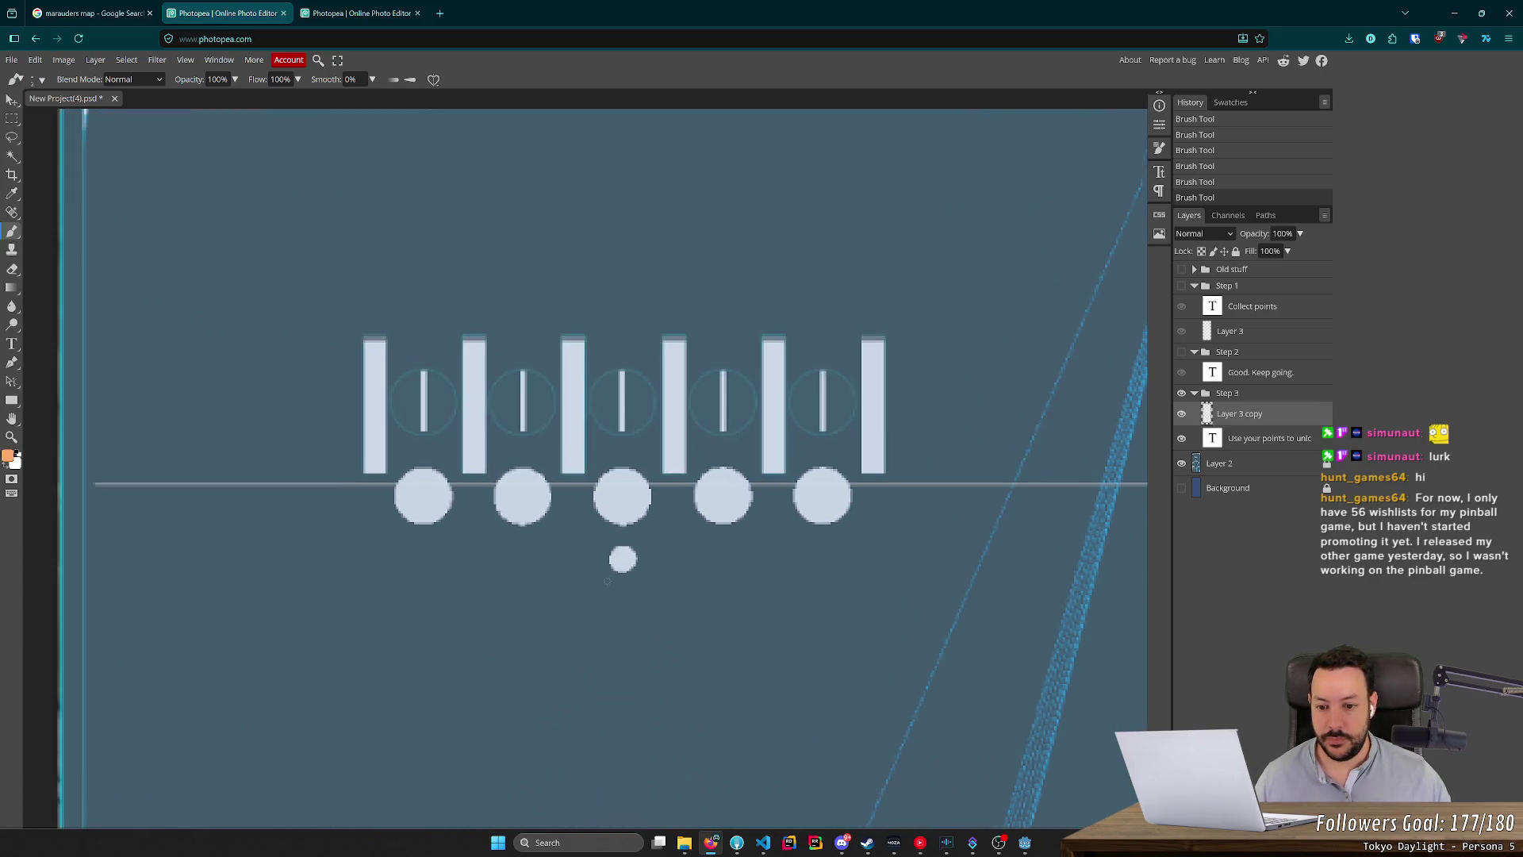
pyautogui.moveTo(678, 571)
pyautogui.mouseDown()
pyautogui.moveTo(704, 604)
pyautogui.moveTo(679, 587)
pyautogui.moveTo(697, 569)
pyautogui.mouseUp()
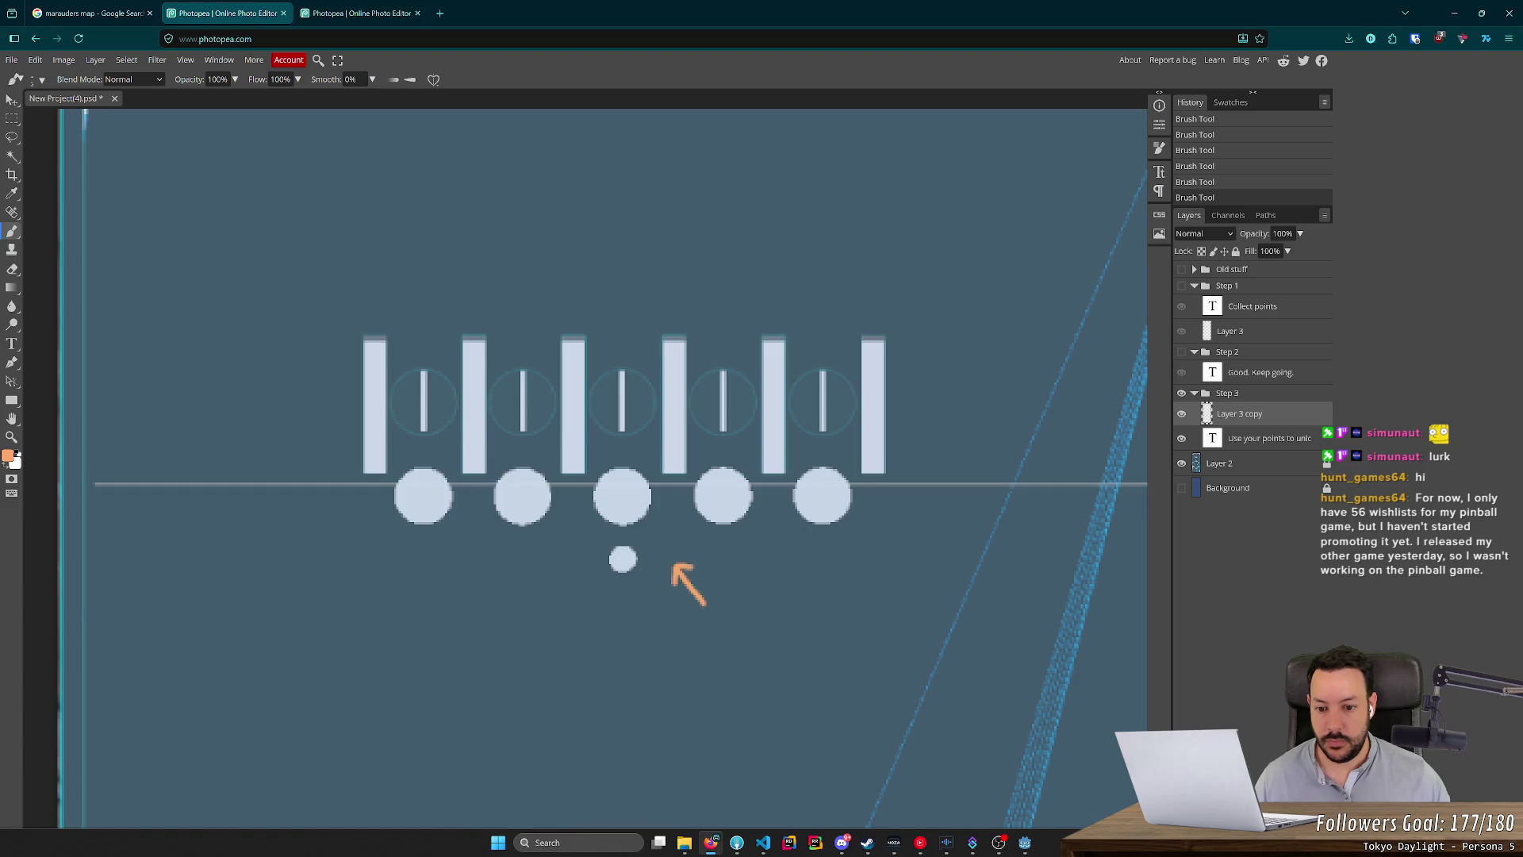
pyautogui.scroll(-5, 795, 606)
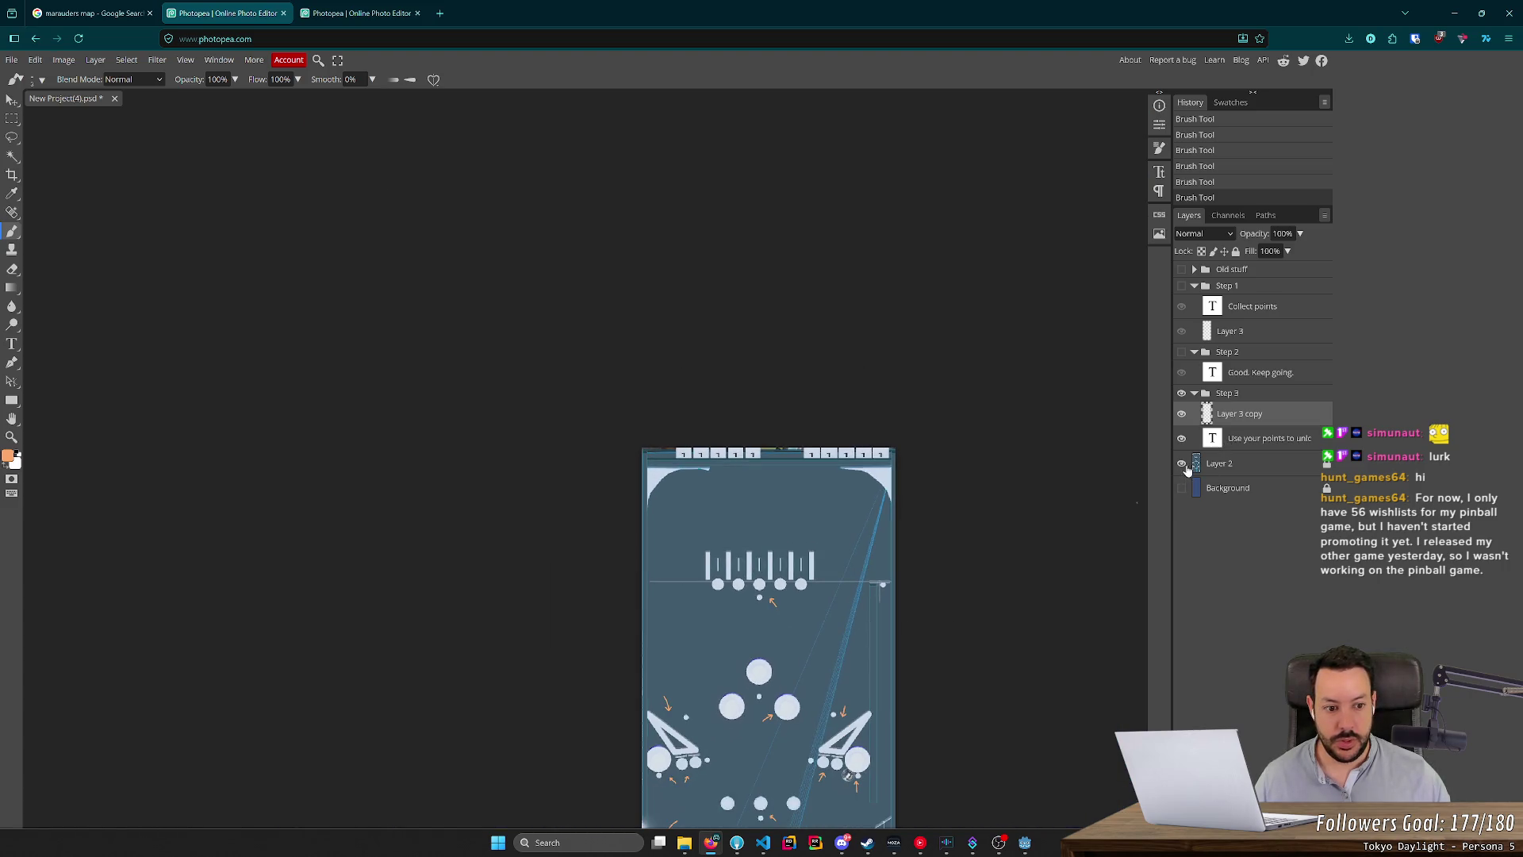
# Toggle the table layer on and off to compare, then hide both Layer 2 and Background.
pyautogui.click(1181, 464)
pyautogui.click(1181, 488)
pyautogui.scroll(-3, 989, 593)
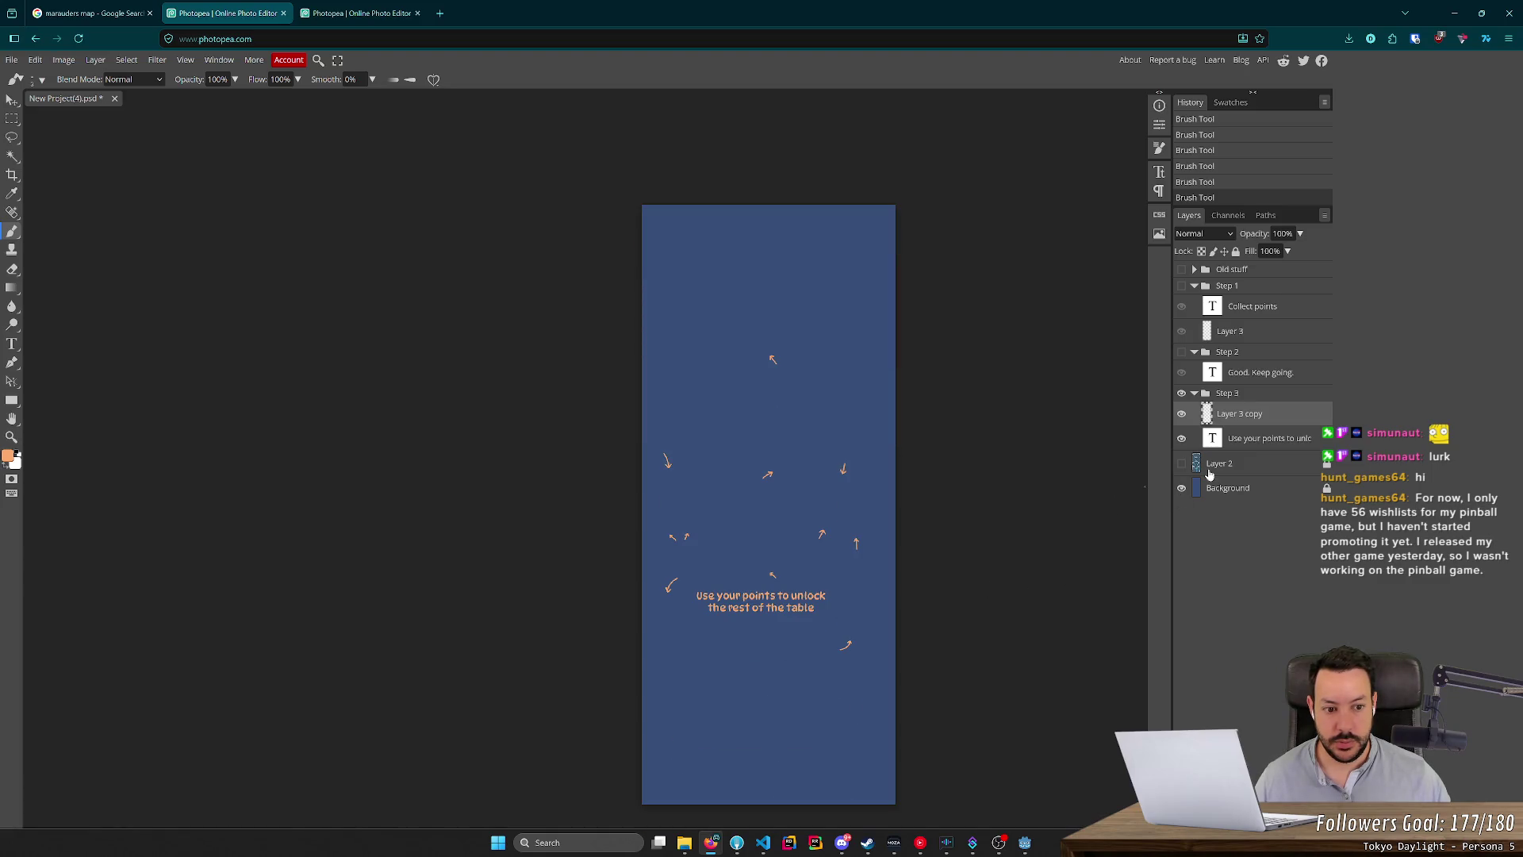
pyautogui.click(1181, 463)
pyautogui.click(1181, 464)
pyautogui.click(1181, 463)
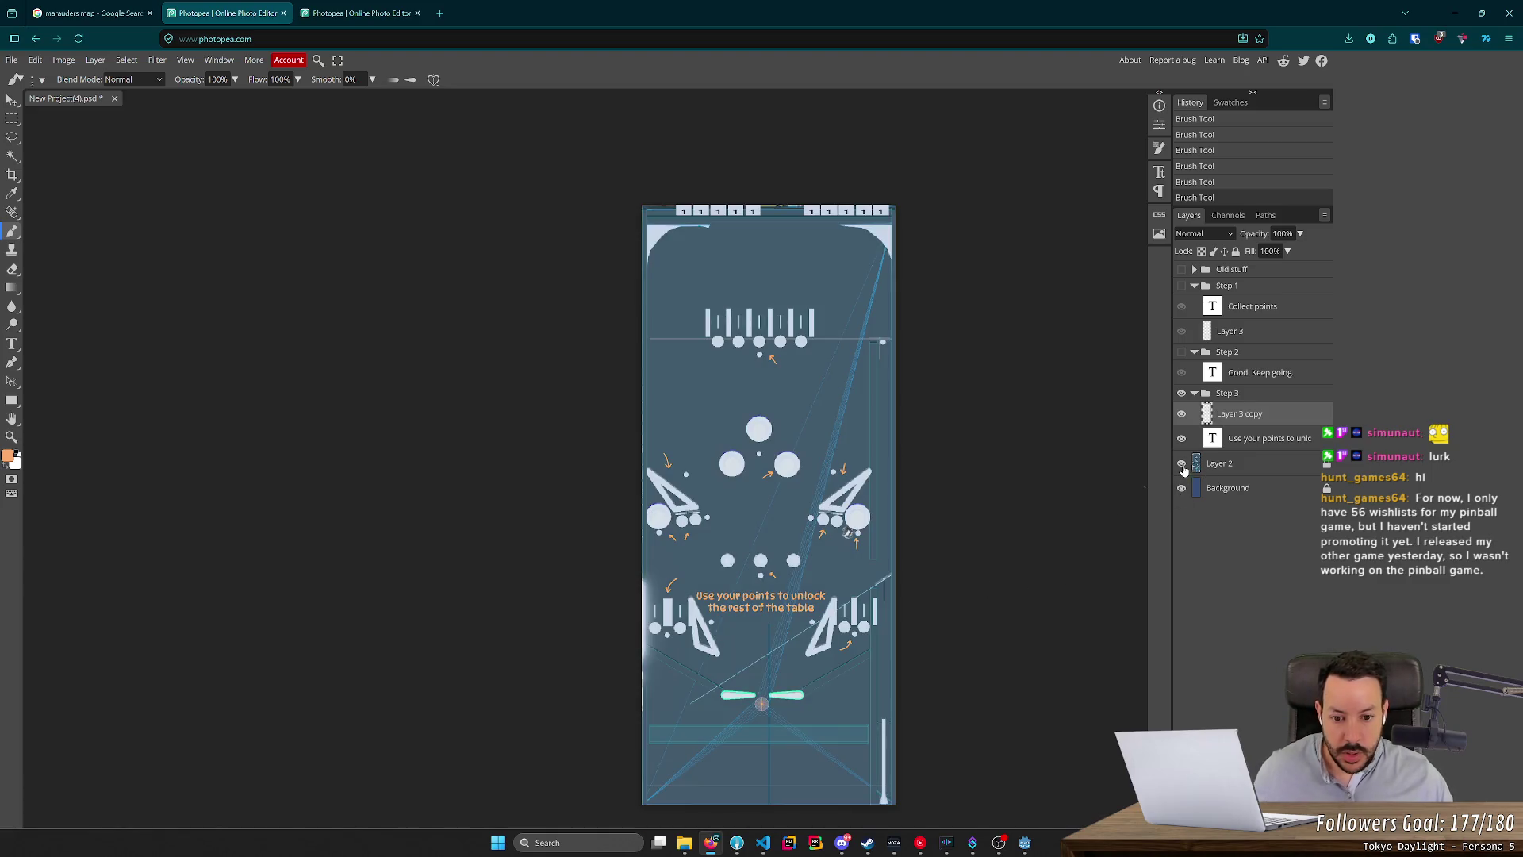
pyautogui.click(1182, 467)
pyautogui.click(1182, 467)
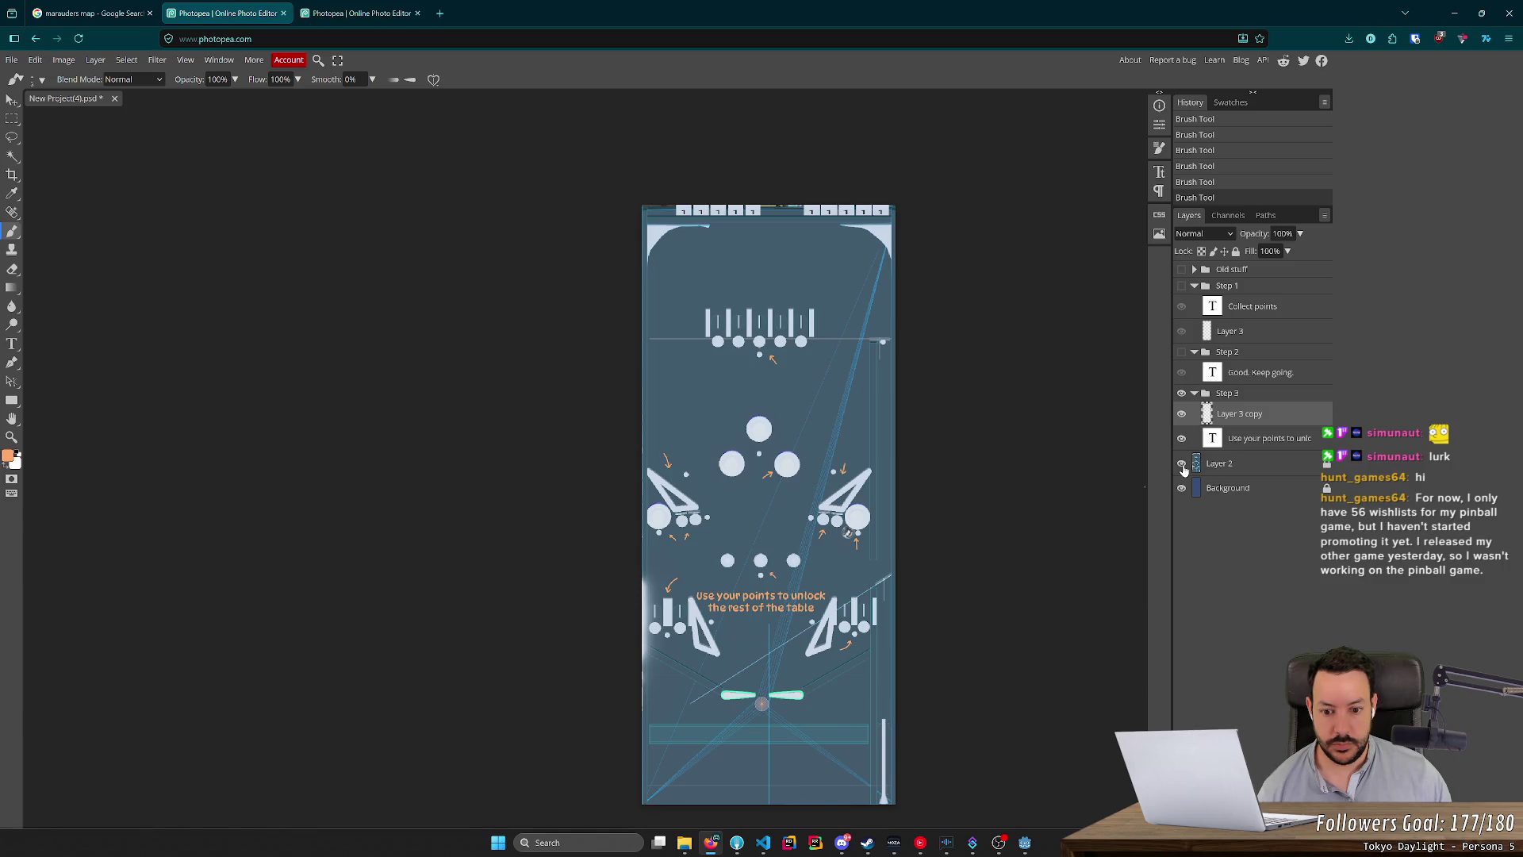
pyautogui.click(1182, 467)
pyautogui.click(1182, 467)
pyautogui.click(1182, 466)
pyautogui.click(1182, 467)
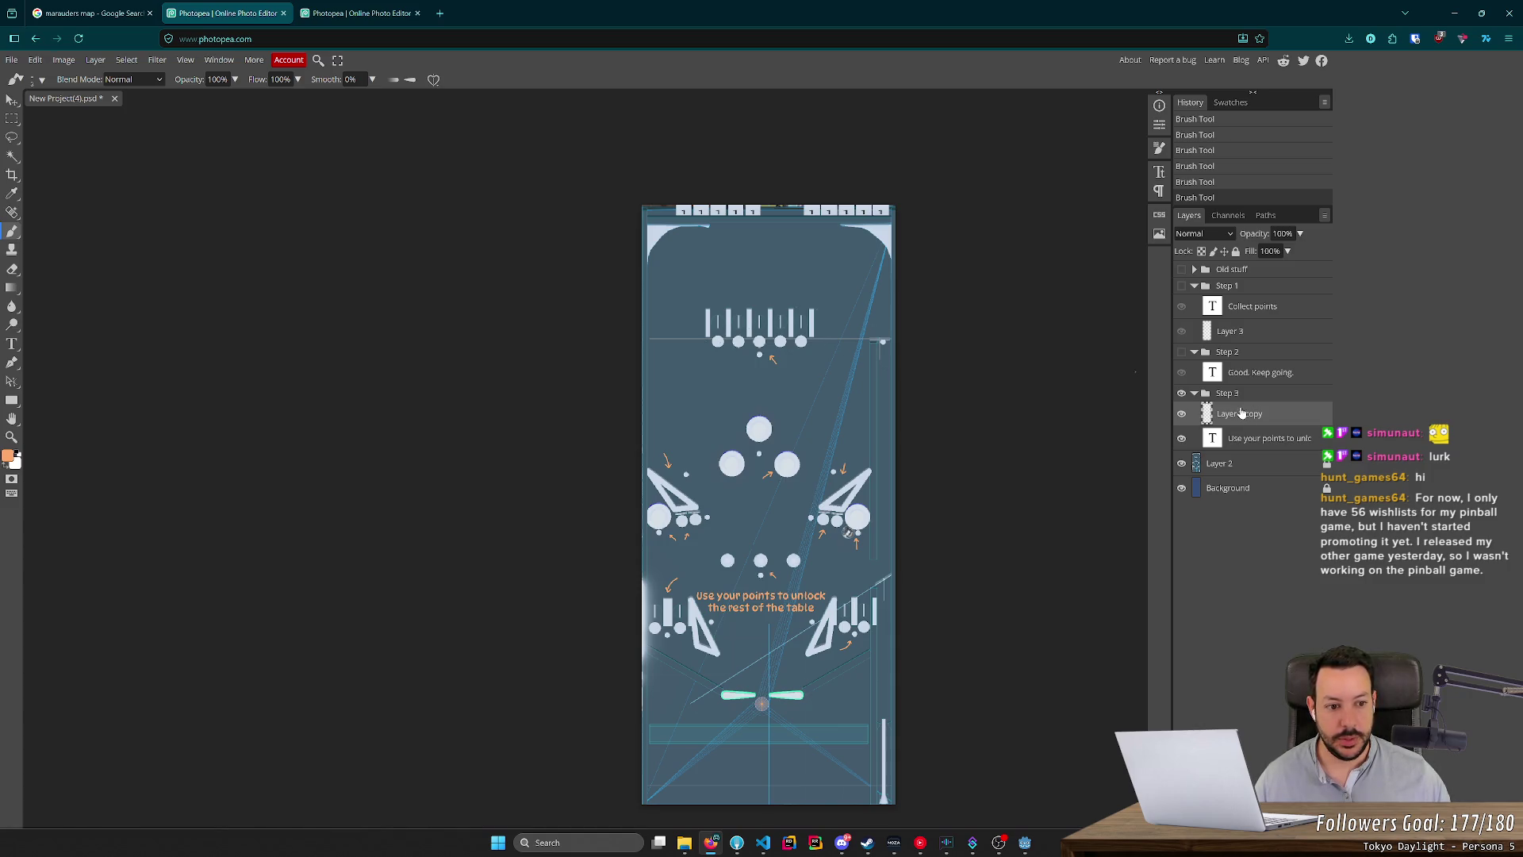
pyautogui.moveTo(1182, 464); pyautogui.dragTo(1182, 488)
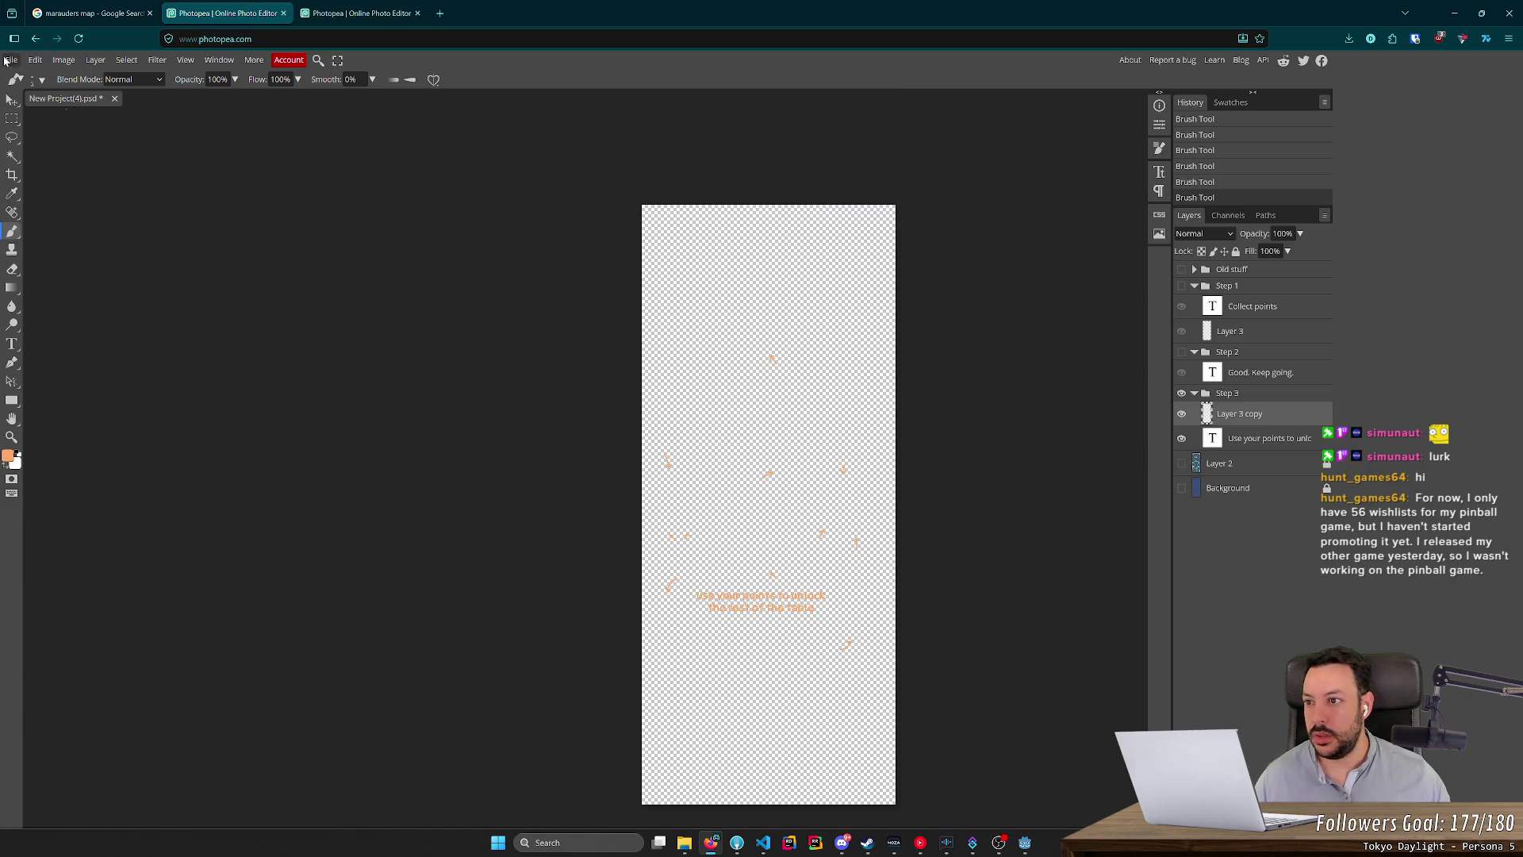
# Export the Step 3 overlay as a PNG named tutorial_3_playfield.png.
pyautogui.click(11, 59)
pyautogui.moveTo(68, 241)
pyautogui.click(135, 245)
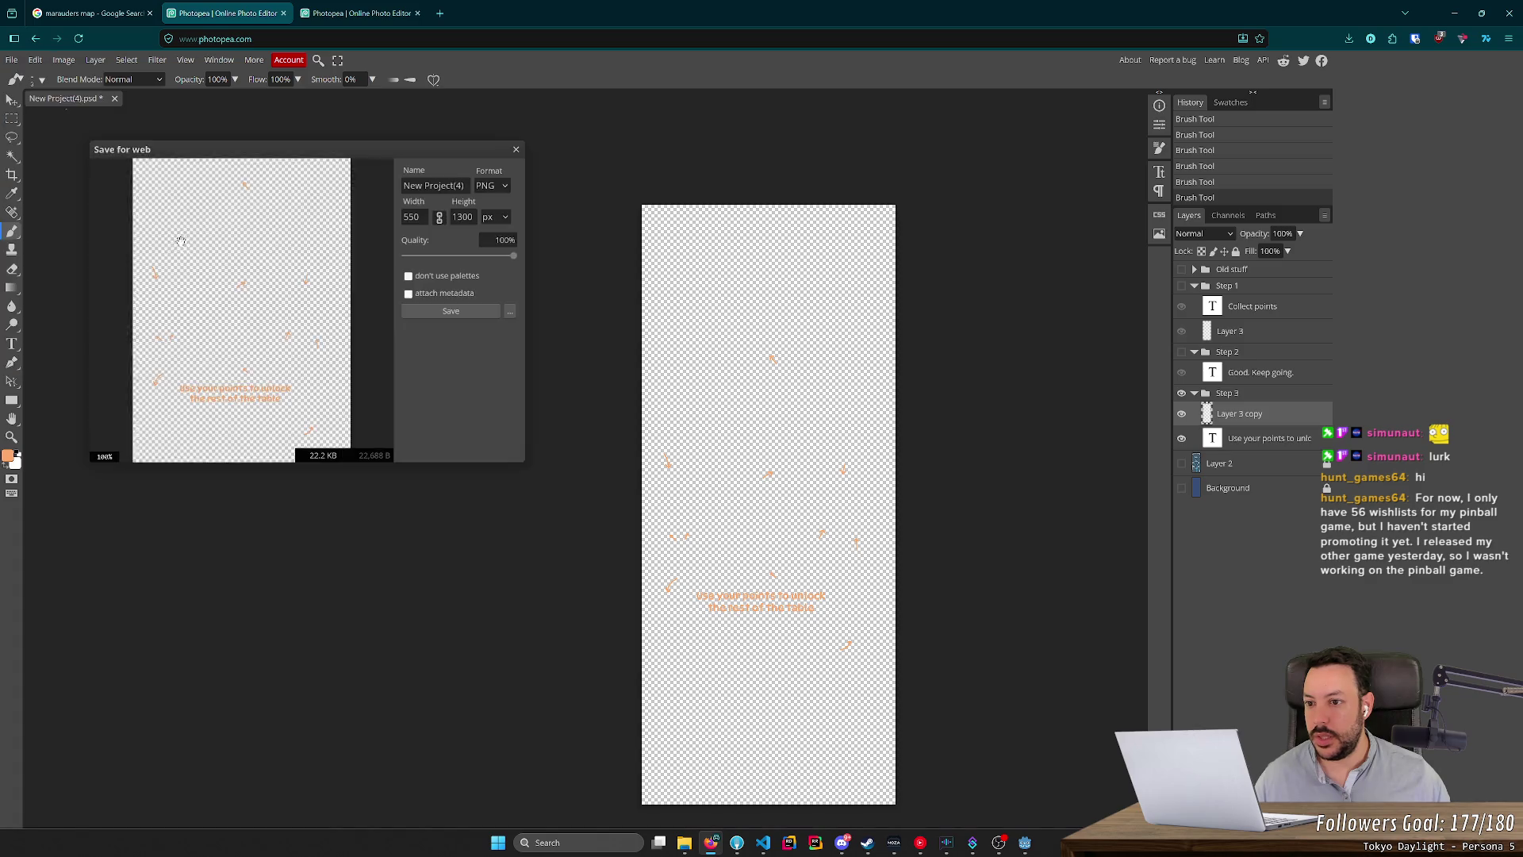
pyautogui.hotkey('ctrl', 'a')
pyautogui.write('tutorial')
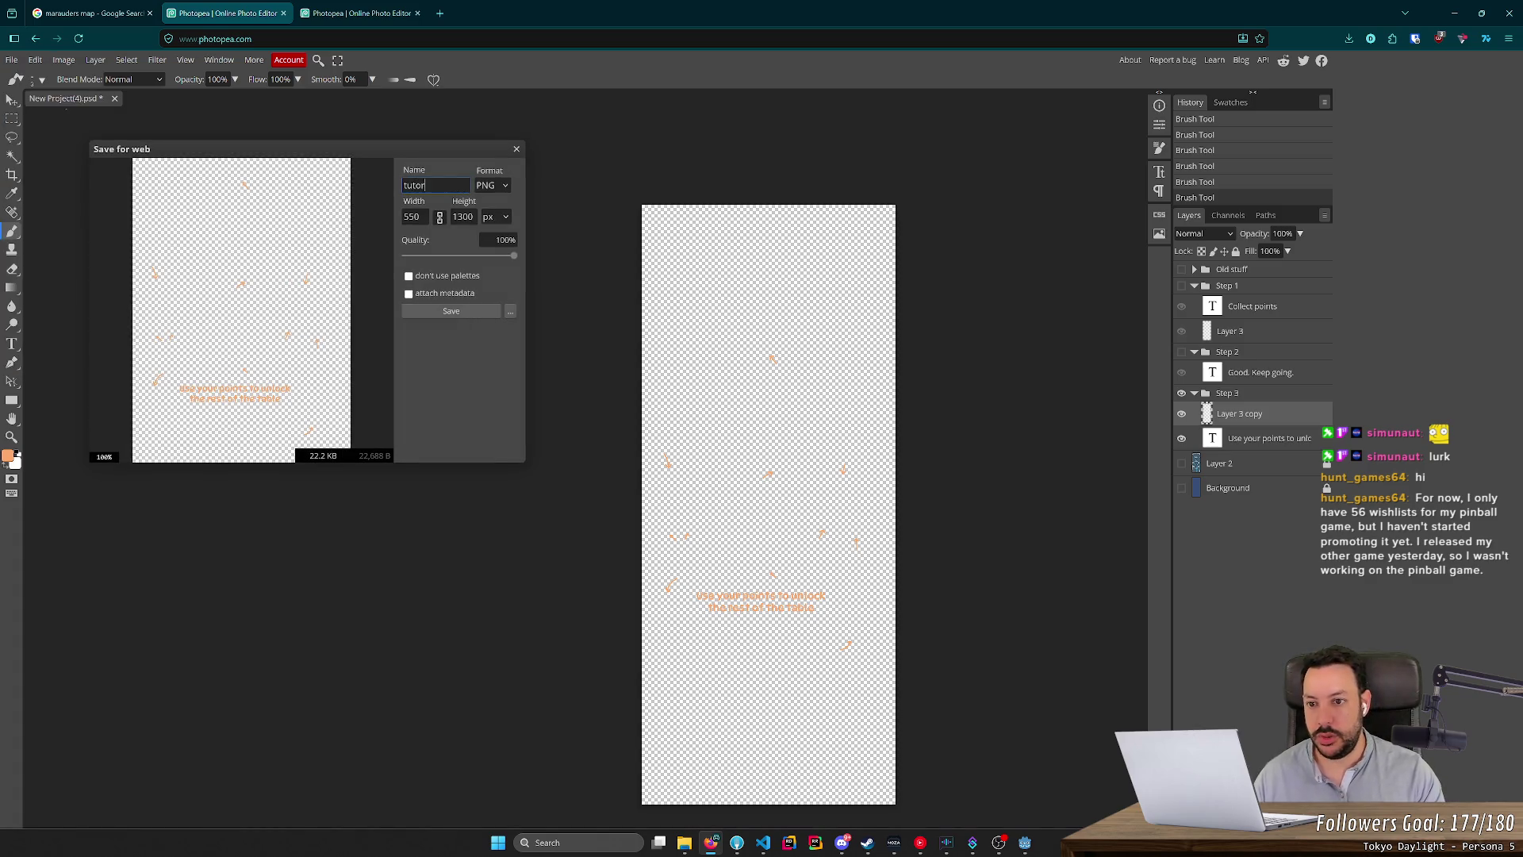
pyautogui.click(684, 845)
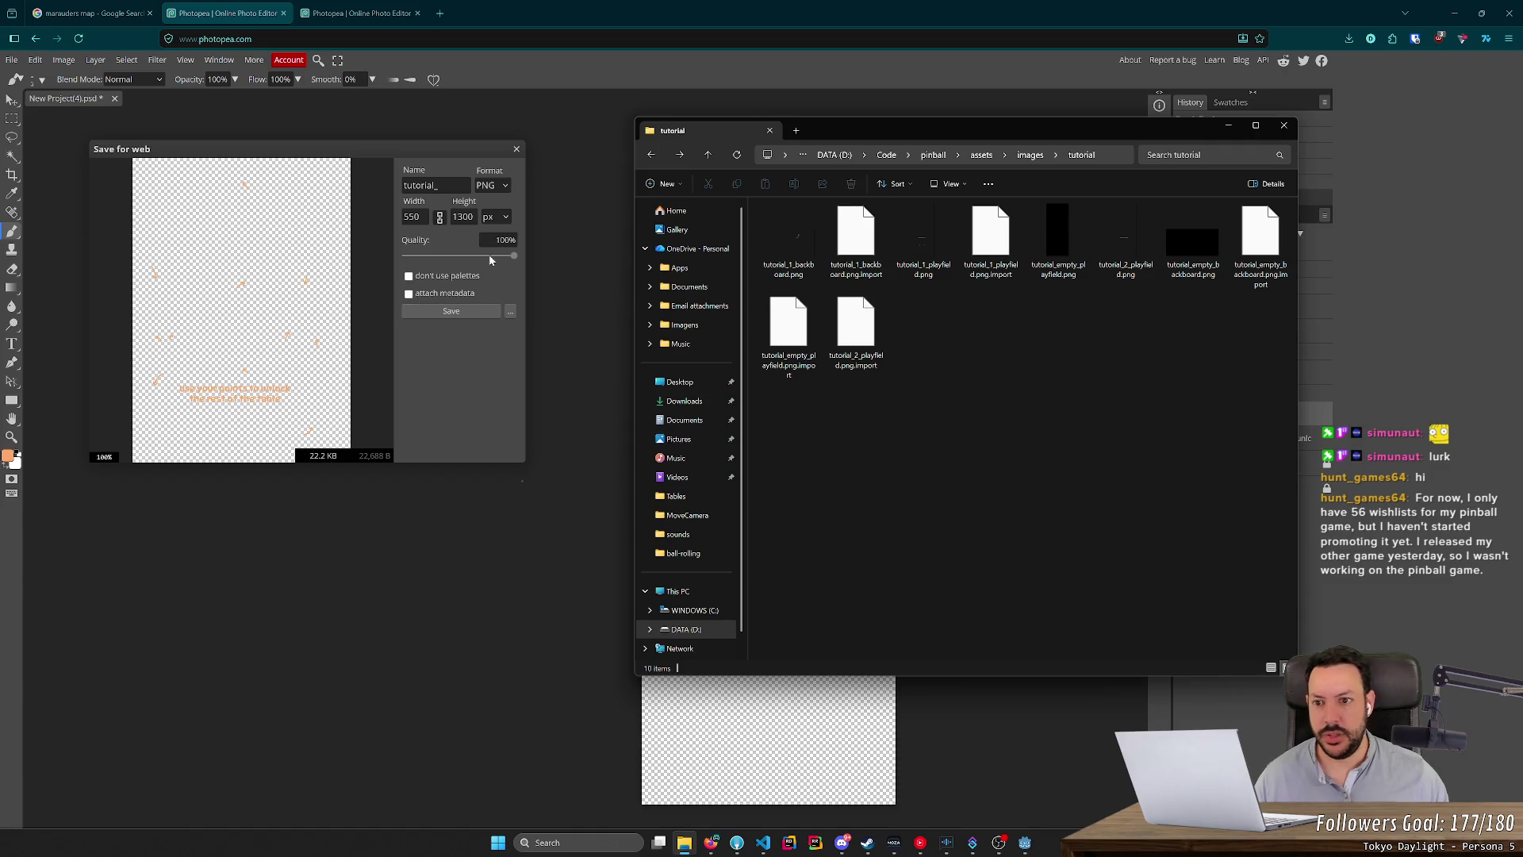
pyautogui.click(685, 844)
pyautogui.write('3_play')
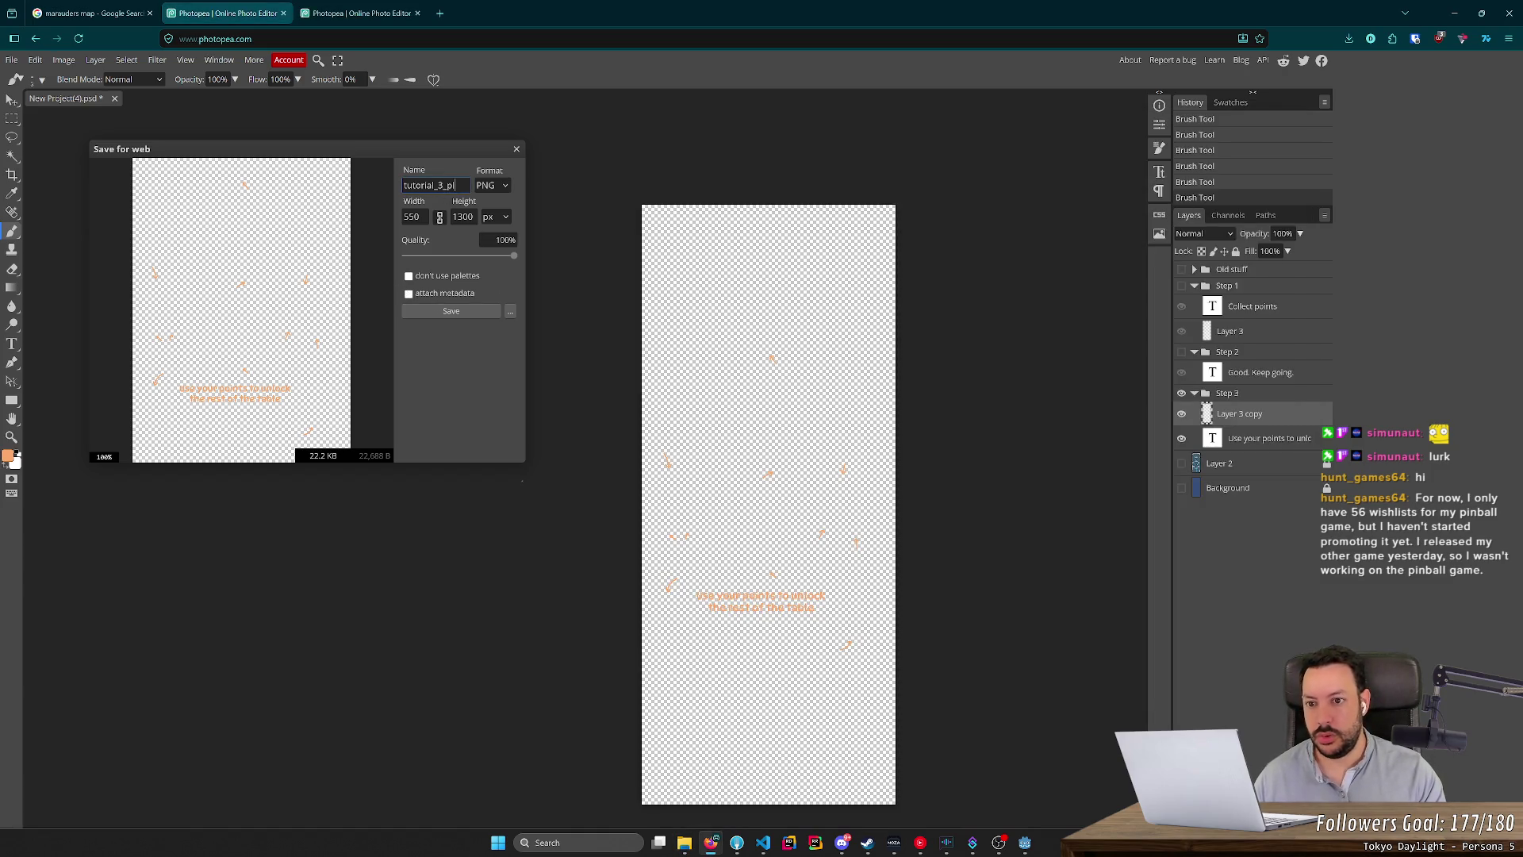
pyautogui.write('field')
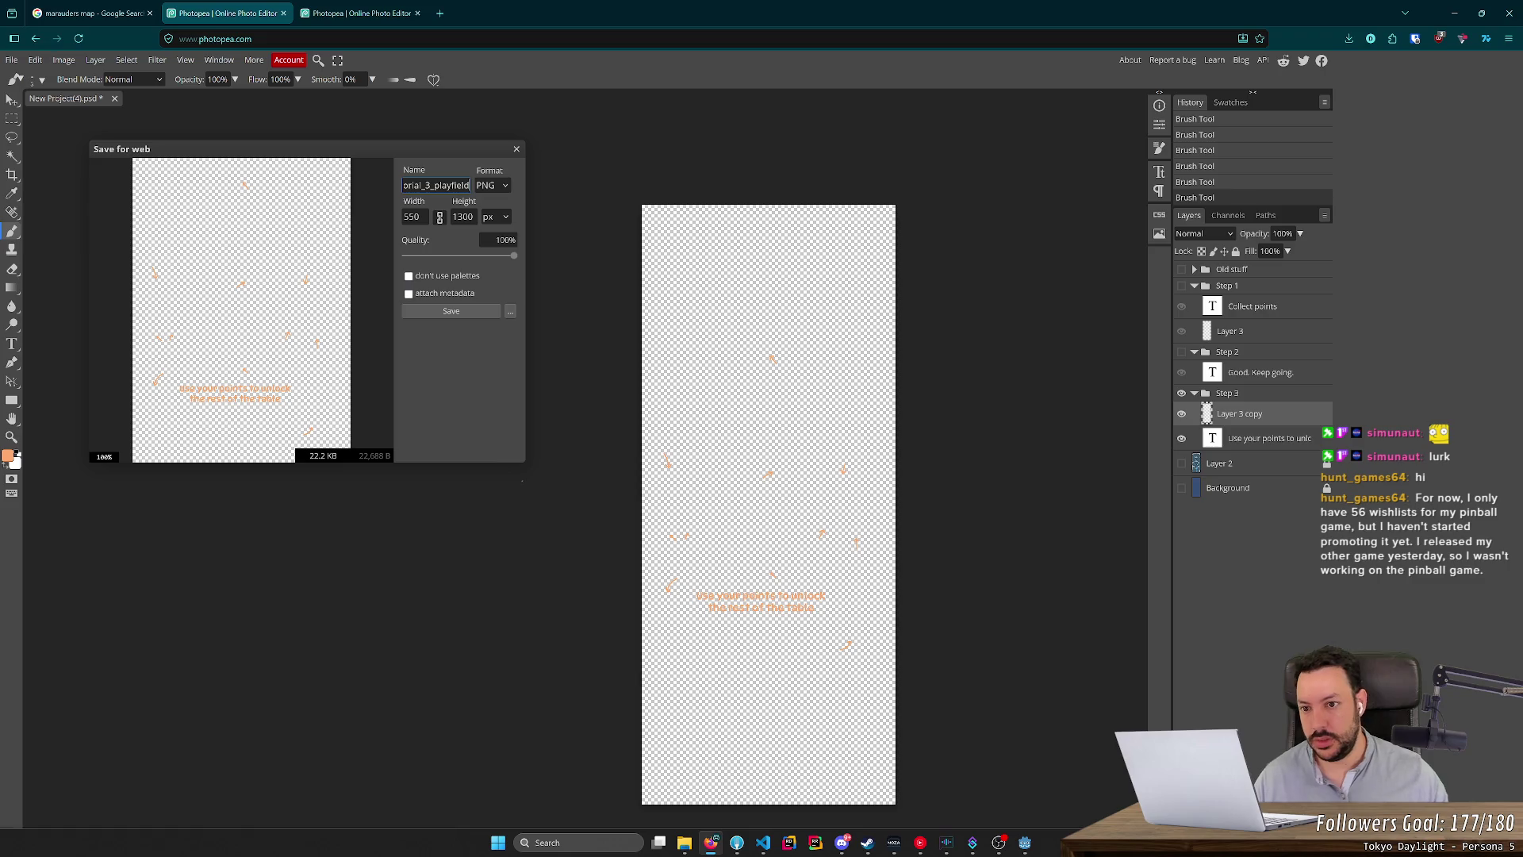
pyautogui.click(449, 311)
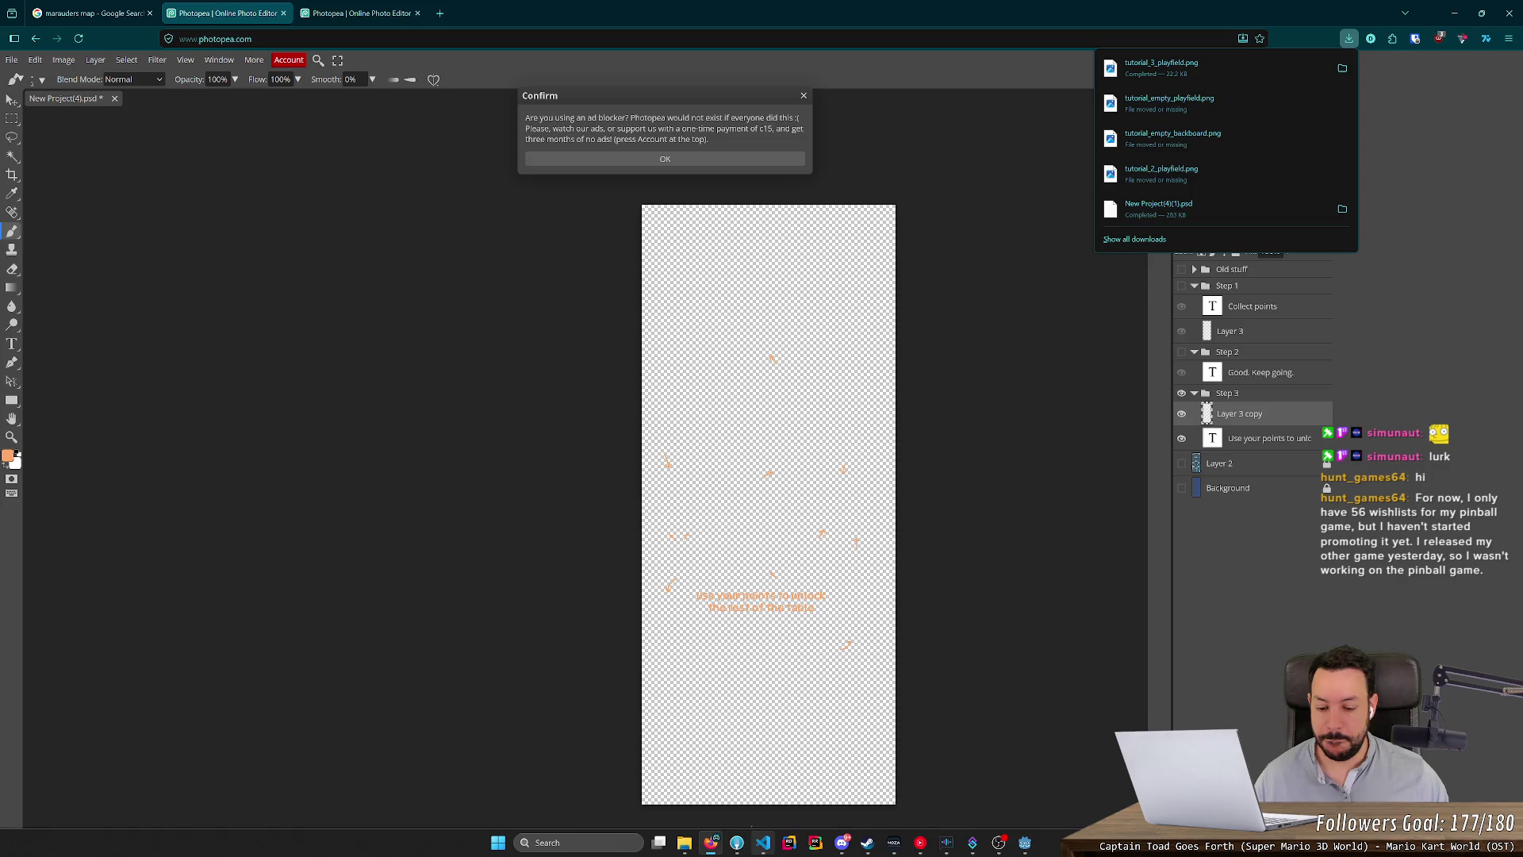
pyautogui.click(684, 842)
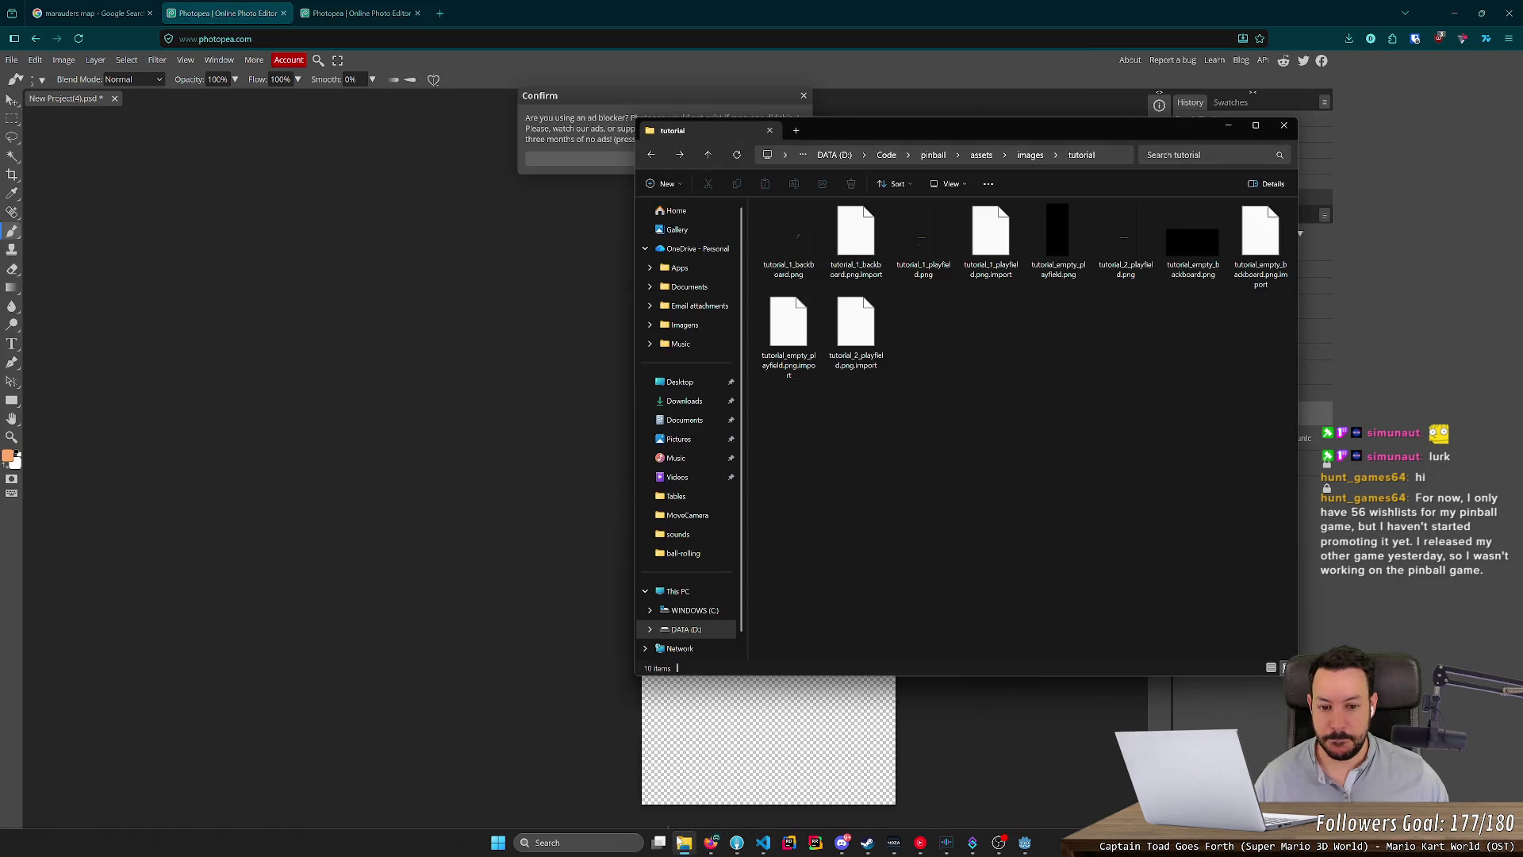
pyautogui.click(684, 842)
# Make Layer 2 and the Background visible again to show the table artwork.
pyautogui.moveTo(1025, 844)
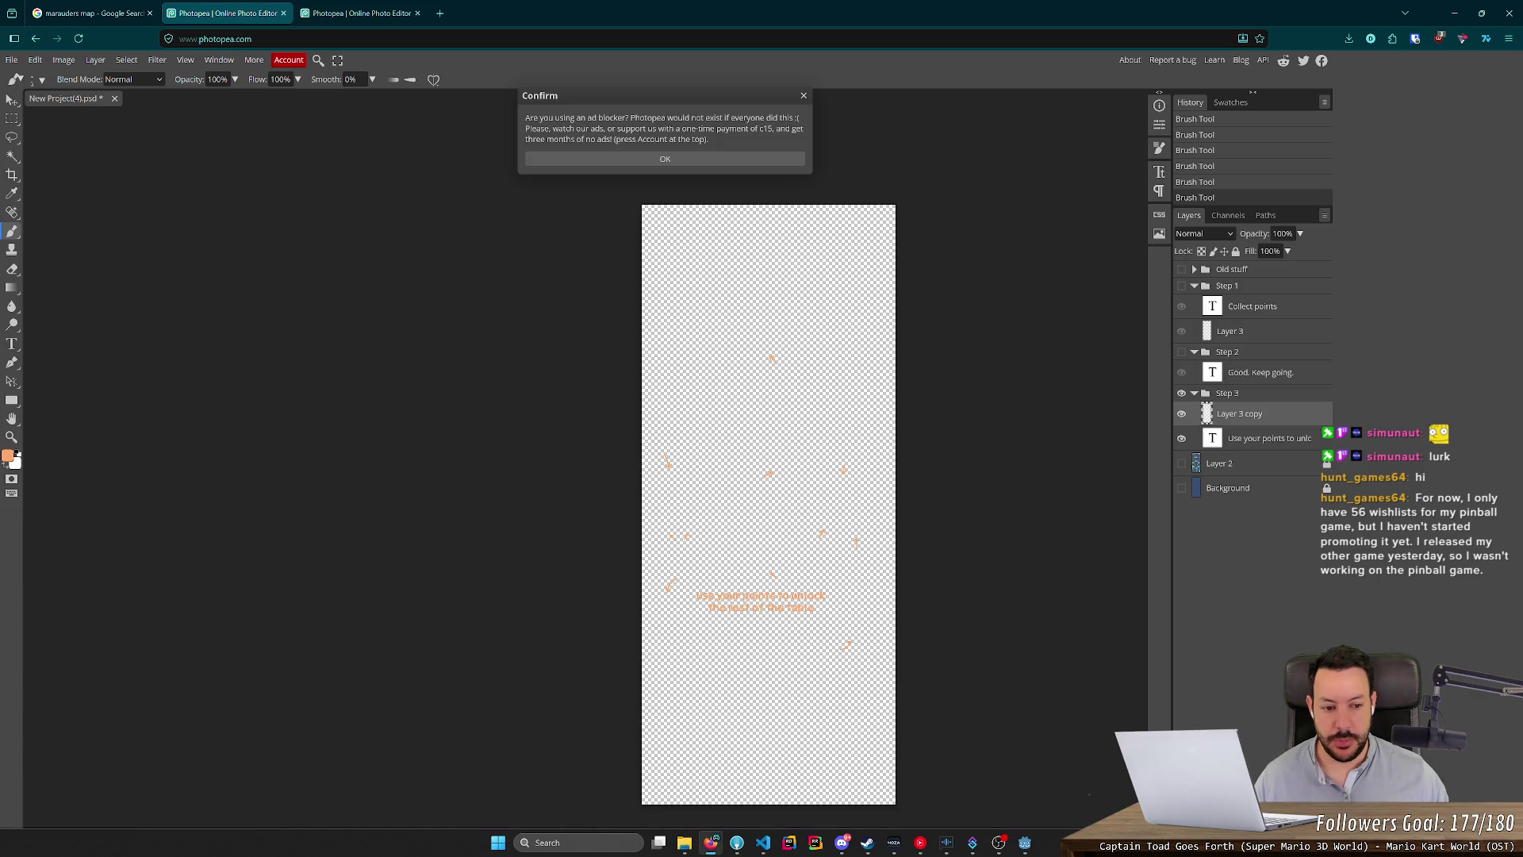
pyautogui.moveTo(1181, 471); pyautogui.dragTo(1176, 539)
pyautogui.click(1025, 842)
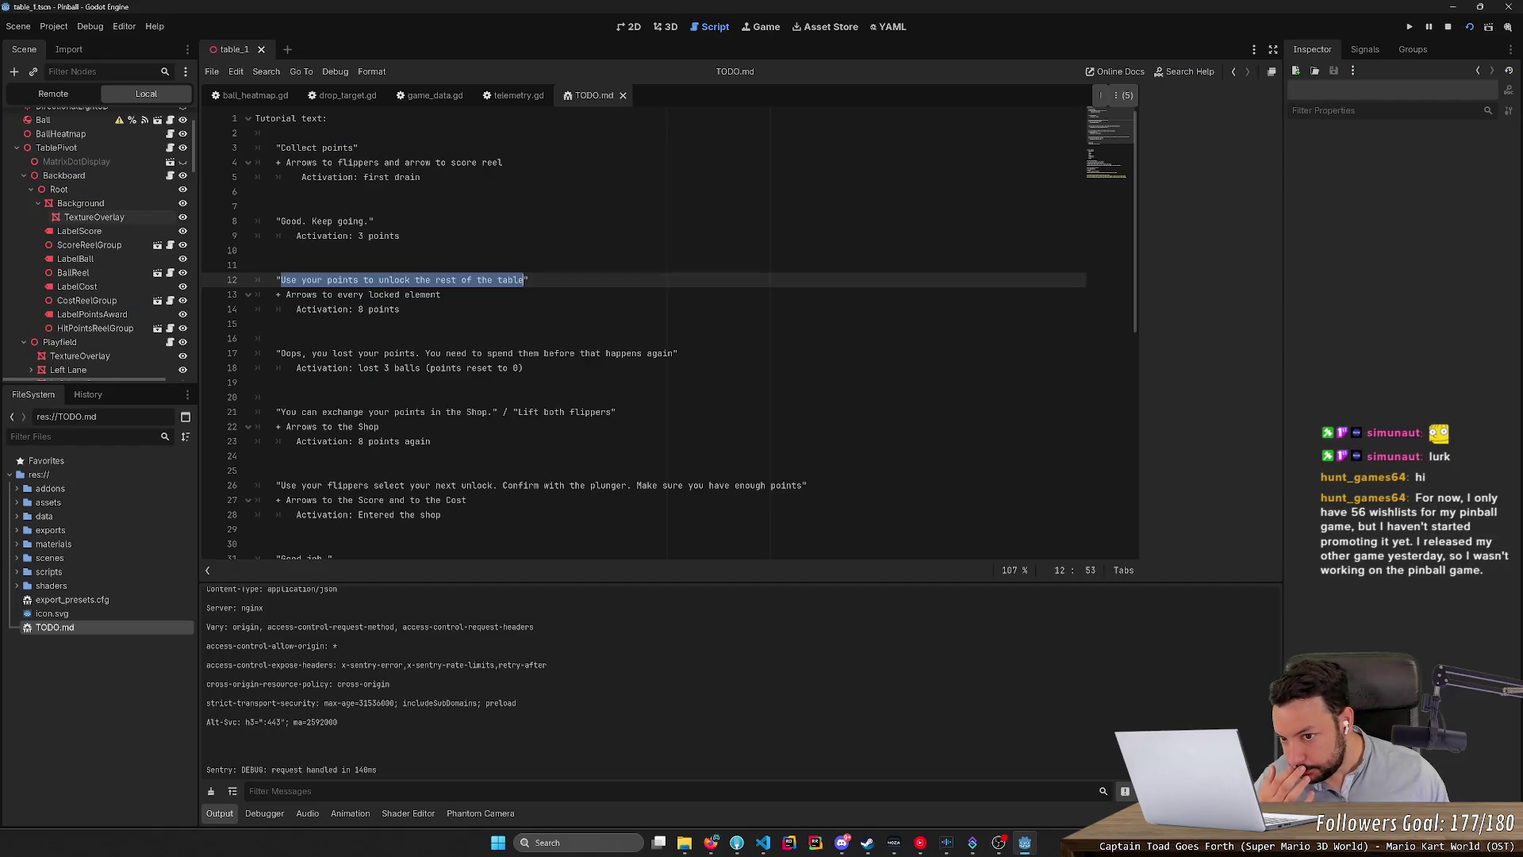
# Read the 'Use your points to unlock the rest of the table' step on TODO.md lines 12–14.
pyautogui.moveTo(441, 294); pyautogui.dragTo(334, 294)
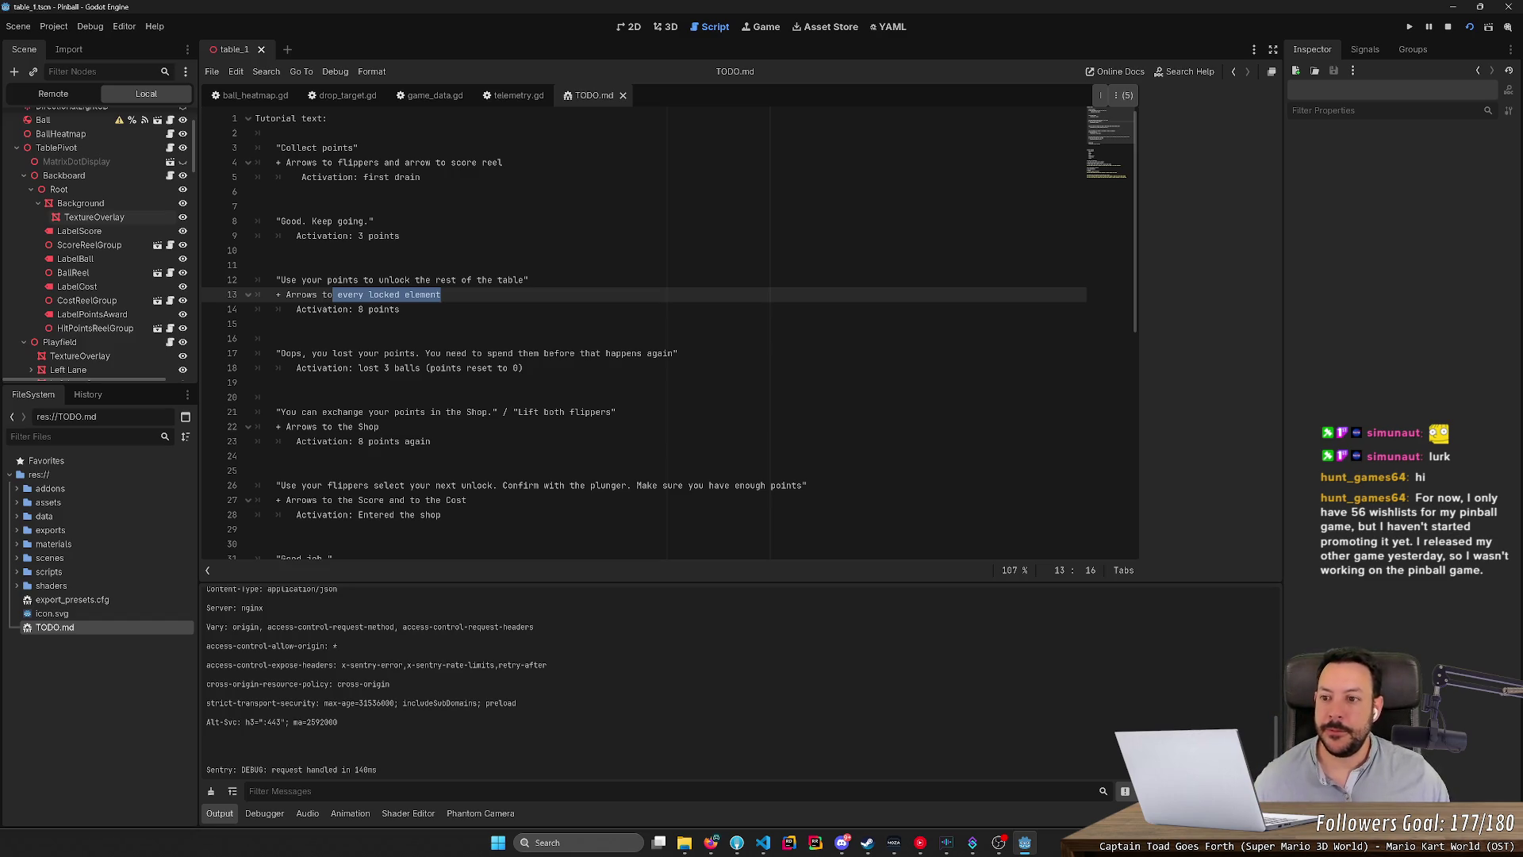
pyautogui.click(277, 280)
pyautogui.keyDown('shift'); pyautogui.click(400, 309); pyautogui.keyUp('shift')
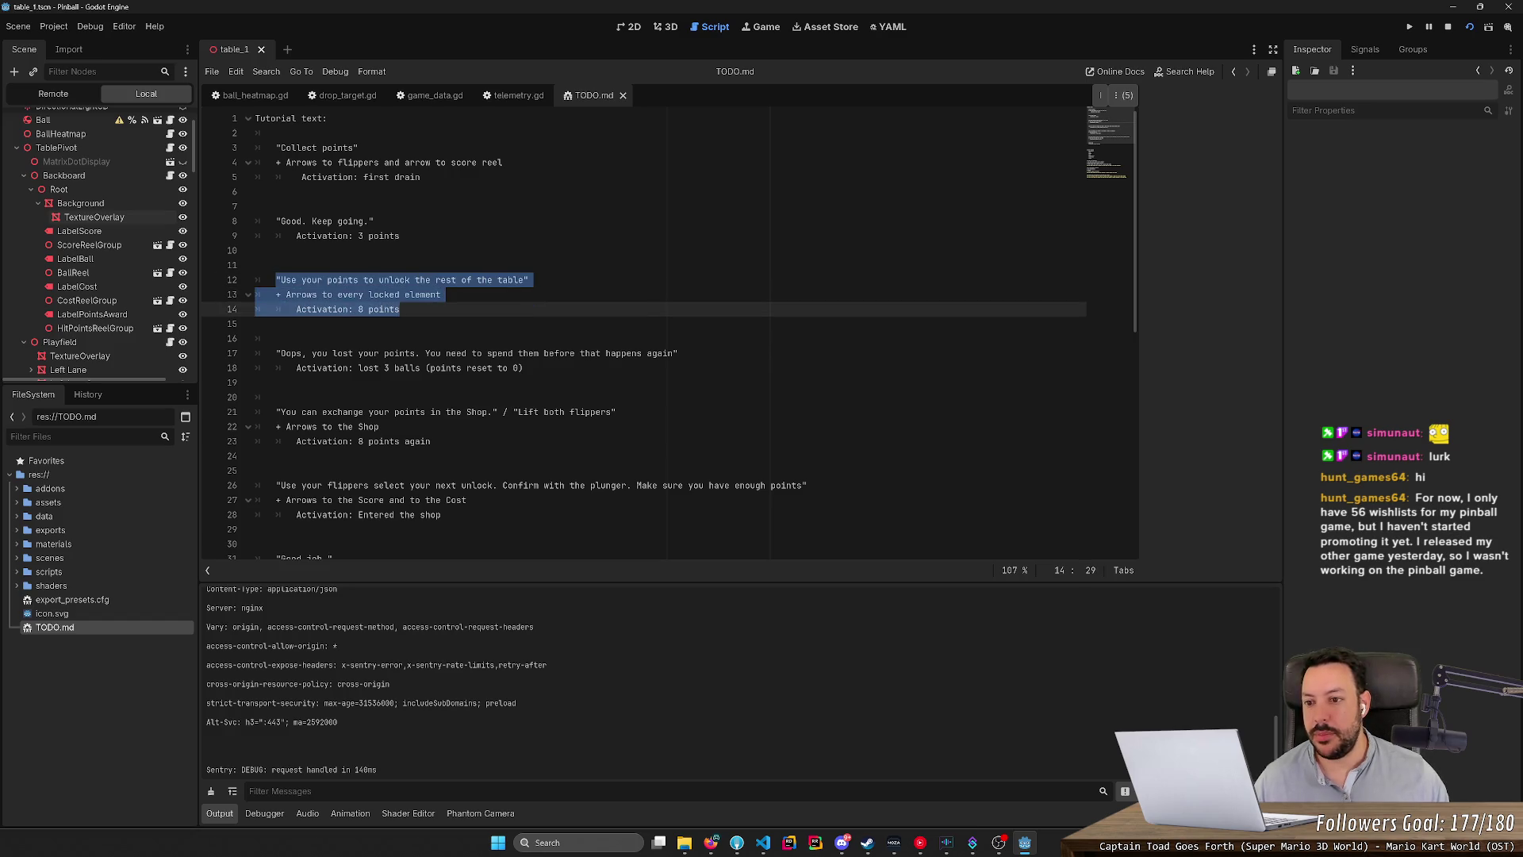
pyautogui.click(307, 294)
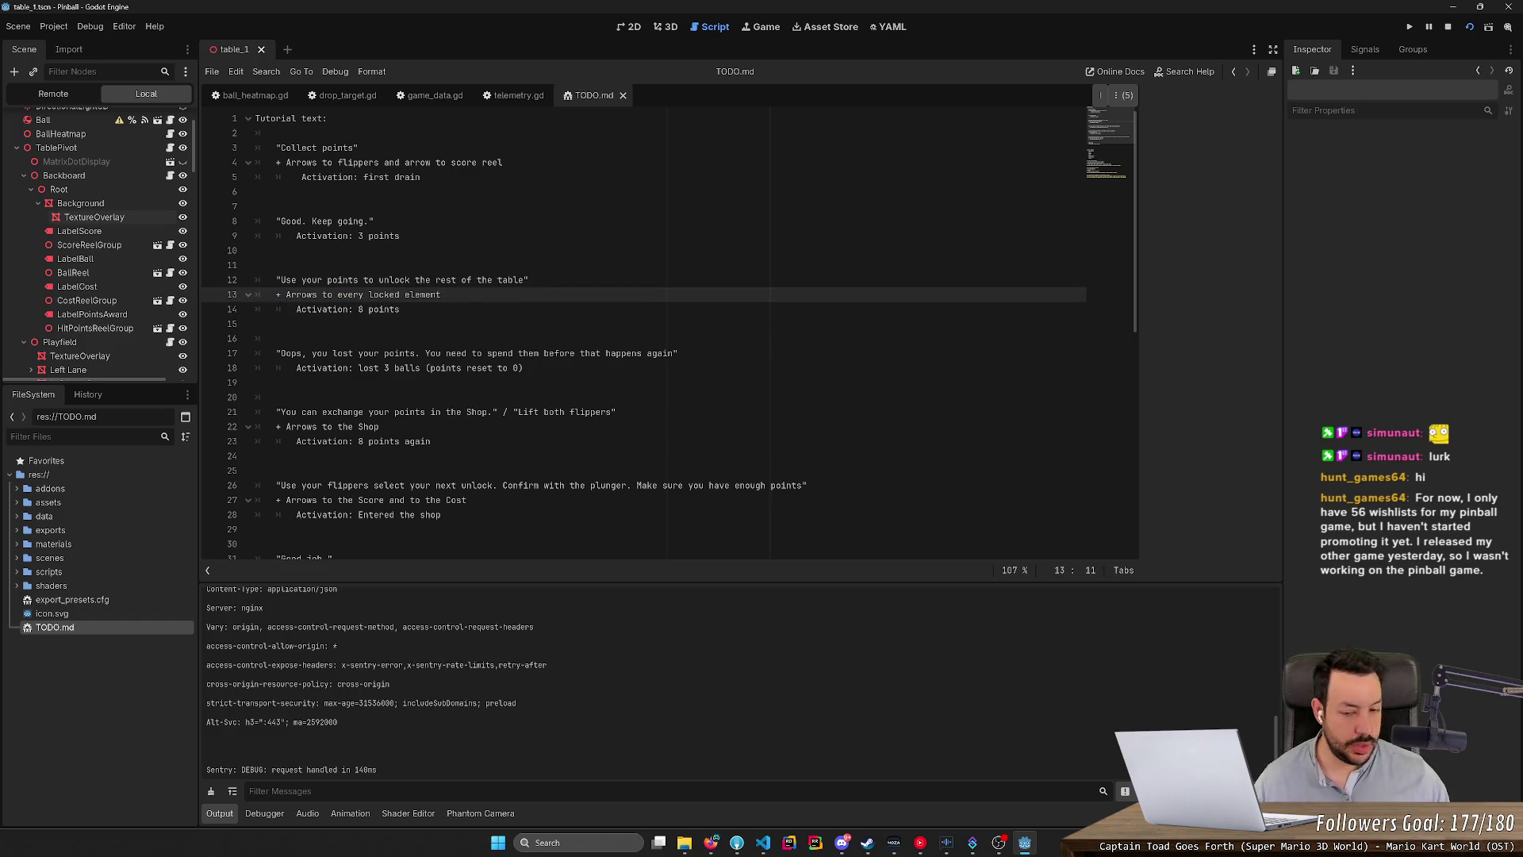
pyautogui.moveTo(276, 279); pyautogui.dragTo(528, 279)
pyautogui.click(529, 279)
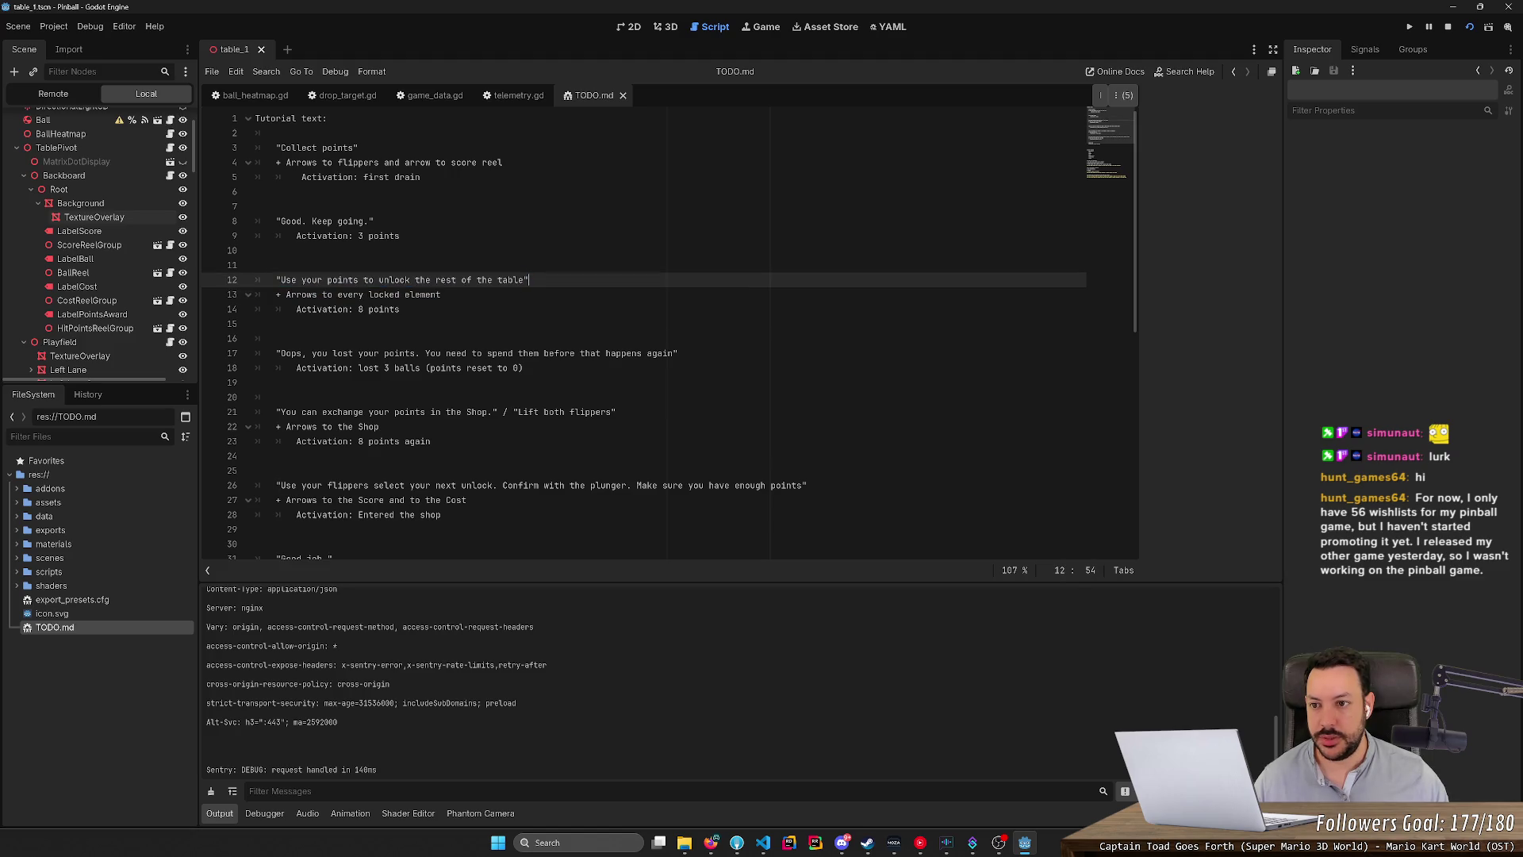
pyautogui.moveTo(276, 147)
pyautogui.mouseDown()
pyautogui.moveTo(255, 191)
pyautogui.moveTo(420, 177)
pyautogui.moveTo(255, 191)
pyautogui.mouseUp()
pyautogui.moveTo(399, 309); pyautogui.dragTo(255, 279)
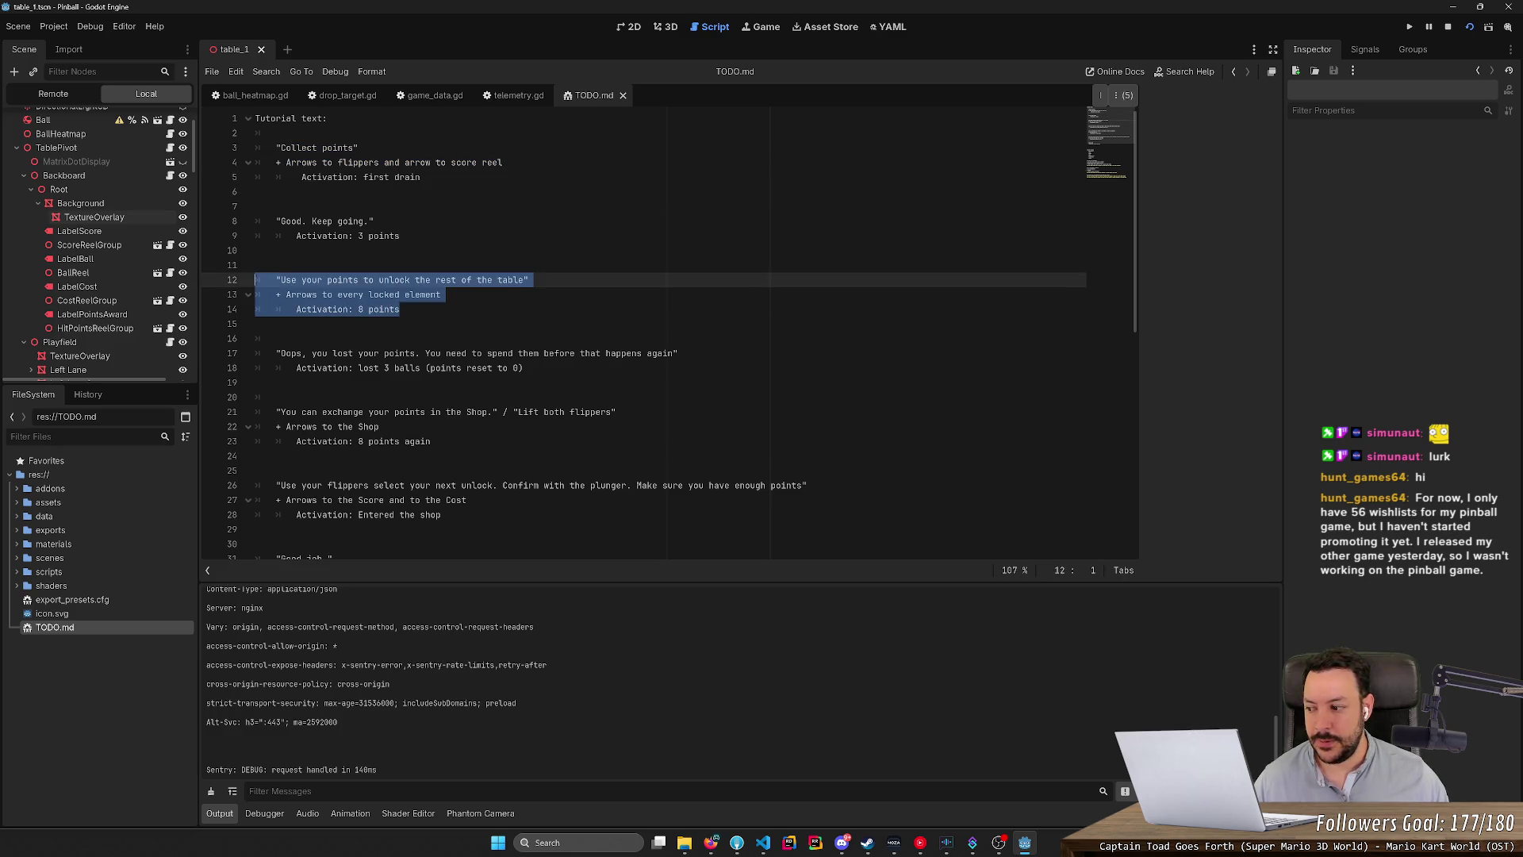
pyautogui.click(1453, 6)
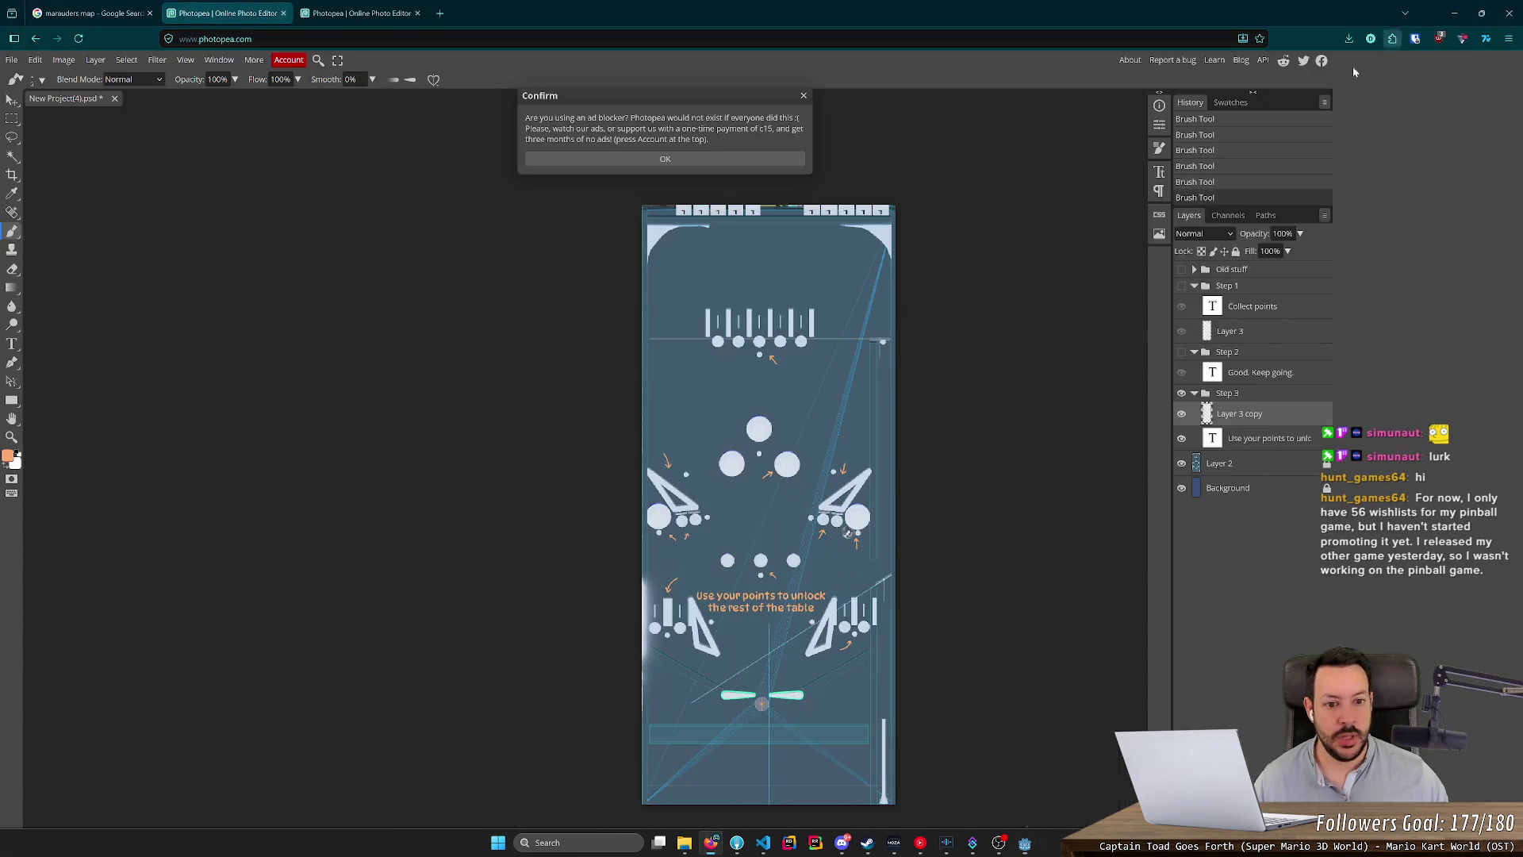
# Dismiss the ad-blocker notice and glance over the Godot notes before returning to Photopea.
pyautogui.click(806, 96)
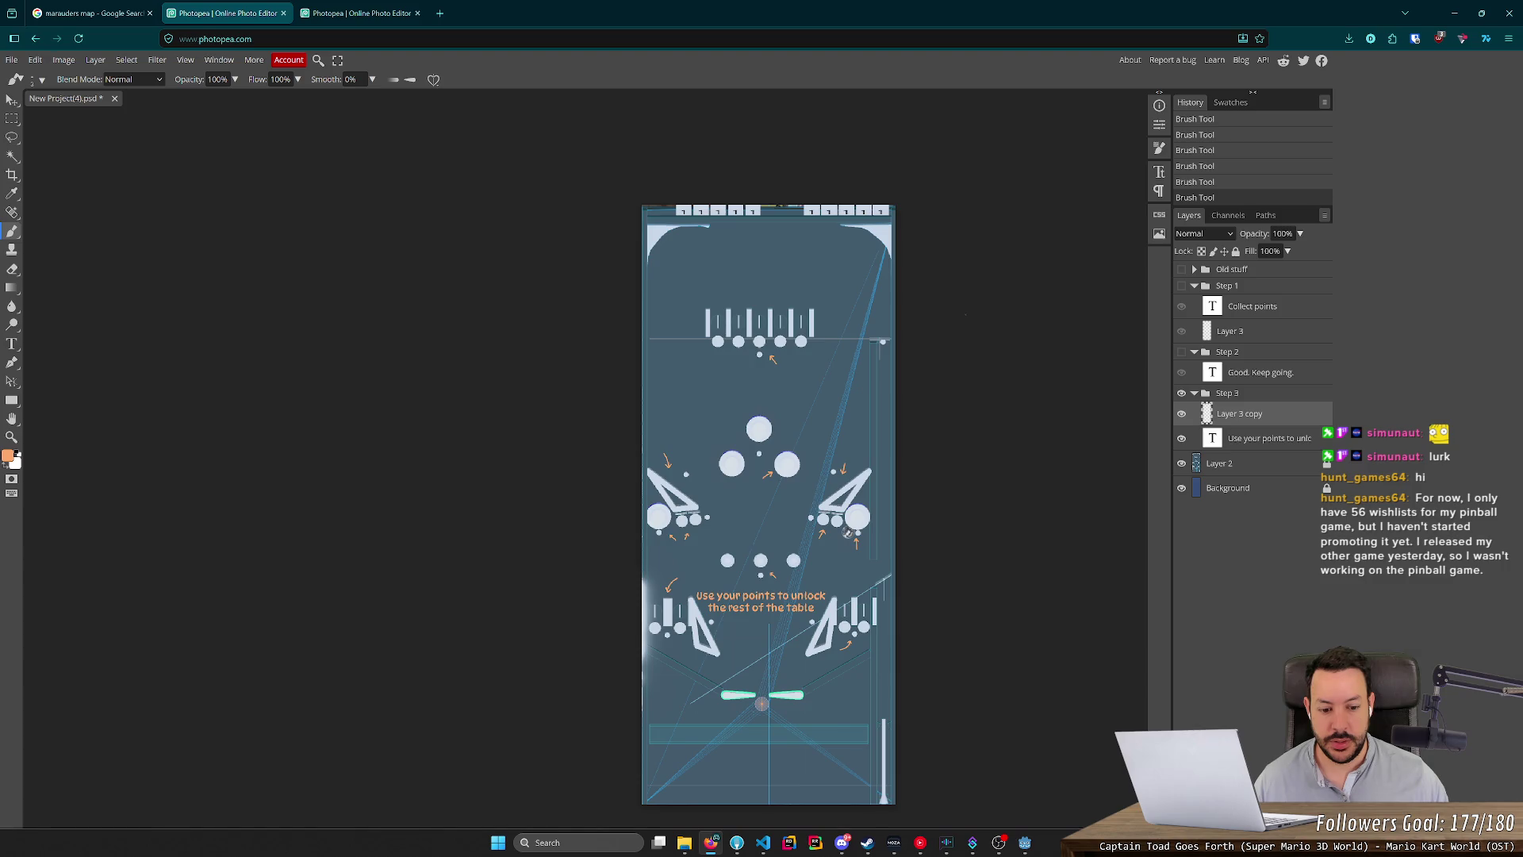
pyautogui.click(1028, 846)
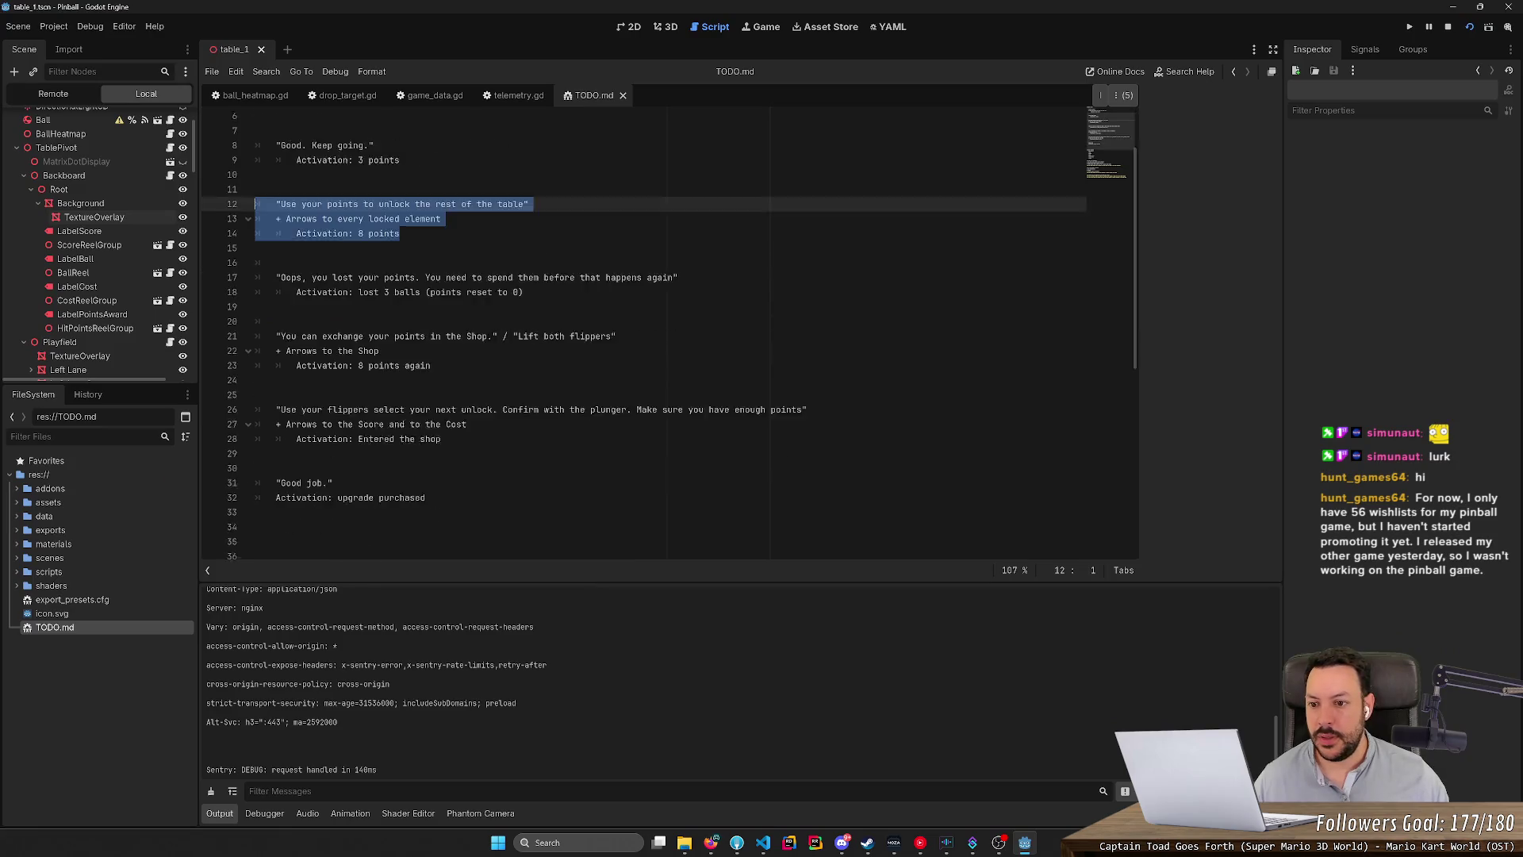
pyautogui.scroll(1, 670, 337)
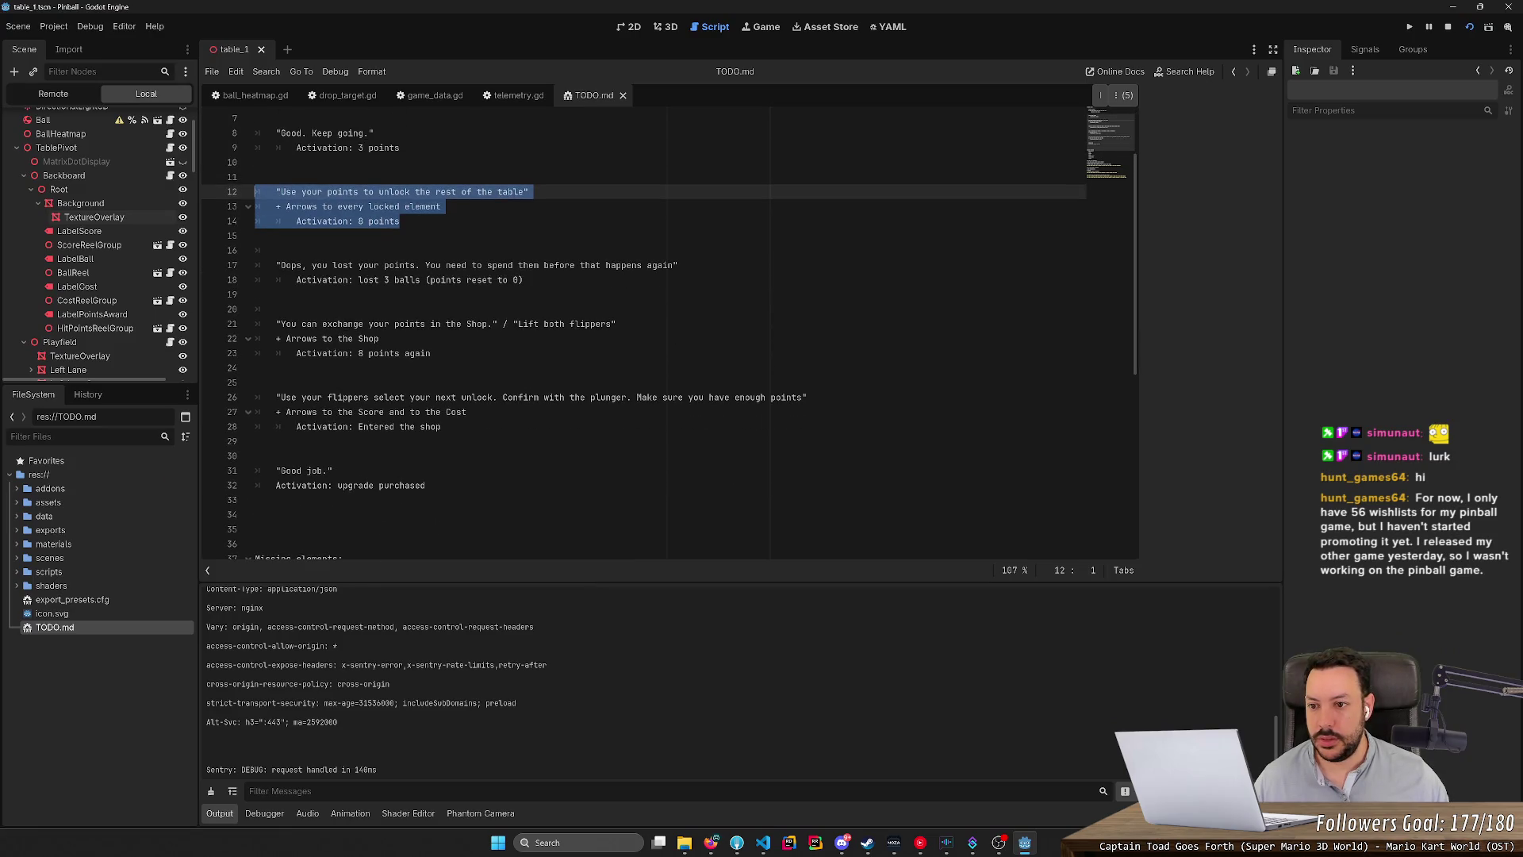
pyautogui.hotkey('alt', 'Tab')
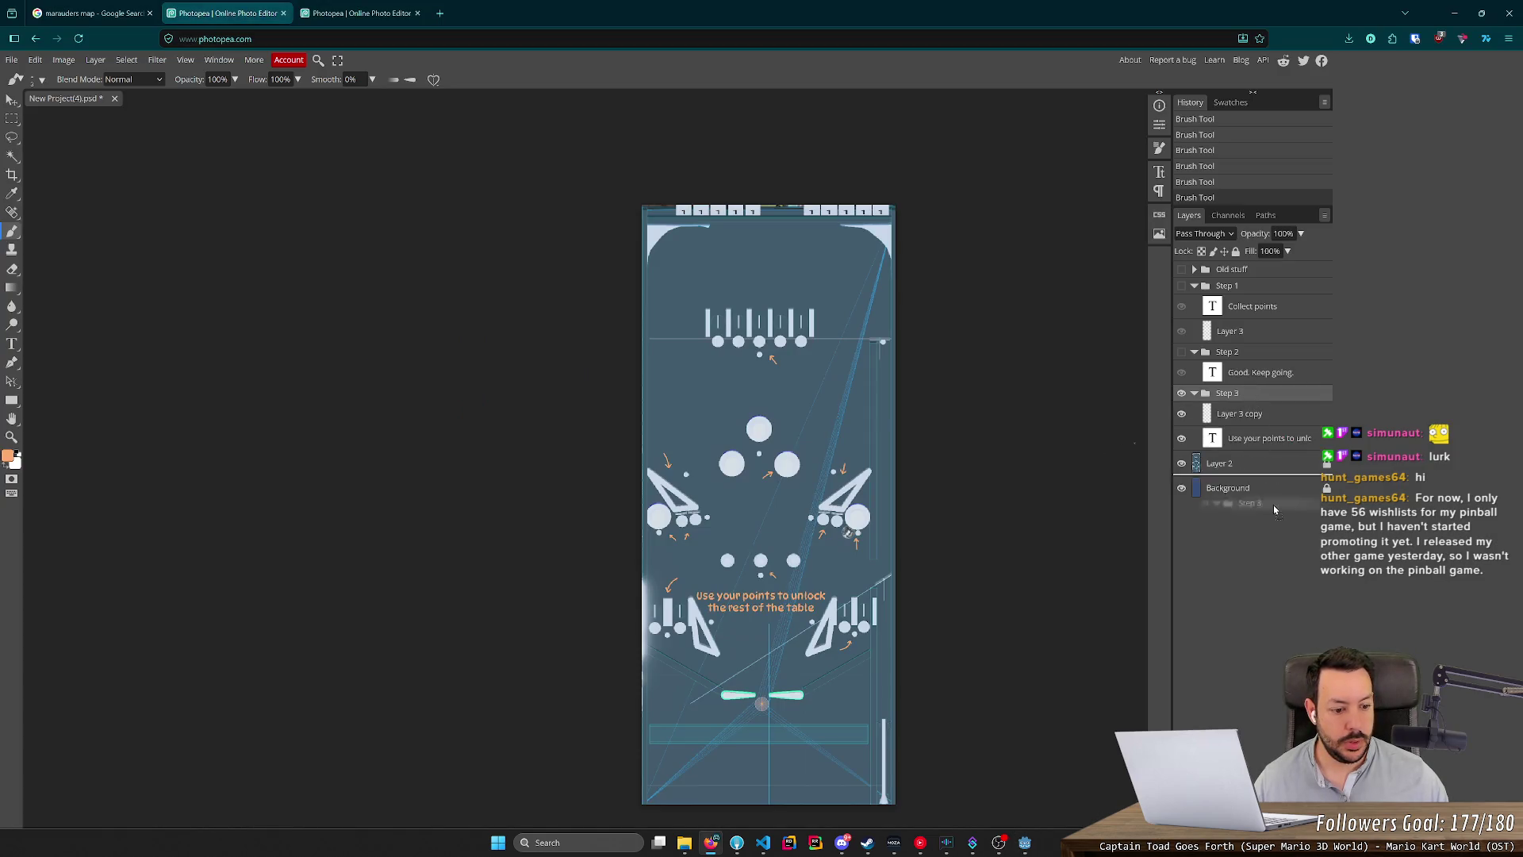
# Duplicate the Step 3 group, rename the copy 'Step 4', and hide Step 3.
pyautogui.hotkey('ctrl', 'j')
pyautogui.moveTo(1204, 450); pyautogui.dragTo(1213, 397)
pyautogui.hotkey('ctrl', 'z')
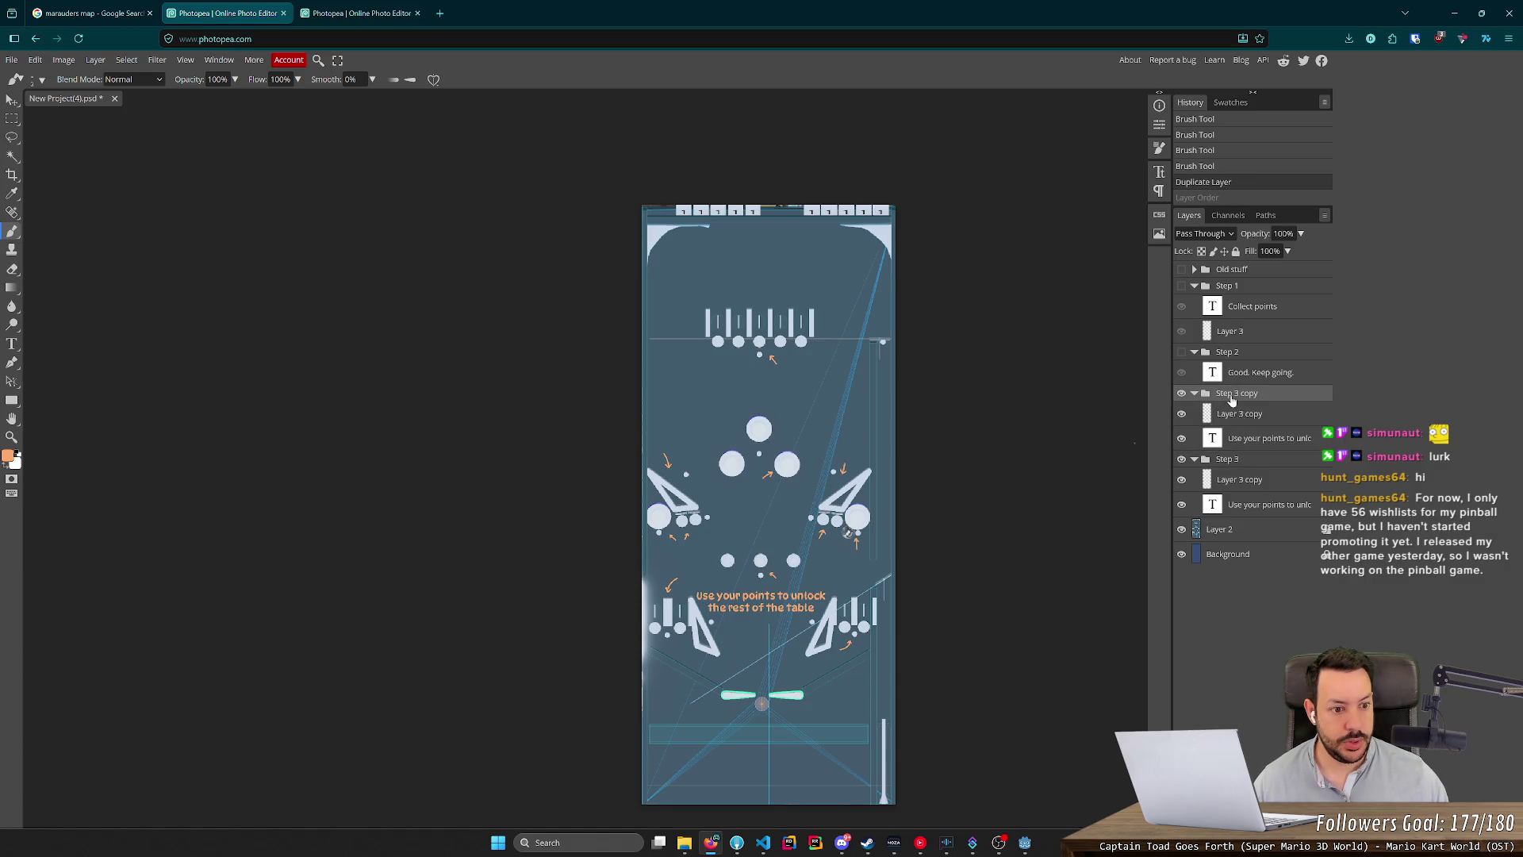
pyautogui.moveTo(1234, 462); pyautogui.dragTo(1206, 391)
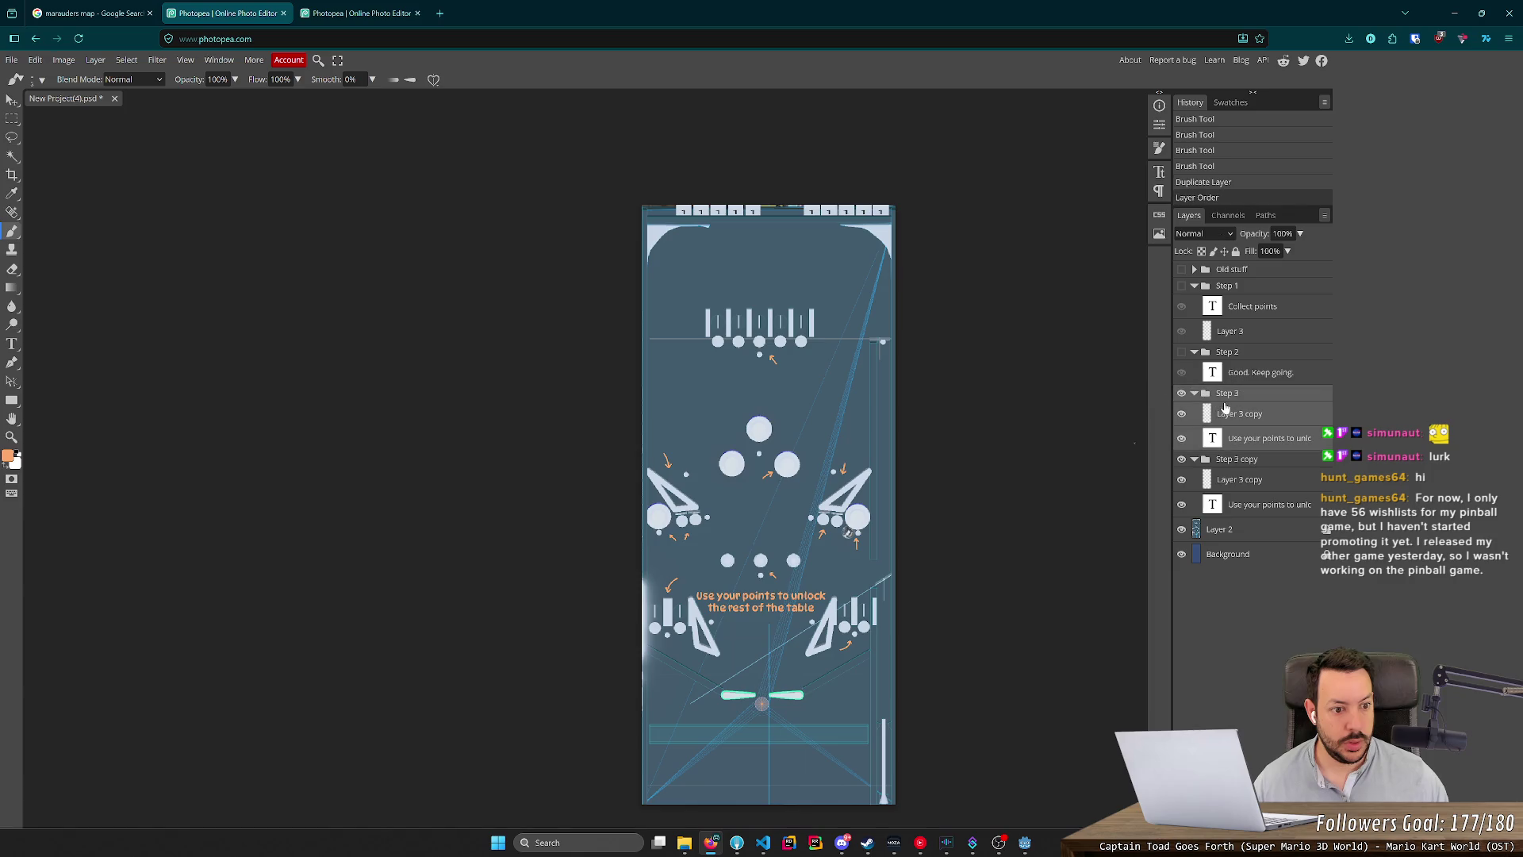
pyautogui.doubleClick(1231, 462)
pyautogui.write('Step 4')
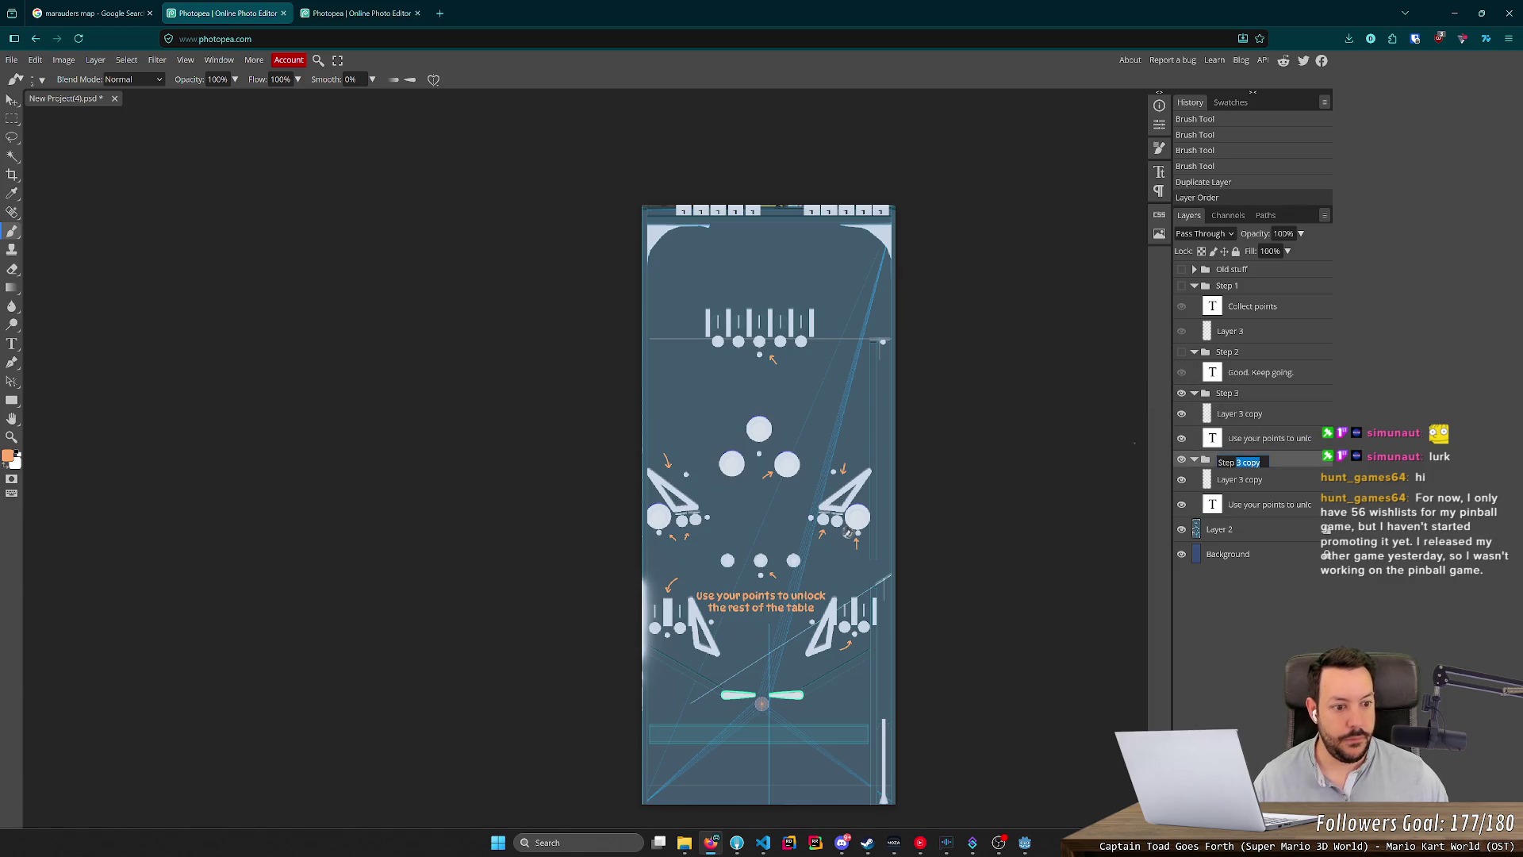
pyautogui.press('Return')
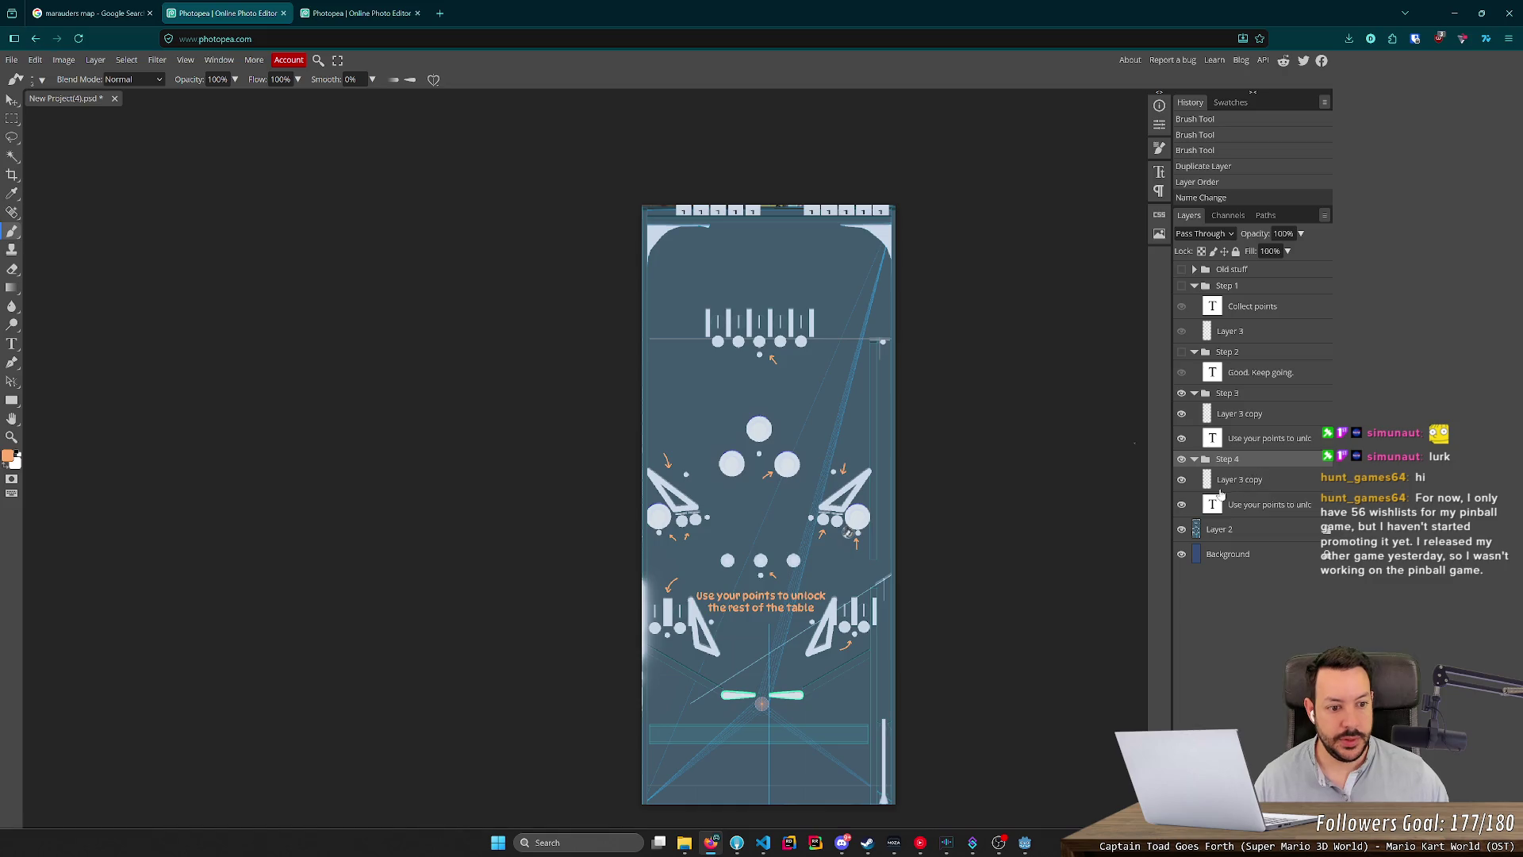
pyautogui.click(1182, 393)
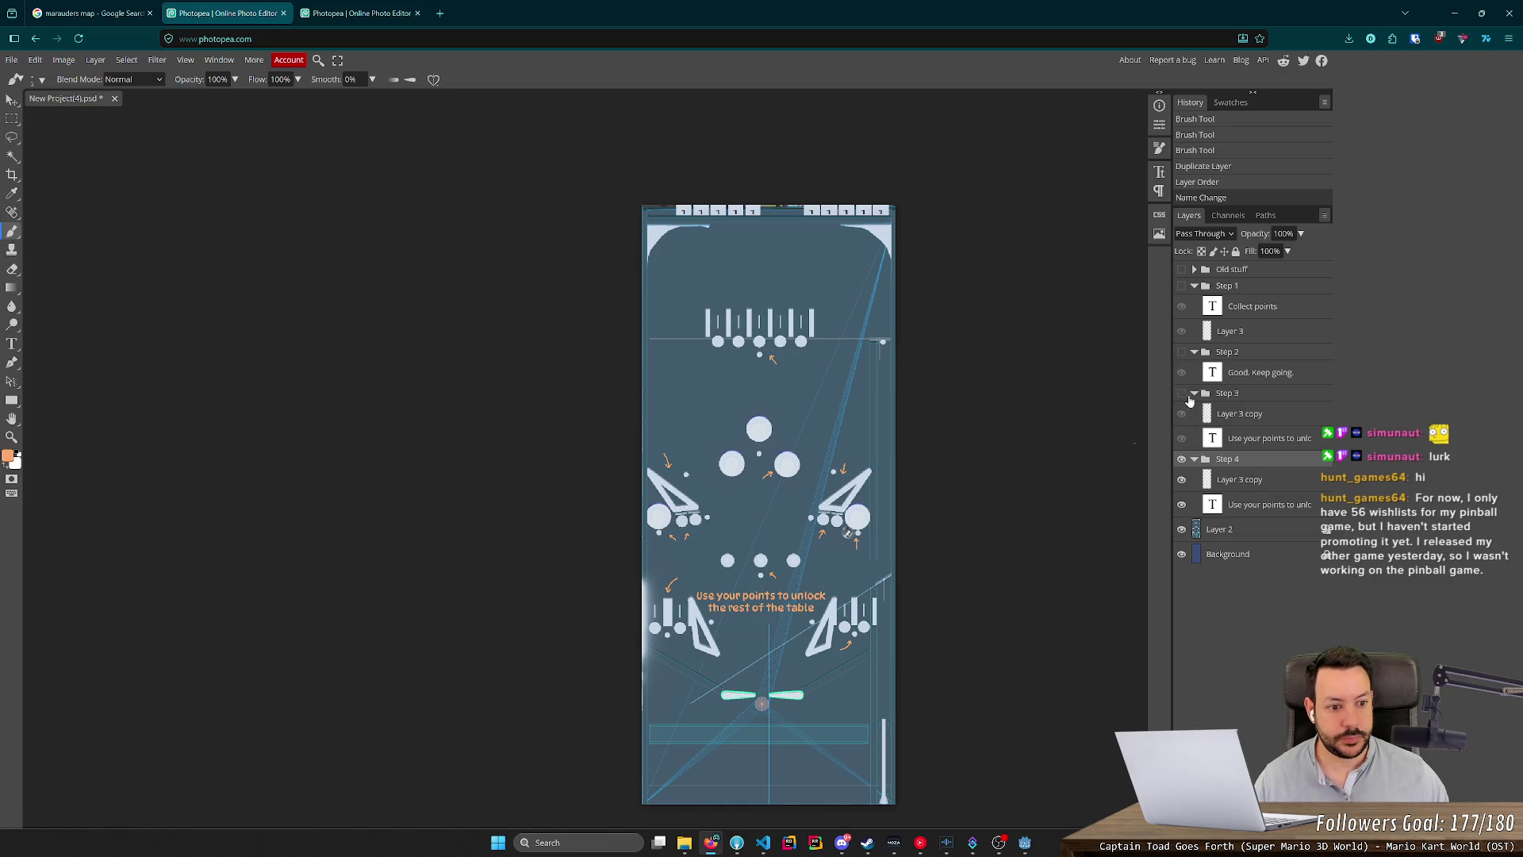
# Clear the orange arrows from Layer 3 copy in Step 4.
pyautogui.click(1265, 483)
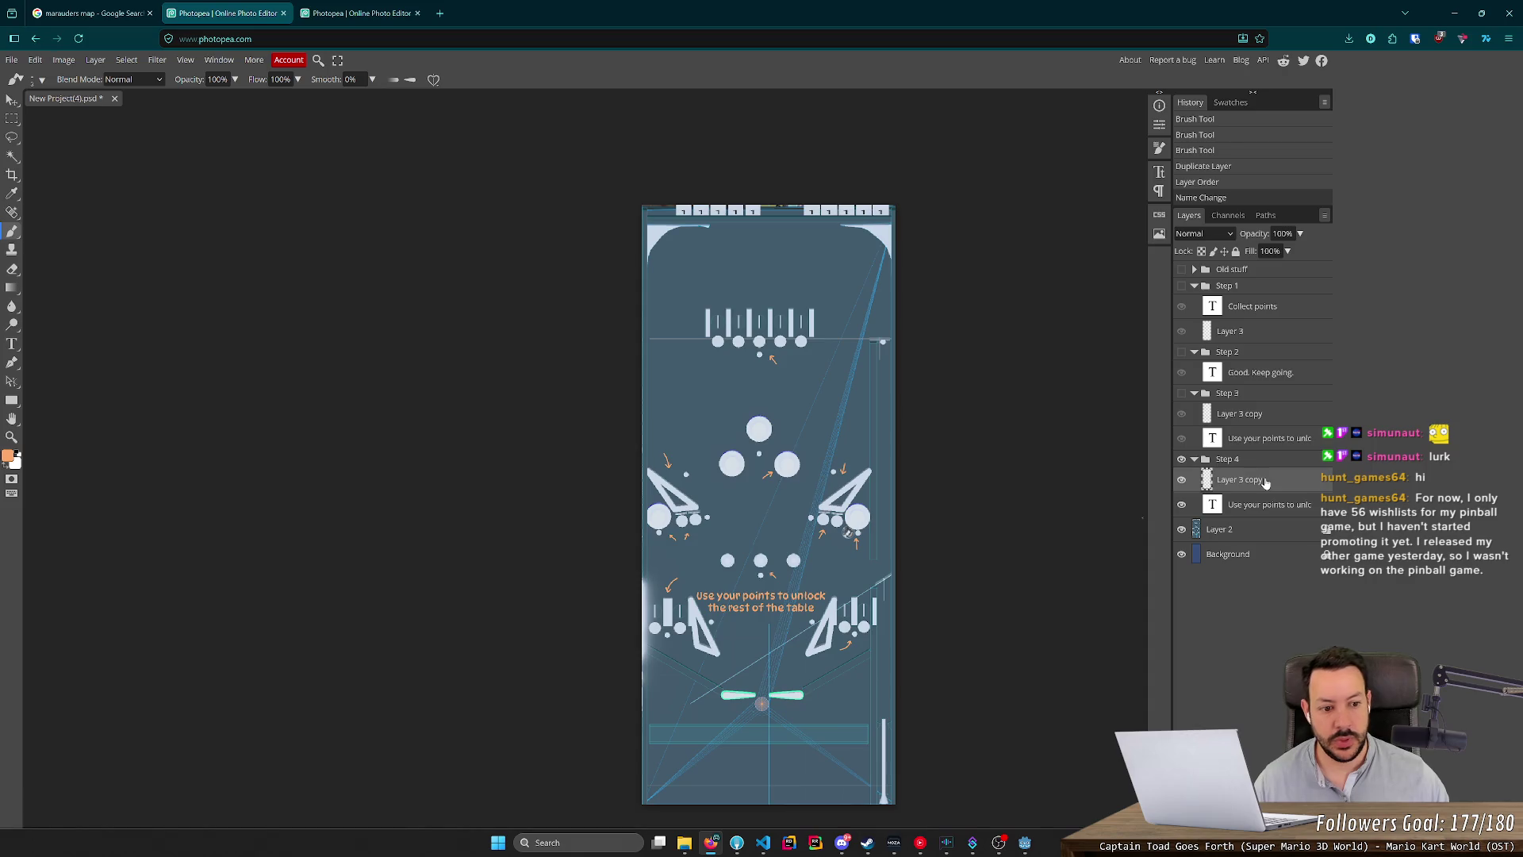
pyautogui.hotkey('ctrl', 'a')
pyautogui.press('Delete')
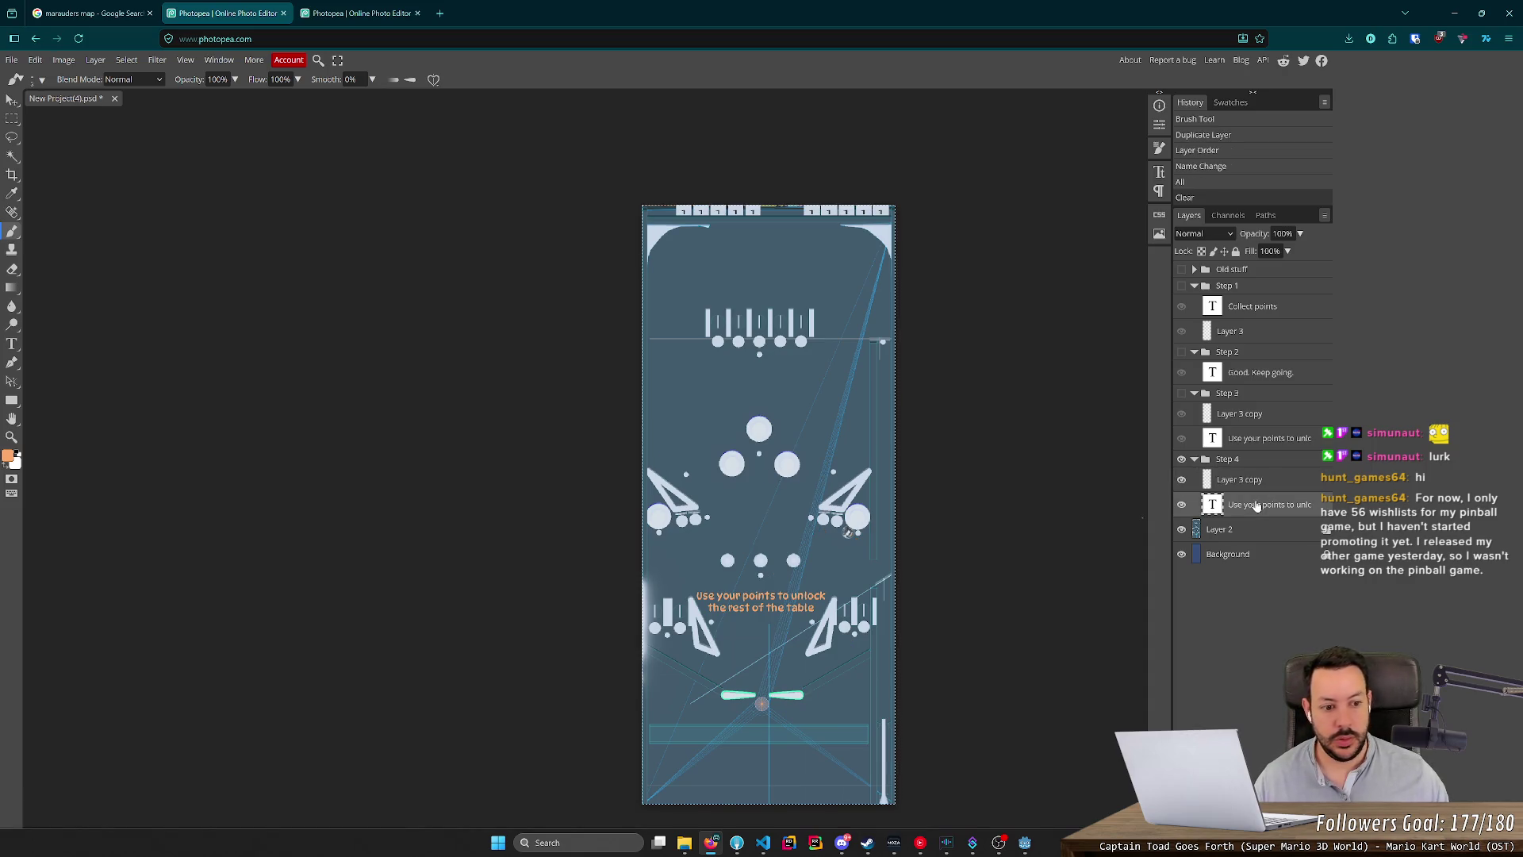
# Duplicate the unlock caption layer and nudge the copy up three steps.
pyautogui.hotkey('alt', 'Tab')
pyautogui.hotkey('alt', 'Tab')
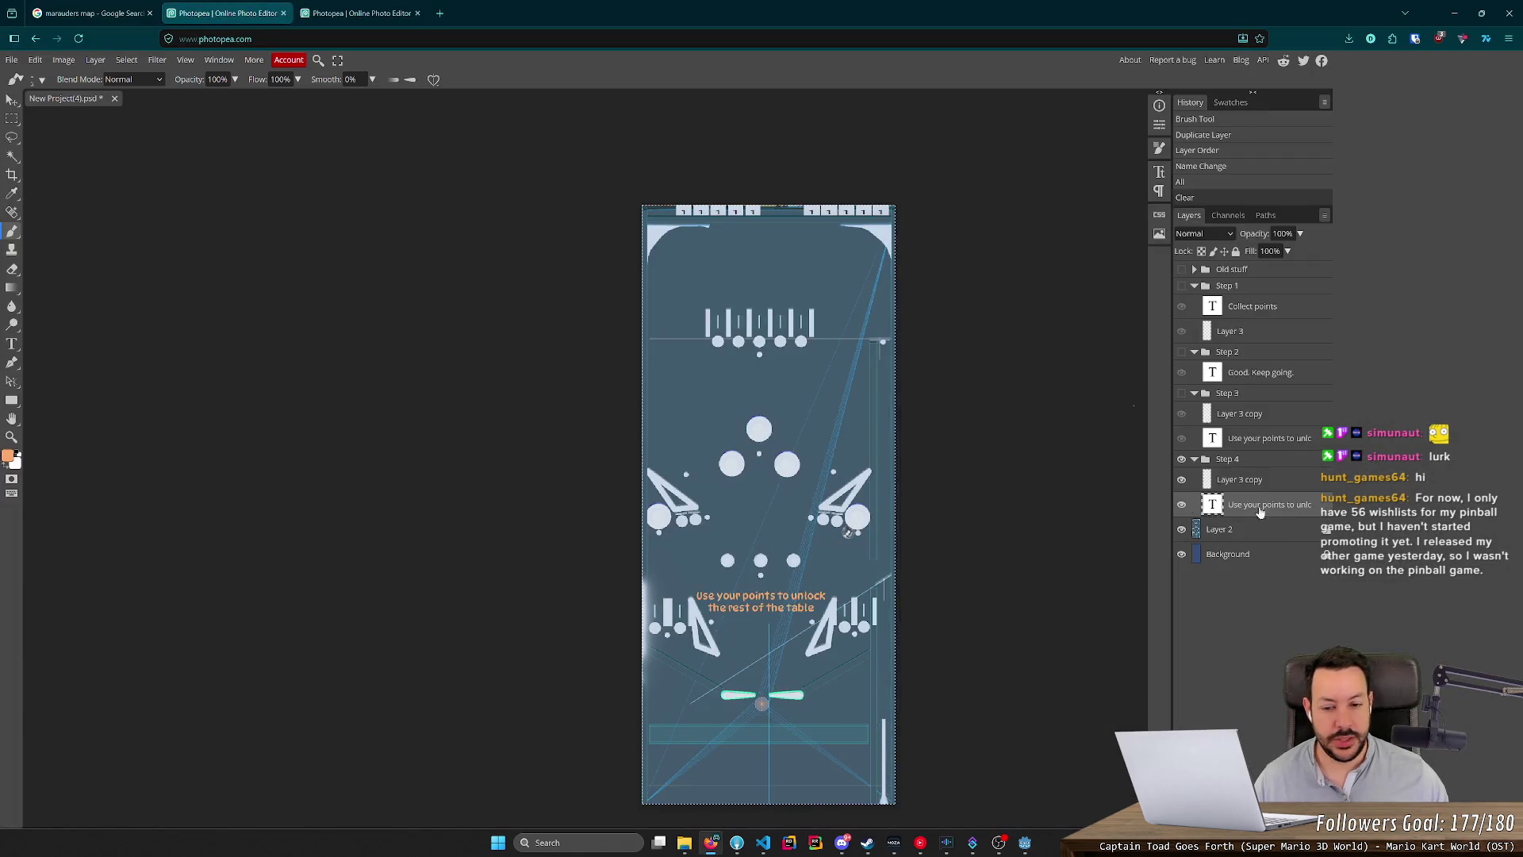
pyautogui.hotkey('ctrl', 'j')
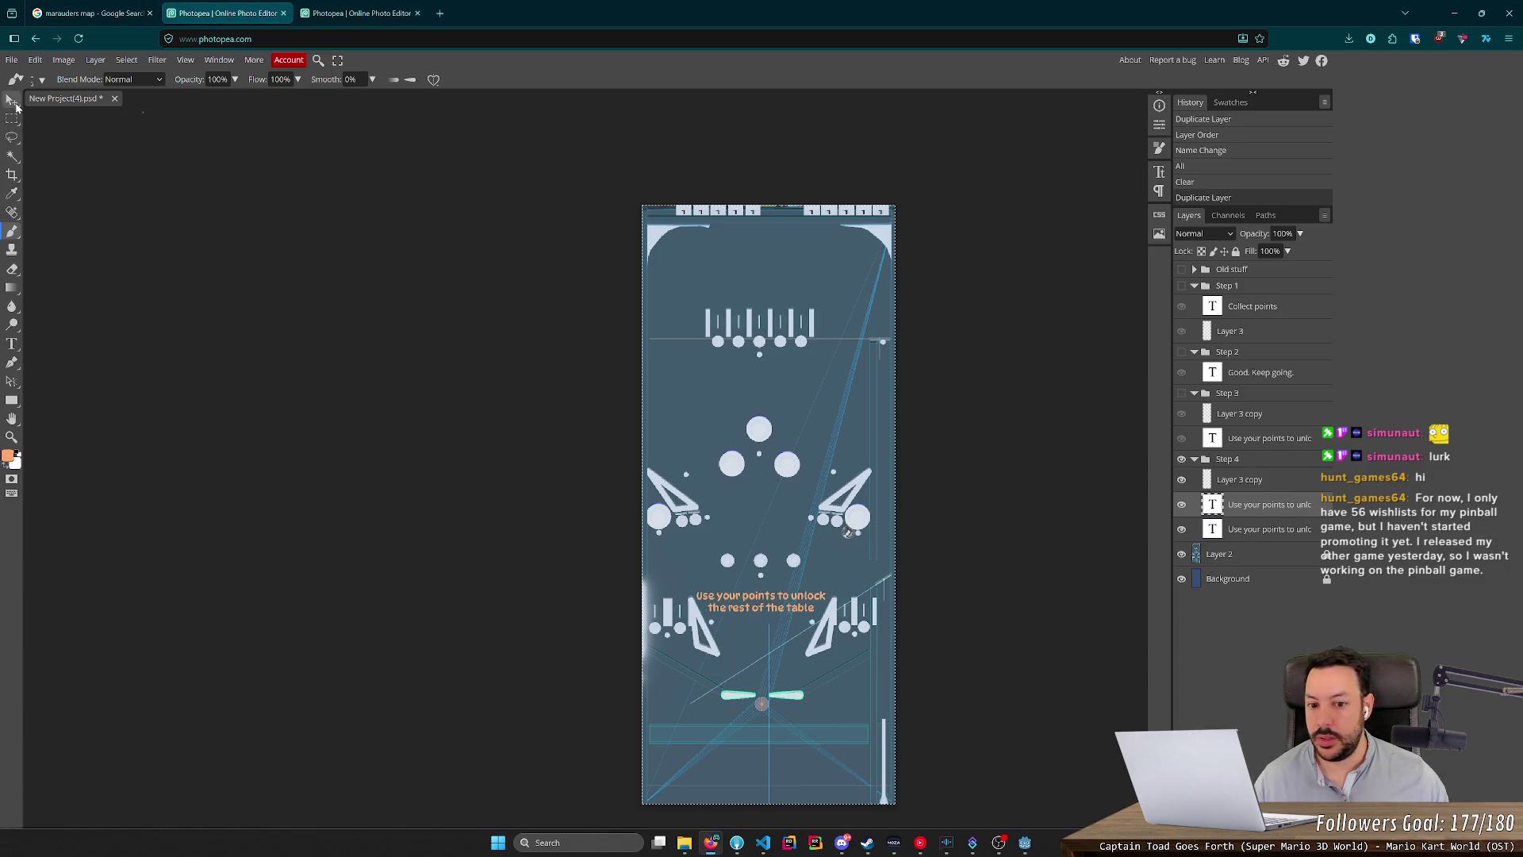
pyautogui.click(13, 103)
pyautogui.press('Up')
pyautogui.press('Up')
pyautogui.press('Up')
pyautogui.press('Up')
pyautogui.press('Up')
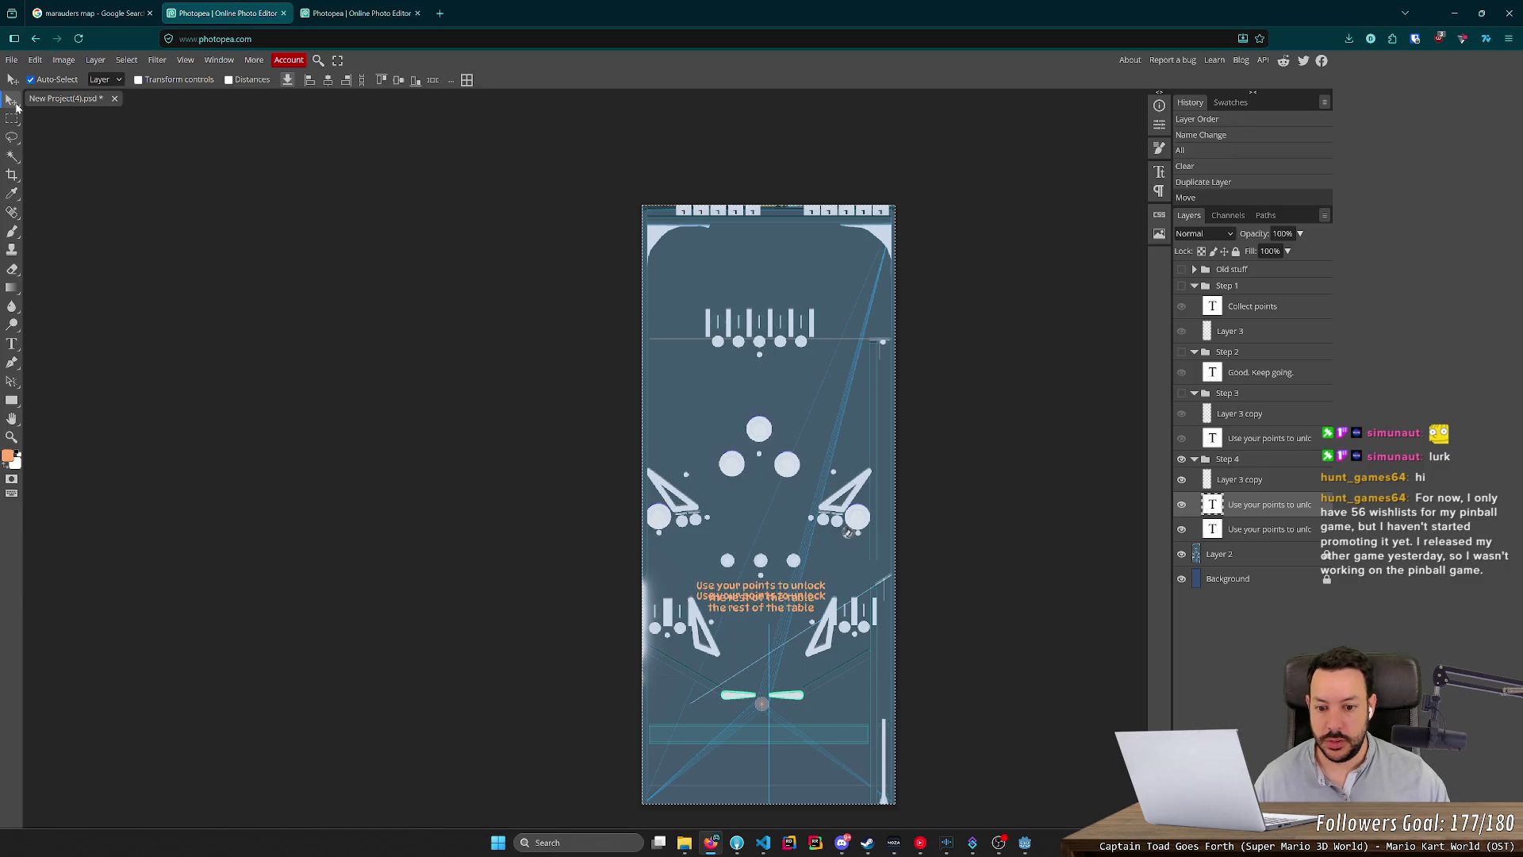
pyautogui.press('Up')
pyautogui.press('Up')
pyautogui.press('Up')
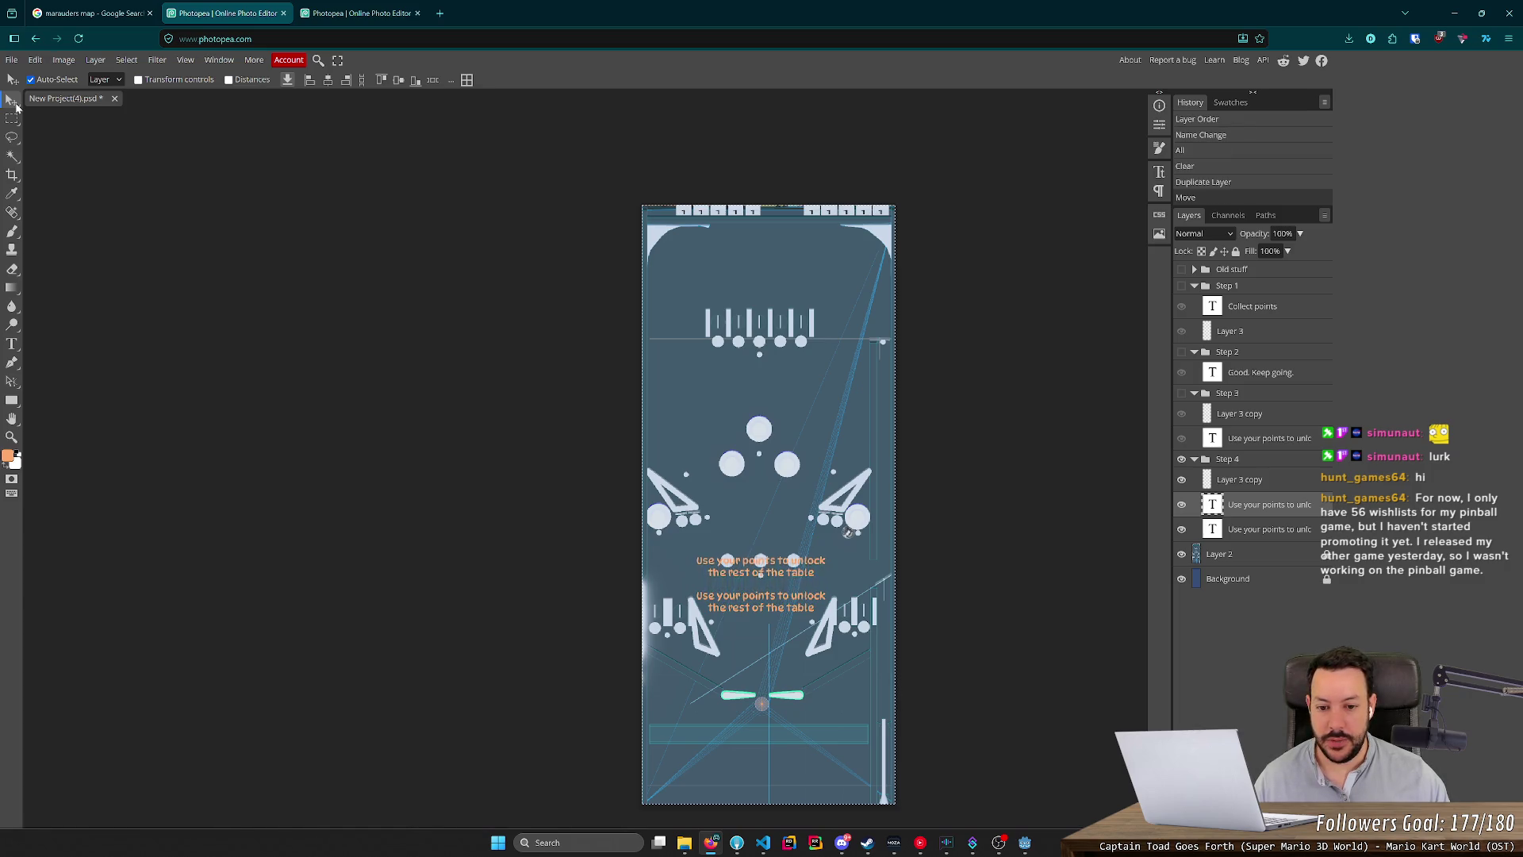
pyautogui.press('Up')
pyautogui.press('Up')
pyautogui.press('Up')
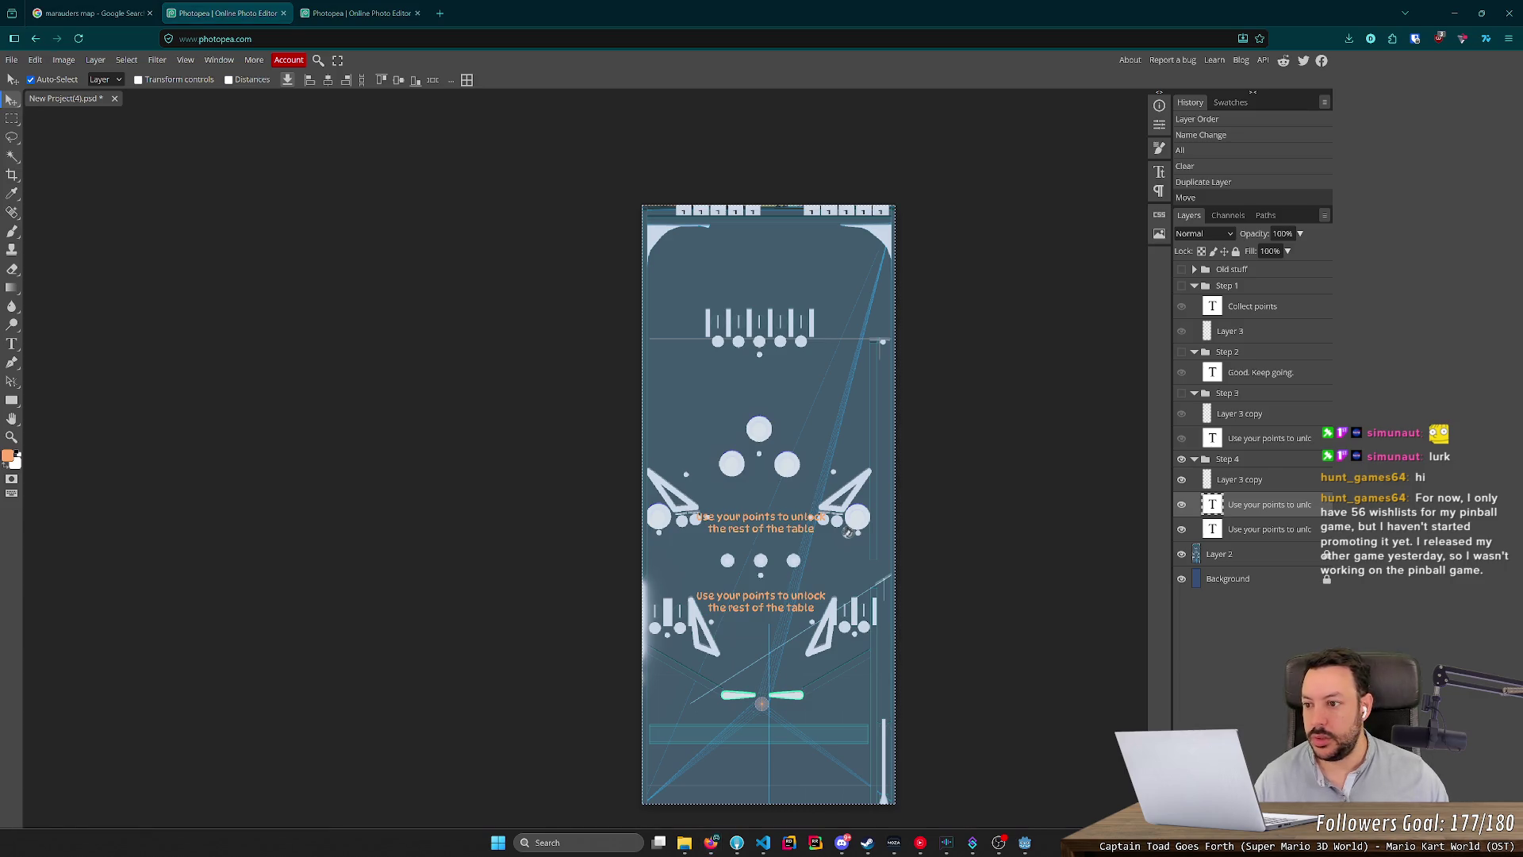
# Replace the upper copy's wording with the 'You lost all of your points' message.
pyautogui.click(13, 347)
pyautogui.click(746, 523)
pyautogui.hotkey('ctrl', 'a')
pyautogui.write('aaps, You')
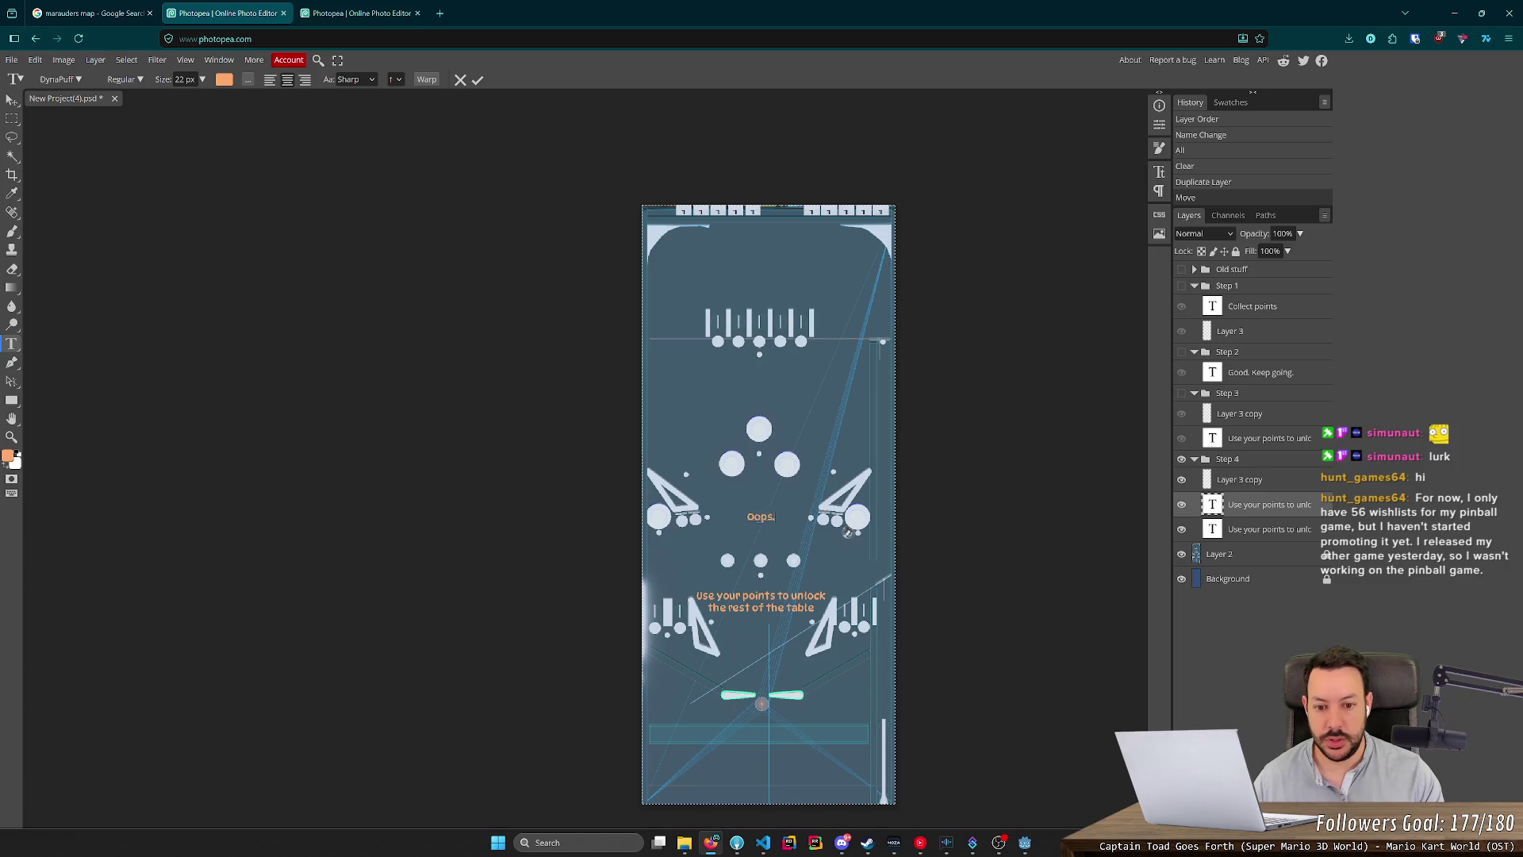
pyautogui.write(' lost all')
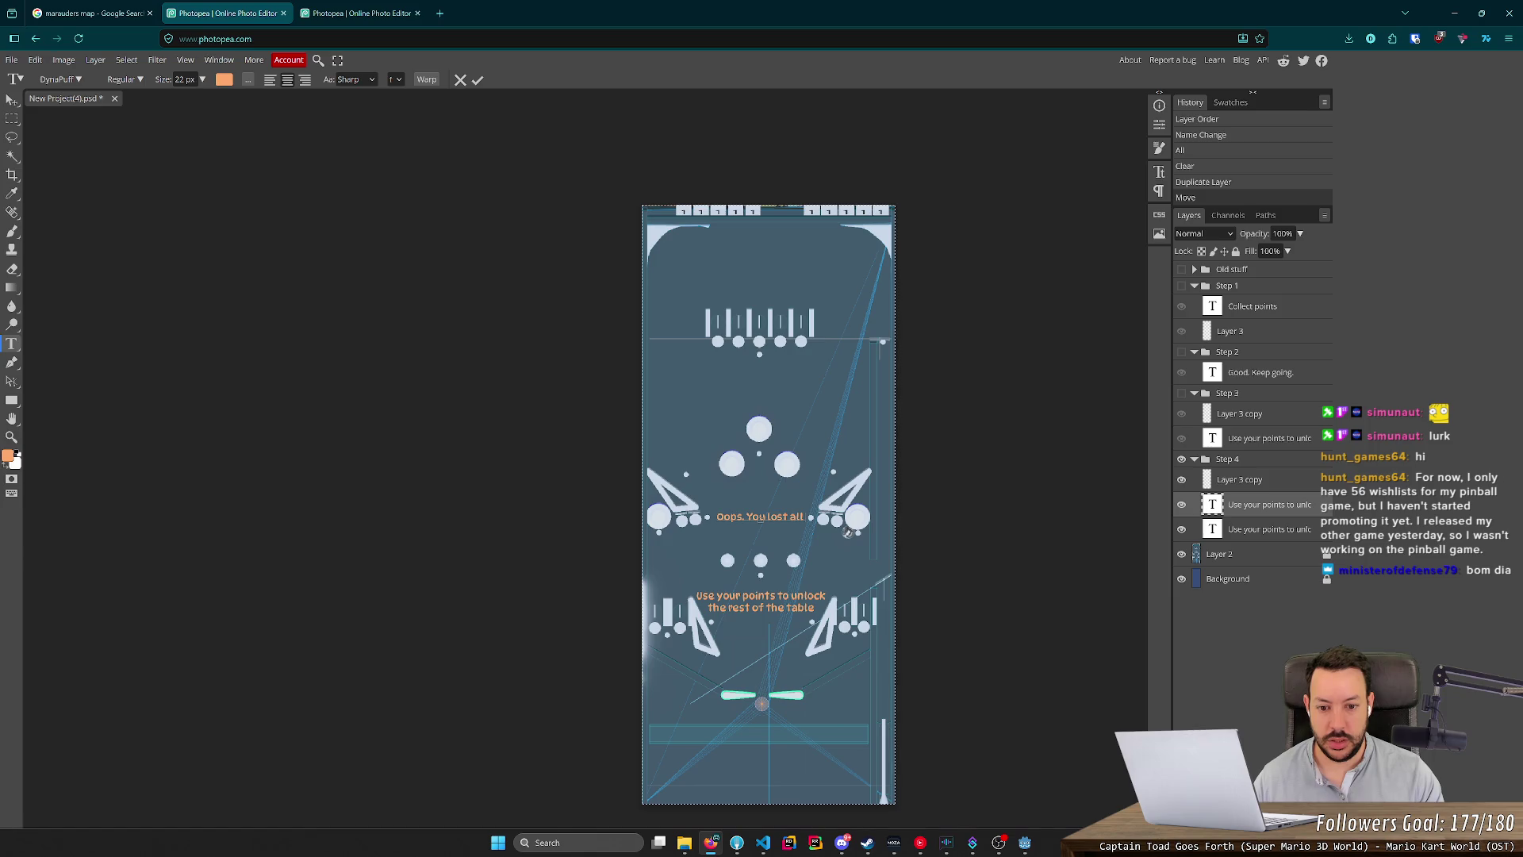
pyautogui.write('f your points.')
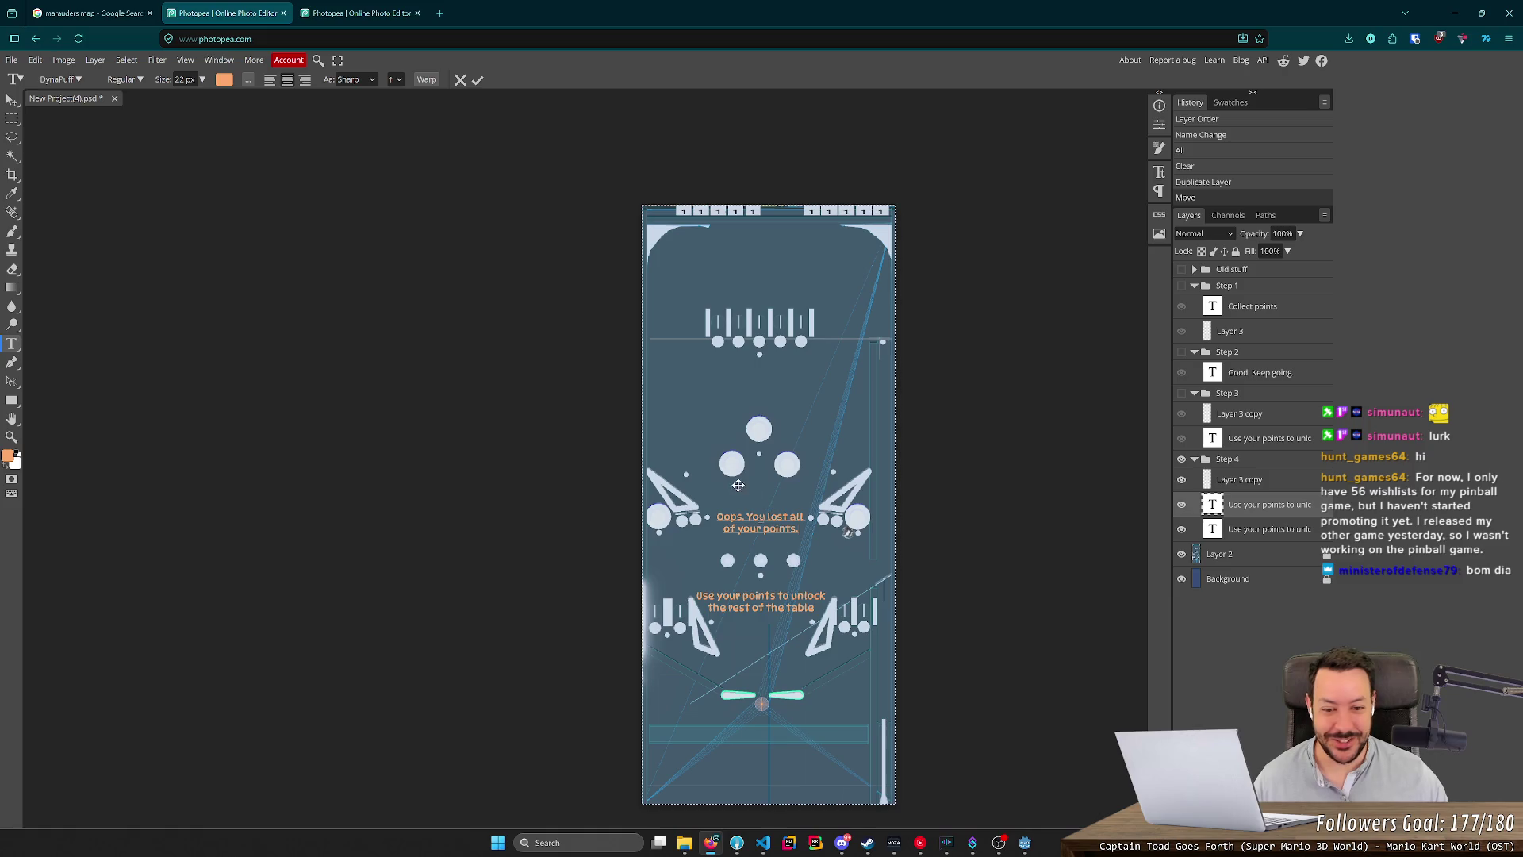
# Commit the Oops message, check the Godot notes, and begin editing the lower caption.
pyautogui.click(1249, 530)
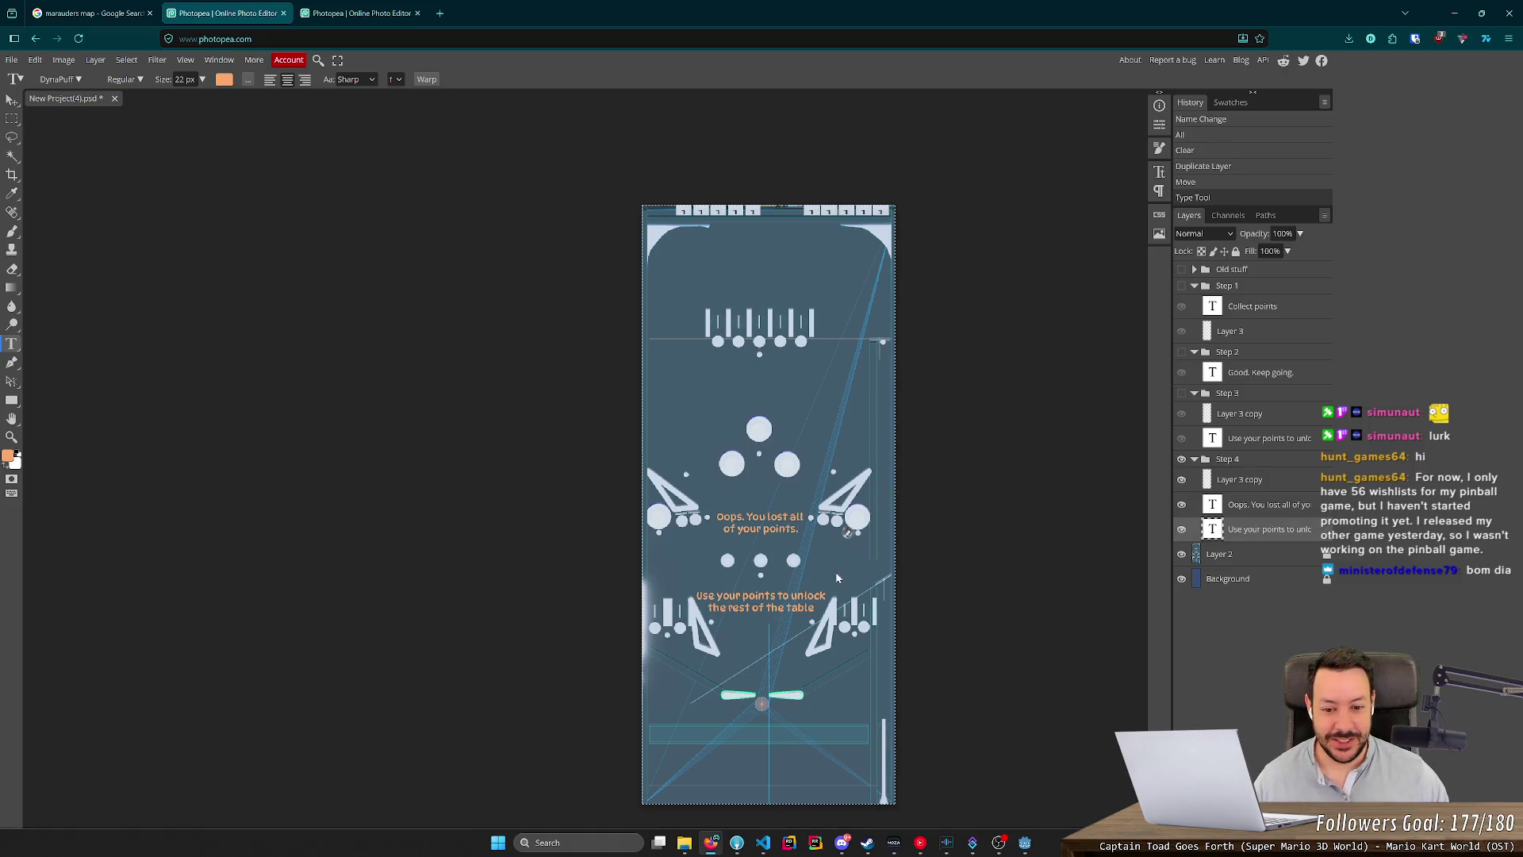
pyautogui.hotkey('alt', 'Tab')
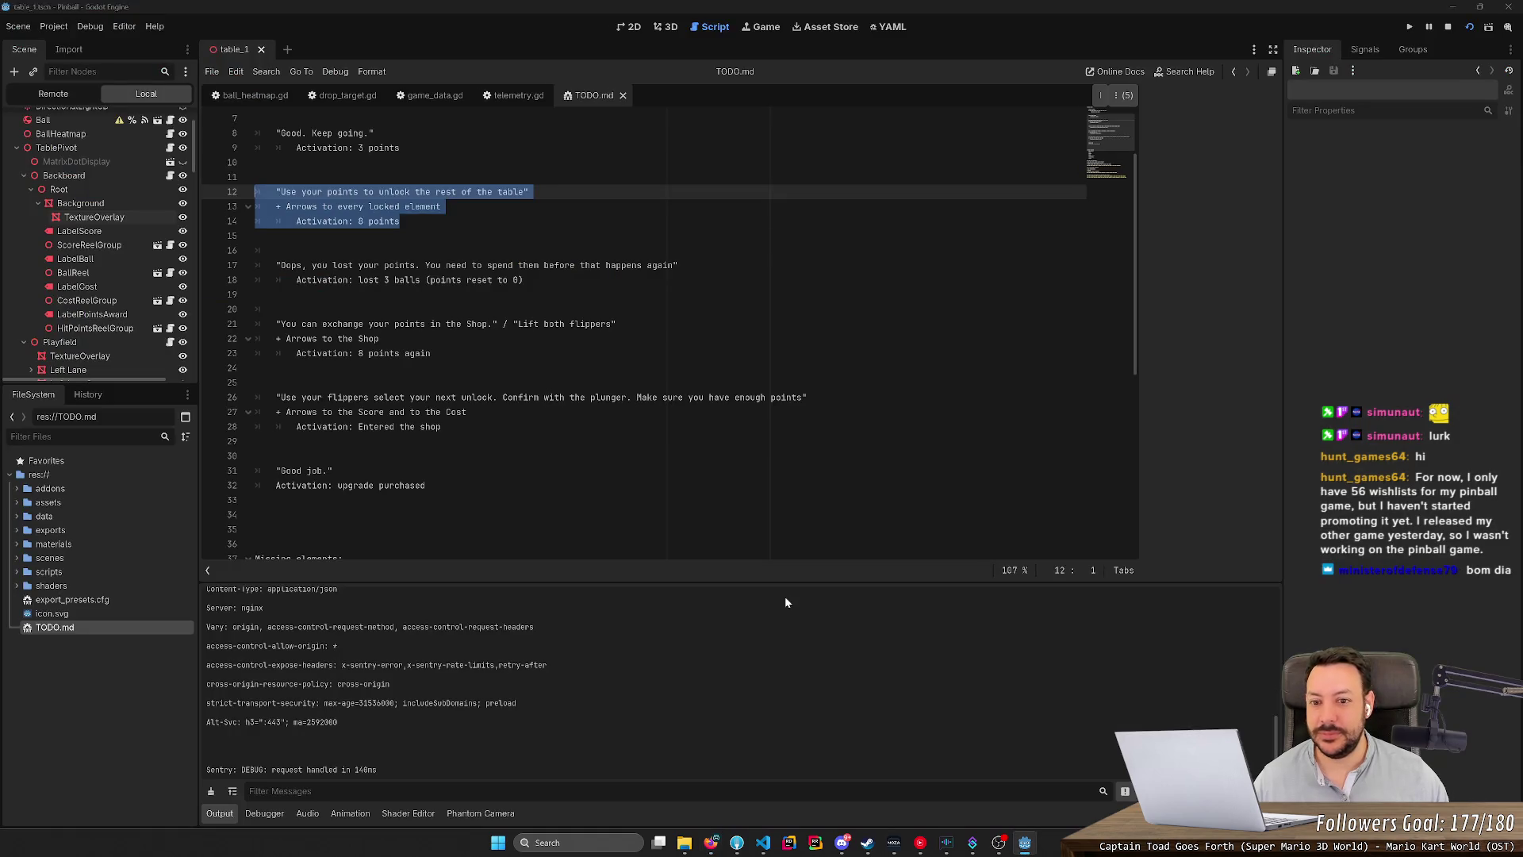
pyautogui.hotkey('alt', 'Tab')
pyautogui.click(784, 601)
# Retype the lower caption as 'You need to spend them before that happens again' at 20 px.
pyautogui.hotkey('ctrl', 'a')
pyautogui.write('Yo')
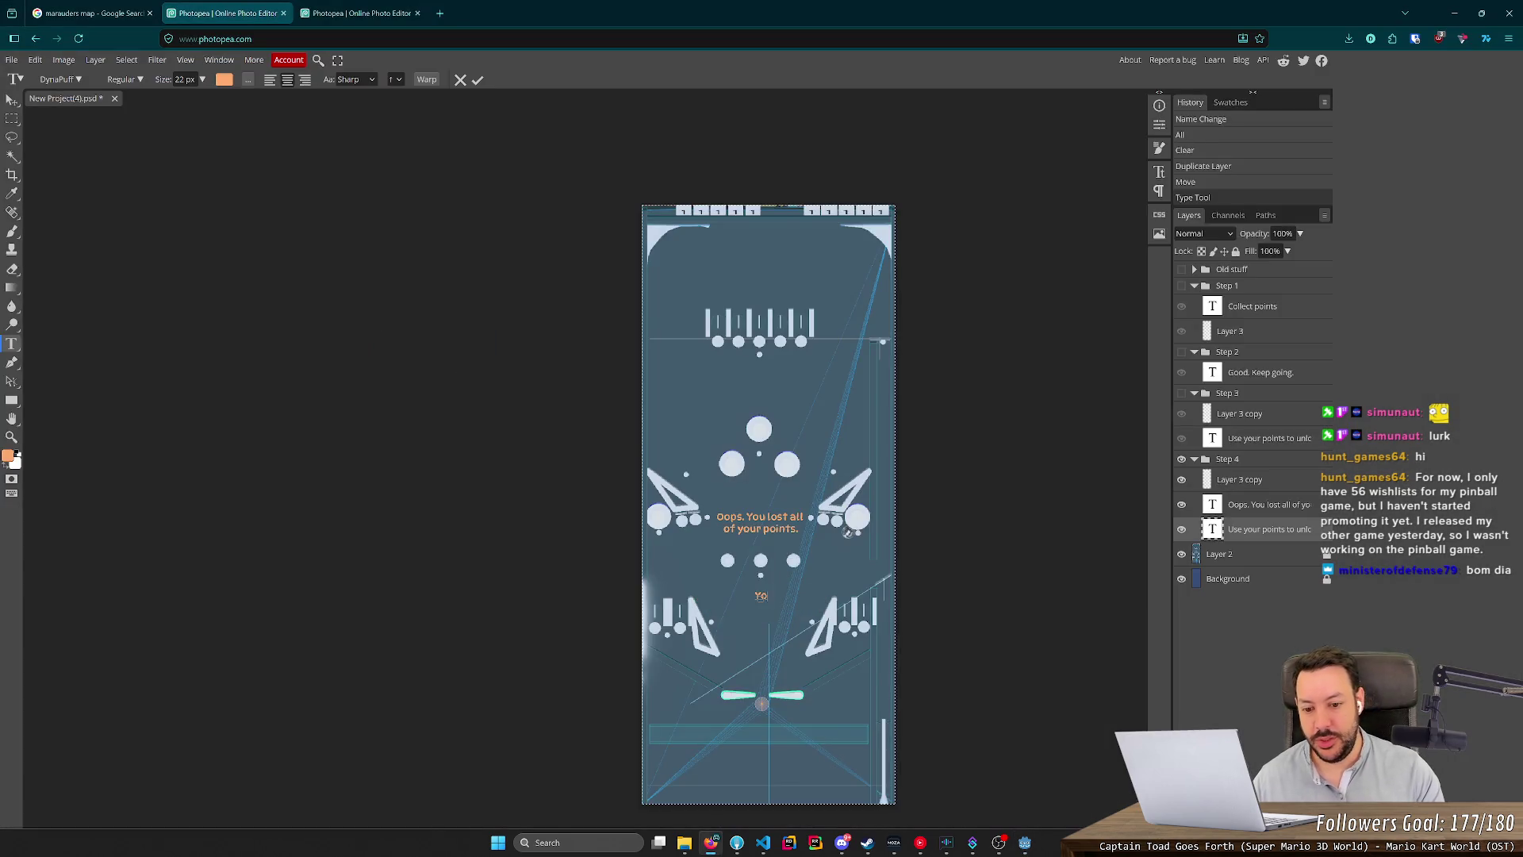
pyautogui.write('u need to spend them')
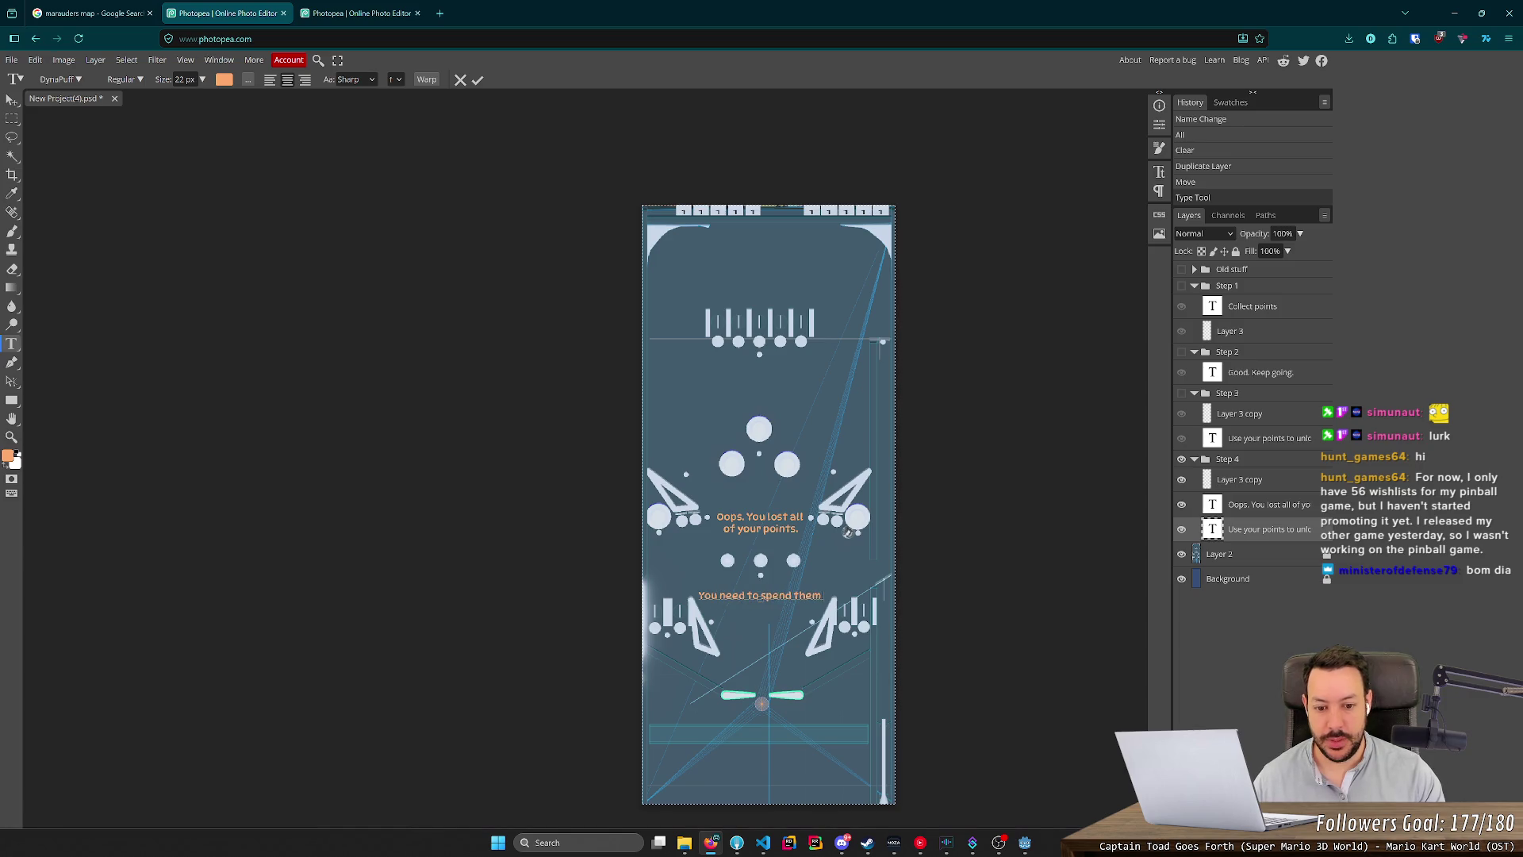
pyautogui.write(' before t')
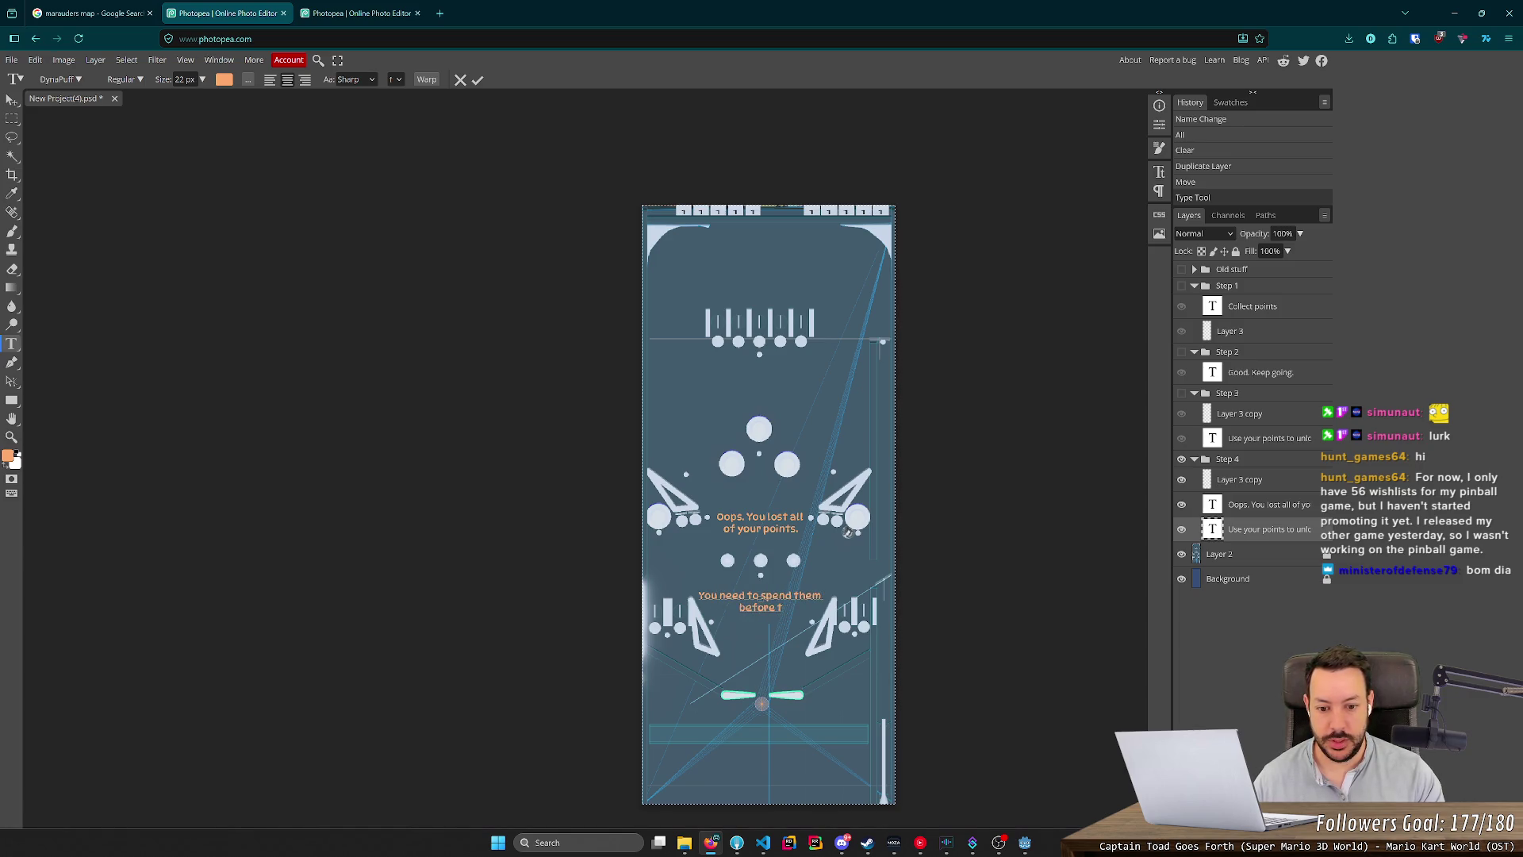
pyautogui.write('hat happens again')
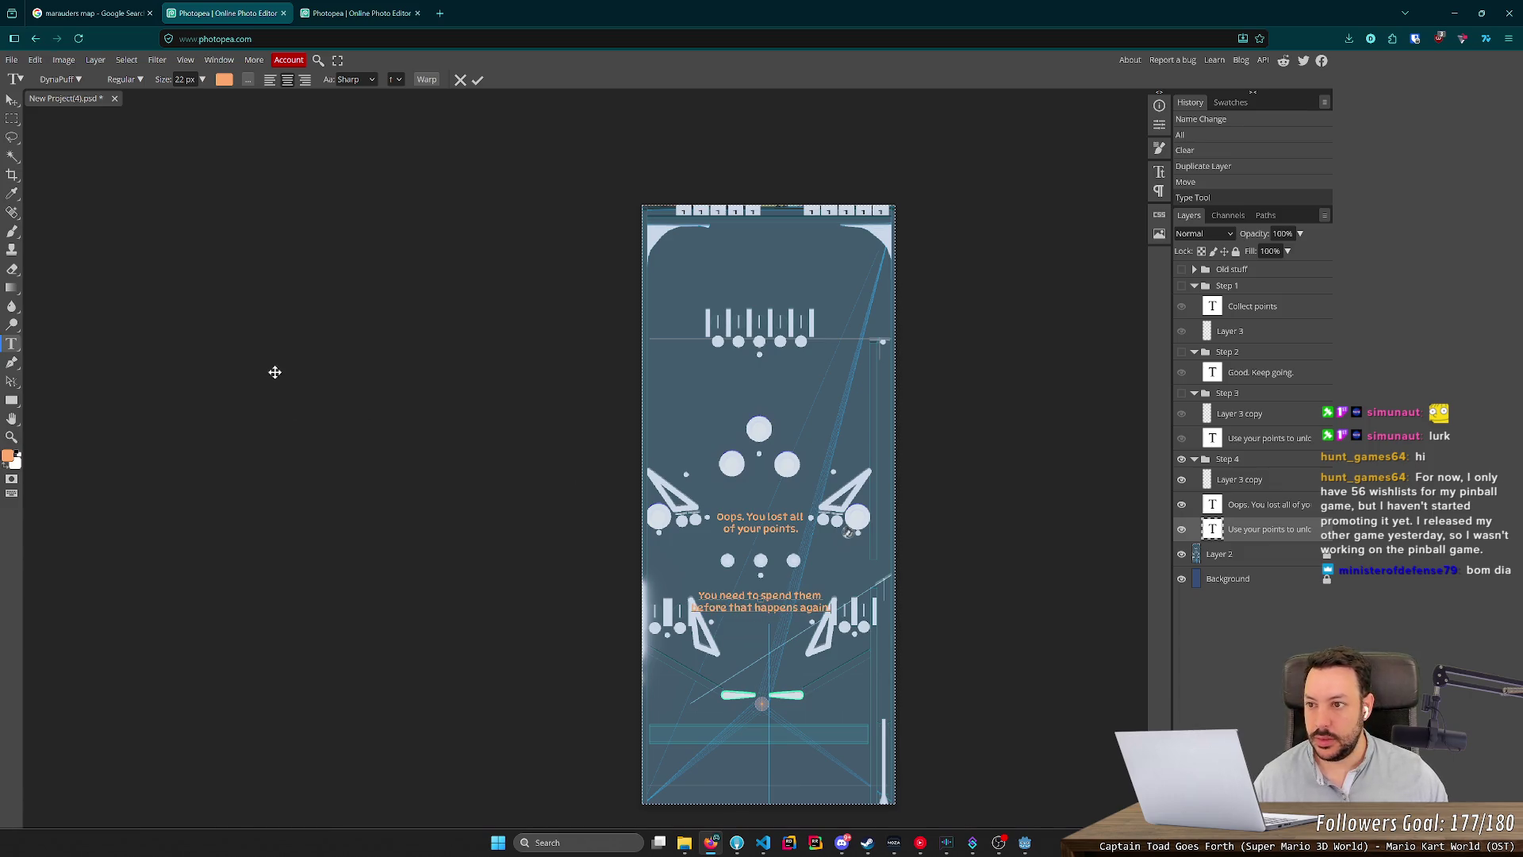
pyautogui.hotkey('ctrl', 'a')
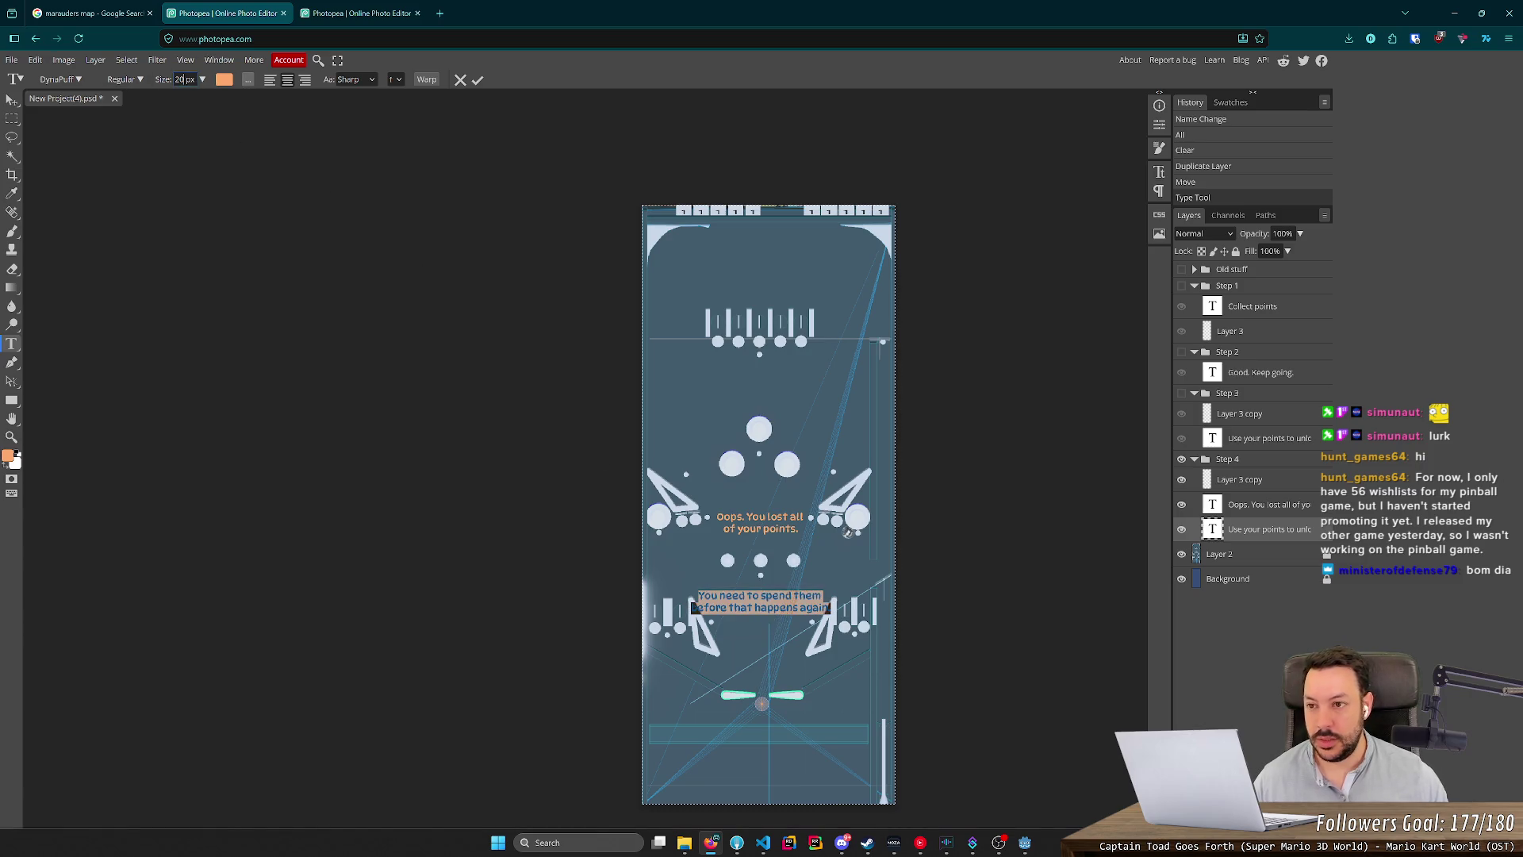
pyautogui.press('Return')
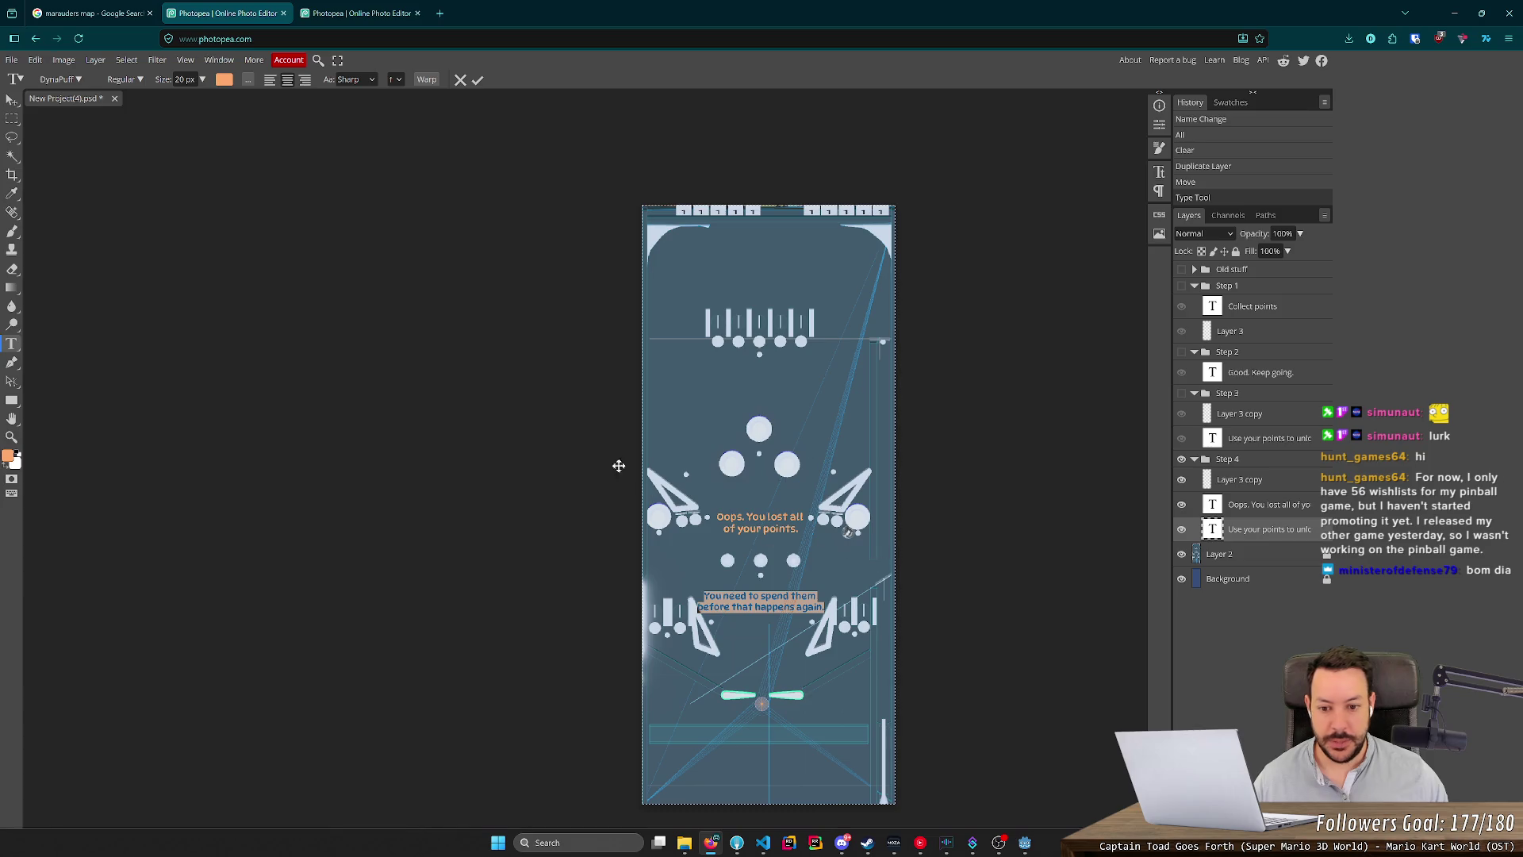
# Nudge the lower caption up and the Oops caption down to close the gap.
pyautogui.click(13, 103)
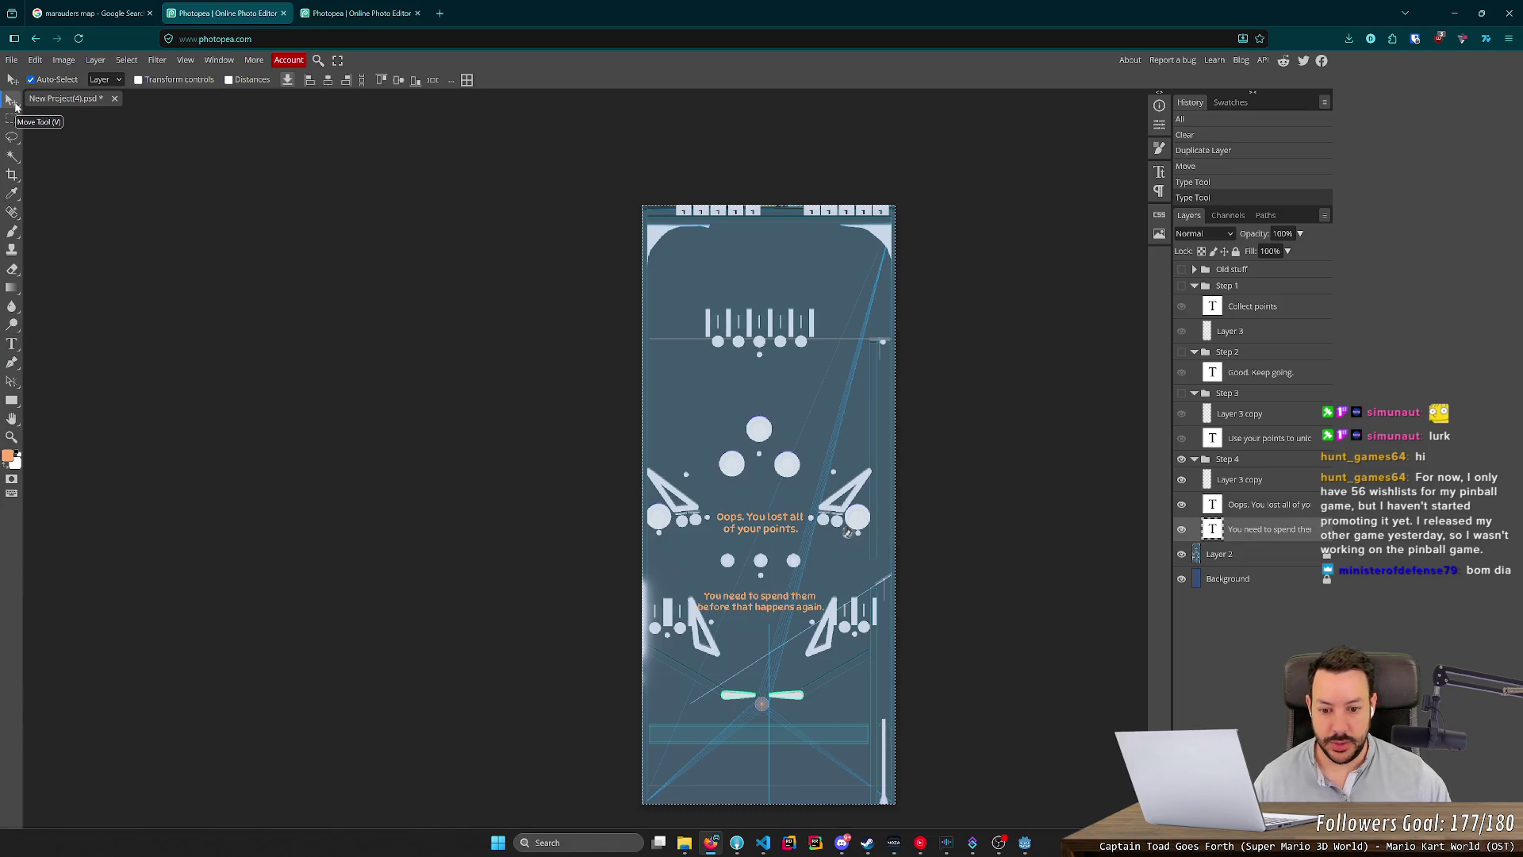
pyautogui.hotkey('shift', 'Up')
pyautogui.hotkey('shift', 'Up')
pyautogui.hotkey('shift', 'Up')
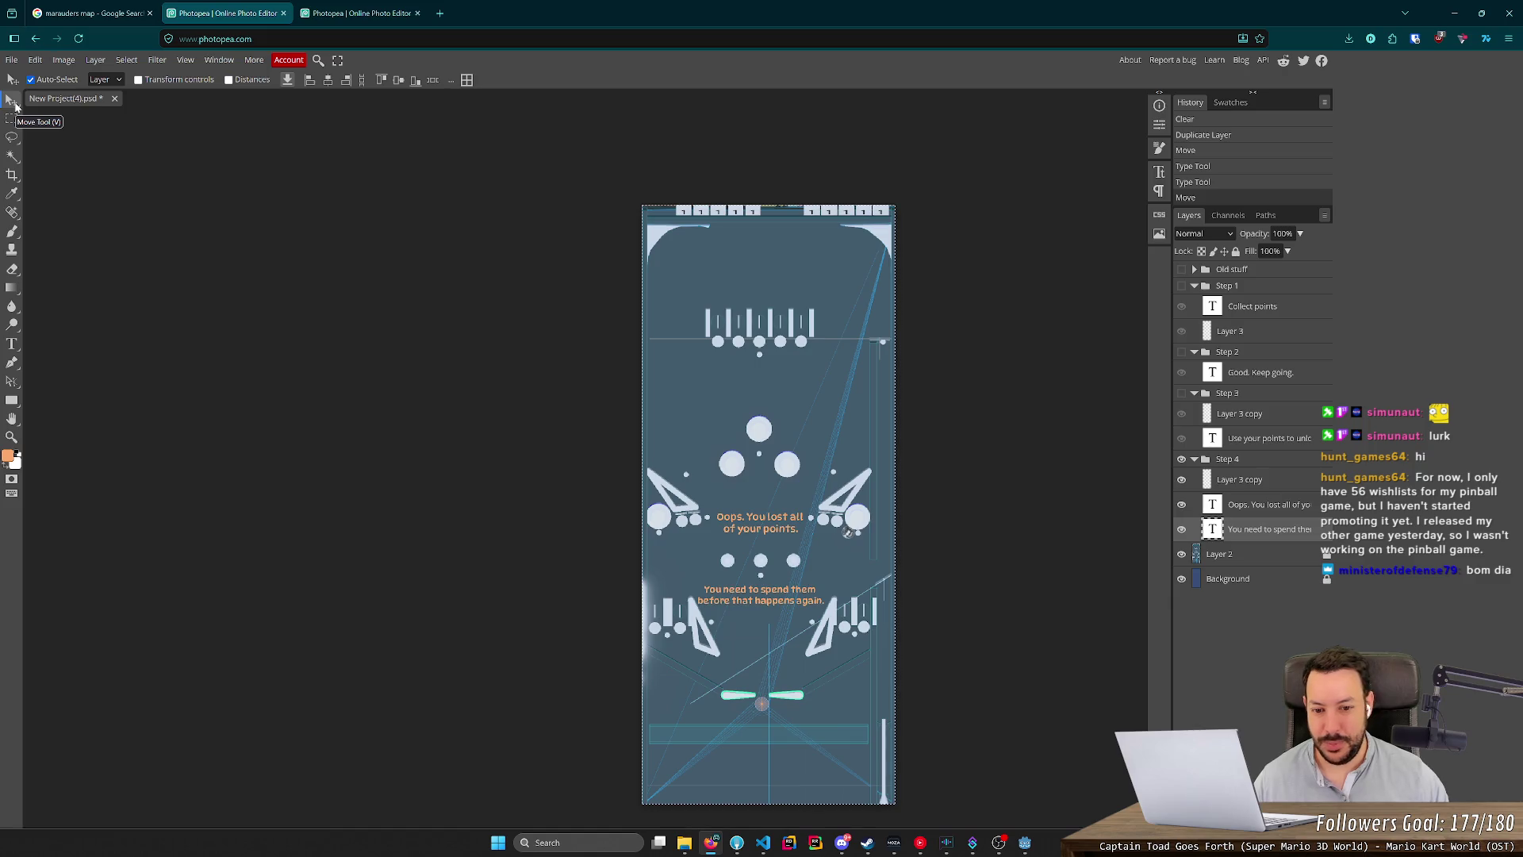
pyautogui.click(1263, 516)
pyautogui.hotkey('shift', 'Down')
pyautogui.hotkey('shift', 'Down')
pyautogui.hotkey('shift', 'Down')
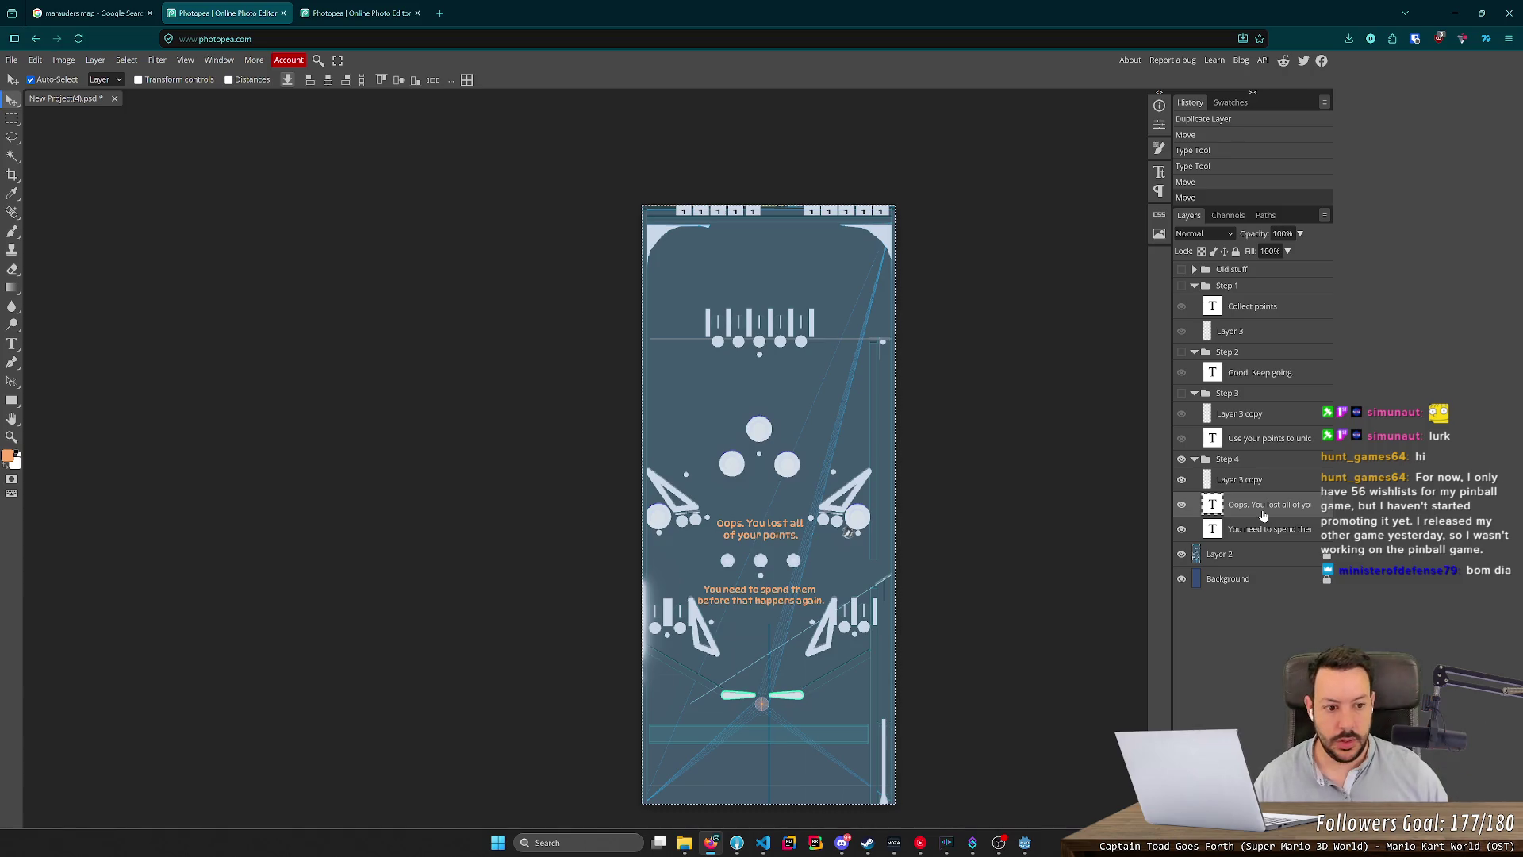
# Start changing the Oops caption's font size, then show the pinball table in Godot's 3D view.
pyautogui.press('t')
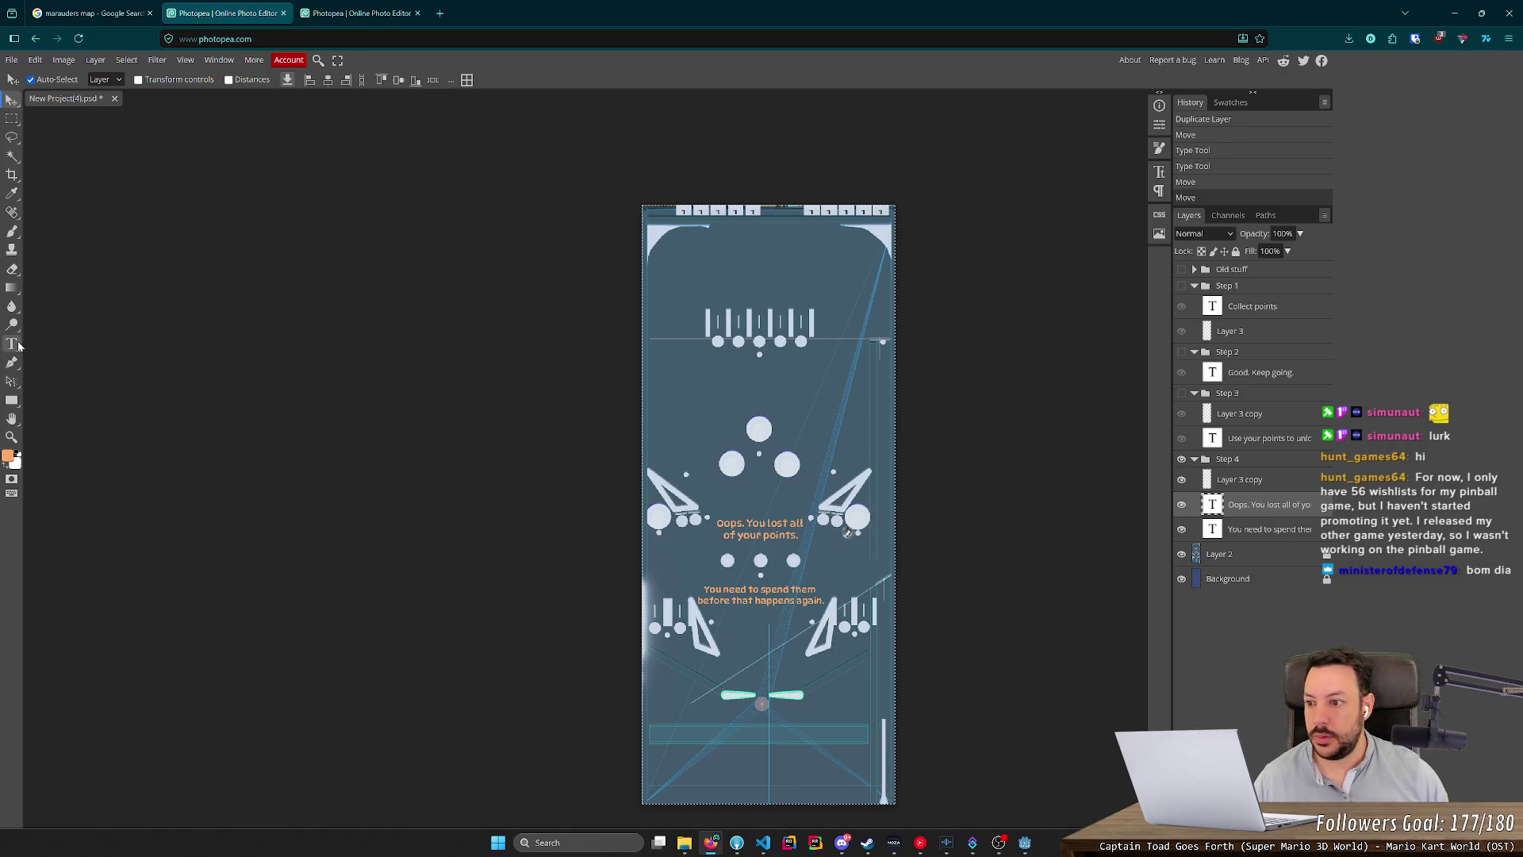
pyautogui.press('Return')
pyautogui.click(194, 81)
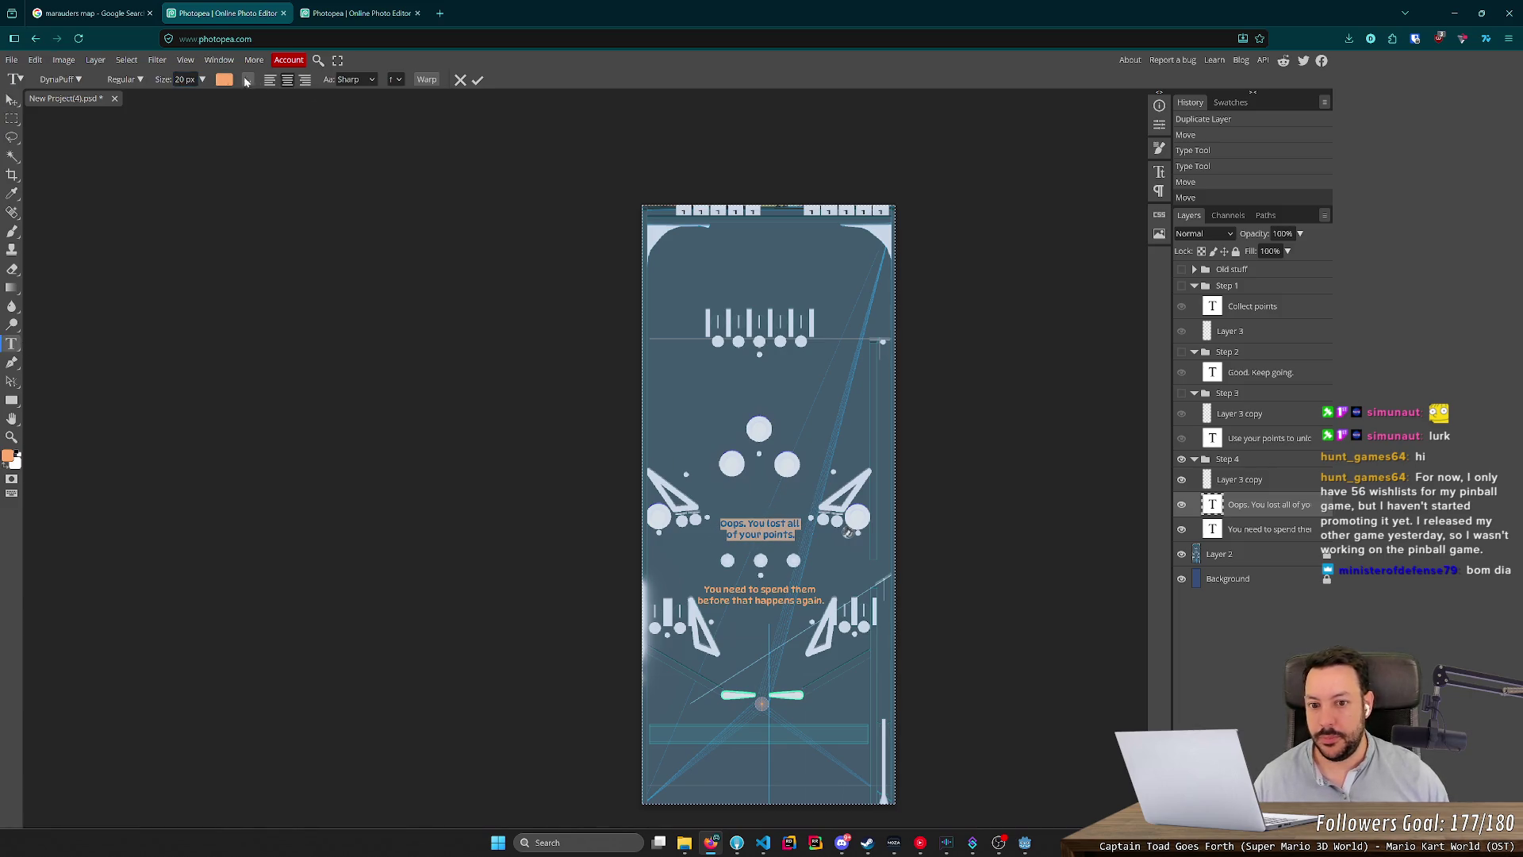
pyautogui.hotkey('alt', 'Tab')
pyautogui.click(669, 27)
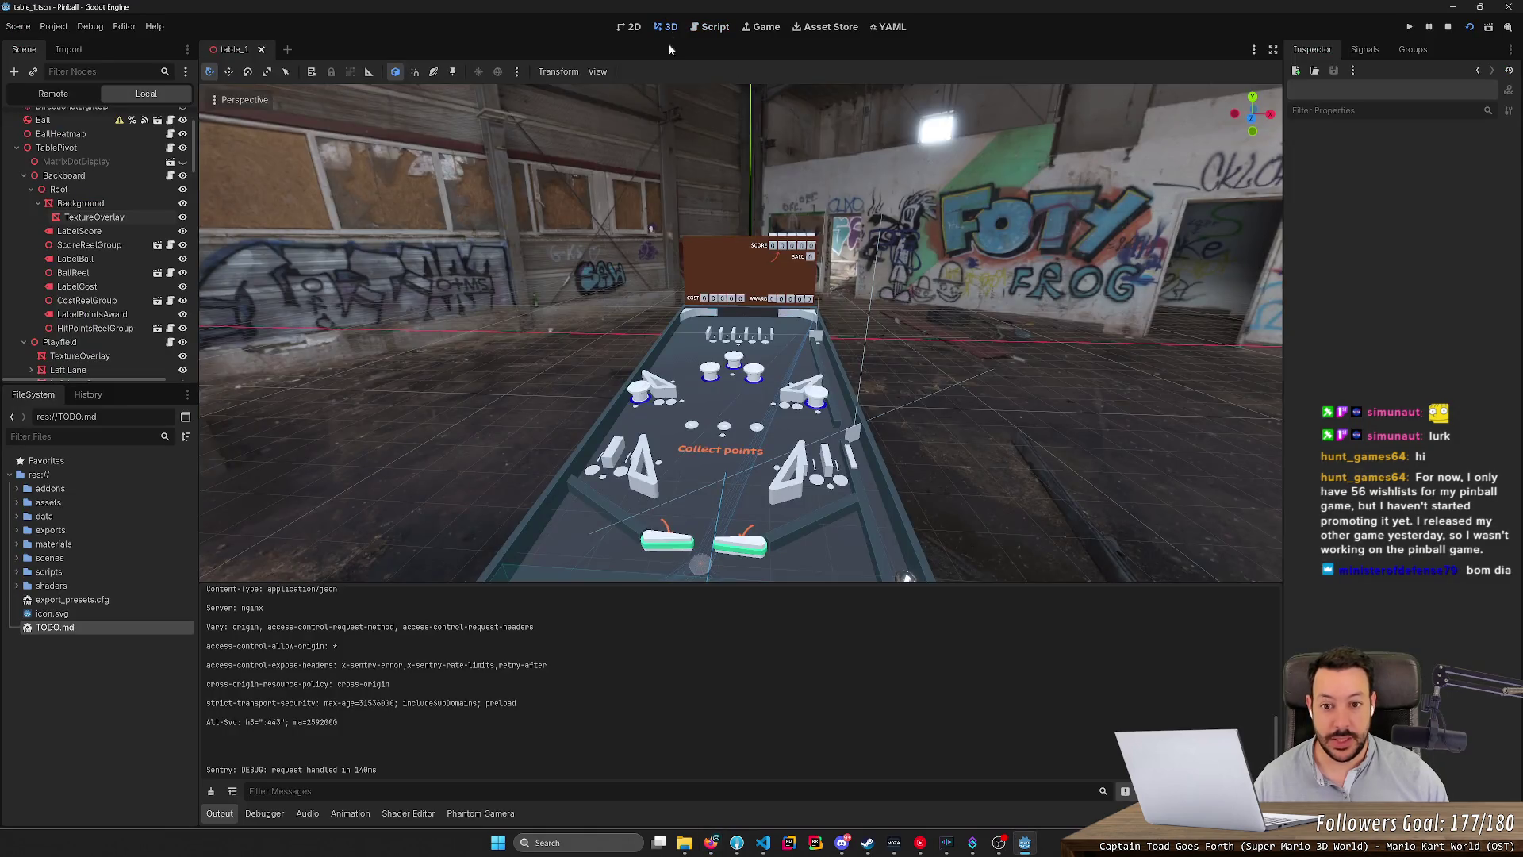
# Zoom and orbit Godot's 3D view to face the table, then open an empty browser tab.
pyautogui.scroll(-5, 955, 307)
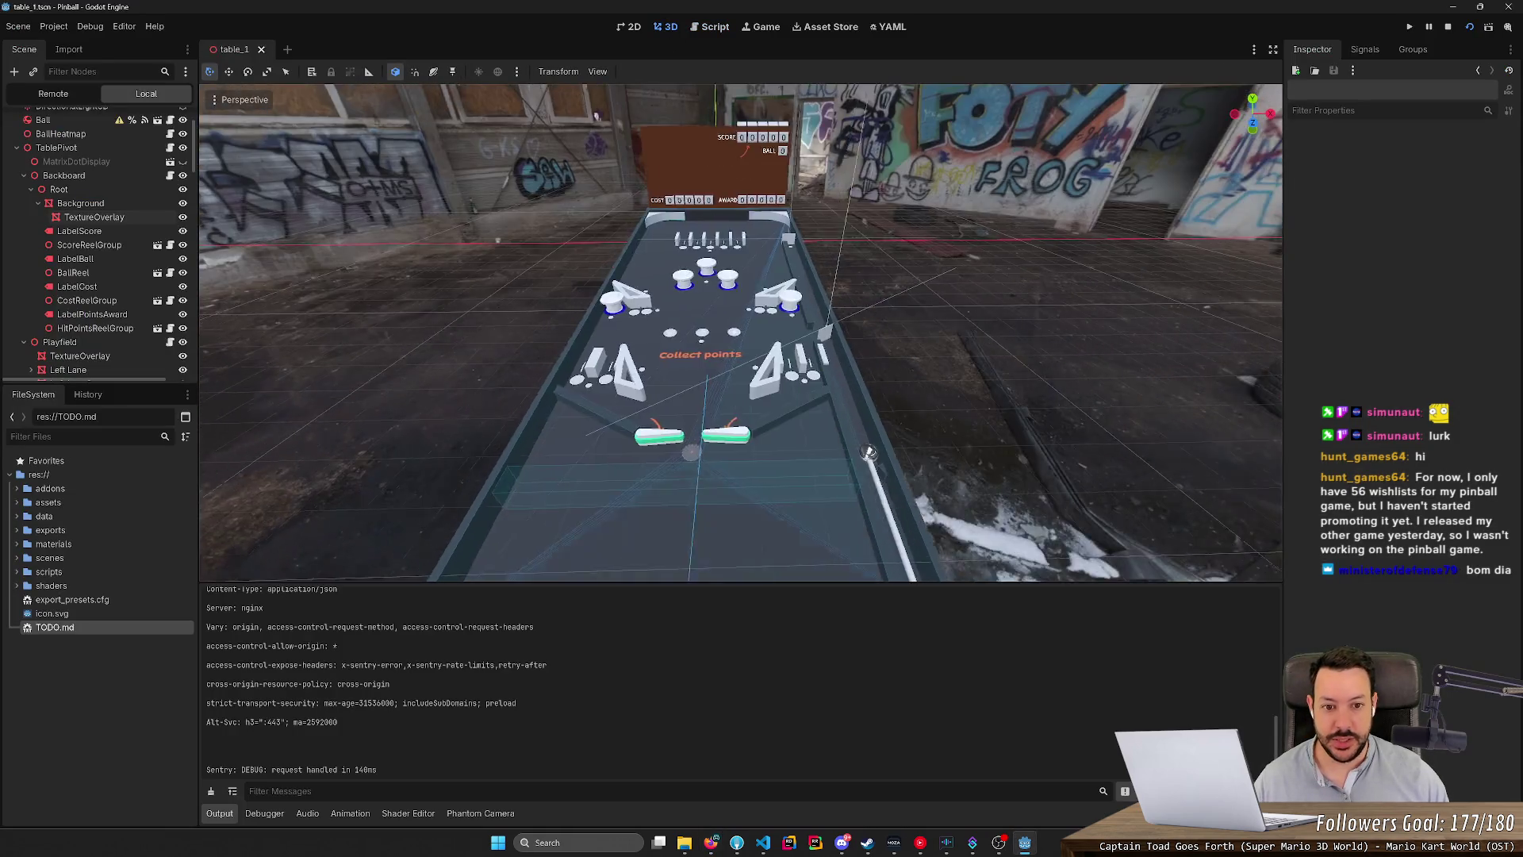
pyautogui.scroll(-3, 442, 98)
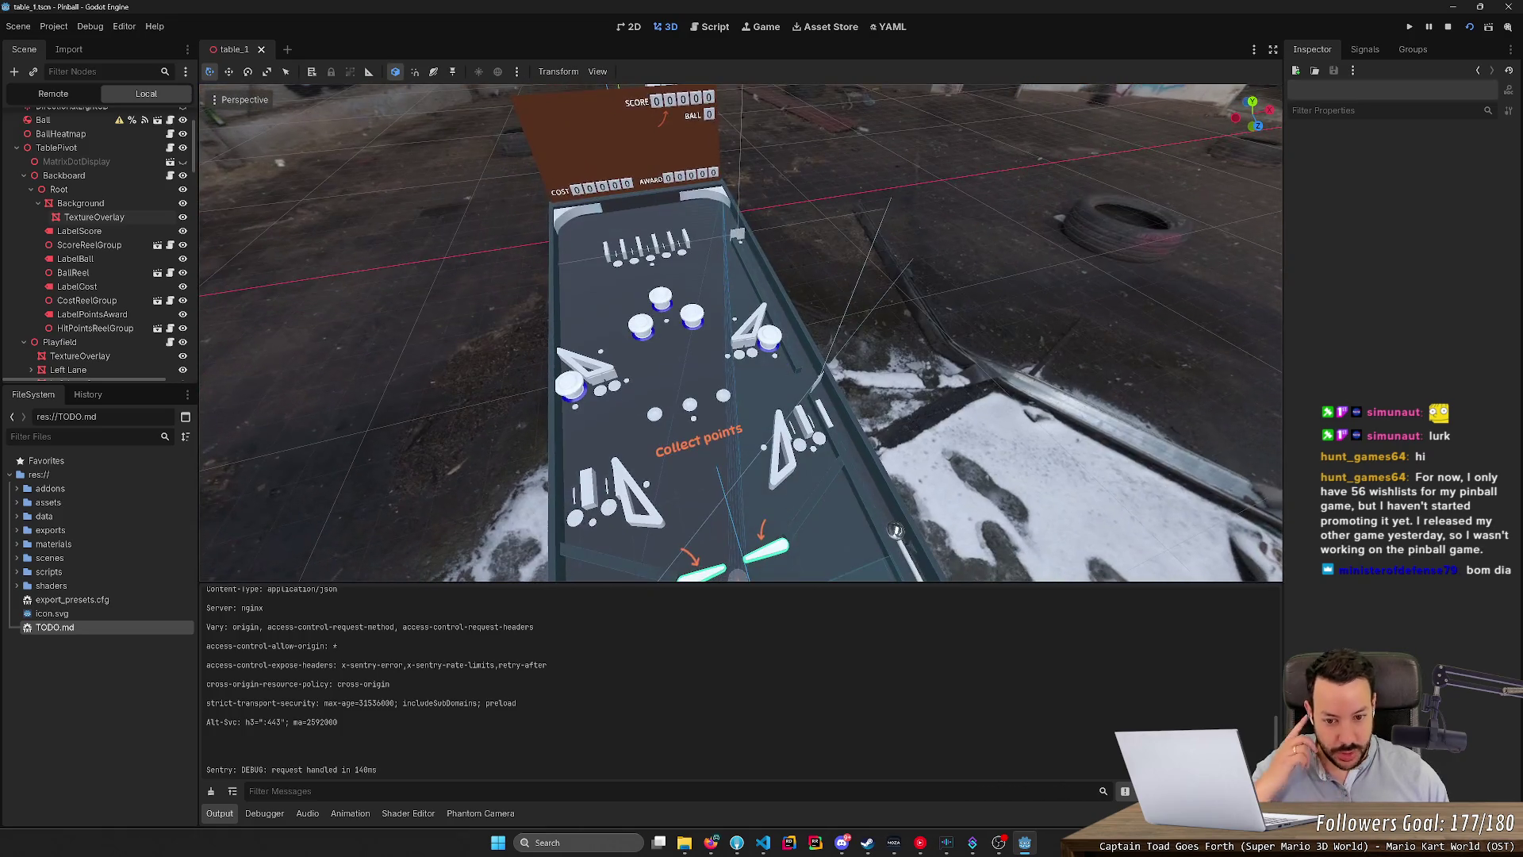
pyautogui.scroll(-2, 741, 333)
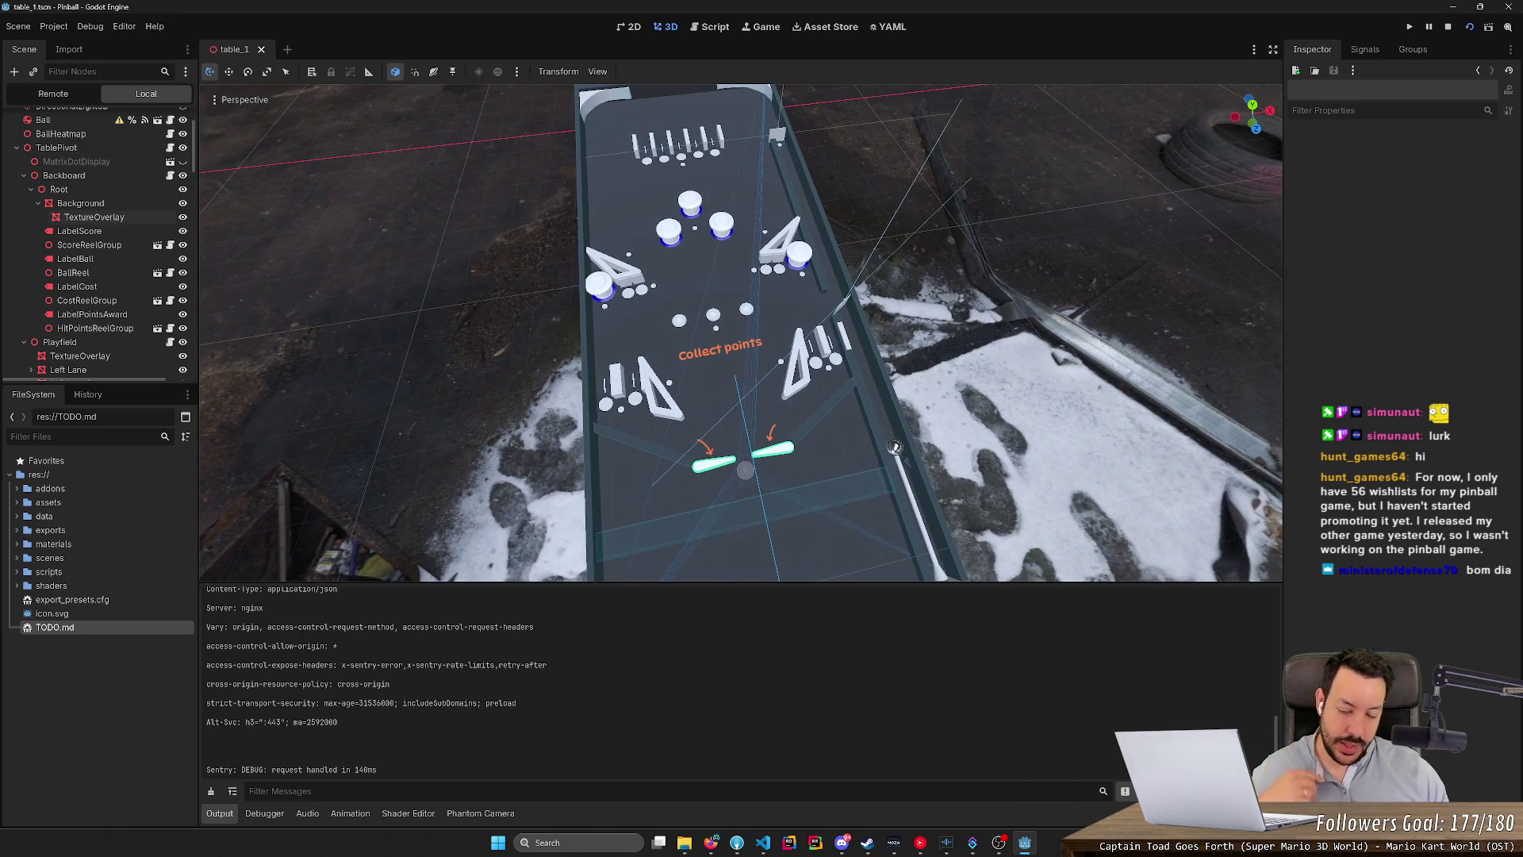
pyautogui.moveTo(894, 446); pyautogui.dragTo(919, 489)
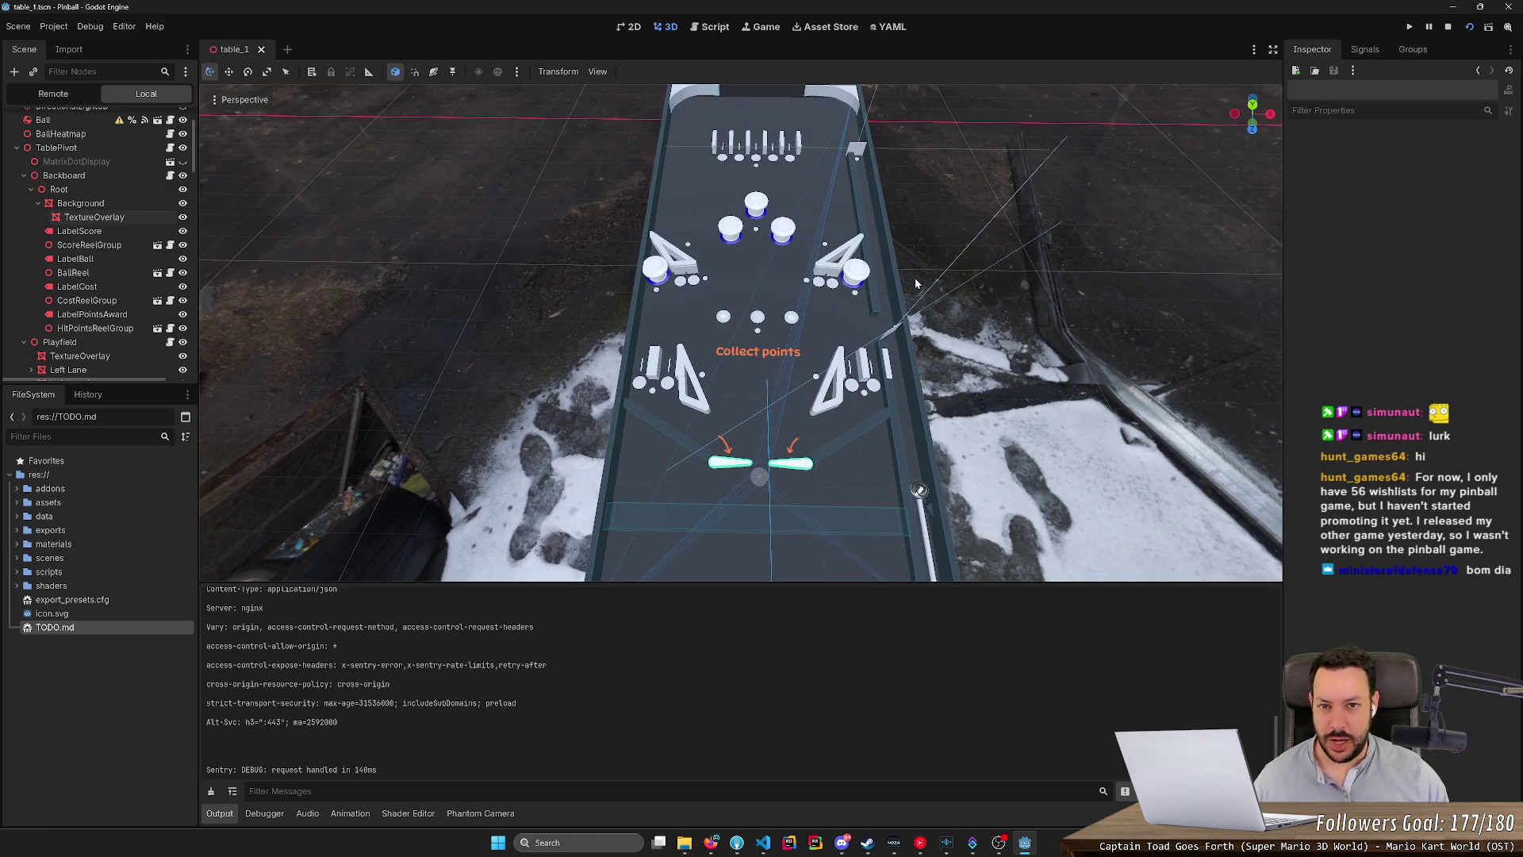
pyautogui.click(712, 842)
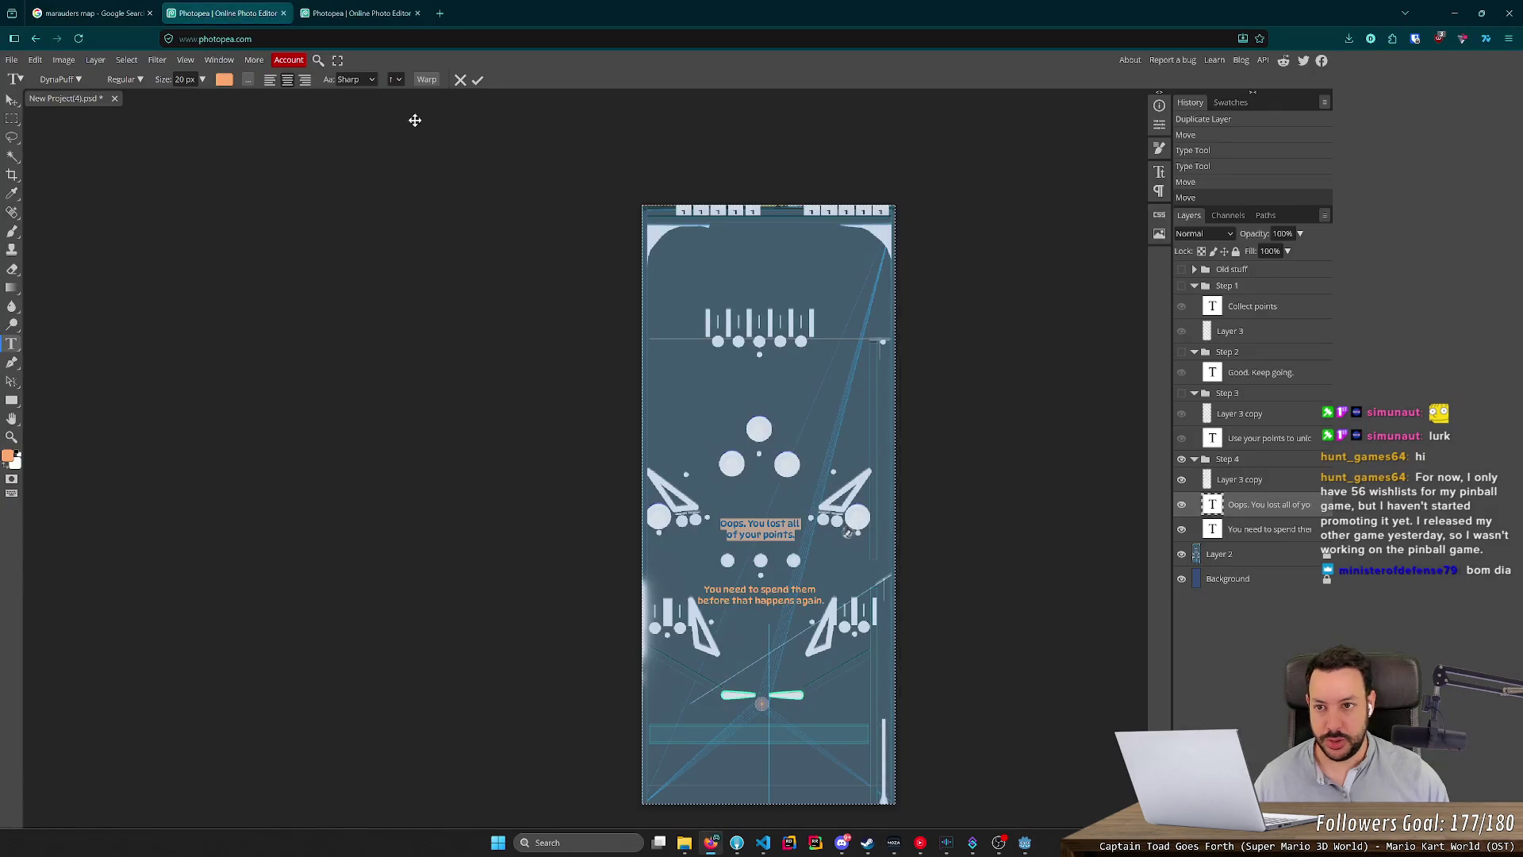
pyautogui.click(446, 14)
# Preview a 'marauders map' Google Images result, then orbit Godot's view toward the backboard.
pyautogui.write('marauders map')
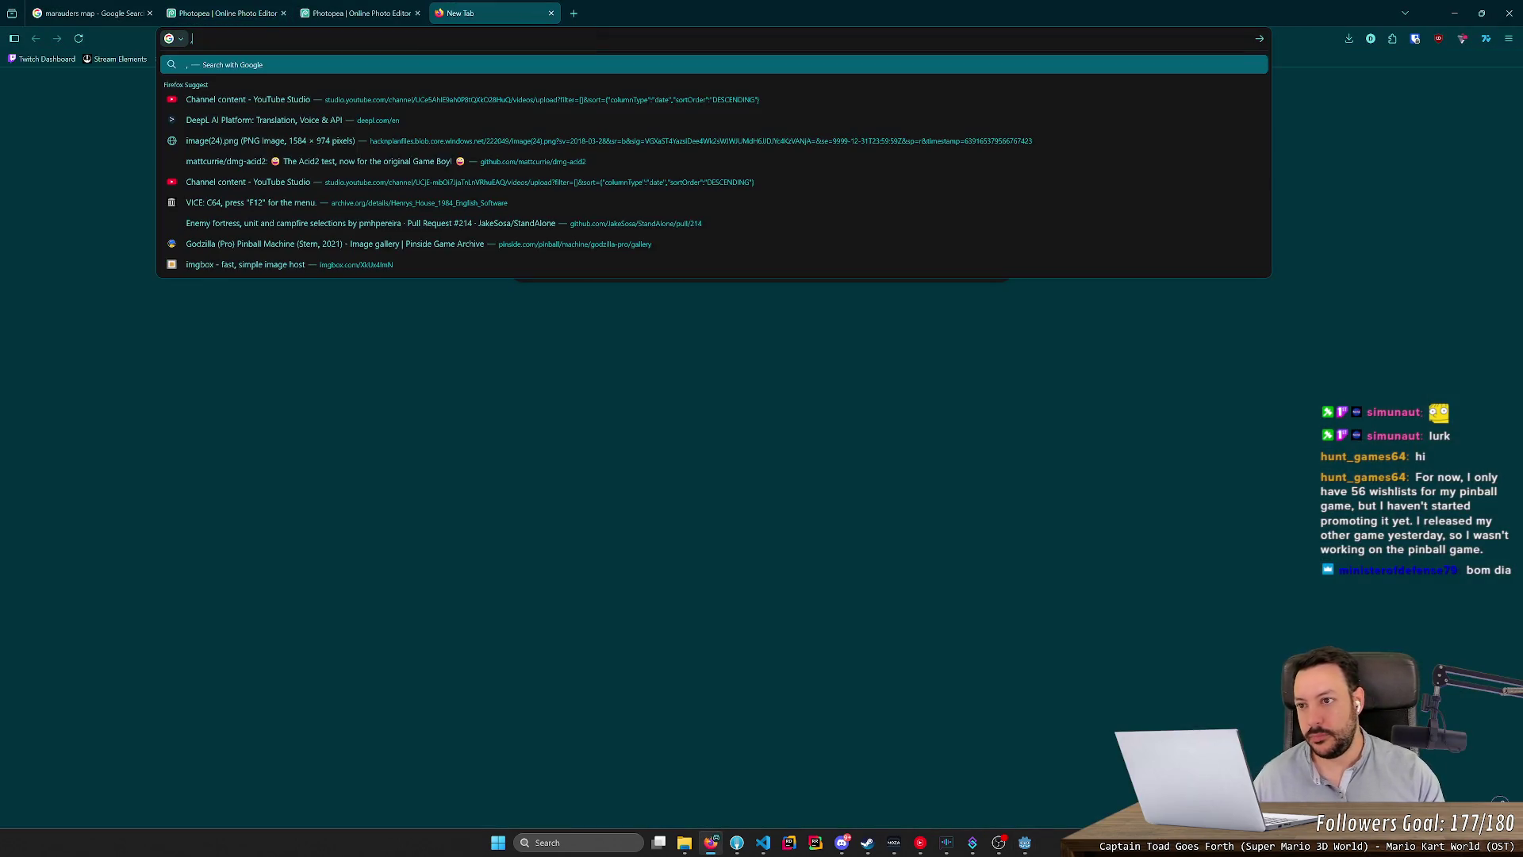
pyautogui.click(88, 14)
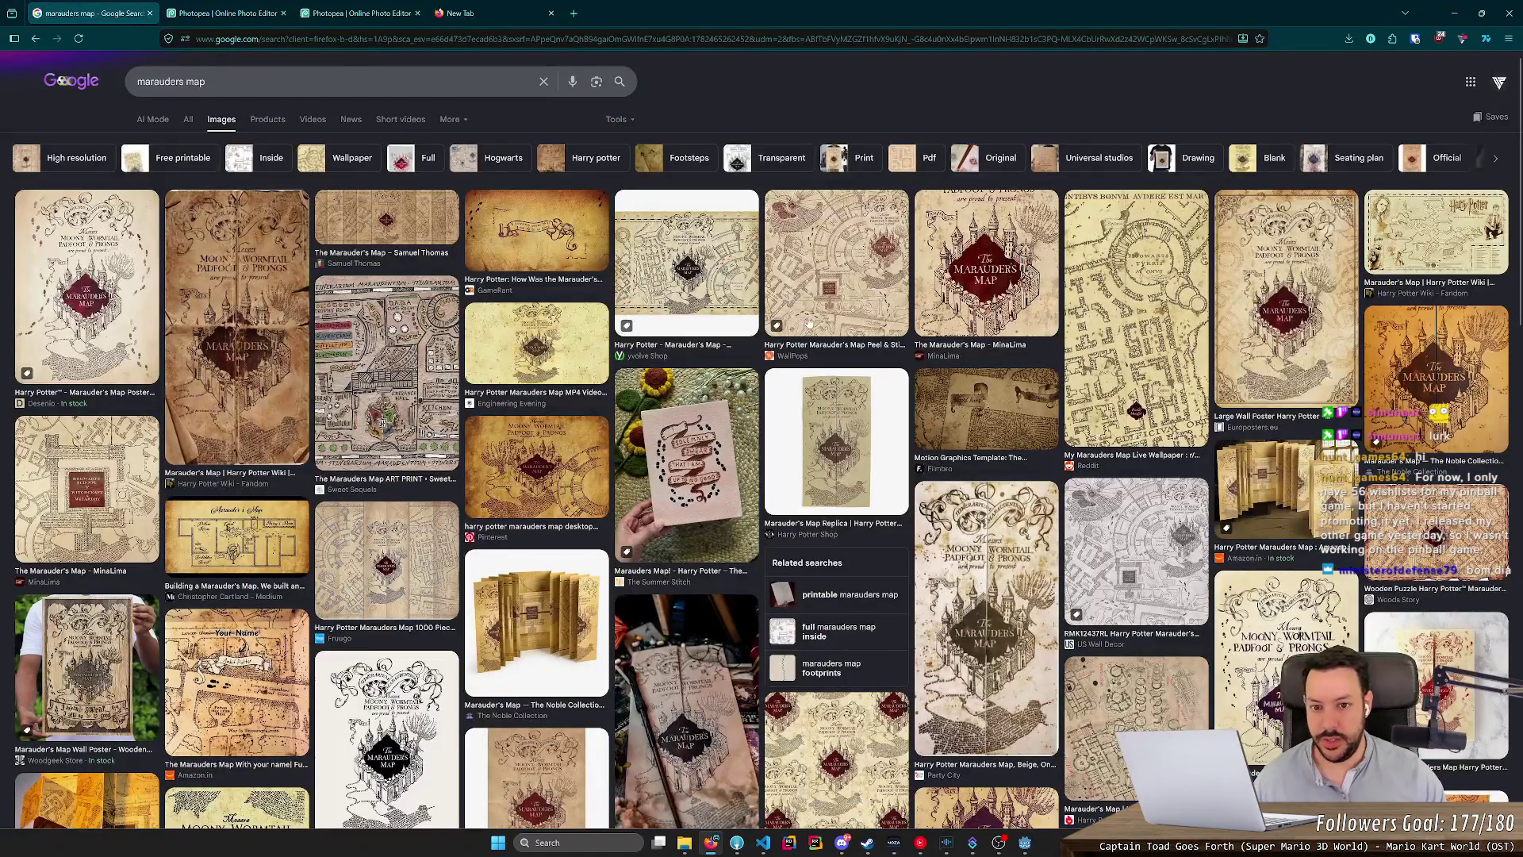
pyautogui.click(396, 375)
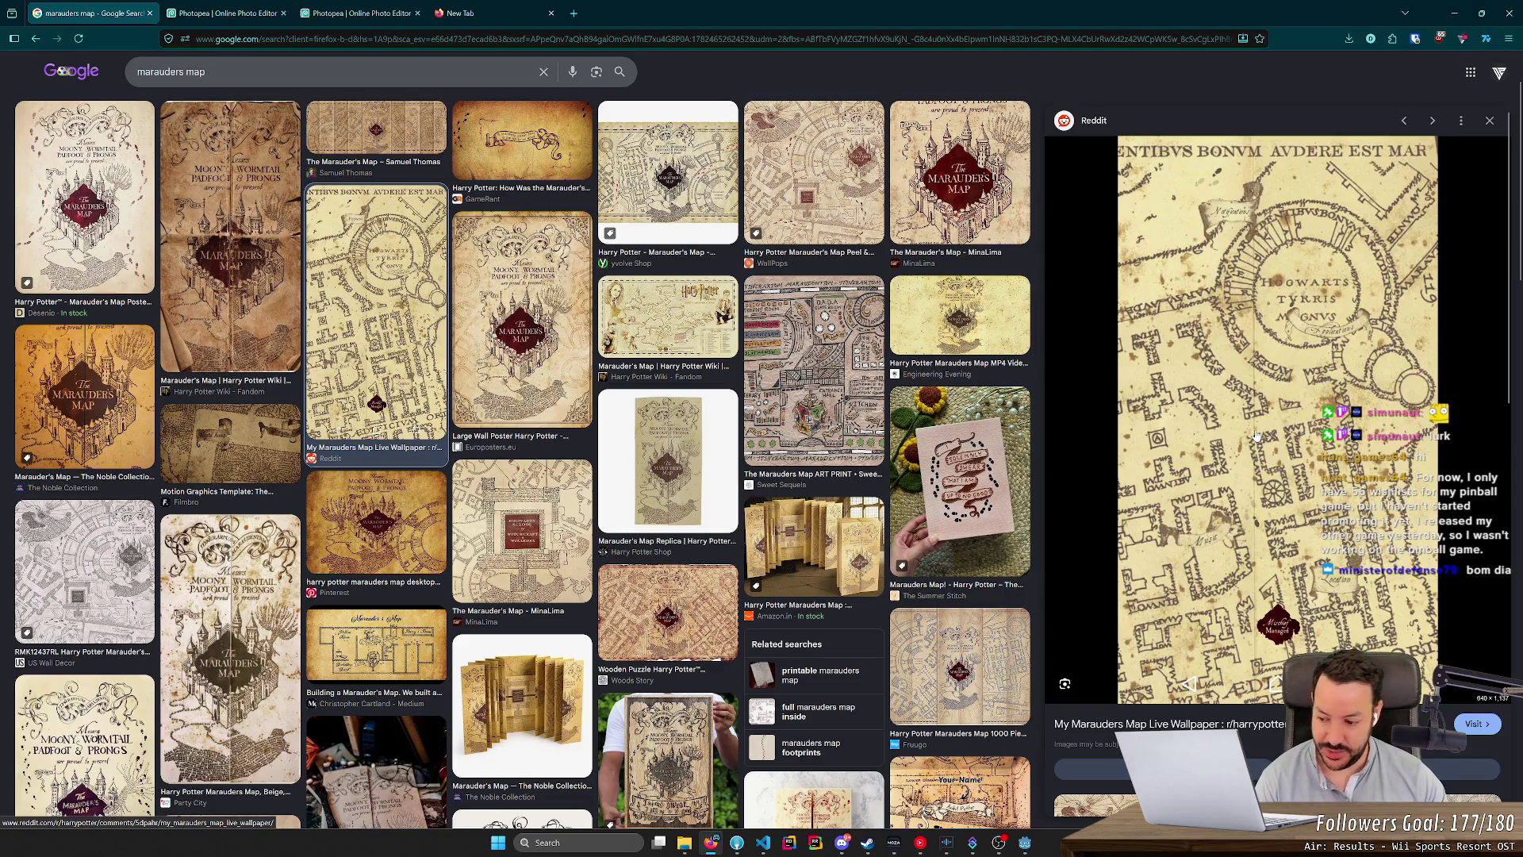
pyautogui.click(1454, 13)
pyautogui.moveTo(891, 428); pyautogui.dragTo(892, 296)
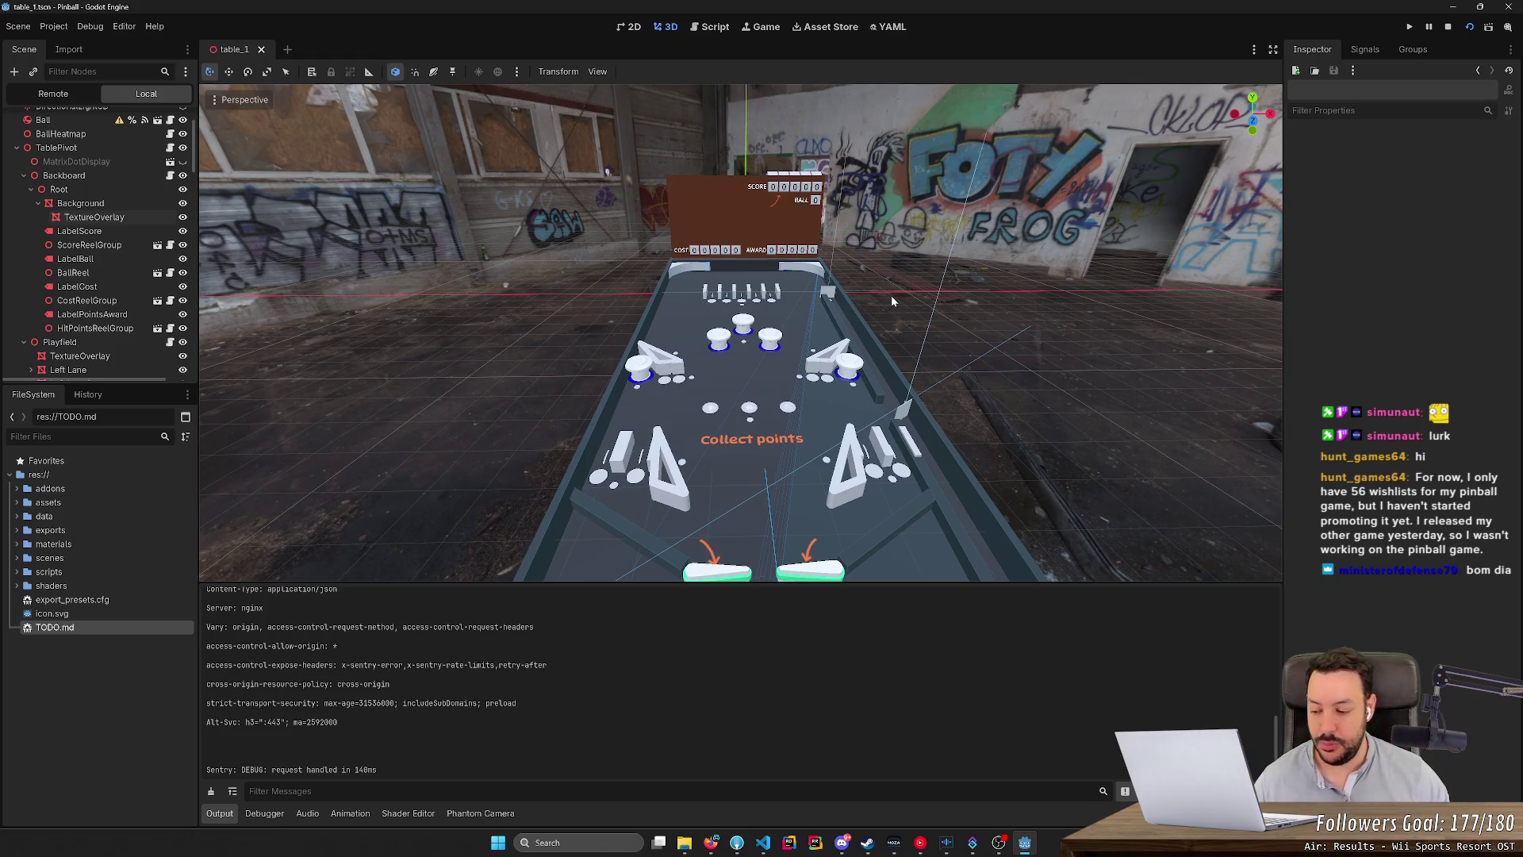
# Tilt, zoom and shift Godot's 3D viewport to examine the Collect points overlay on the playfield.
pyautogui.moveTo(892, 295); pyautogui.dragTo(892, 326)
pyautogui.scroll(5, 892, 325)
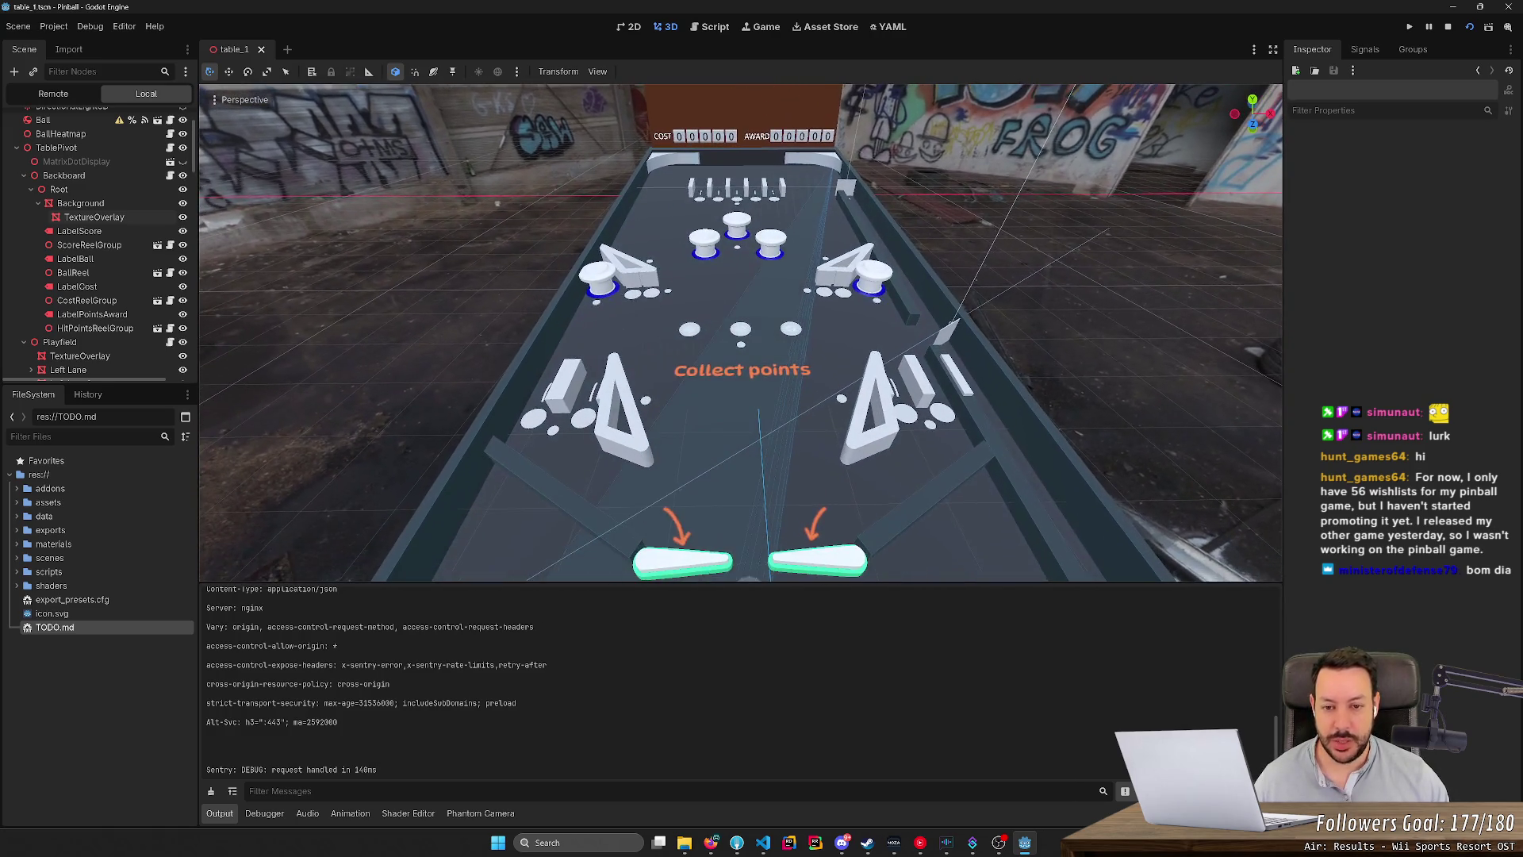
pyautogui.scroll(4, 892, 325)
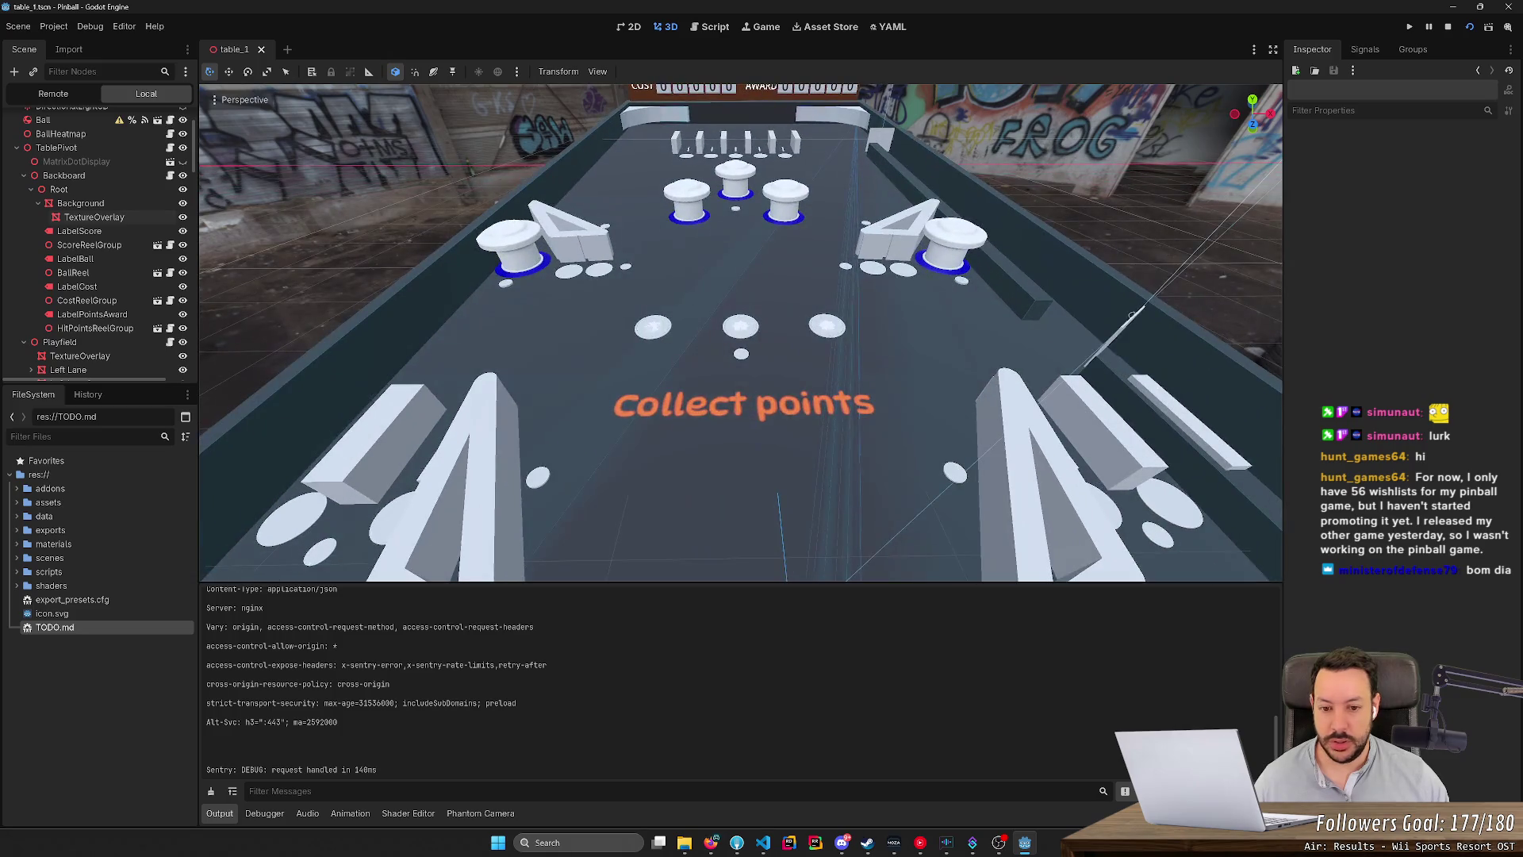
pyautogui.scroll(-3, 742, 391)
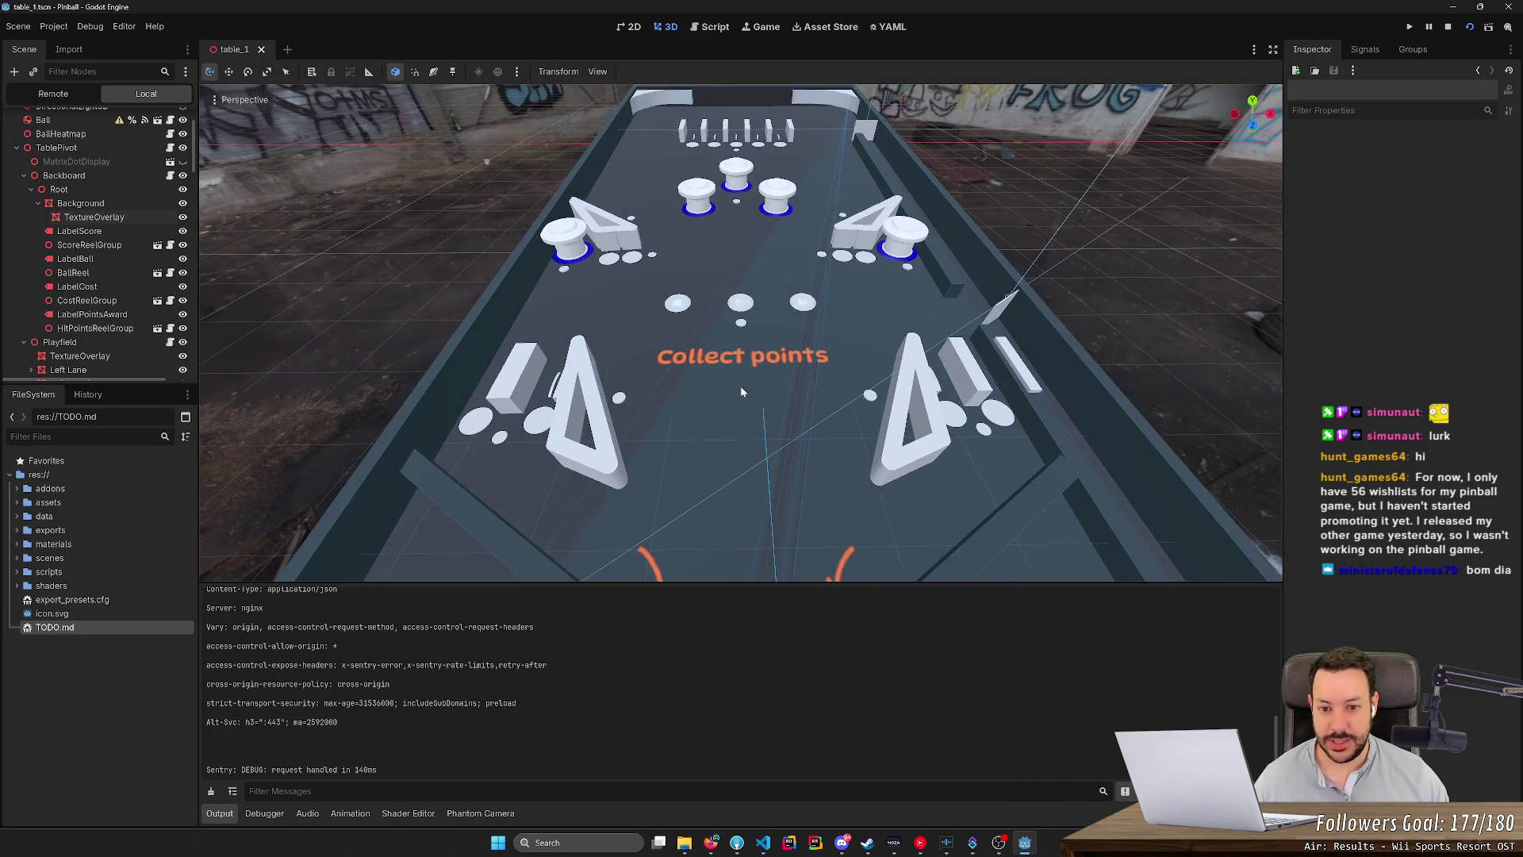
pyautogui.scroll(2, 742, 391)
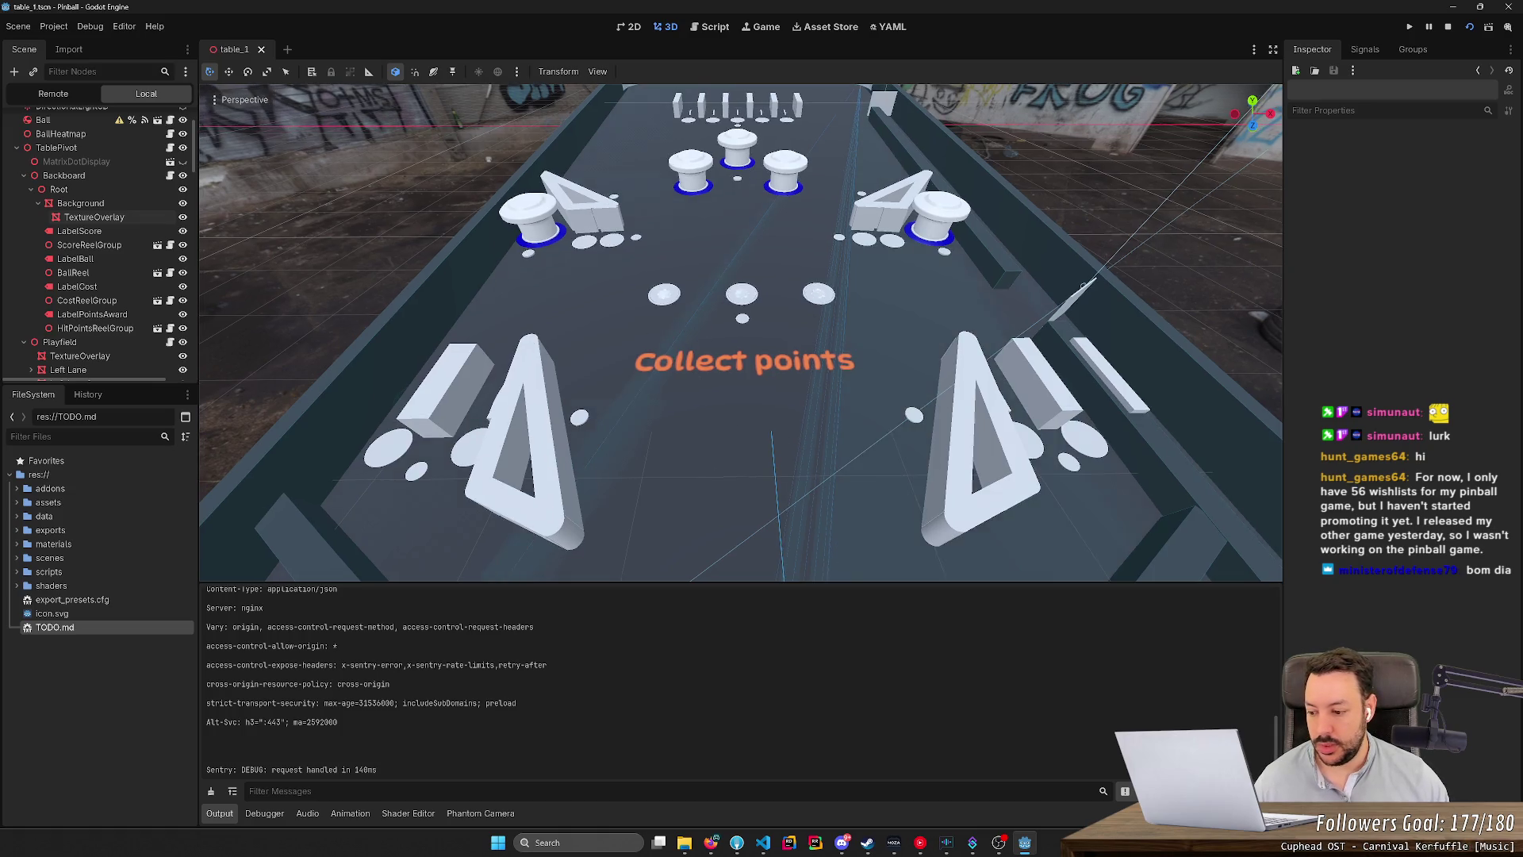
pyautogui.scroll(-3, 1004, 368)
pyautogui.scroll(1, 1001, 371)
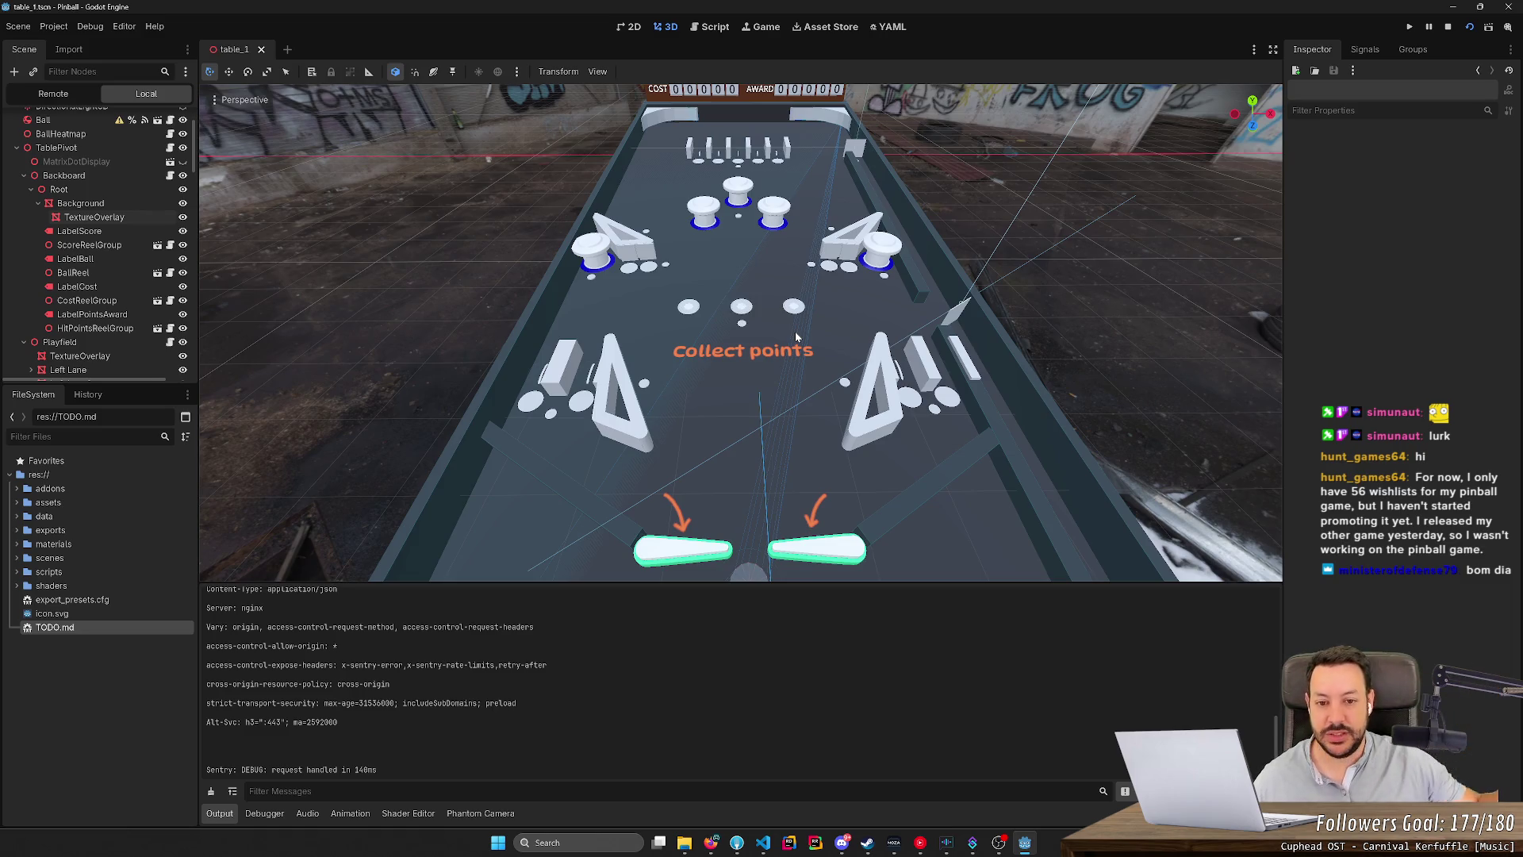
pyautogui.scroll(3, 790, 341)
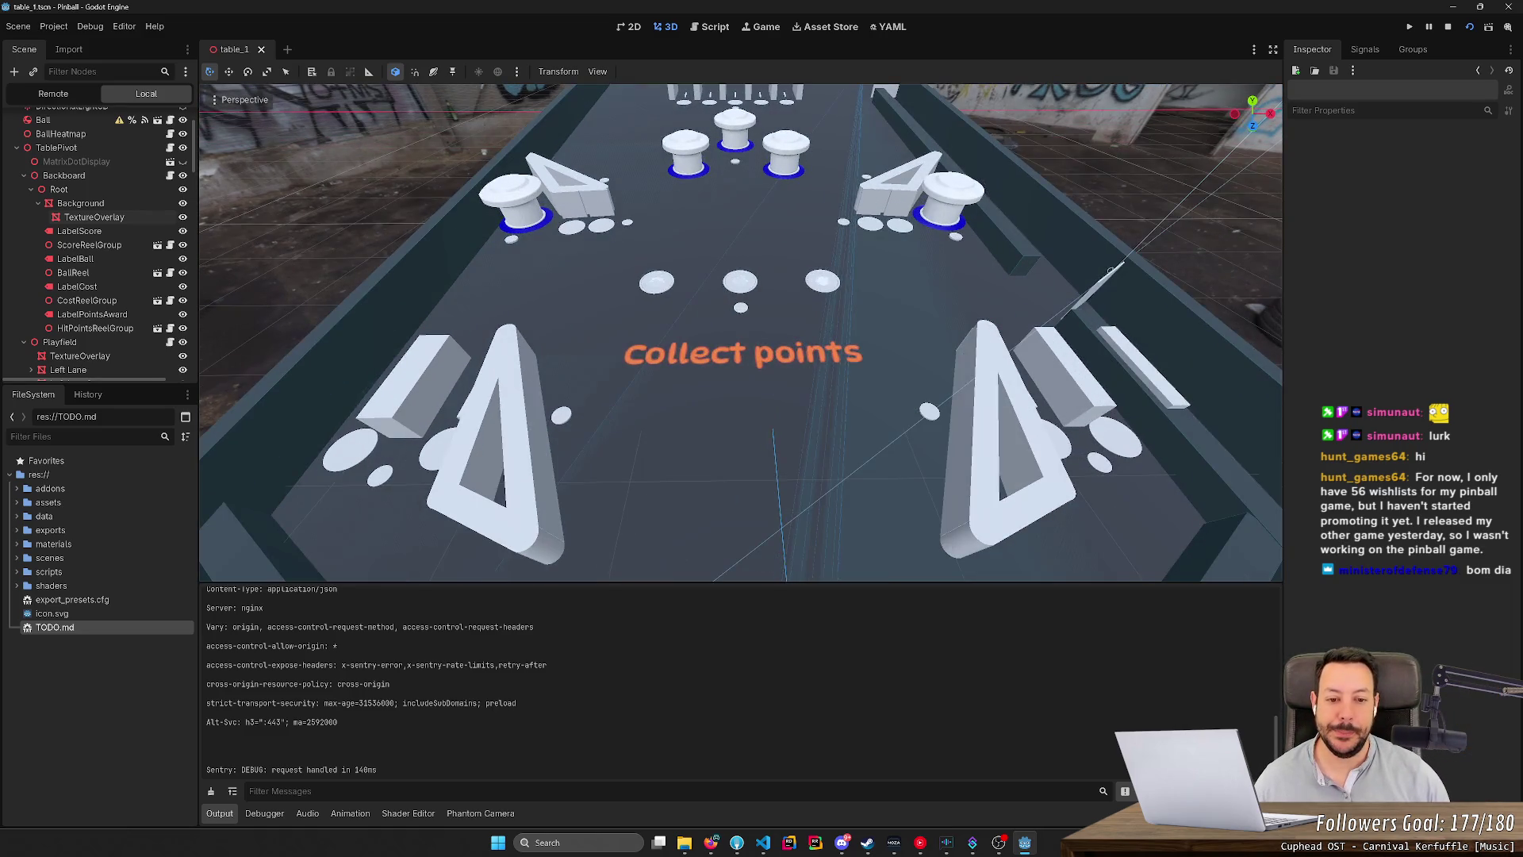
pyautogui.scroll(-4, 741, 341)
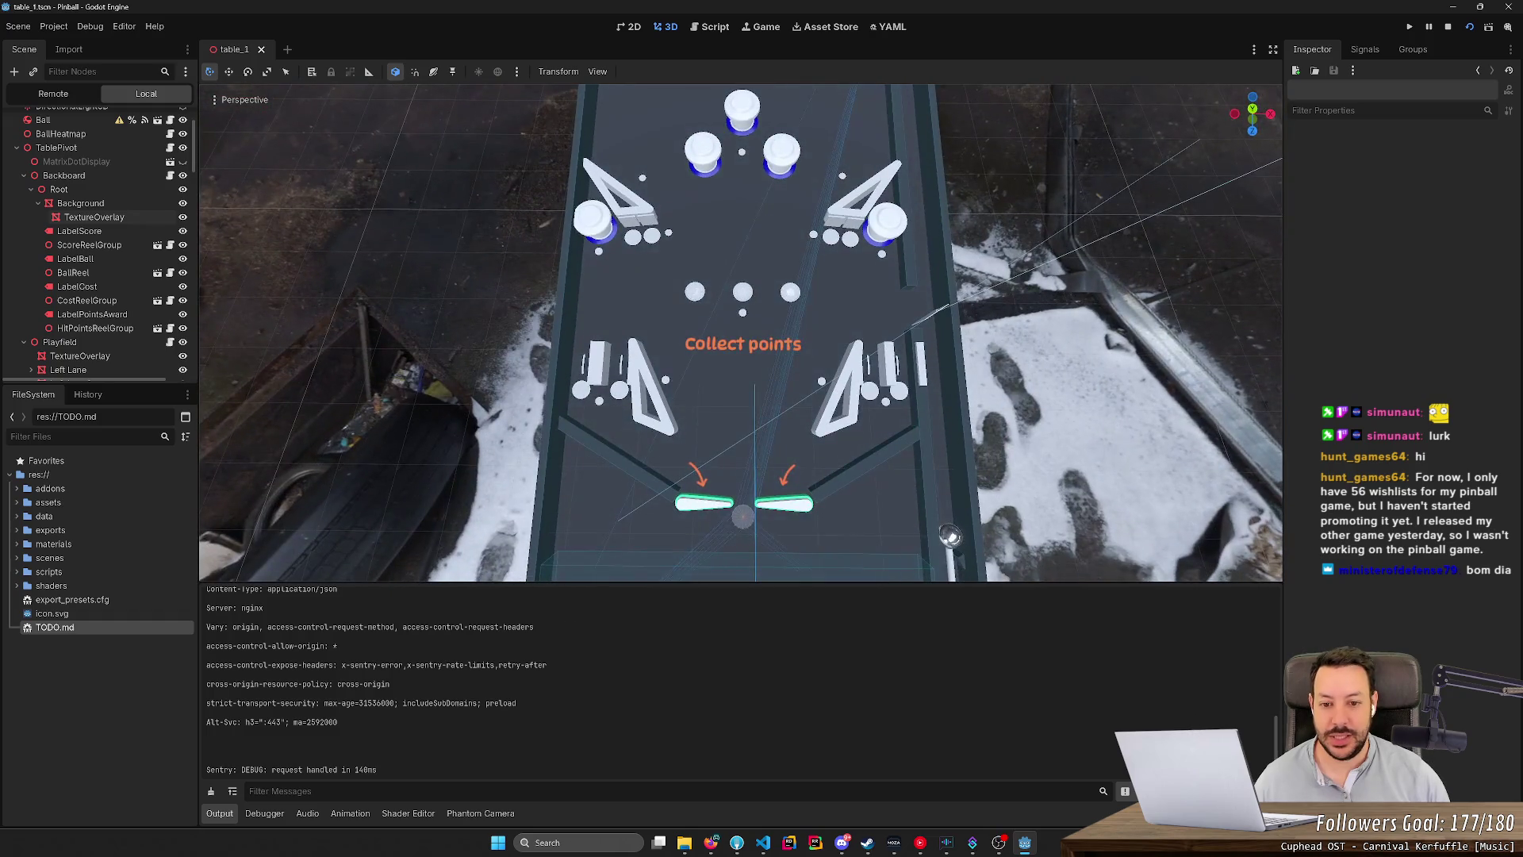
pyautogui.press('a')
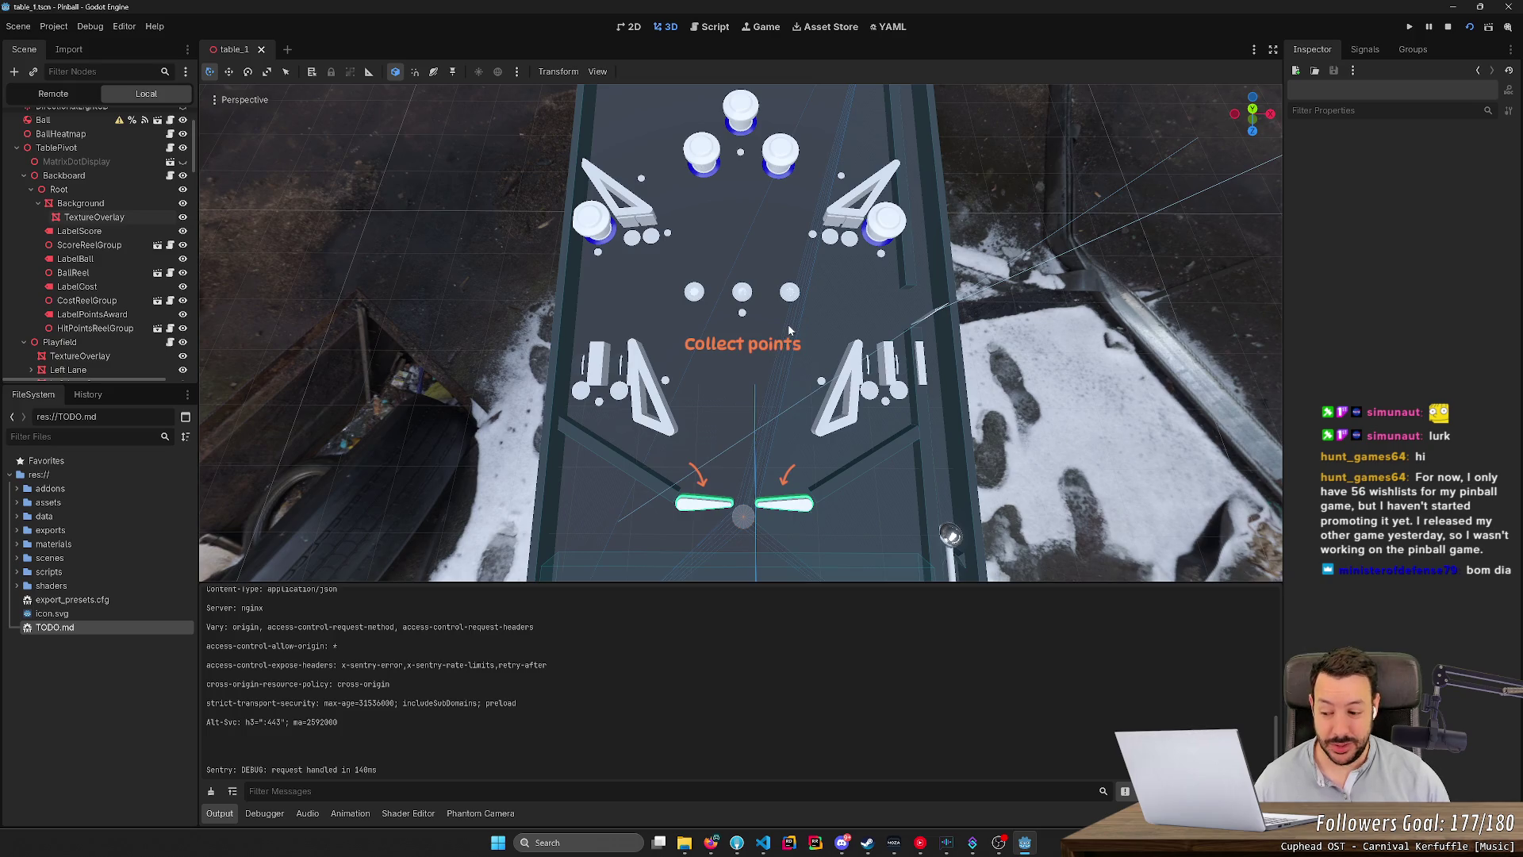
pyautogui.press('e')
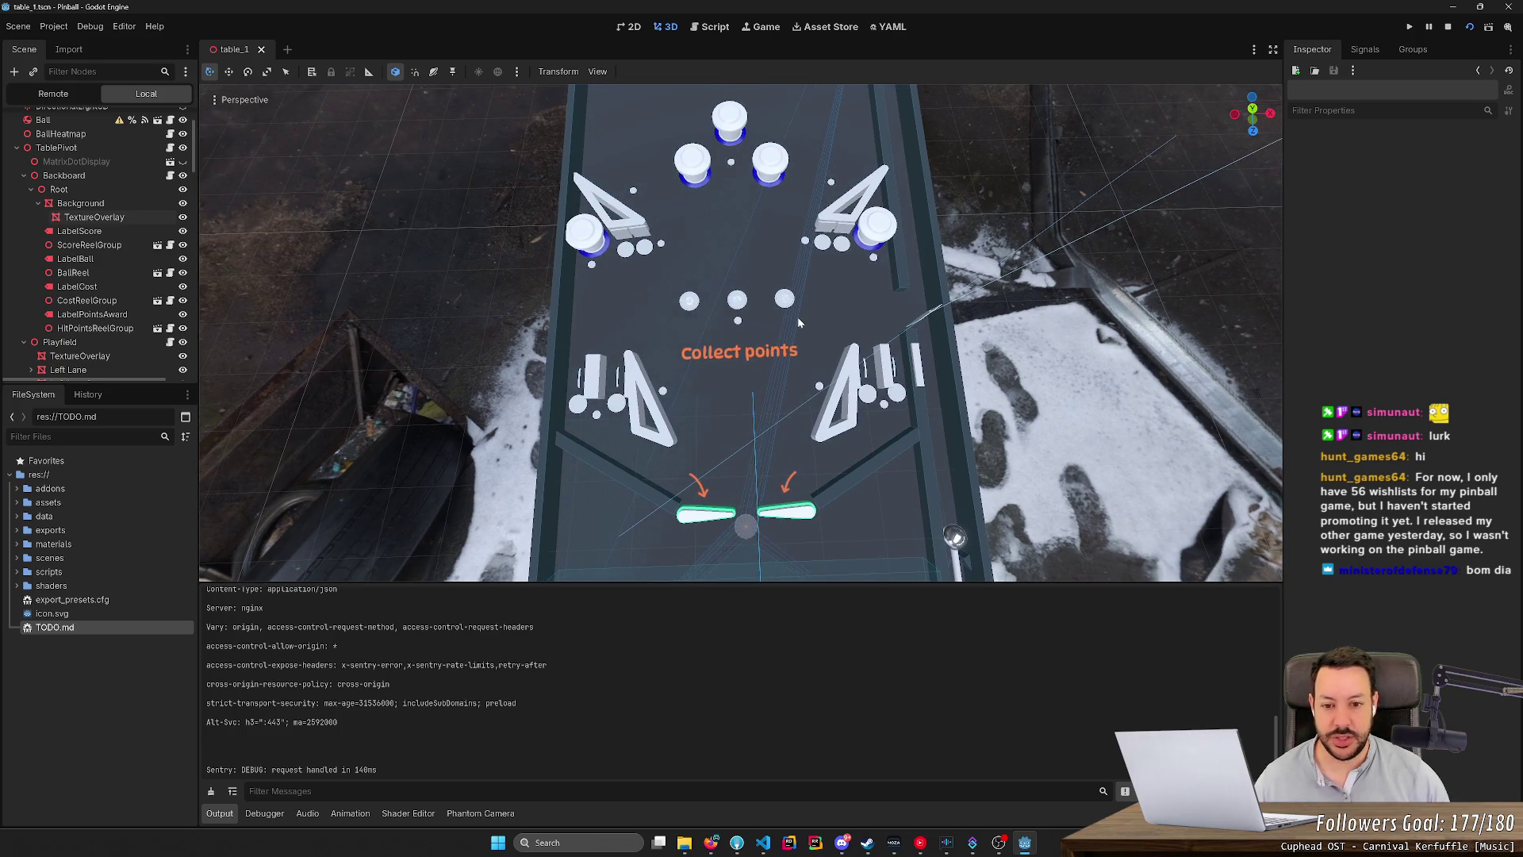
# Open tutorial_1_playfield.png from the tutorial folder in the image viewer.
pyautogui.hotkey('alt', 'Tab')
pyautogui.hotkey('alt', 'Tab')
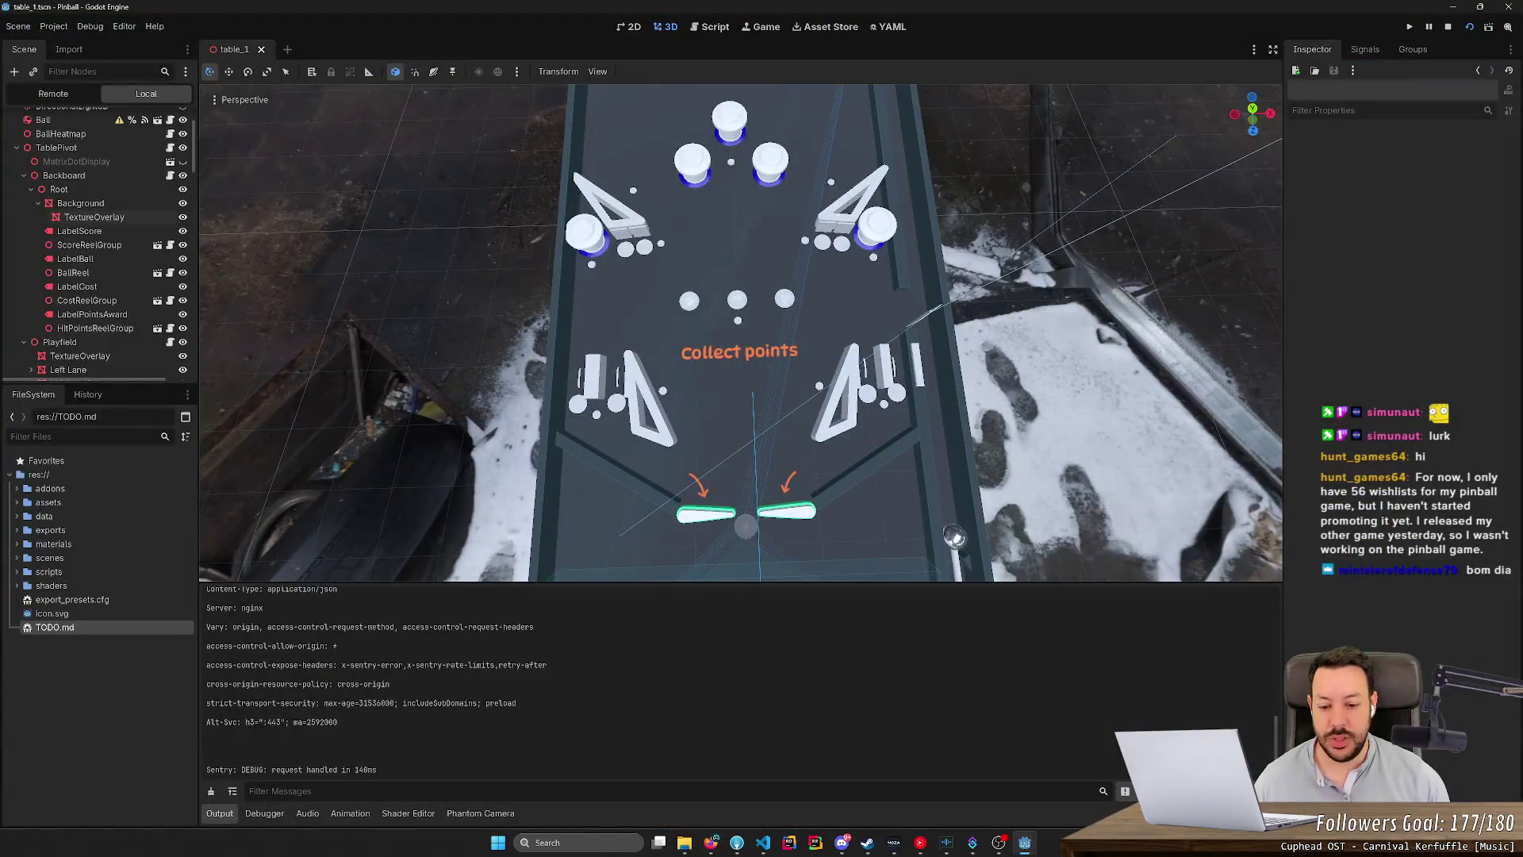
pyautogui.click(685, 844)
pyautogui.doubleClick(786, 242)
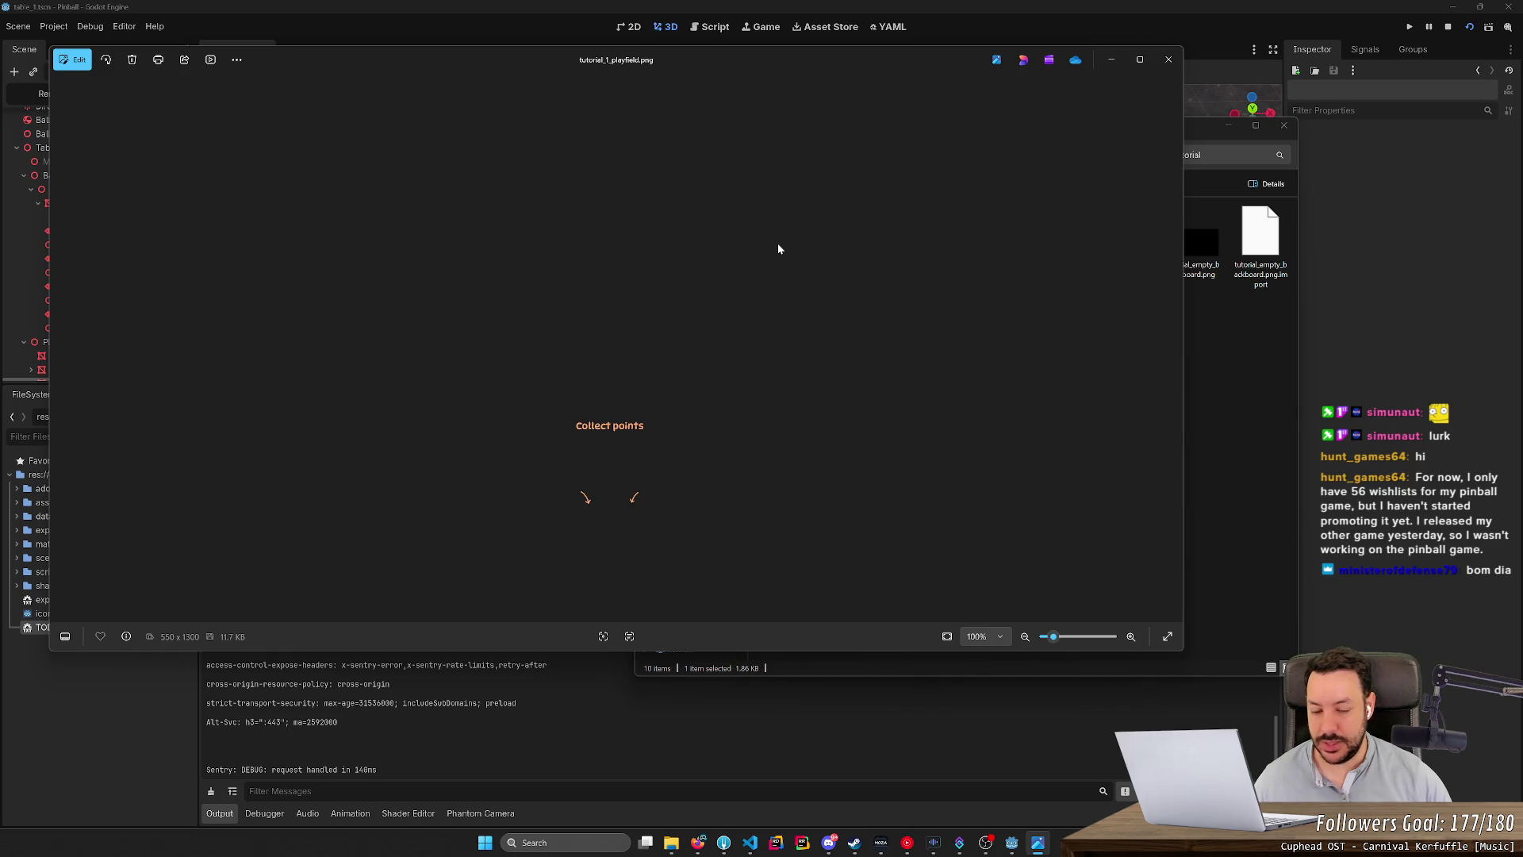
# Step through the tutorial PNGs in Photos to tutorial_1_backboard.png, then bring the folder forward.
pyautogui.press('Right')
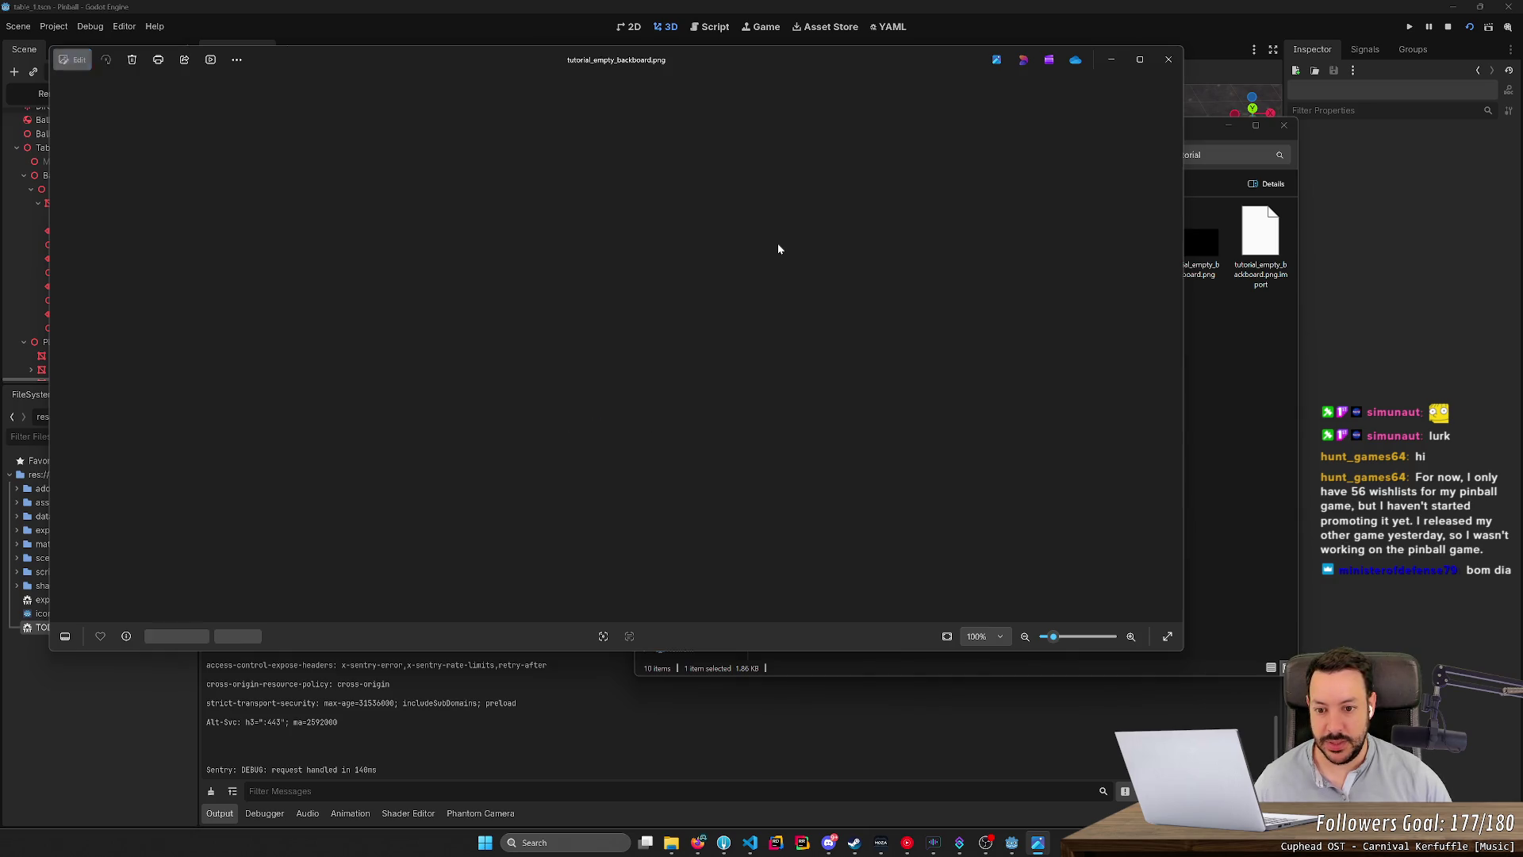
pyautogui.press('Right')
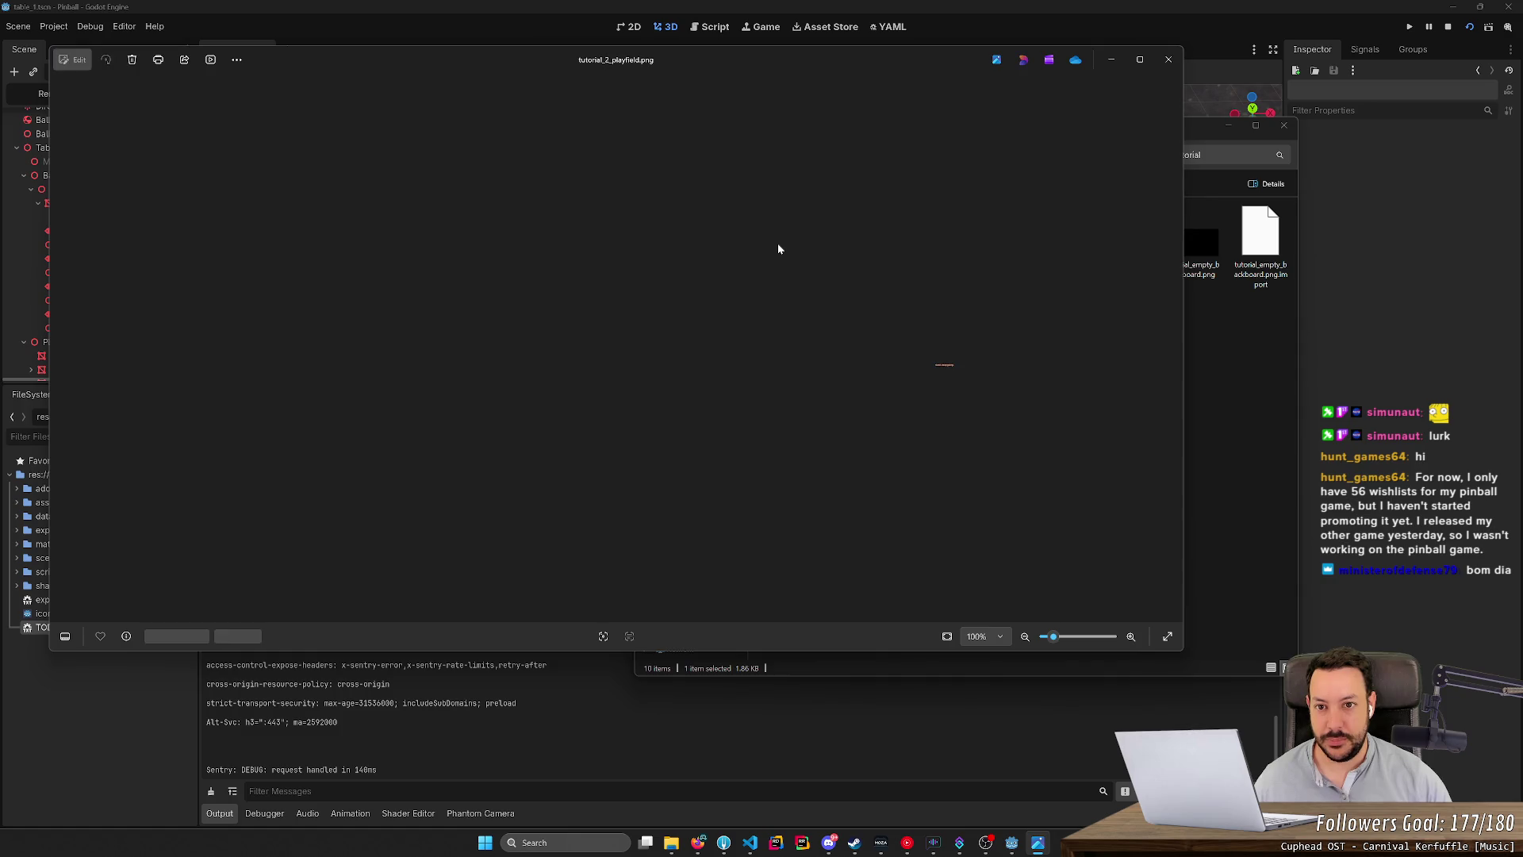
pyautogui.press('Right')
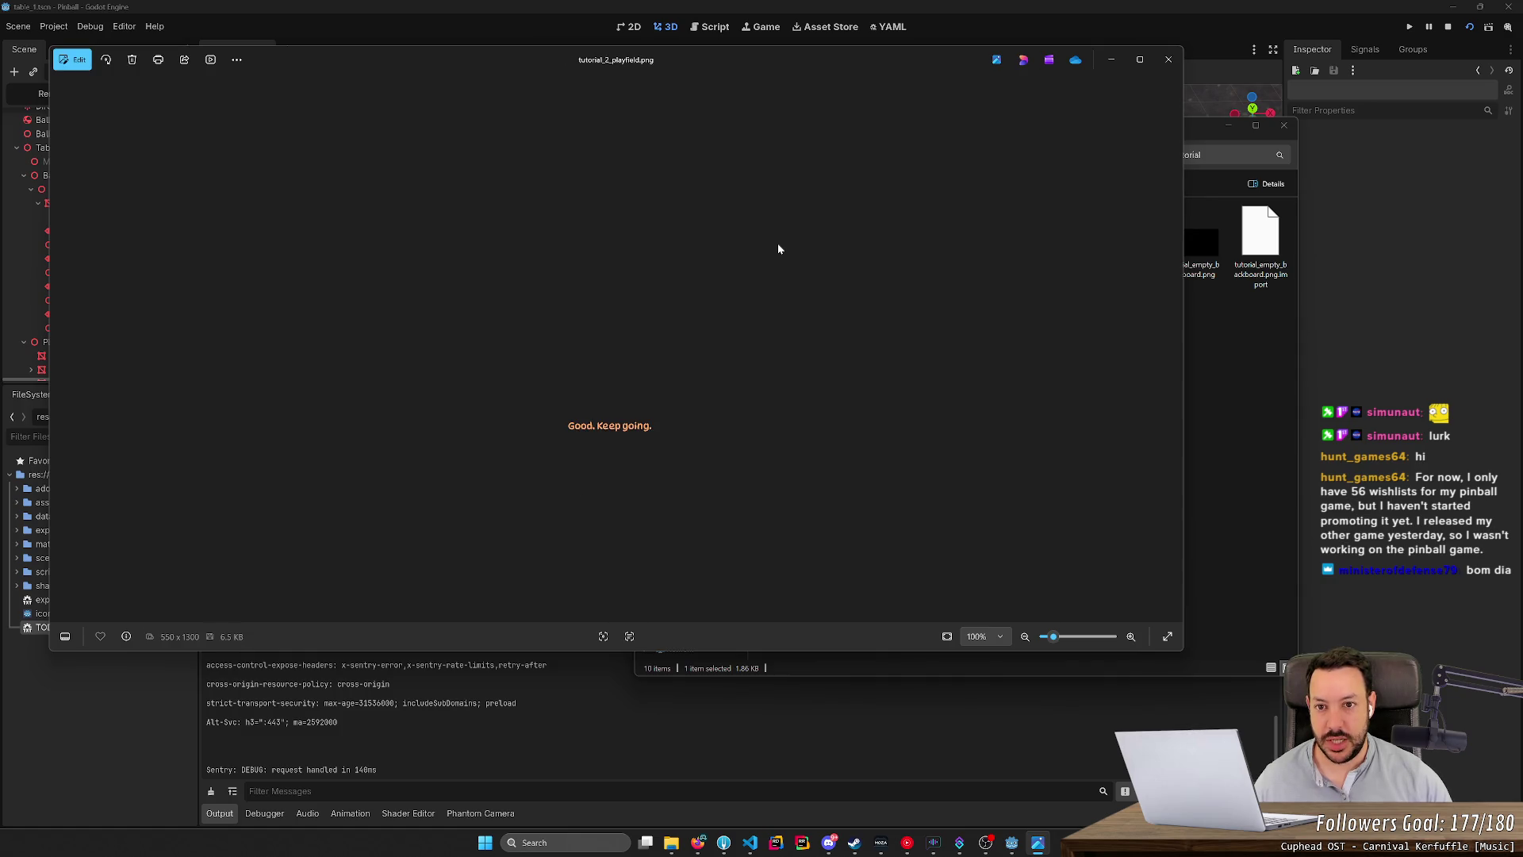
pyautogui.press('Right')
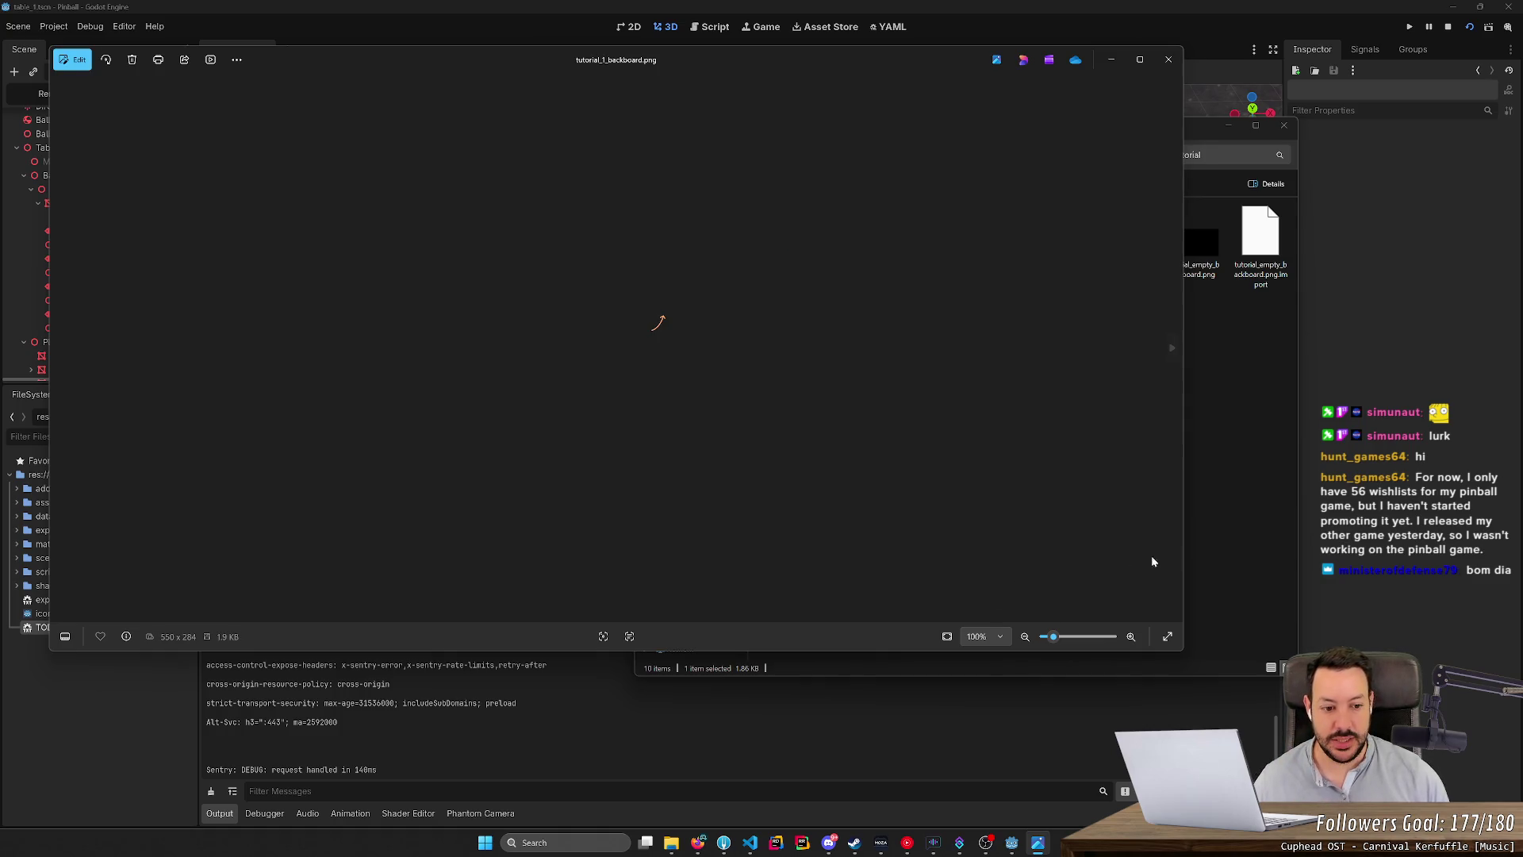
pyautogui.click(1187, 347)
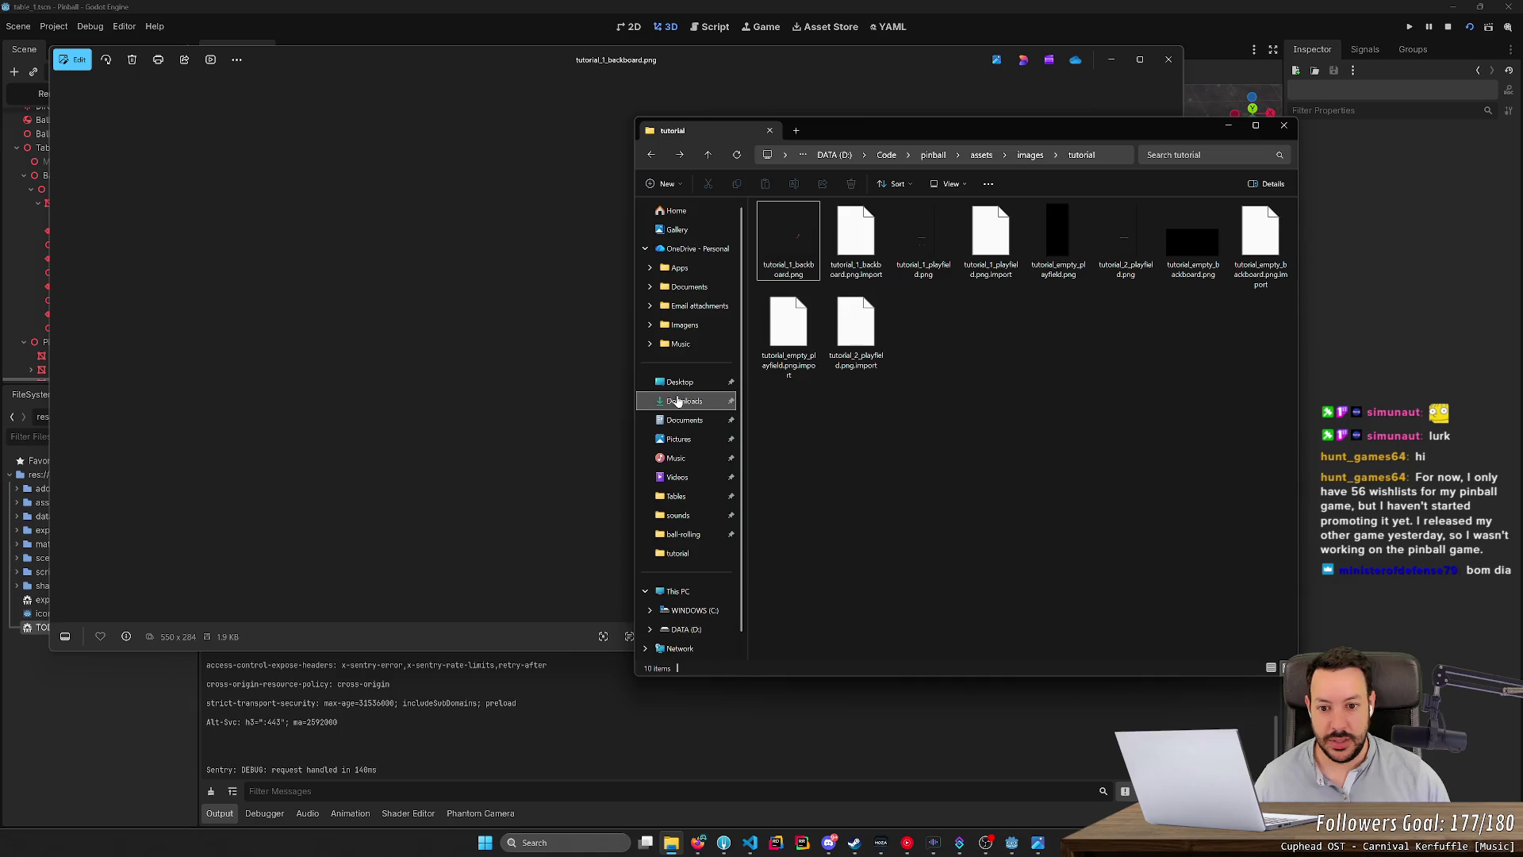
# Move tutorial_3_playfield.png from Downloads into the tutorial folder and preview its unlock arrows and text.
pyautogui.click(684, 401)
pyautogui.click(832, 241)
pyautogui.hotkey('ctrl', 'c')
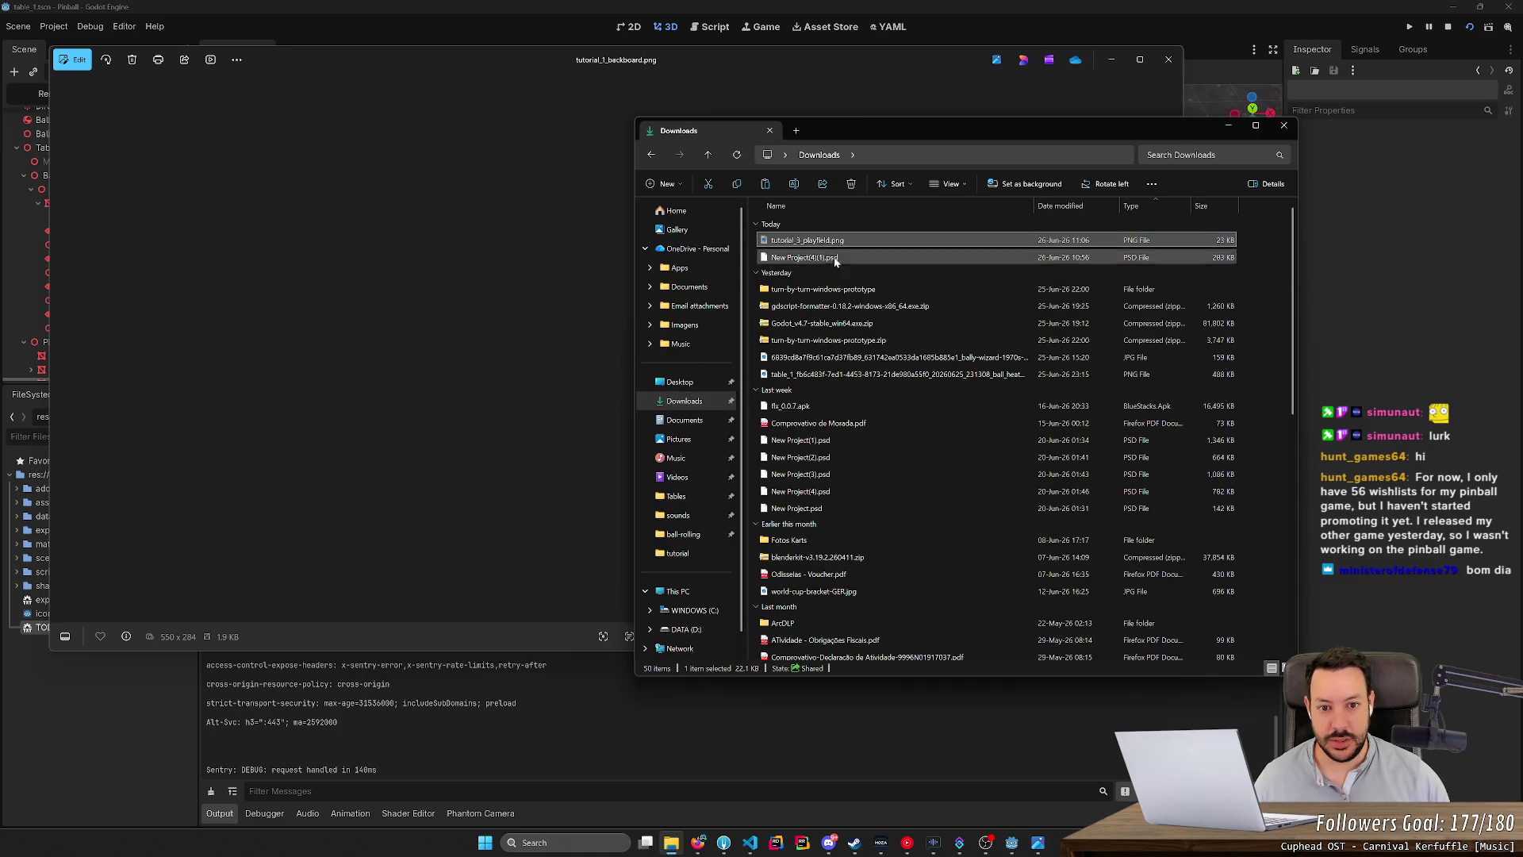
pyautogui.hotkey('alt', 'Left')
pyautogui.hotkey('ctrl', 'v')
pyautogui.doubleClick(922, 329)
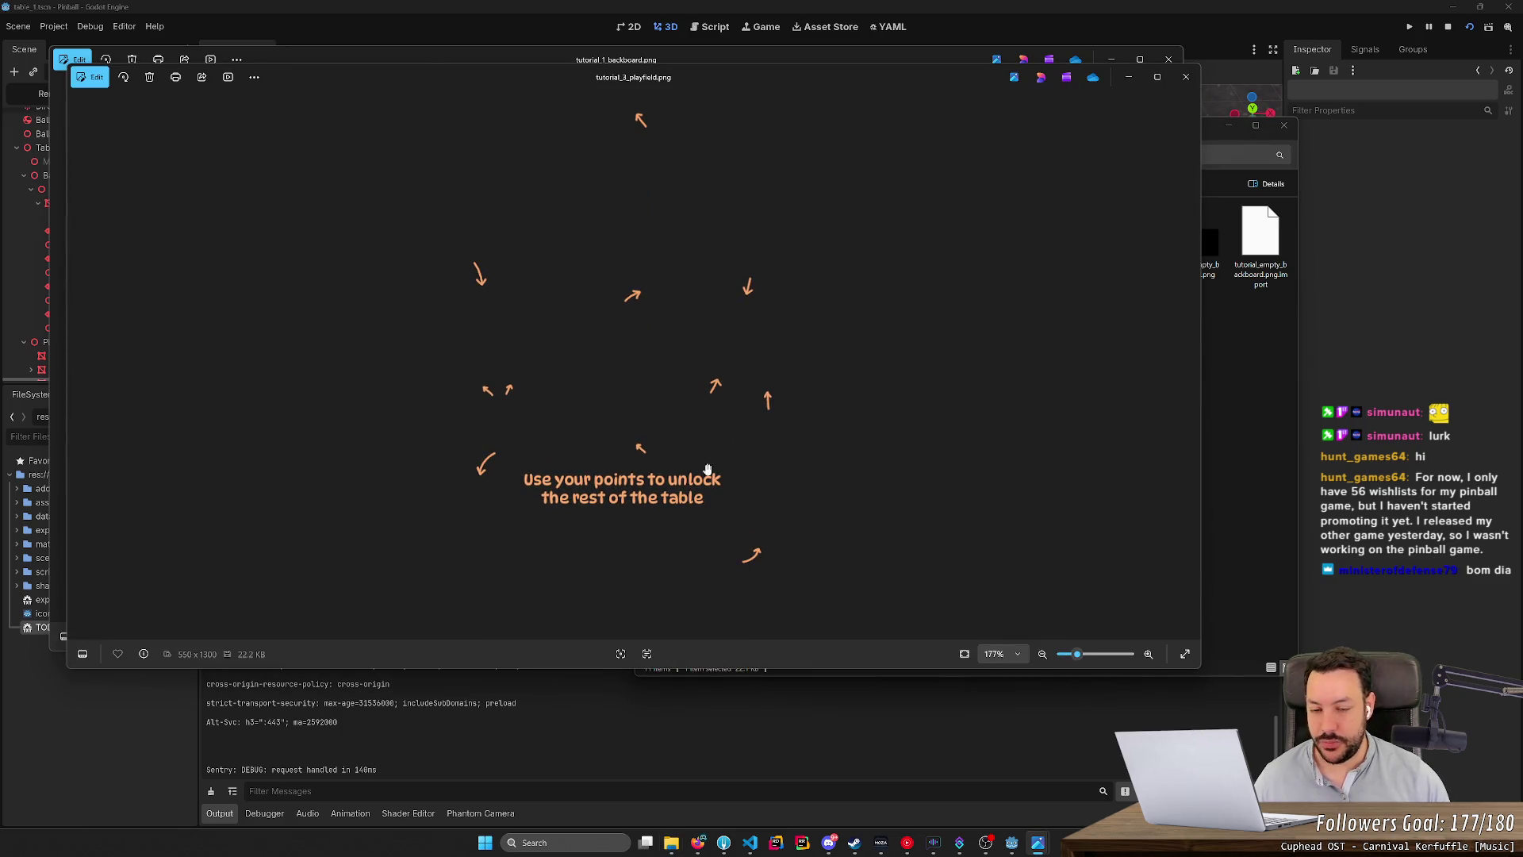
pyautogui.click(1186, 77)
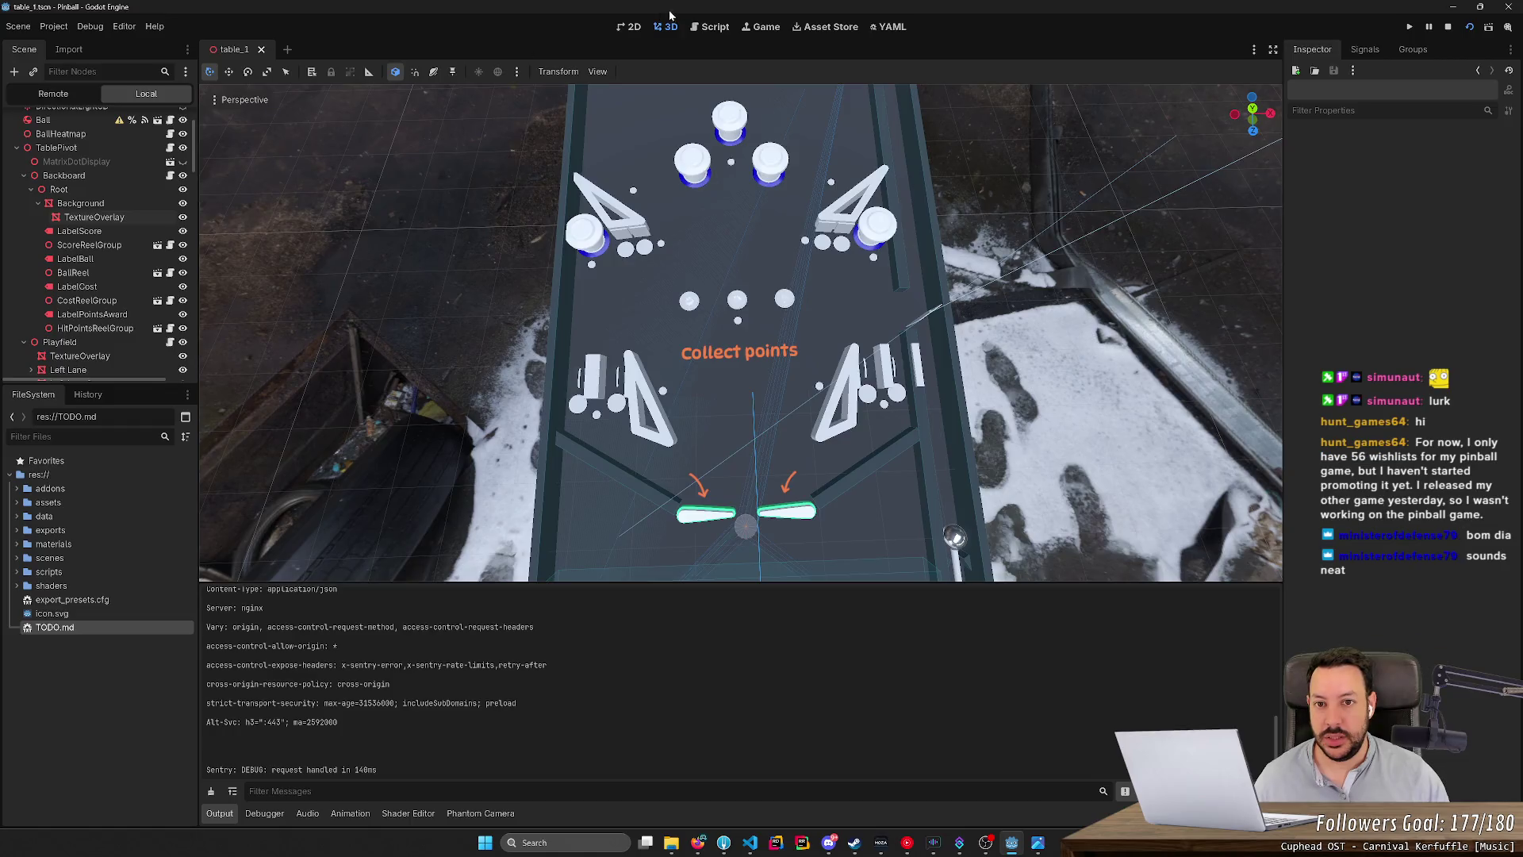
# Review TODO.md's tutorial entries, lines 3–14 through the 'Oops' line, then return to Photopea.
pyautogui.click(715, 26)
pyautogui.click(460, 279)
pyautogui.scroll(2, 476, 318)
pyautogui.moveTo(400, 309)
pyautogui.mouseDown()
pyautogui.moveTo(262, 206)
pyautogui.moveTo(256, 148)
pyautogui.mouseUp()
pyautogui.moveTo(261, 311); pyautogui.dragTo(255, 132)
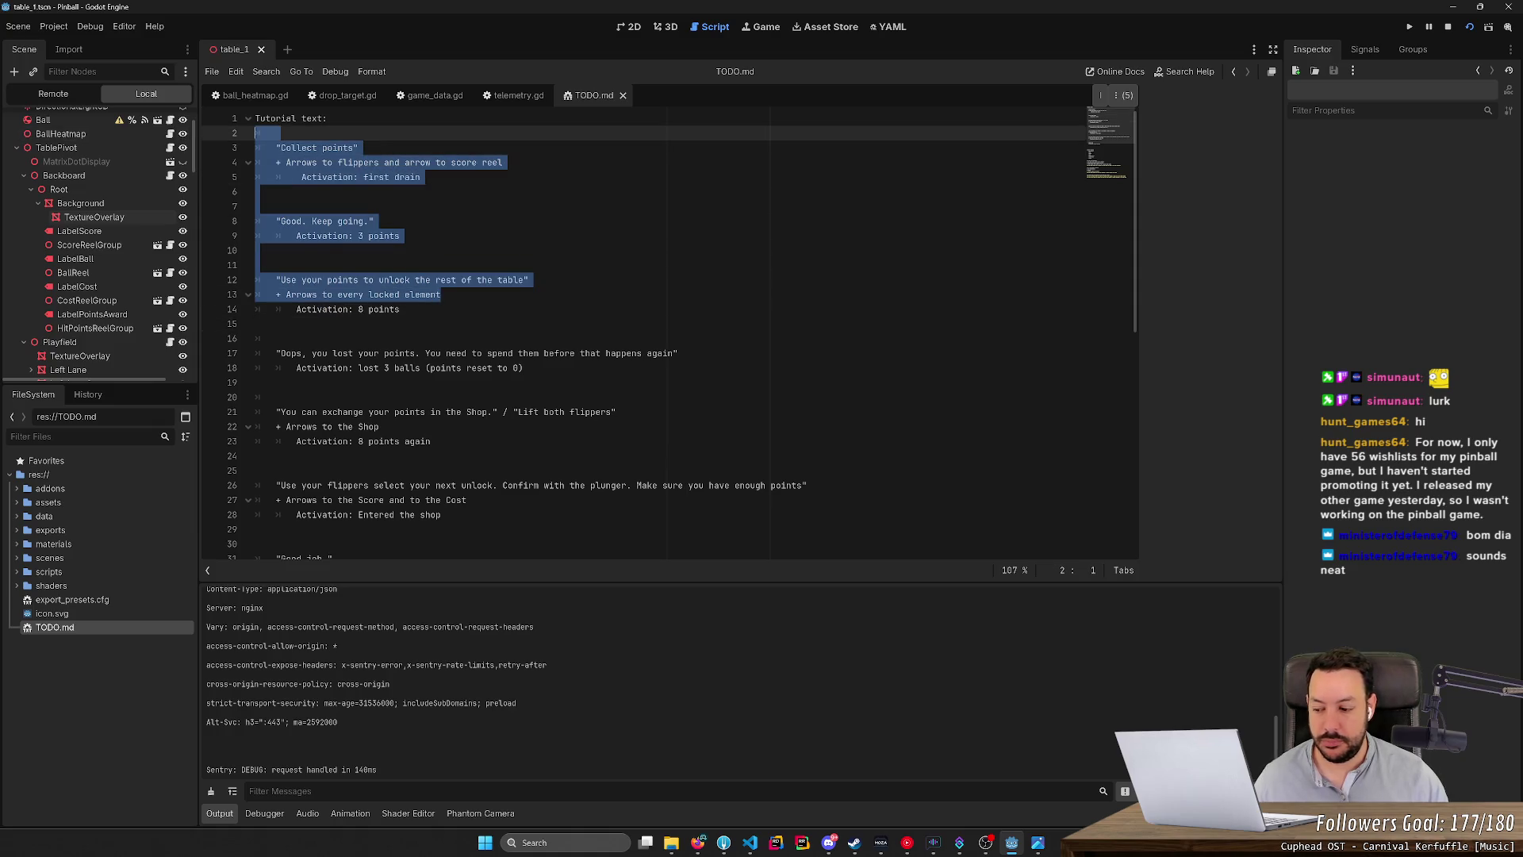
pyautogui.moveTo(401, 309); pyautogui.dragTo(255, 147)
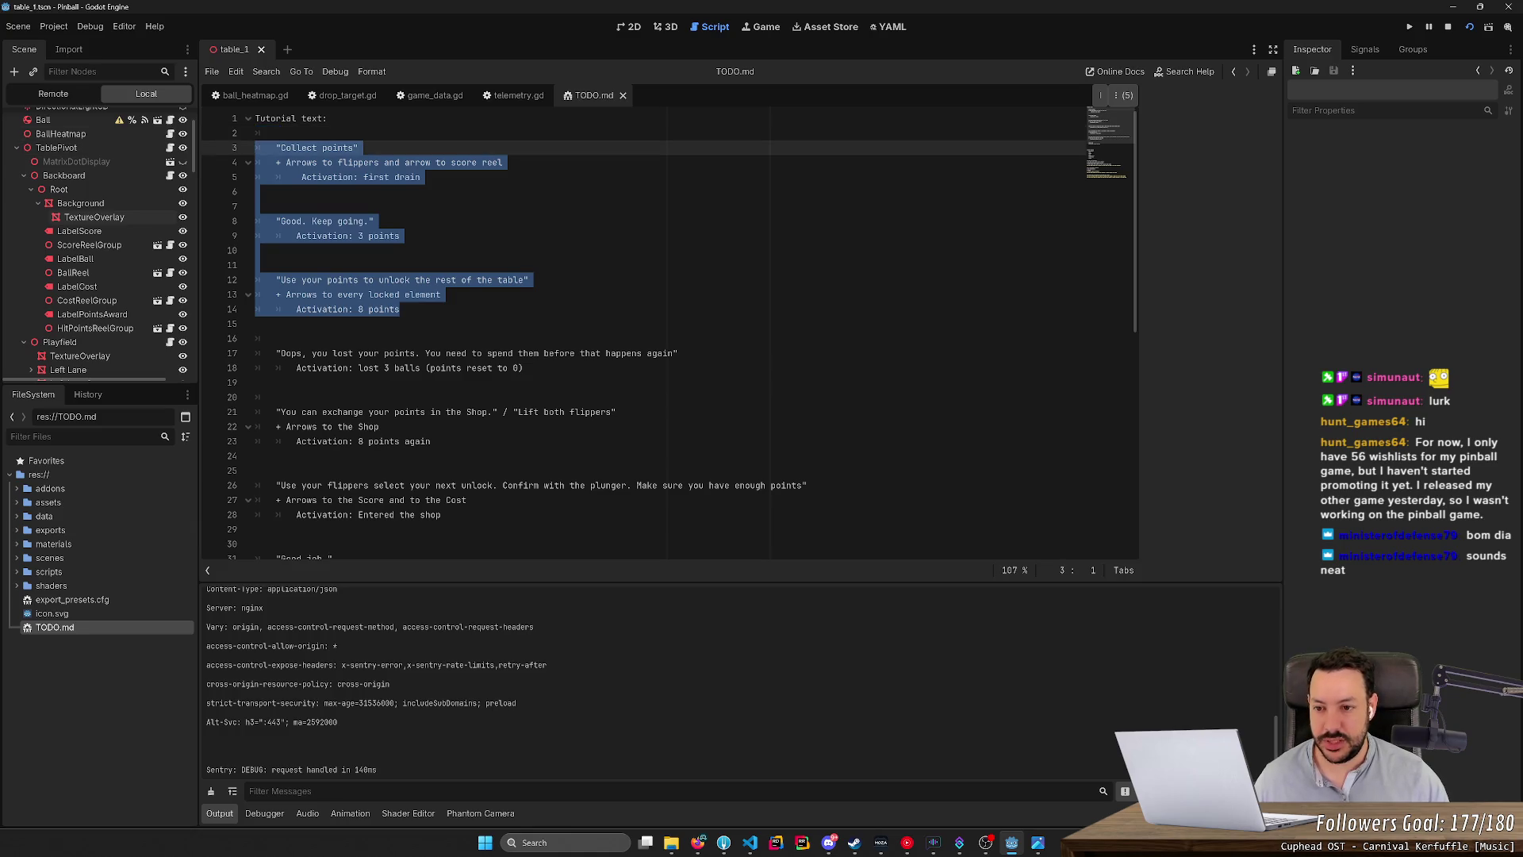
pyautogui.scroll(-2, 255, 148)
pyautogui.moveTo(523, 279)
pyautogui.mouseDown()
pyautogui.moveTo(255, 265)
pyautogui.moveTo(649, 265)
pyautogui.mouseUp()
pyautogui.click(256, 295)
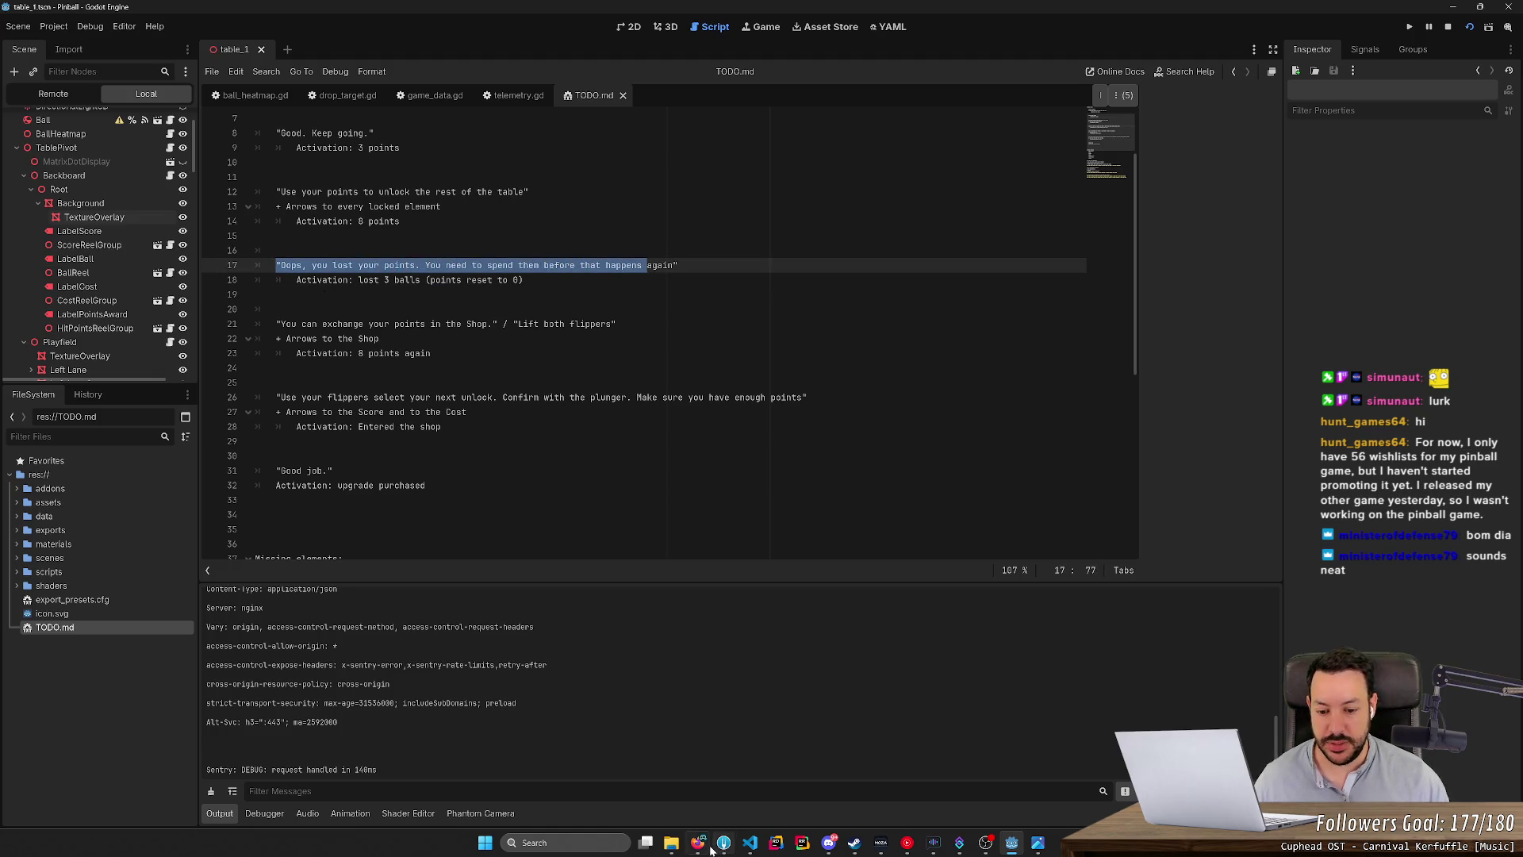
pyautogui.click(698, 843)
pyautogui.click(272, 6)
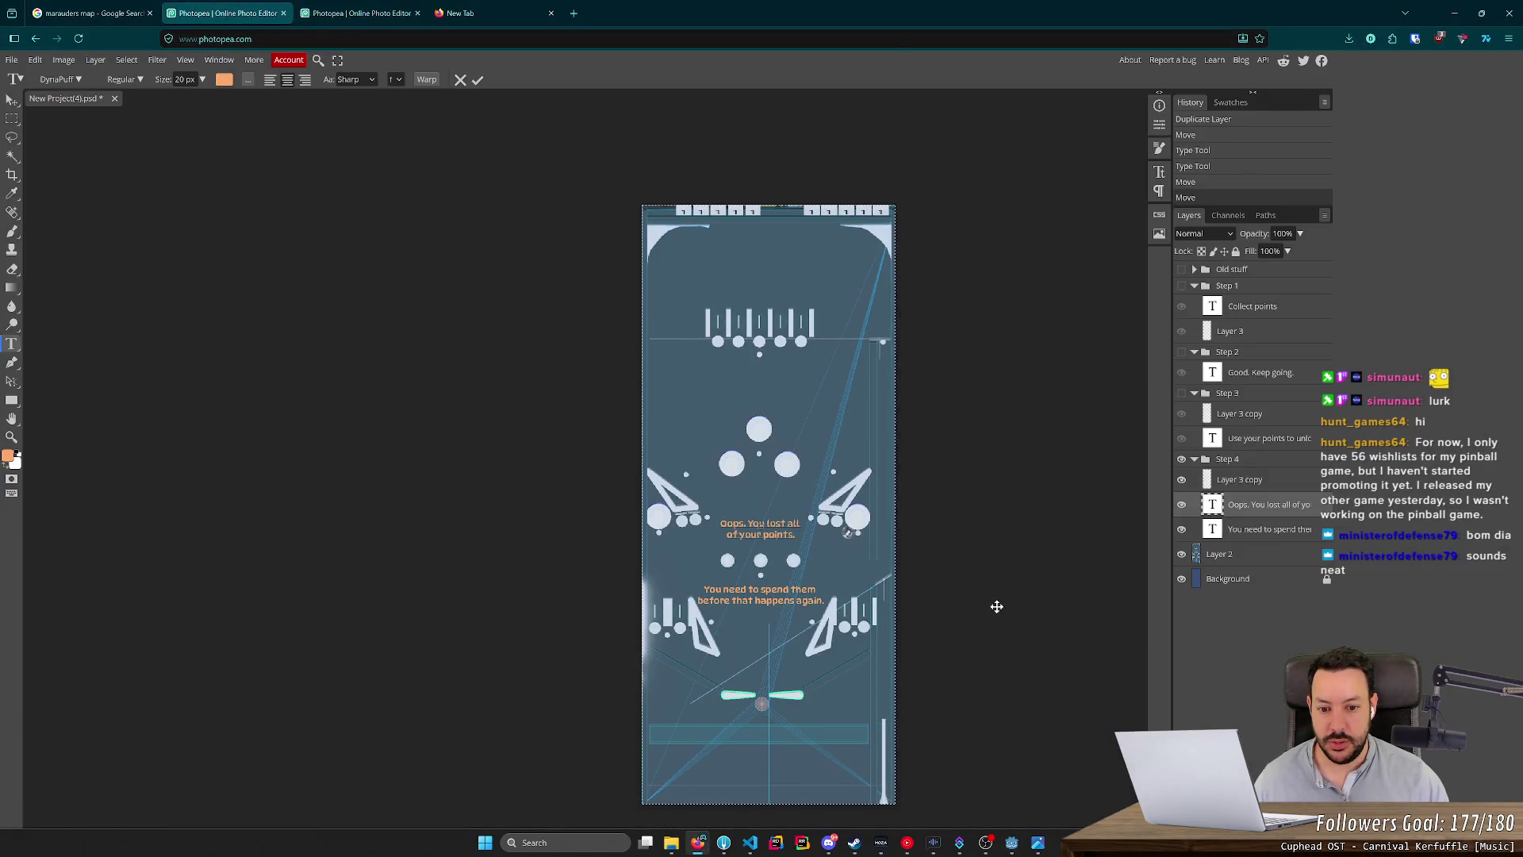
# Commit the Oops text, clear the selection, hide the Step 4 group and show Step 3.
pyautogui.scroll(2, 1009, 624)
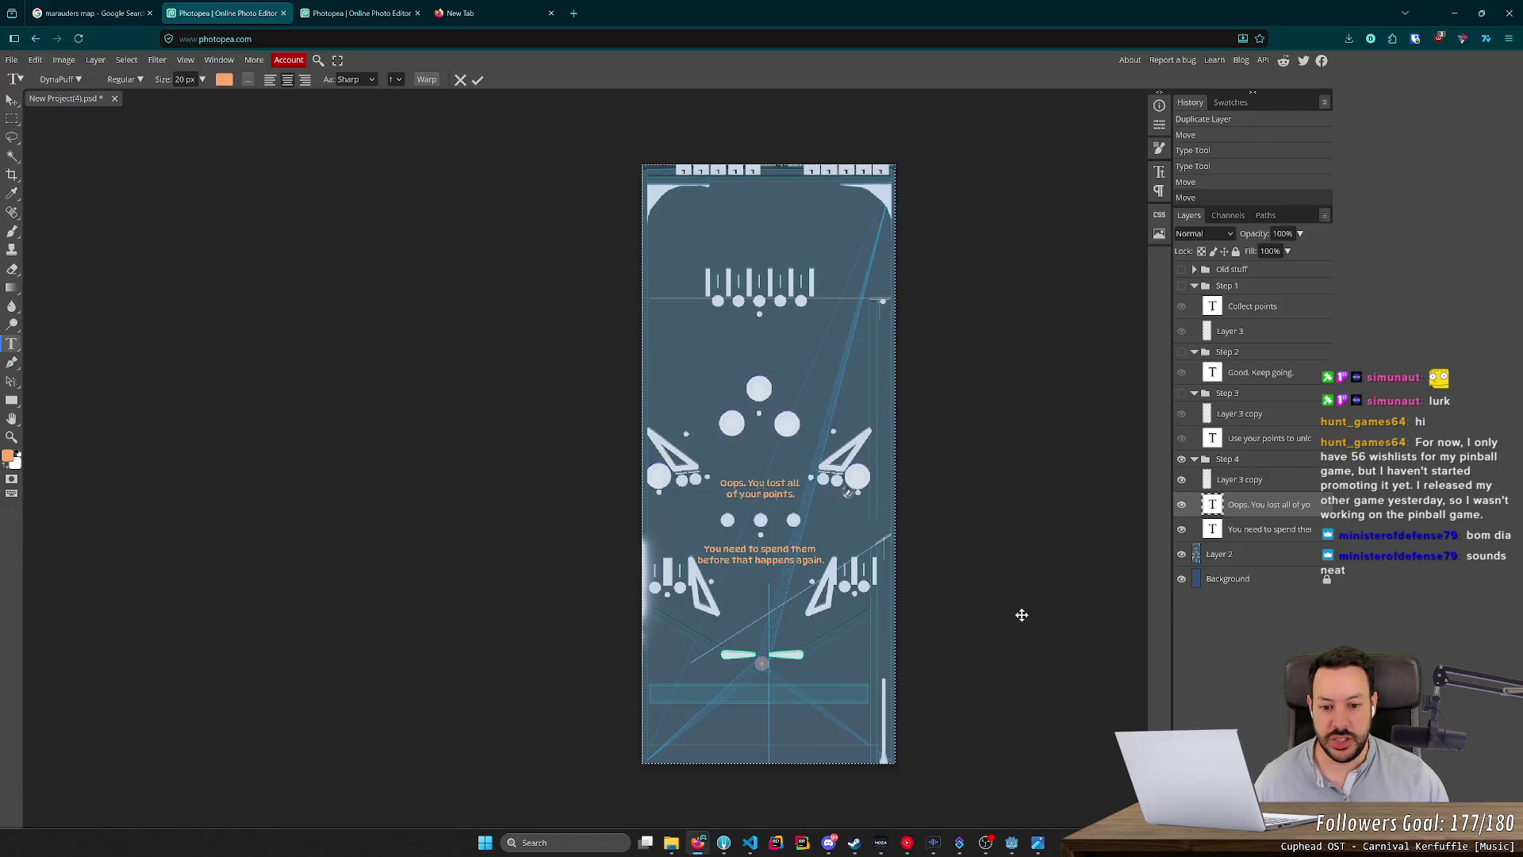
pyautogui.scroll(5, 1018, 623)
pyautogui.scroll(-5, 1023, 607)
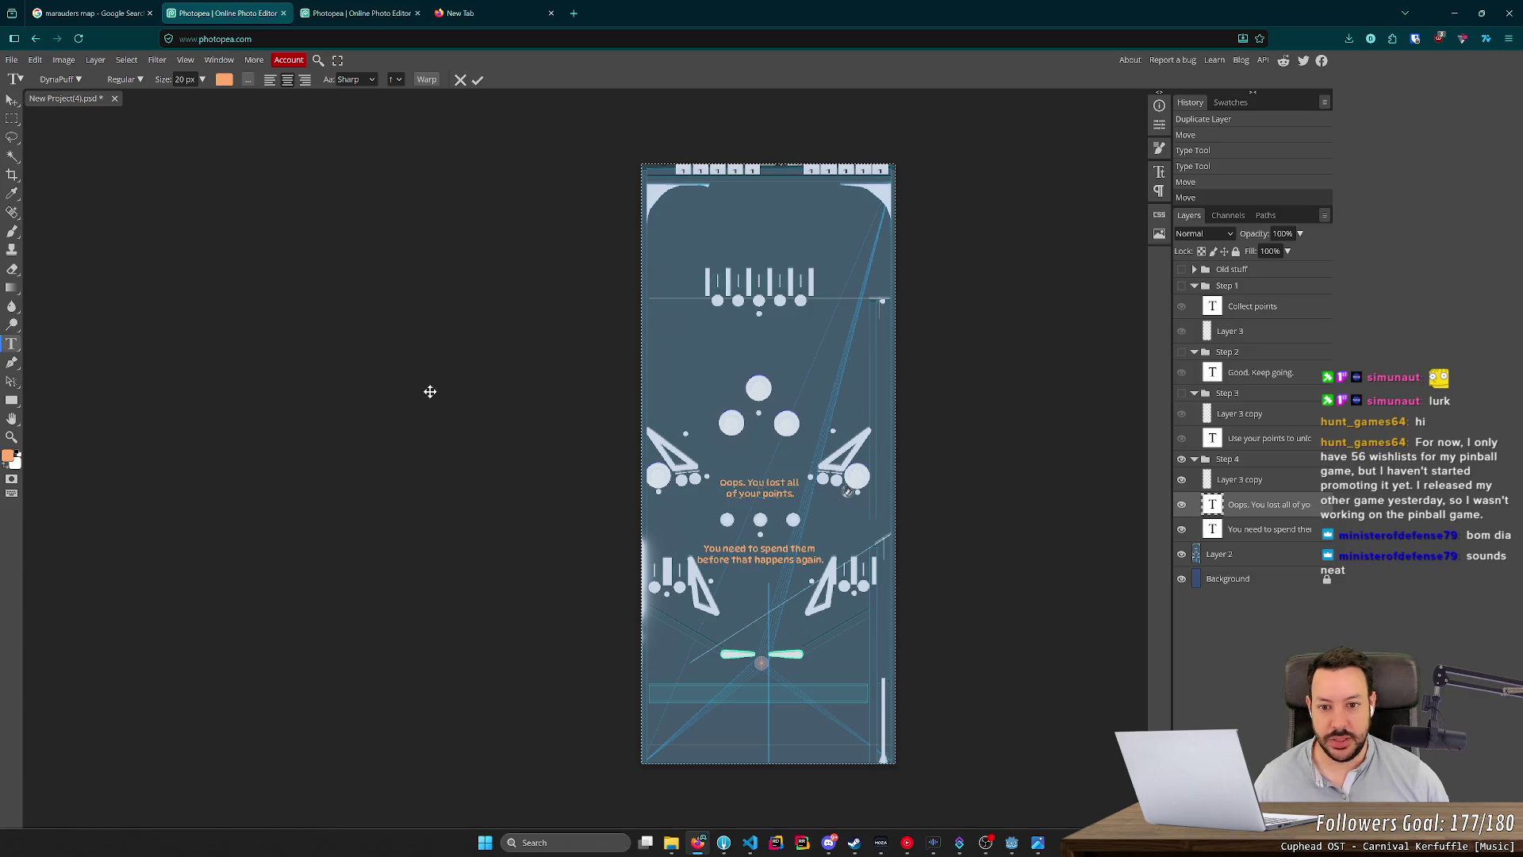
pyautogui.click(1278, 529)
pyautogui.click(1262, 484)
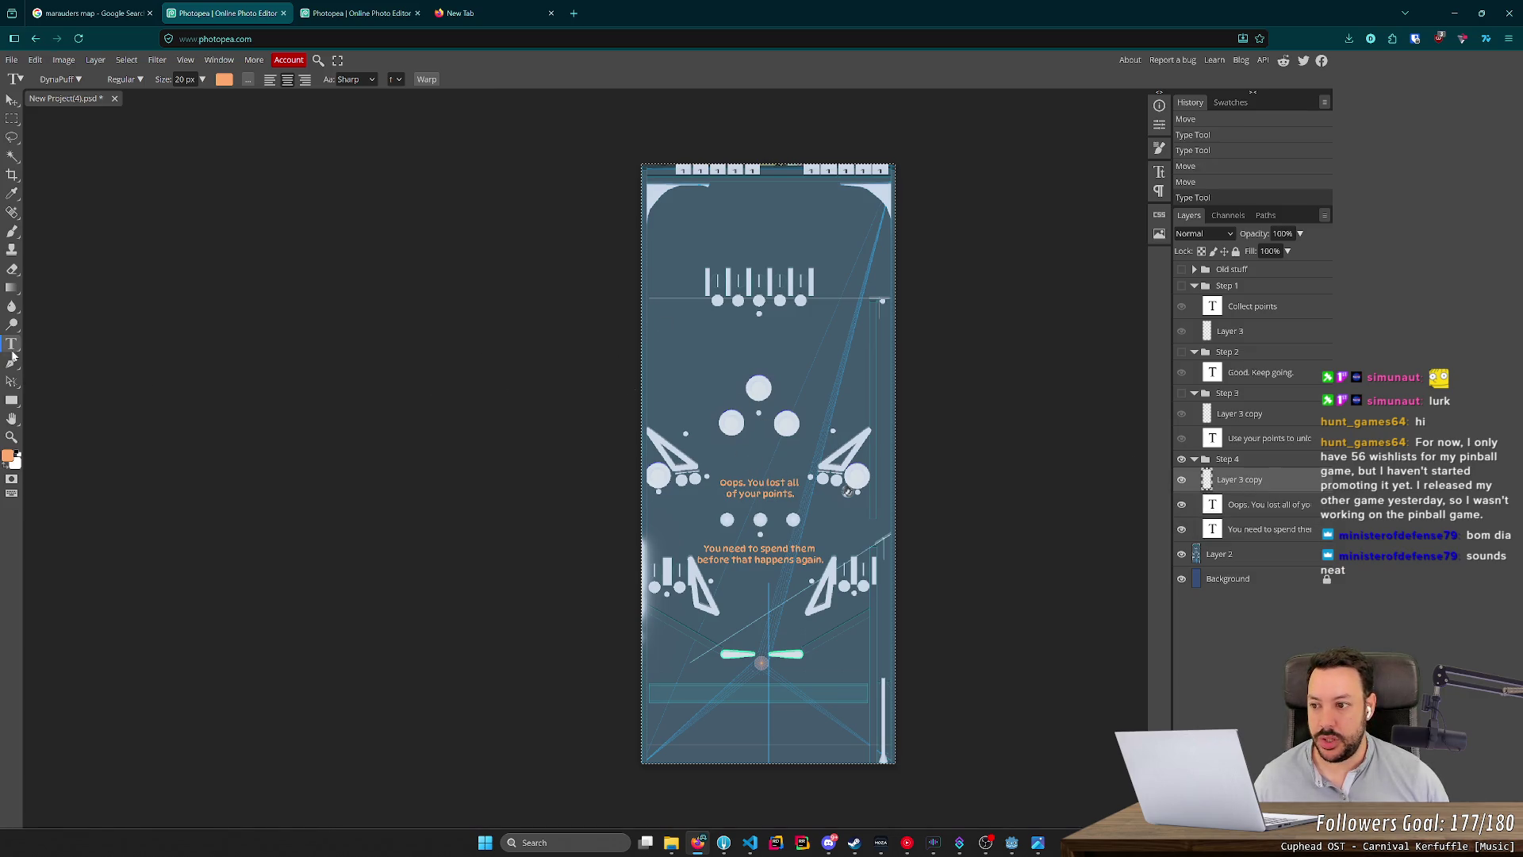
pyautogui.hotkey('ctrl', 'd')
pyautogui.click(1181, 459)
pyautogui.click(1181, 394)
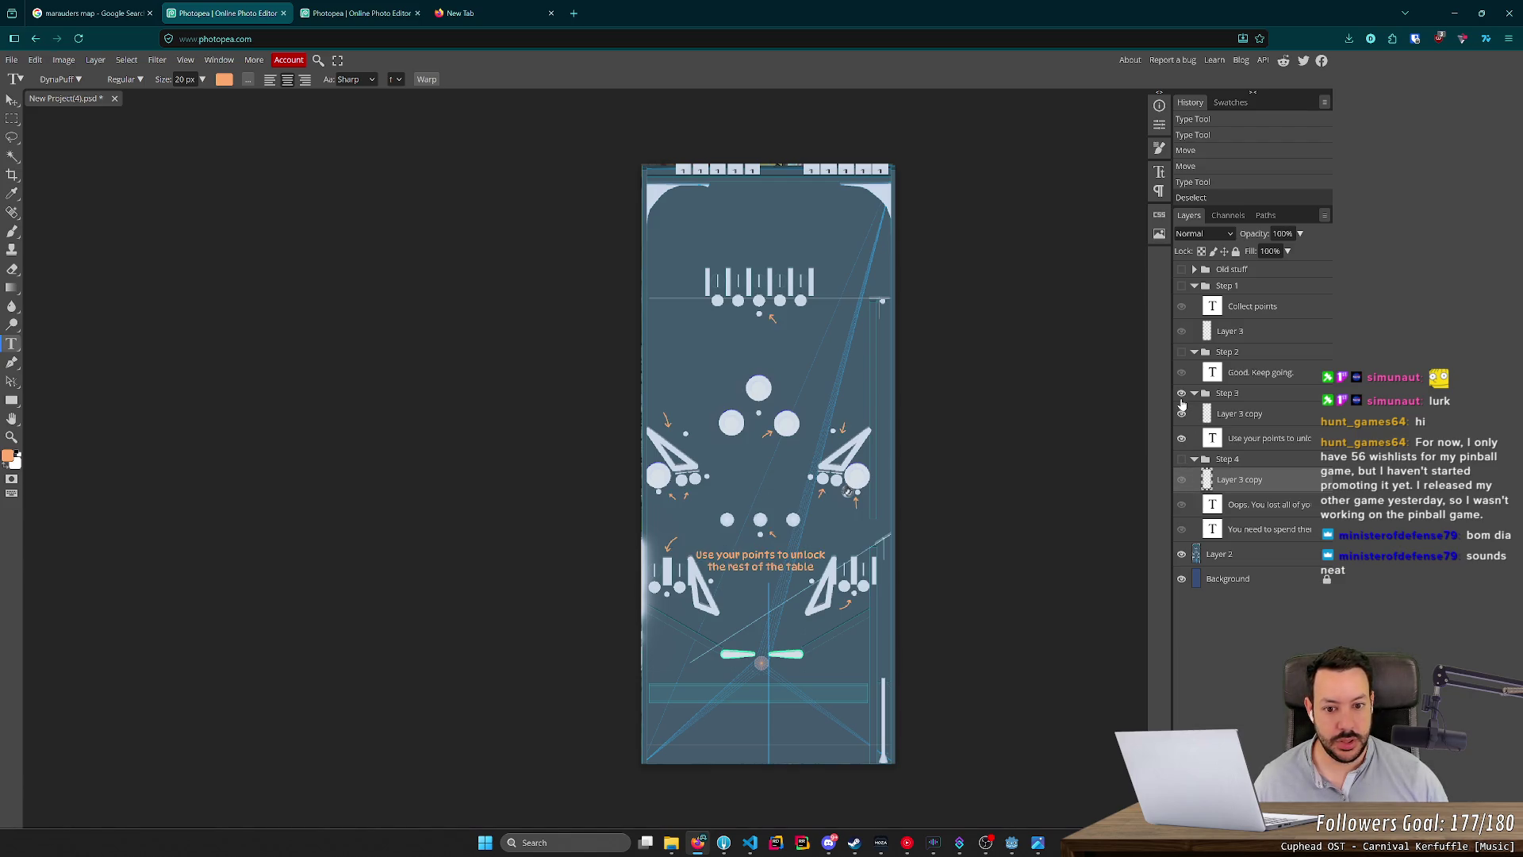
# Preview the exported tutorial_3_playfield.png in Photos, then return to the Photopea document.
pyautogui.click(672, 843)
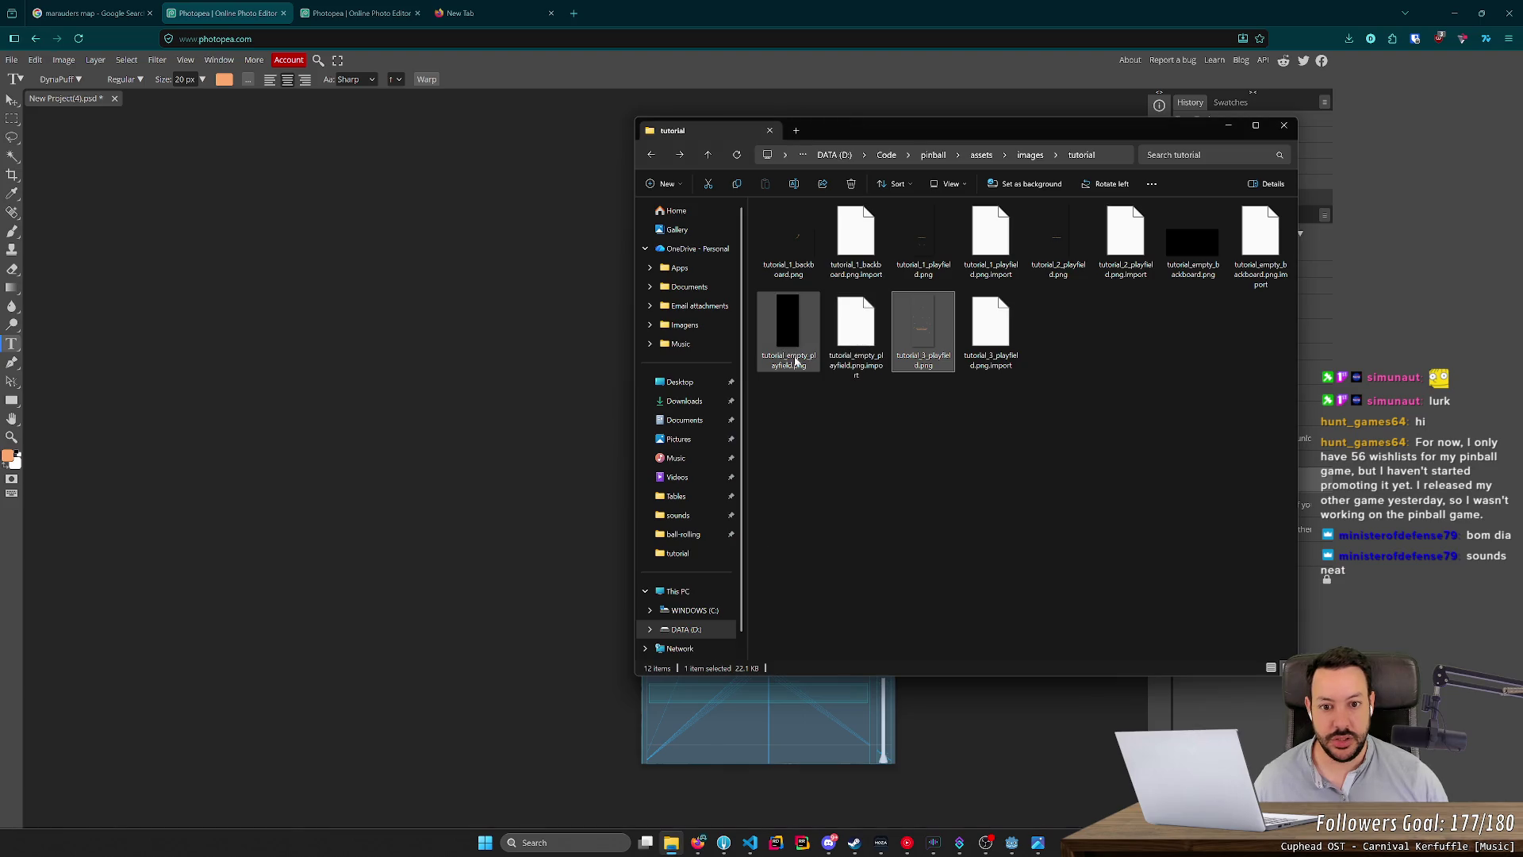
pyautogui.doubleClick(941, 347)
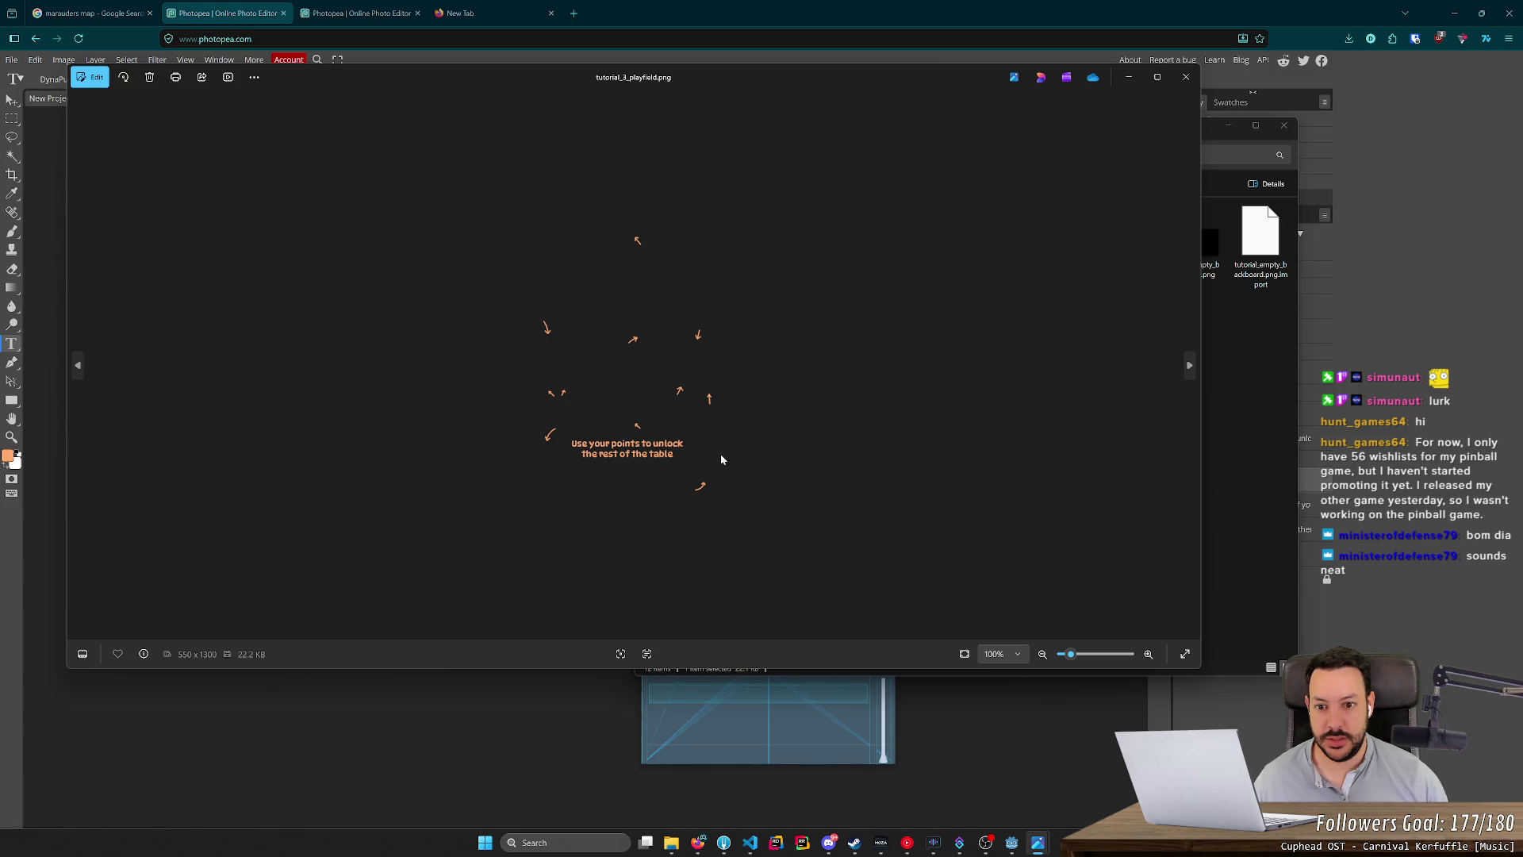
pyautogui.click(1025, 700)
pyautogui.click(1195, 584)
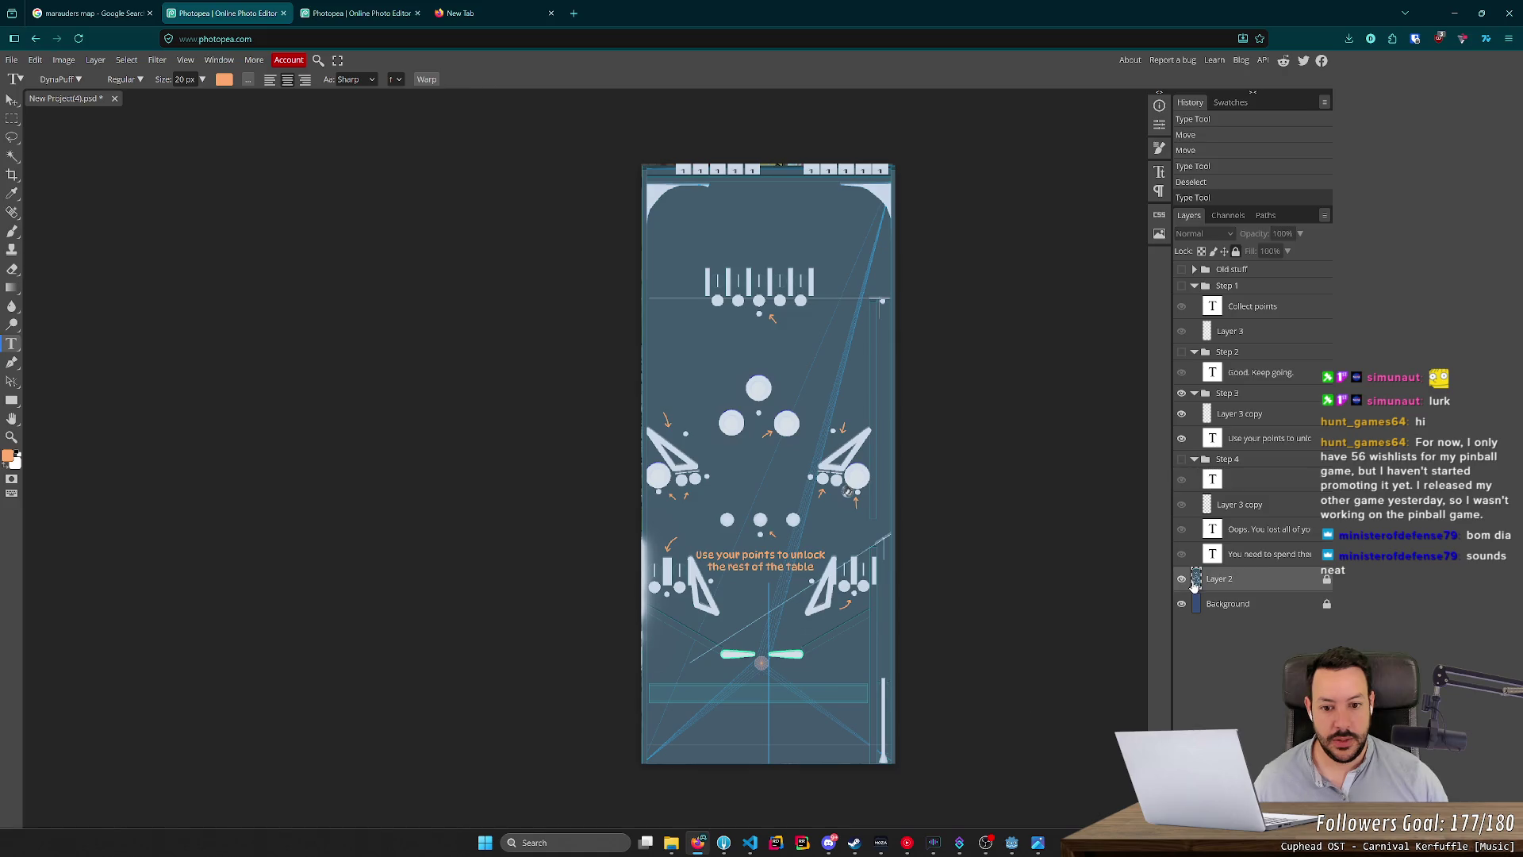
# Toggle the playfield artwork layer off and on to check the overlay.
pyautogui.click(1182, 581)
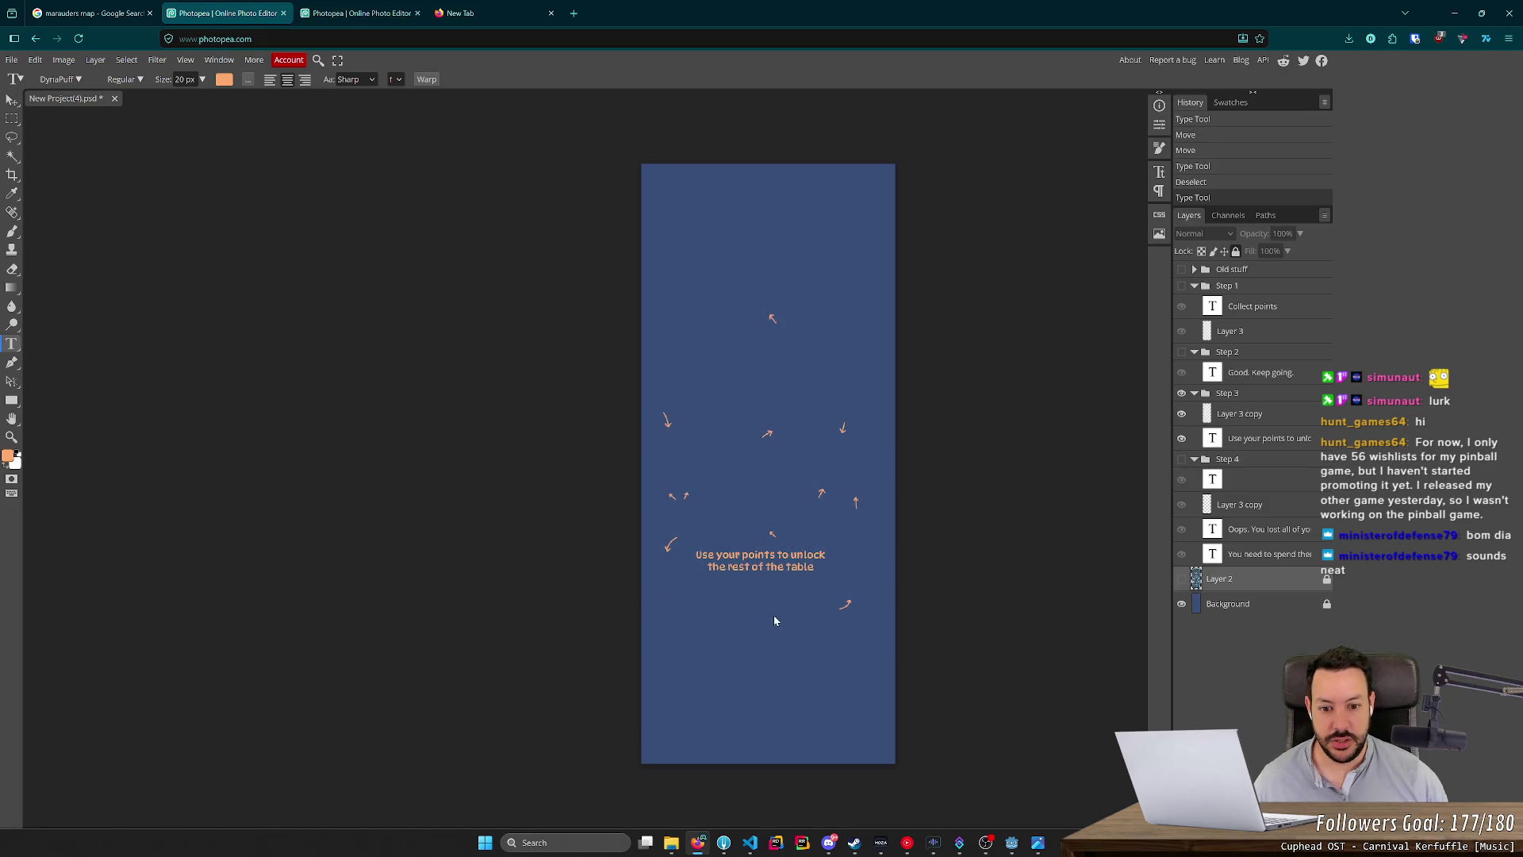
pyautogui.click(1182, 579)
pyautogui.click(1182, 579)
pyautogui.click(1182, 579)
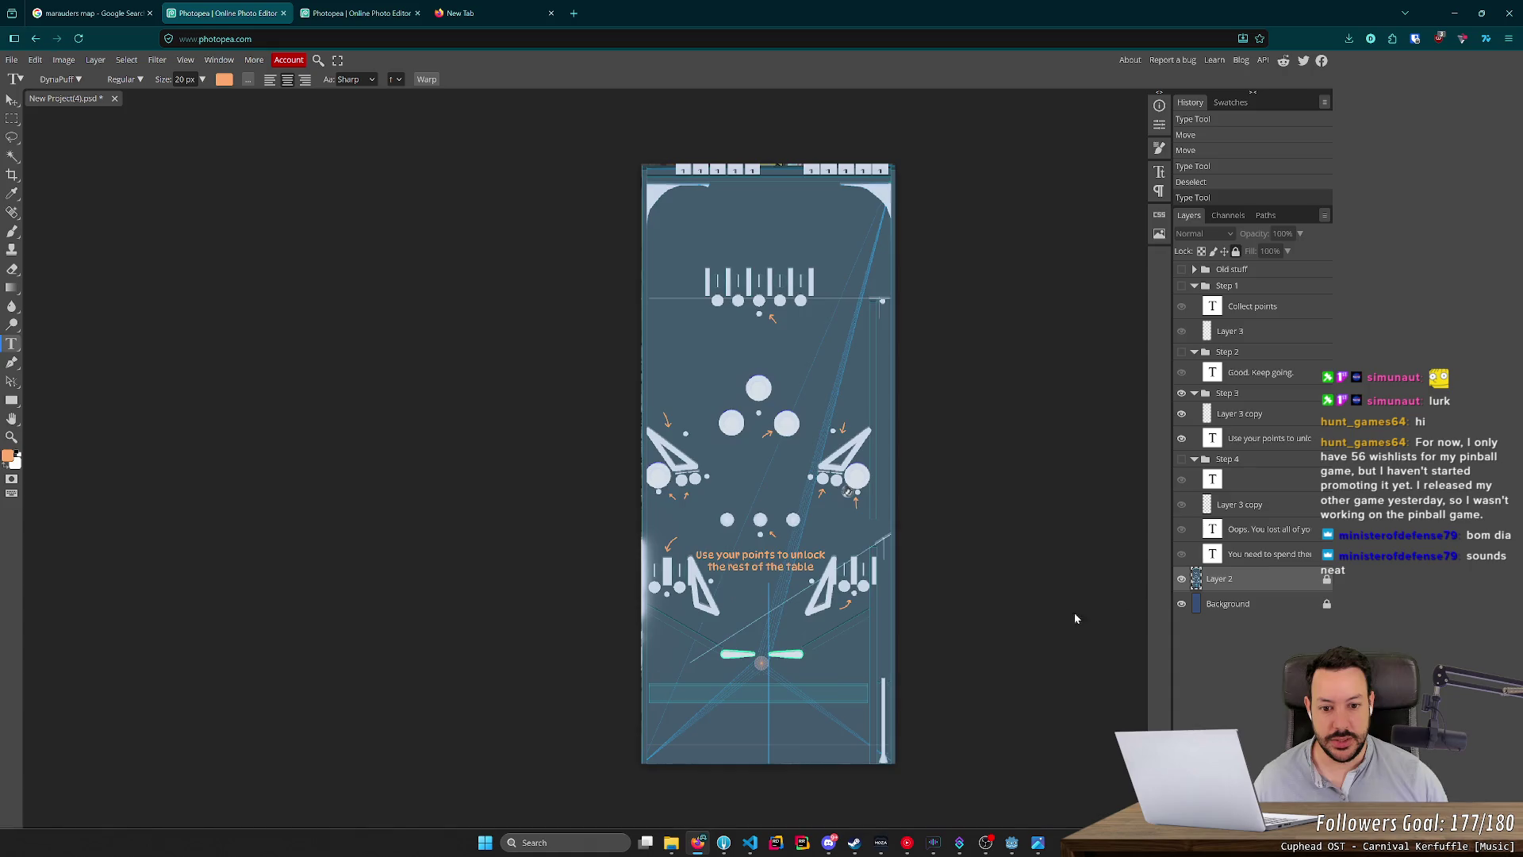
pyautogui.scroll(2, 1031, 618)
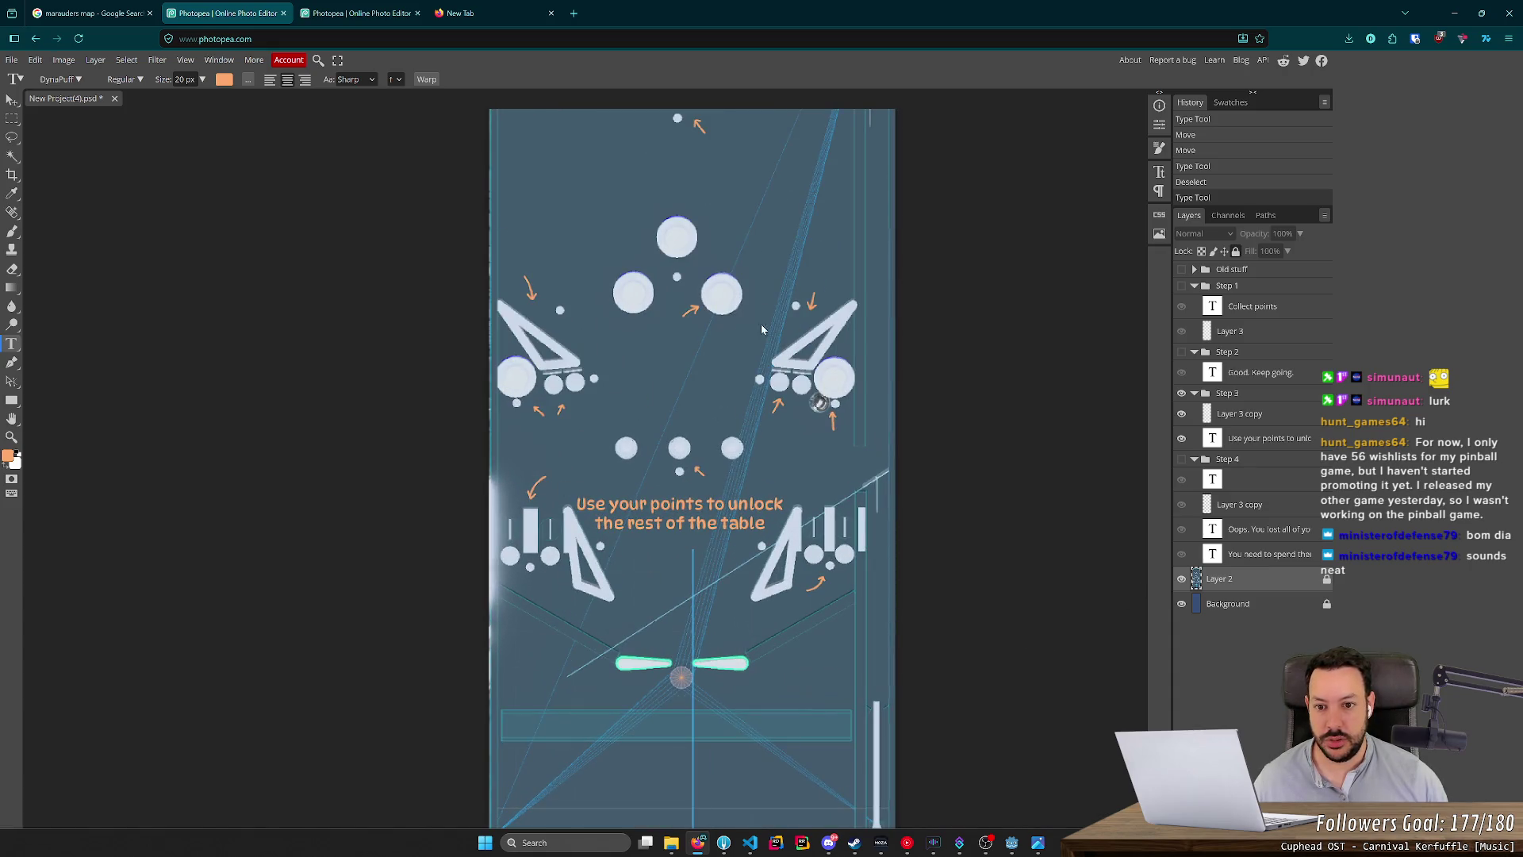
pyautogui.scroll(2, 825, 579)
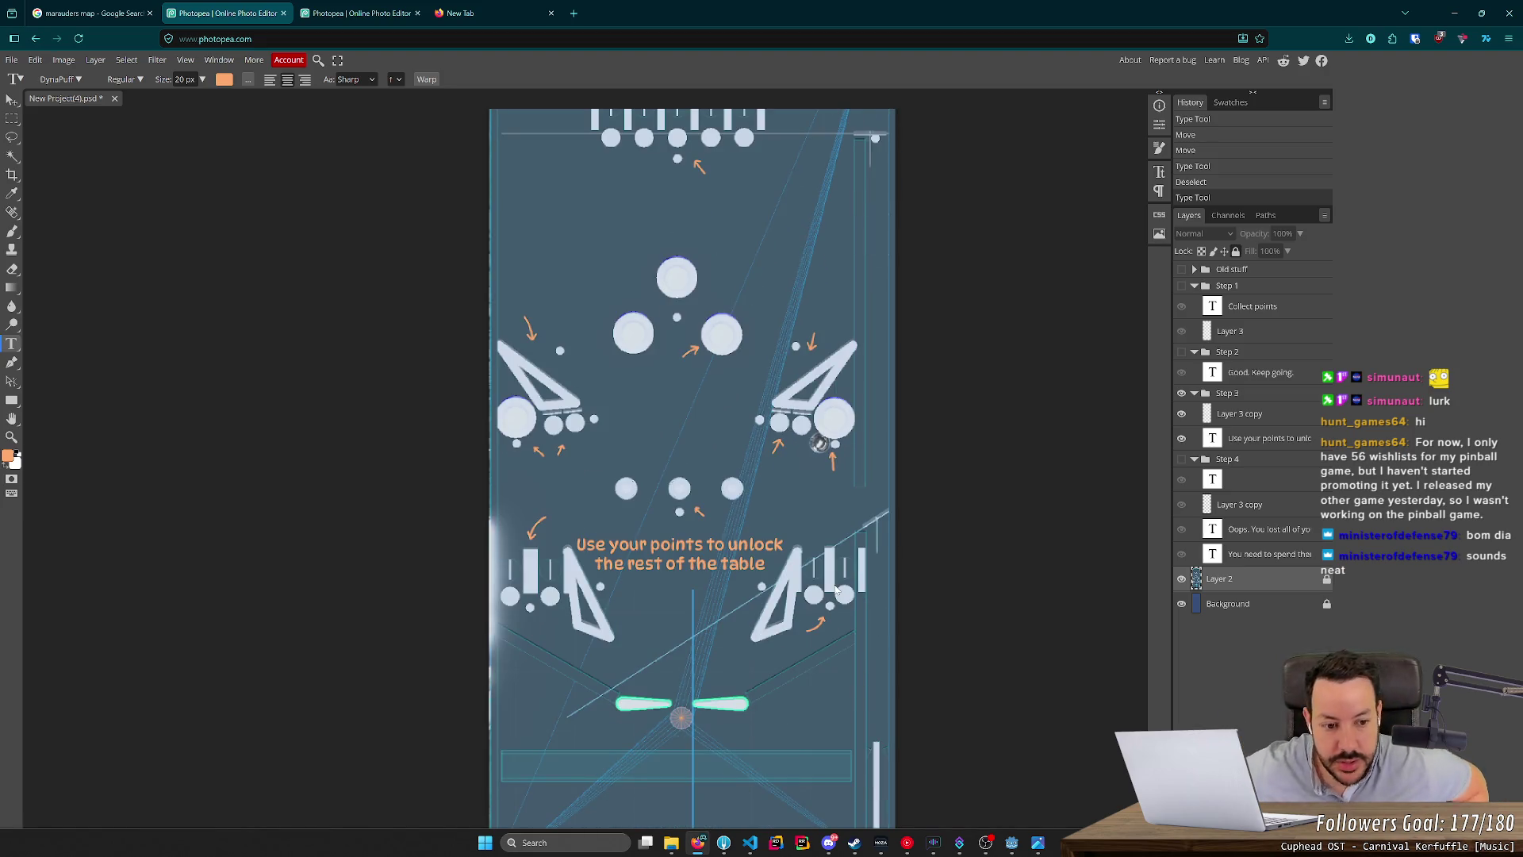
pyautogui.scroll(4, 832, 587)
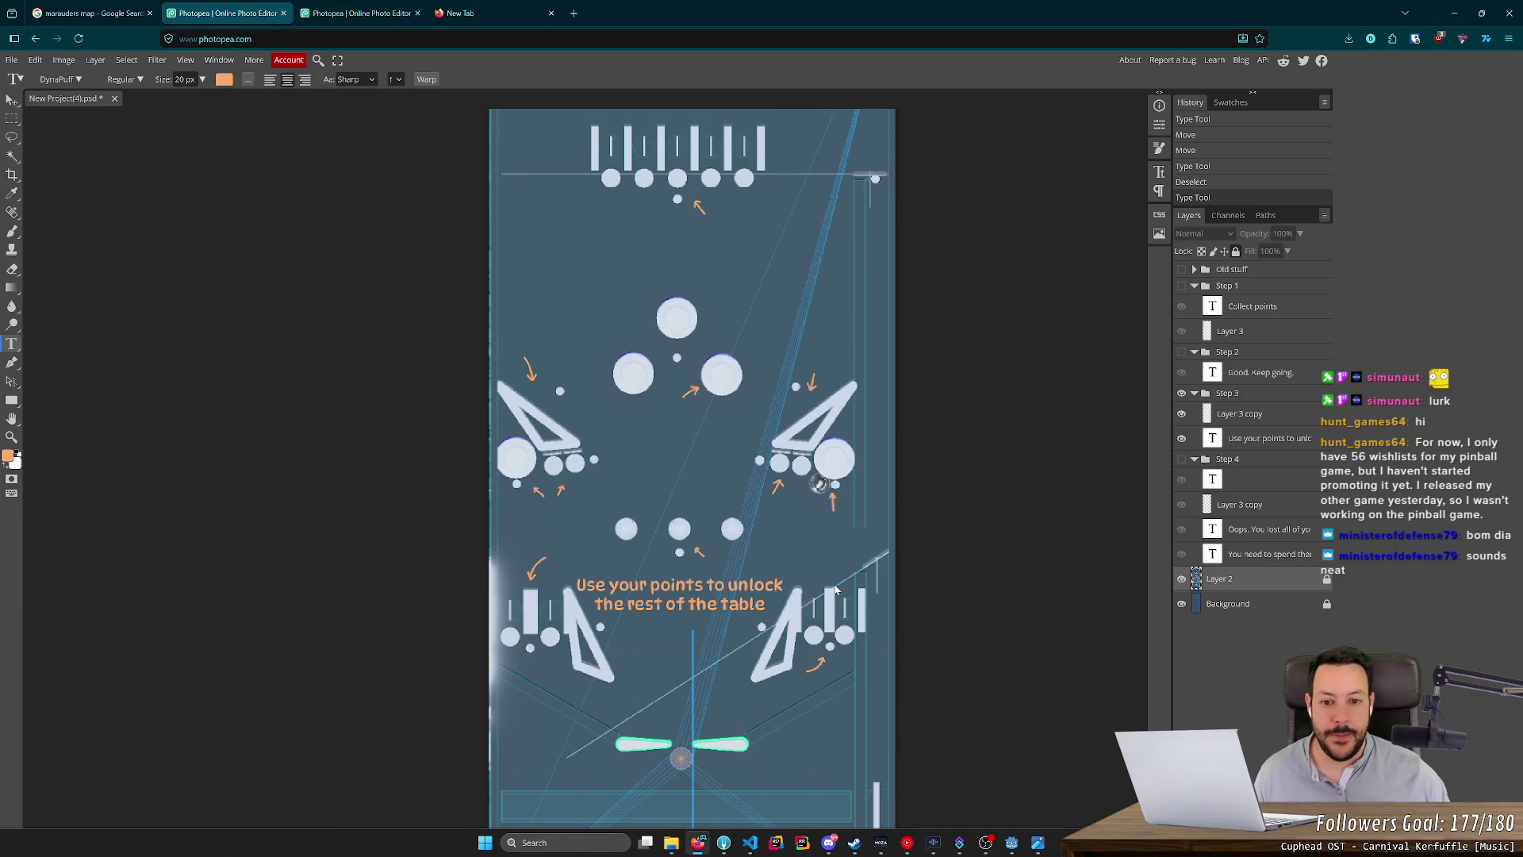
pyautogui.scroll(-2, 842, 585)
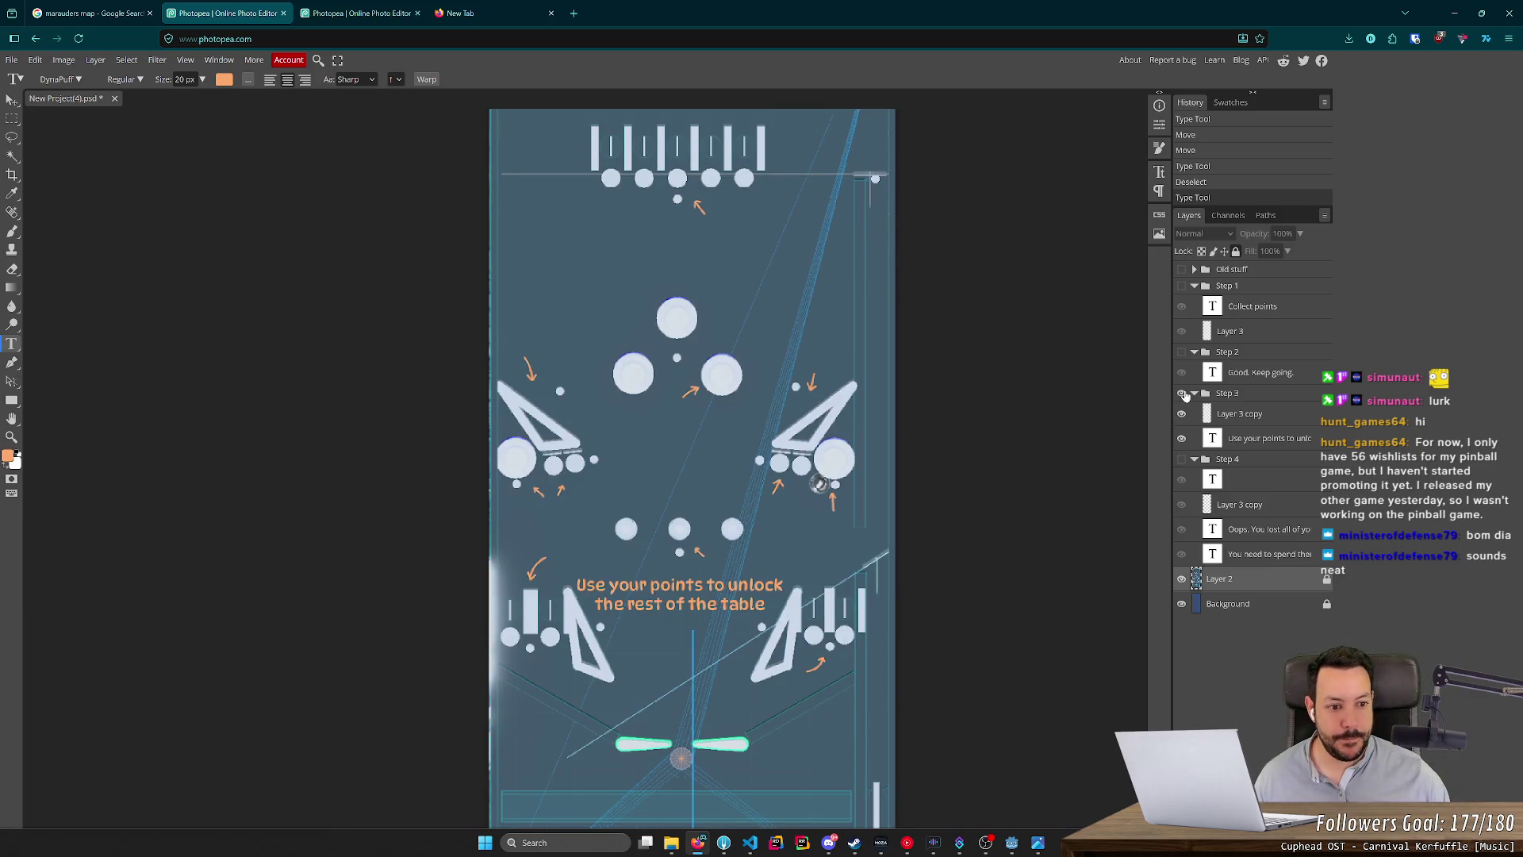
# Hide the Step 3 group, show Step 4, and delete Step 4's empty text layer.
pyautogui.click(1181, 392)
pyautogui.click(1182, 460)
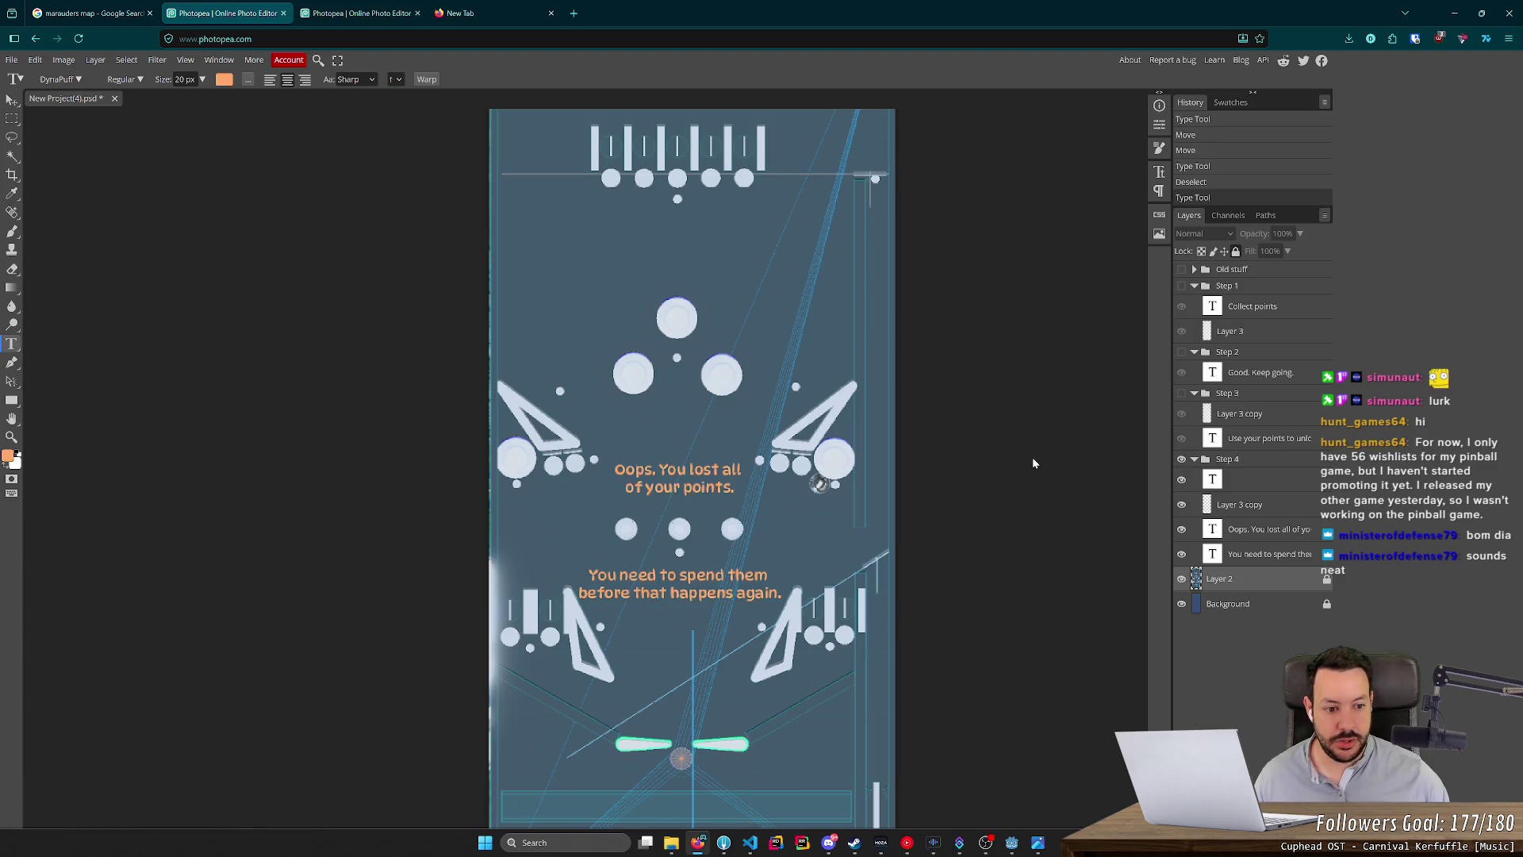
pyautogui.click(1213, 480)
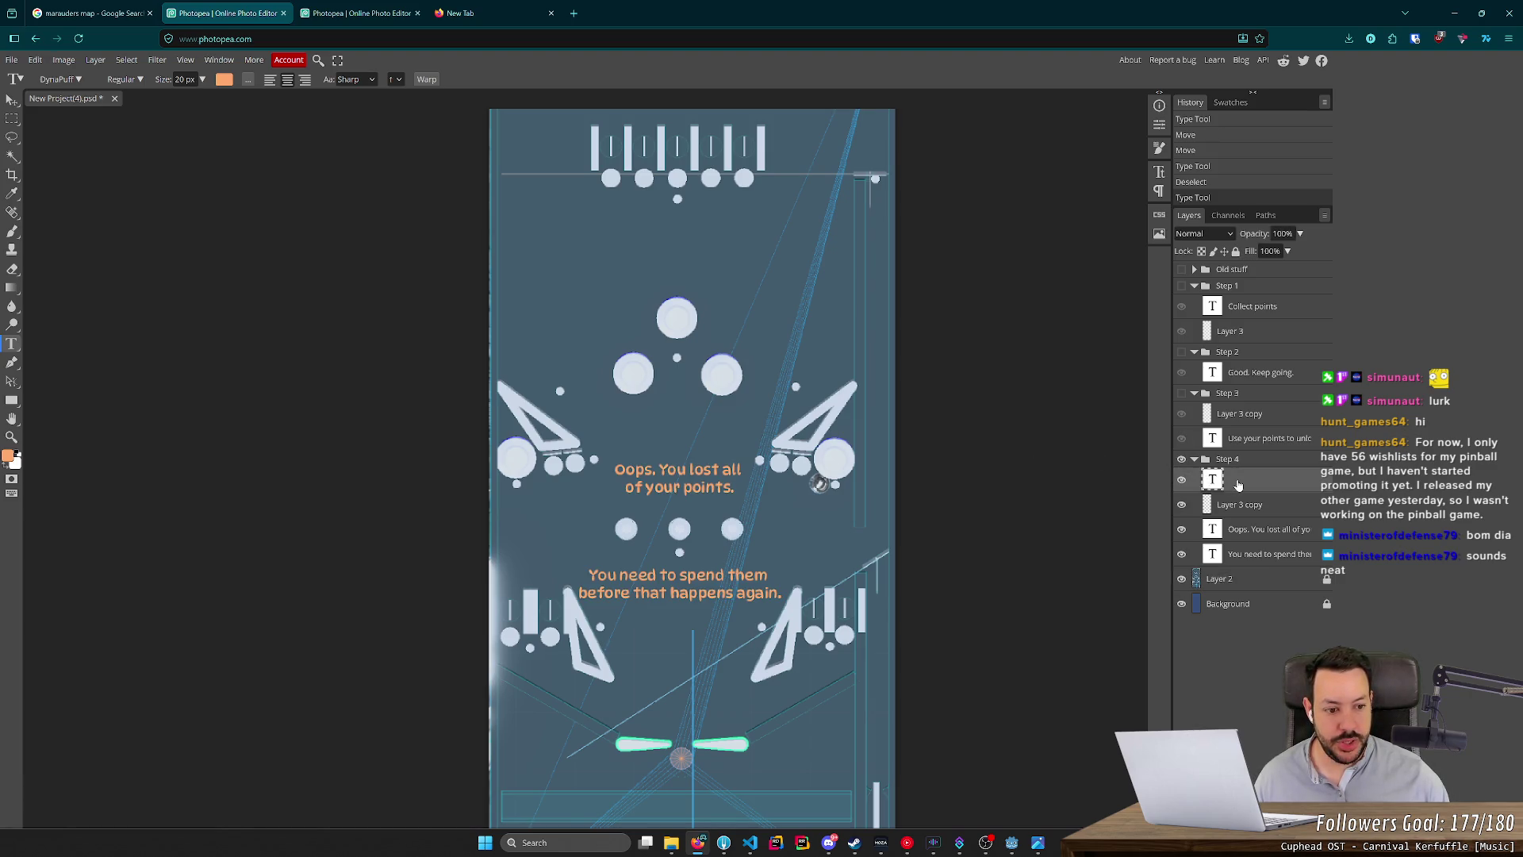
pyautogui.press('Delete')
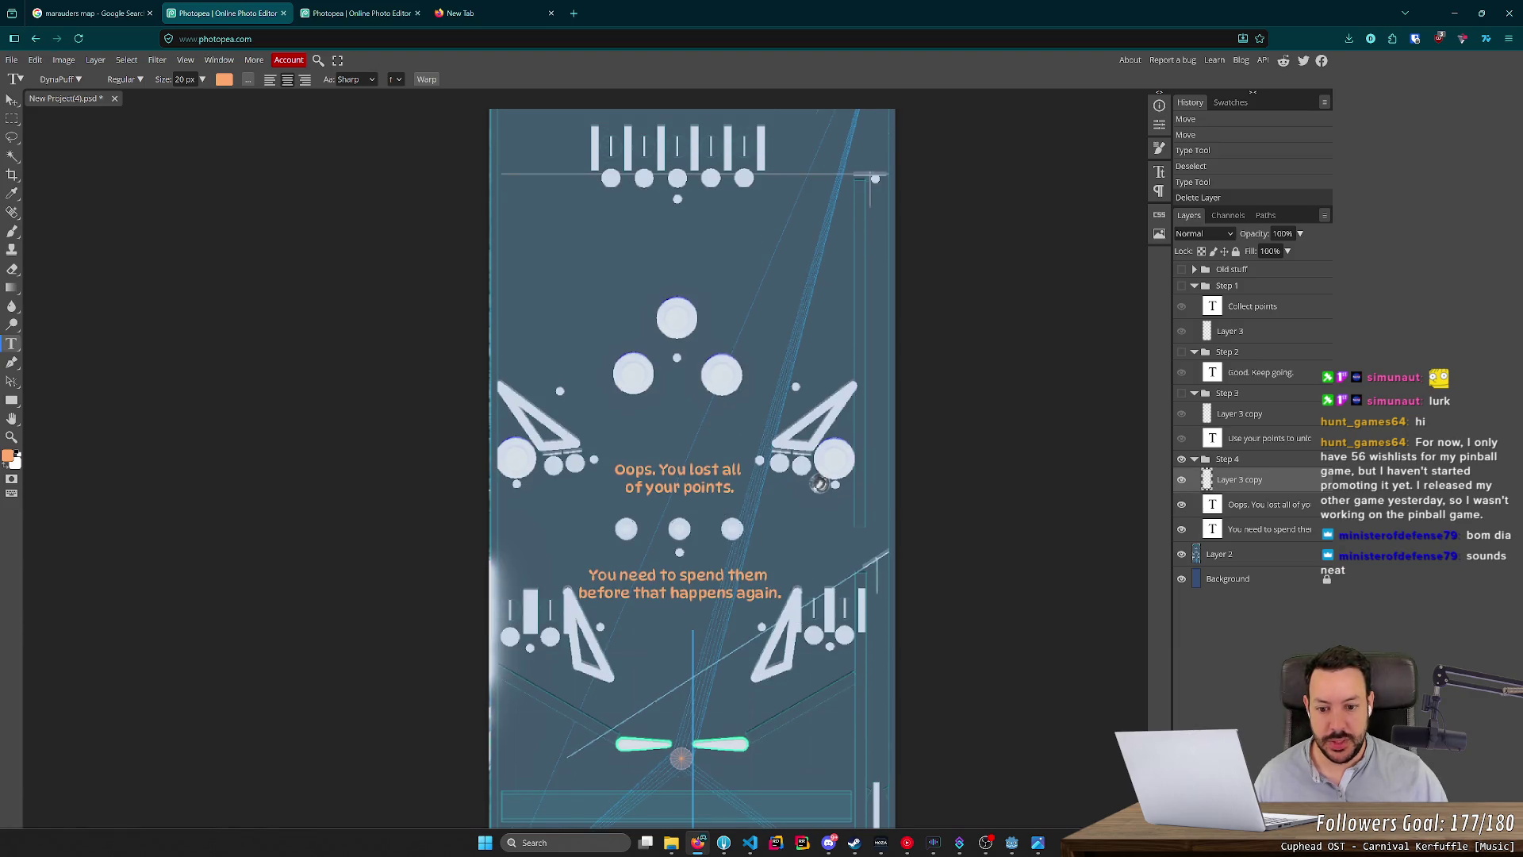
pyautogui.scroll(-3, 720, 509)
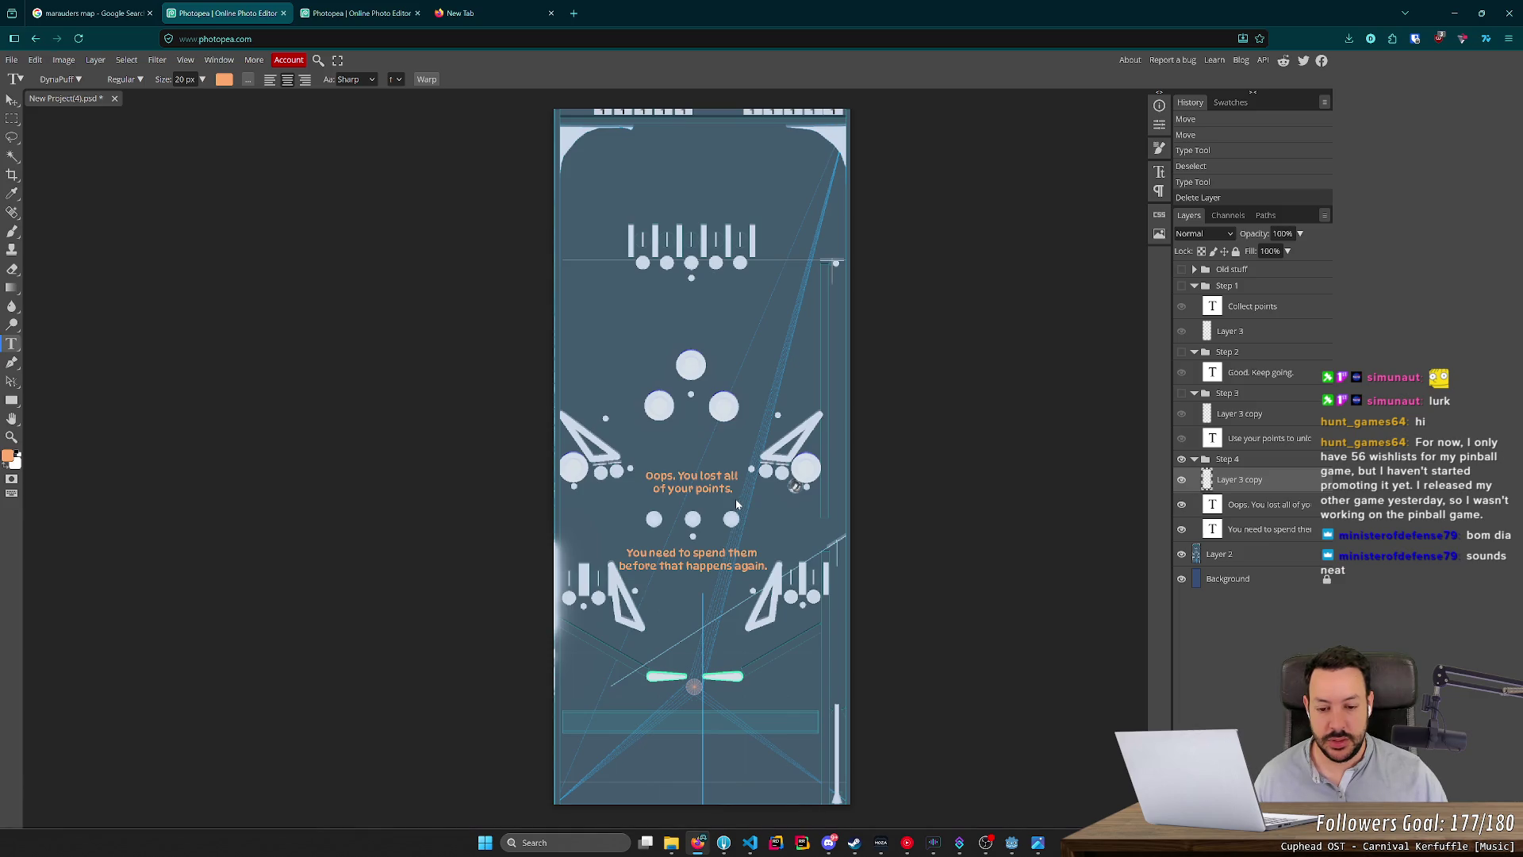
# Export the canvas as a PNG named 'turorial_4_playfield'.
pyautogui.click(11, 59)
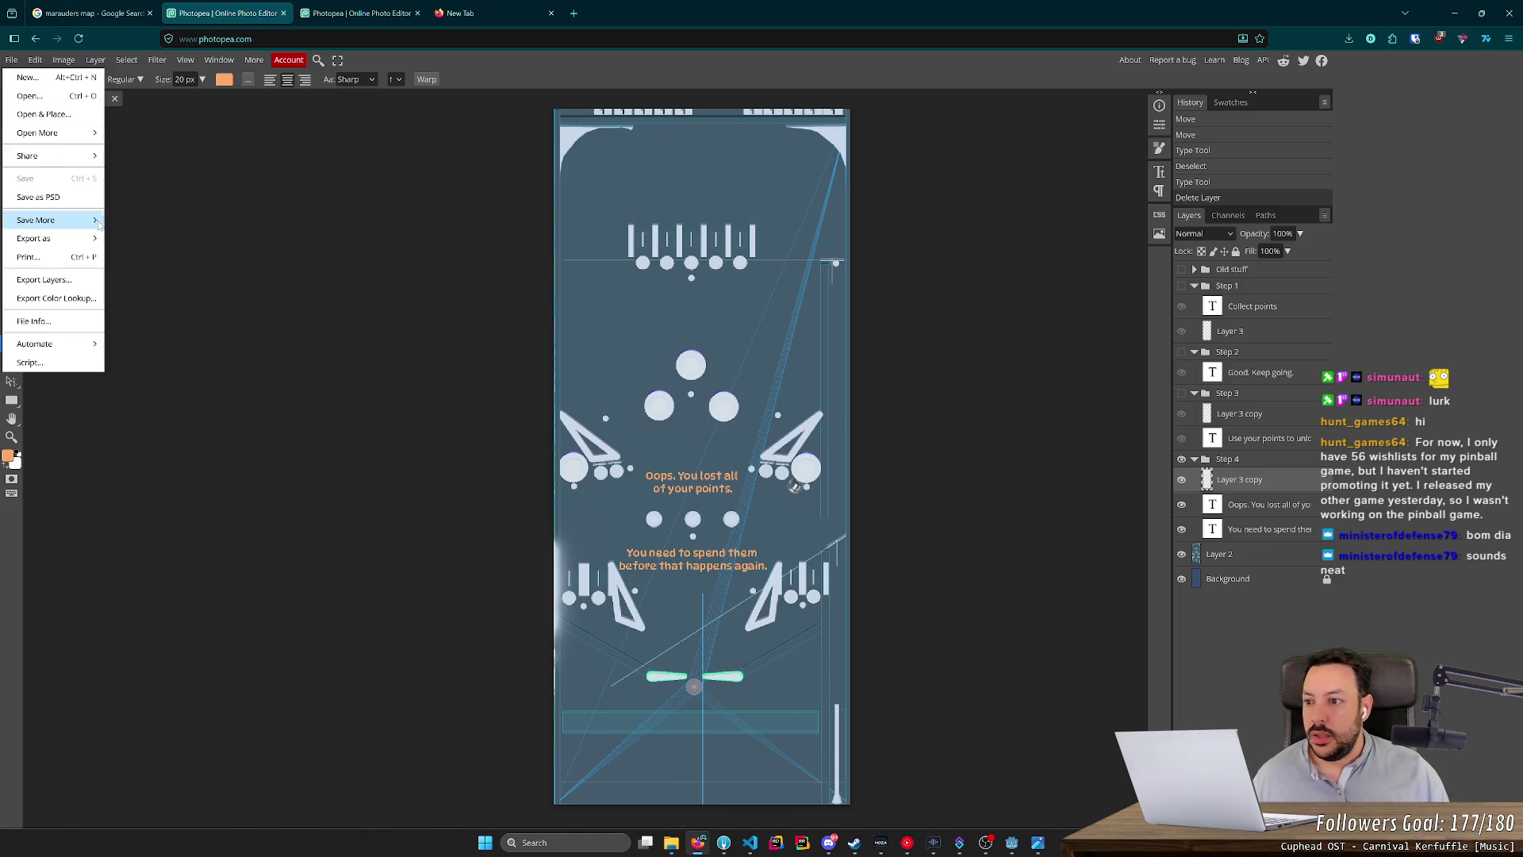
pyautogui.moveTo(100, 225)
pyautogui.moveTo(55, 238)
pyautogui.click(135, 239)
pyautogui.tripleClick(432, 185)
pyautogui.write('turorial_4_play')
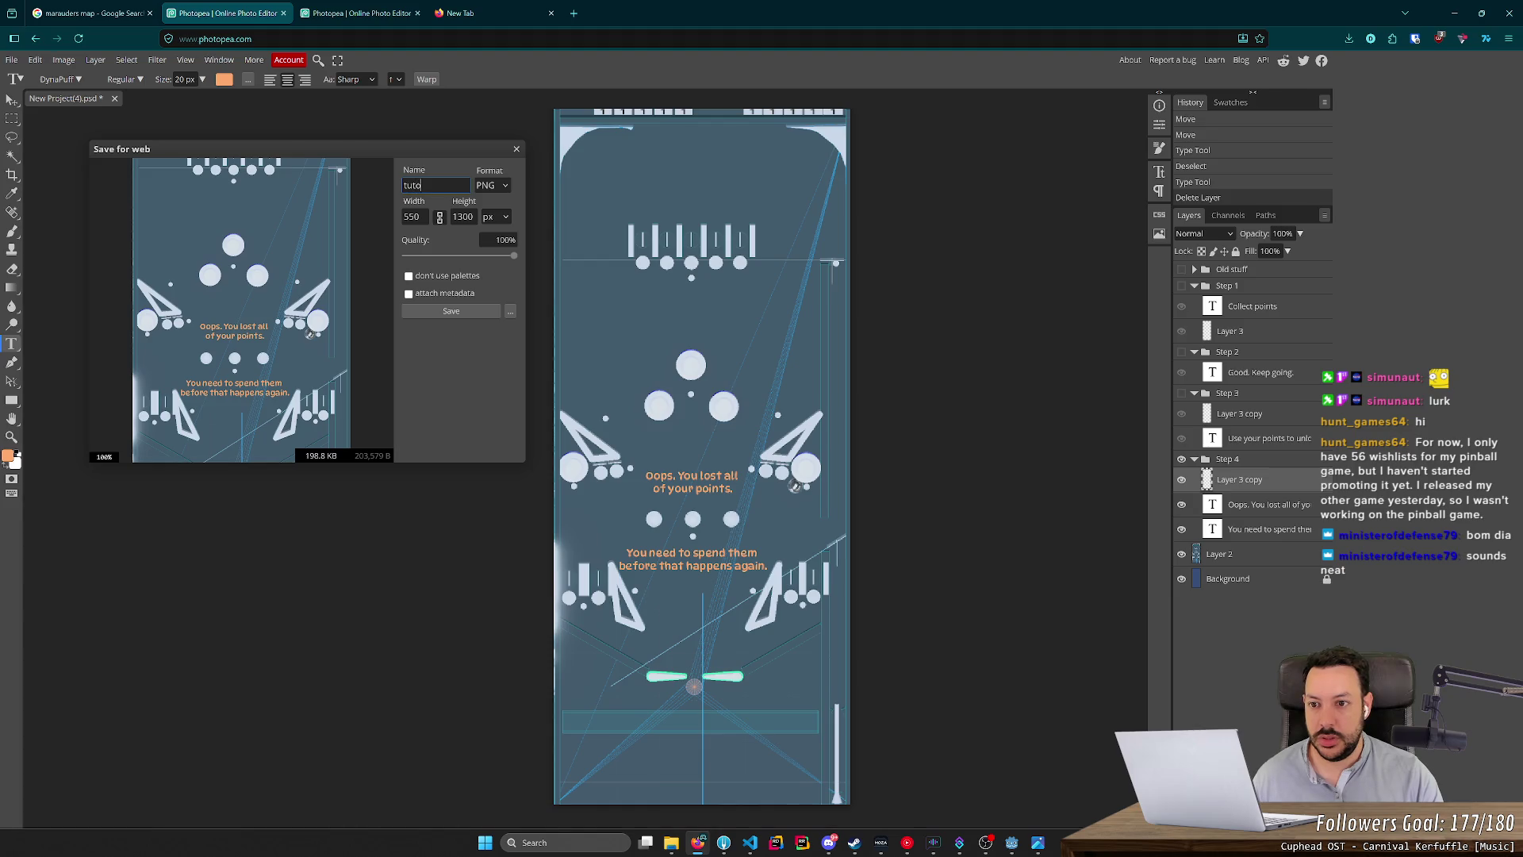
pyautogui.write('field')
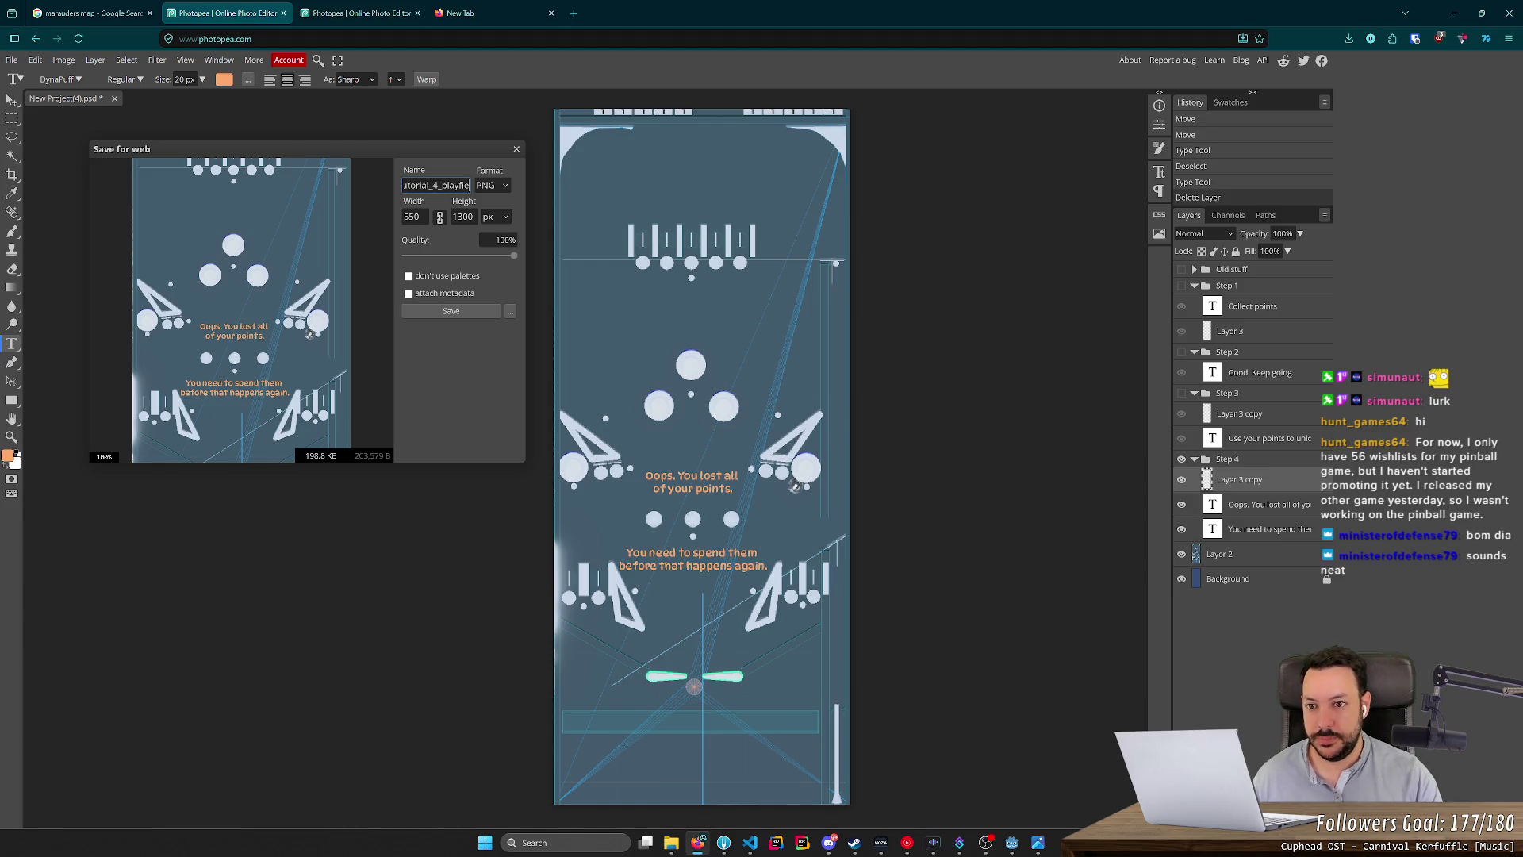
pyautogui.click(433, 311)
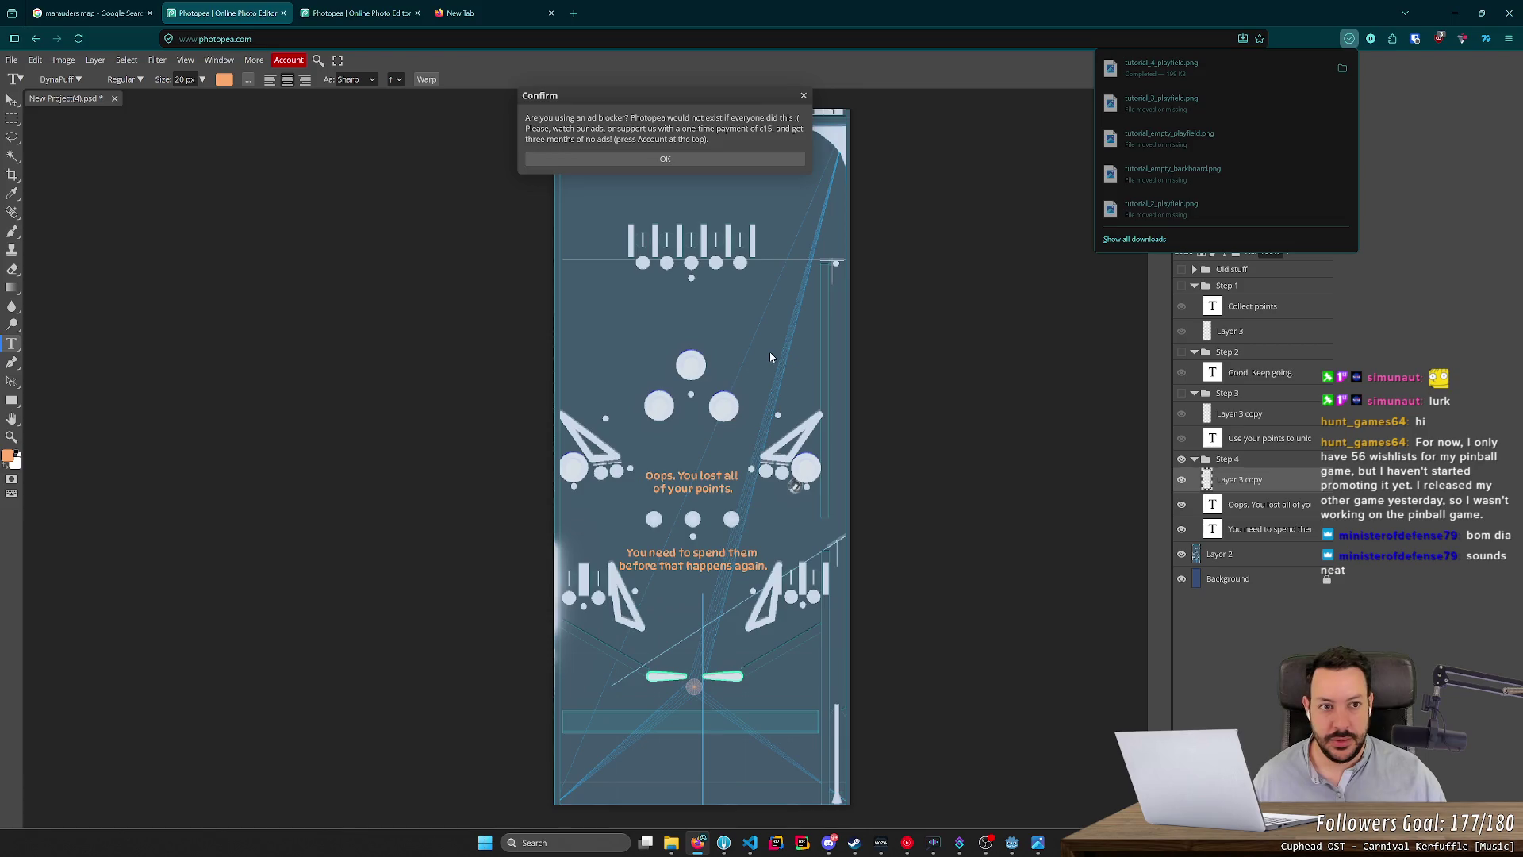
# Move tutorial_4_playfield.png from Downloads into the tutorial folder.
pyautogui.click(671, 843)
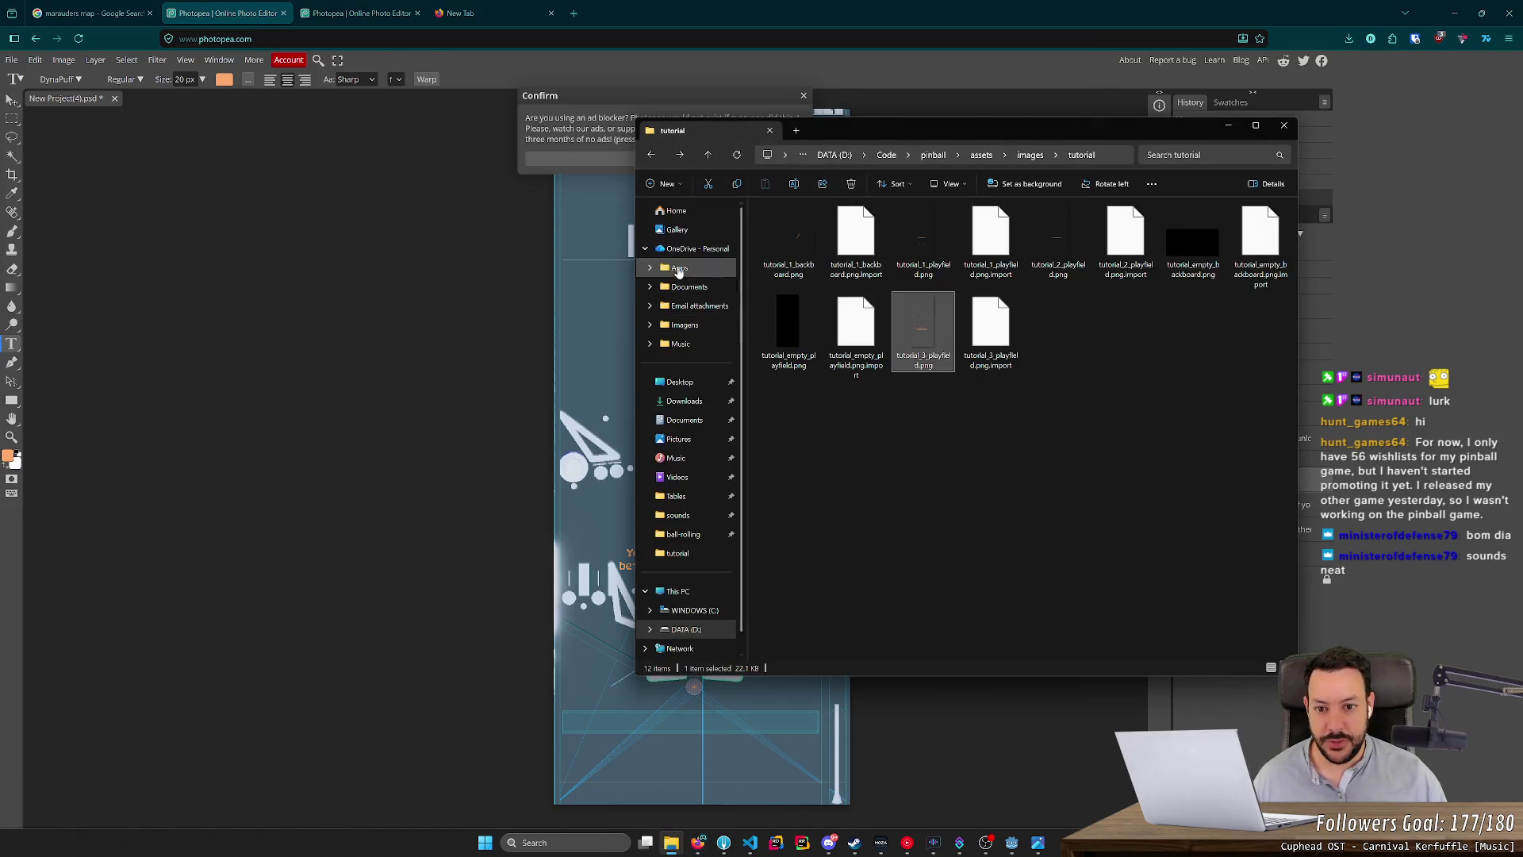
pyautogui.click(684, 401)
pyautogui.click(851, 240)
pyautogui.hotkey('ctrl', 'c')
pyautogui.hotkey('alt', 'Left')
pyautogui.hotkey('ctrl', 'v')
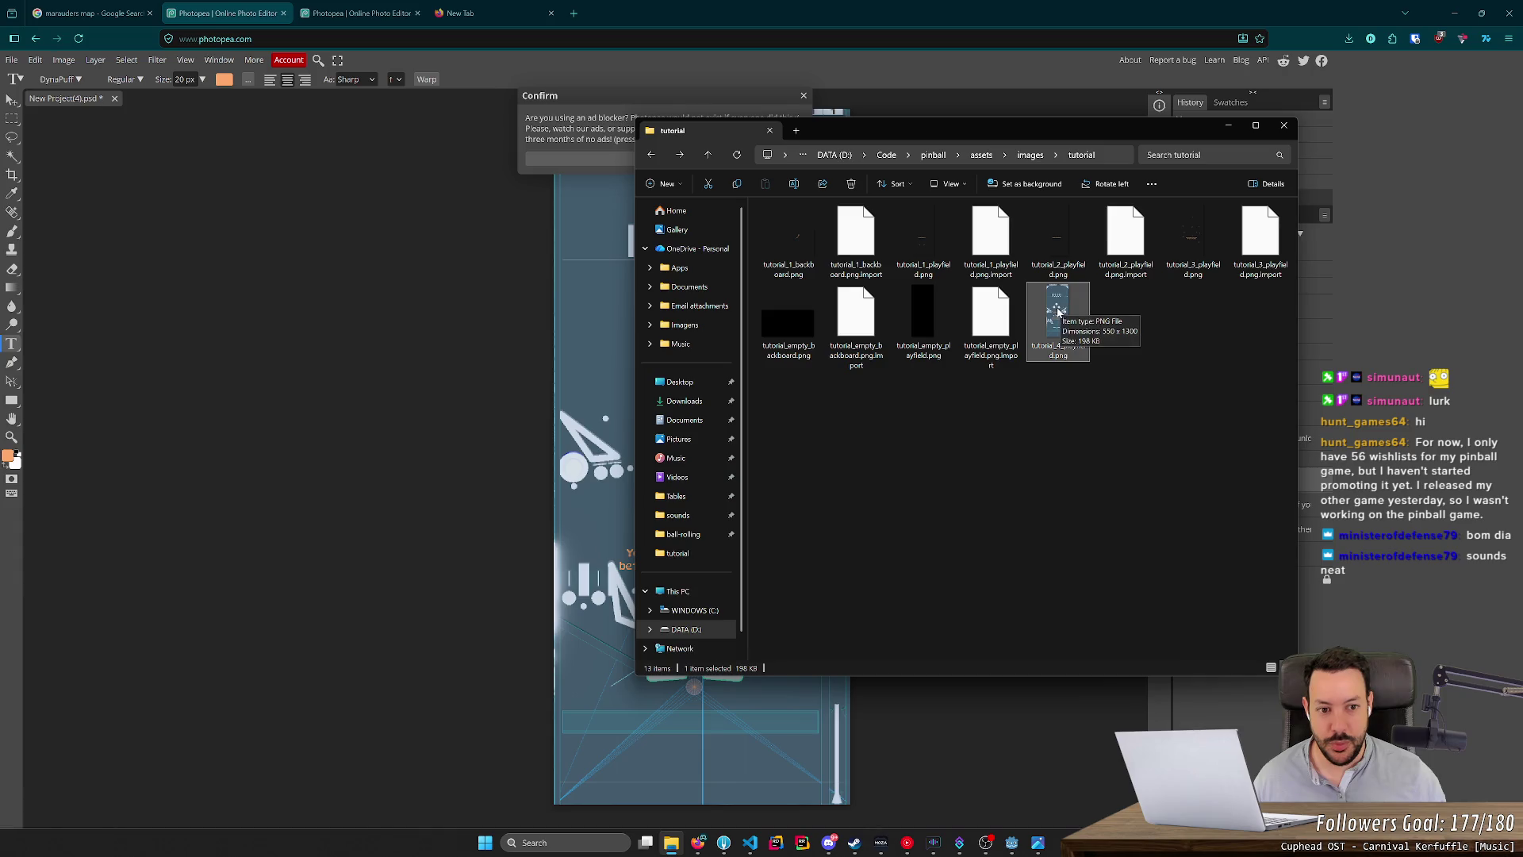
pyautogui.press('F2')
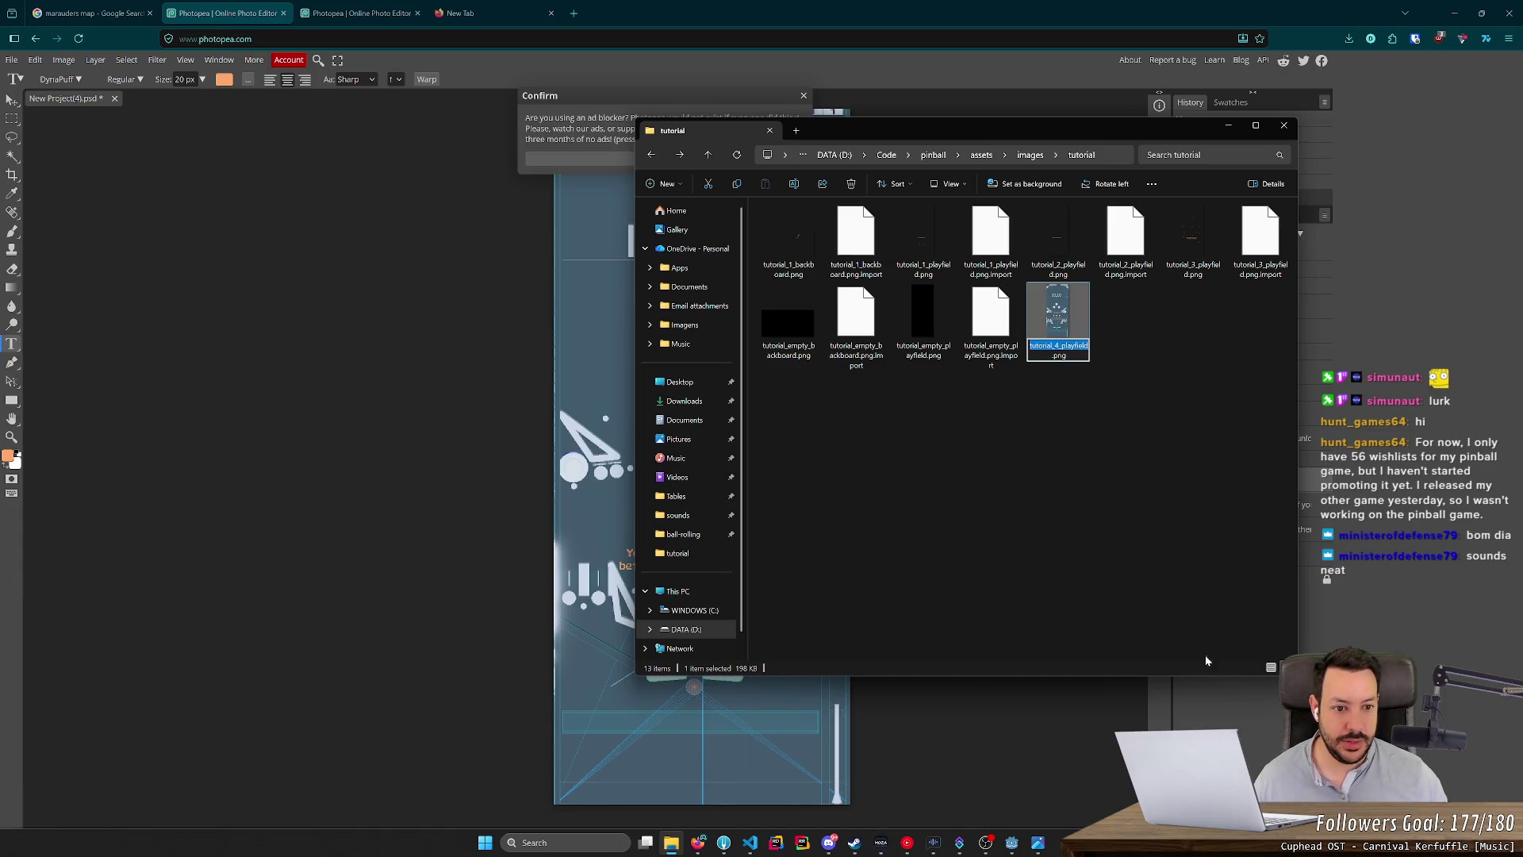
pyautogui.hotkey('ctrl', 'w')
# Hide the playfield artwork and background layers, then re-export the text-only overlay as PNG.
pyautogui.click(1181, 554)
pyautogui.click(1181, 578)
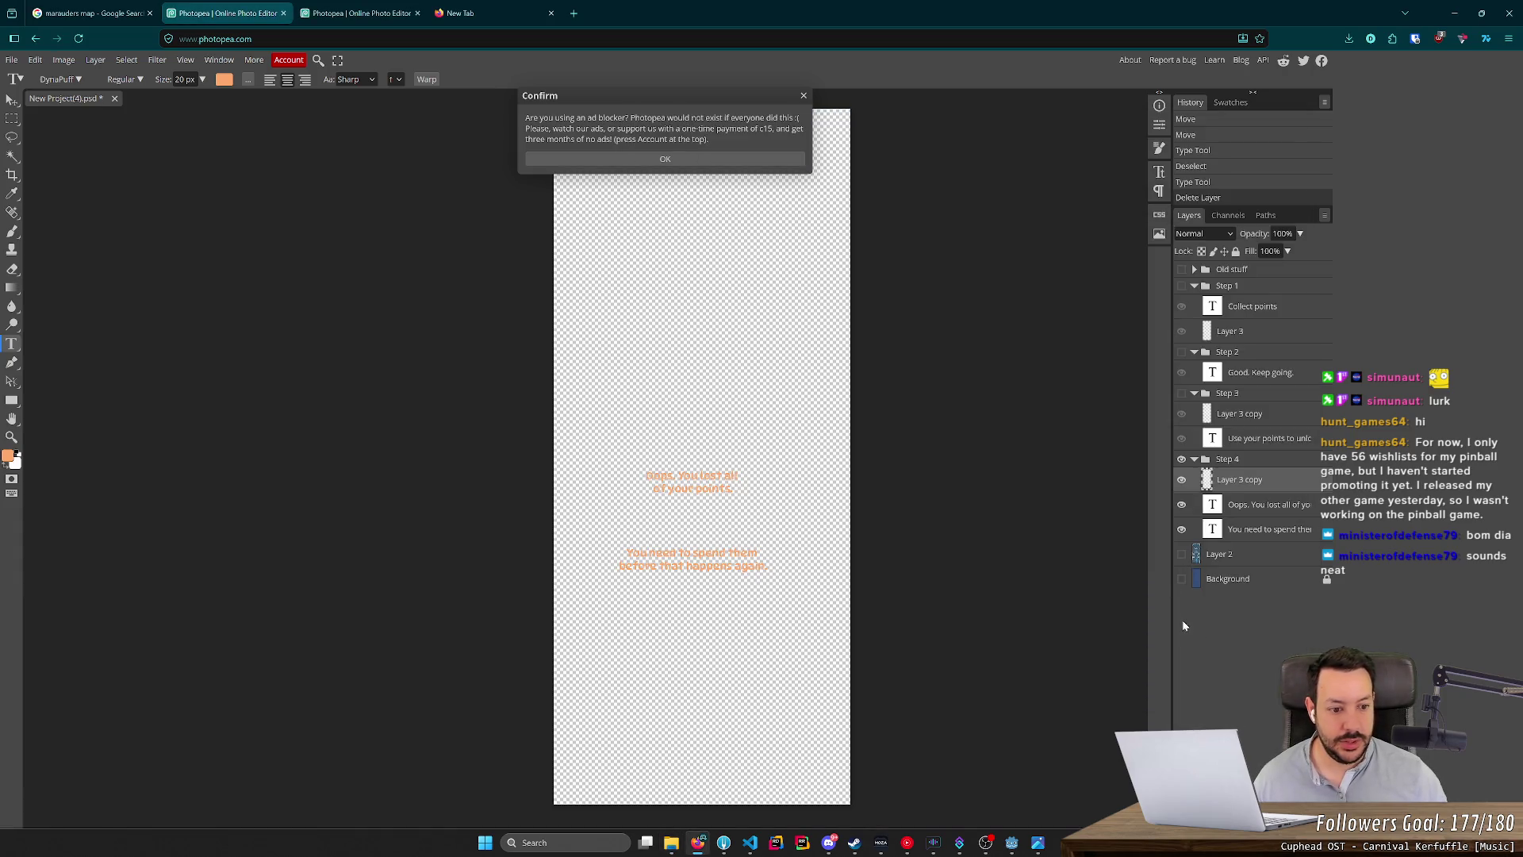
pyautogui.click(11, 59)
pyautogui.moveTo(59, 239)
pyautogui.click(127, 239)
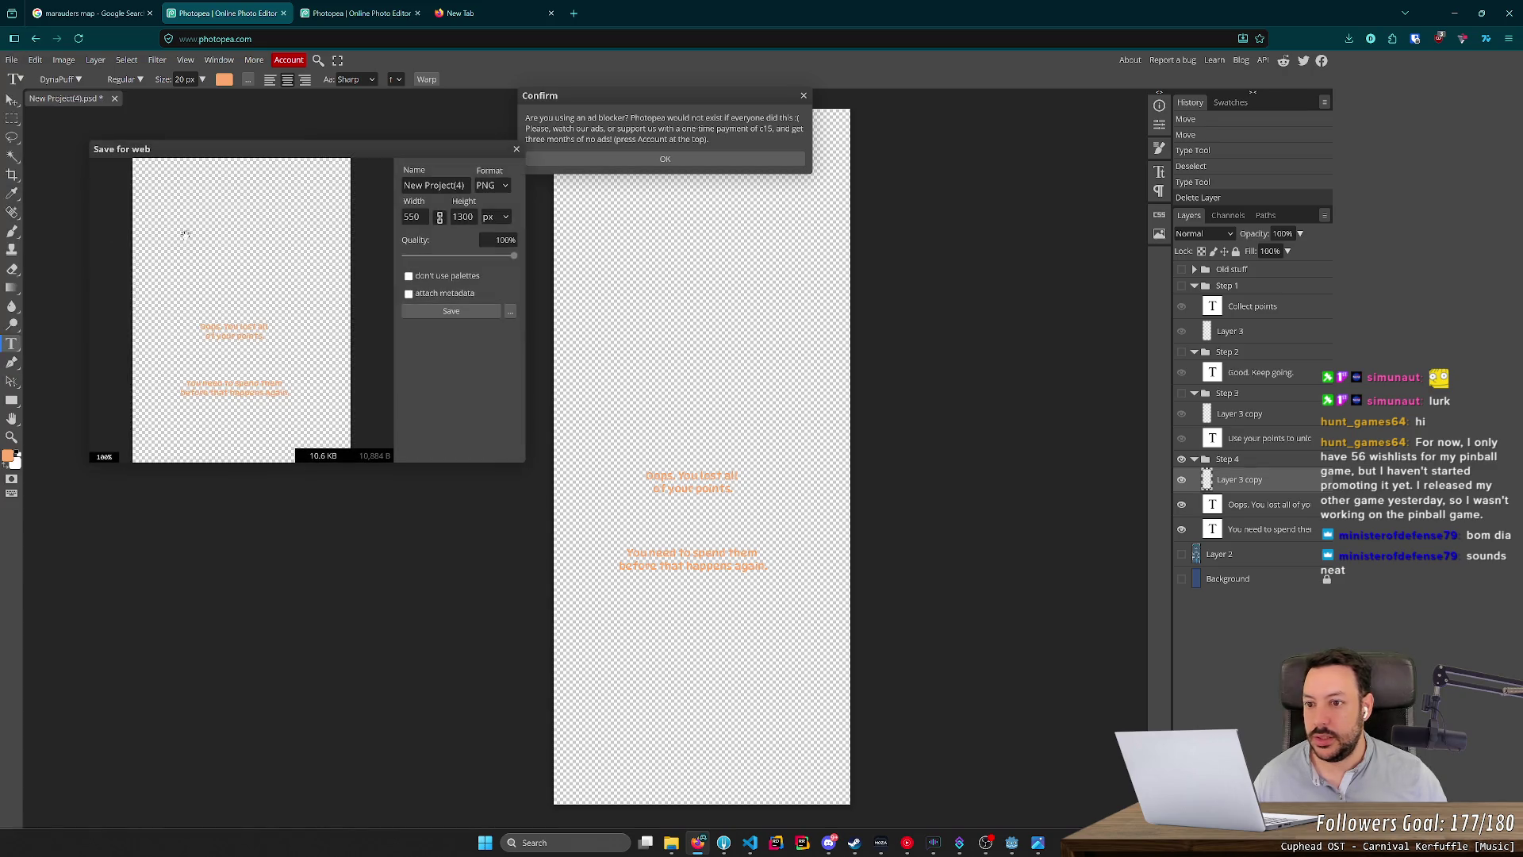
pyautogui.click(432, 186)
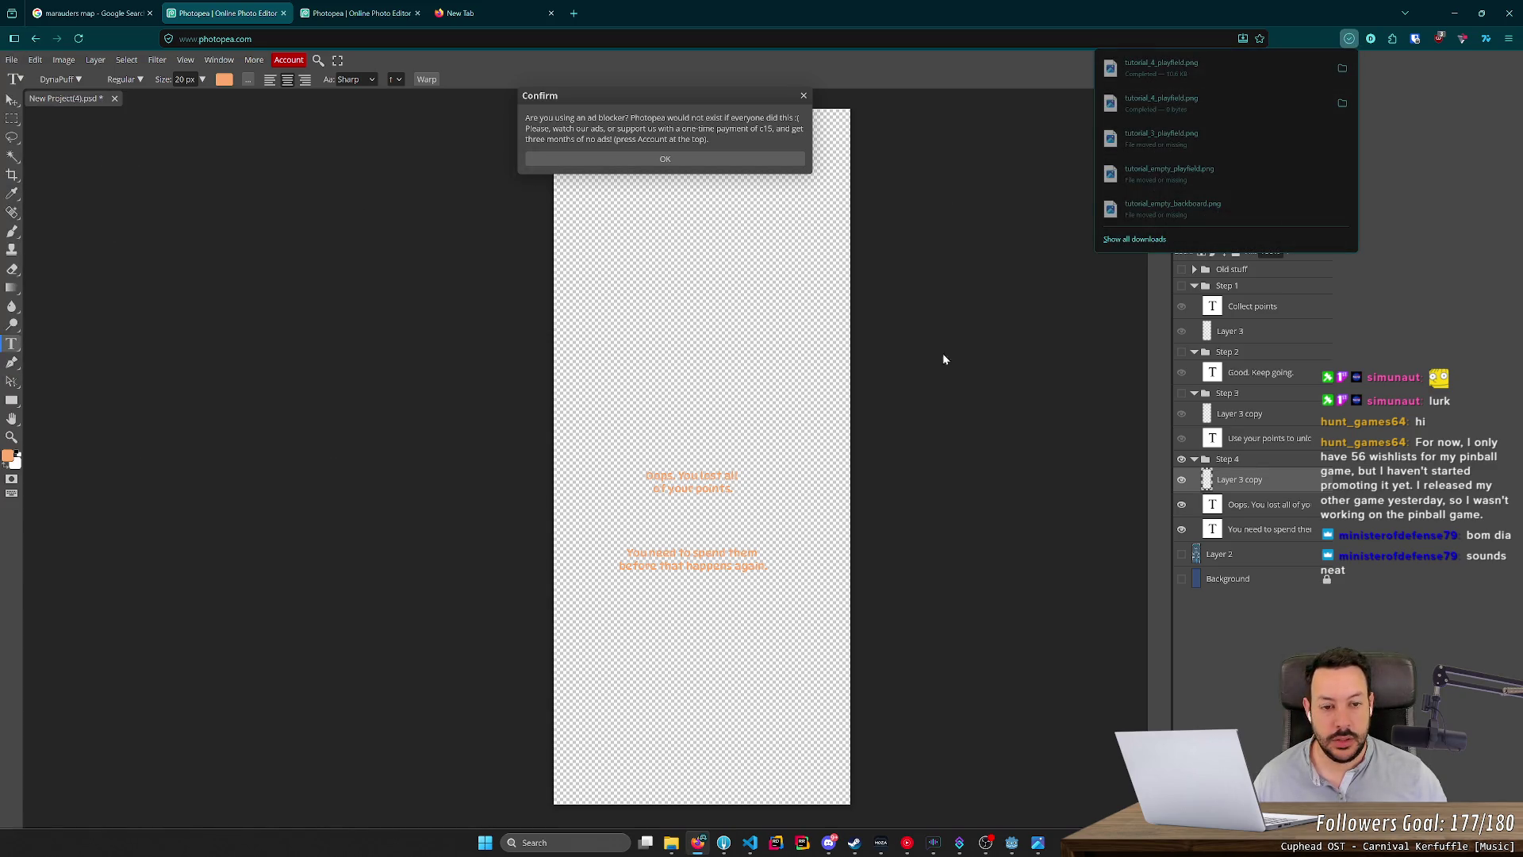
# Go to the Downloads folder to fetch the new text-only export.
pyautogui.click(1342, 68)
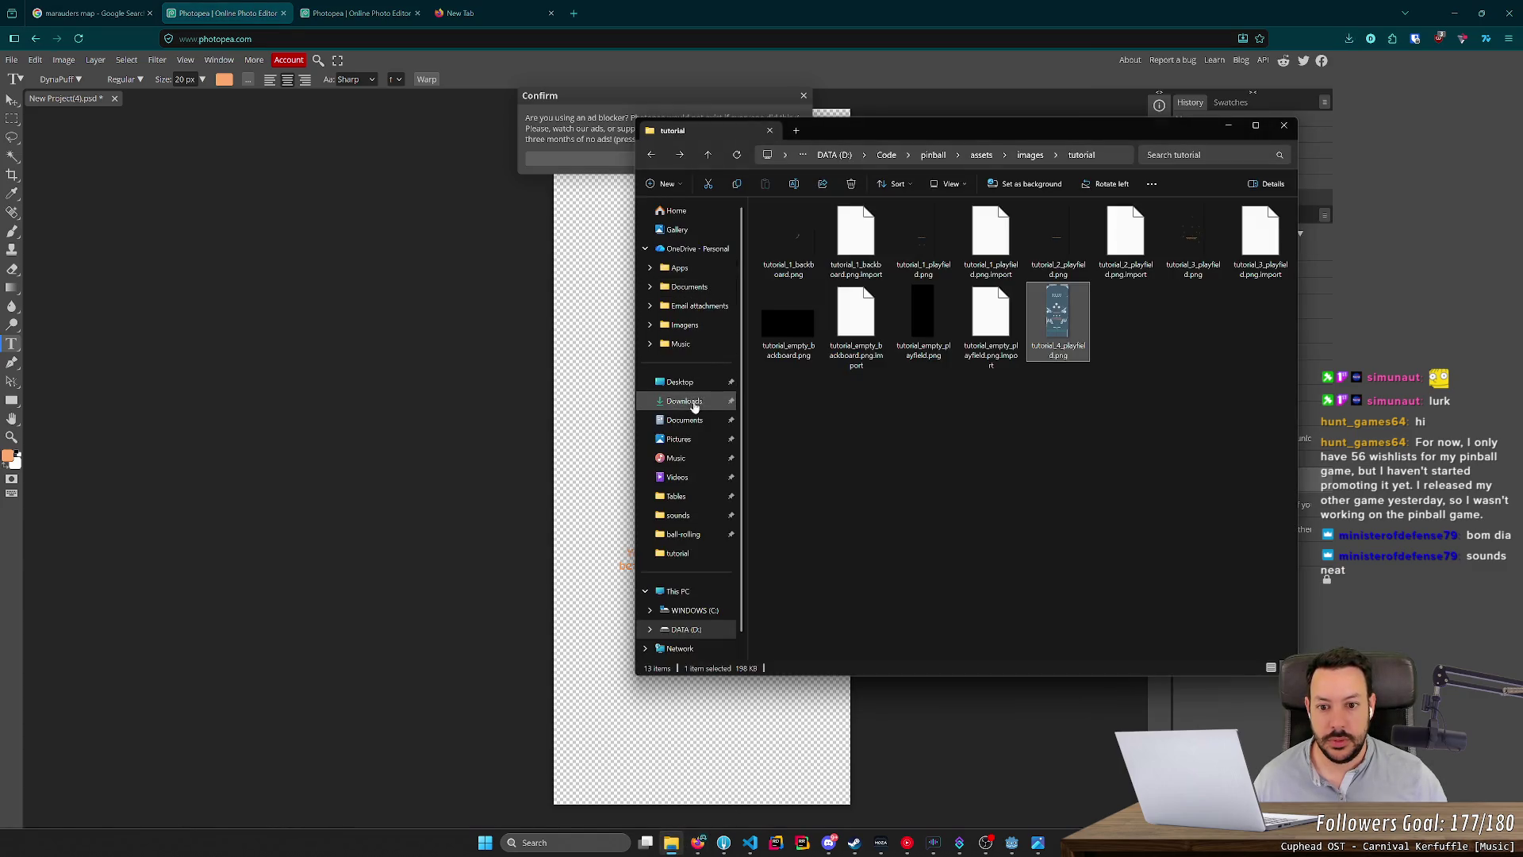
pyautogui.click(680, 381)
pyautogui.hotkey('alt', 'Left')
pyautogui.click(684, 401)
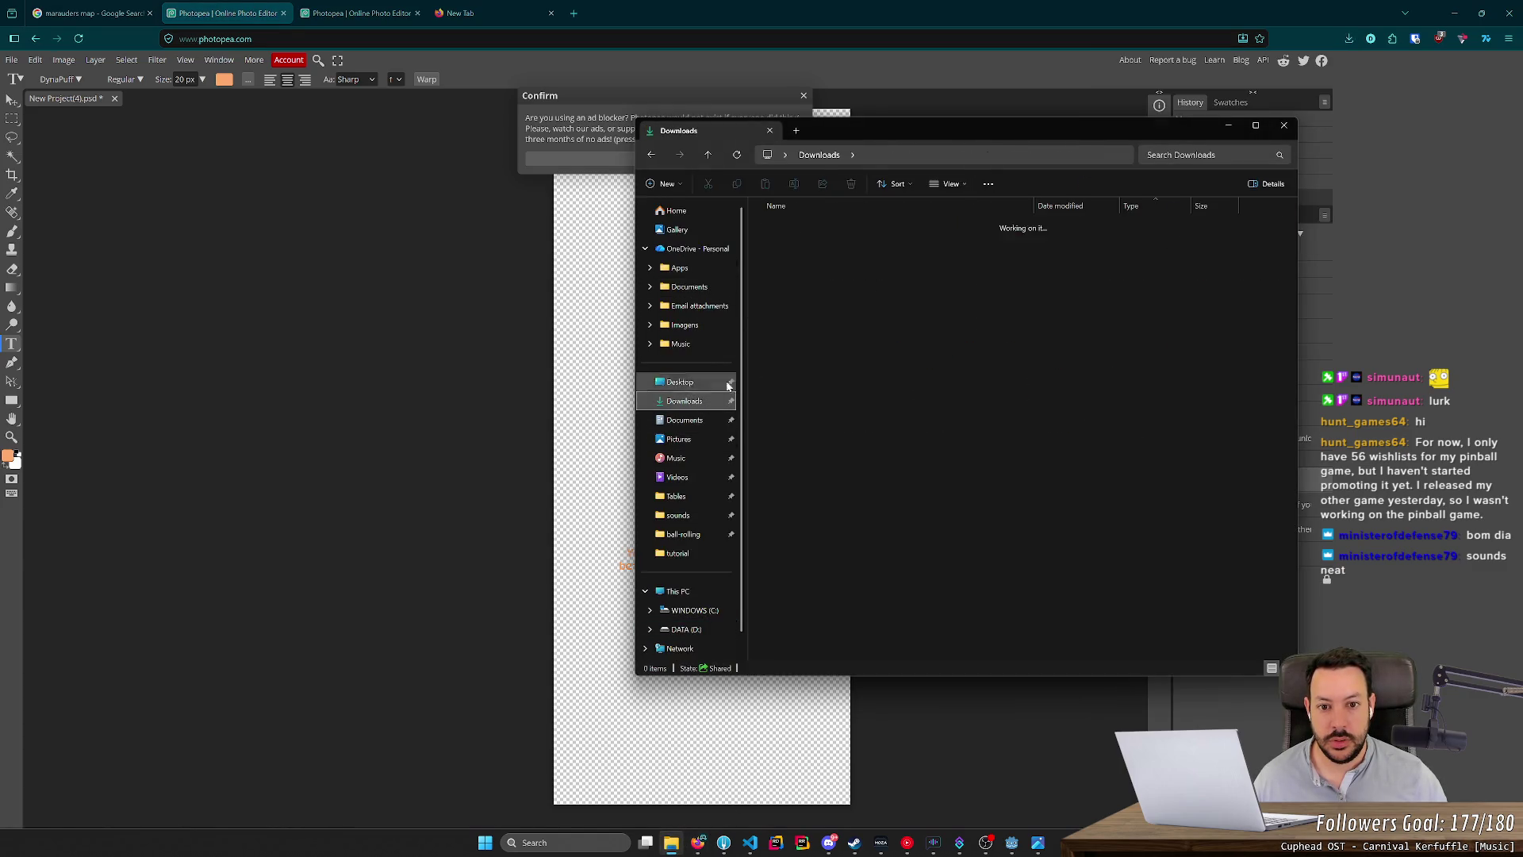
pyautogui.hotkey('alt', 'Left')
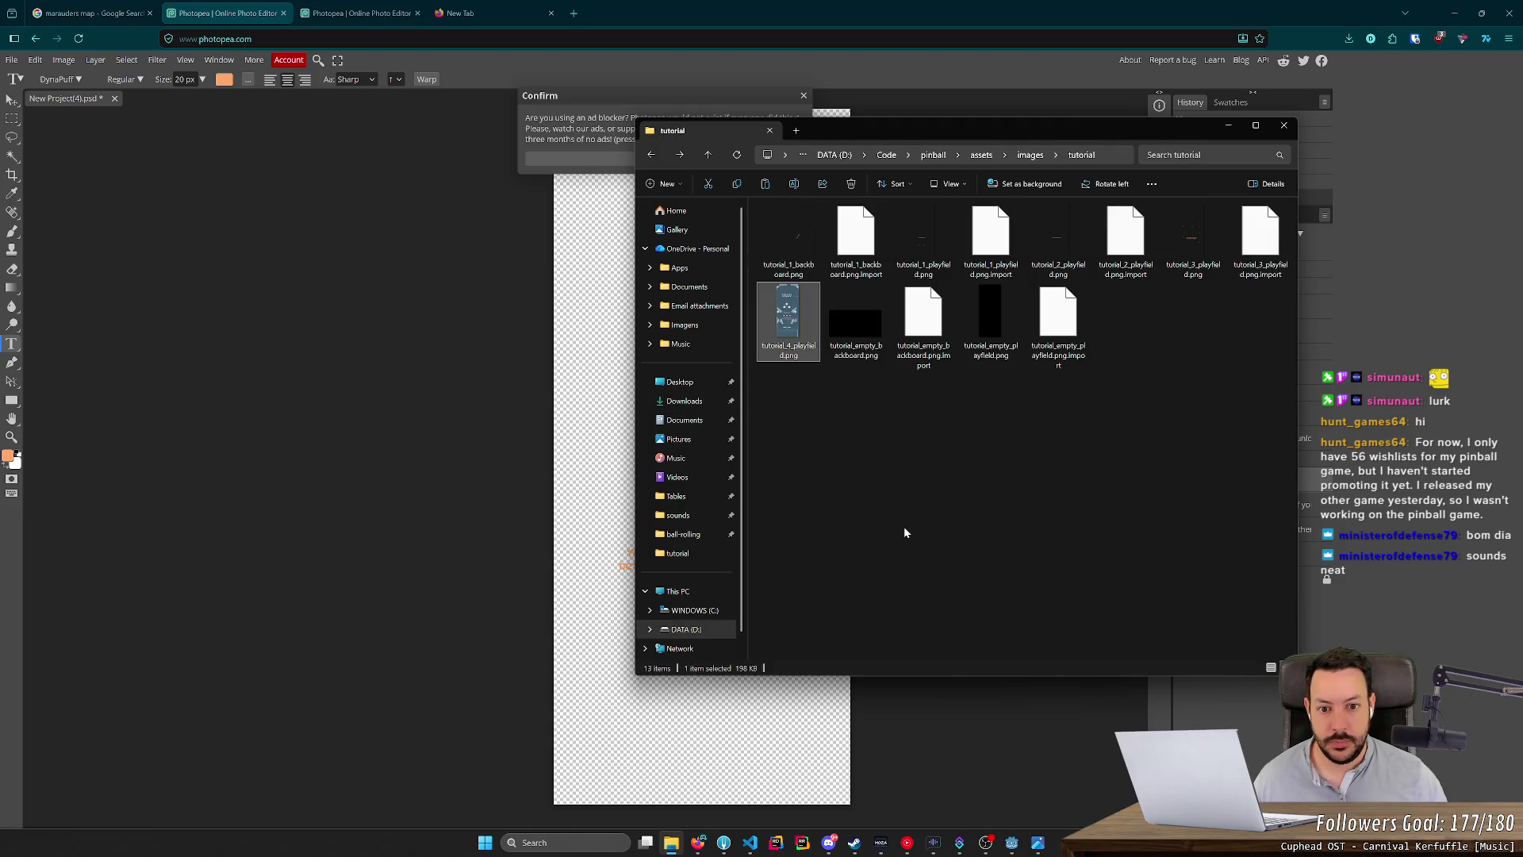
# Paste the new export into the tutorial folder, replacing the older tutorial_4_playfield.png.
pyautogui.hotkey('ctrl', 'v')
pyautogui.click(412, 393)
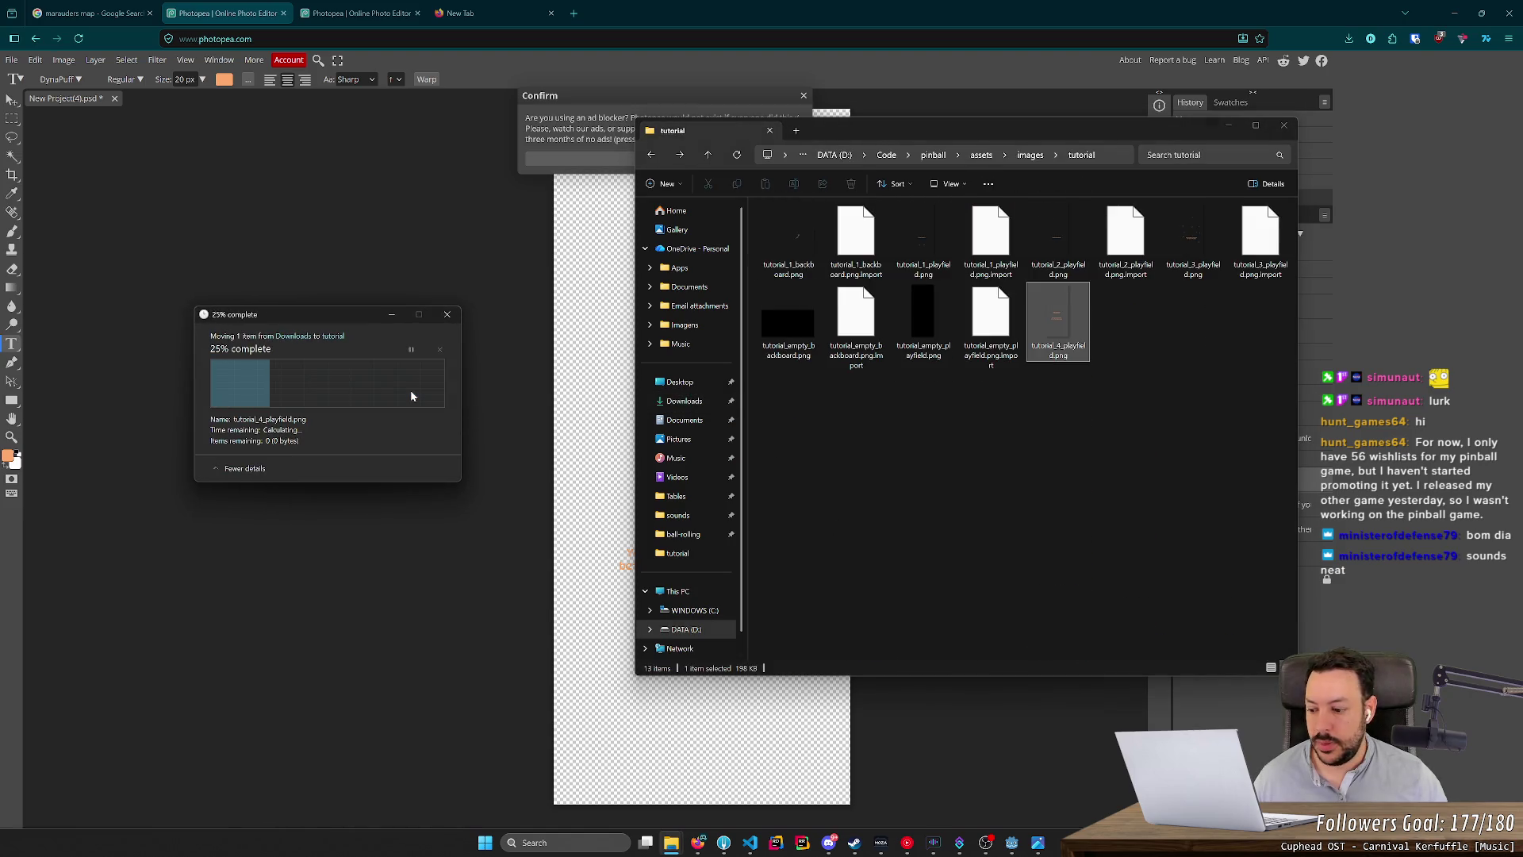
pyautogui.click(1026, 475)
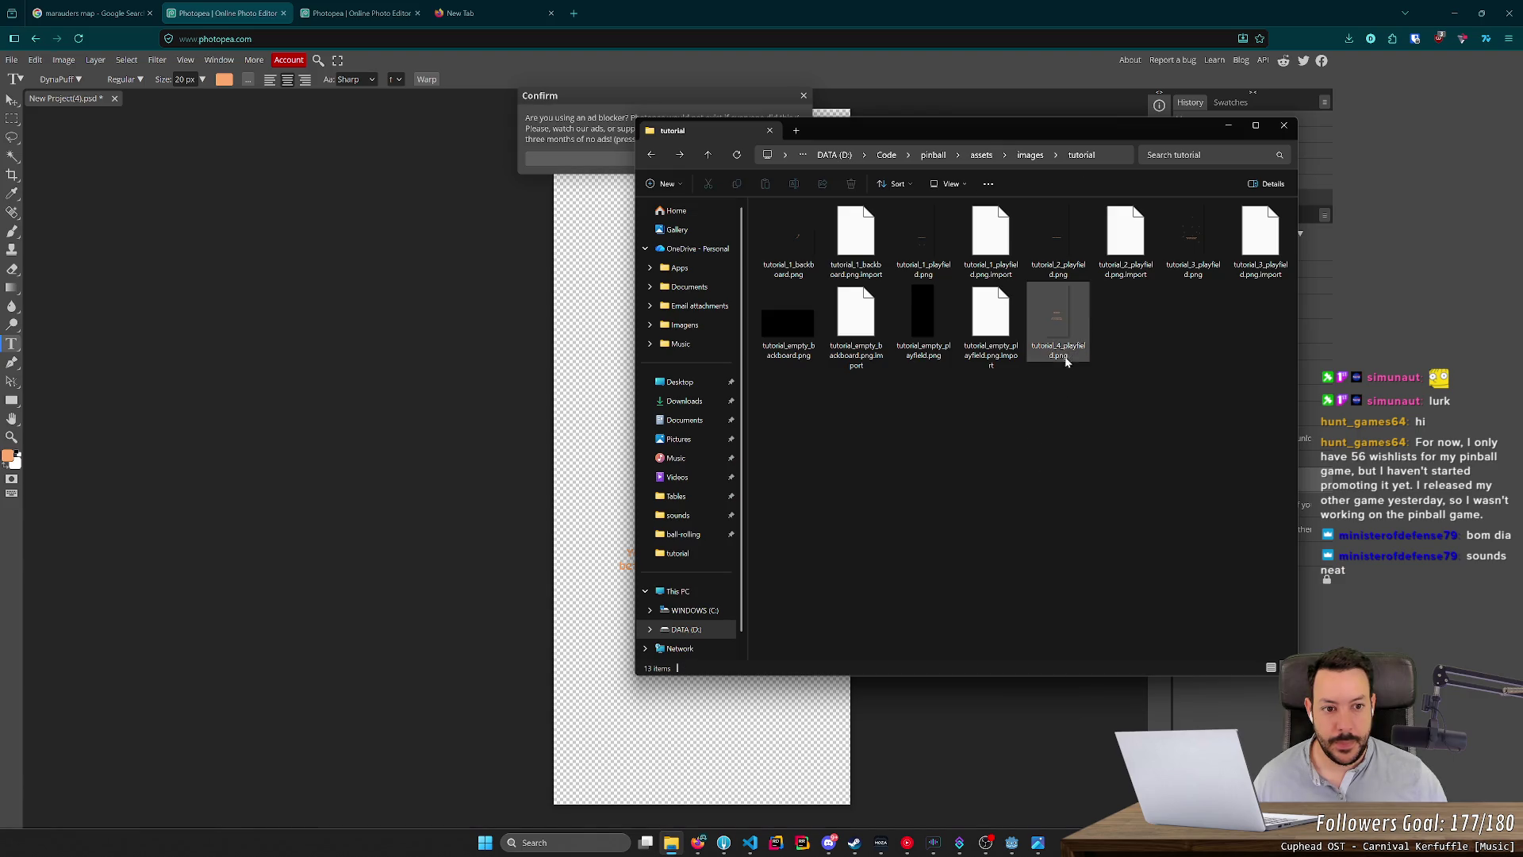
# Preview tutorial_empty_backboard.png, then bring the Godot TODO notes back up.
pyautogui.keyDown('ctrl'); pyautogui.scroll(2, 1066, 364); pyautogui.keyUp('ctrl')
pyautogui.click(967, 372)
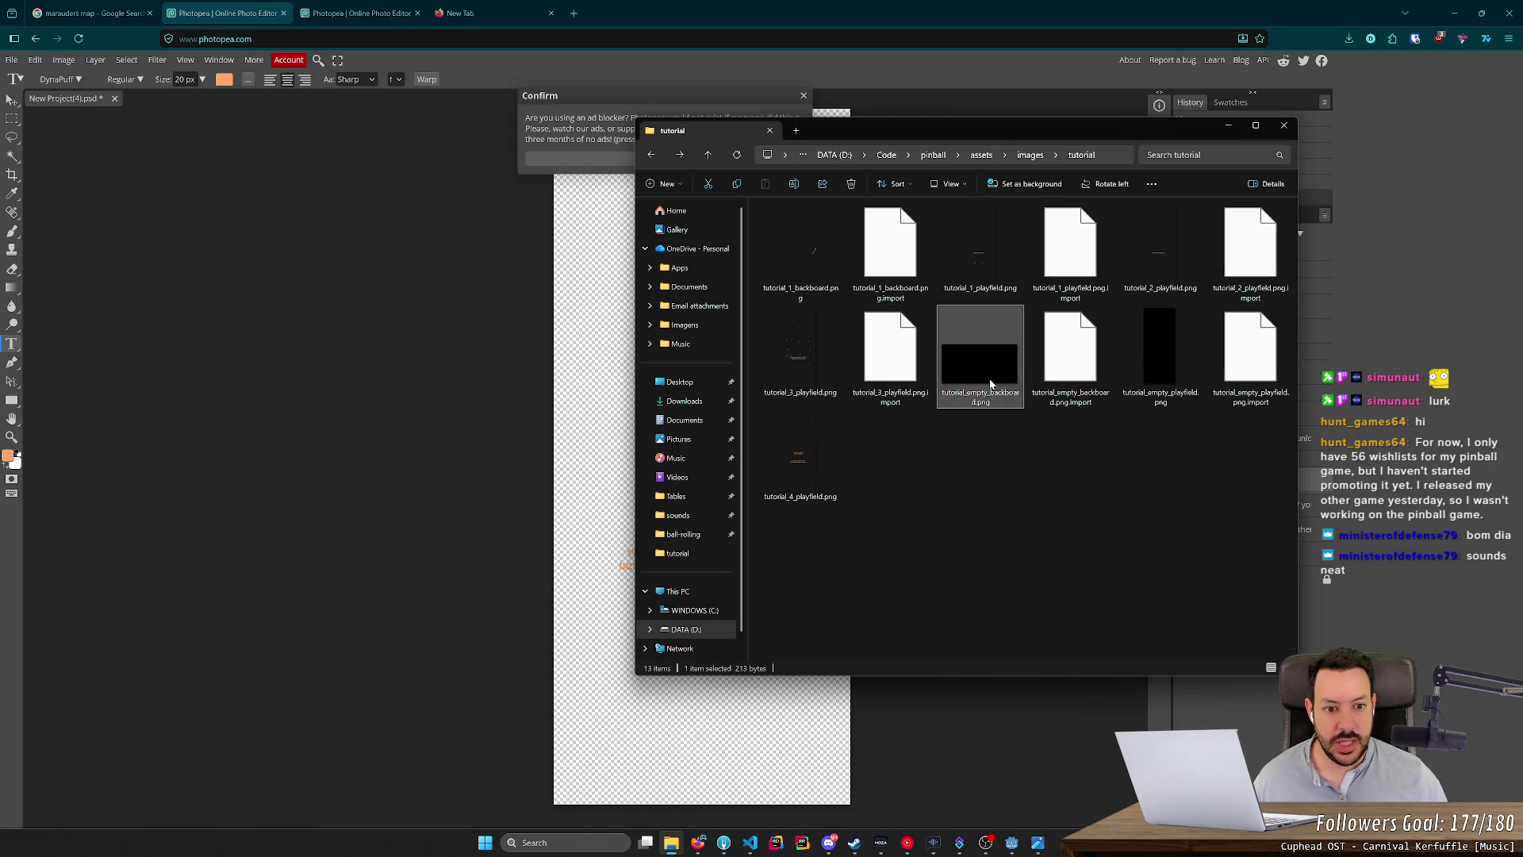
pyautogui.doubleClick(990, 384)
pyautogui.click(1204, 94)
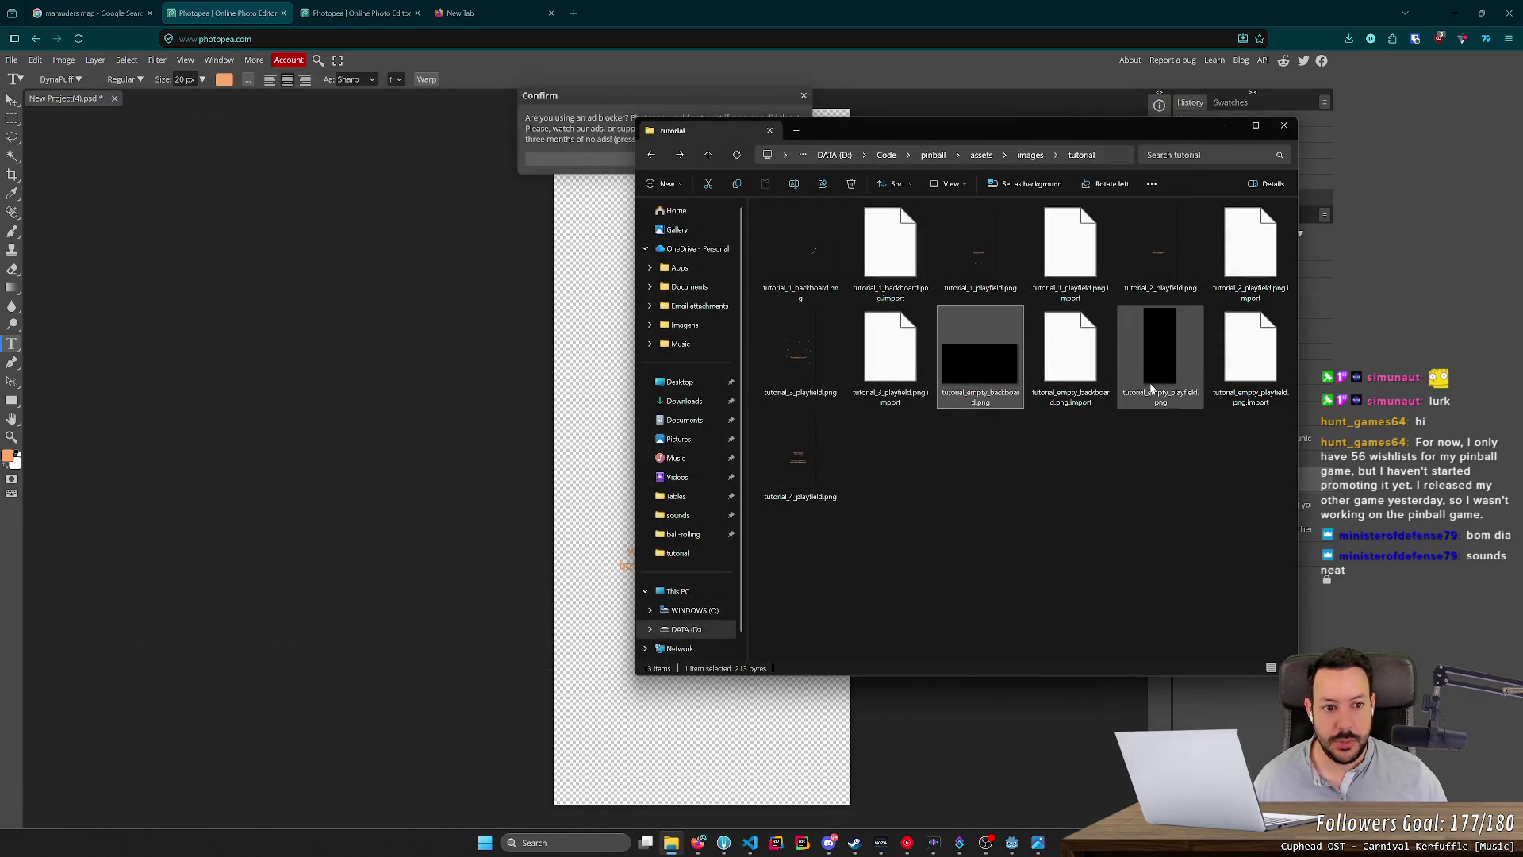
pyautogui.click(1178, 394)
pyautogui.keyDown('ctrl'); pyautogui.scroll(-2, 1149, 435); pyautogui.keyUp('ctrl')
pyautogui.click(1030, 446)
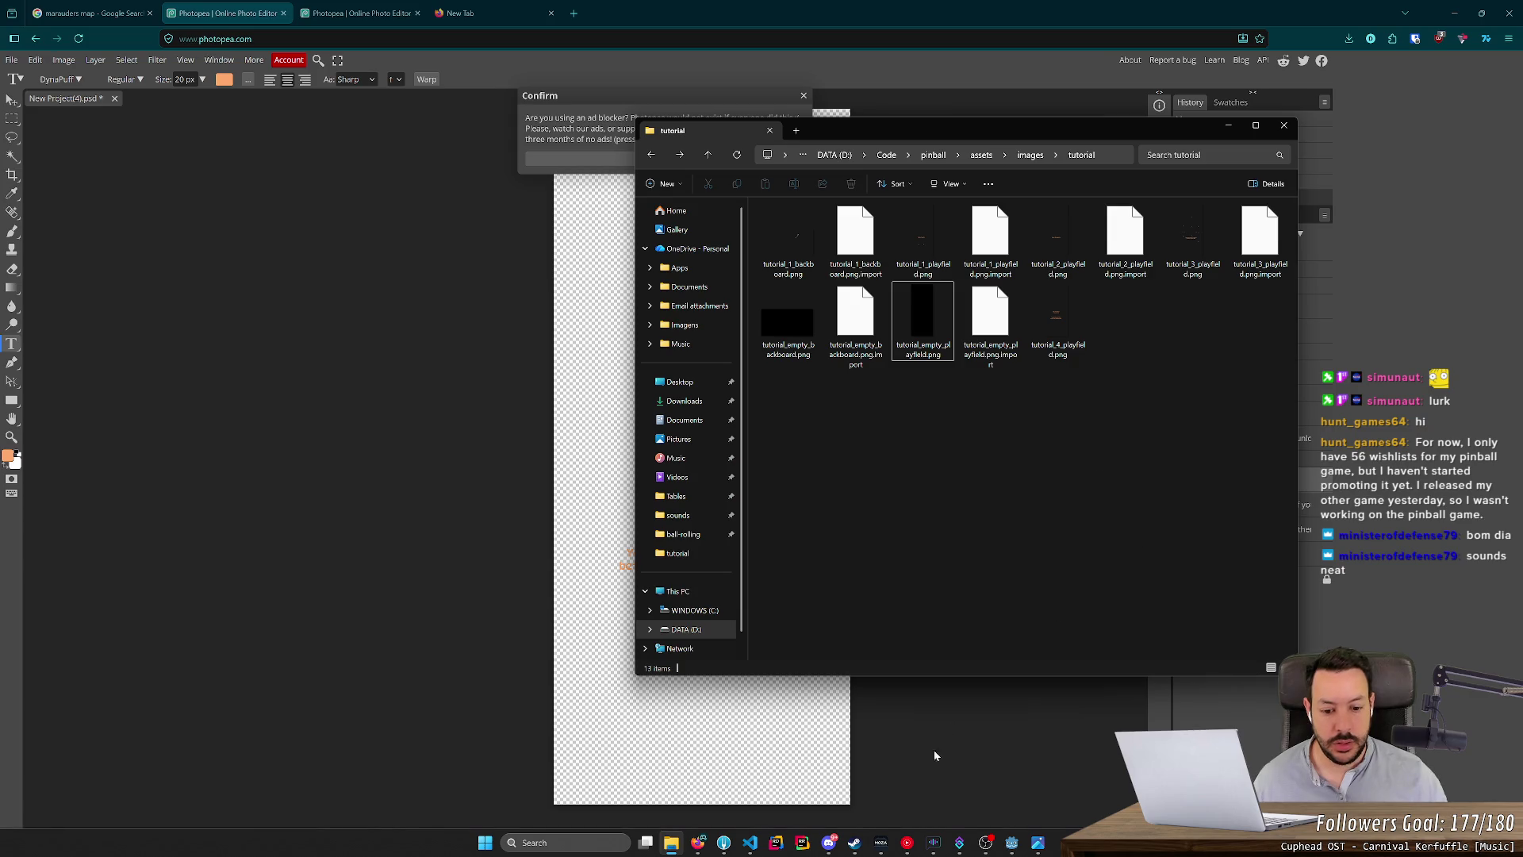
pyautogui.click(1011, 843)
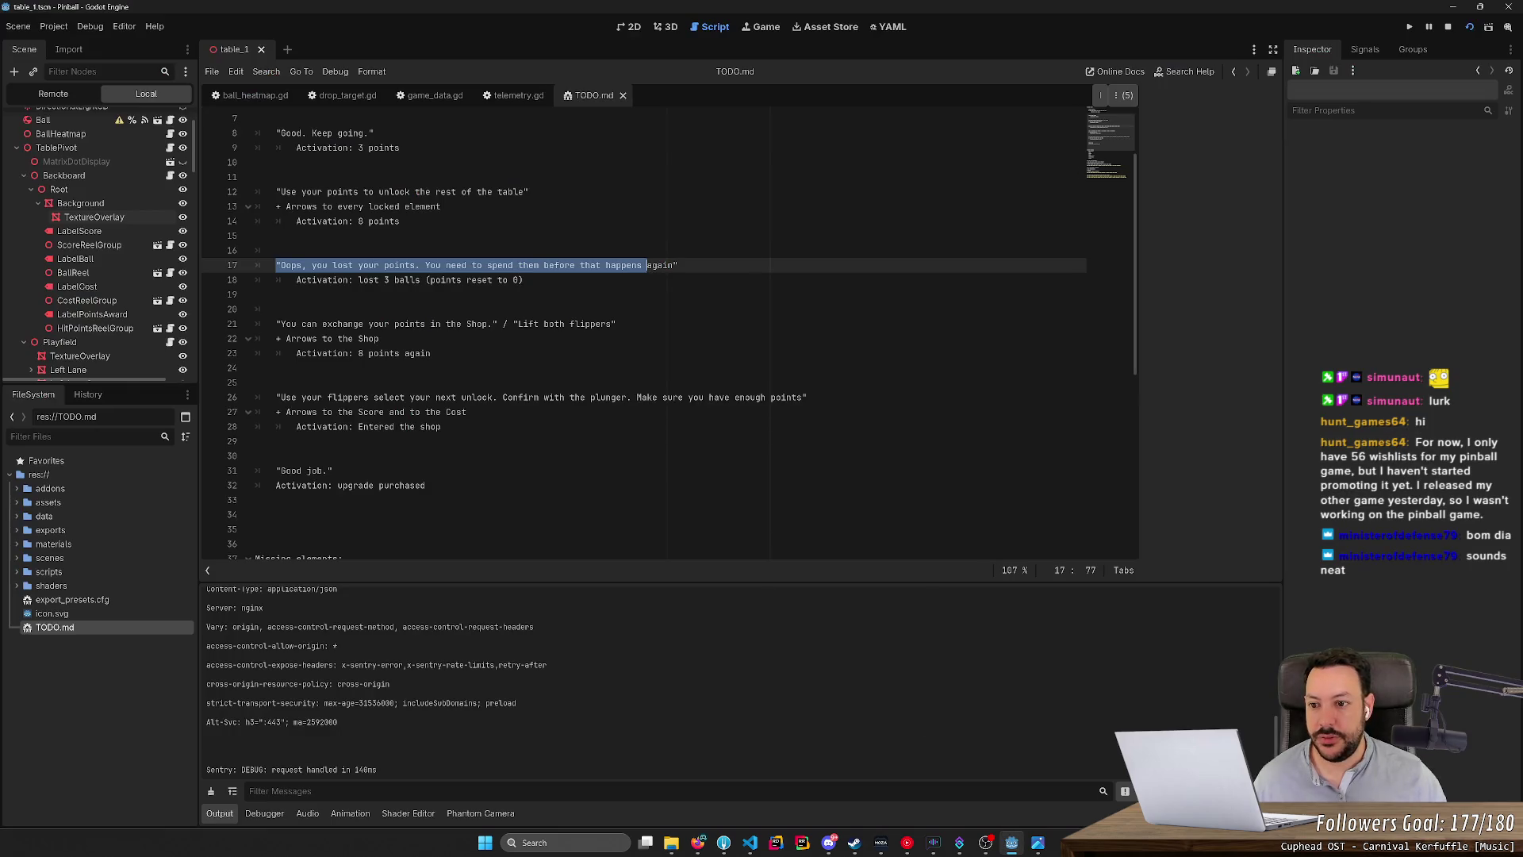
# Copy the 'You can exchange your points in the Shop.' line from TODO.md and return to Photopea.
pyautogui.moveTo(281, 324); pyautogui.dragTo(494, 324)
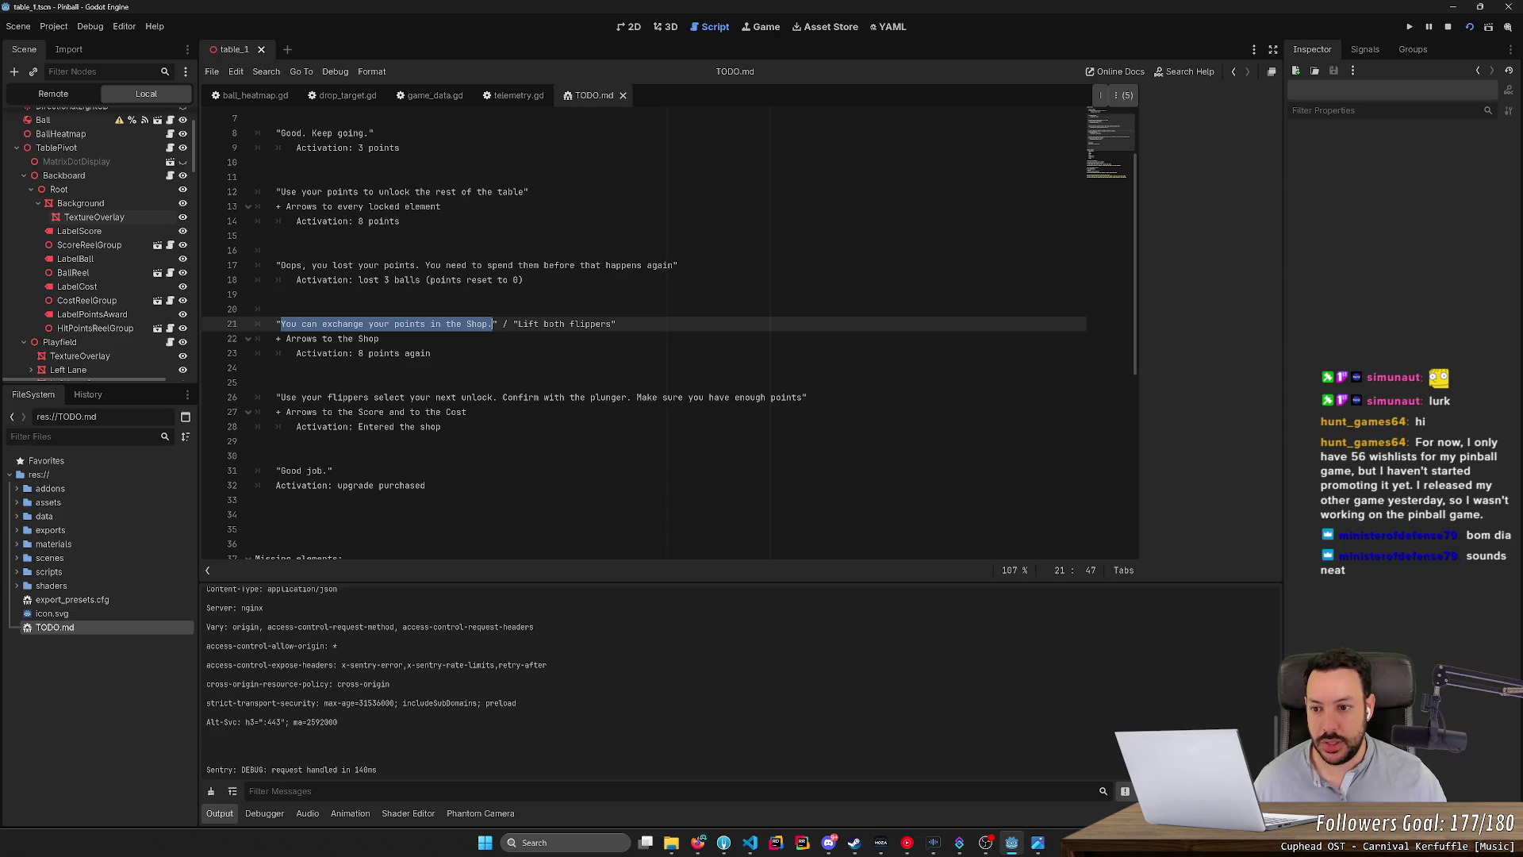
pyautogui.click(697, 842)
pyautogui.click(803, 96)
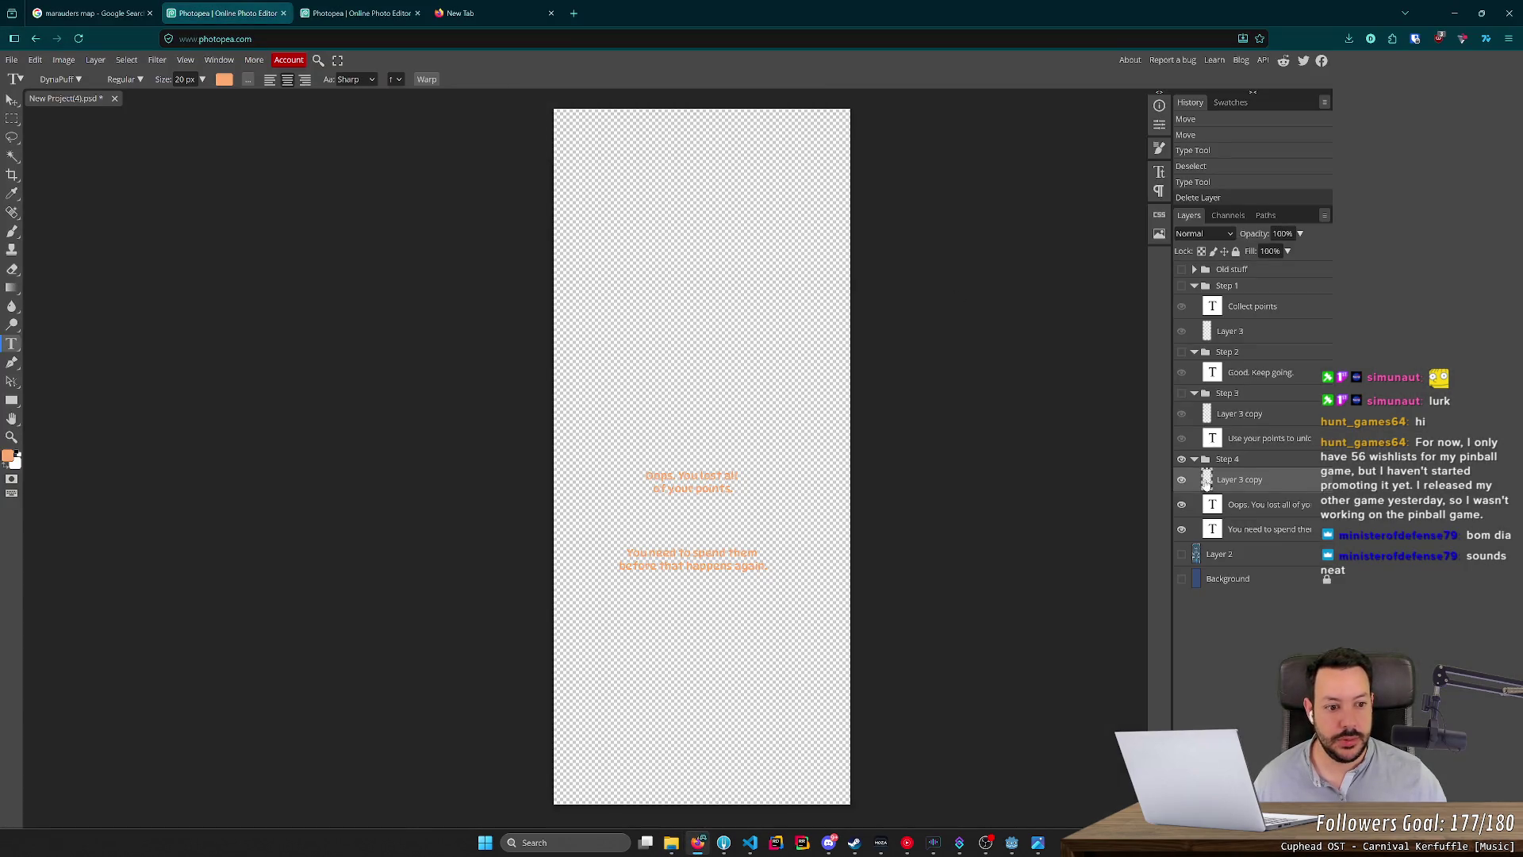
# Duplicate the Step 4 group, move the original above its copy, and hide it.
pyautogui.click(1242, 462)
pyautogui.hotkey('ctrl', 'j')
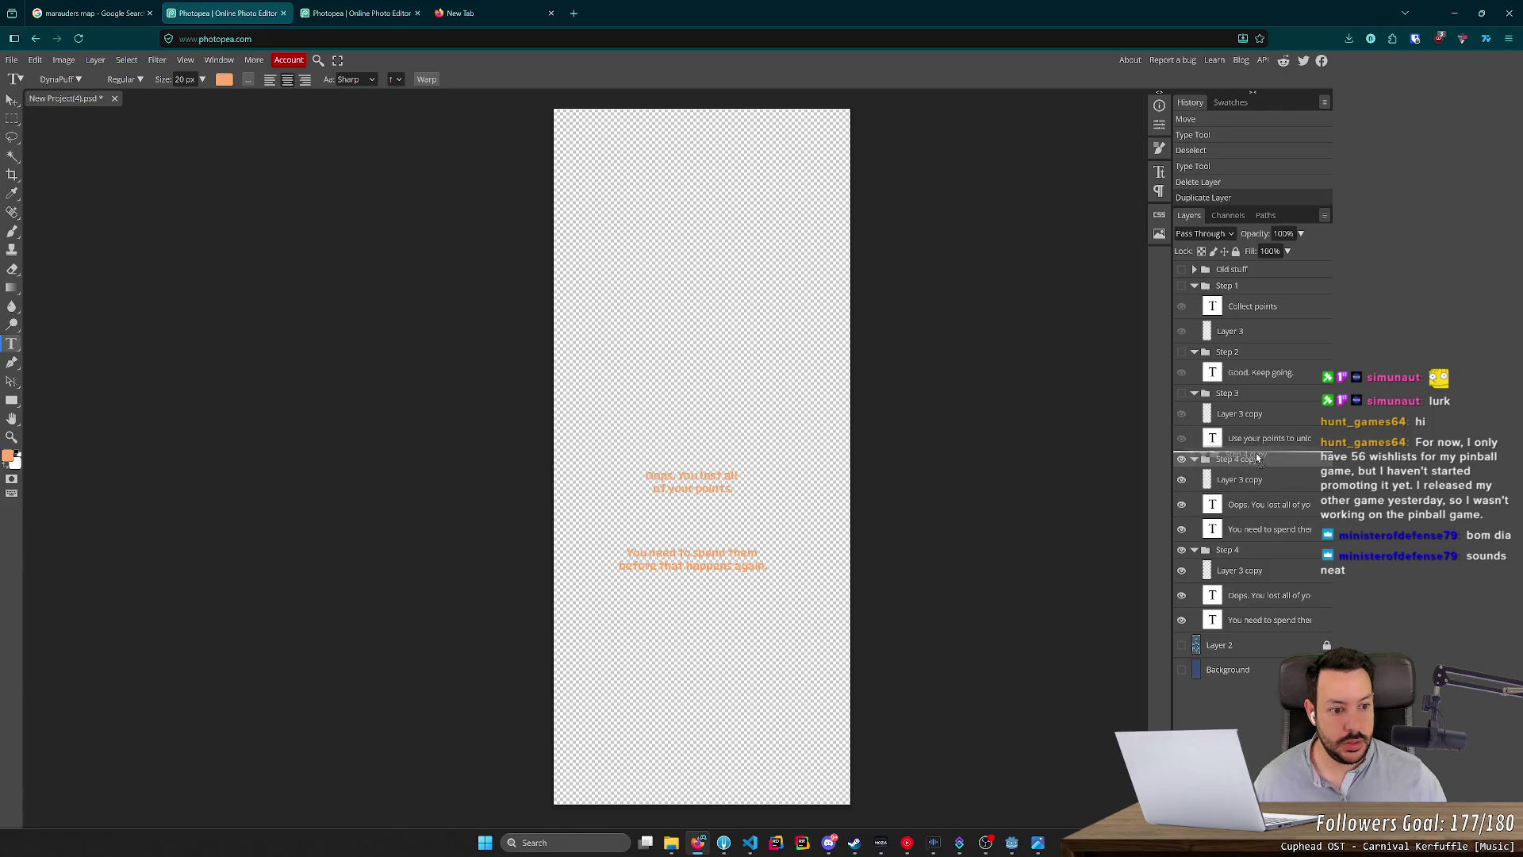
pyautogui.moveTo(1242, 550)
pyautogui.mouseDown()
pyautogui.moveTo(1206, 456)
pyautogui.moveTo(1198, 469)
pyautogui.mouseUp()
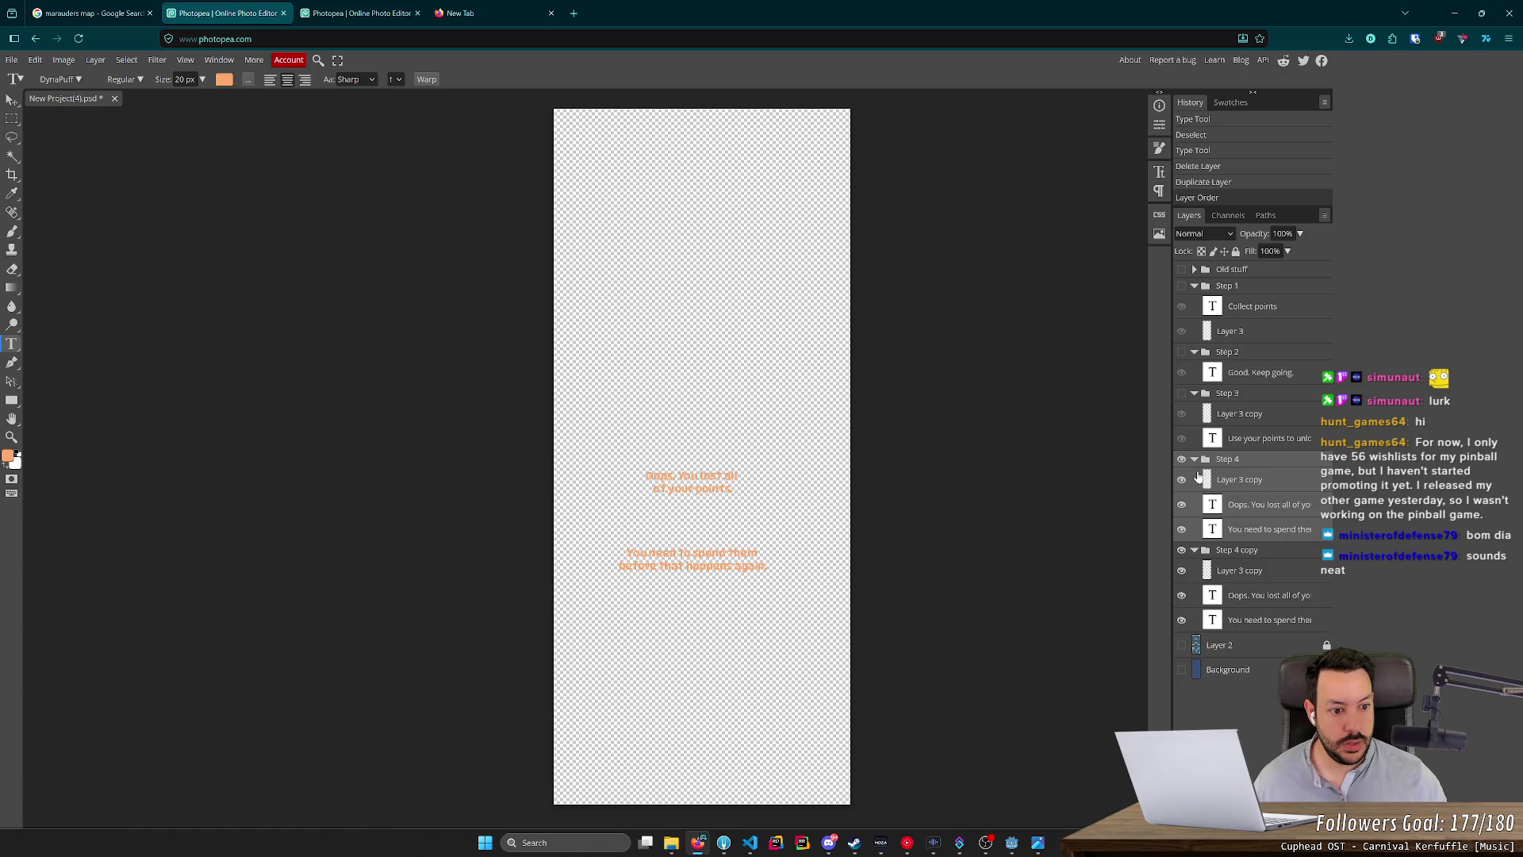
pyautogui.click(1181, 460)
# Name the groups 'Step 4' and 'Step 5', and show the pinball table background layer.
pyautogui.click(1235, 552)
pyautogui.doubleClick(1235, 550)
pyautogui.press('BackSpace')
pyautogui.press('BackSpace')
pyautogui.press('BackSpace')
pyautogui.press('Return')
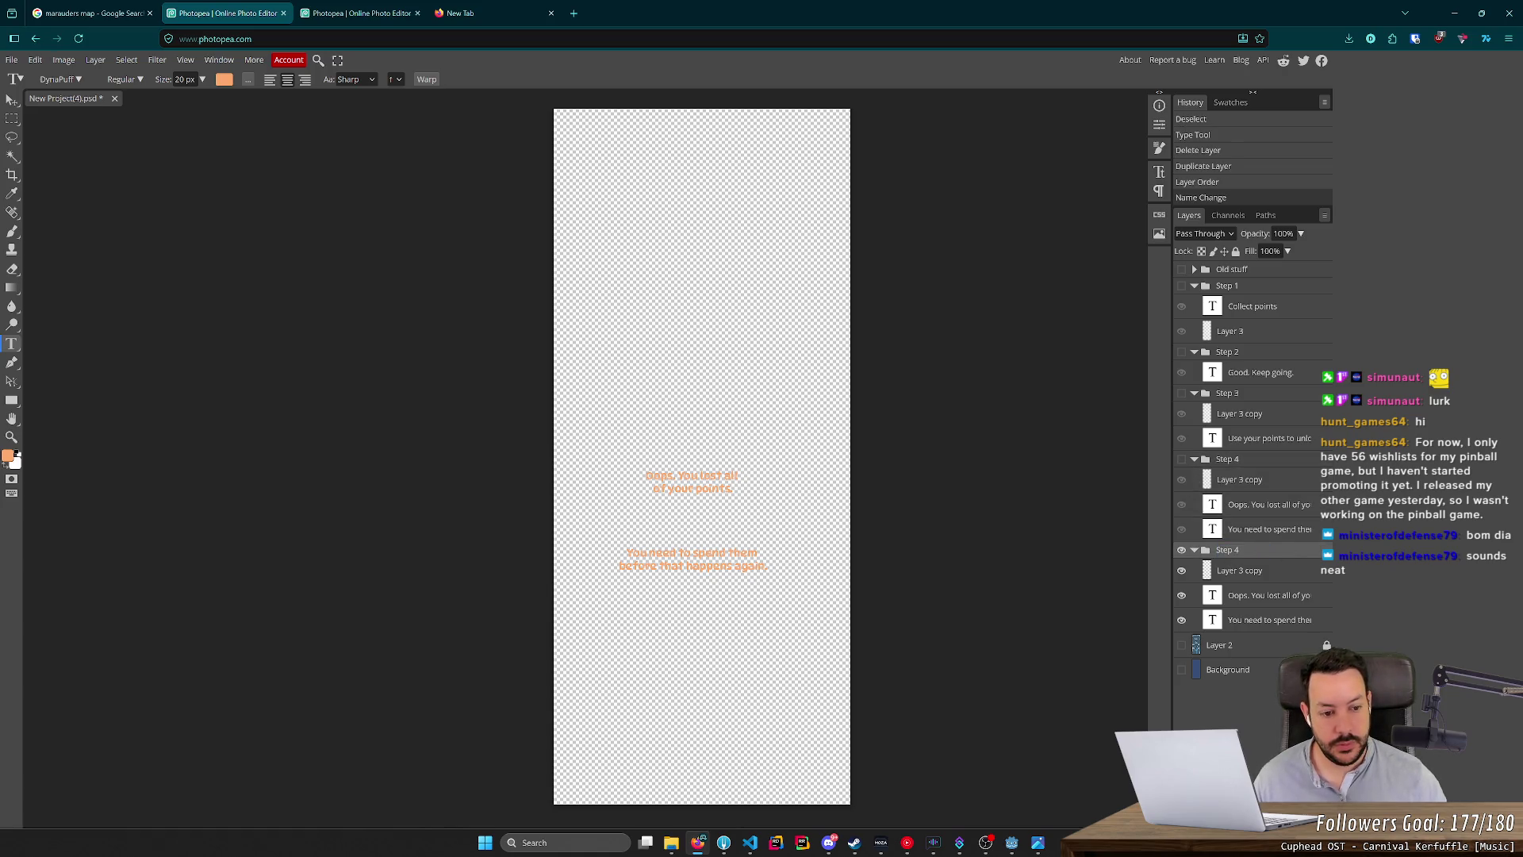
pyautogui.doubleClick(1235, 552)
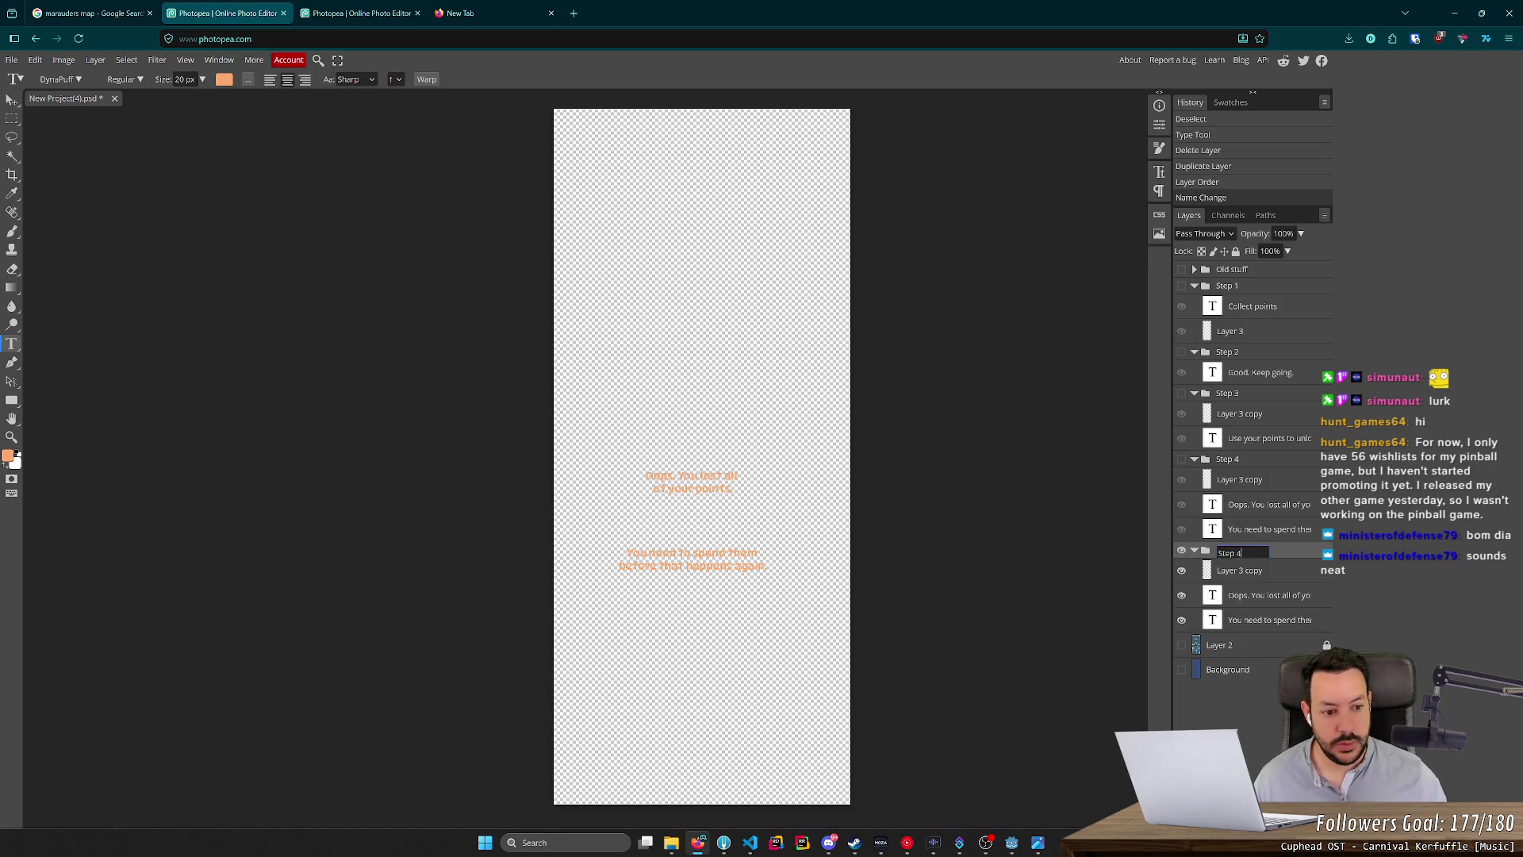
pyautogui.press('BackSpace')
pyautogui.write('5')
pyautogui.press('Return')
pyautogui.click(1181, 646)
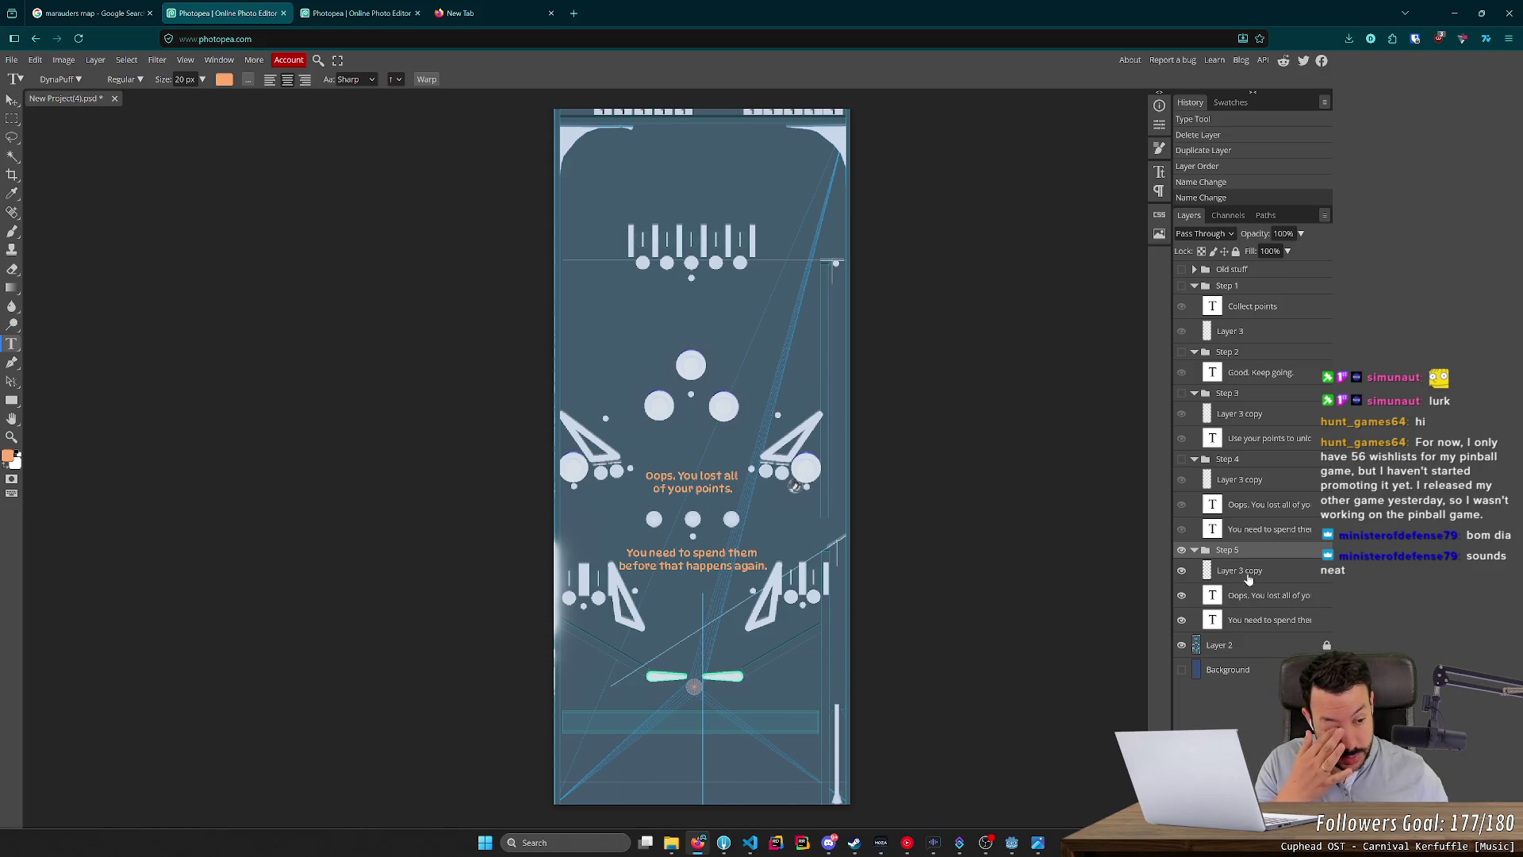
# Paste the Shop sentence over both Step 5 text layers, then delete the redundant one.
pyautogui.click(1261, 595)
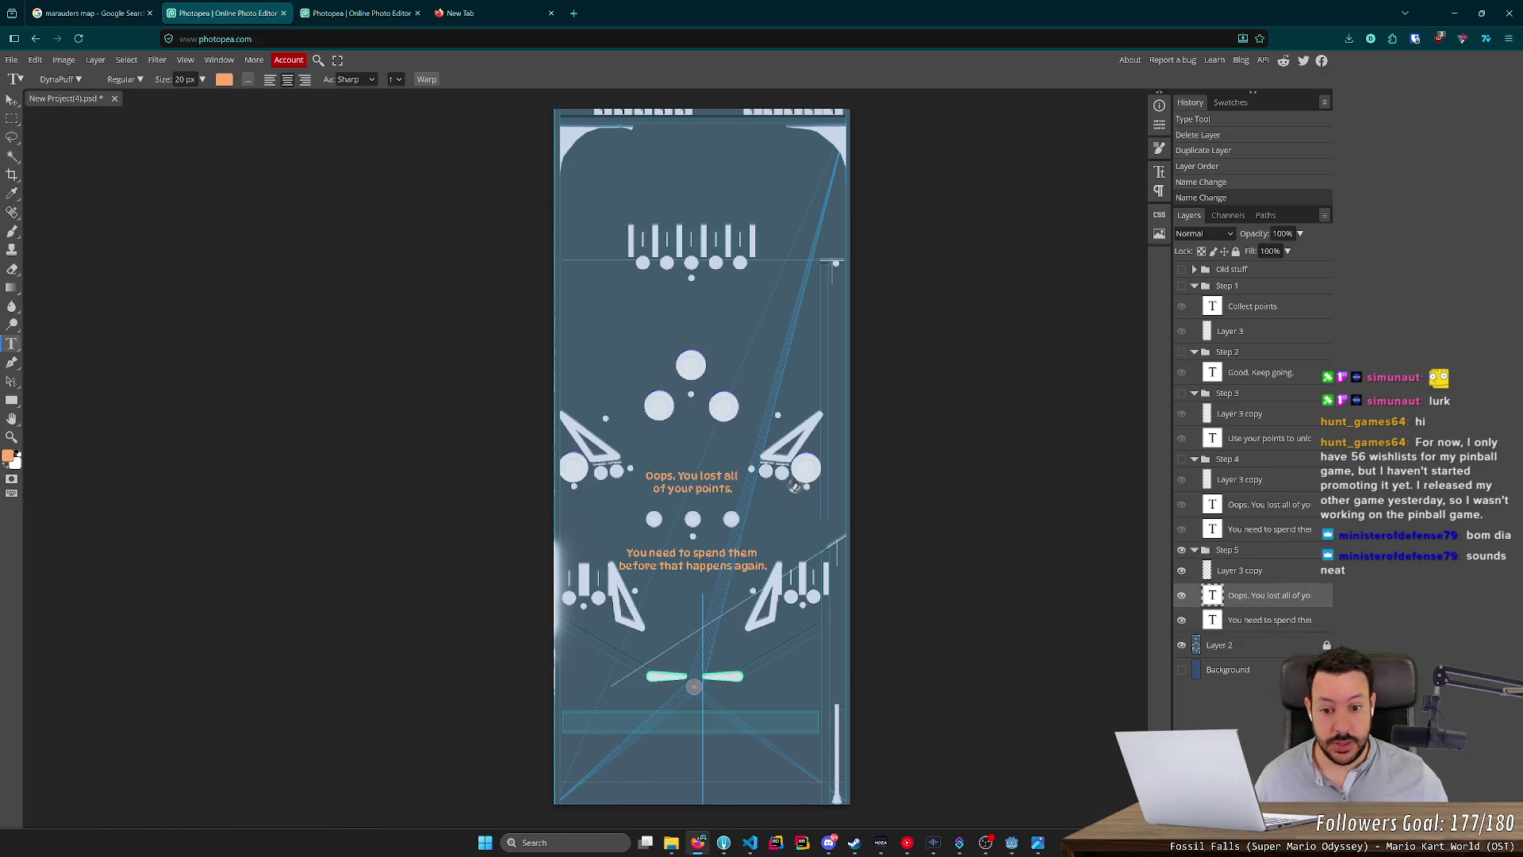
pyautogui.click(794, 485)
pyautogui.hotkey('ctrl', 'a')
pyautogui.hotkey('ctrl', 'v')
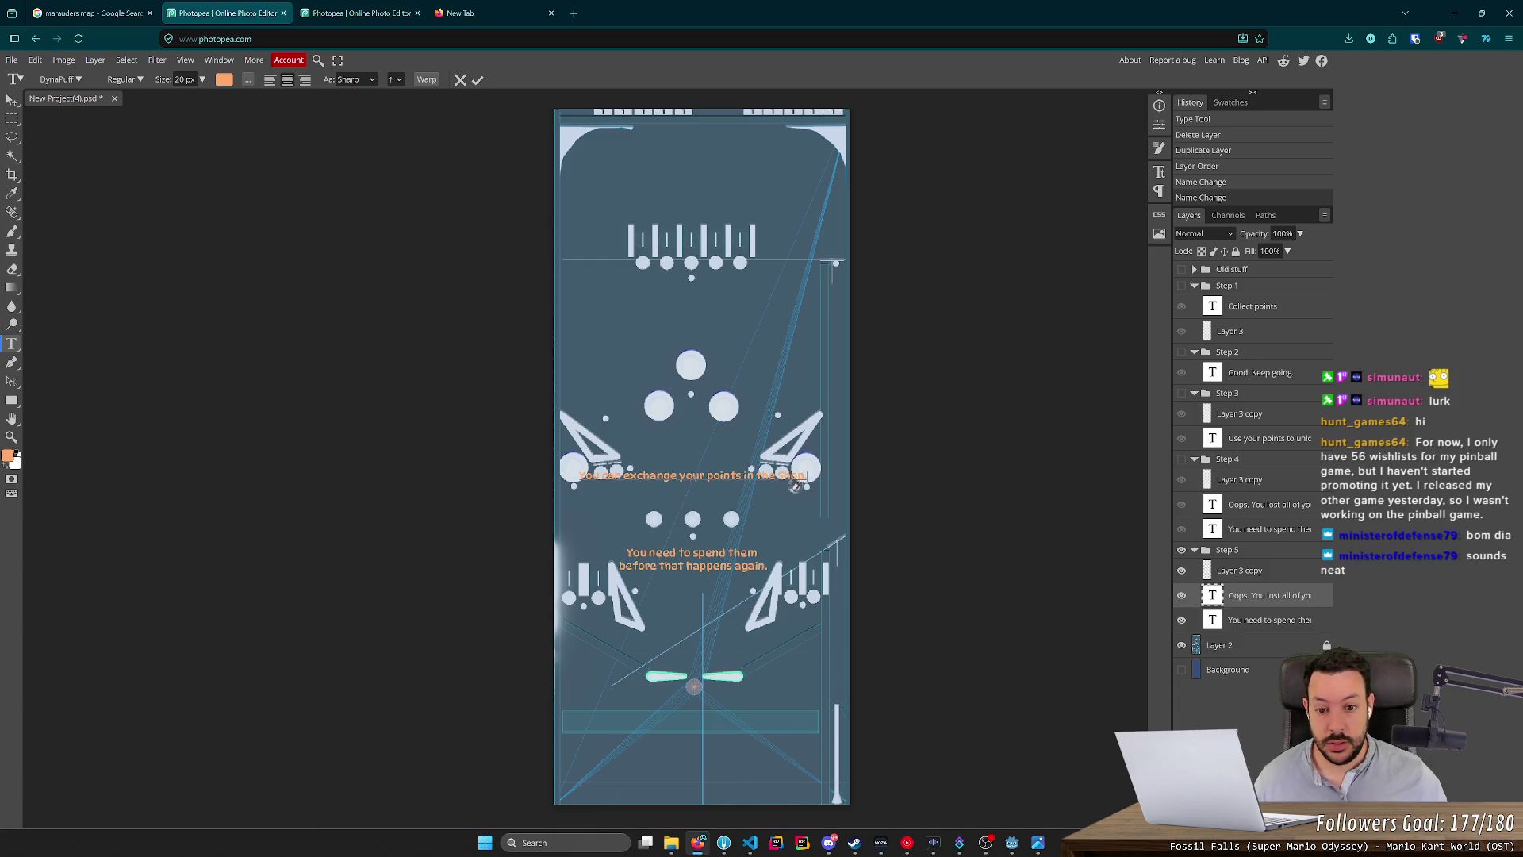
pyautogui.click(1234, 620)
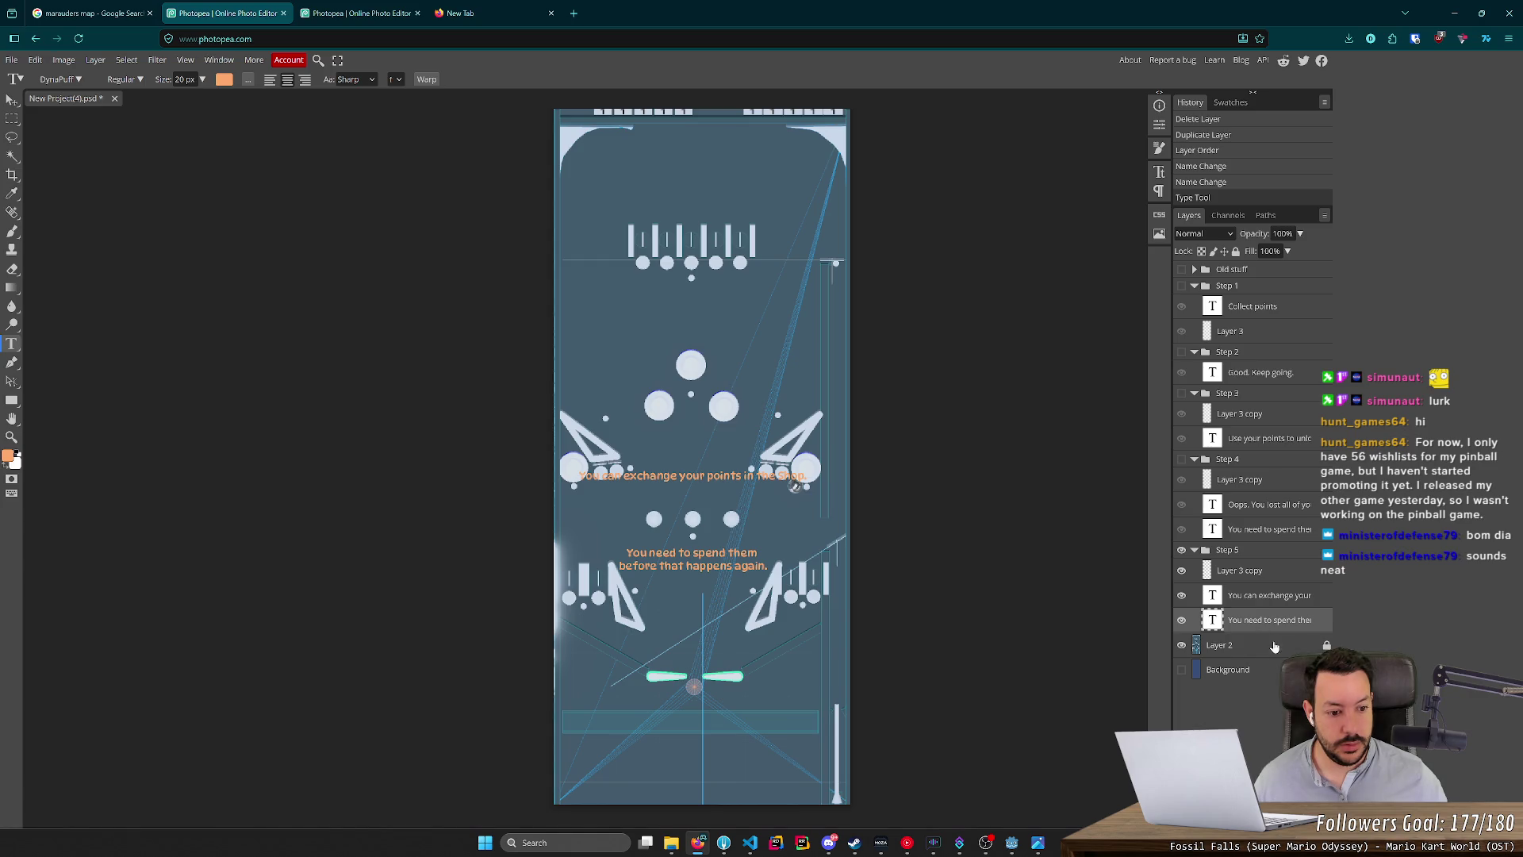
pyautogui.click(756, 567)
pyautogui.hotkey('ctrl', 'a')
pyautogui.write('You can exchange your points in the Shop.')
pyautogui.click(1237, 595)
pyautogui.press('Delete')
# Break the Shop sentence onto two lines and check the wording against the Godot notes.
pyautogui.click(693, 547)
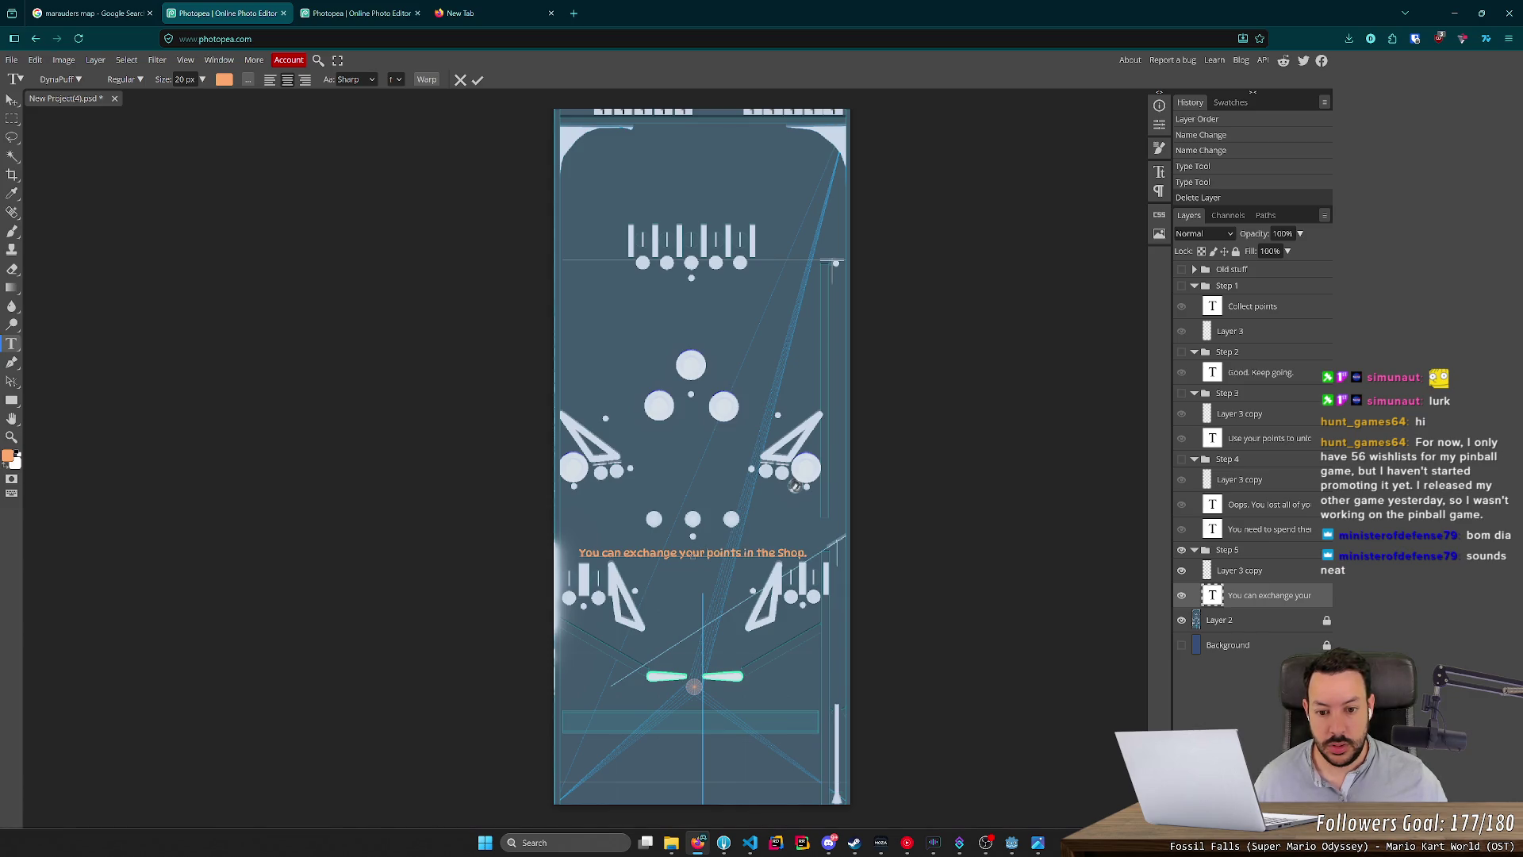
pyautogui.press('Return')
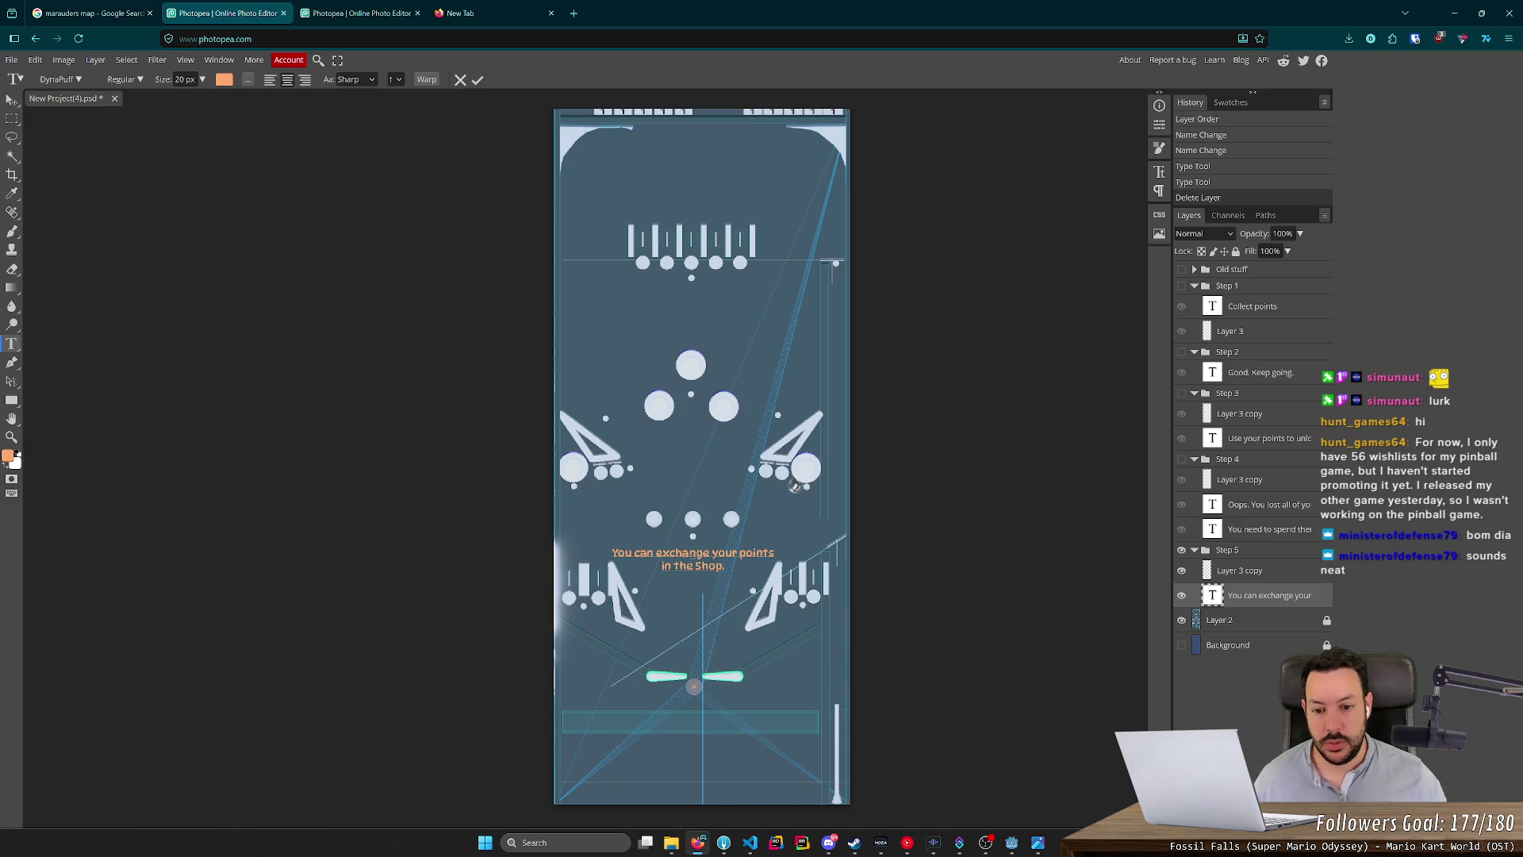
pyautogui.doubleClick(682, 553)
pyautogui.hotkey('alt', 'Tab')
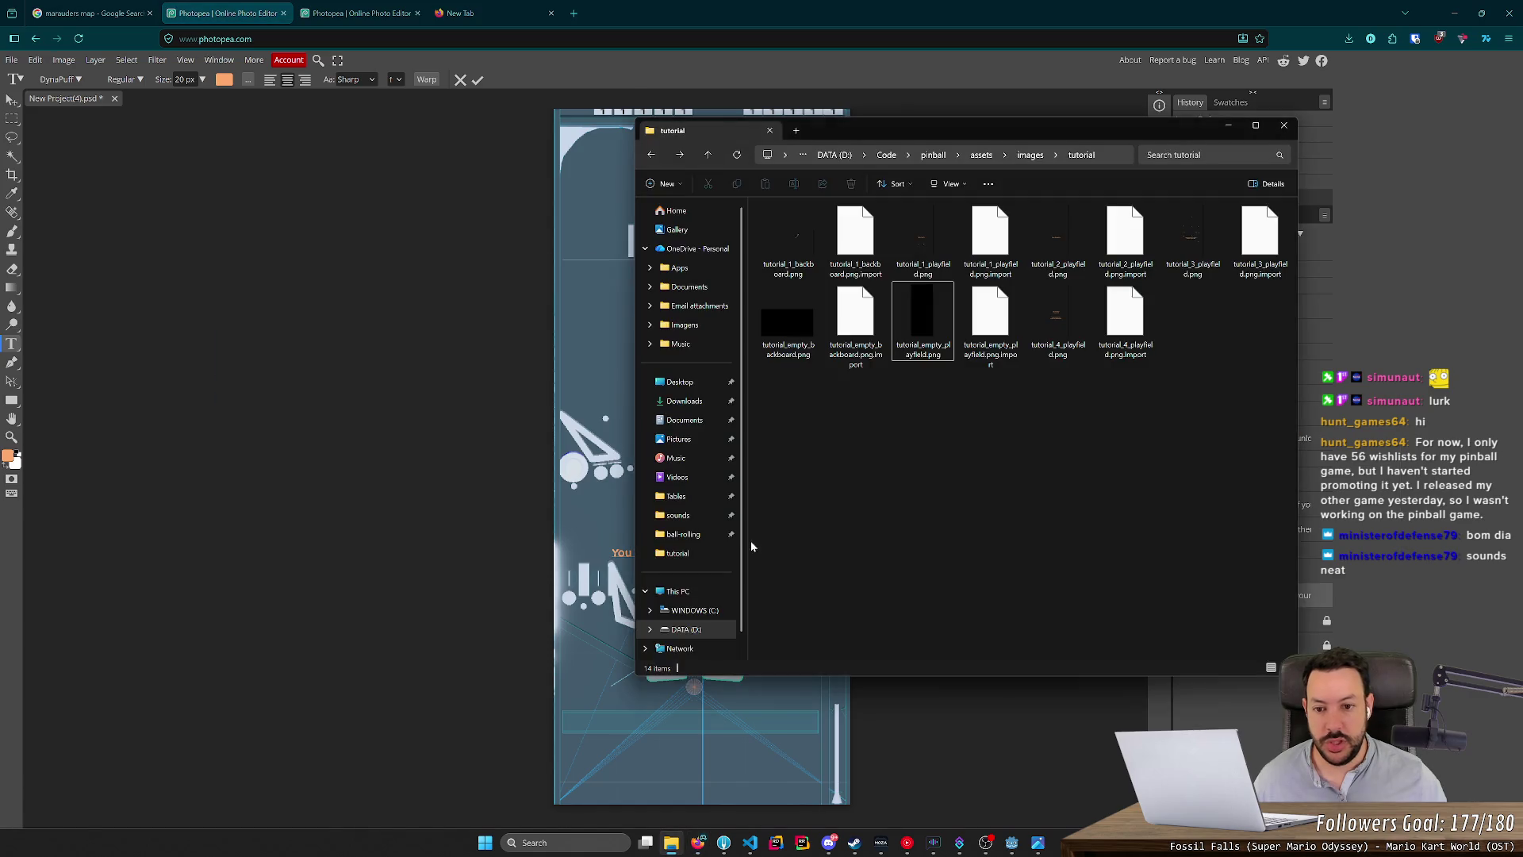
pyautogui.hotkey('alt', 'Tab')
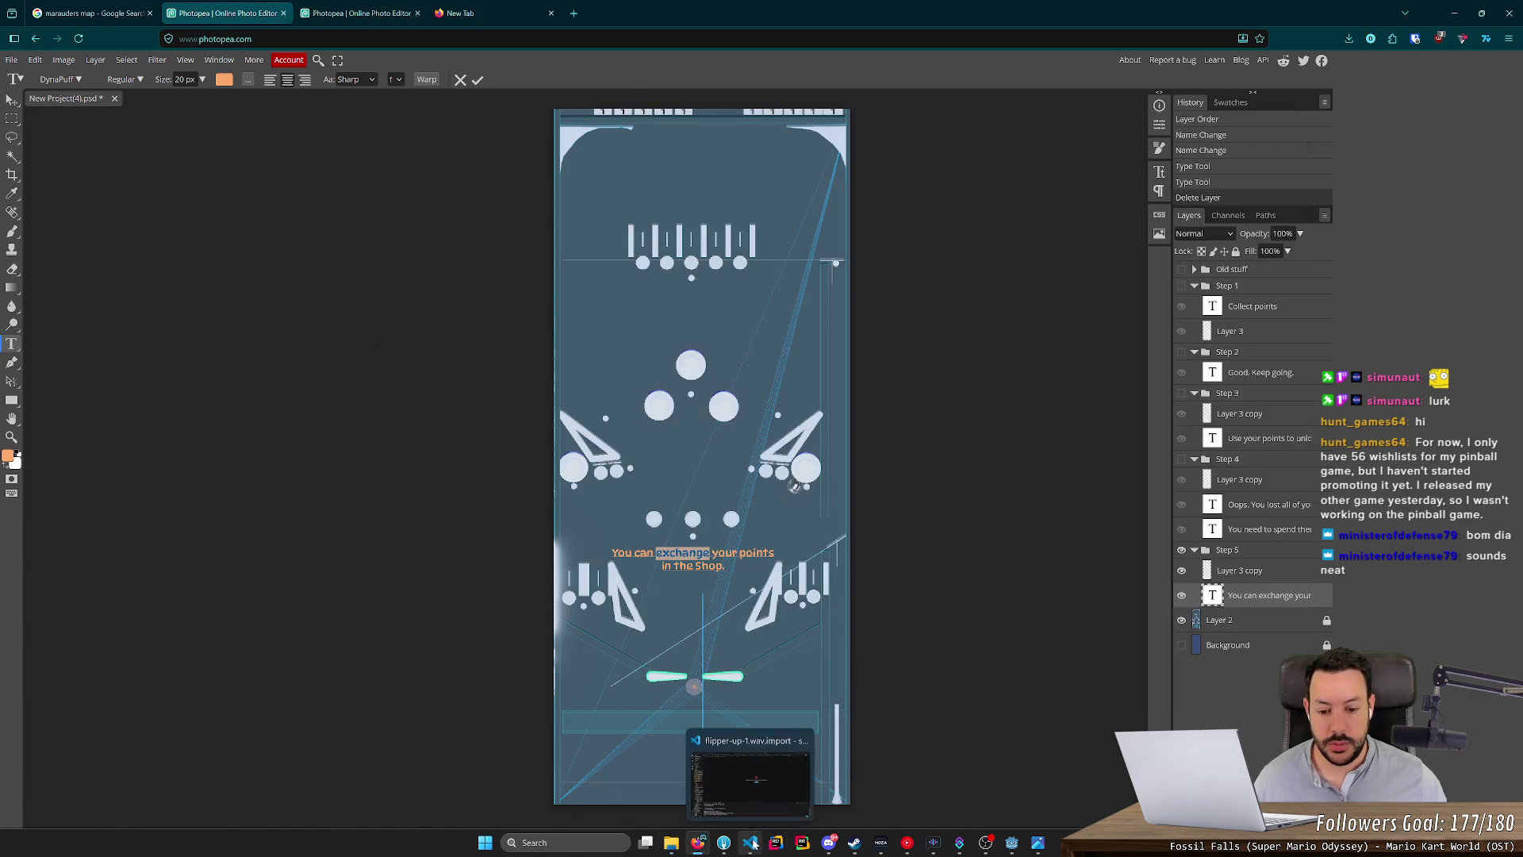
pyautogui.click(751, 843)
pyautogui.click(751, 842)
pyautogui.click(1011, 842)
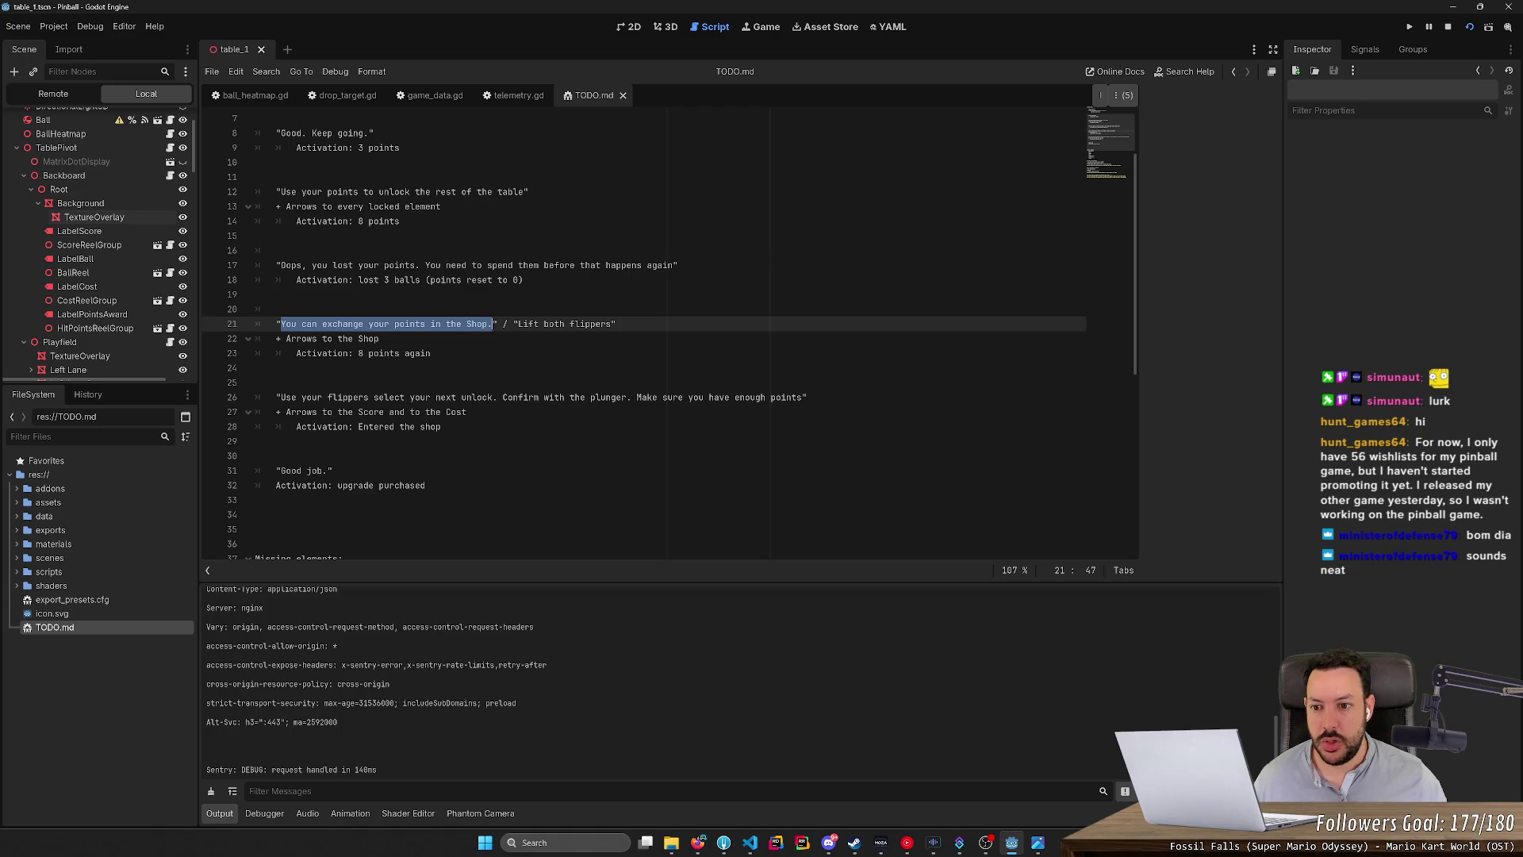
pyautogui.hotkey('alt', 'Tab')
# Change 'exchange' to 'spend' so the caption reads 'You can spend your points in the Shop.'.
pyautogui.click(725, 547)
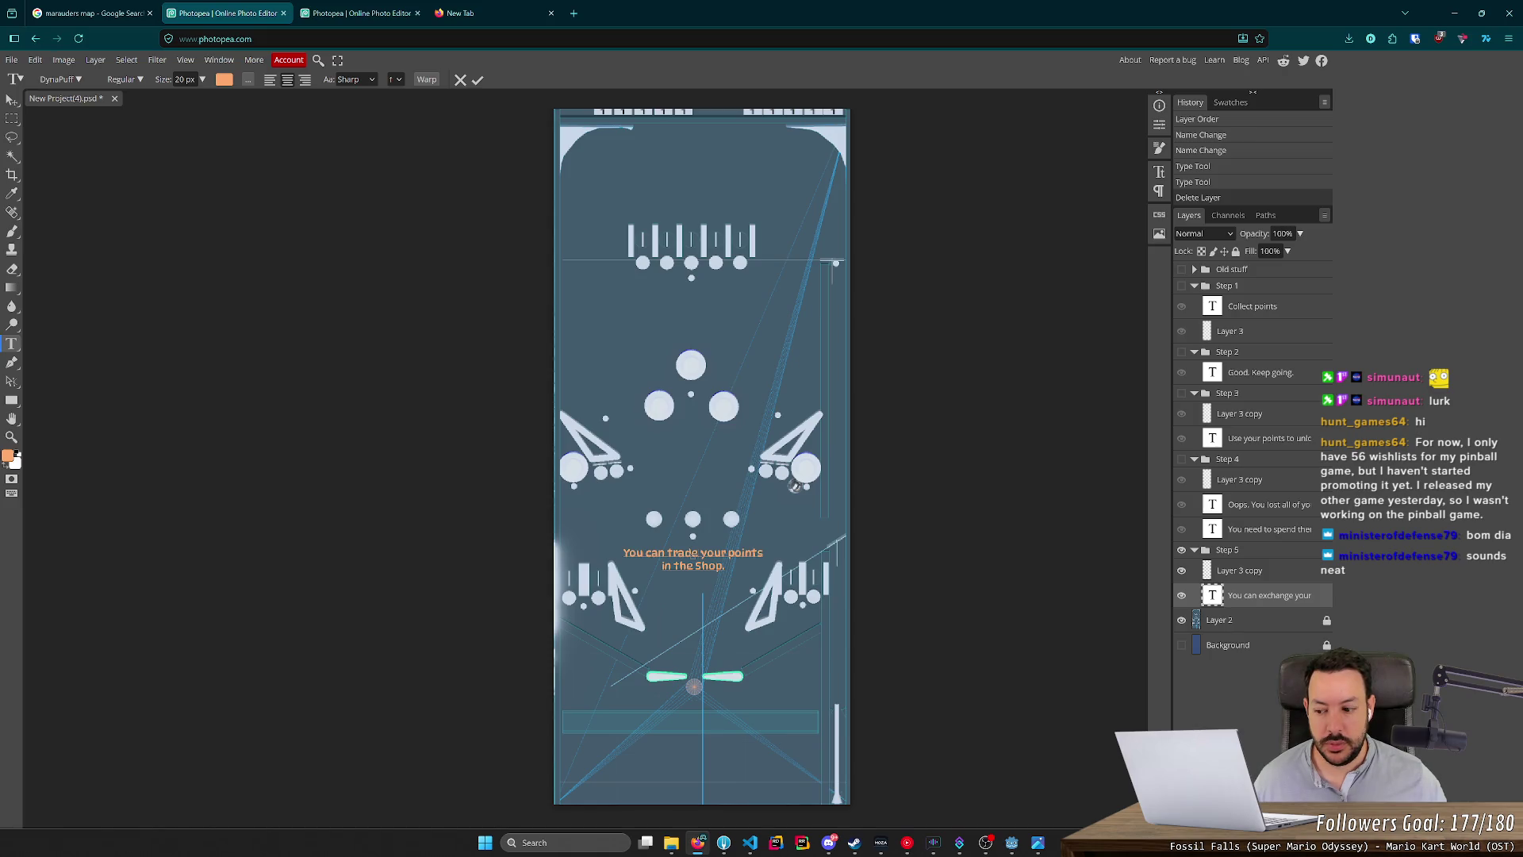
pyautogui.write('exchange')
pyautogui.doubleClick(684, 552)
pyautogui.write('sep')
pyautogui.press('BackSpace')
pyautogui.press('BackSpace')
pyautogui.write('pend')
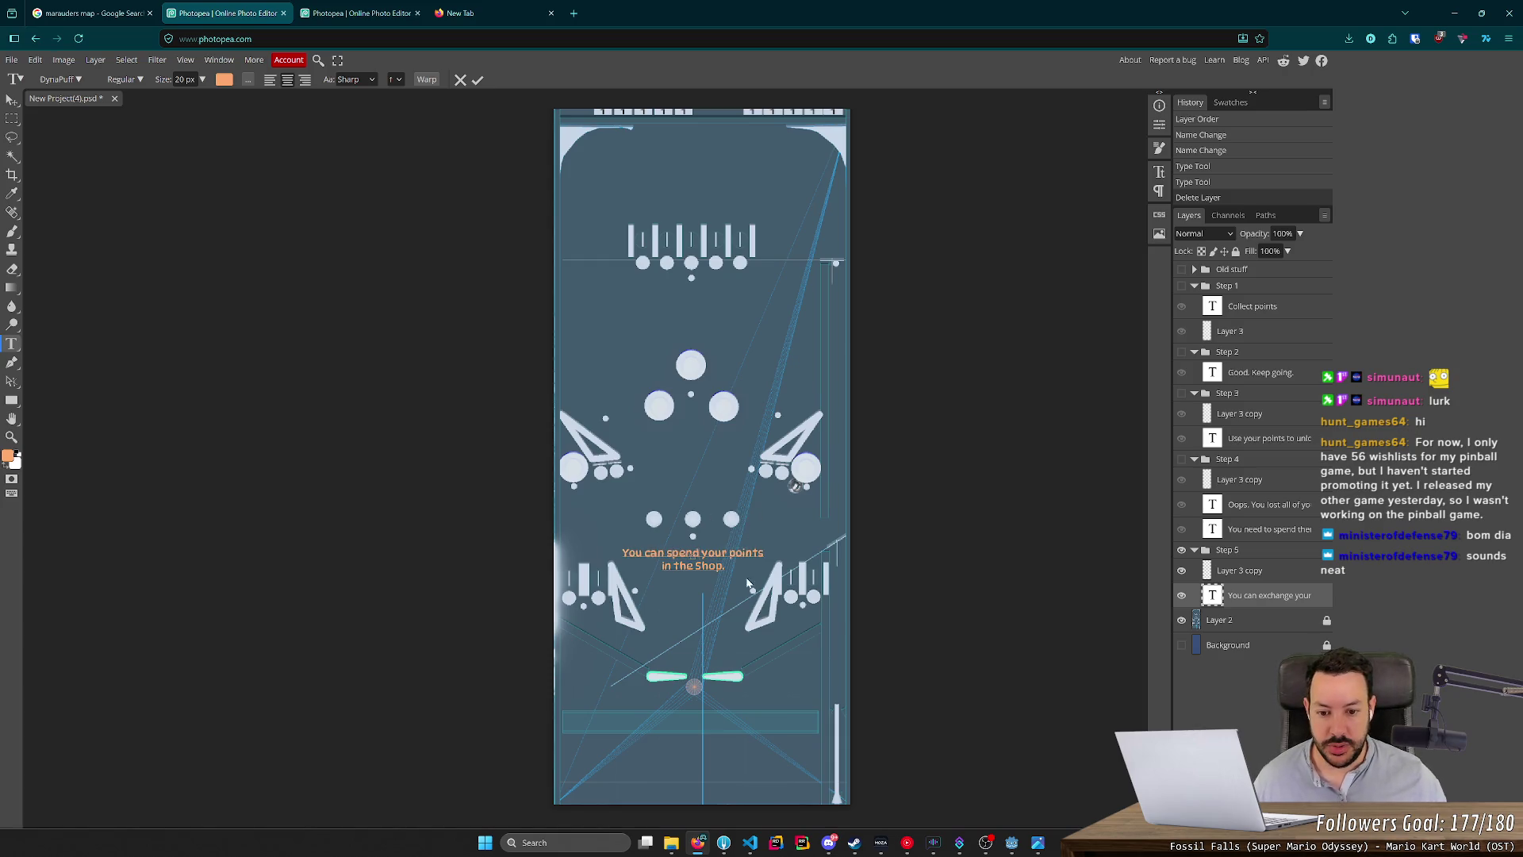
pyautogui.scroll(1, 748, 579)
pyautogui.scroll(-1, 746, 595)
pyautogui.scroll(2, 744, 611)
pyautogui.scroll(-1, 741, 629)
pyautogui.scroll(-1, 741, 629)
pyautogui.click(1182, 585)
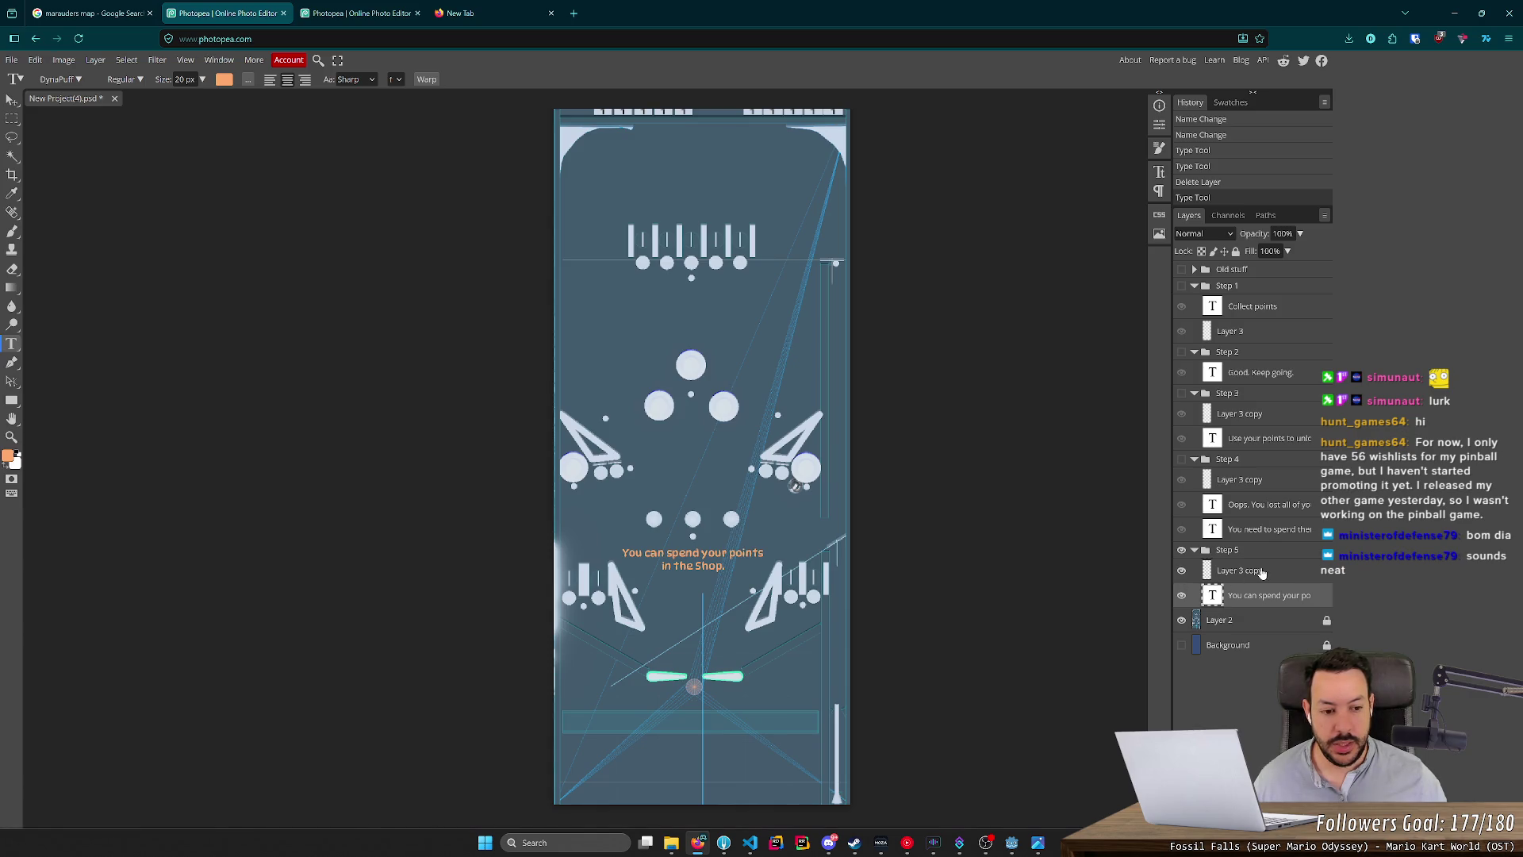
pyautogui.click(1237, 571)
pyautogui.scroll(5, 692, 696)
pyautogui.scroll(-1, 639, 743)
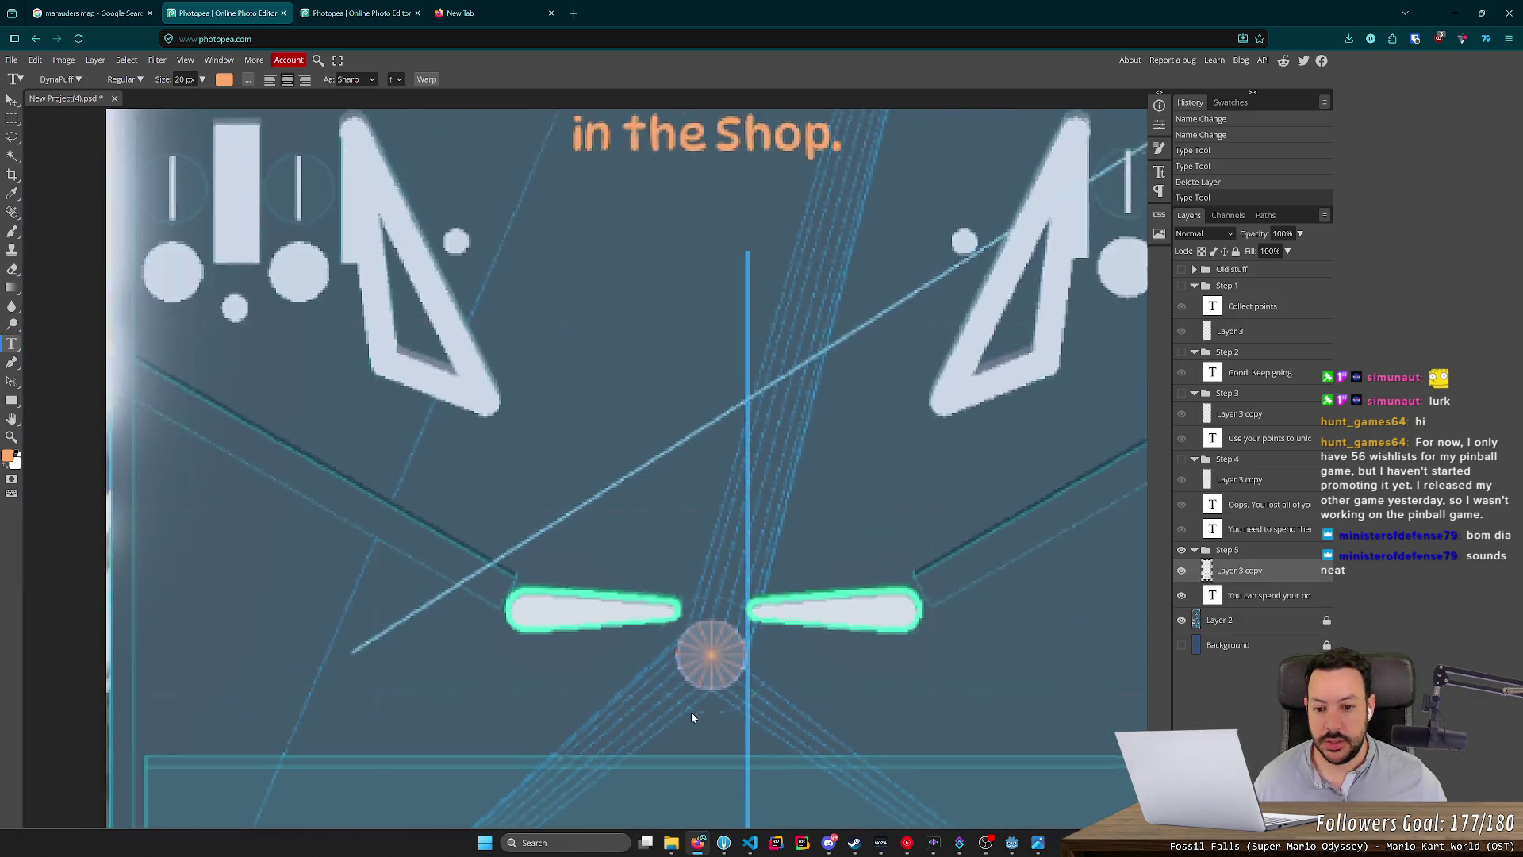
# Paint an orange brush arrow pointing up toward the ball between the flippers.
pyautogui.scroll(-3, 688, 713)
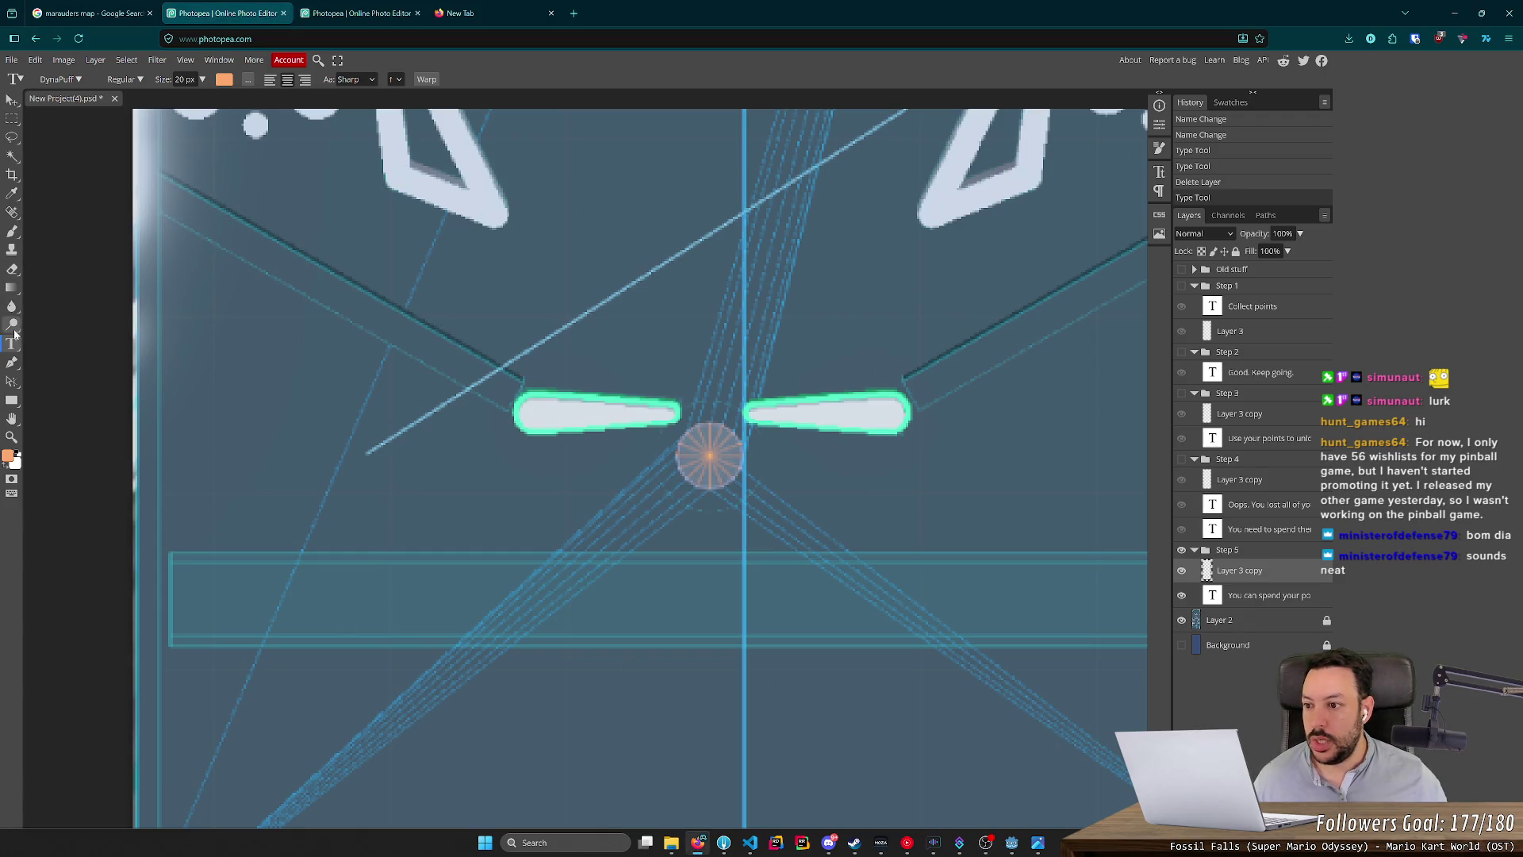
pyautogui.click(12, 230)
pyautogui.scroll(2, 651, 530)
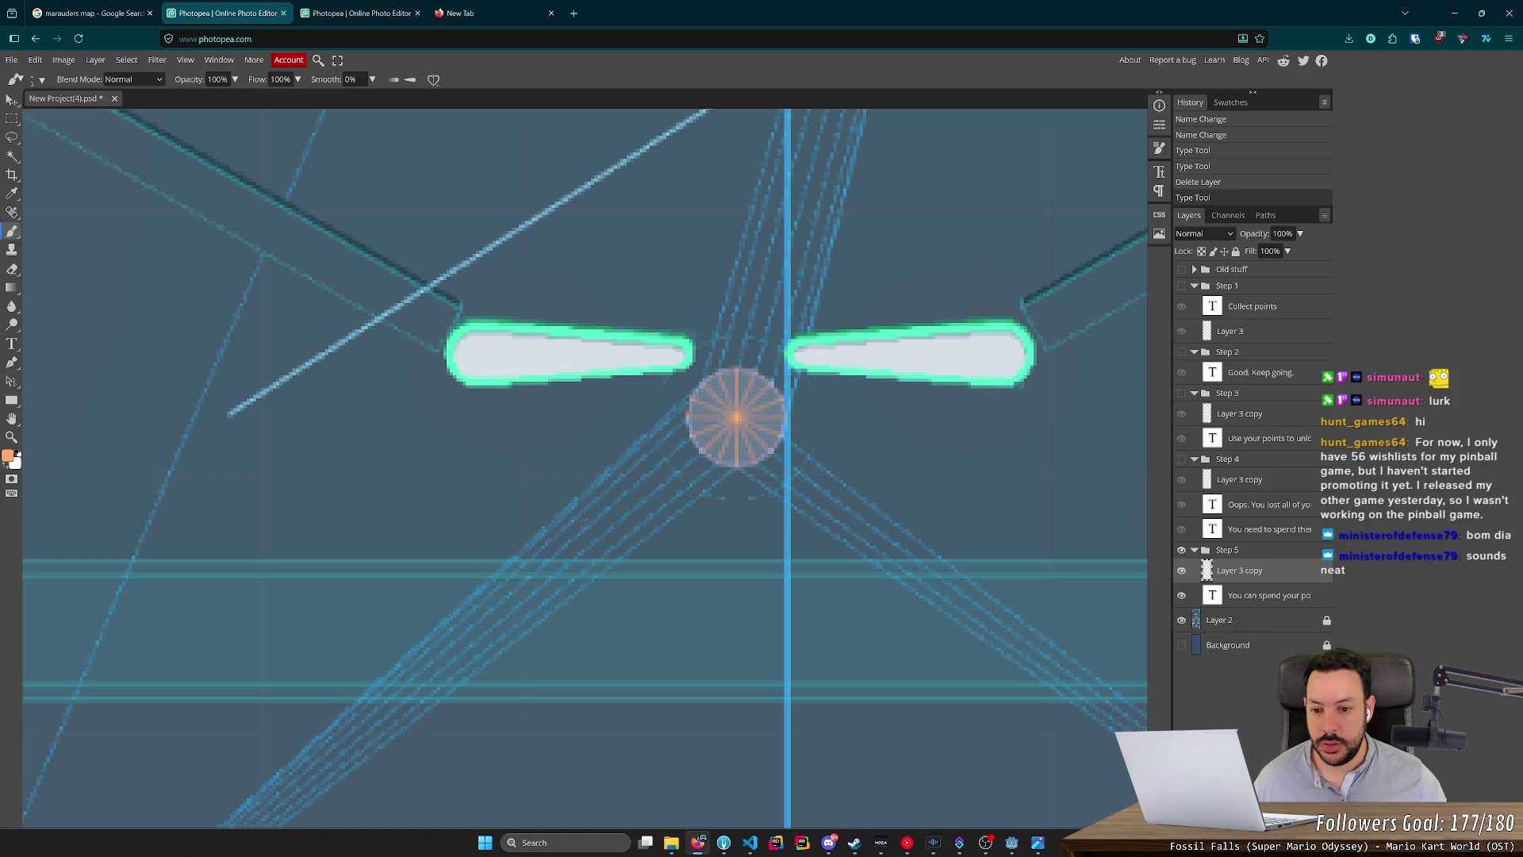
pyautogui.moveTo(585, 517)
pyautogui.mouseDown()
pyautogui.moveTo(646, 508)
pyautogui.moveTo(687, 476)
pyautogui.moveTo(652, 487)
pyautogui.moveTo(692, 500)
pyautogui.mouseUp()
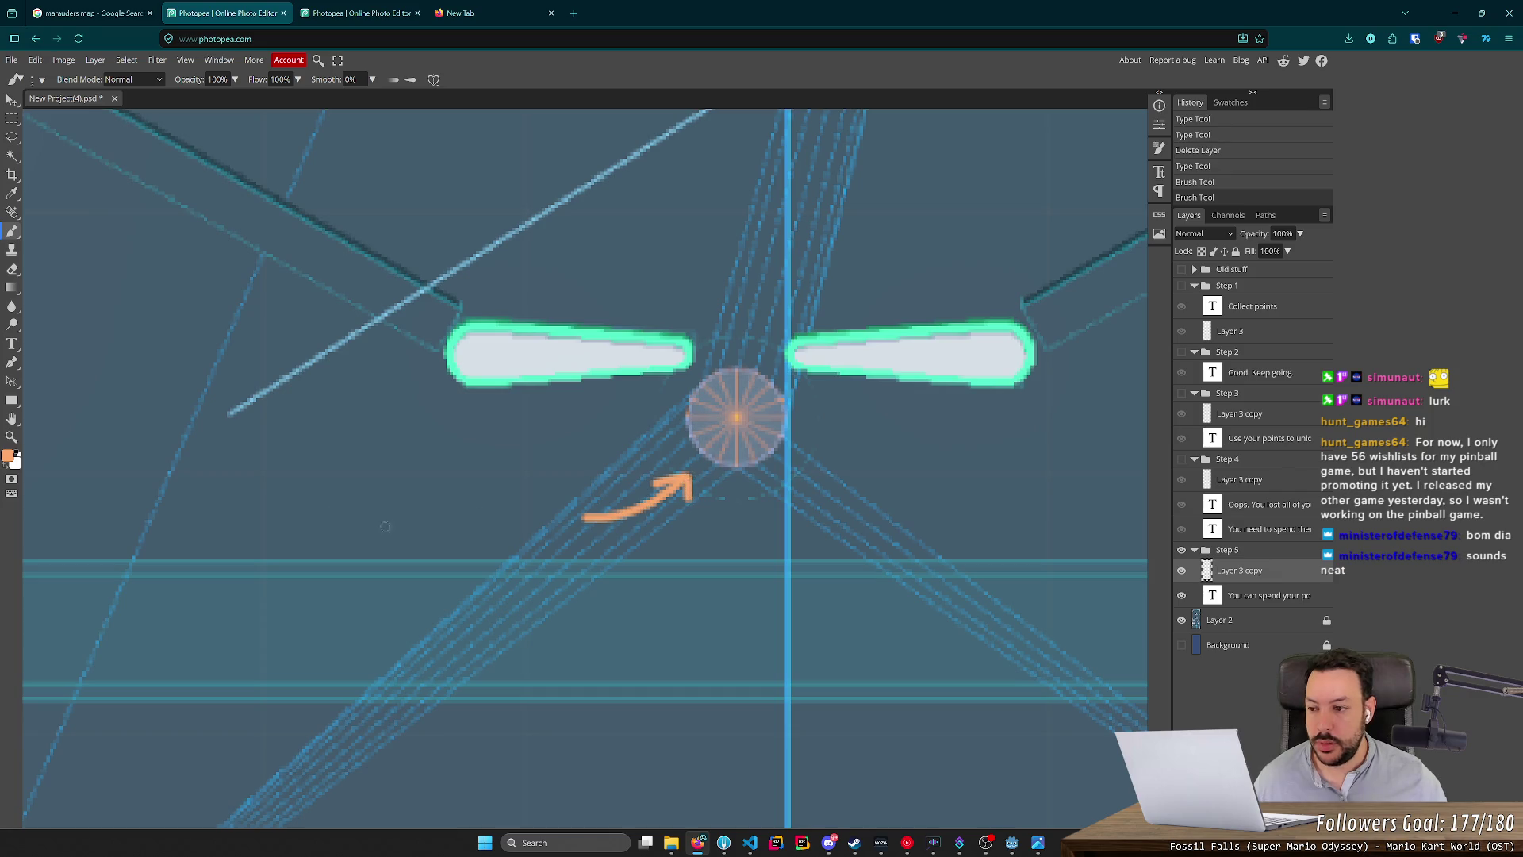
# Add a 'Shop' text label and move it beside the arrow.
pyautogui.press('t')
pyautogui.click(357, 496)
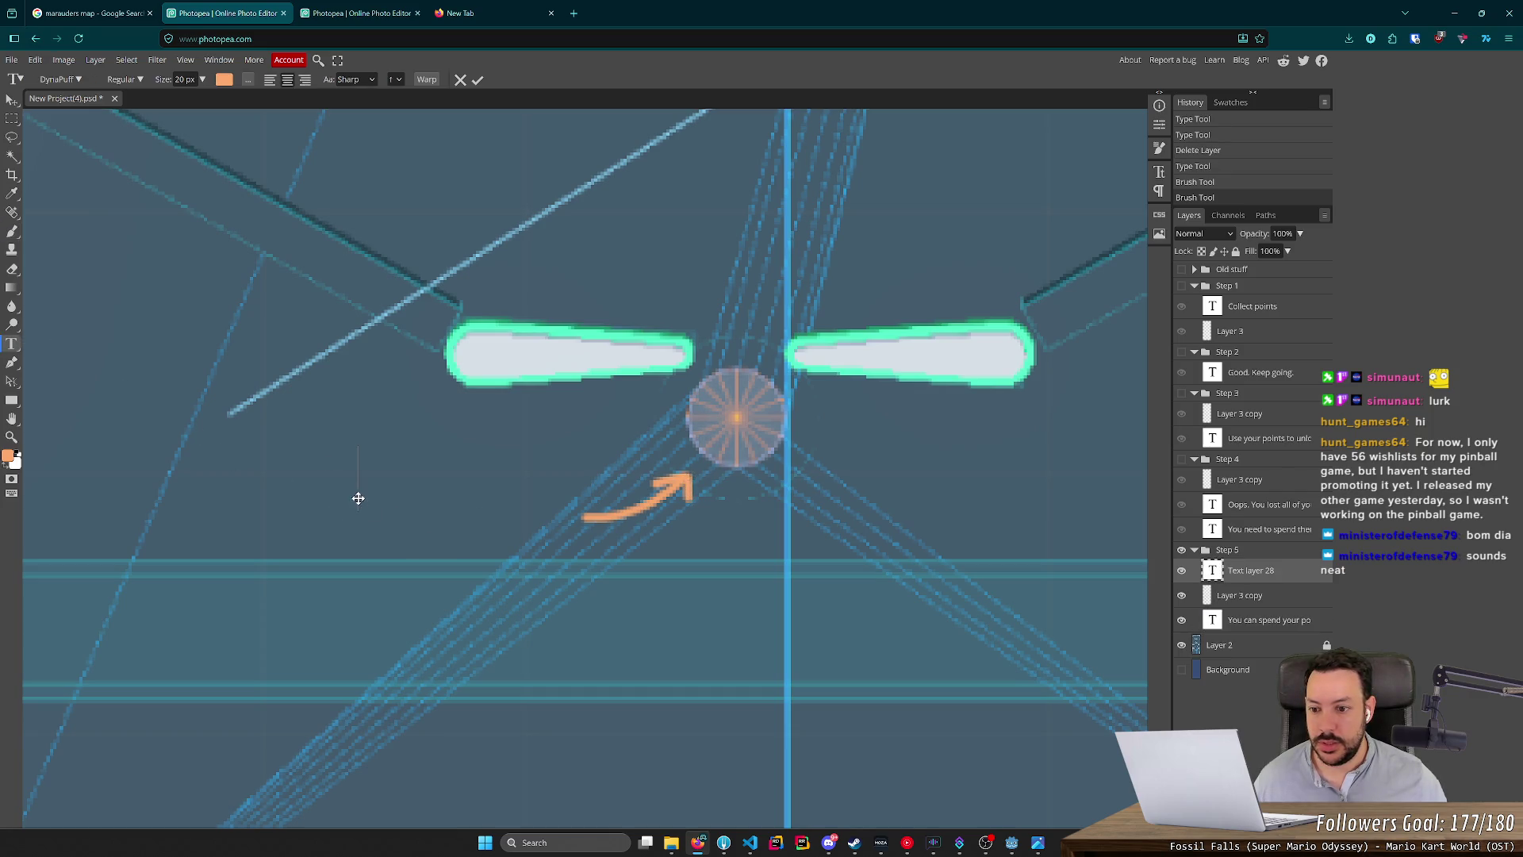
pyautogui.write('Shop')
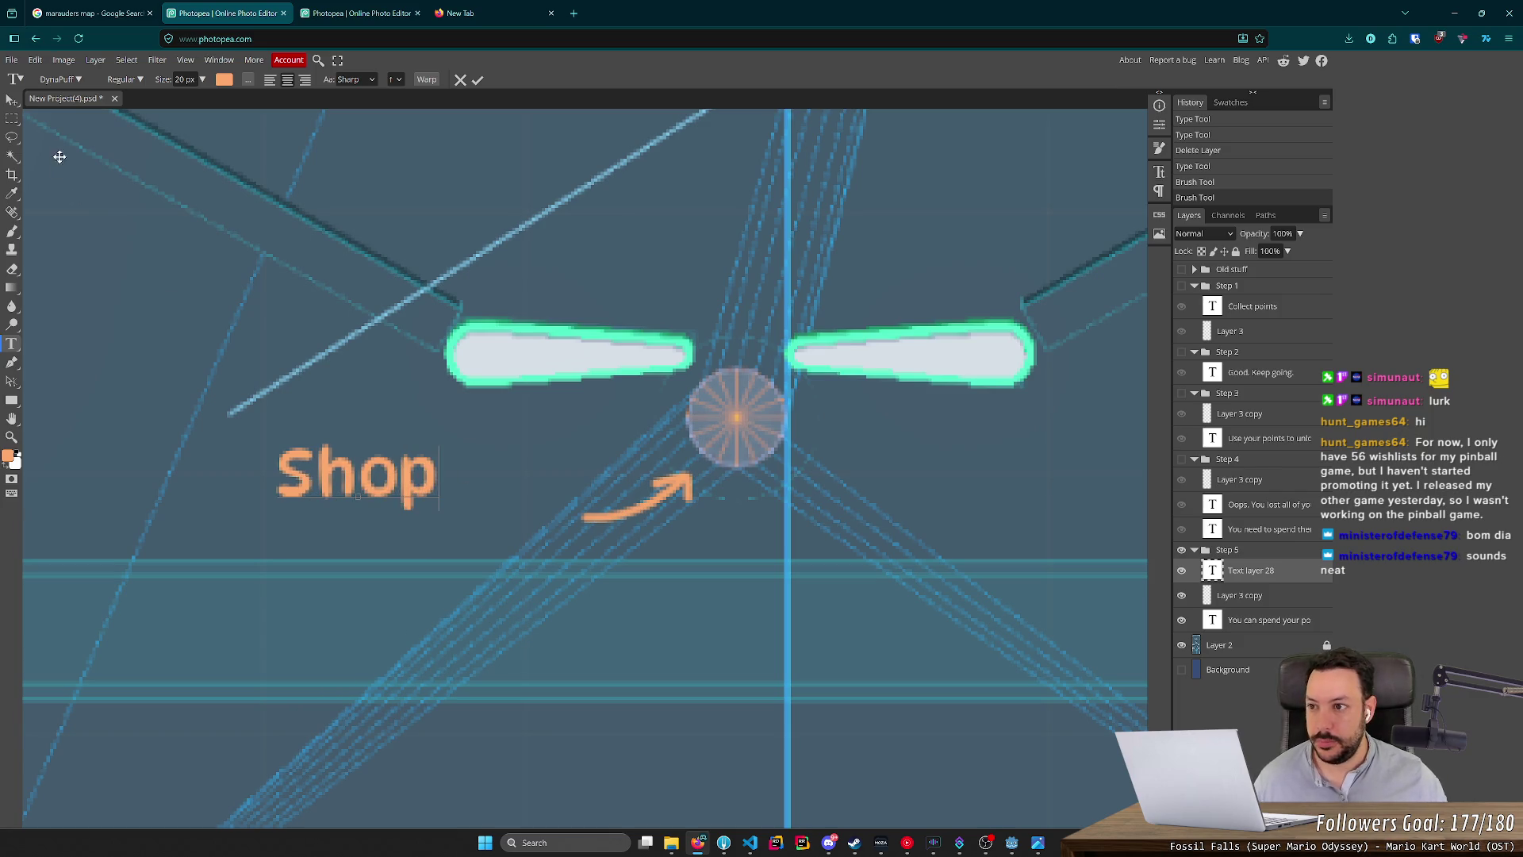
pyautogui.click(12, 100)
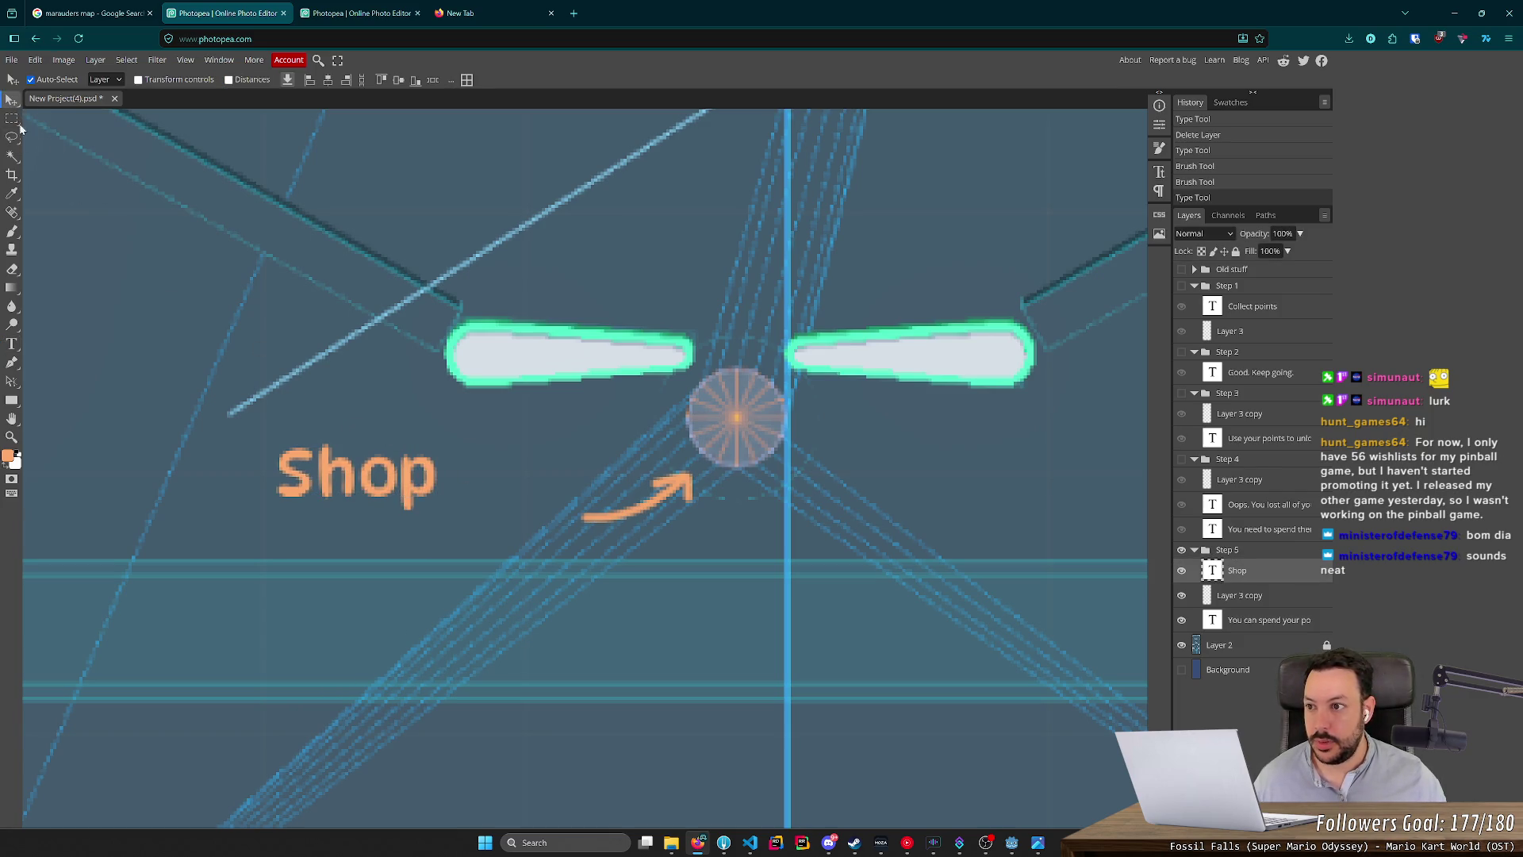
pyautogui.moveTo(404, 490)
pyautogui.mouseDown()
pyautogui.moveTo(524, 527)
pyautogui.moveTo(510, 536)
pyautogui.mouseUp()
pyautogui.scroll(-2, 766, 512)
pyautogui.scroll(-3, 927, 508)
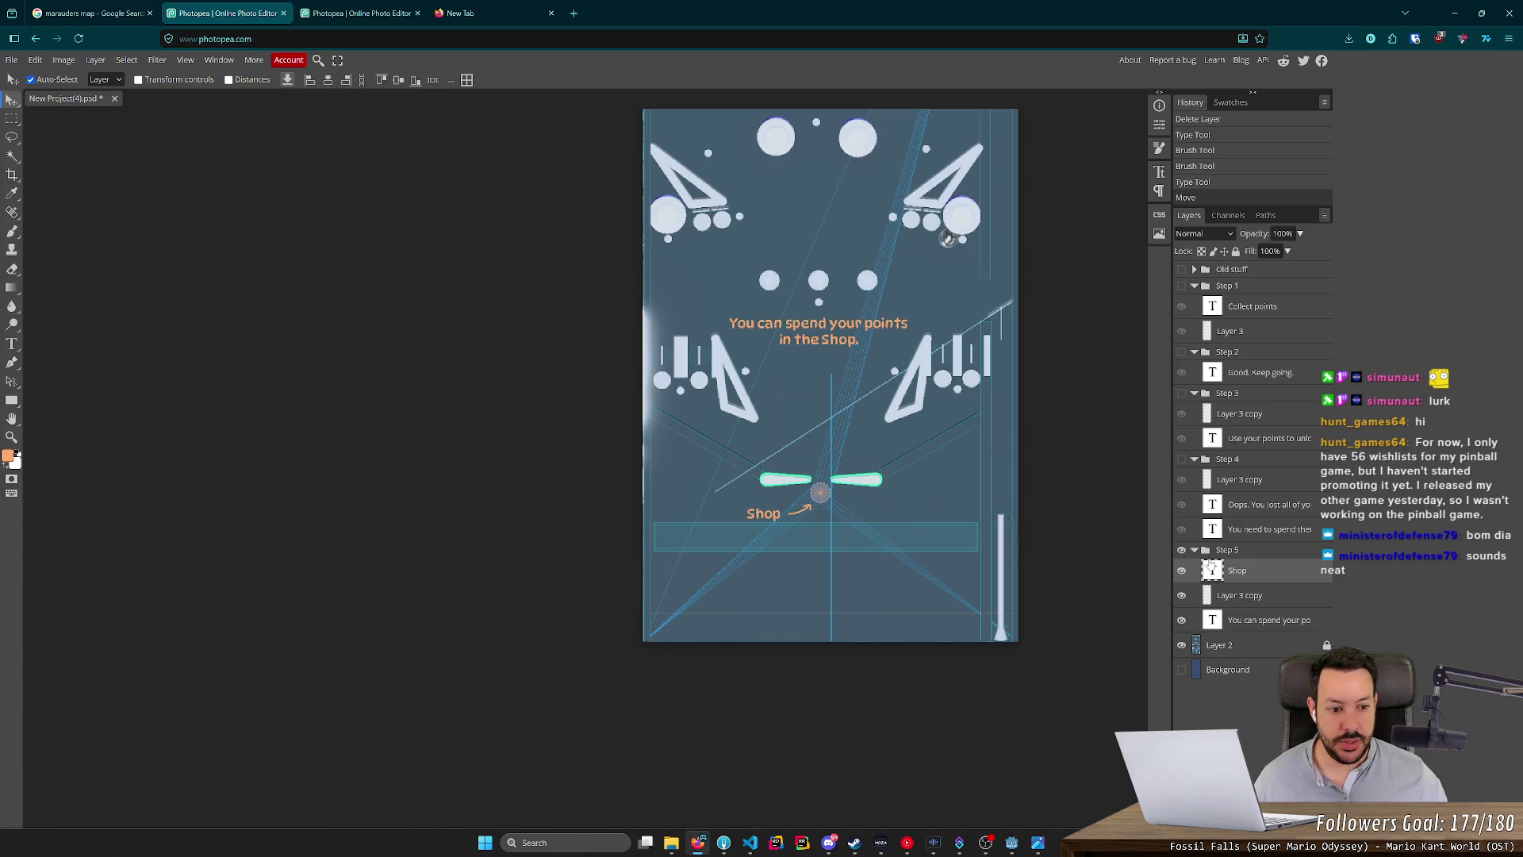
# Check the 'Lift both flippers' note in Godot, then return to Photopea's Step 5 overlay.
pyautogui.click(1250, 598)
pyautogui.scroll(2, 1007, 527)
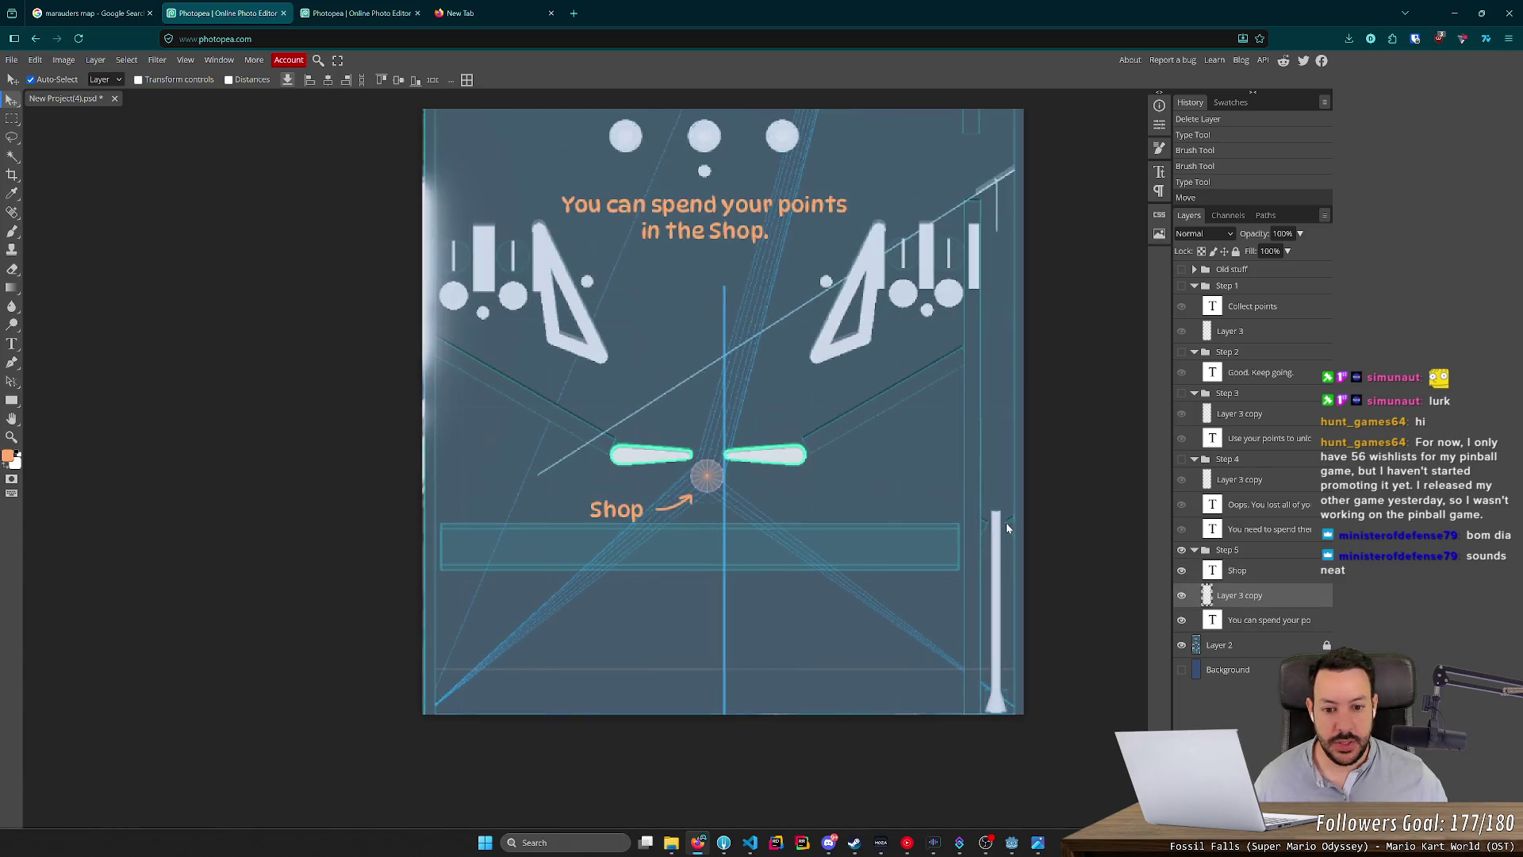
pyautogui.hotkey('alt', 'Tab')
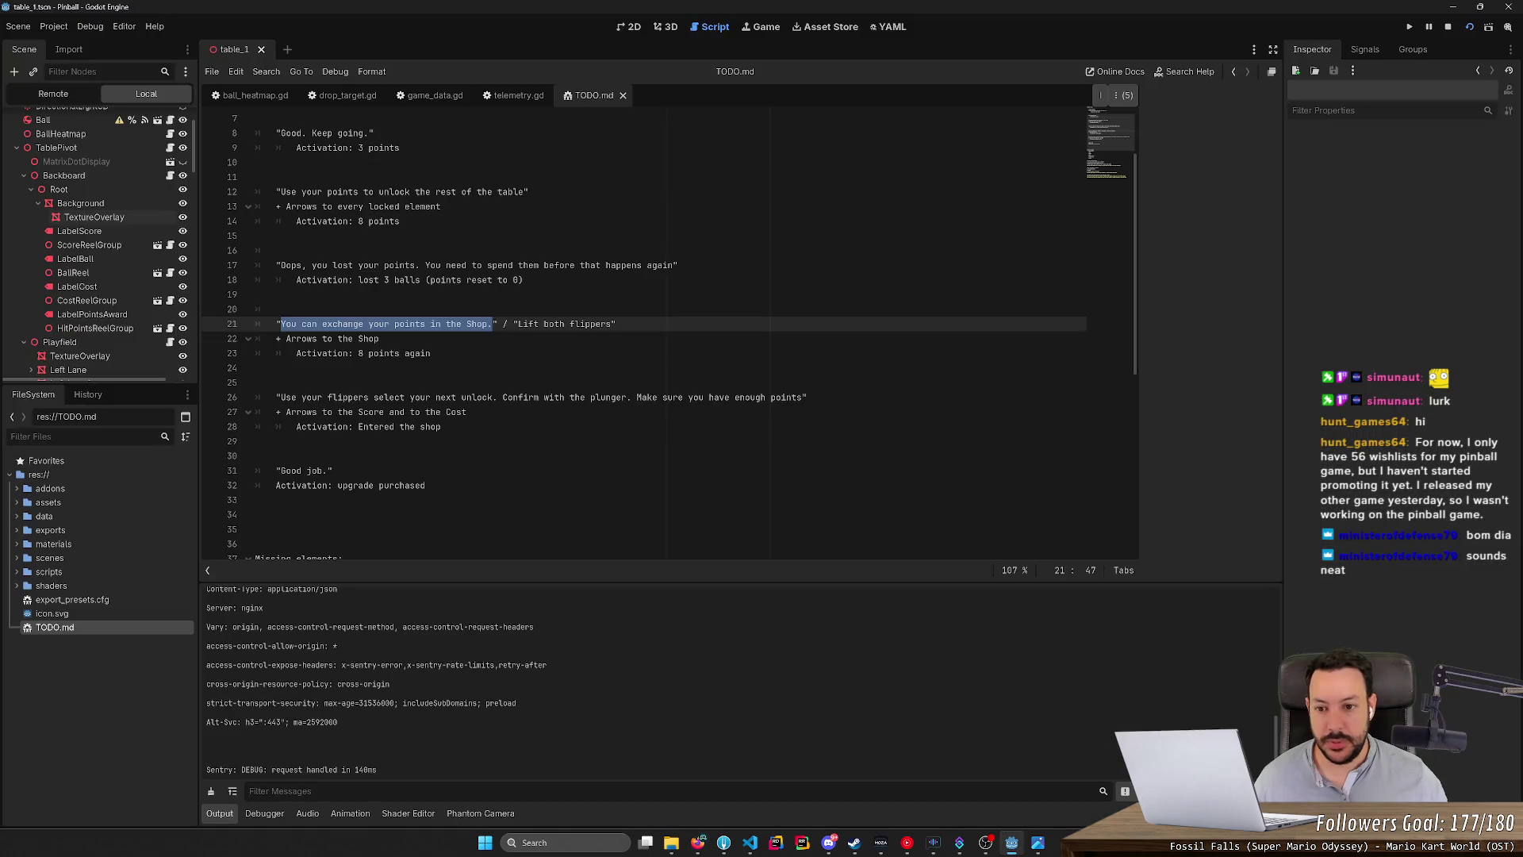
pyautogui.moveTo(514, 323); pyautogui.dragTo(607, 324)
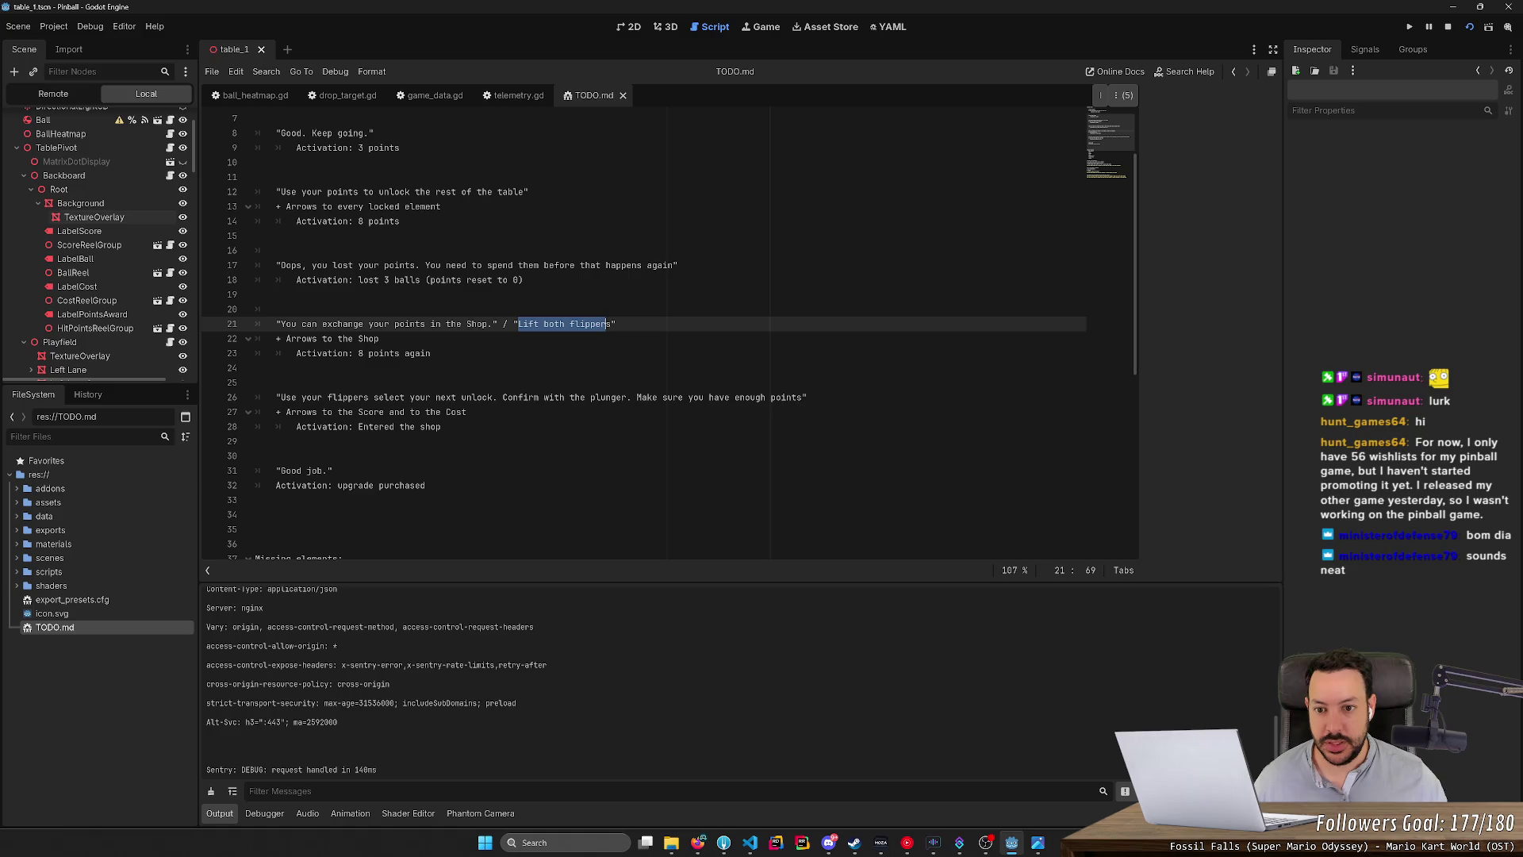
pyautogui.hotkey('alt', 'Tab')
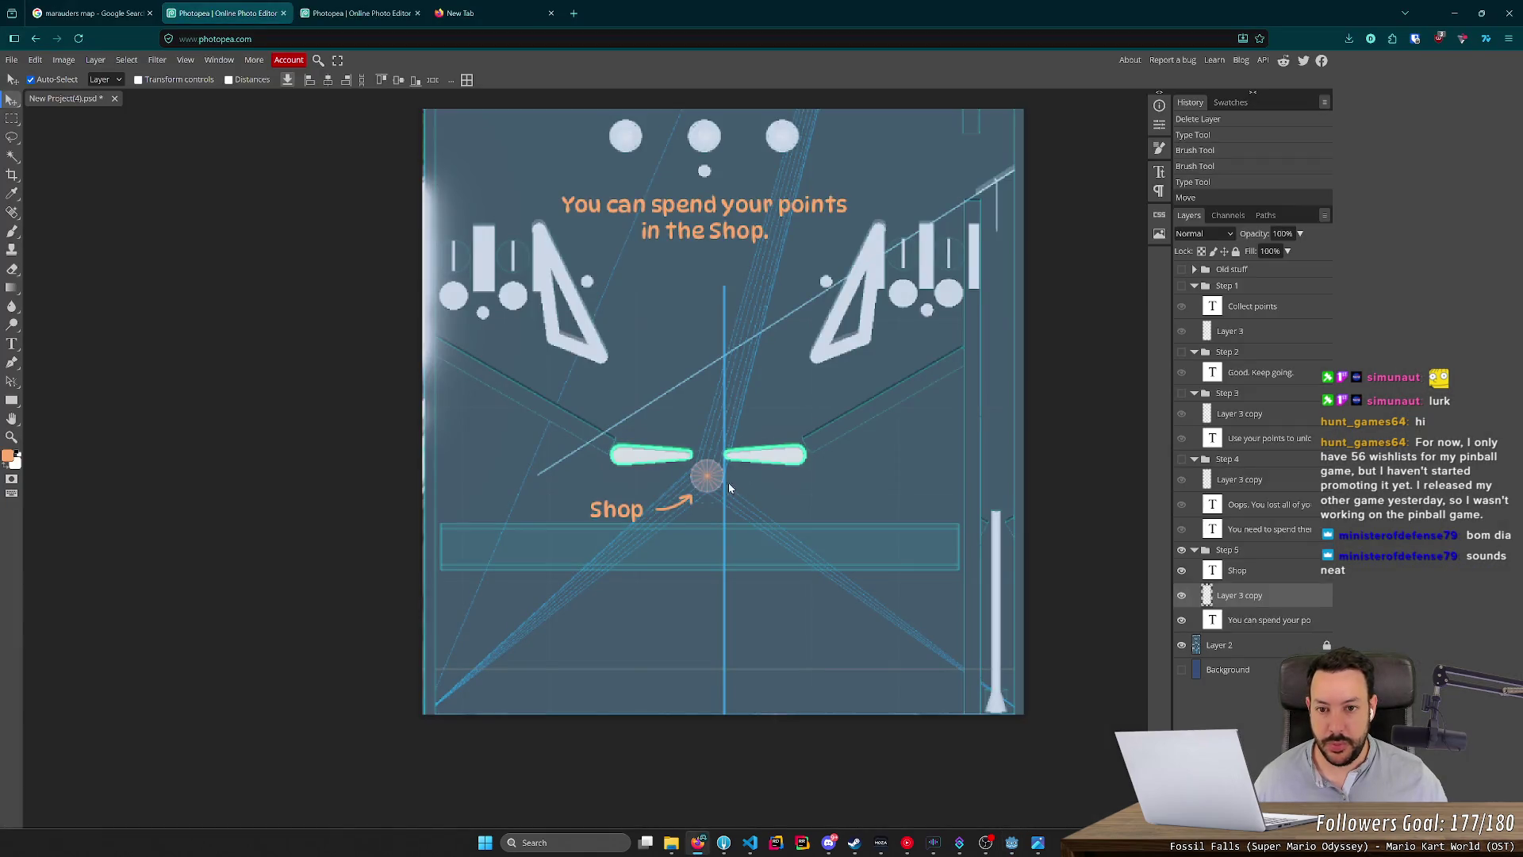
pyautogui.scroll(4, 721, 442)
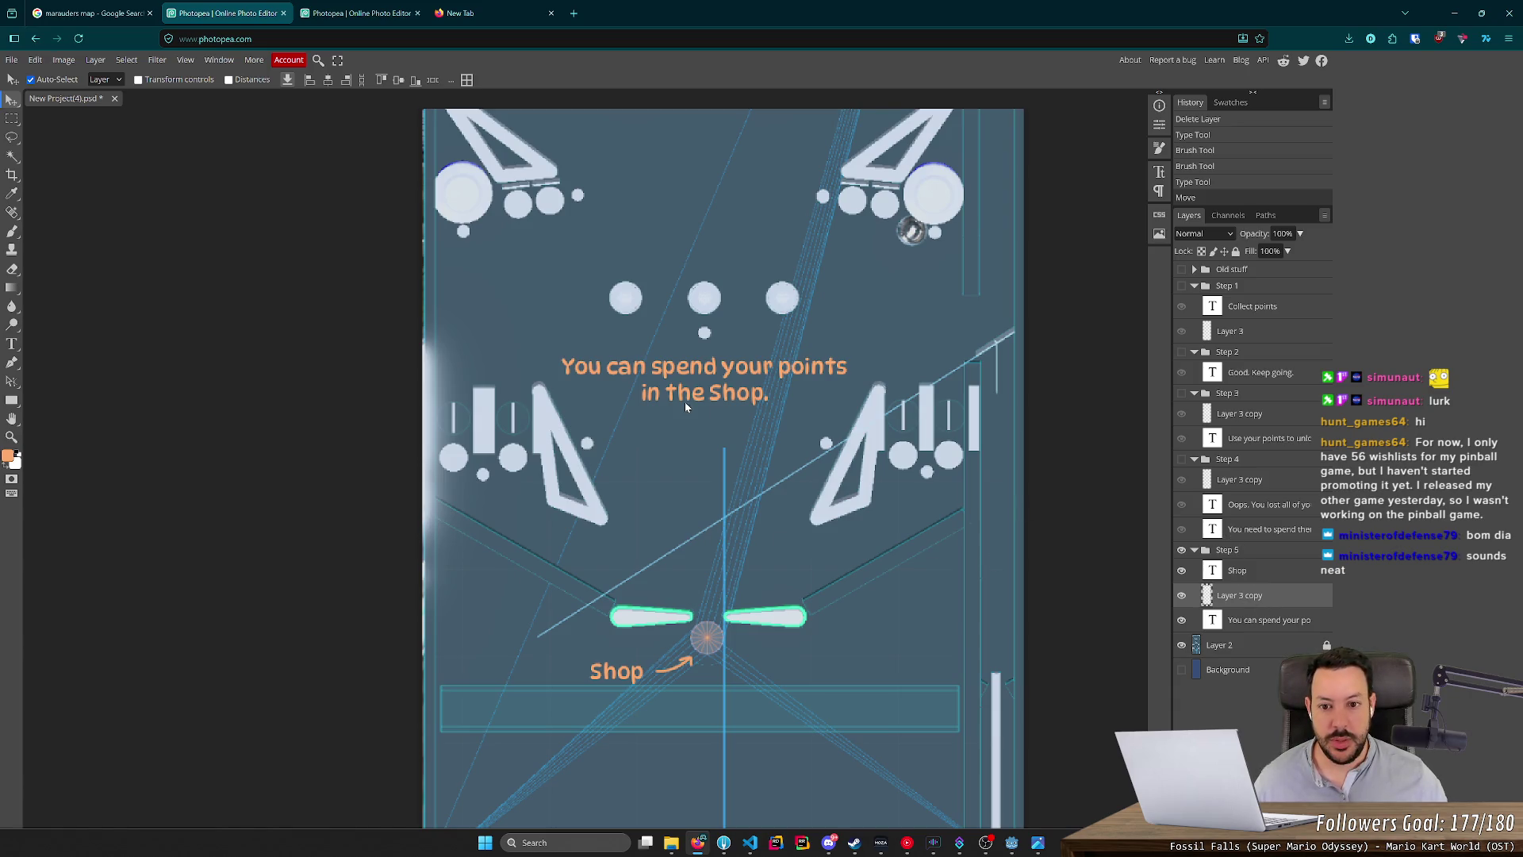
pyautogui.scroll(-2, 686, 406)
pyautogui.click(1269, 512)
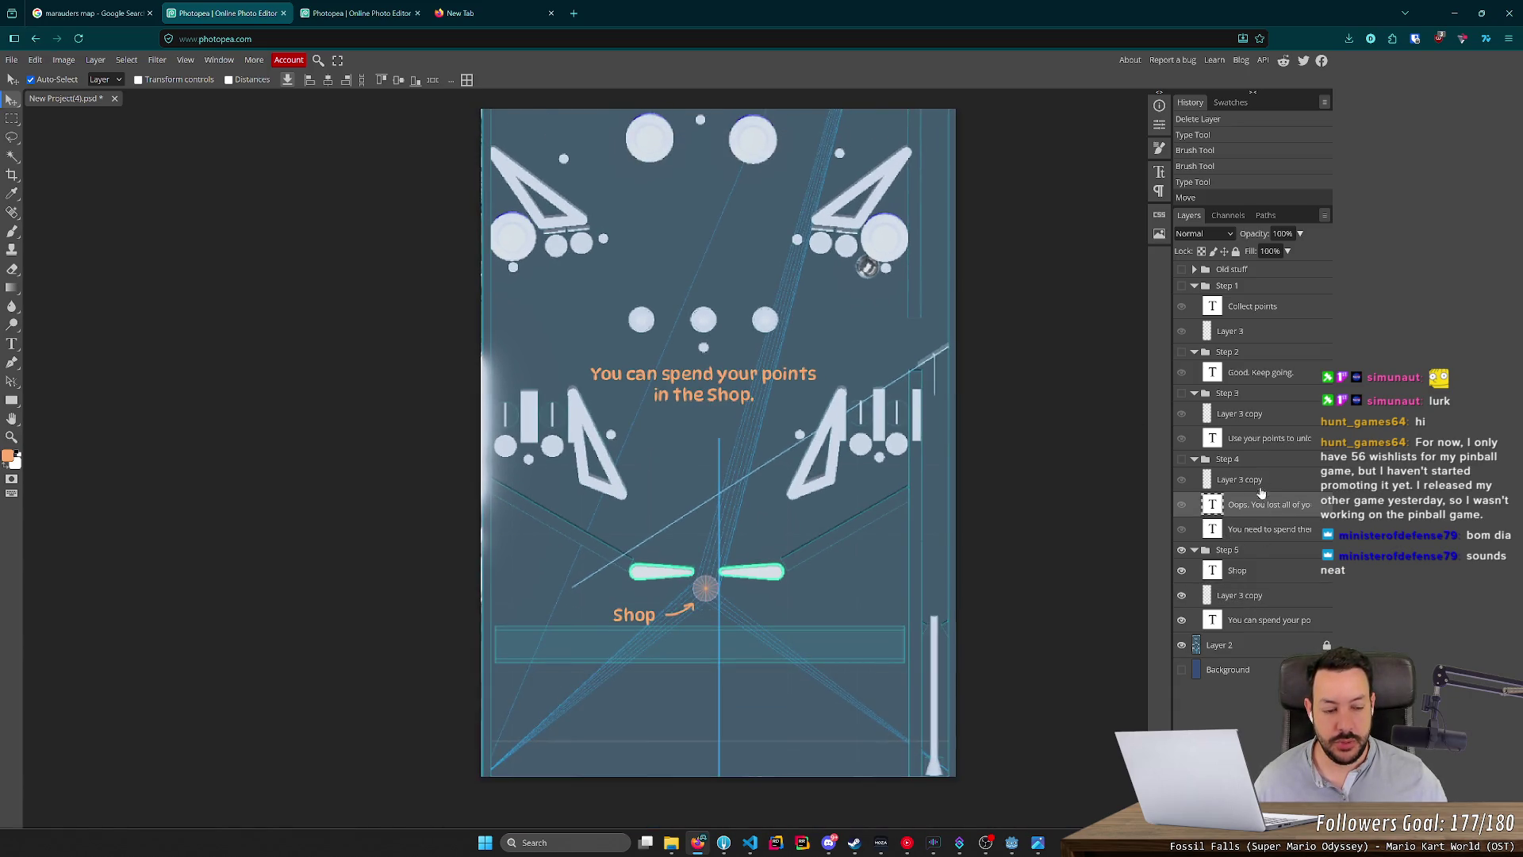
# Drag both Step 4 Oops text layers into the Step 5 group below Layer 3 copy.
pyautogui.keyDown('shift'); pyautogui.click(1268, 537); pyautogui.keyUp('shift')
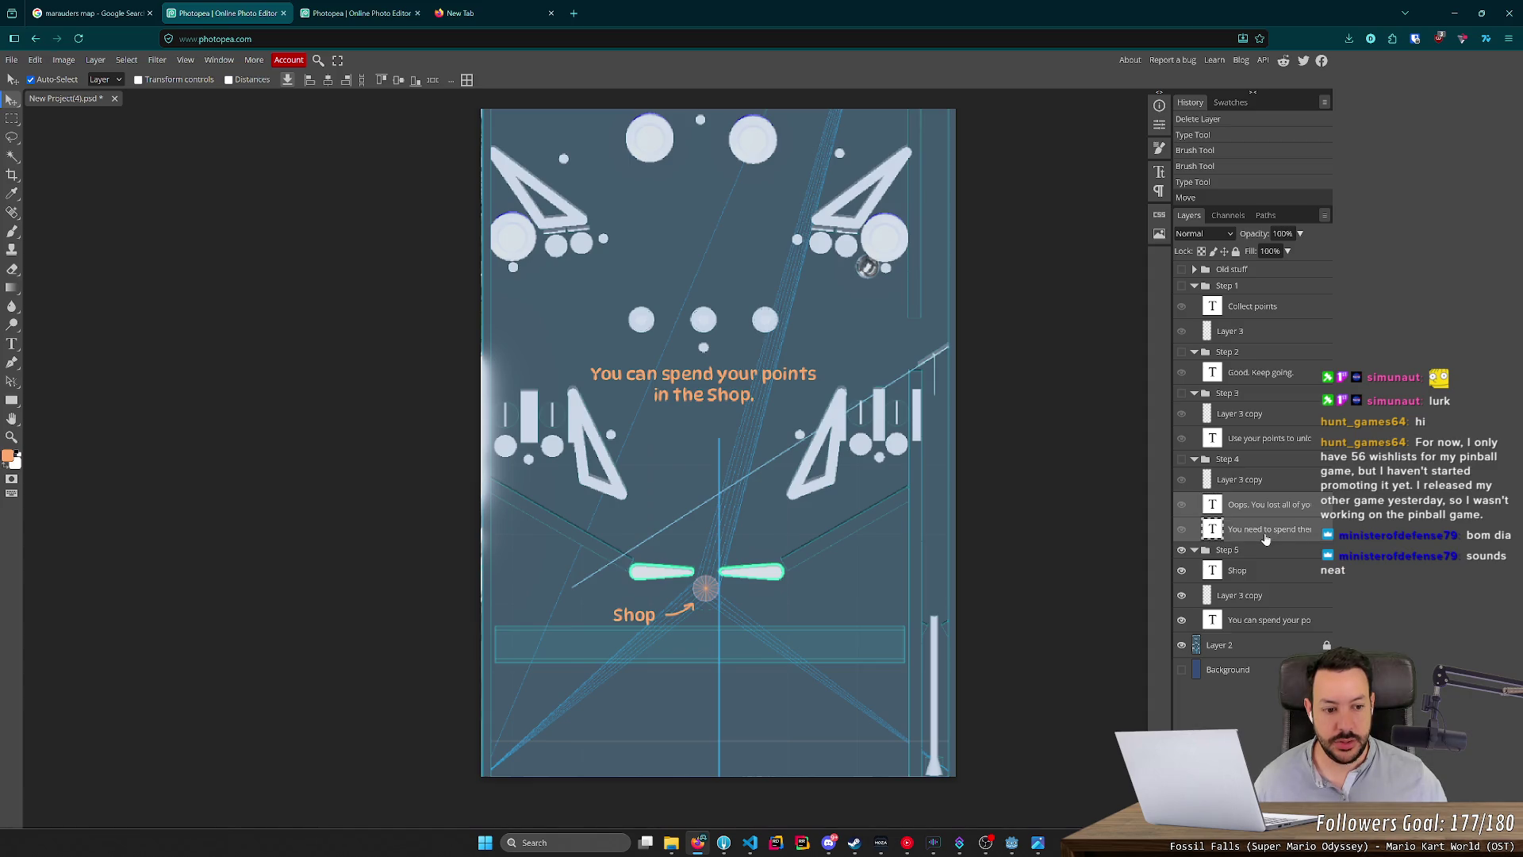
pyautogui.hotkey('ctrl', 'shift', 'n')
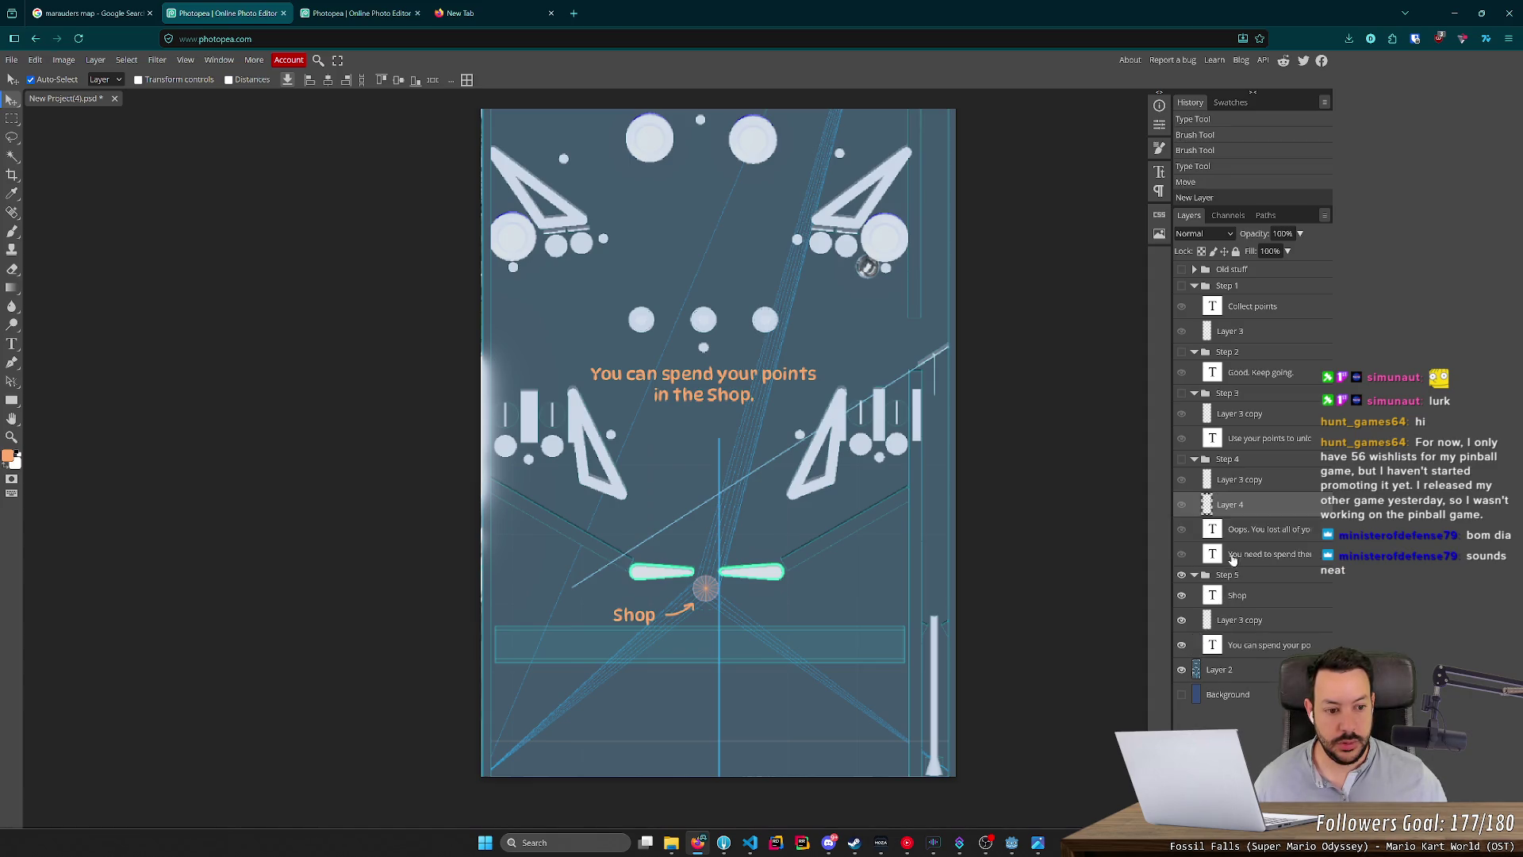
pyautogui.moveTo(1267, 543)
pyautogui.mouseDown()
pyautogui.moveTo(1255, 631)
pyautogui.moveTo(1287, 635)
pyautogui.mouseUp()
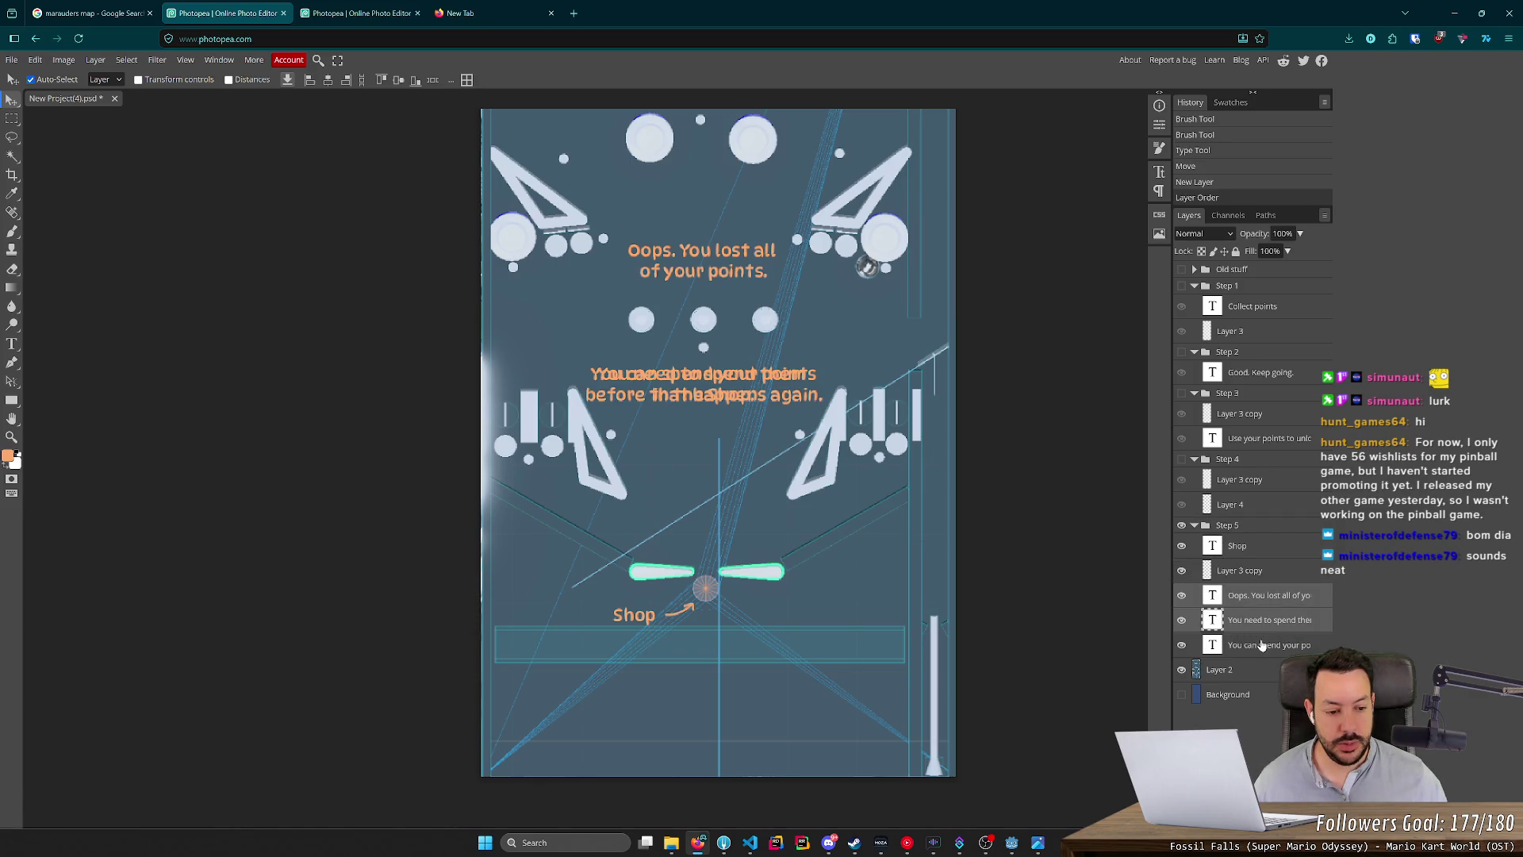
pyautogui.click(1263, 647)
pyautogui.doubleClick(1263, 647)
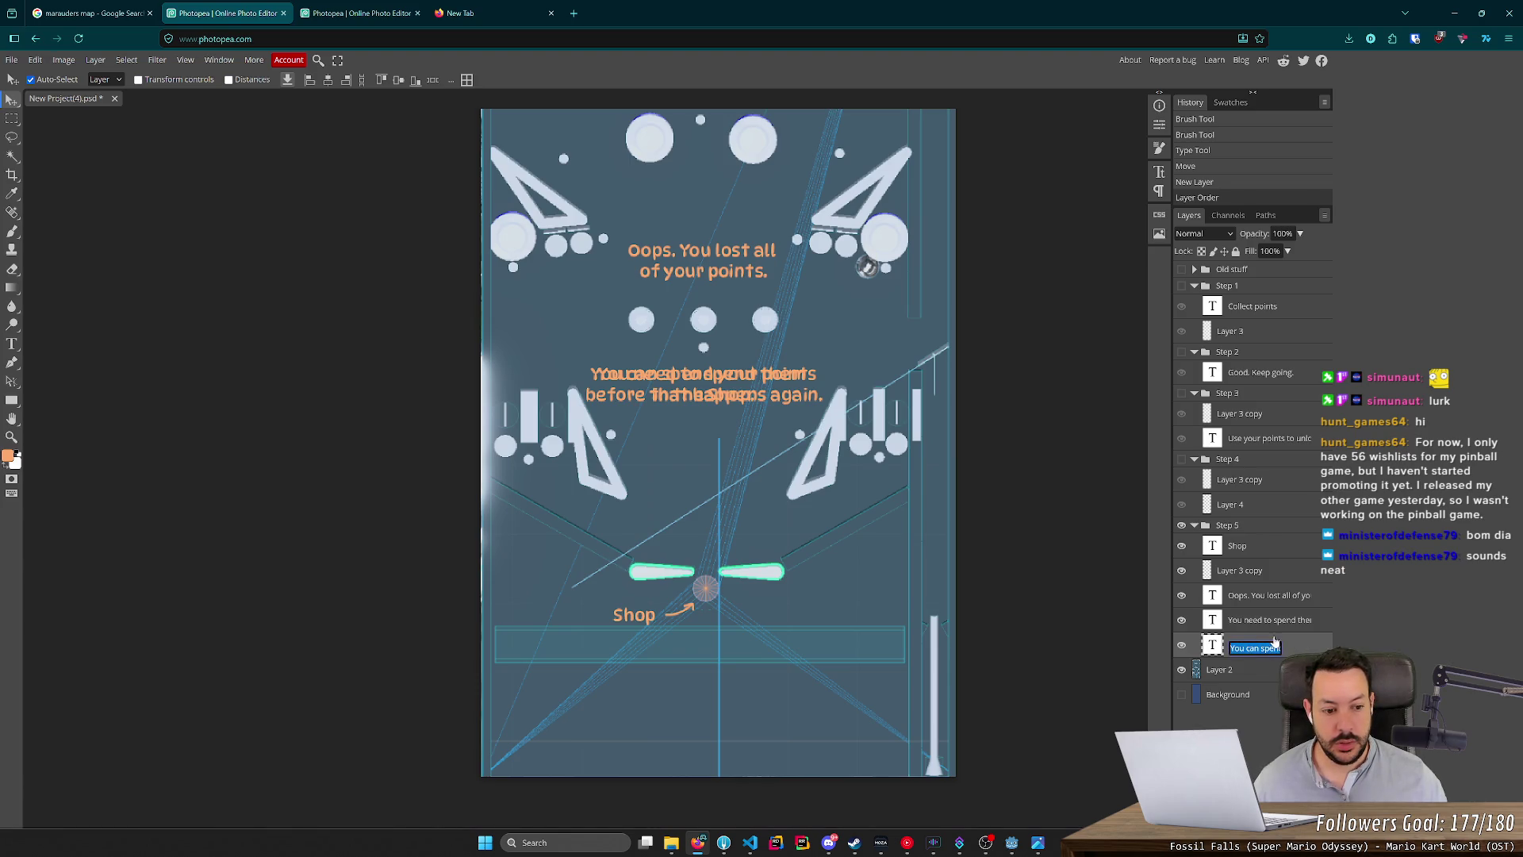
# Replace the Oops text with 'You can spend your points in the Shop!' and delete the leftover layer.
pyautogui.doubleClick(1259, 599)
pyautogui.click(12, 343)
pyautogui.click(688, 270)
pyautogui.hotkey('ctrl', 'a')
pyautogui.hotkey('ctrl', 'v')
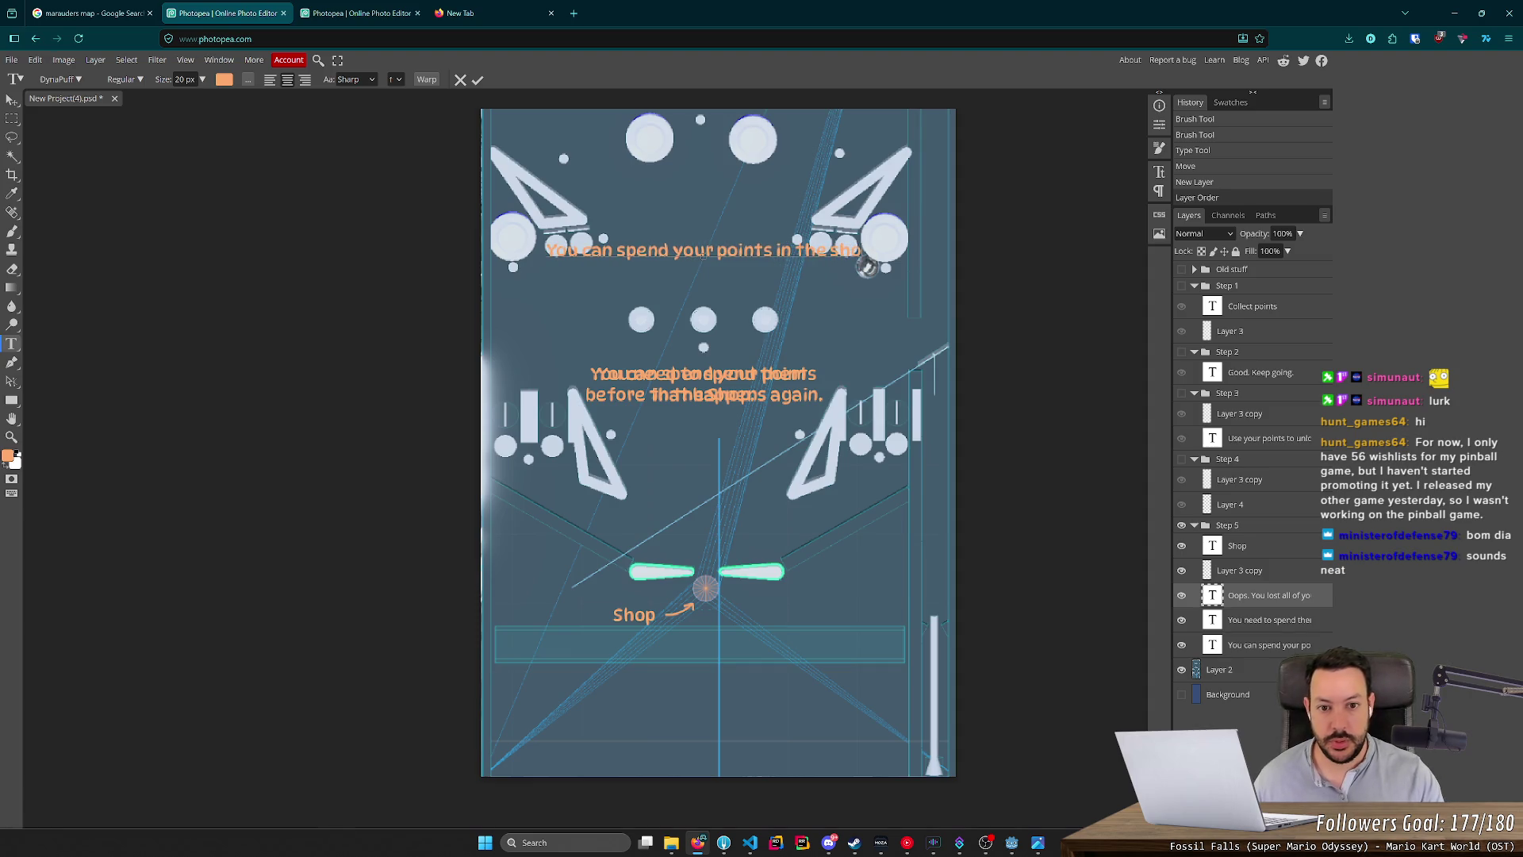
pyautogui.write('Shop!')
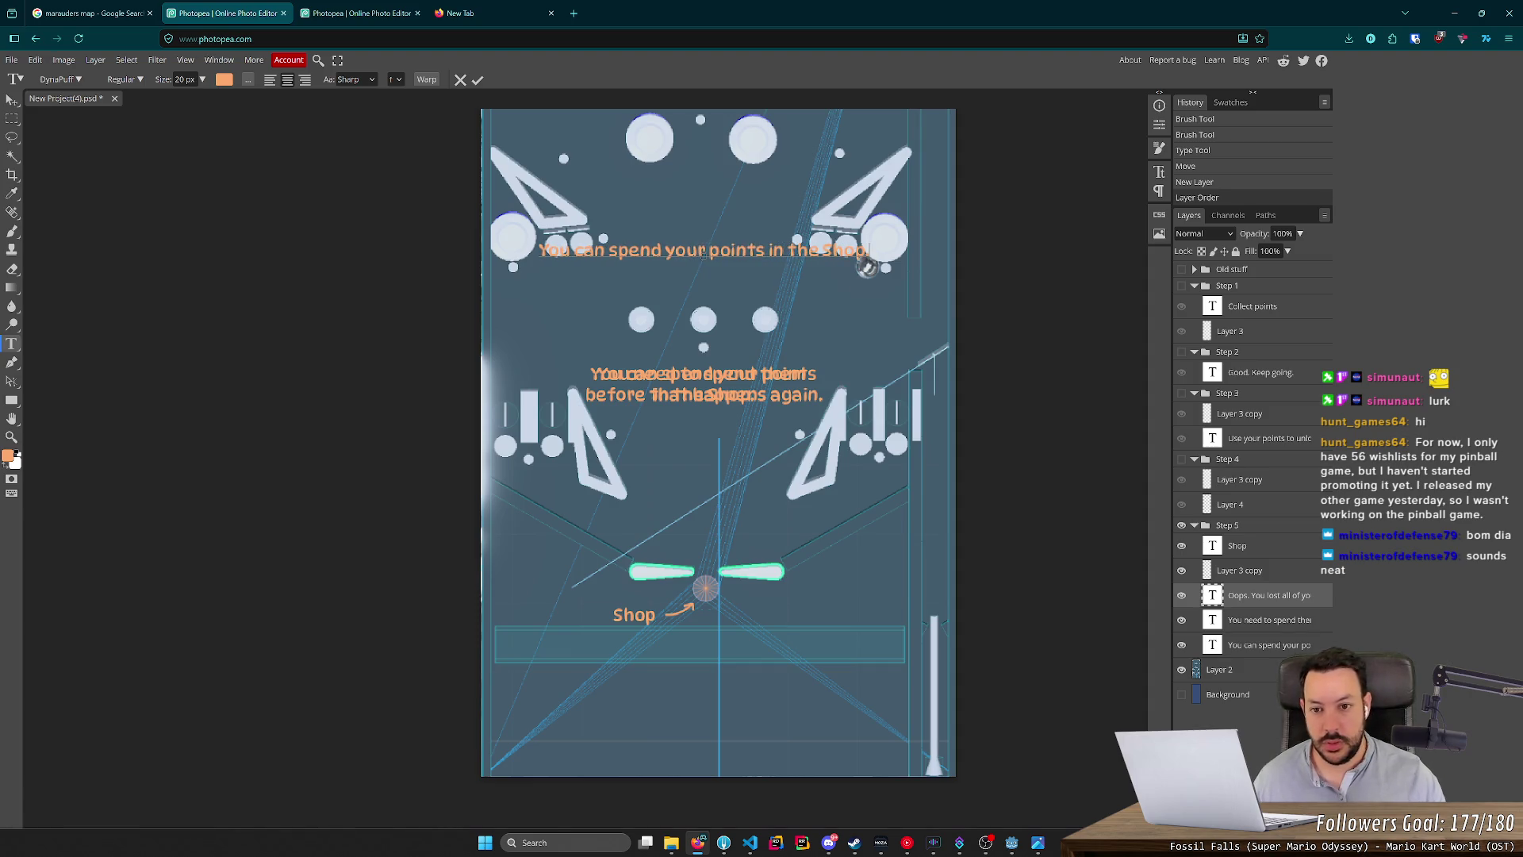
pyautogui.click(1262, 623)
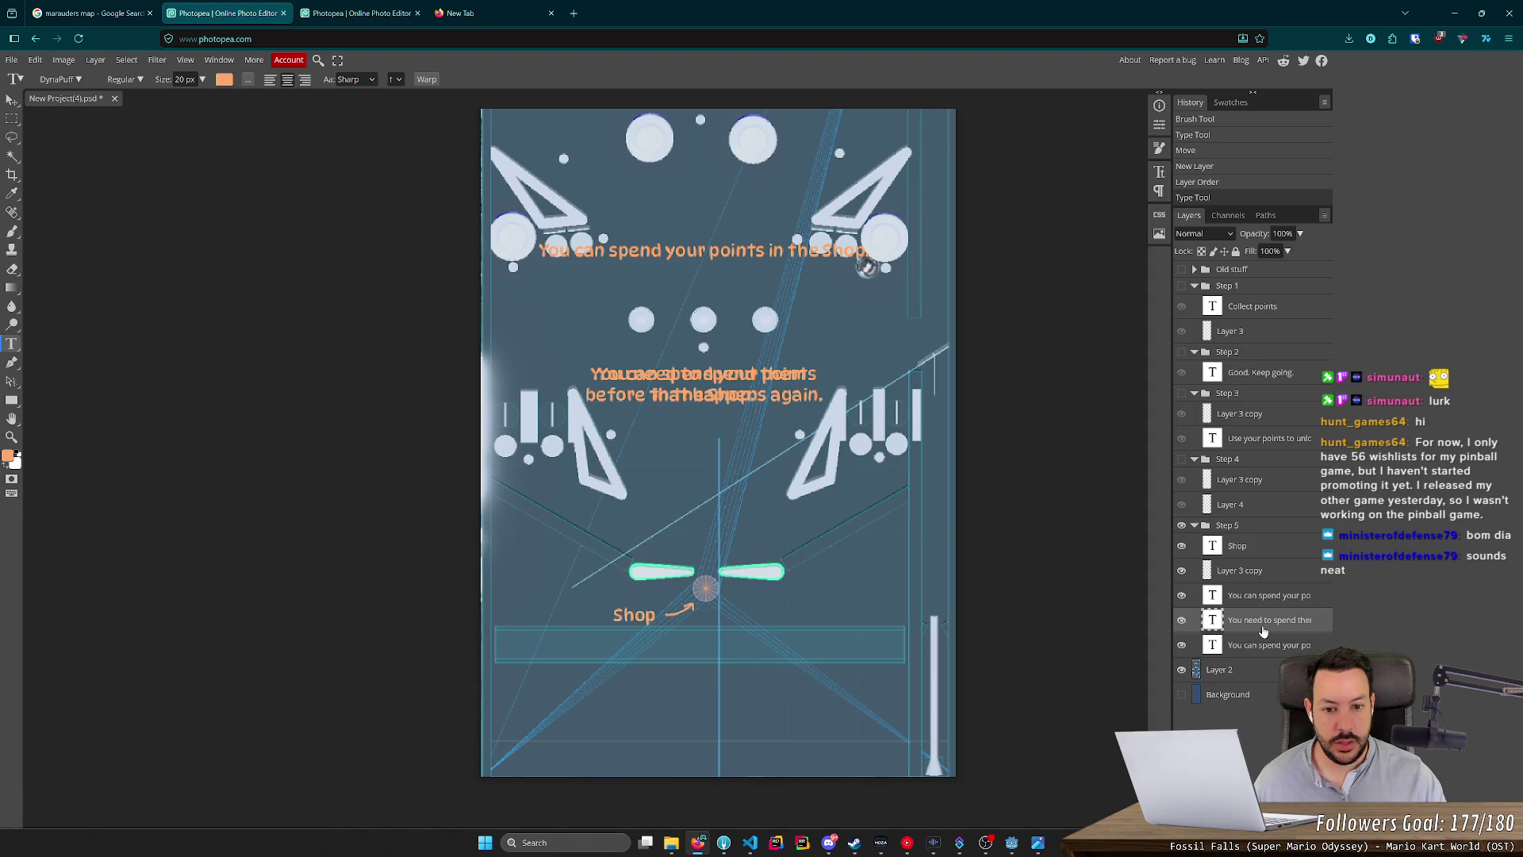
pyautogui.press('Delete')
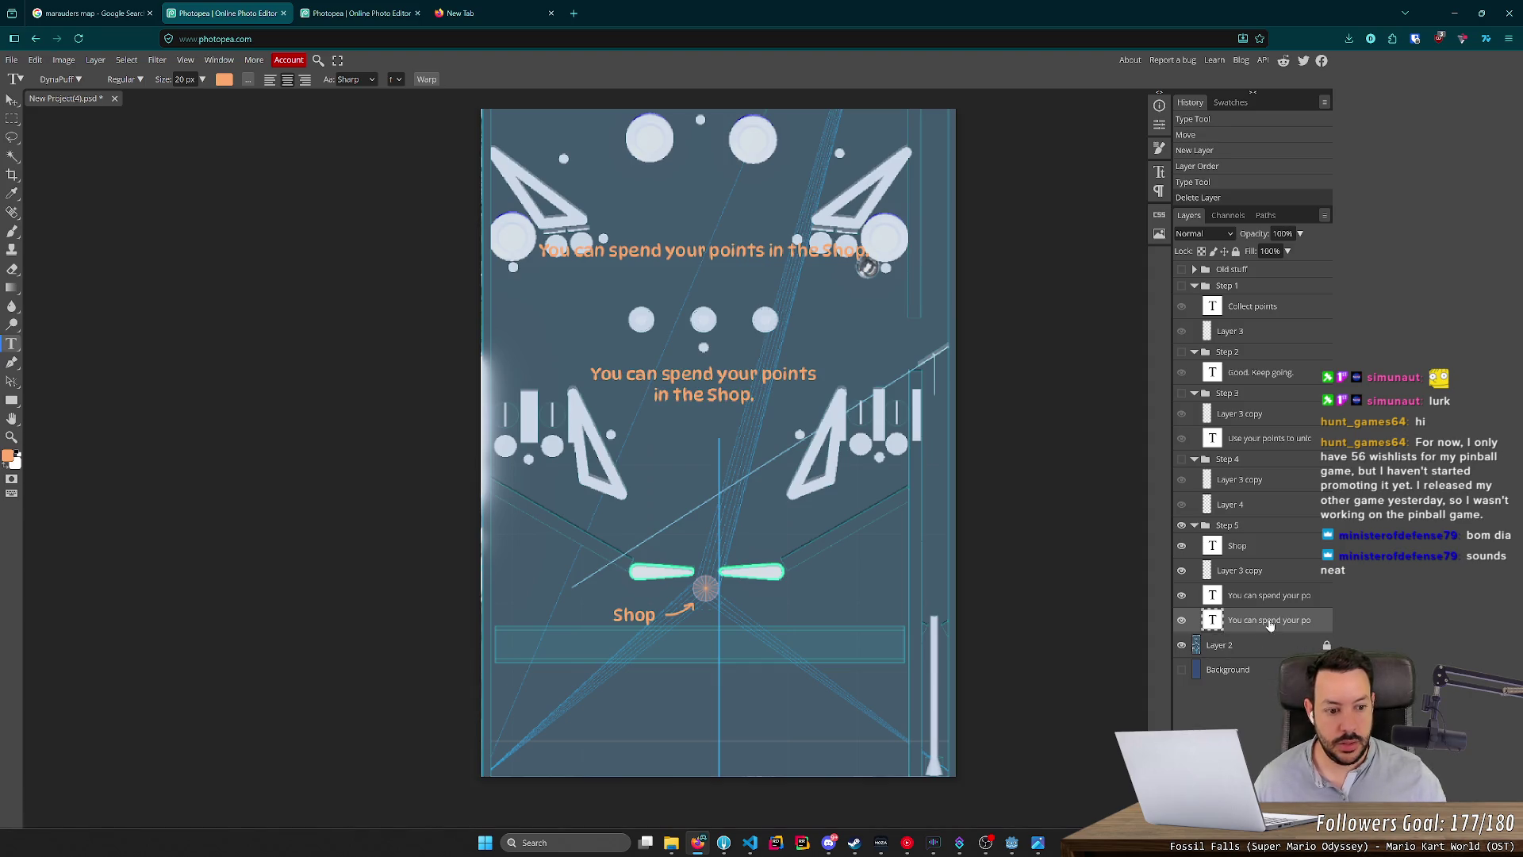
pyautogui.click(719, 384)
# Retype the middle caption as 'Lift both flippers to open it'.
pyautogui.hotkey('ctrl', 'a')
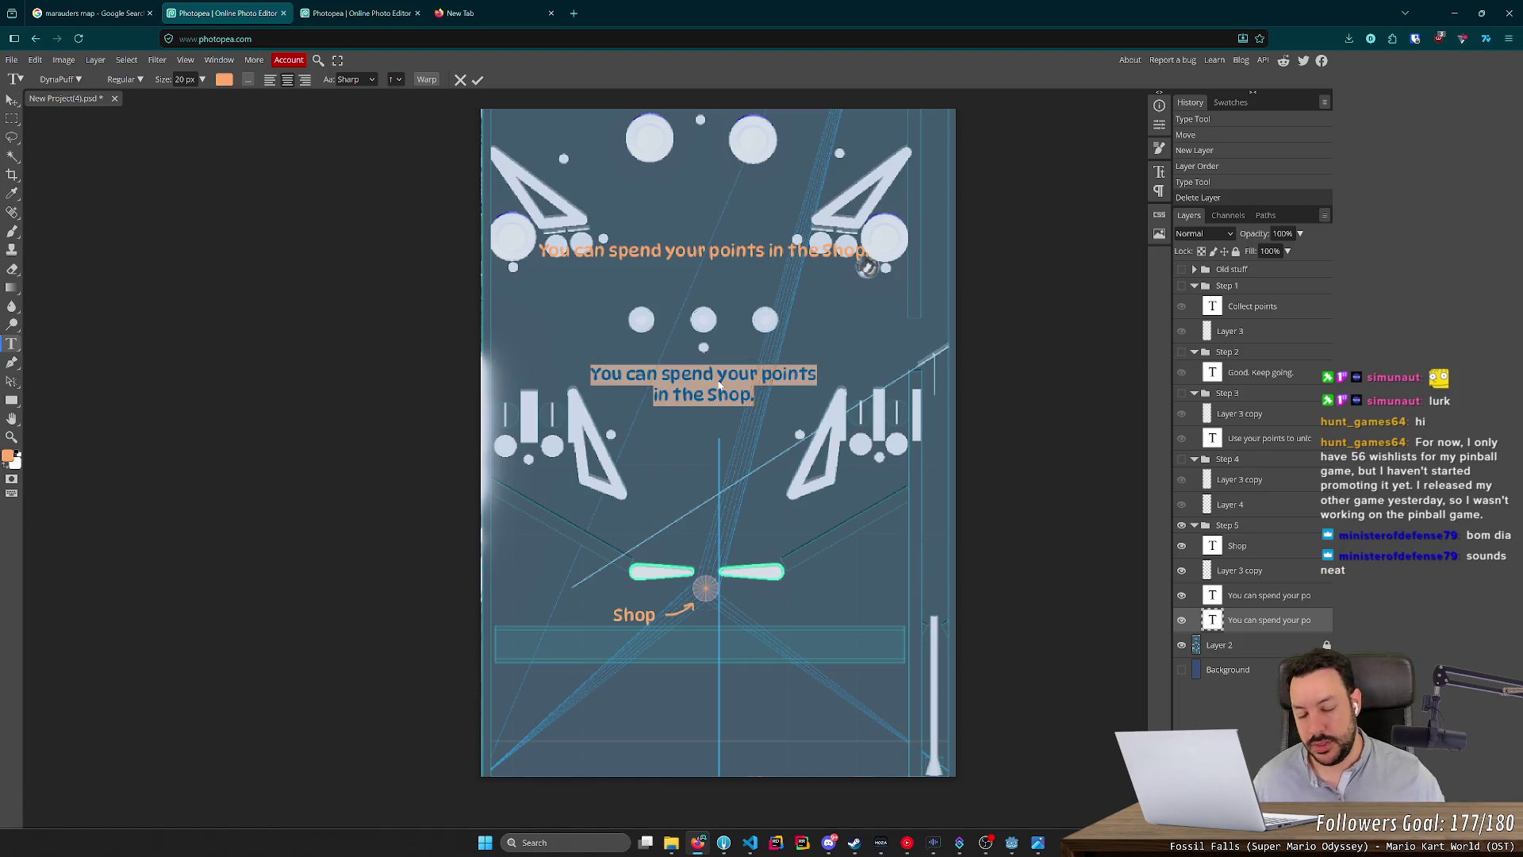
pyautogui.write('Lift b')
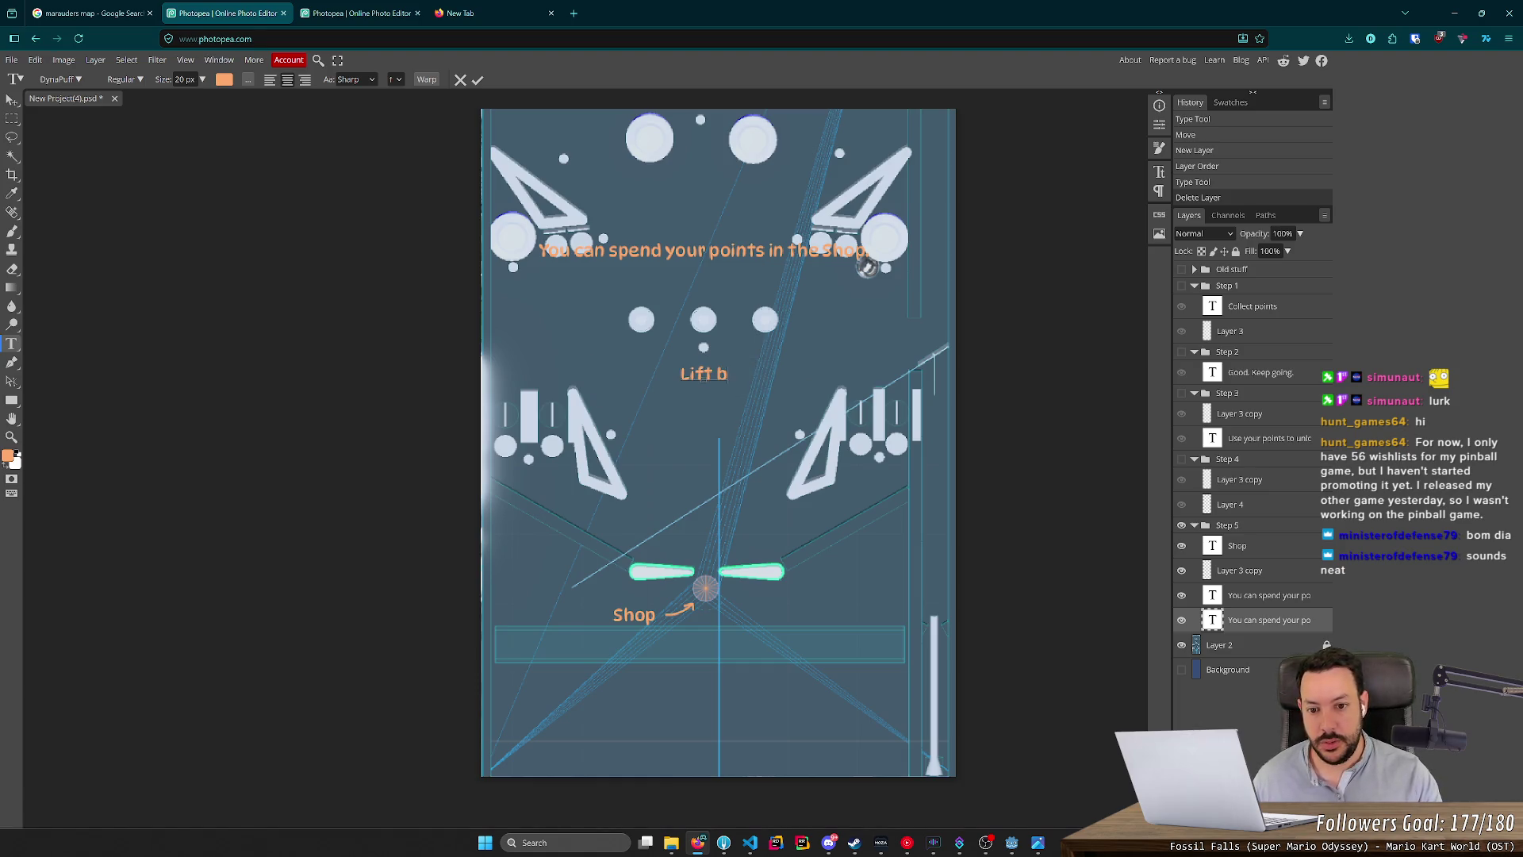
pyautogui.write('oth flippers to Open it')
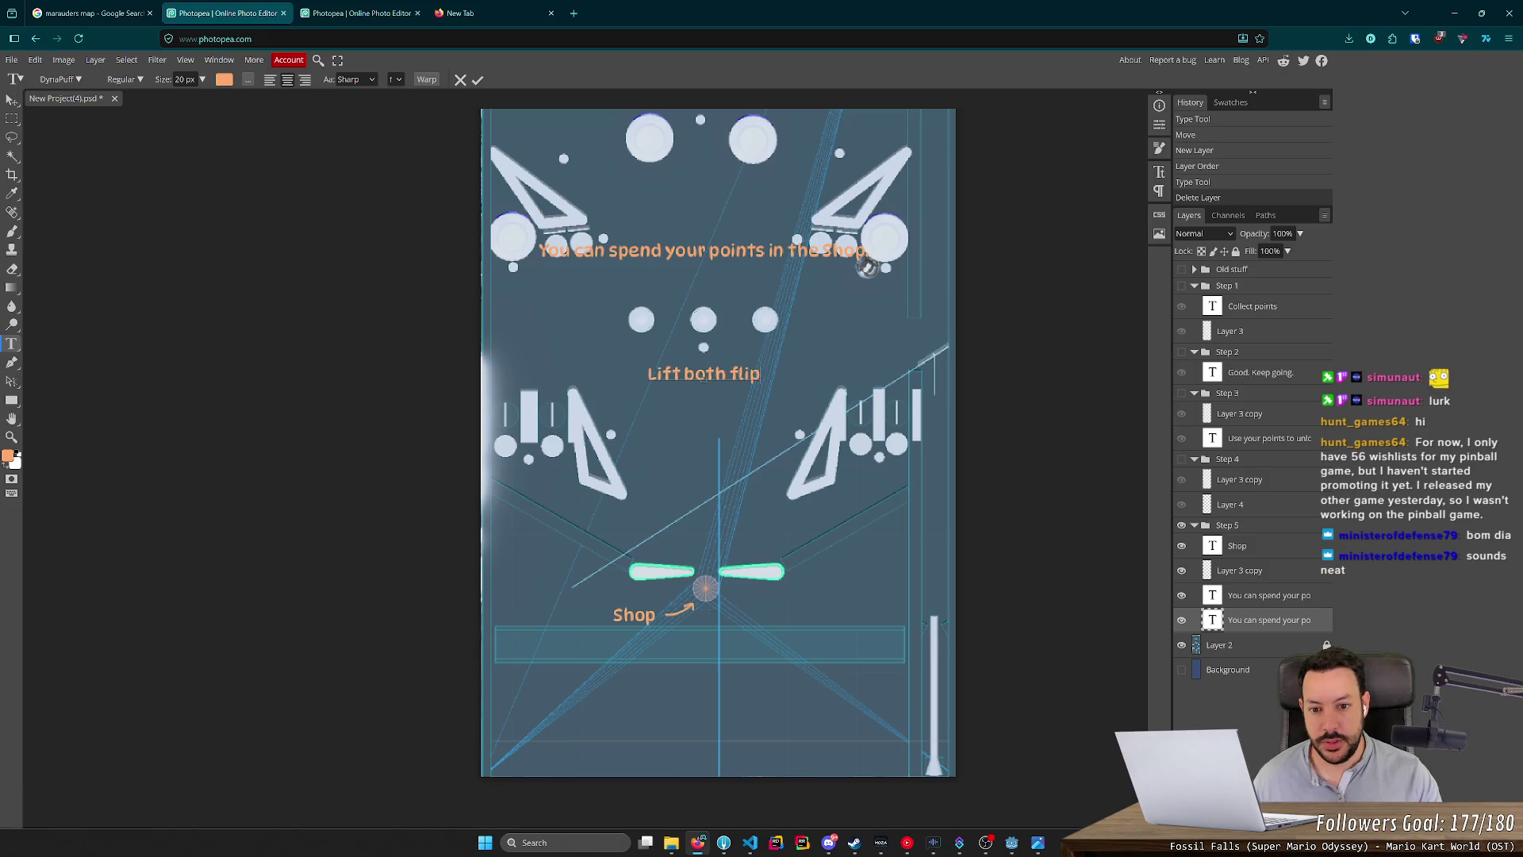
pyautogui.write('.')
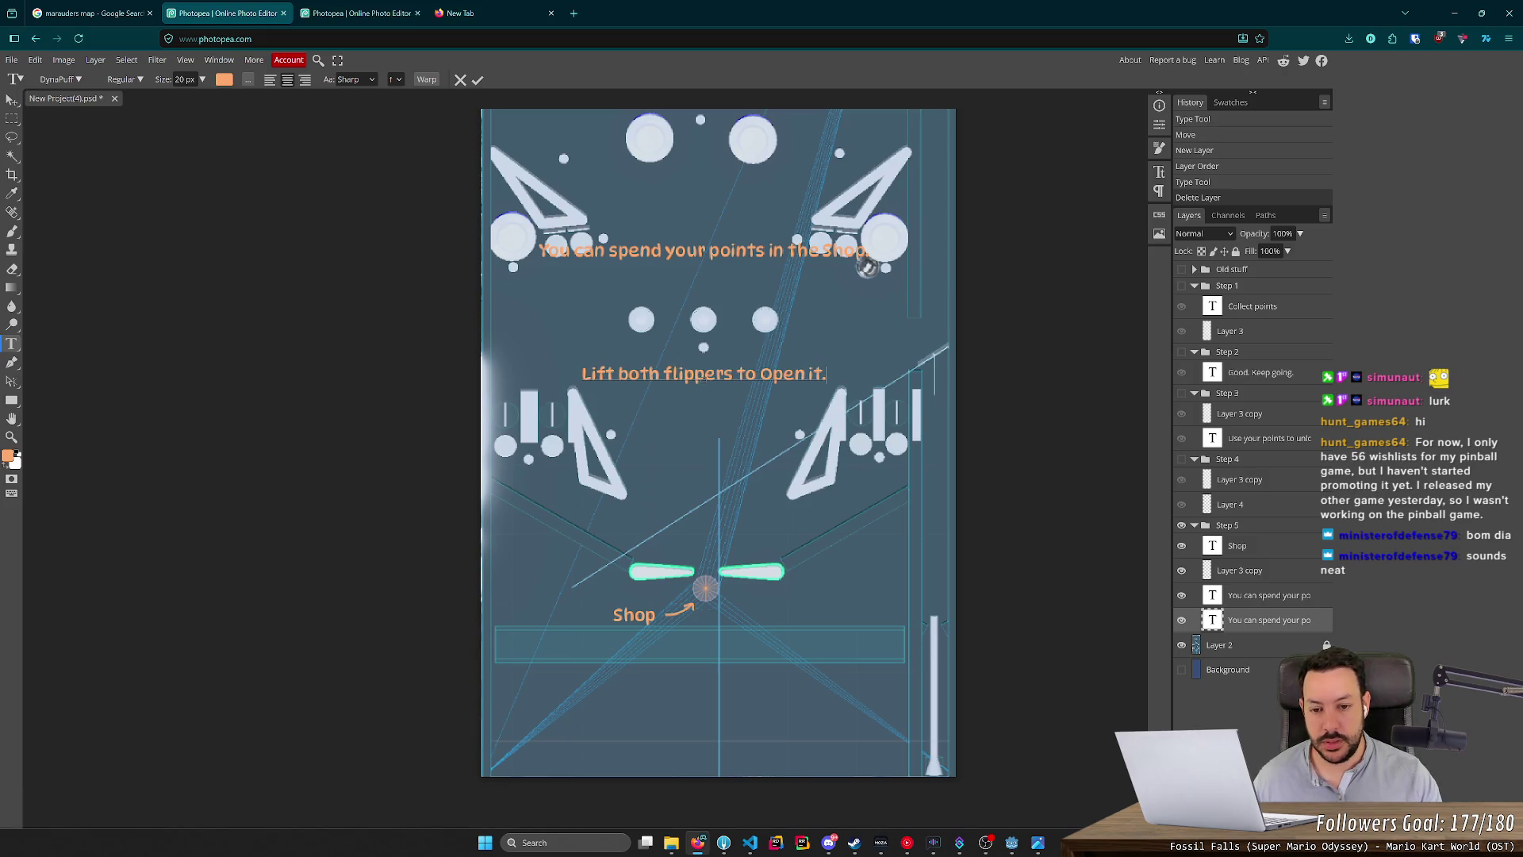
pyautogui.press('BackSpace')
pyautogui.press('BackSpace')
pyautogui.press('BackSpace')
pyautogui.write('open it')
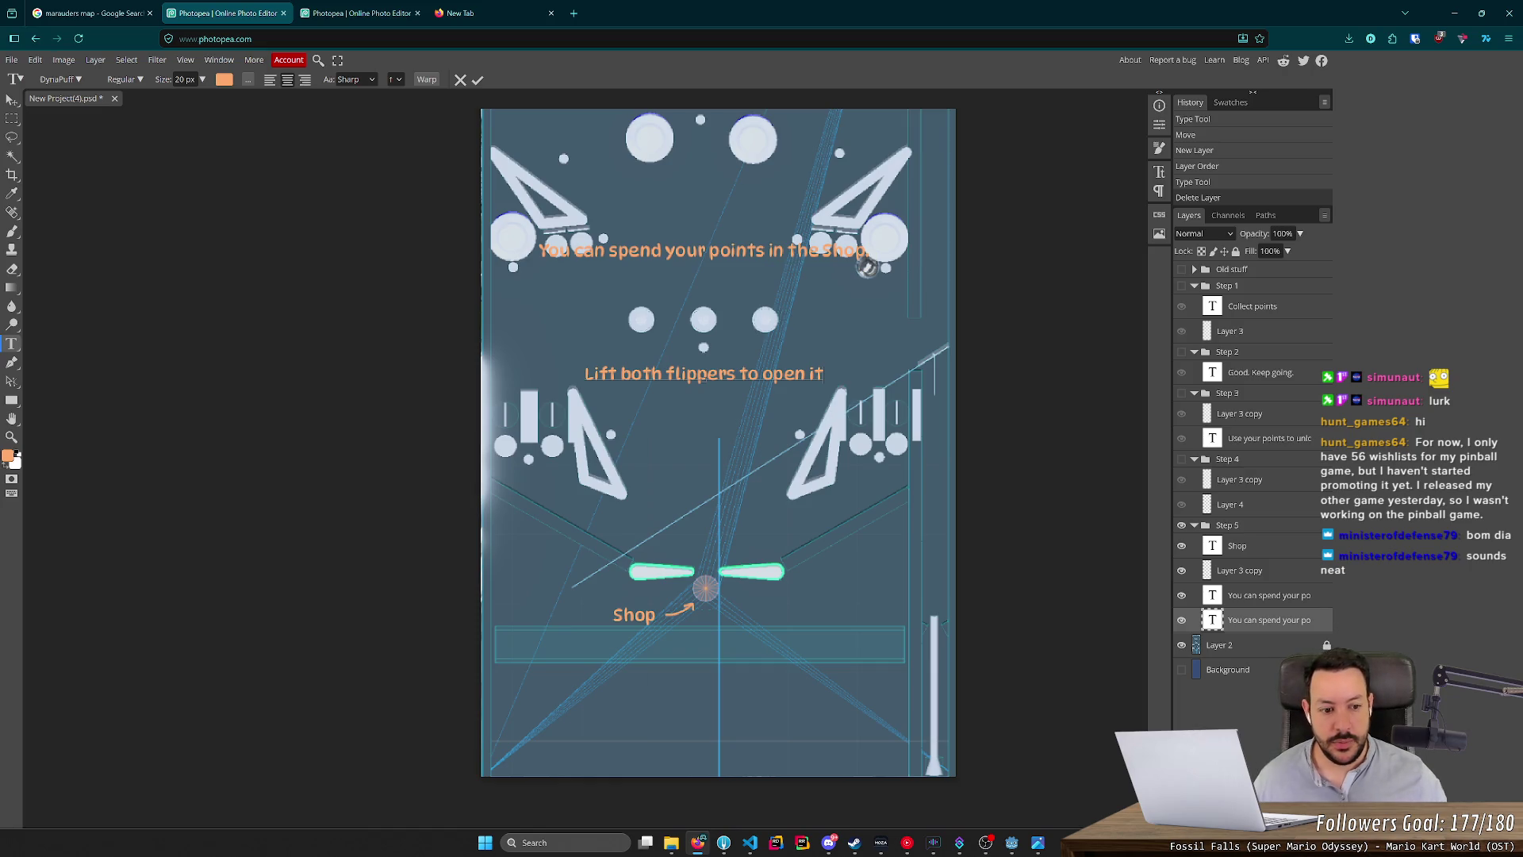
# Break the top Shop sentence onto two lines.
pyautogui.click(886, 250)
pyautogui.tripleClick(886, 249)
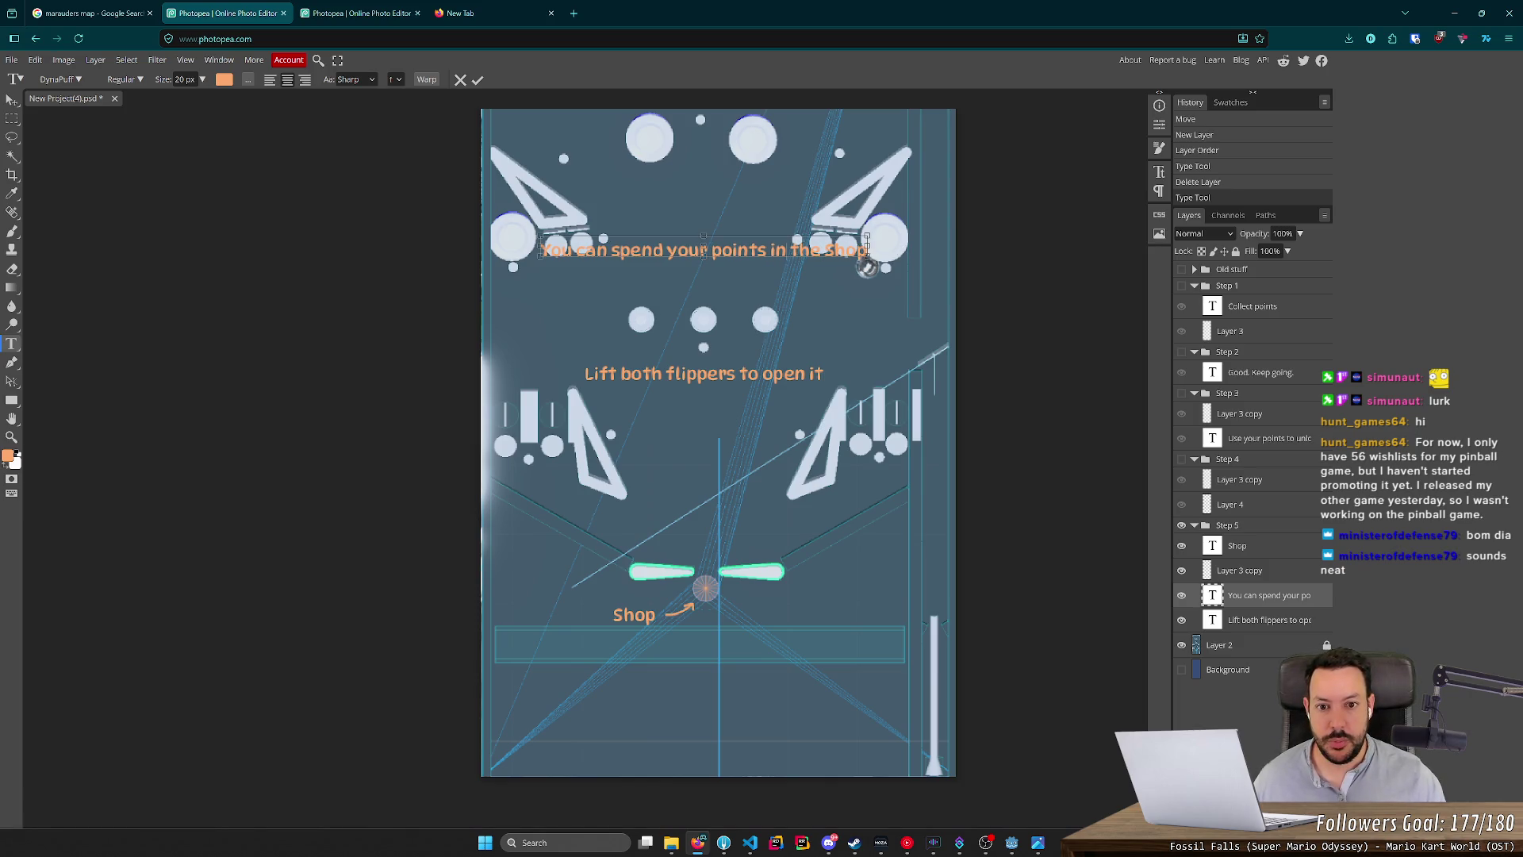
pyautogui.press('Return')
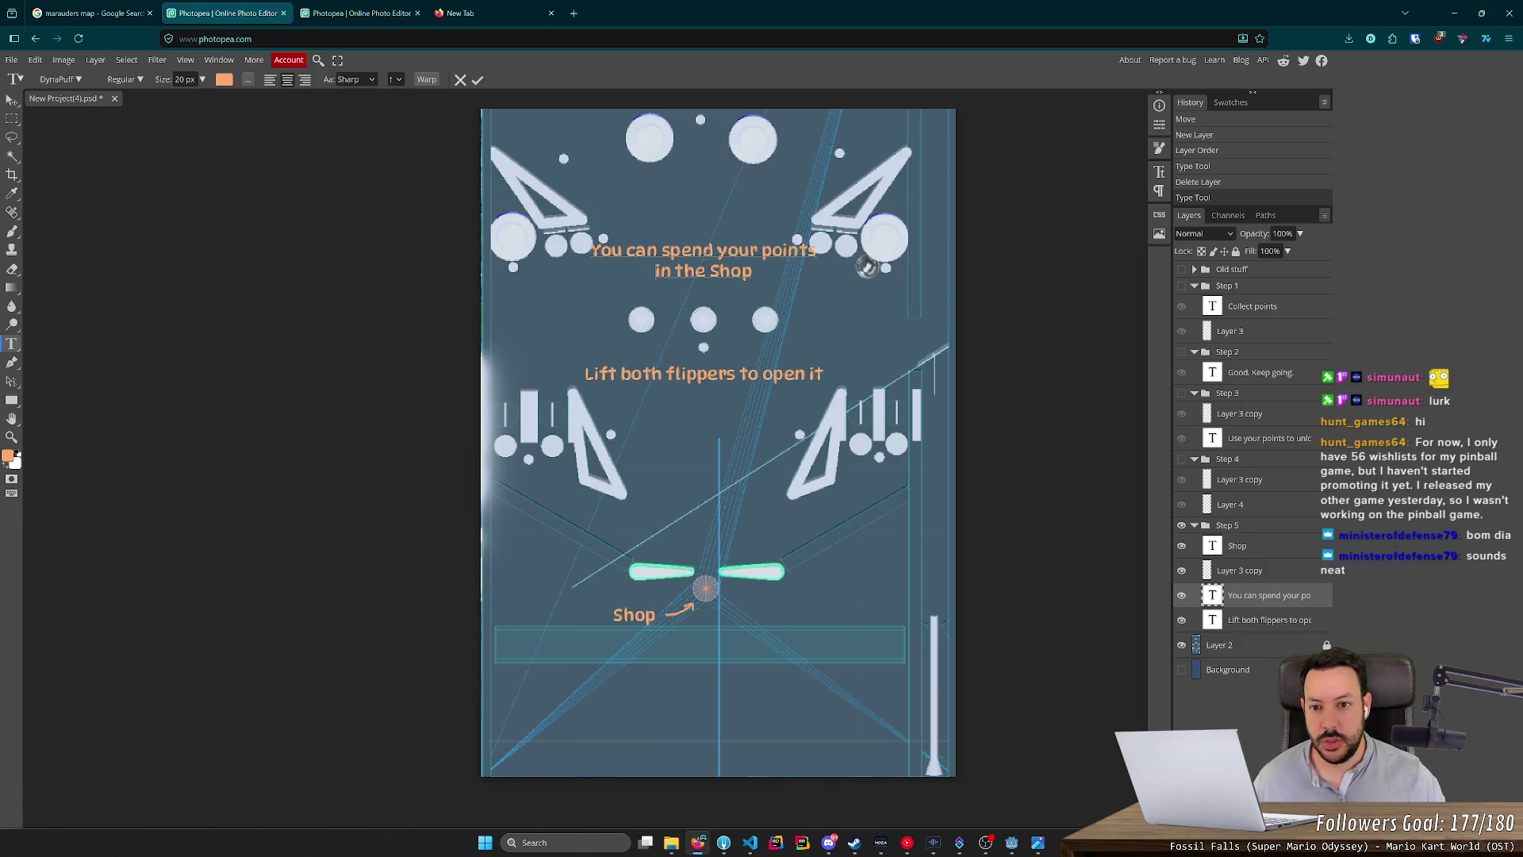
pyautogui.click(11, 100)
pyautogui.press('Down')
pyautogui.press('Down')
pyautogui.press('Down')
pyautogui.press('Down')
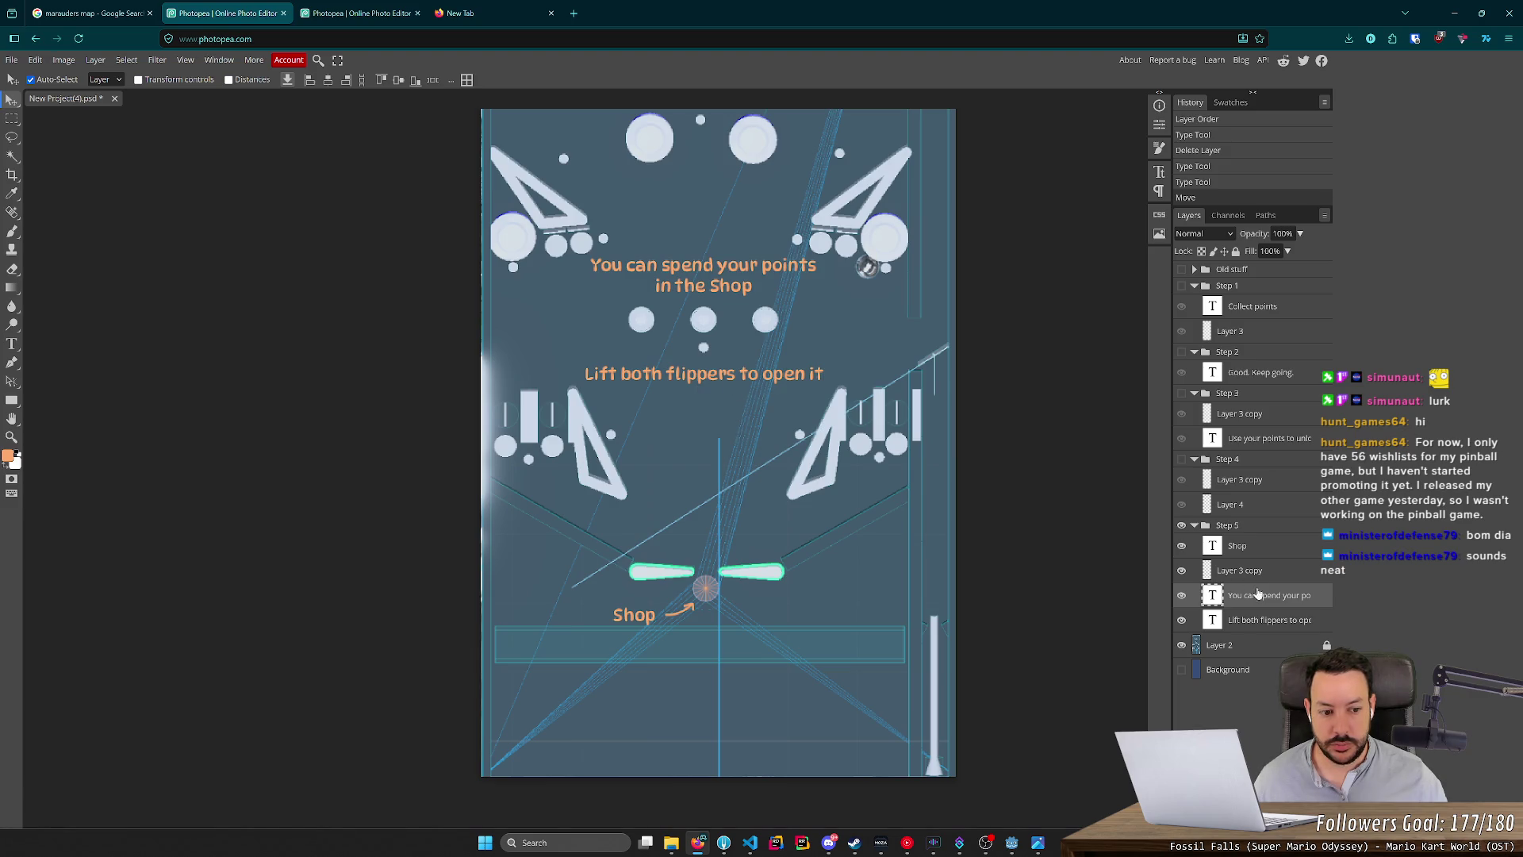
# Add a second line 'and drop the ball inside' to the flipper caption.
pyautogui.press('t')
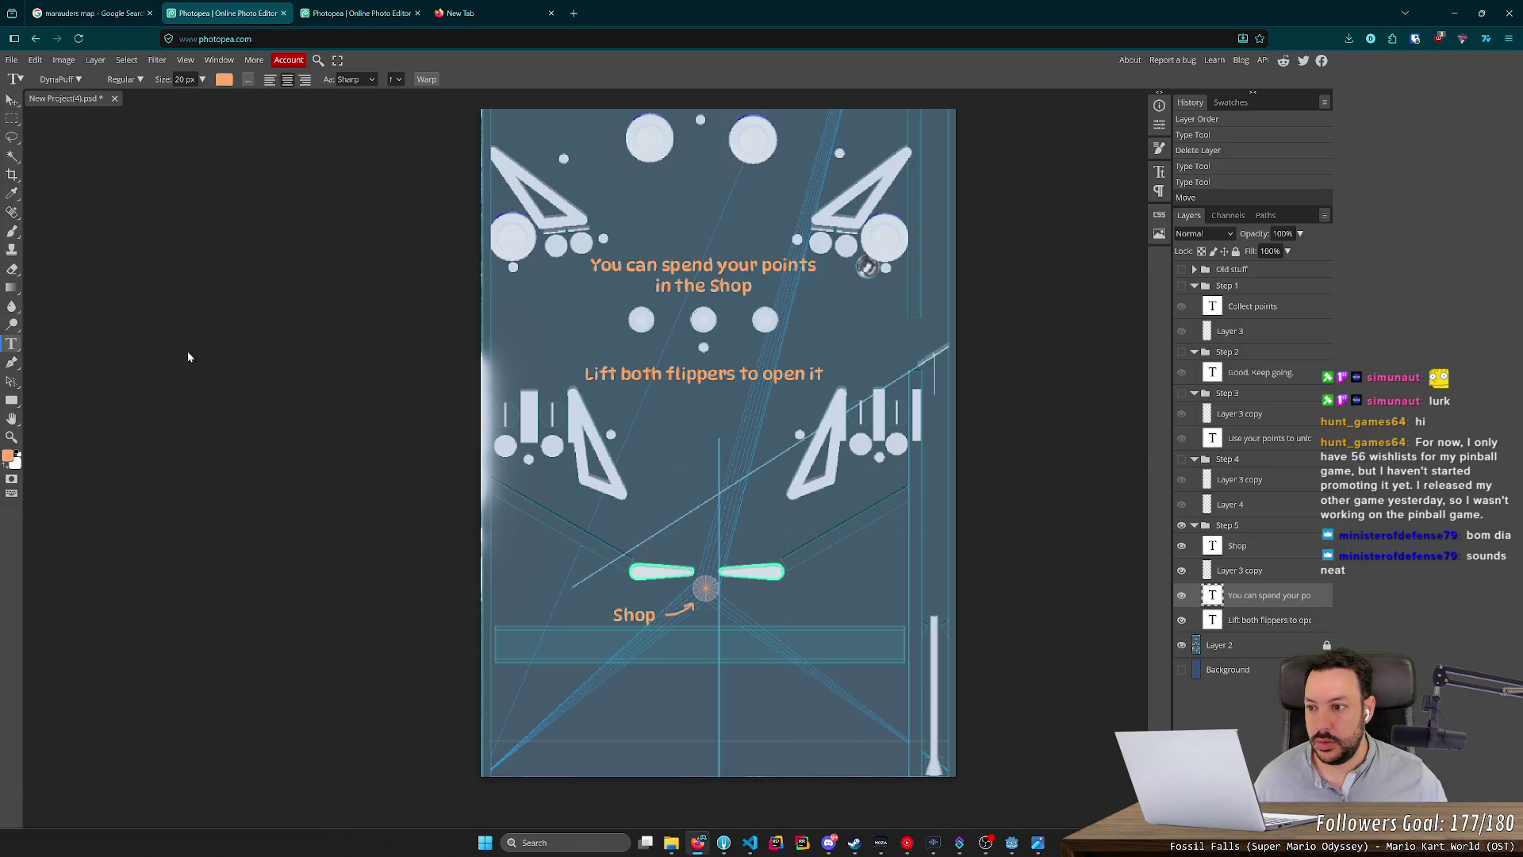
pyautogui.click(825, 373)
pyautogui.press('Return')
pyautogui.write('and drop th')
pyautogui.press('BackSpace')
pyautogui.press('BackSpace')
pyautogui.press('BackSpace')
pyautogui.write('op the ball inside.')
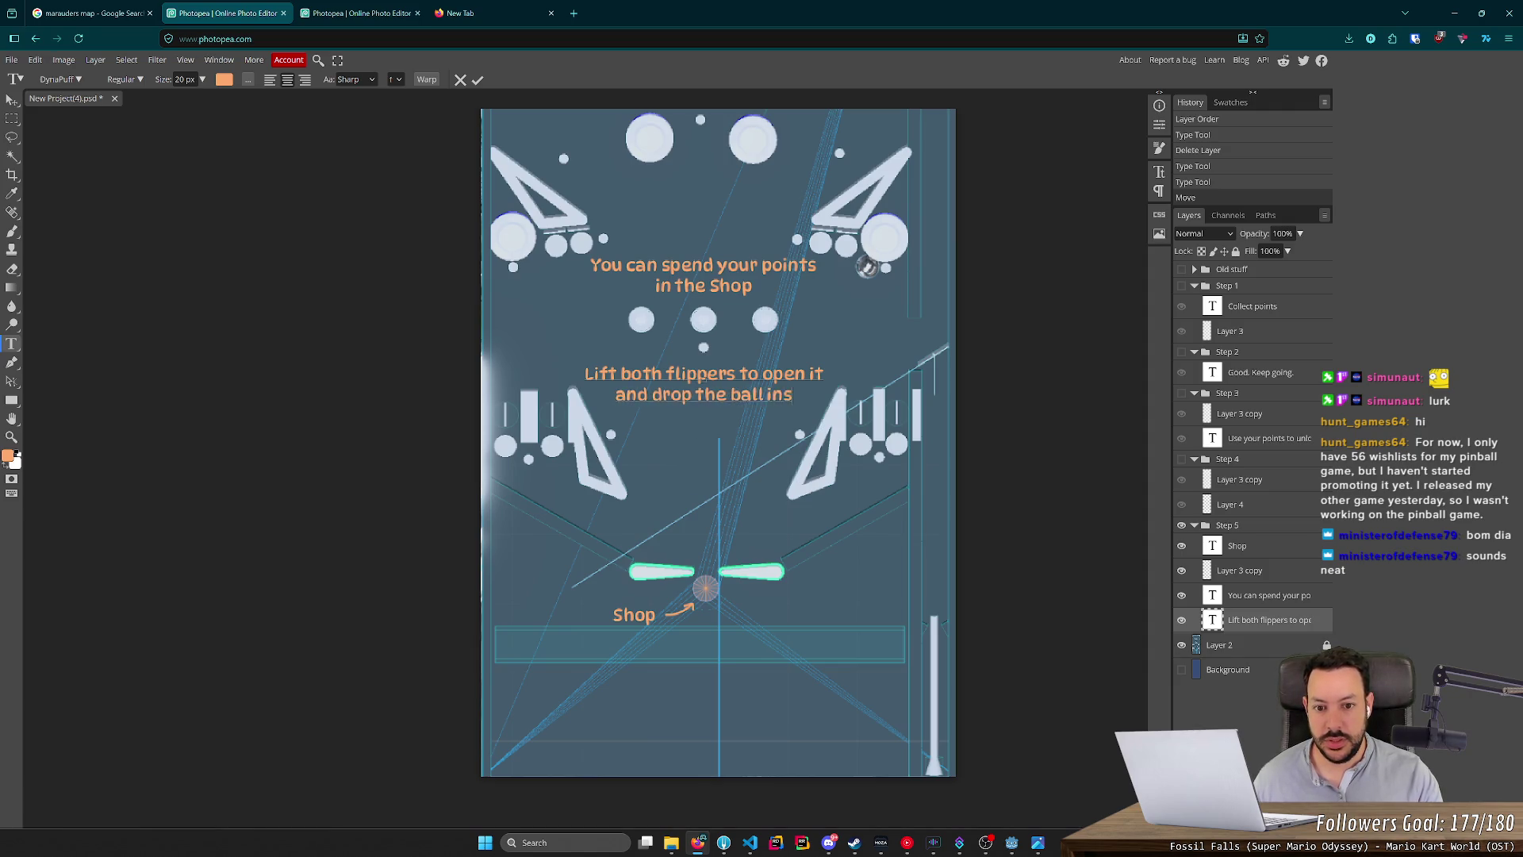
pyautogui.press('BackSpace')
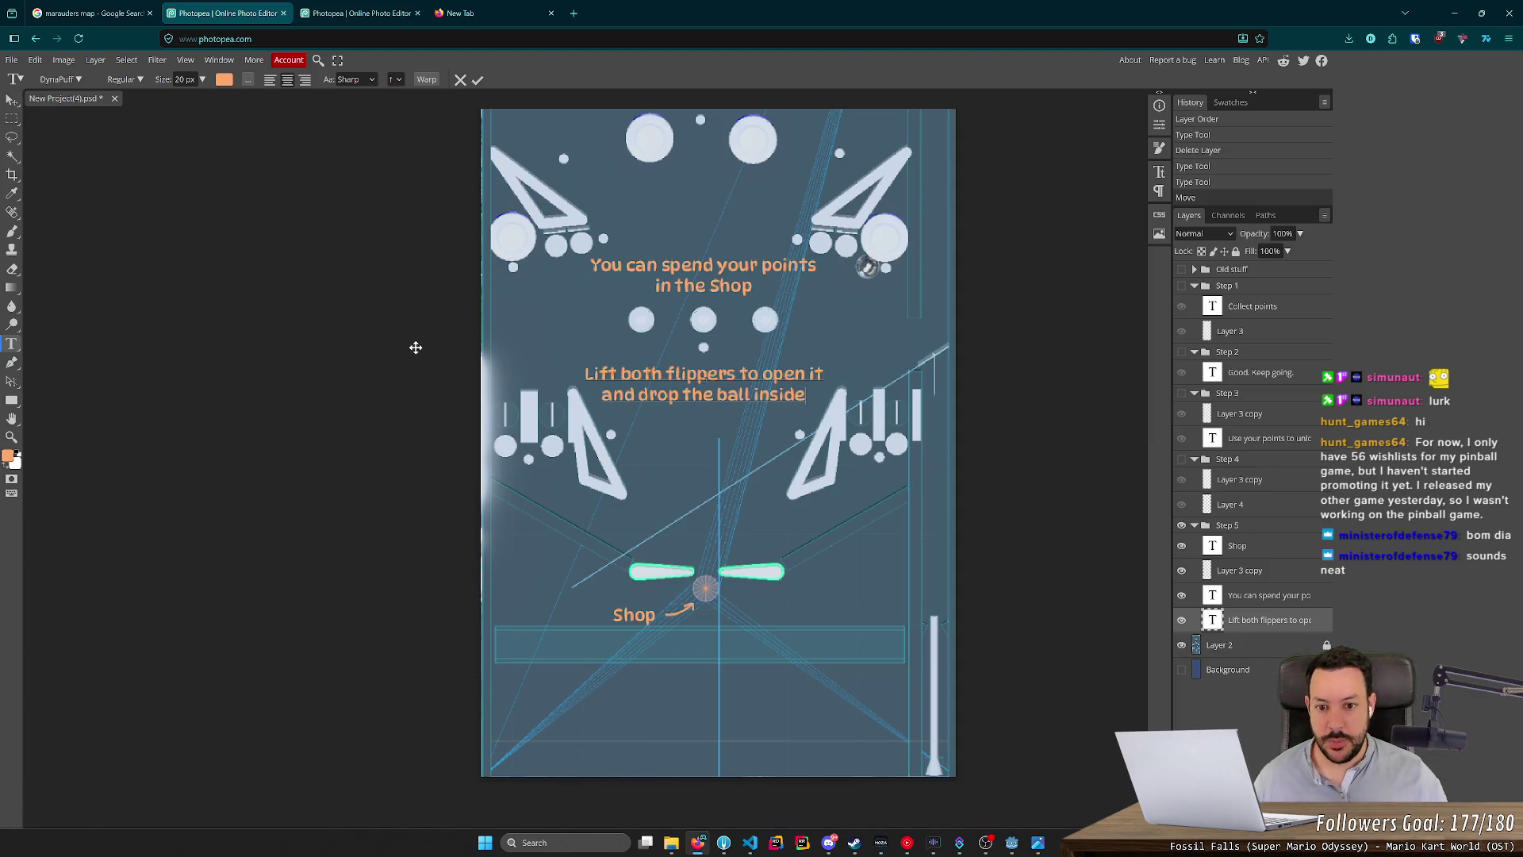
# Commit the flipper text and hide the table artwork, leaving only the Step 5 text layers visible.
pyautogui.scroll(-5, 409, 346)
pyautogui.scroll(3, 420, 349)
pyautogui.scroll(-1, 425, 350)
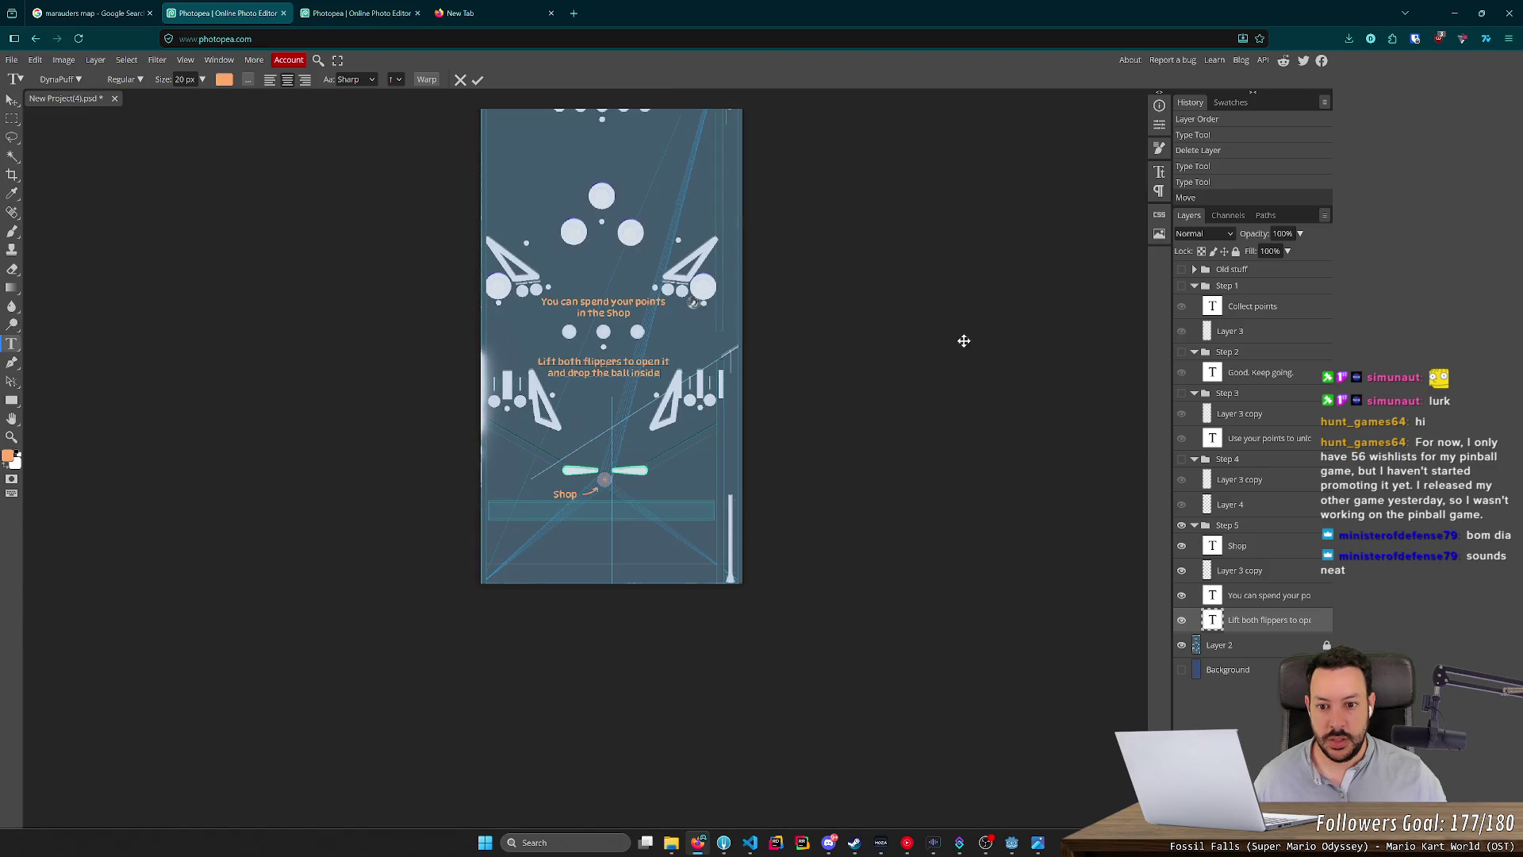
pyautogui.scroll(-1, 943, 342)
pyautogui.click(1181, 594)
pyautogui.click(1181, 619)
pyautogui.click(1182, 595)
pyautogui.click(1181, 619)
pyautogui.click(1181, 645)
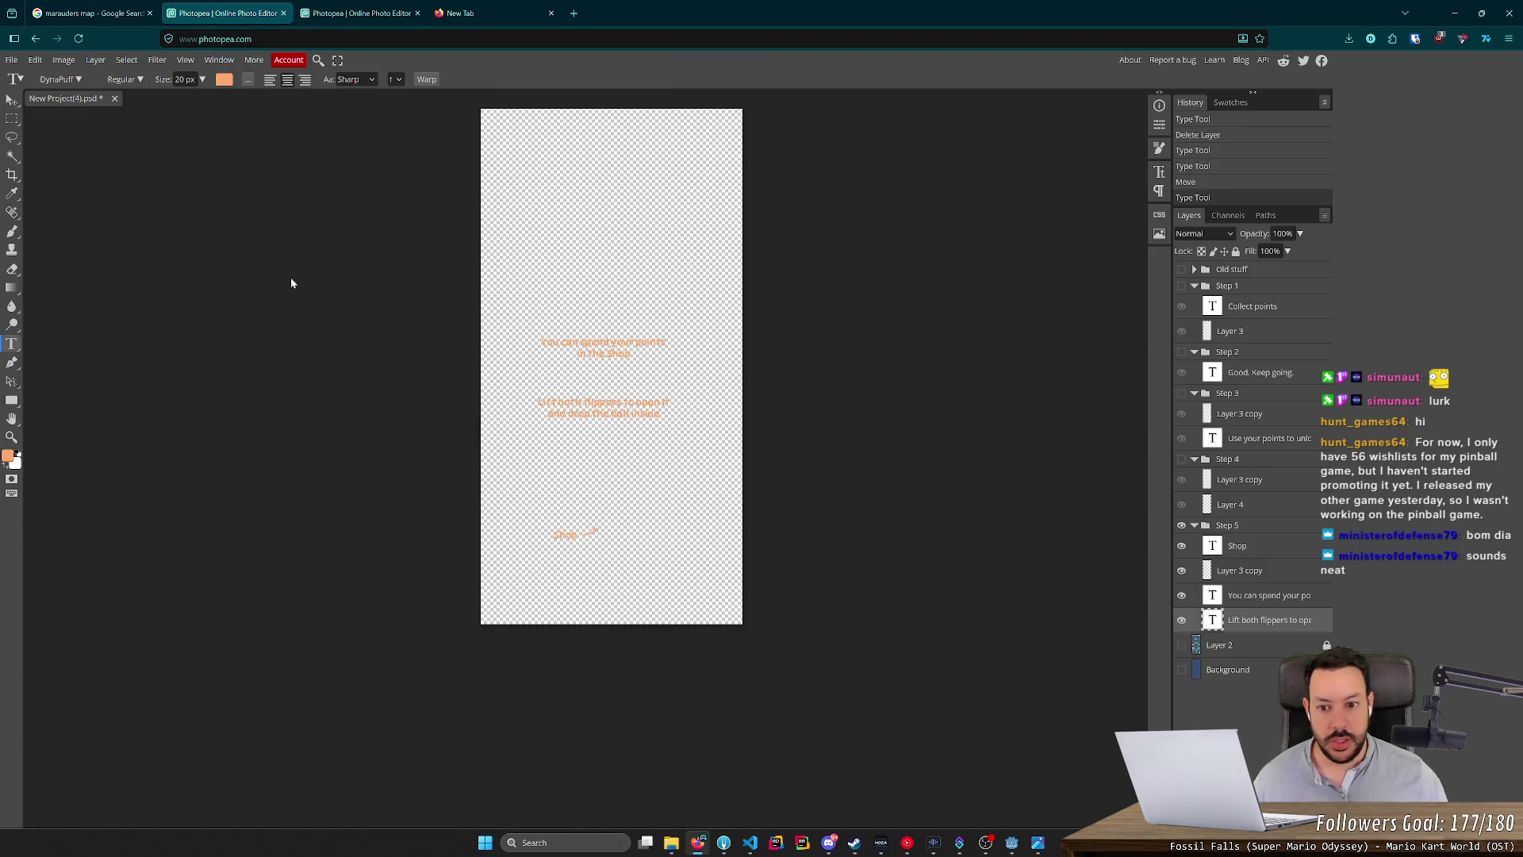
# Export the overlay as PNG named tutorial_5_playfield, then show the table artwork again.
pyautogui.click(12, 60)
pyautogui.moveTo(47, 235)
pyautogui.click(131, 235)
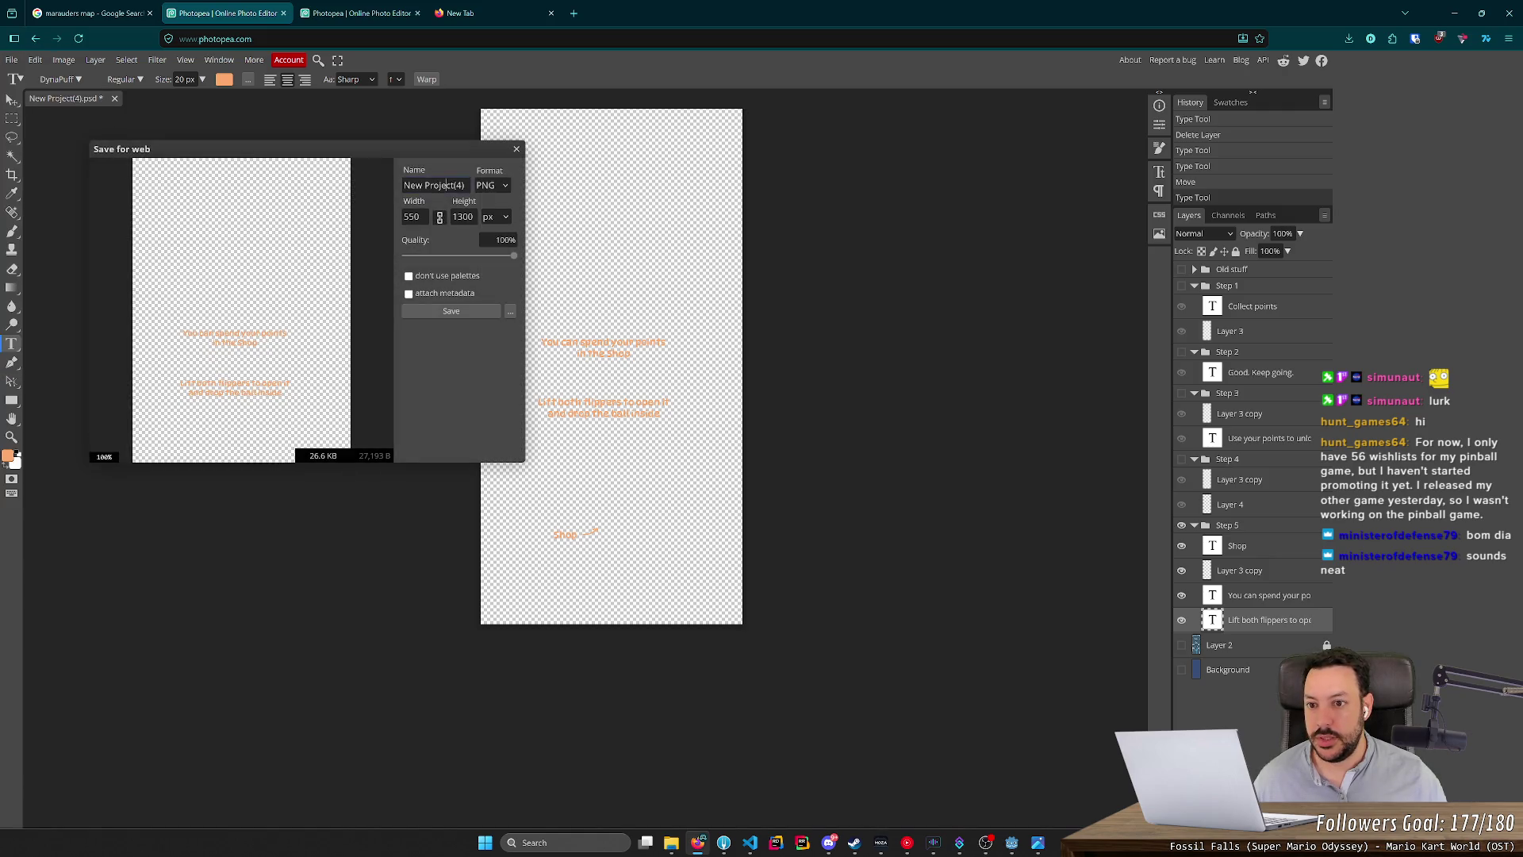
pyautogui.click(434, 185)
pyautogui.write('tu')
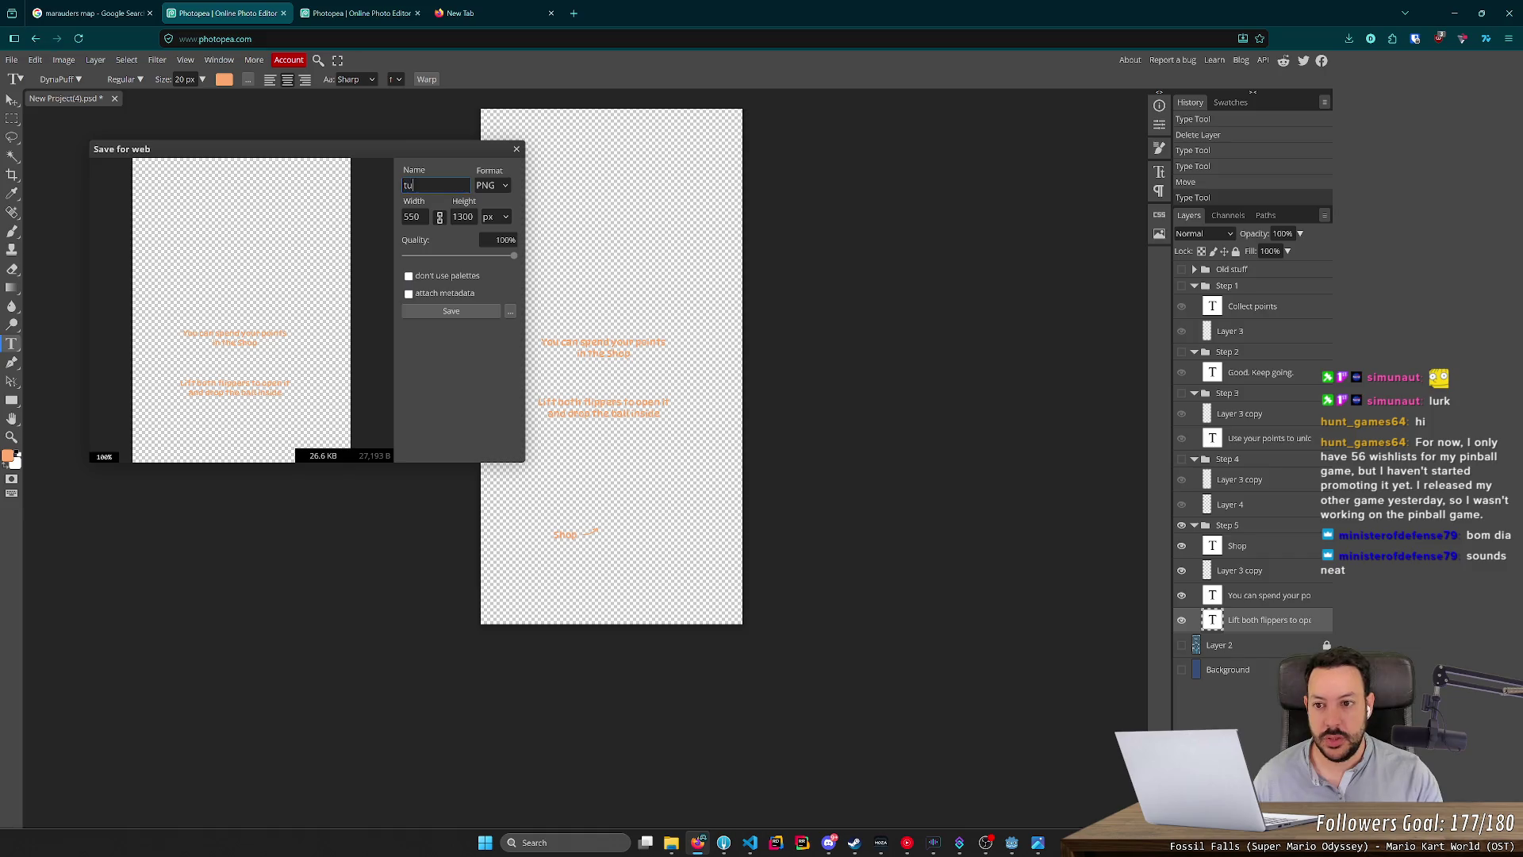
pyautogui.write('torial_5_playfield')
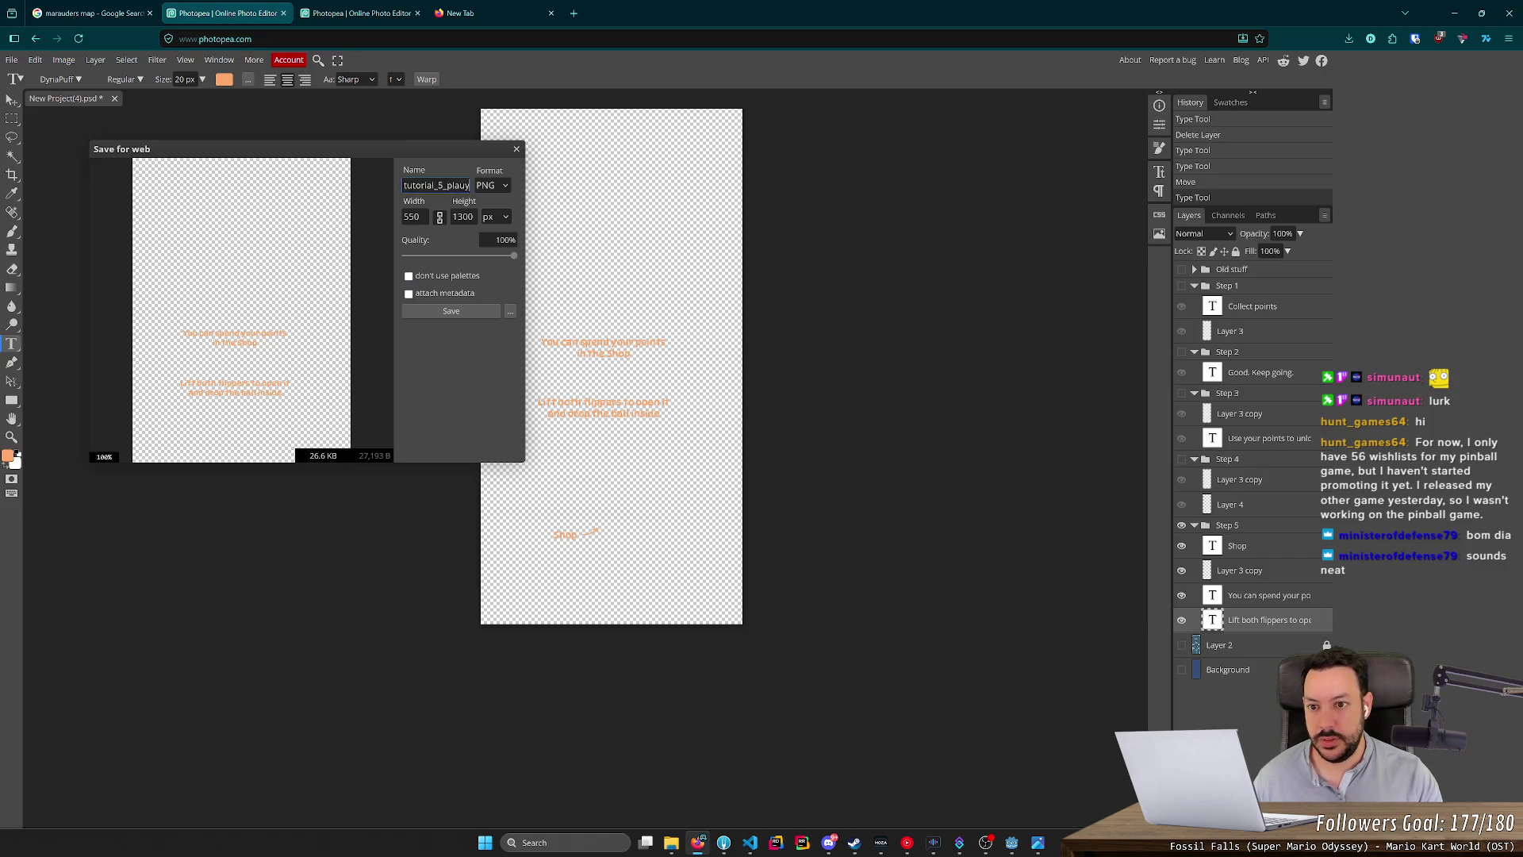
pyautogui.click(442, 311)
pyautogui.click(1181, 645)
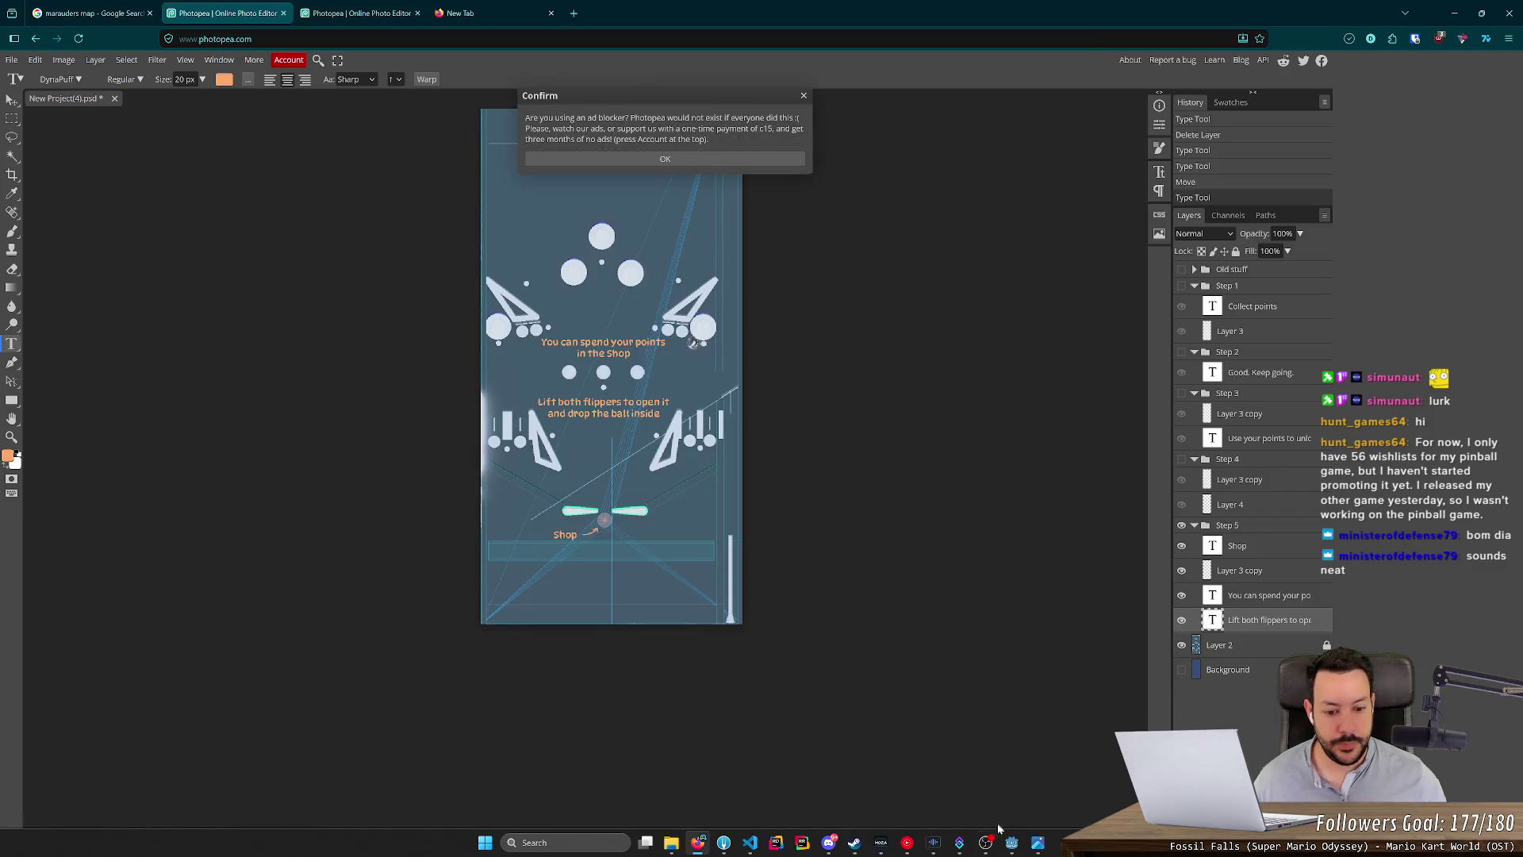
# Move tutorial_5_playfield.png from Downloads into the tutorial folder and return to Photopea.
pyautogui.click(671, 842)
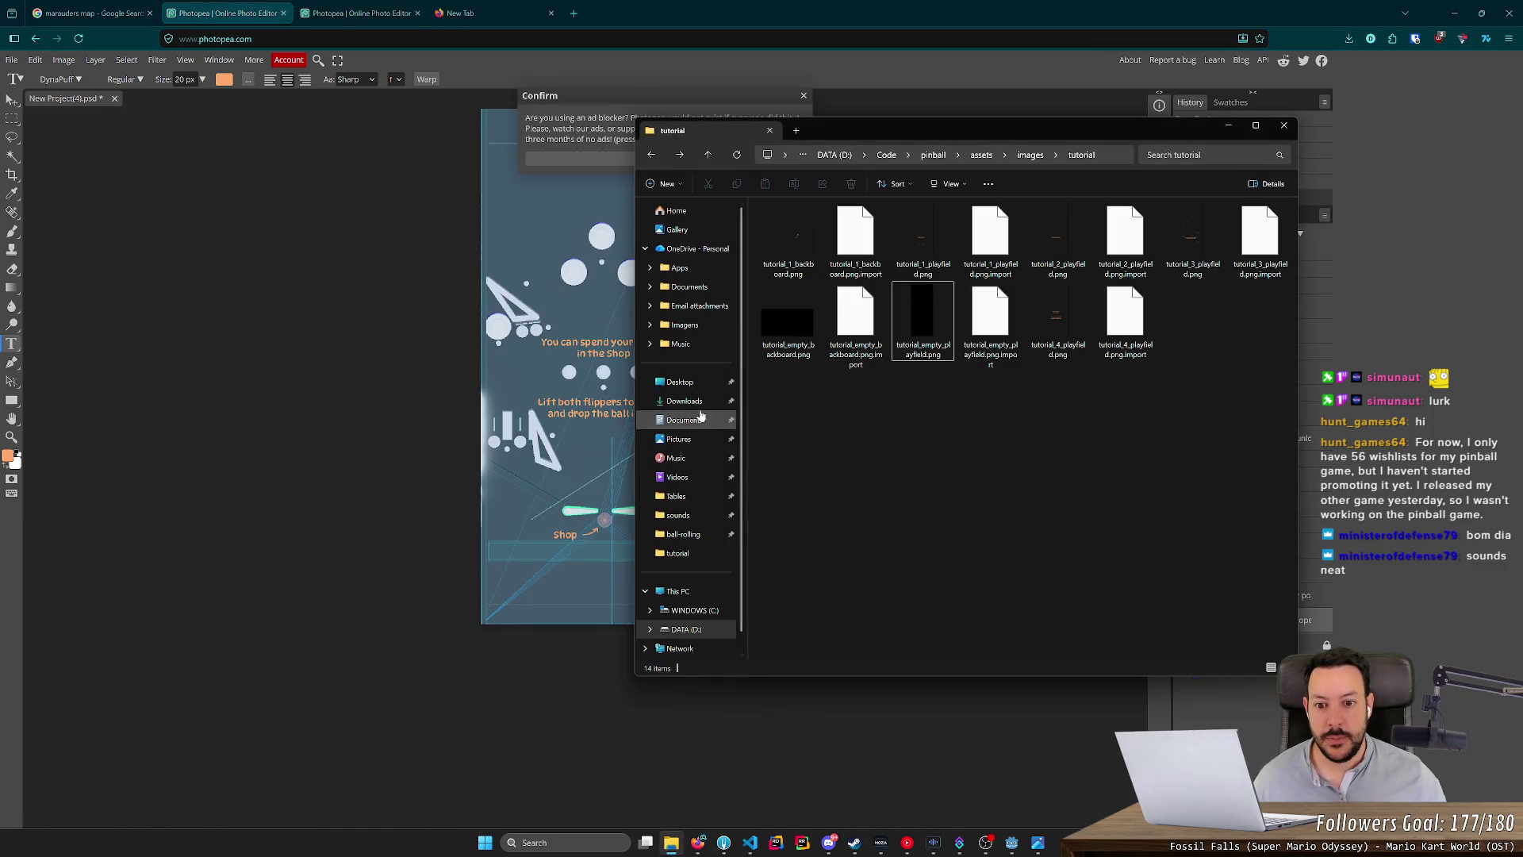
pyautogui.click(684, 401)
pyautogui.click(833, 240)
pyautogui.hotkey('ctrl', 'c')
pyautogui.hotkey('alt', 'Left')
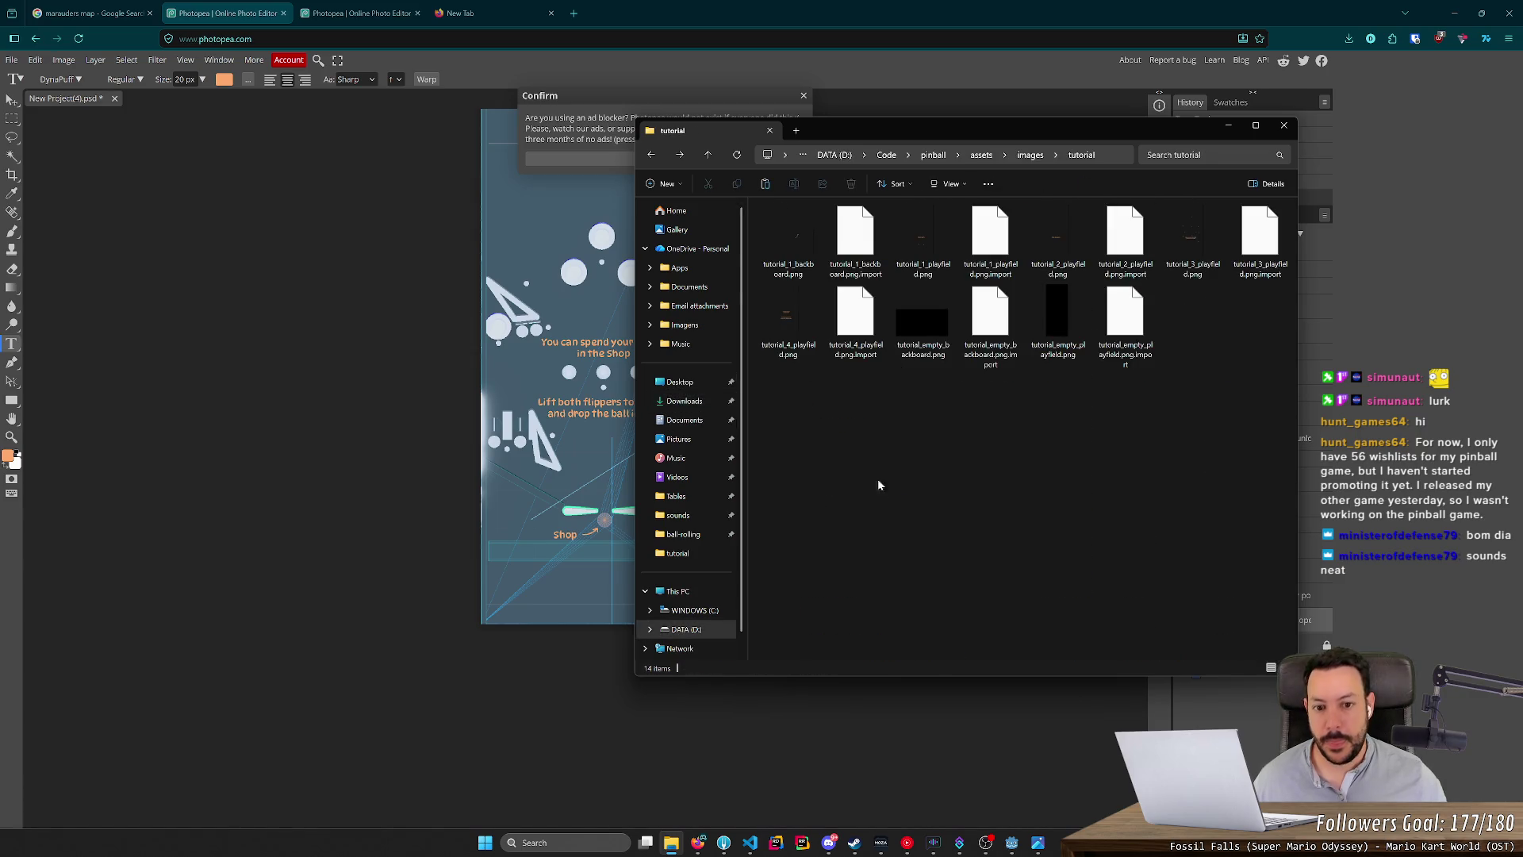
pyautogui.hotkey('ctrl', 'v')
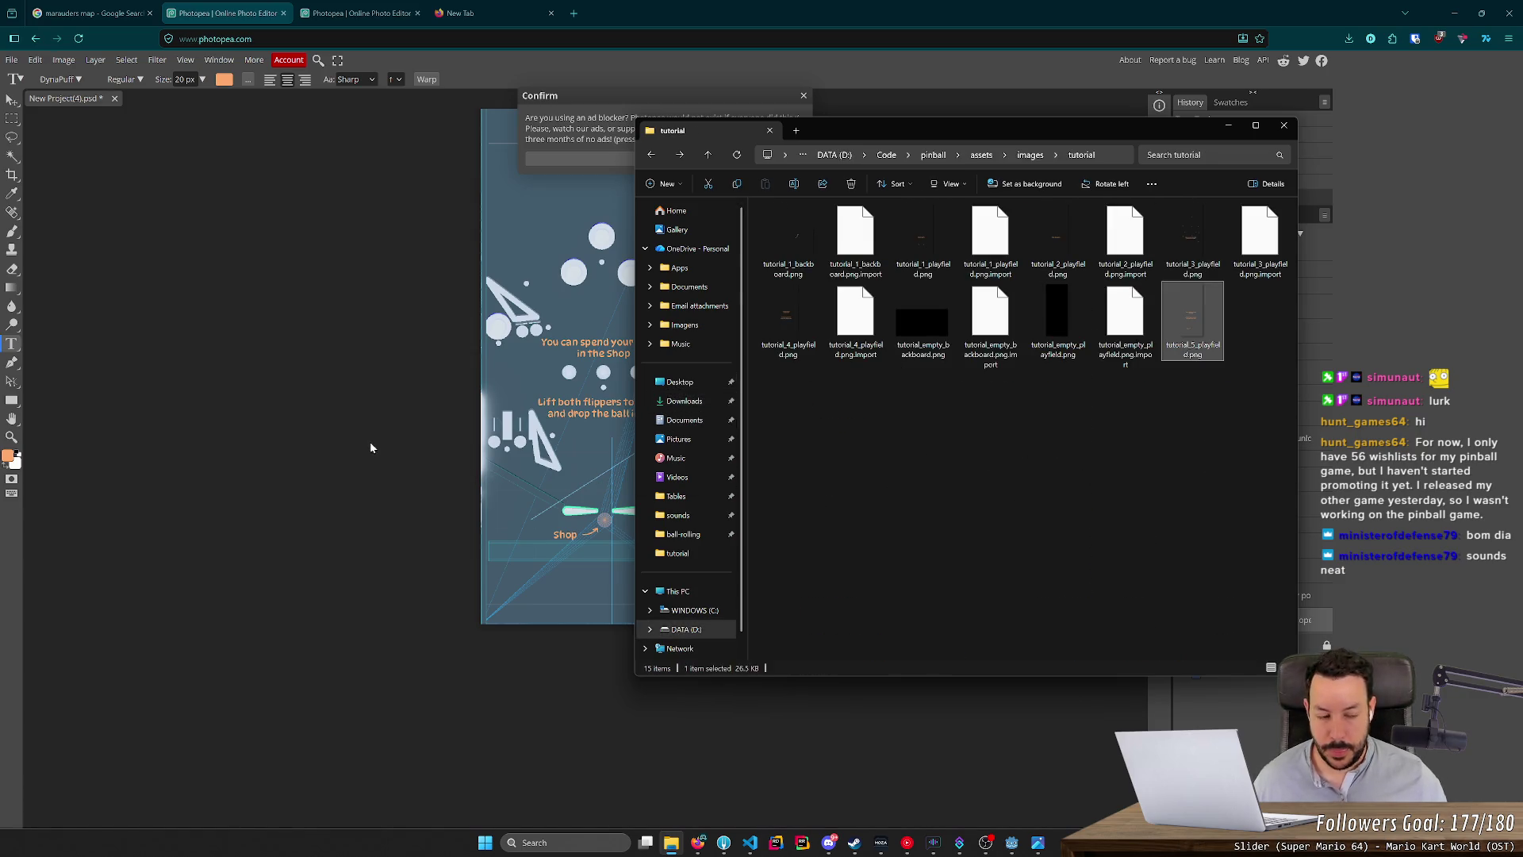
pyautogui.click(362, 423)
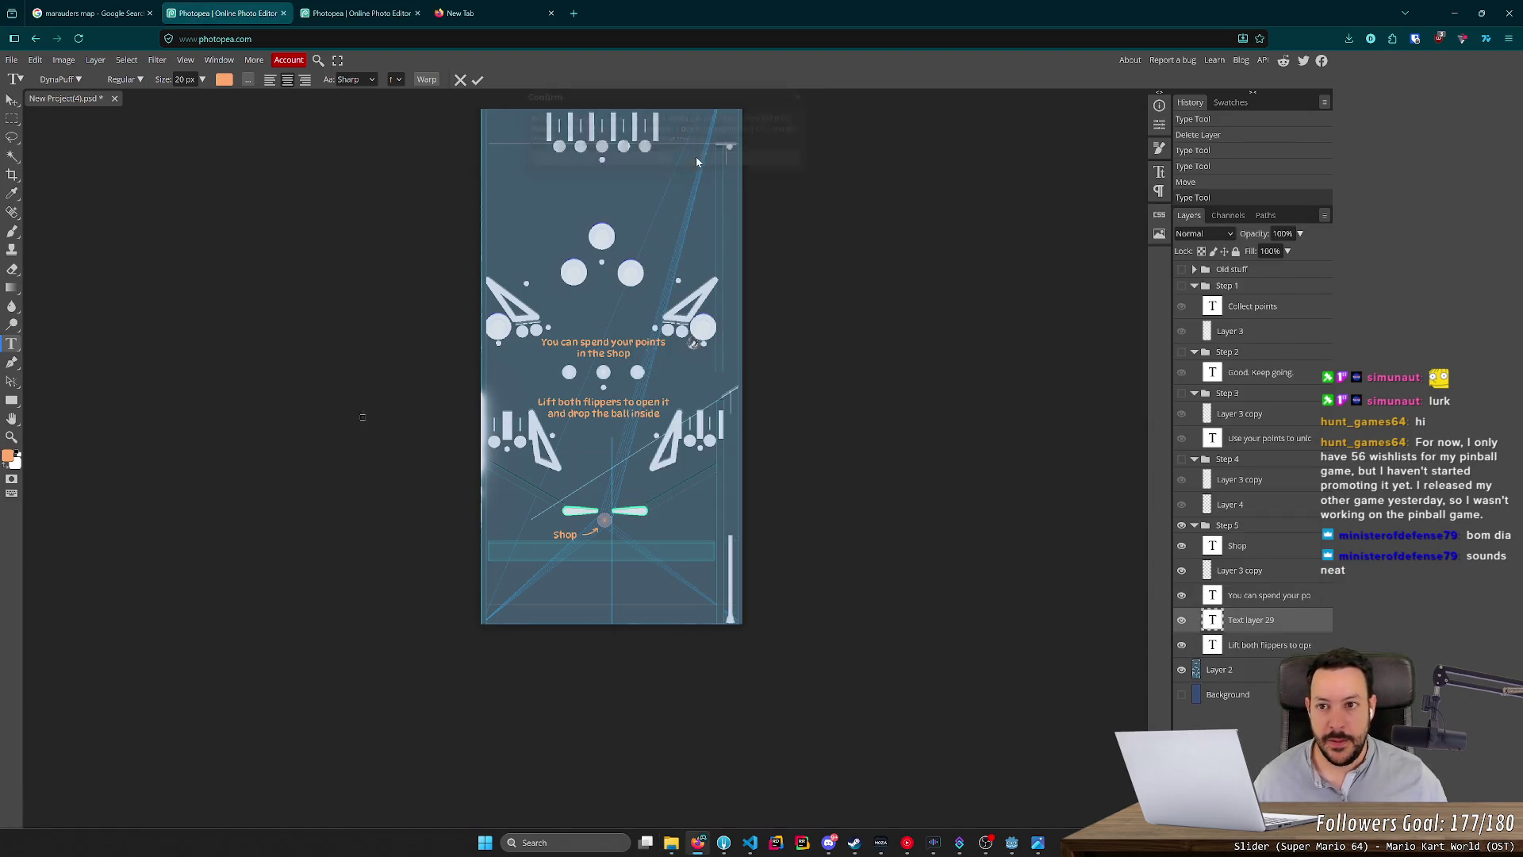
# Close the empty tab and show the brown scoreboard layer in the backboard project.
pyautogui.middleClick(521, 19)
pyautogui.click(373, 16)
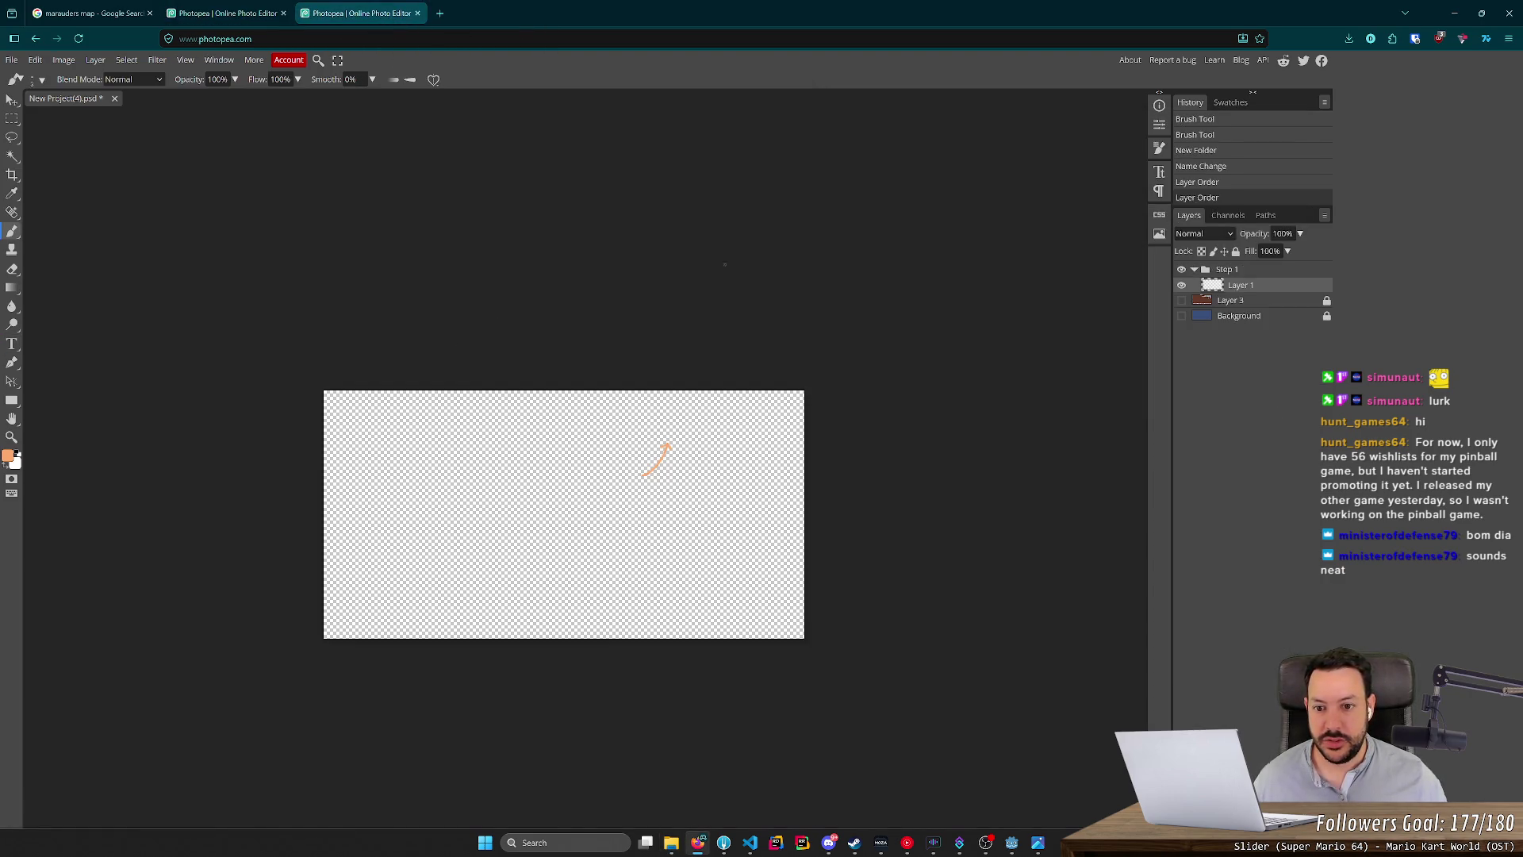
pyautogui.click(1181, 300)
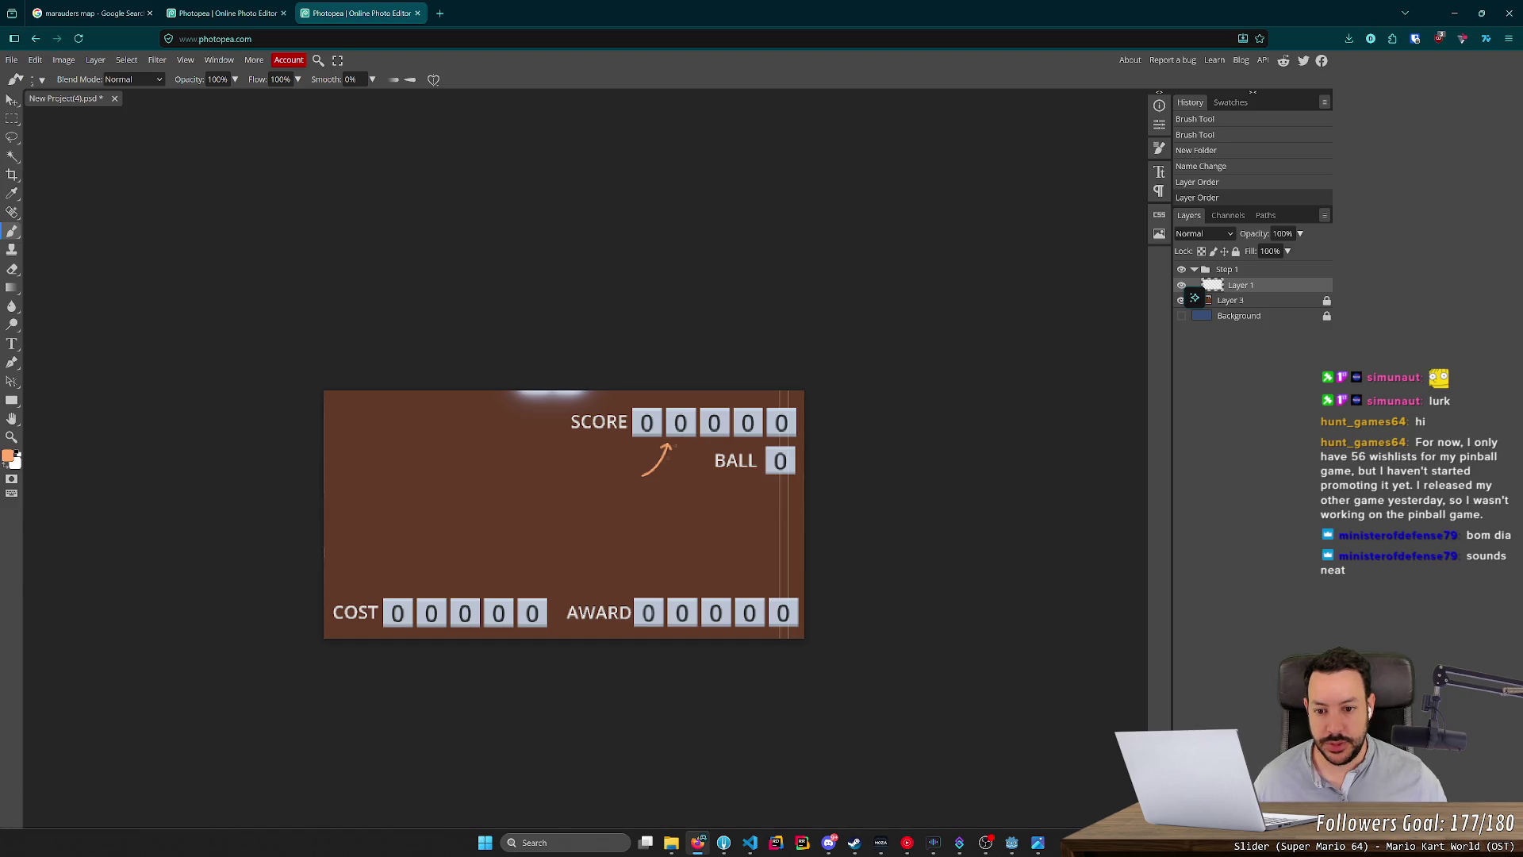
# Toggle the orange arrow layer off and on to compare, then return to the playfield project.
pyautogui.click(1182, 284)
pyautogui.click(1181, 284)
pyautogui.click(1182, 285)
pyautogui.click(1182, 285)
pyautogui.click(1183, 285)
pyautogui.click(1182, 285)
pyautogui.click(1182, 285)
pyautogui.click(1182, 285)
pyautogui.click(1182, 285)
pyautogui.click(1181, 285)
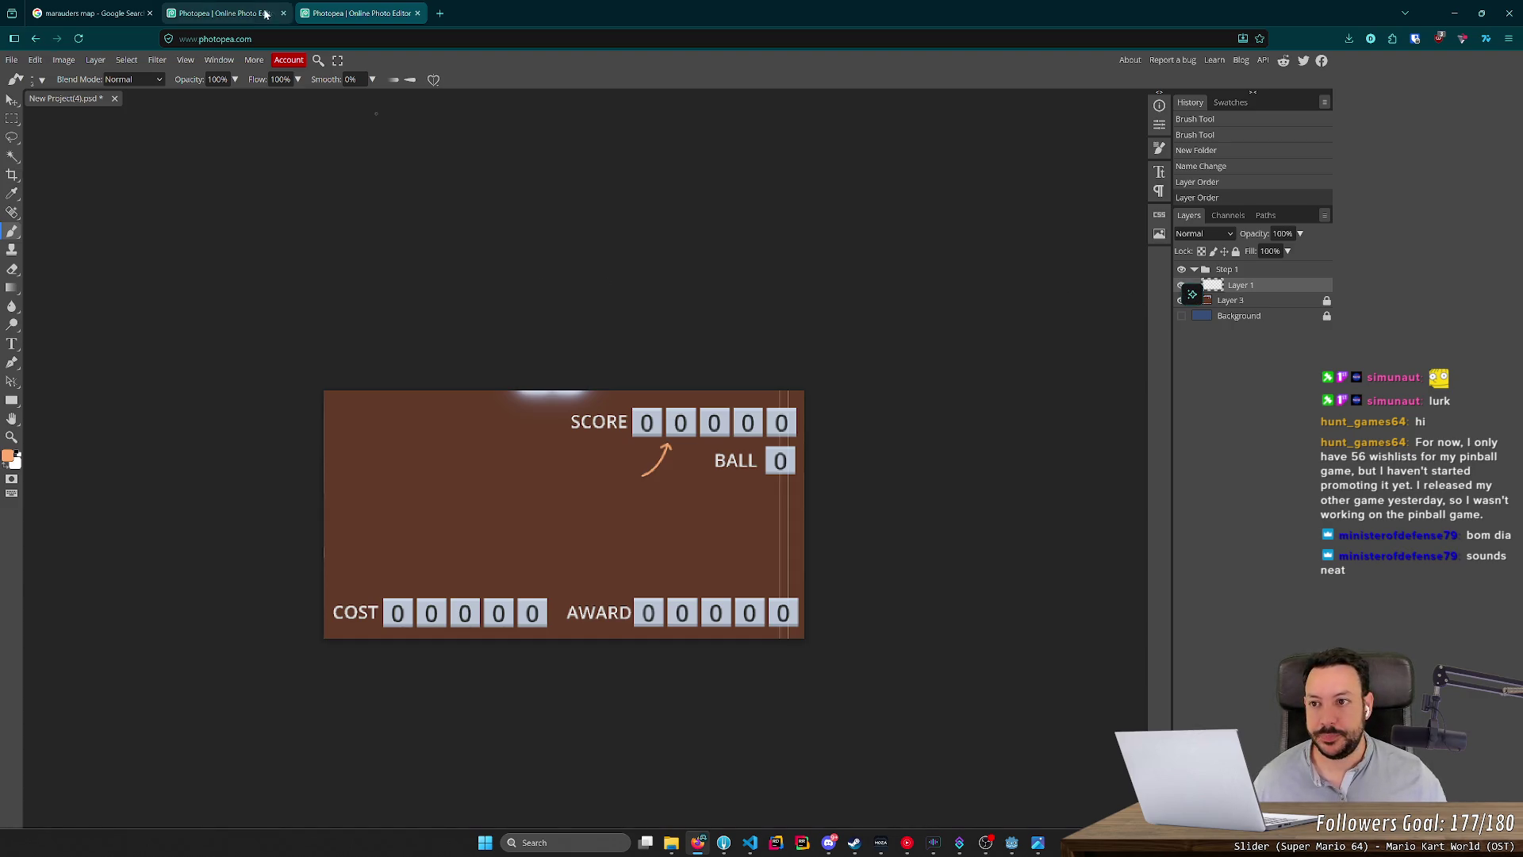
pyautogui.click(198, 7)
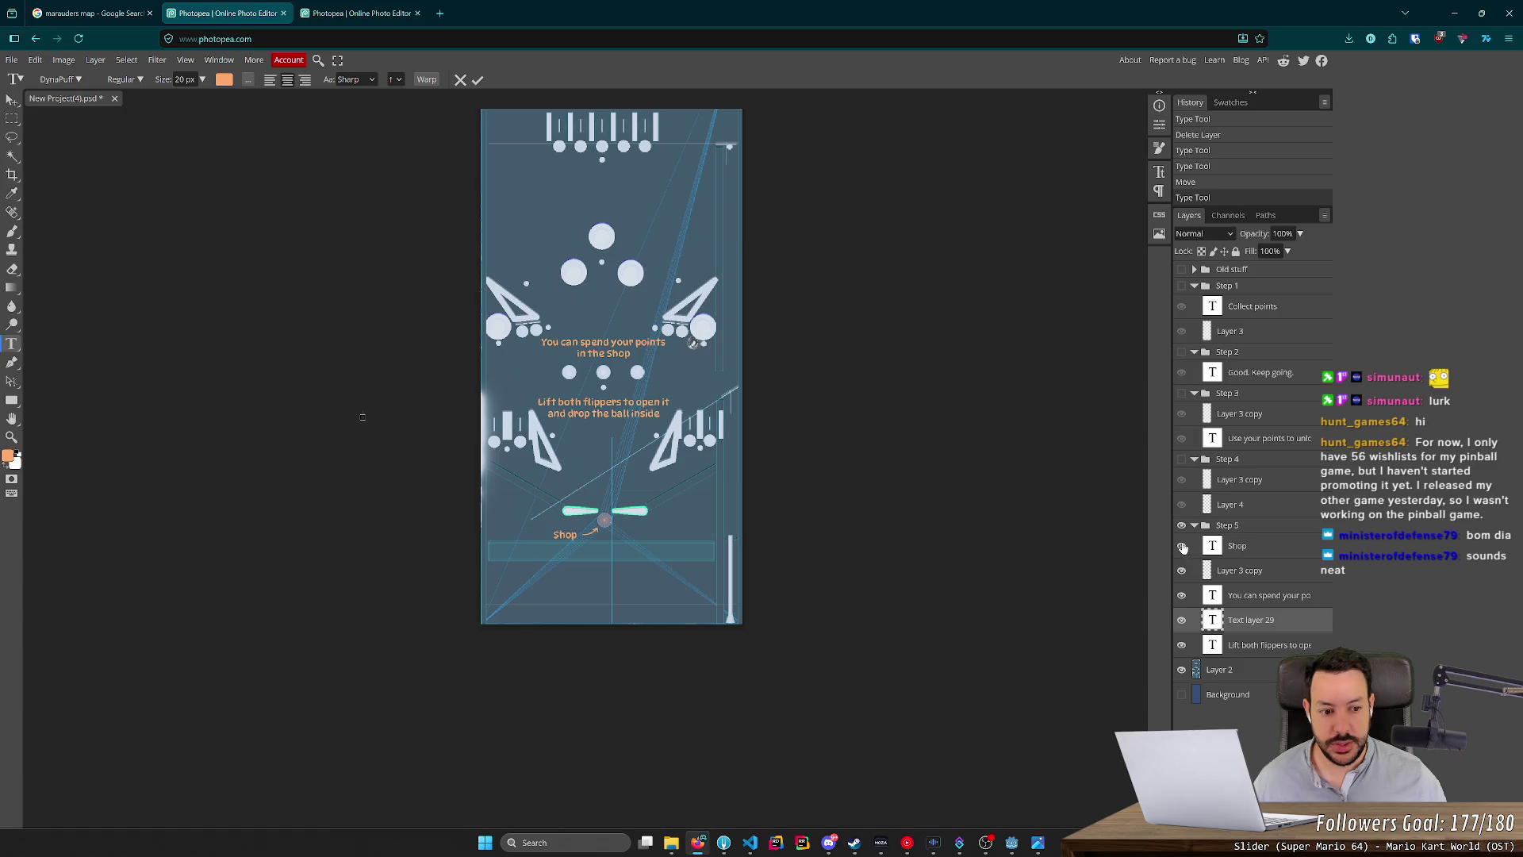
pyautogui.click(1229, 547)
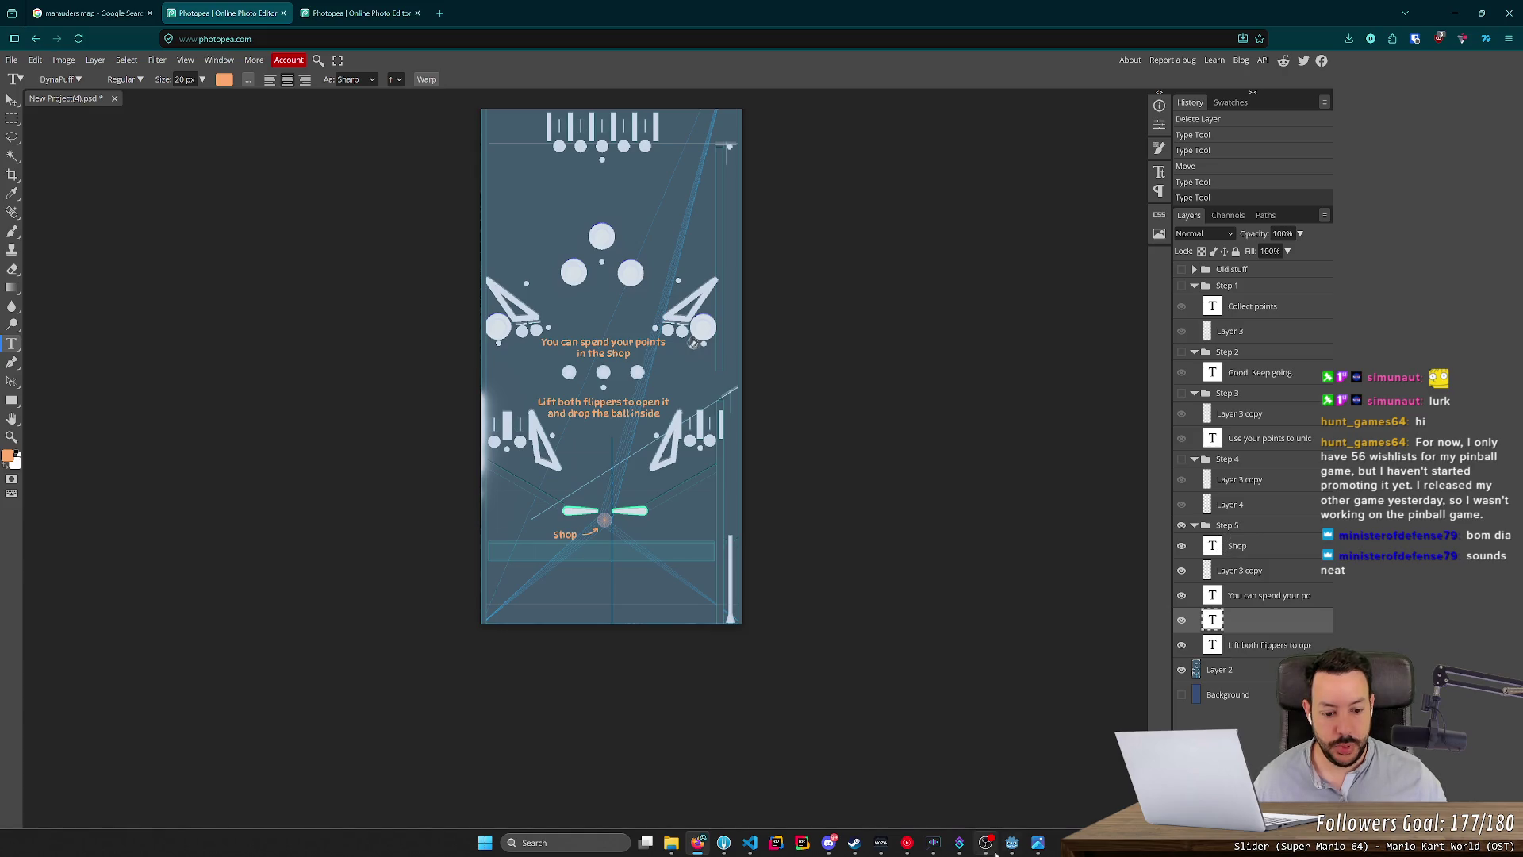
# Copy 'Use your flippers select your next unlock' from line 26 of TODO.md in Godot.
pyautogui.click(1012, 842)
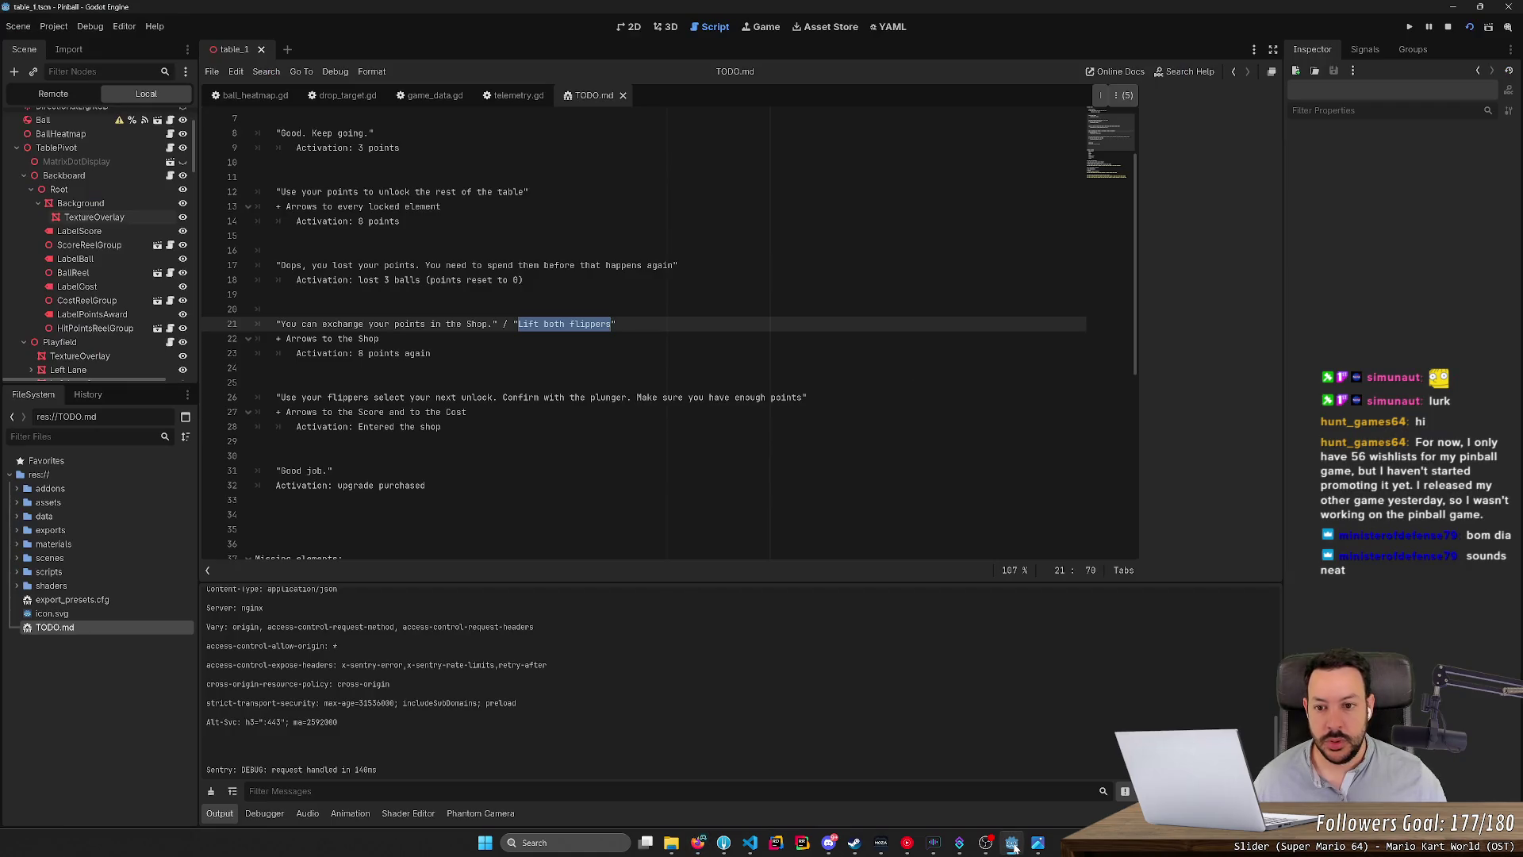
pyautogui.moveTo(280, 396)
pyautogui.mouseDown()
pyautogui.moveTo(602, 397)
pyautogui.moveTo(472, 396)
pyautogui.mouseUp()
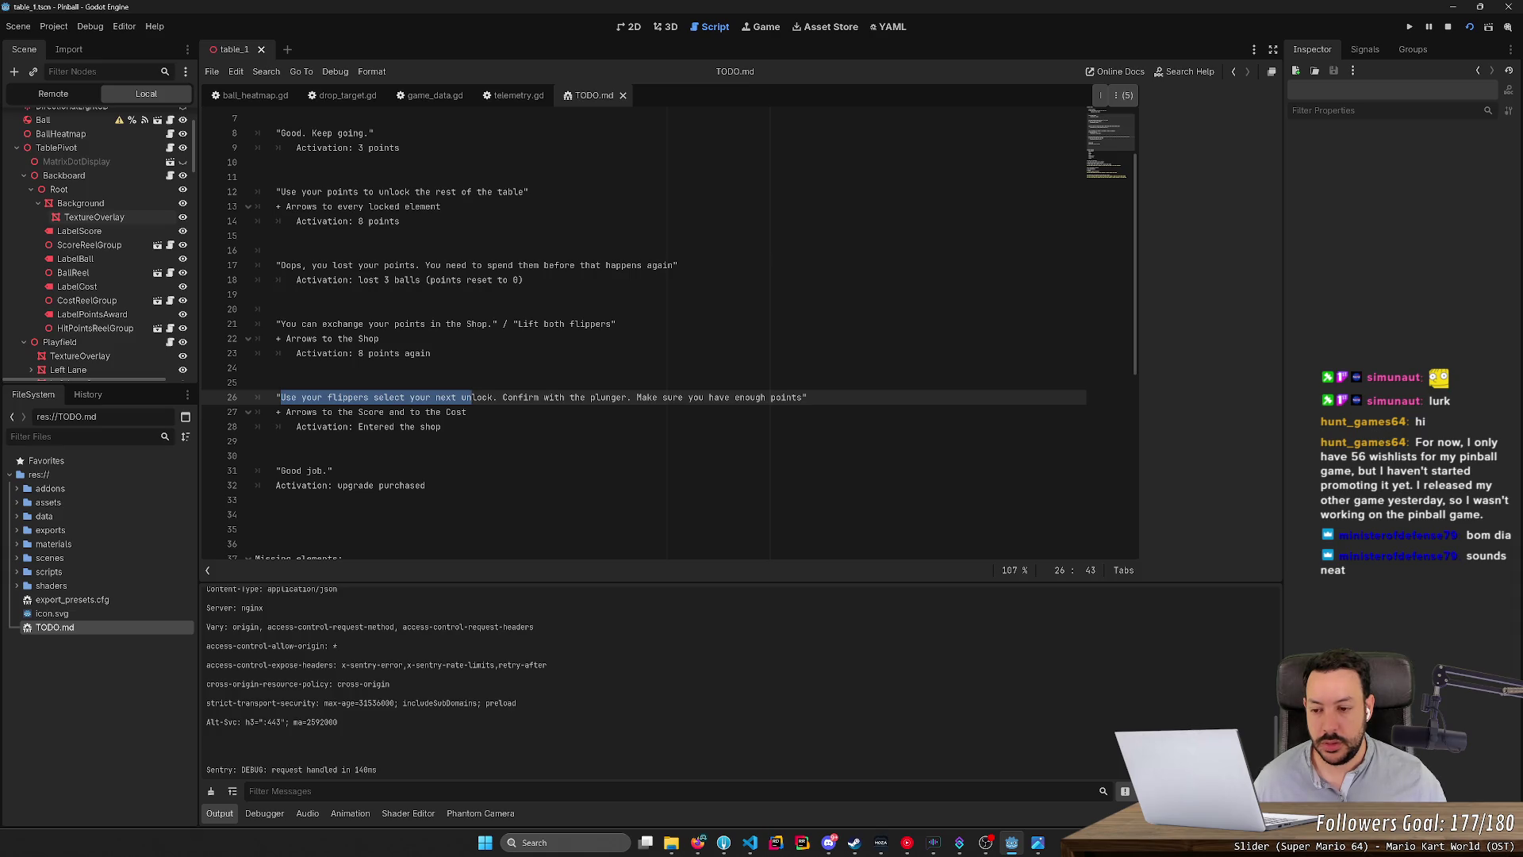
pyautogui.moveTo(473, 397); pyautogui.dragTo(495, 397)
pyautogui.hotkey('alt', 'Tab')
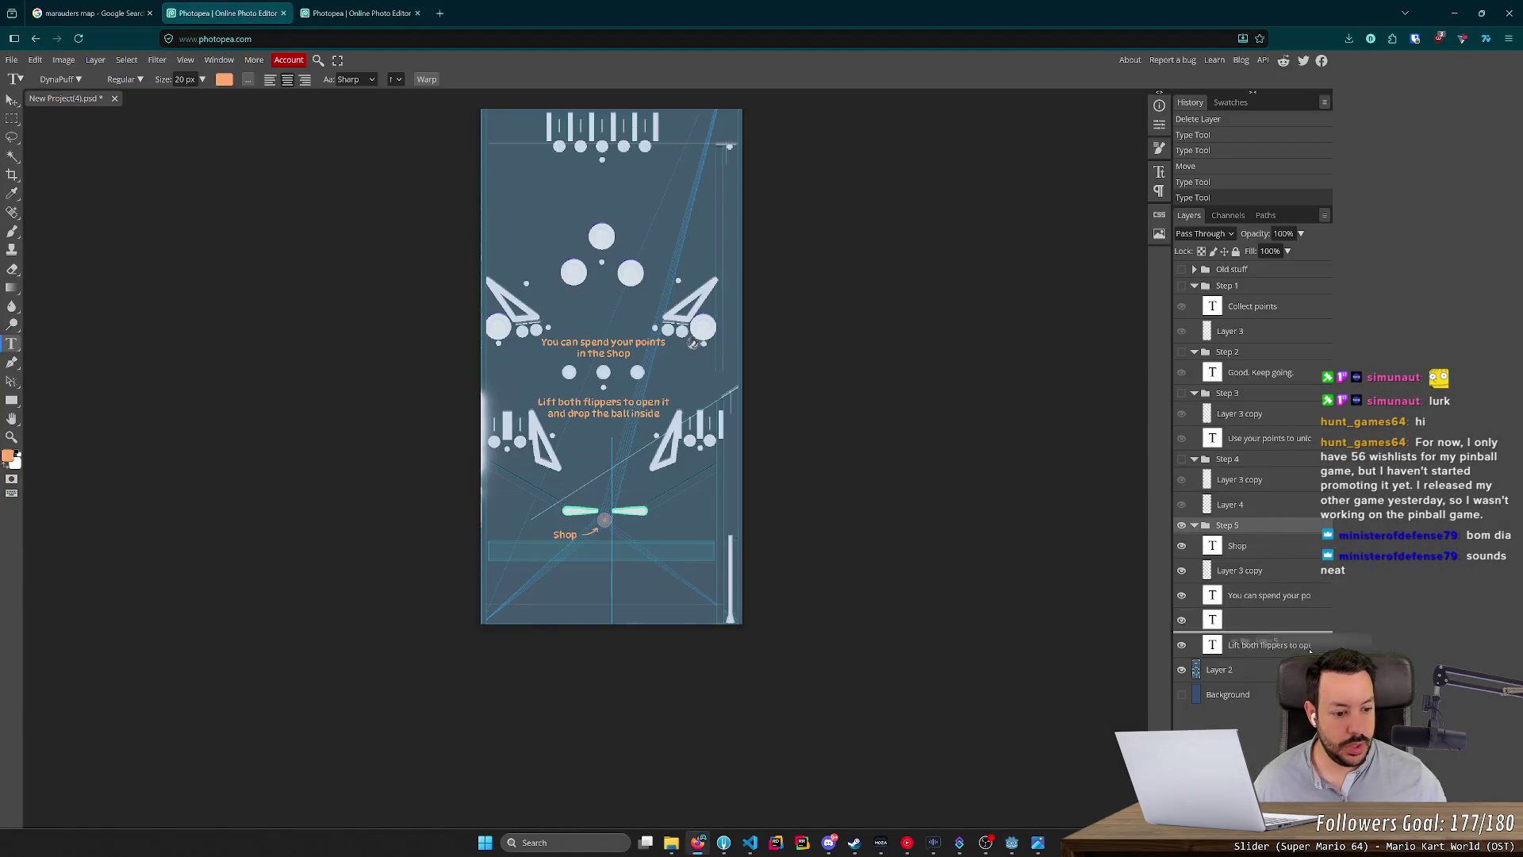
# Duplicate the Step 5 group, placing the original above the copy and hiding it.
pyautogui.hotkey('ctrl', 'j')
pyautogui.moveTo(1242, 667); pyautogui.dragTo(1210, 528)
pyautogui.click(1183, 526)
pyautogui.click(1189, 530)
pyautogui.scroll(-1, 1228, 624)
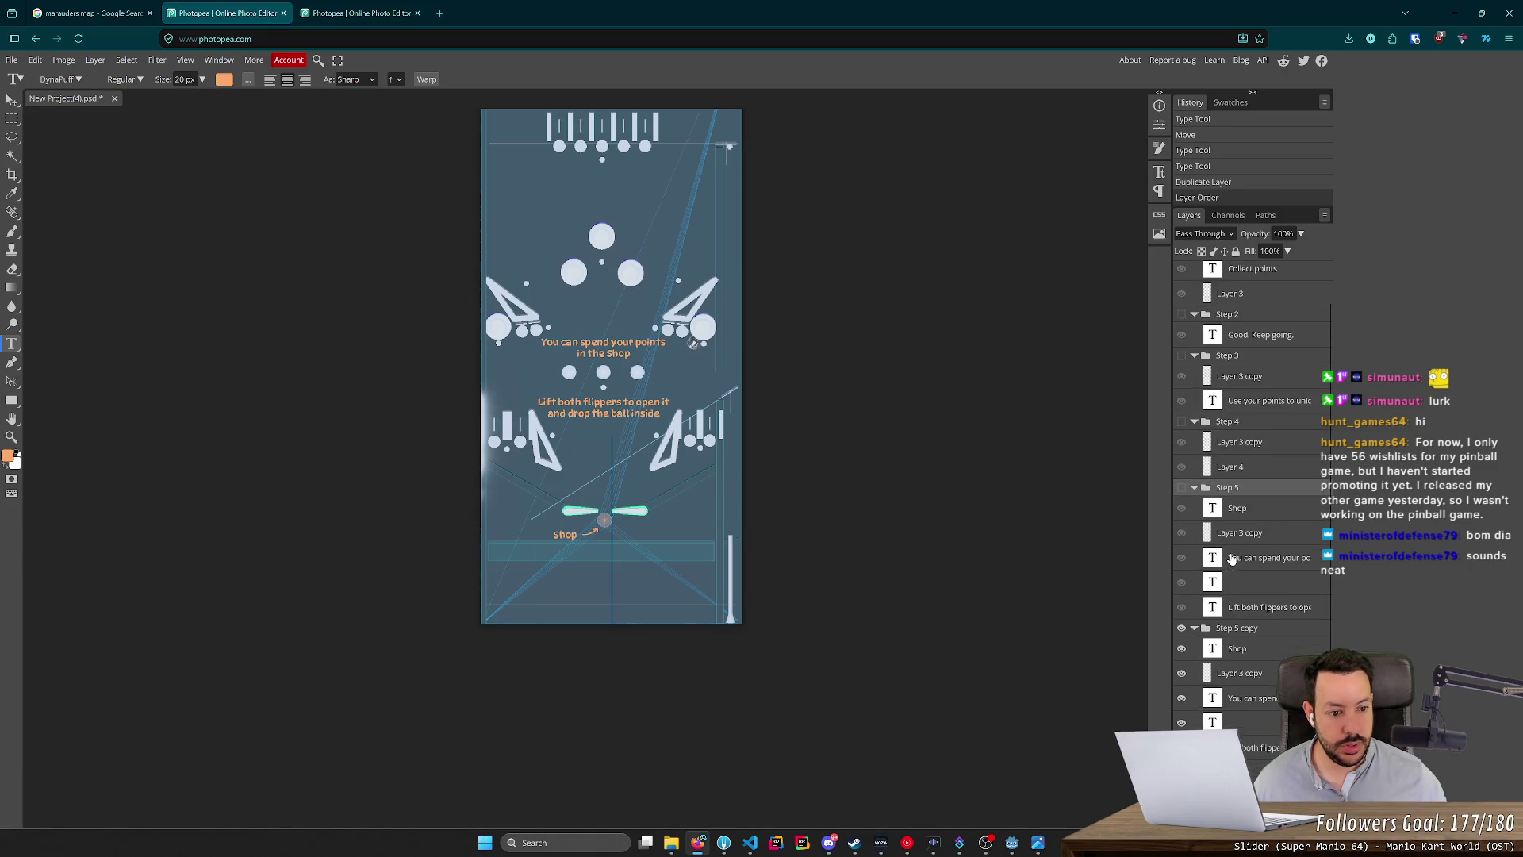
# Rename the copied group to Step 6.
pyautogui.doubleClick(1227, 626)
pyautogui.press('BackSpace')
pyautogui.press('BackSpace')
pyautogui.press('BackSpace')
pyautogui.press('BackSpace')
pyautogui.write('6')
pyautogui.press('Return')
# Replace the Step 6 instruction with 'Use the flippers to select your next unlock' on two lines.
pyautogui.click(632, 353)
pyautogui.hotkey('ctrl', 'a')
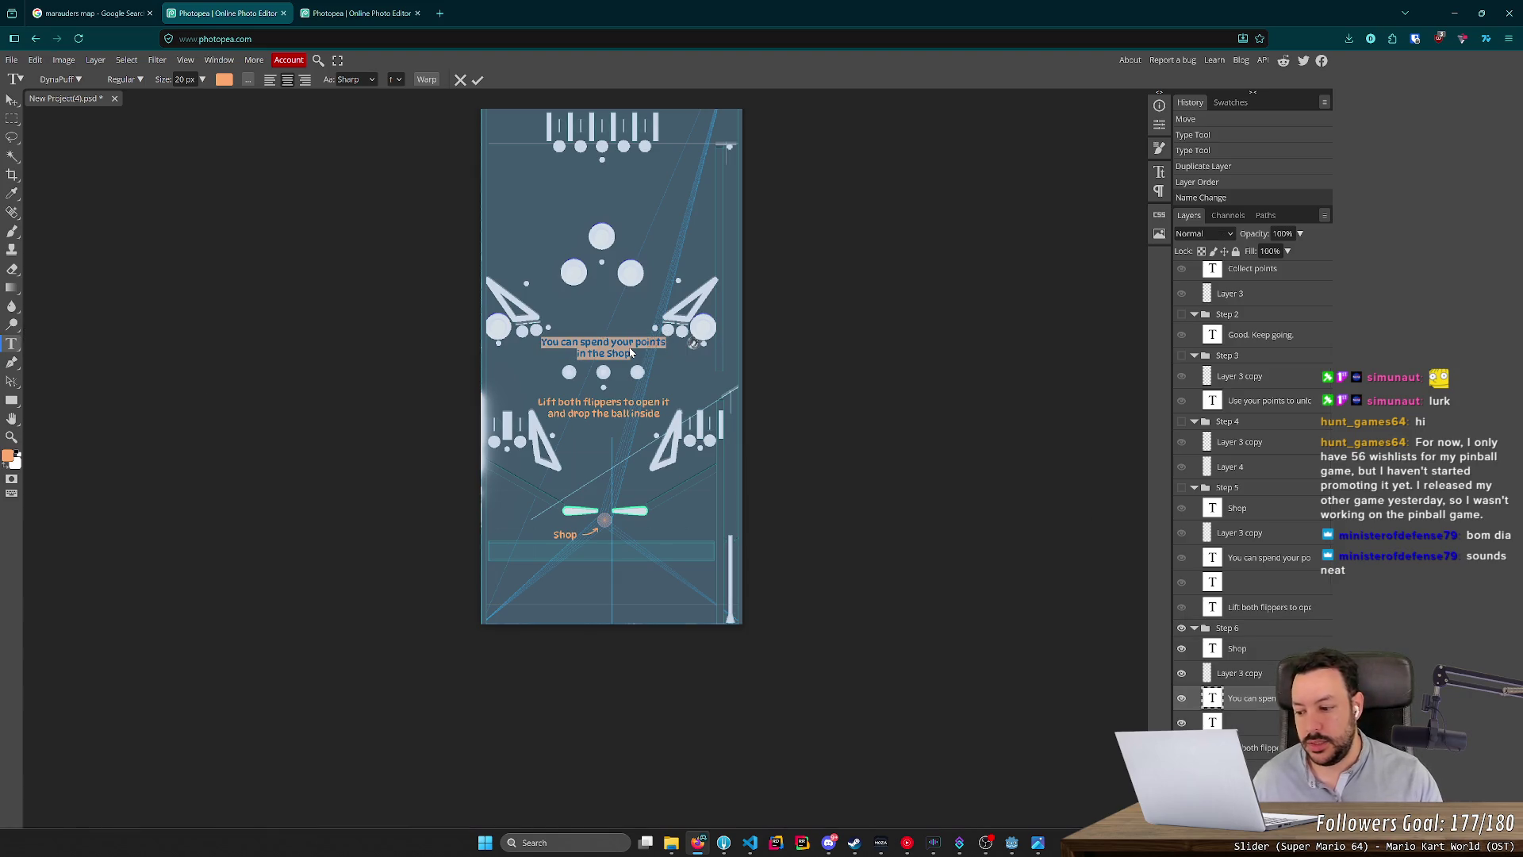
pyautogui.click(1022, 844)
pyautogui.hotkey('ctrl', 'c')
pyautogui.hotkey('alt', 'Tab')
pyautogui.hotkey('ctrl', 'v')
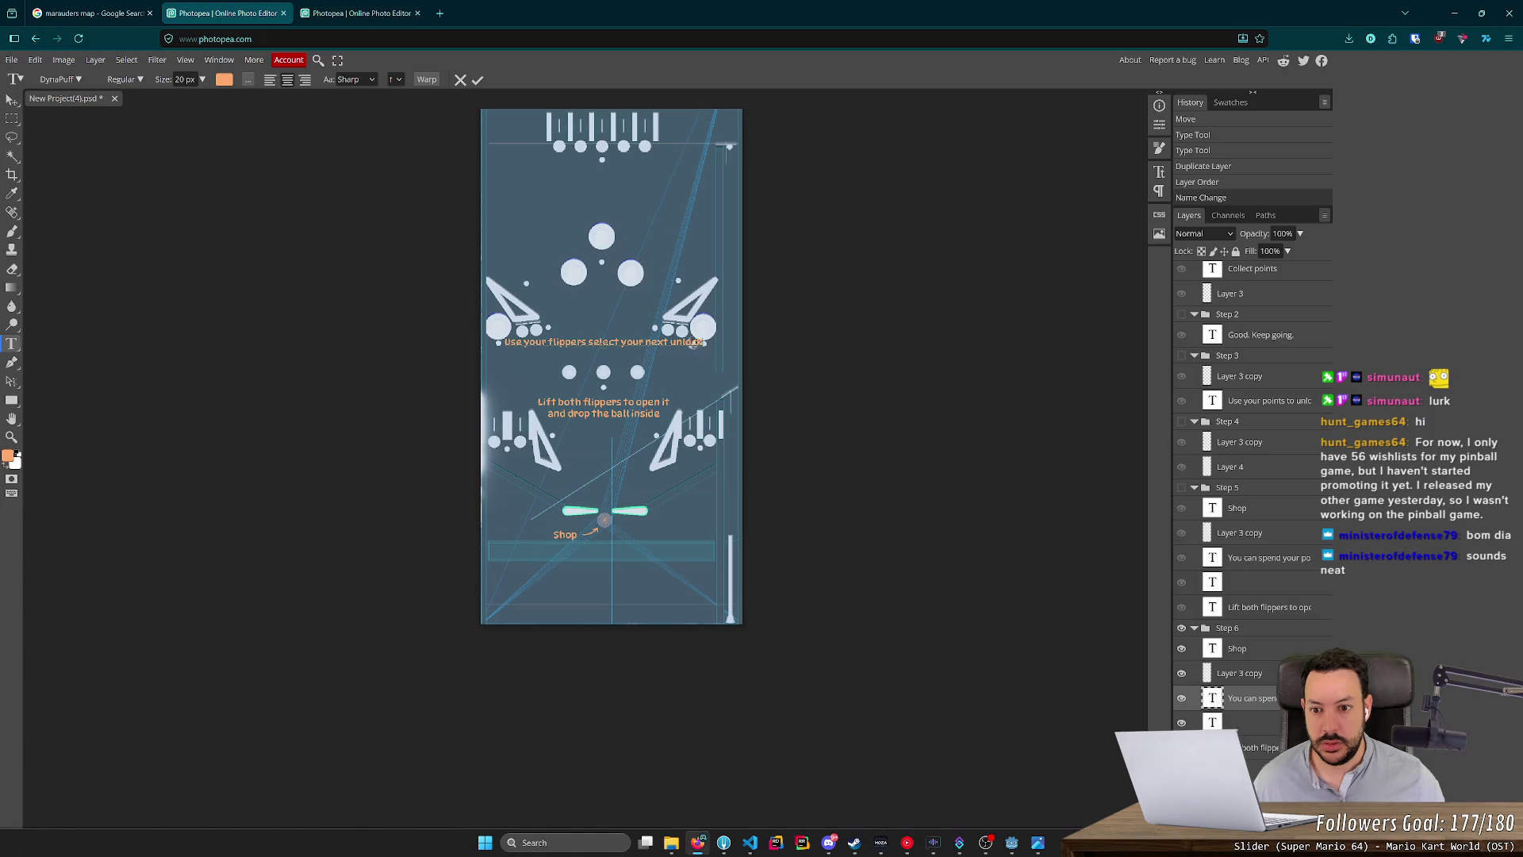
pyautogui.write('to')
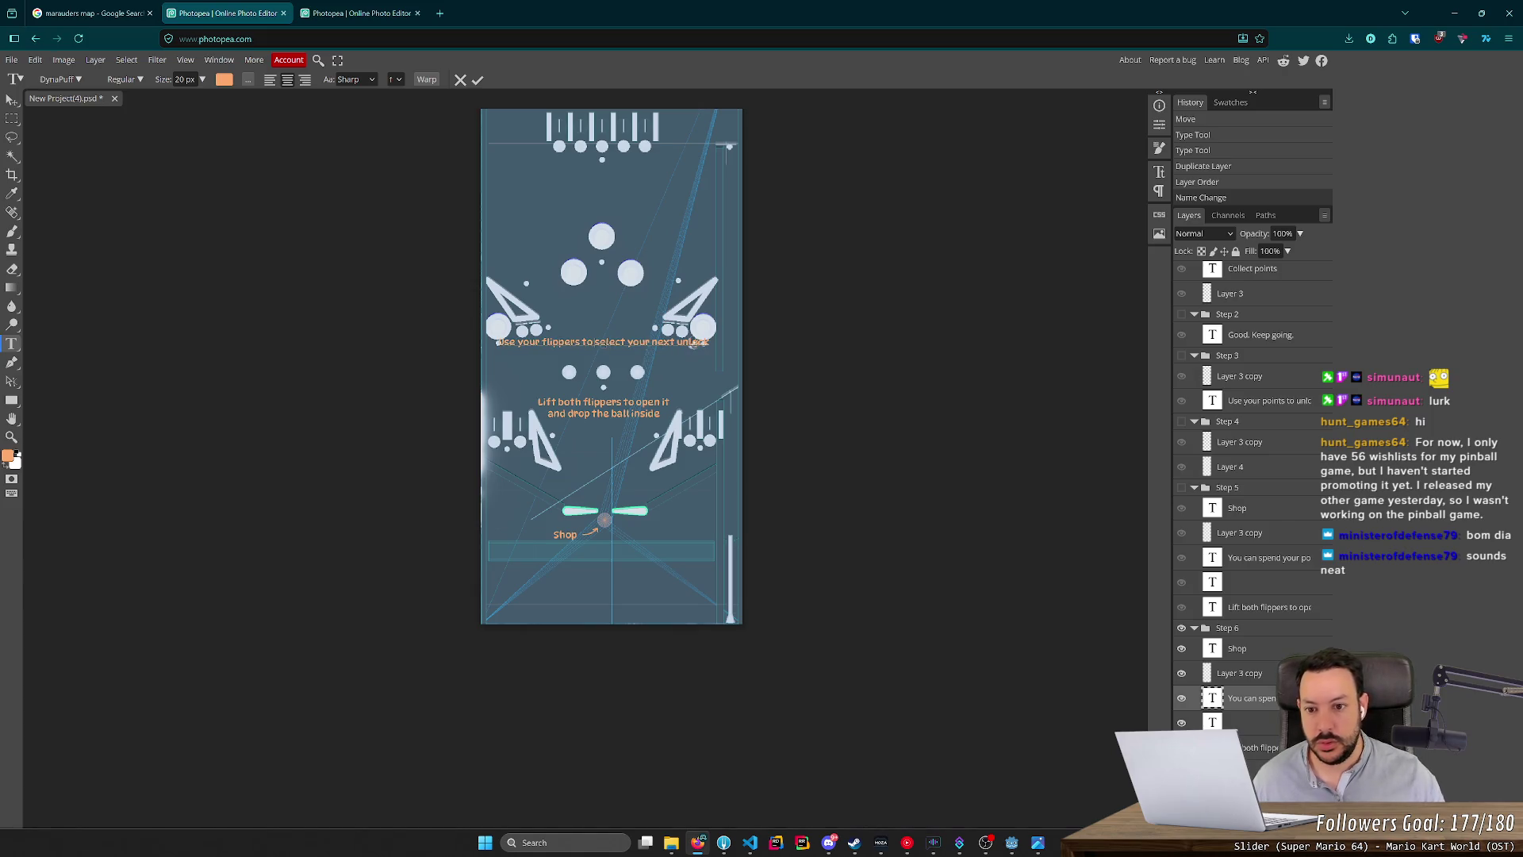
pyautogui.press('Return')
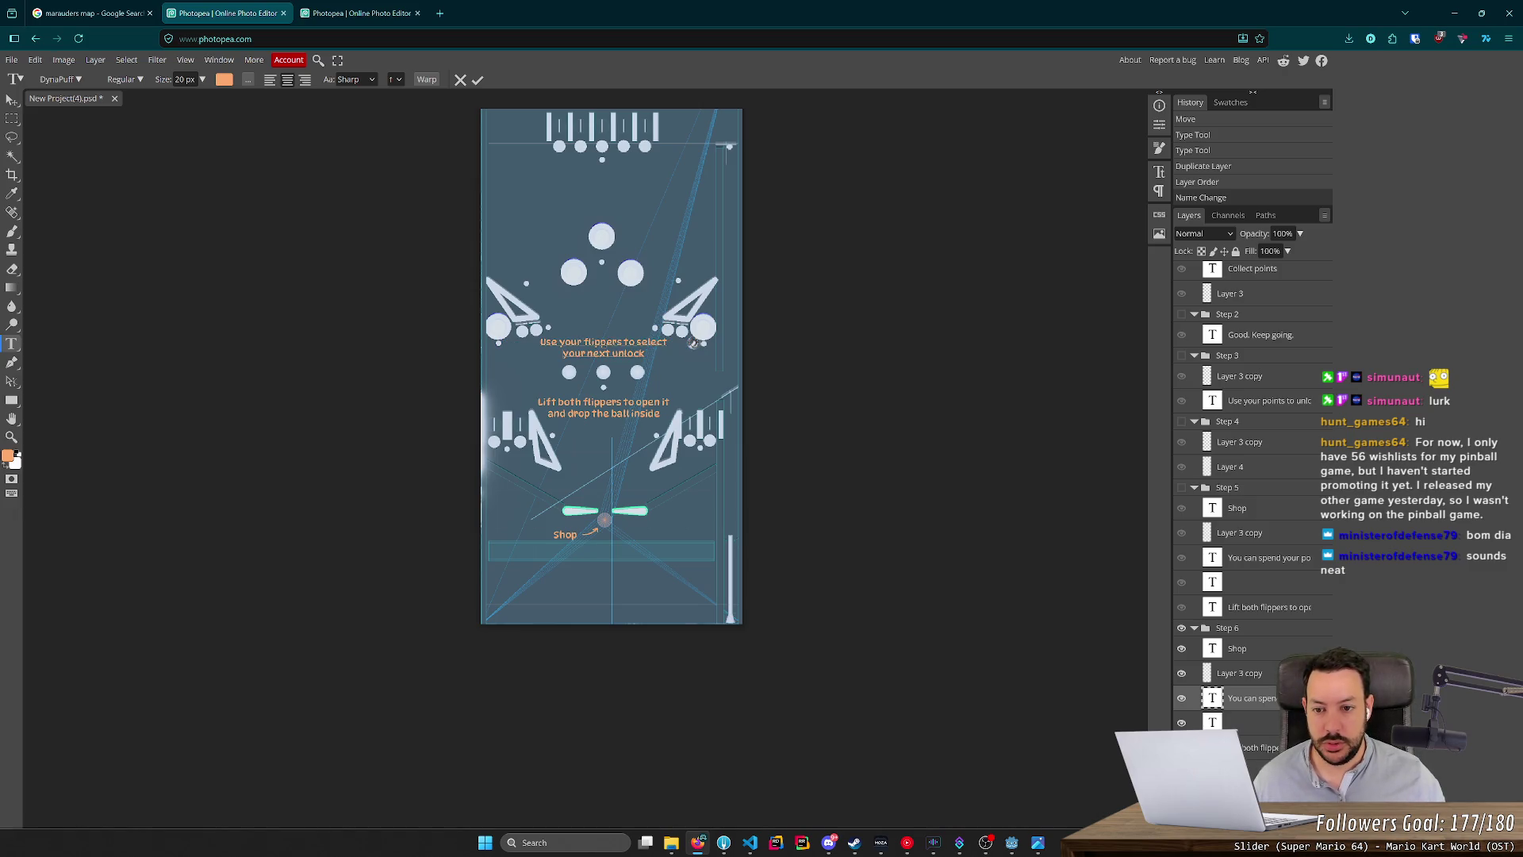
pyautogui.doubleClick(571, 342)
pyautogui.write('the')
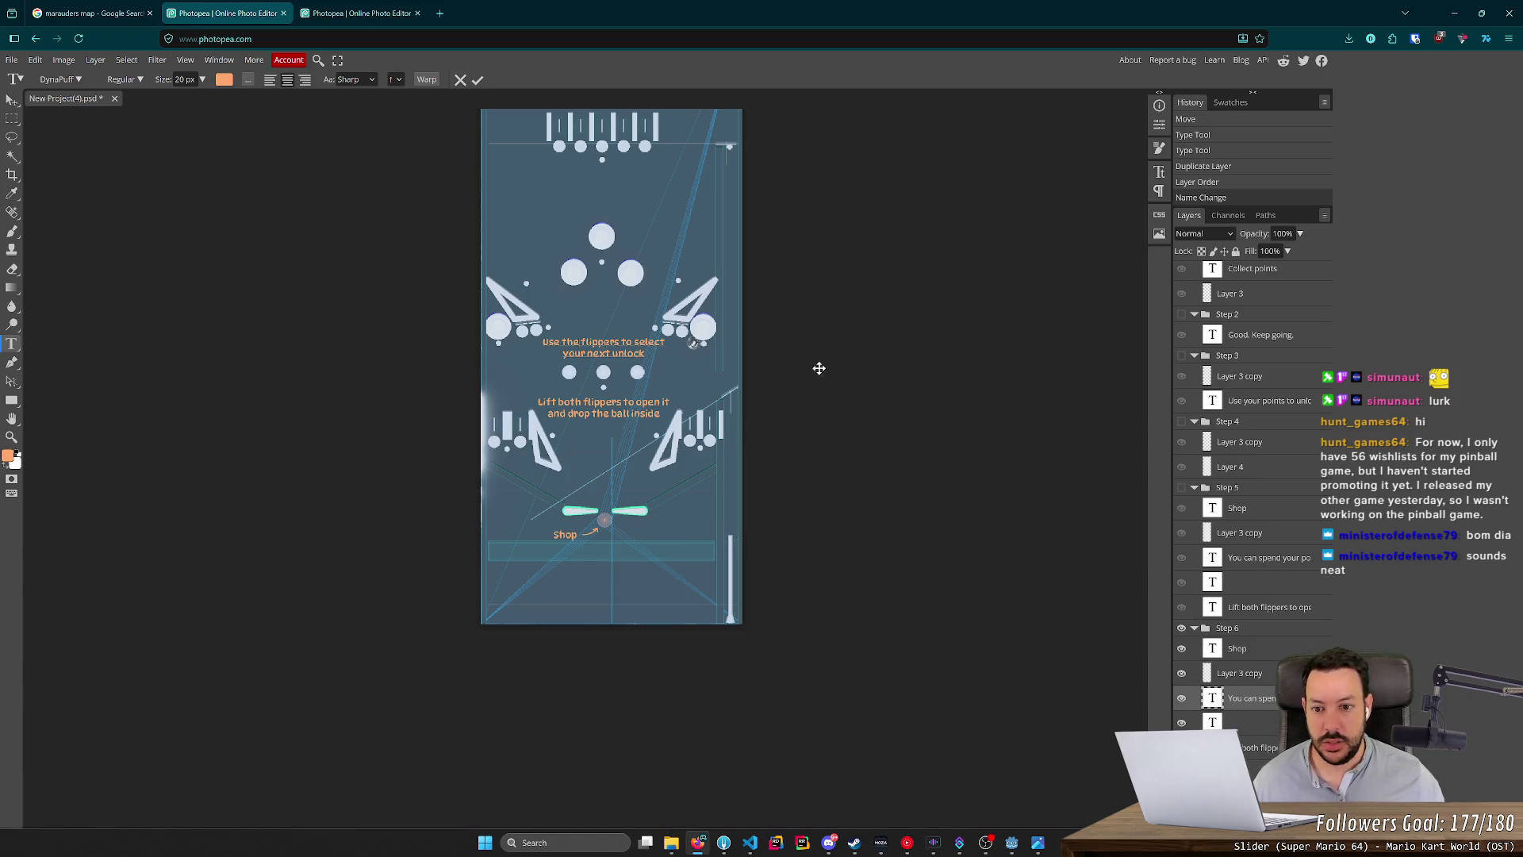
# Copy the phrase 'Confirm with the plunger' from the Godot TODO notes.
pyautogui.hotkey('alt', 'Tab')
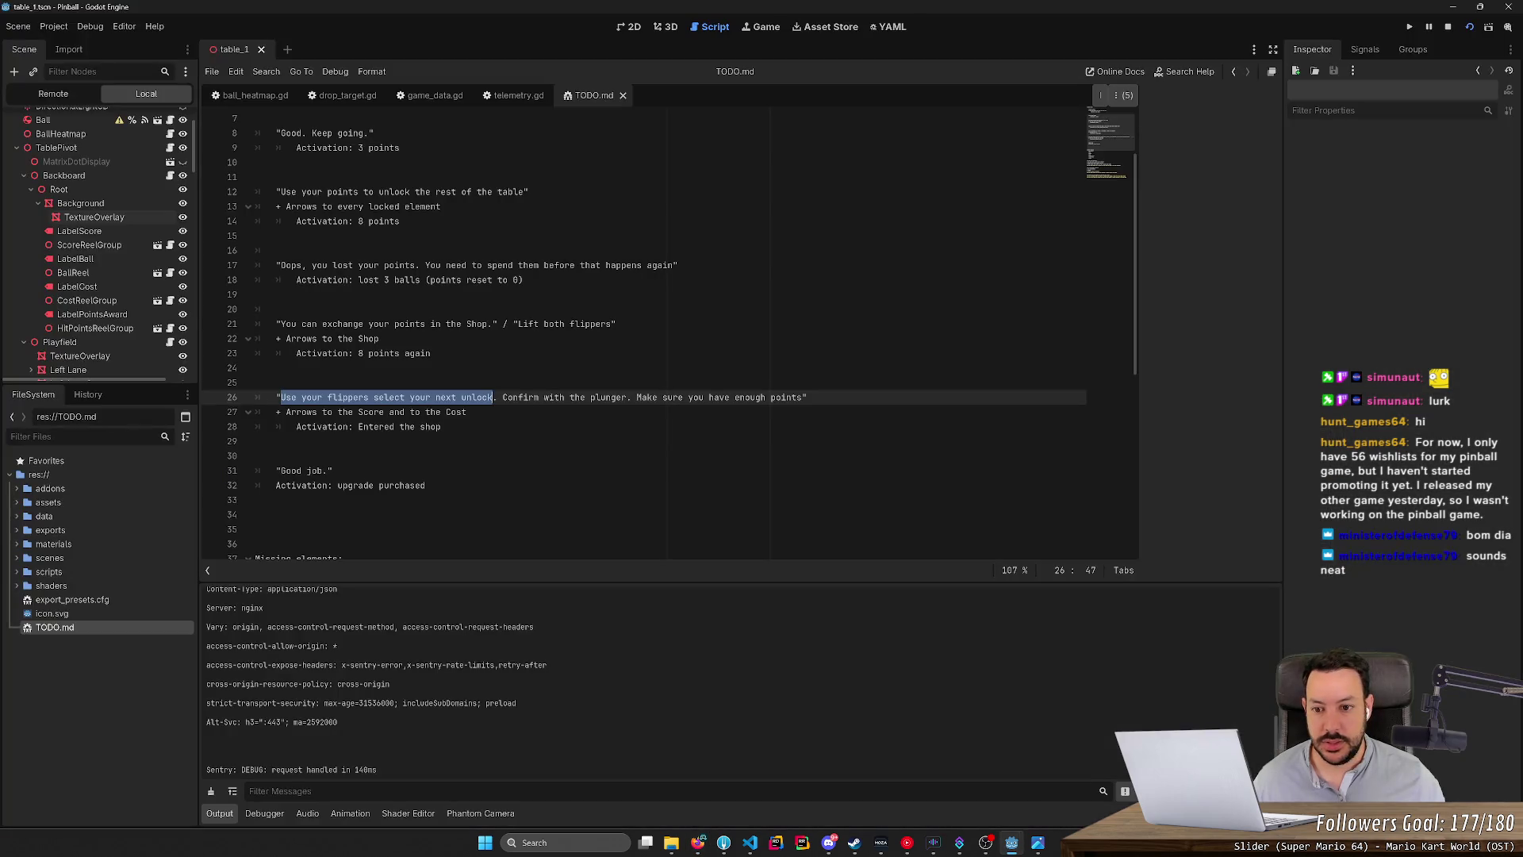
pyautogui.moveTo(503, 396); pyautogui.dragTo(628, 397)
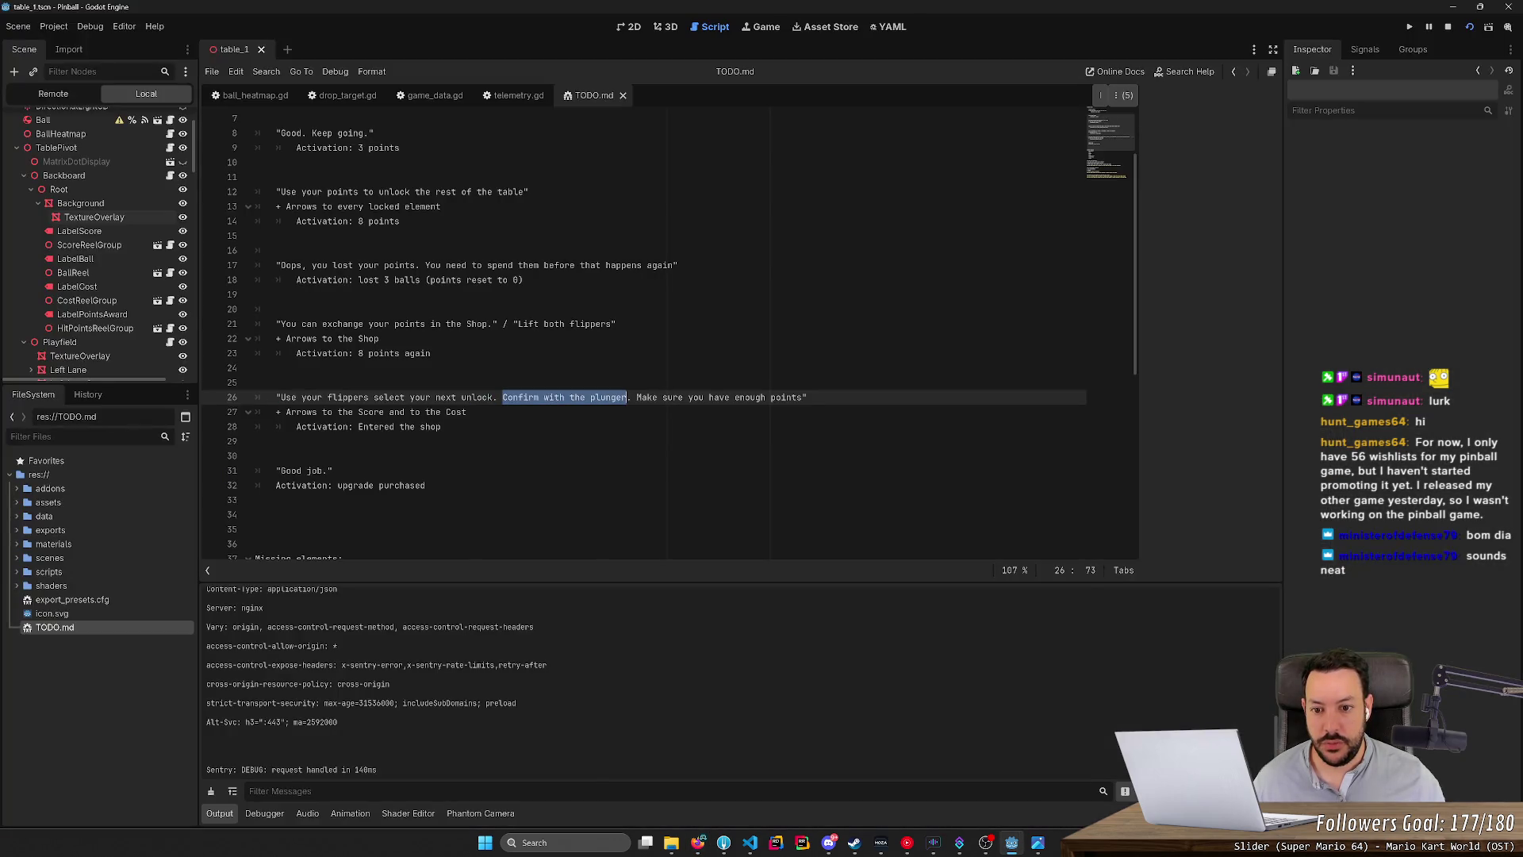
pyautogui.hotkey('alt', 'Tab')
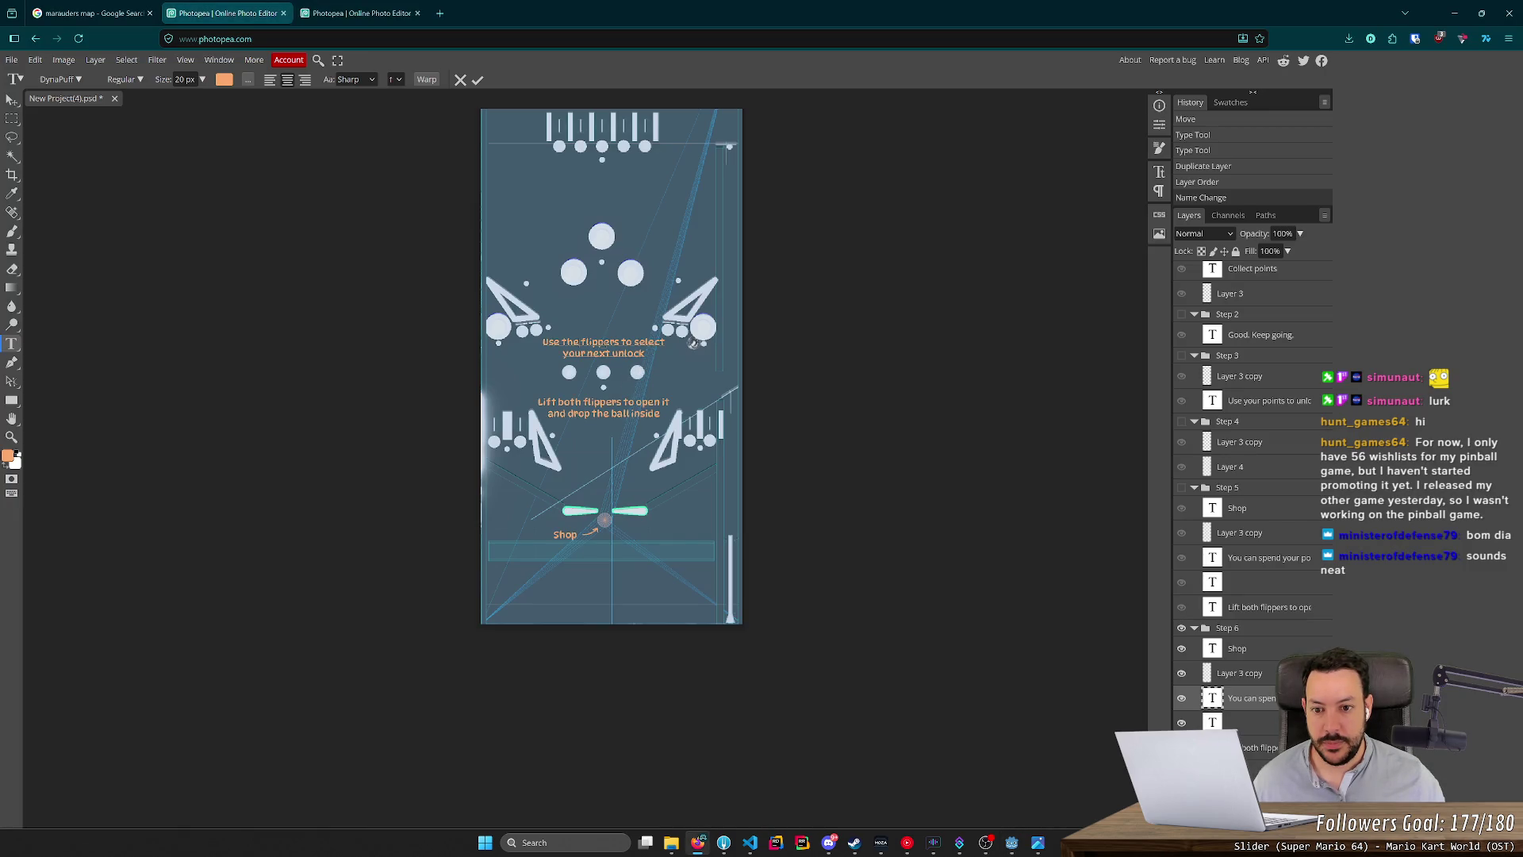
# Append 'and confirm with the plunger' on its own line and nudge the text into place.
pyautogui.write(' and')
pyautogui.hotkey('ctrl', 'v')
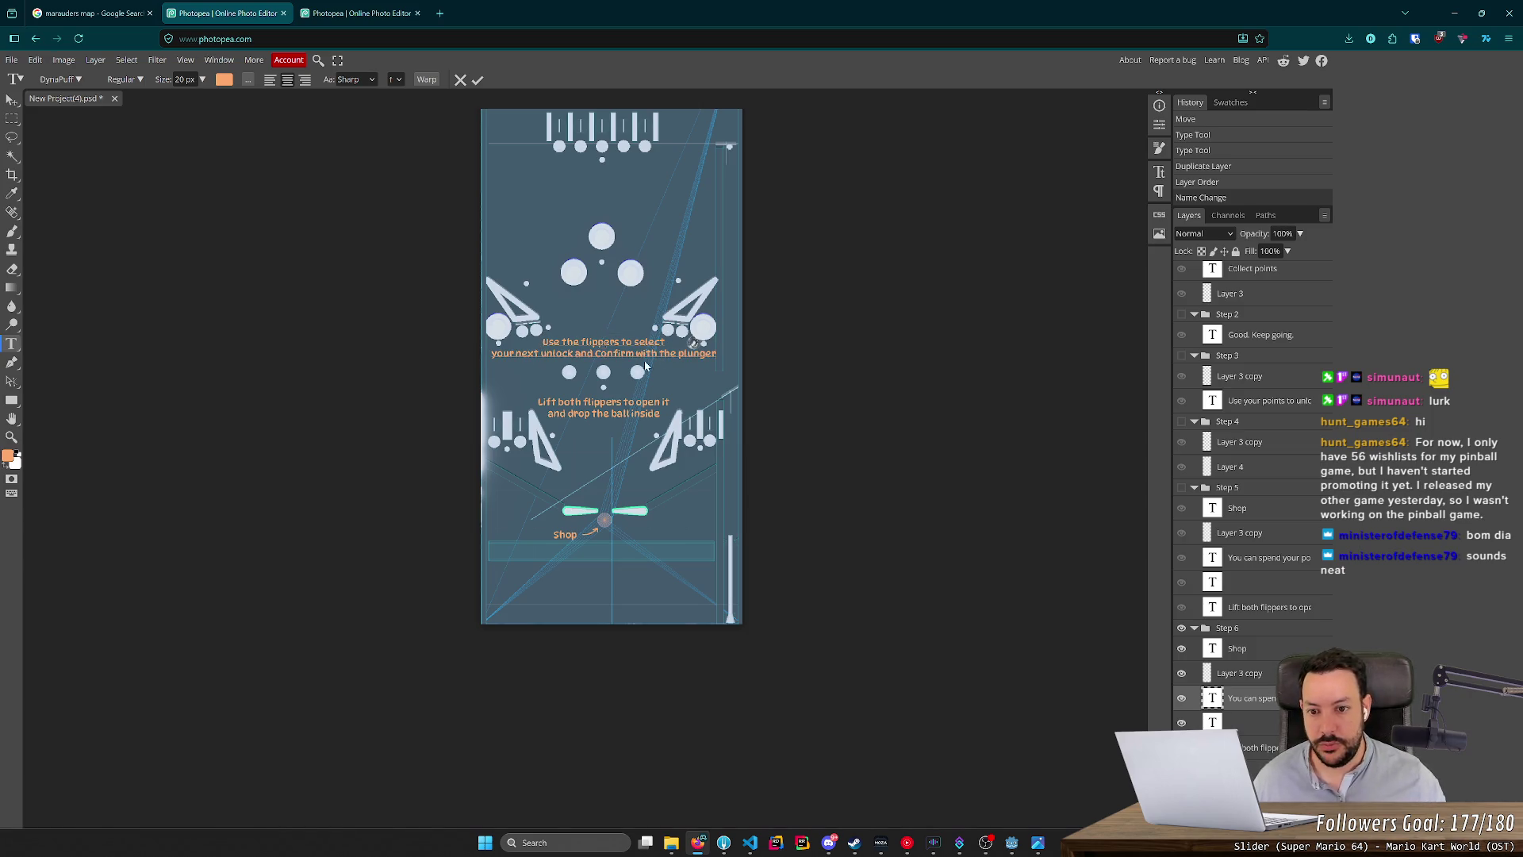
pyautogui.press('BackSpace')
pyautogui.write('c')
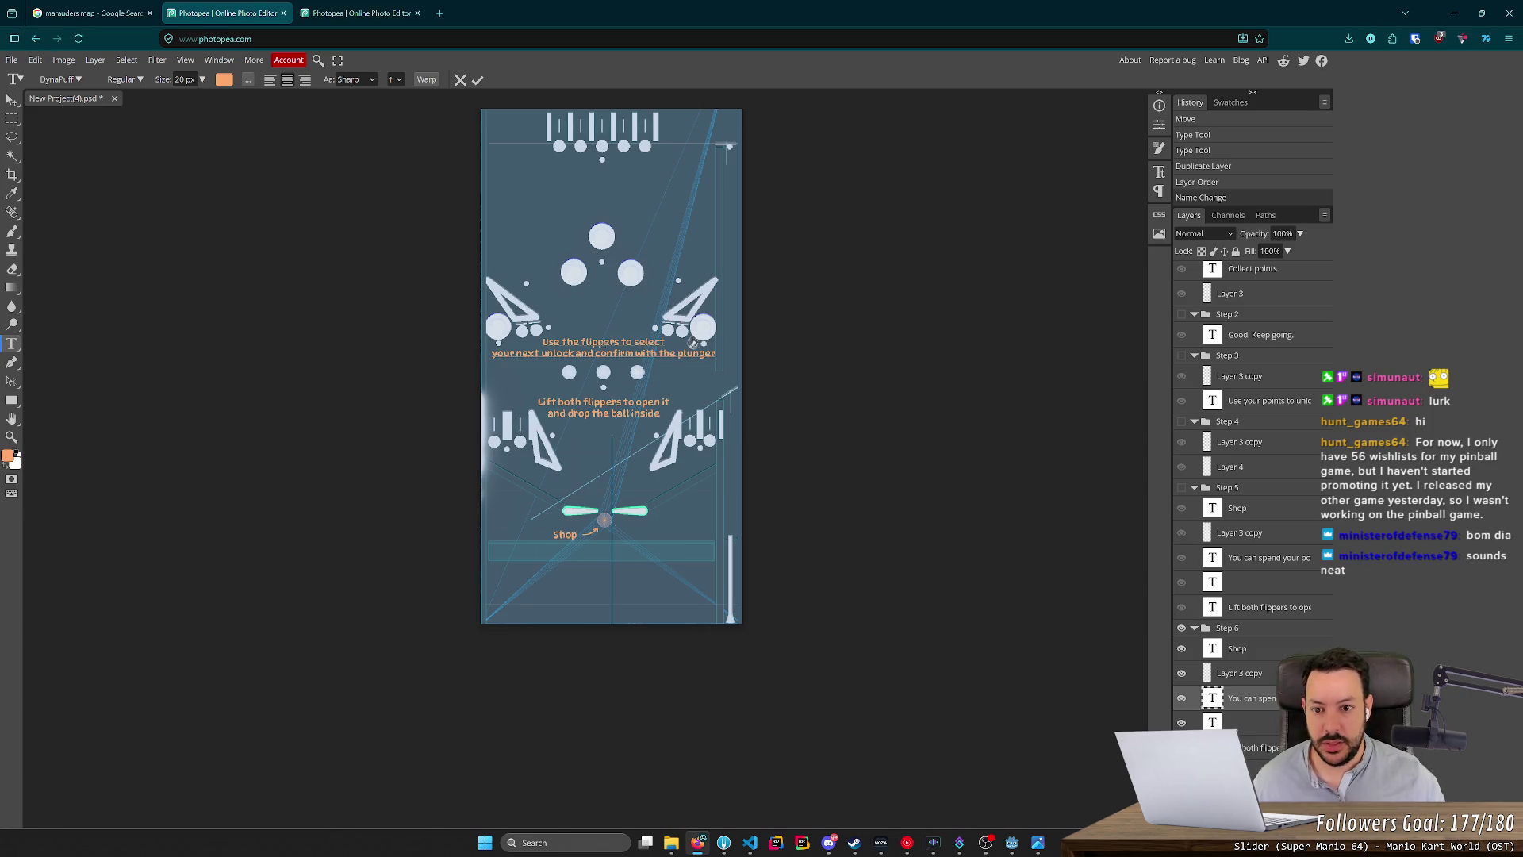
pyautogui.press('Return')
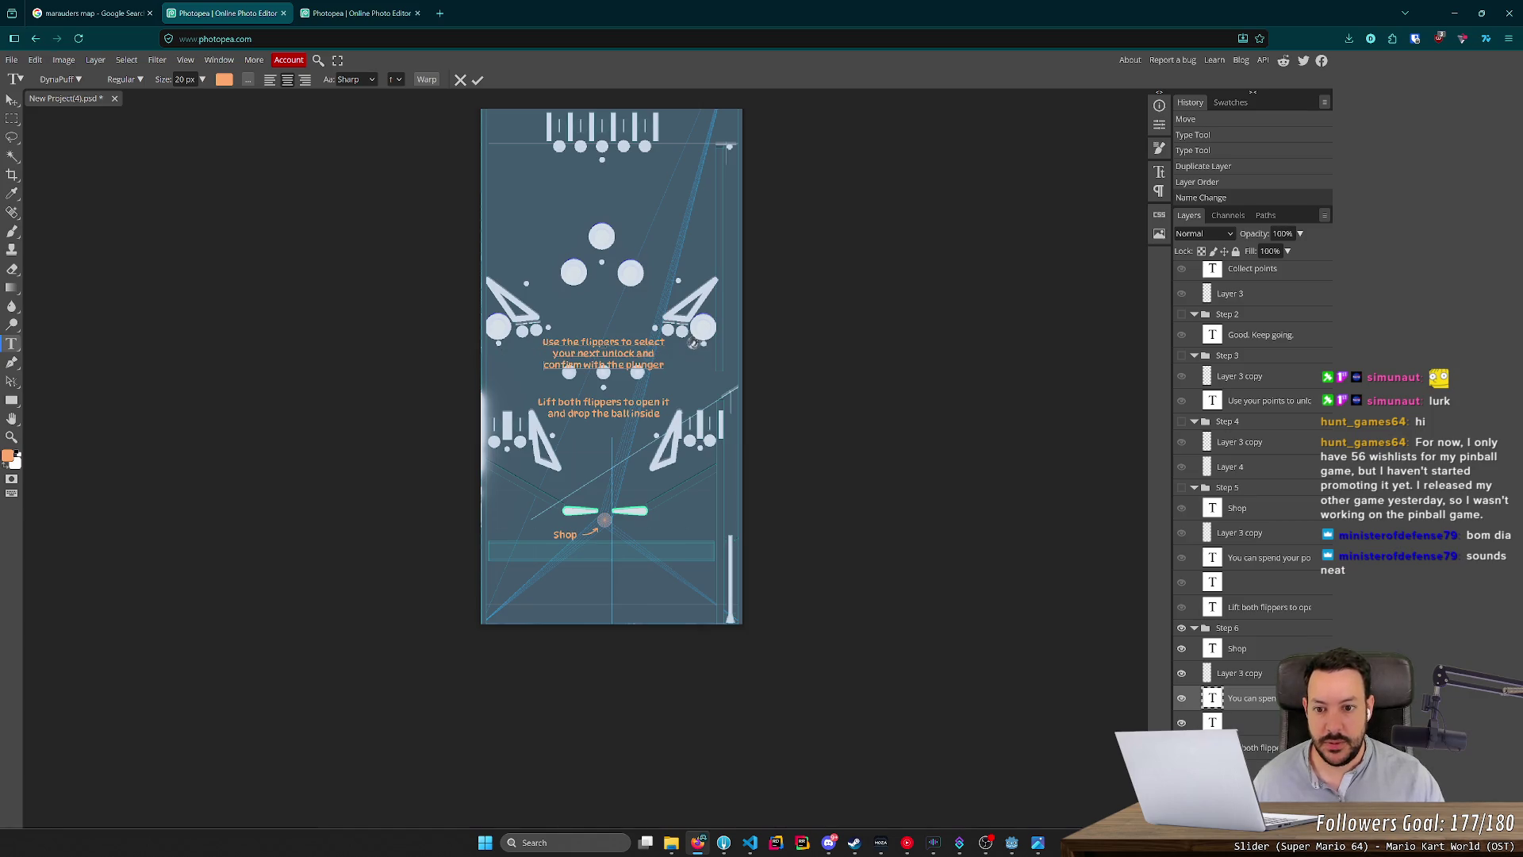
pyautogui.click(12, 100)
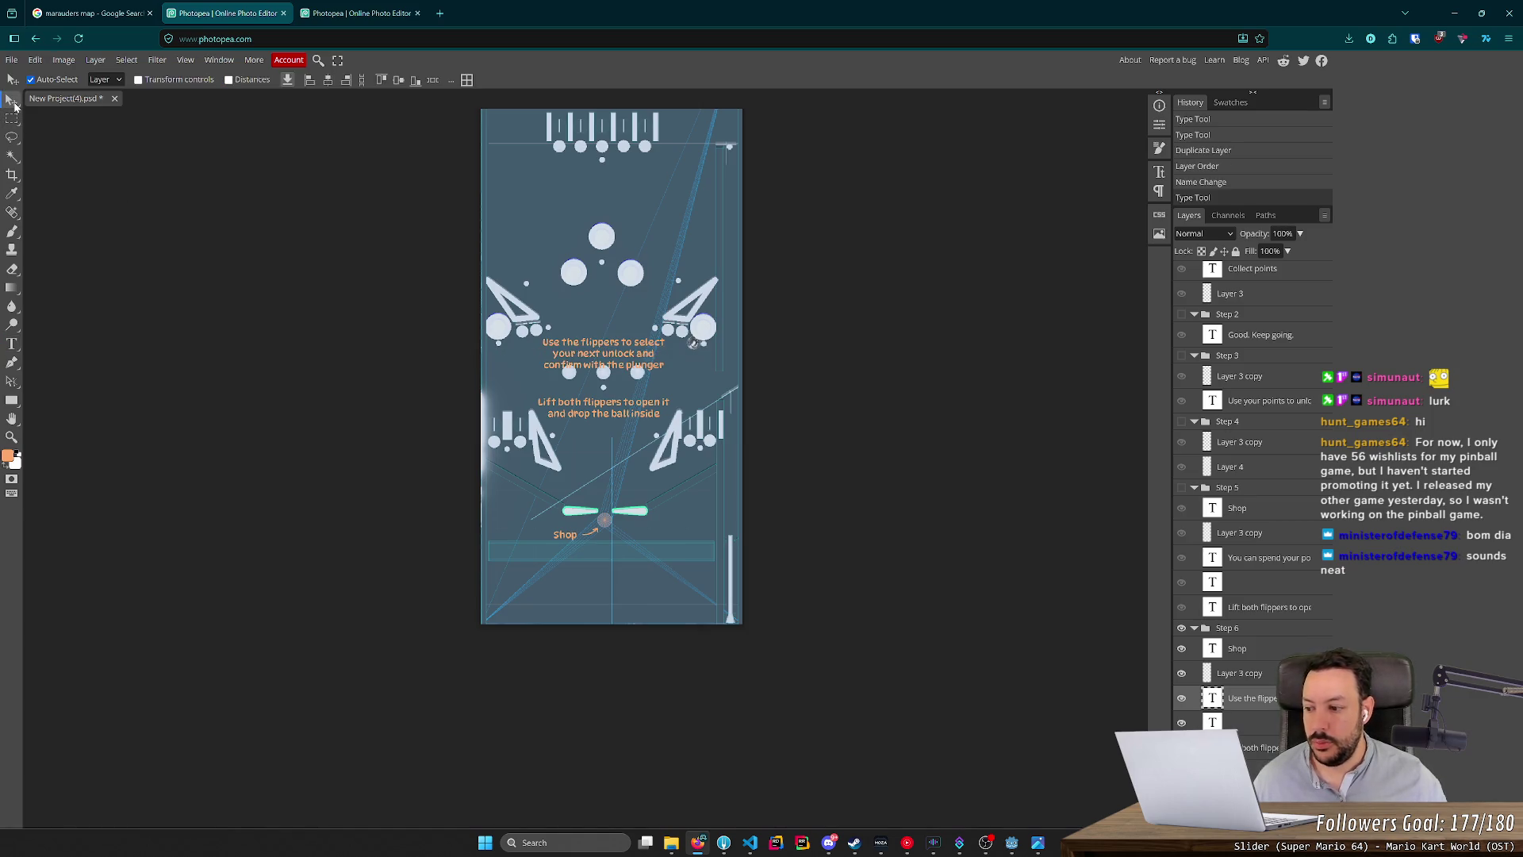
pyautogui.hotkey('shift', 'Up')
pyautogui.hotkey('shift', 'Up')
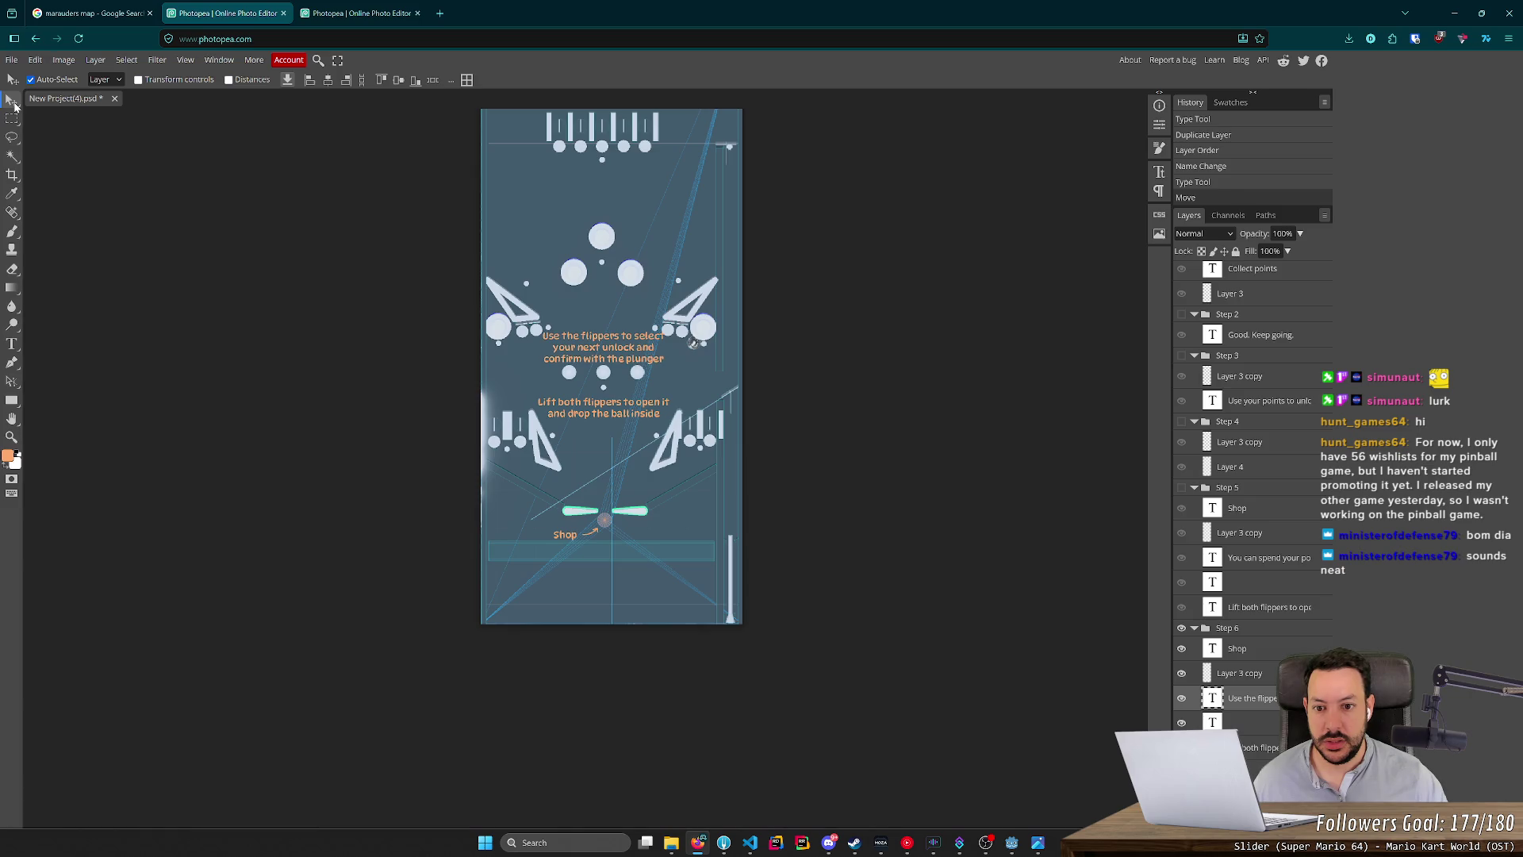
pyautogui.press('Down')
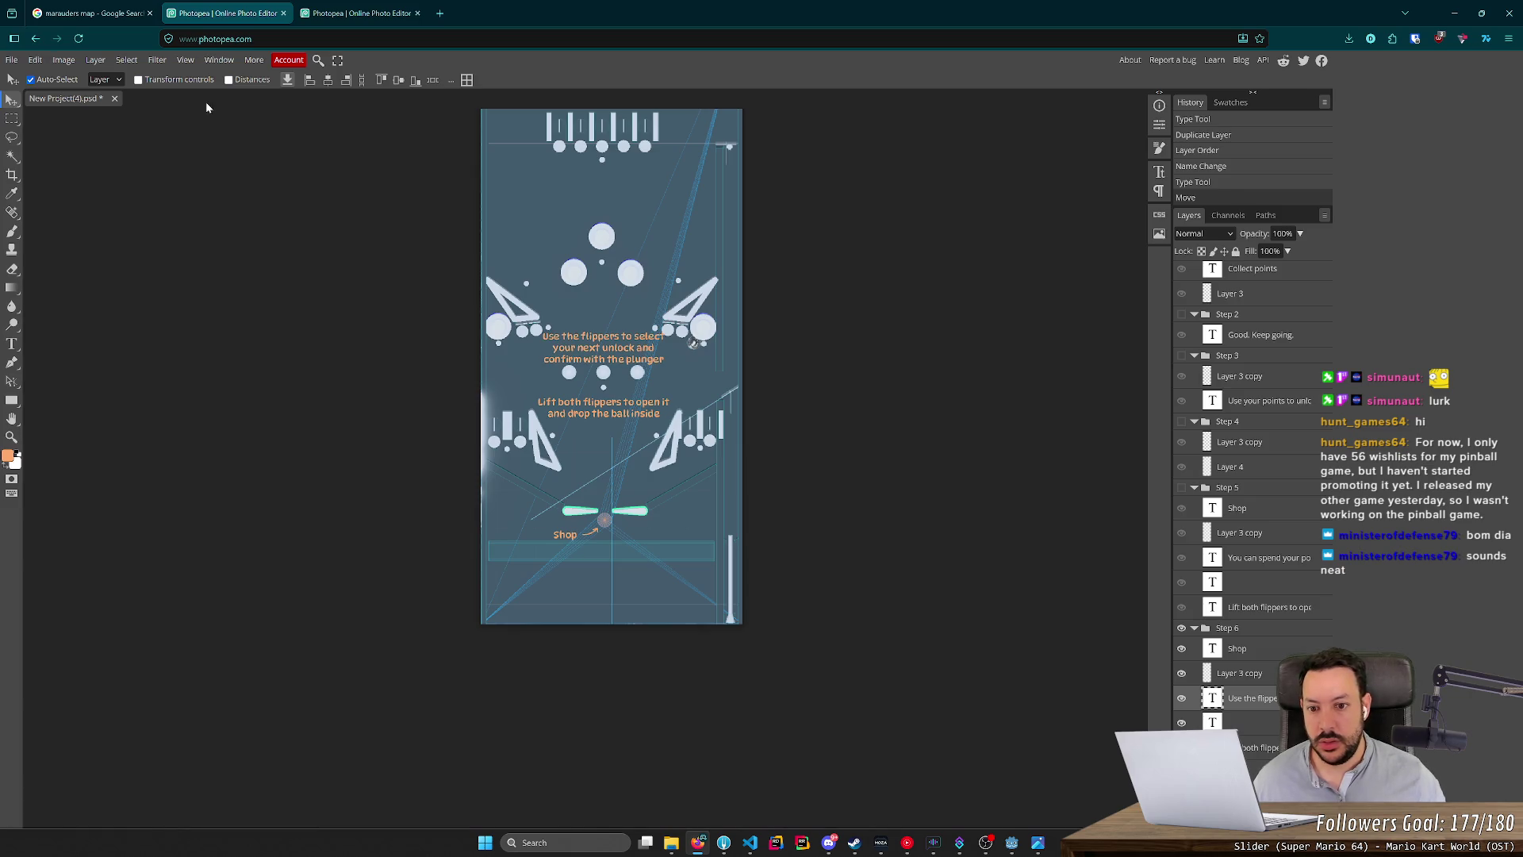
# Select 'Make sure you have enough points' in the Godot TODO notes and return to Photopea.
pyautogui.scroll(2, 717, 403)
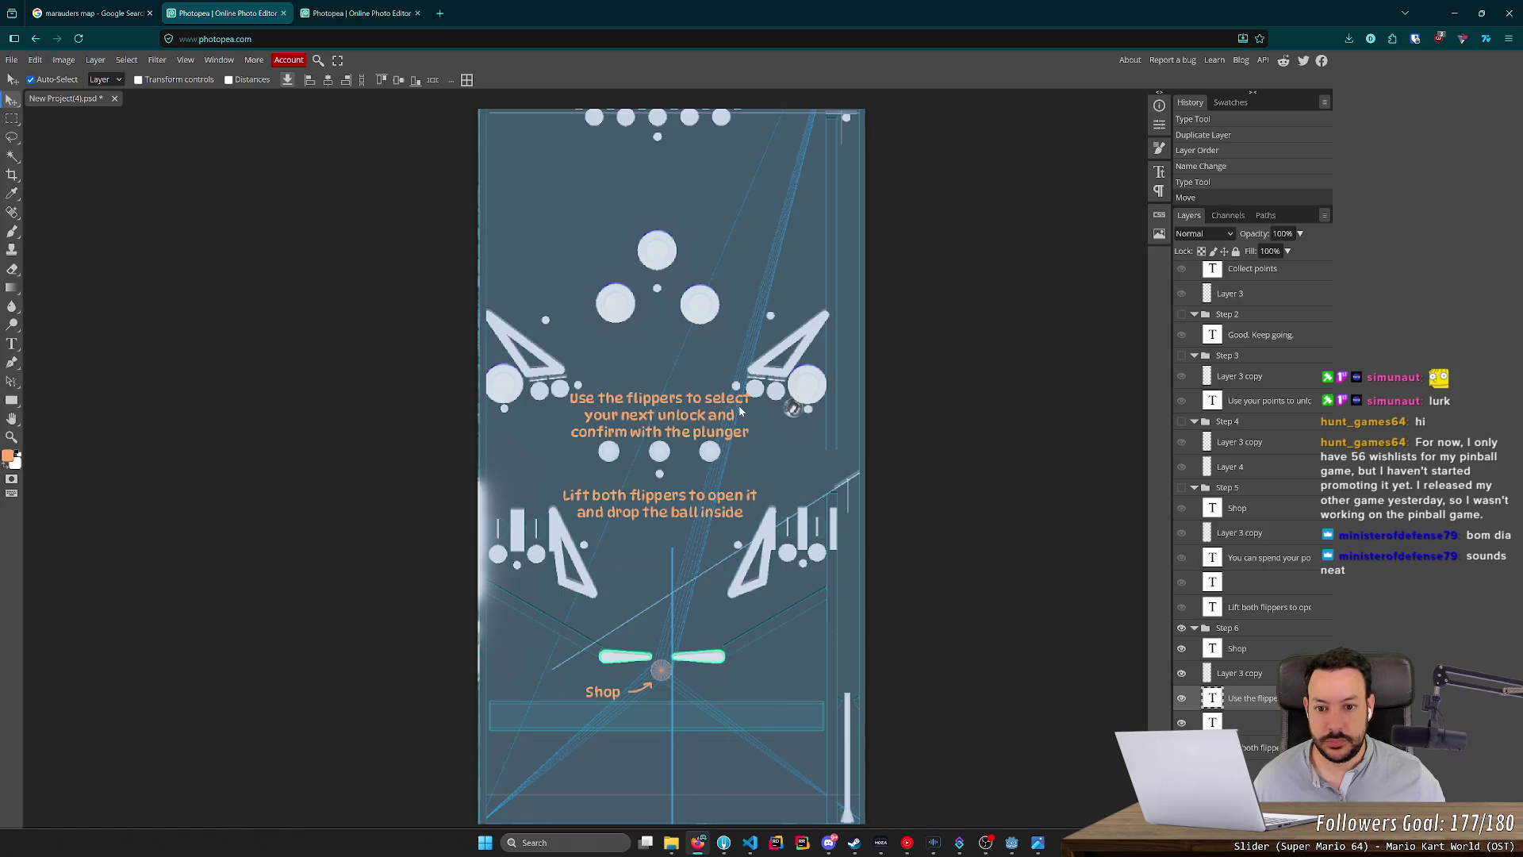
pyautogui.scroll(-1, 737, 409)
pyautogui.hotkey('alt', 'Tab')
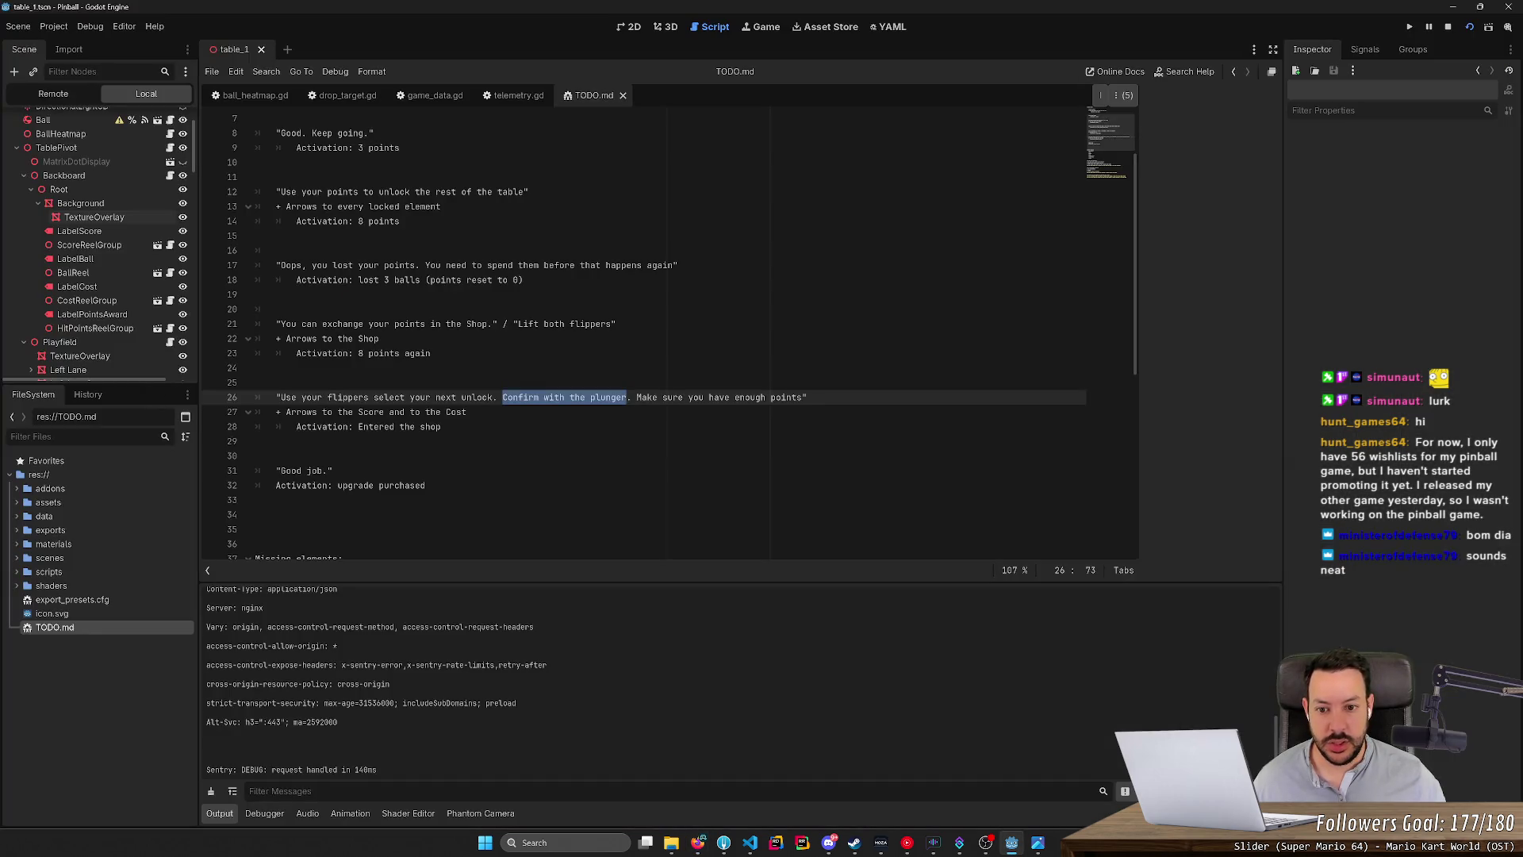
pyautogui.moveTo(636, 397); pyautogui.dragTo(802, 397)
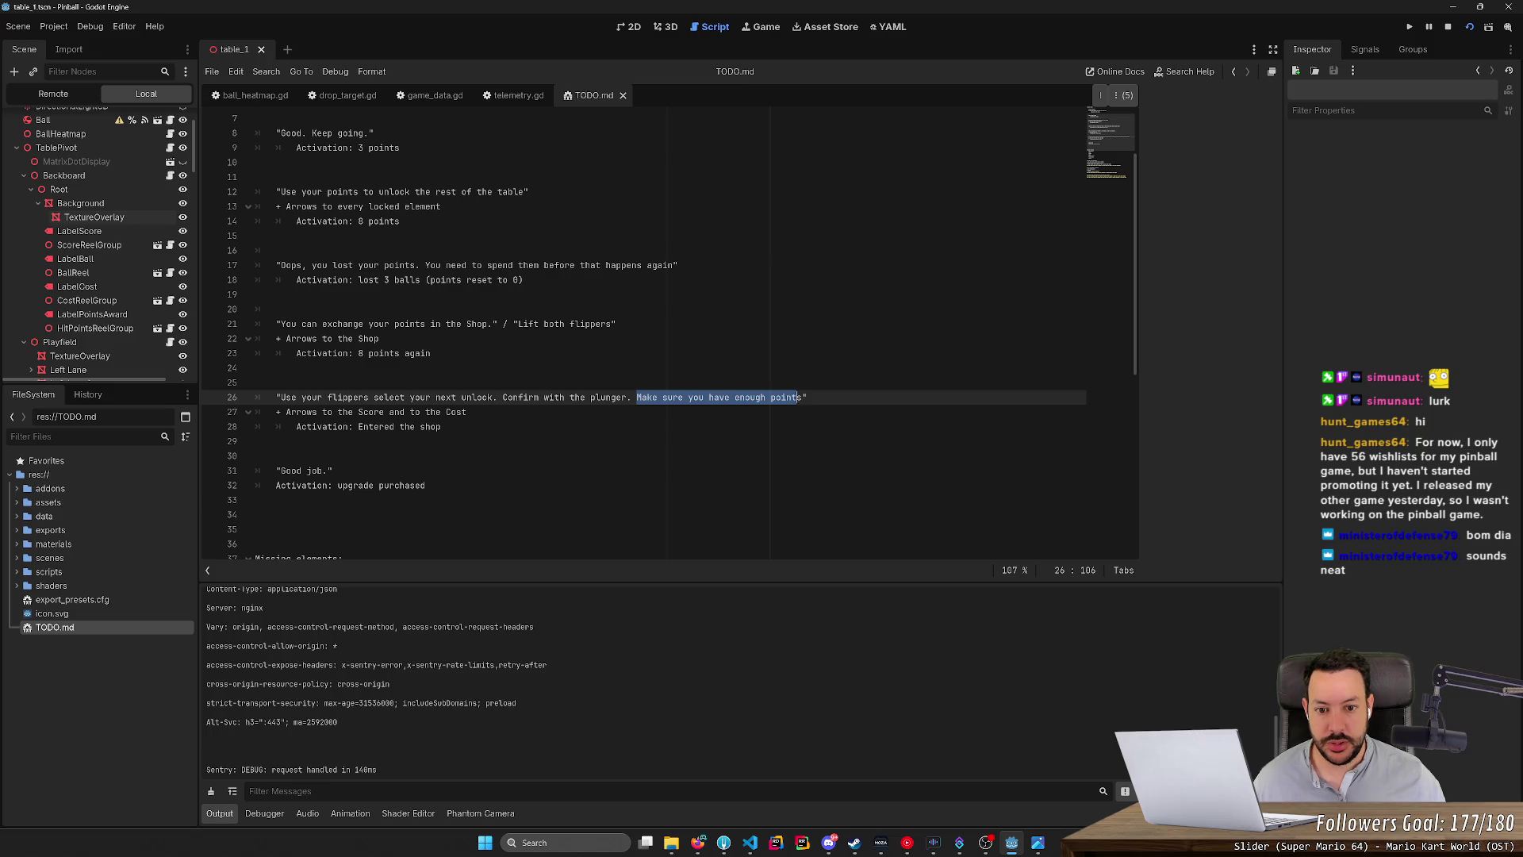
pyautogui.hotkey('alt', 'Tab')
pyautogui.click(12, 344)
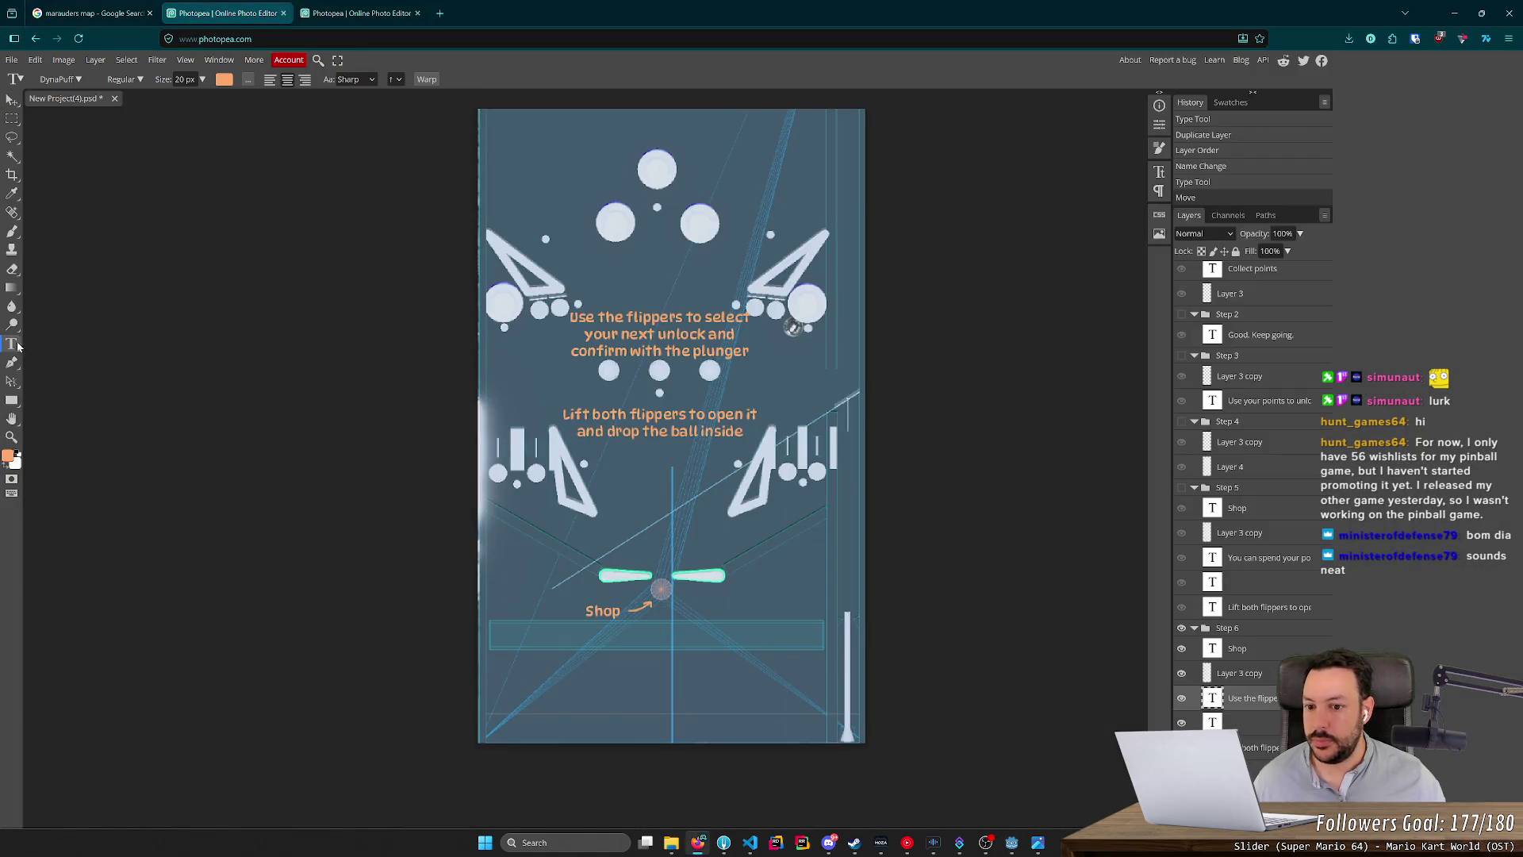
# Replace the lower instruction with the pasted 'Make sure you have enough points' and nudge it up.
pyautogui.click(659, 422)
pyautogui.hotkey('ctrl', 'a')
pyautogui.write('Make sure you have enough points')
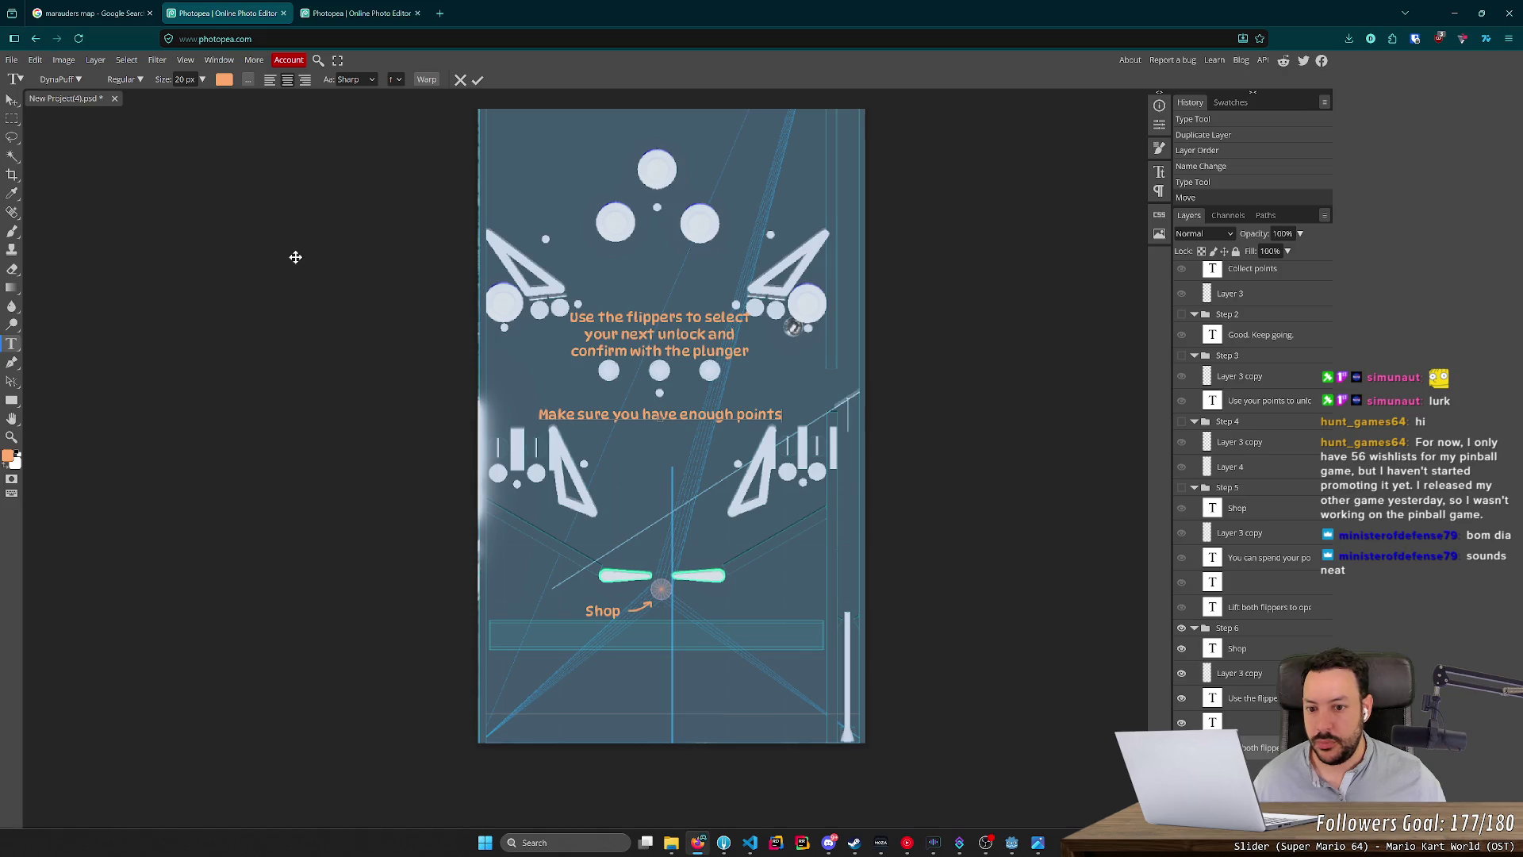
pyautogui.click(12, 100)
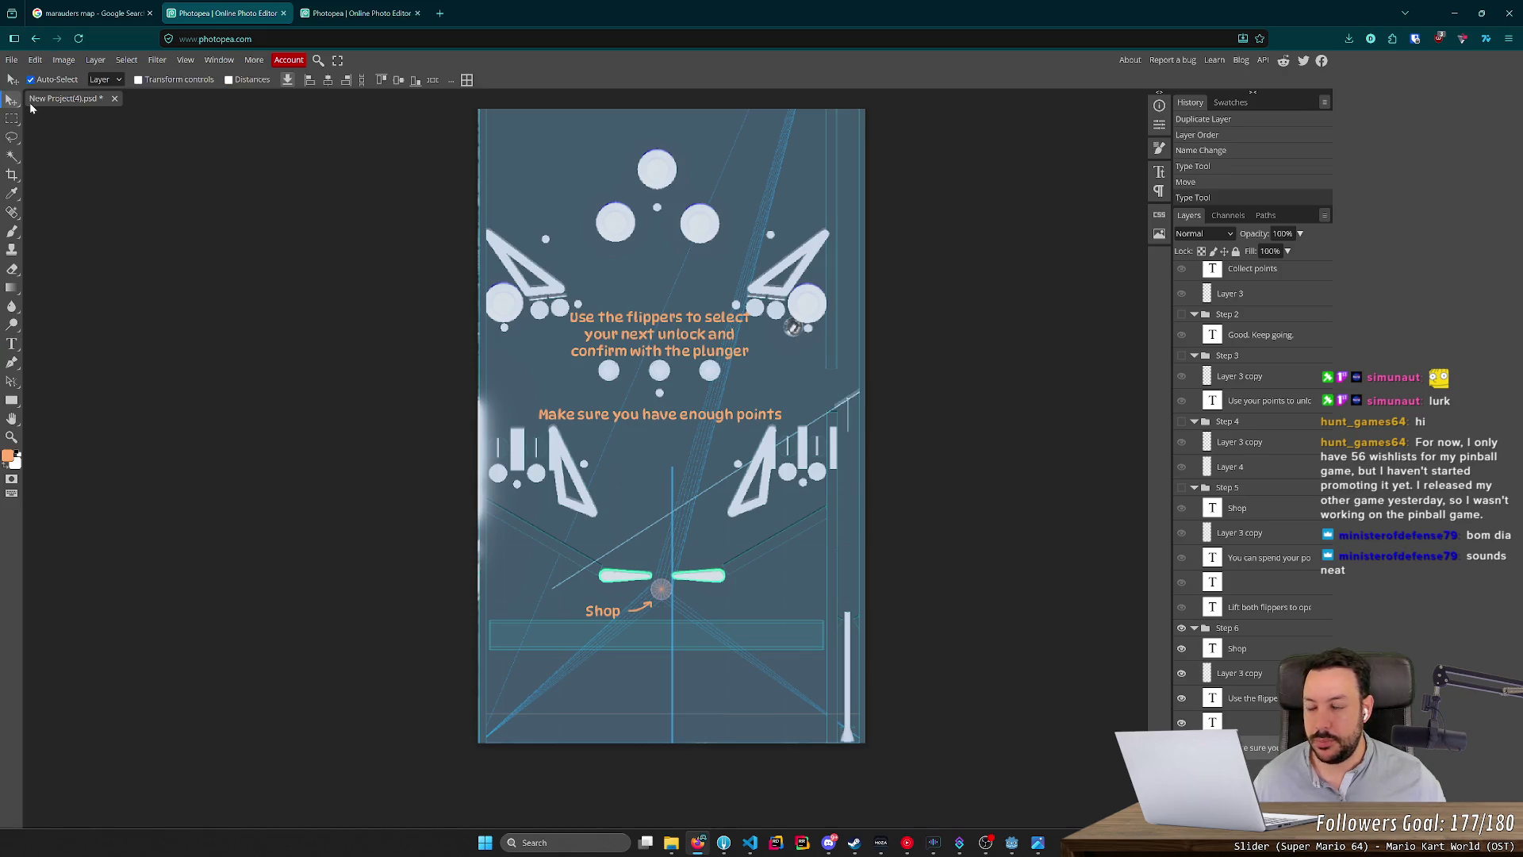
pyautogui.press('Up')
pyautogui.press('Up')
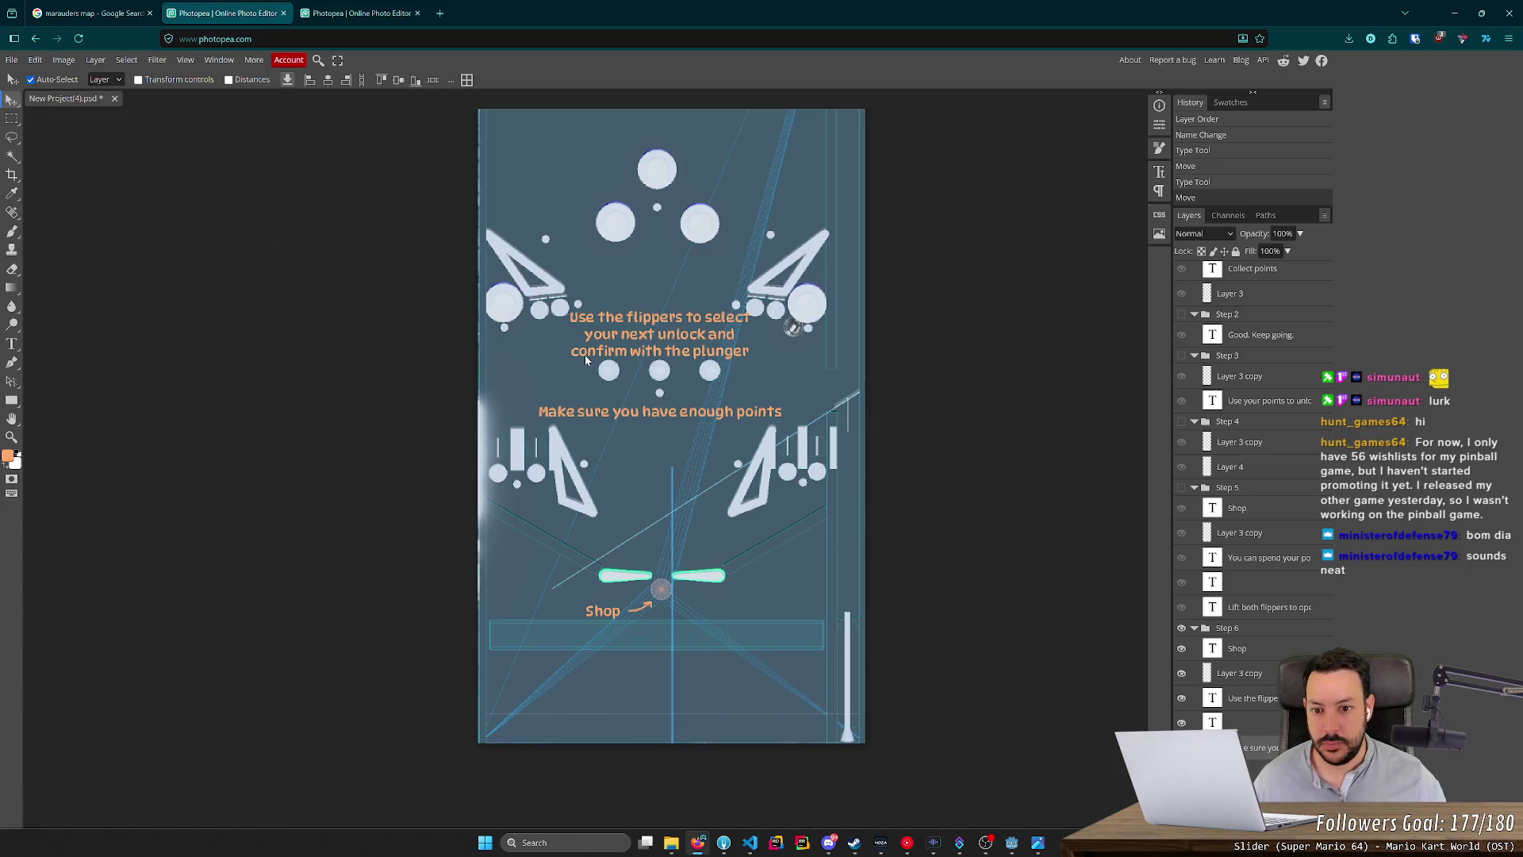
# Delete the 'confirm with the plunger' line from the top instruction text.
pyautogui.click(14, 343)
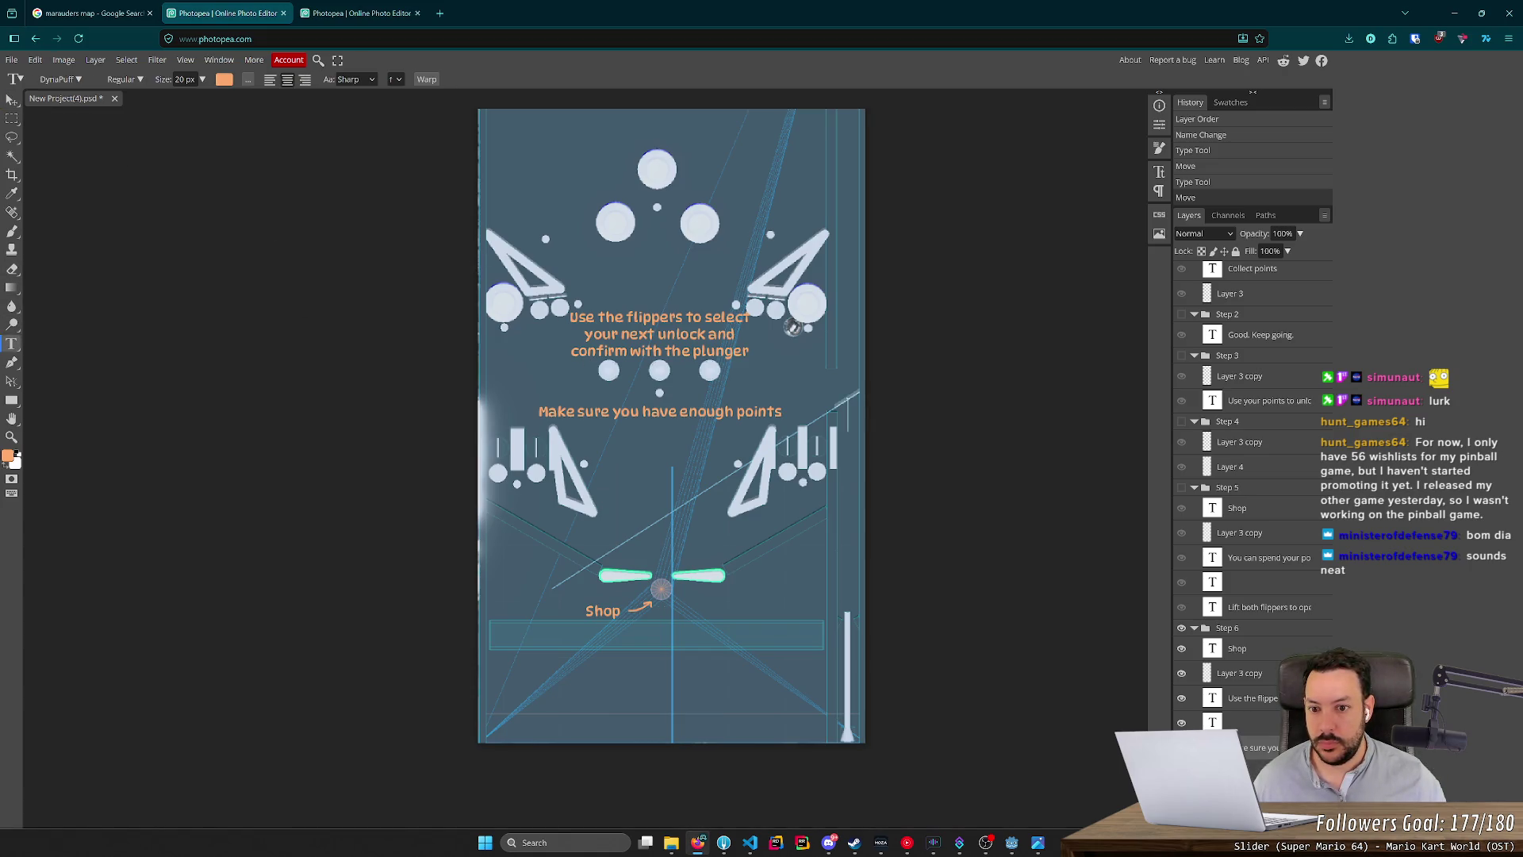
pyautogui.click(617, 354)
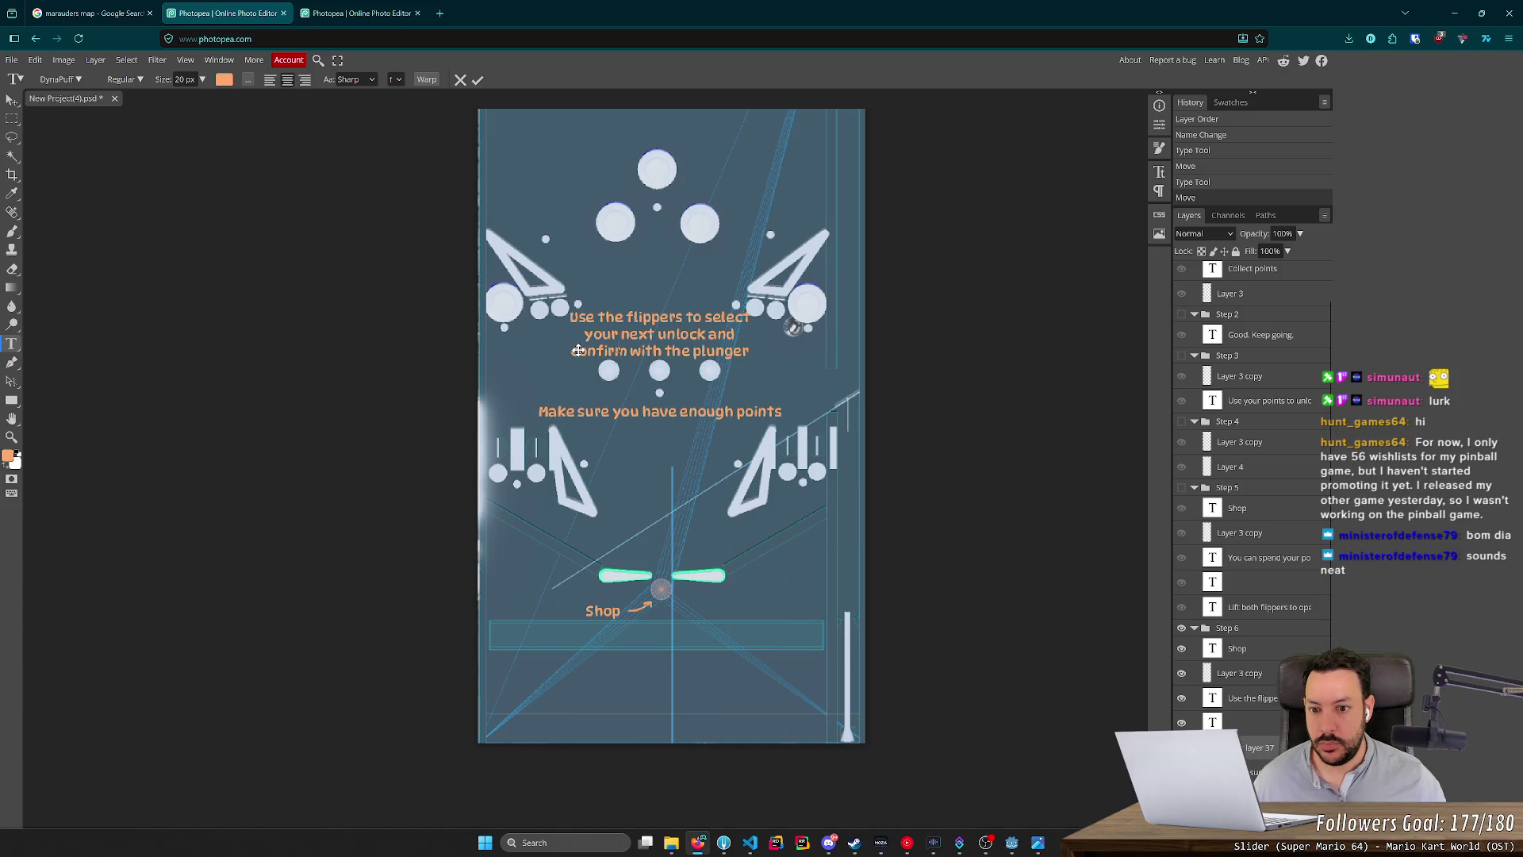
pyautogui.click(1271, 698)
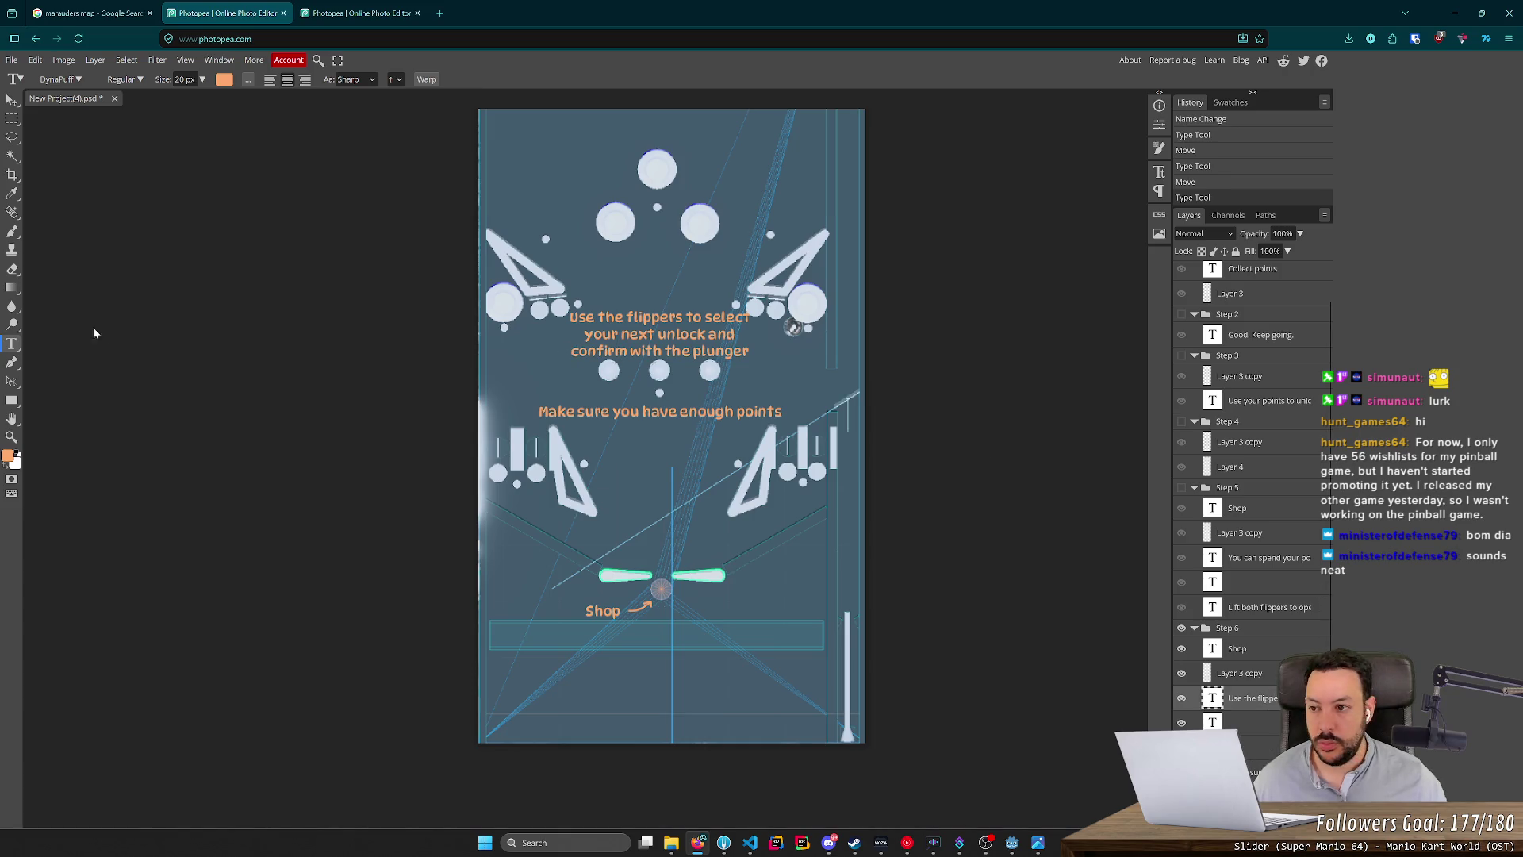
pyautogui.tripleClick(658, 350)
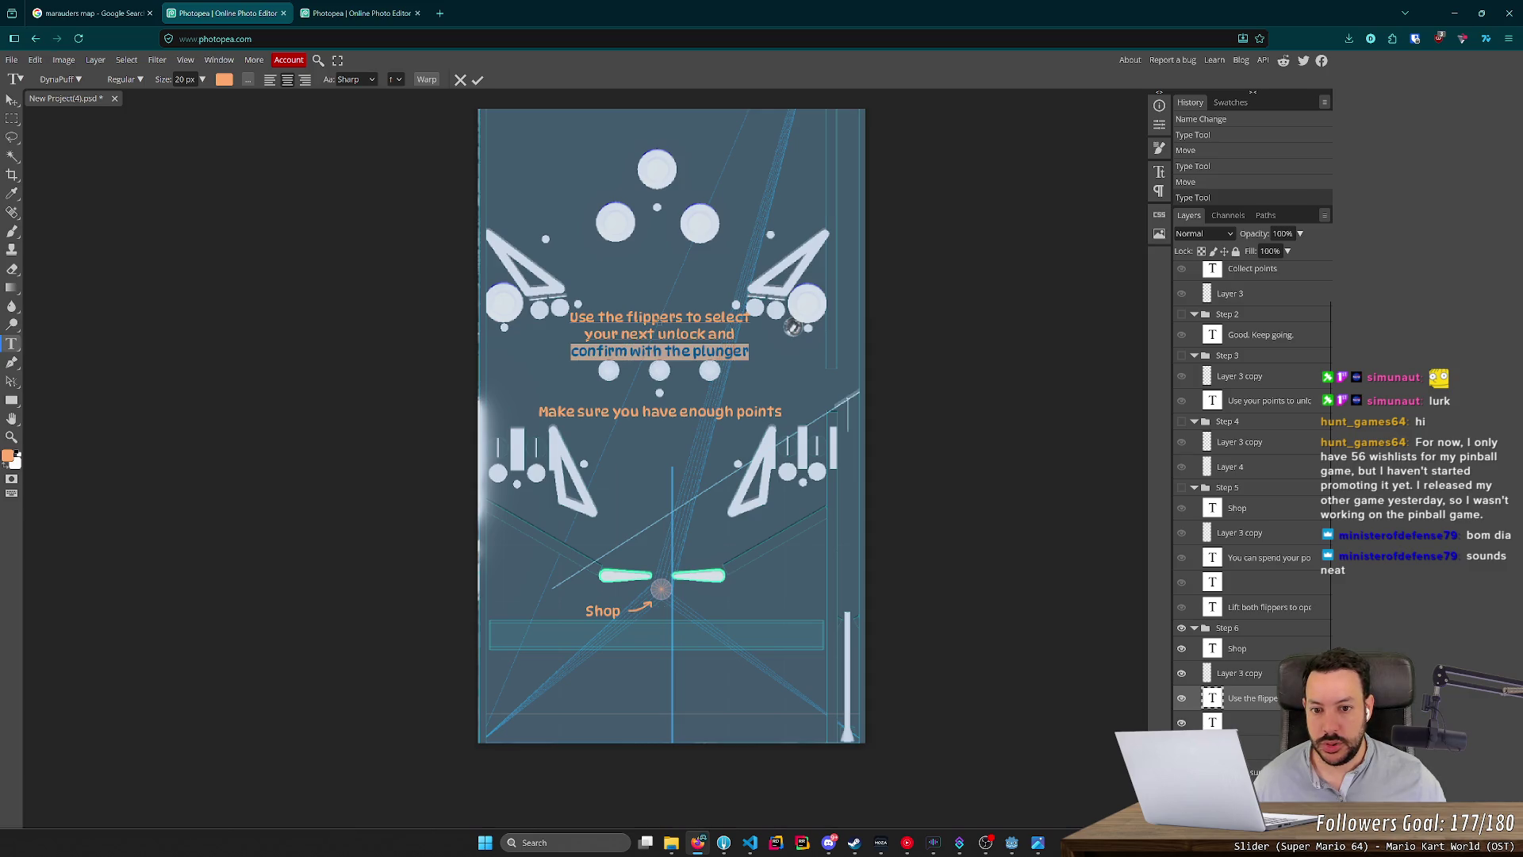
pyautogui.press('BackSpace')
pyautogui.press('BackSpace')
pyautogui.press('BackSpace')
pyautogui.press('BackSpace')
pyautogui.press('BackSpace')
pyautogui.press('Escape')
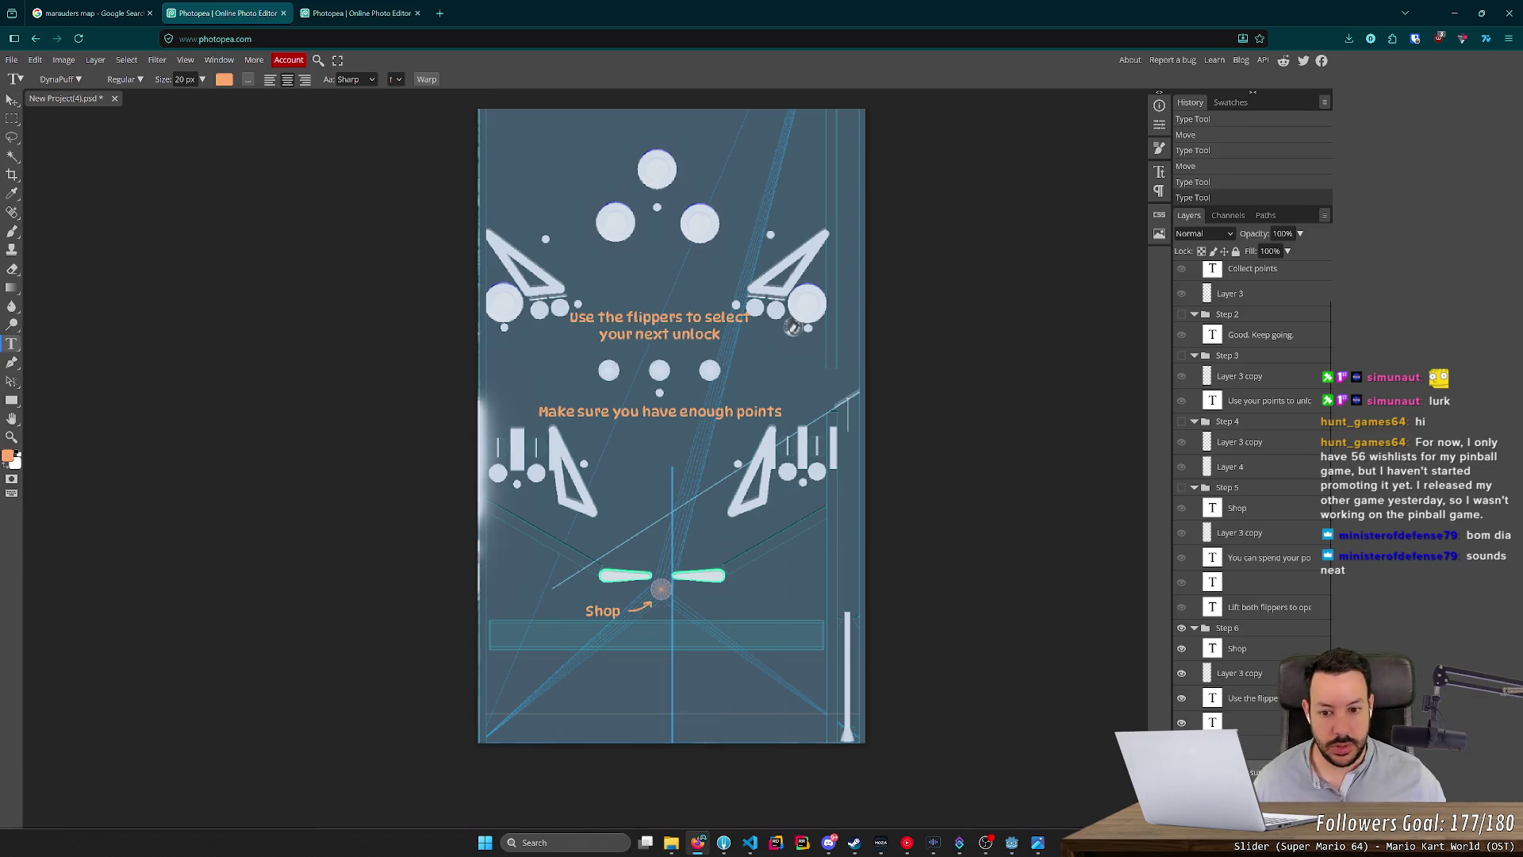
# Append 'and confirm with the plunger' to the lower text, wrapping it onto two lines.
pyautogui.click(833, 412)
pyautogui.hotkey('ctrl', 'v')
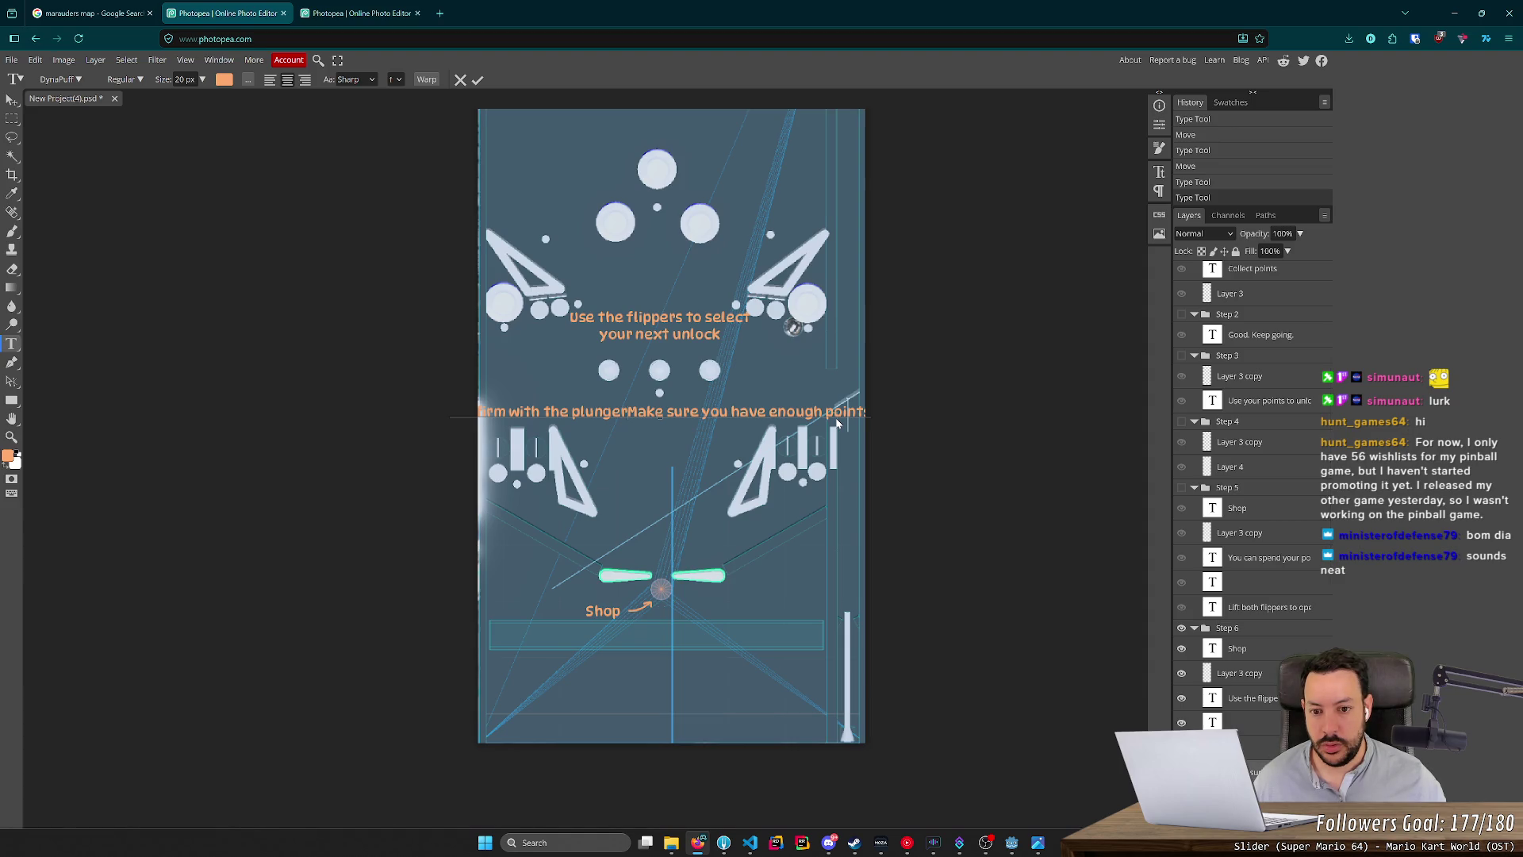
pyautogui.hotkey('ctrl', 'shift', 'Left')
pyautogui.hotkey('ctrl', 'shift', 'Left')
pyautogui.hotkey('ctrl', 'shift', 'Left')
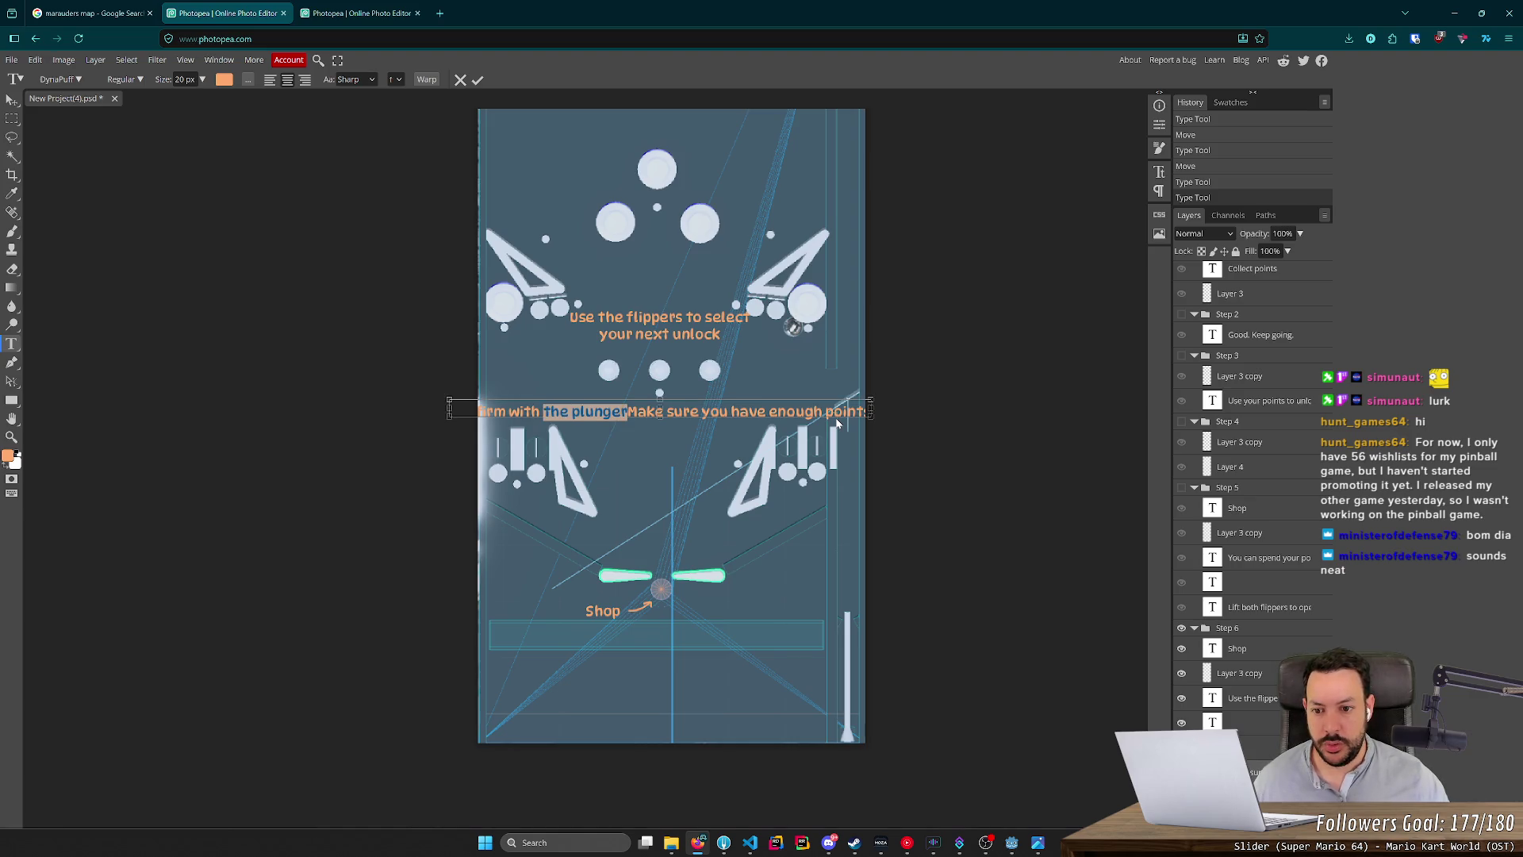
pyautogui.press('BackSpace')
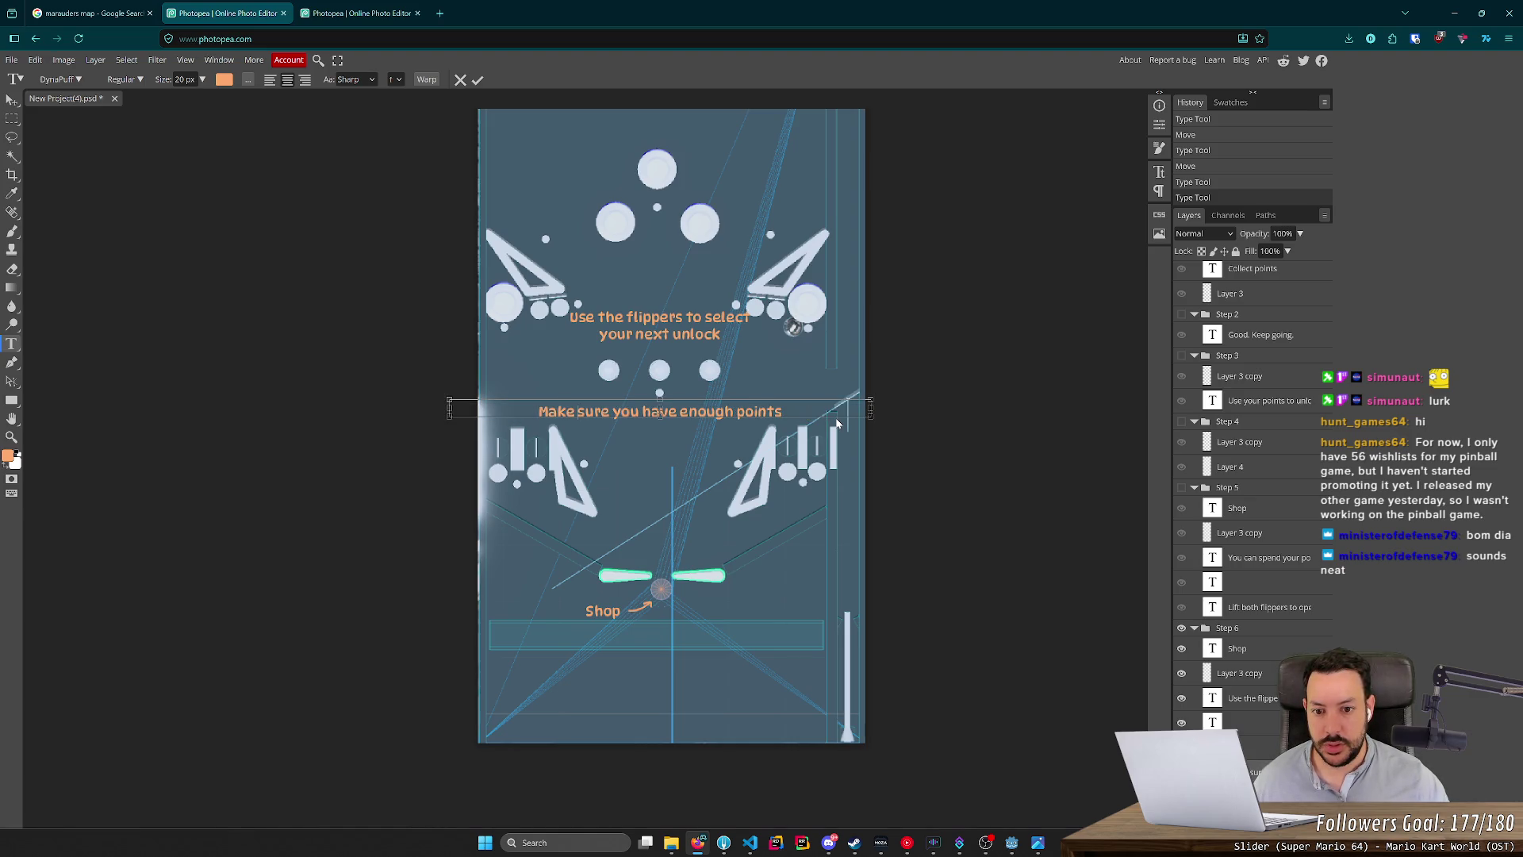
pyautogui.write('and')
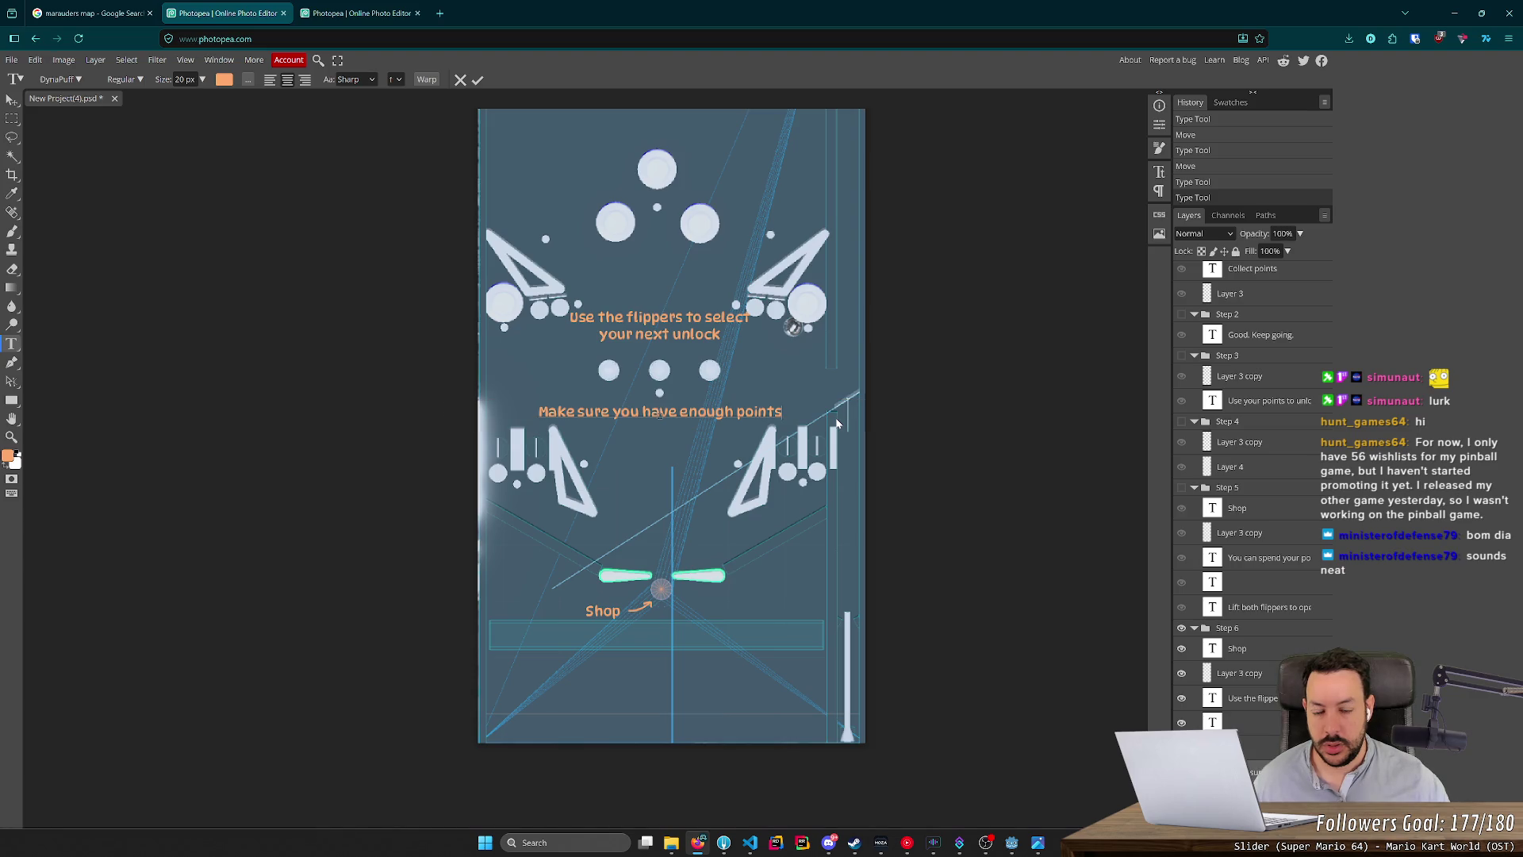
pyautogui.hotkey('ctrl', 'v')
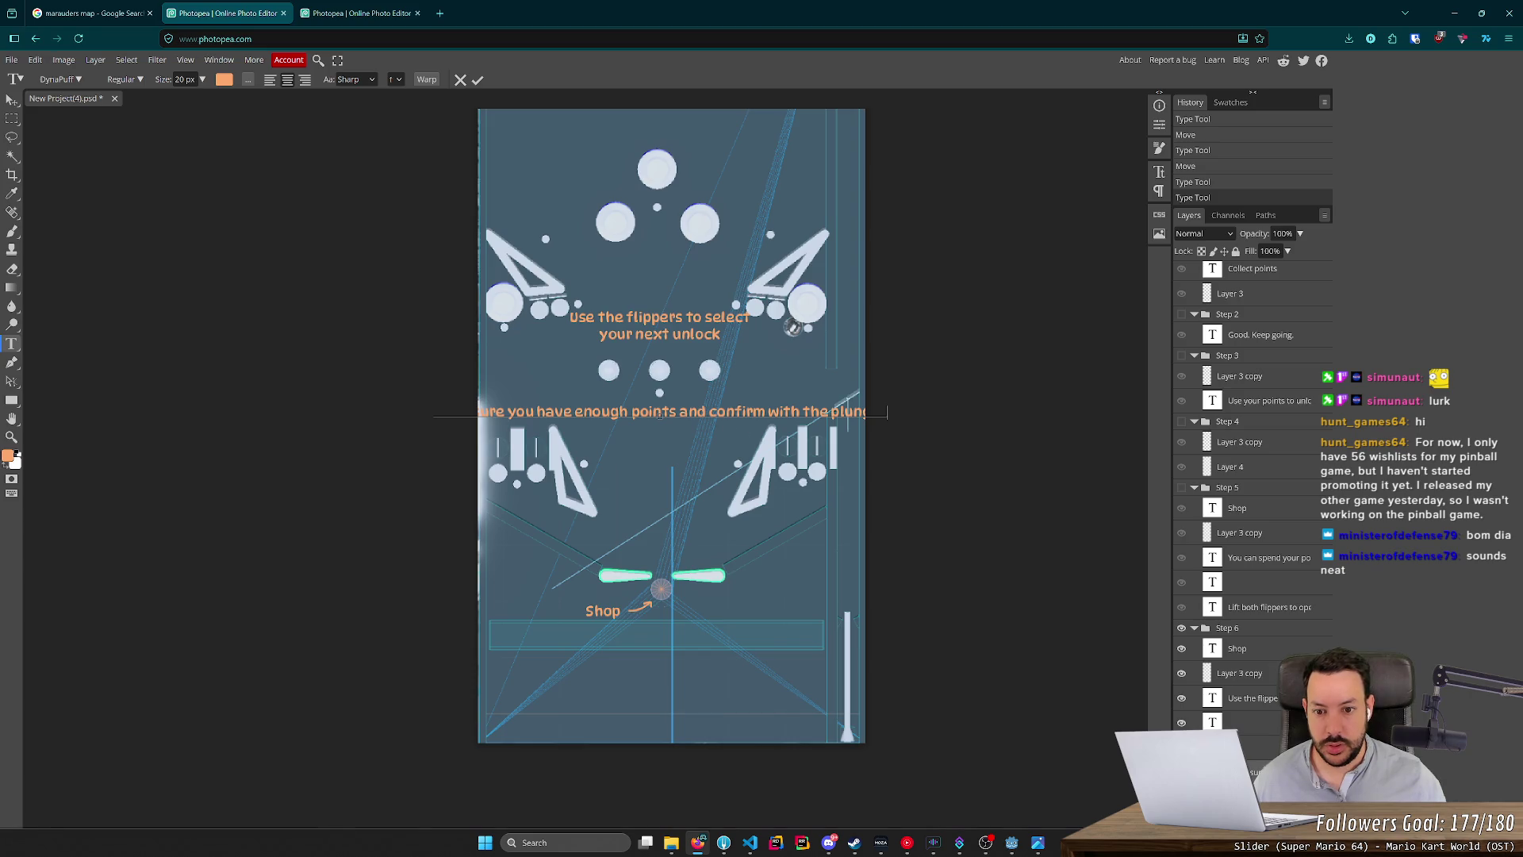
pyautogui.press('Return')
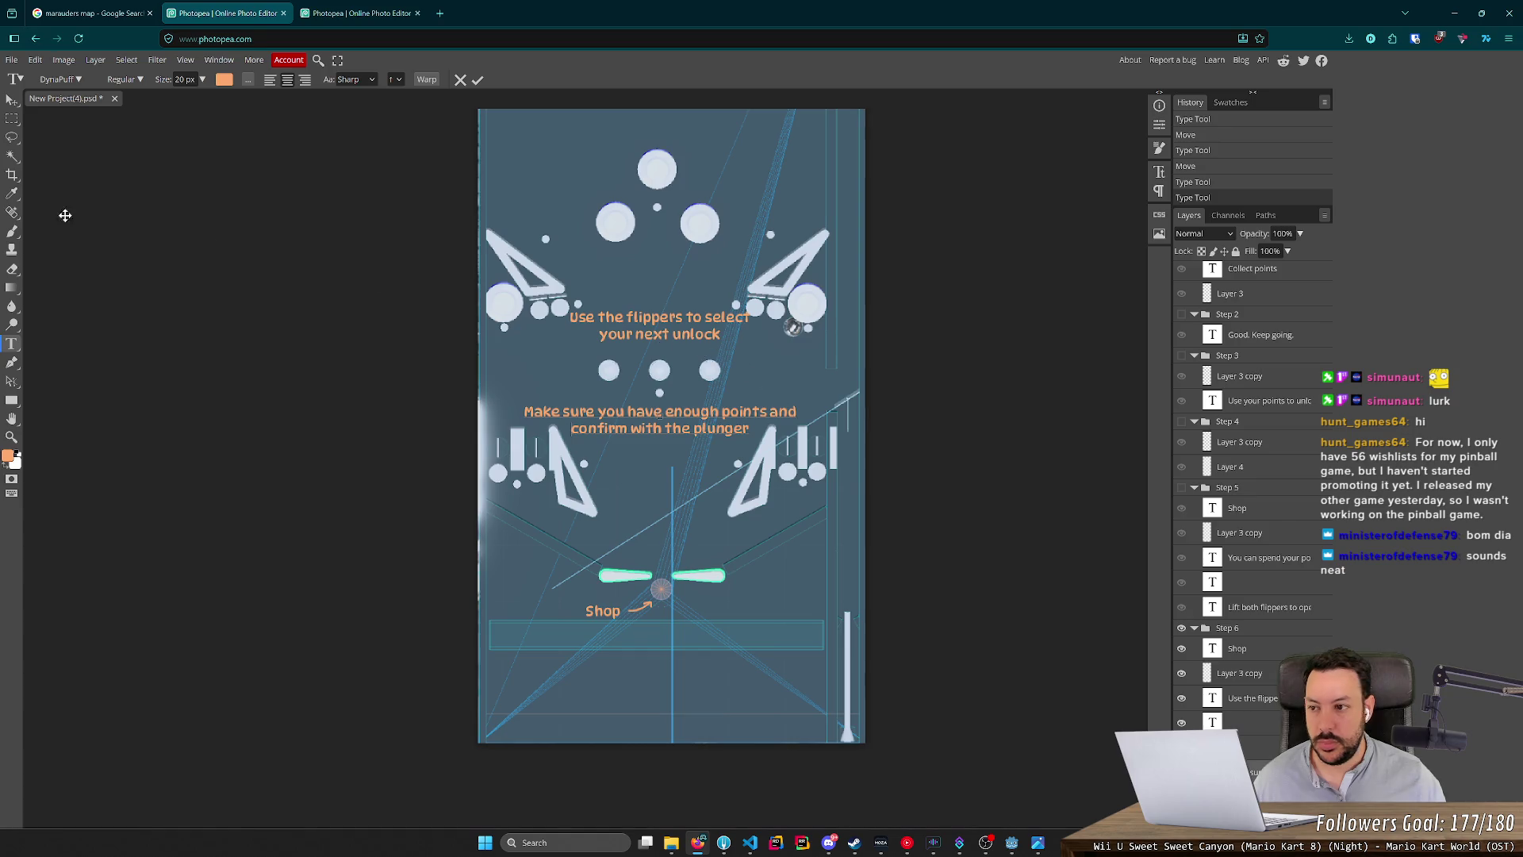
pyautogui.click(1248, 709)
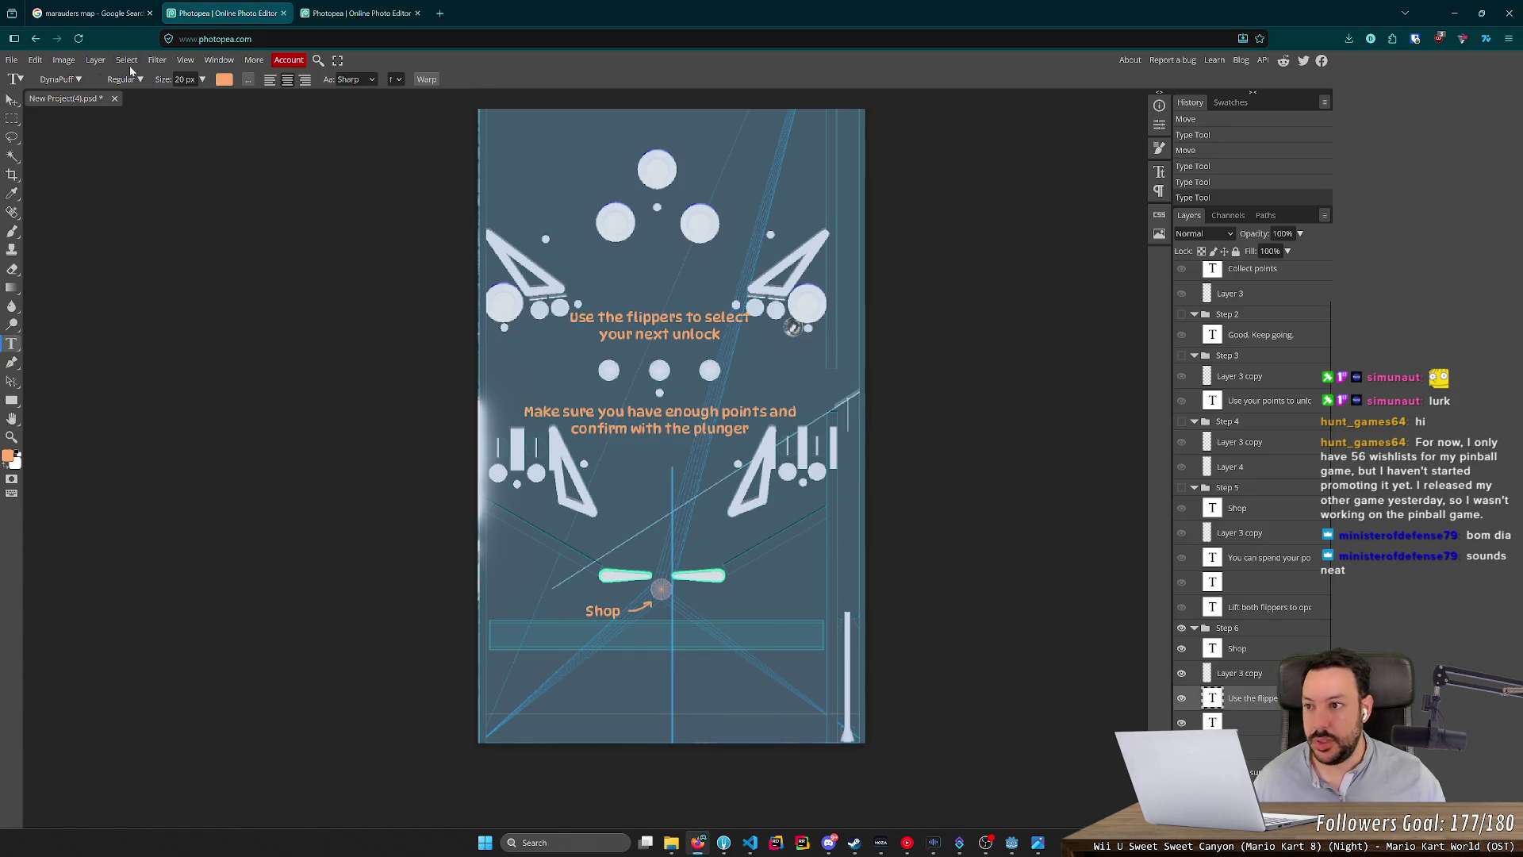
# Nudge the top instruction down and delete the three empty text layers.
pyautogui.click(12, 103)
pyautogui.hotkey('shift', 'Down')
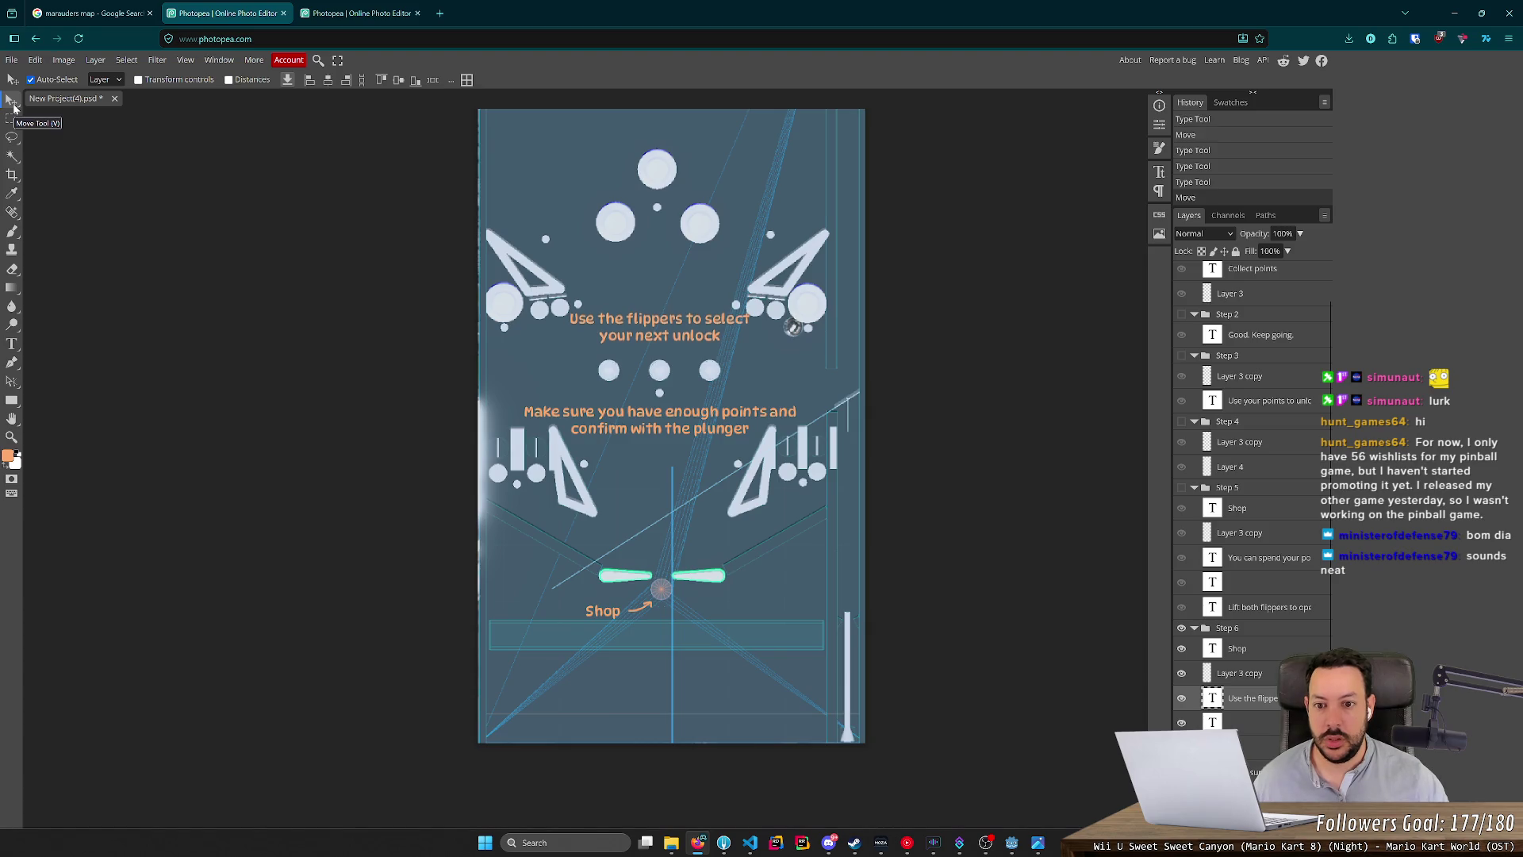
pyautogui.click(1252, 720)
pyautogui.press('Delete')
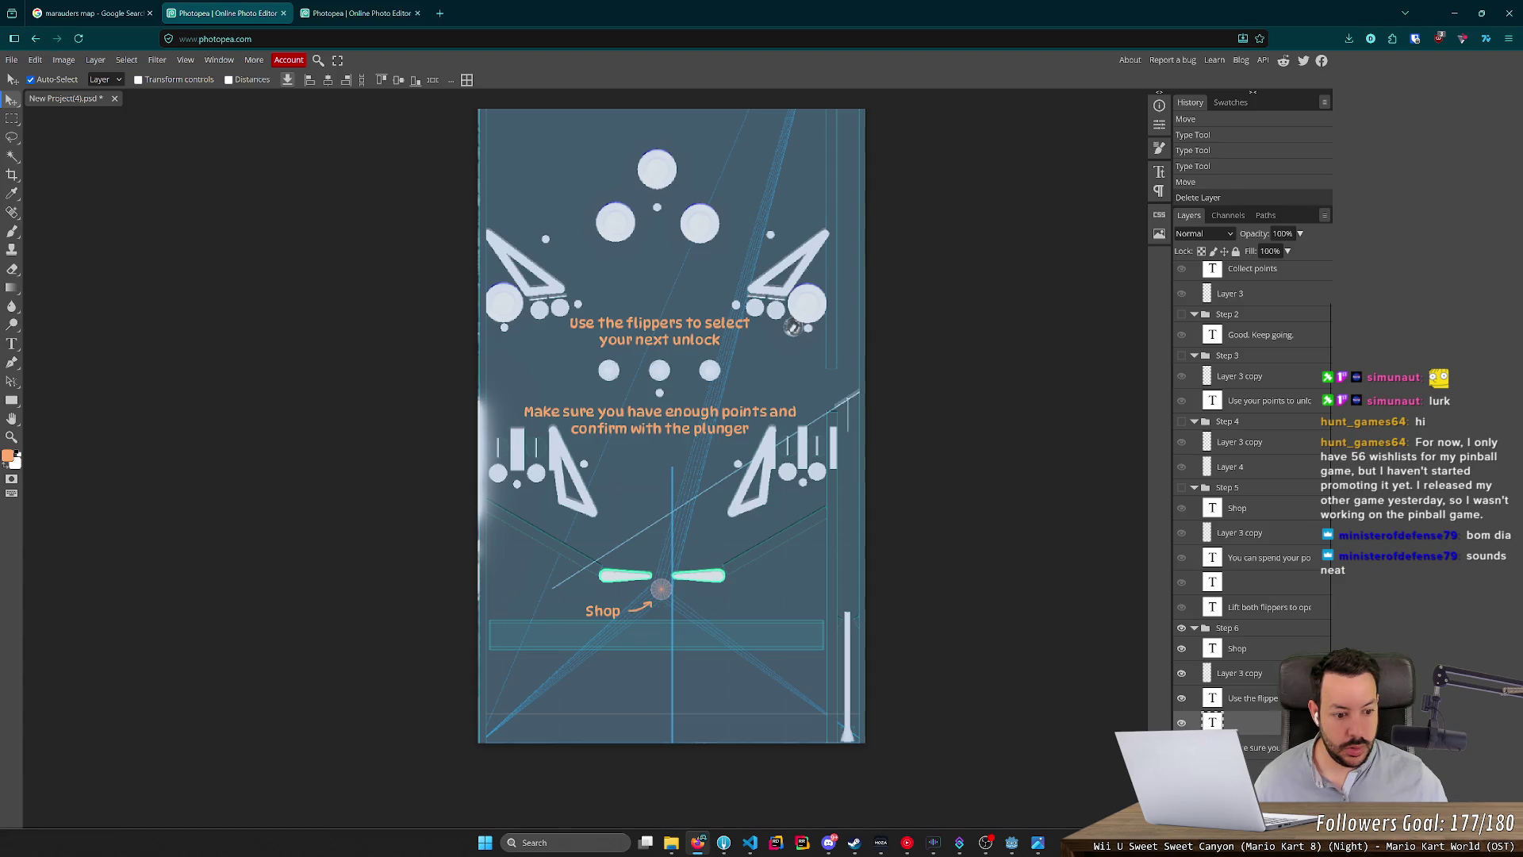
pyautogui.press('Delete')
pyautogui.click(1264, 615)
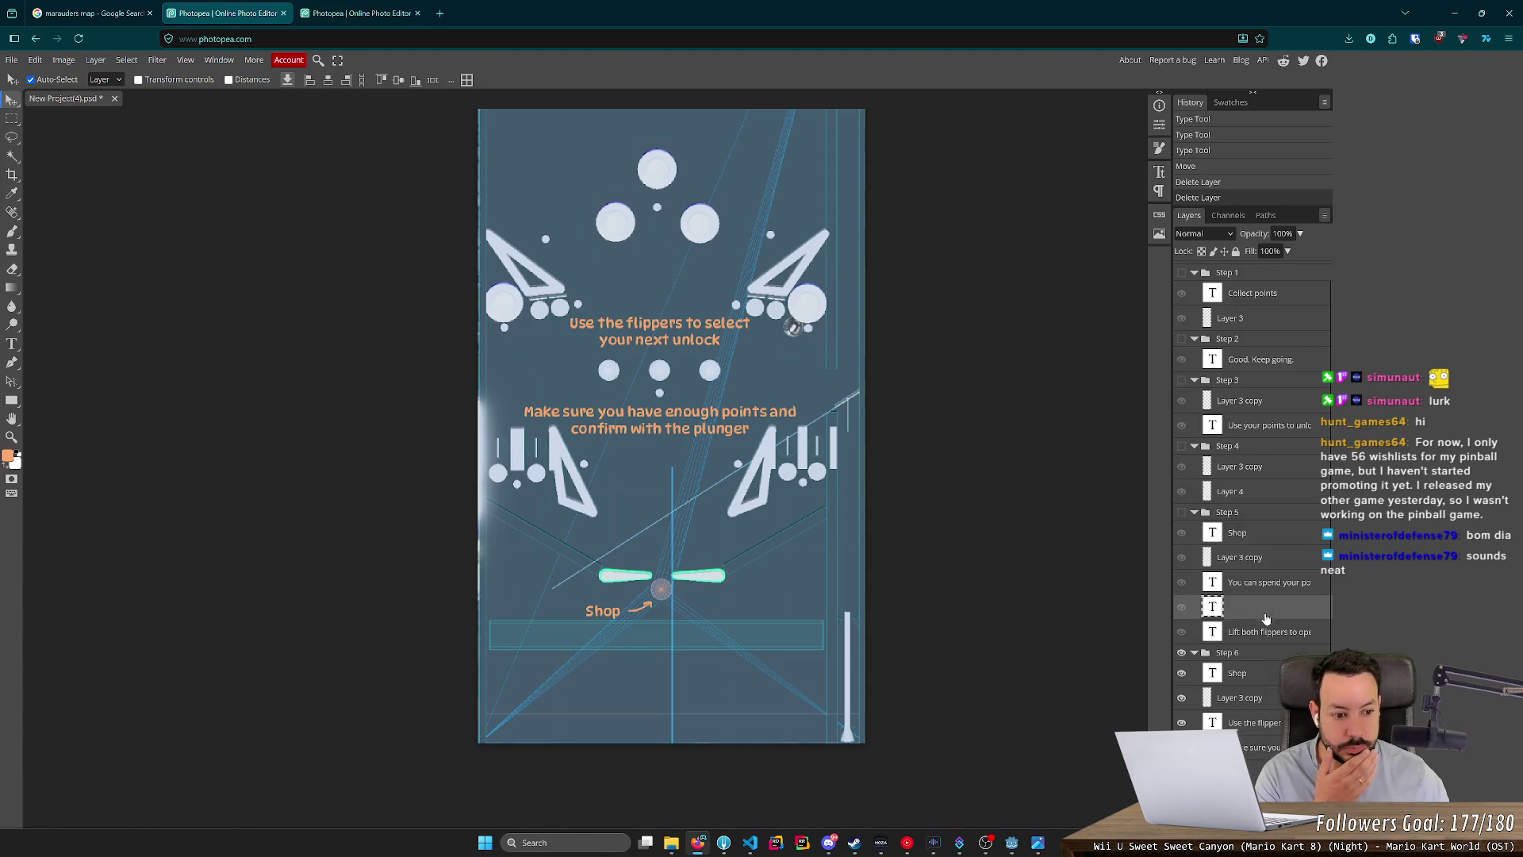
pyautogui.press('Delete')
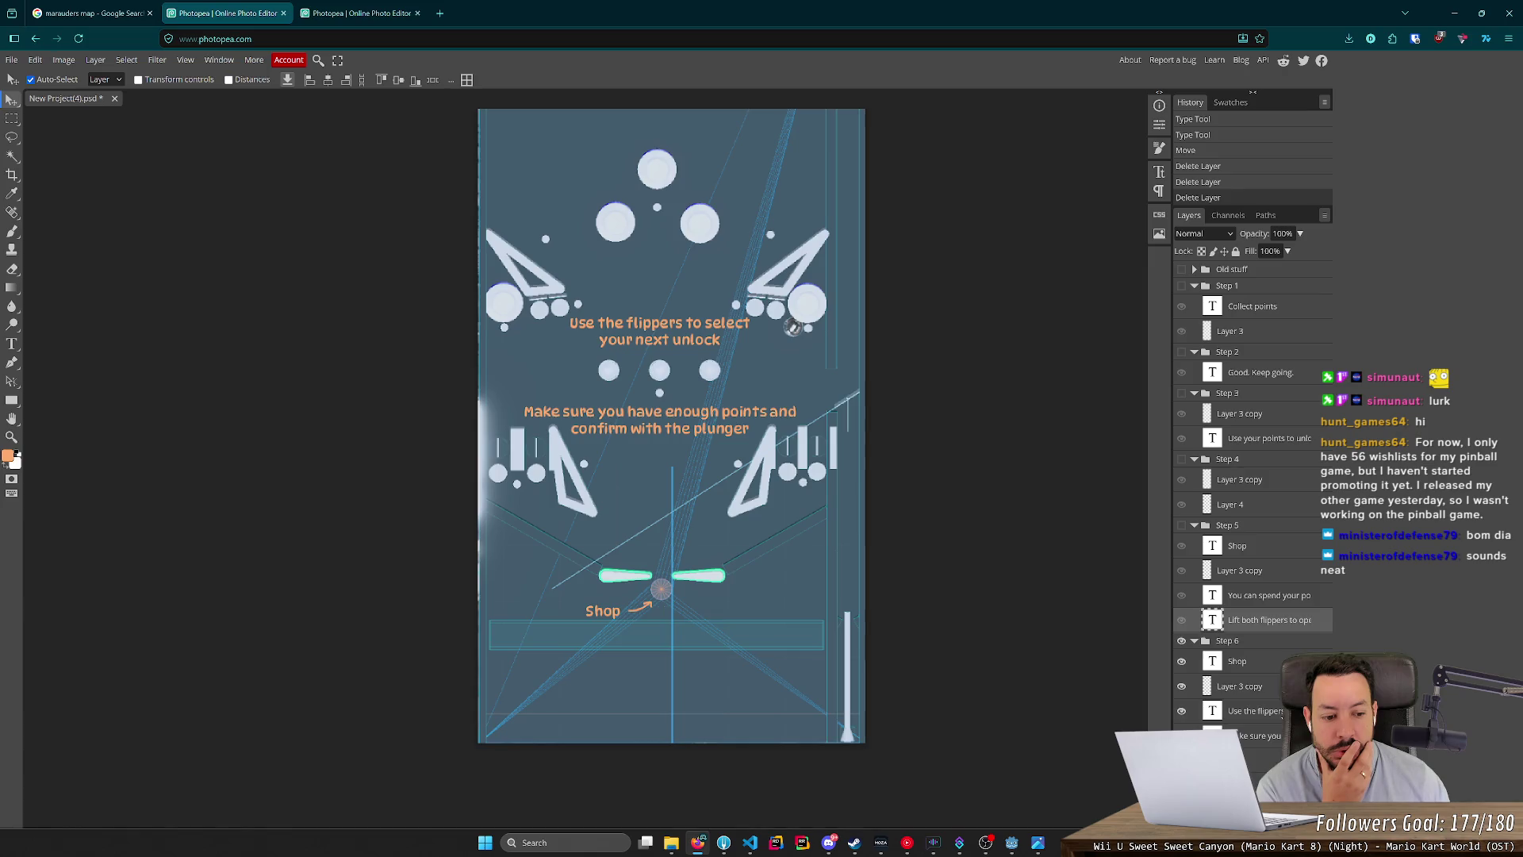
# Nudge the unlock line down and the enough-points line up slightly.
pyautogui.click(1255, 711)
pyautogui.press('Down')
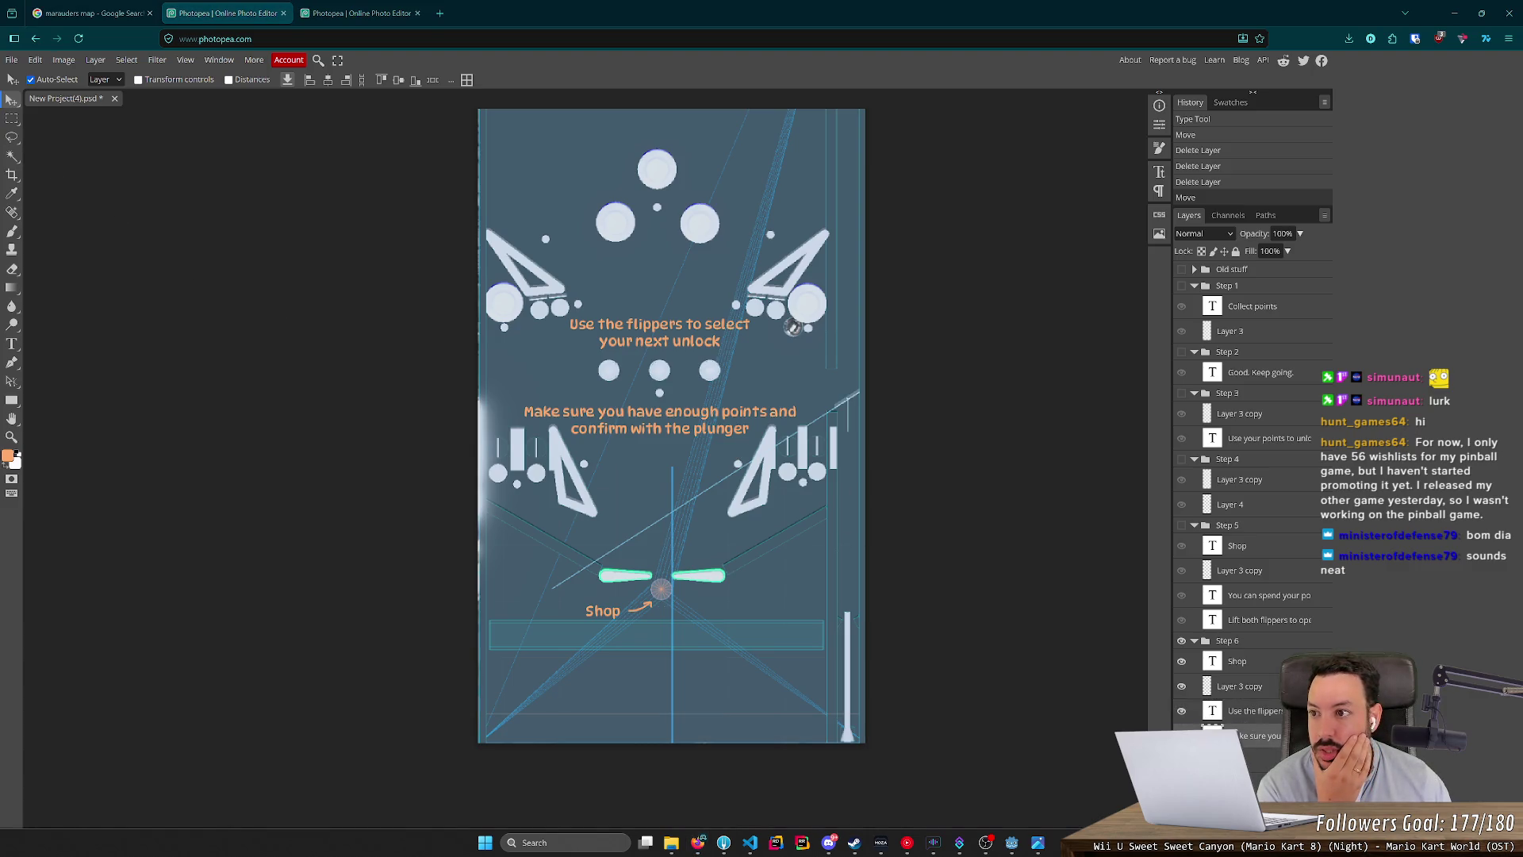
pyautogui.press('Up')
pyautogui.press('Up')
pyautogui.press('Up')
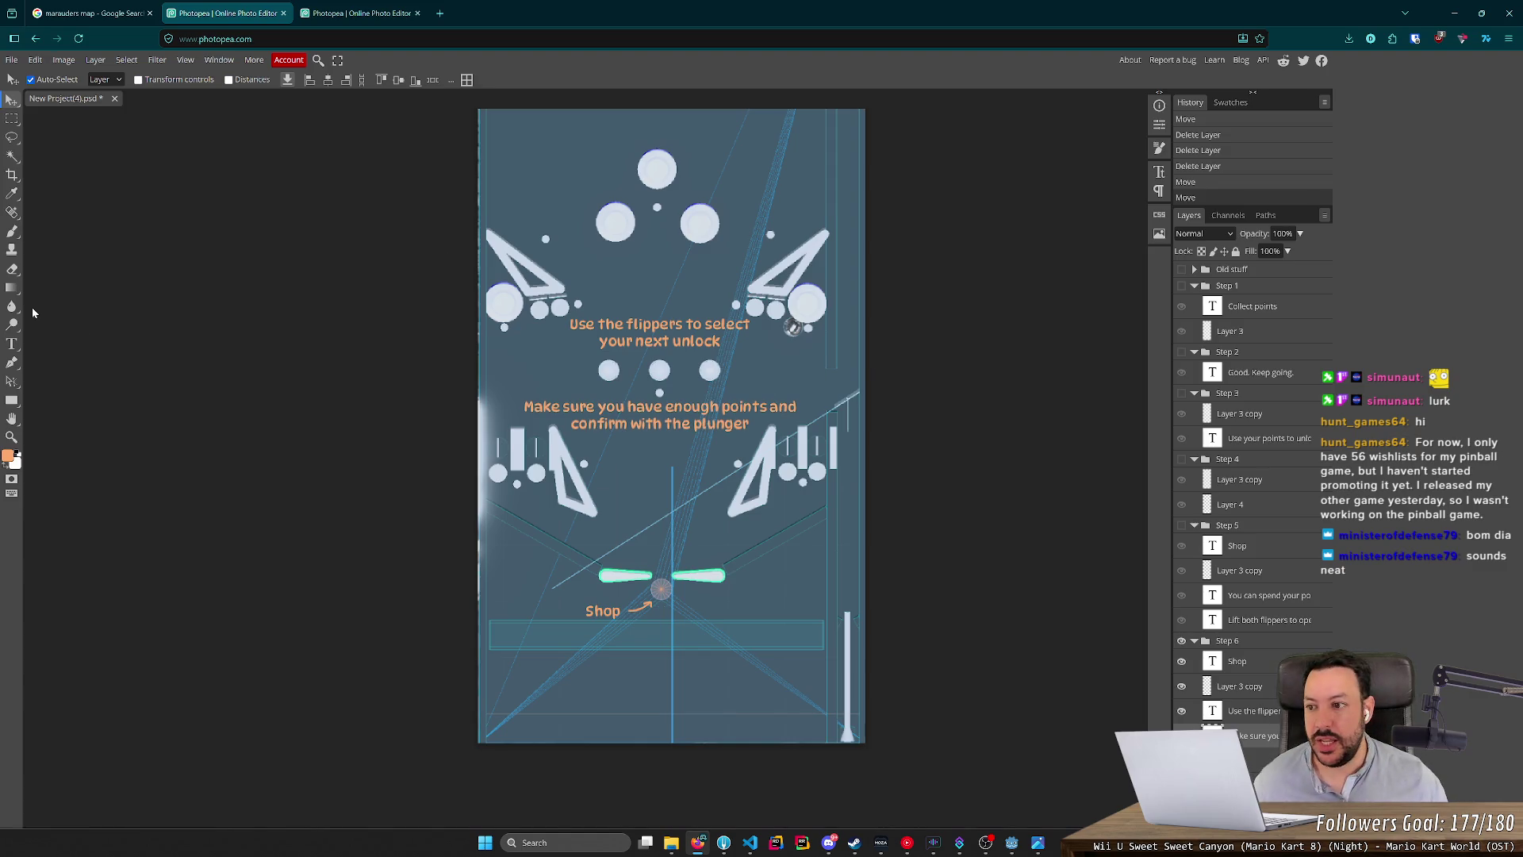
# Break the lower instruction after 'points', joining 'and' onto the plunger line, and nudge it right.
pyautogui.click(11, 343)
pyautogui.click(768, 407)
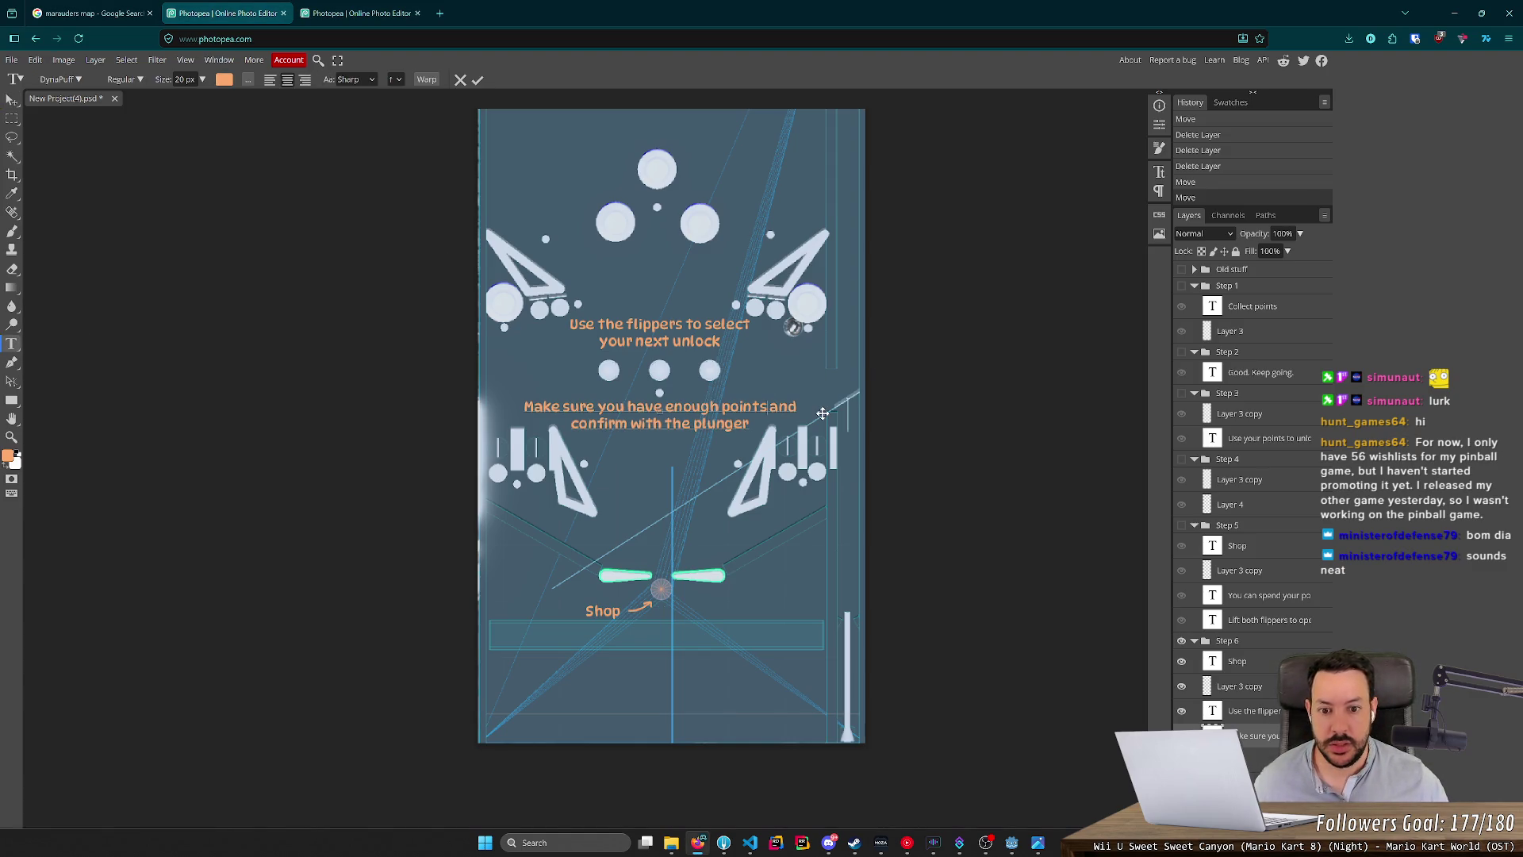
pyautogui.press('Return')
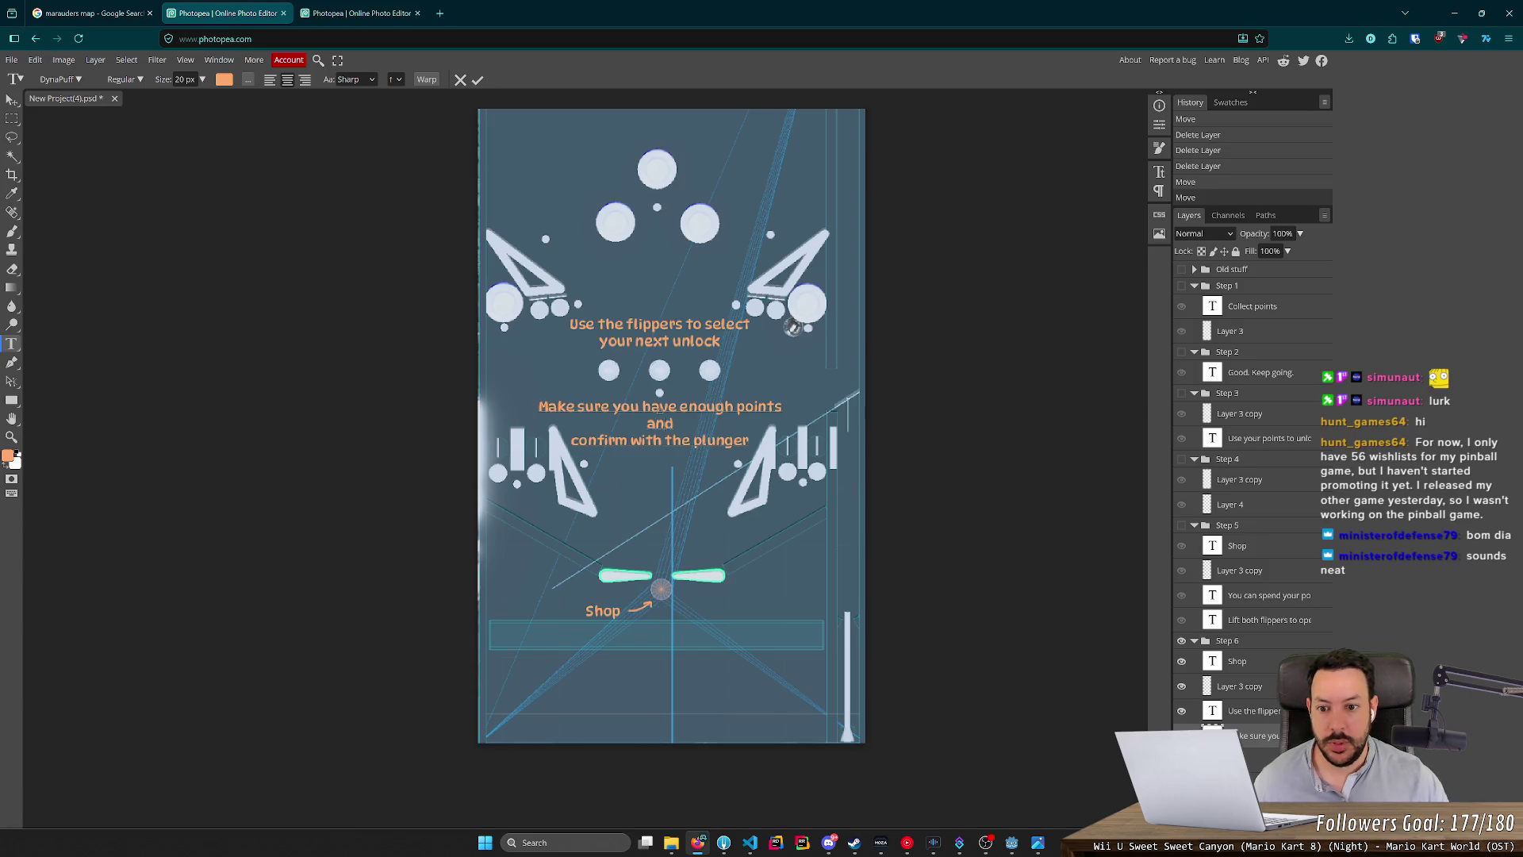
pyautogui.press('Delete')
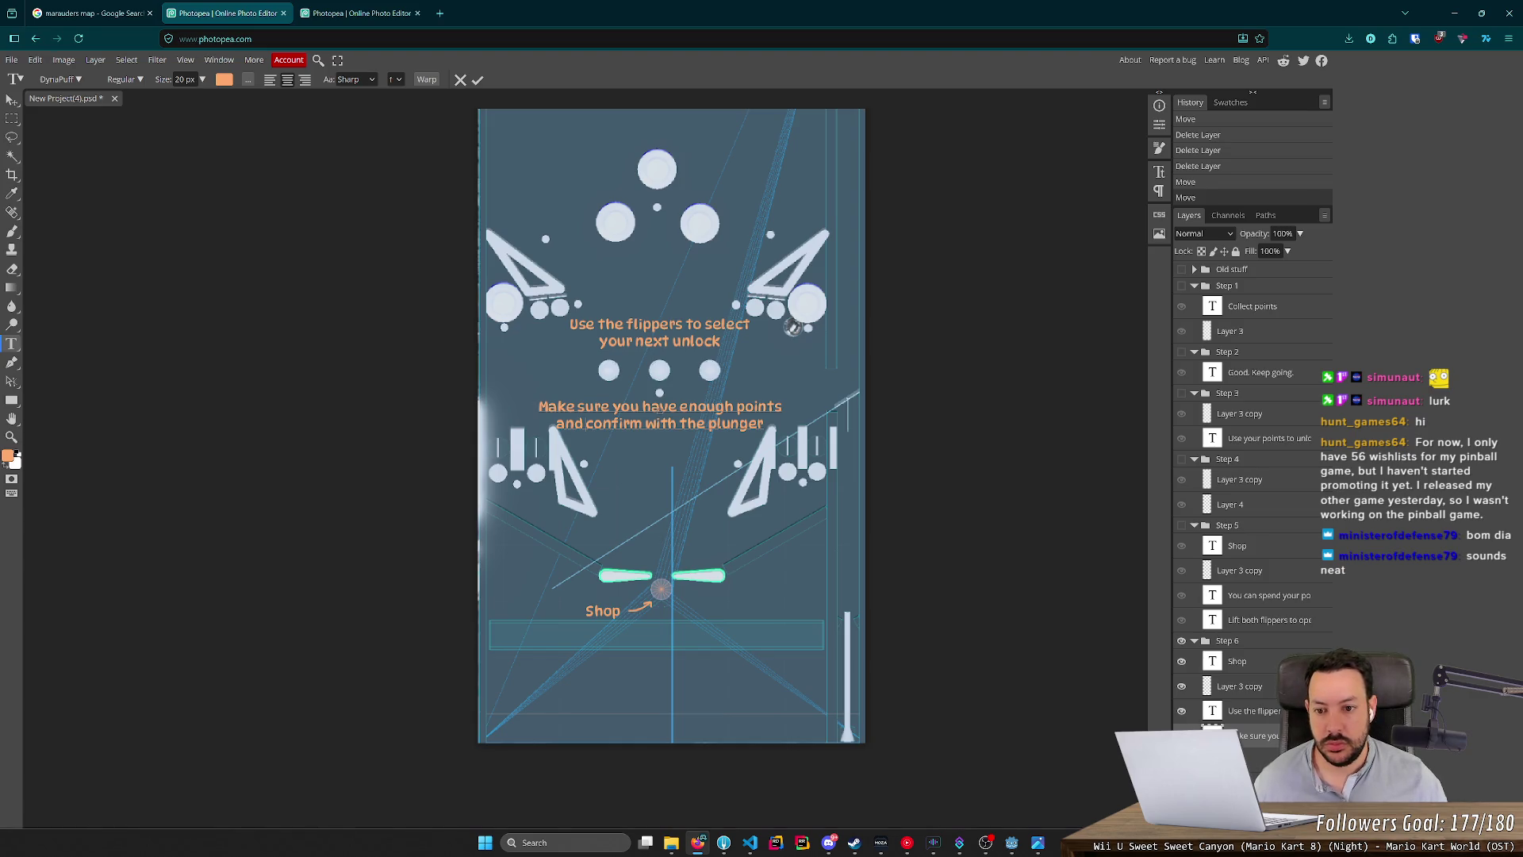
pyautogui.click(16, 103)
pyautogui.press('Right')
pyautogui.press('Right')
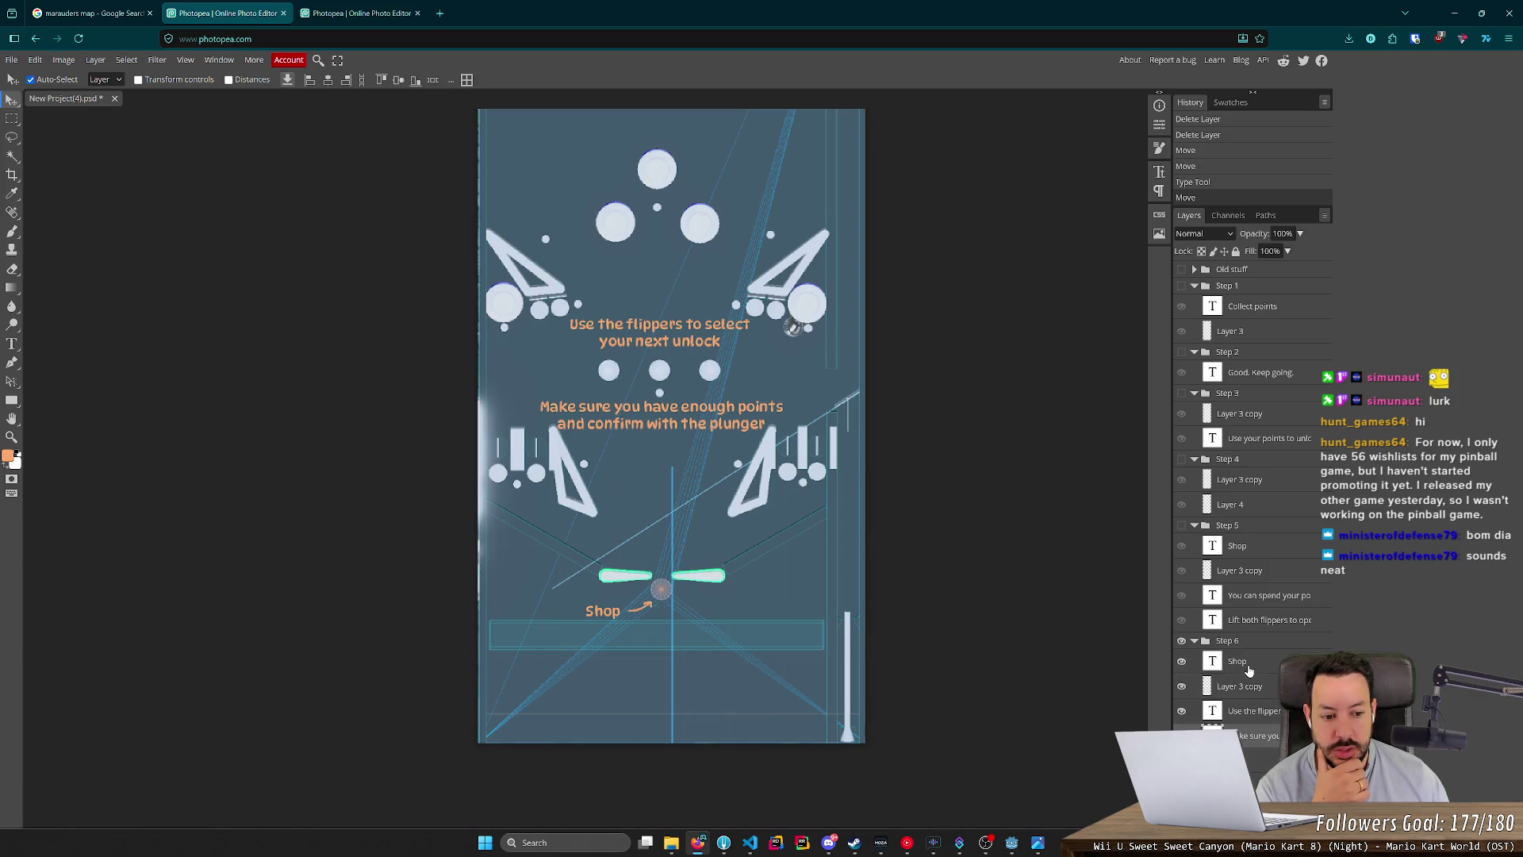
# Delete the Step 6 Shop label layer and erase the orange arrow near the plunger.
pyautogui.click(1248, 670)
pyautogui.press('Delete')
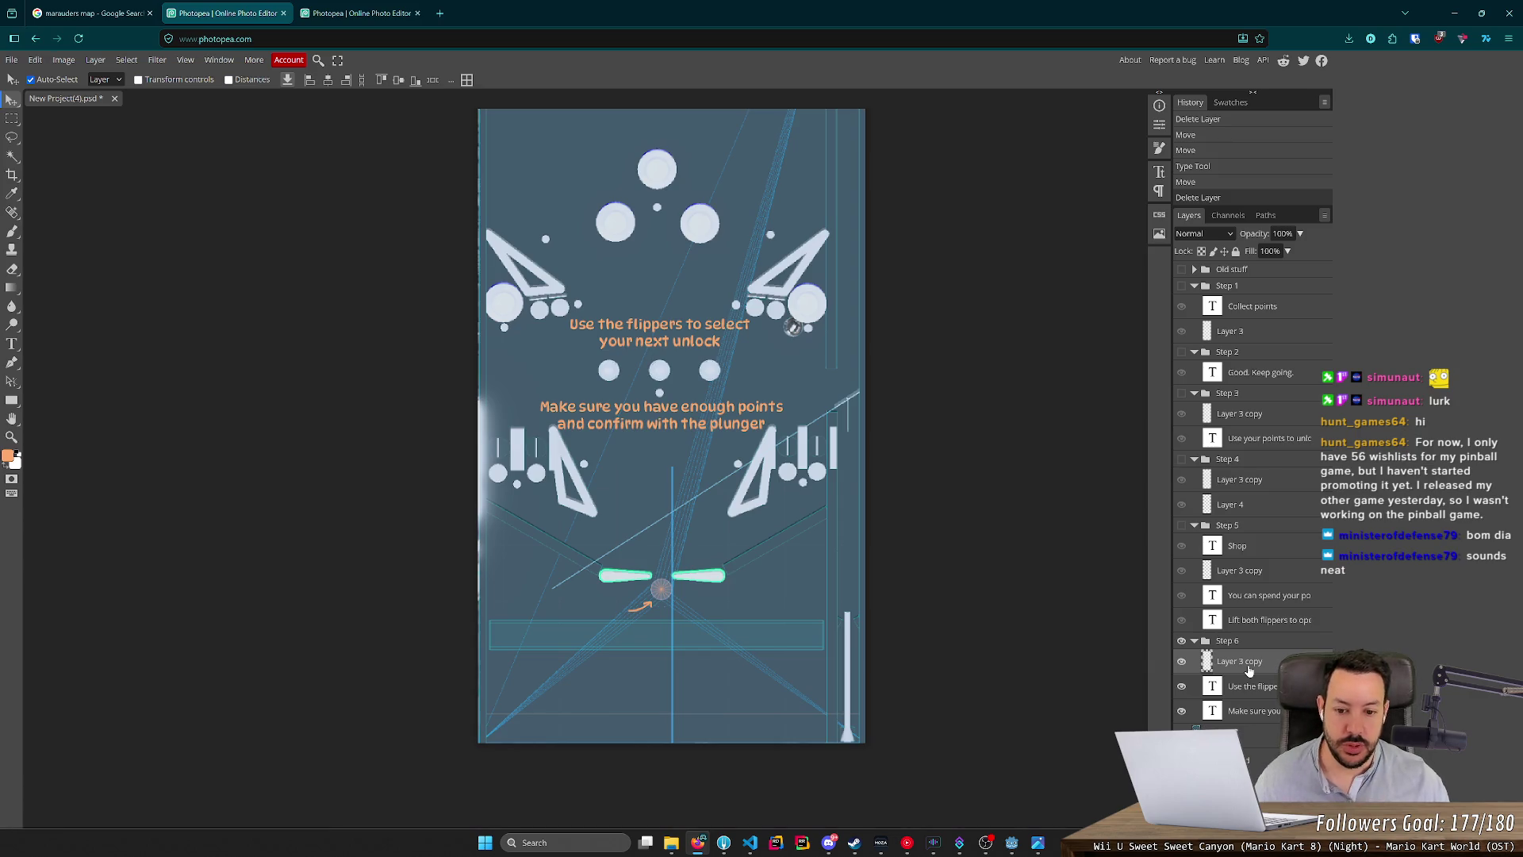
pyautogui.hotkey('ctrl', 'a')
pyautogui.press('Delete')
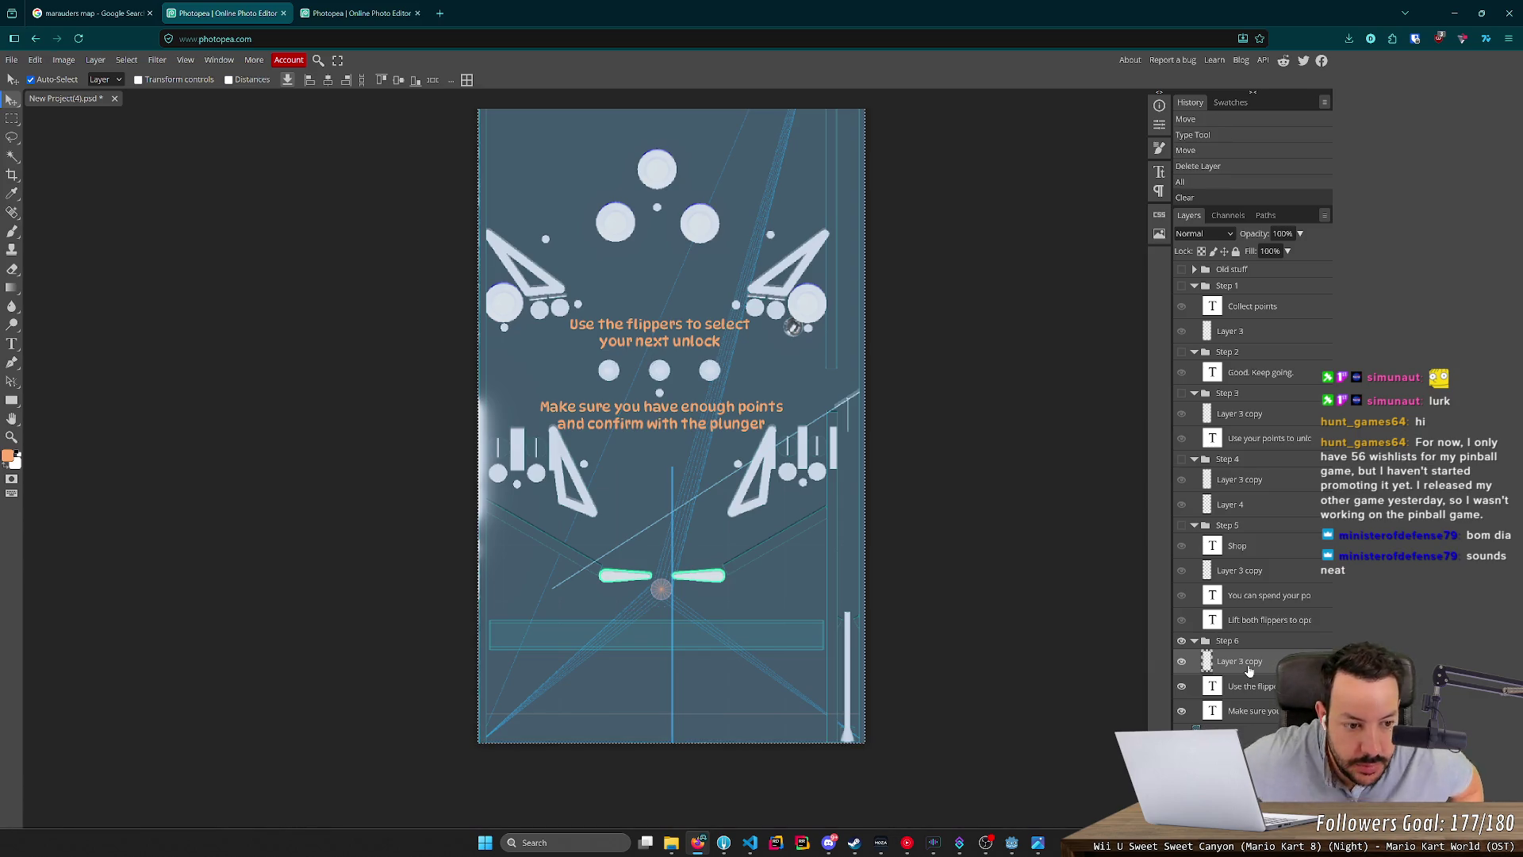
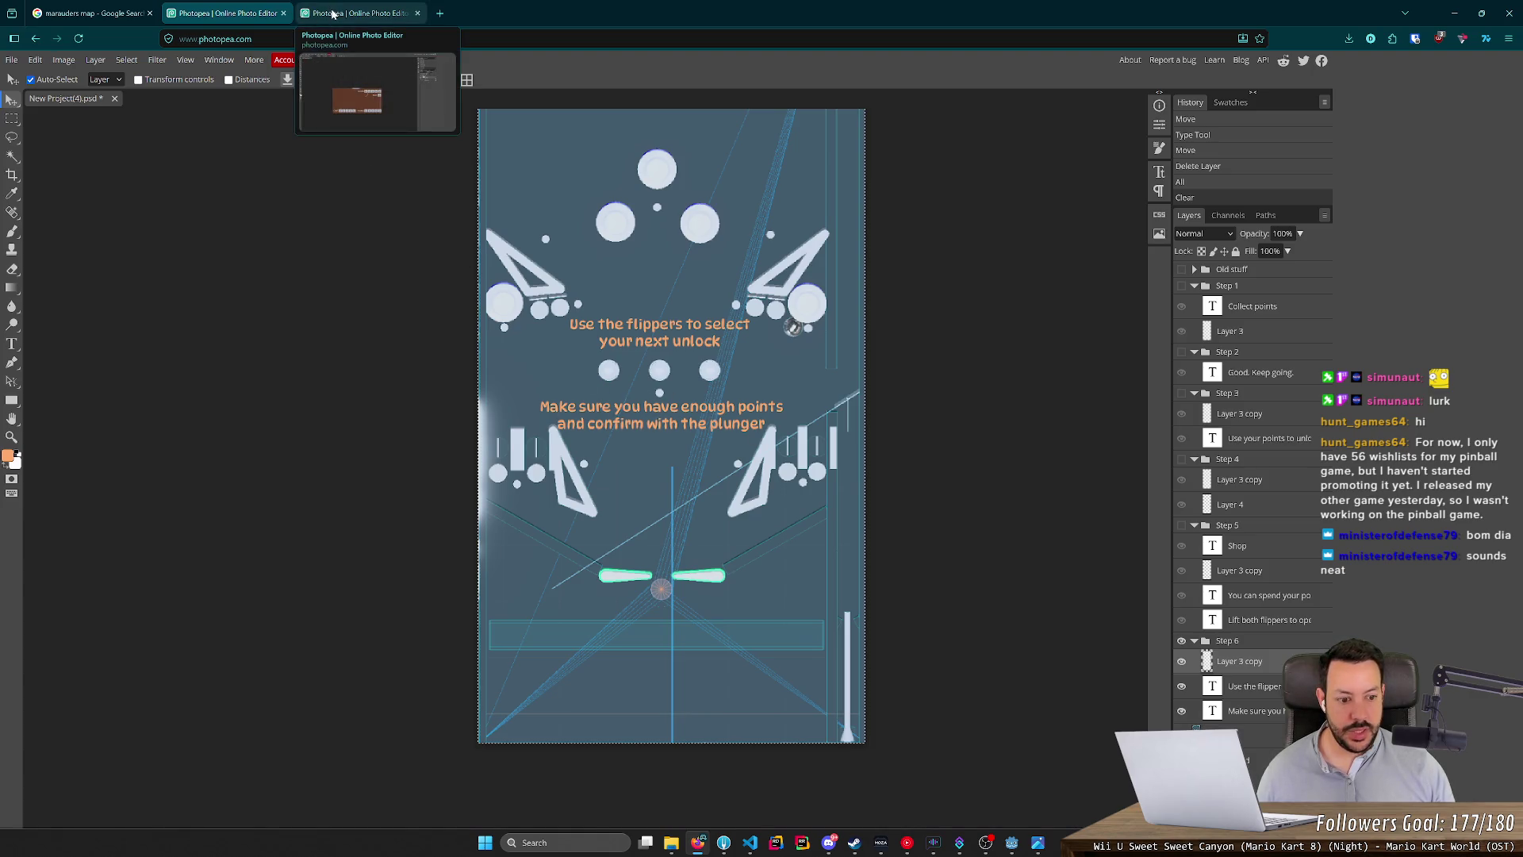
# In the scoreboard image, duplicate the Step 1 folder and name the copy Step 2 below it.
pyautogui.click(332, 14)
pyautogui.click(1245, 272)
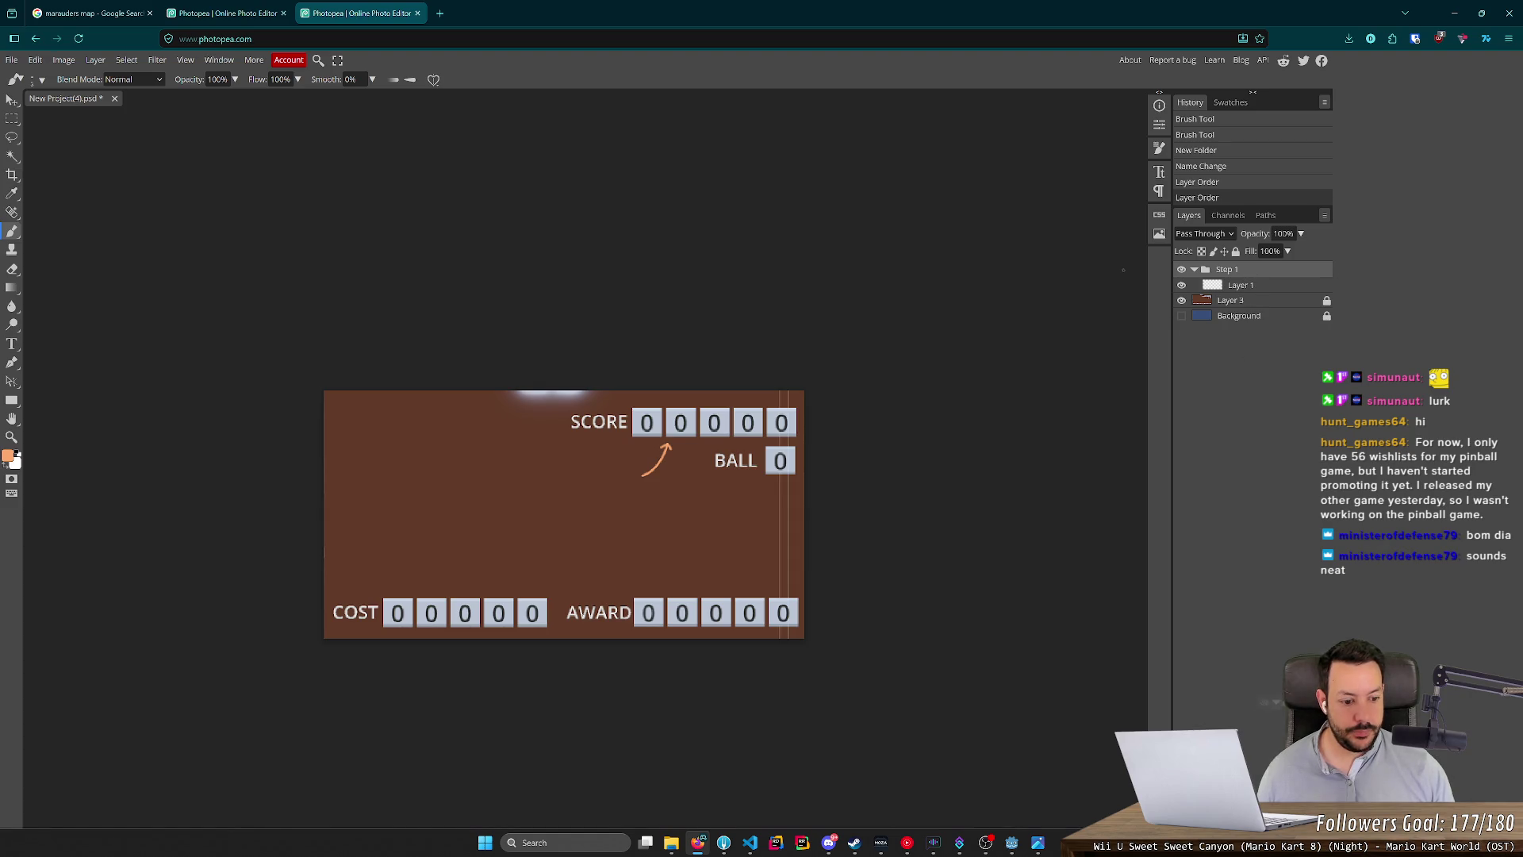
pyautogui.hotkey('ctrl', 'j')
pyautogui.doubleClick(1238, 272)
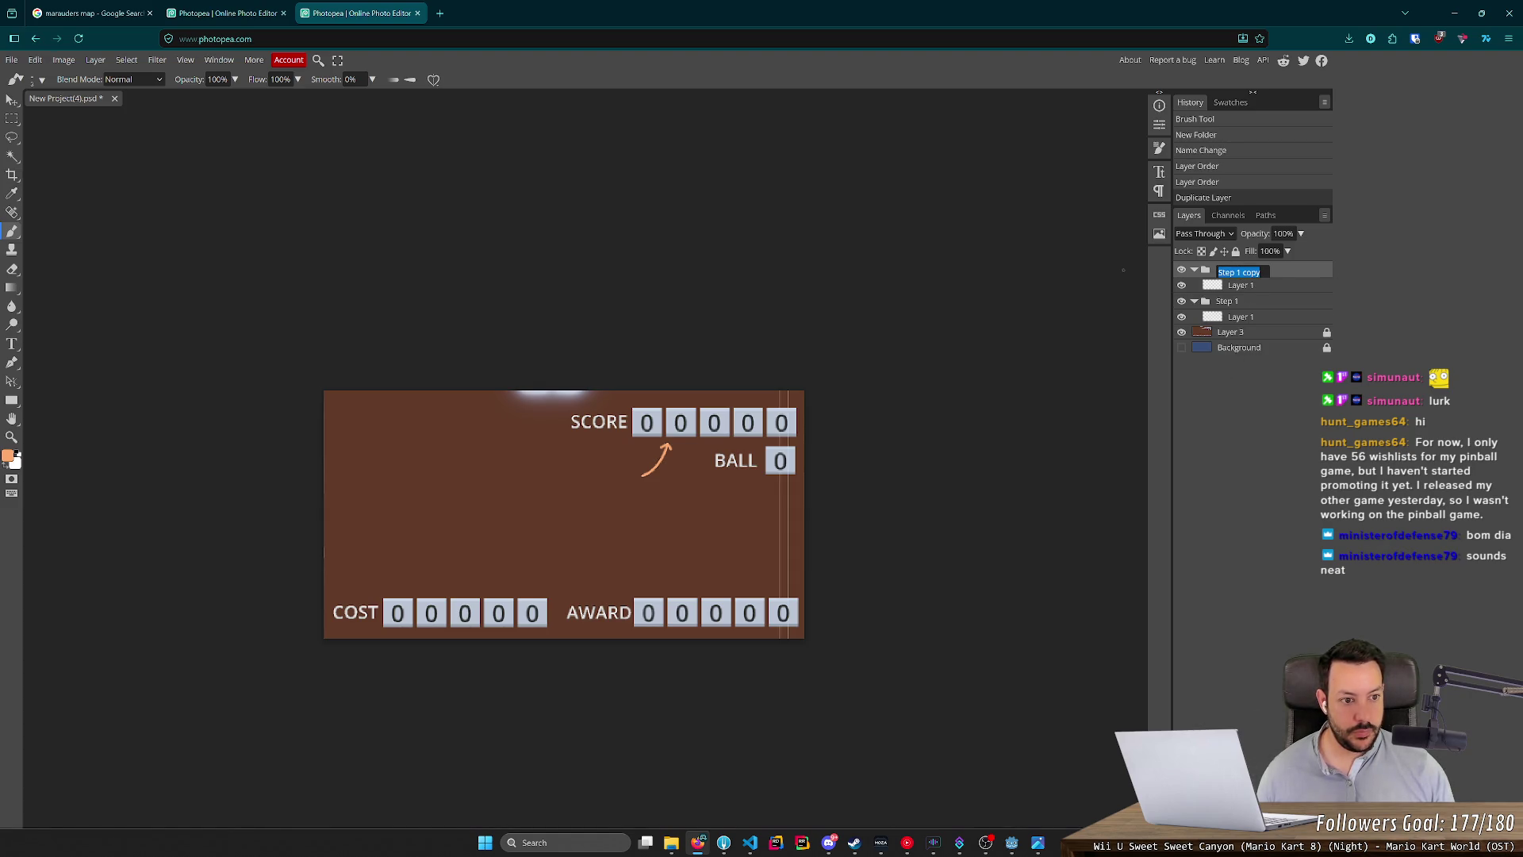
pyautogui.moveTo(1291, 286)
pyautogui.mouseDown()
pyautogui.moveTo(1246, 270)
pyautogui.moveTo(1257, 304)
pyautogui.mouseUp()
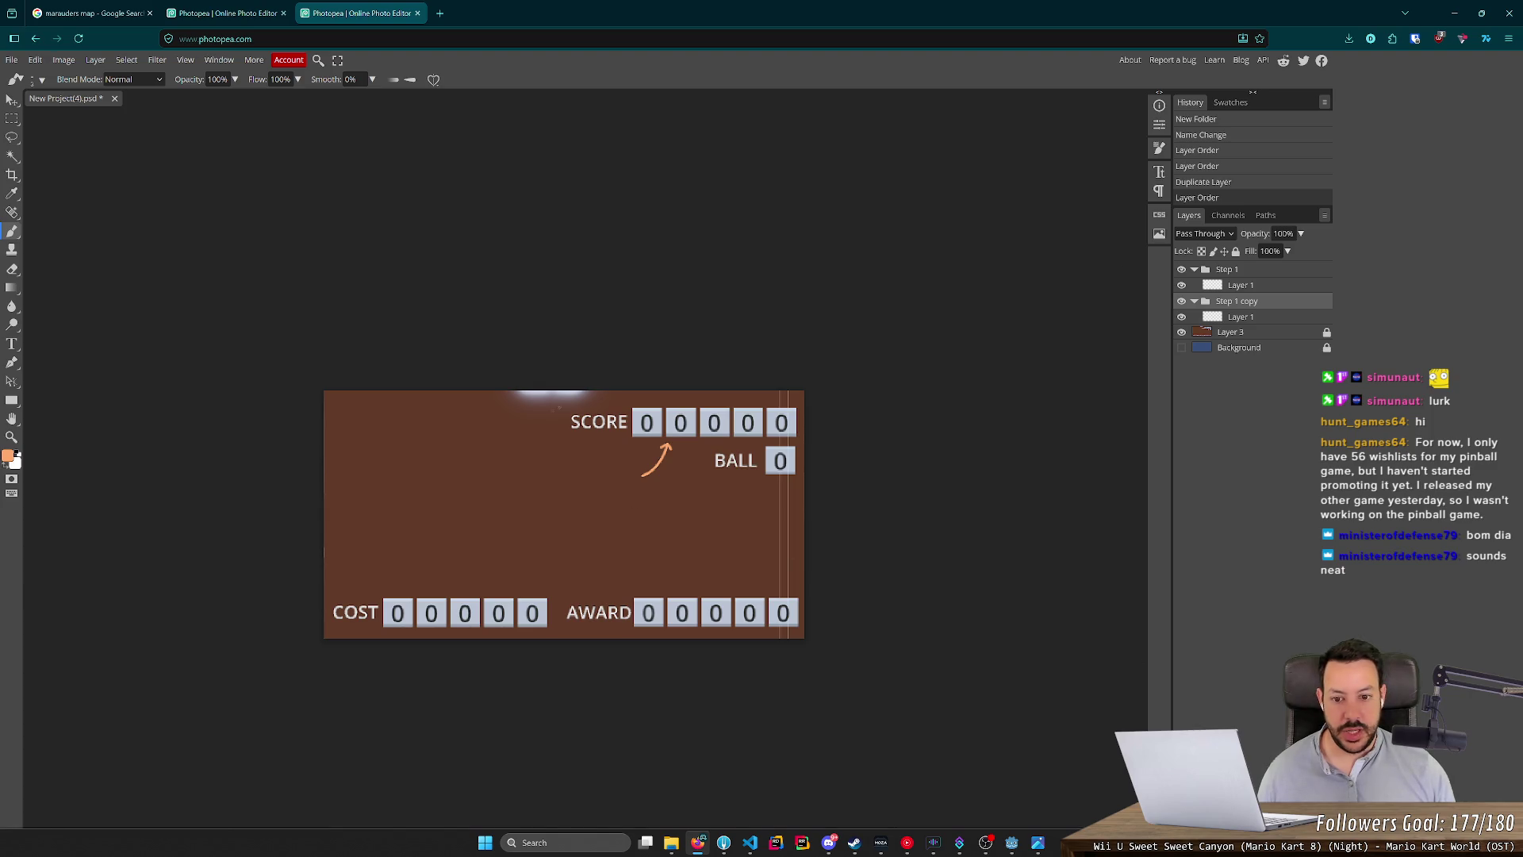
pyautogui.click(629, 477)
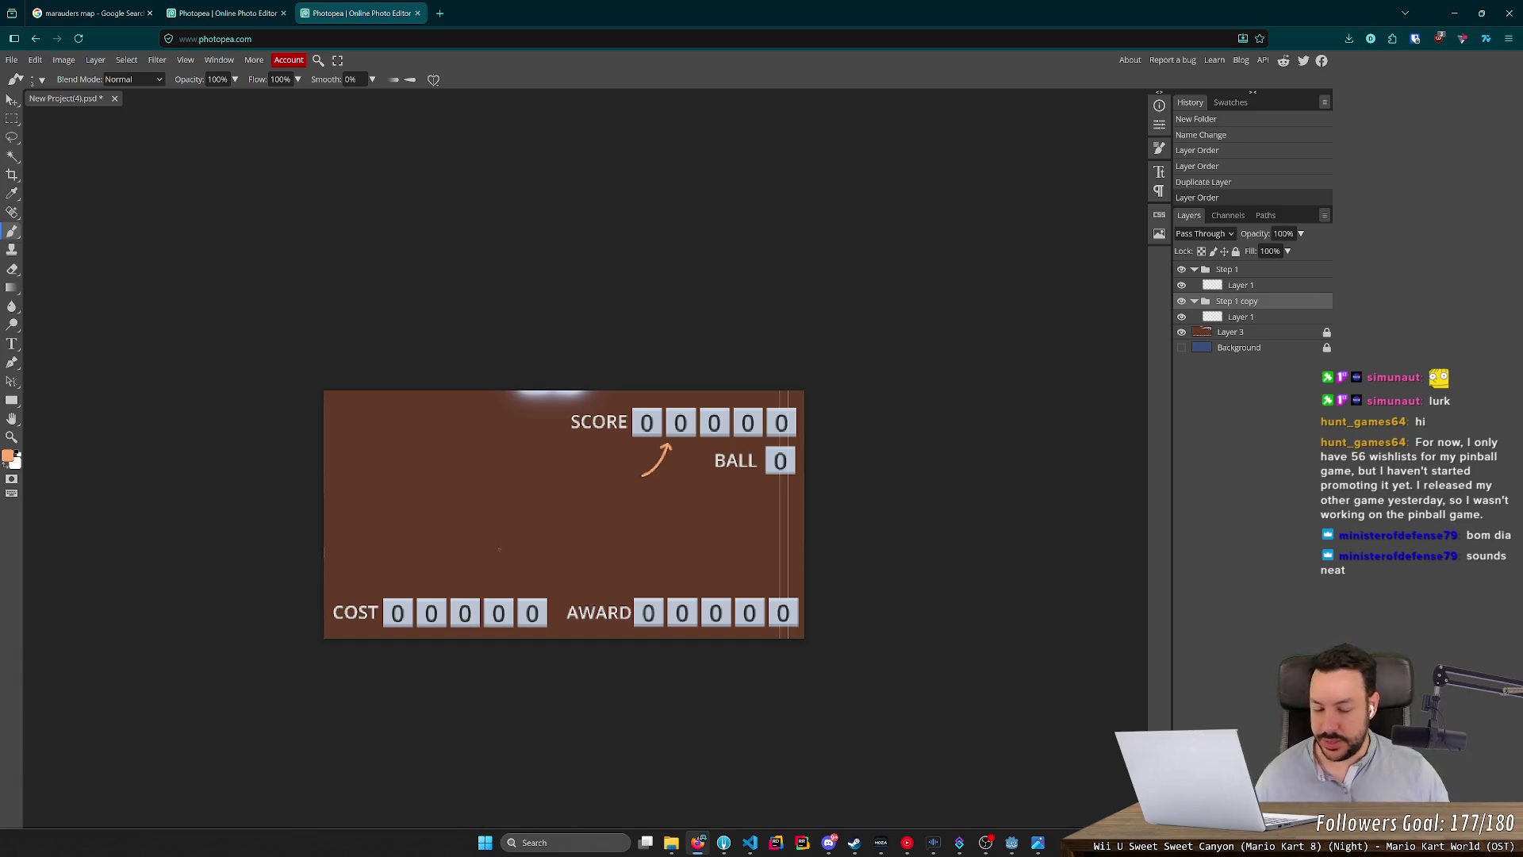
pyautogui.doubleClick(1236, 304)
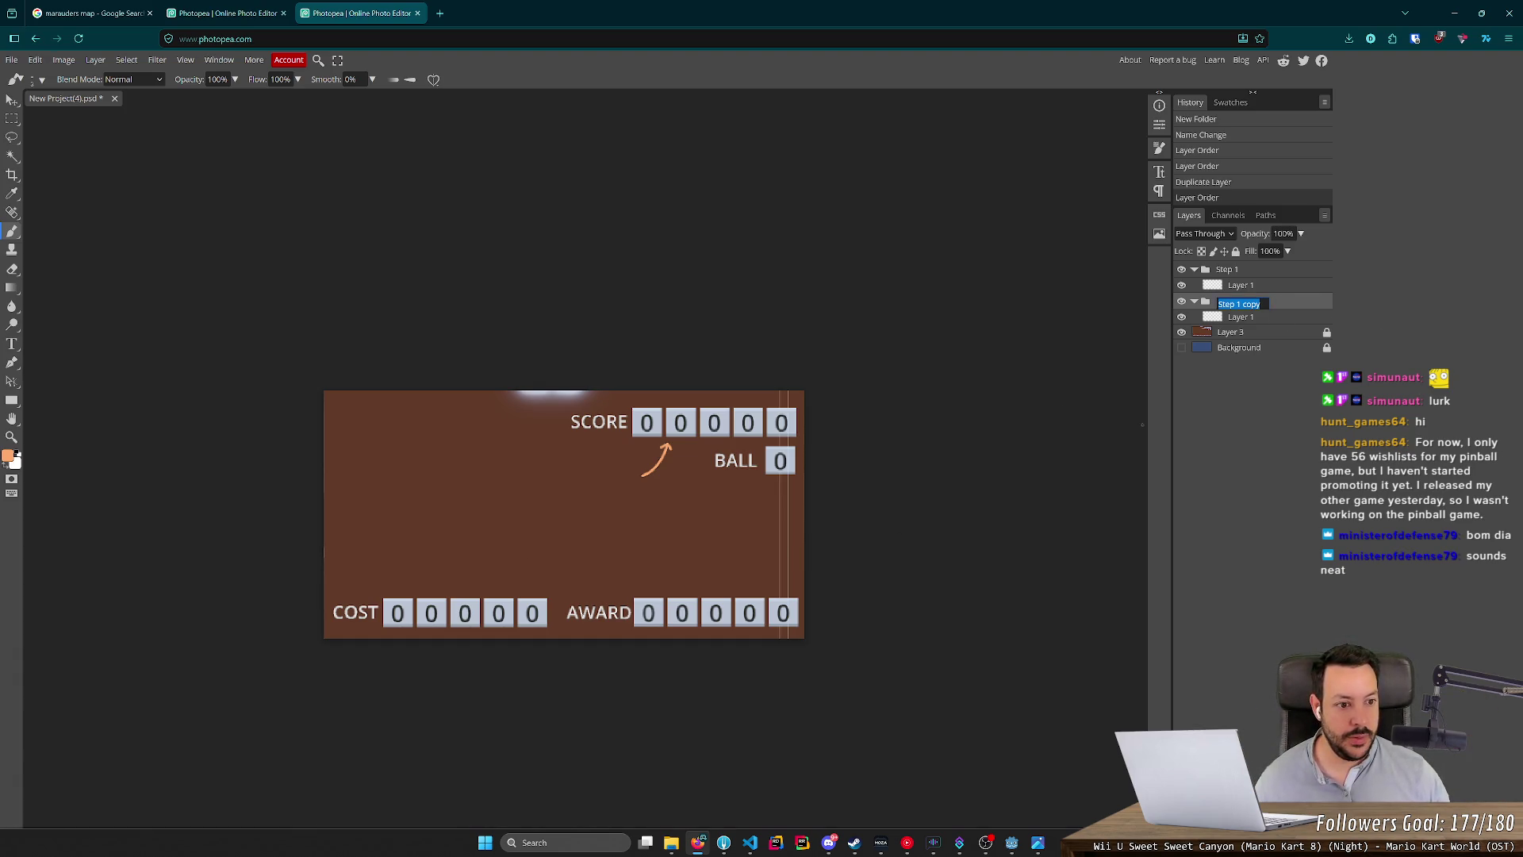
pyautogui.write('Step 2')
pyautogui.press('Return')
# Erase the copied arrow from Step 2's Layer 1 and hide Step 1.
pyautogui.click(1273, 317)
pyautogui.hotkey('ctrl', 'a')
pyautogui.press('Delete')
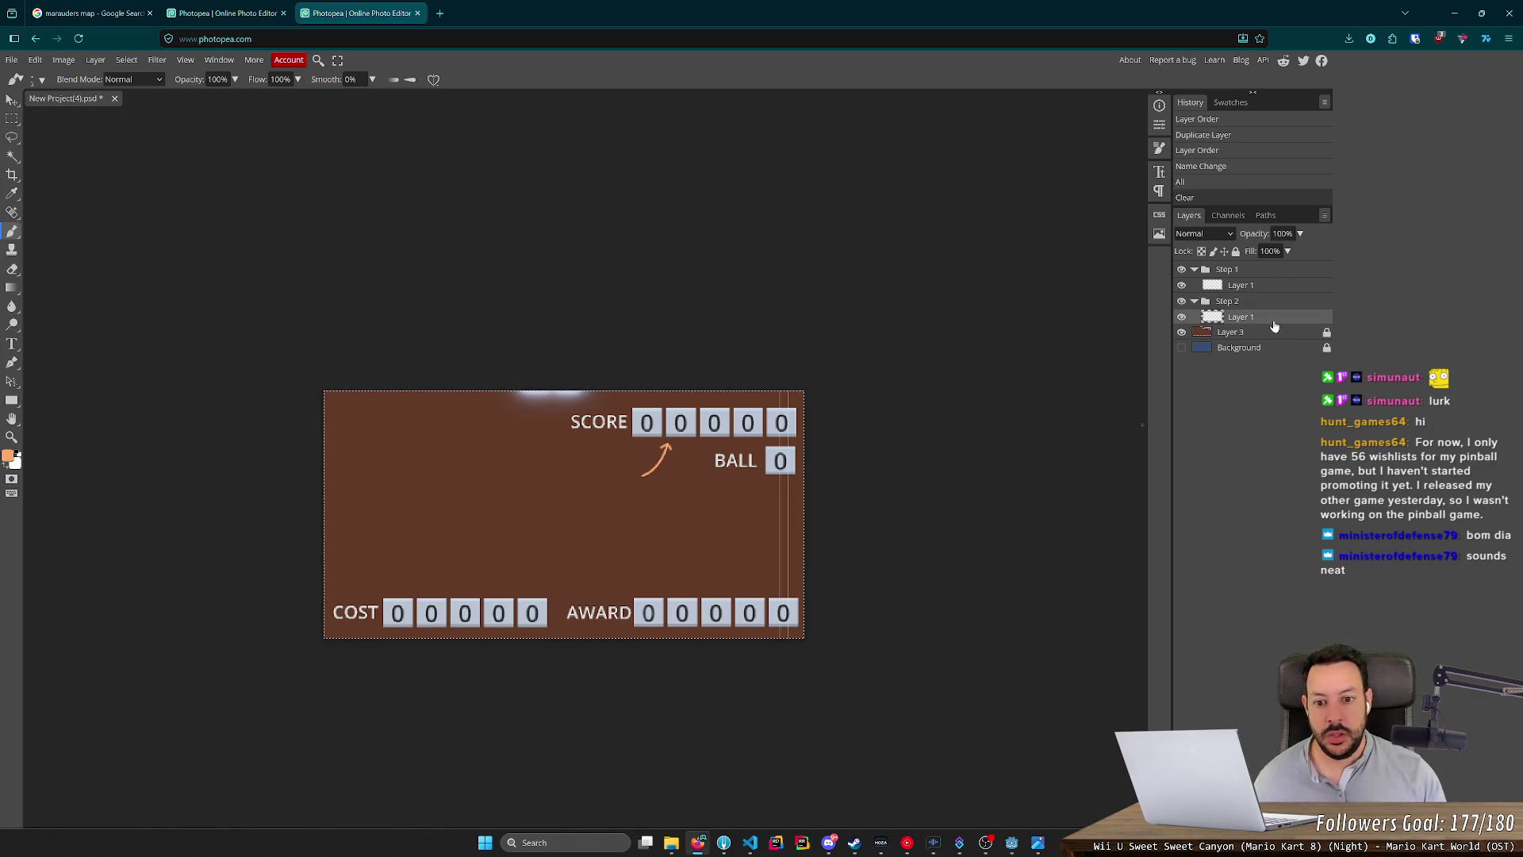
pyautogui.click(1181, 270)
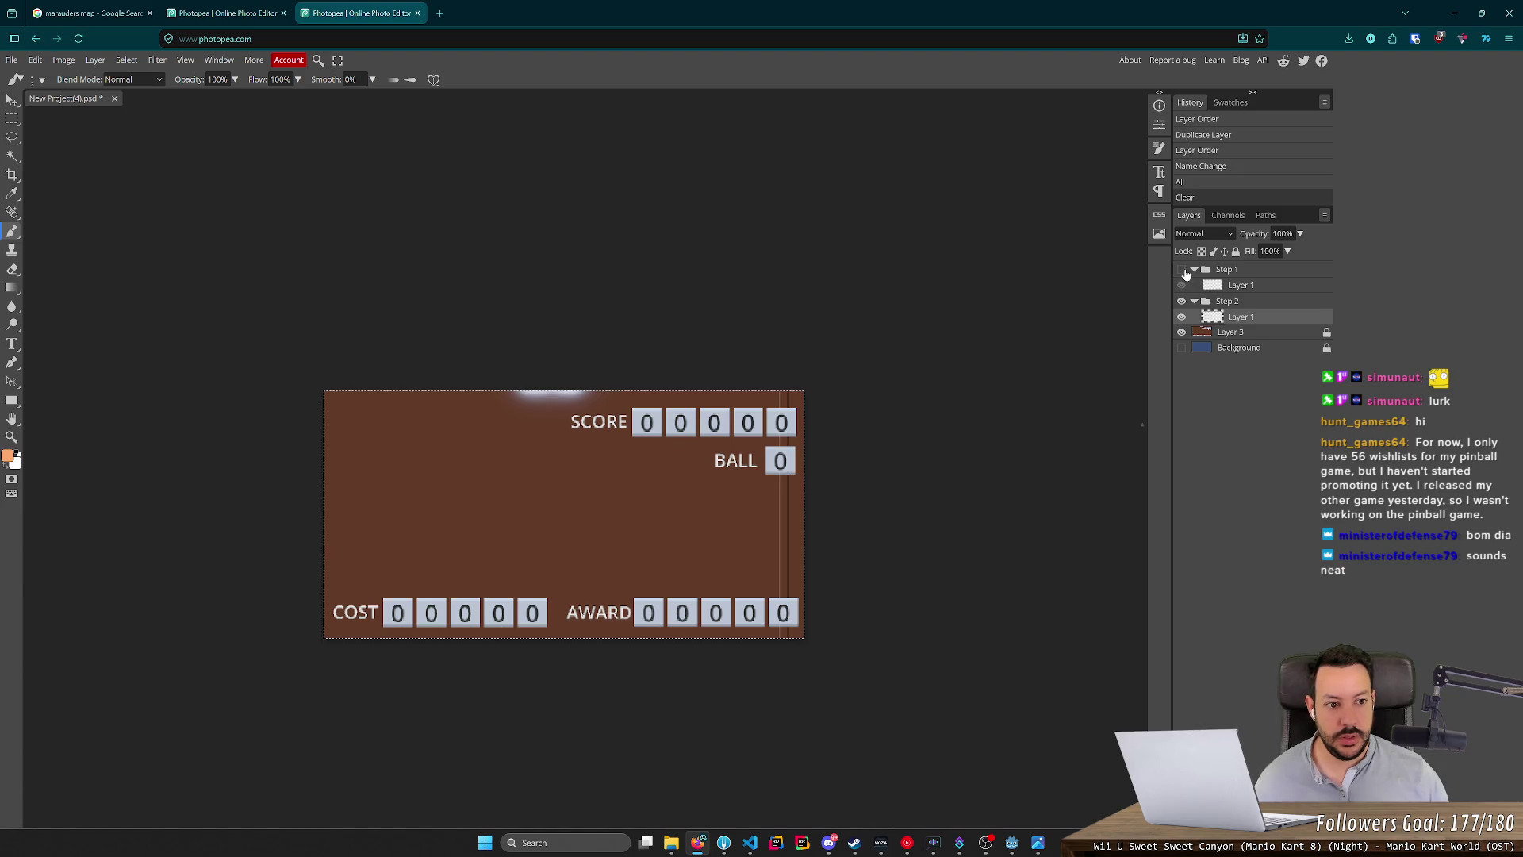
# After checking the playfield image, duplicate Step 2 and rename the copy Step 3.
pyautogui.click(222, 13)
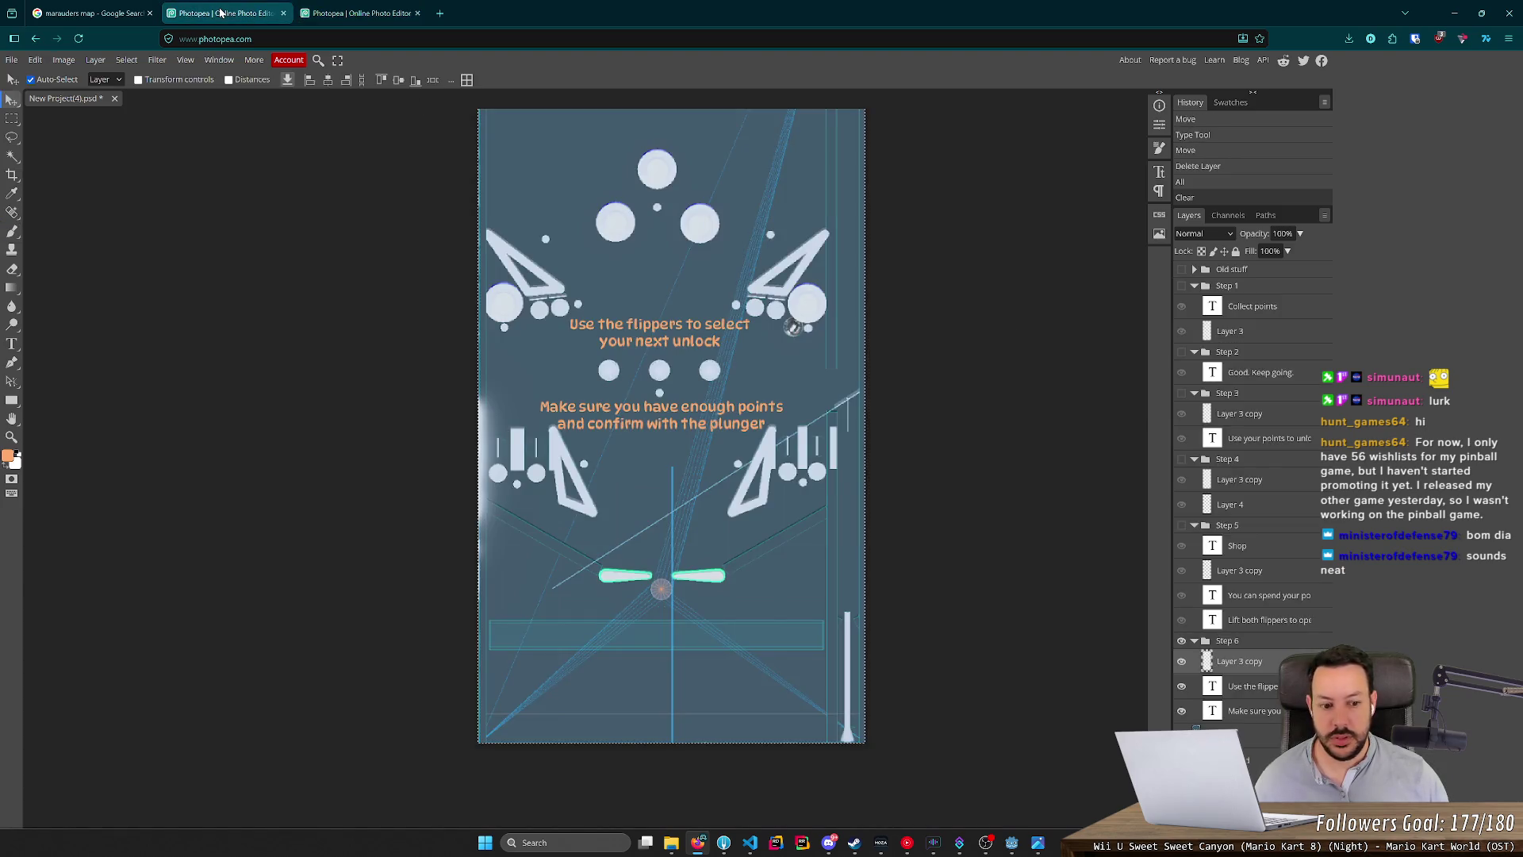
pyautogui.click(357, 13)
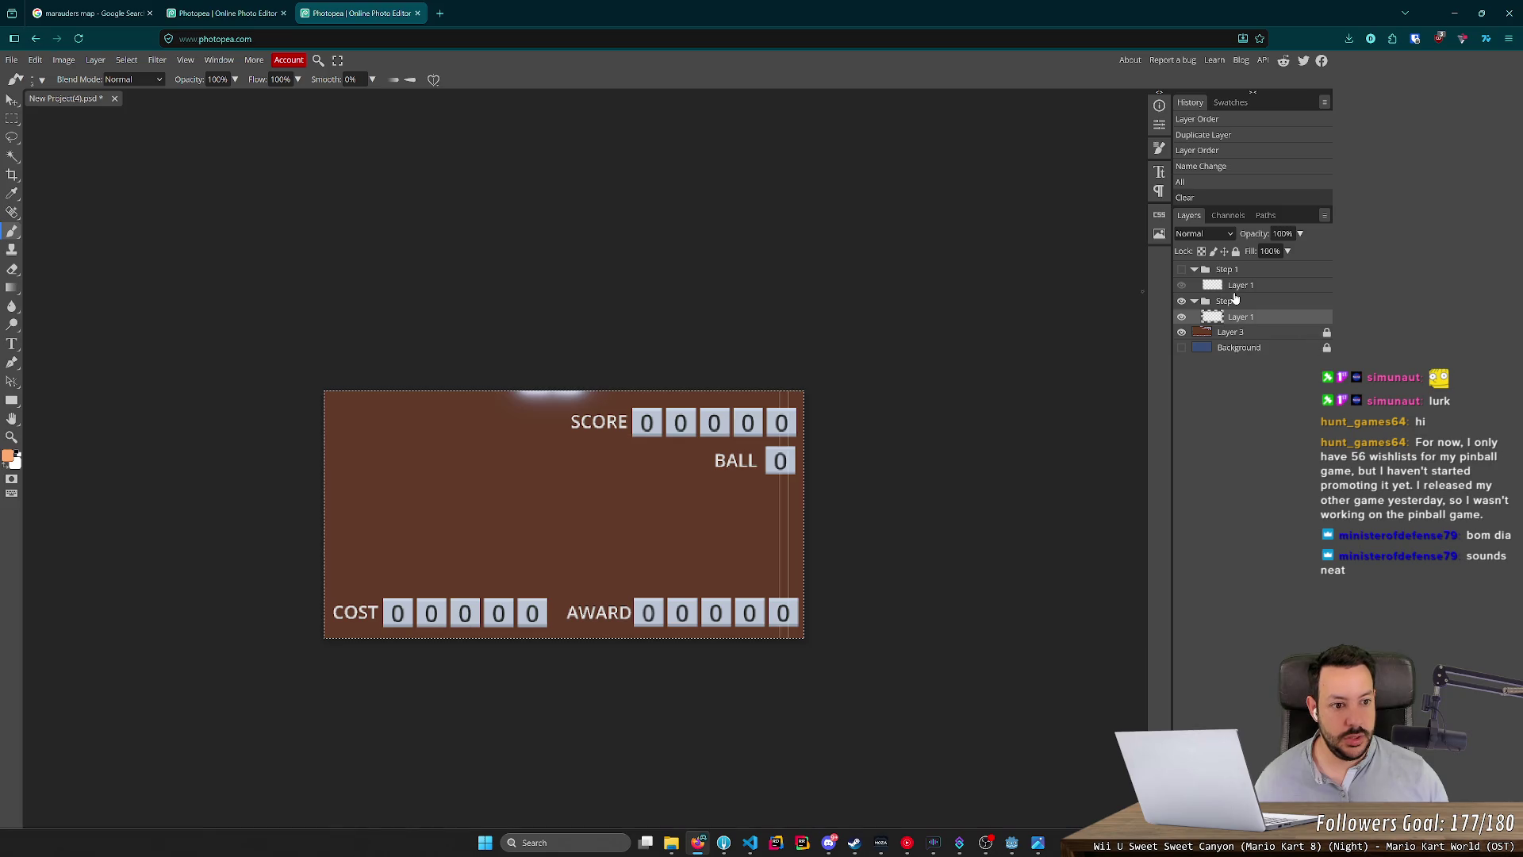
pyautogui.click(1233, 302)
pyautogui.hotkey('ctrl', 'j')
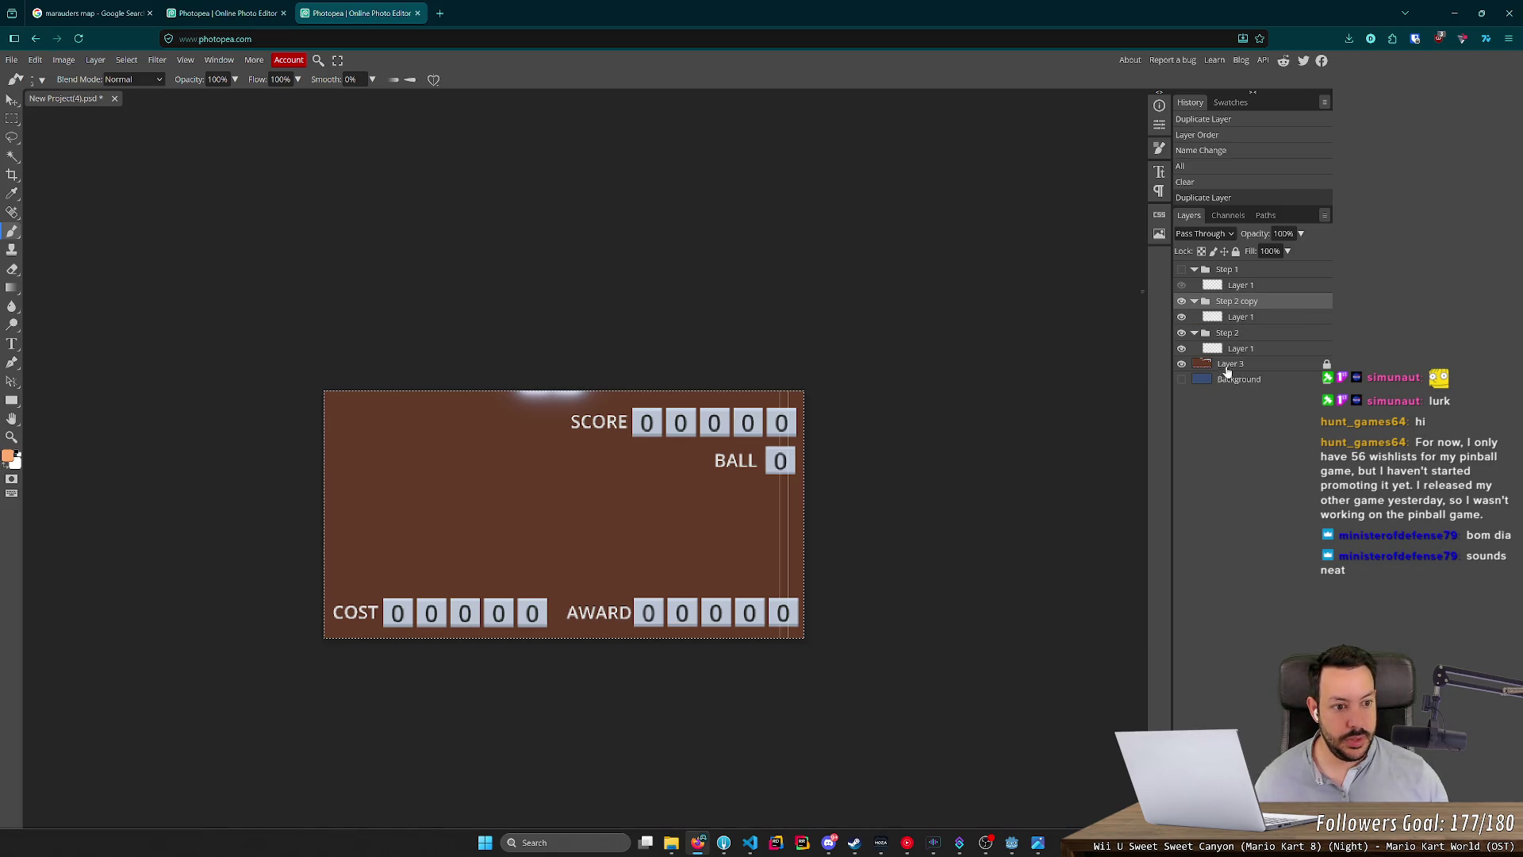
pyautogui.moveTo(1235, 309)
pyautogui.mouseDown()
pyautogui.moveTo(1241, 351)
pyautogui.moveTo(1215, 326)
pyautogui.moveTo(1241, 330)
pyautogui.moveTo(1229, 300)
pyautogui.mouseUp()
pyautogui.hotkey('ctrl', 'z')
pyautogui.doubleClick(1234, 336)
pyautogui.write('Step 3')
pyautogui.press('Return')
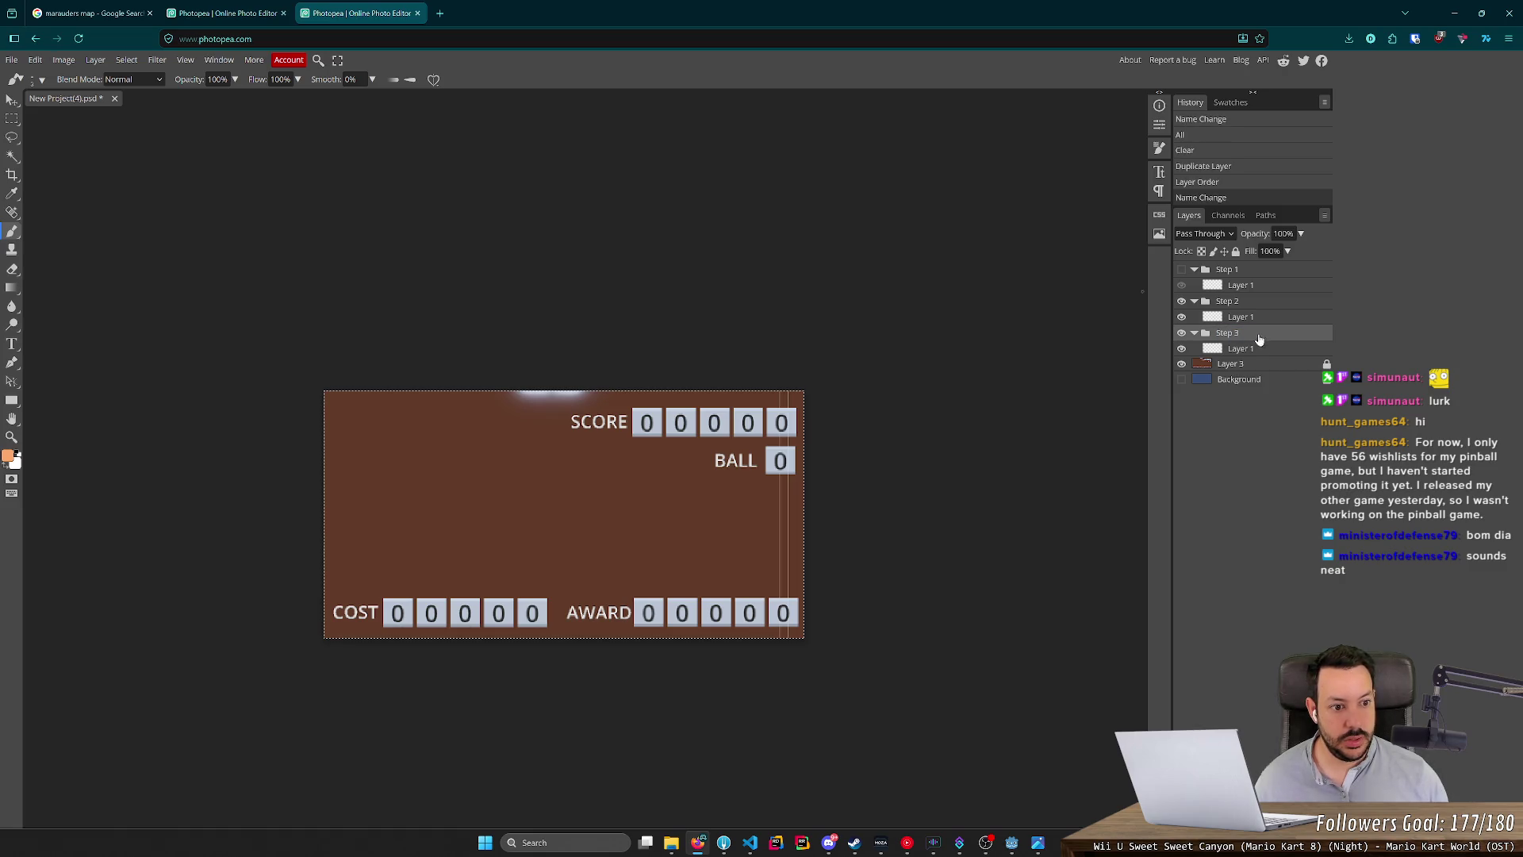
# Duplicate Step 3 into a Step 4 folder placed below Step 3.
pyautogui.hotkey('ctrl', 'j')
pyautogui.doubleClick(1237, 336)
pyautogui.press('Right')
pyautogui.hotkey('shift', 'Left')
pyautogui.hotkey('shift', 'Left')
pyautogui.hotkey('shift', 'Left')
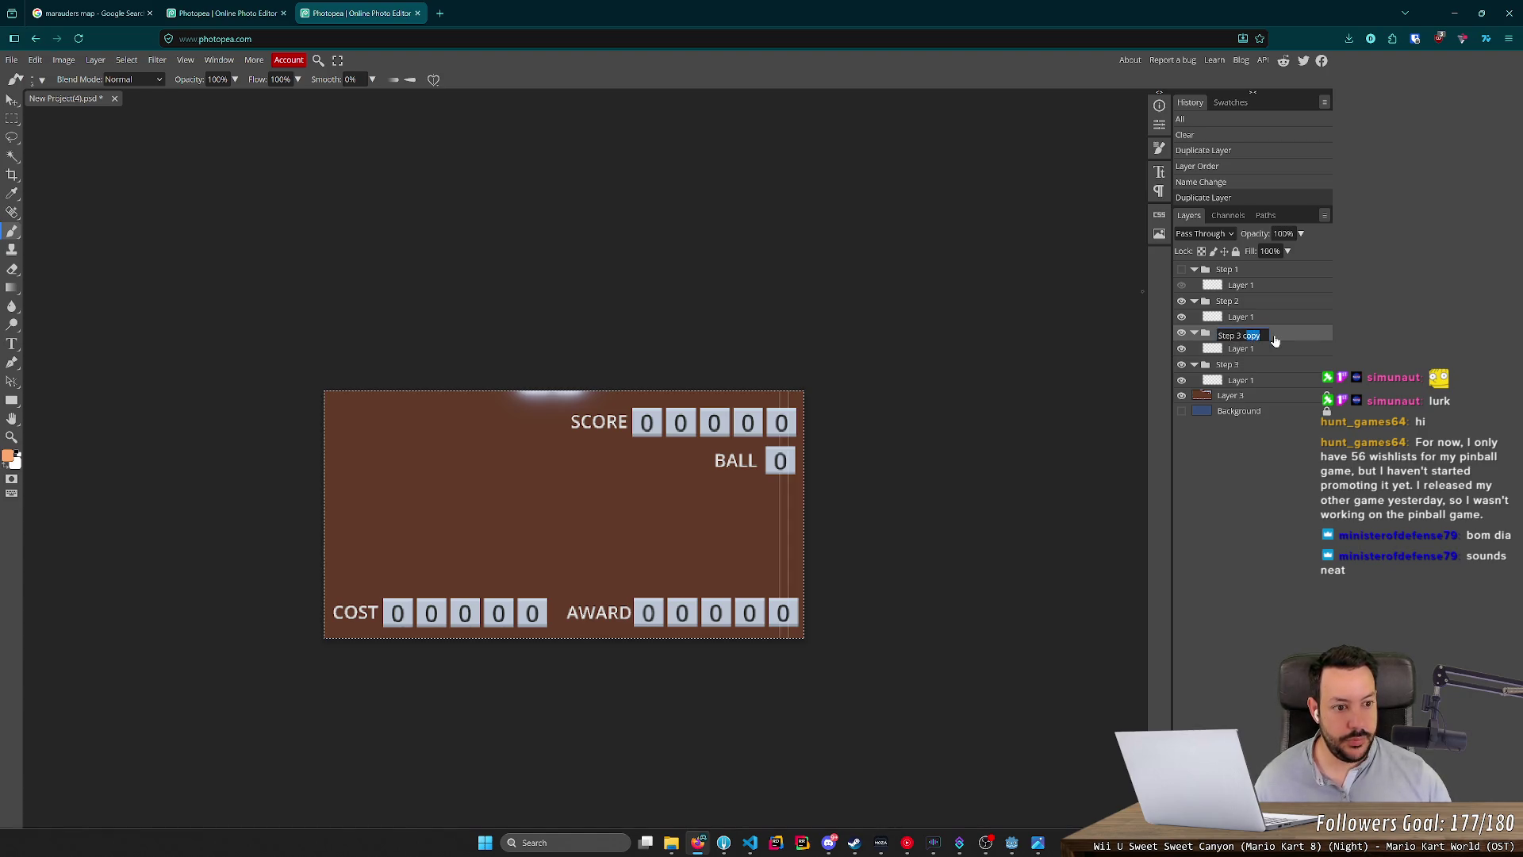
pyautogui.hotkey('shift', 'Left')
pyautogui.hotkey('shift', 'Left')
pyautogui.write('4')
pyautogui.press('Return')
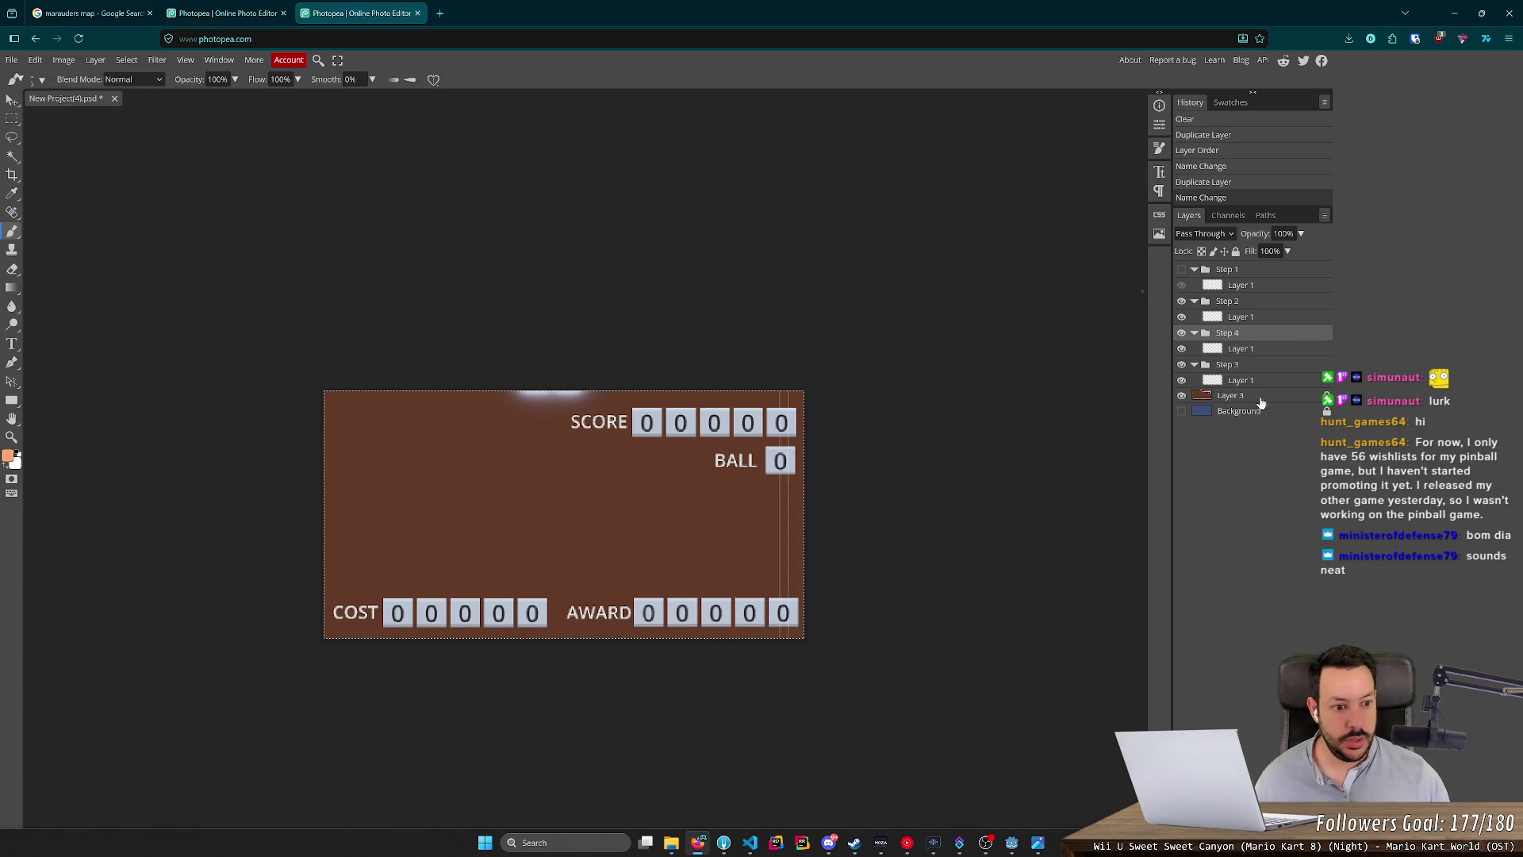
pyautogui.moveTo(1253, 335); pyautogui.dragTo(1256, 490)
# Duplicate Step 4 into a Step 5 folder, keeping Step 4 above it.
pyautogui.hotkey('ctrl', 'j')
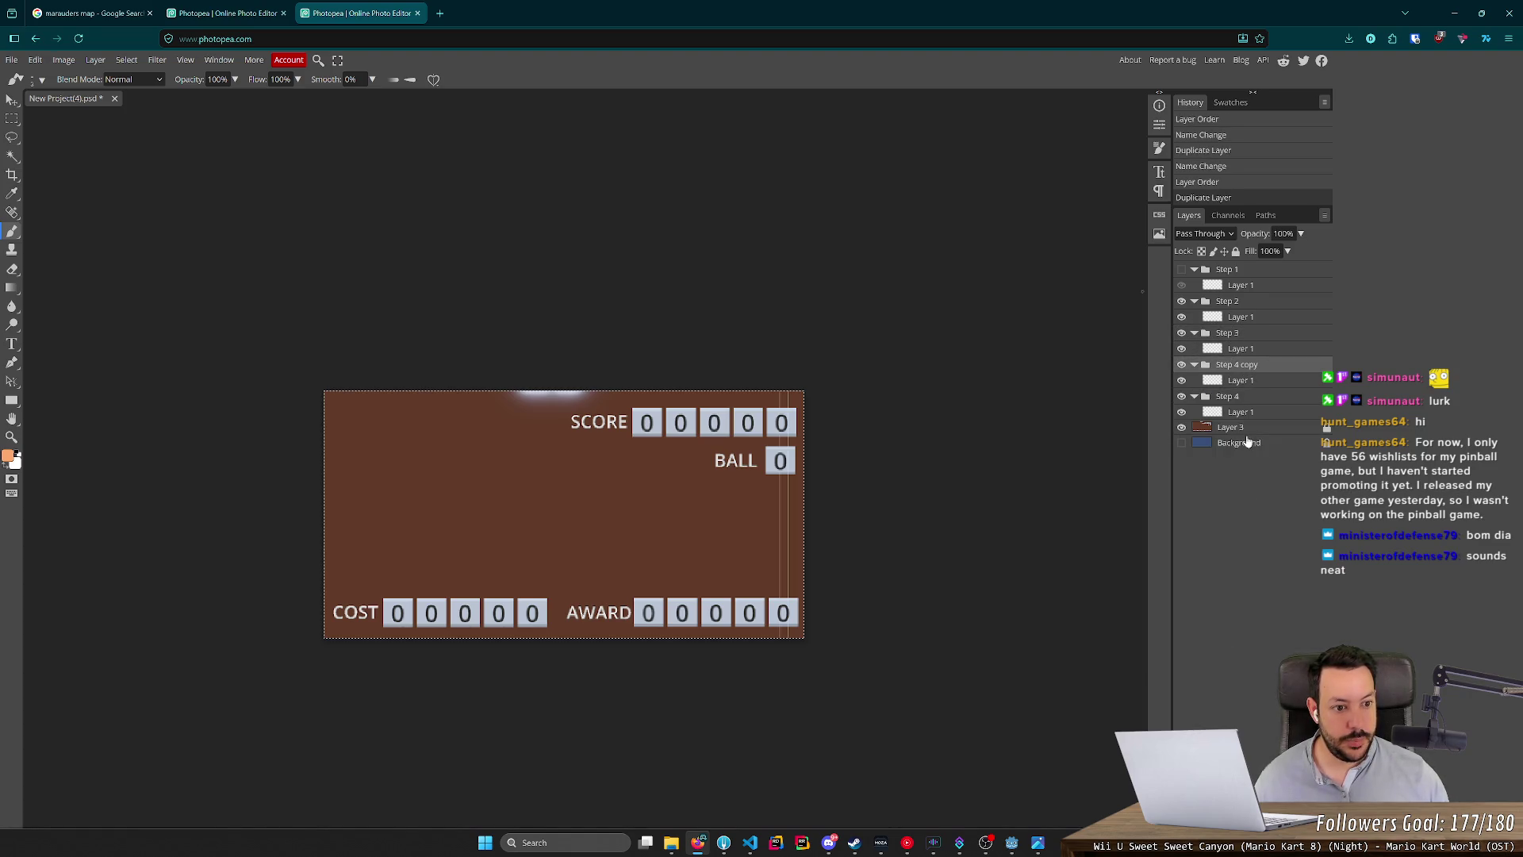
pyautogui.doubleClick(1239, 367)
pyautogui.press('Home')
pyautogui.hotkey('ctrl', 'Right')
pyautogui.hotkey('shift', 'Right')
pyautogui.hotkey('shift', 'Right')
pyautogui.hotkey('shift', 'Right')
pyautogui.write('5')
pyautogui.press('Return')
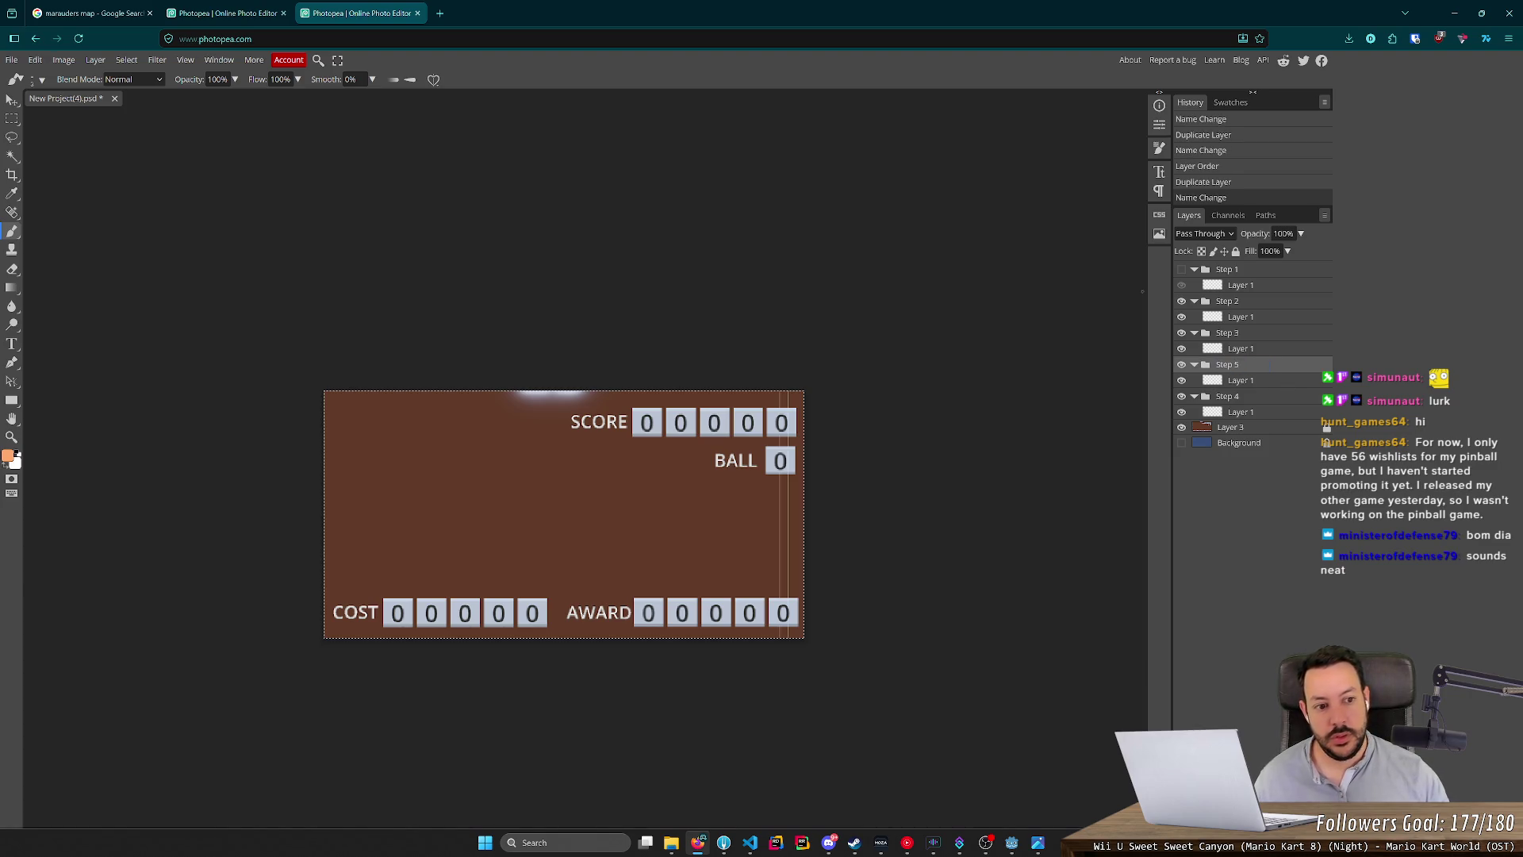
pyautogui.moveTo(1236, 396); pyautogui.dragTo(1236, 364)
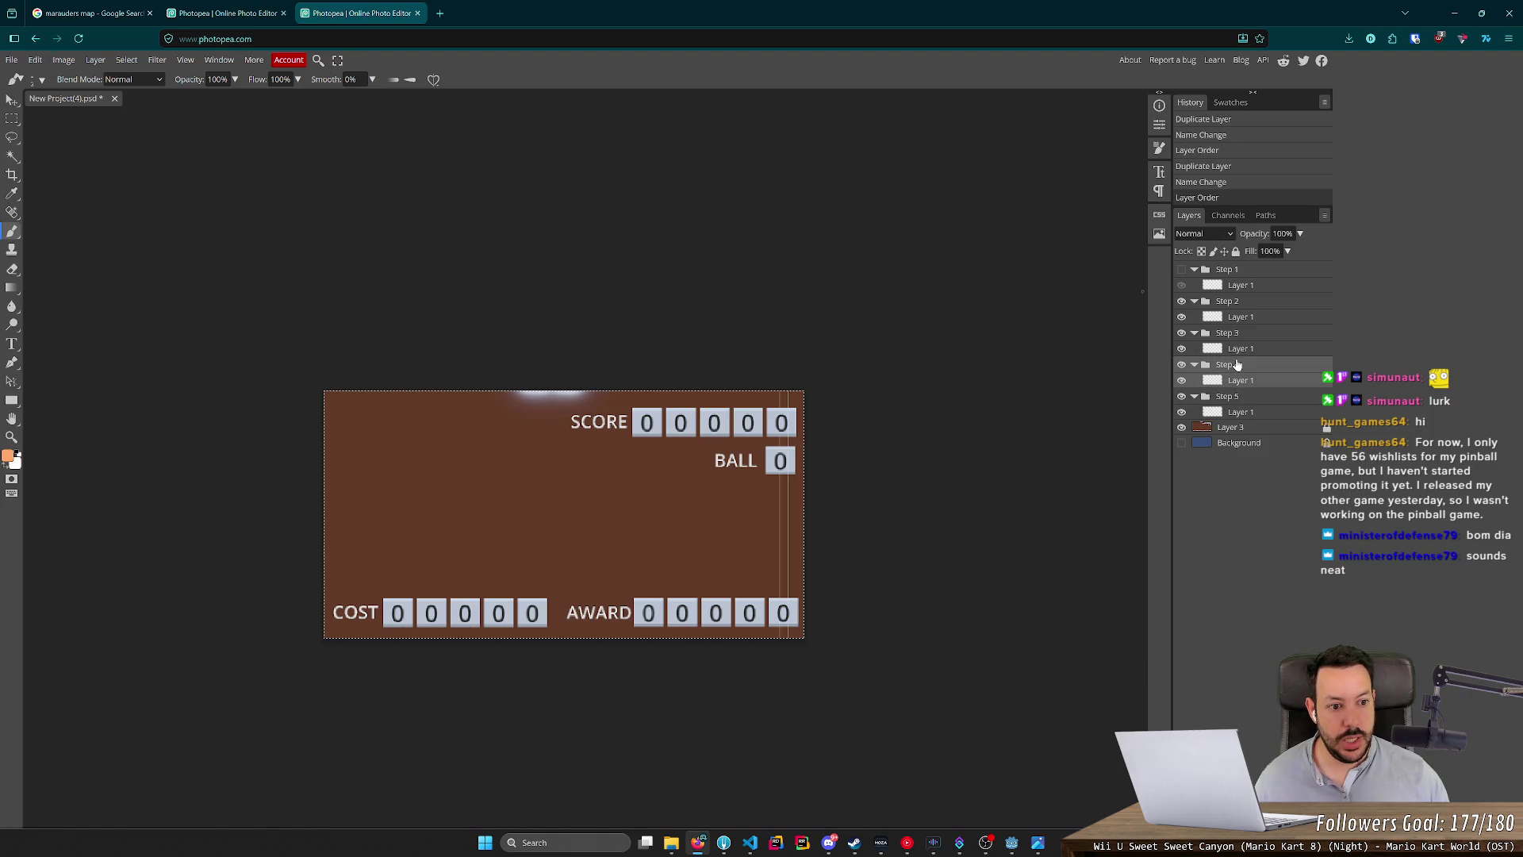
# Duplicate Step 5 into a Step 6 folder, keeping Step 5 above it.
pyautogui.click(1243, 401)
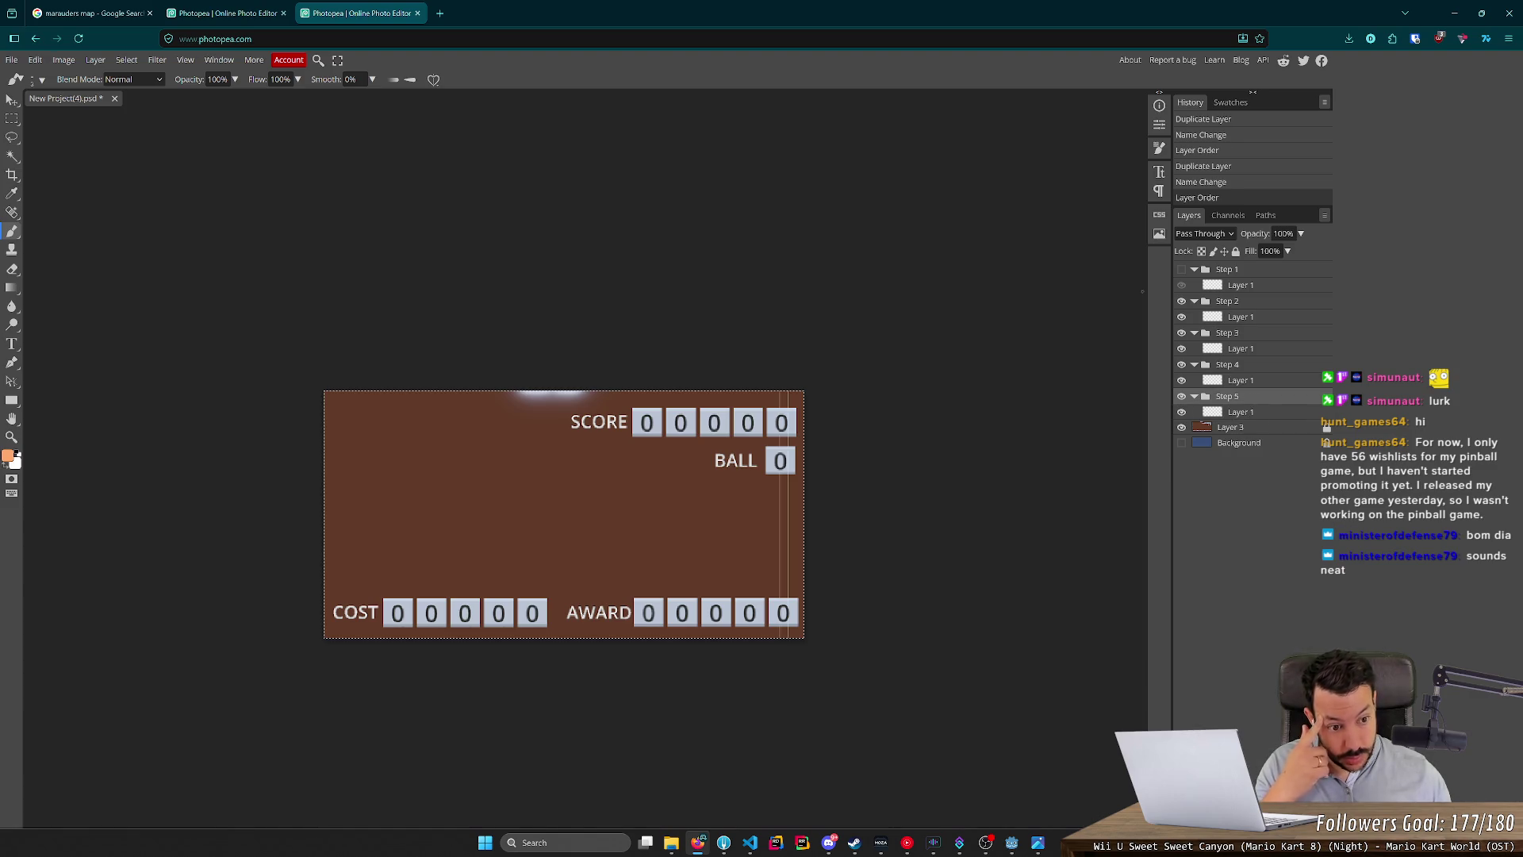
pyautogui.hotkey('ctrl', 'j')
pyautogui.doubleClick(1237, 399)
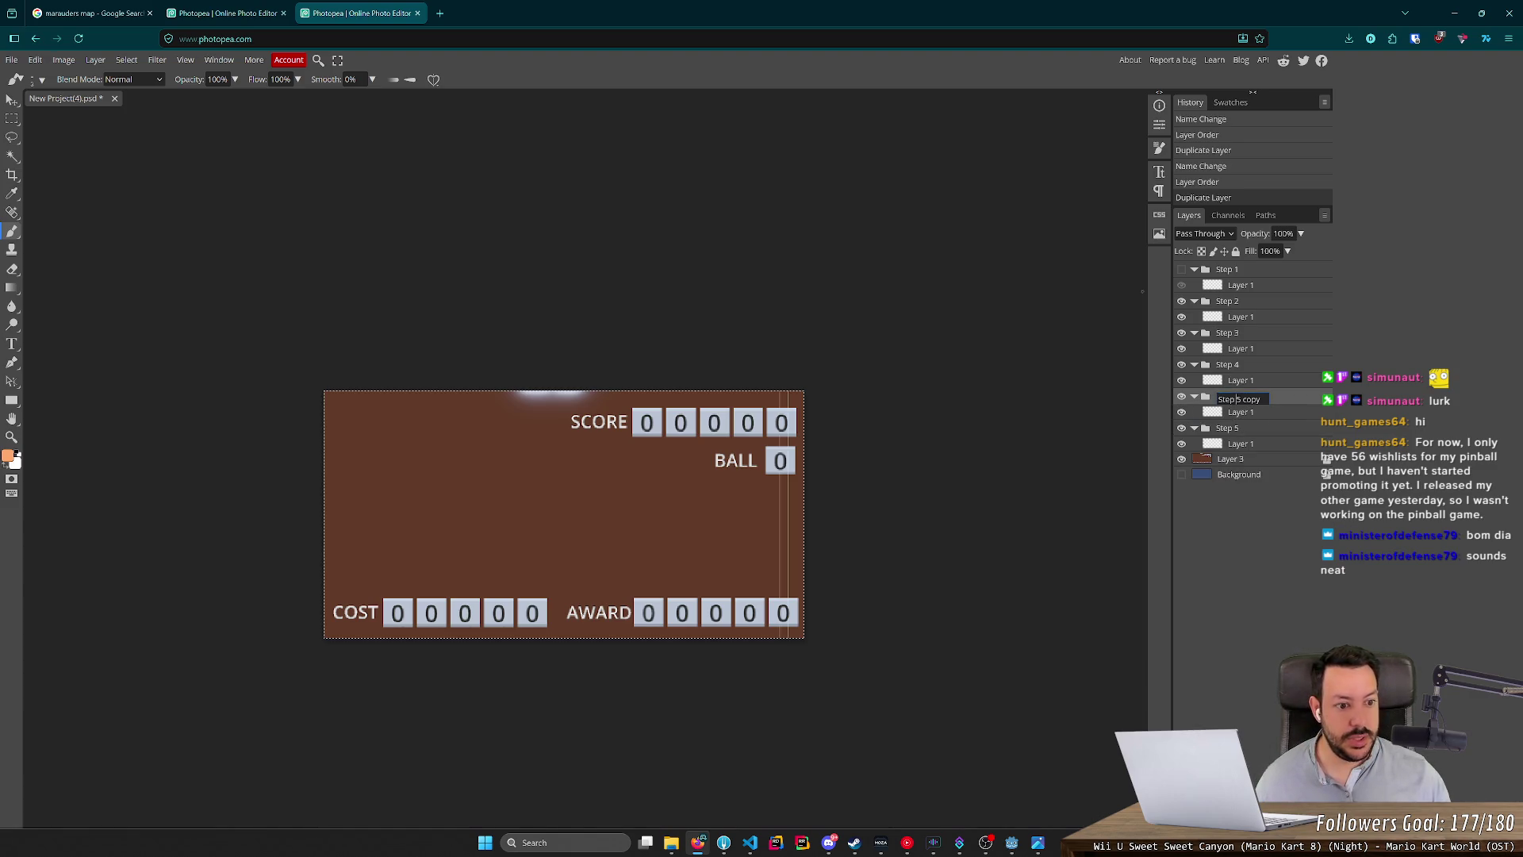
pyautogui.hotkey('shift', 'End')
pyautogui.write('6')
pyautogui.press('Return')
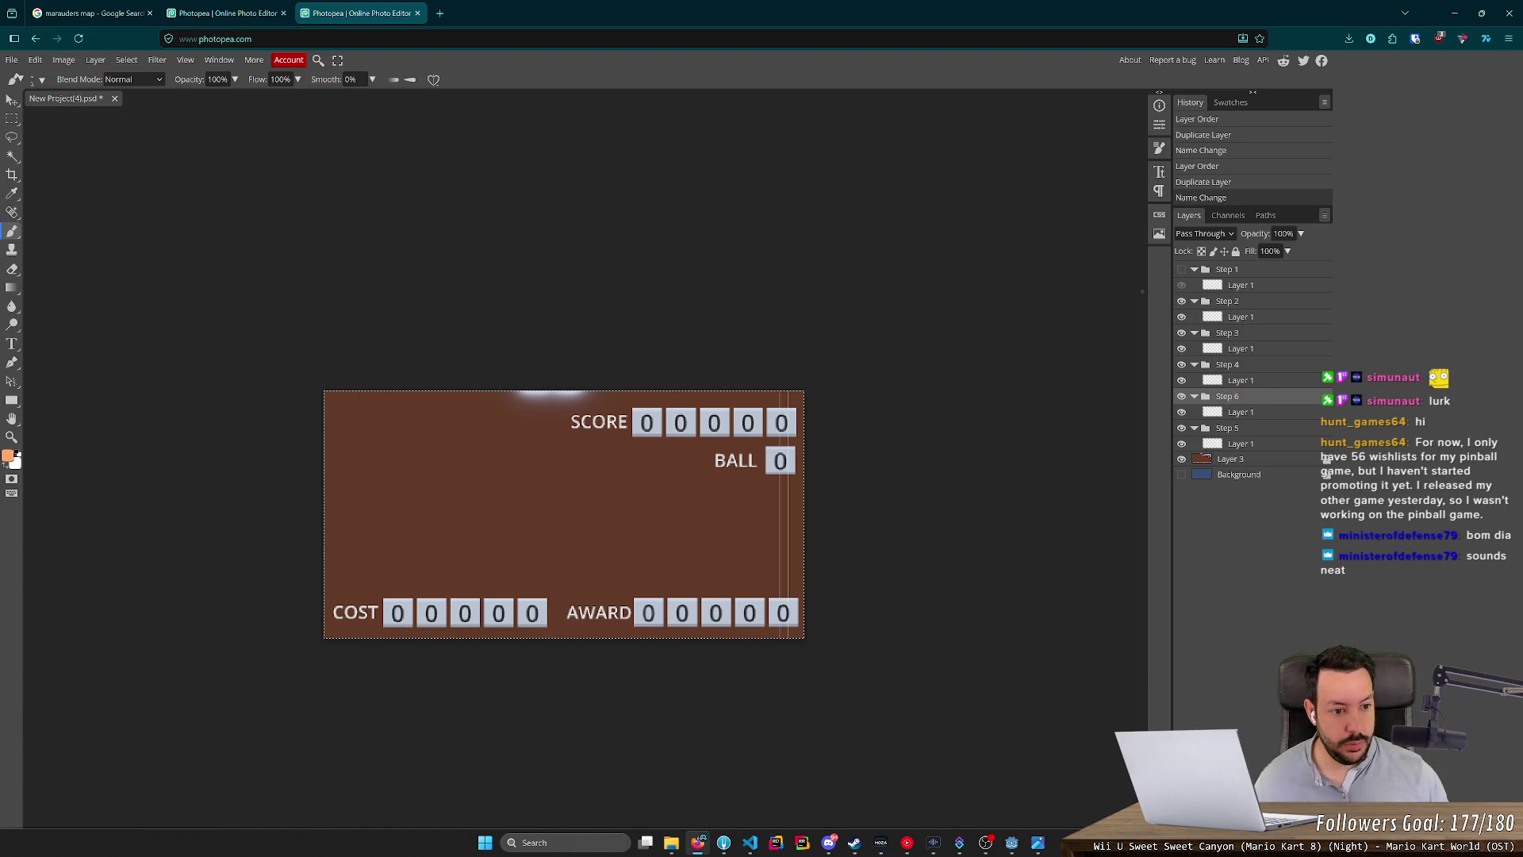
pyautogui.moveTo(1240, 430); pyautogui.dragTo(1229, 397)
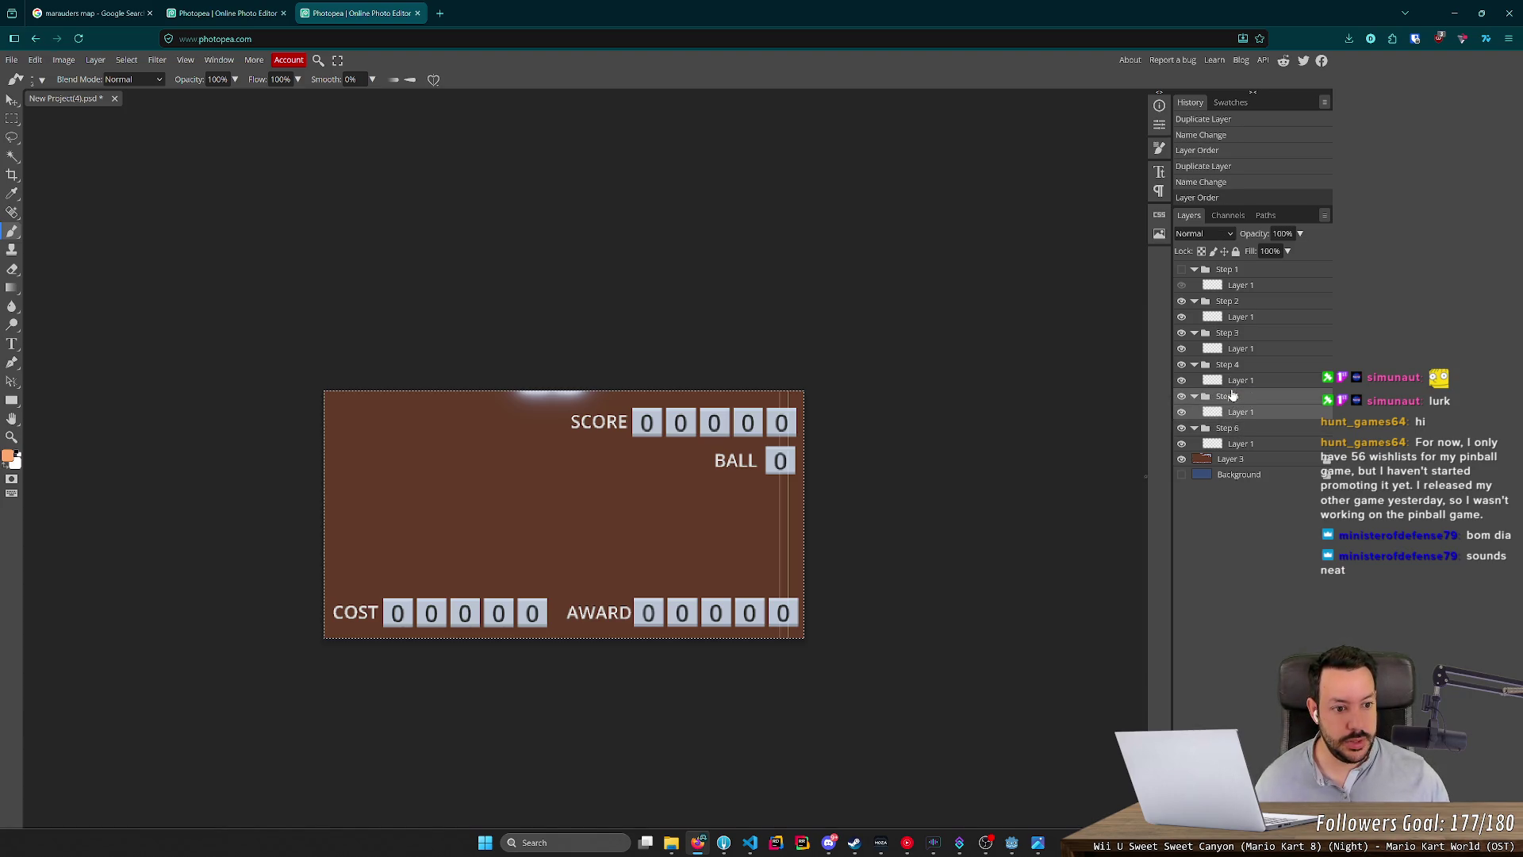
# Hide the Step 5, Step 4, Step 3 and Step 2 folders.
pyautogui.click(1182, 396)
pyautogui.click(1182, 364)
pyautogui.click(1182, 364)
pyautogui.click(1182, 333)
# Leave only Step 6 visible, and draw then undo a trial arrow toward SCORE on its layer.
pyautogui.click(1182, 300)
pyautogui.click(1238, 444)
pyautogui.scroll(3, 656, 476)
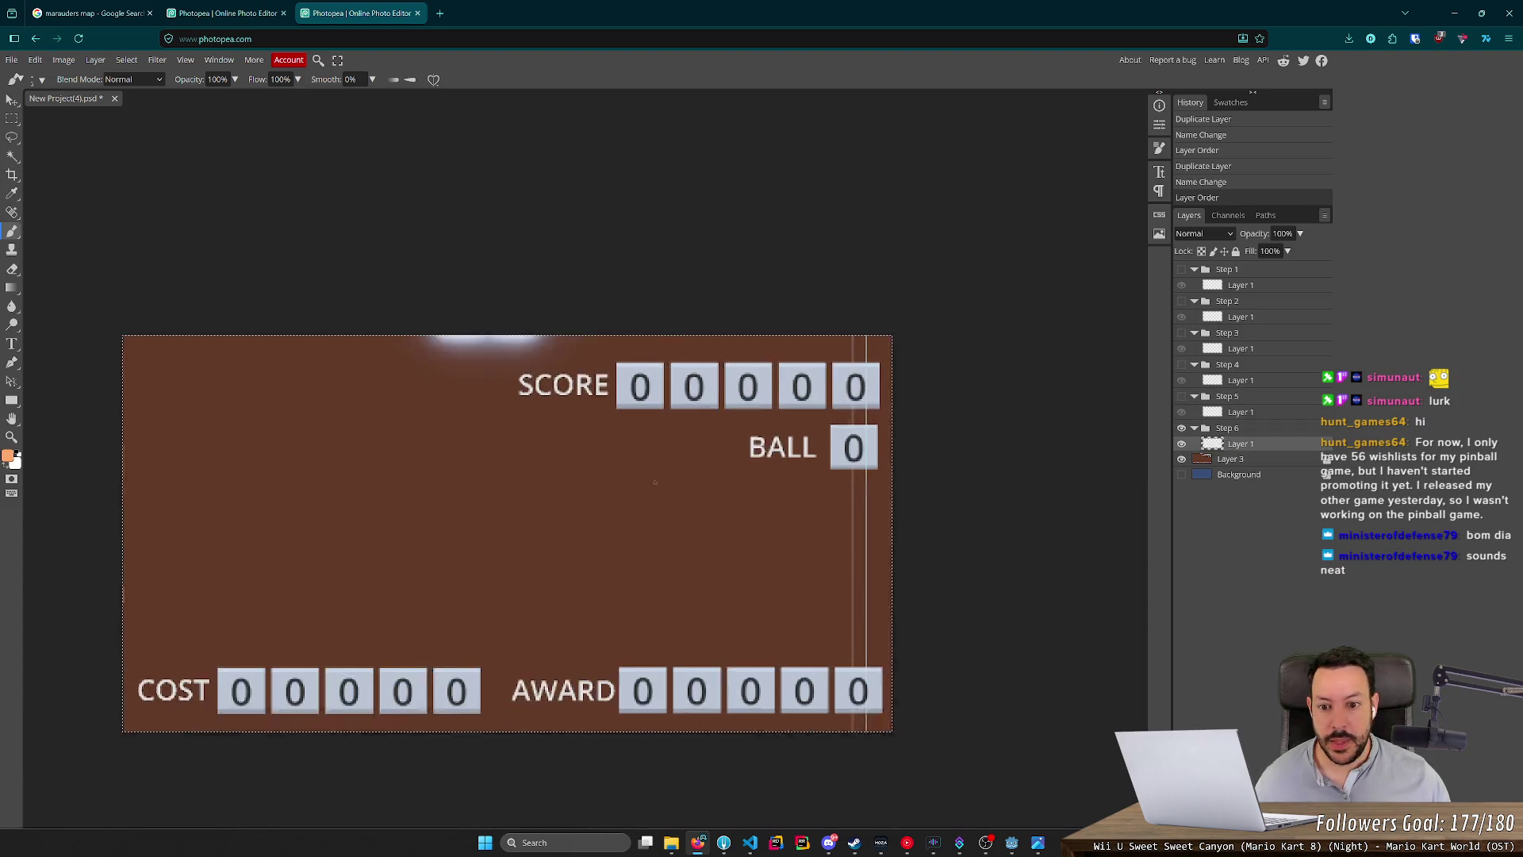
pyautogui.scroll(-2, 476, 468)
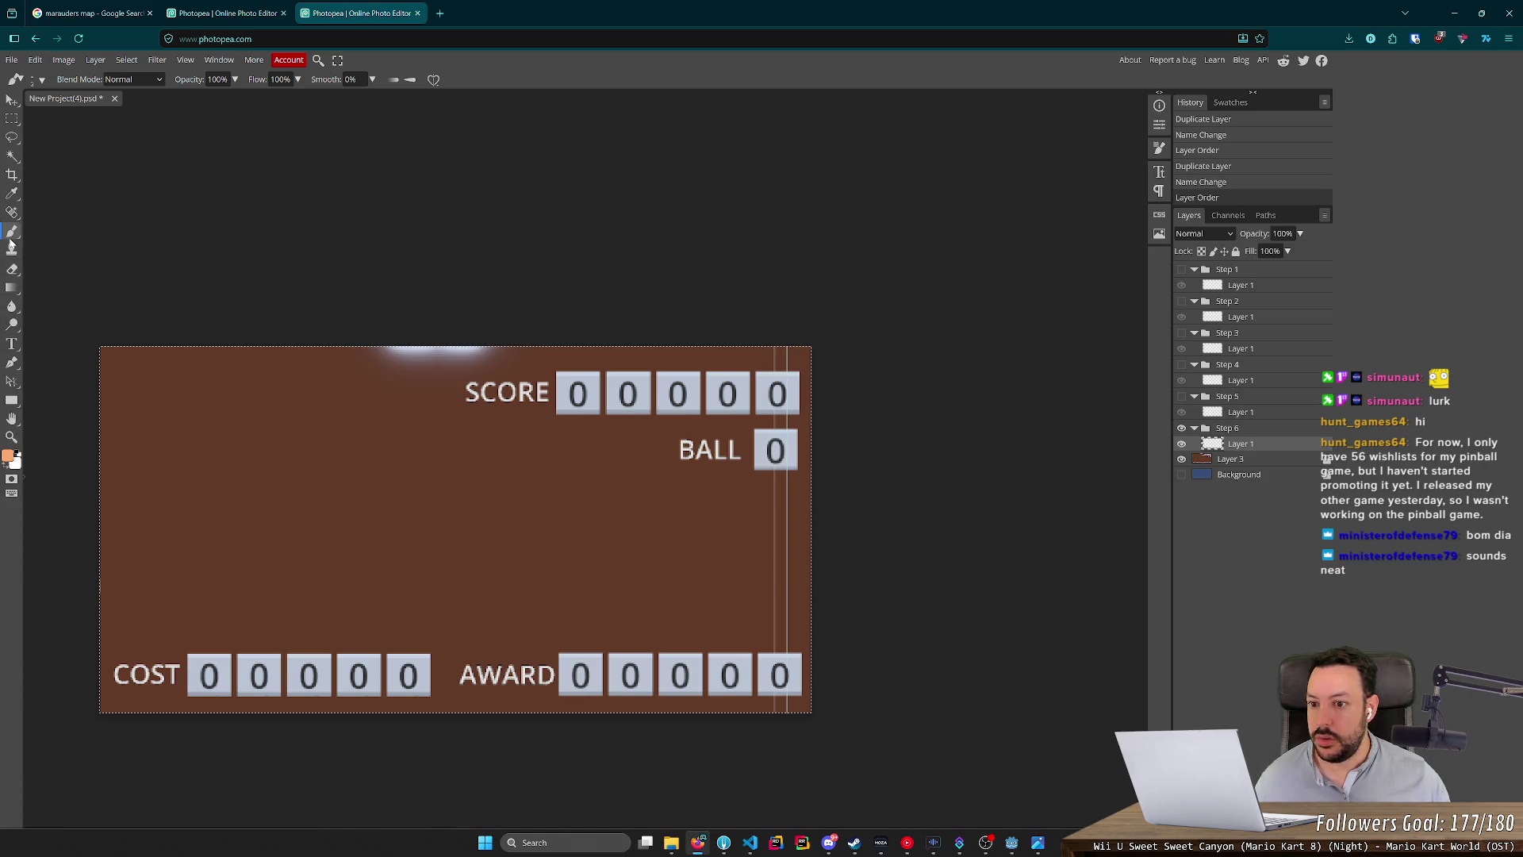
pyautogui.scroll(3, 416, 487)
pyautogui.hotkey('ctrl', 'd')
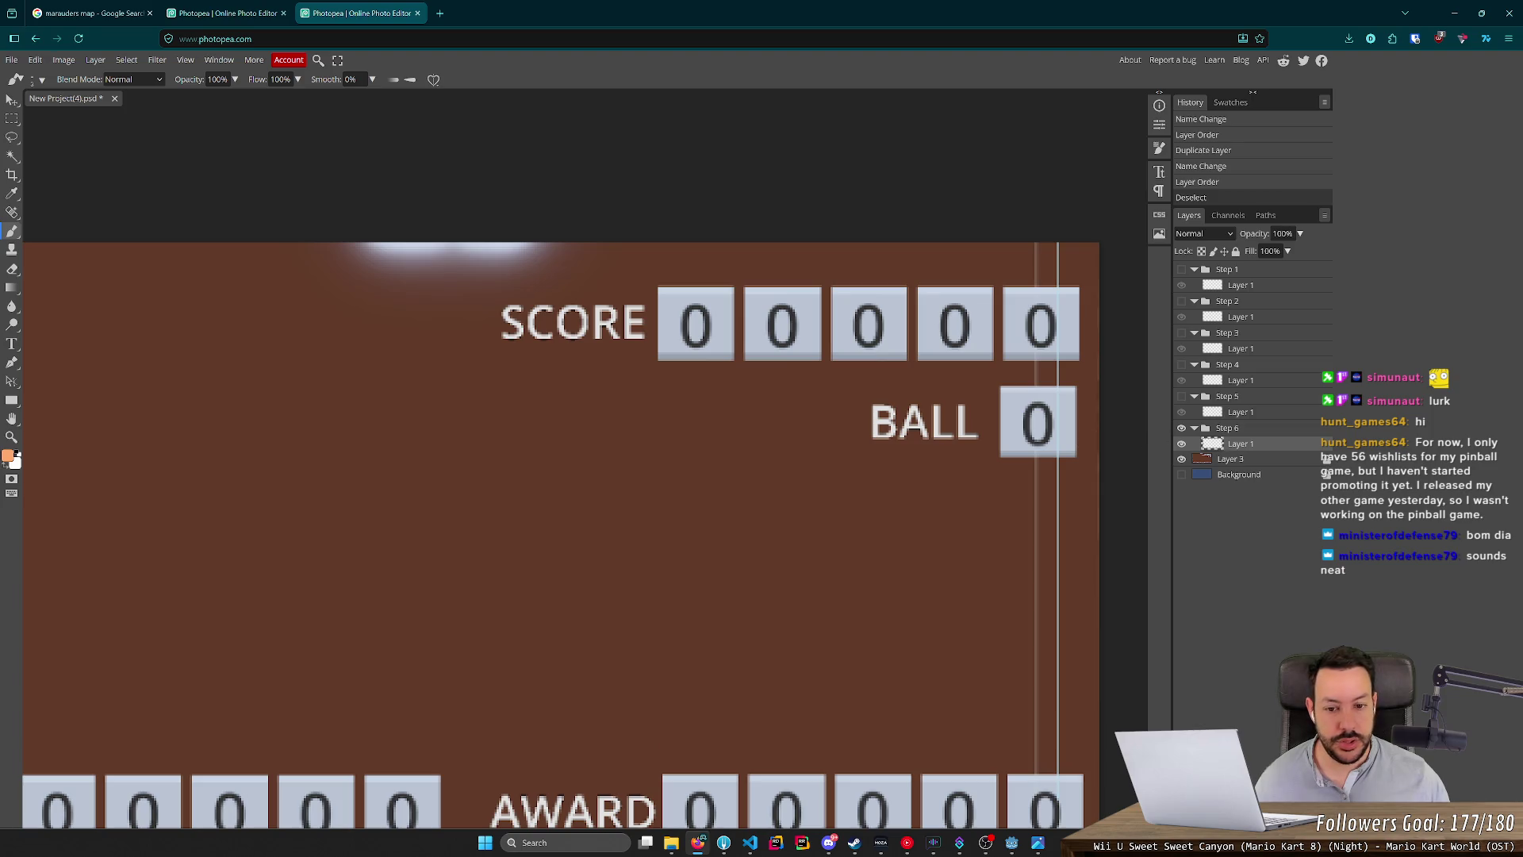
pyautogui.scroll(4, 617, 448)
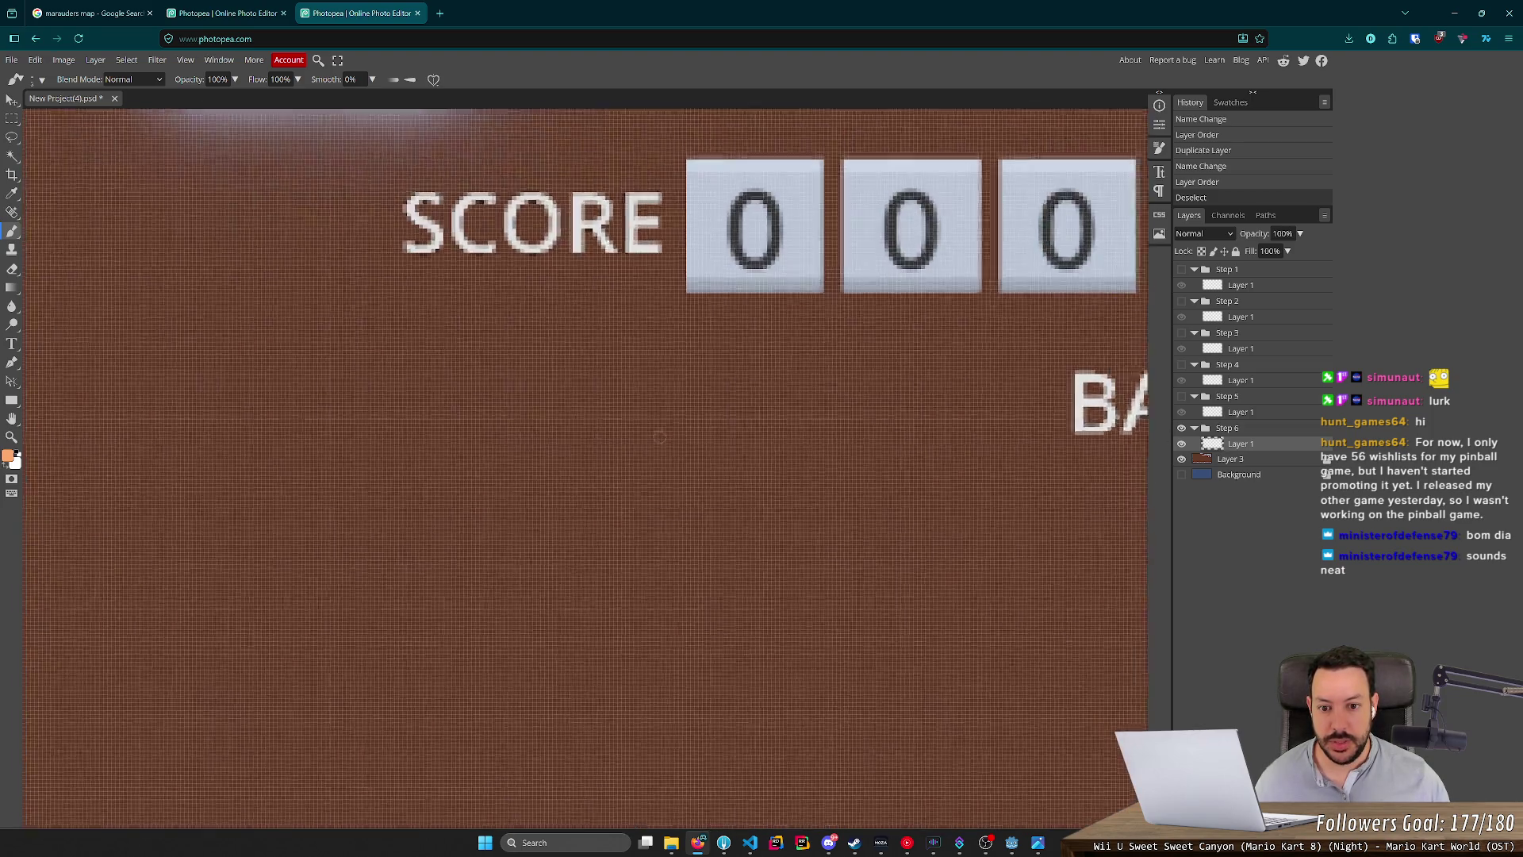
pyautogui.moveTo(637, 480)
pyautogui.mouseDown()
pyautogui.moveTo(864, 367)
pyautogui.moveTo(890, 326)
pyautogui.moveTo(831, 350)
pyautogui.moveTo(894, 368)
pyautogui.mouseUp()
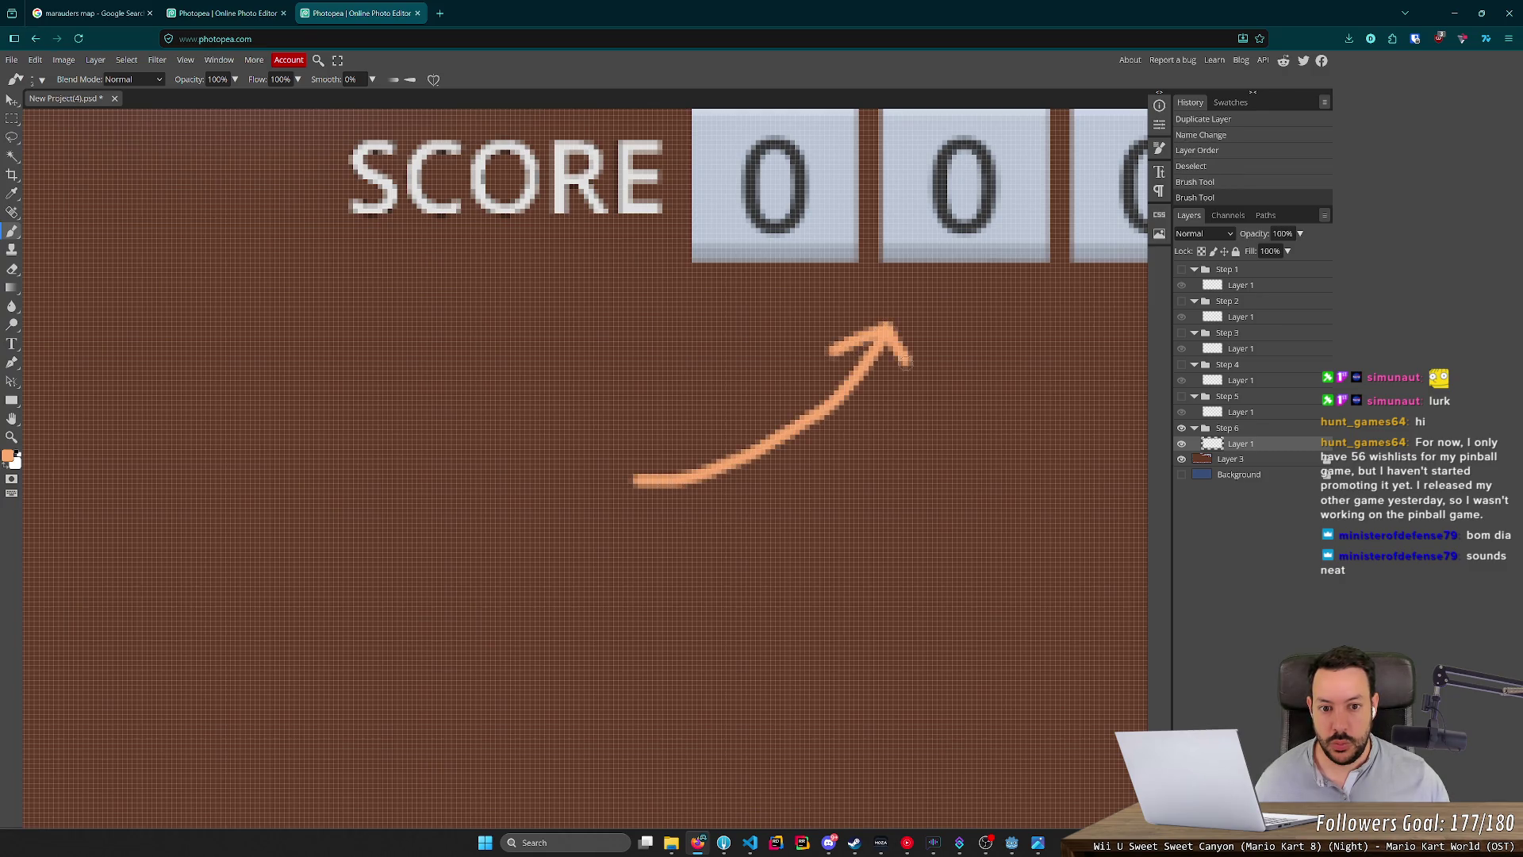
pyautogui.scroll(-5, 466, 610)
pyautogui.hotkey('ctrl', 'z')
pyautogui.hotkey('ctrl', 'z')
pyautogui.hotkey('ctrl', 'z')
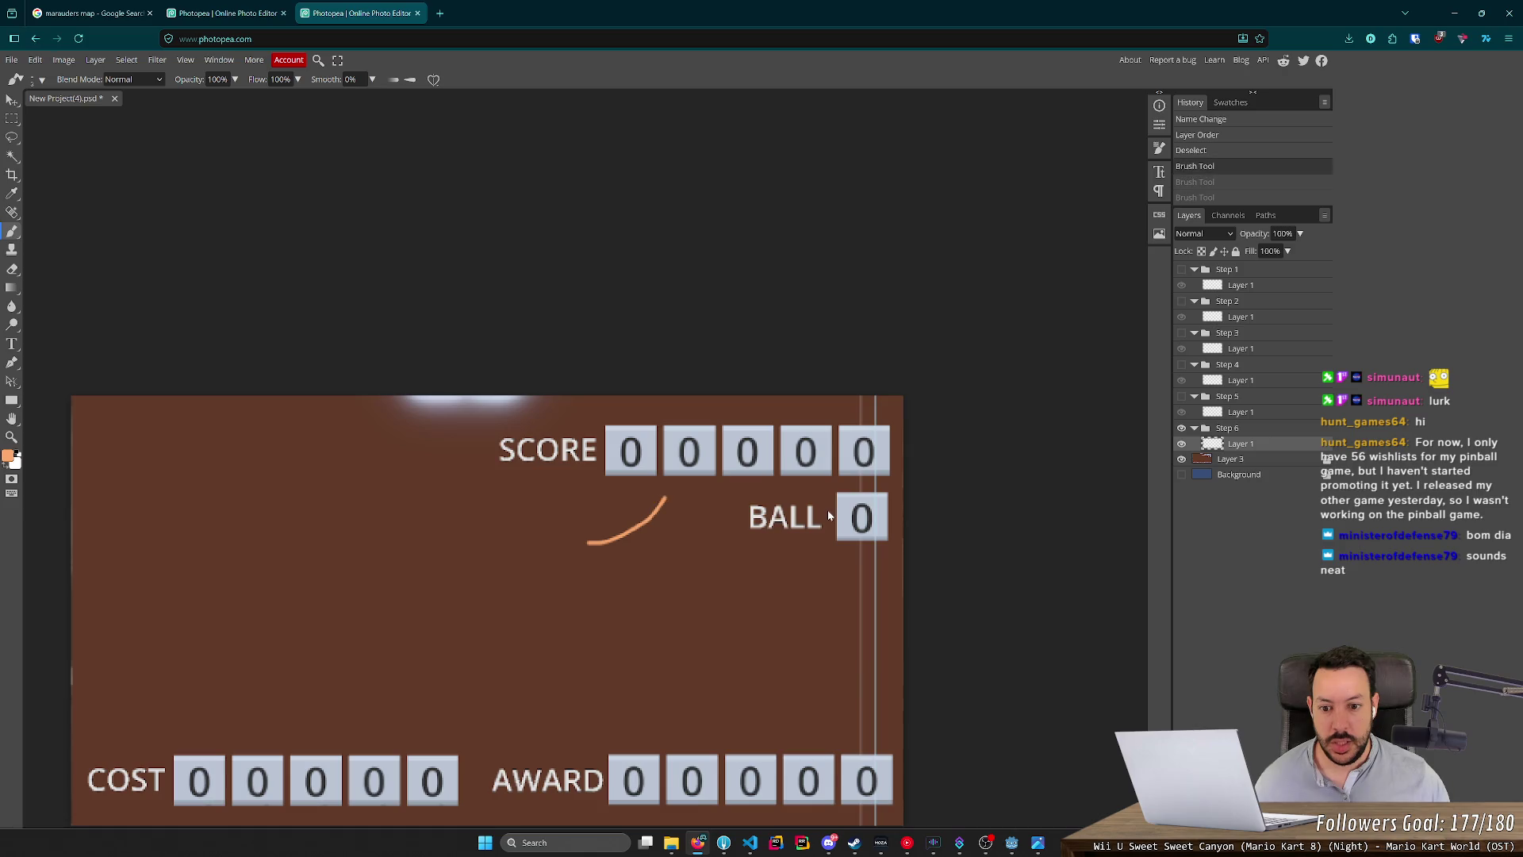
# Copy Step 1's arrow into Step 6 and delete Step 6's old arrow layer.
pyautogui.click(1182, 270)
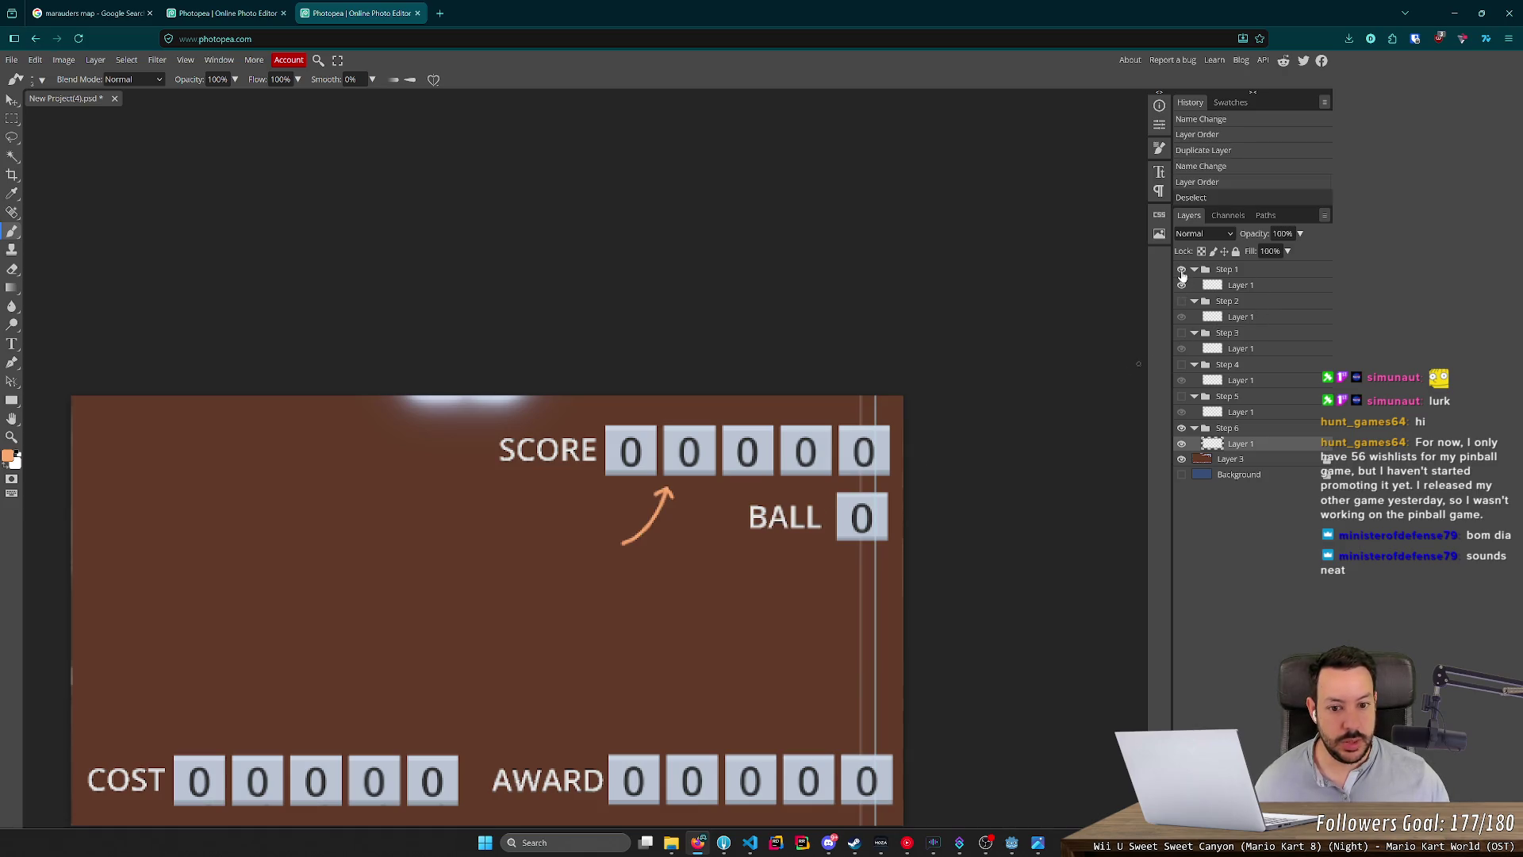
pyautogui.click(1245, 288)
pyautogui.hotkey('ctrl', 'c')
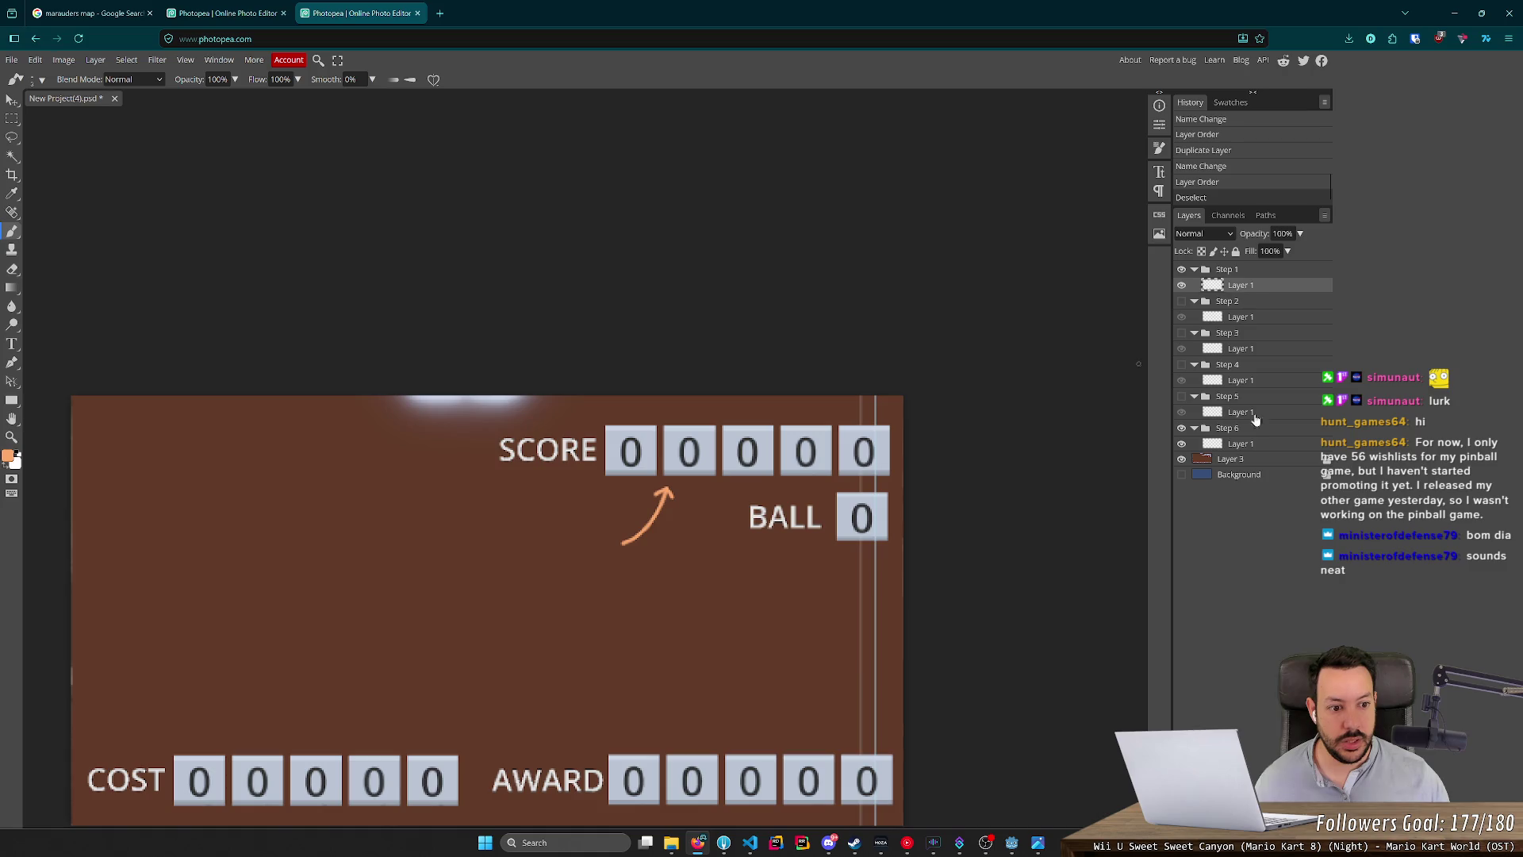
pyautogui.click(1252, 444)
pyautogui.hotkey('ctrl', 'v')
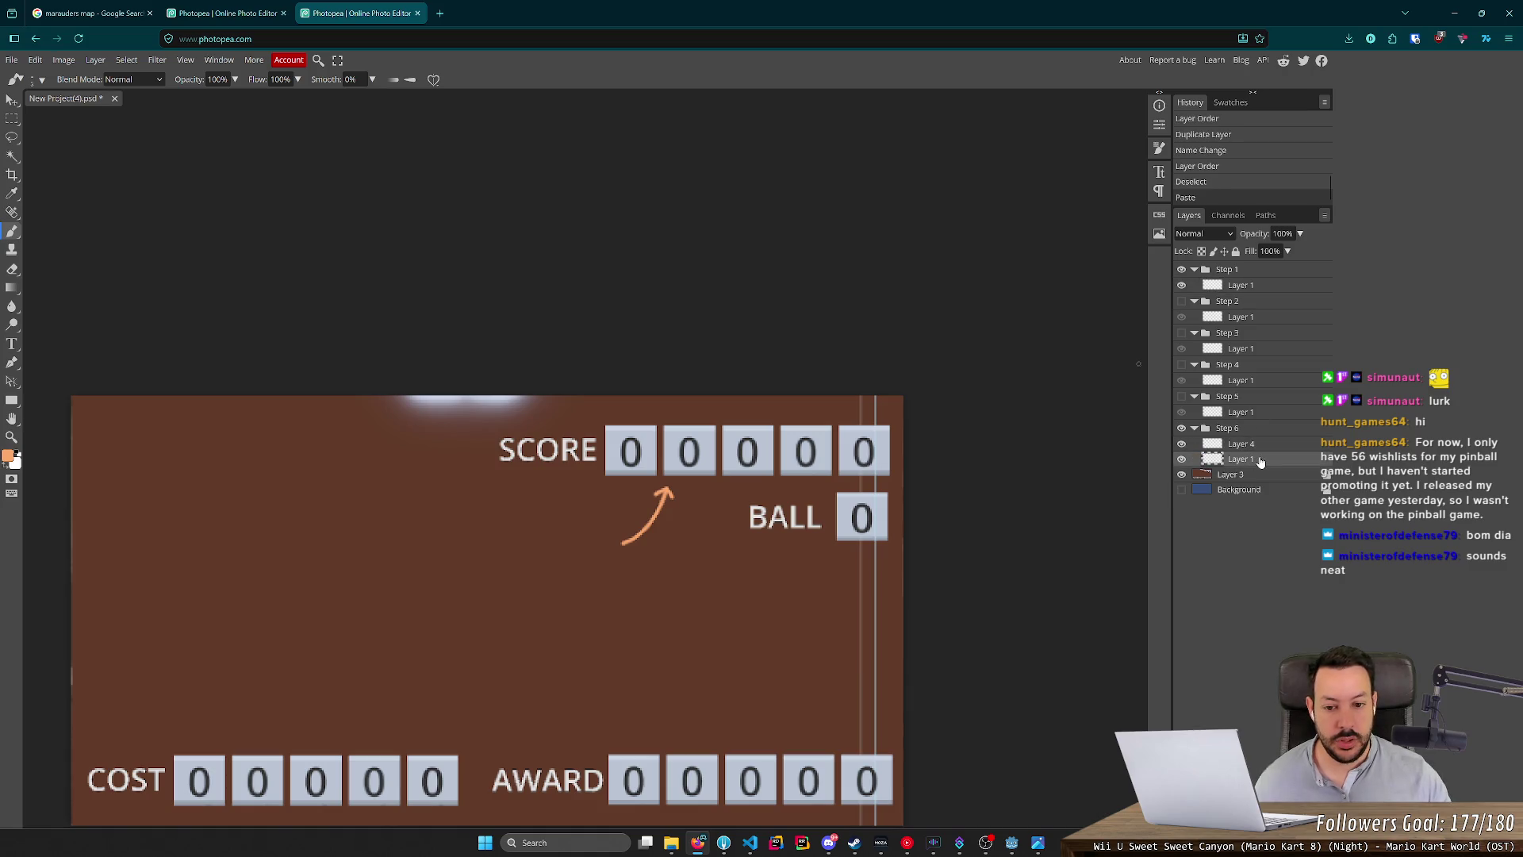
pyautogui.press('Delete')
# Brush an orange arrow curving down toward COST, then hide the brown scoreboard background.
pyautogui.scroll(3, 401, 663)
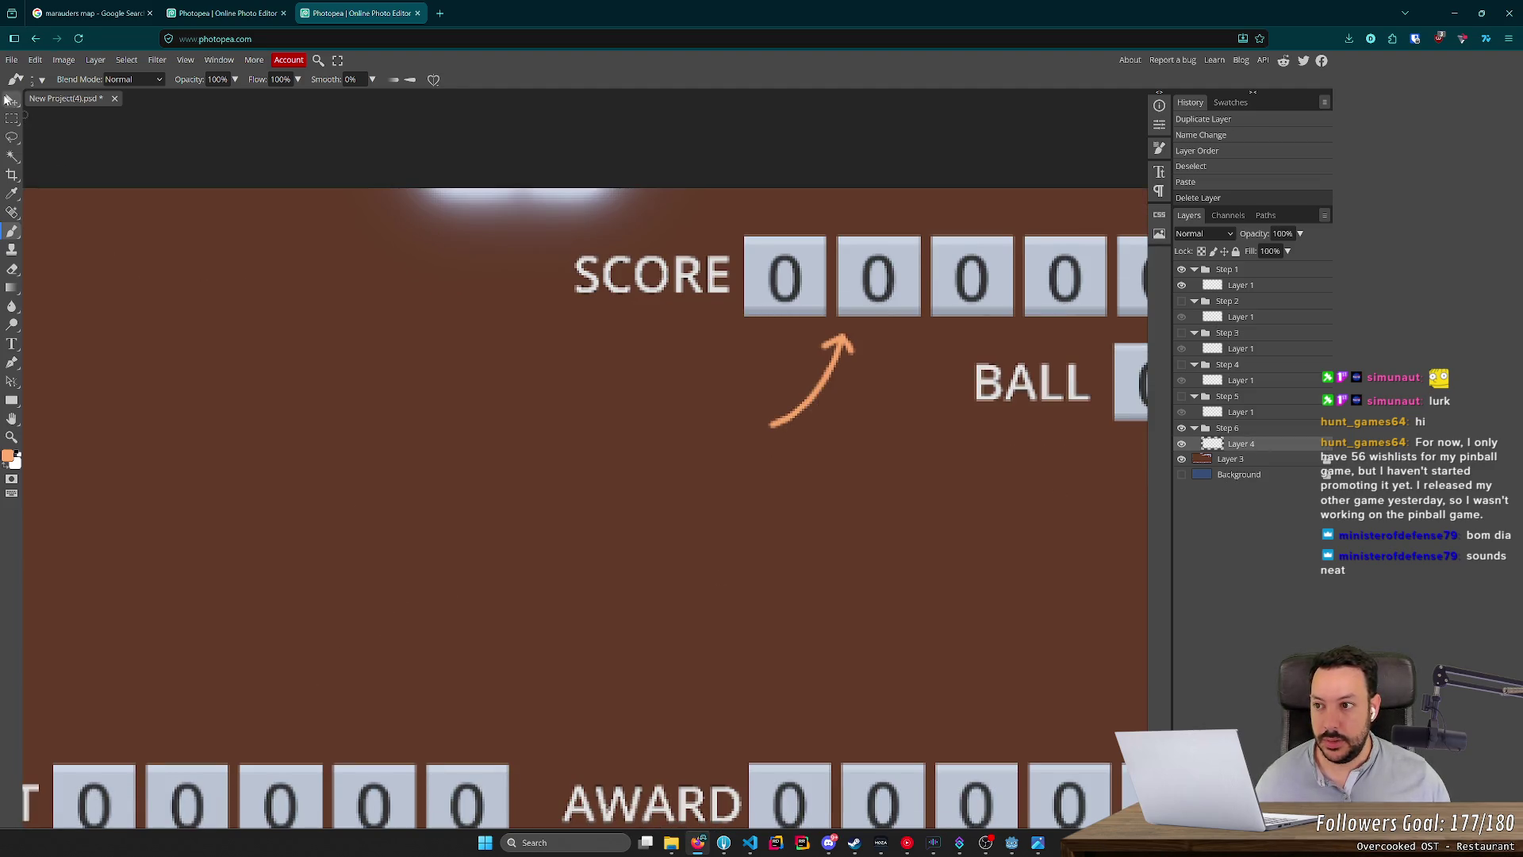
pyautogui.moveTo(265, 497); pyautogui.dragTo(597, 289)
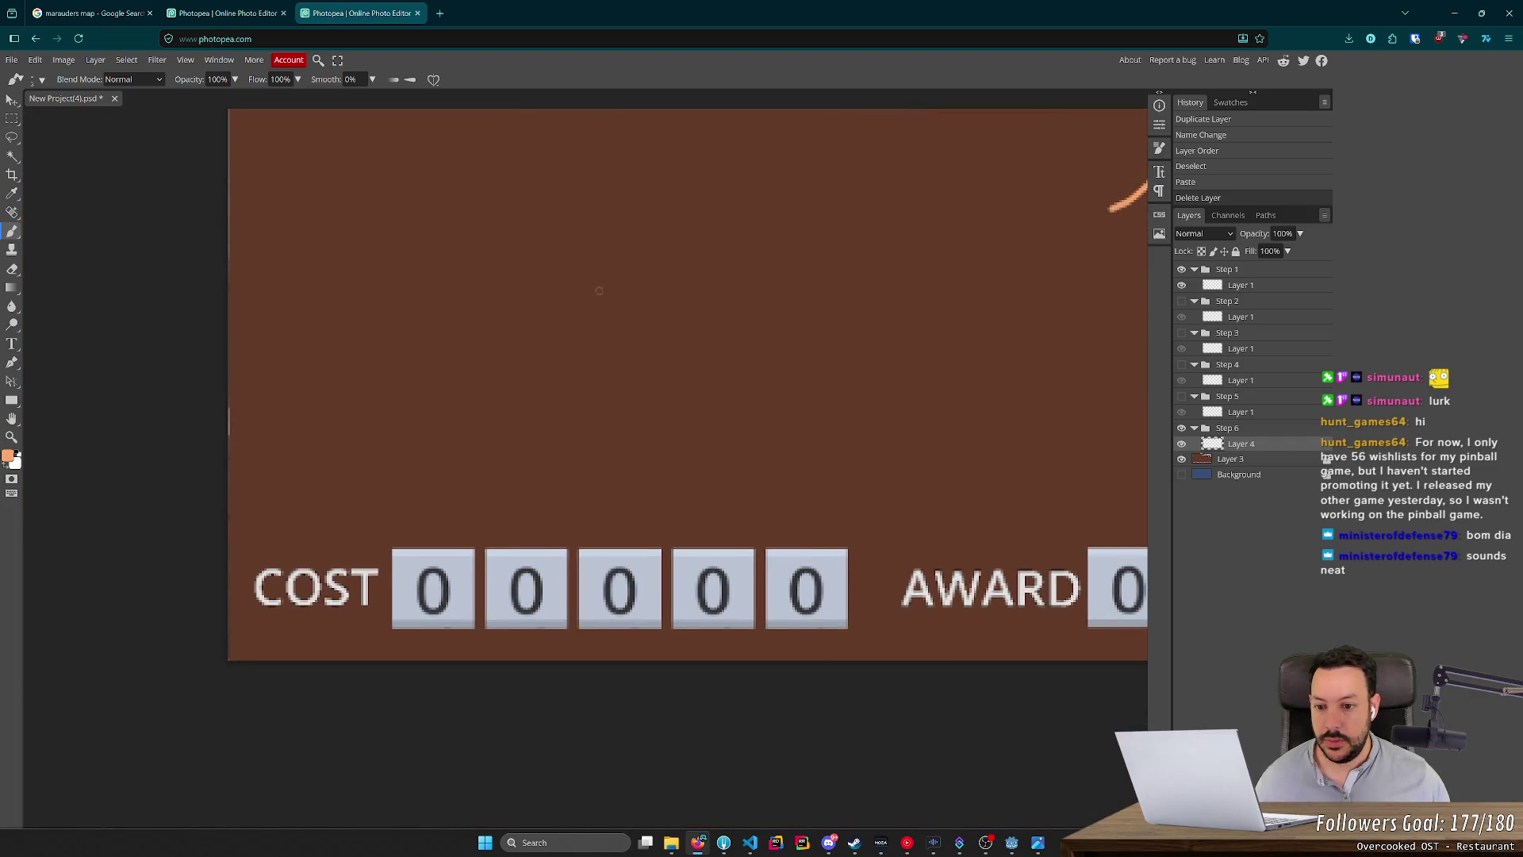
pyautogui.scroll(1, 574, 452)
pyautogui.scroll(3, 603, 452)
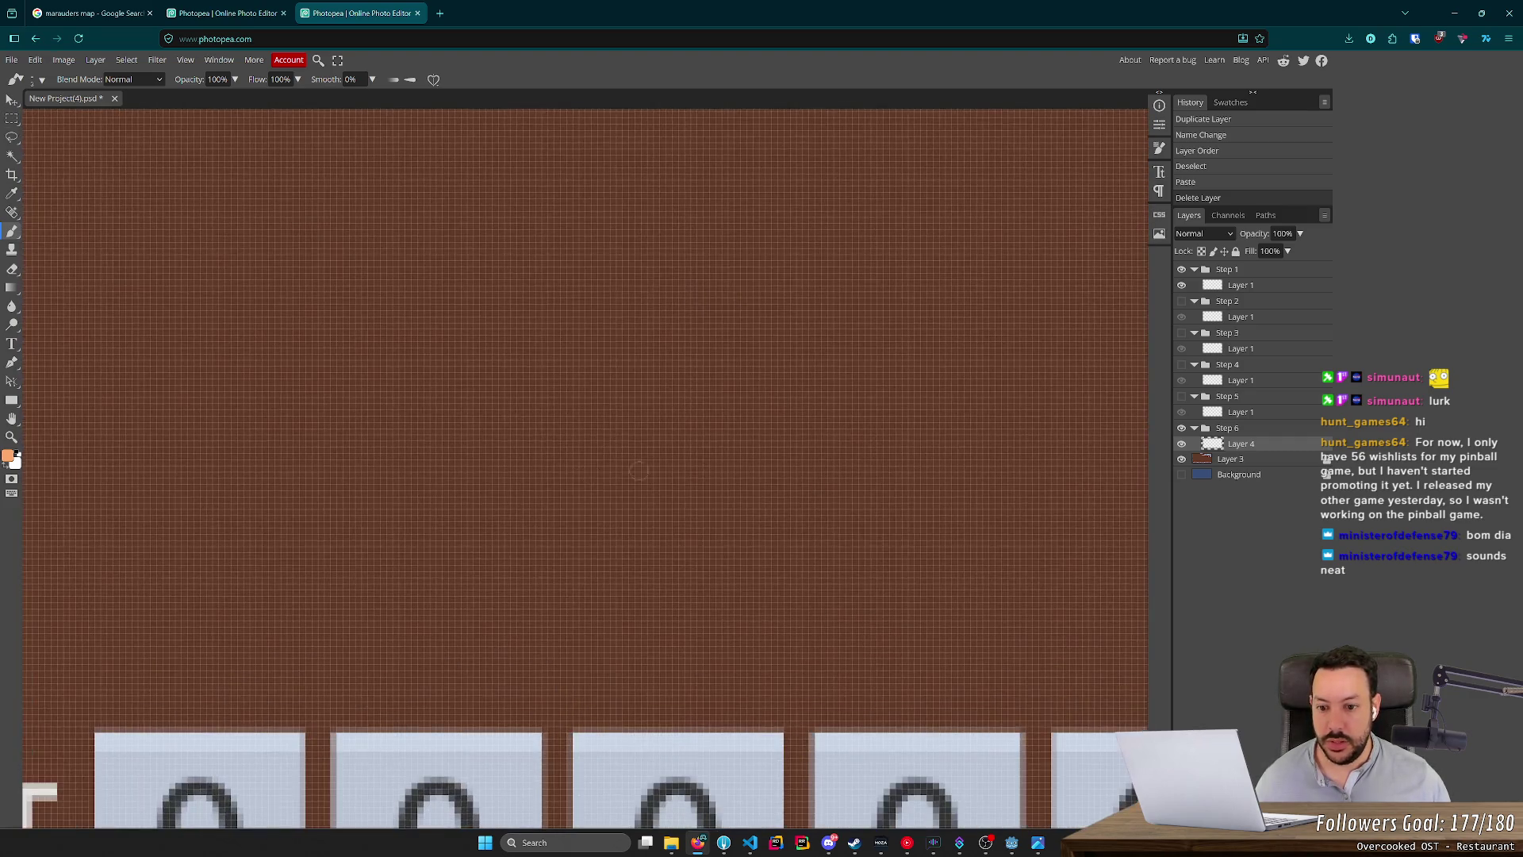
pyautogui.scroll(-5, 611, 480)
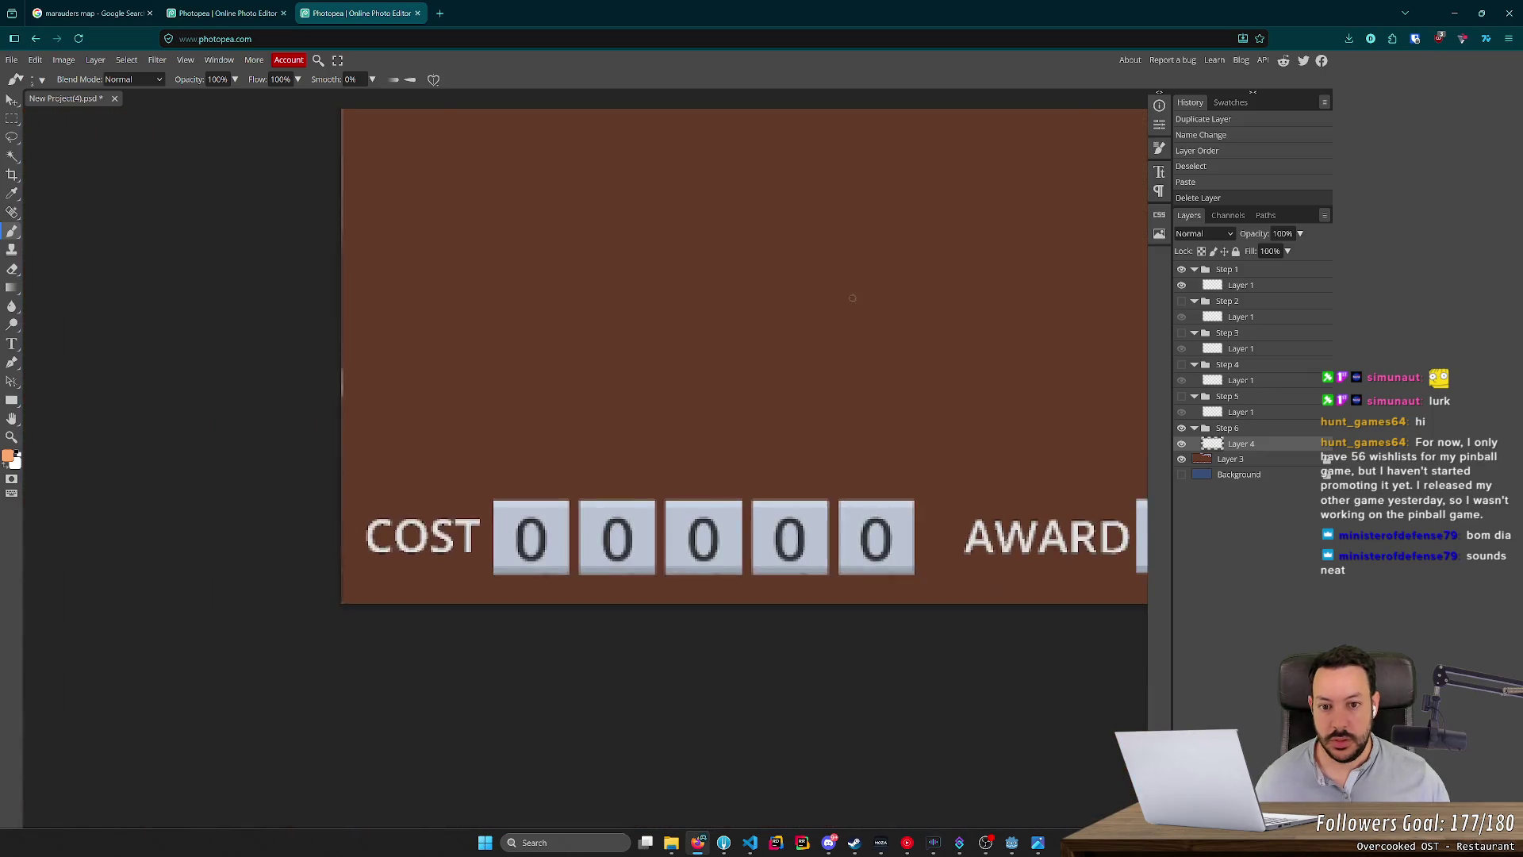
pyautogui.scroll(4, 597, 501)
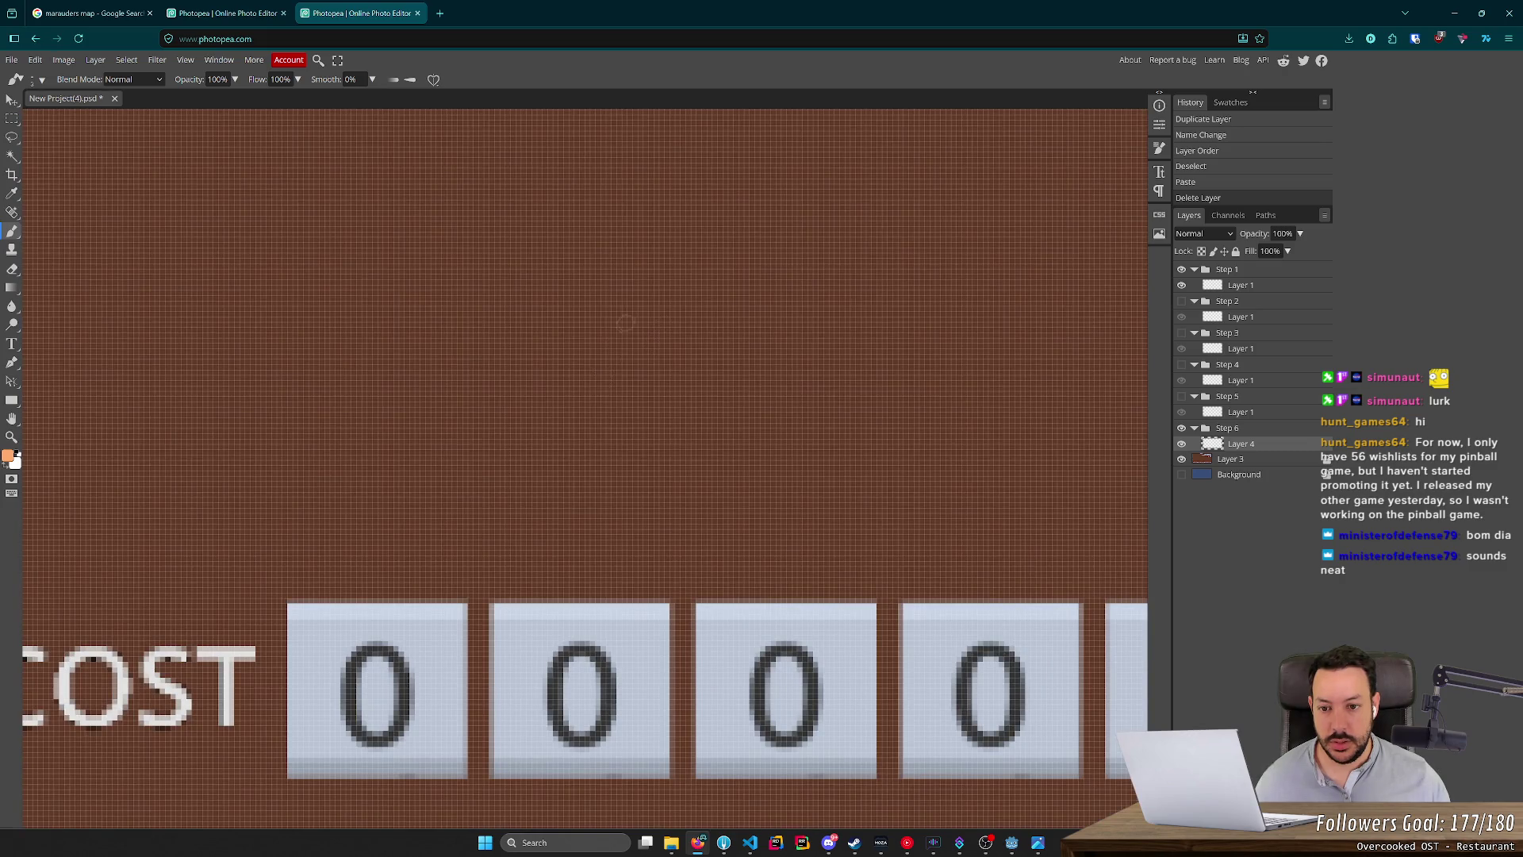
pyautogui.moveTo(673, 253)
pyautogui.mouseDown()
pyautogui.moveTo(591, 377)
pyautogui.moveTo(562, 515)
pyautogui.moveTo(628, 461)
pyautogui.mouseUp()
pyautogui.scroll(-2, 746, 483)
pyautogui.scroll(-4, 750, 483)
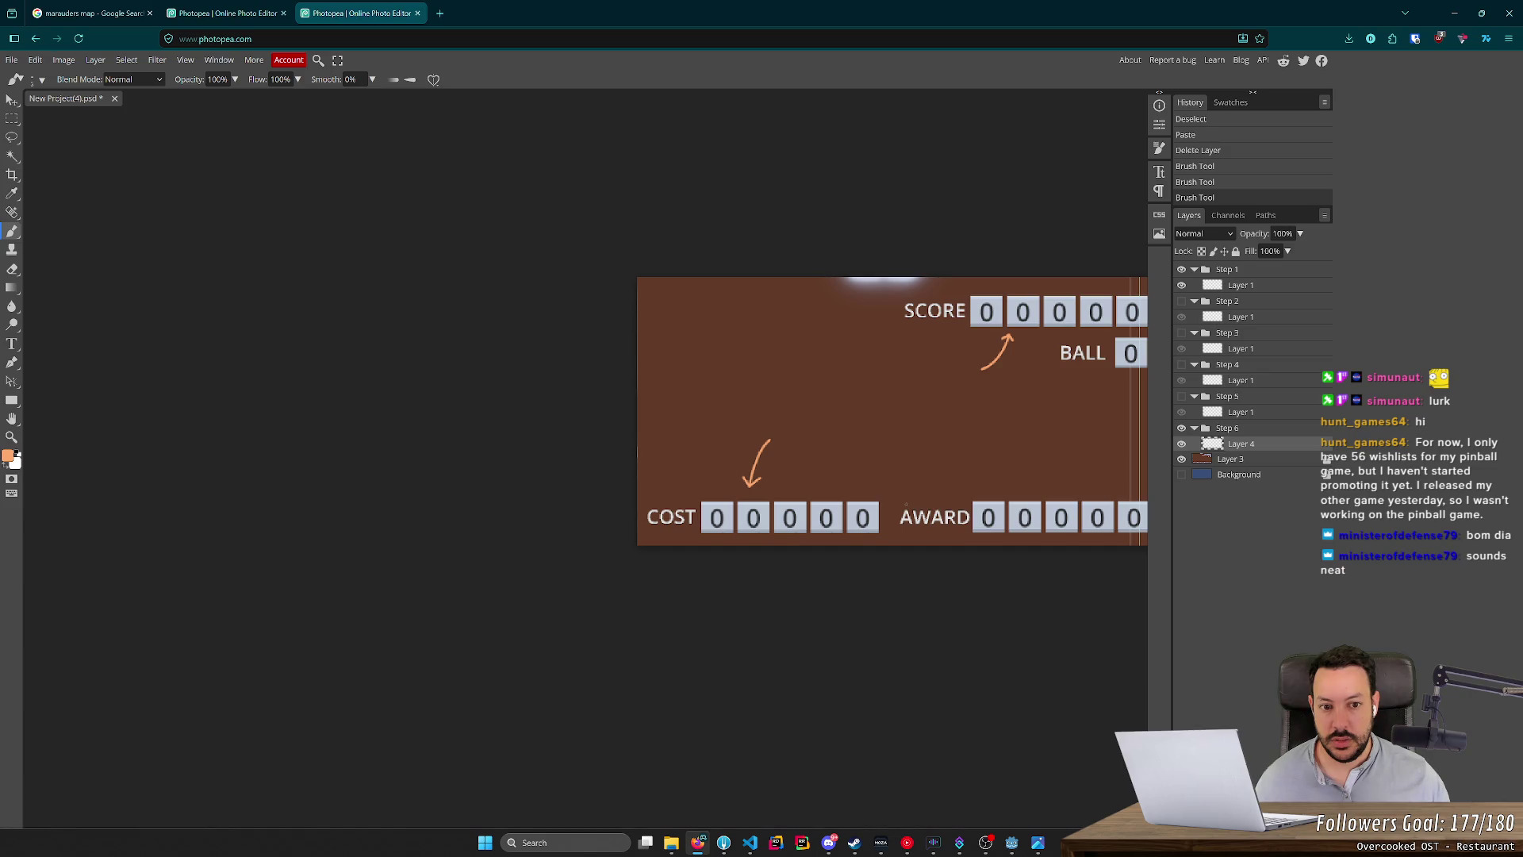
pyautogui.scroll(-2, 750, 484)
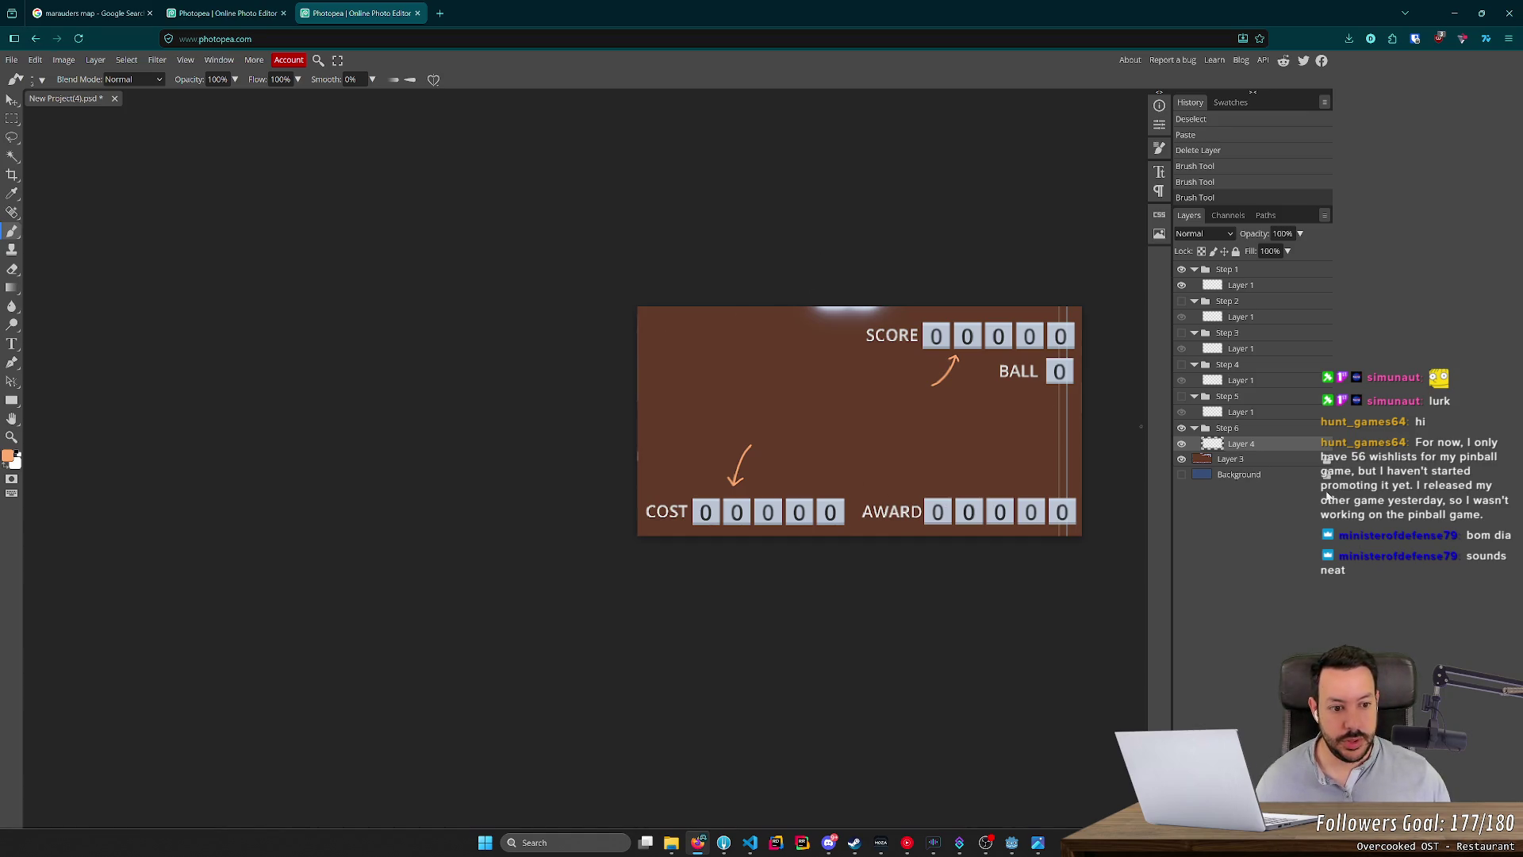
pyautogui.click(1181, 459)
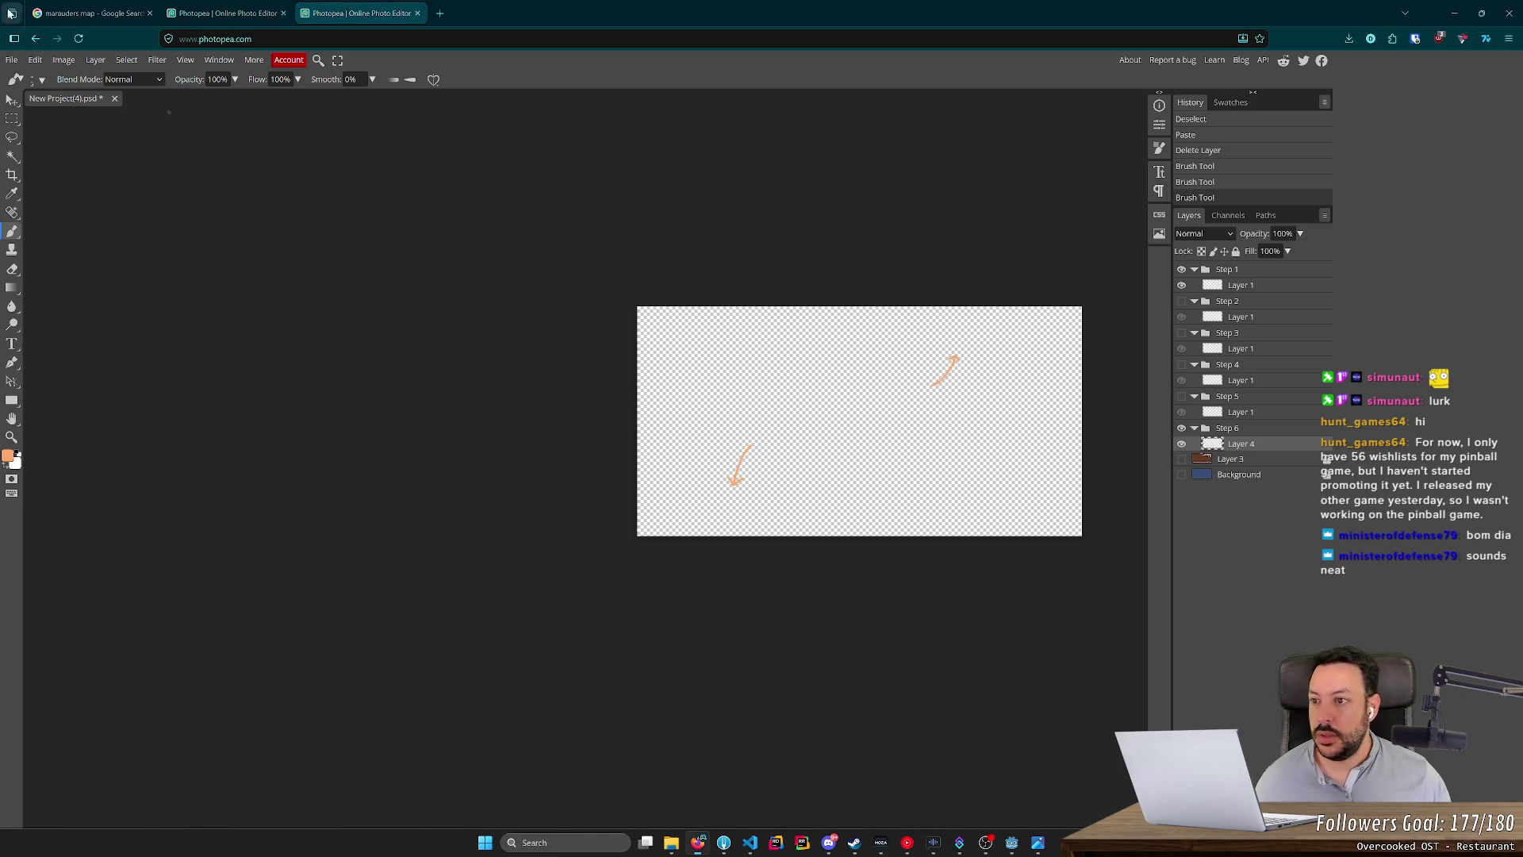
# Export the Step 6 arrows as the PNG tutorial_6_backboard.png.
pyautogui.click(11, 59)
pyautogui.moveTo(63, 238)
pyautogui.click(131, 239)
pyautogui.tripleClick(434, 185)
pyautogui.write('t')
pyautogui.write('backboard')
pyautogui.click(450, 310)
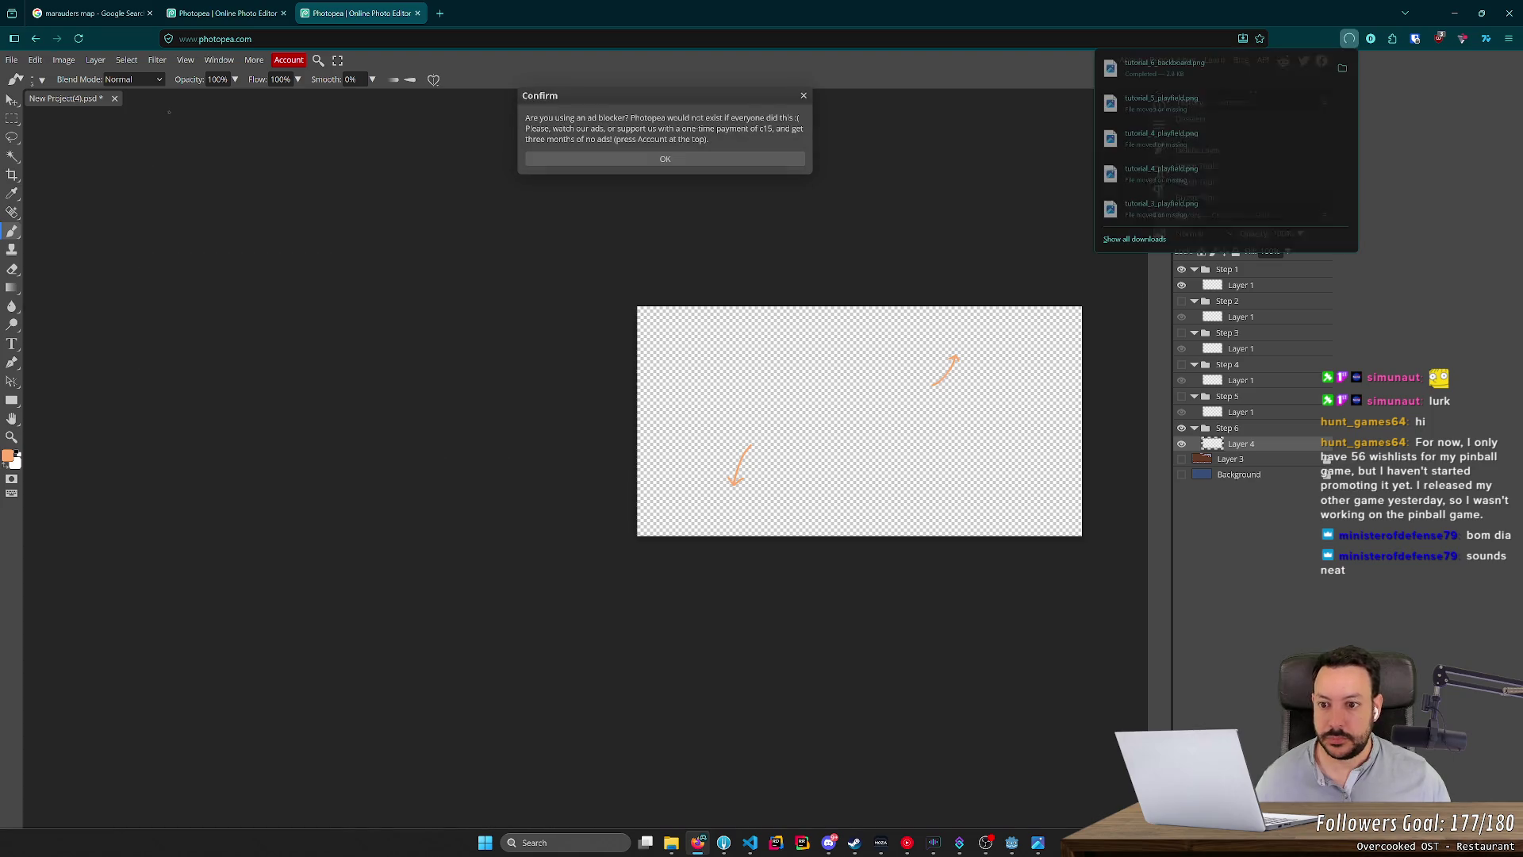
# Hide the playfield background and export the text as tutorial_6_playfield.png.
pyautogui.click(237, 11)
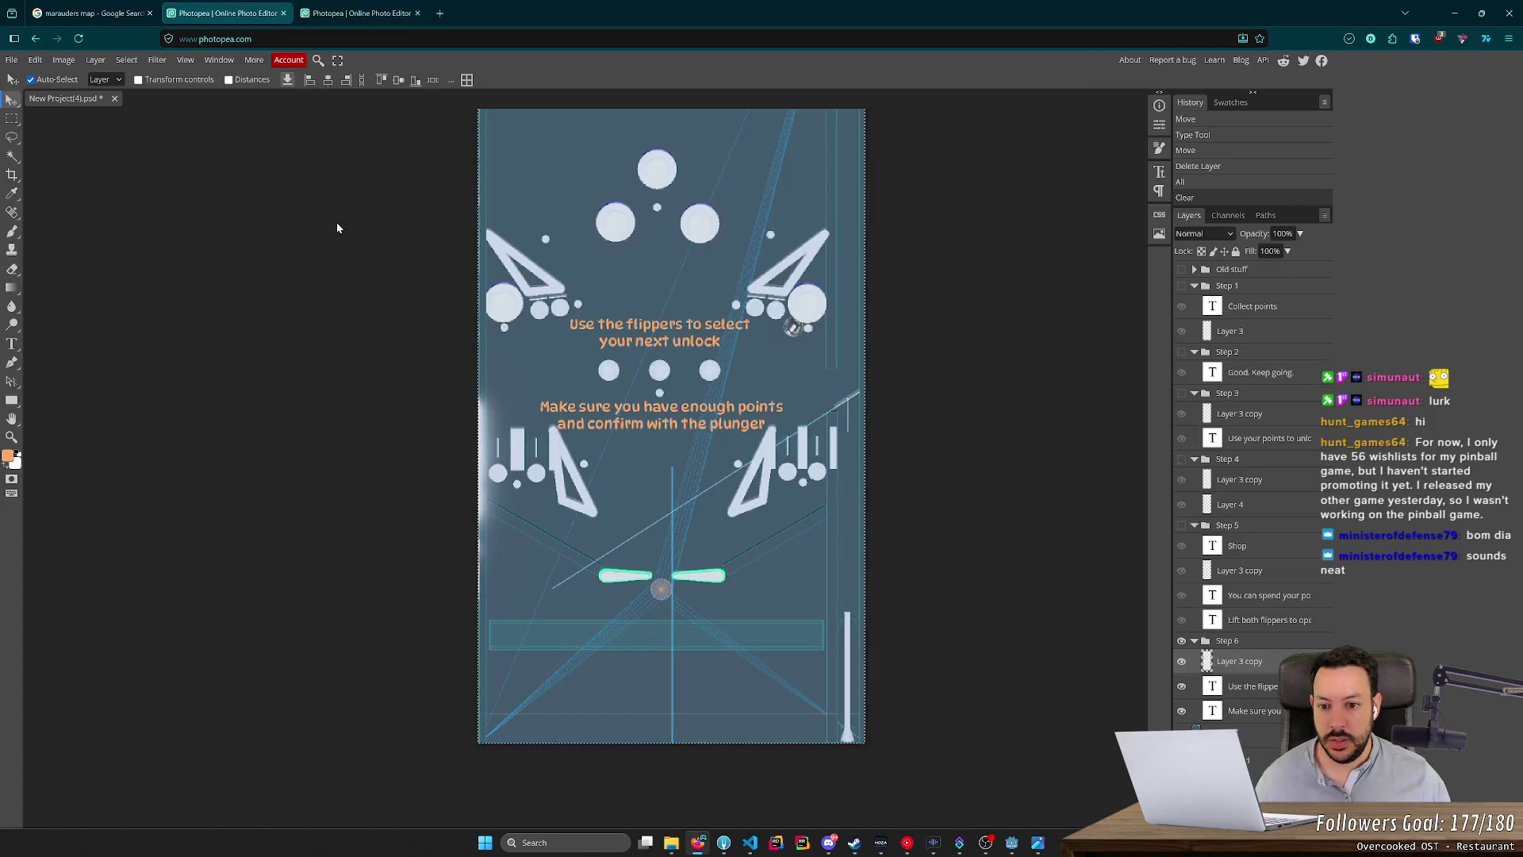
pyautogui.click(1243, 728)
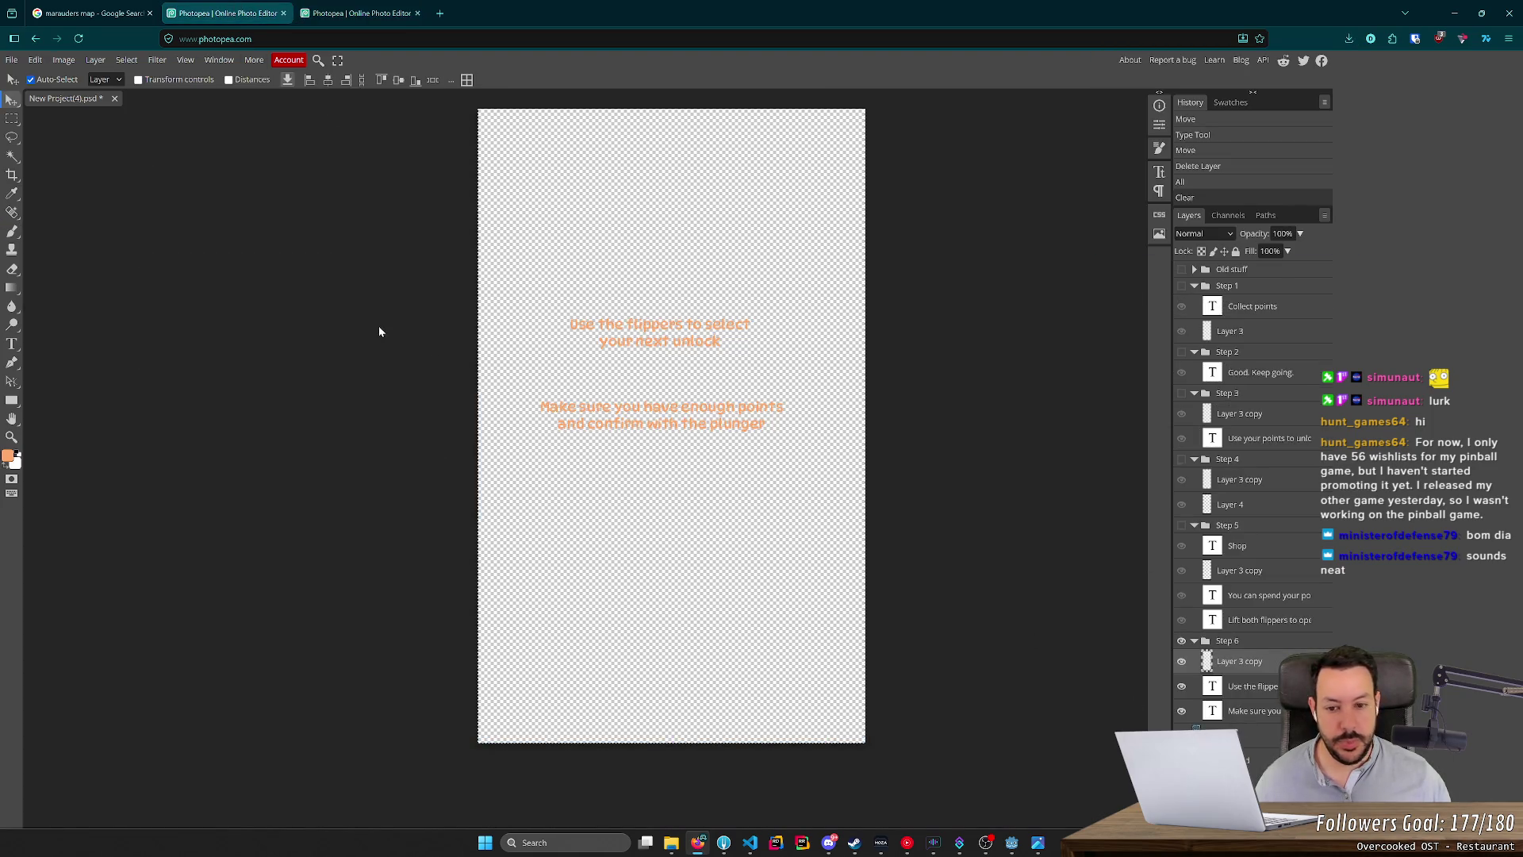
pyautogui.click(12, 59)
pyautogui.moveTo(79, 236)
pyautogui.click(131, 235)
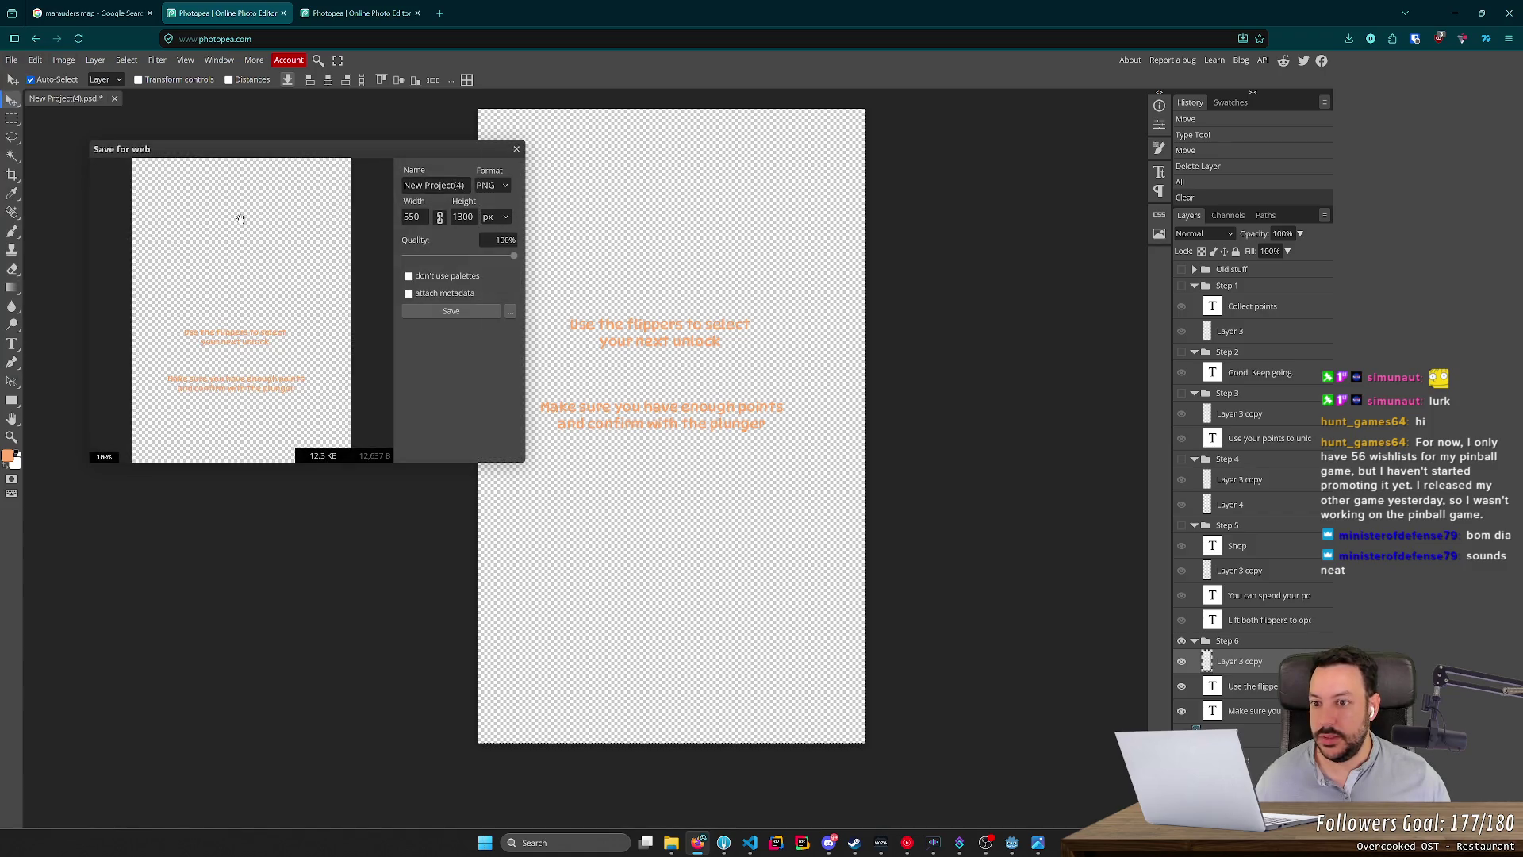
pyautogui.hotkey('ctrl', 'a')
pyautogui.write('tut')
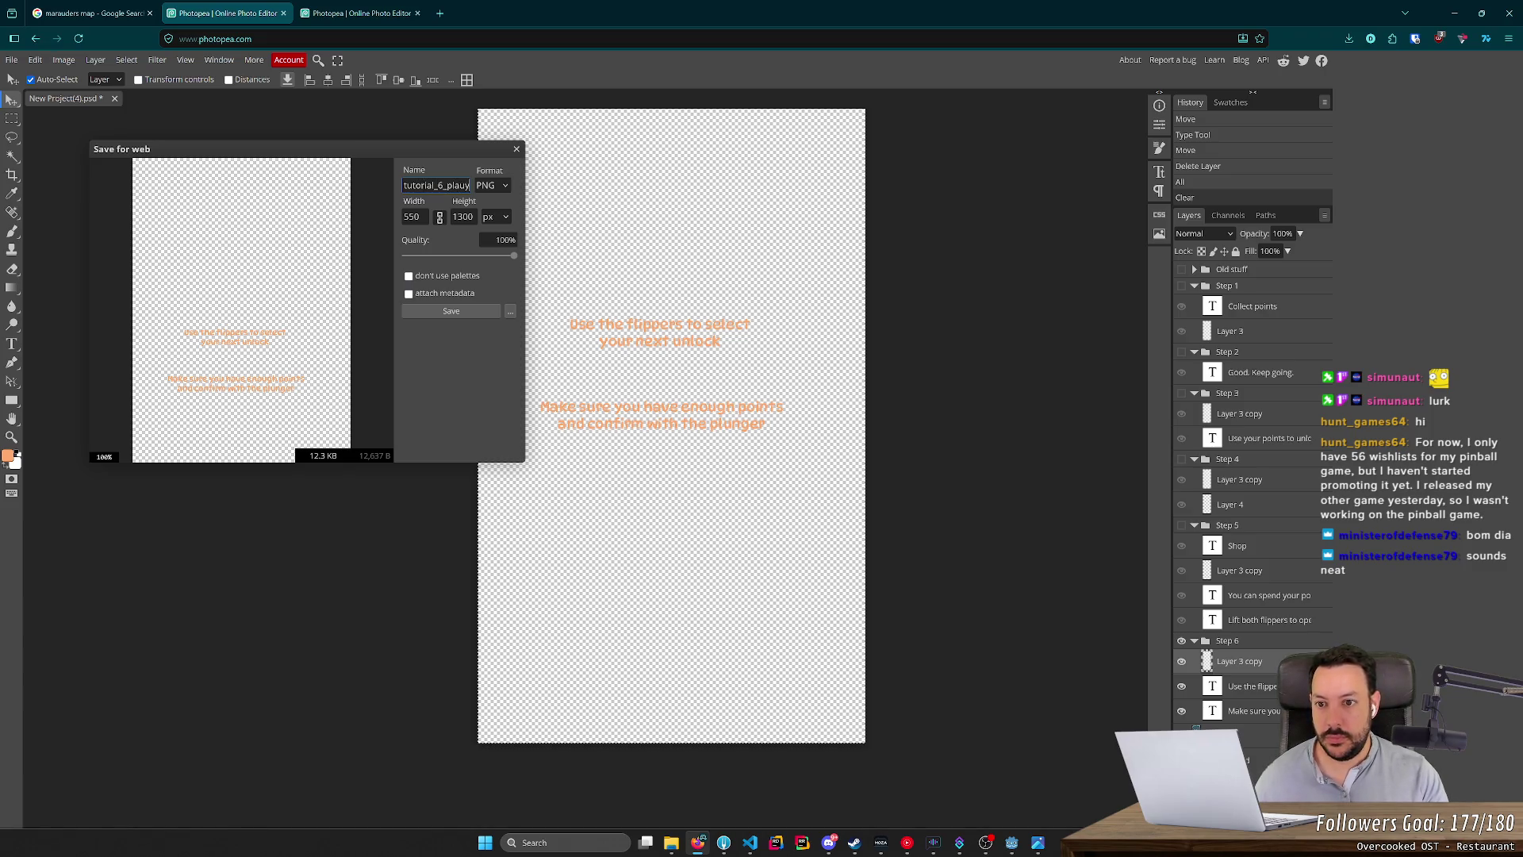
pyautogui.write('field')
pyautogui.click(450, 310)
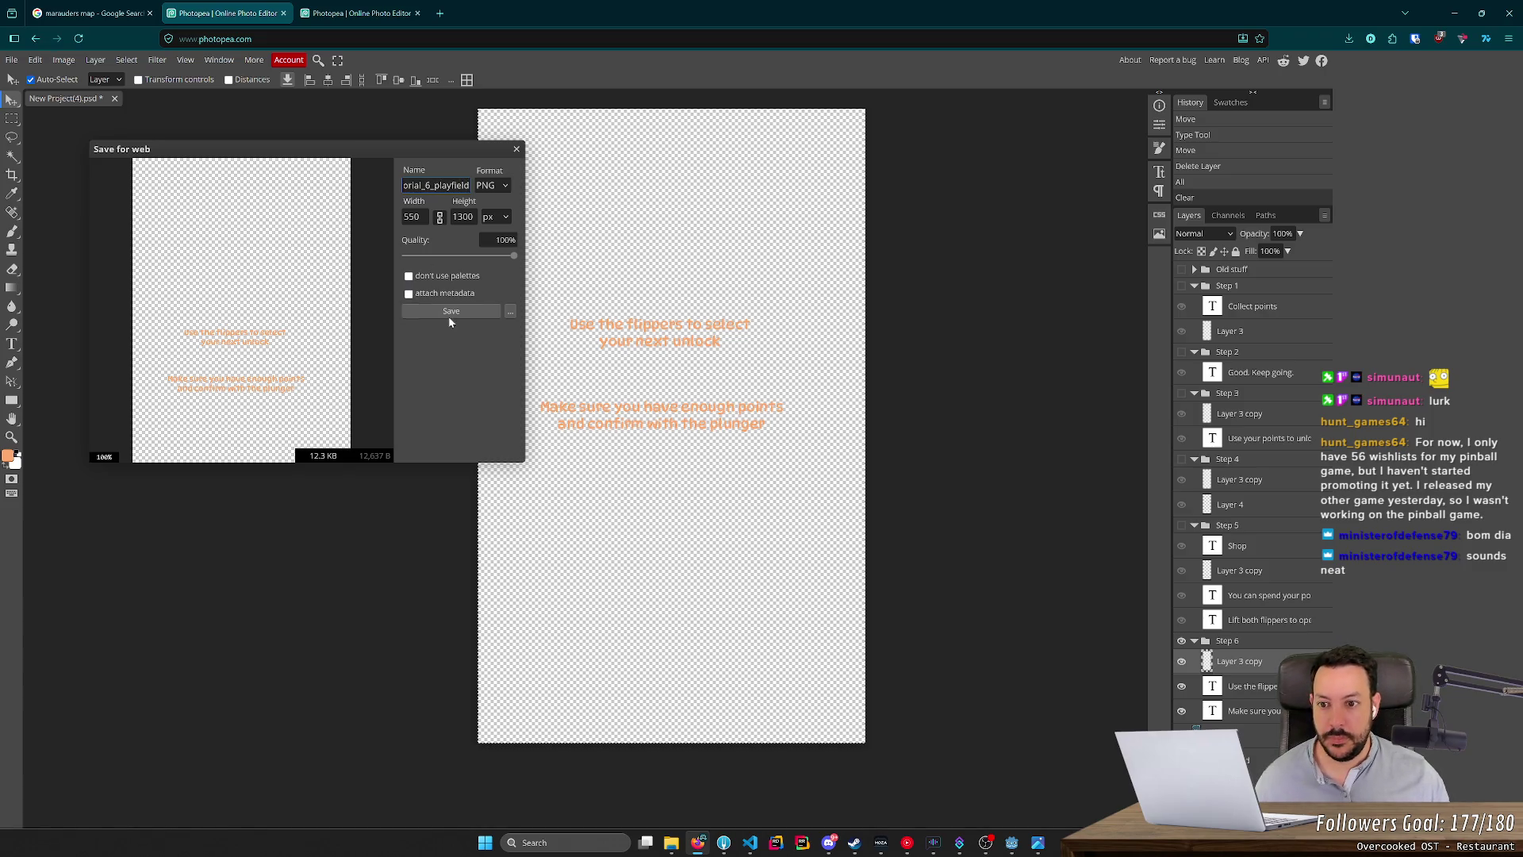
pyautogui.click(671, 843)
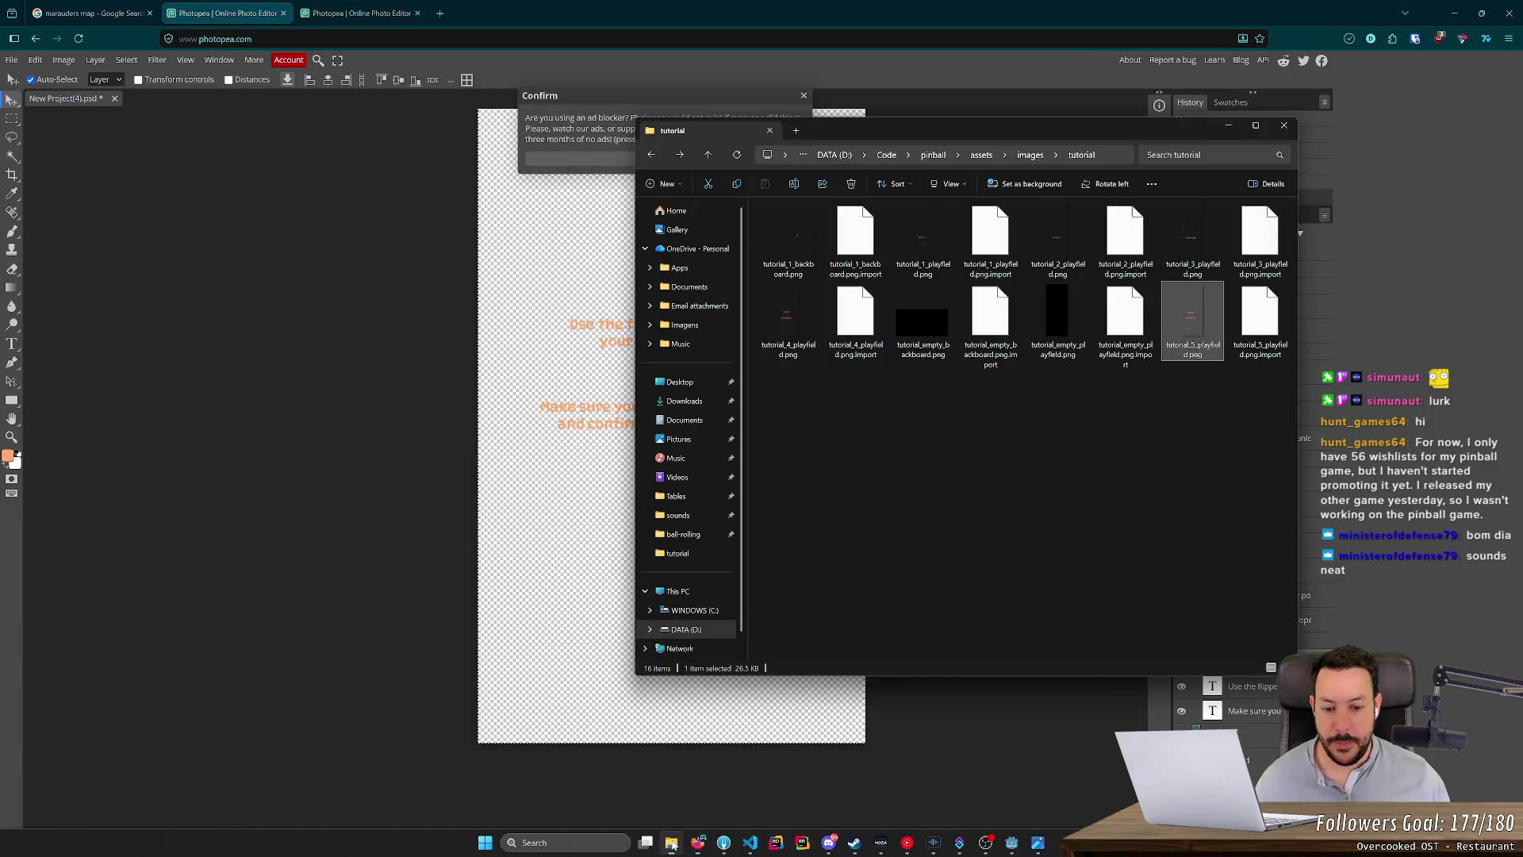
# Move both tutorial_6 PNGs from Downloads into the tutorial images folder, then return to Godot.
pyautogui.click(684, 400)
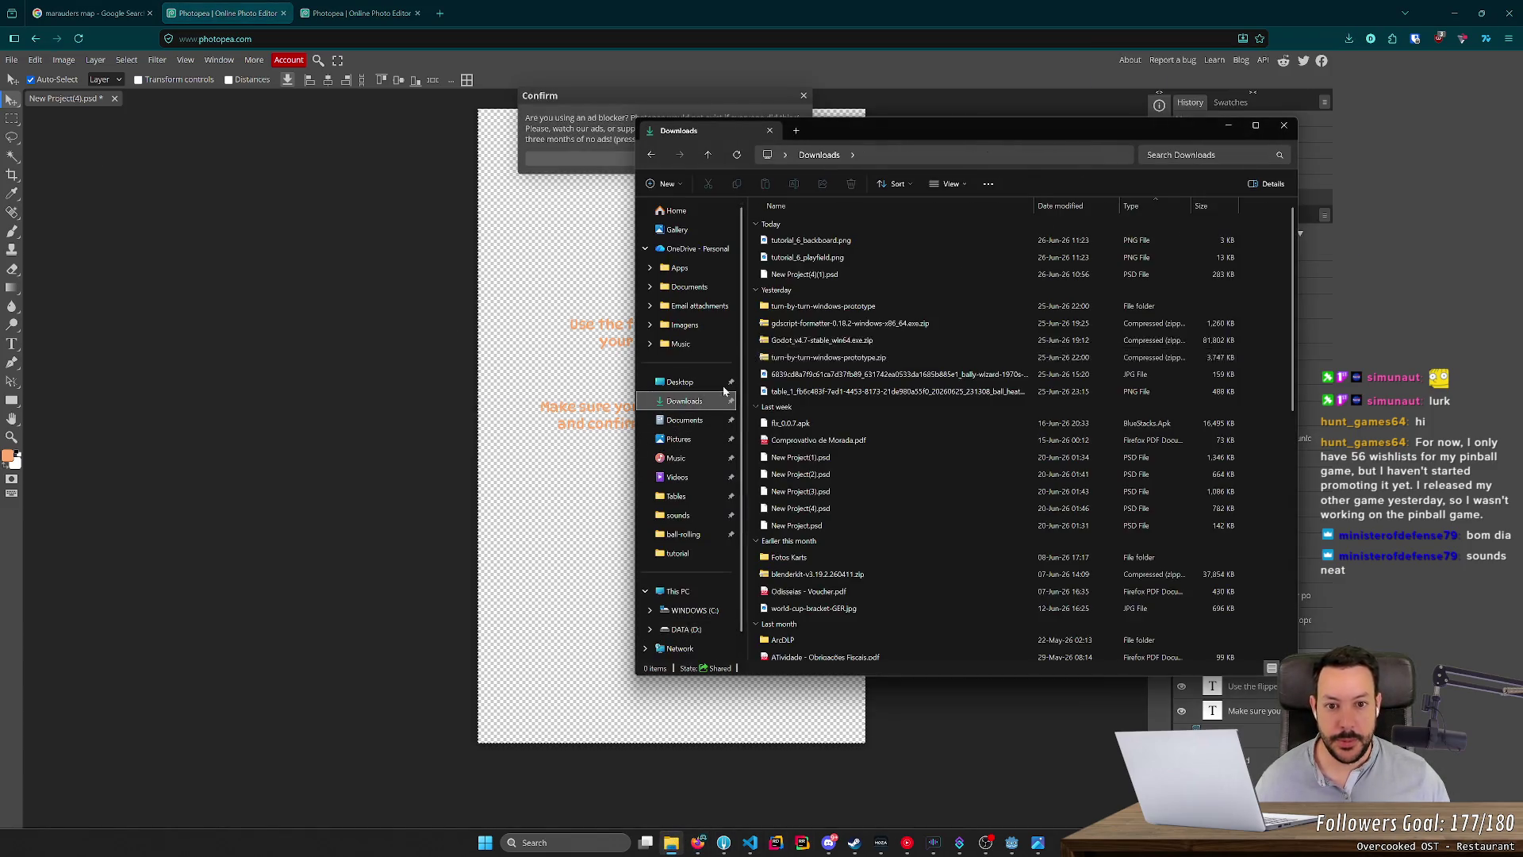
pyautogui.click(801, 257)
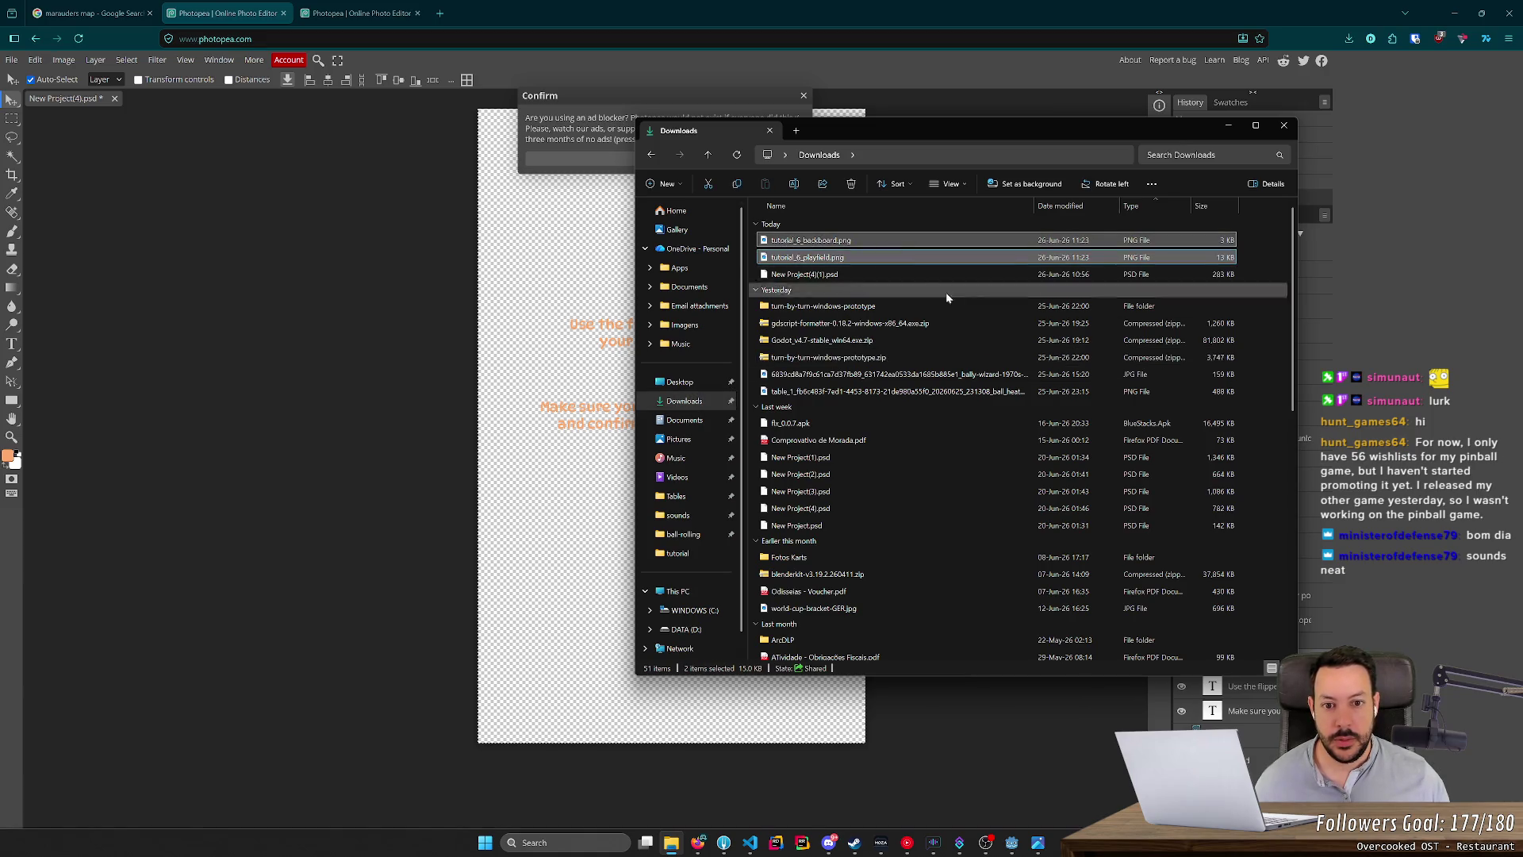
pyautogui.hotkey('alt', 'Left')
pyautogui.hotkey('ctrl', 'v')
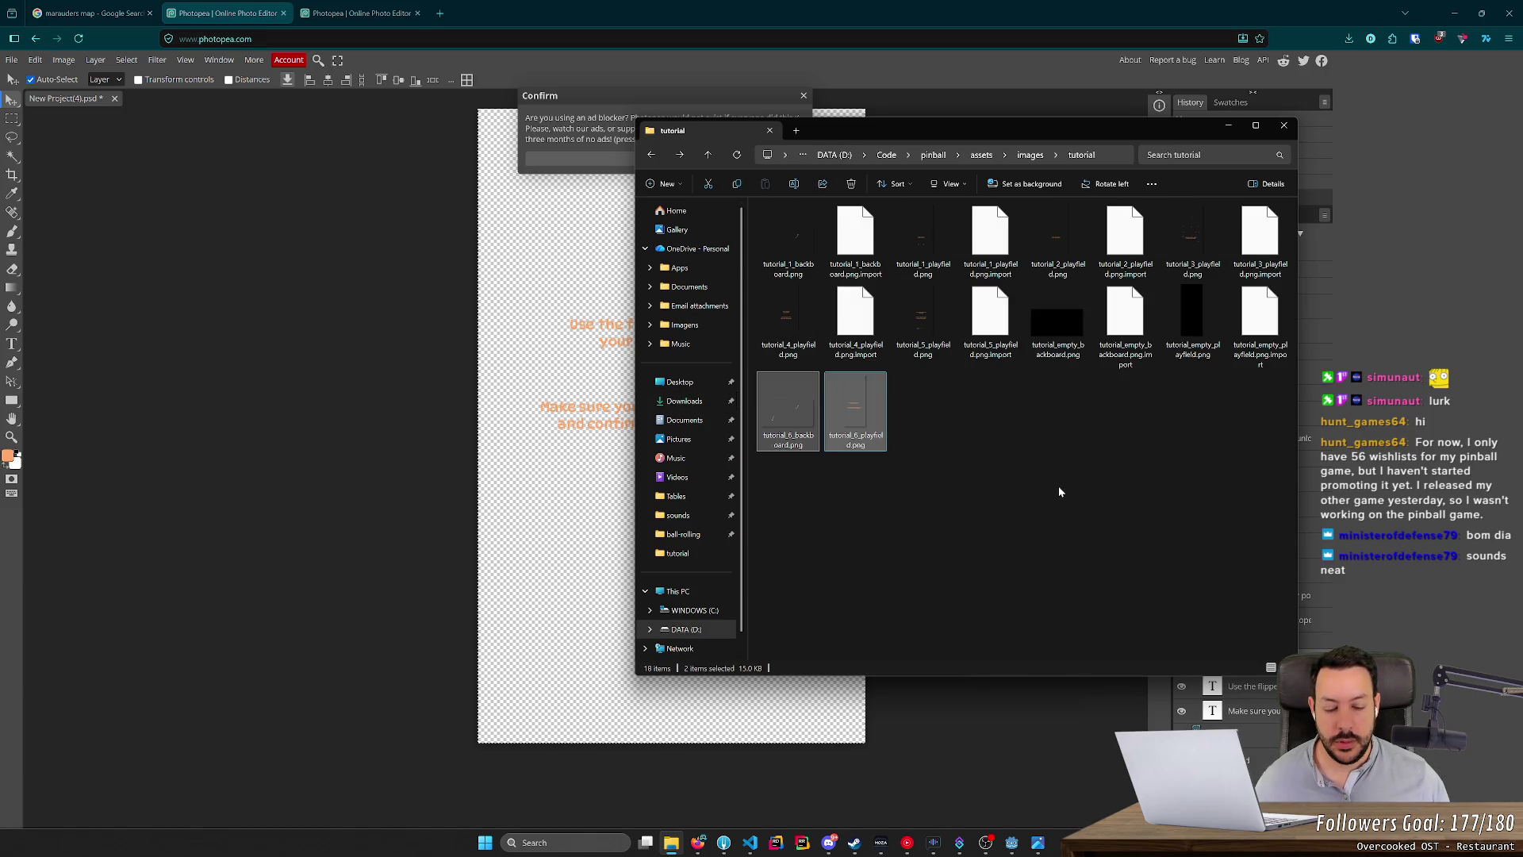
pyautogui.click(1011, 843)
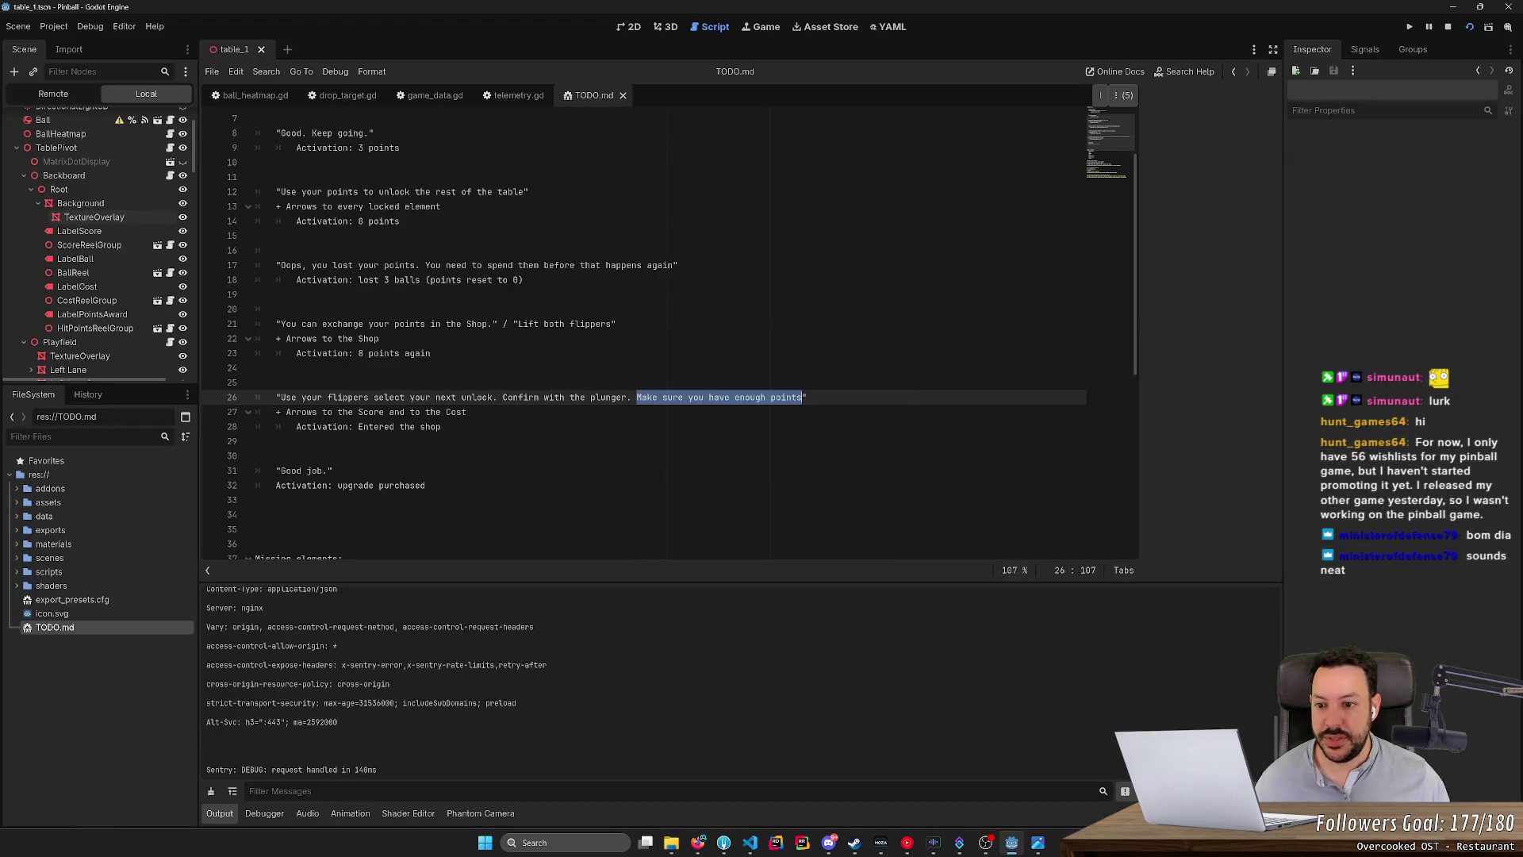
# Check the 'Good job.' line in TODO.md, then bring Photopea's scoreboard hint-arrow project back.
pyautogui.scroll(-1, 670, 338)
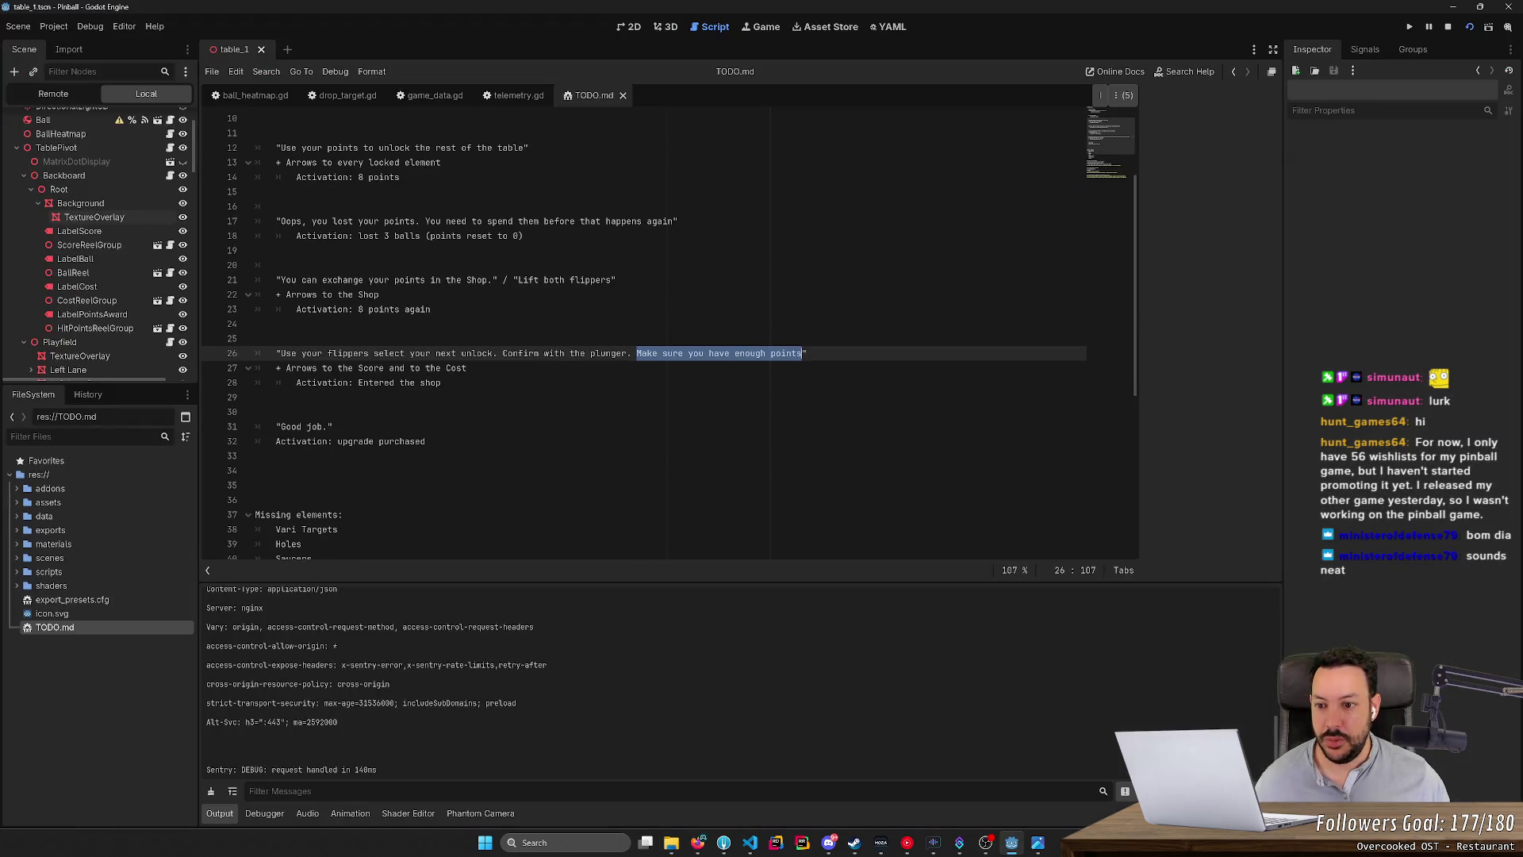
pyautogui.moveTo(281, 426)
pyautogui.mouseDown()
pyautogui.moveTo(328, 426)
pyautogui.moveTo(275, 425)
pyautogui.mouseUp()
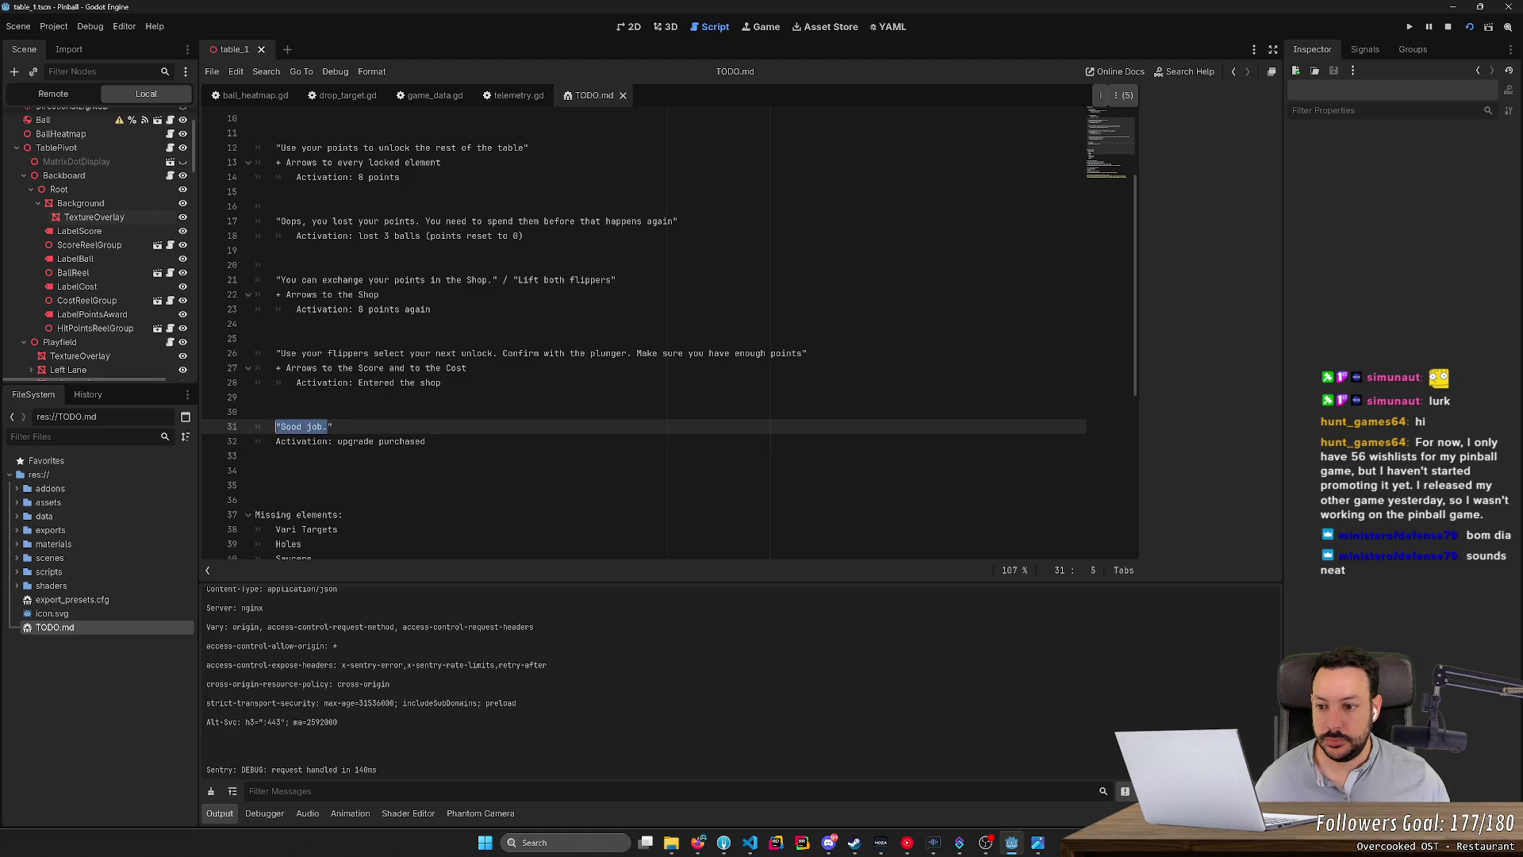
pyautogui.scroll(3, 666, 333)
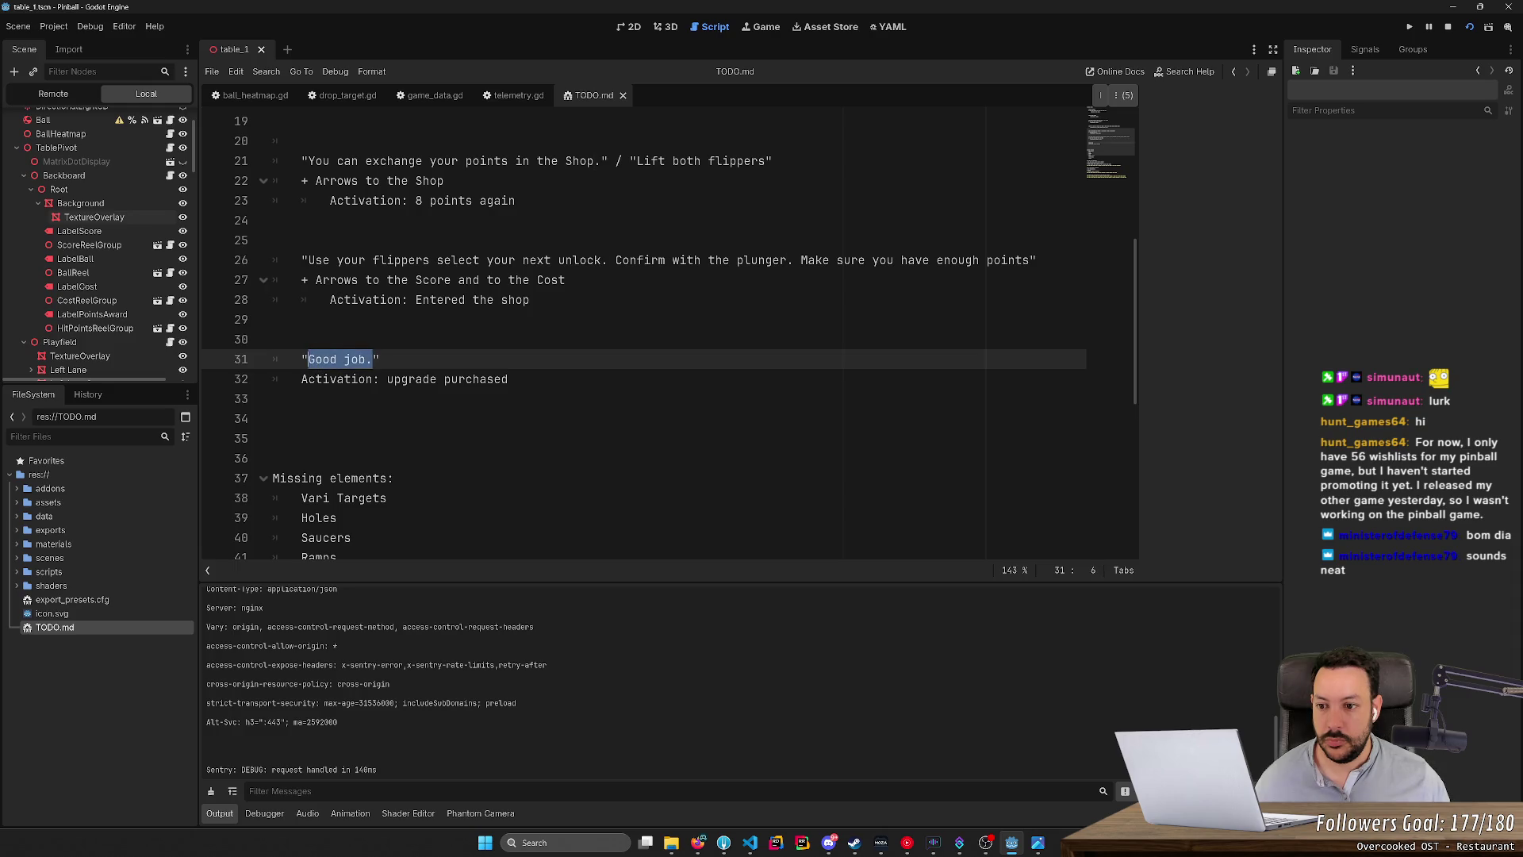
pyautogui.click(671, 842)
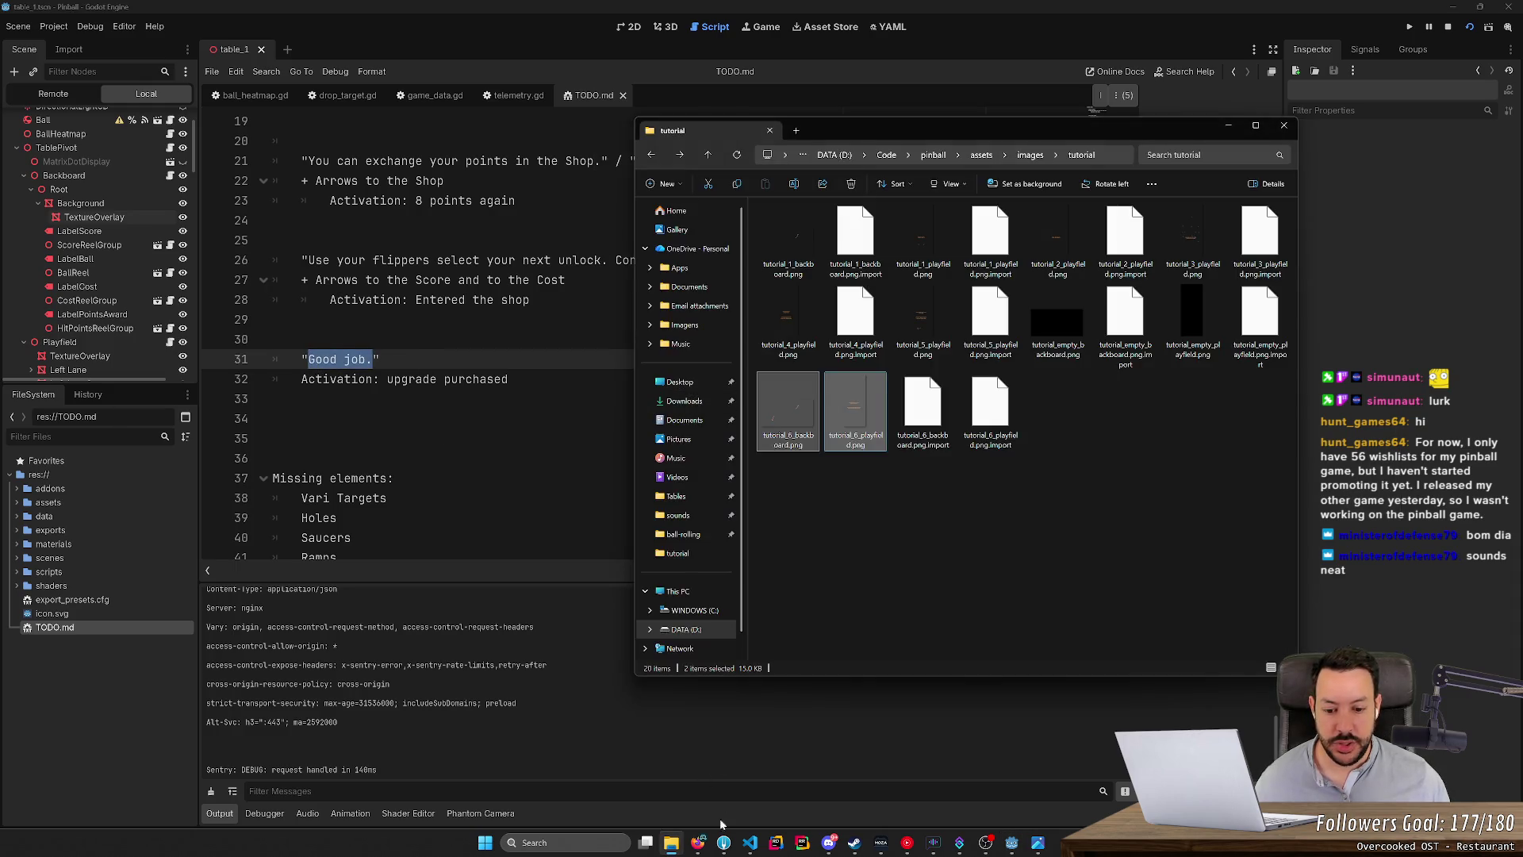
pyautogui.click(697, 843)
pyautogui.hotkey('ctrl', 'Tab')
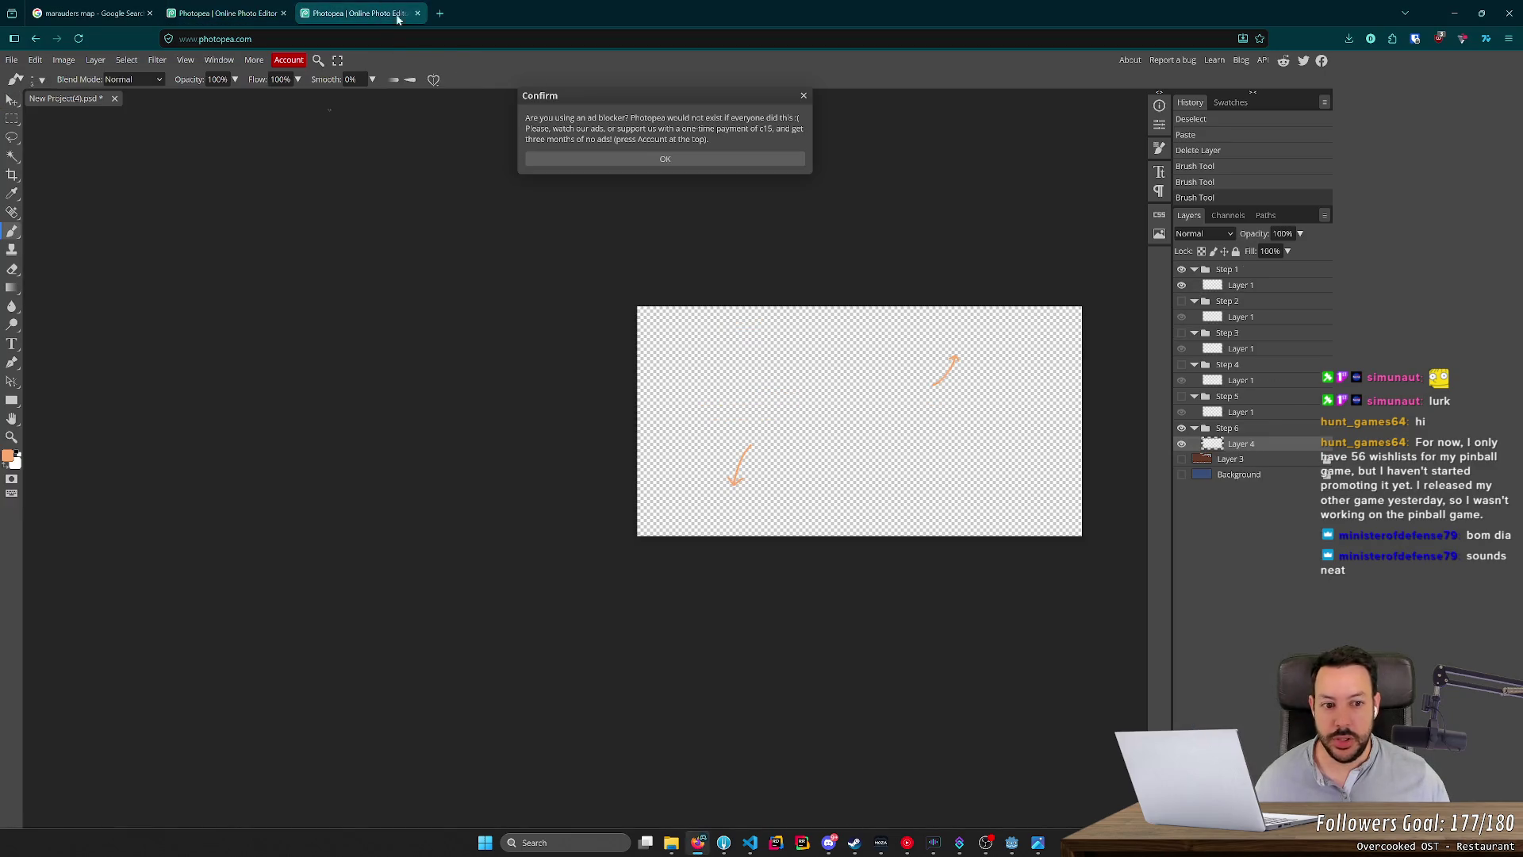
# Duplicate Step 5 as a Step 7 group after Step 6, and hide Step 6.
pyautogui.click(1253, 397)
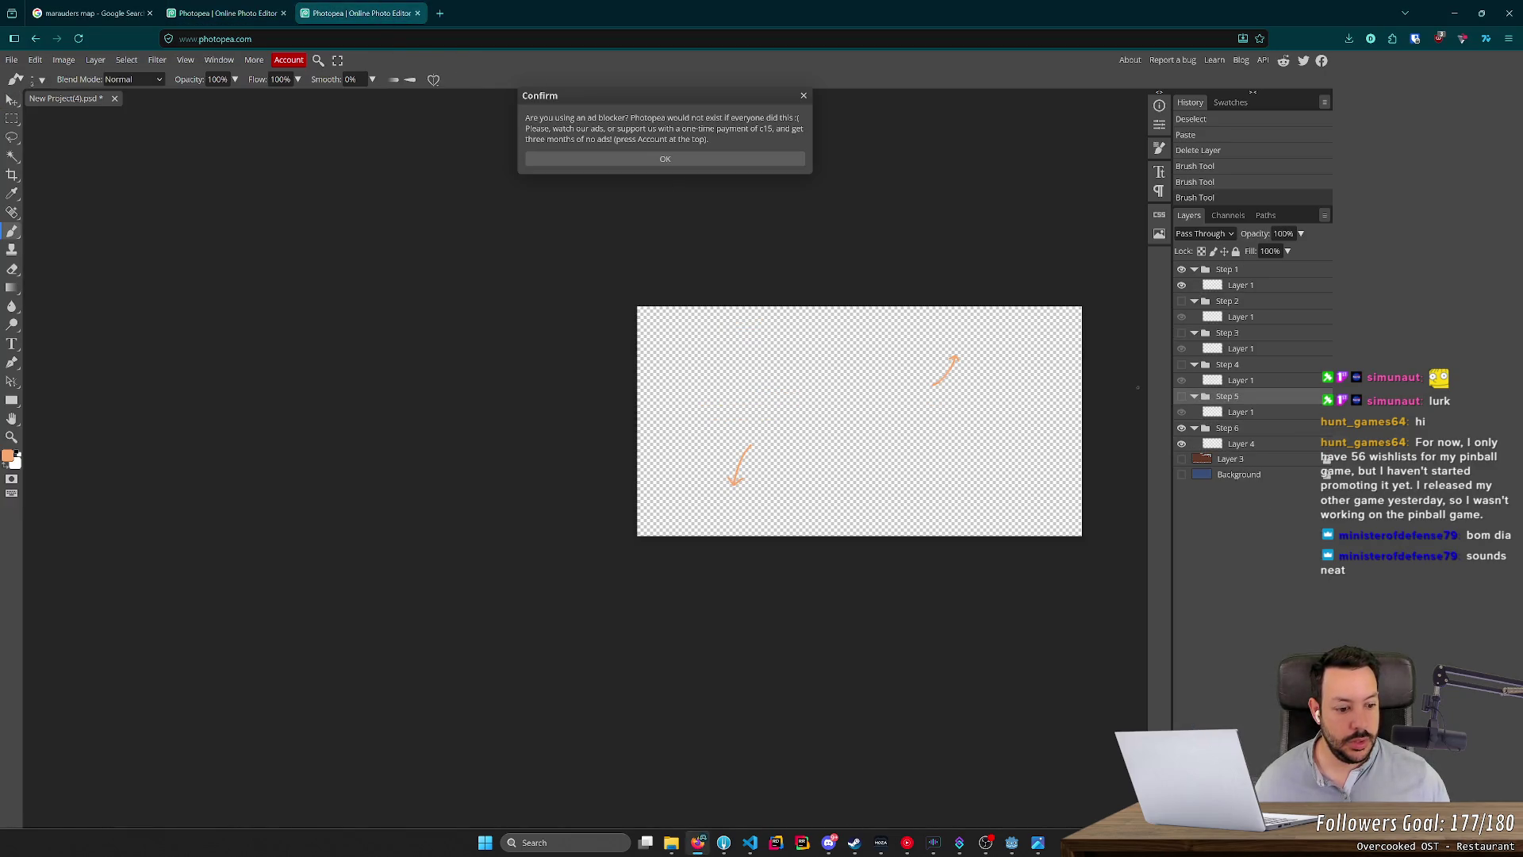
pyautogui.hotkey('ctrl', 'j')
pyautogui.doubleClick(1237, 399)
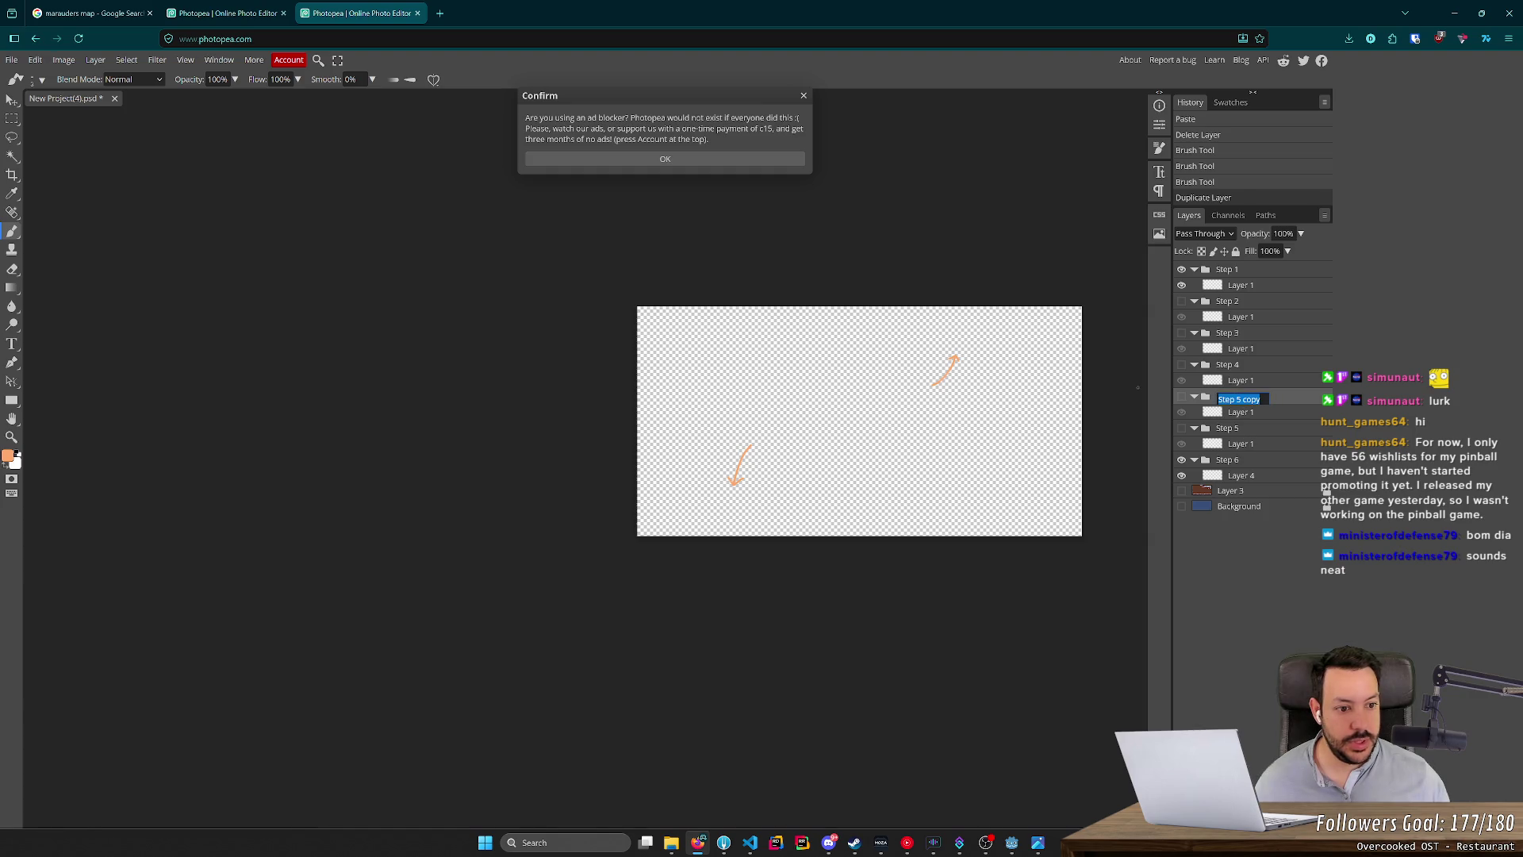
pyautogui.press('BackSpace')
pyautogui.press('BackSpace')
pyautogui.press('BackSpace')
pyautogui.write('7')
pyautogui.press('Return')
pyautogui.moveTo(1262, 403)
pyautogui.mouseDown()
pyautogui.moveTo(1262, 481)
pyautogui.moveTo(1170, 459)
pyautogui.moveTo(1242, 423)
pyautogui.mouseUp()
pyautogui.click(1181, 427)
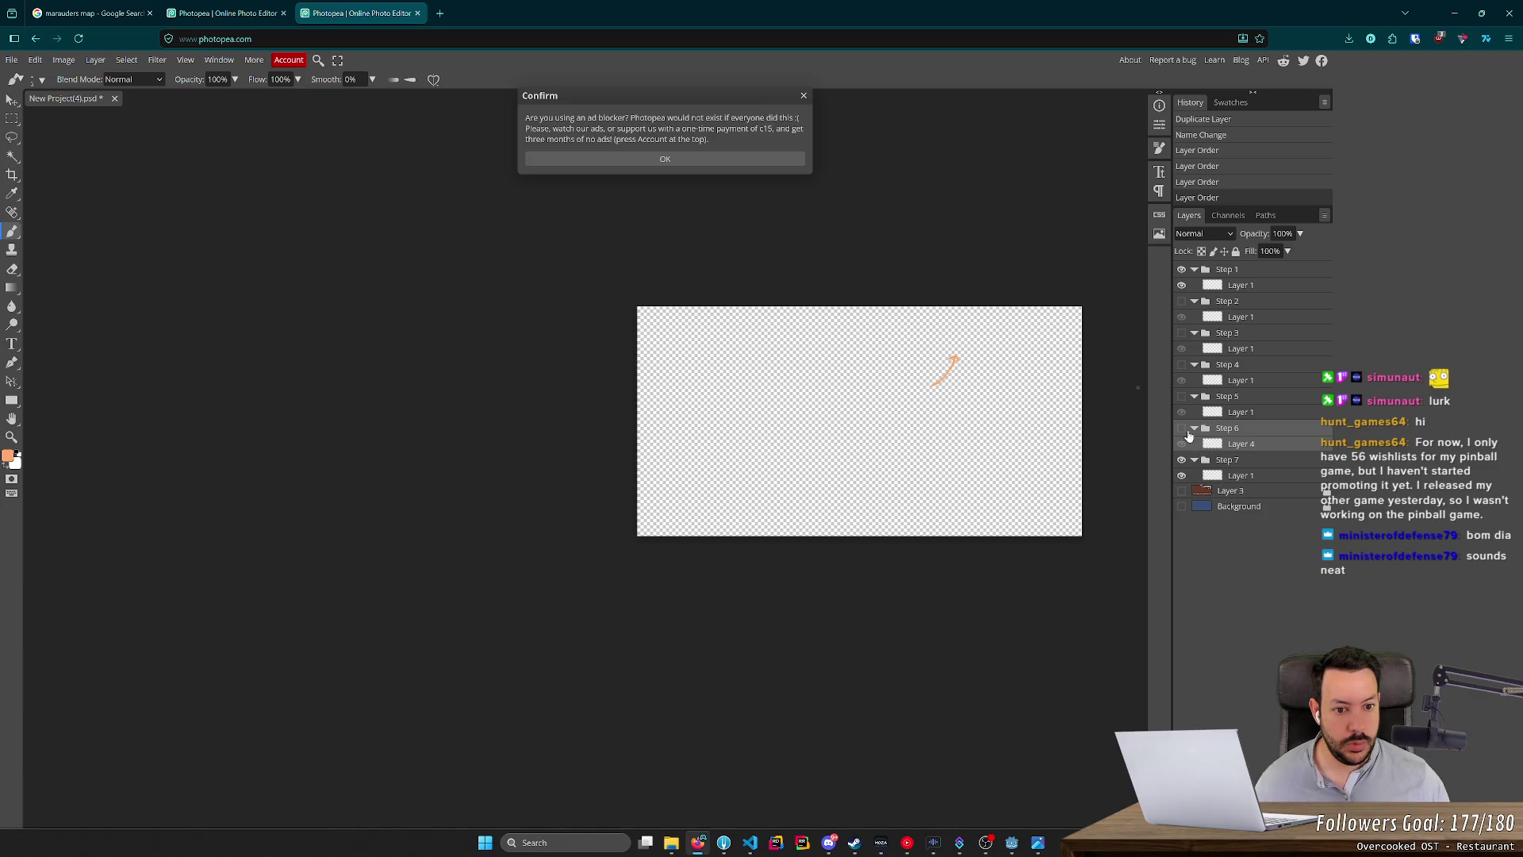
# Select the whole canvas on Step 7's layer, dismissing the ad-blocker notice.
pyautogui.click(1247, 476)
pyautogui.hotkey('ctrl', 'a')
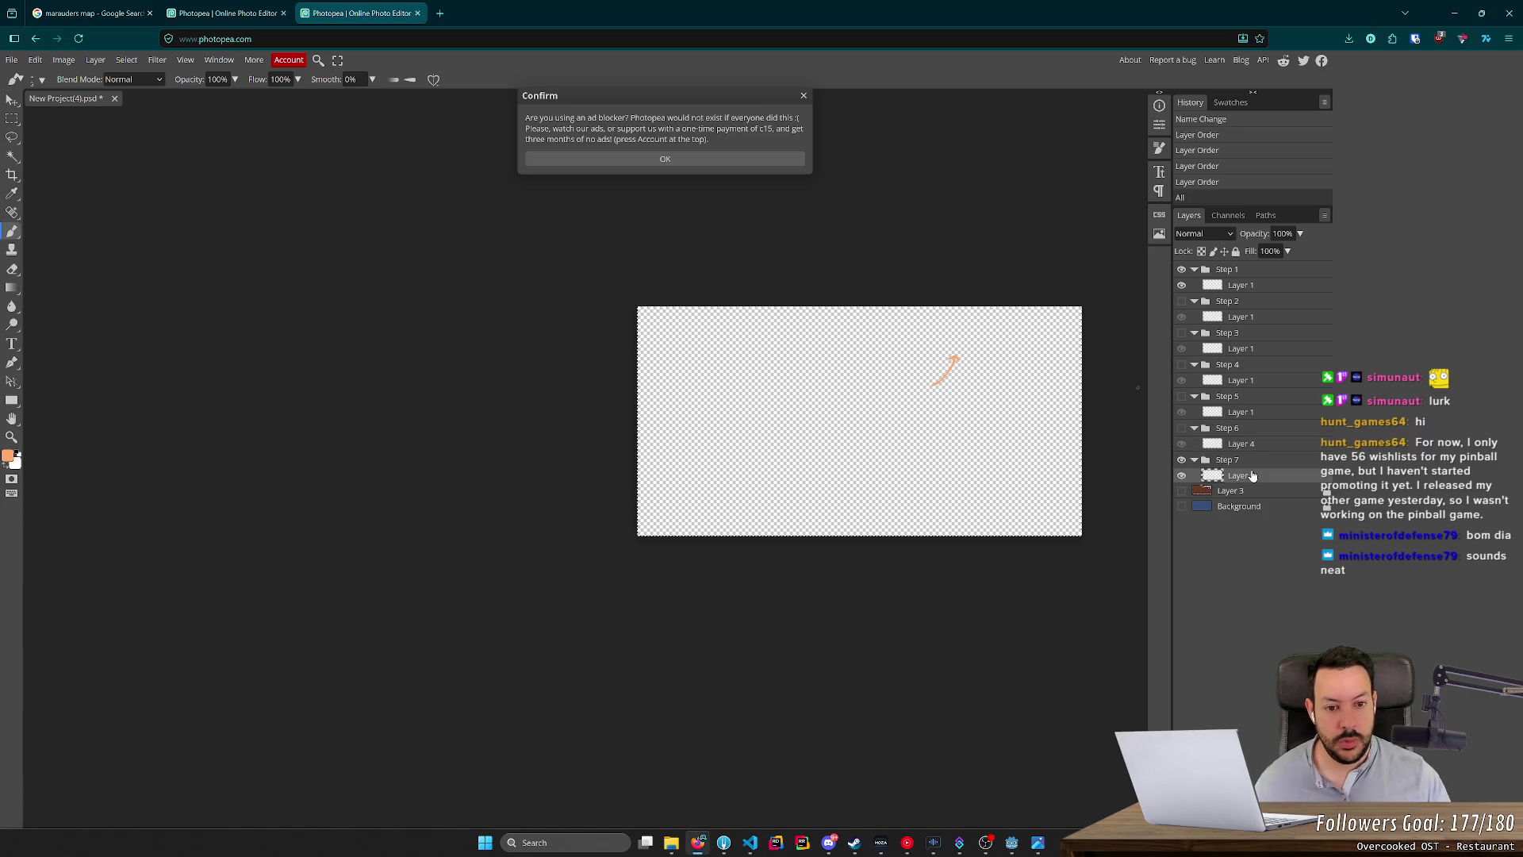
pyautogui.click(680, 158)
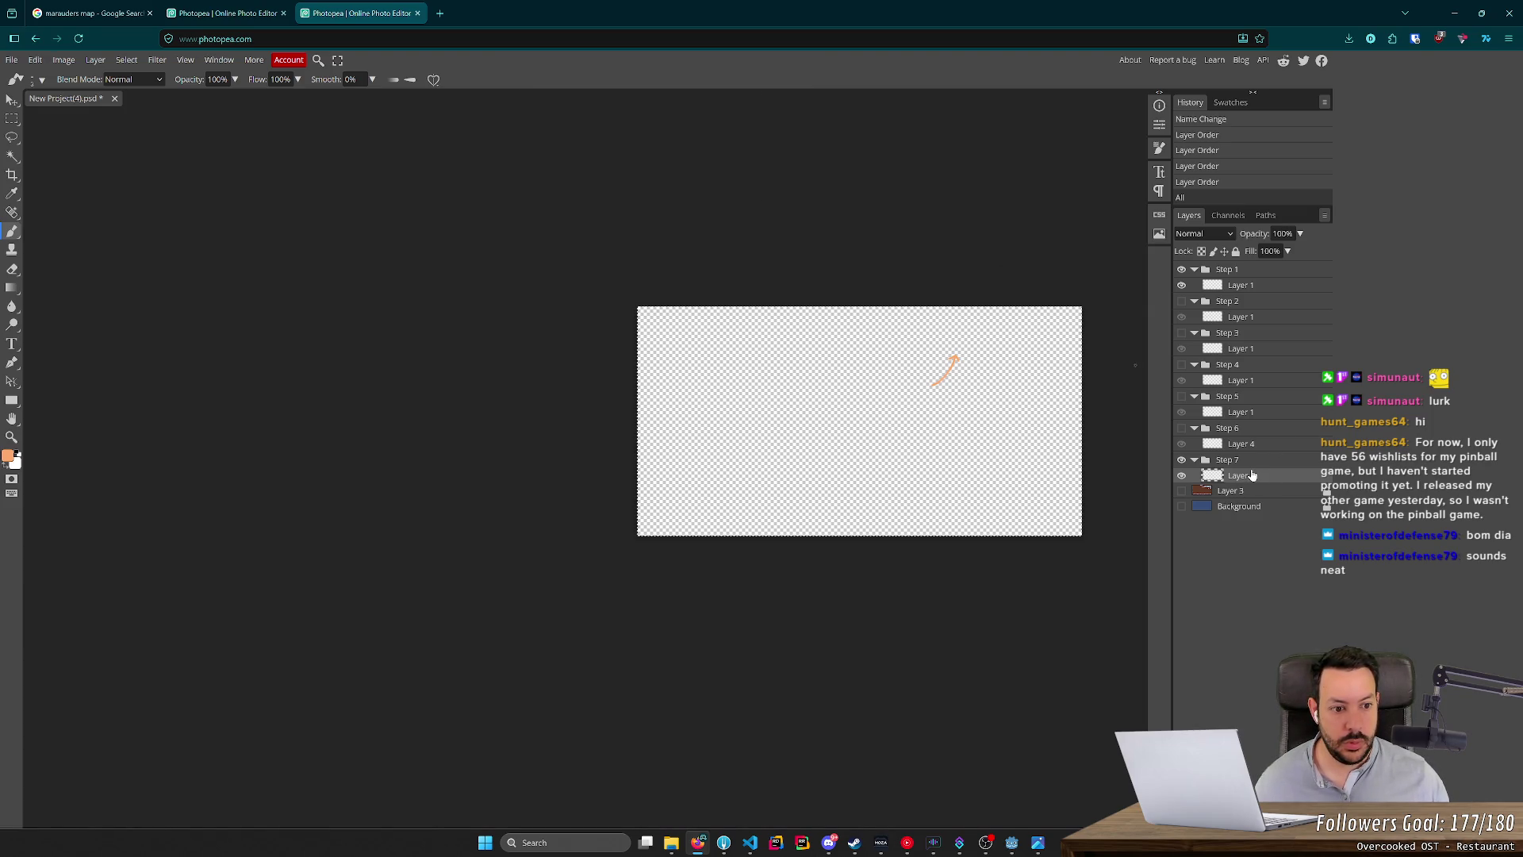
pyautogui.click(1222, 476)
pyautogui.hotkey('ctrl', 'a')
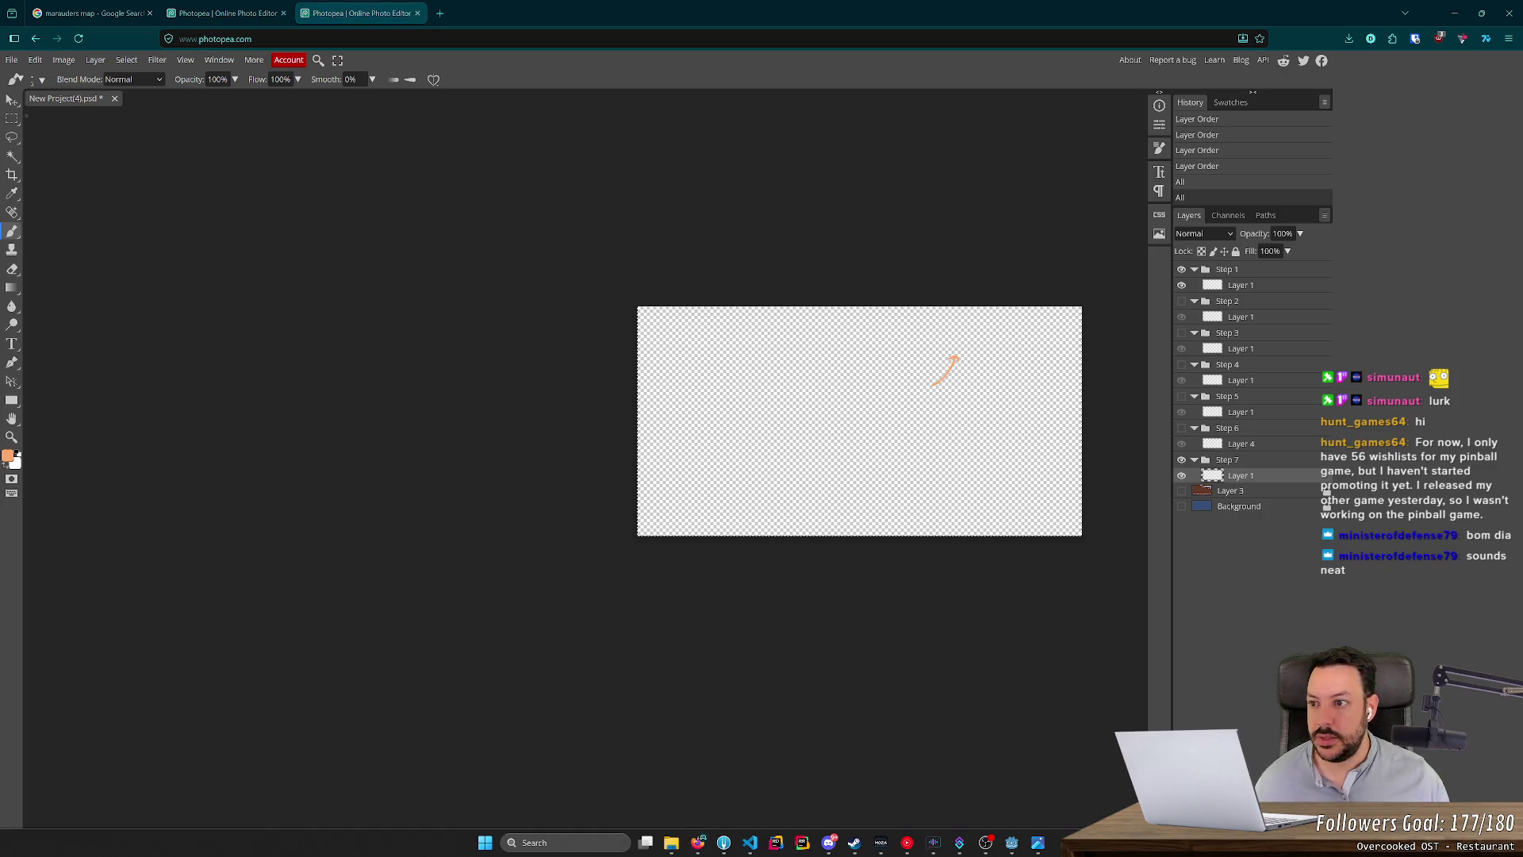
pyautogui.click(12, 118)
pyautogui.click(584, 240)
# Hide the Step 1 group's arrow so the canvas is empty, then switch to the playfield project.
pyautogui.hotkey('ctrl', 'a')
pyautogui.scroll(2, 1030, 516)
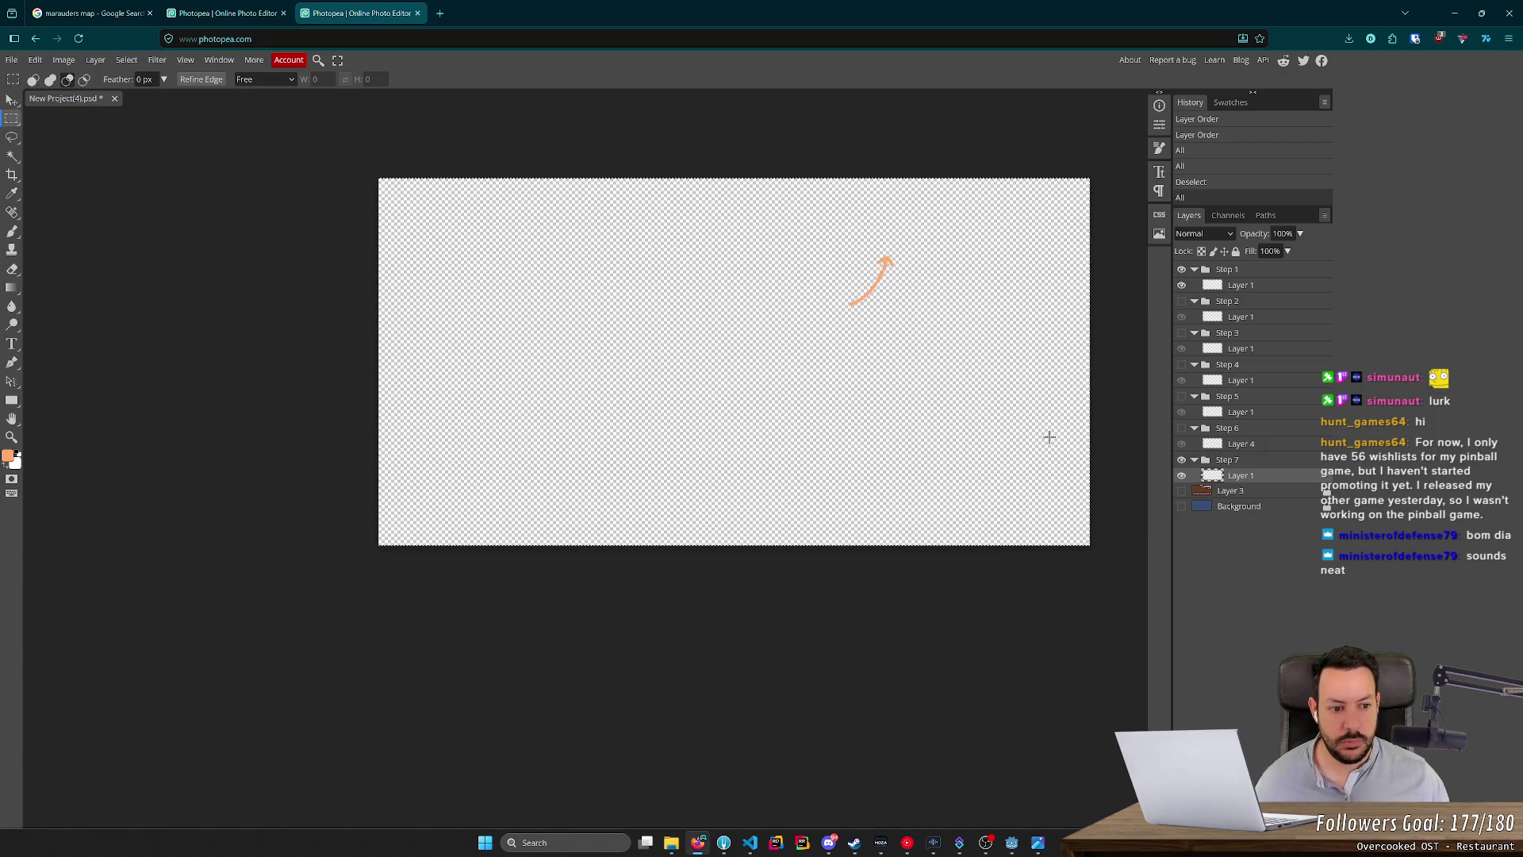
pyautogui.moveTo(857, 361); pyautogui.dragTo(809, 286)
pyautogui.hotkey('ctrl', 'z')
pyautogui.moveTo(1196, 466); pyautogui.dragTo(1181, 452)
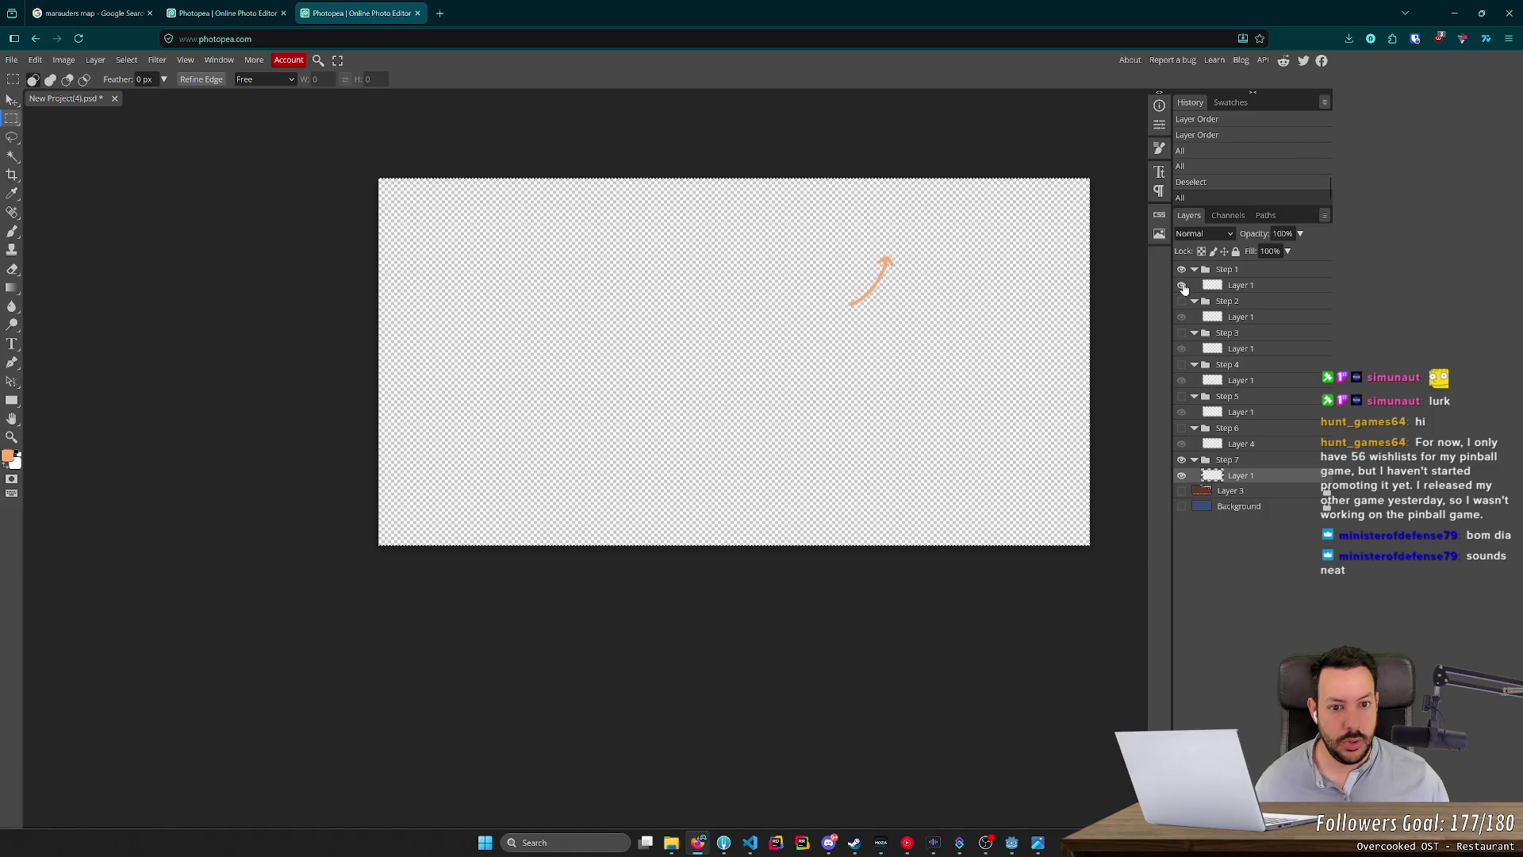
pyautogui.click(1181, 269)
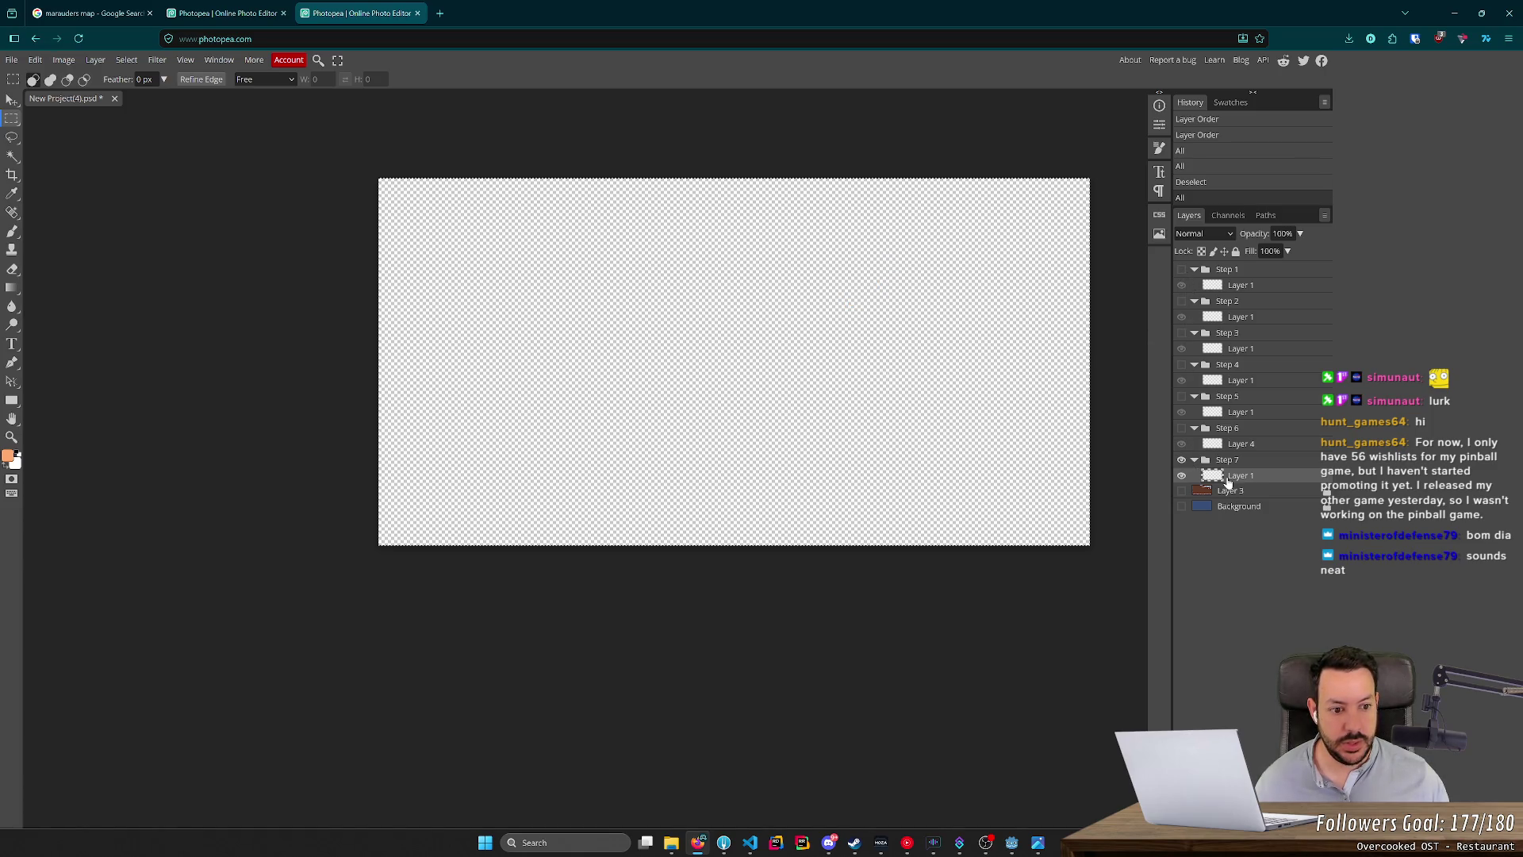
pyautogui.scroll(-2, 999, 483)
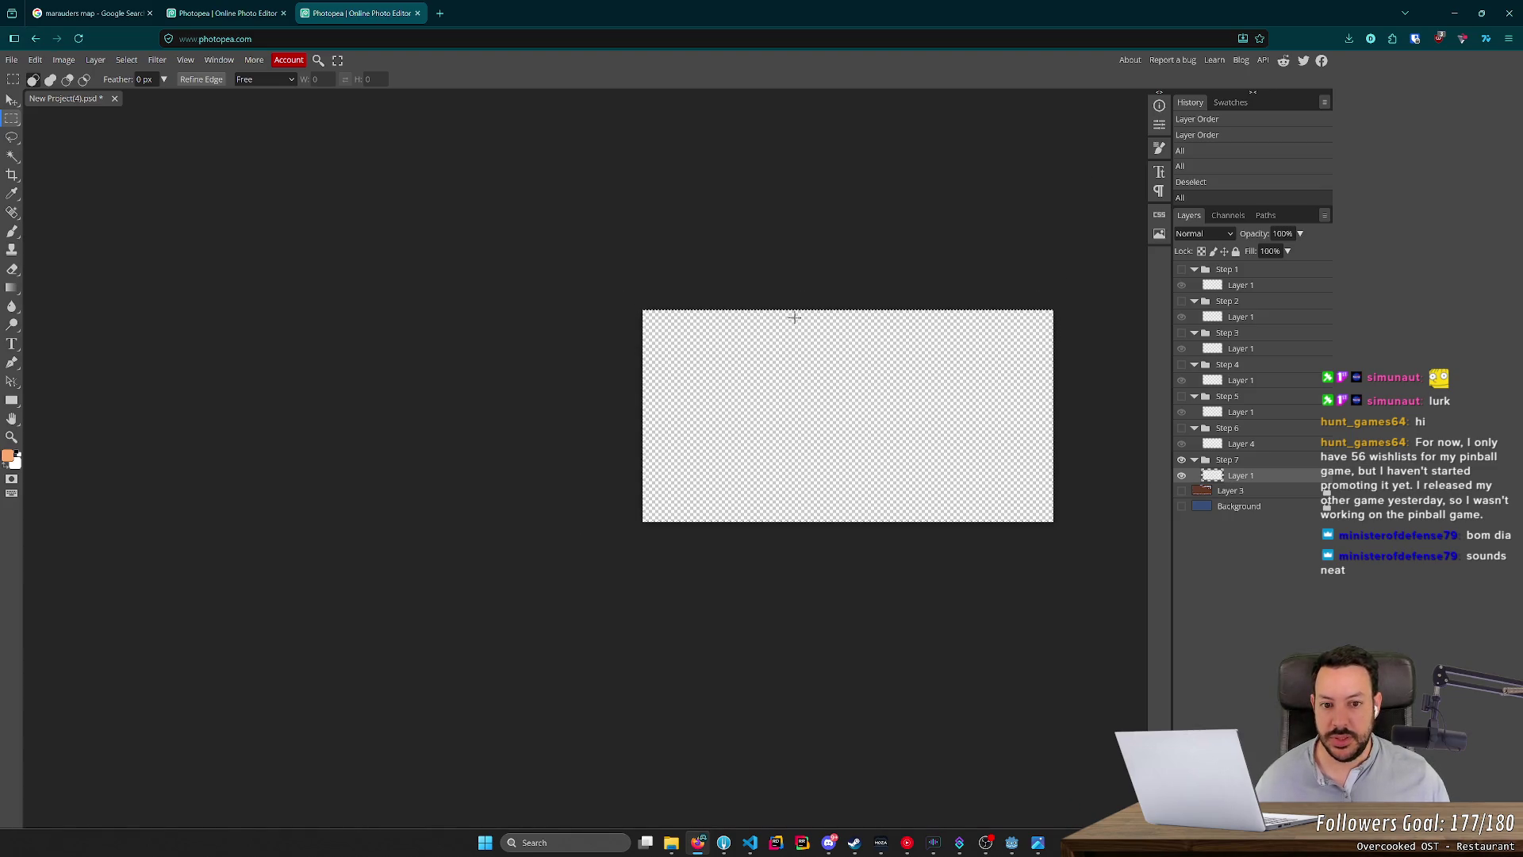
pyautogui.hotkey('ctrl', 'shift', 'Tab')
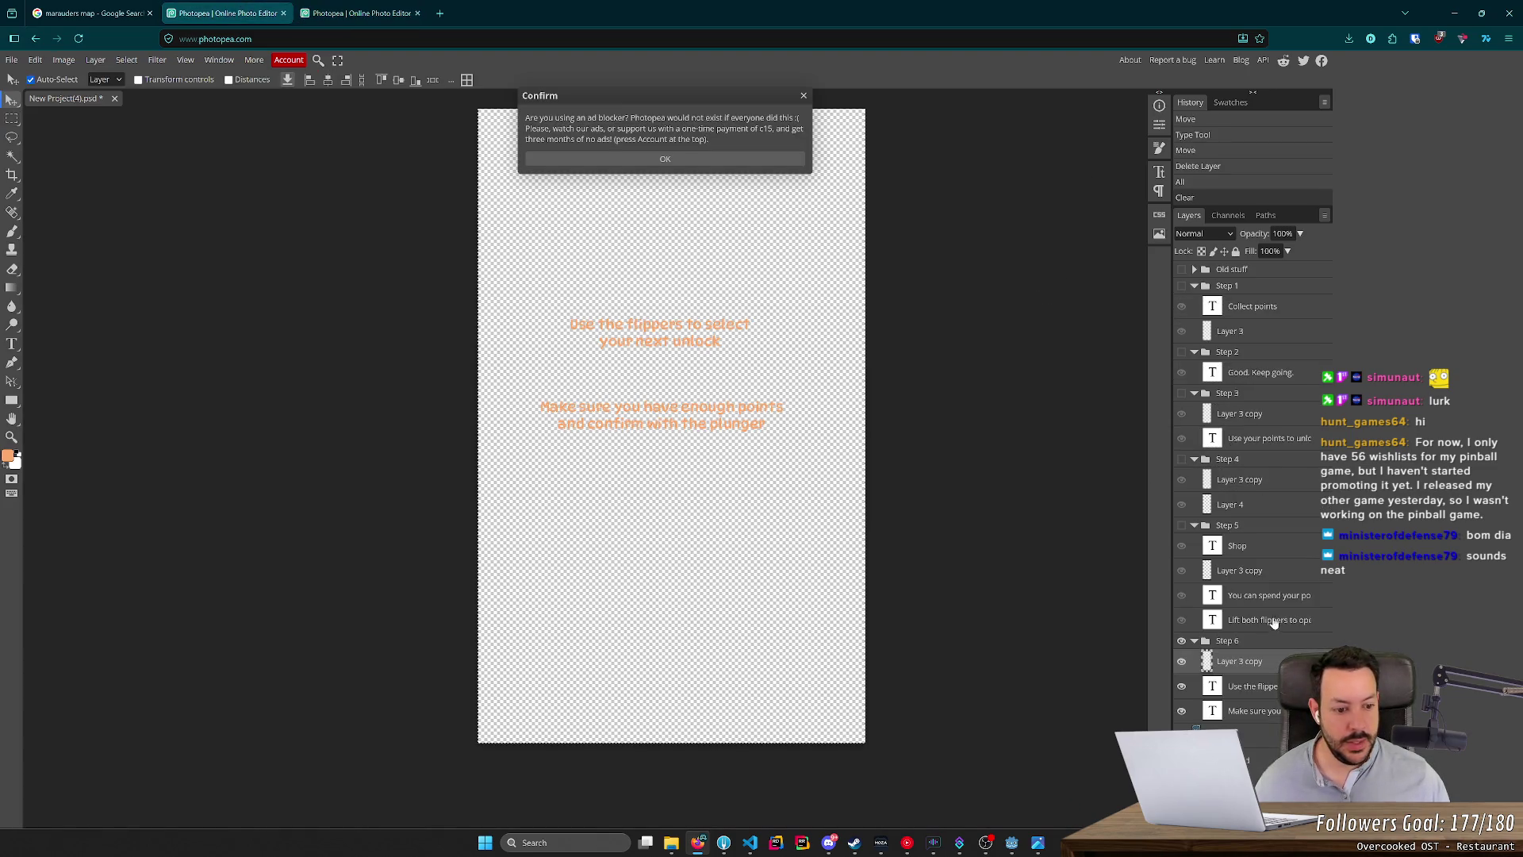
# Duplicate the Step 6 group and rename the copy 'Step 7'.
pyautogui.moveTo(1261, 644); pyautogui.dragTo(1270, 813)
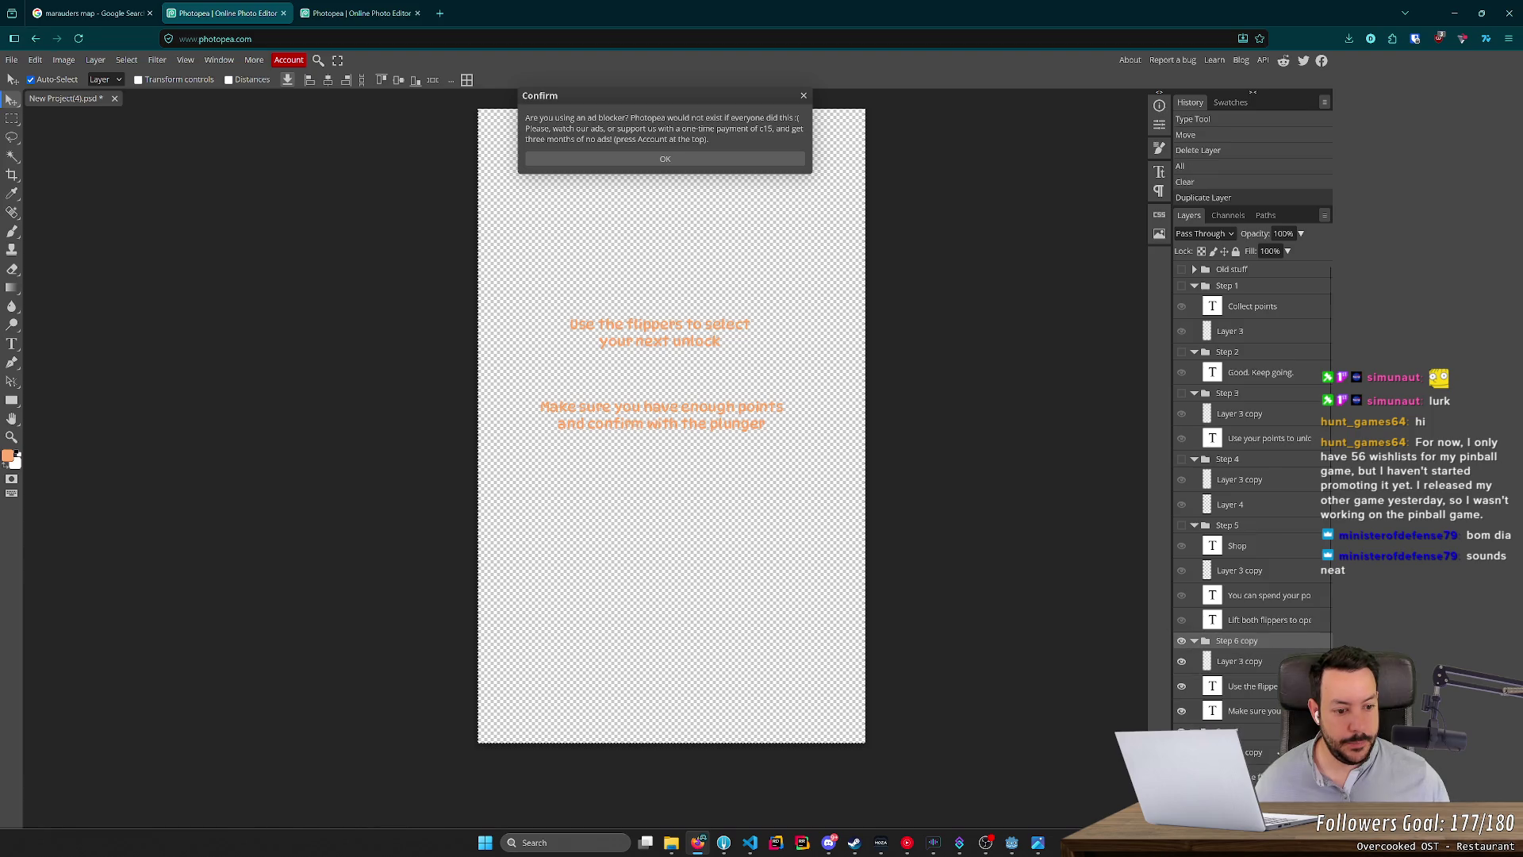
pyautogui.moveTo(1244, 738); pyautogui.dragTo(1209, 639)
pyautogui.click(1245, 734)
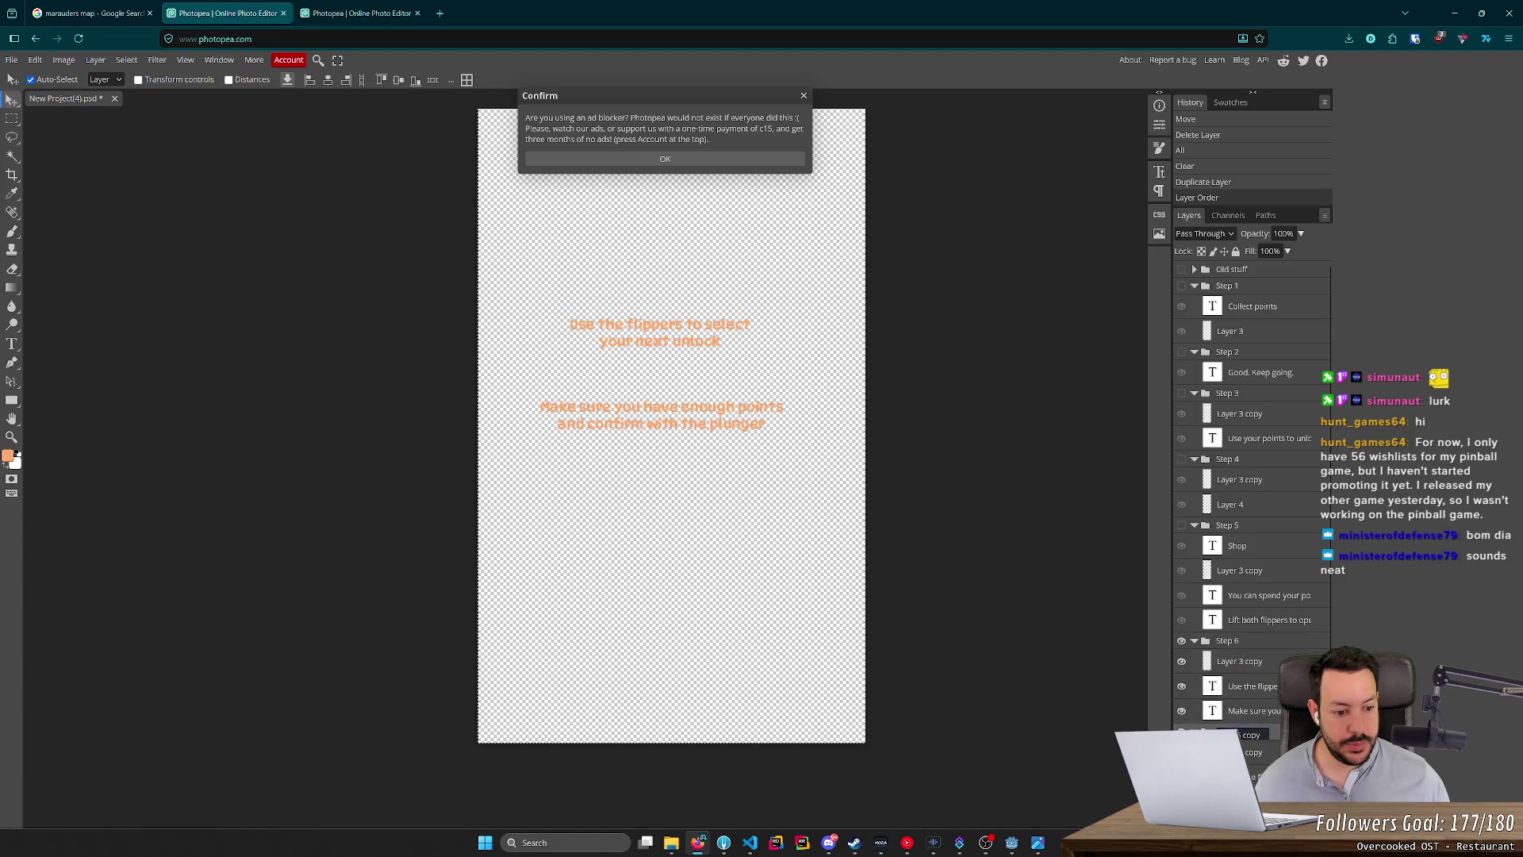
pyautogui.doubleClick(1245, 735)
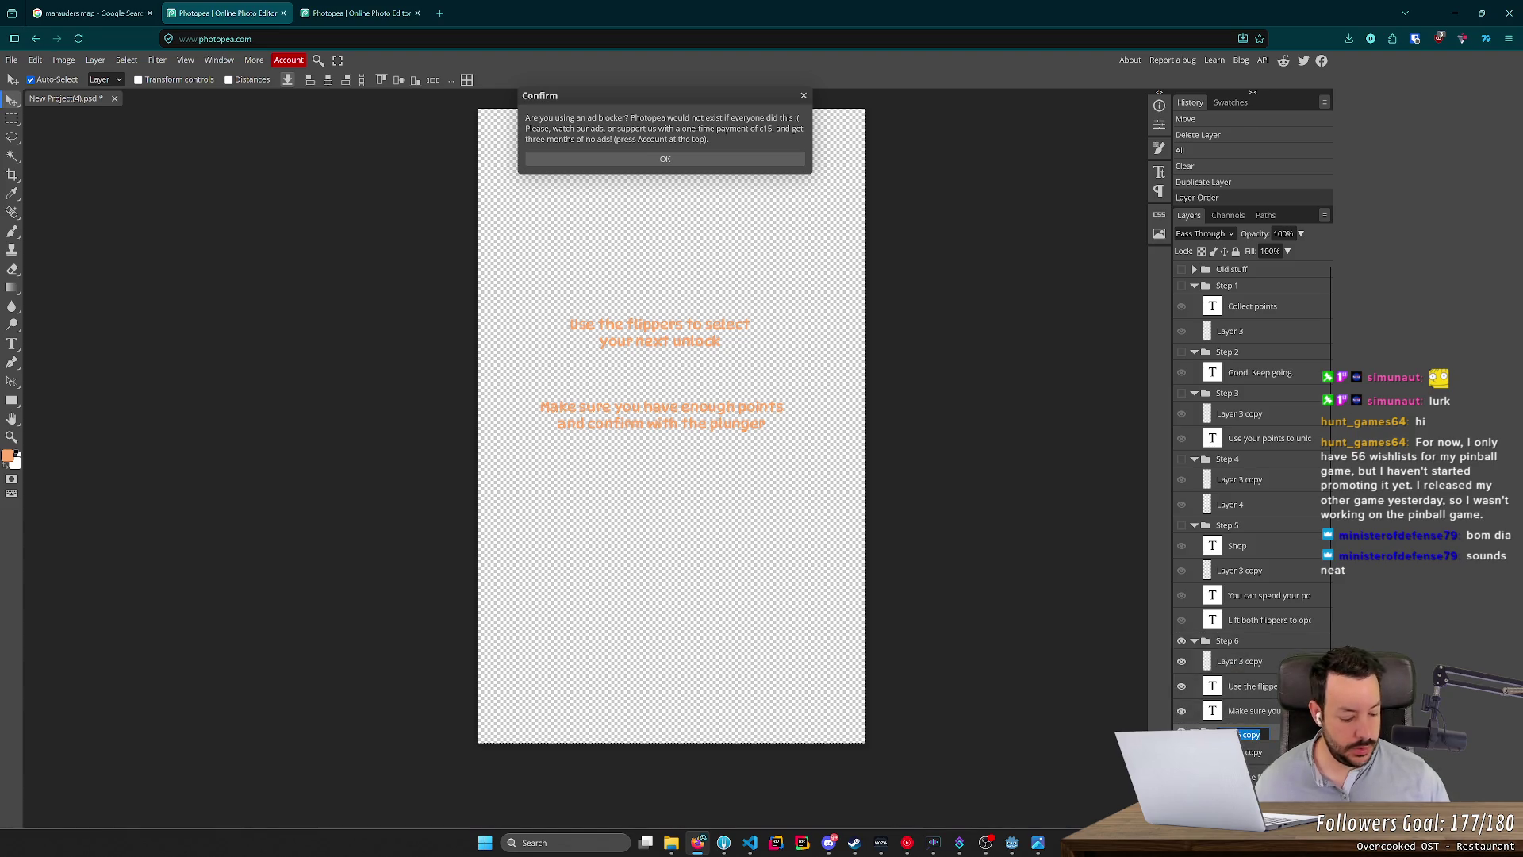
pyautogui.write('Step 7')
pyautogui.press('Return')
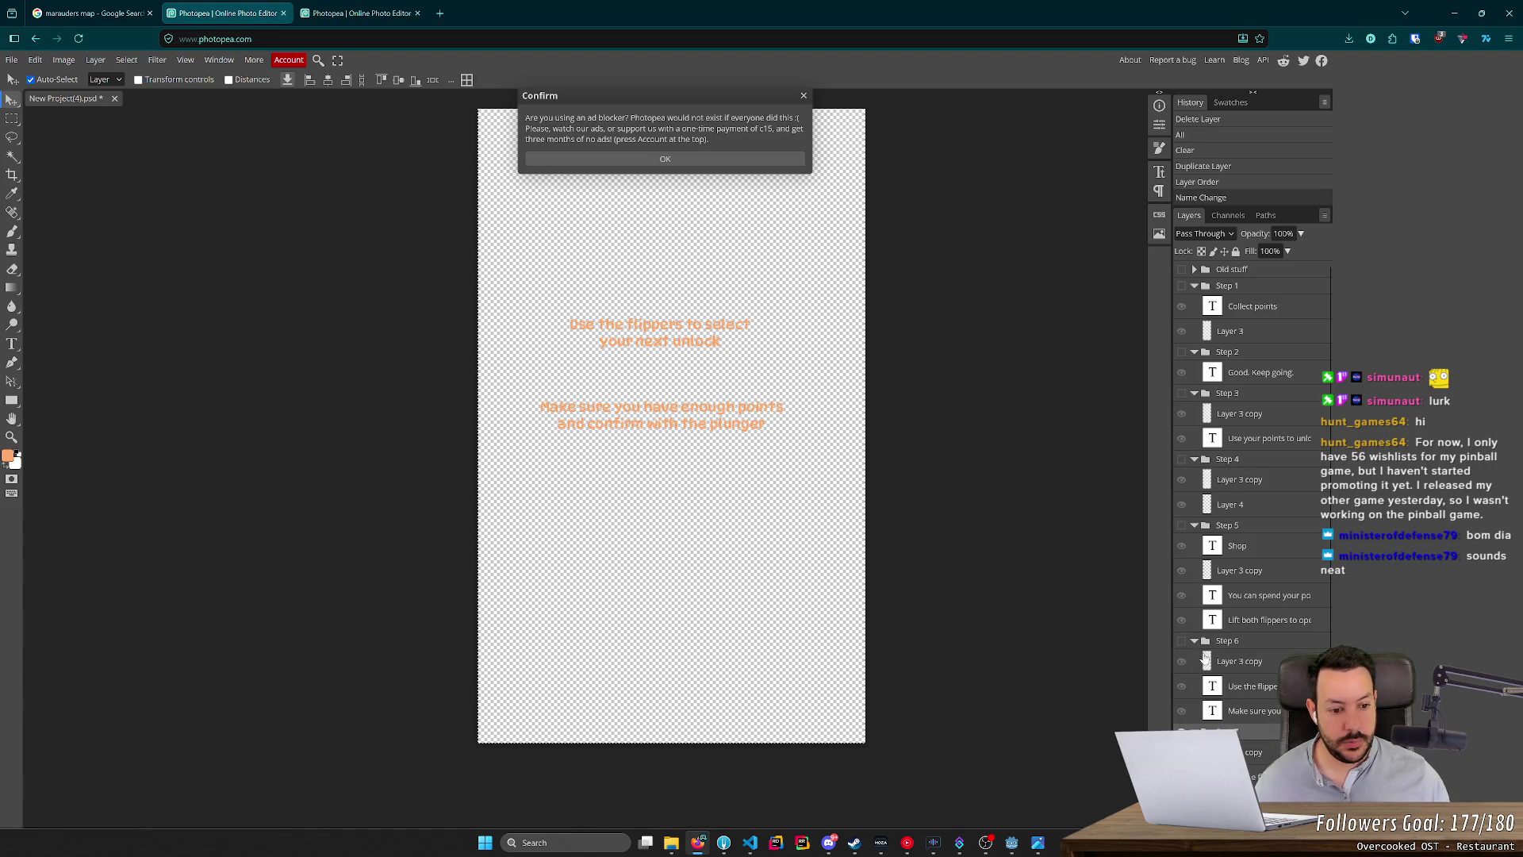
# Collapse the Step 1–6 groups so Step 7 shows alone, dismissing the ad-blocker notice.
pyautogui.scroll(-1, 1226, 679)
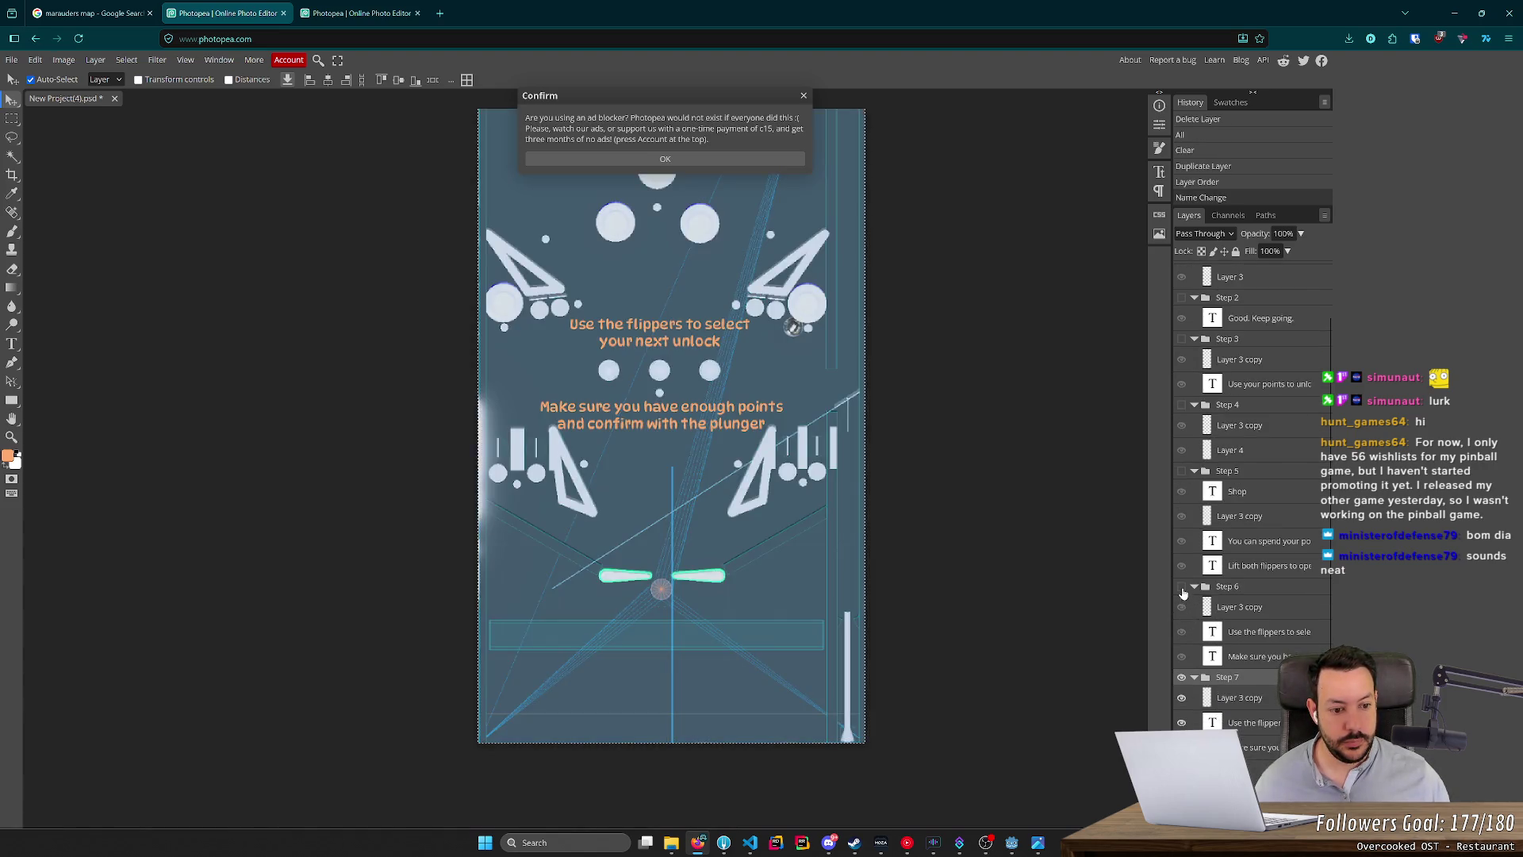
pyautogui.click(1195, 588)
pyautogui.click(1195, 462)
pyautogui.click(1195, 392)
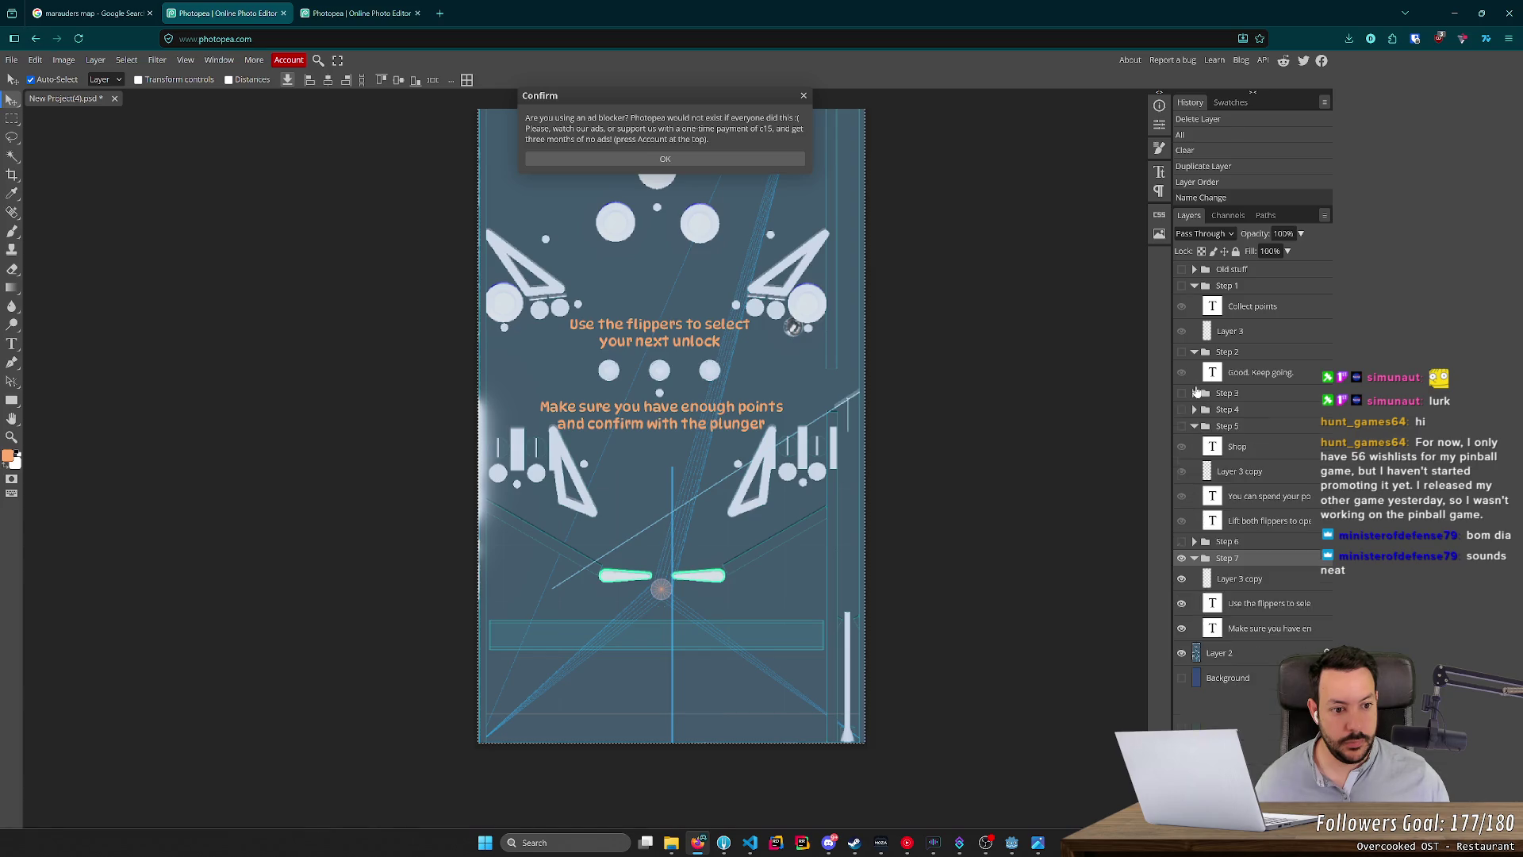
pyautogui.click(1195, 351)
pyautogui.click(1195, 286)
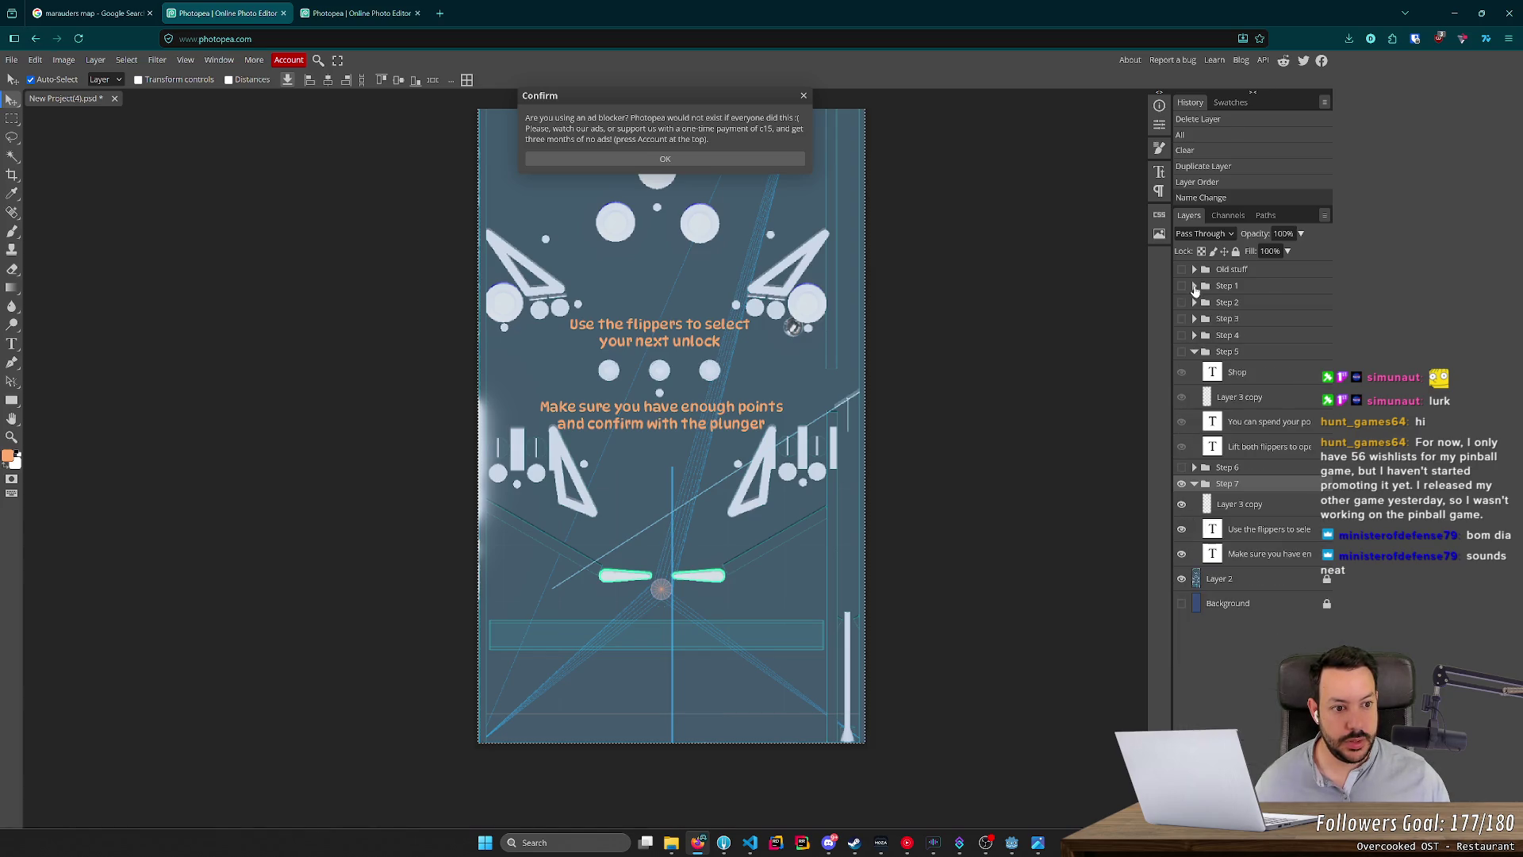
pyautogui.click(1182, 302)
pyautogui.click(1182, 302)
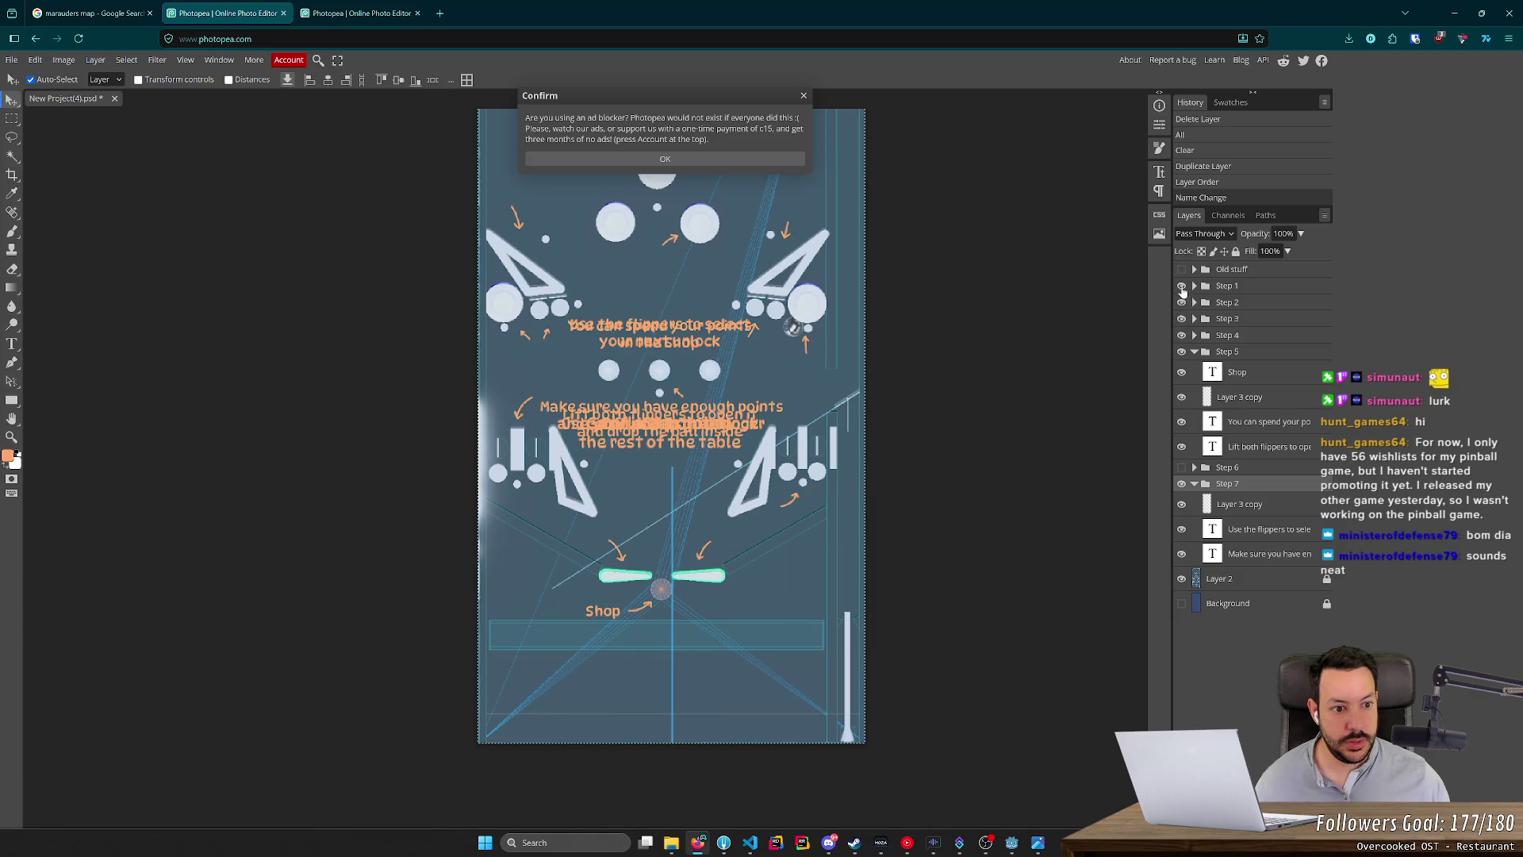
pyautogui.click(1195, 353)
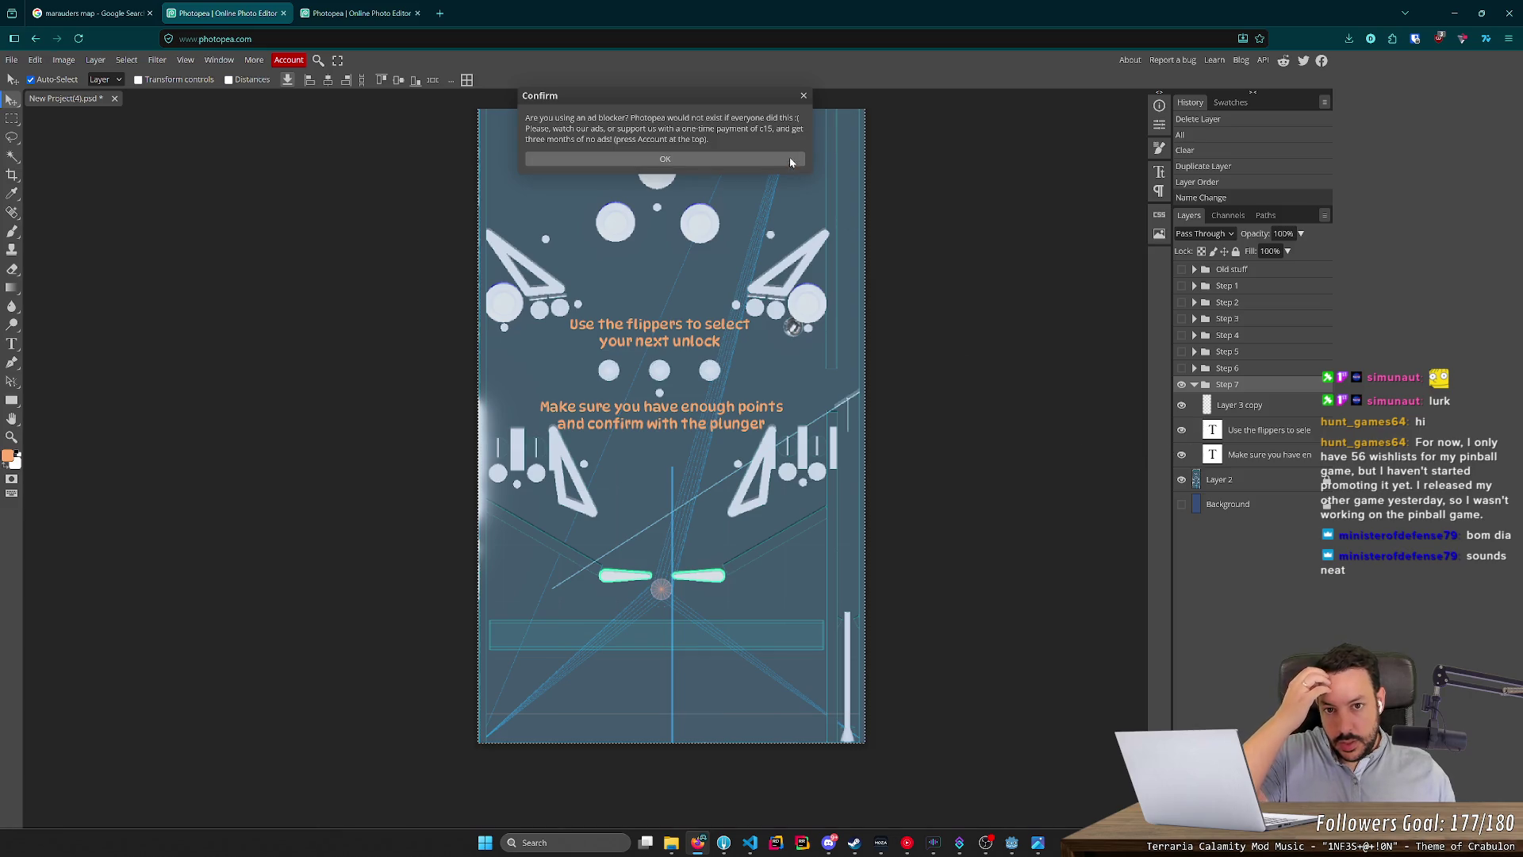
pyautogui.click(809, 96)
pyautogui.scroll(5, 941, 318)
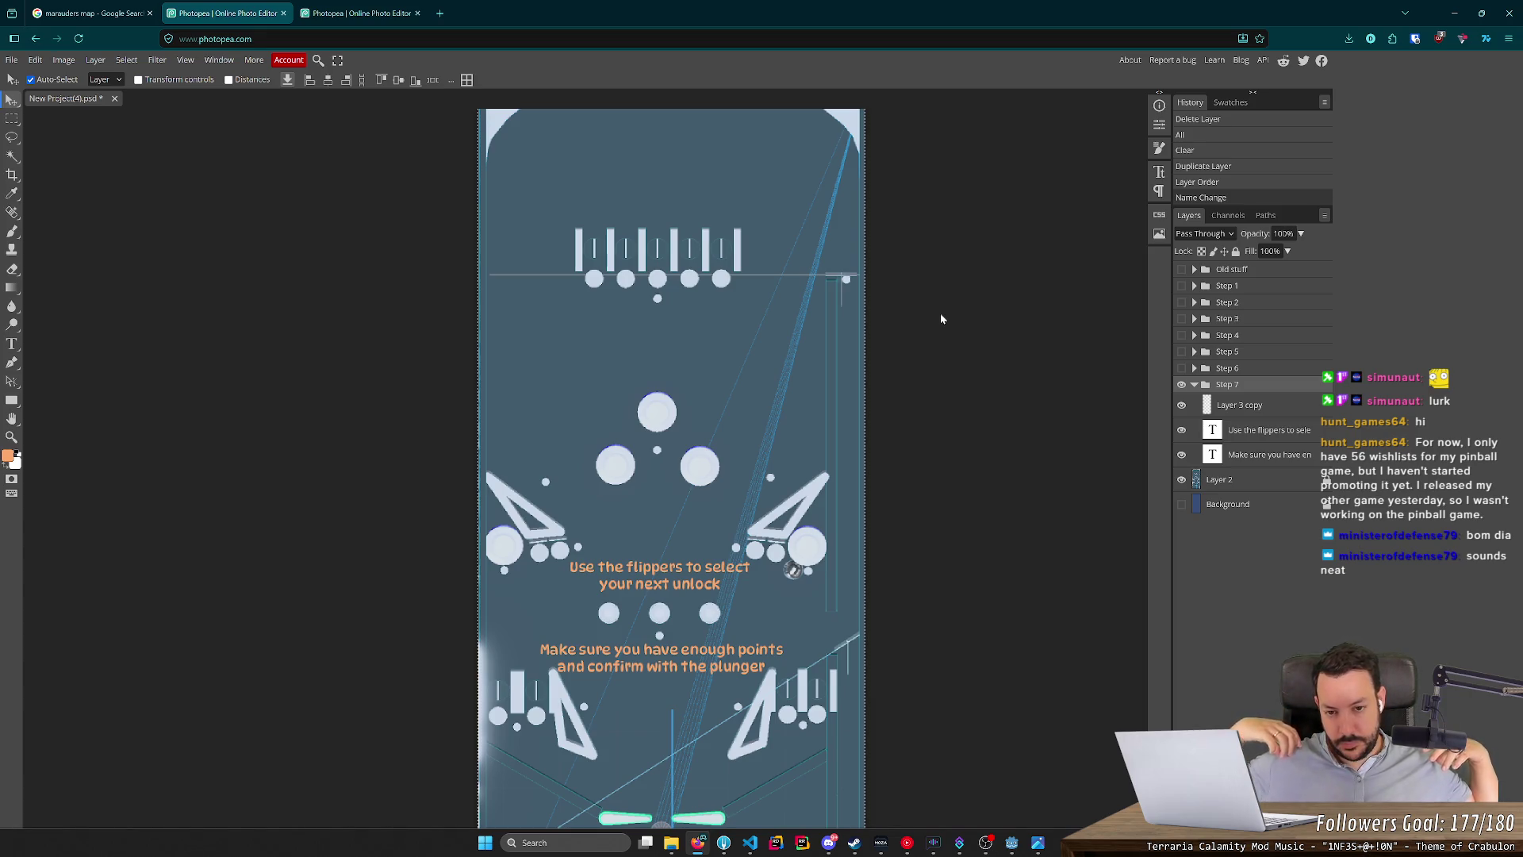
pyautogui.hotkey('alt', 'Tab')
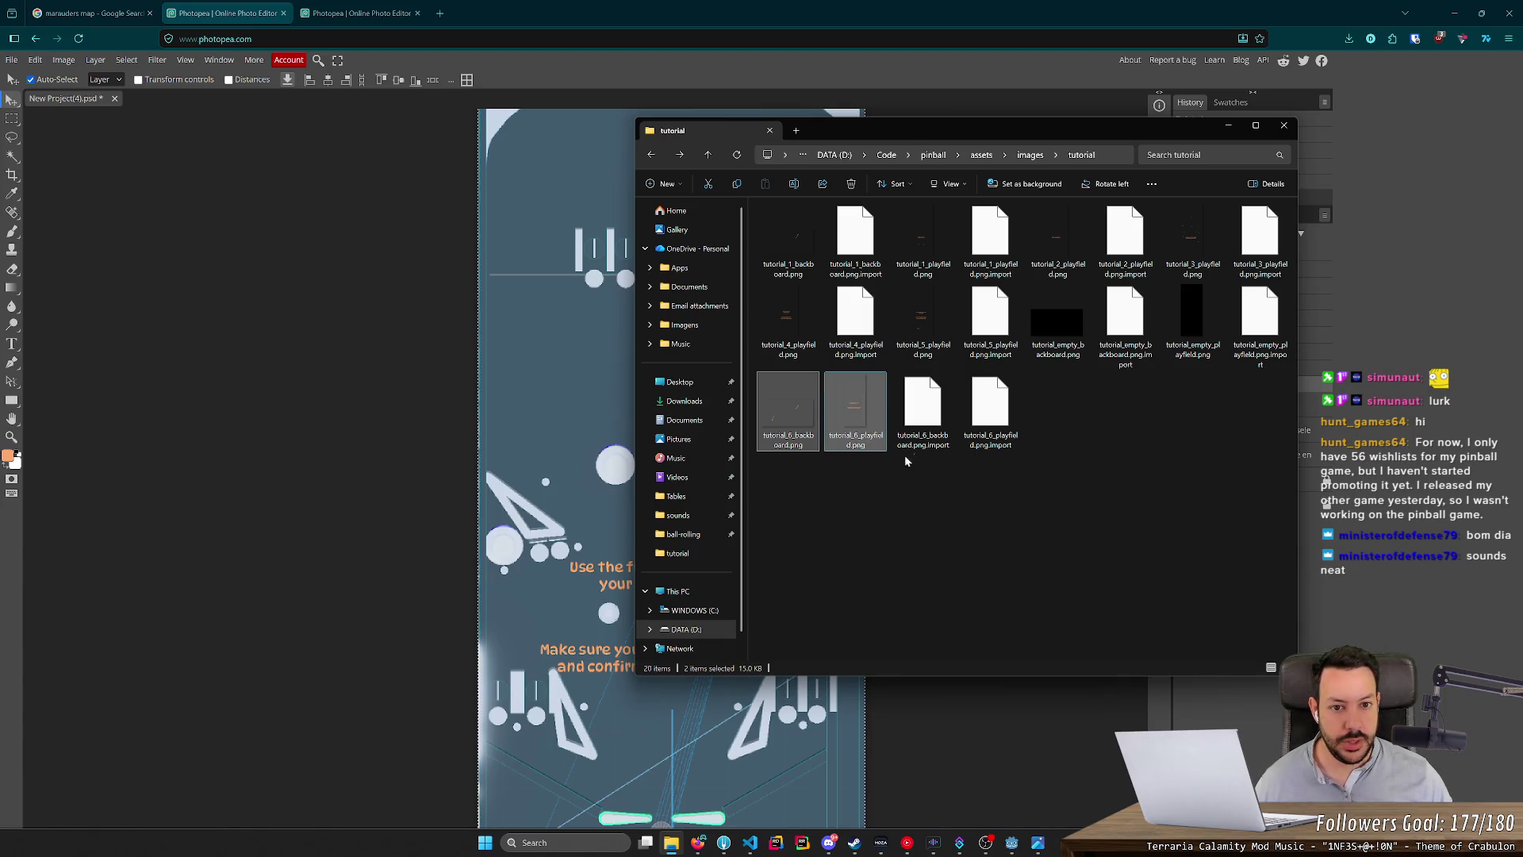
# Preview table_1_overlay.png in assets\textures, then return to the Photopea playfield document.
pyautogui.click(1110, 155)
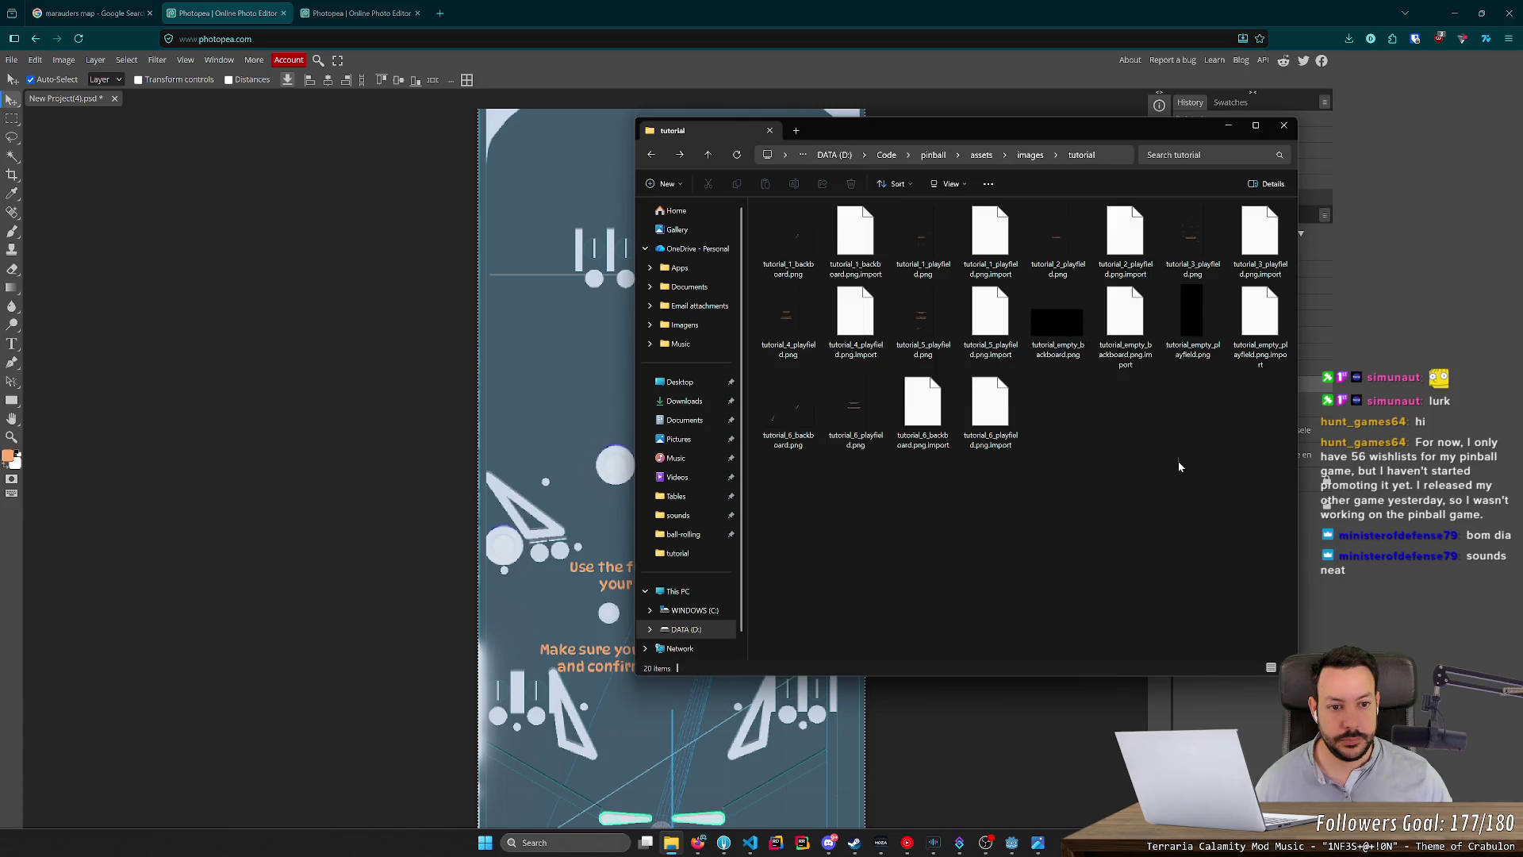
pyautogui.hotkey('alt', 'Up')
pyautogui.click(1006, 156)
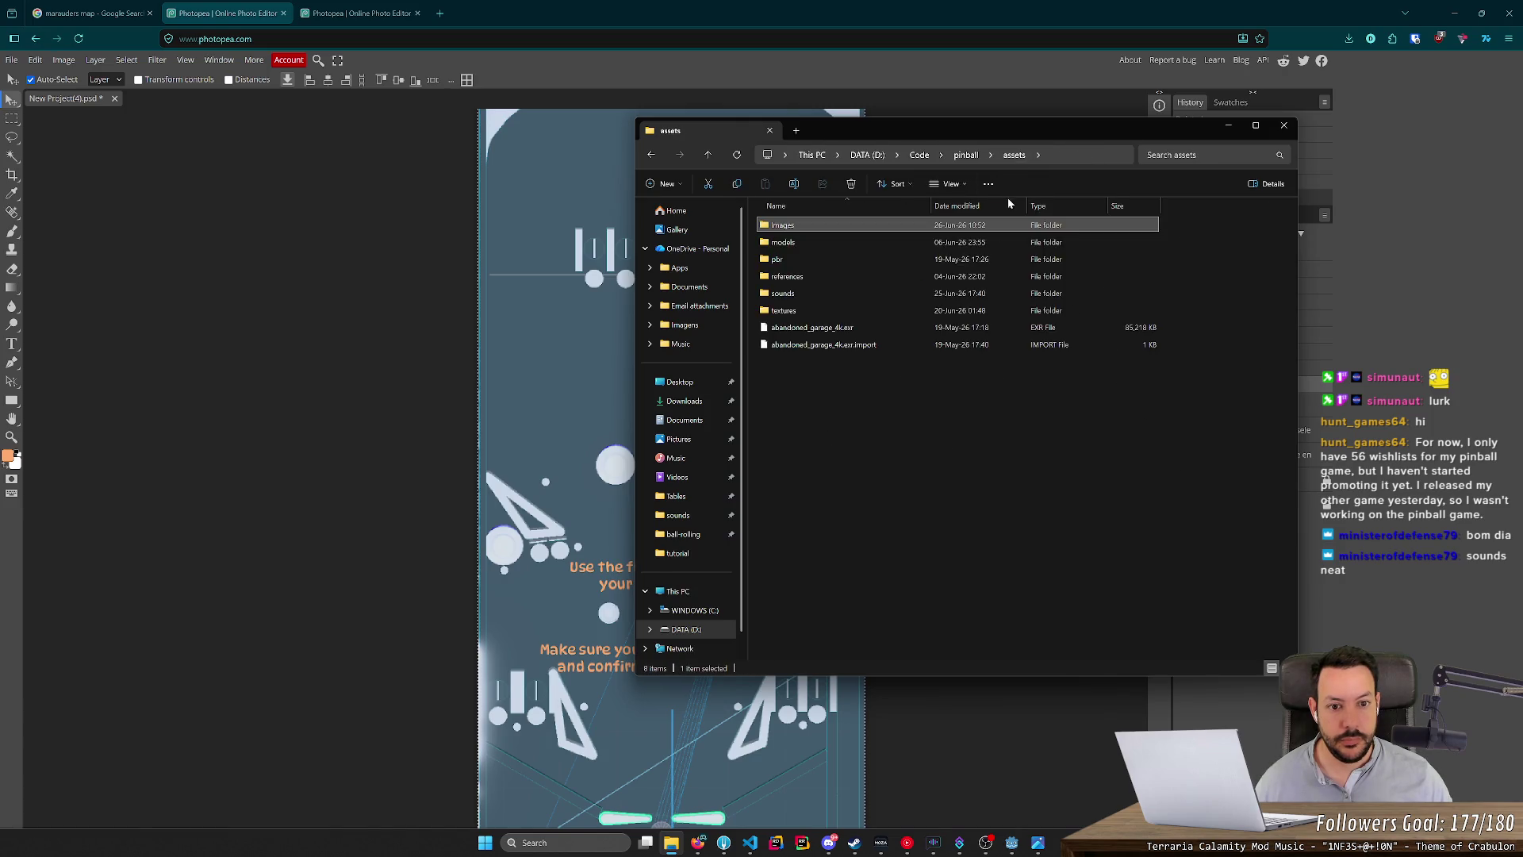
pyautogui.doubleClick(882, 308)
pyautogui.doubleClick(788, 253)
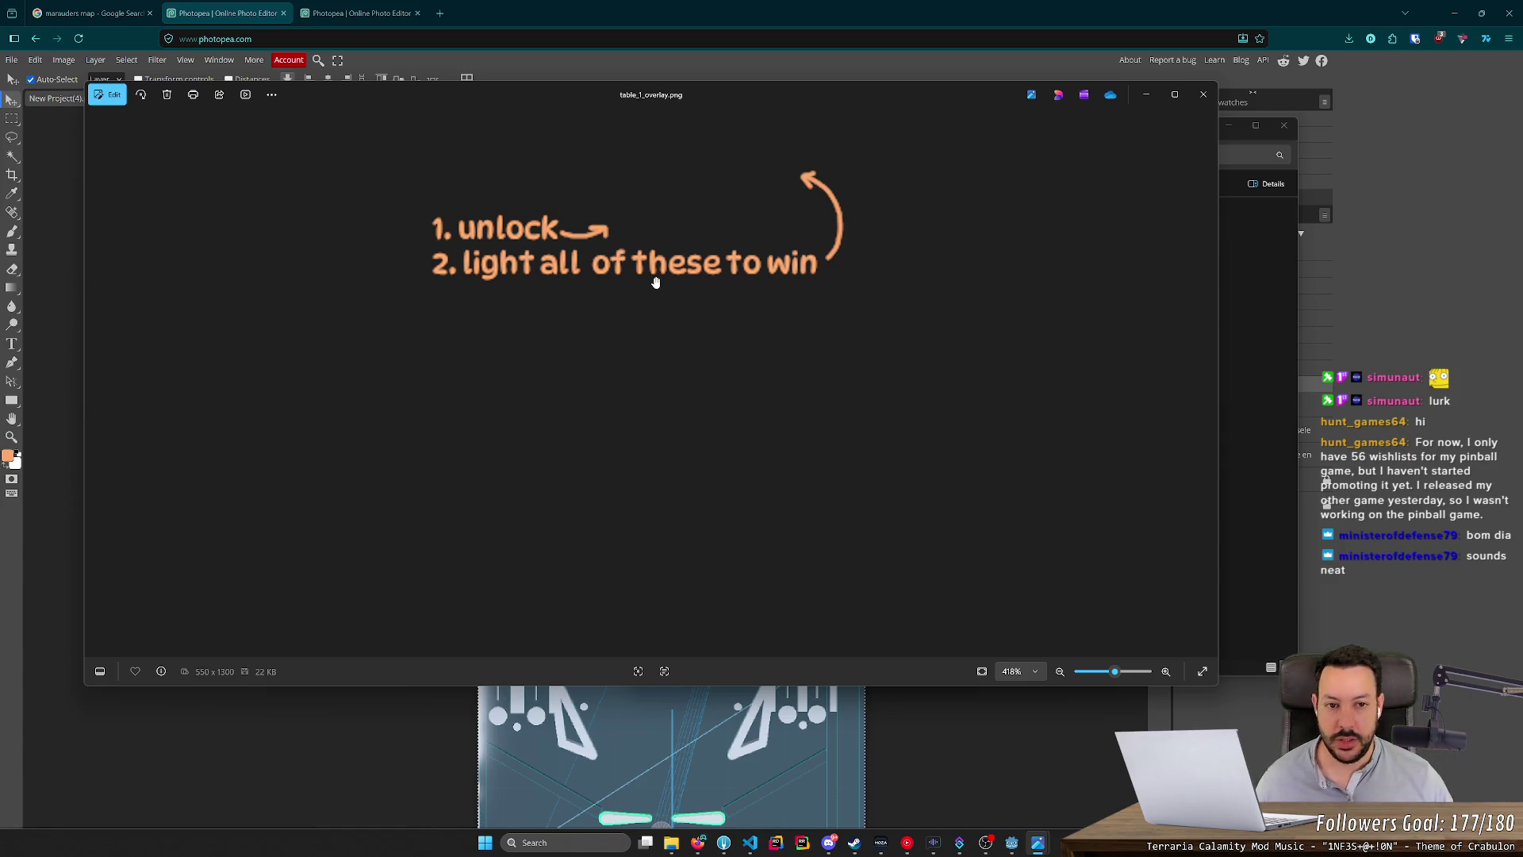
pyautogui.click(1203, 94)
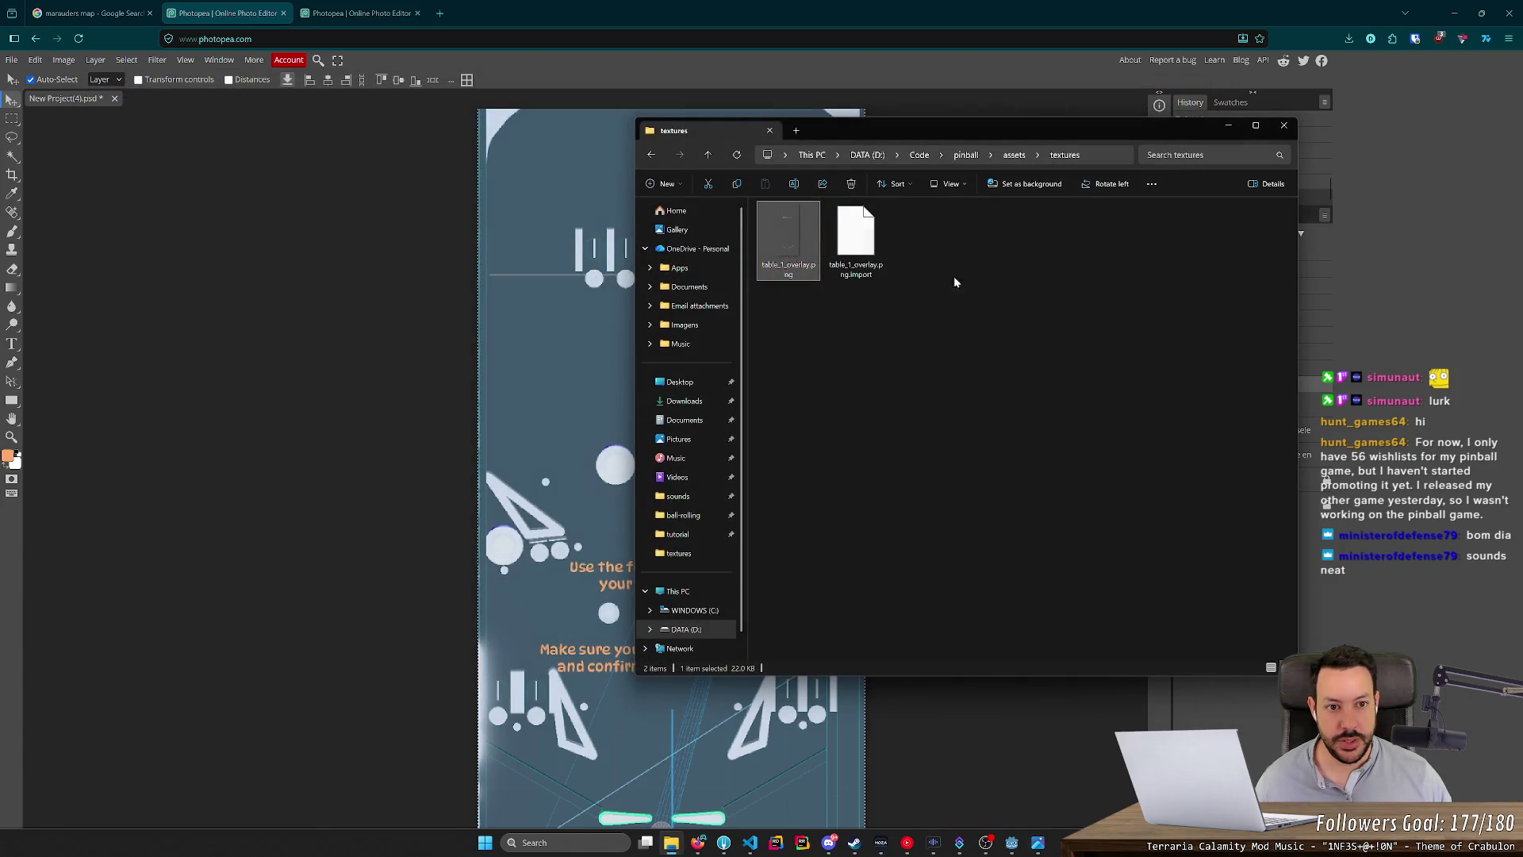
pyautogui.click(1012, 155)
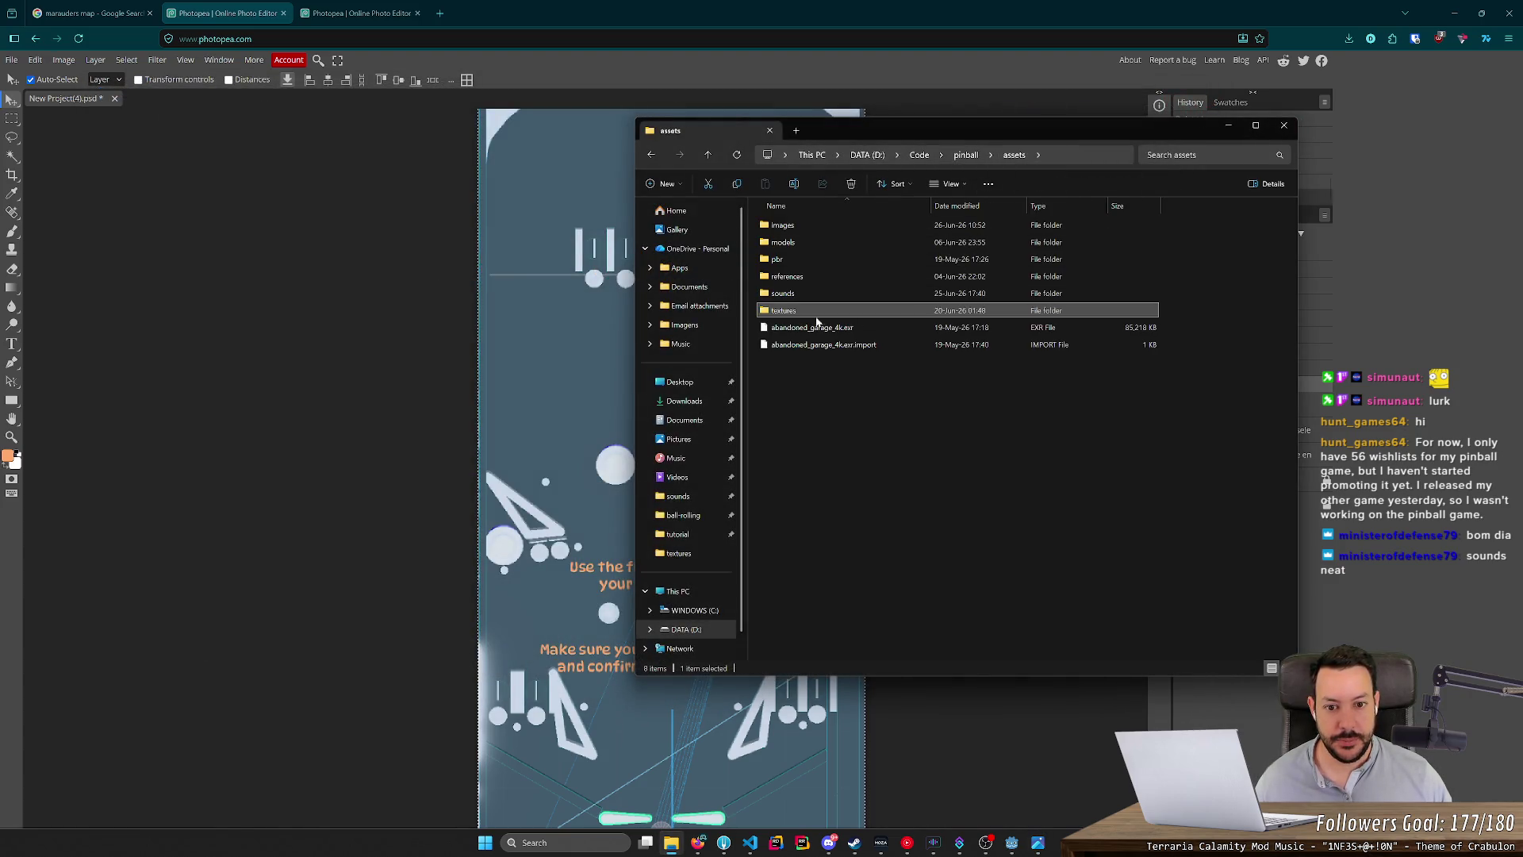
pyautogui.click(311, 335)
pyautogui.scroll(-5, 339, 323)
pyautogui.scroll(3, 353, 327)
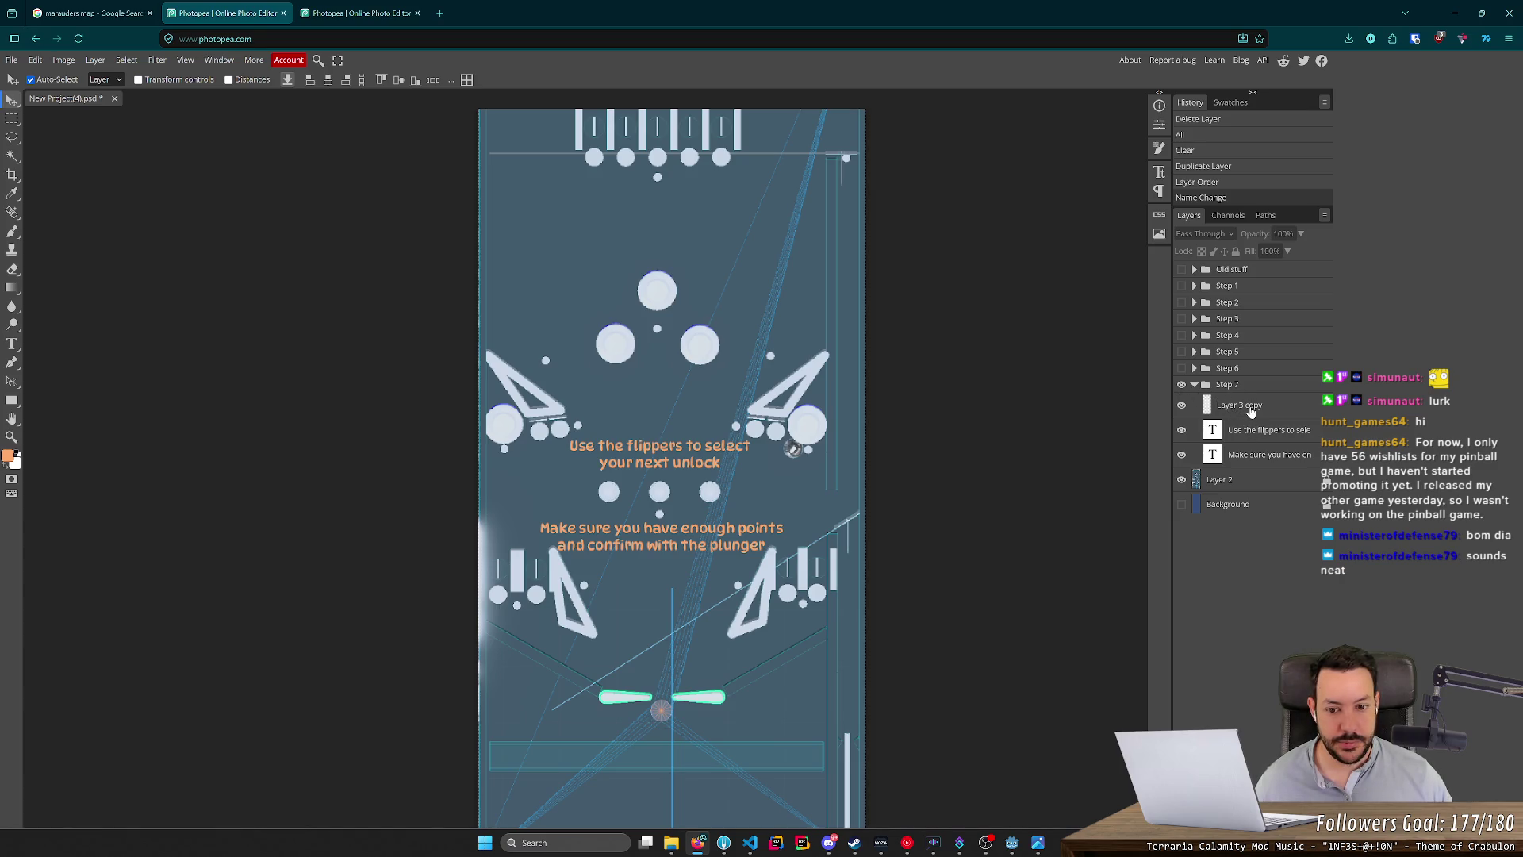
# Replace the 'Use the flippers' instruction text with 'Good job'.
pyautogui.click(1250, 409)
pyautogui.hotkey('ctrl', 'a')
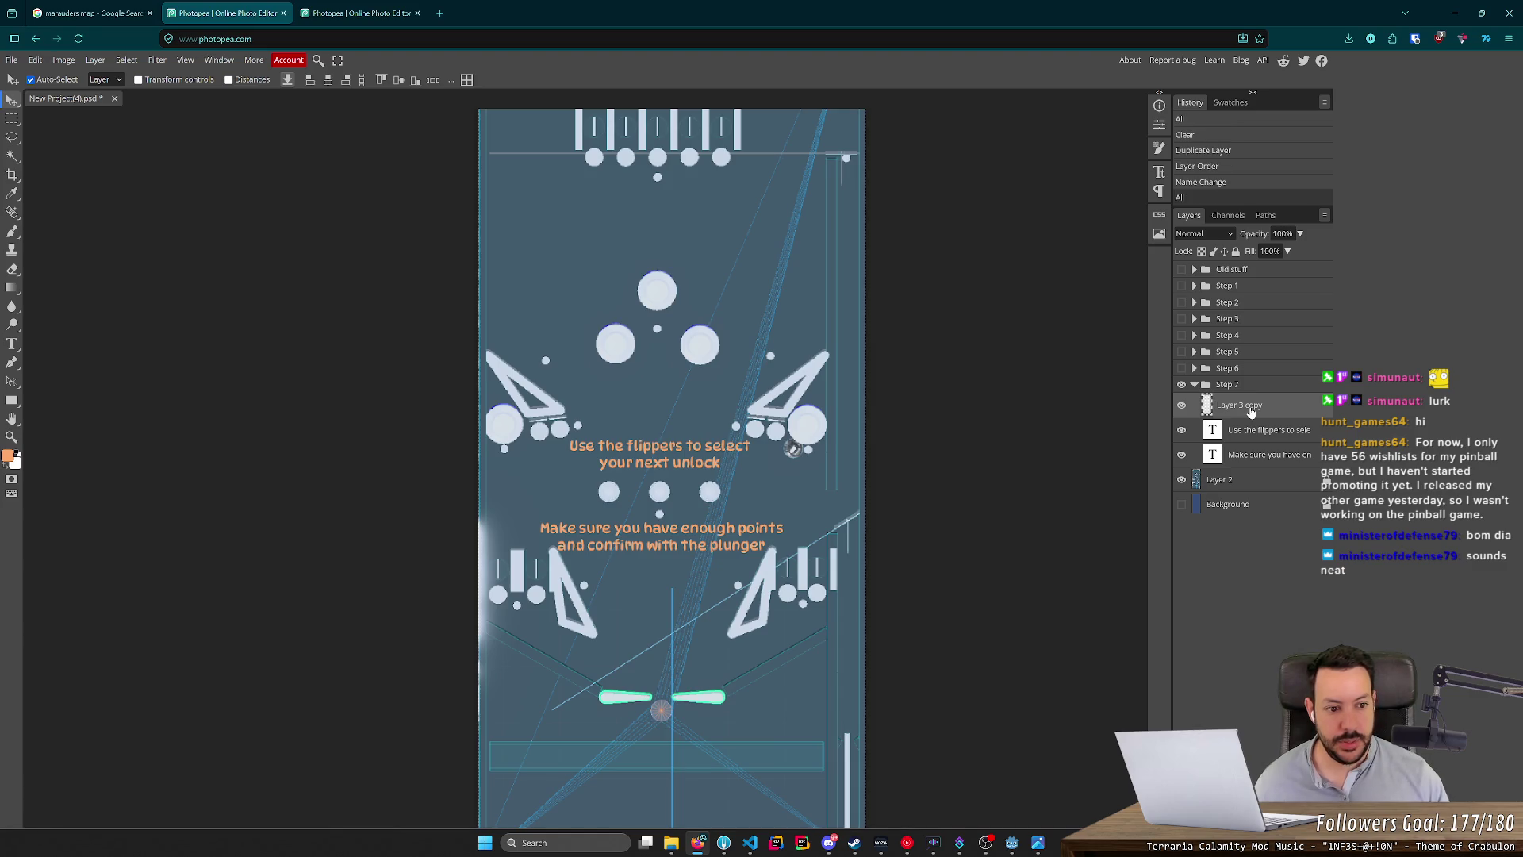
pyautogui.click(1266, 436)
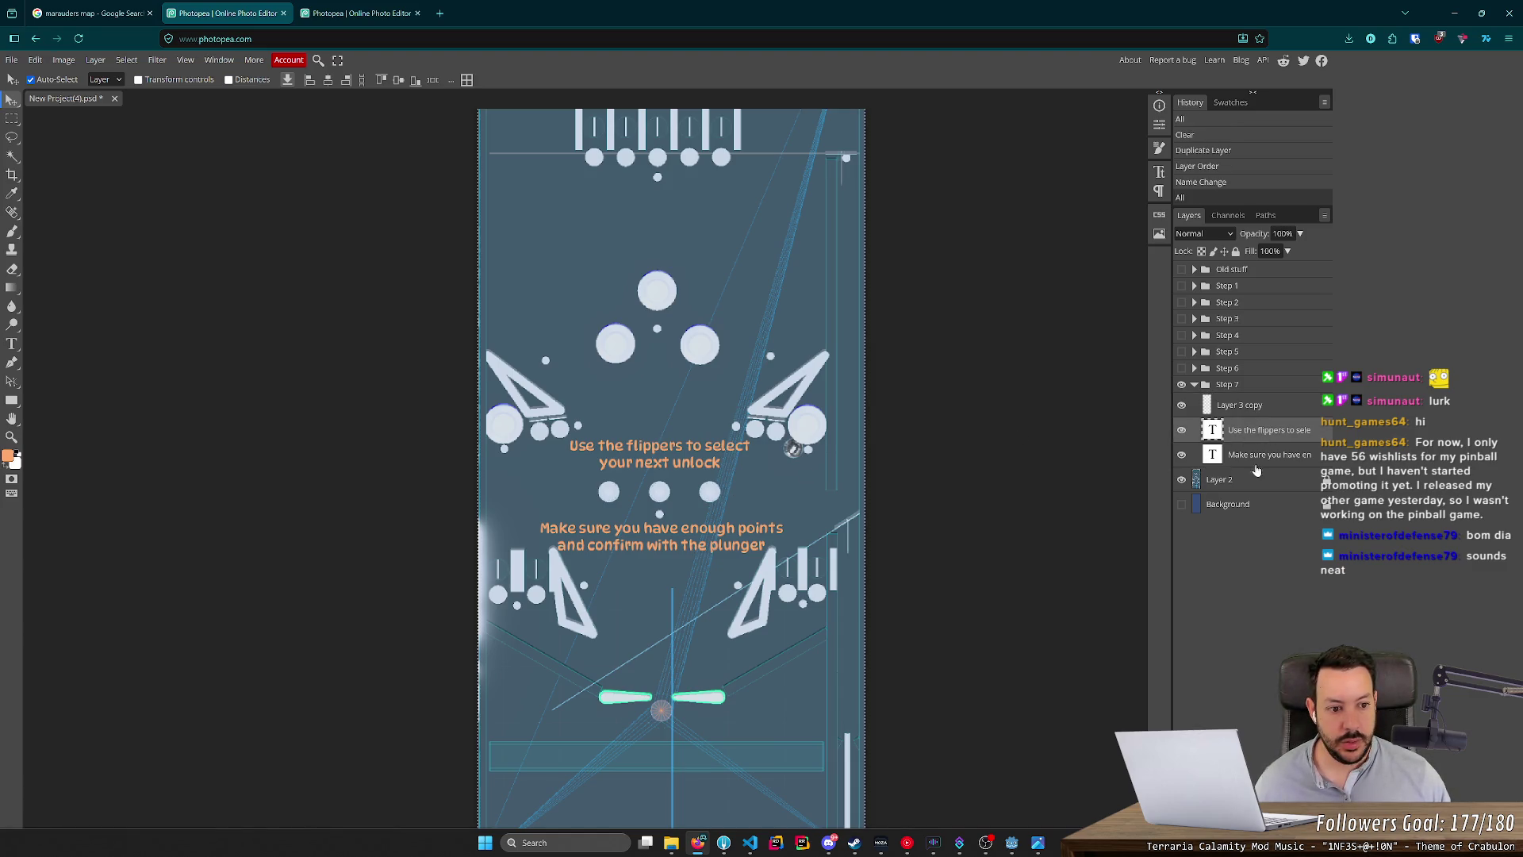
pyautogui.click(1246, 464)
pyautogui.press('t')
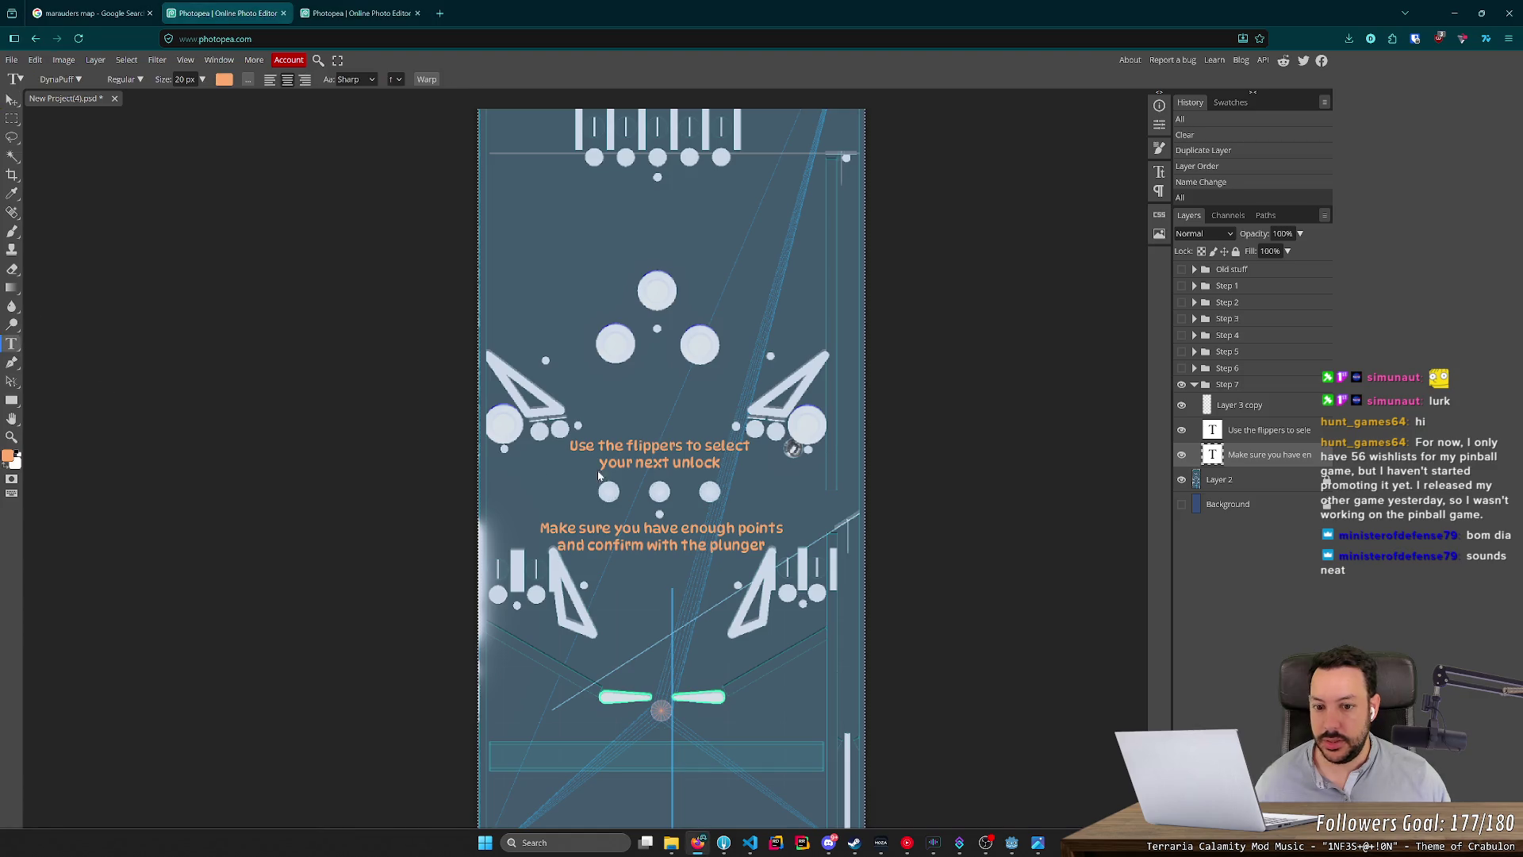
pyautogui.click(1263, 429)
pyautogui.click(690, 452)
pyautogui.hotkey('ctrl', 'a')
pyautogui.write('Good job. Keep going.')
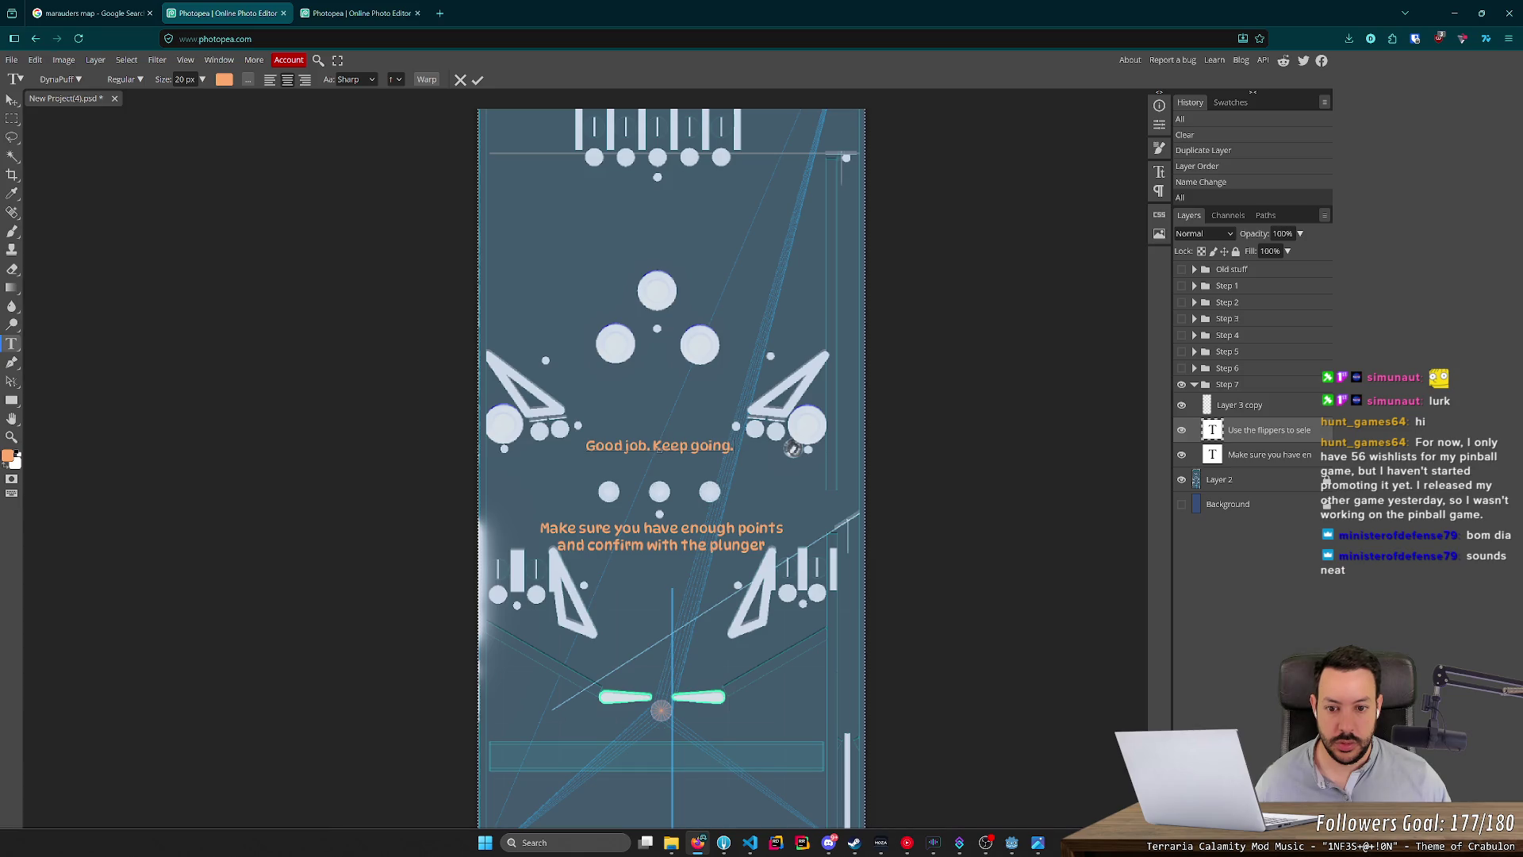
pyautogui.hotkey('ctrl', 'shift', 'Left')
pyautogui.hotkey('ctrl', 'shift', 'Left')
pyautogui.press('BackSpace')
pyautogui.press('BackSpace')
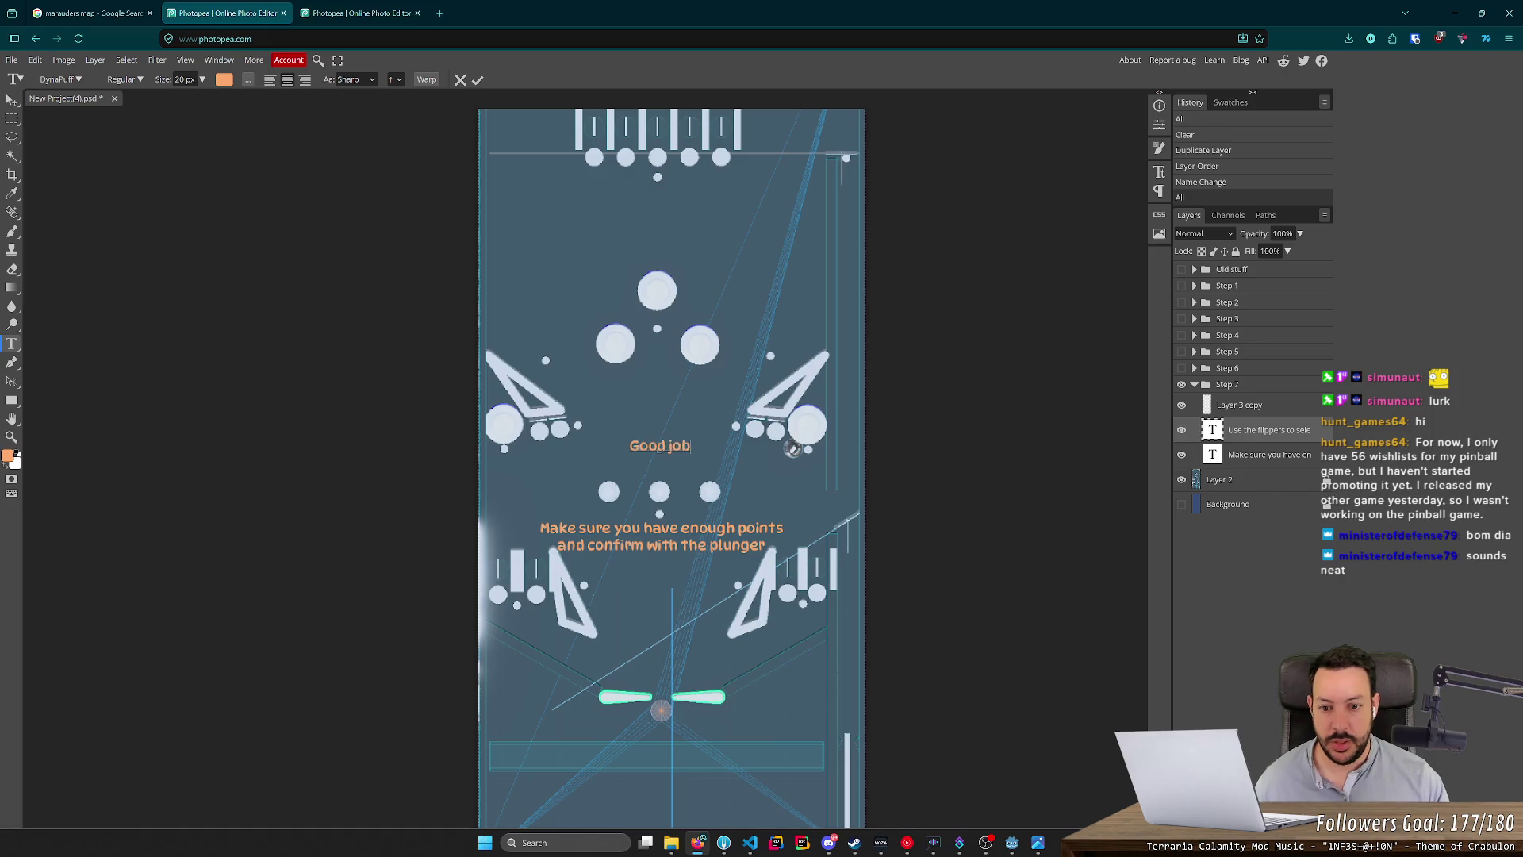
# Set the 'Good job' text size to 24 px.
pyautogui.scroll(2, 638, 420)
pyautogui.scroll(-2, 639, 421)
pyautogui.press('alt')
pyautogui.scroll(3, 680, 517)
pyautogui.scroll(-5, 673, 493)
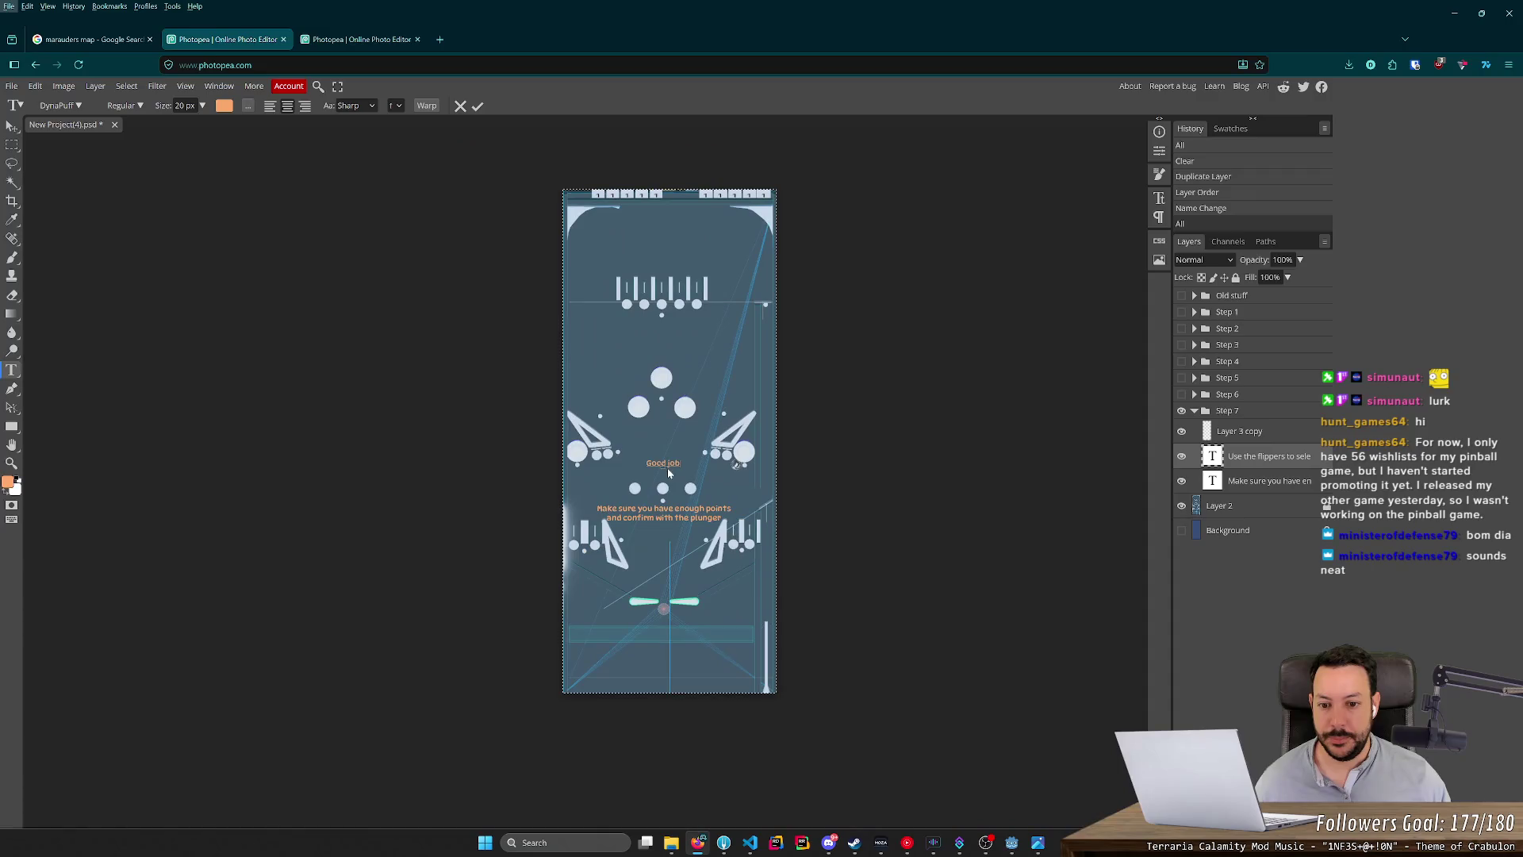
pyautogui.scroll(4, 665, 460)
pyautogui.scroll(-3, 652, 331)
pyautogui.click(662, 325)
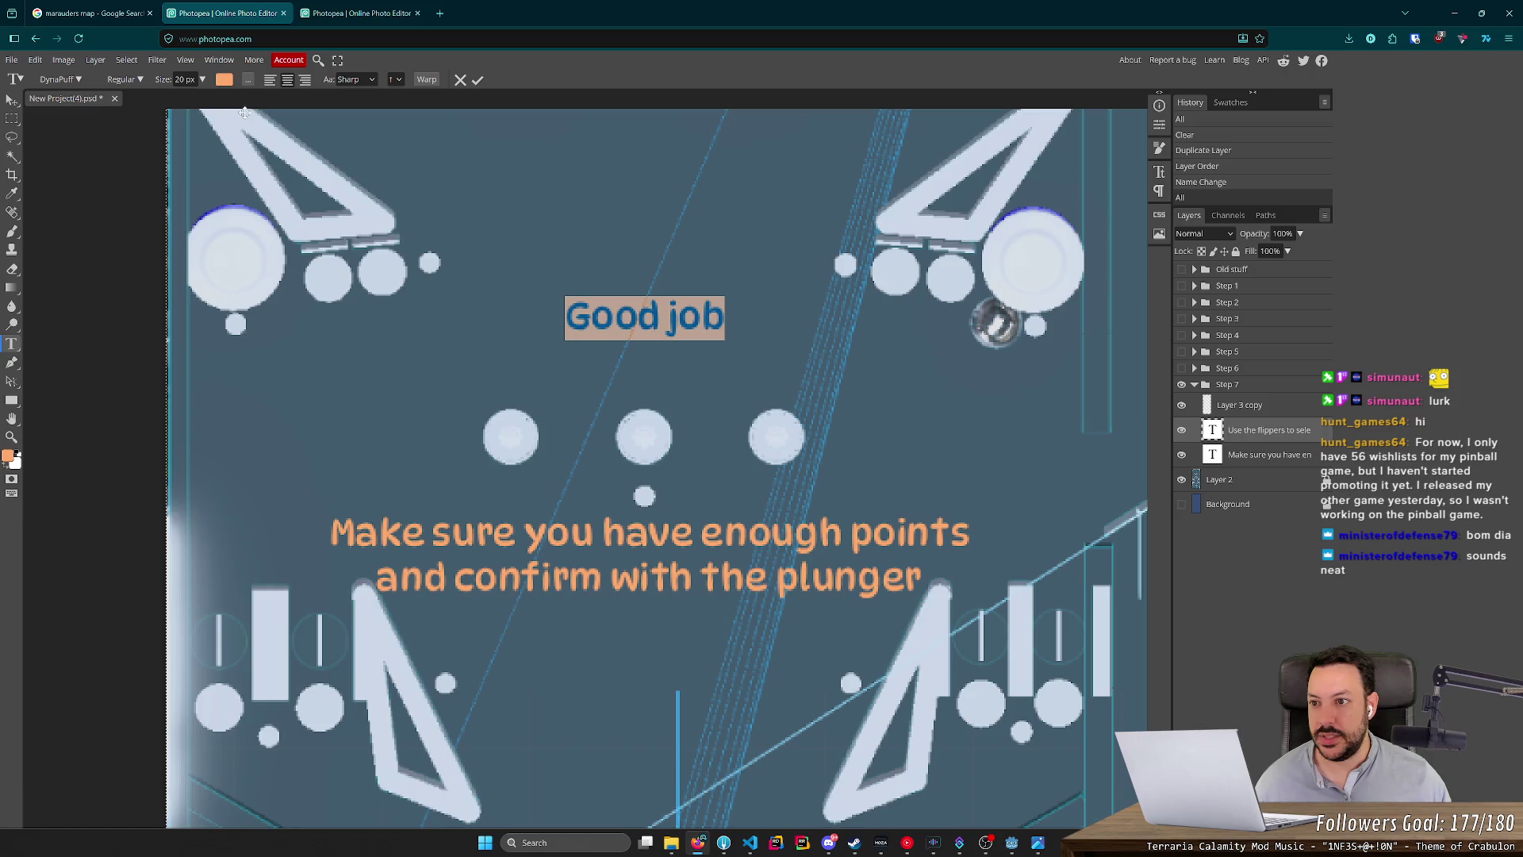
pyautogui.write('24')
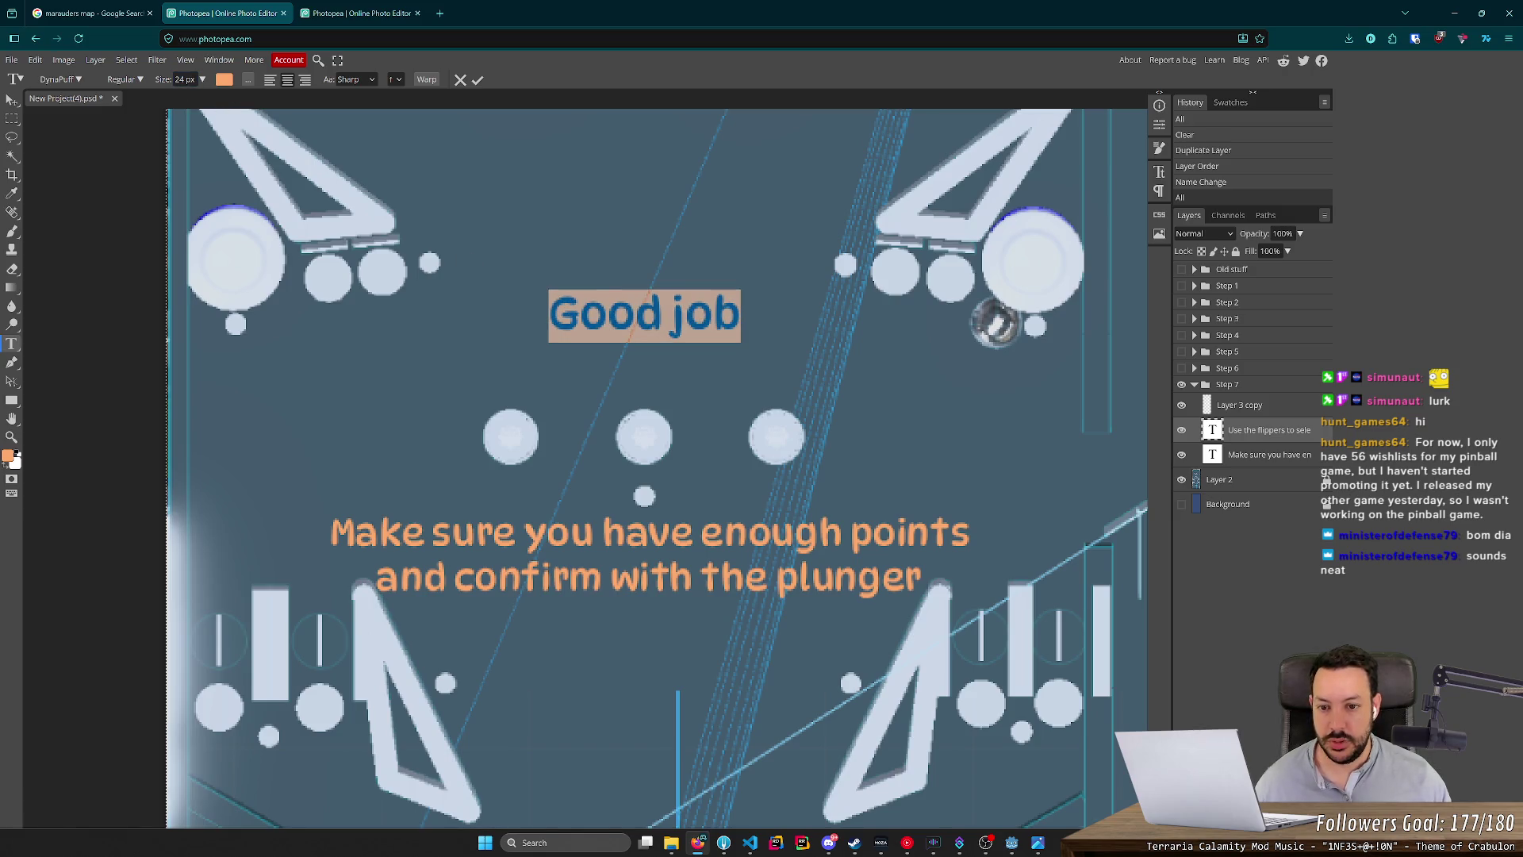
pyautogui.scroll(1, 981, 458)
pyautogui.scroll(-2, 972, 449)
pyautogui.scroll(-2, 968, 448)
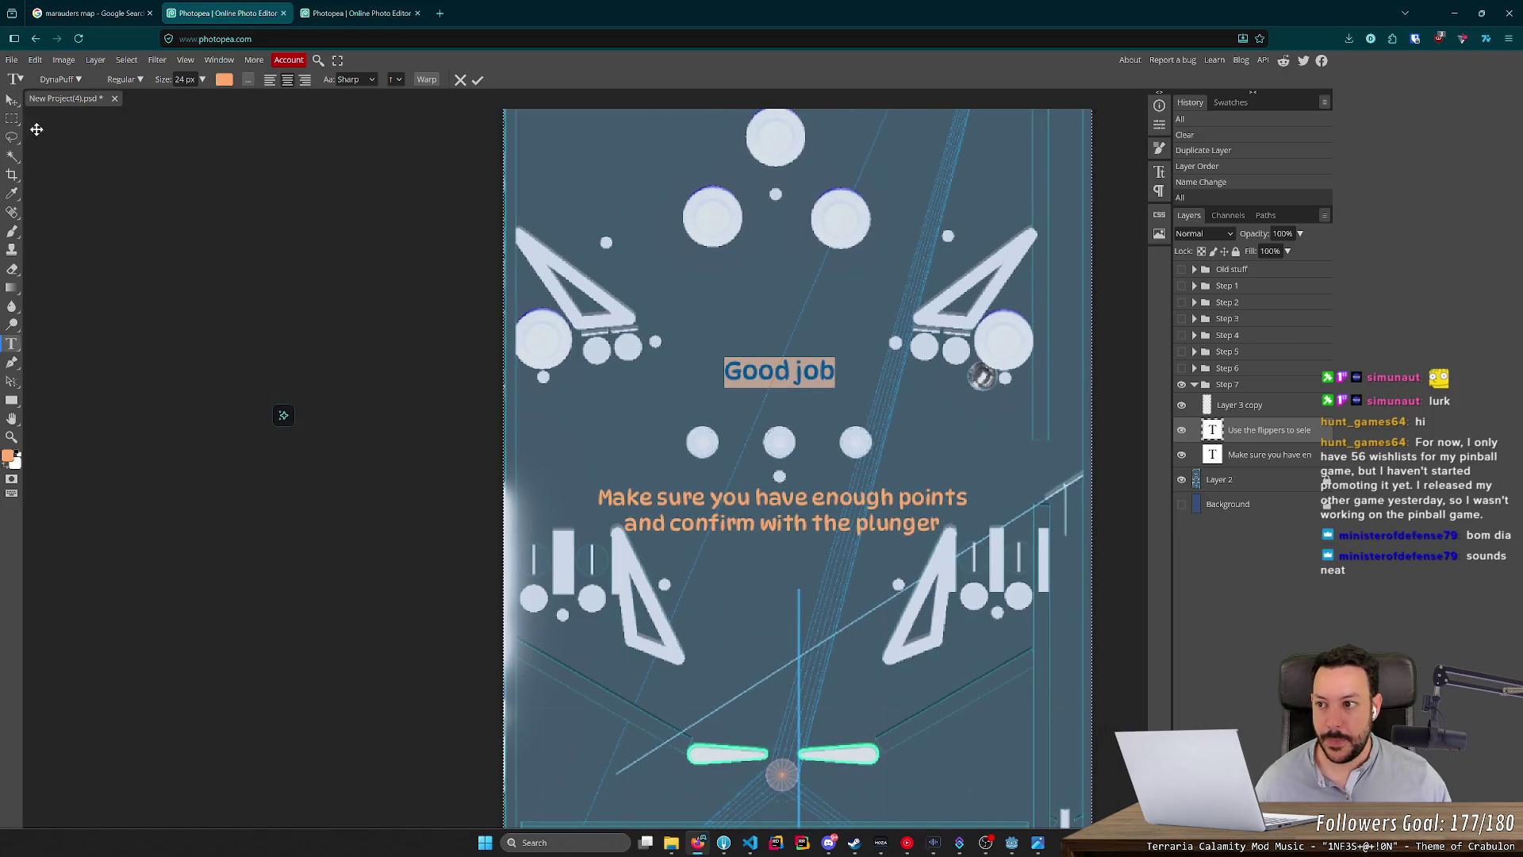
# Commit the 'Good job' text edit and review it, undoing an accidental selection move.
pyautogui.click(13, 119)
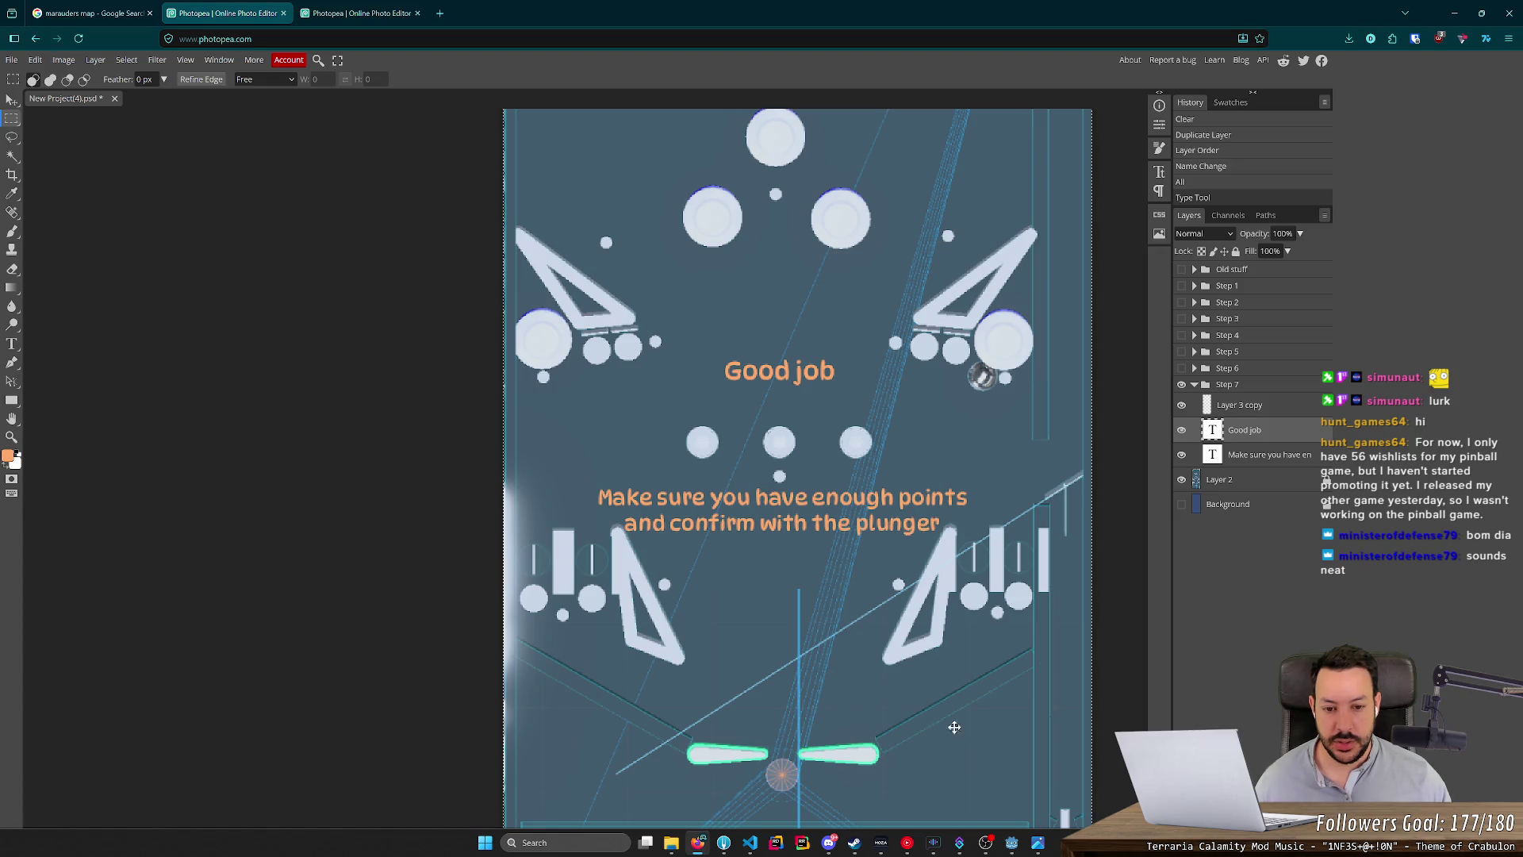
pyautogui.scroll(3, 918, 680)
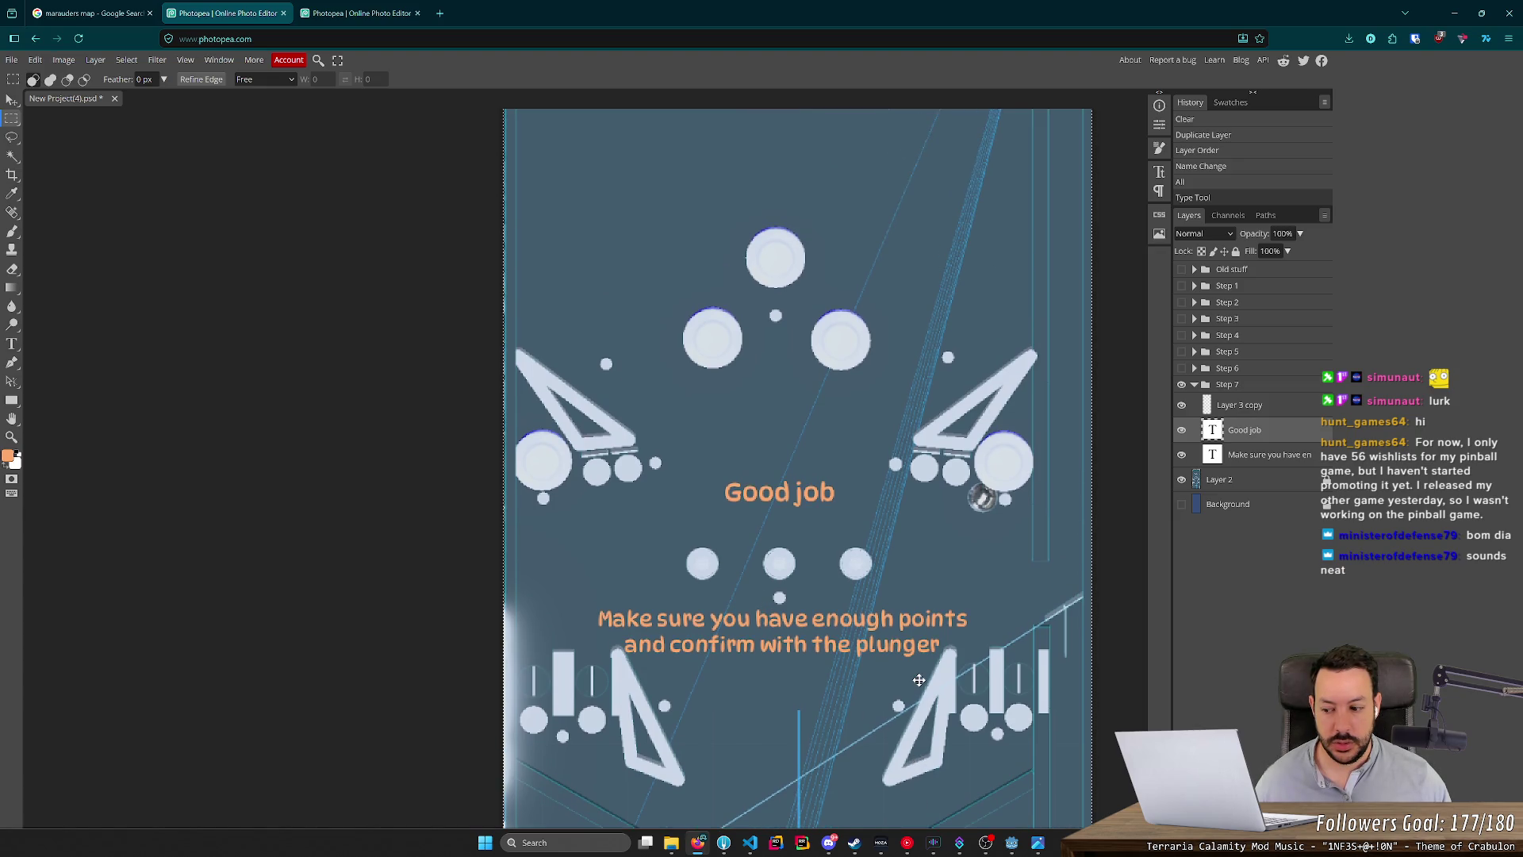
pyautogui.scroll(-2, 918, 679)
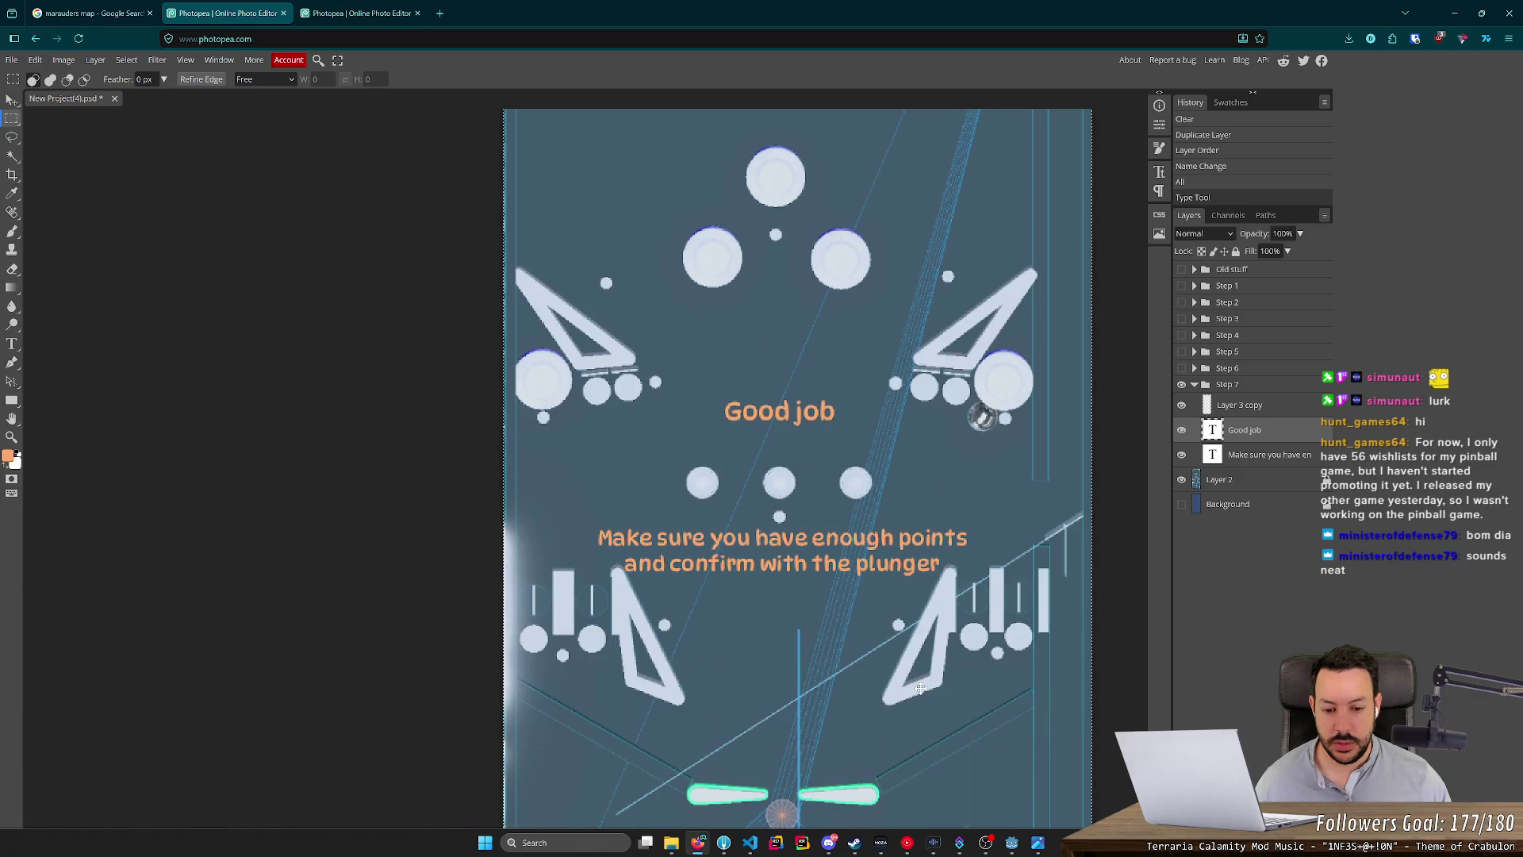
pyautogui.scroll(4, 920, 689)
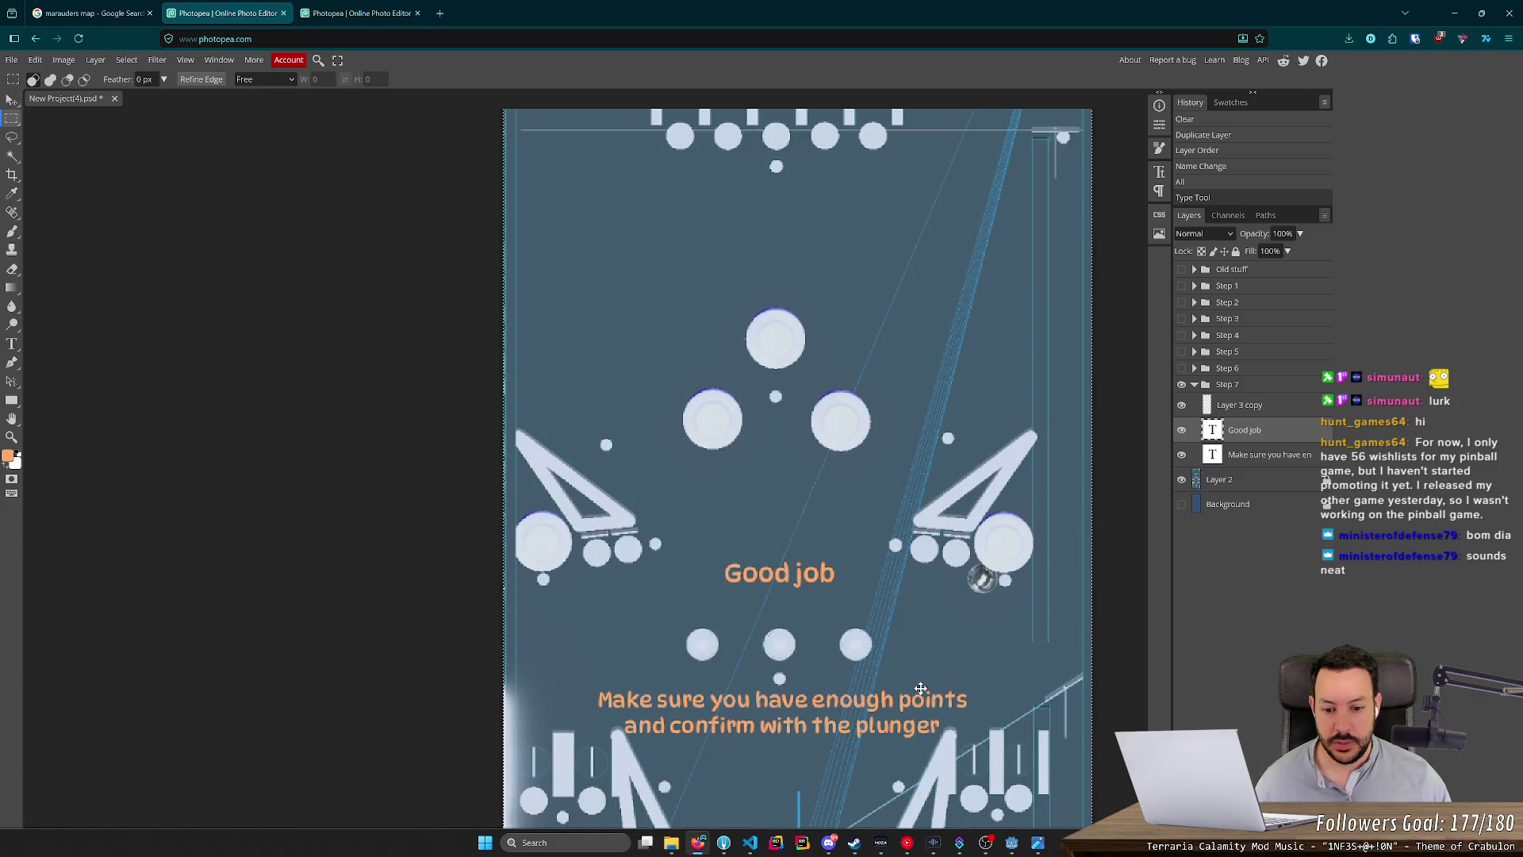
pyautogui.scroll(8, 921, 688)
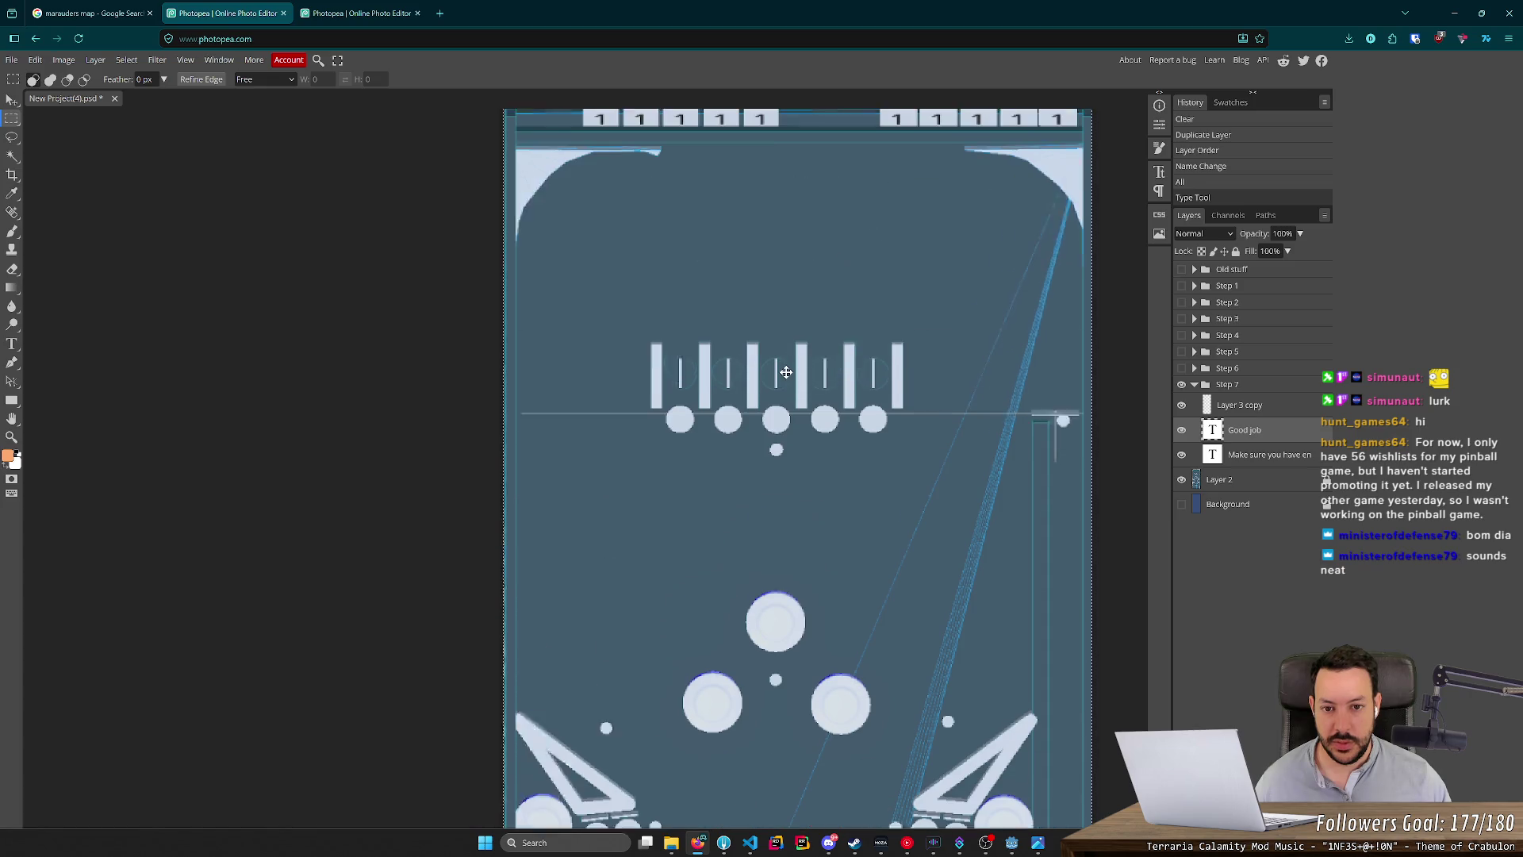
pyautogui.moveTo(1024, 572); pyautogui.dragTo(935, 516)
pyautogui.hotkey('ctrl', 'z')
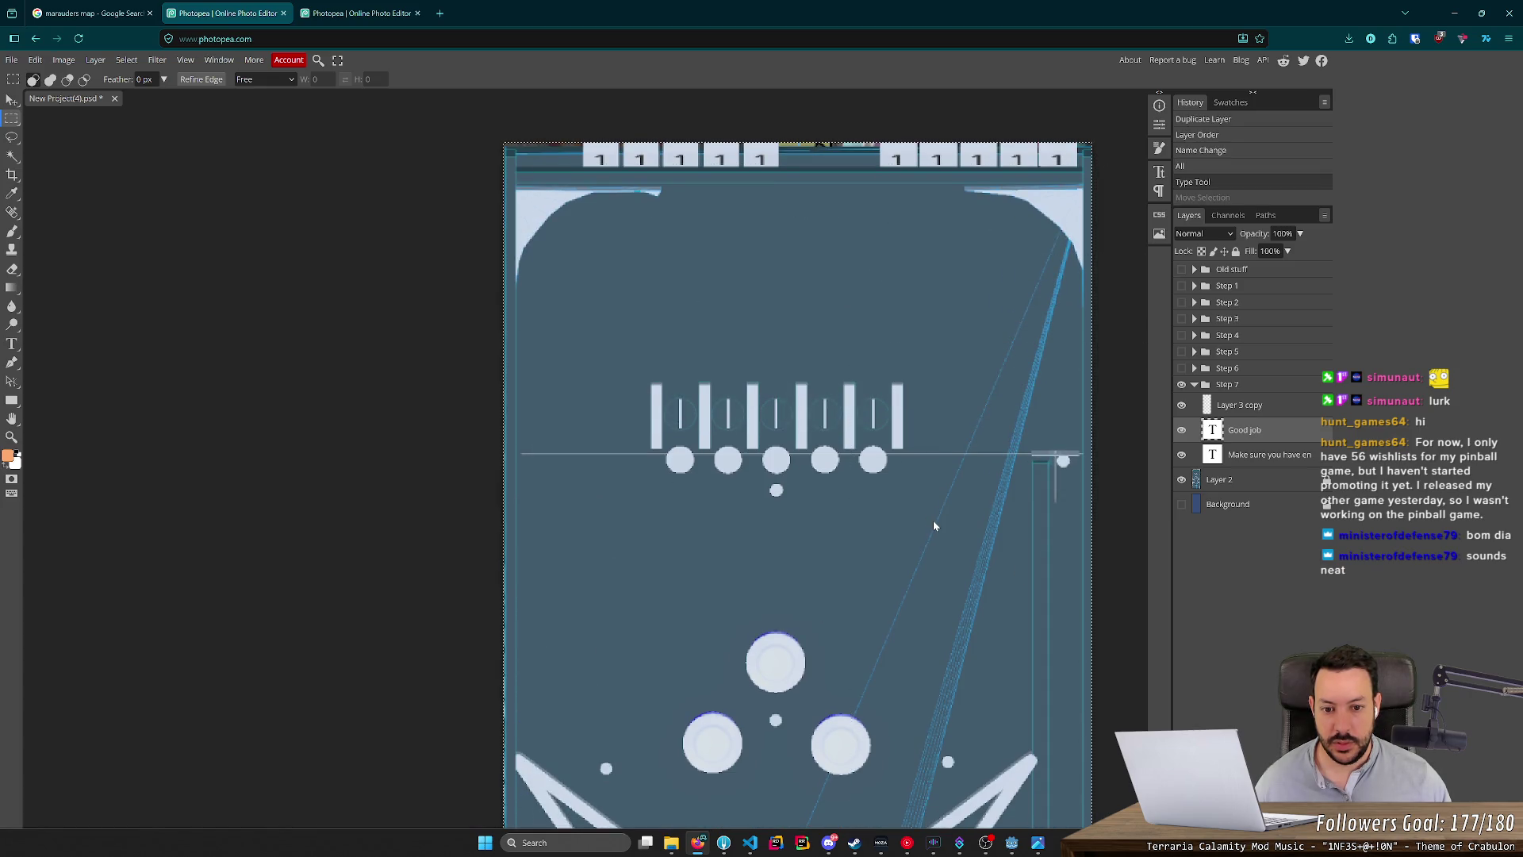
pyautogui.scroll(-3, 920, 519)
pyautogui.scroll(-4, 921, 518)
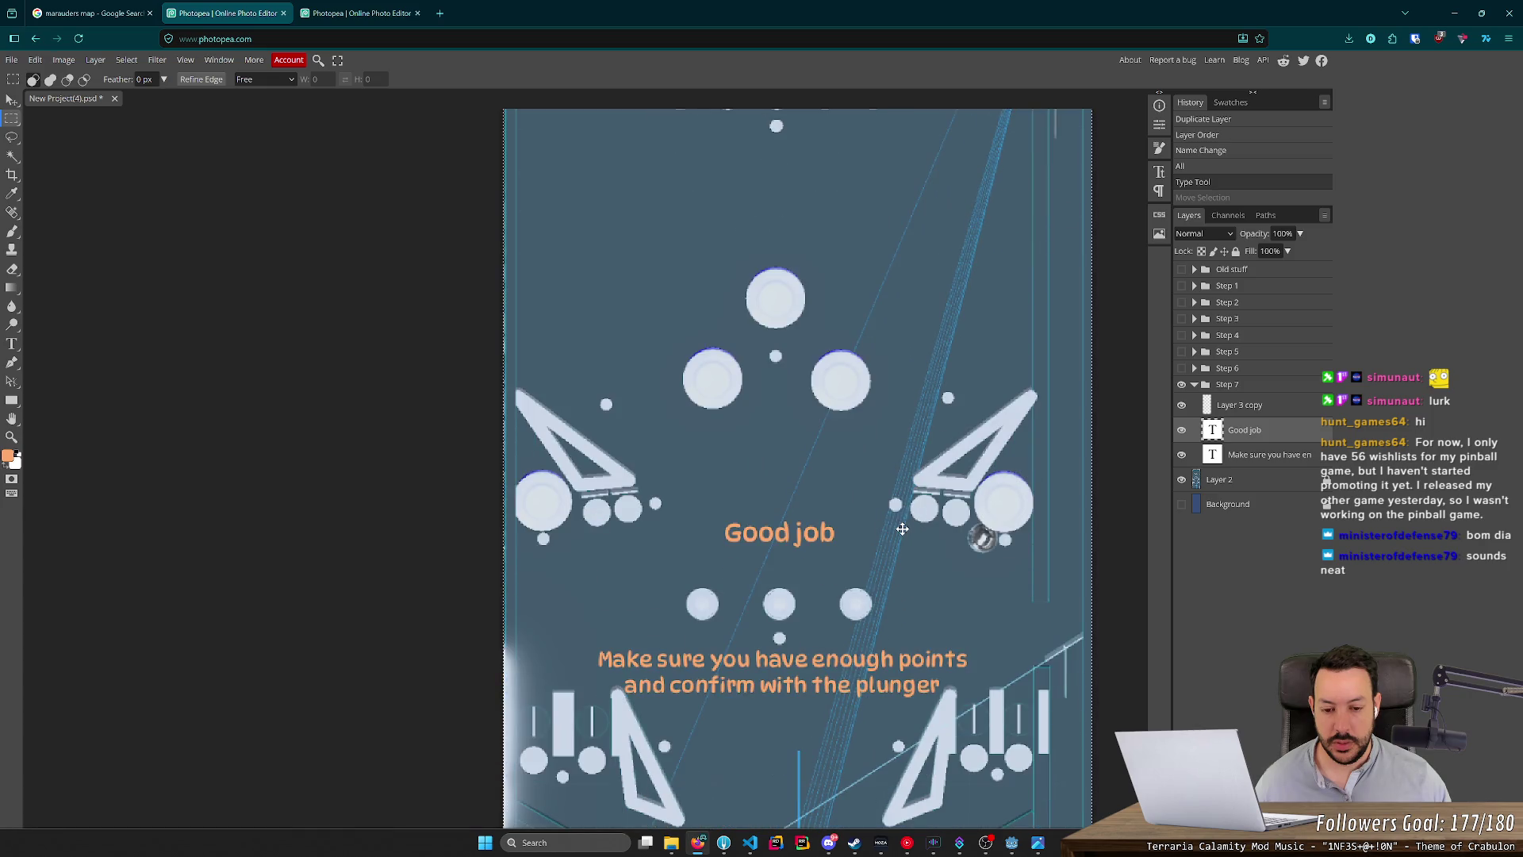